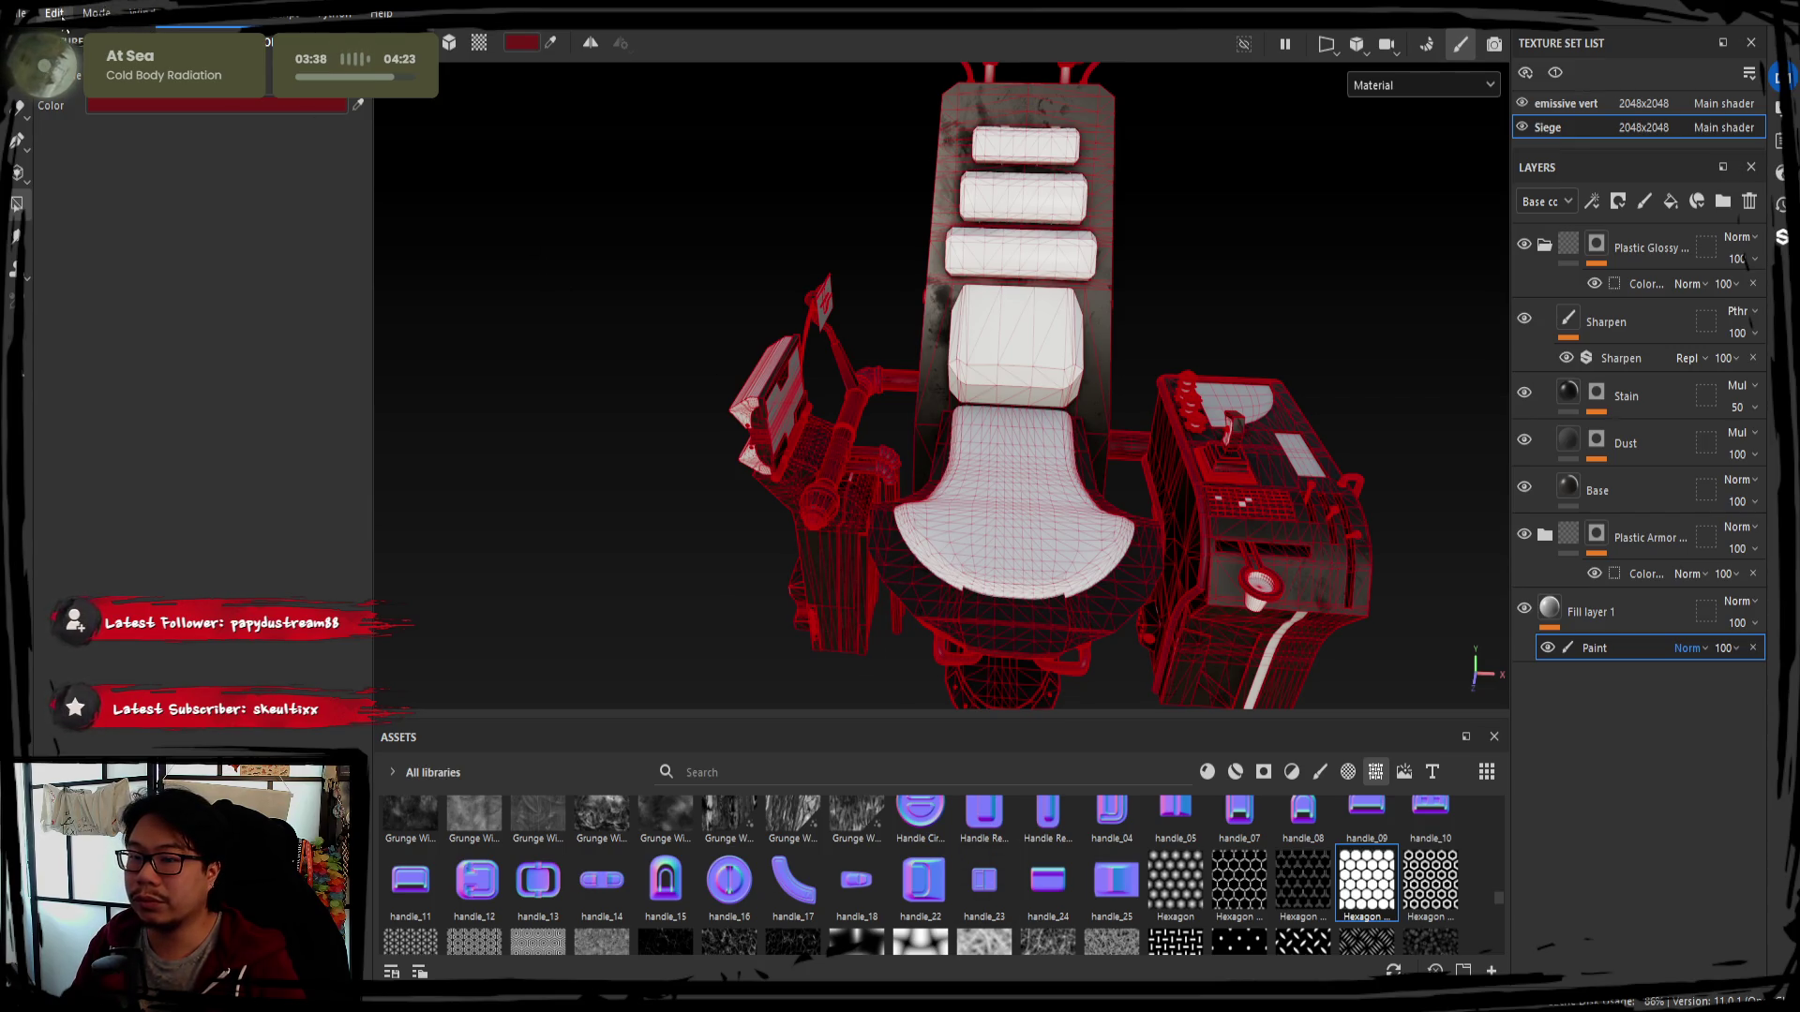
Bake the mesh maps for the emissive vert texture set and return to painting
left_click(1565, 103)
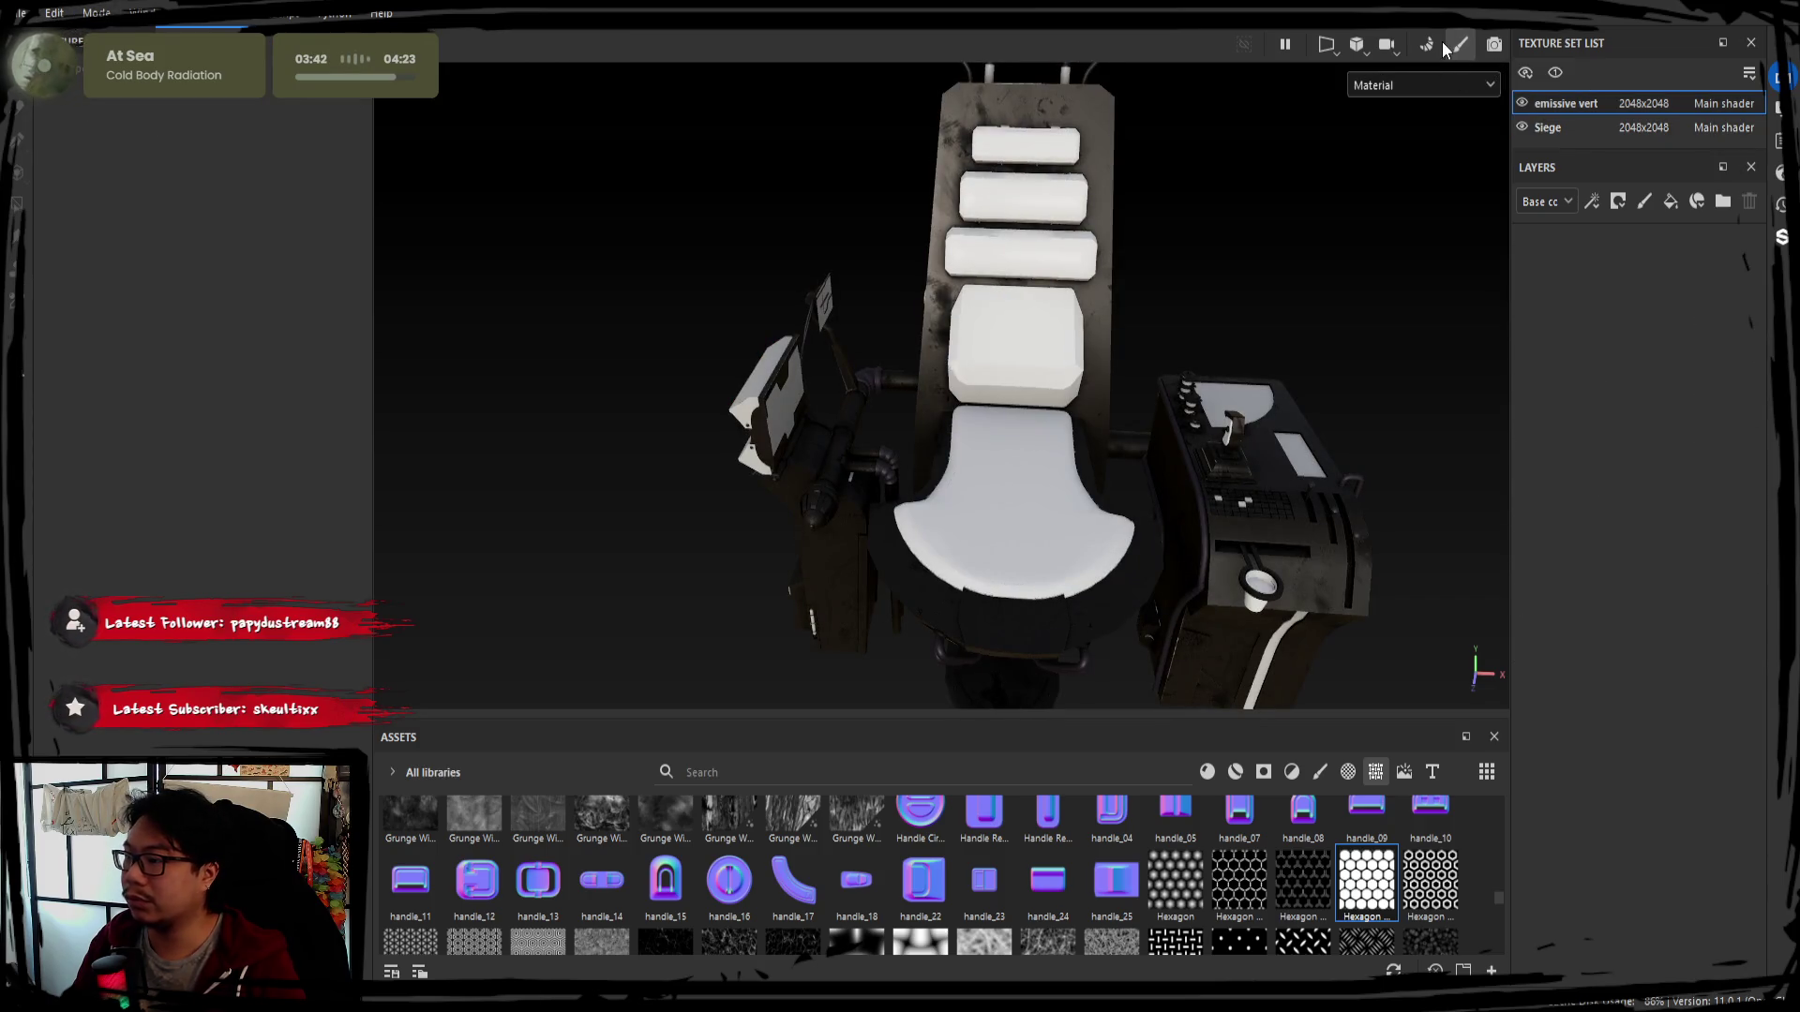
left_click(1427, 46)
key("shift")
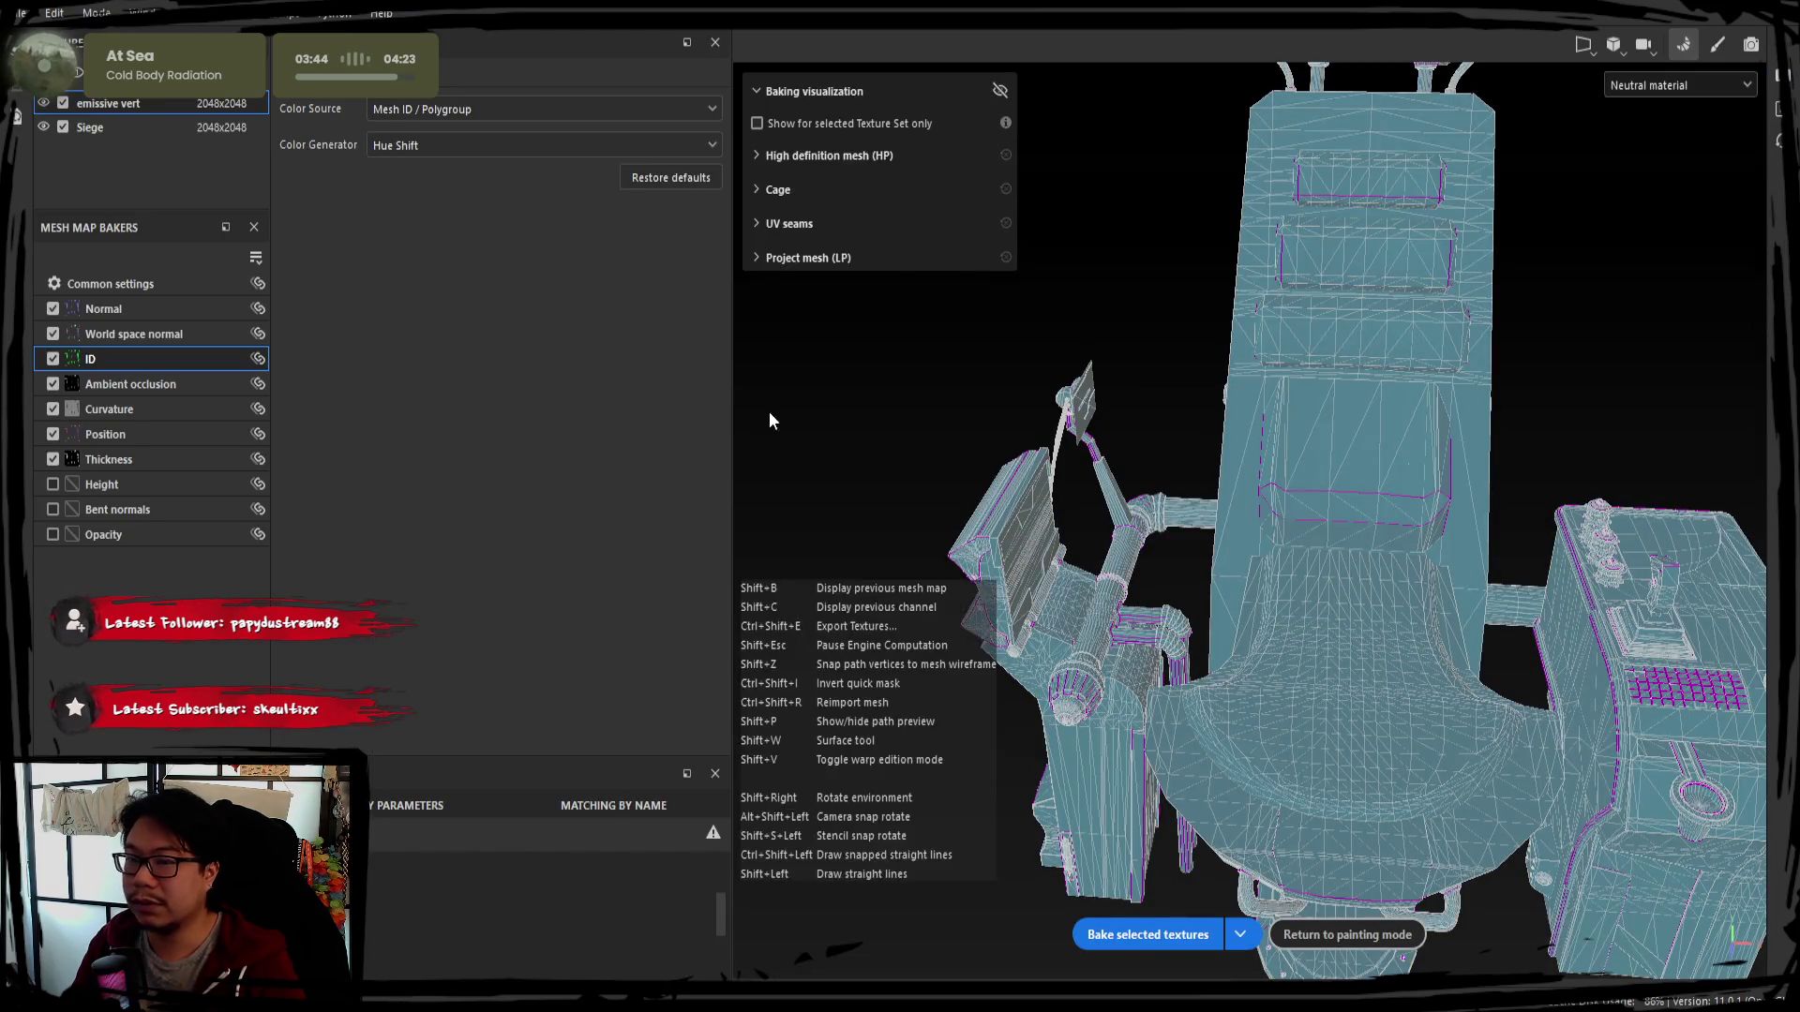
left_click_drag(912, 461, 1012, 421, "alt")
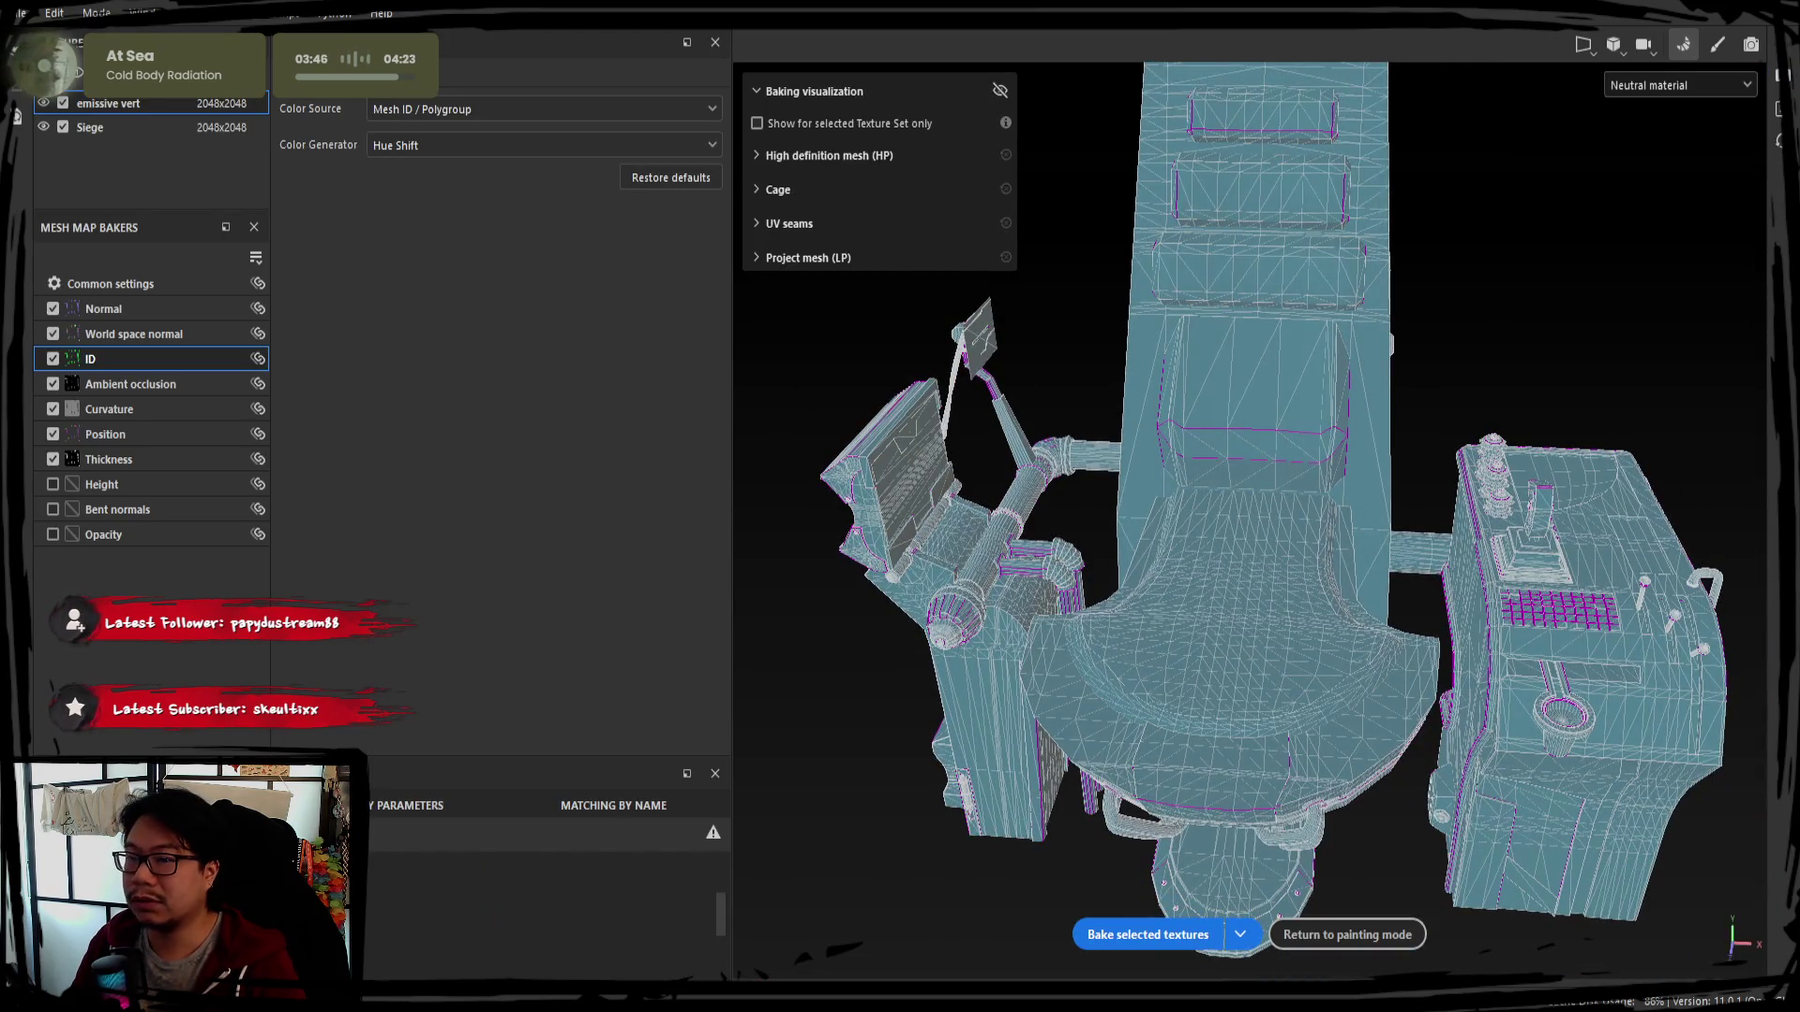
left_click(1139, 933)
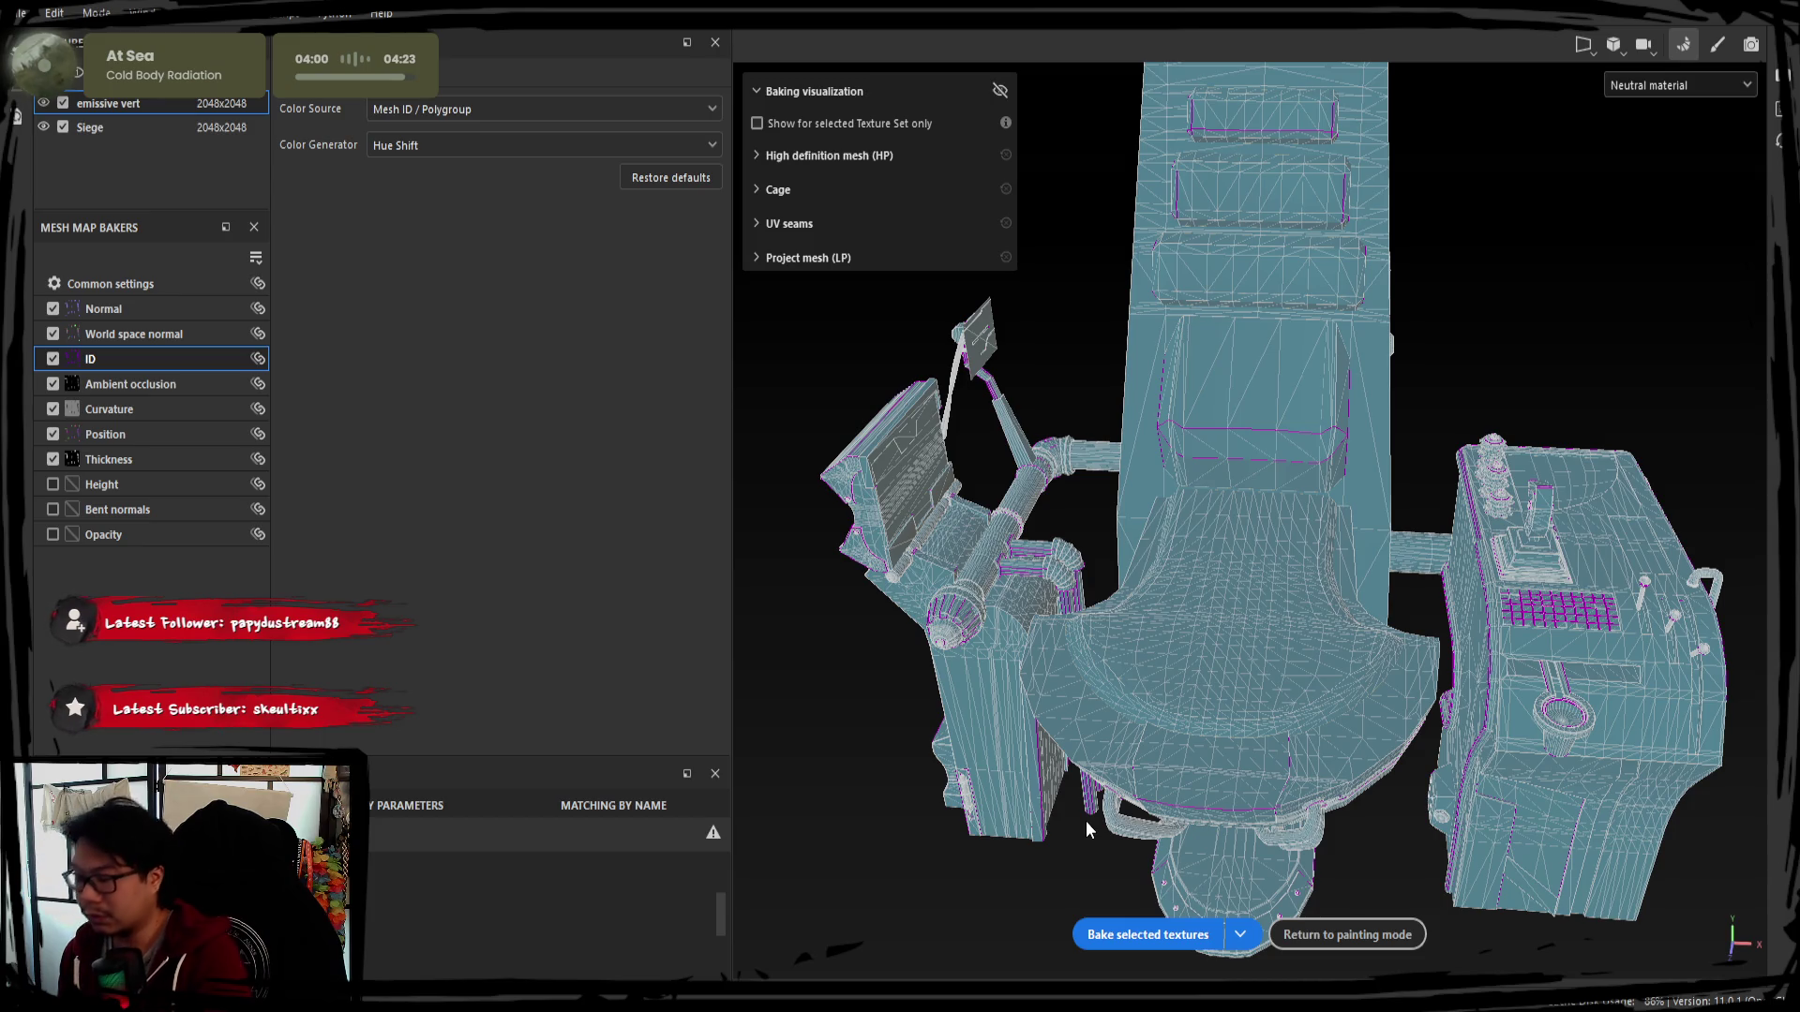
left_click(1717, 44)
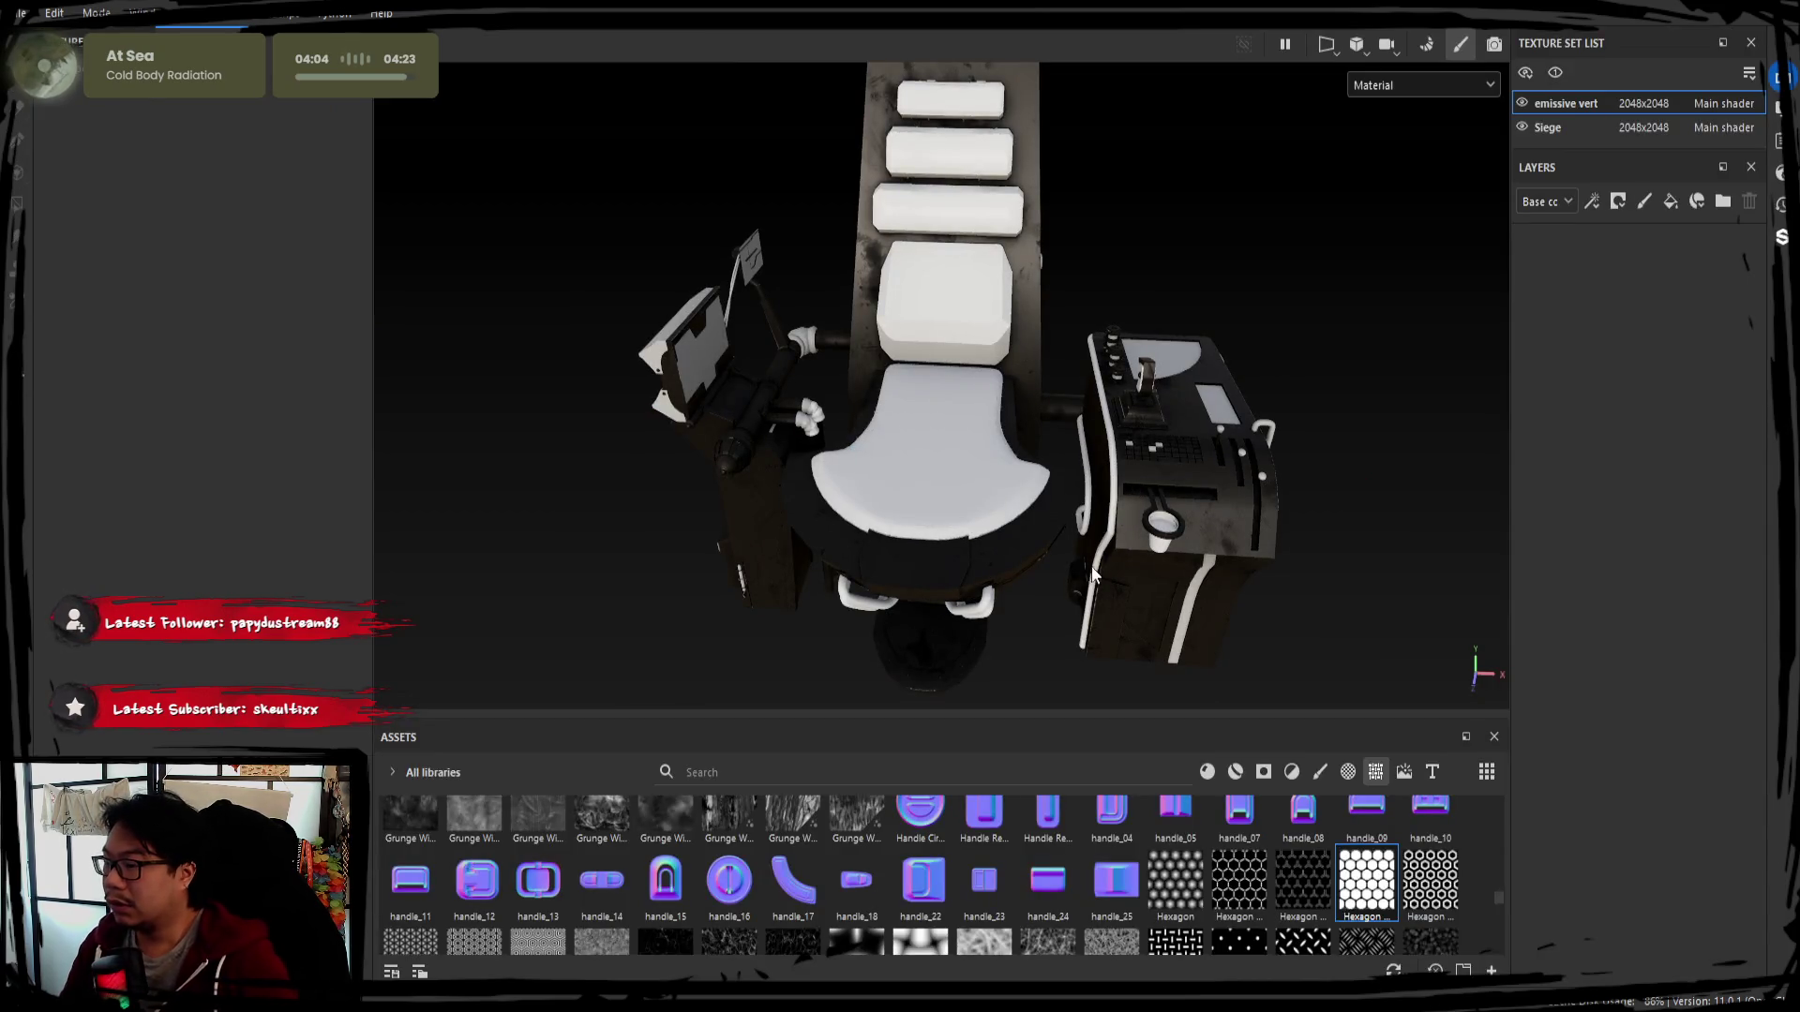
In the Siege set, make the Plastic Armor colour mask use the green ID colour
left_click(1548, 128)
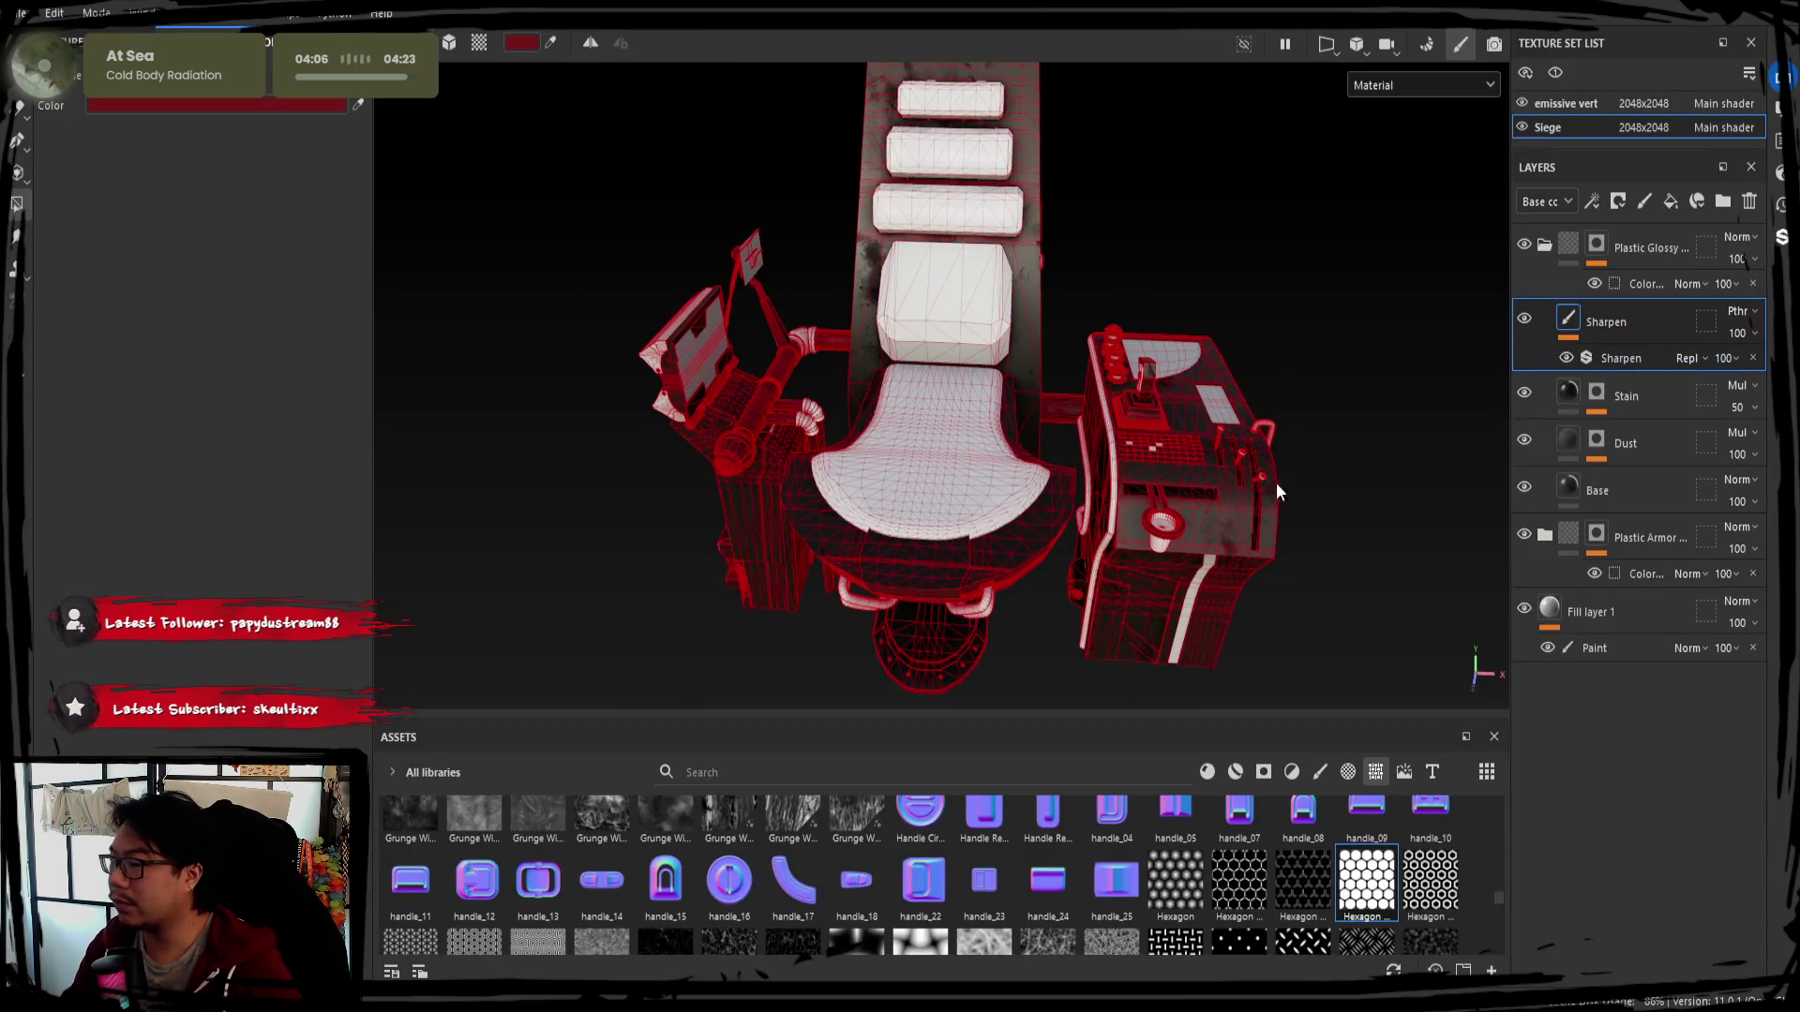
left_click(1546, 245)
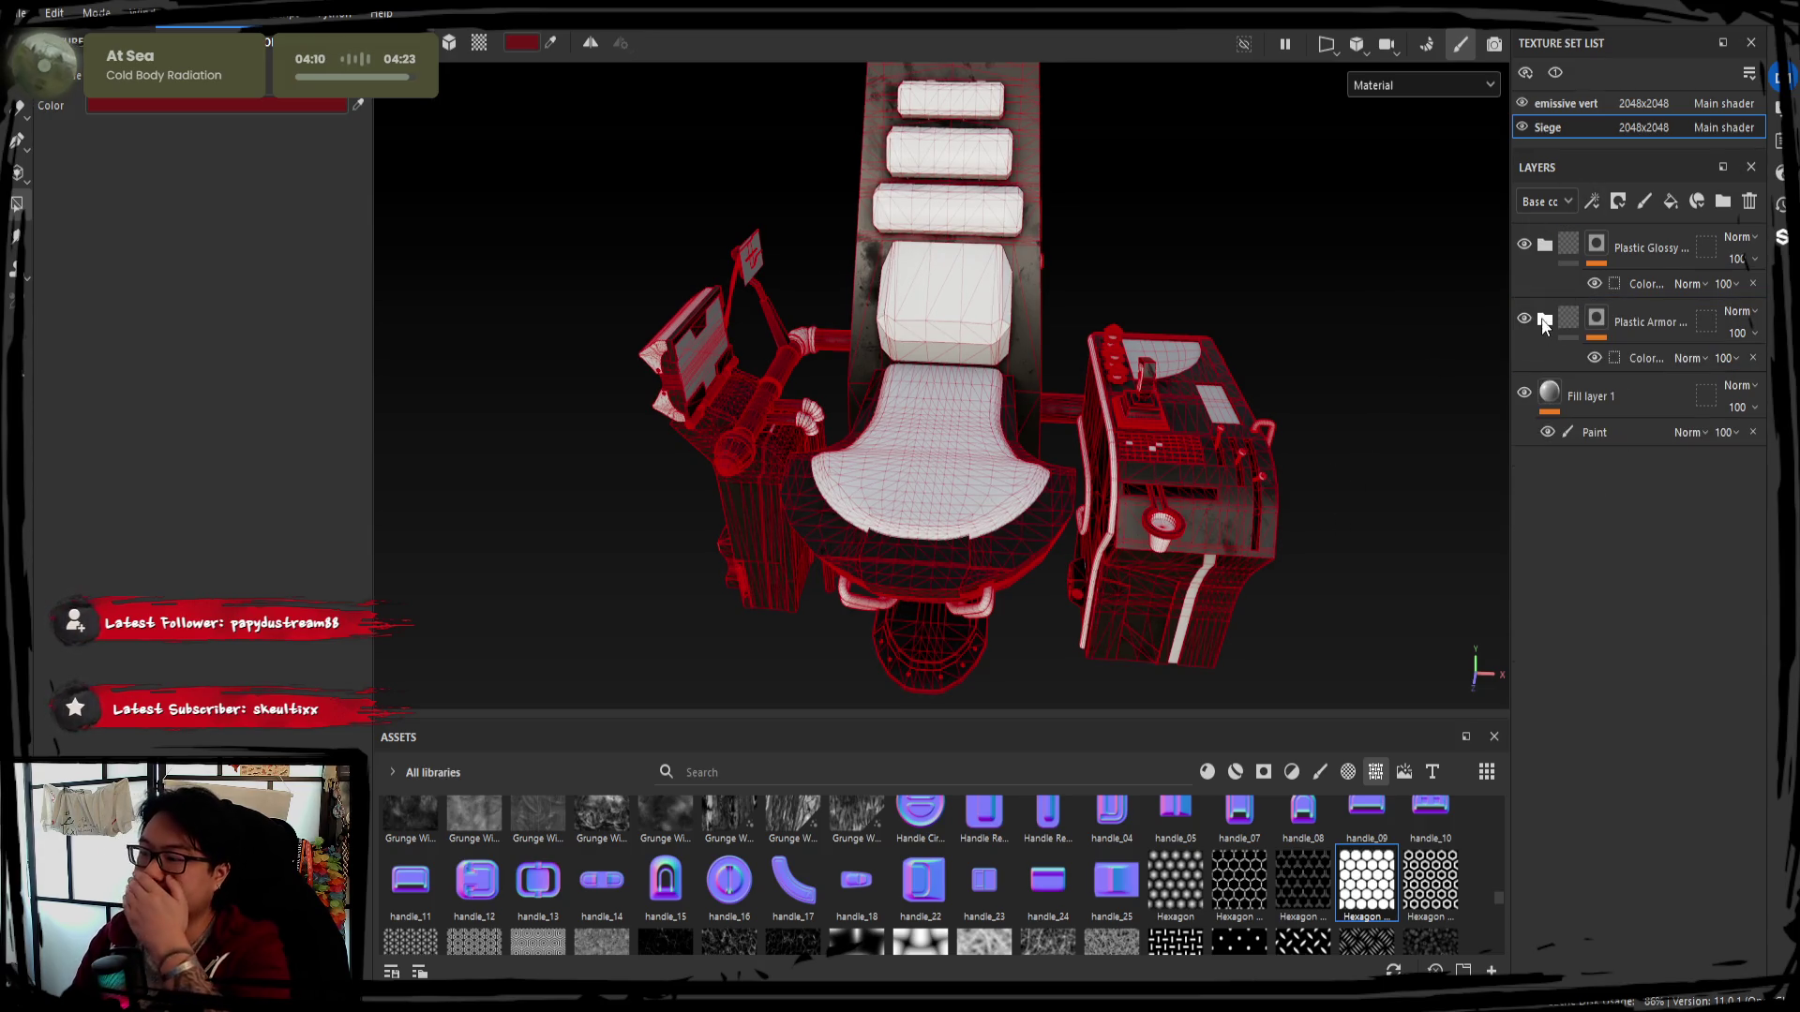
left_click(1589, 398)
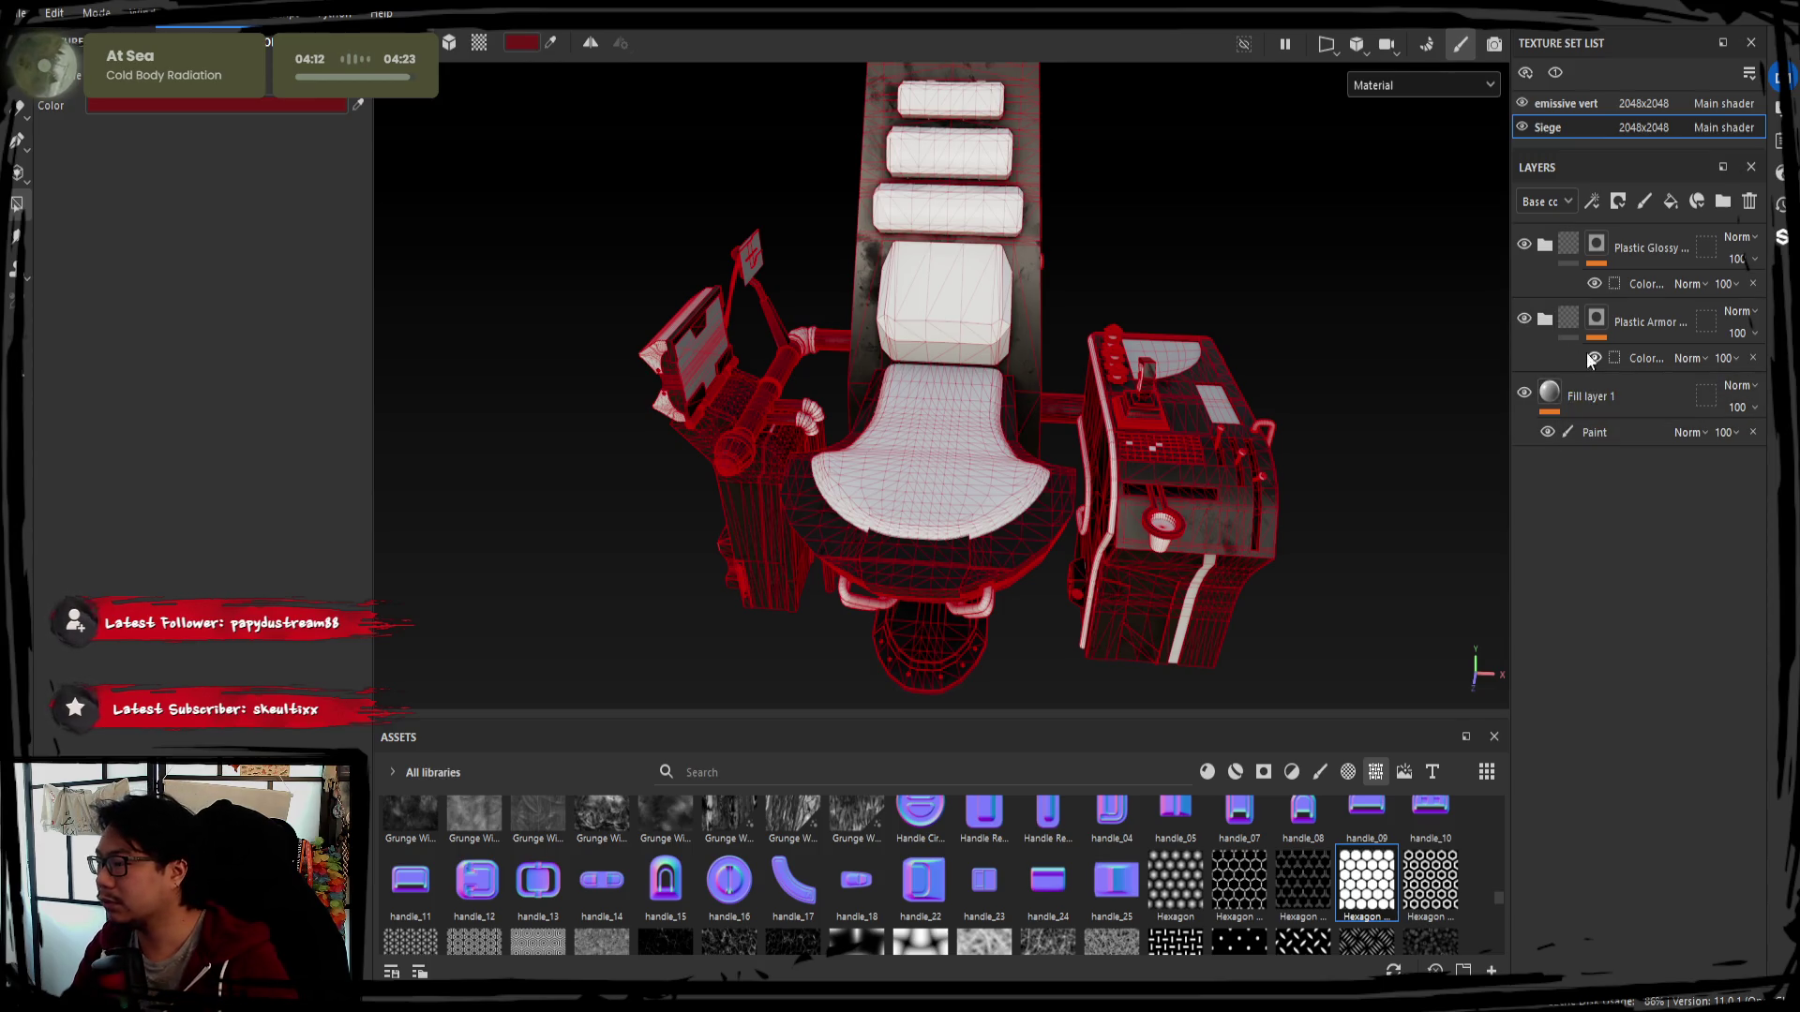
left_click(1639, 358)
left_click(347, 345)
left_click(320, 313)
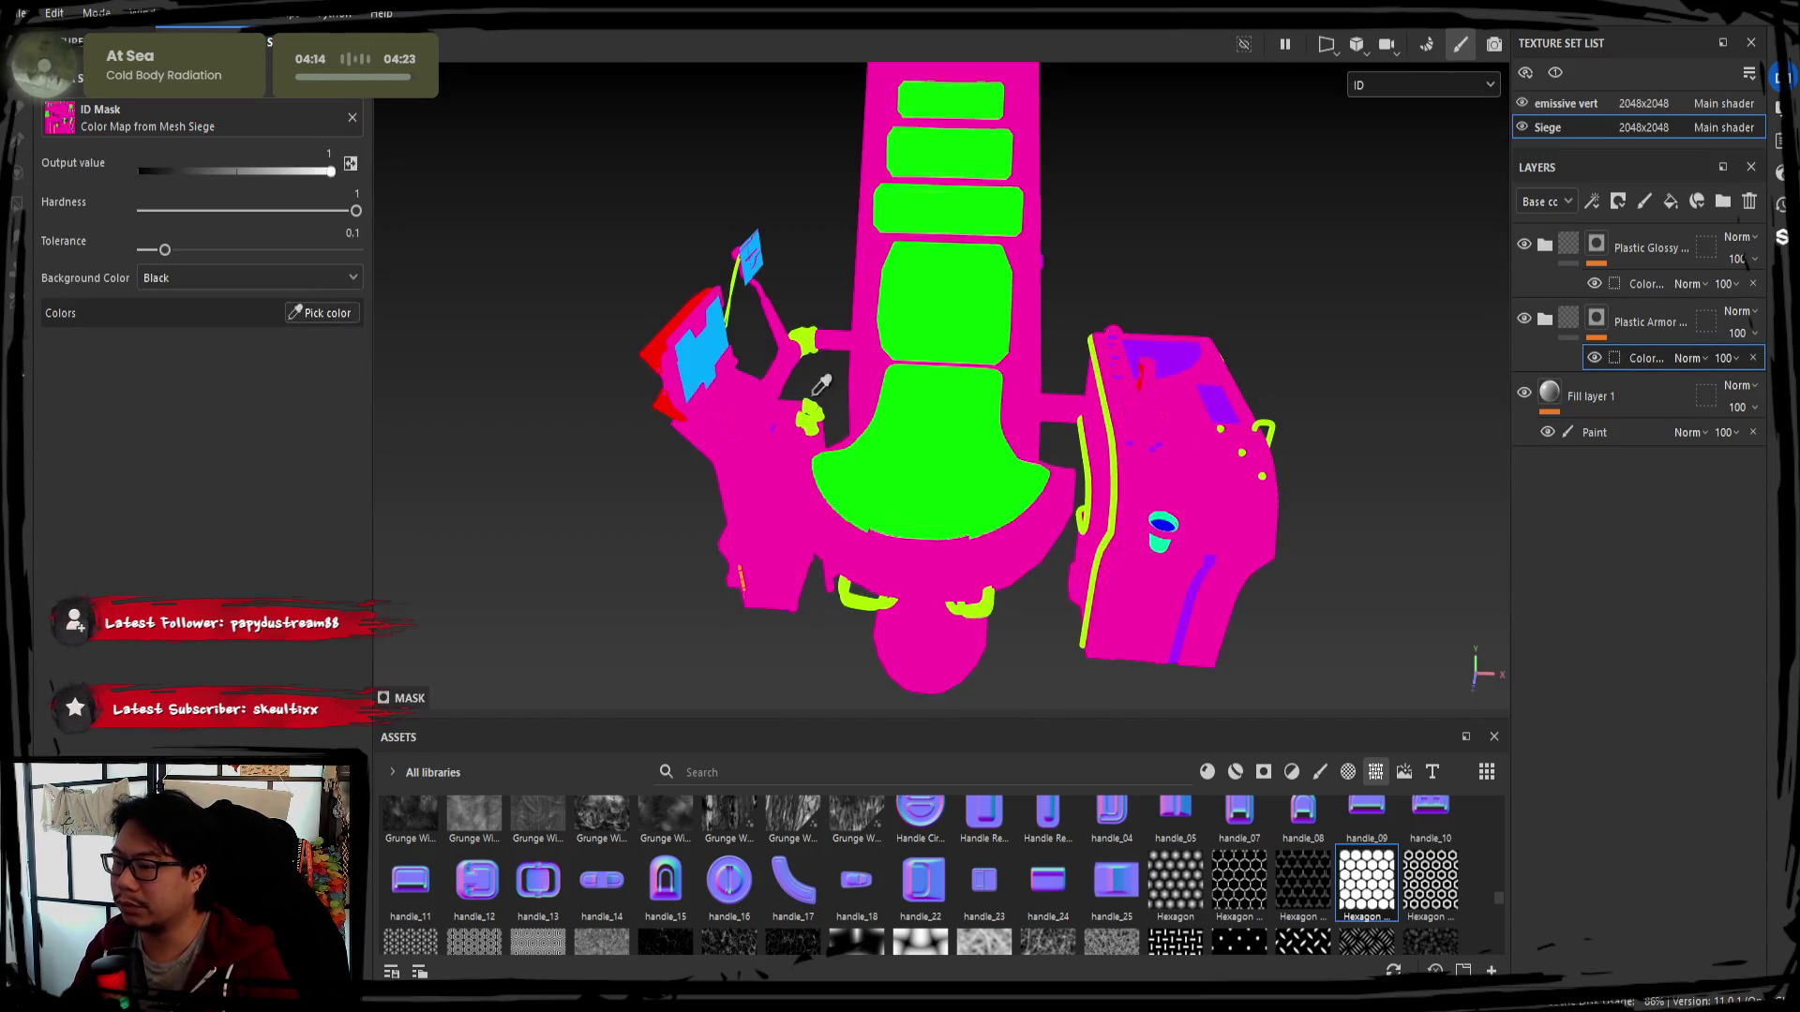
left_click(1005, 531)
left_click_drag(1058, 575, 1045, 579, "alt")
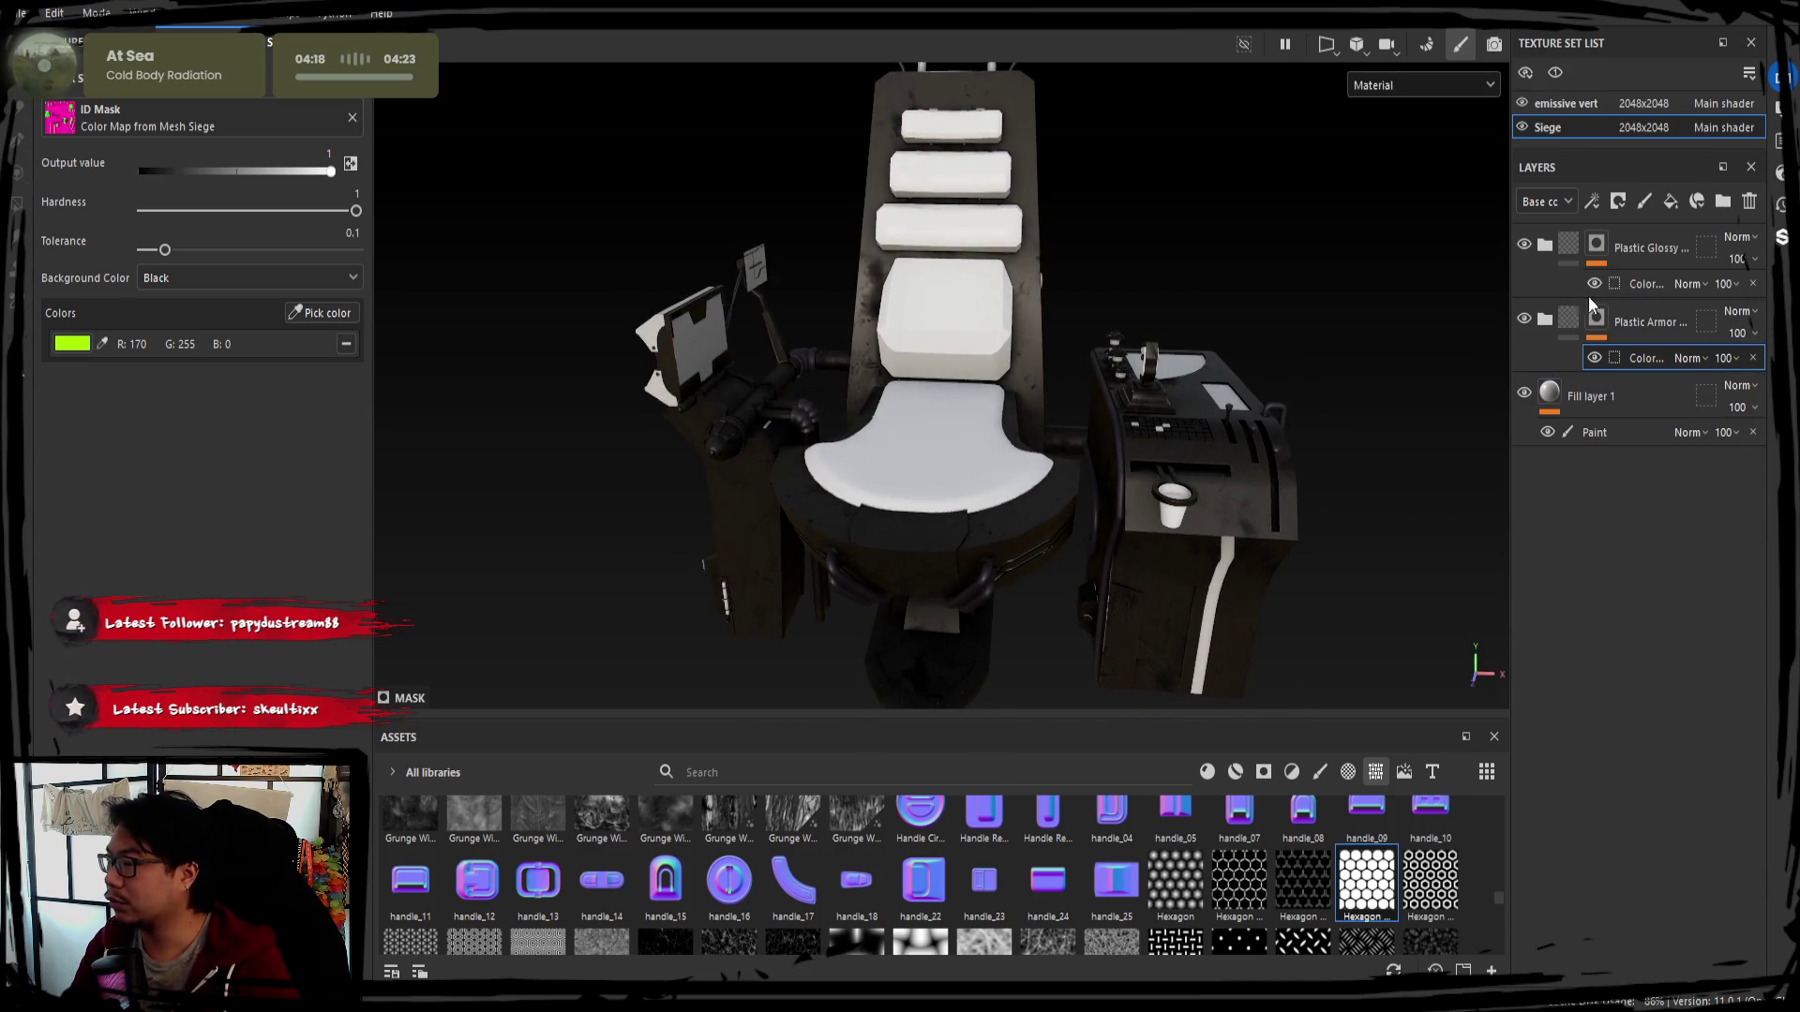
Add a fill layer to the emissive vert texture set
left_click(1575, 105)
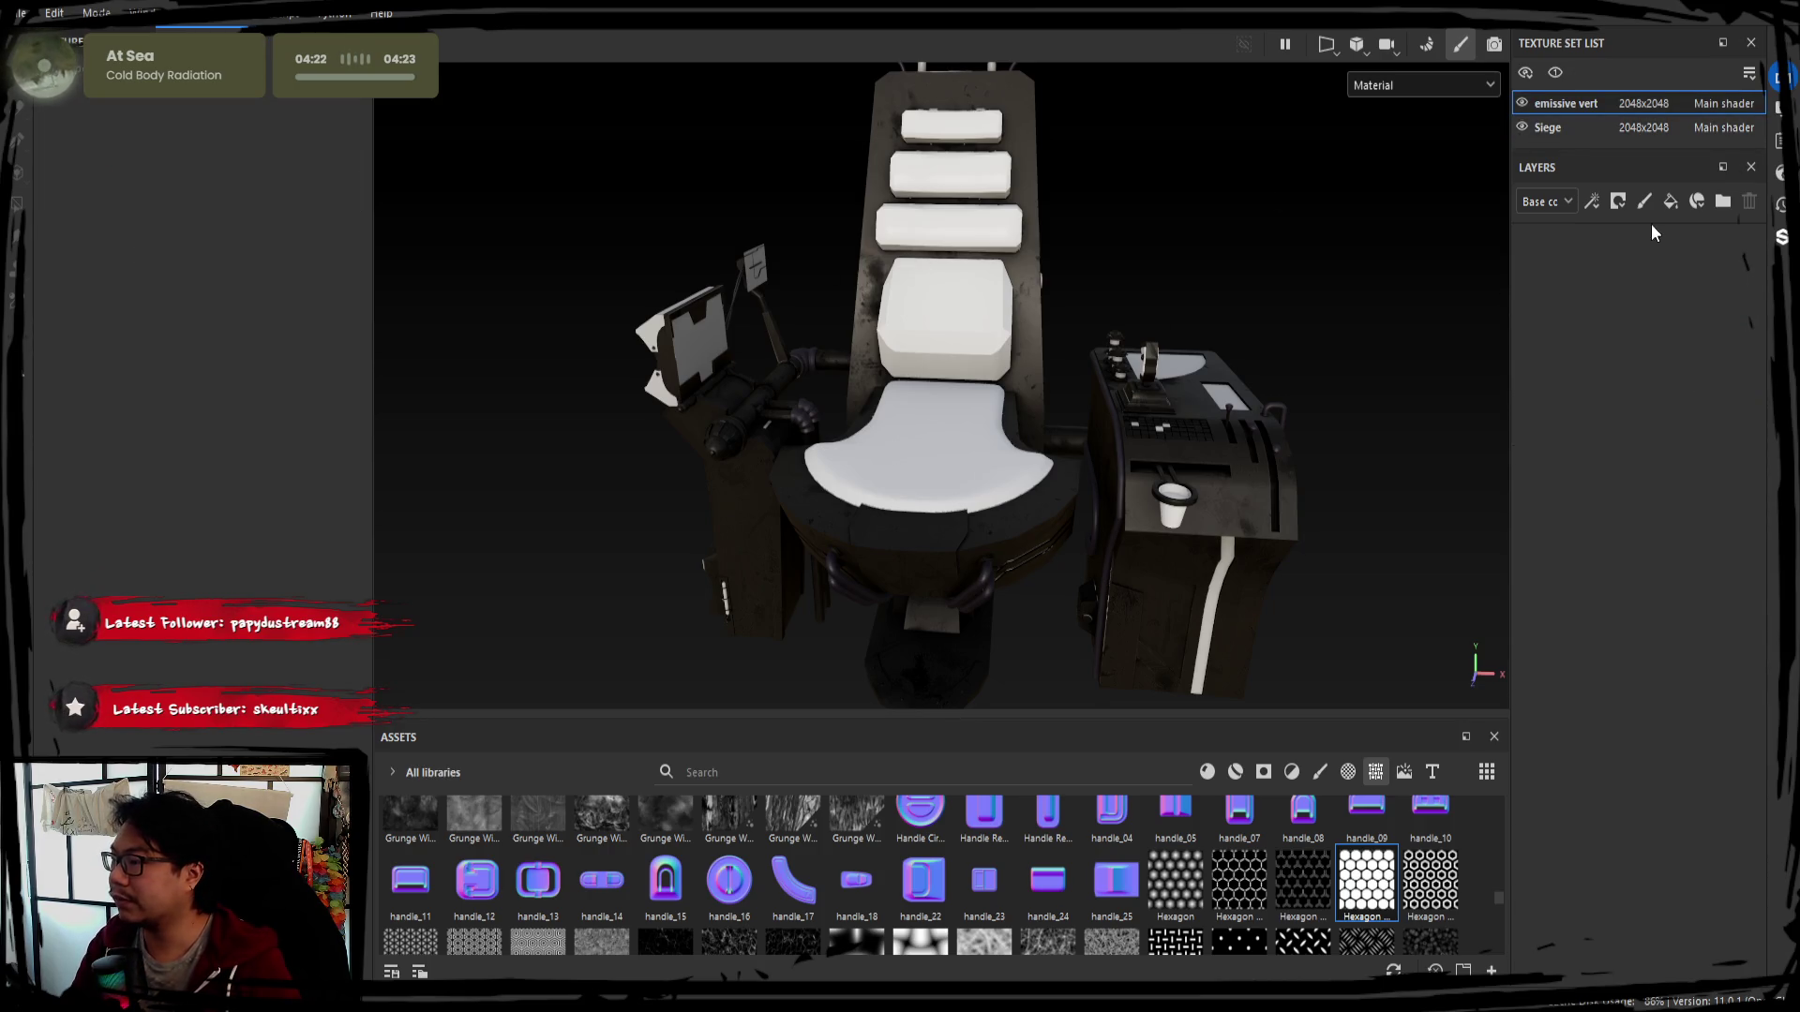
left_click(1670, 204)
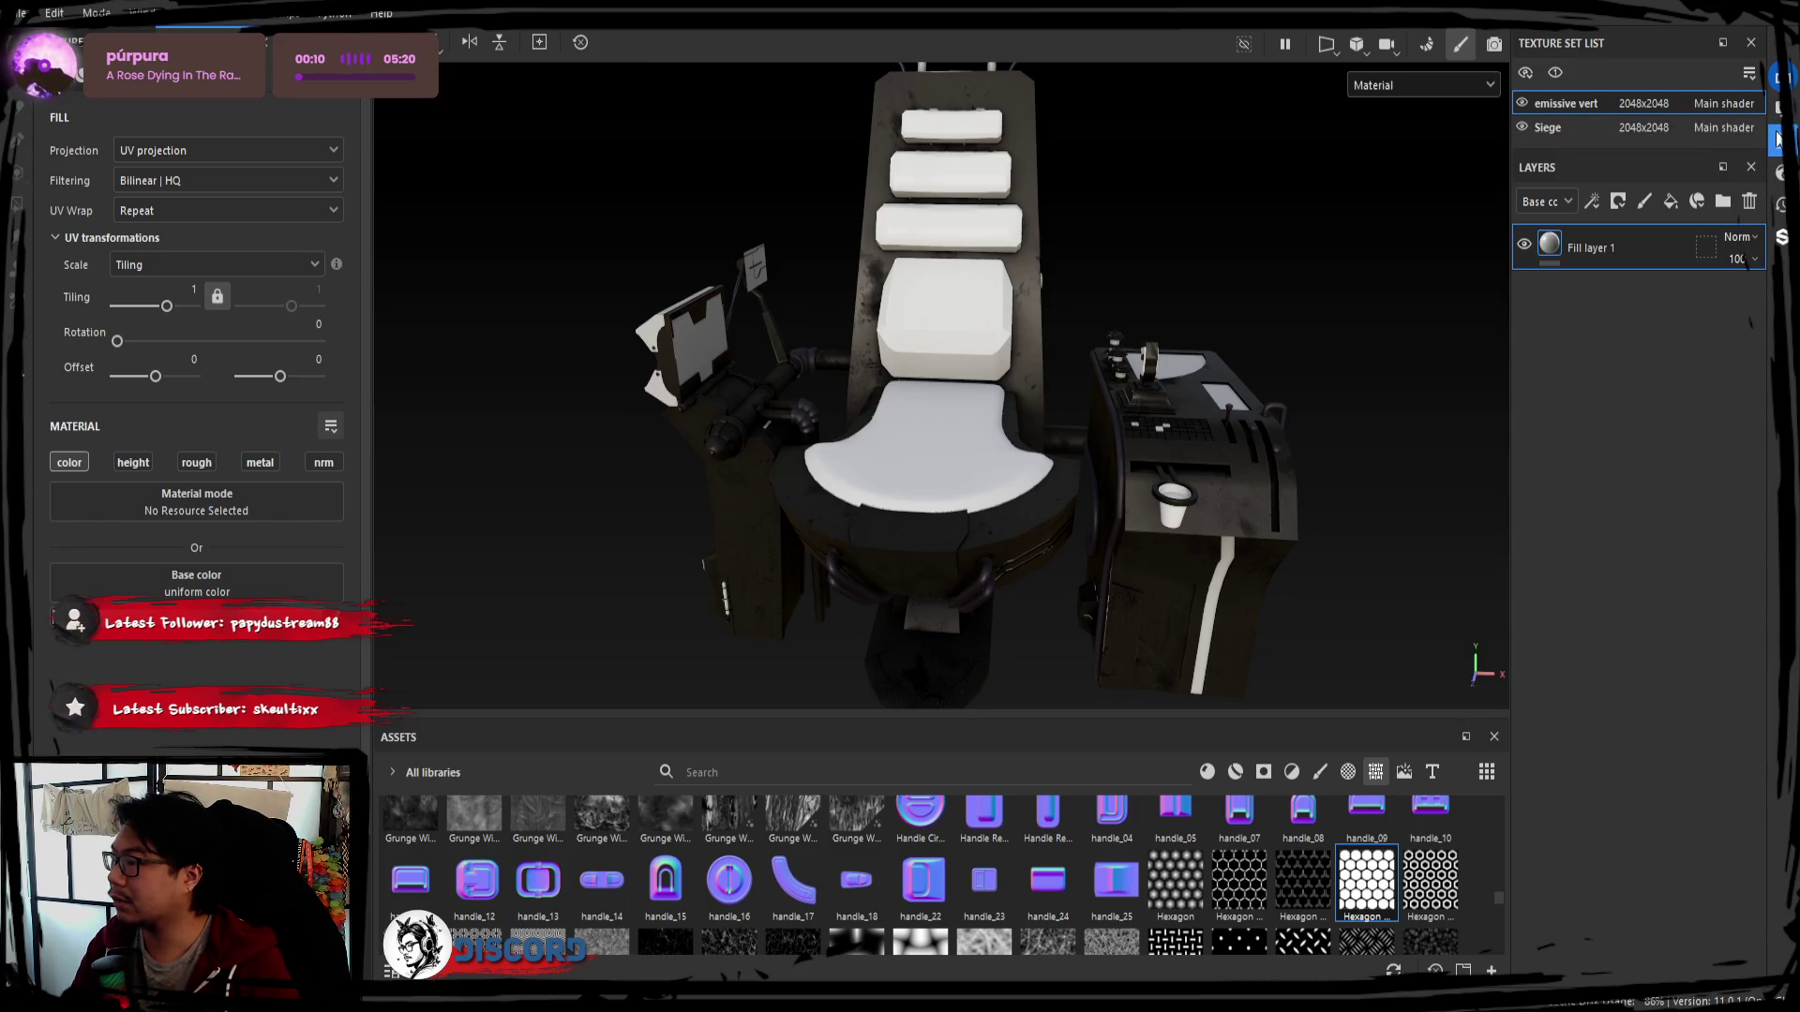
Add an Emissive channel in the emissive vert texture set settings
left_click(19, 201)
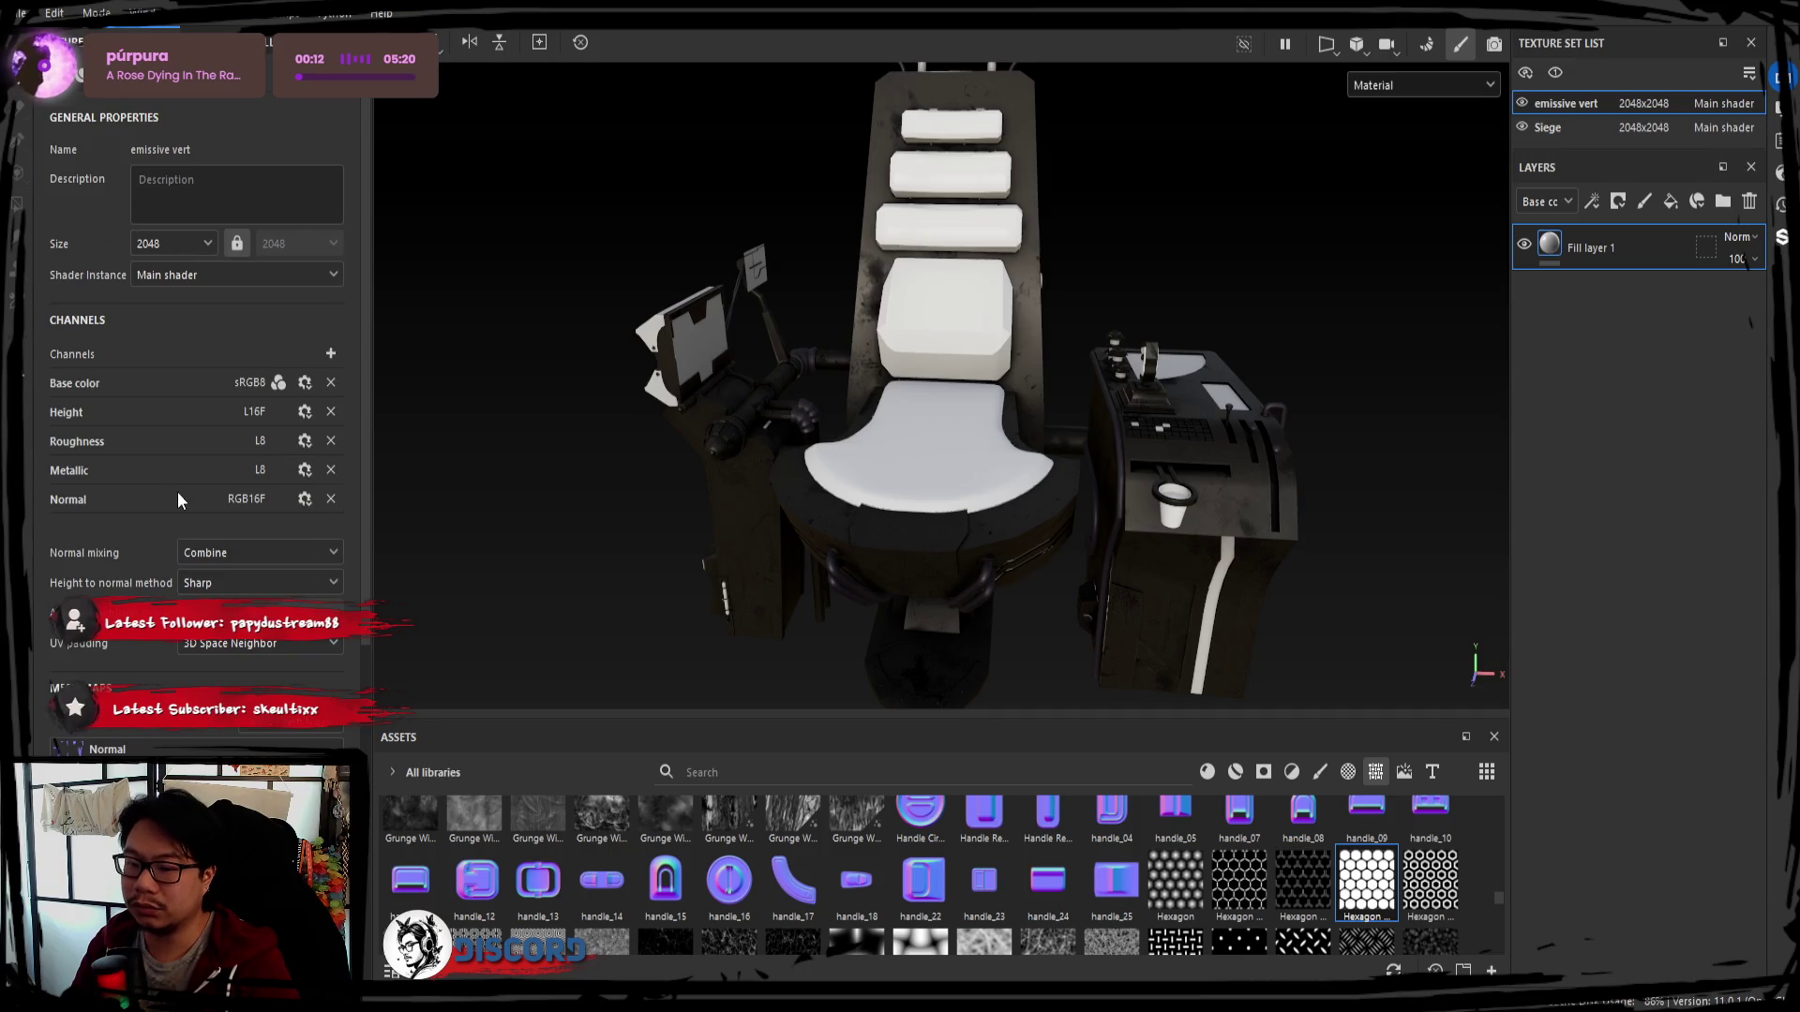
left_click(330, 353)
left_click(350, 421)
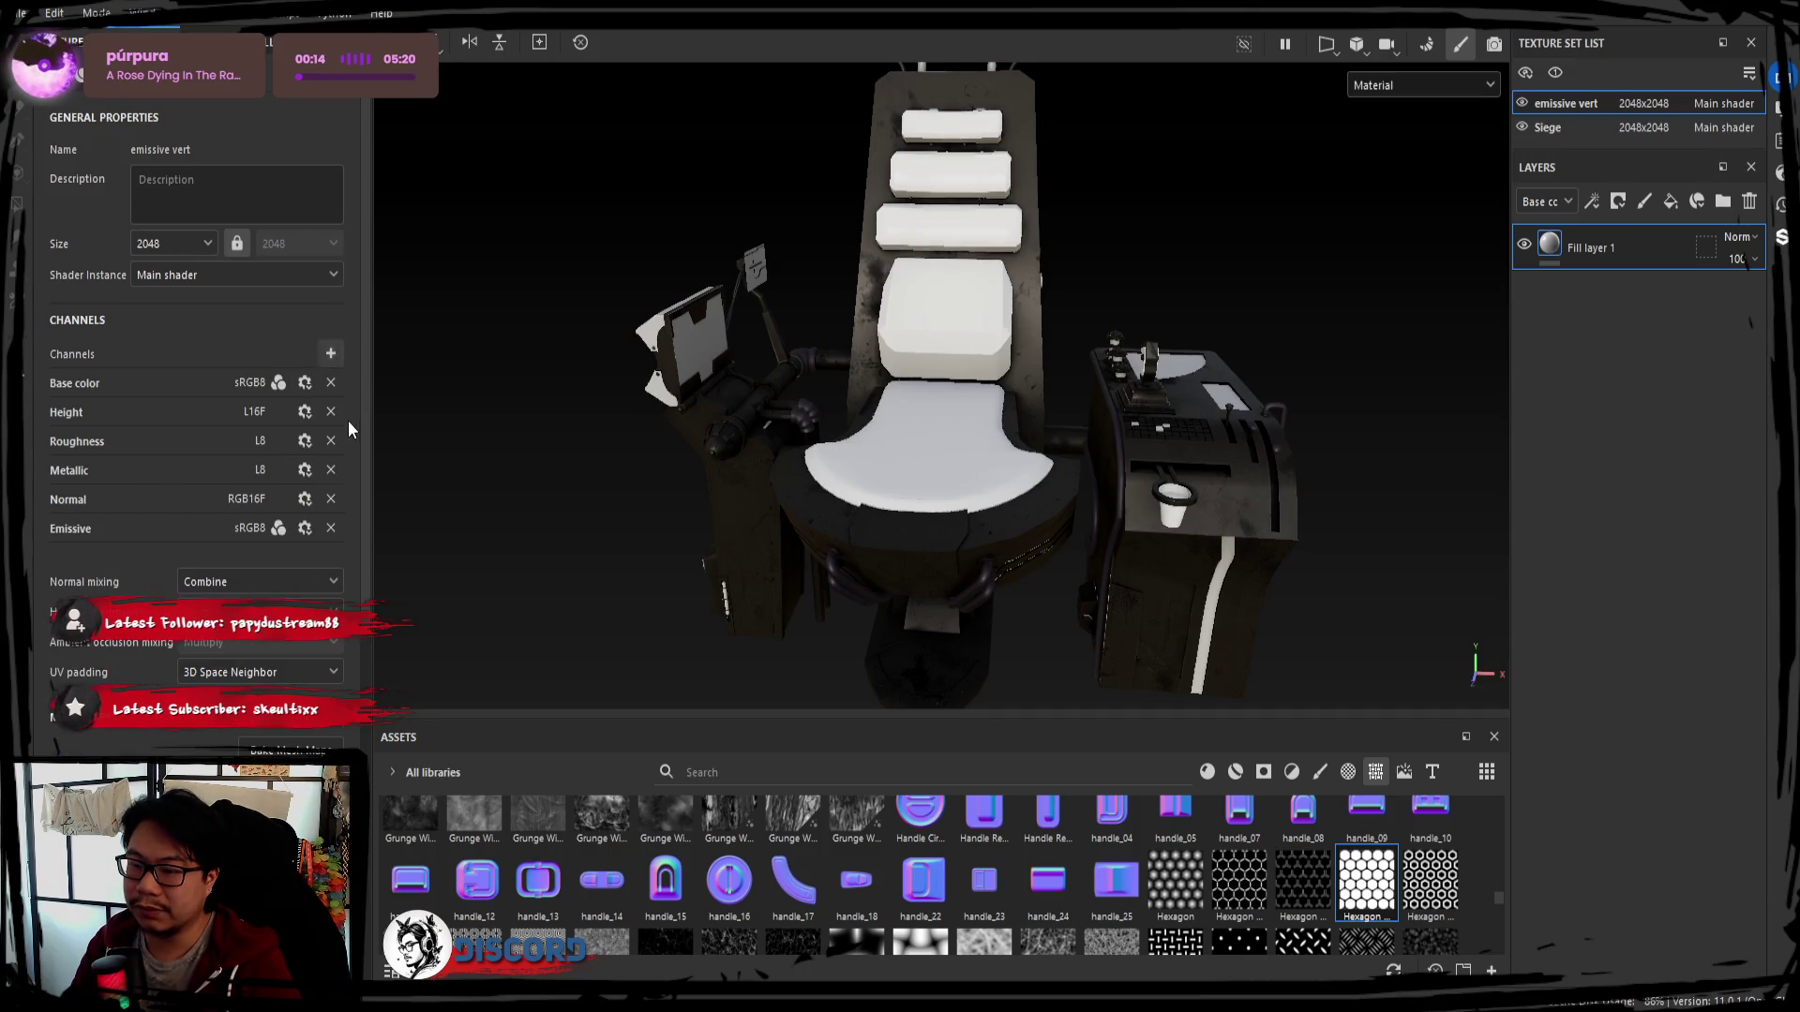
left_click(21, 142)
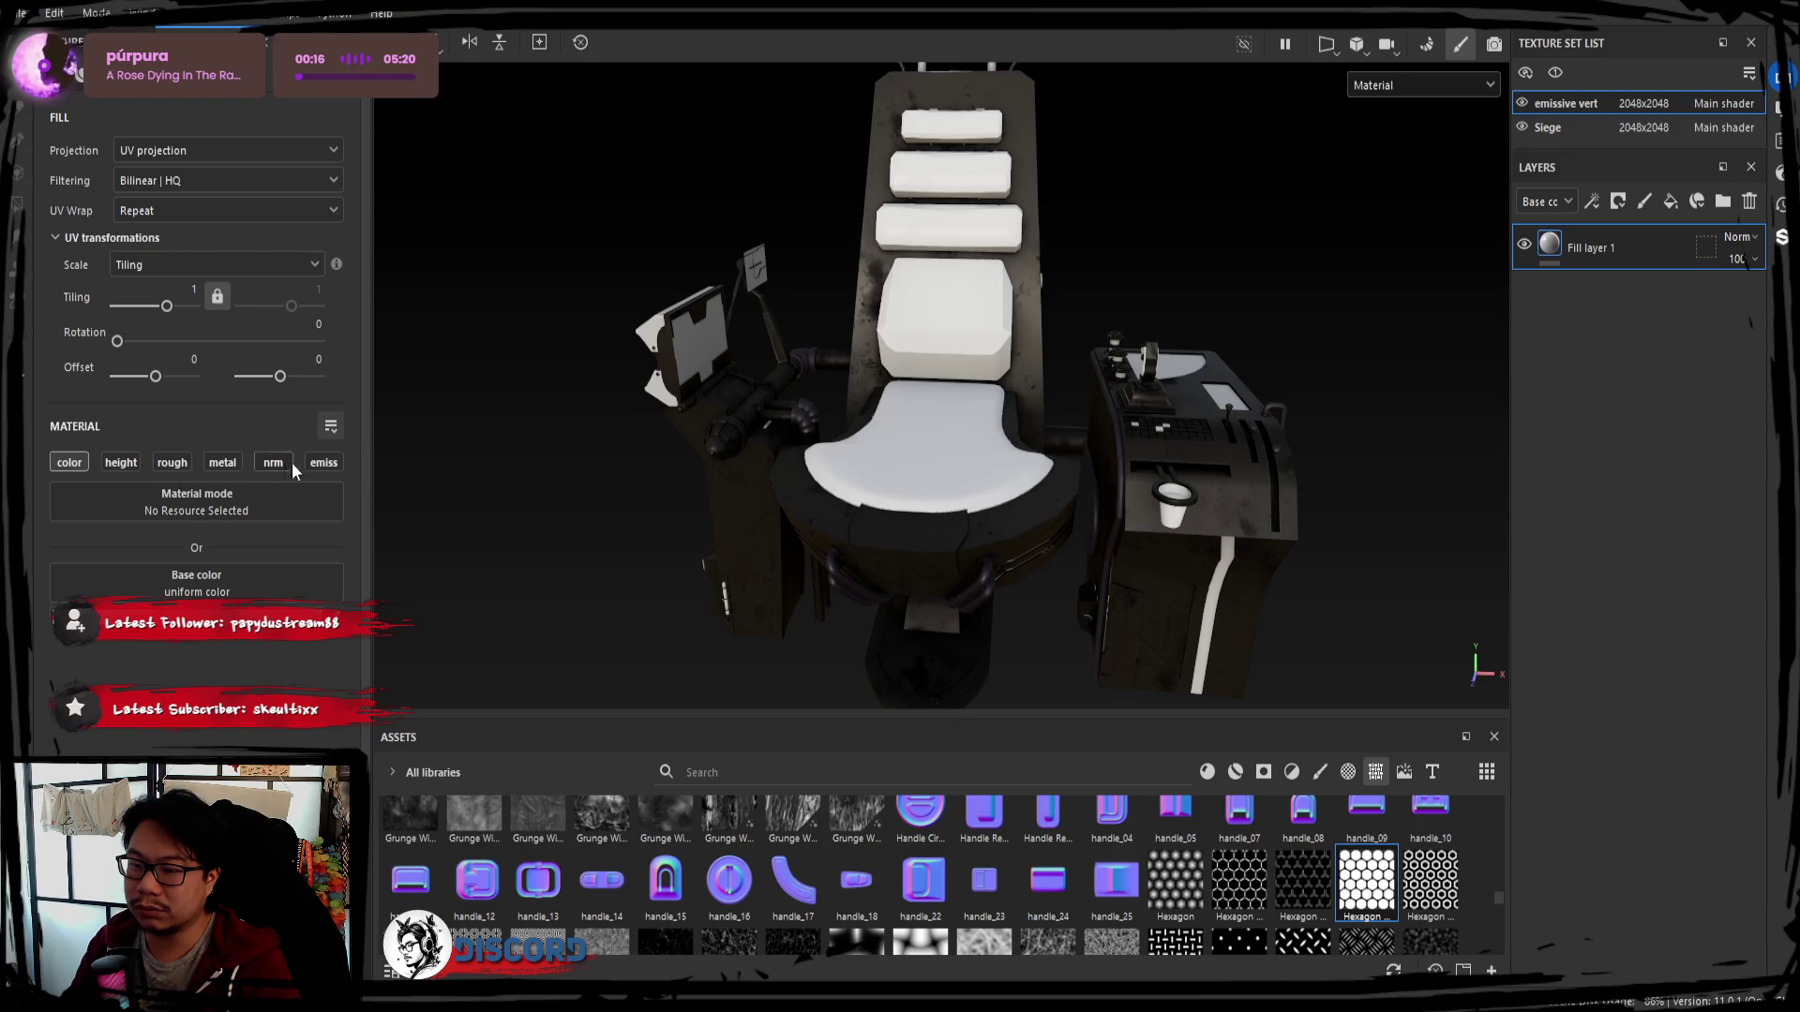
Enable the emissive and base colour channels on the fill layer so the strips glow green
left_click(320, 461)
left_click(77, 469)
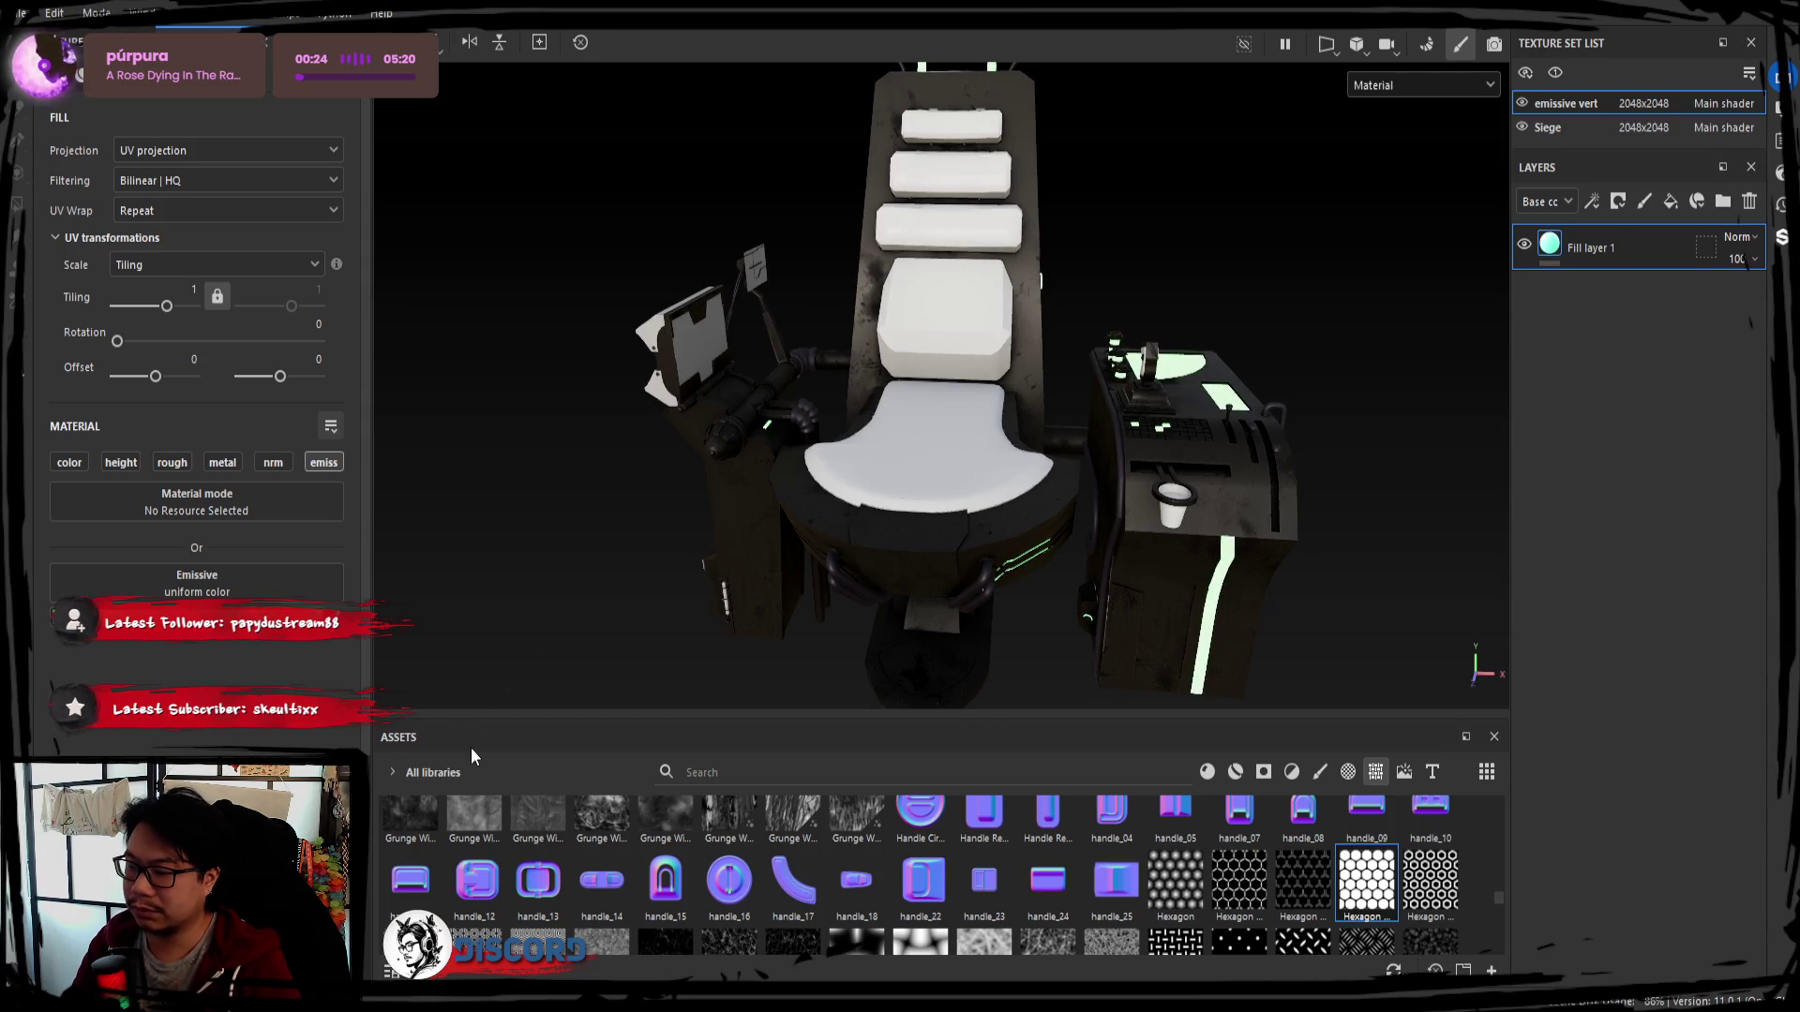
mouse_move(529, 640)
left_mouse_down("alt")
mouse_move(1243, 611)
mouse_move(825, 507)
mouse_move(336, 633)
left_mouse_up("alt")
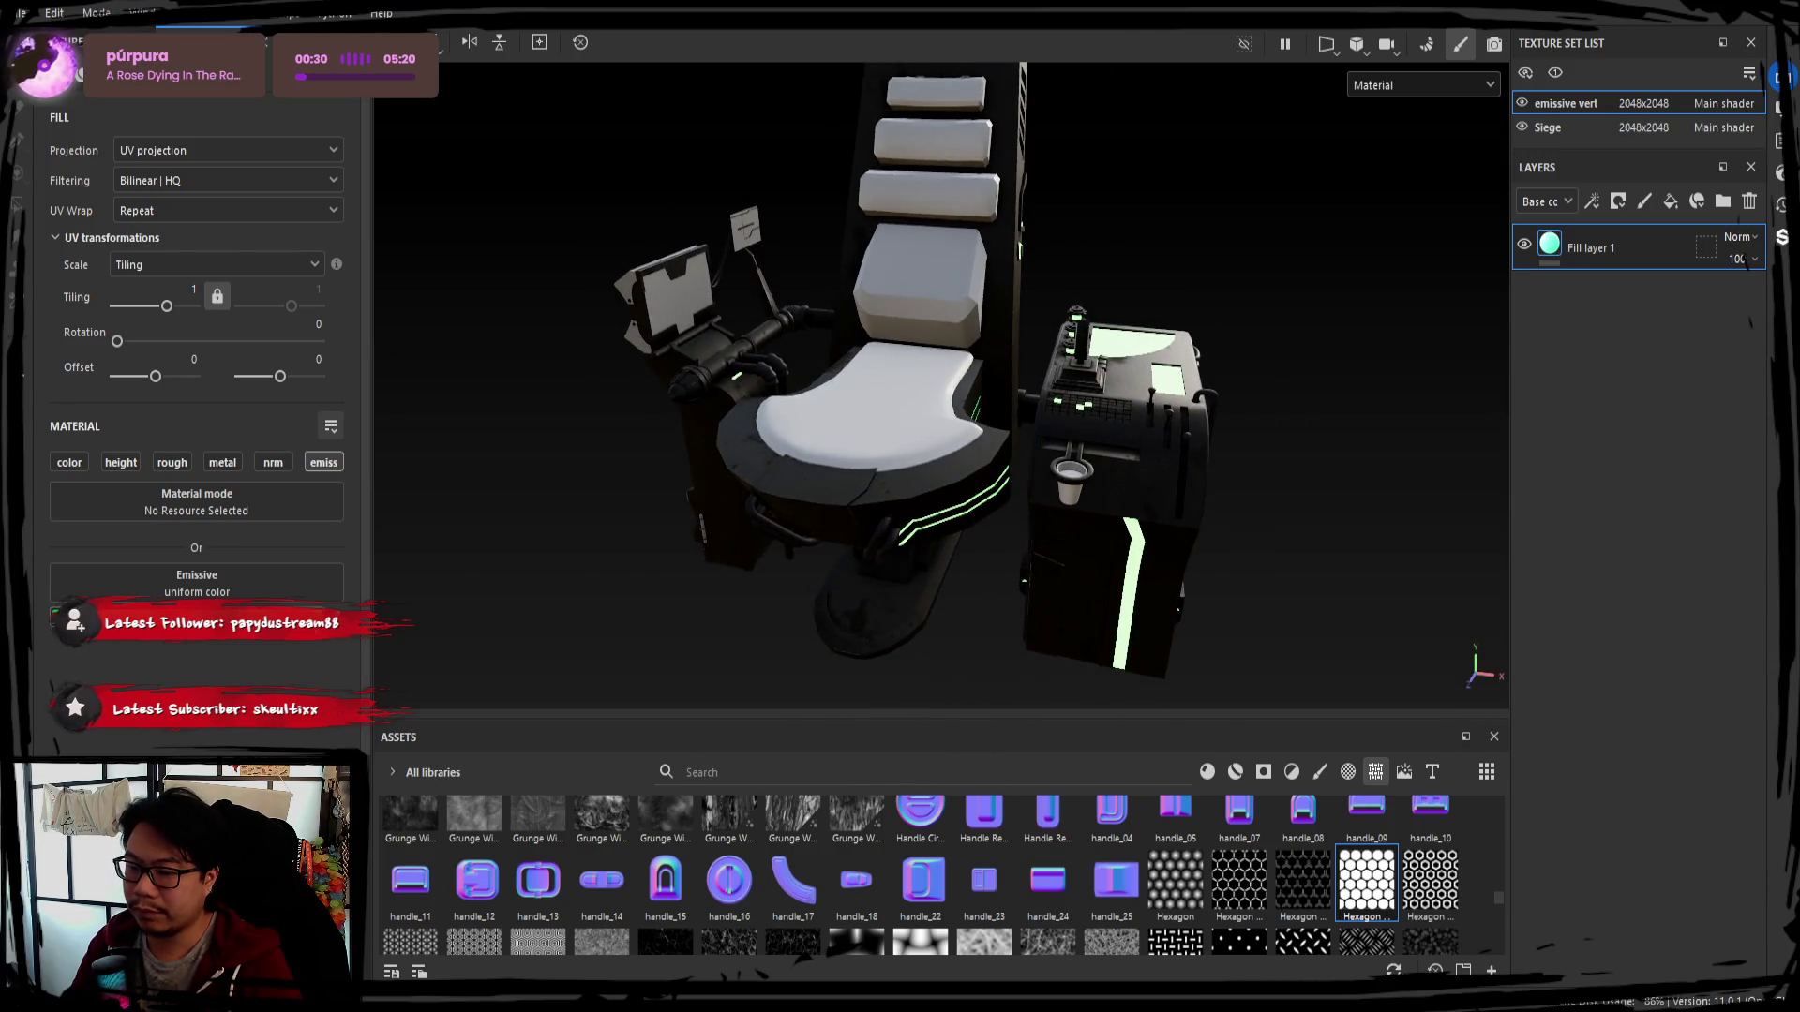
left_click(70, 463)
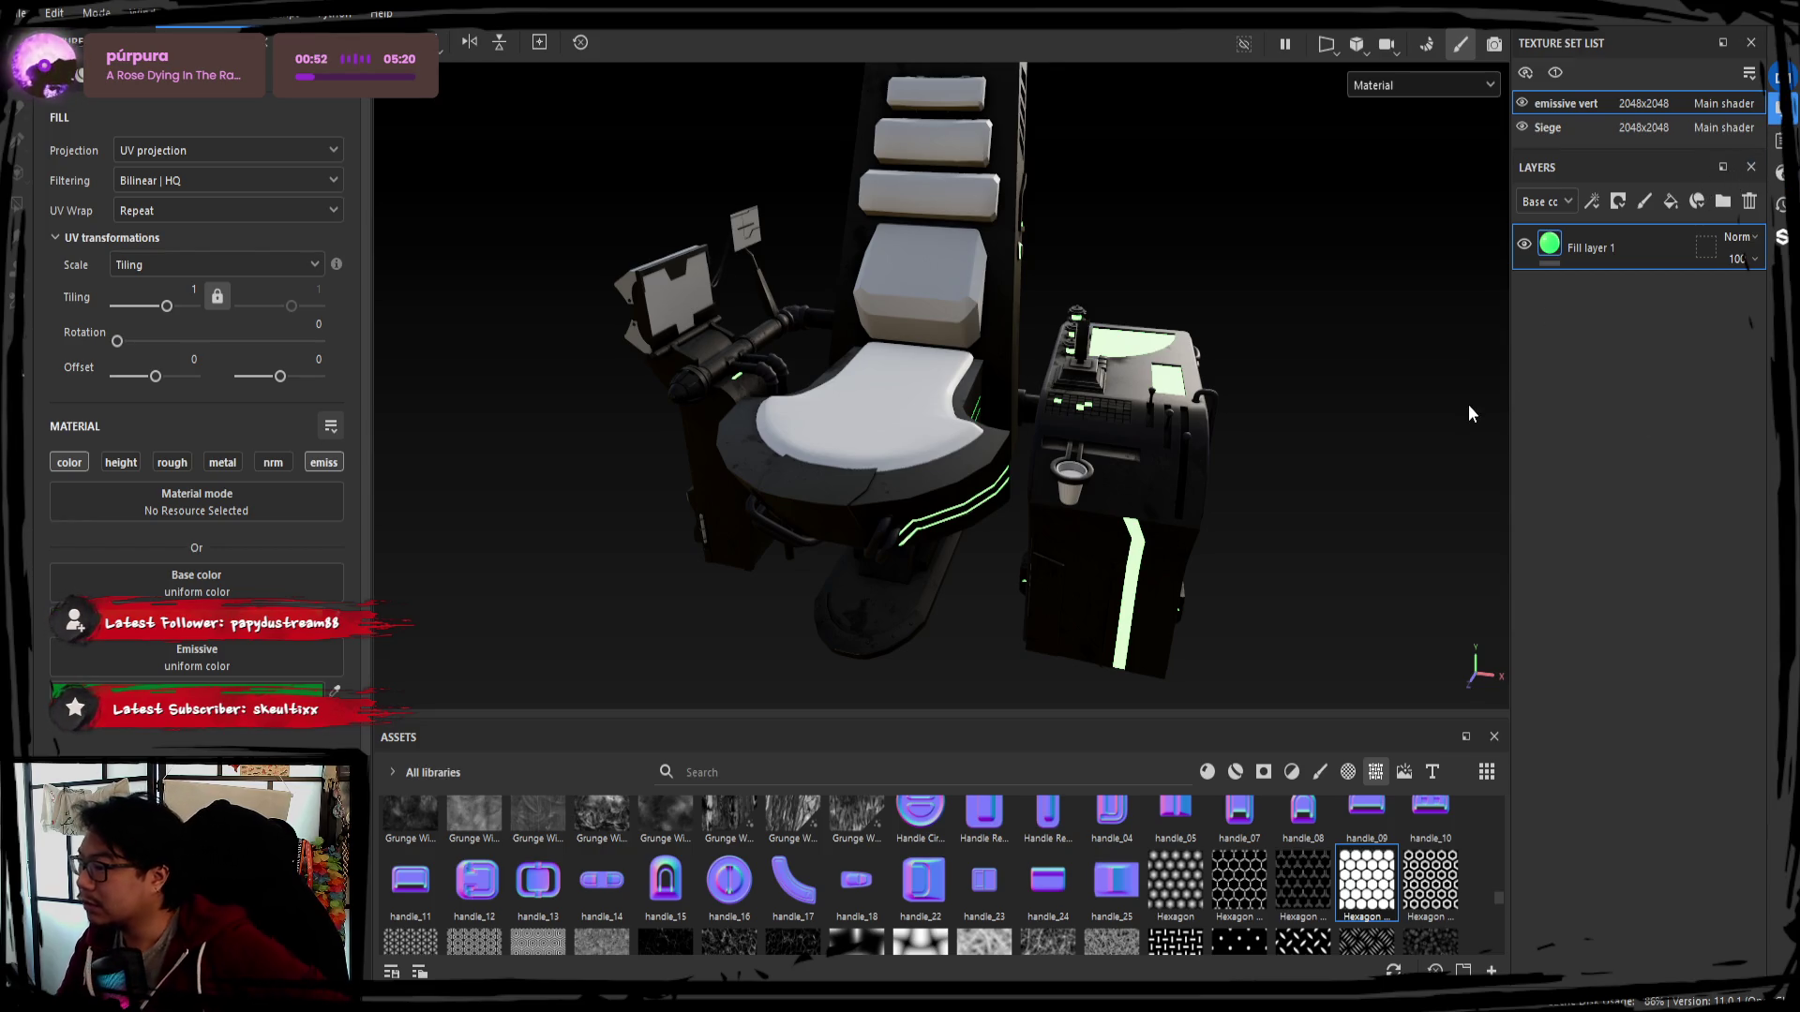
Rotate the environment lighting to front-light the chair, then select the Siege set
mouse_move(1442, 401)
right_mouse_down("shift")
mouse_move(1686, 452)
mouse_move(1607, 459)
right_mouse_up("shift")
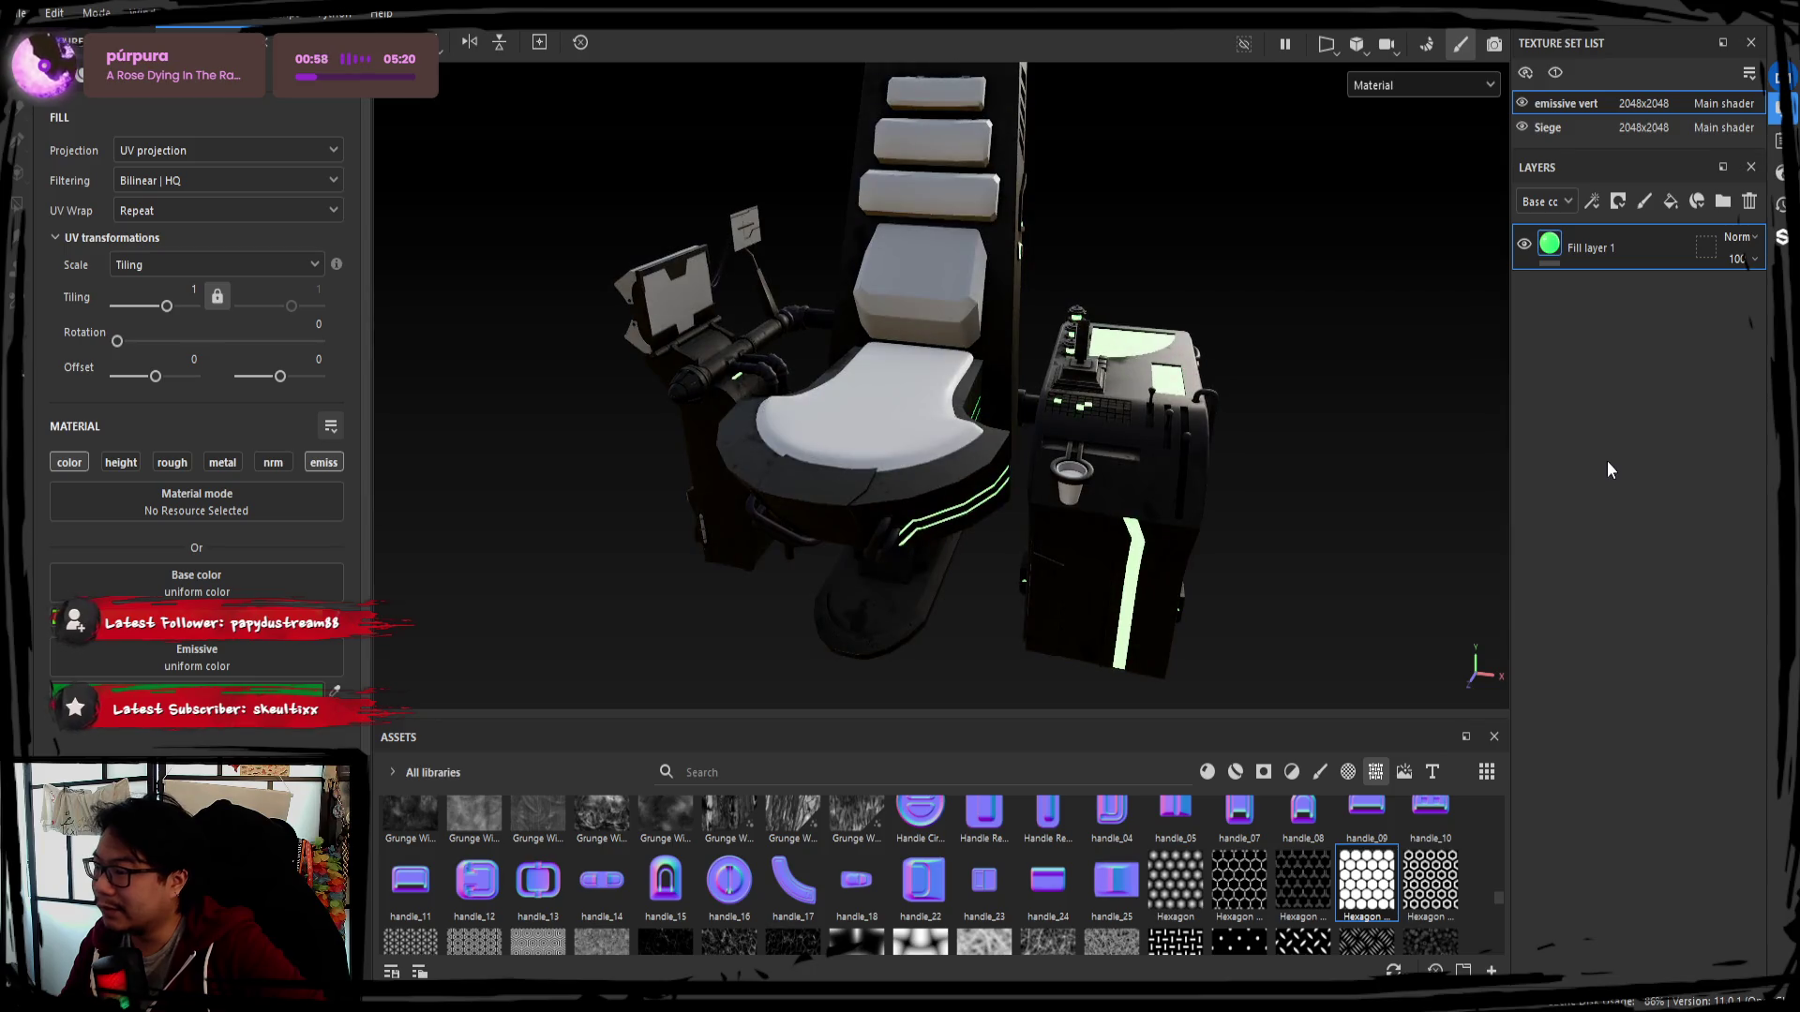
right_click_drag(1540, 478, 1497, 560, "shift")
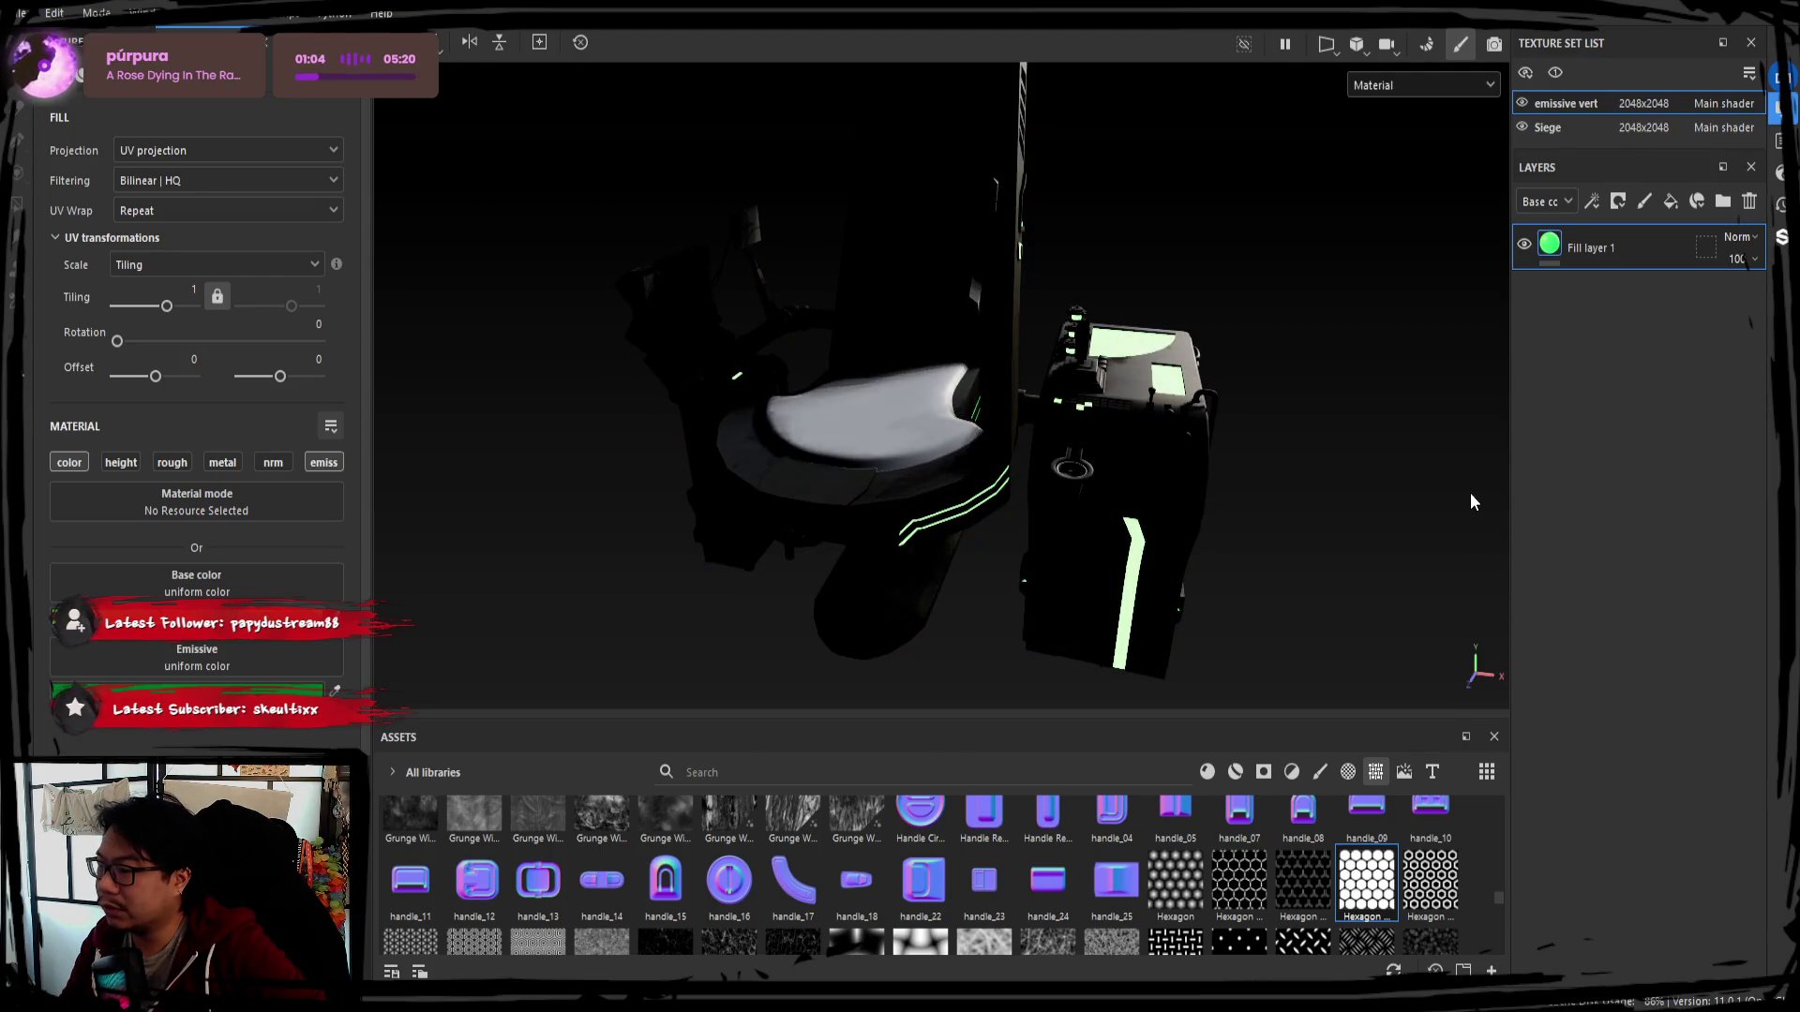
right_click_drag(1001, 460, 1450, 453, "shift")
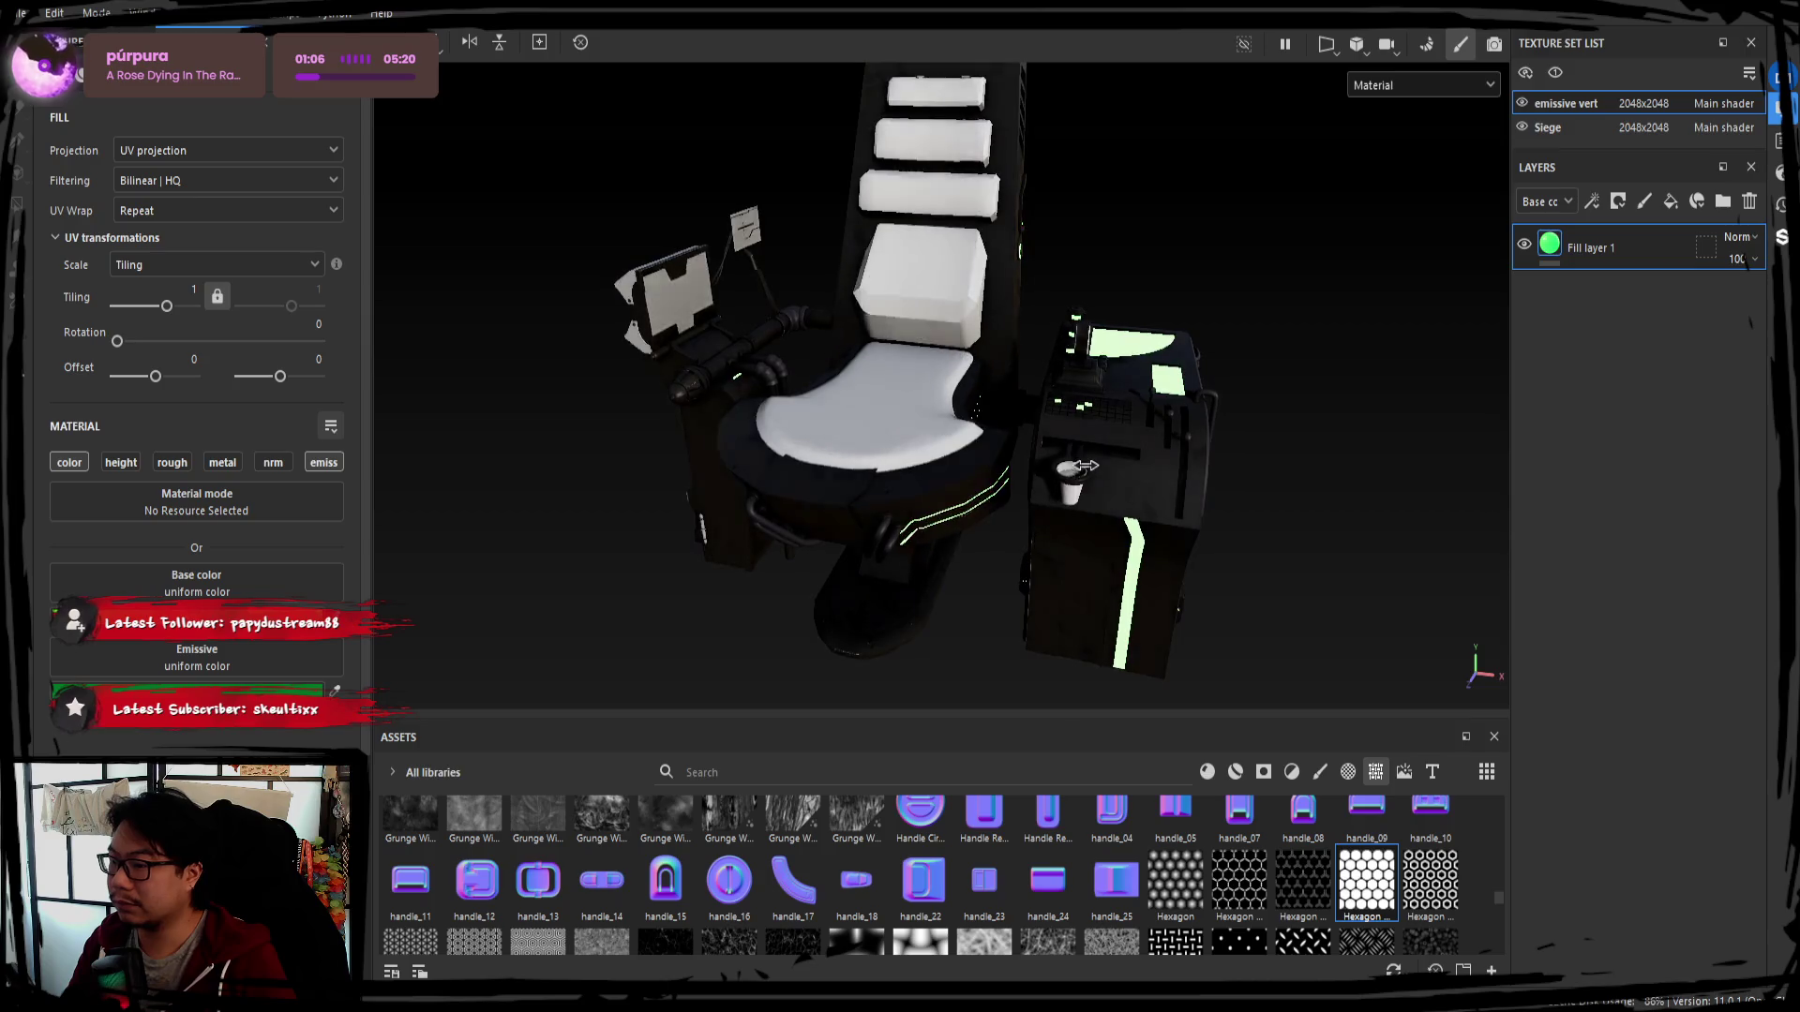
right_click_drag(1506, 291, 1304, 488, "shift")
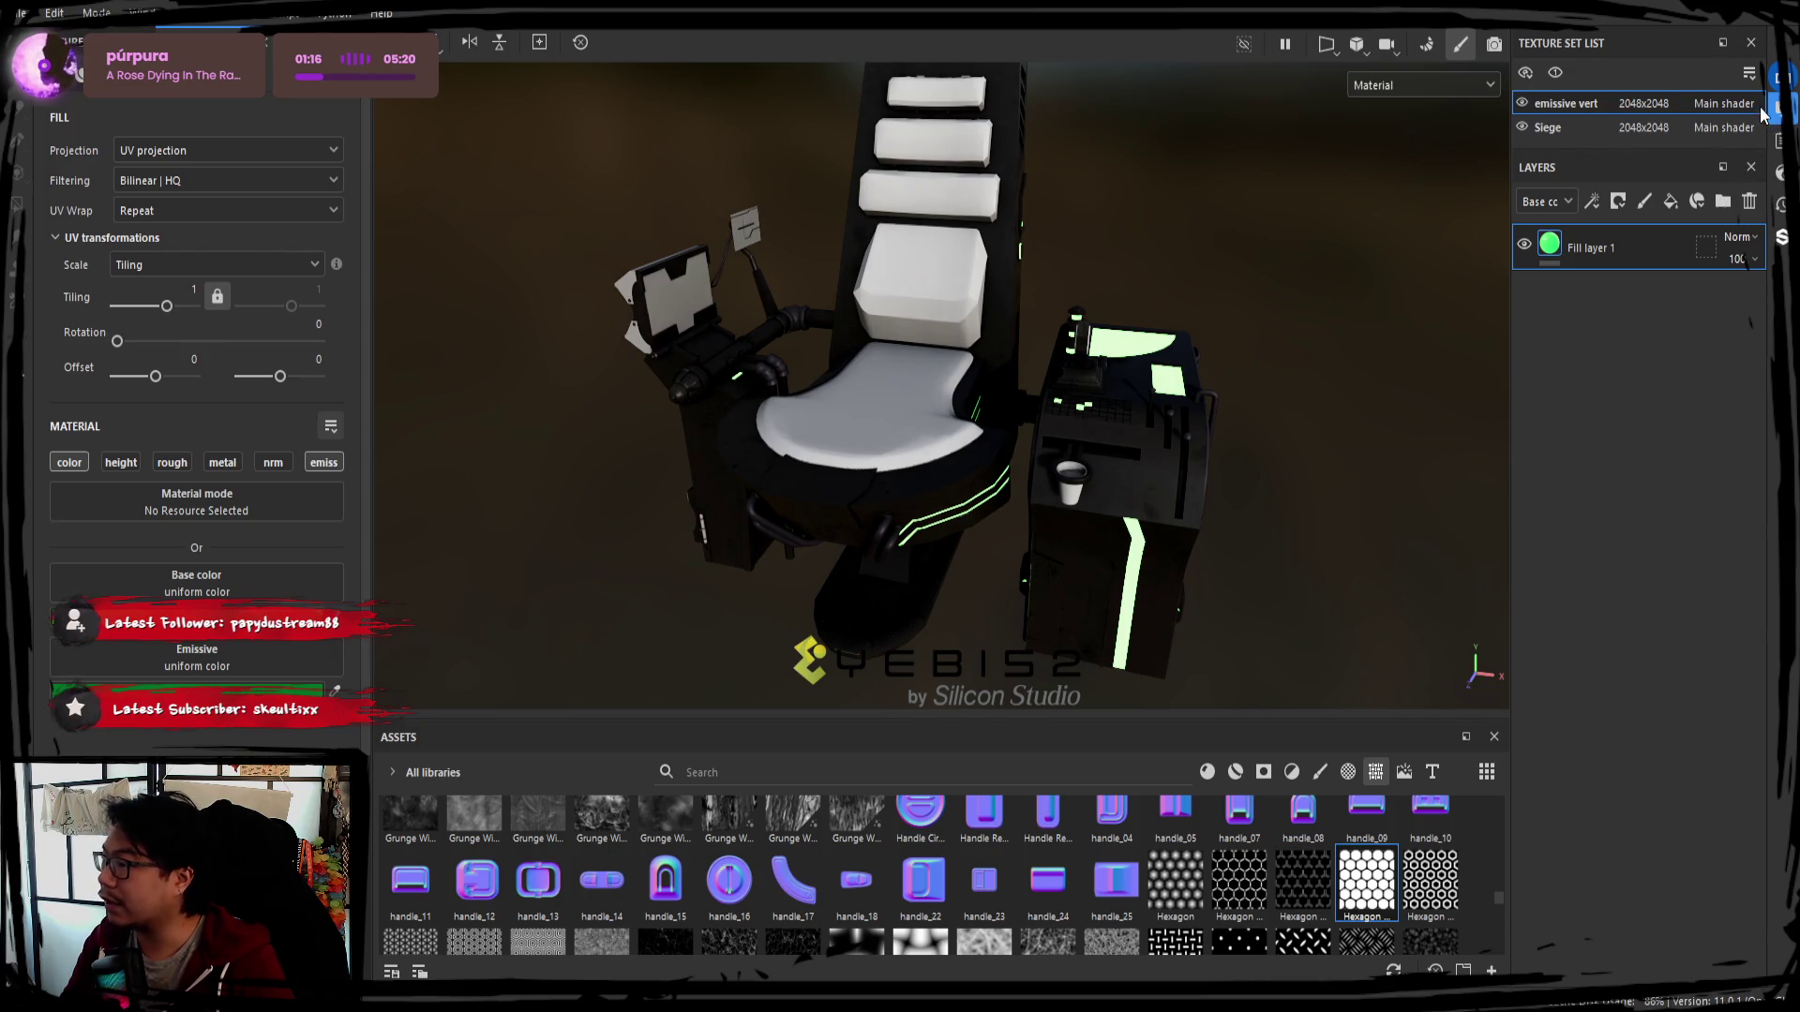
right_click_drag(1153, 435, 1175, 451, "shift")
left_click_drag(1175, 450, 957, 686, "alt")
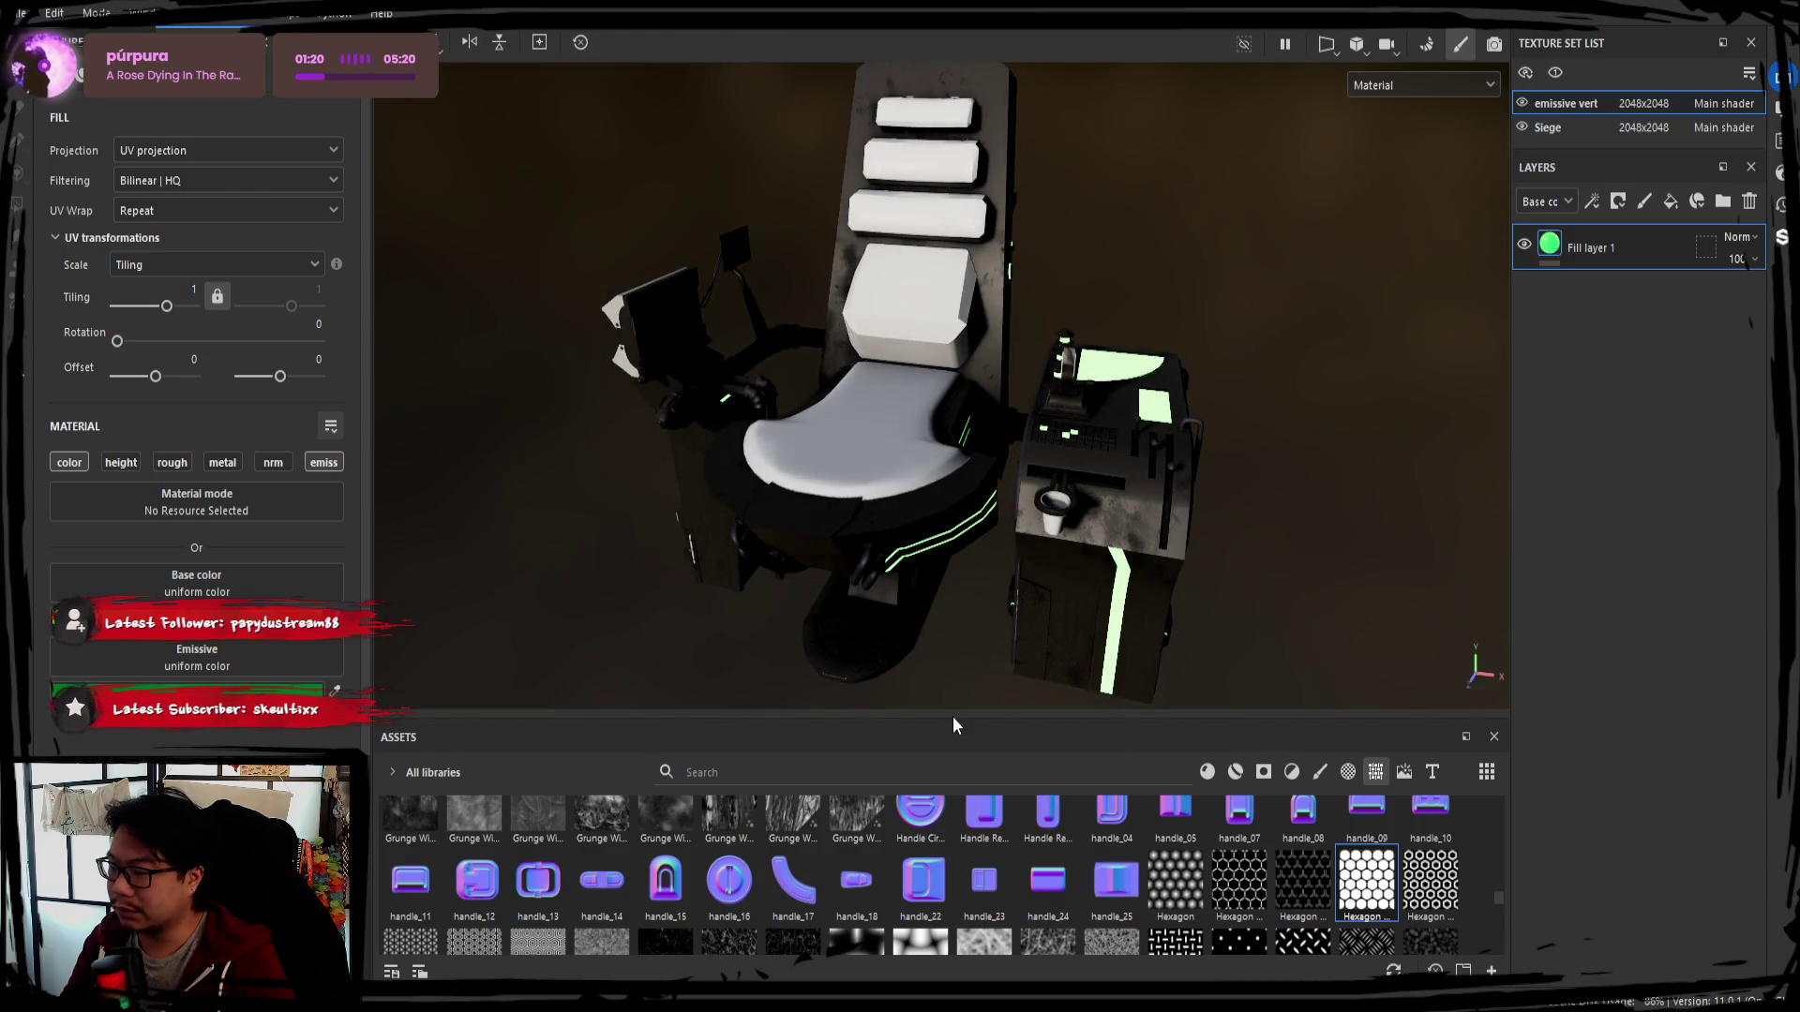
left_click_drag(1038, 560, 1079, 571, "alt")
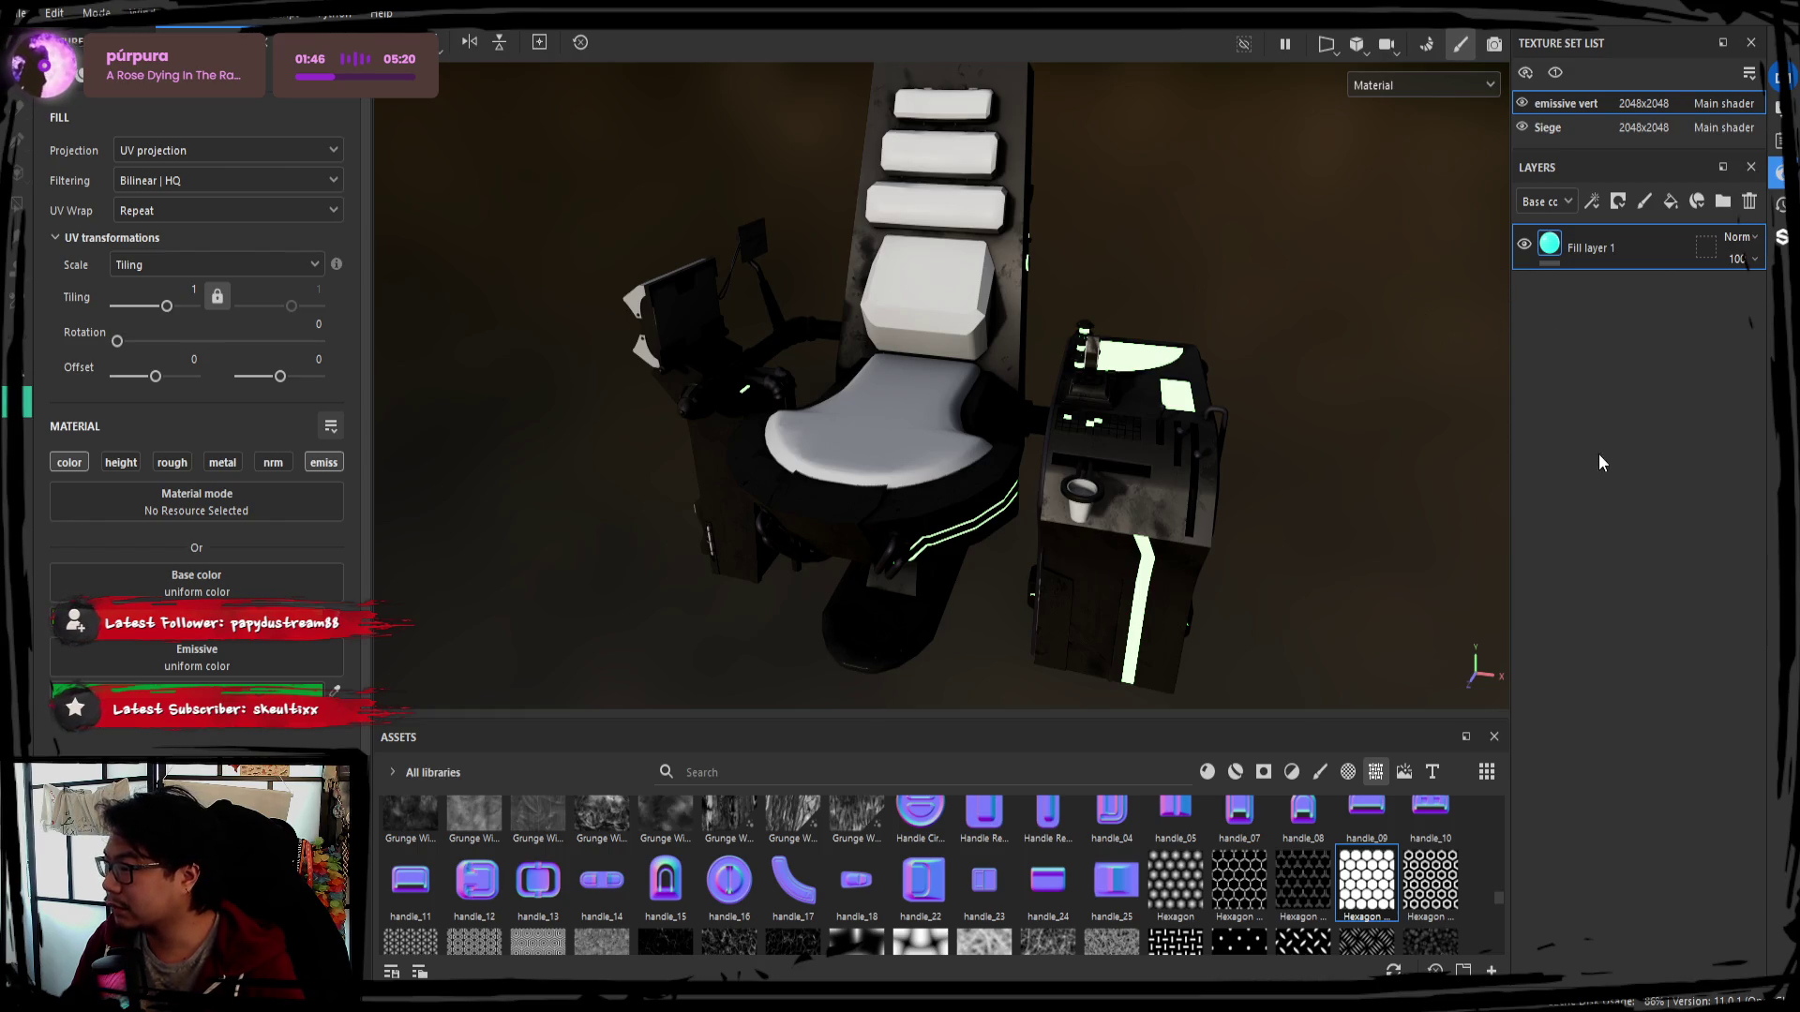
mouse_move(1407, 484)
right_mouse_down("shift")
mouse_move(1047, 496)
mouse_move(1619, 526)
right_mouse_up("shift")
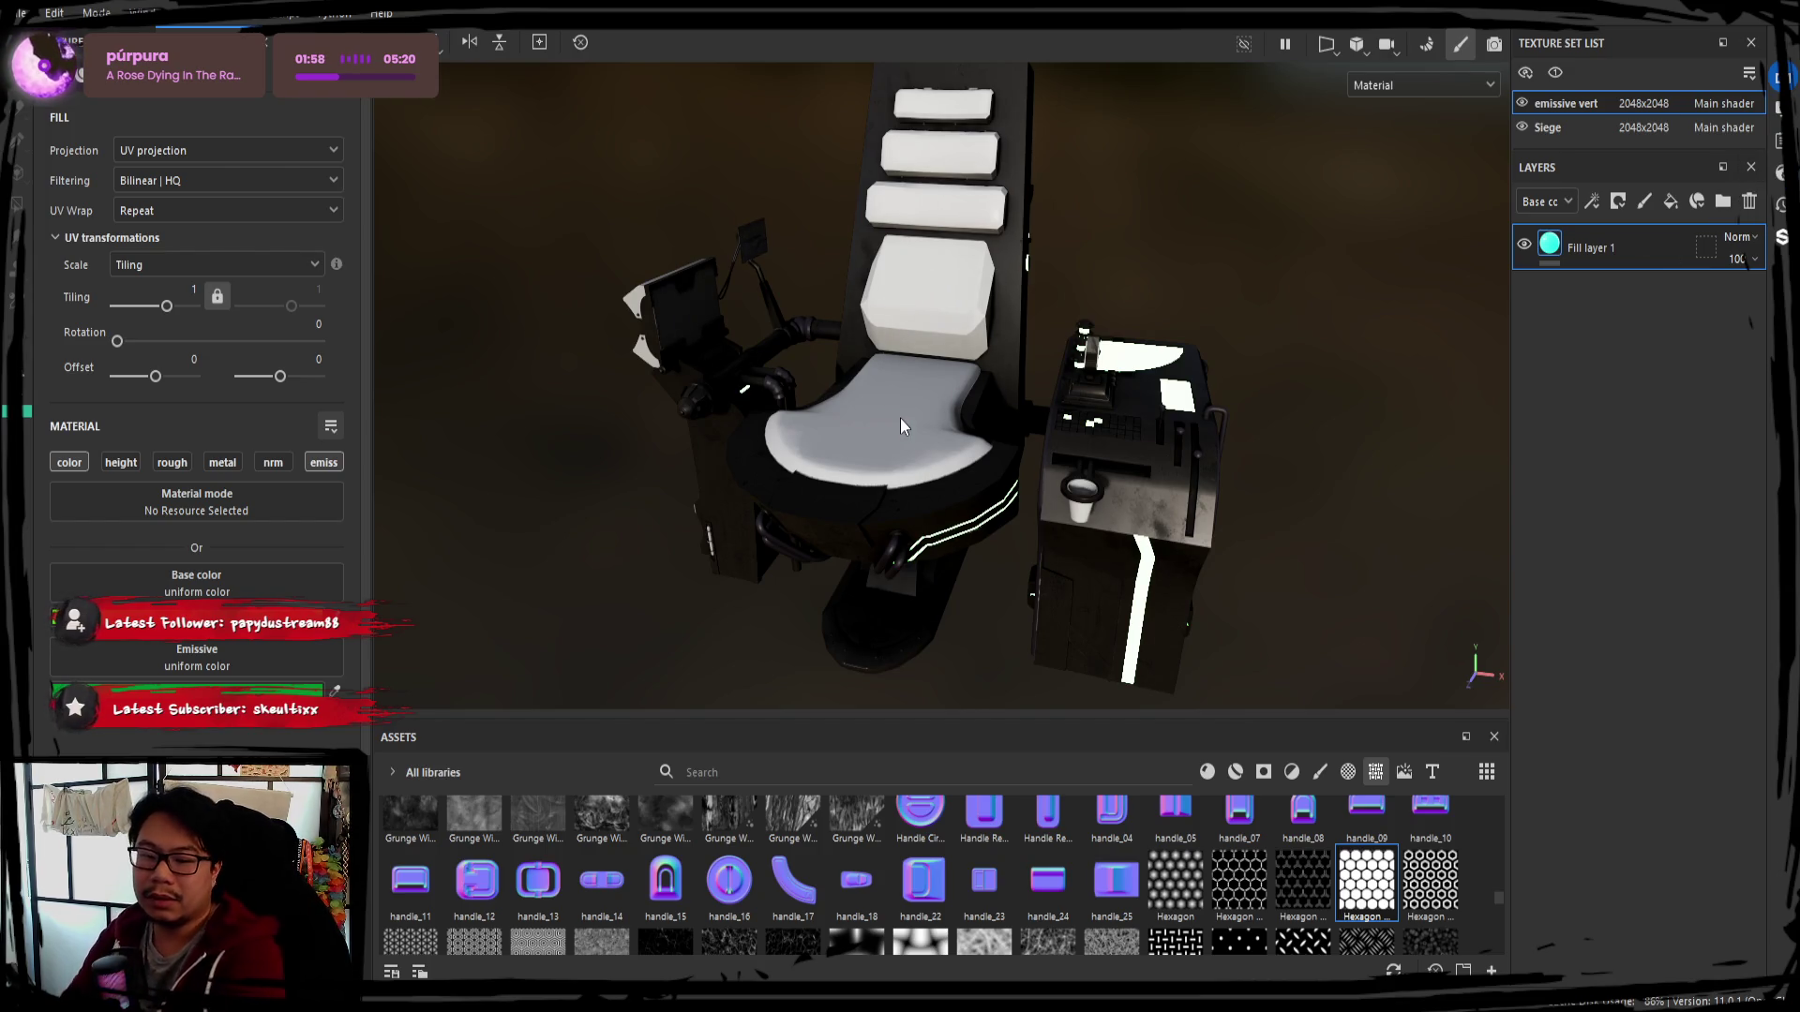
left_click(1547, 127)
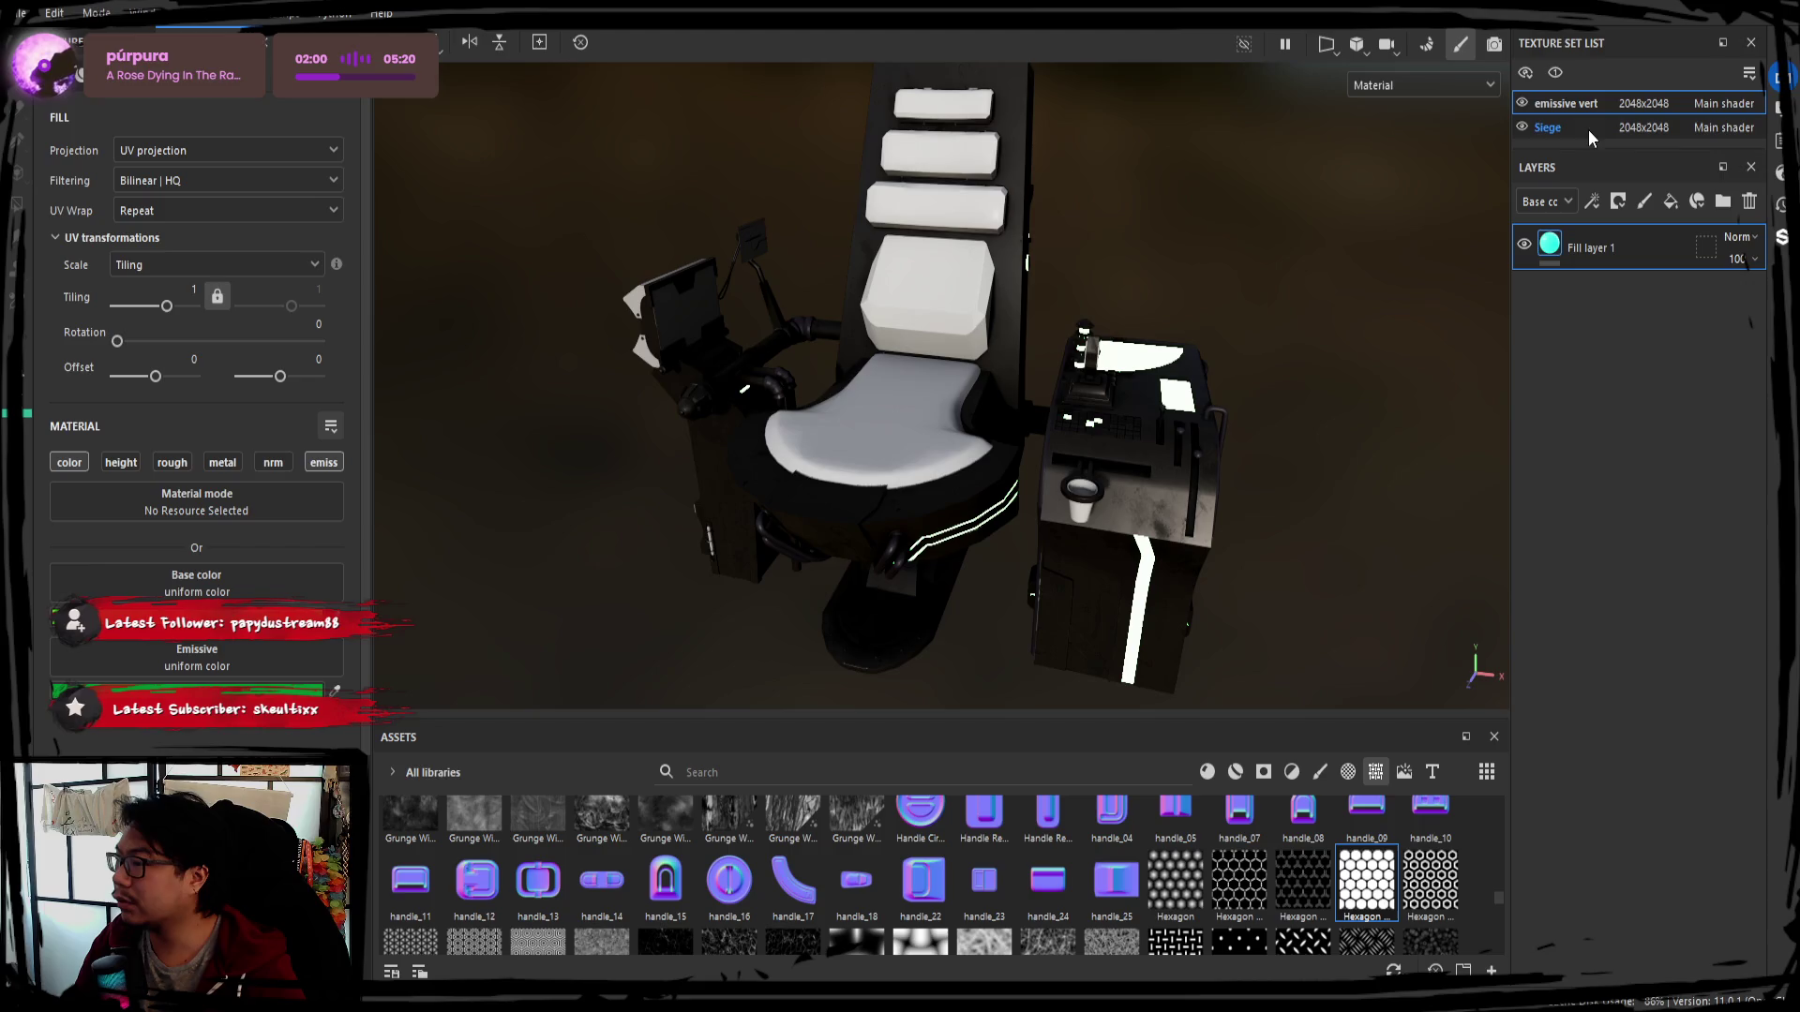
Replace Siege's Fill layer 1 with a new fill layer at the bottom of the stack
left_click_drag(1206, 443, 1251, 359, "alt")
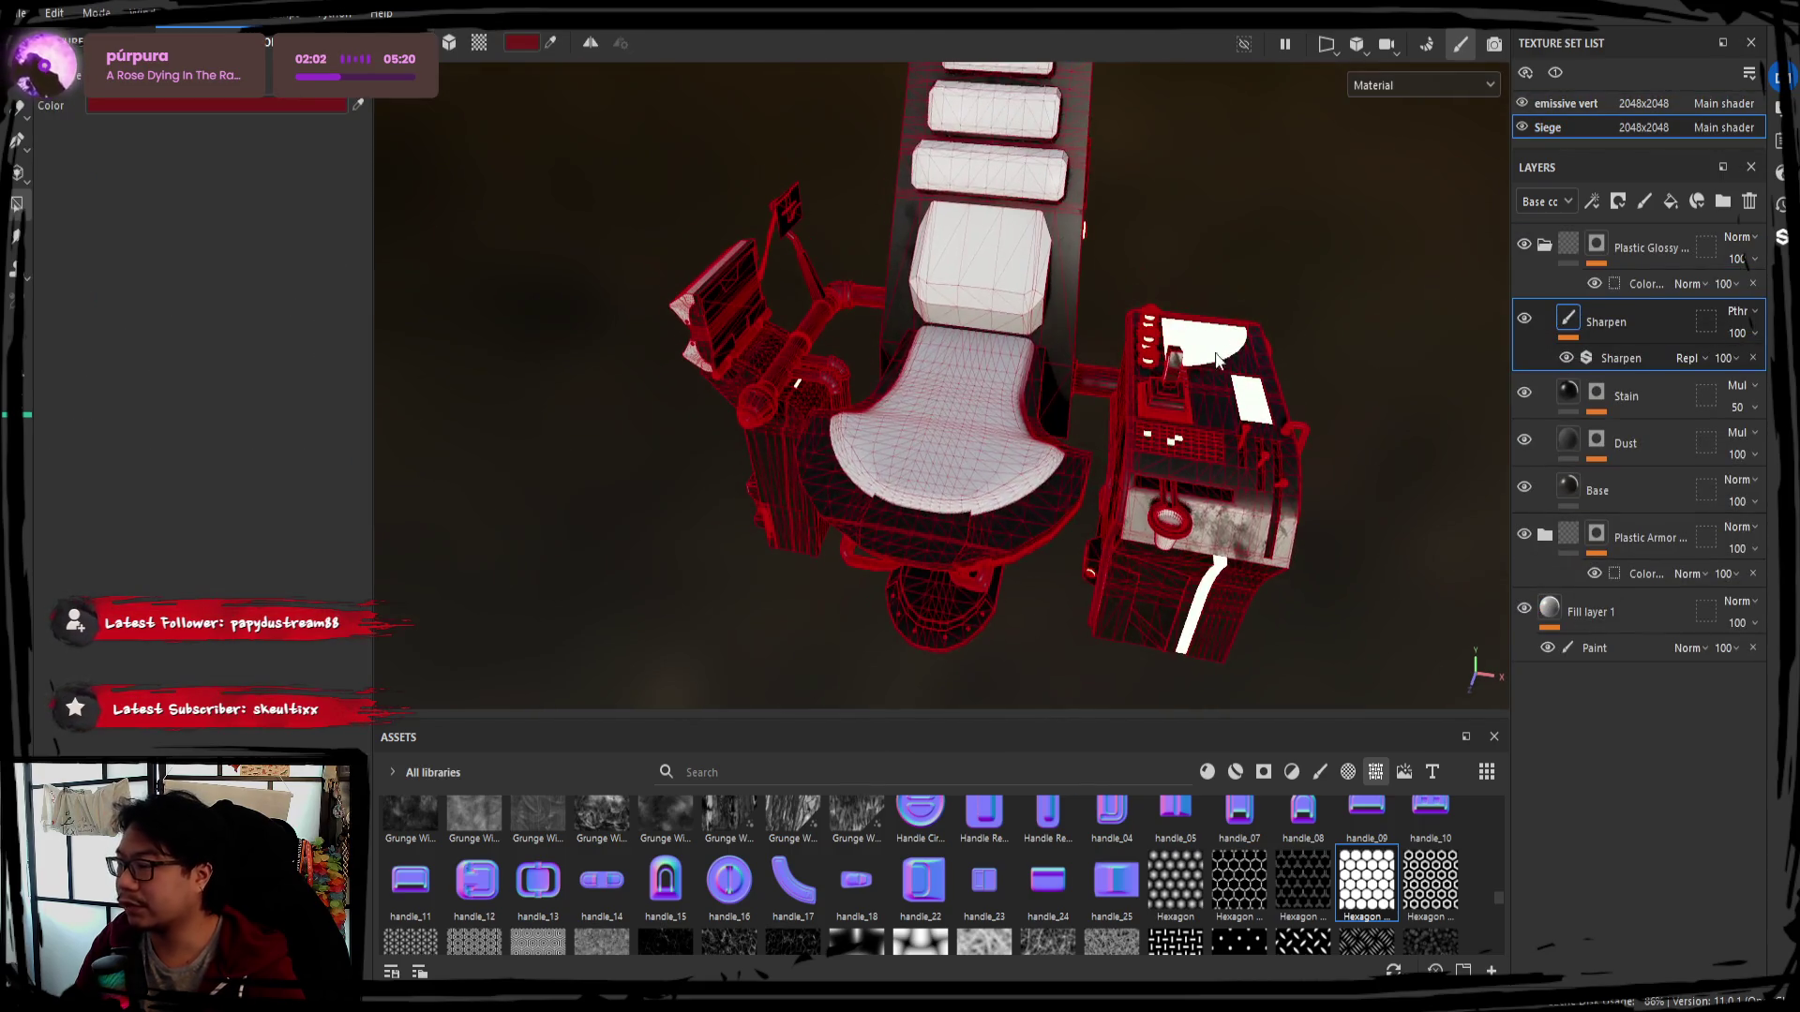
left_click(1642, 619)
key("Delete")
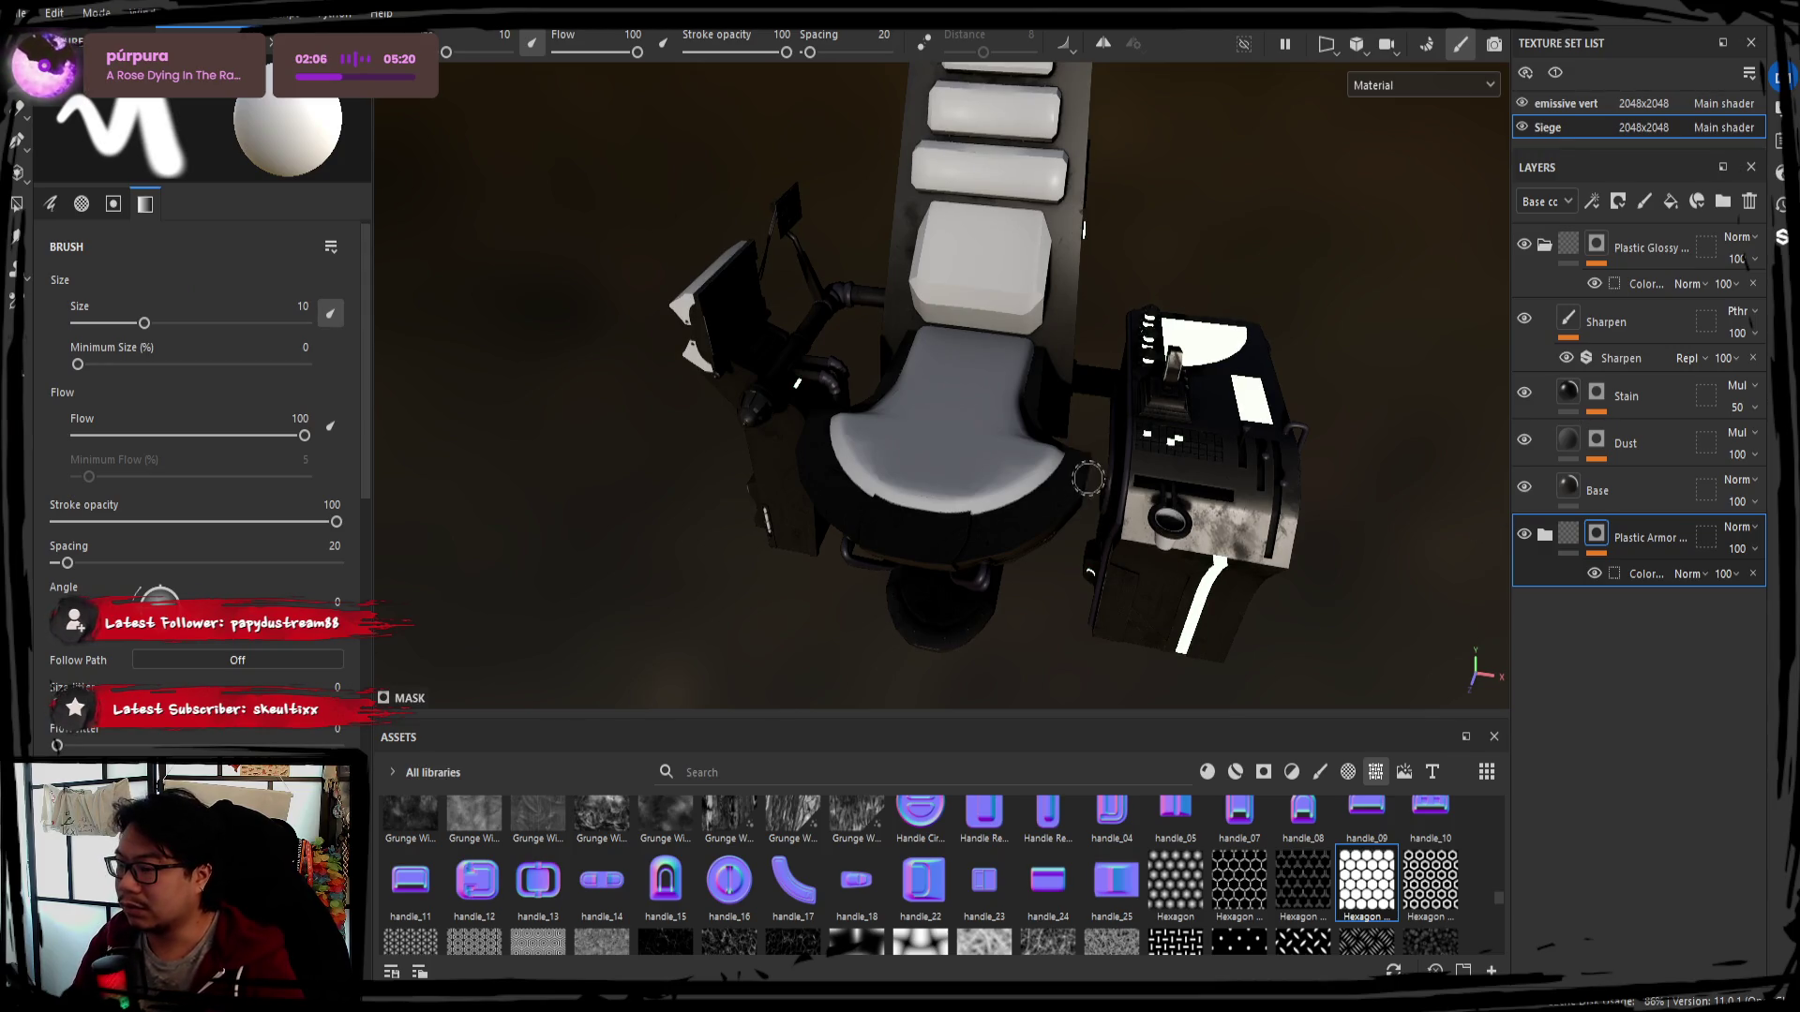
left_click(1670, 204)
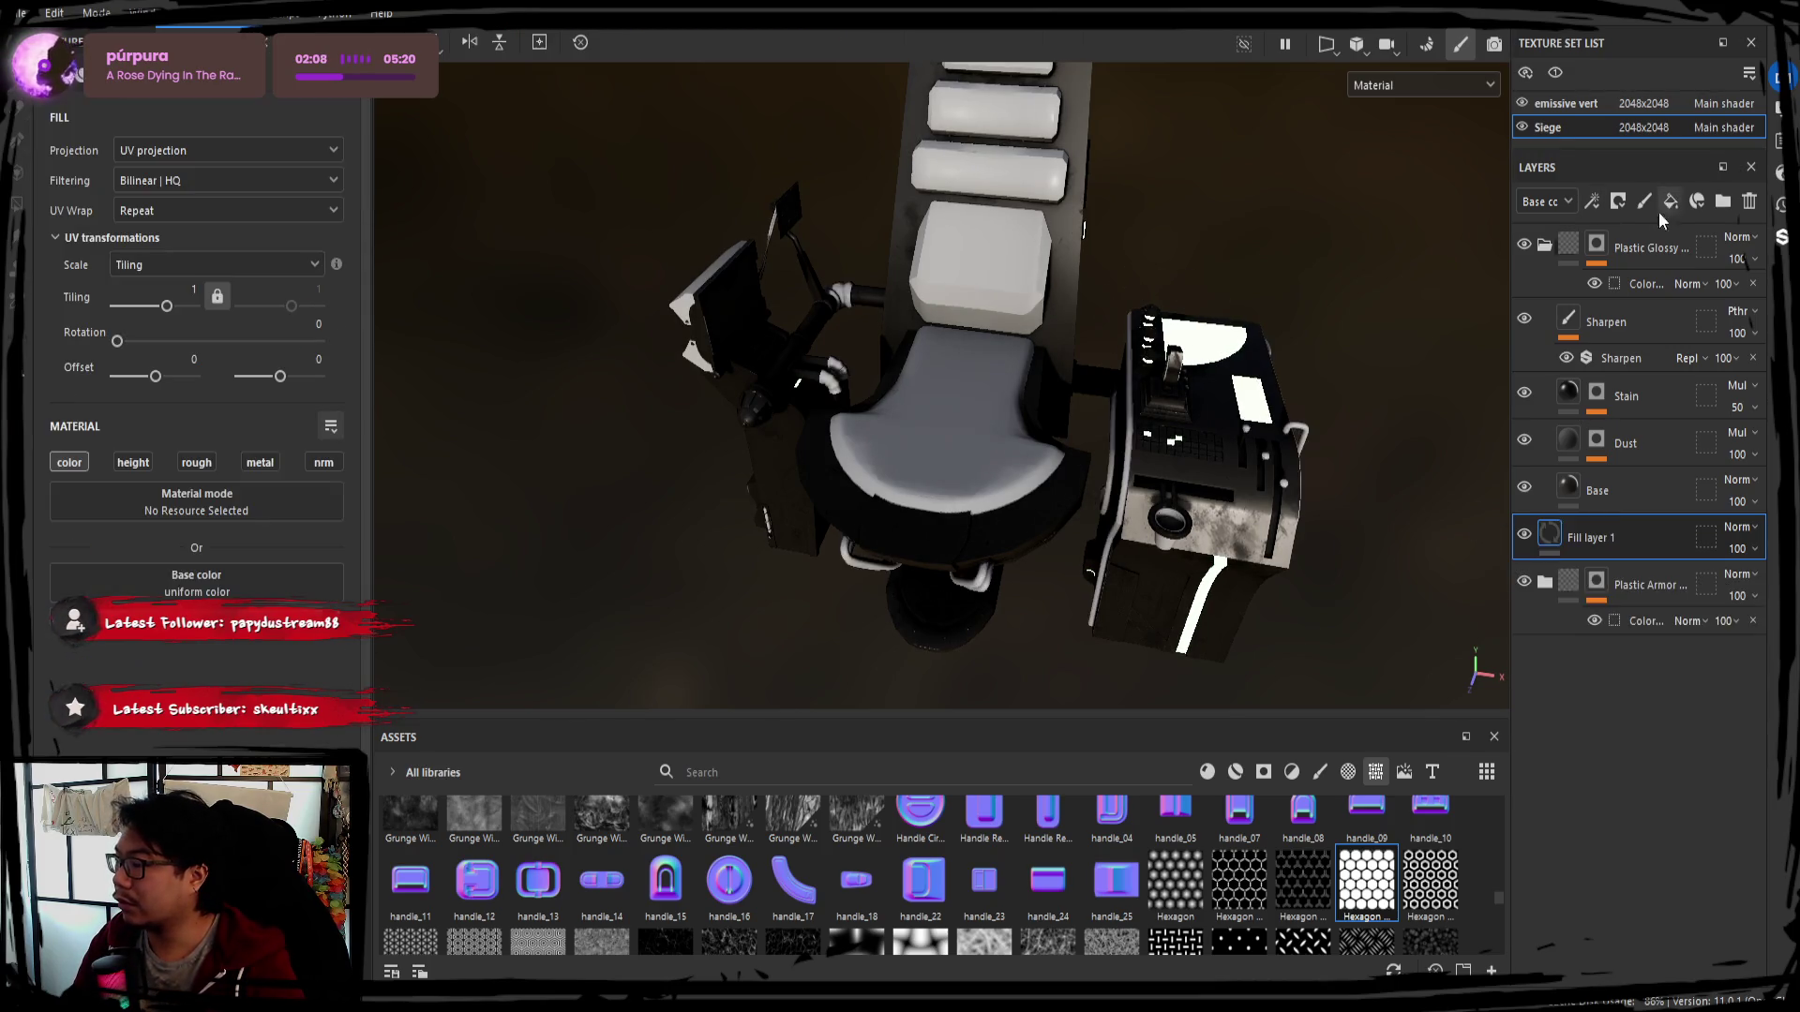
left_click_drag(1589, 537, 1596, 626)
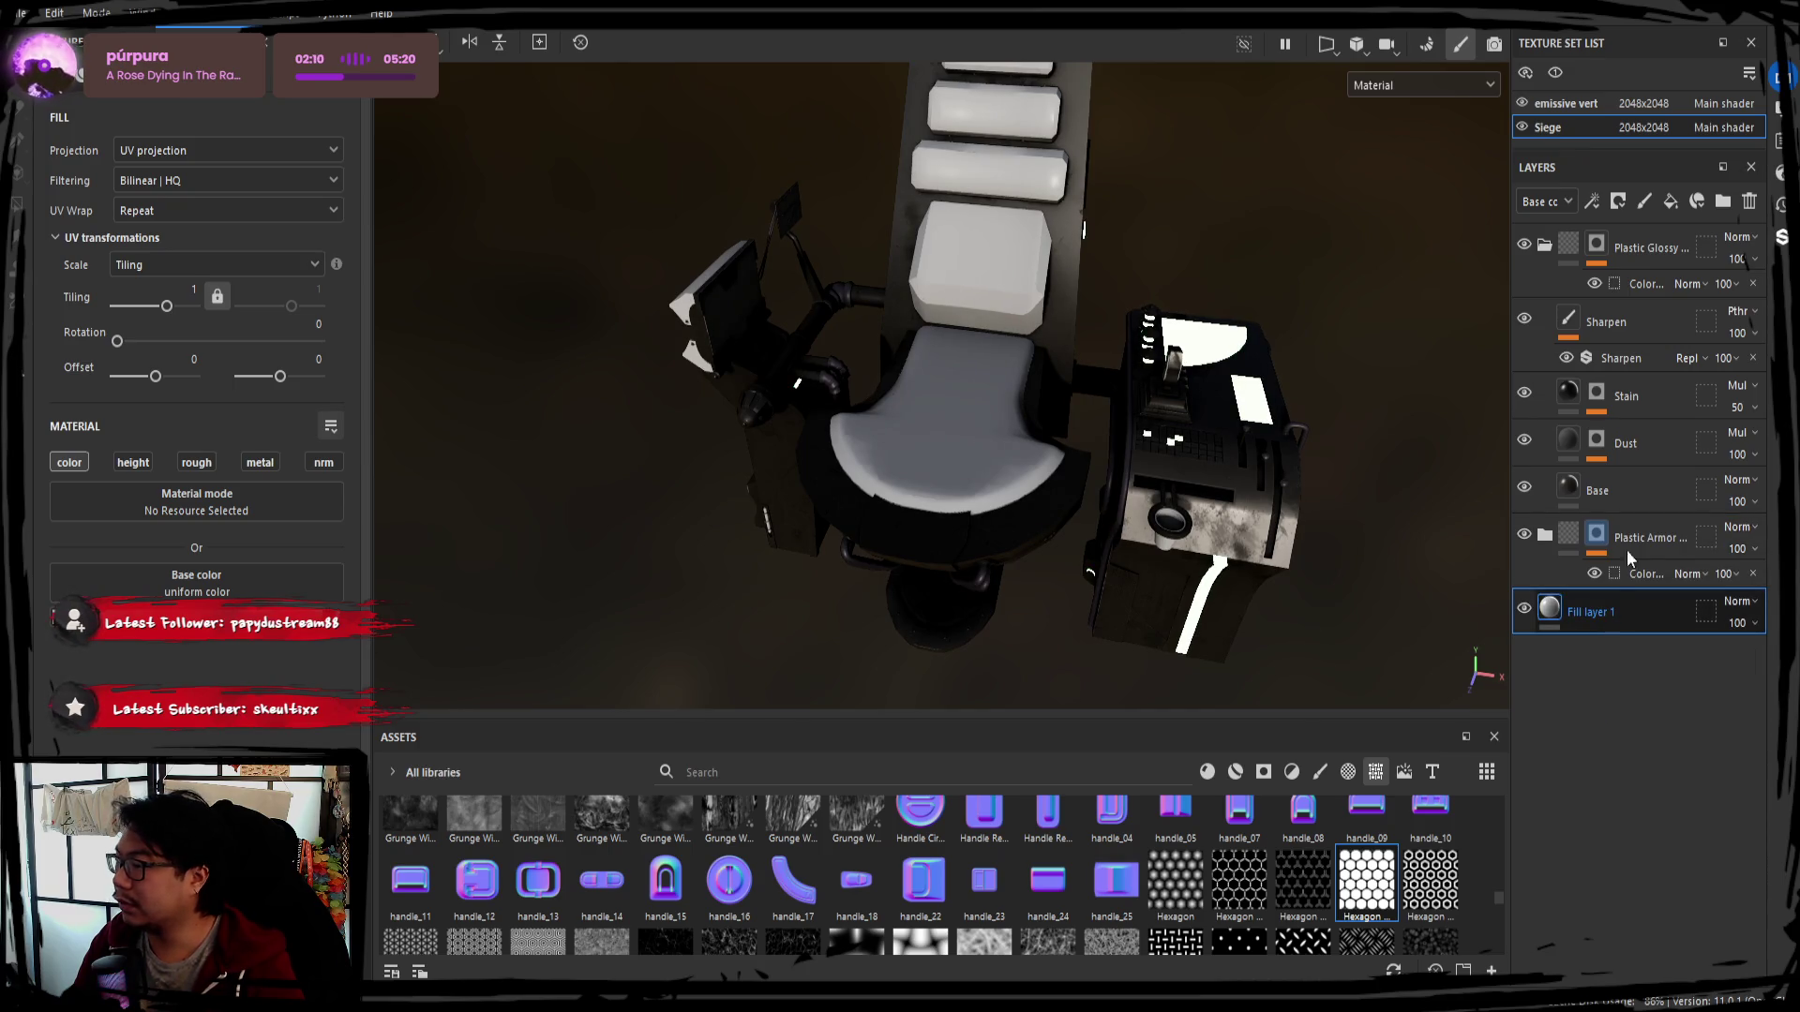
Add a fill effect using the Hexagon Dots pattern as the layer's base colour
right_click(1589, 612)
left_click(1602, 763)
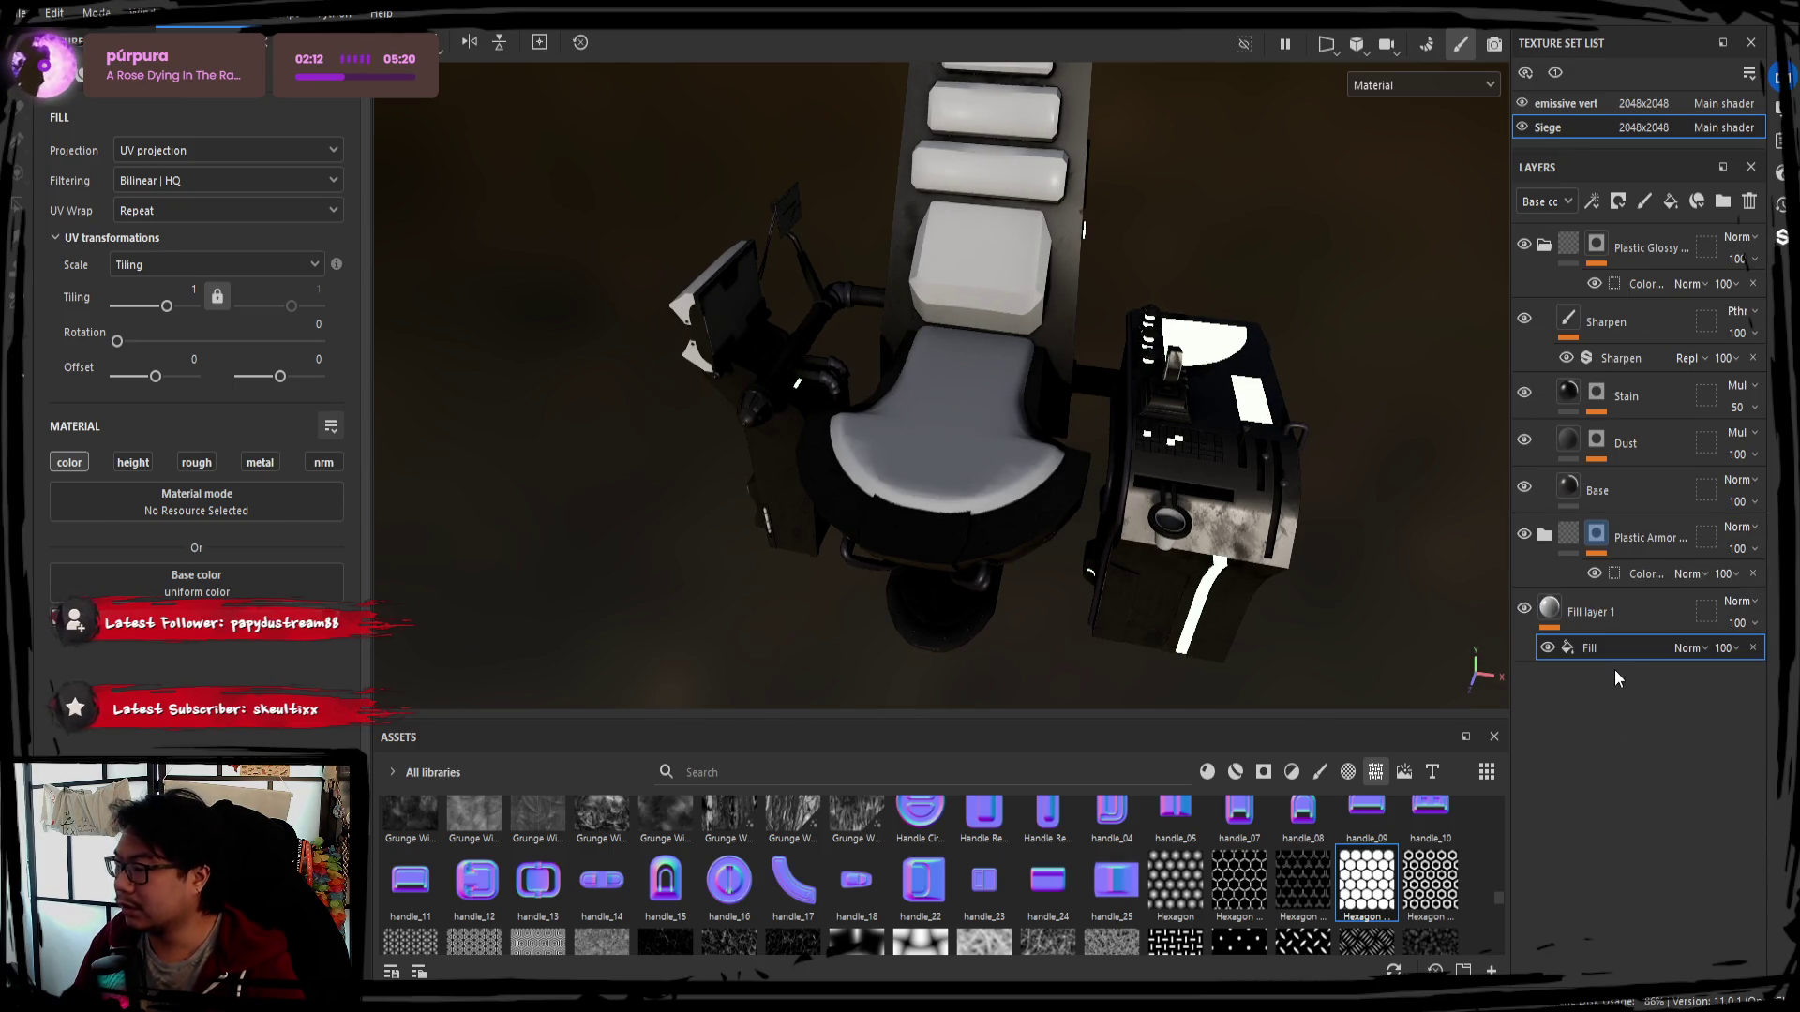
left_click_drag(1364, 879, 205, 593)
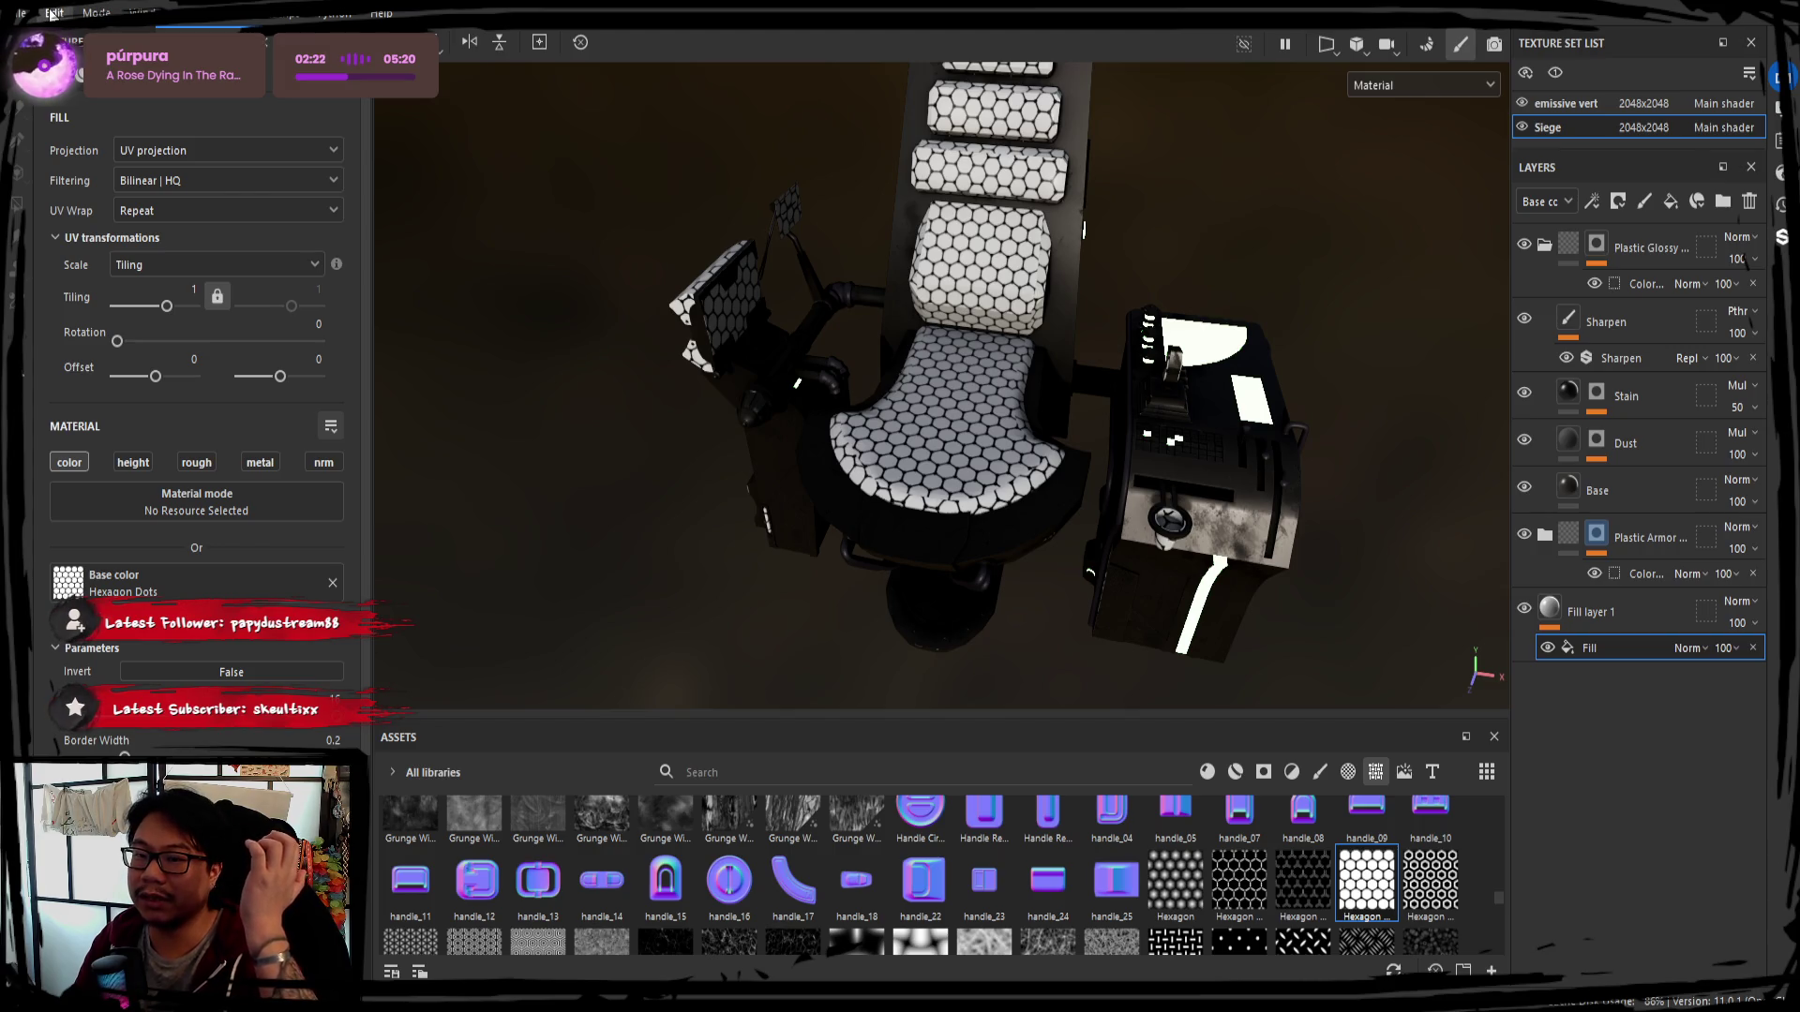
left_click(1565, 103)
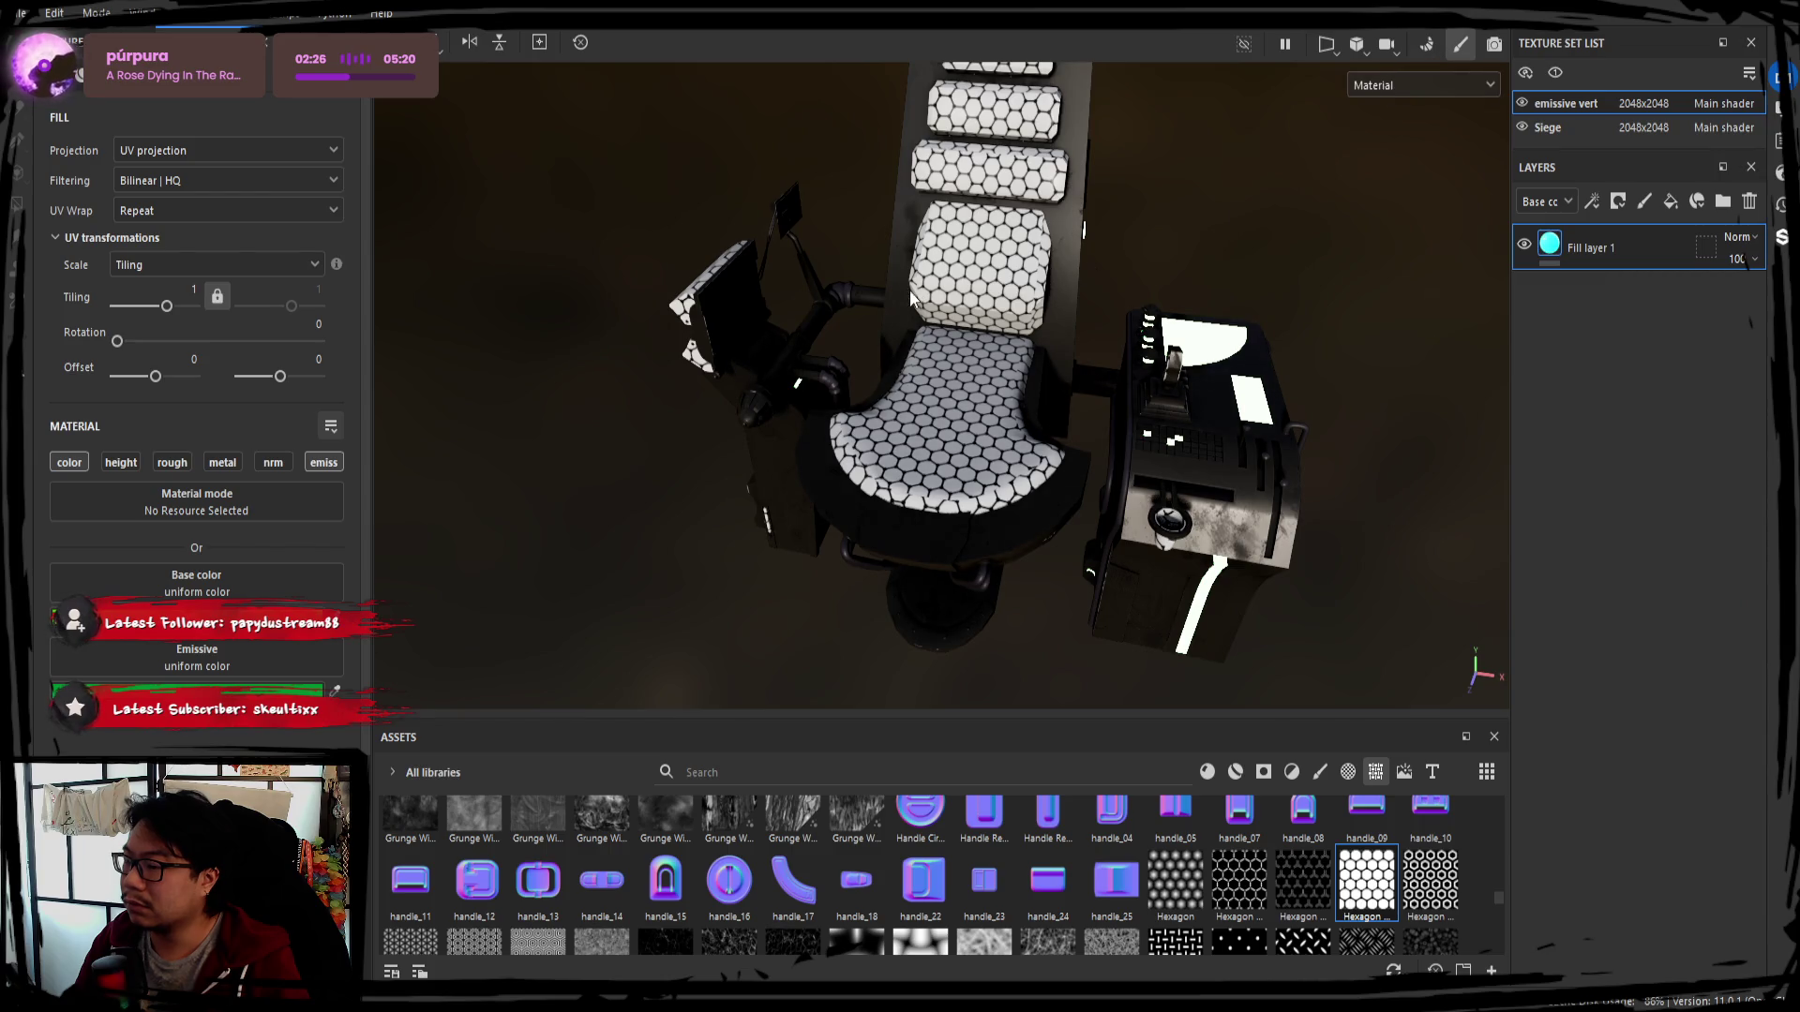
Rebake the mesh maps keeping the high-definition mesh in Common settings, then return to painting
left_click_drag(1385, 91, 1376, 107, "alt")
left_click(1429, 44)
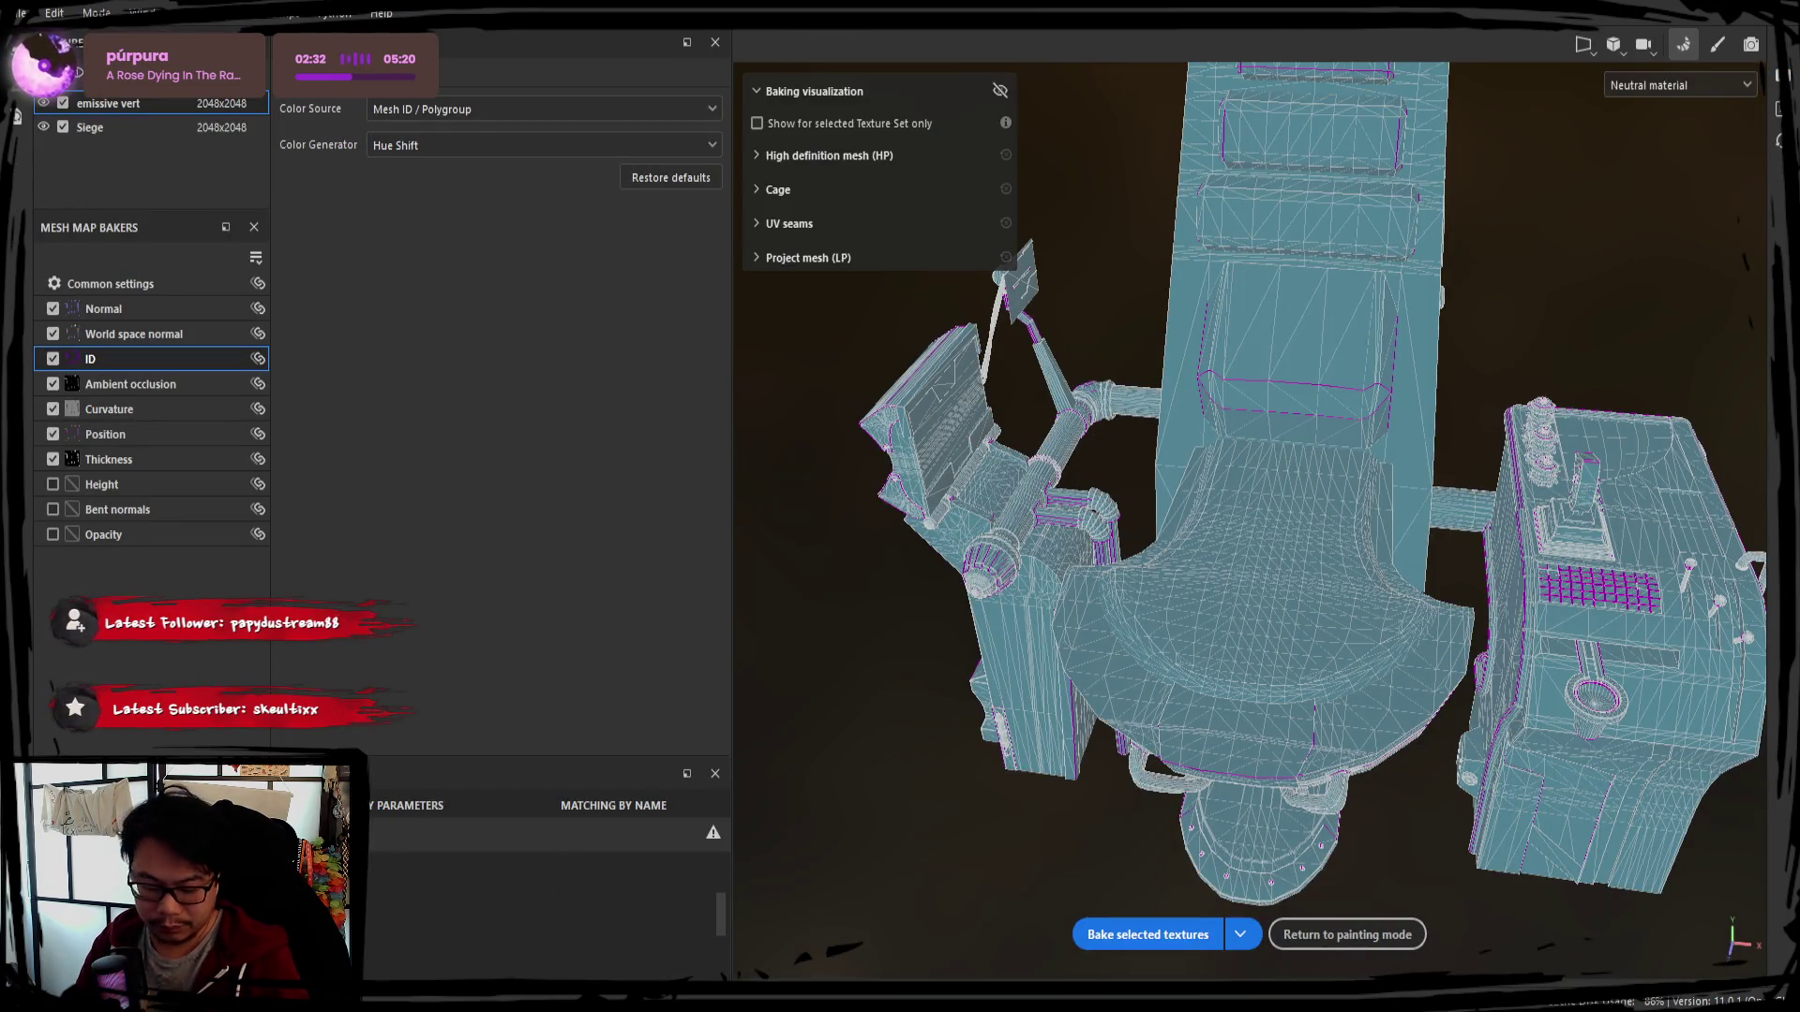
left_click_drag(905, 437, 502, 276, "alt")
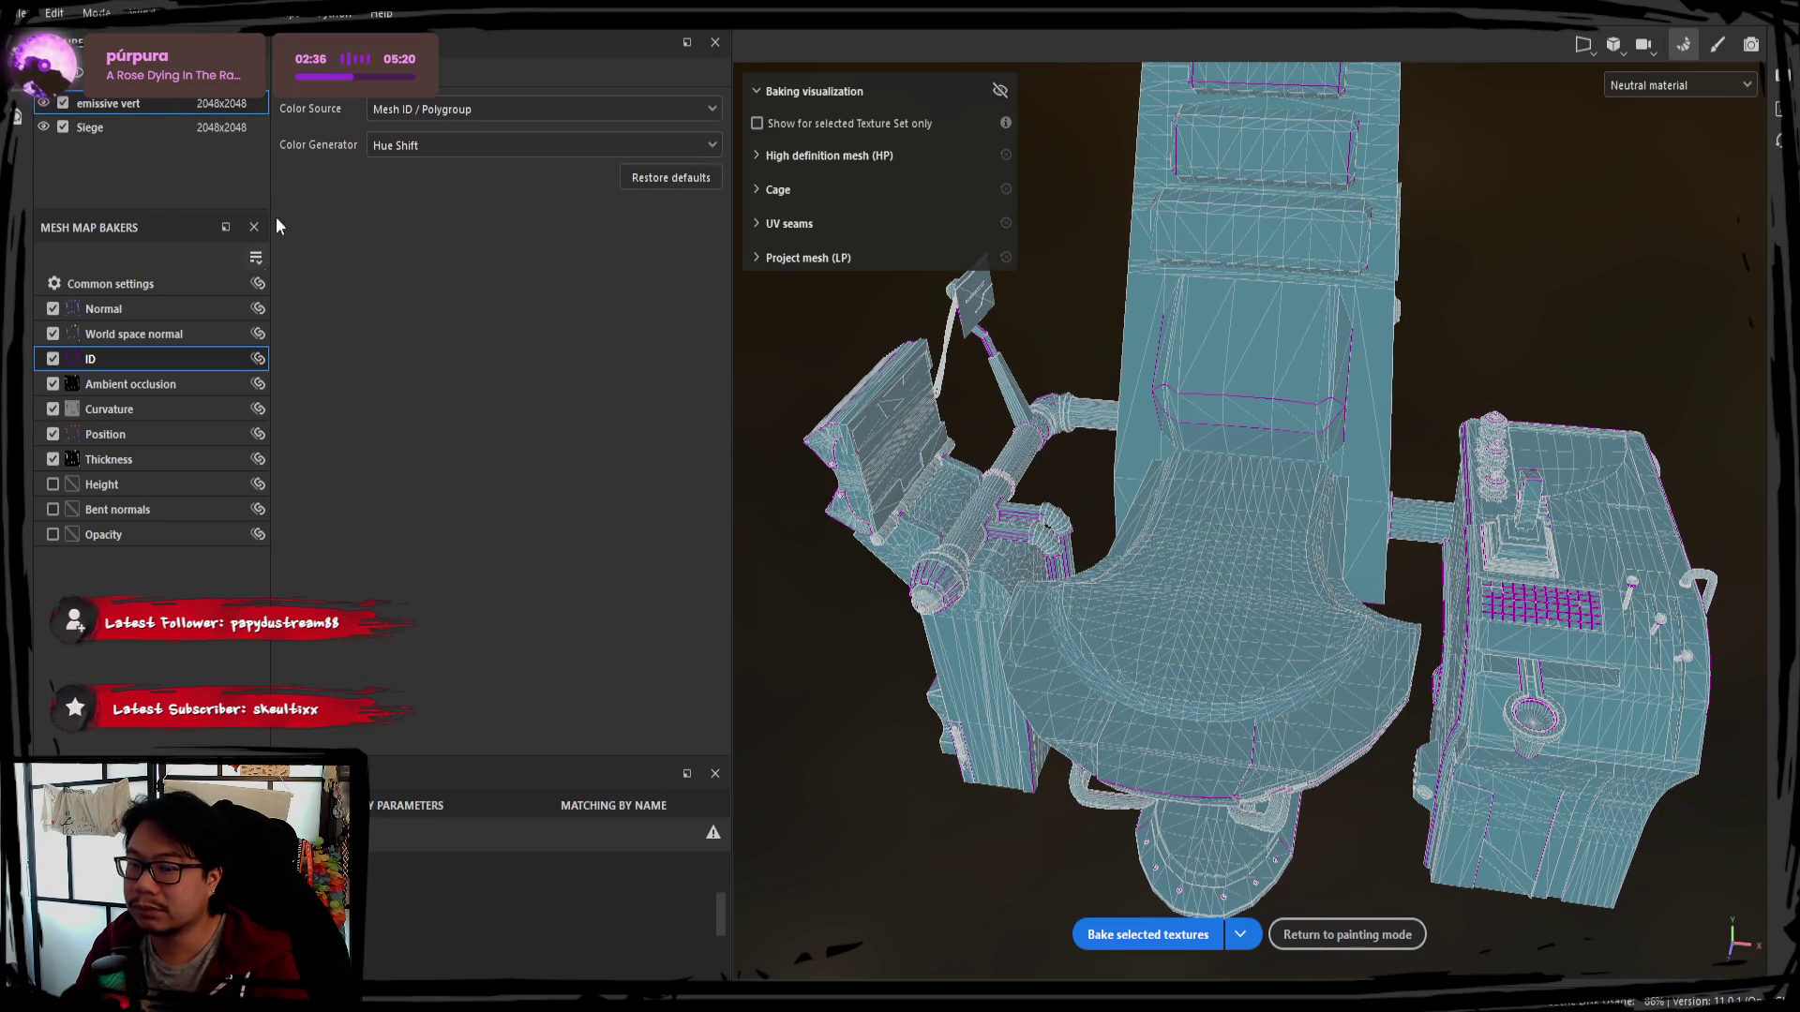
left_click(169, 280)
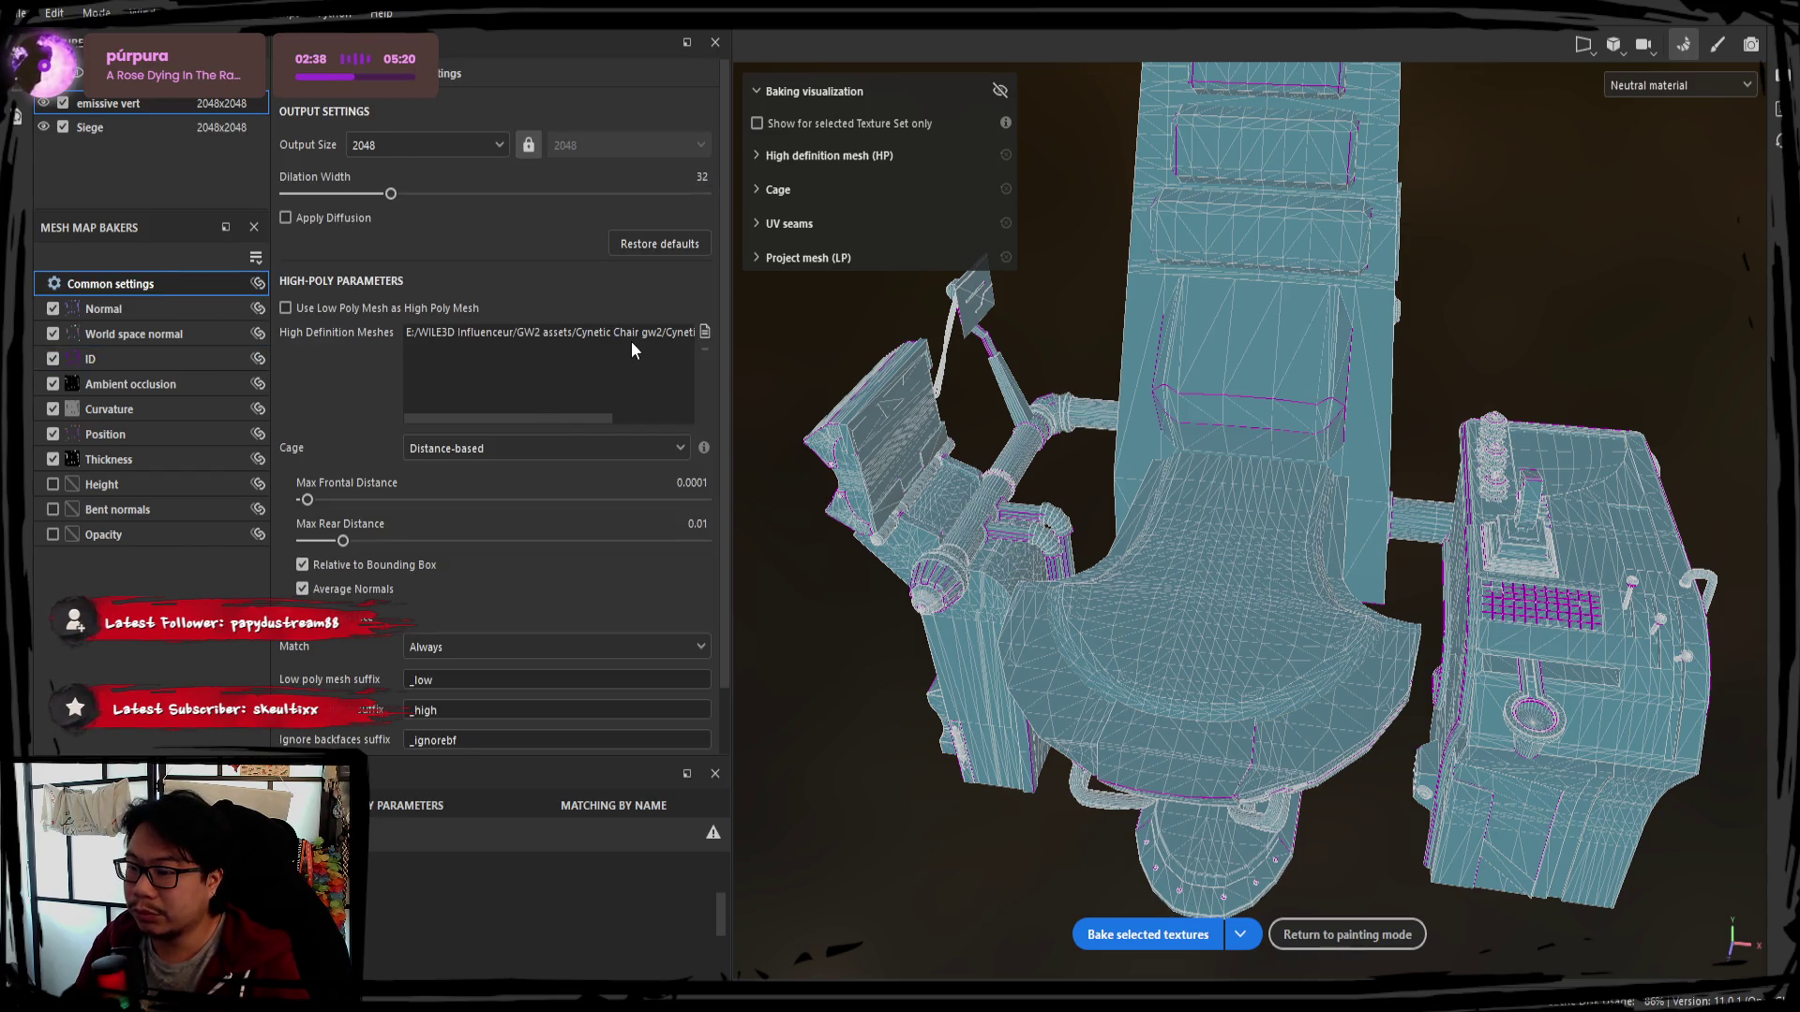
left_click(688, 333)
key("Delete")
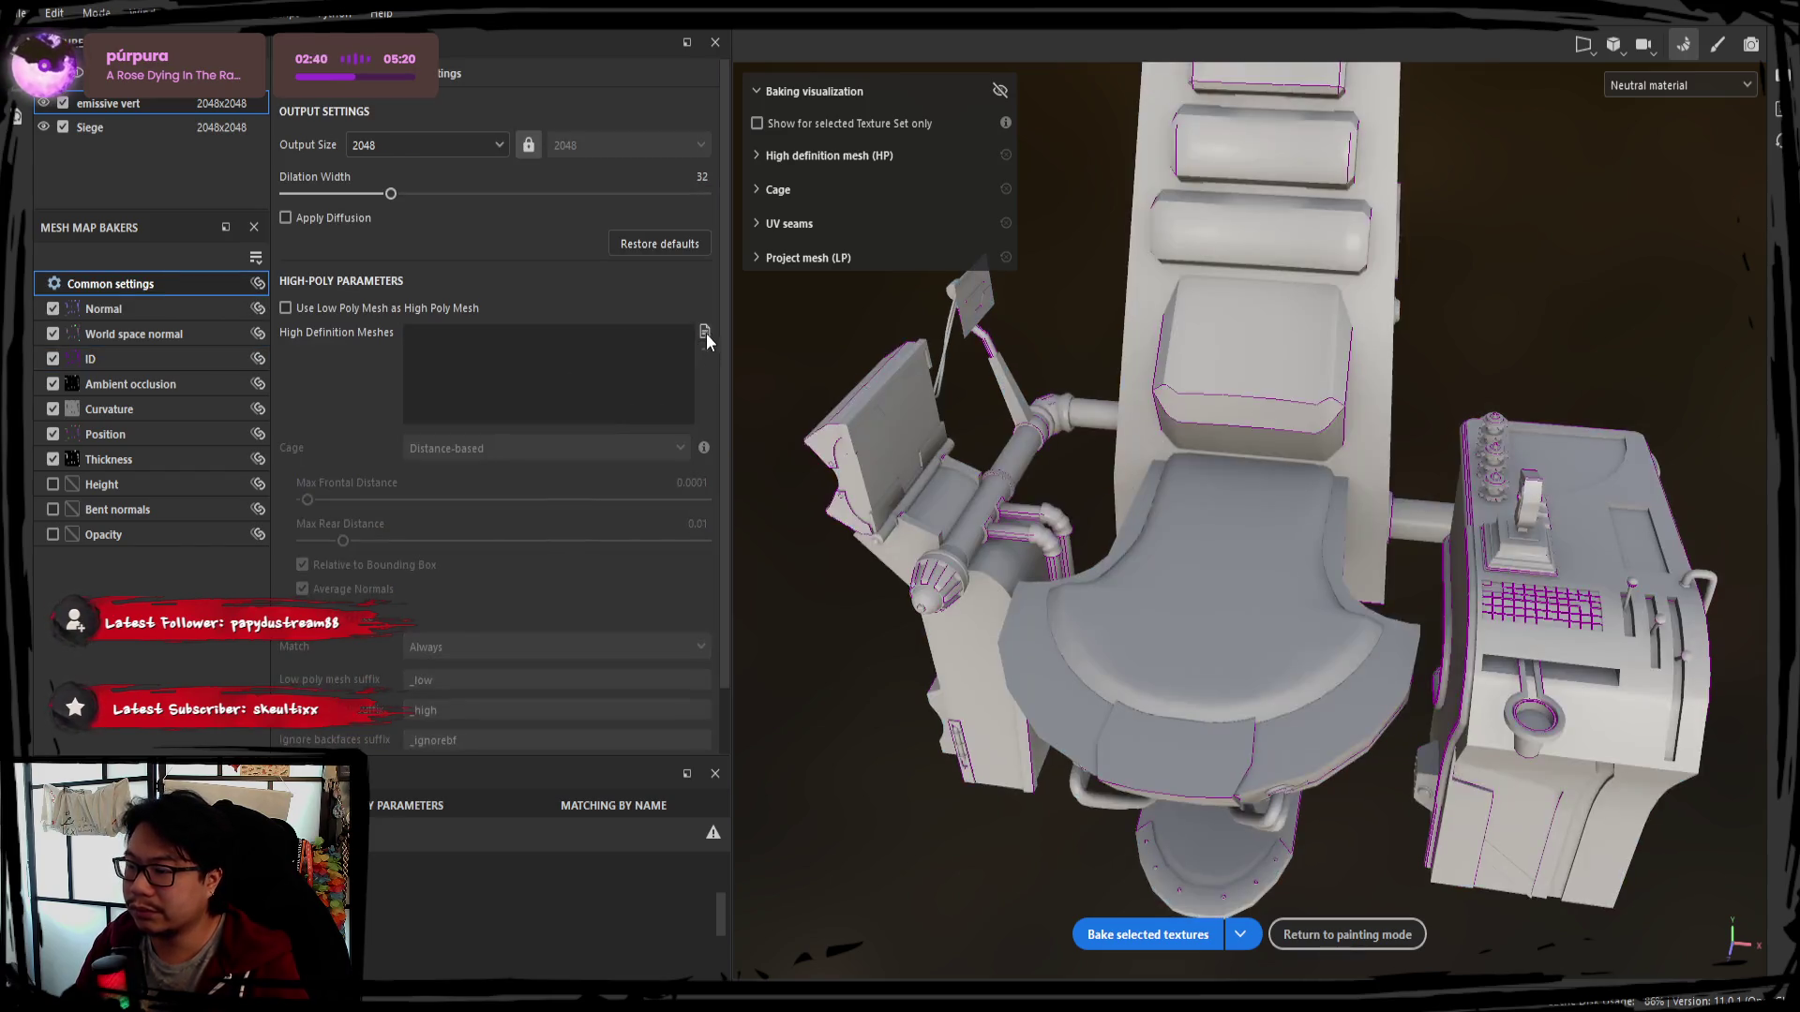
key("ctrl+z")
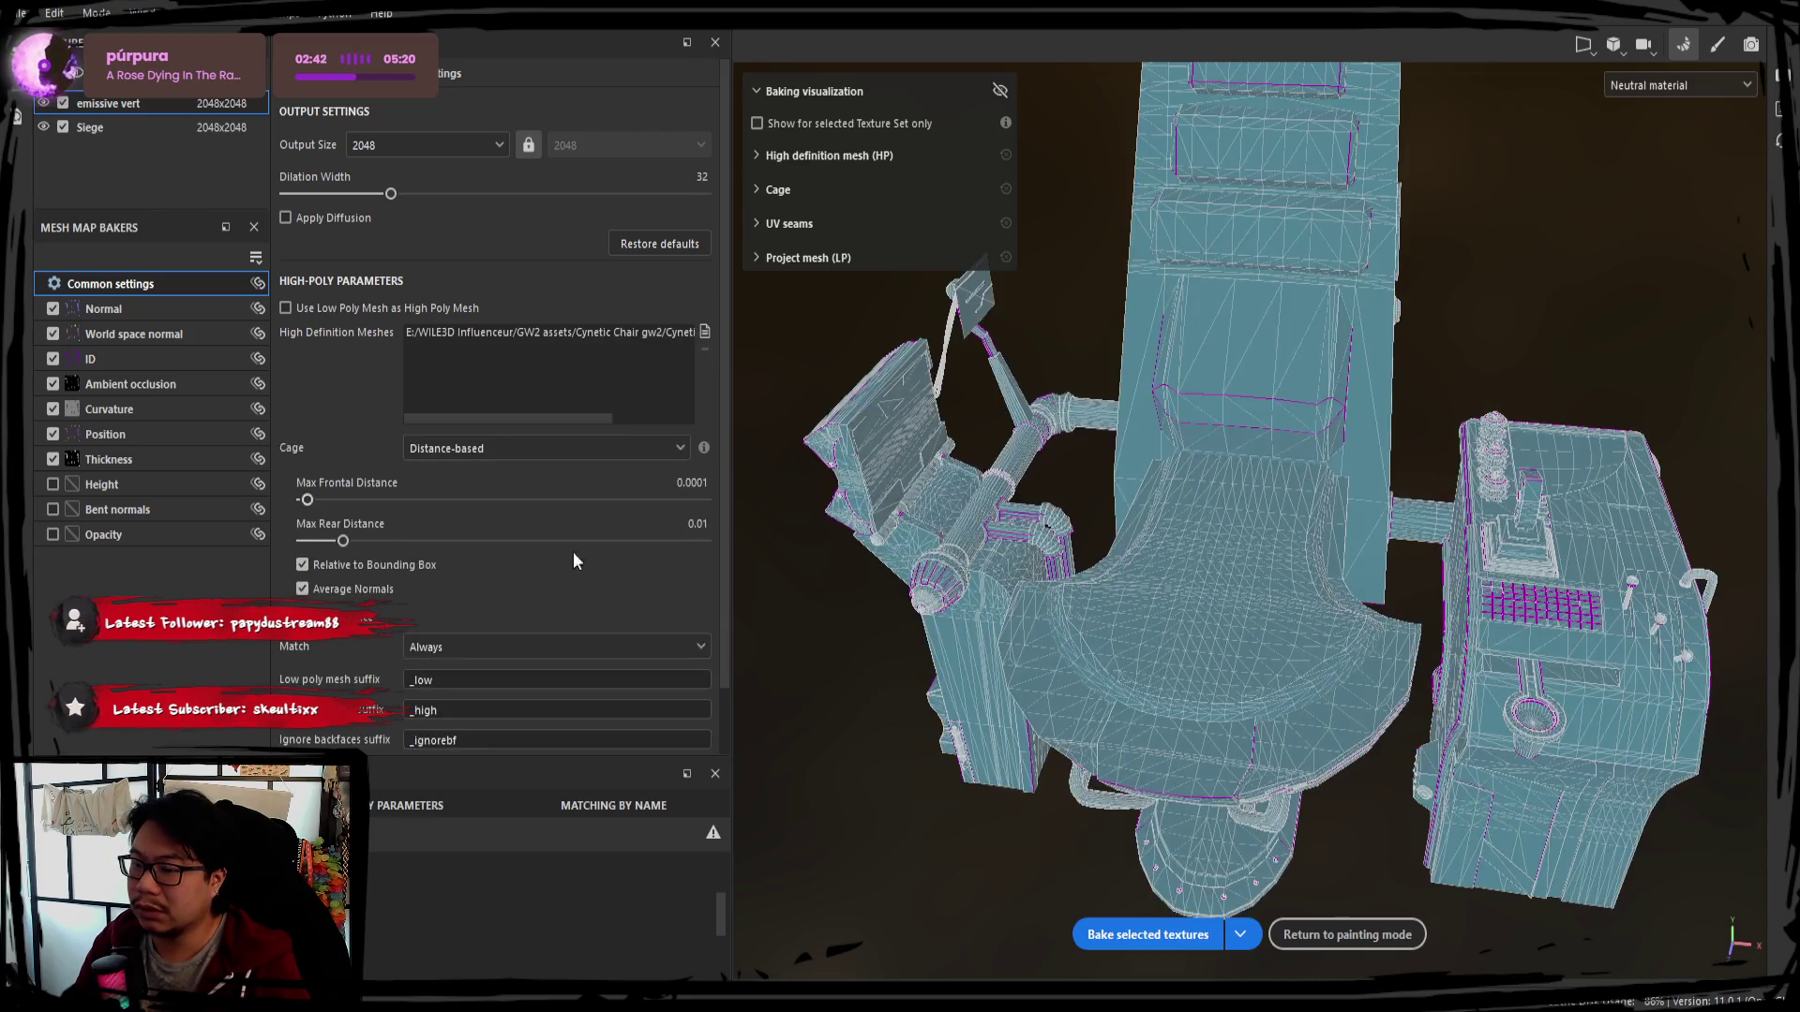
left_click(1174, 934)
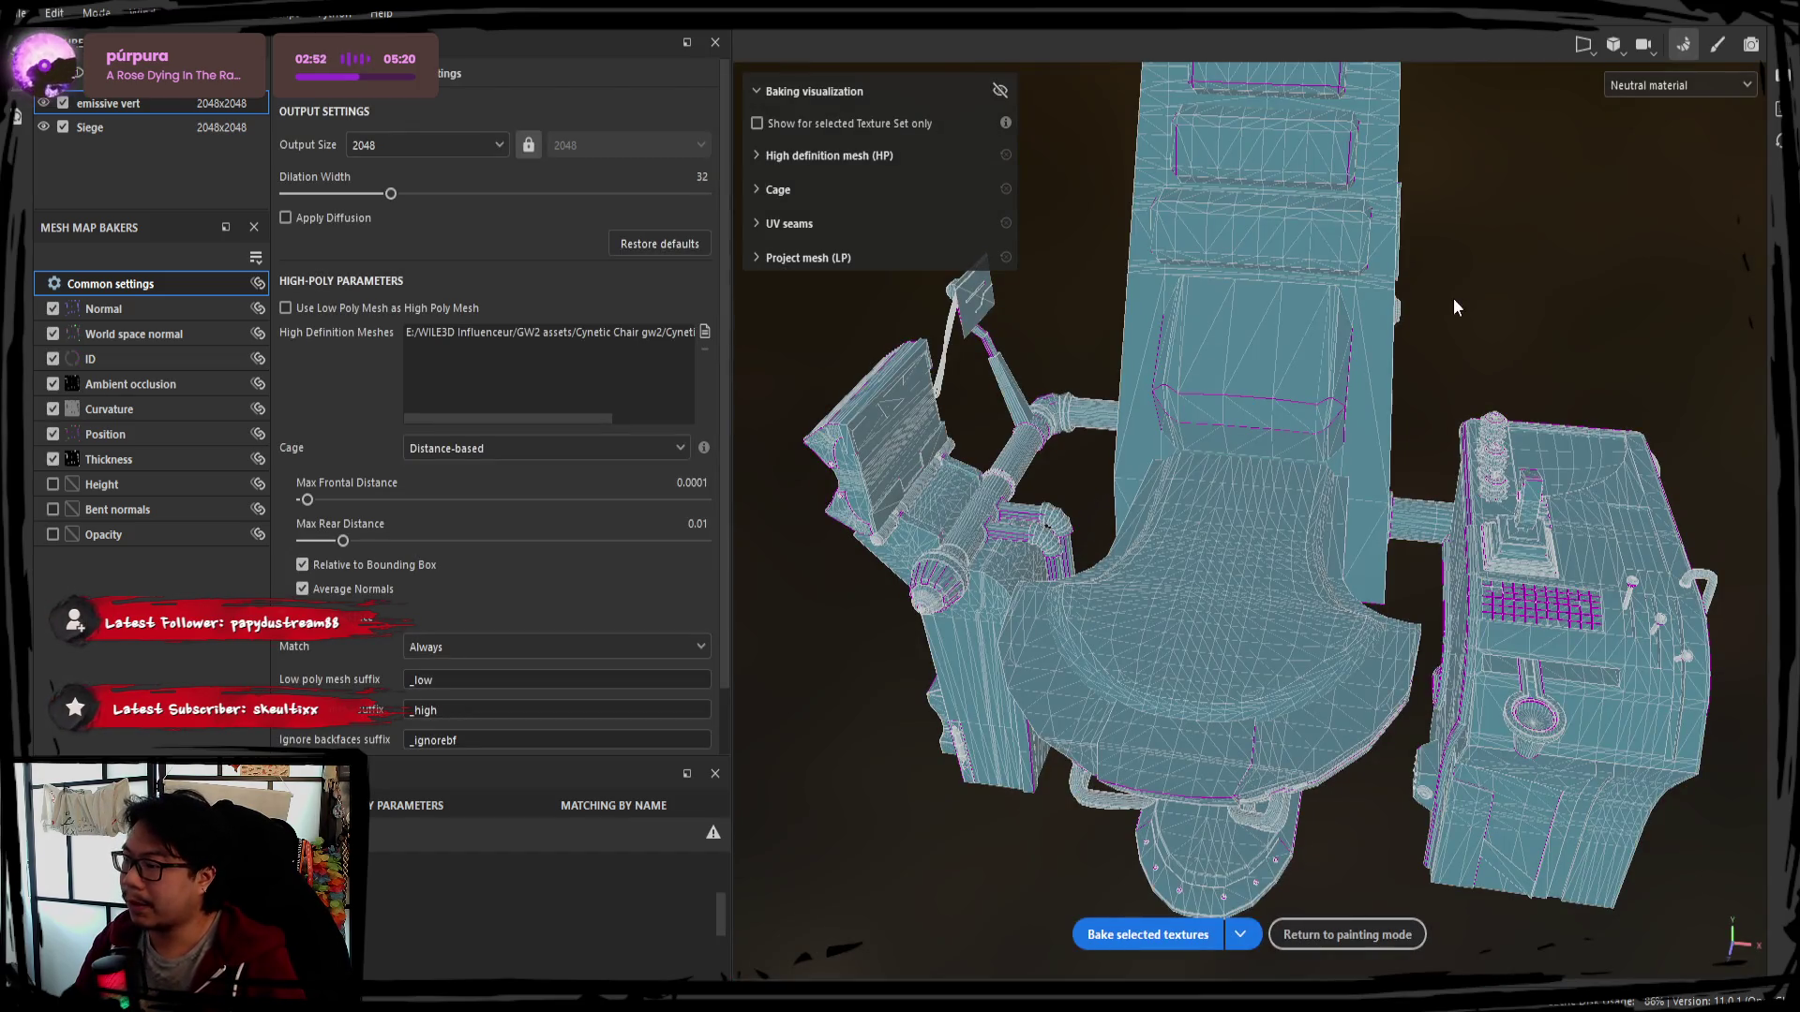
left_click(1714, 45)
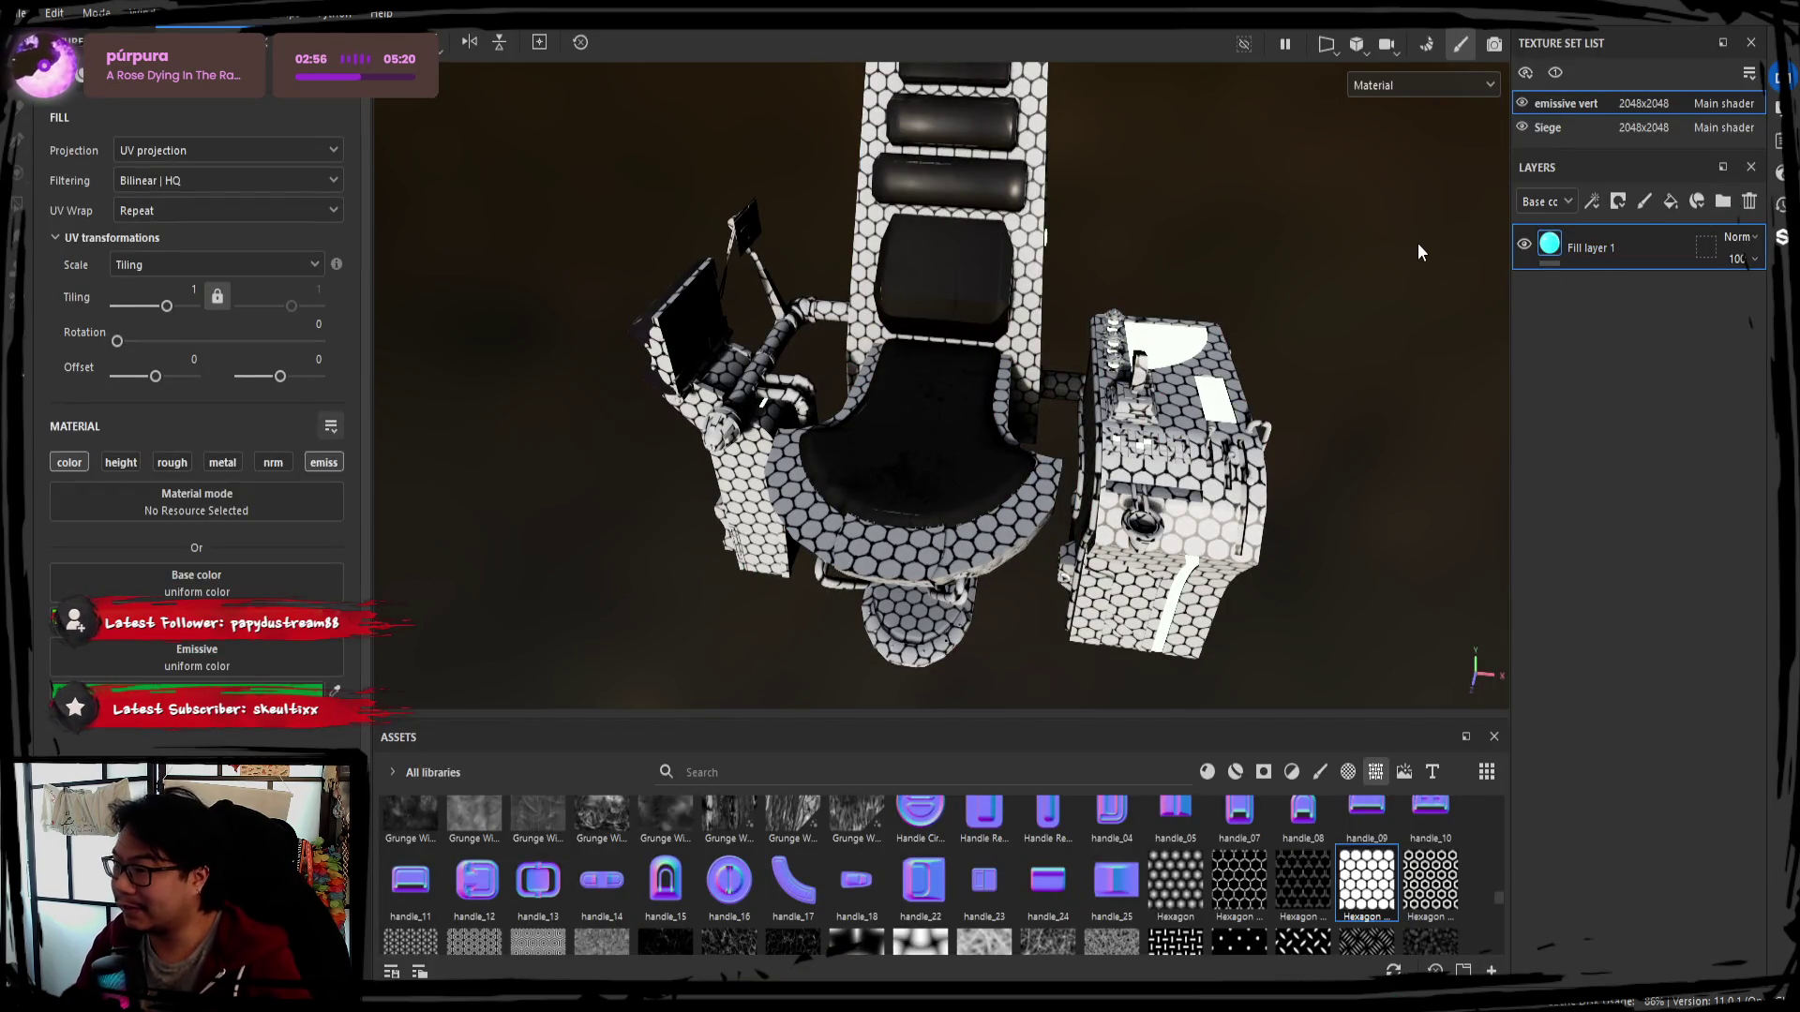
Replace the Plastic Glossy colour mask's ID colour with green picked from the model
mouse_move(1372, 225)
left_mouse_down("alt")
mouse_move(1076, 251)
mouse_move(1298, 284)
left_mouse_up("alt")
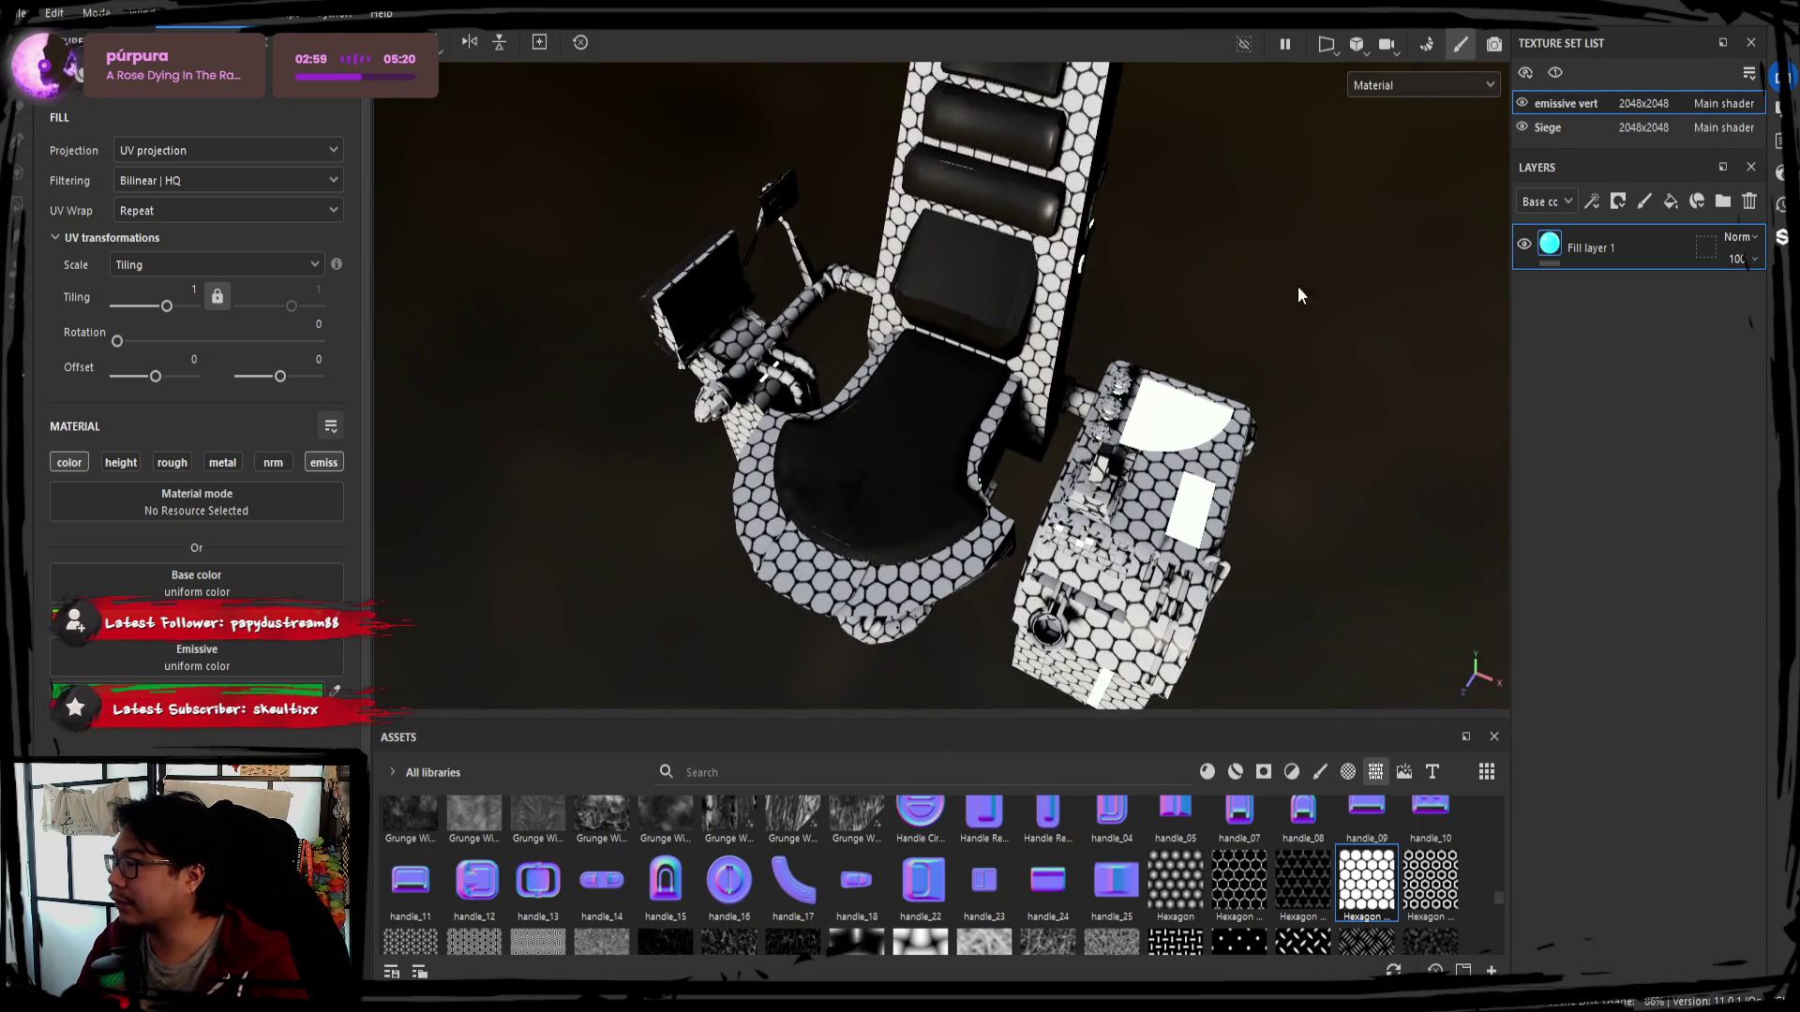
left_click(1608, 122)
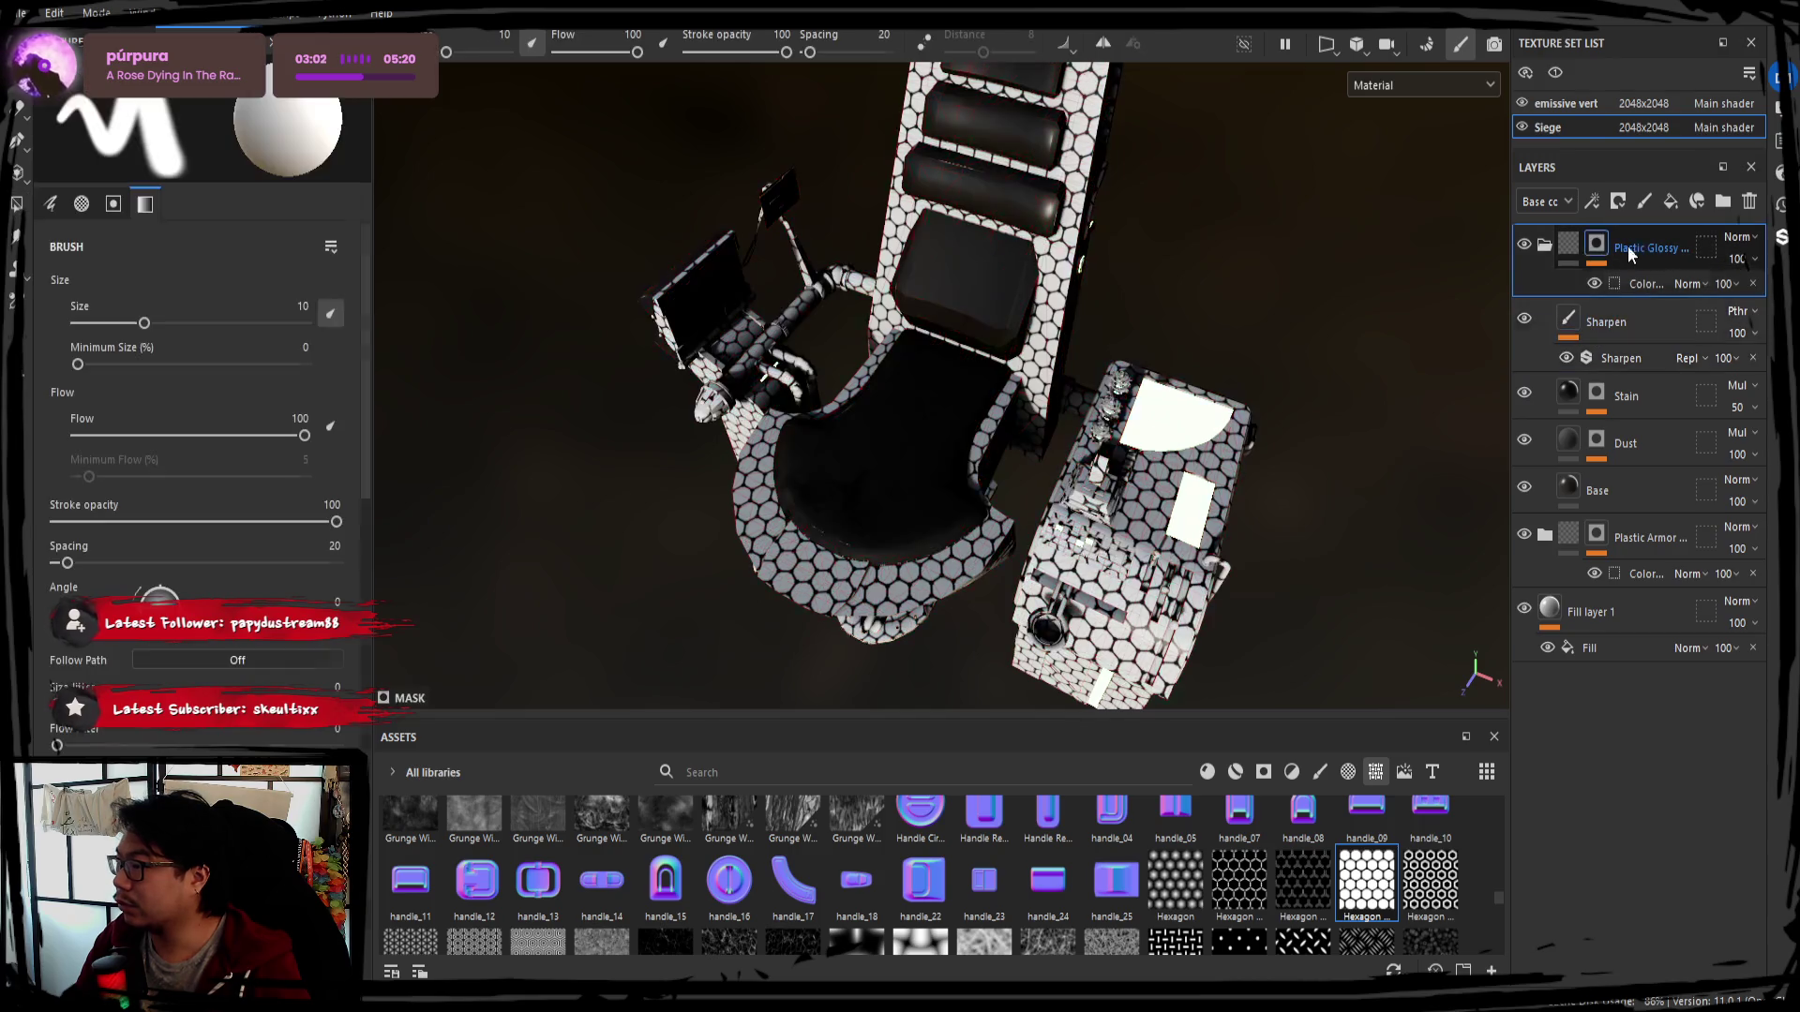
left_click(1546, 247)
left_click(1670, 280)
left_click(340, 341)
left_click(958, 572)
mouse_move(1083, 465)
left_mouse_down("alt")
mouse_move(1156, 334)
mouse_move(817, 380)
left_mouse_up("alt")
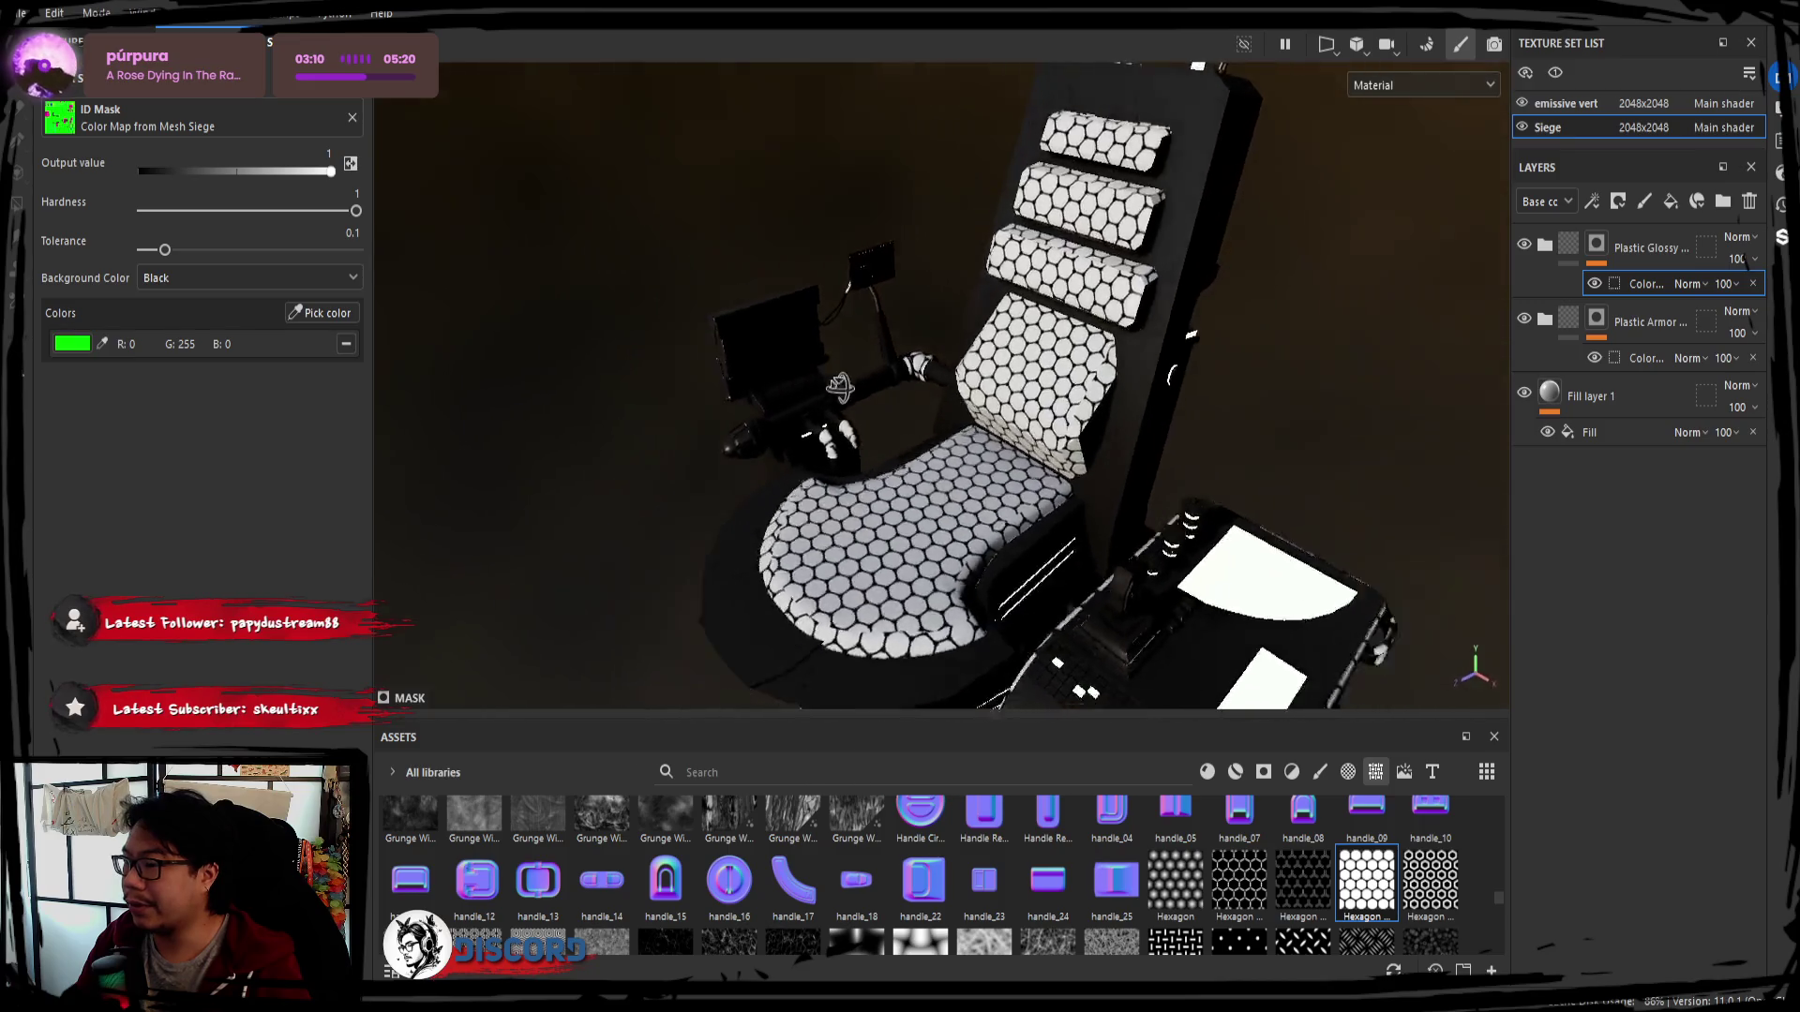
left_click_drag(817, 381, 1442, 369, "alt")
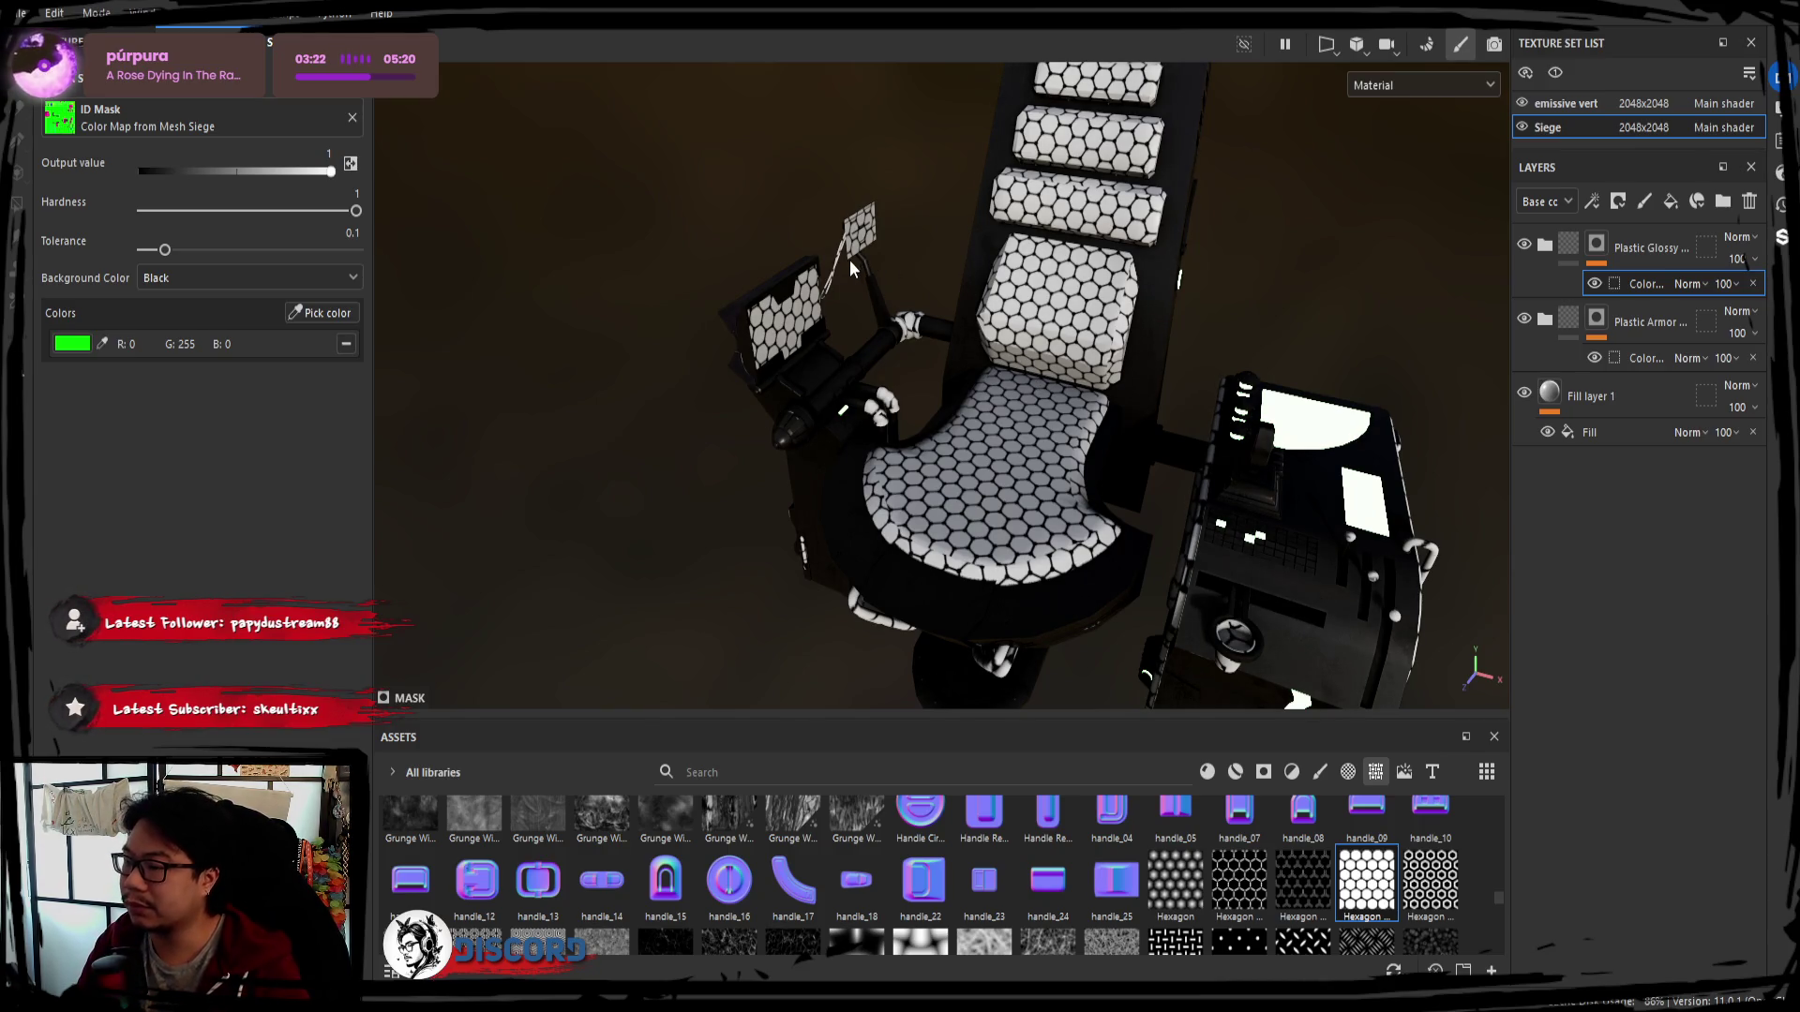
mouse_move(805, 222)
left_mouse_down("alt")
mouse_move(990, 346)
mouse_move(872, 341)
left_mouse_up("alt")
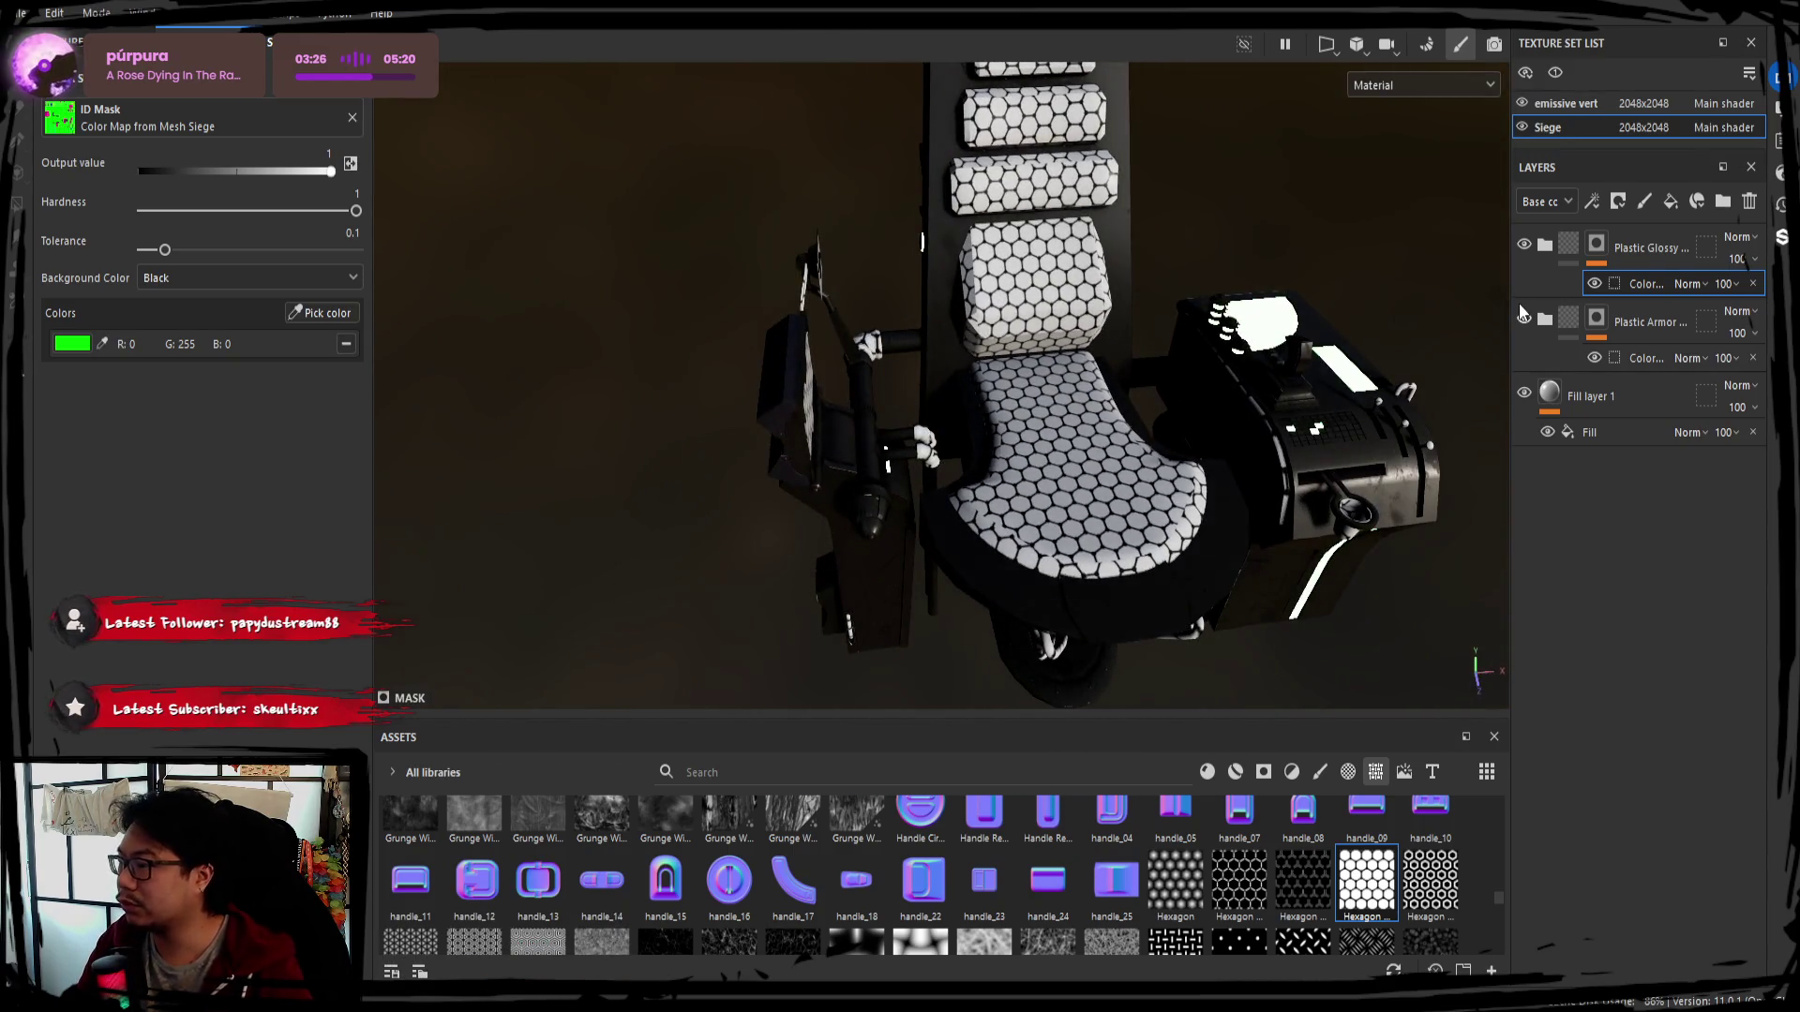
Replace the Plastic Armor colour mask's ID colour with mint green picked from the model
left_click(1648, 357)
left_click(346, 345)
left_click(323, 312)
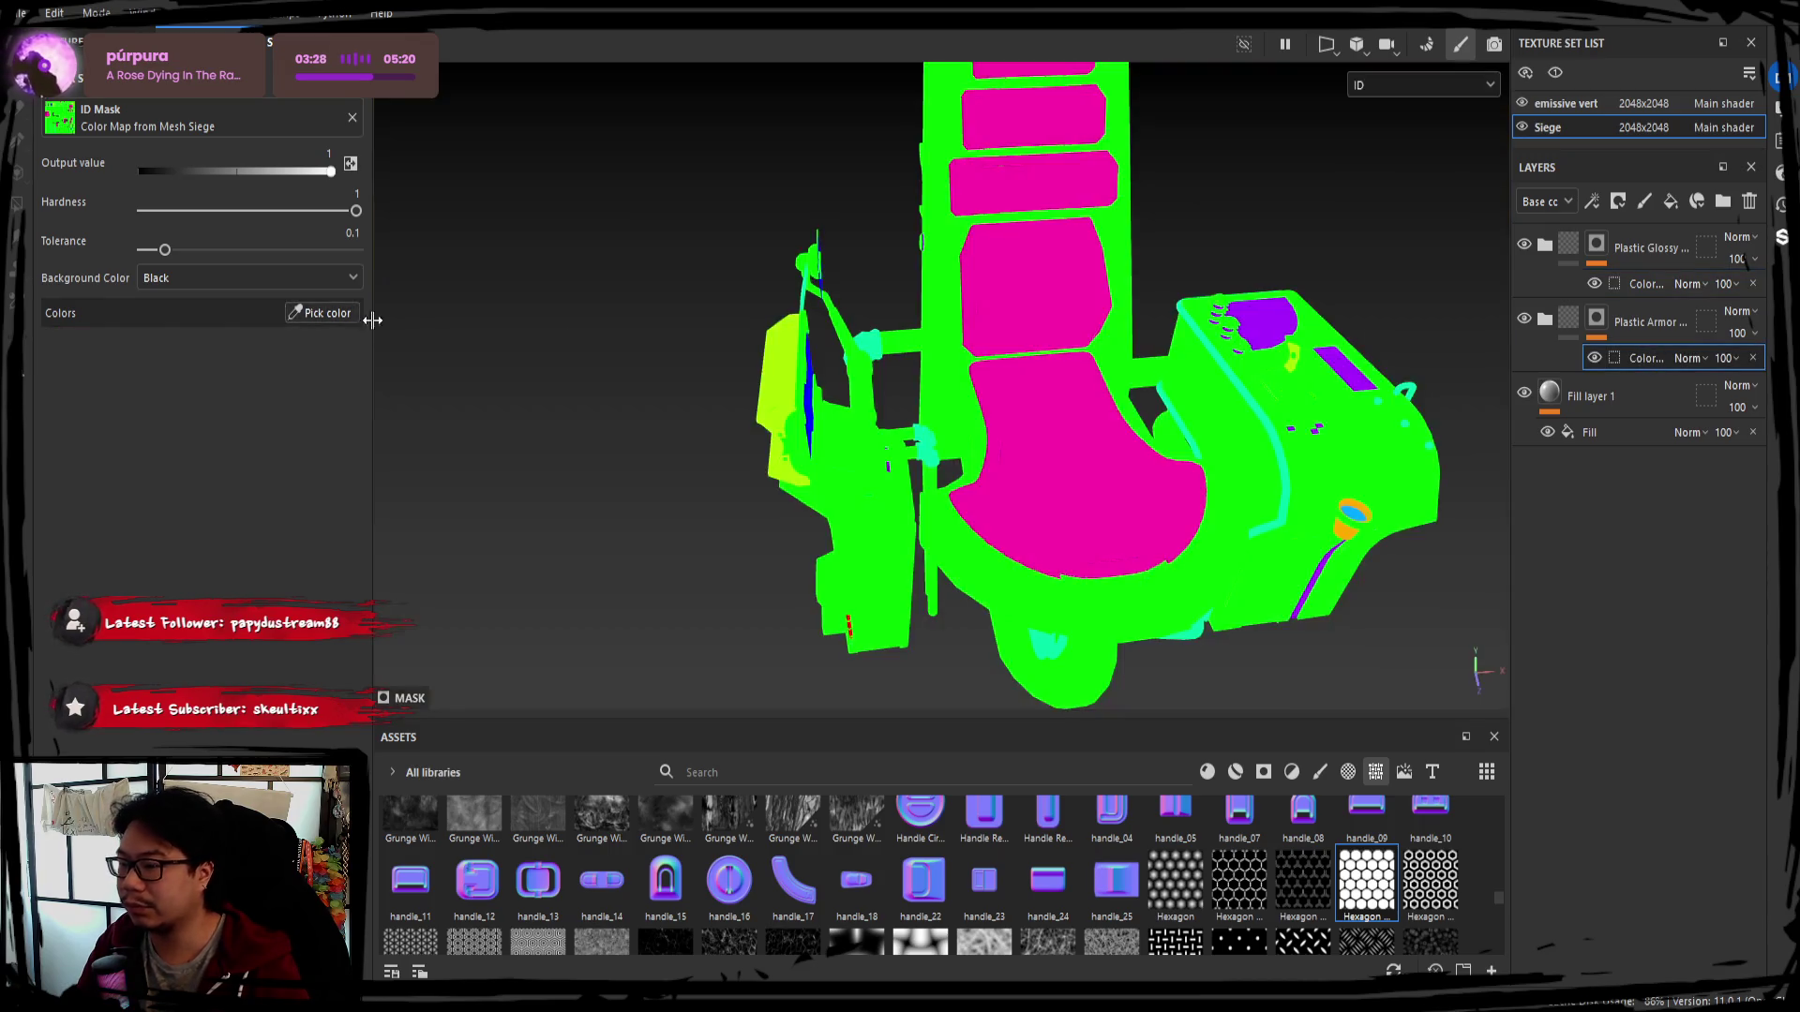
left_click(878, 342)
mouse_move(1084, 392)
left_mouse_down("alt")
mouse_move(837, 332)
mouse_move(1000, 379)
left_mouse_up("alt")
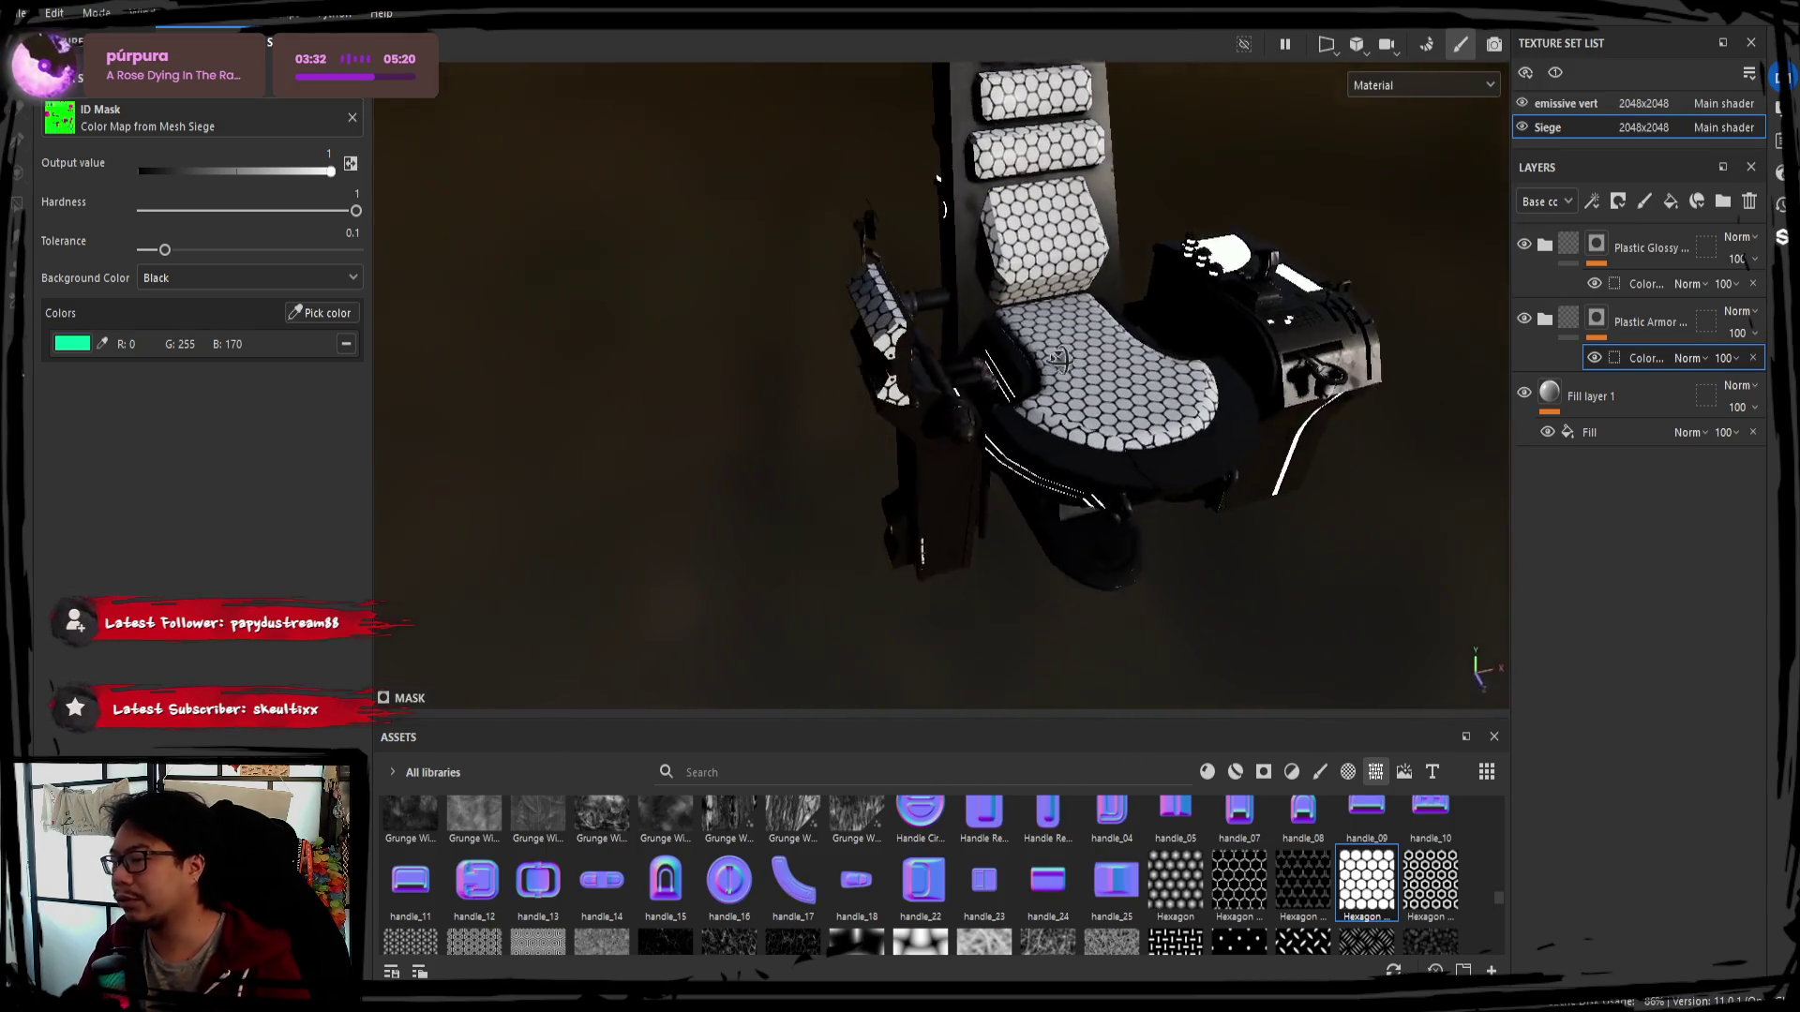
mouse_move(999, 379)
left_mouse_down("alt")
mouse_move(1142, 379)
mouse_move(1097, 388)
left_mouse_up("alt")
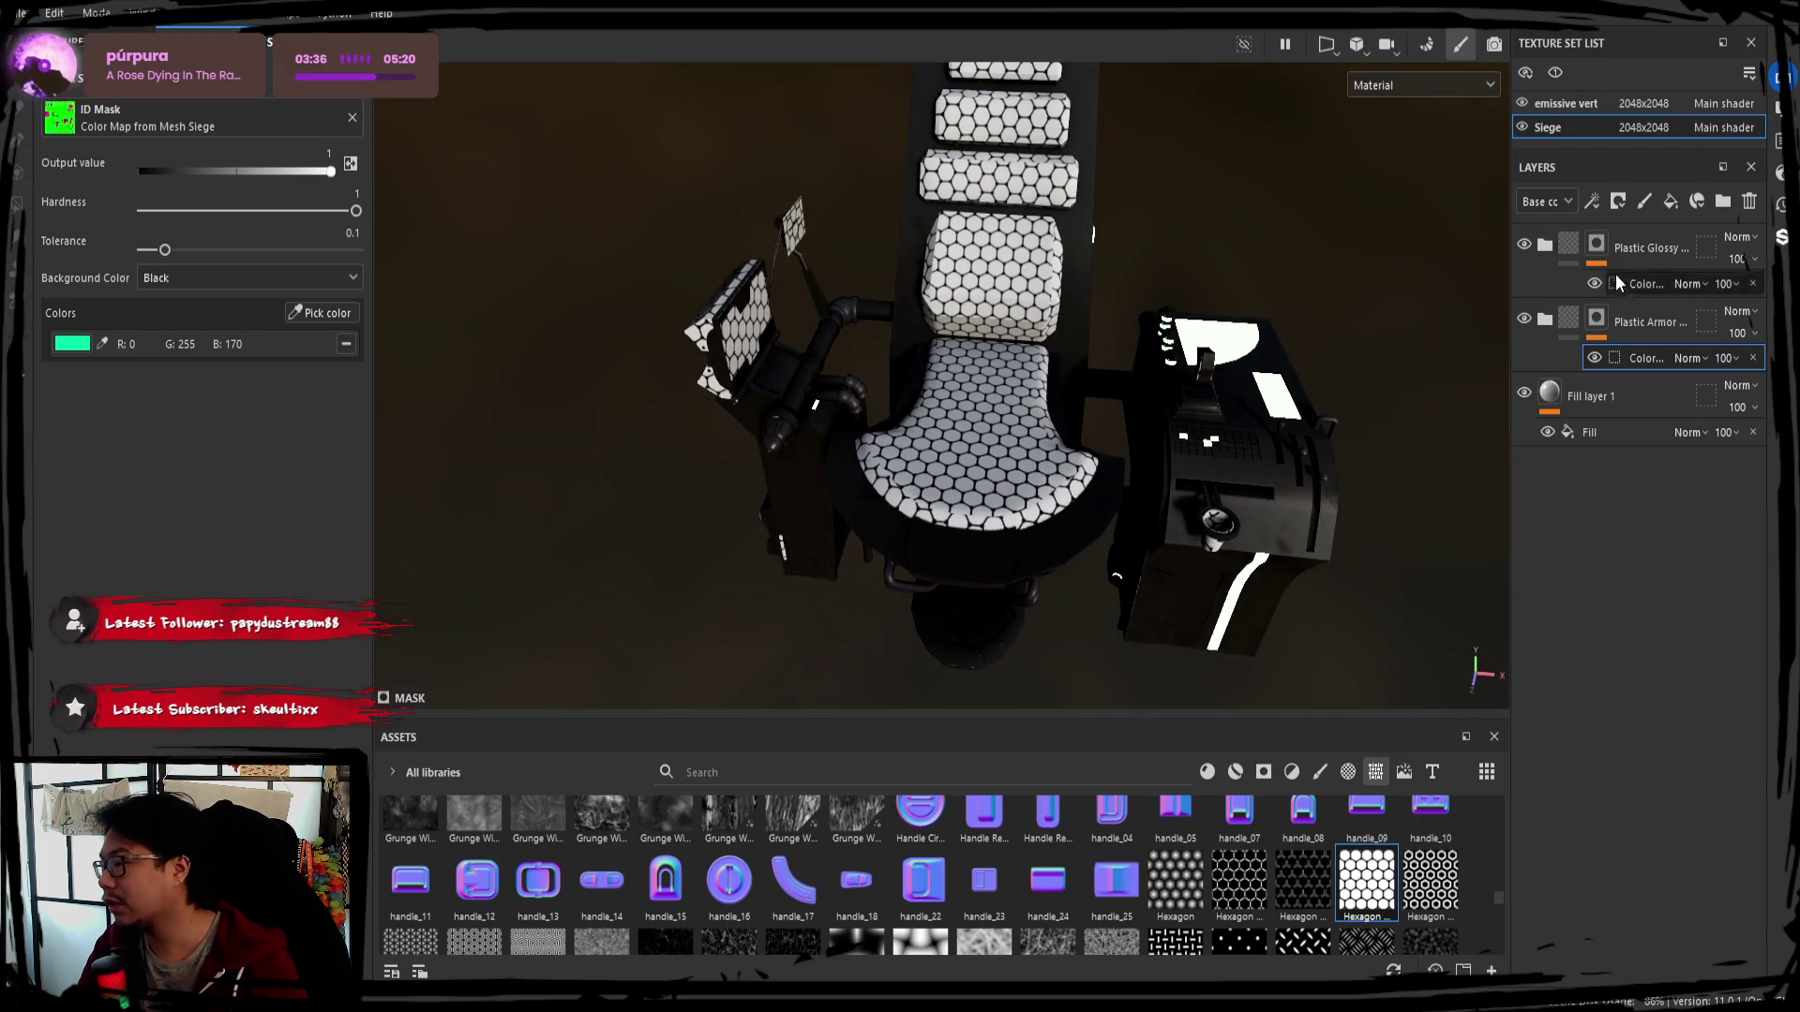
left_click(1565, 326)
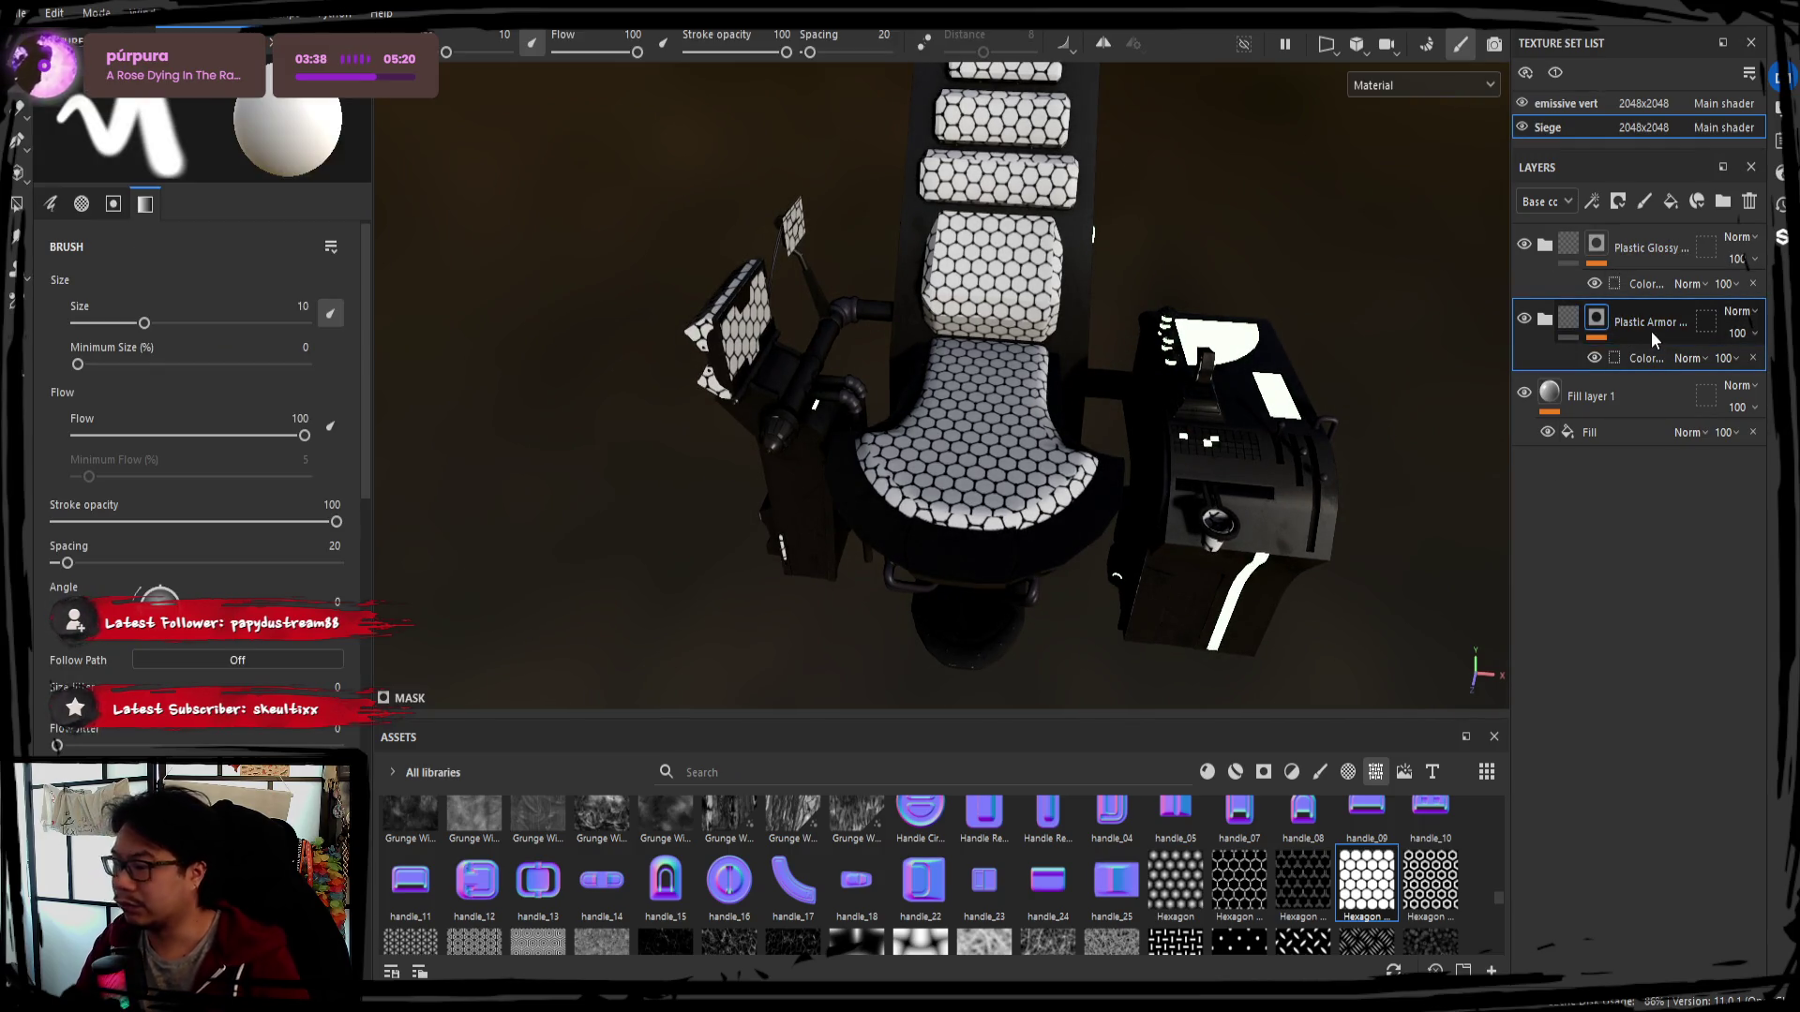
Duplicate the Plastic Glossy layer and move the copy to the bottom of the stack
key("ctrl+d")
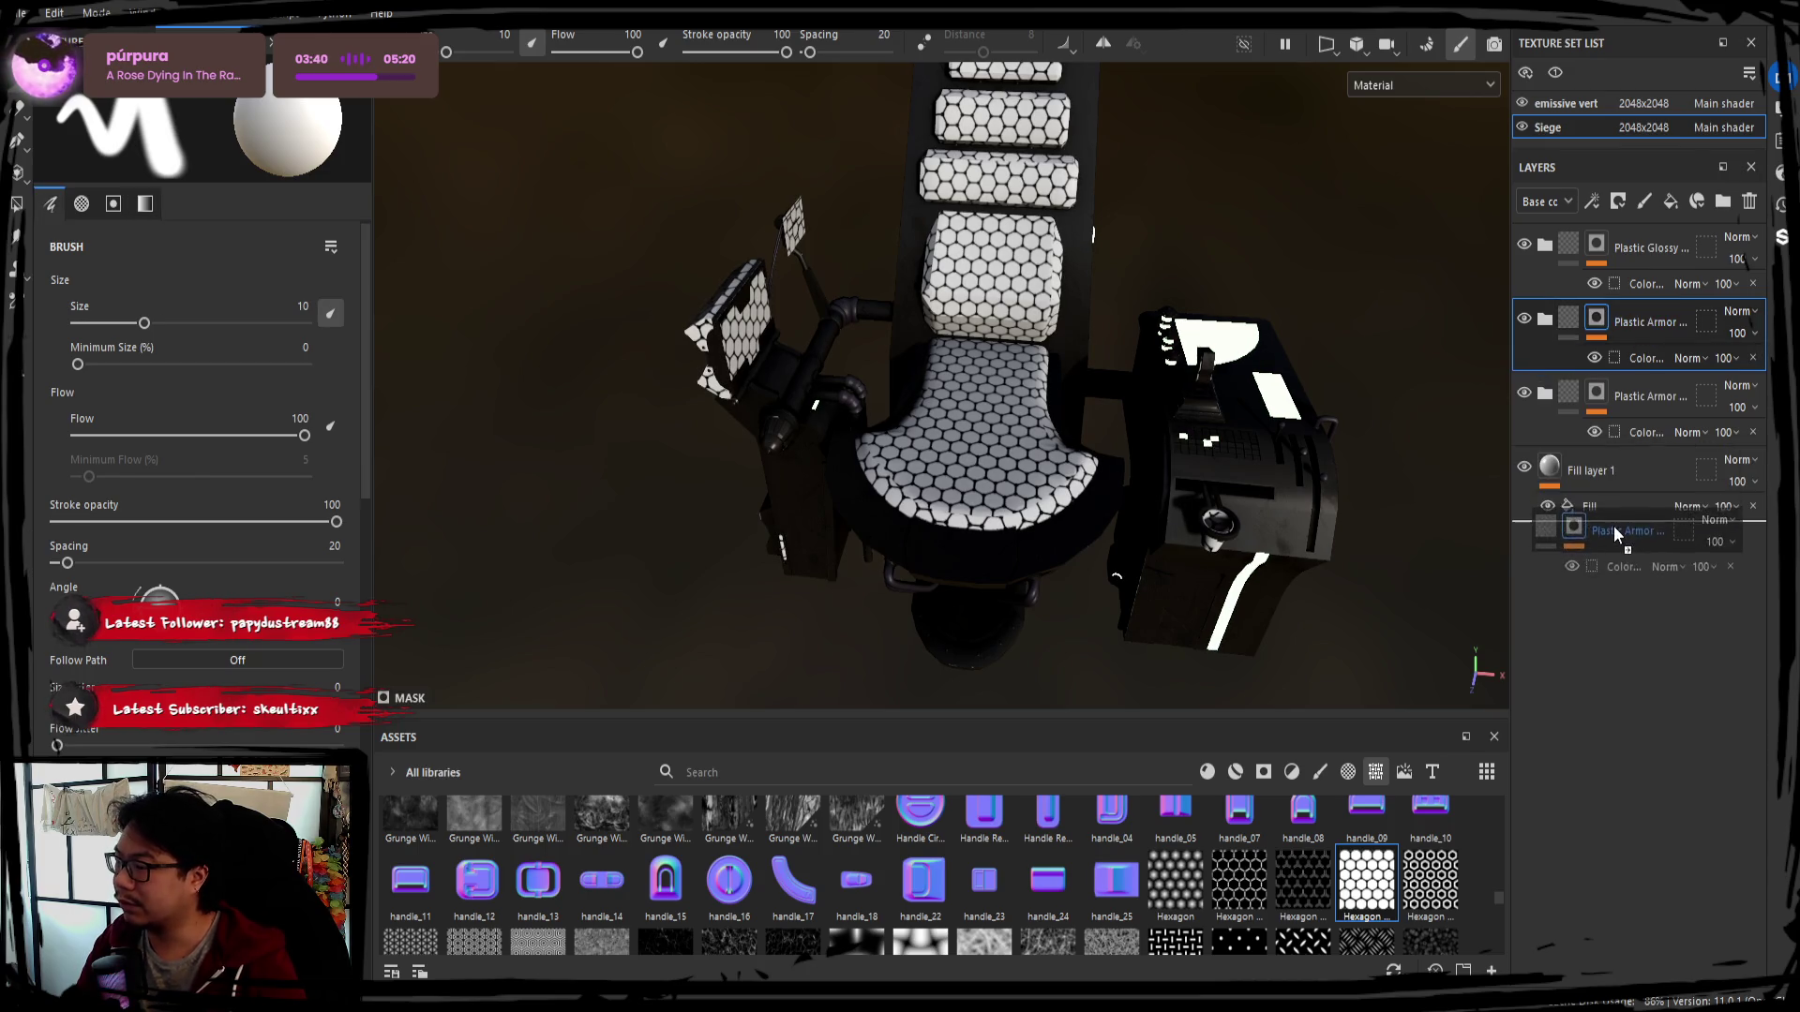
key("Delete")
left_click(1634, 443)
left_click(1645, 260)
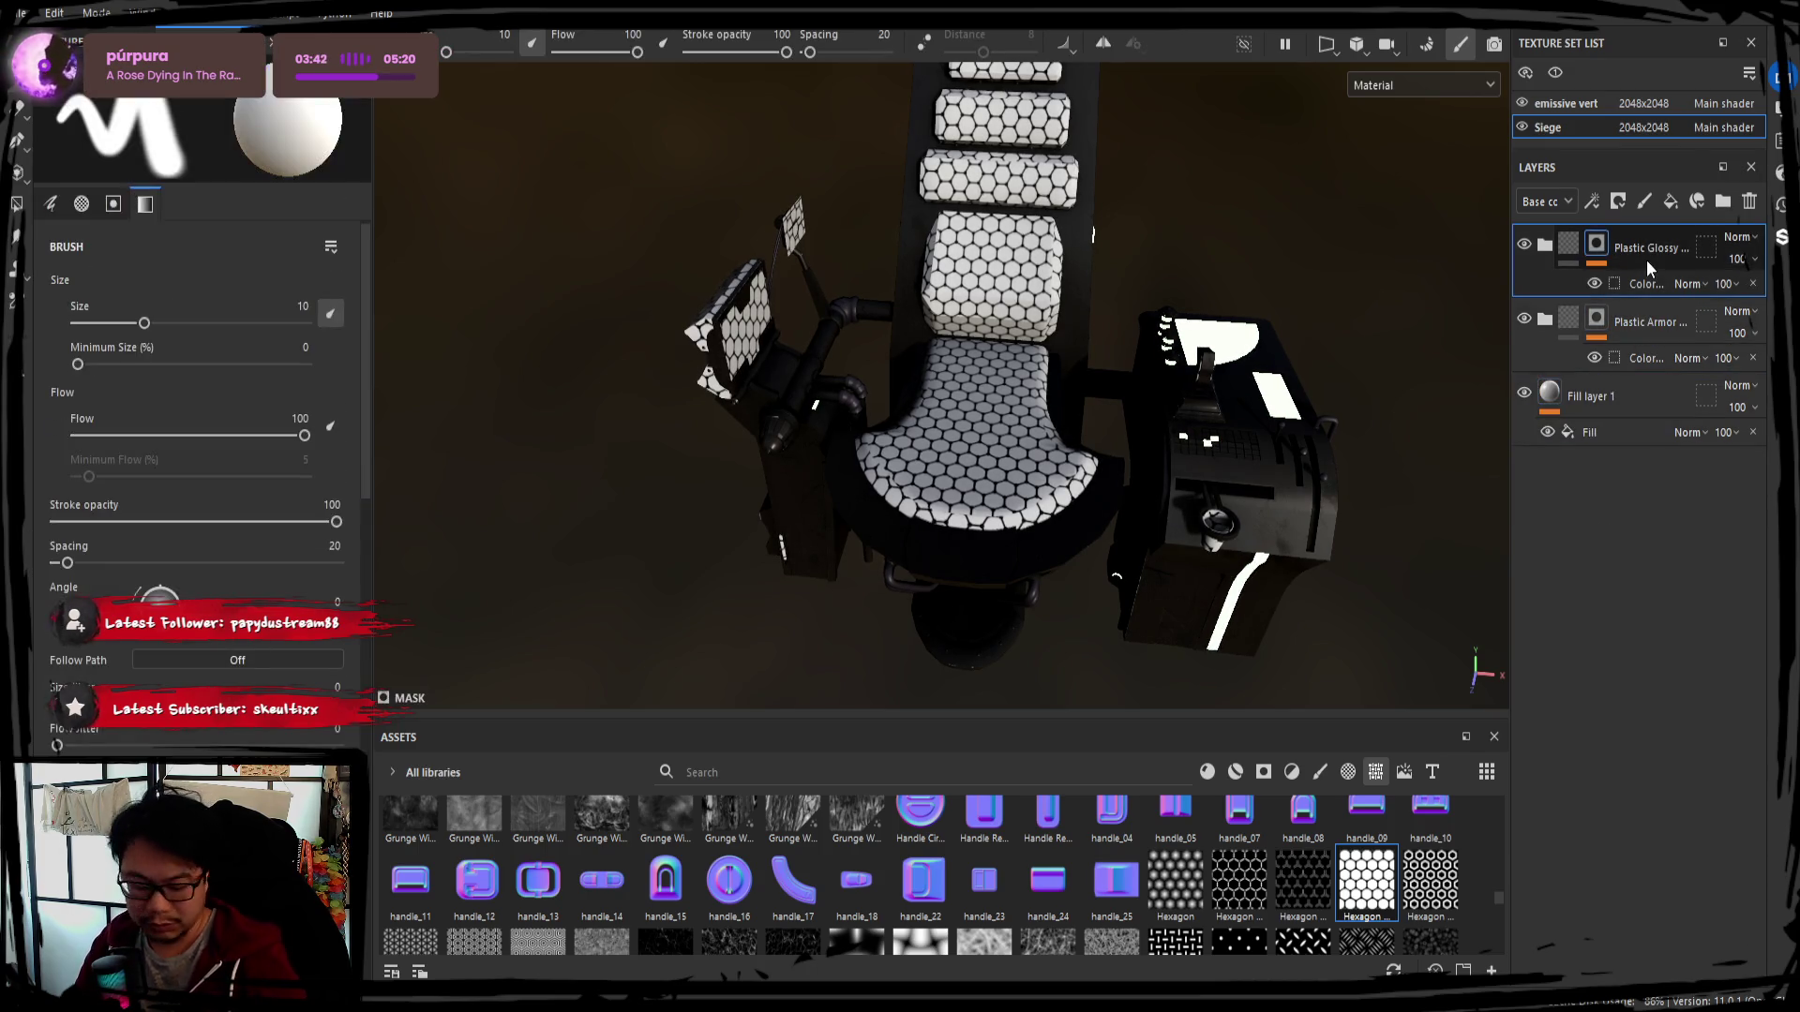
key("ctrl+d")
left_click_drag(1643, 266, 1609, 552)
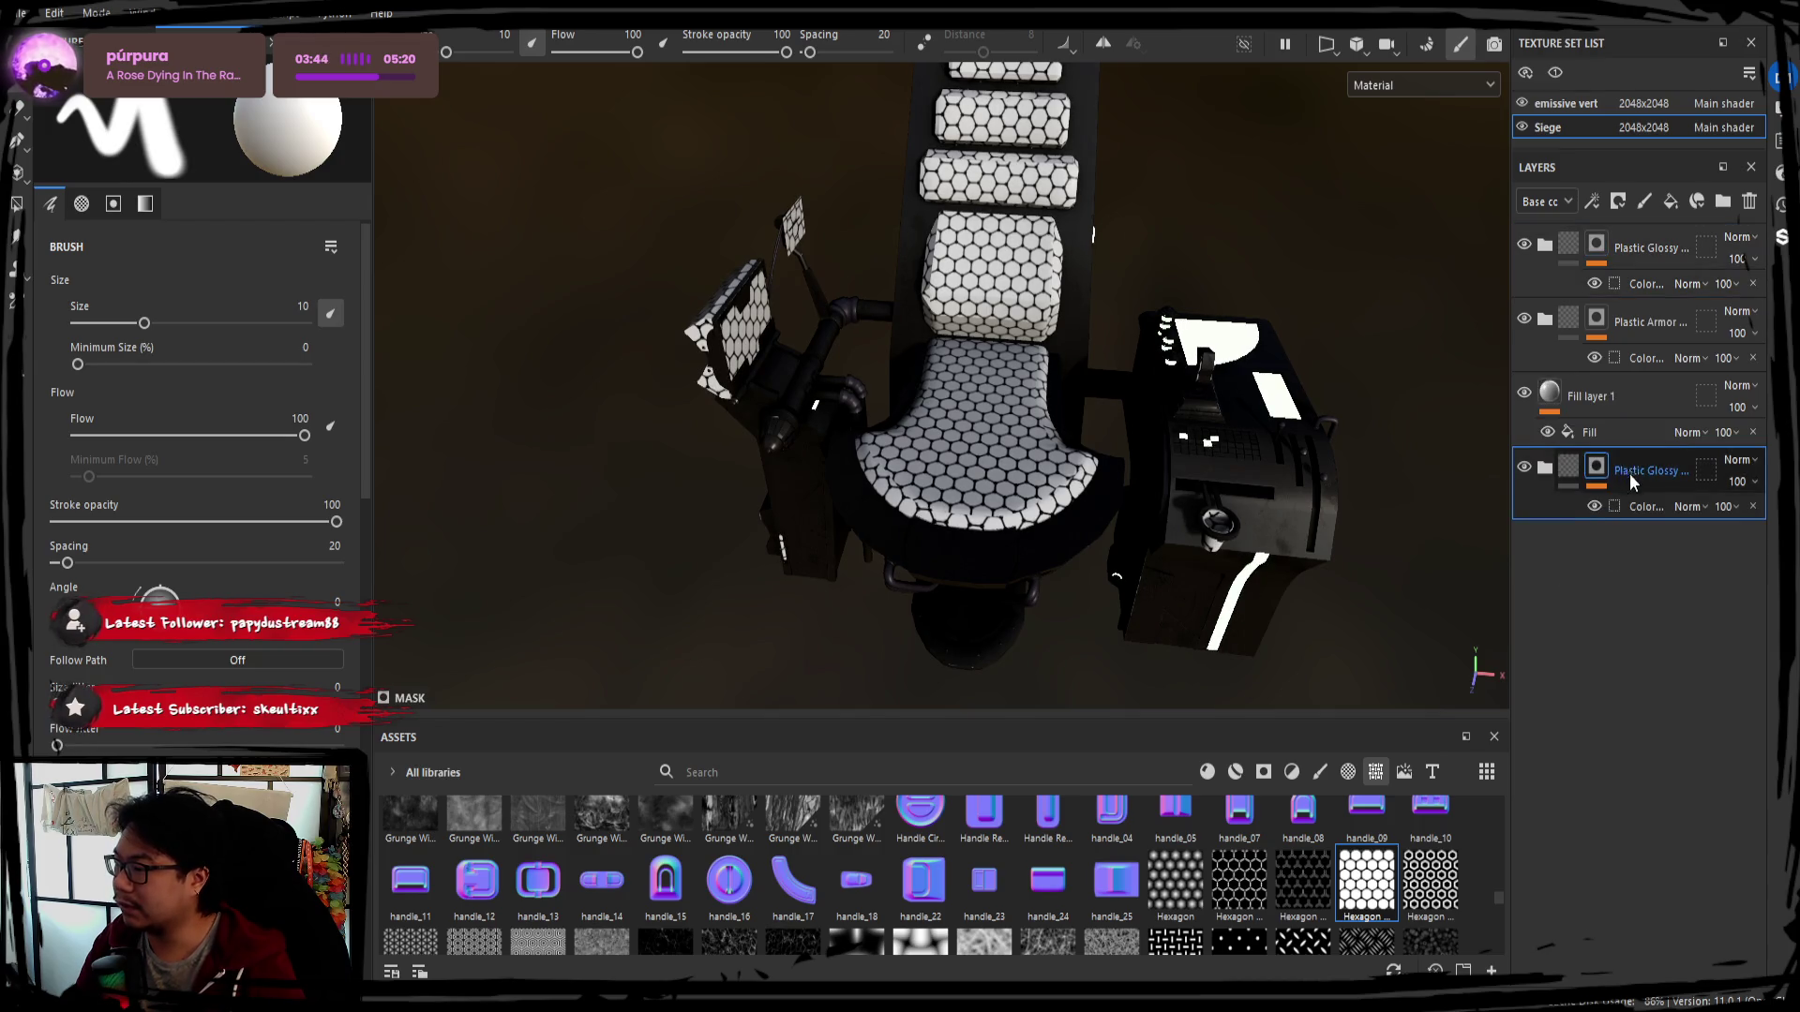
Mask the Plastic Glossy copy to the yellow-green ID colour and move Fill layer 1 beneath it
left_click(1638, 504)
left_click(323, 312)
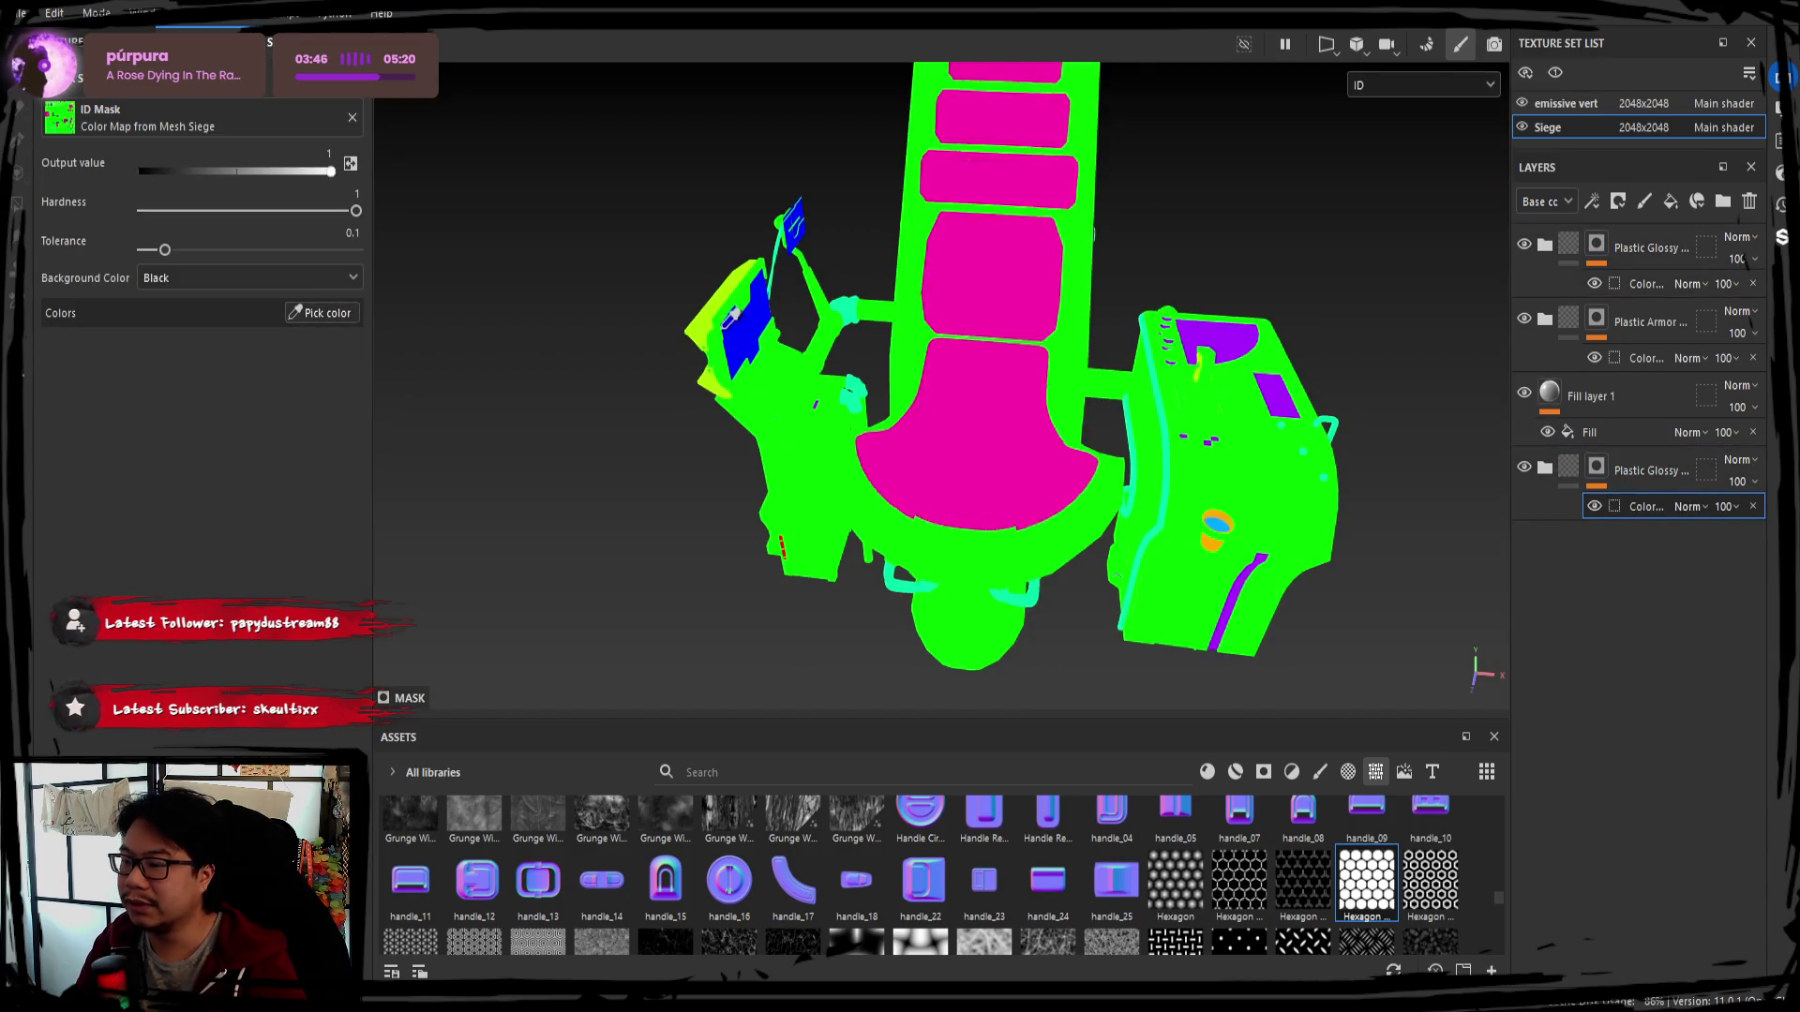
left_click(708, 319)
mouse_move(709, 319)
left_mouse_down("alt")
mouse_move(840, 456)
mouse_move(729, 519)
mouse_move(400, 337)
left_mouse_up("alt")
left_click(323, 312)
left_click(1051, 364)
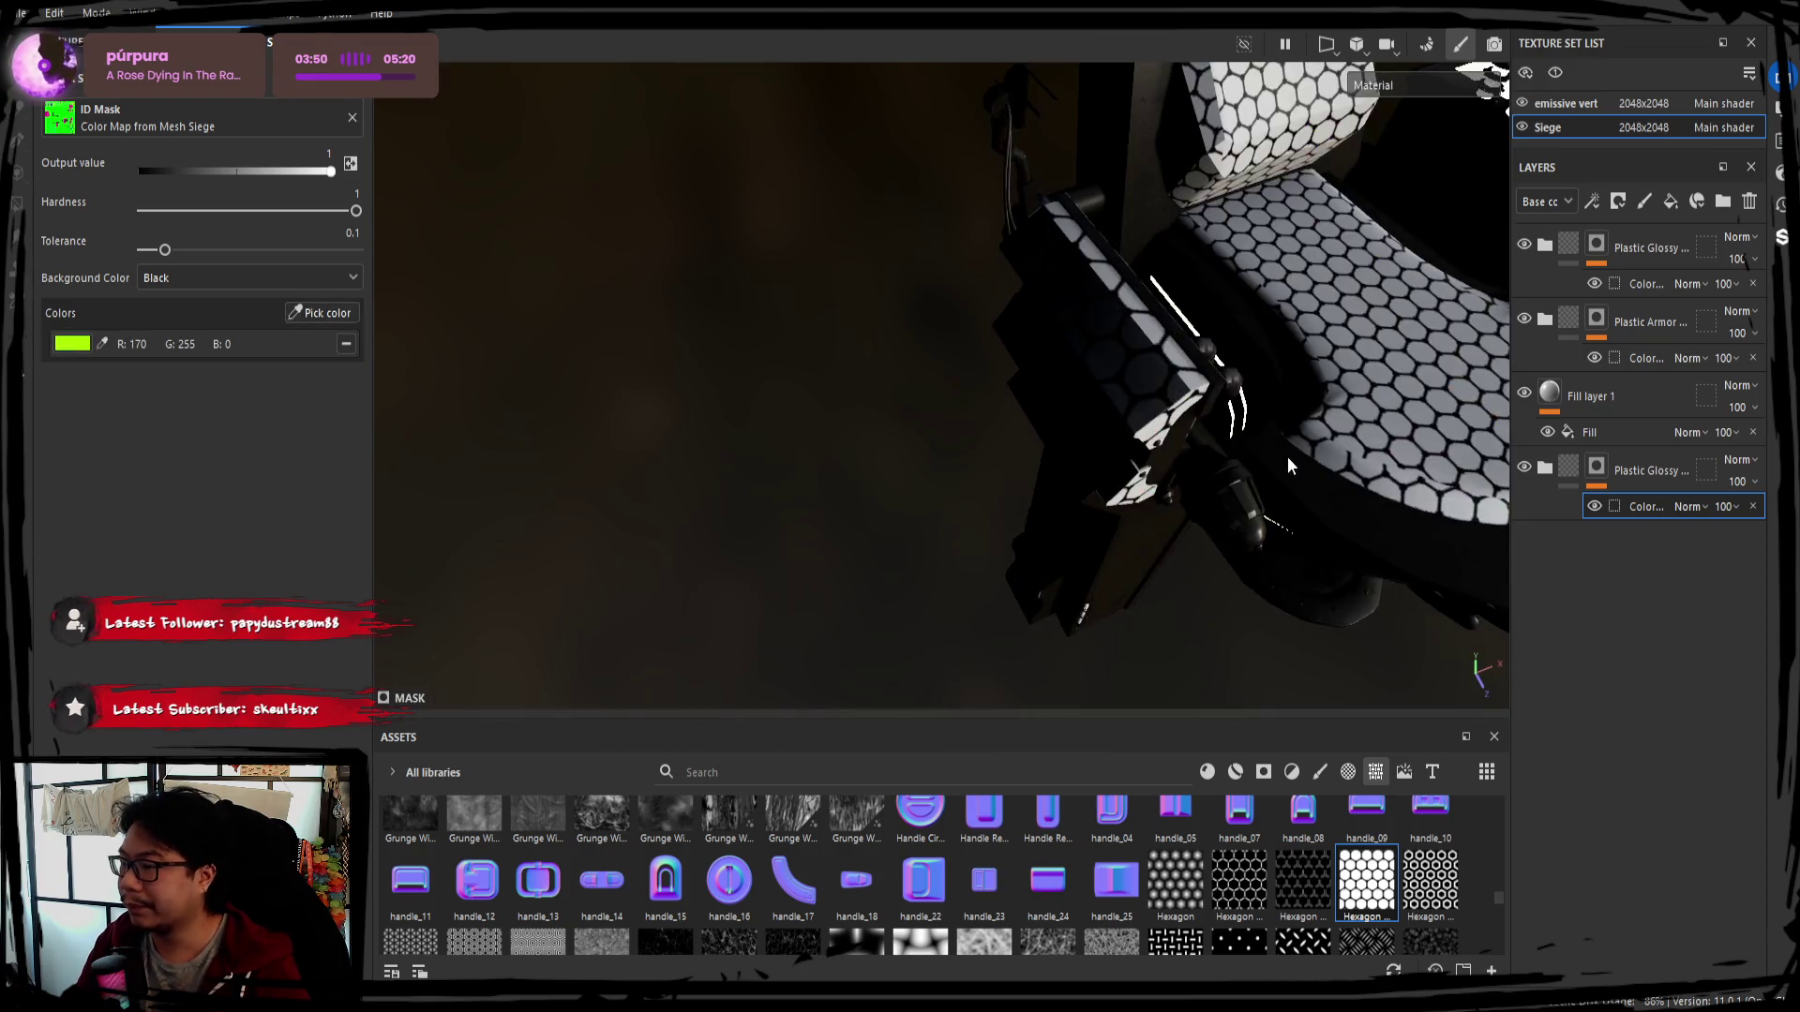
left_click_drag(1051, 363, 582, 322, "alt")
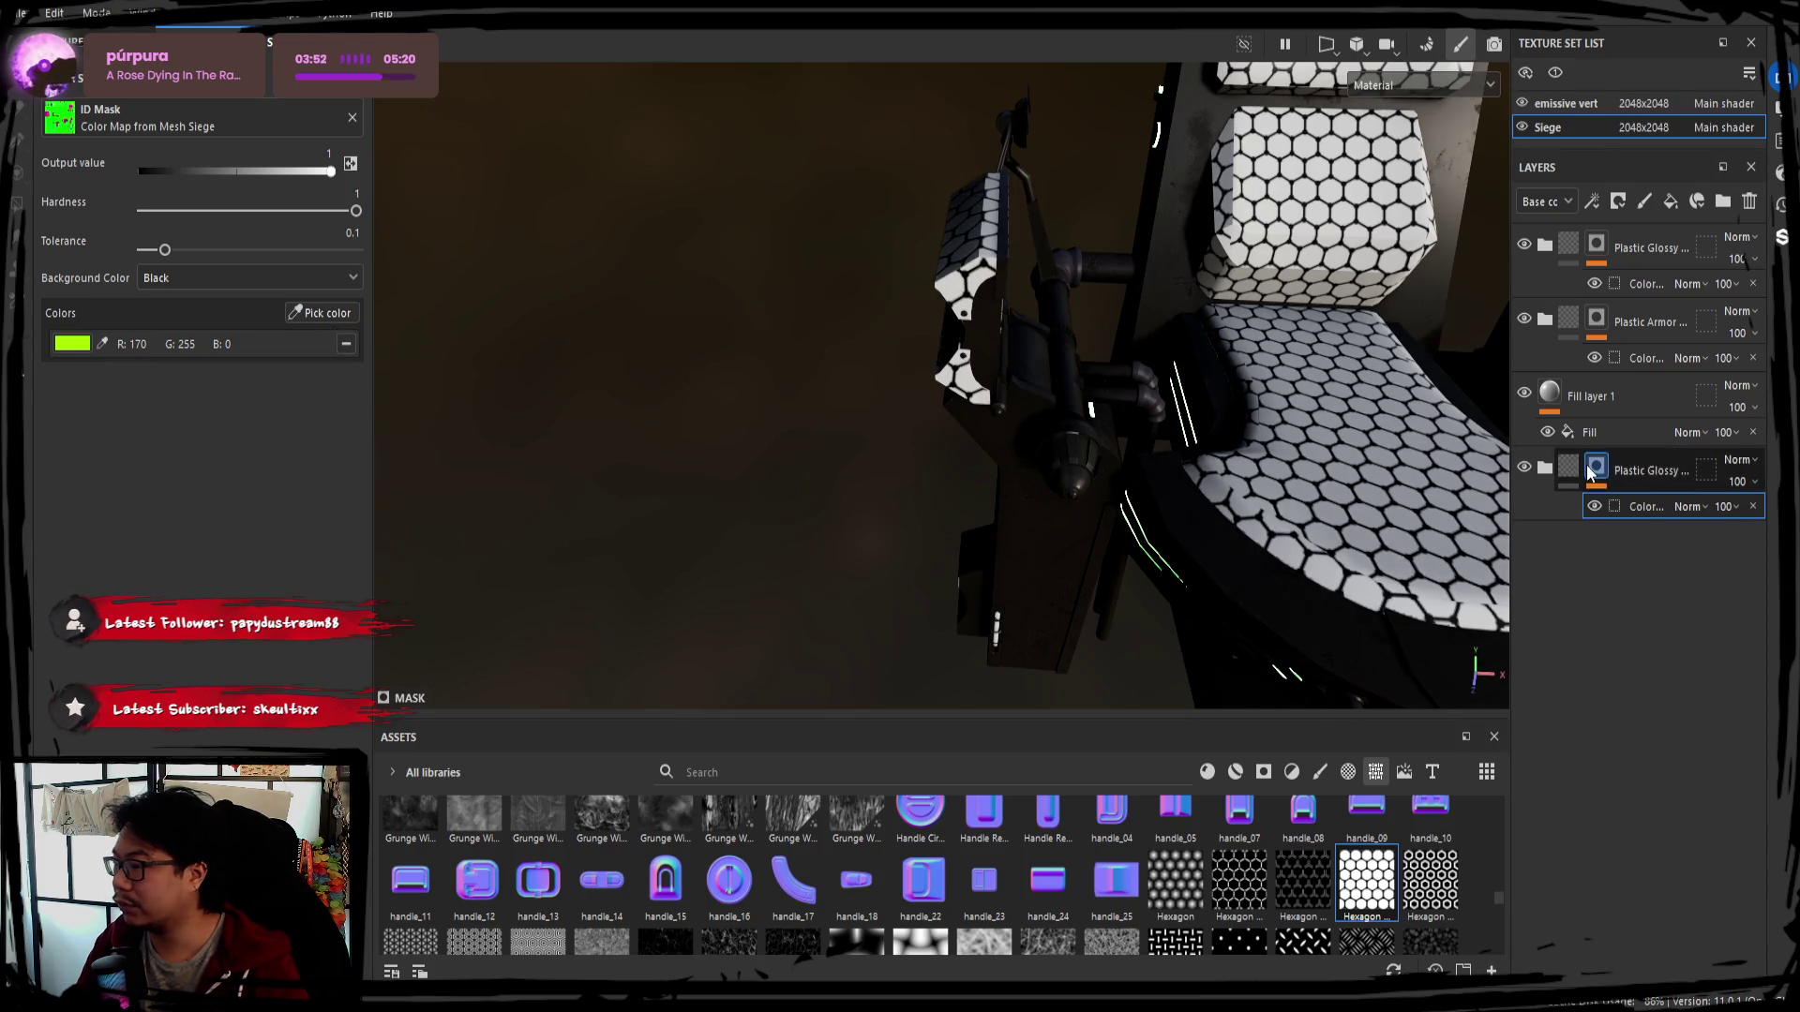
left_click_drag(1616, 406, 1626, 561)
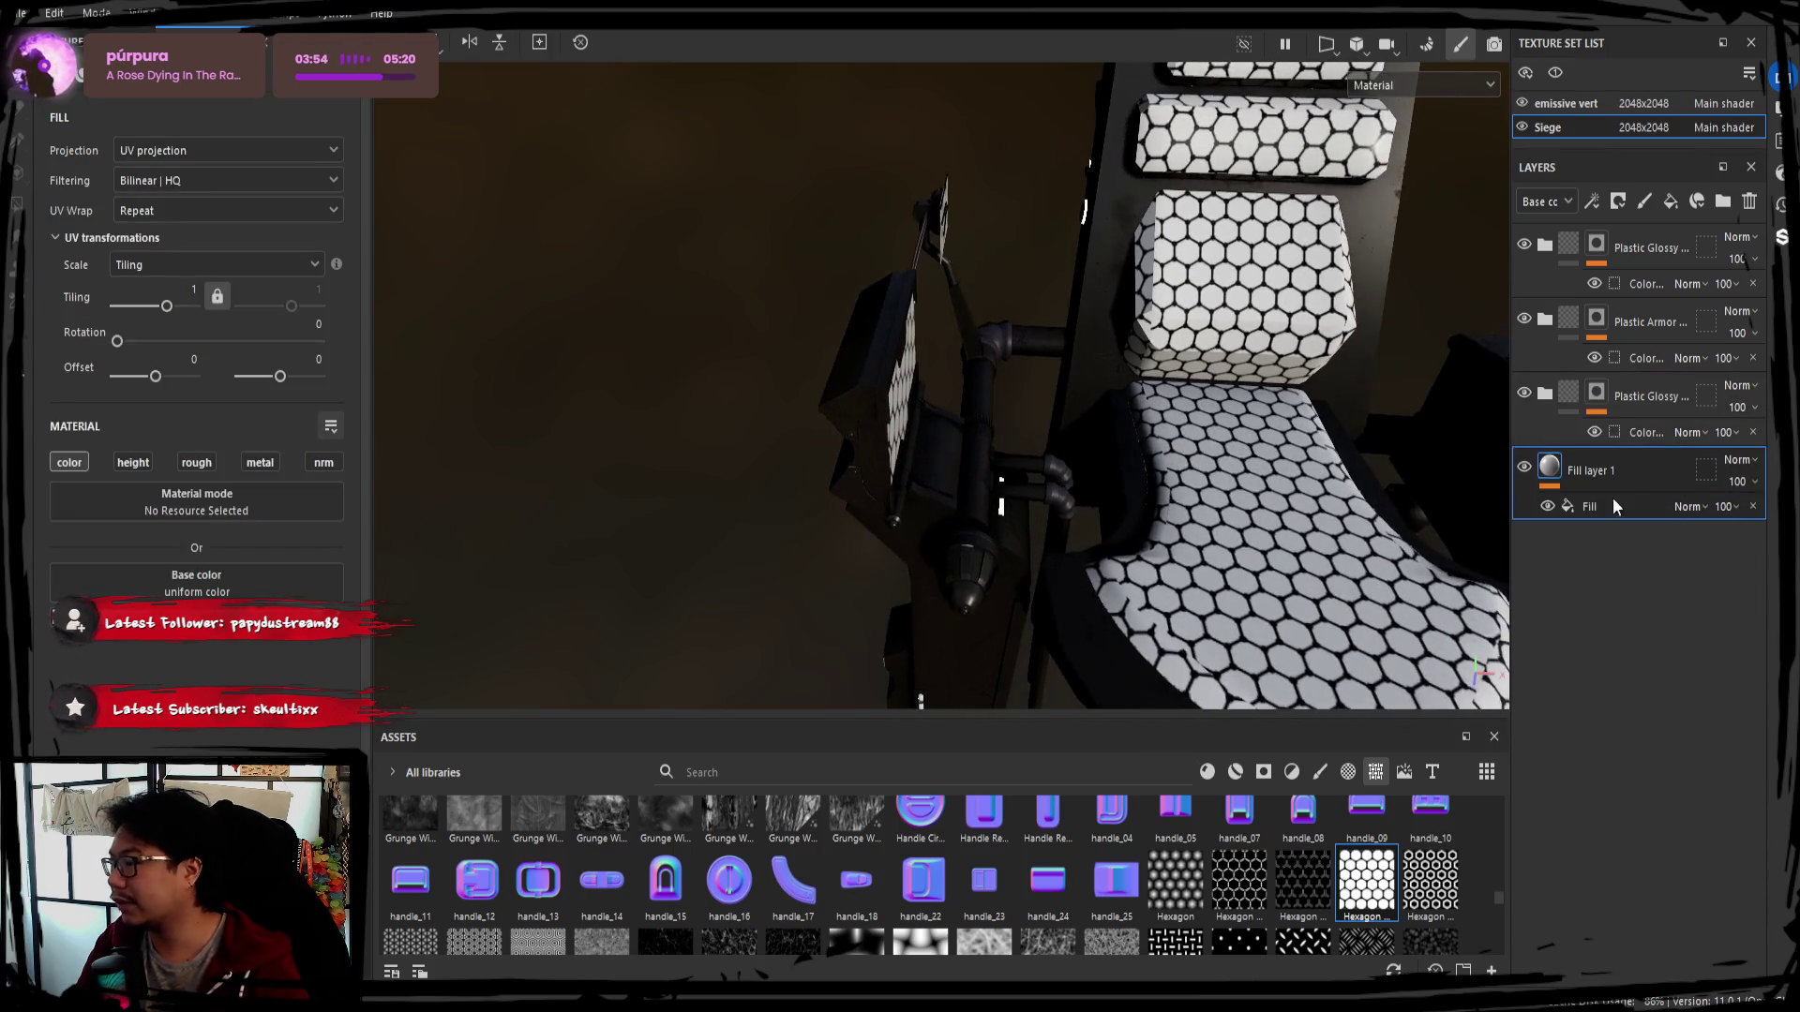
mouse_move(1198, 471)
left_mouse_down("alt")
mouse_move(968, 404)
mouse_move(1185, 432)
mouse_move(1112, 436)
left_mouse_up("alt")
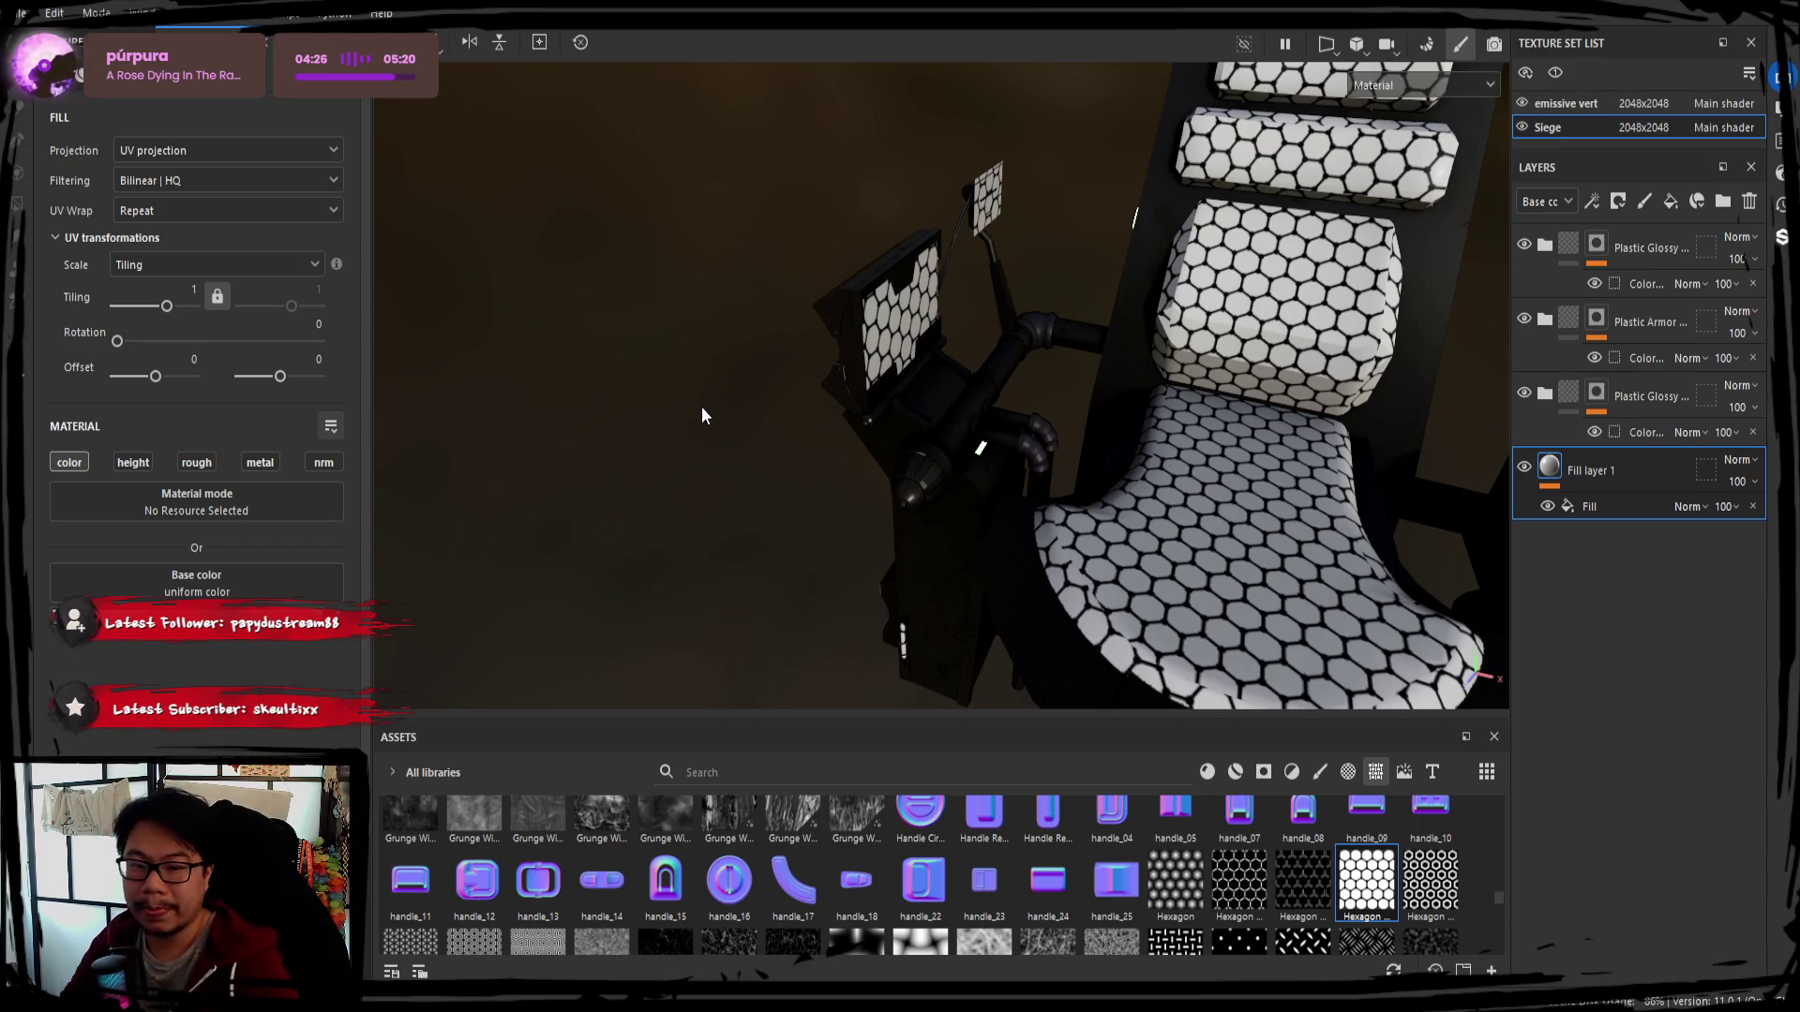
Move a Plastic Glossy group below Fill layer 1 at the bottom of the Siege stack
mouse_move(722, 466)
left_mouse_down("alt")
mouse_move(675, 462)
mouse_move(745, 457)
left_mouse_up("alt")
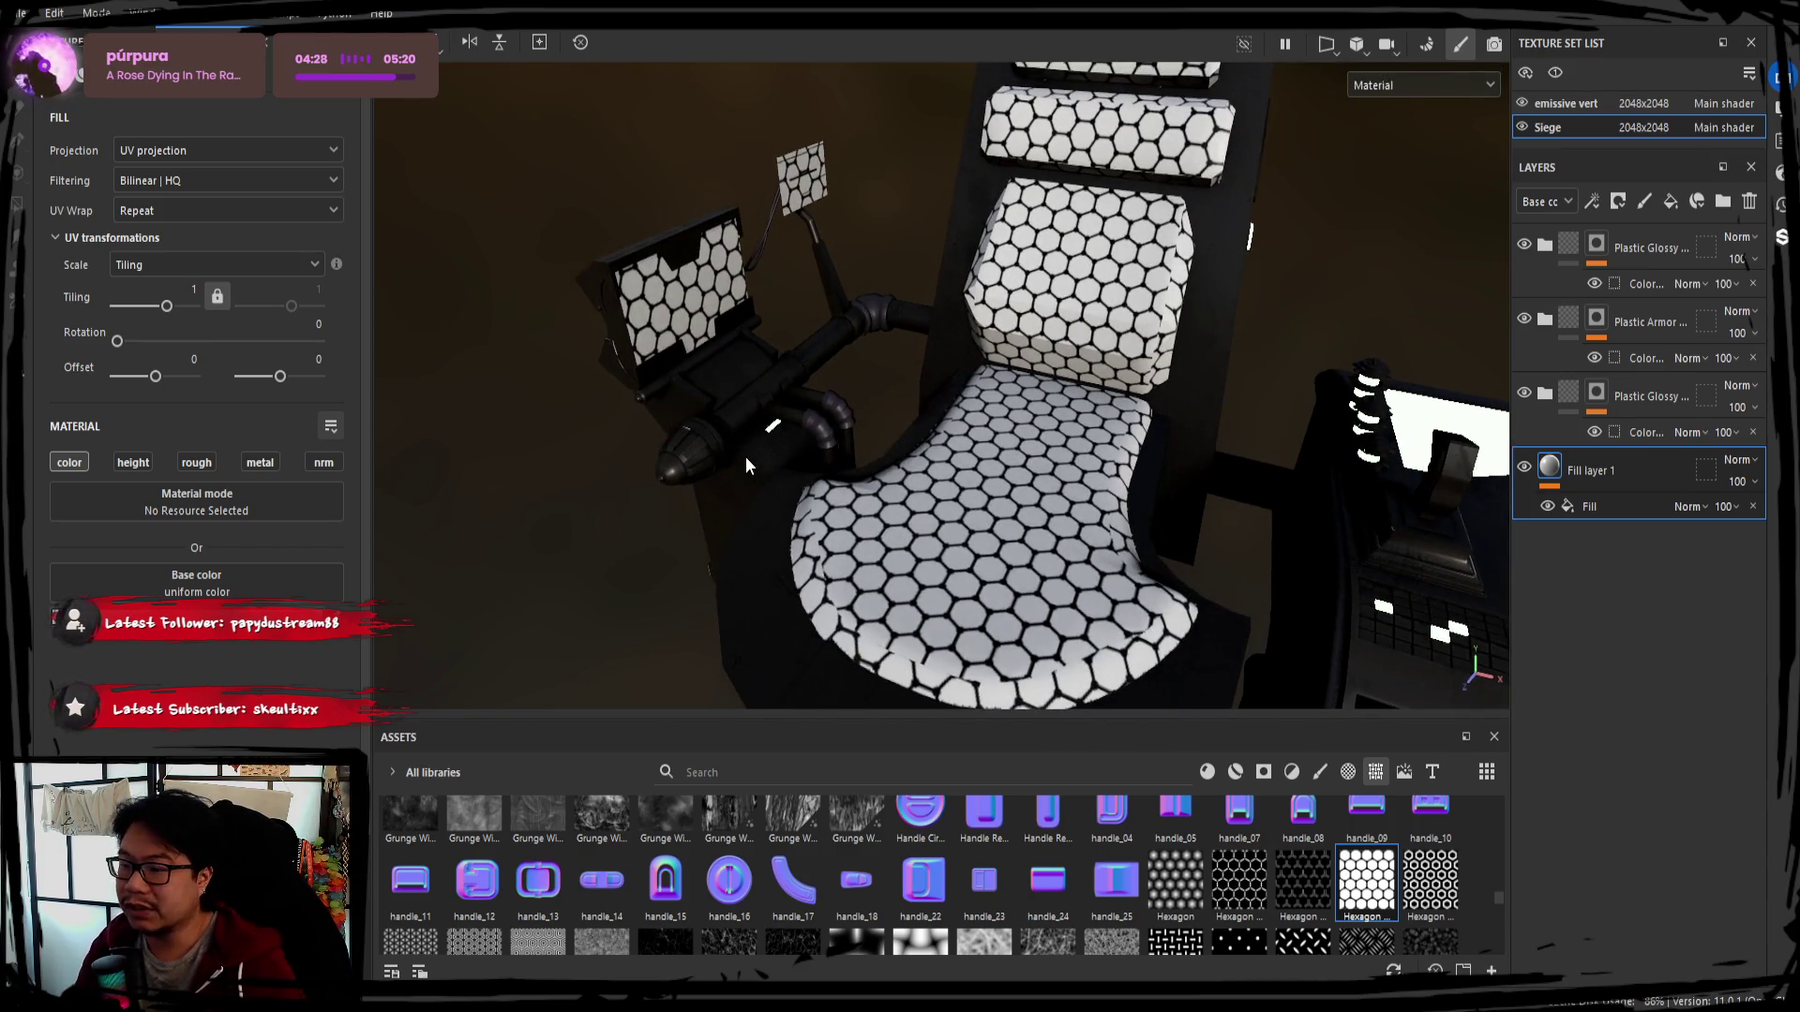
left_click_drag(685, 322, 763, 427, "alt")
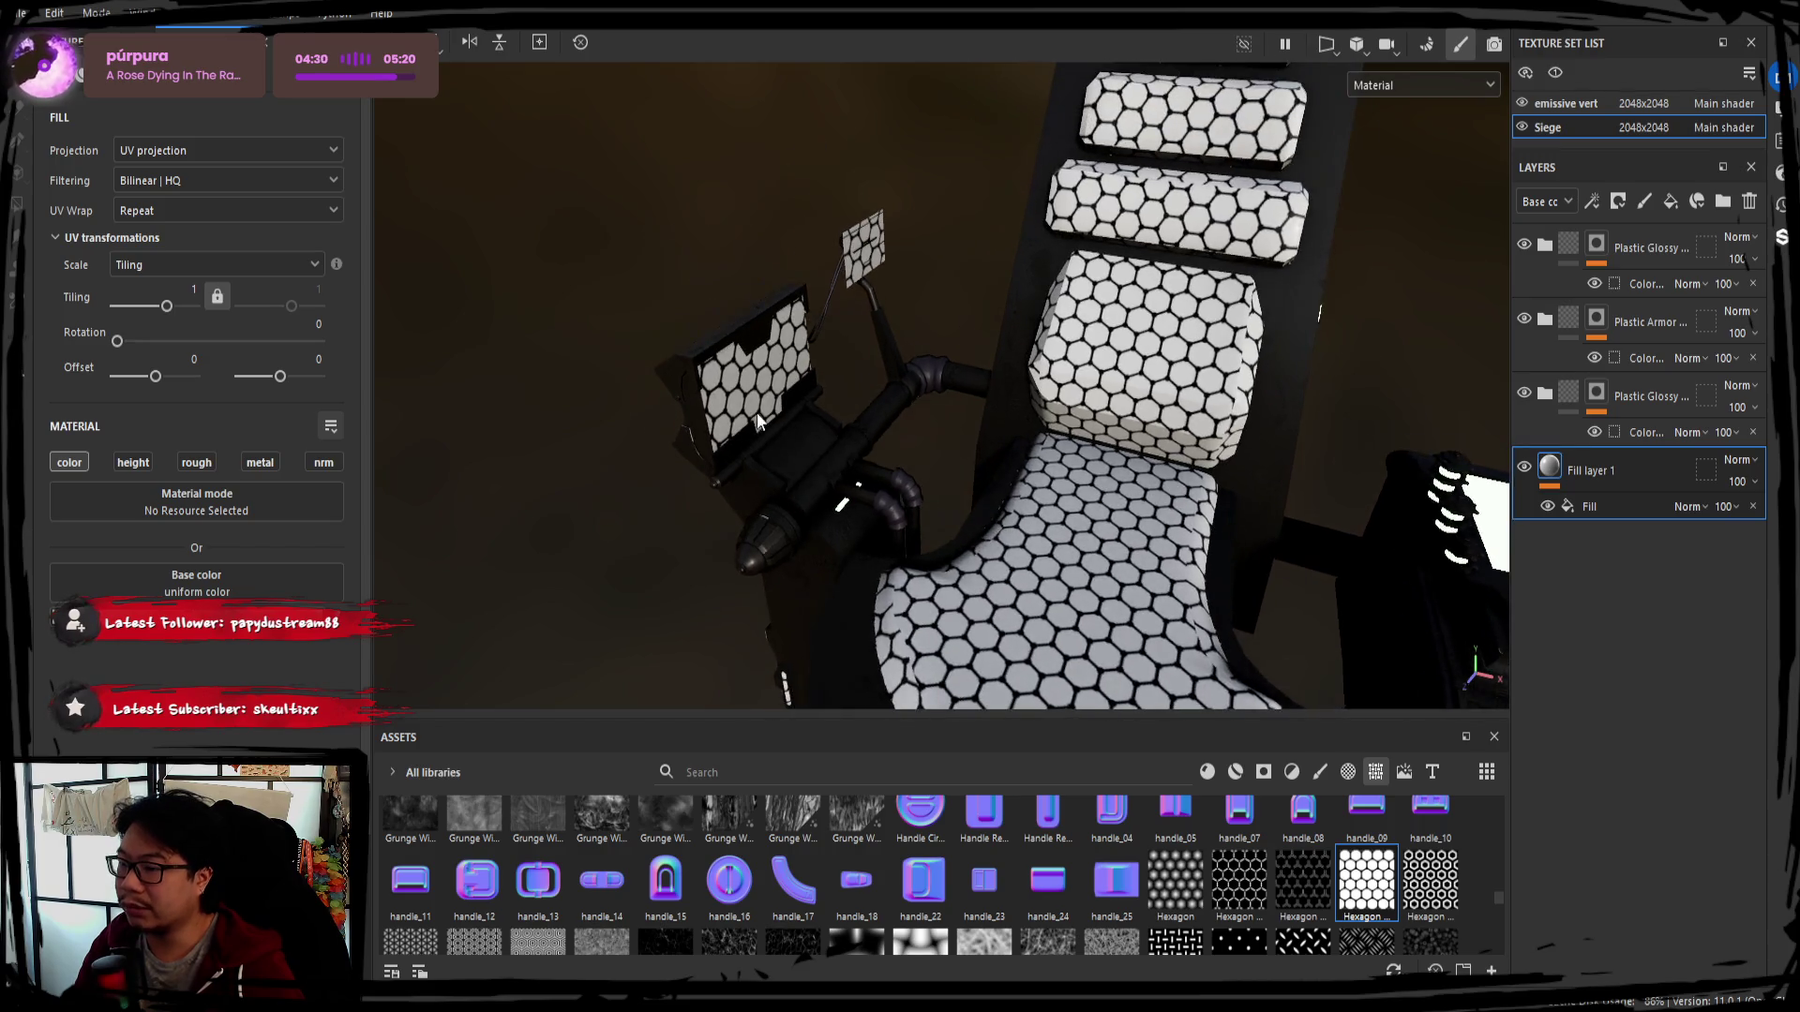
mouse_move(862, 494)
left_mouse_down("alt")
mouse_move(935, 491)
mouse_move(955, 540)
mouse_move(1120, 490)
left_mouse_up("alt")
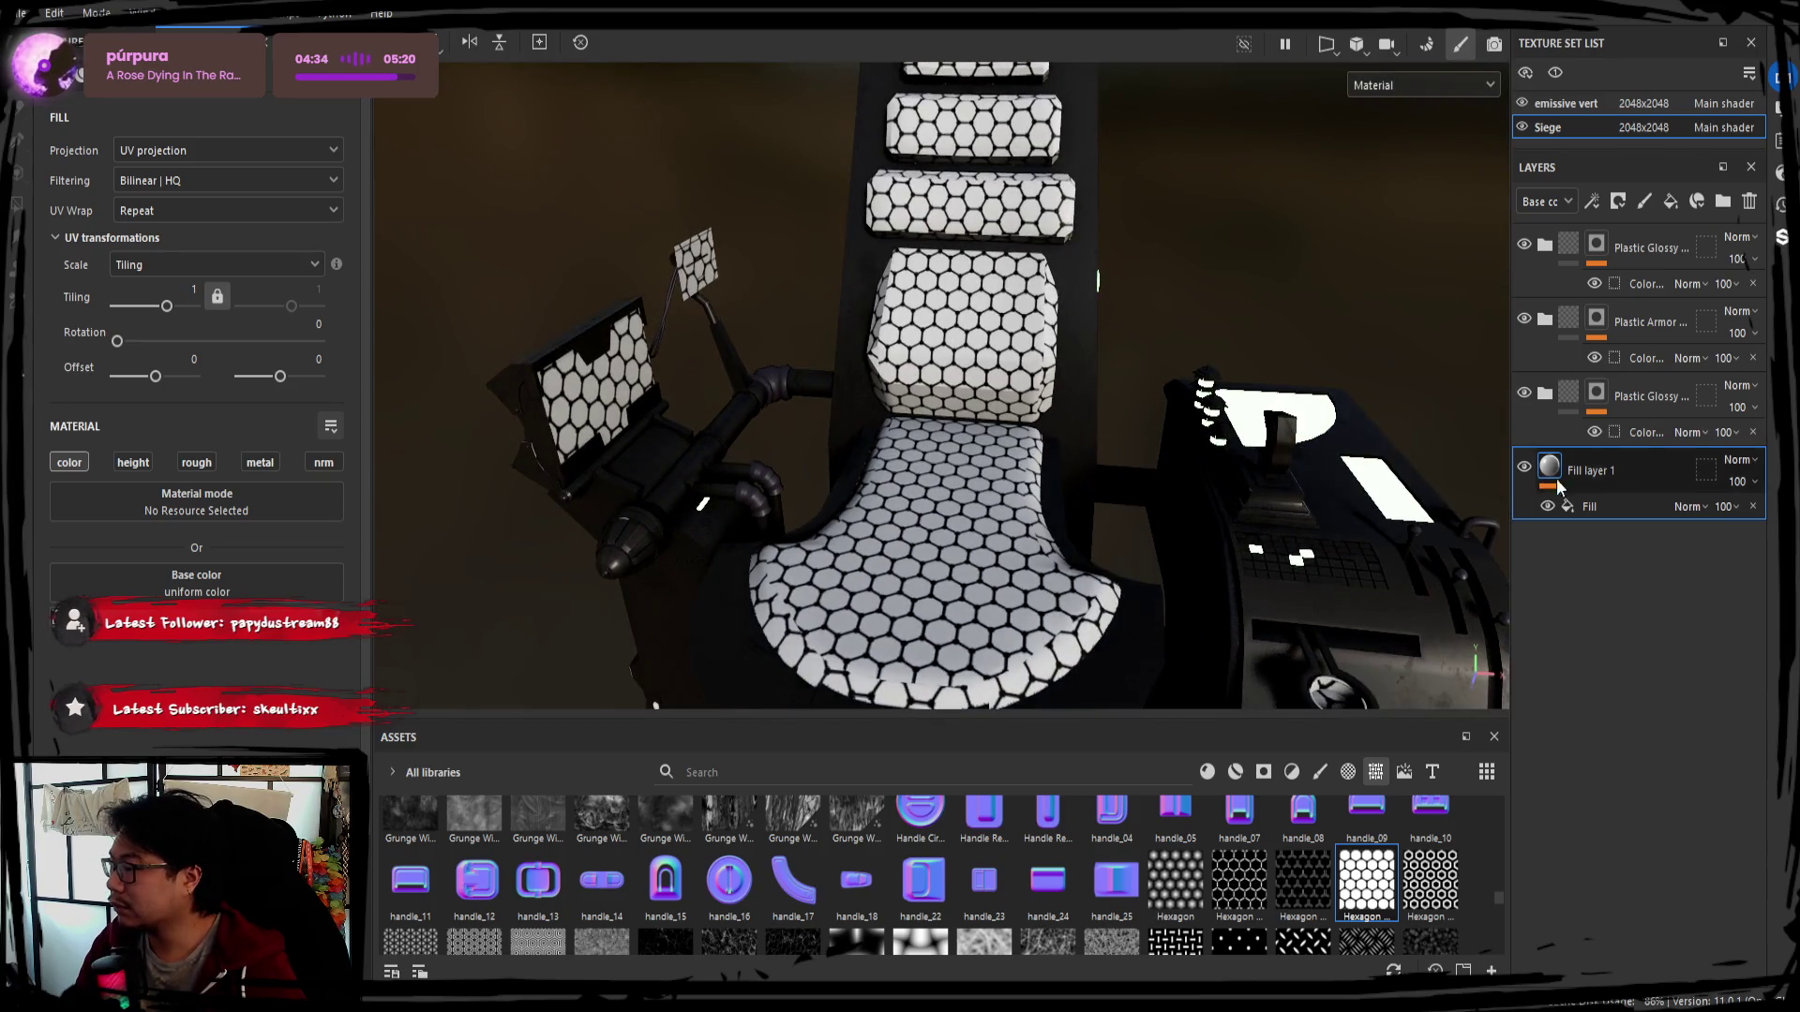
left_click(1637, 398)
left_click_drag(1638, 393, 1617, 571)
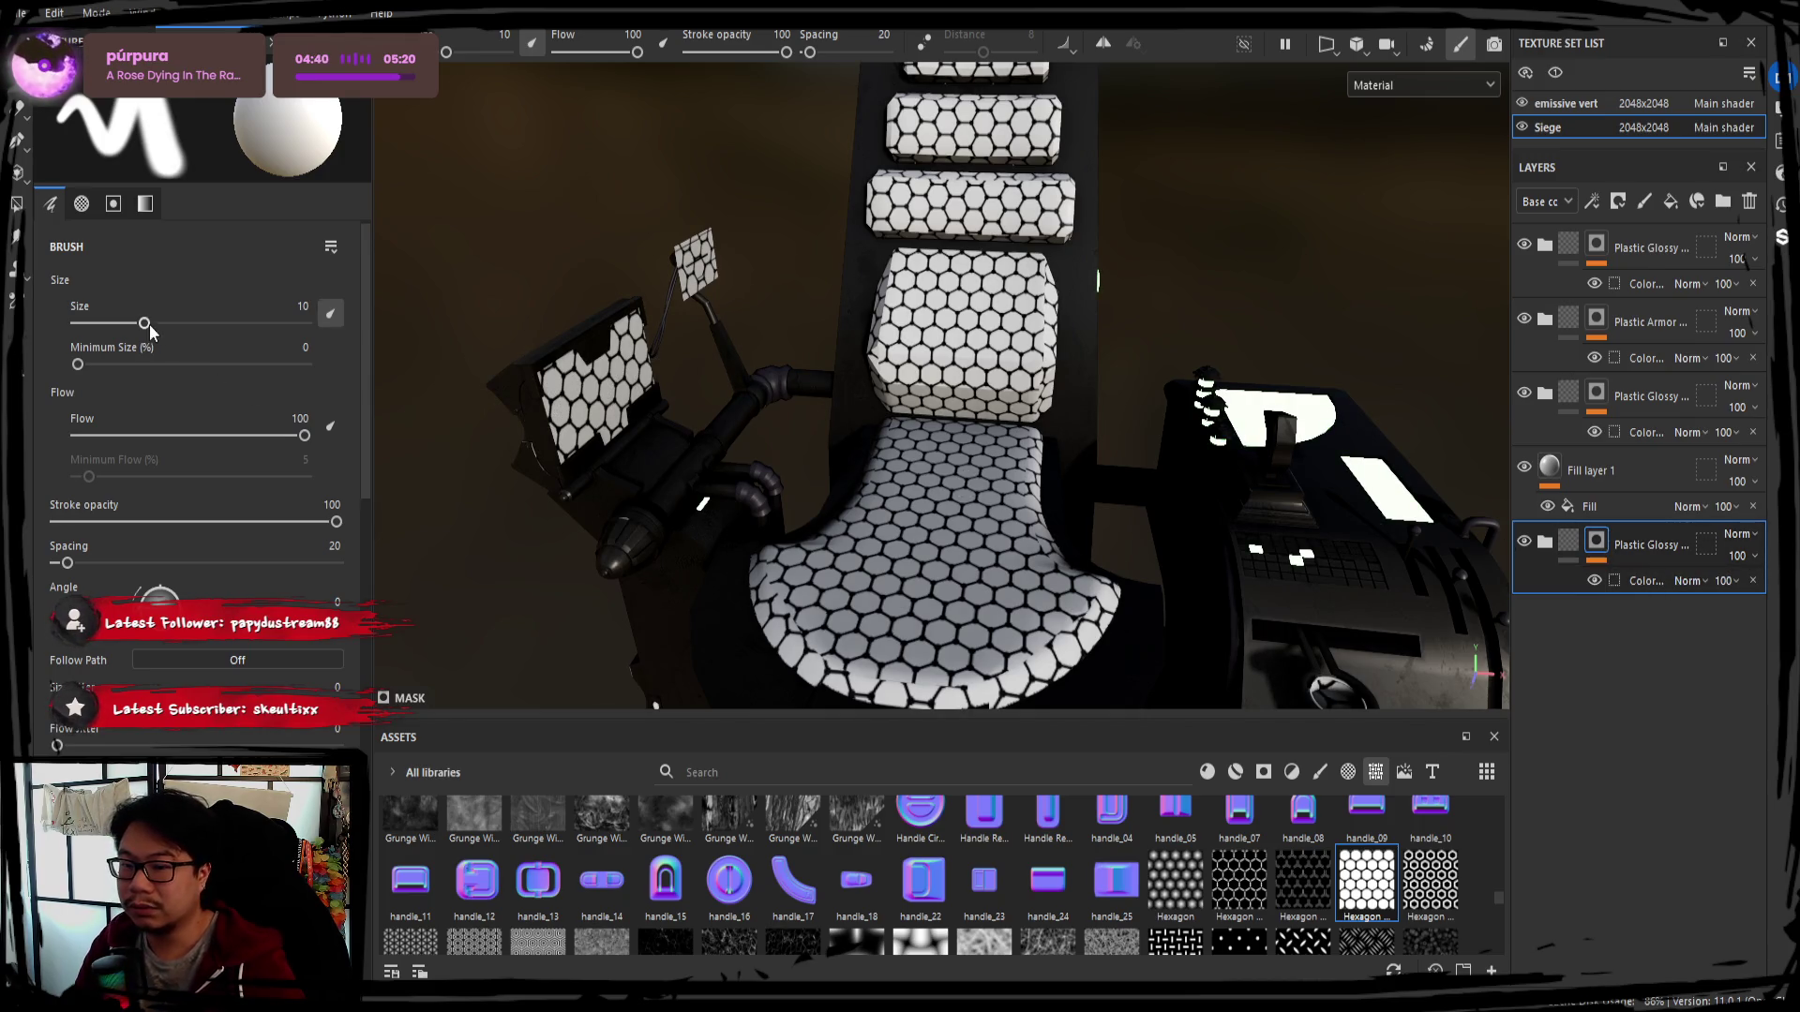
Pick the blue ID colour for the new group's mask
left_click_drag(675, 461, 701, 486, "alt")
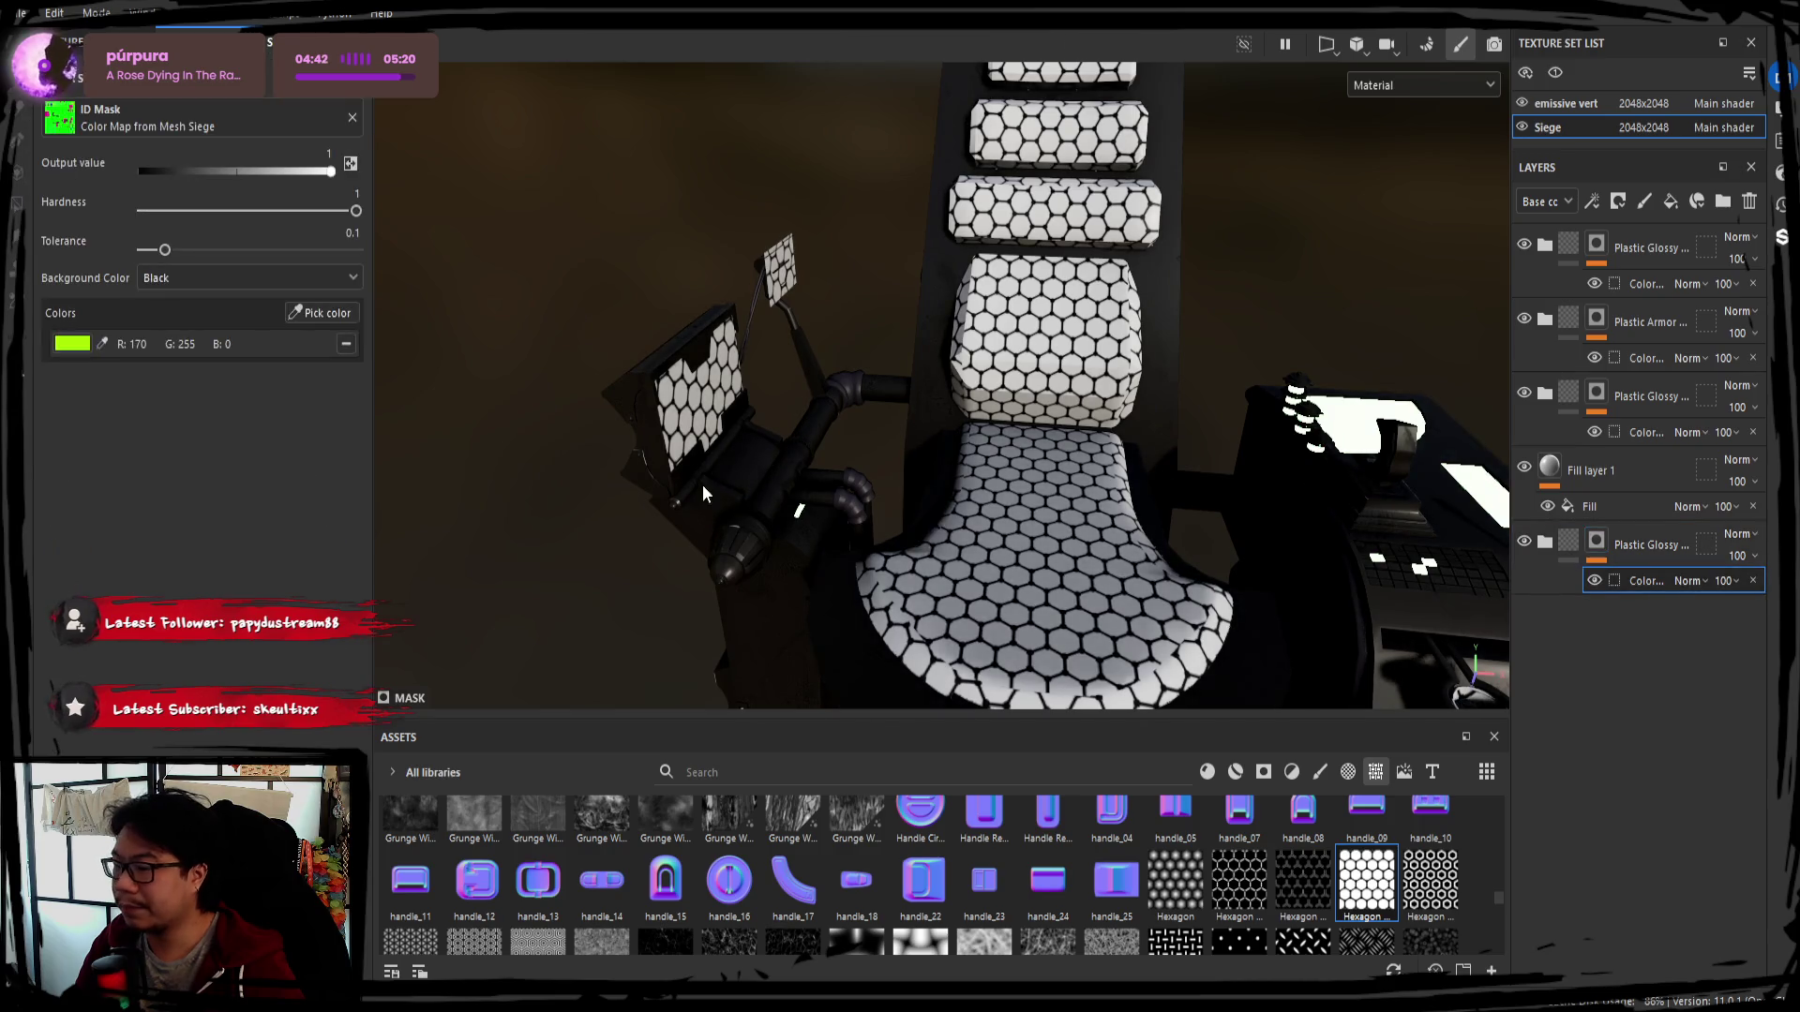
left_click(102, 343)
left_click(747, 438)
left_click_drag(746, 436, 914, 464, "alt")
Move Fill layer 1 to the bottom of the stack and inspect the armrest monitor
left_click_drag(1636, 481, 1647, 644)
left_click_drag(1068, 463, 941, 426, "alt")
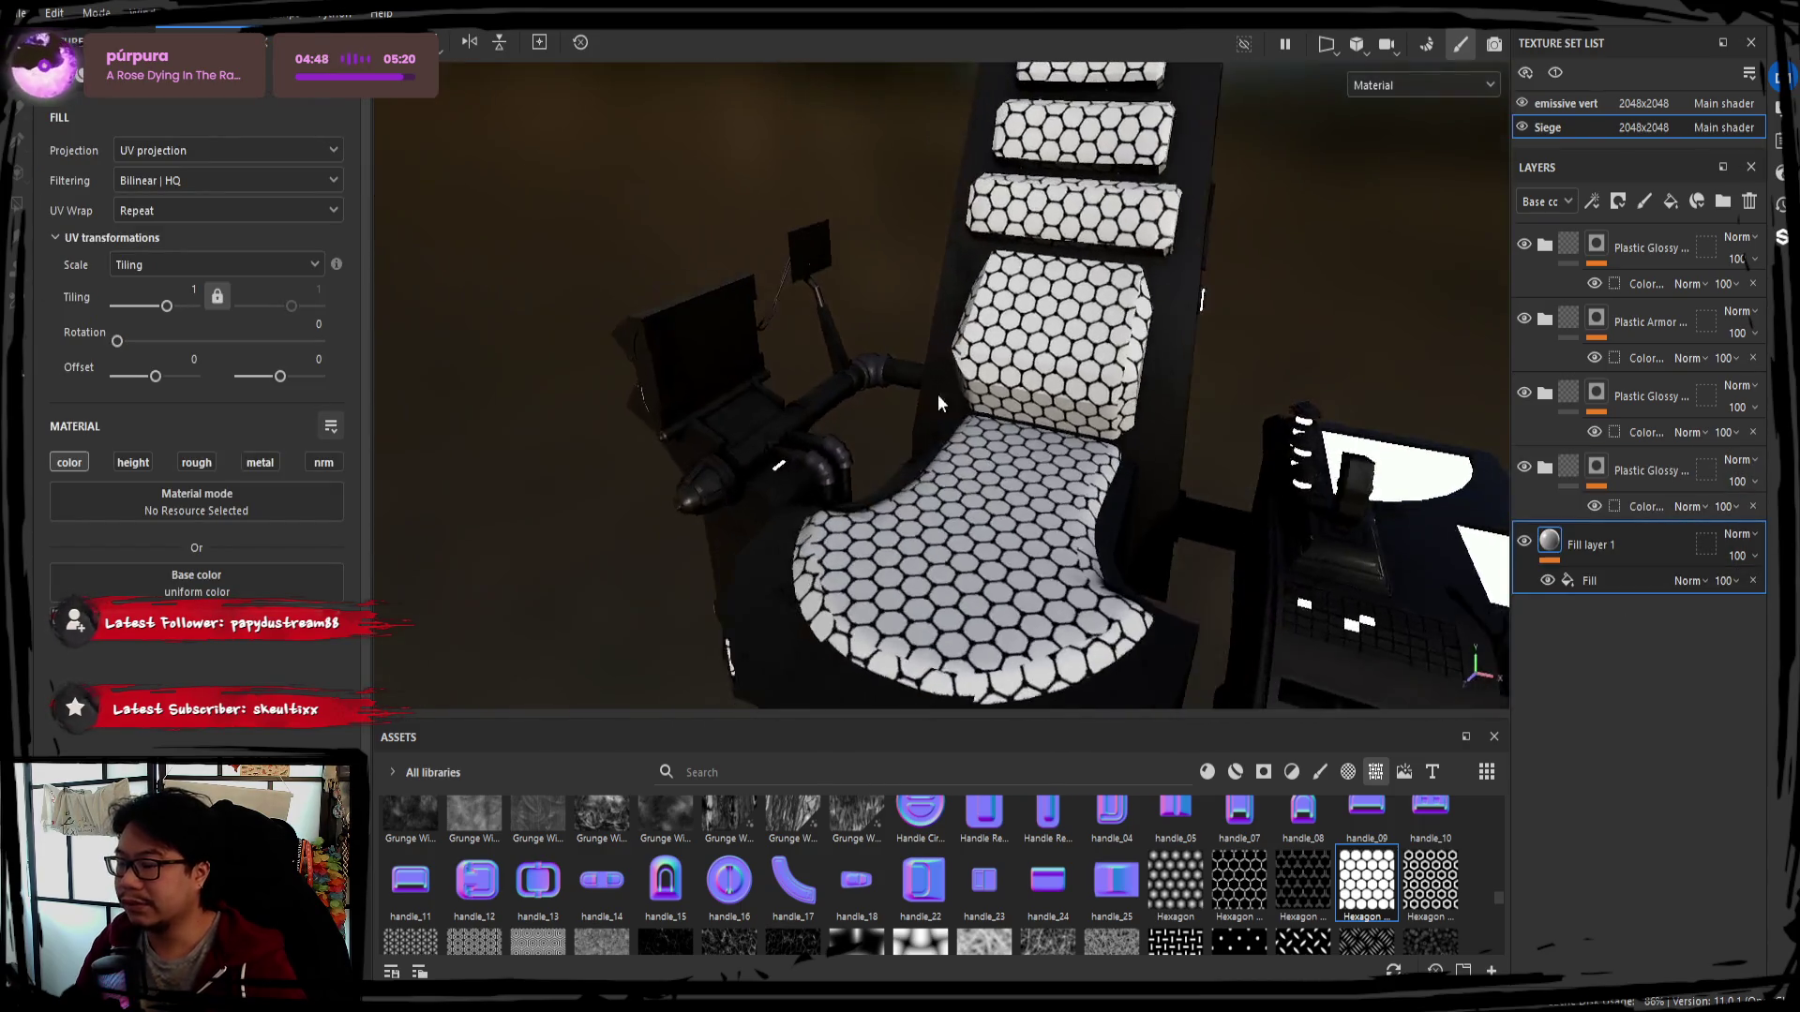
scroll(941, 425, "up", 2)
scroll(897, 419, "up", 2)
scroll(888, 401, "up", 2)
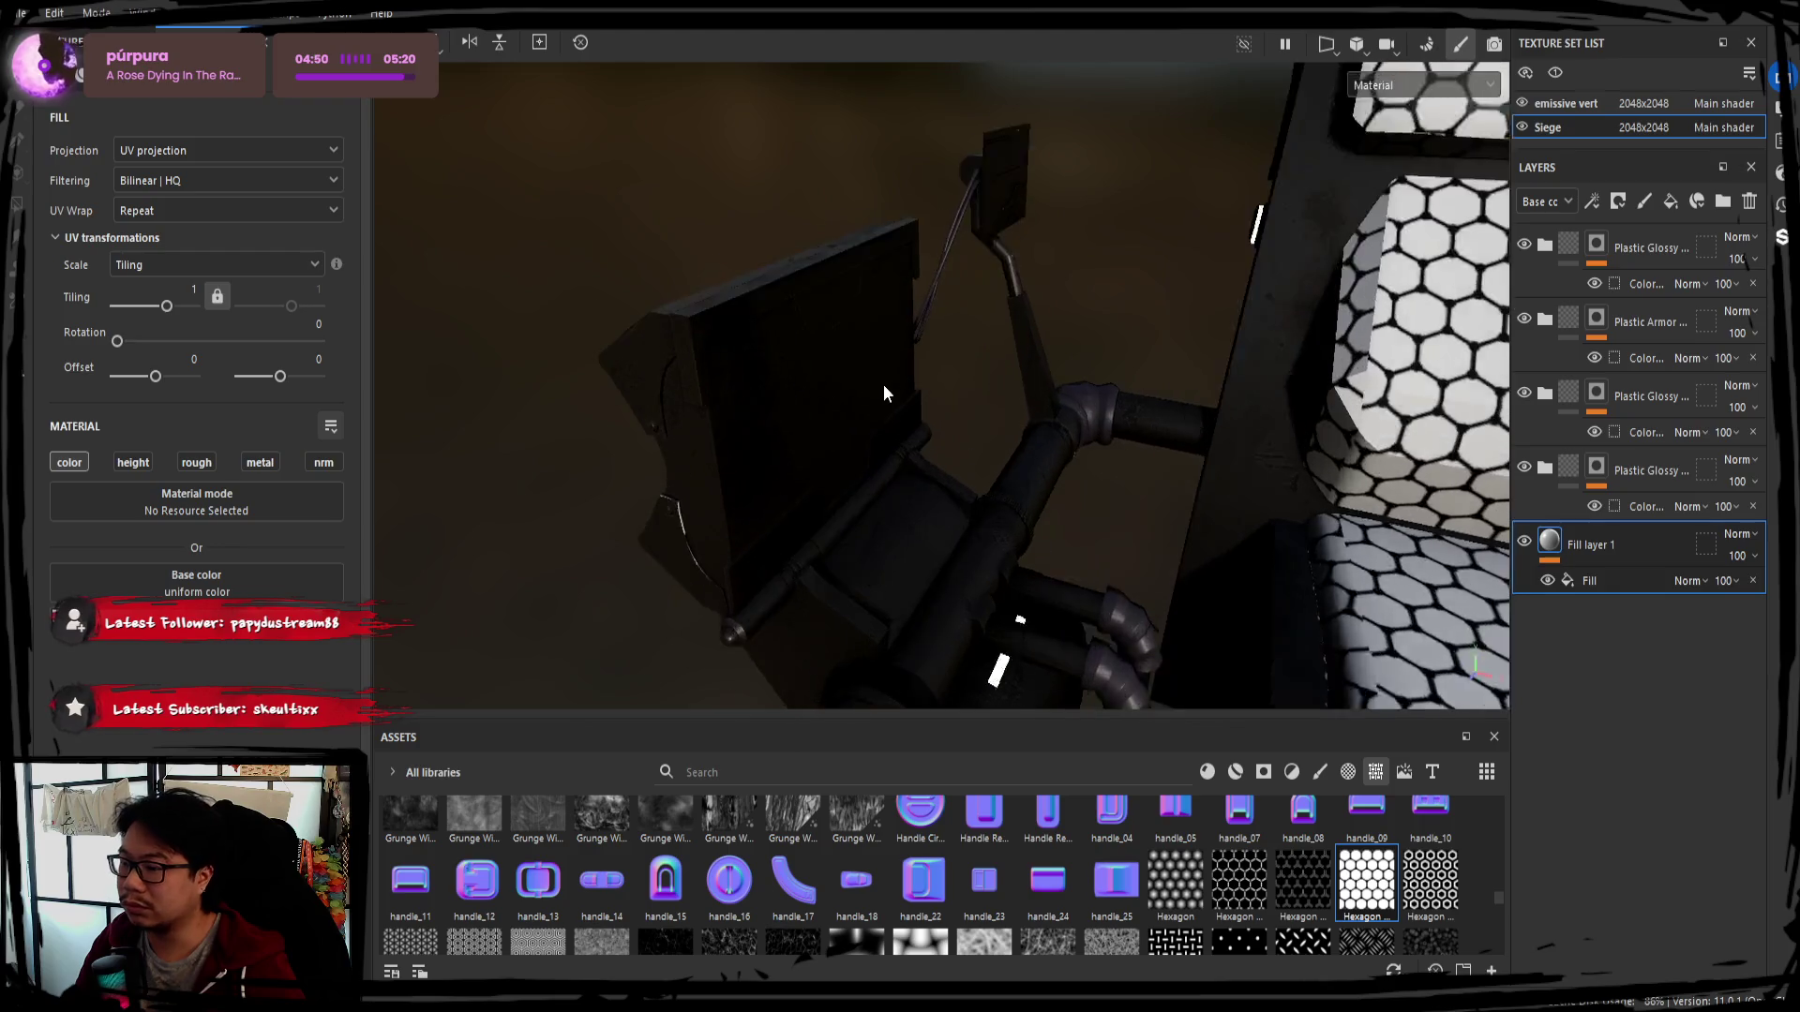
scroll(883, 384, "up", 2)
mouse_move(883, 389)
left_mouse_down("alt")
mouse_move(684, 301)
mouse_move(975, 363)
mouse_move(956, 349)
mouse_move(748, 341)
mouse_move(1031, 401)
mouse_move(760, 352)
mouse_move(765, 324)
mouse_move(778, 369)
left_mouse_up("alt")
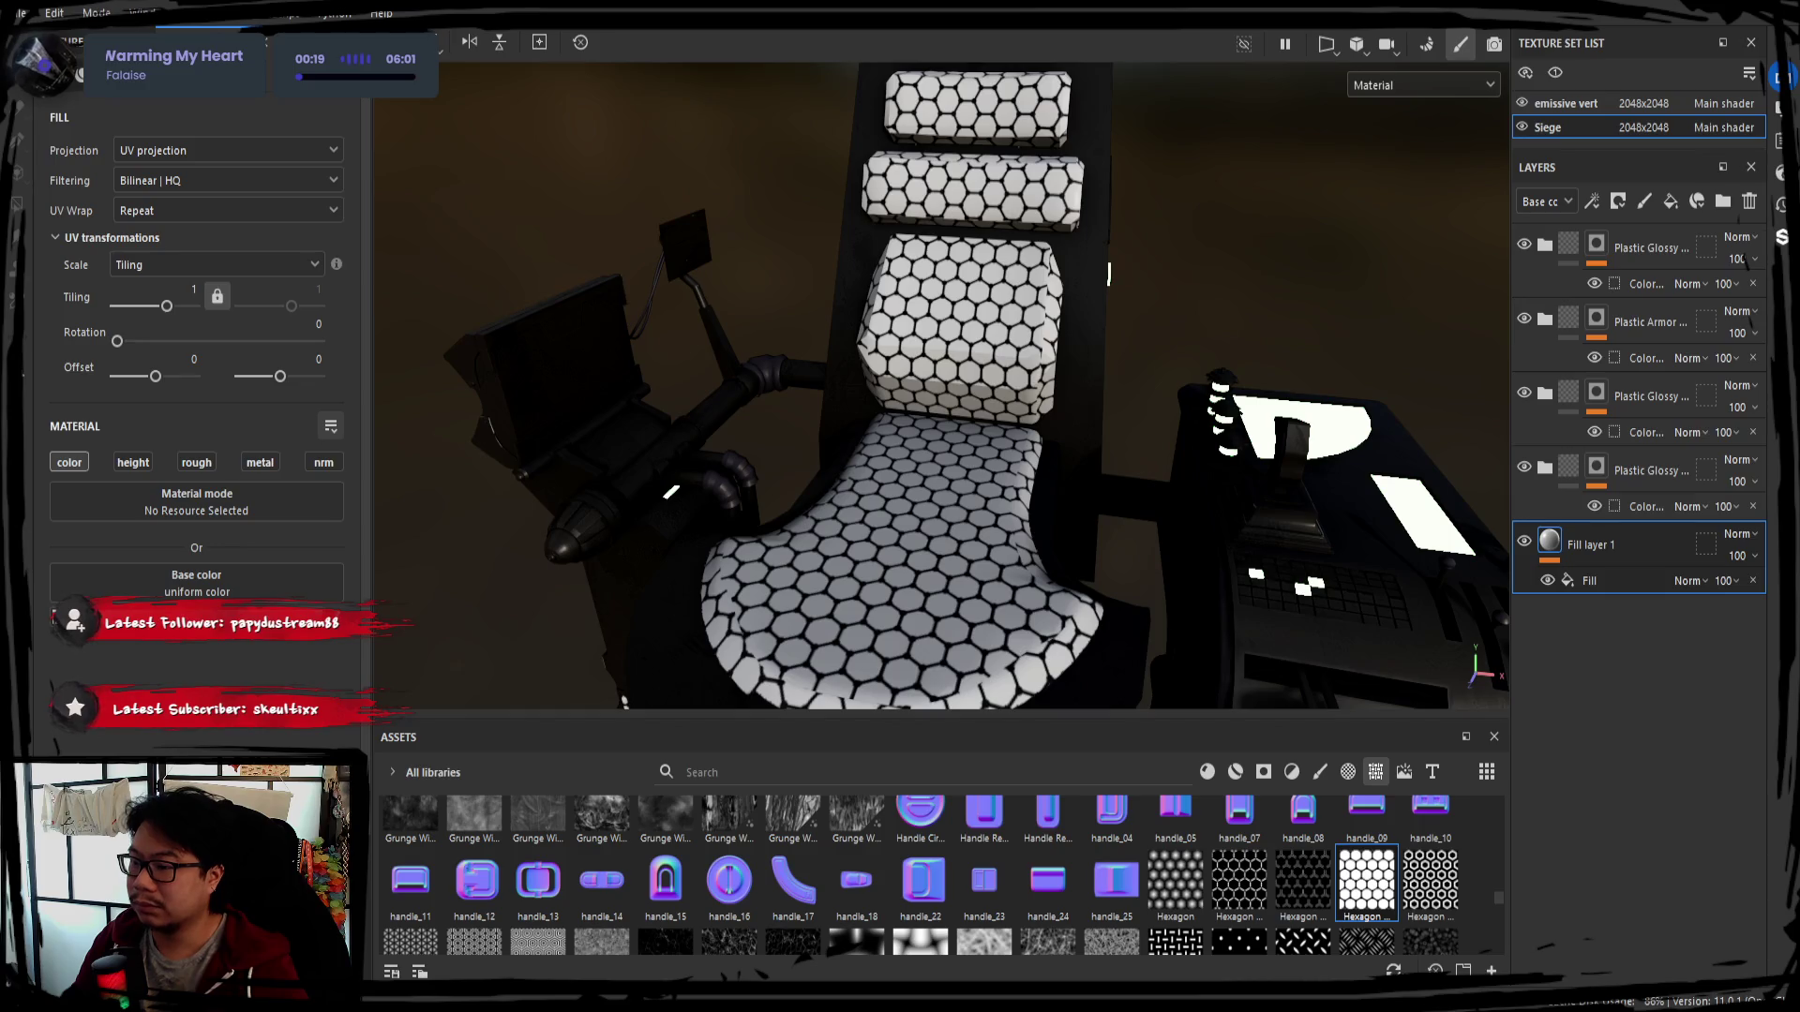
left_click(610, 368)
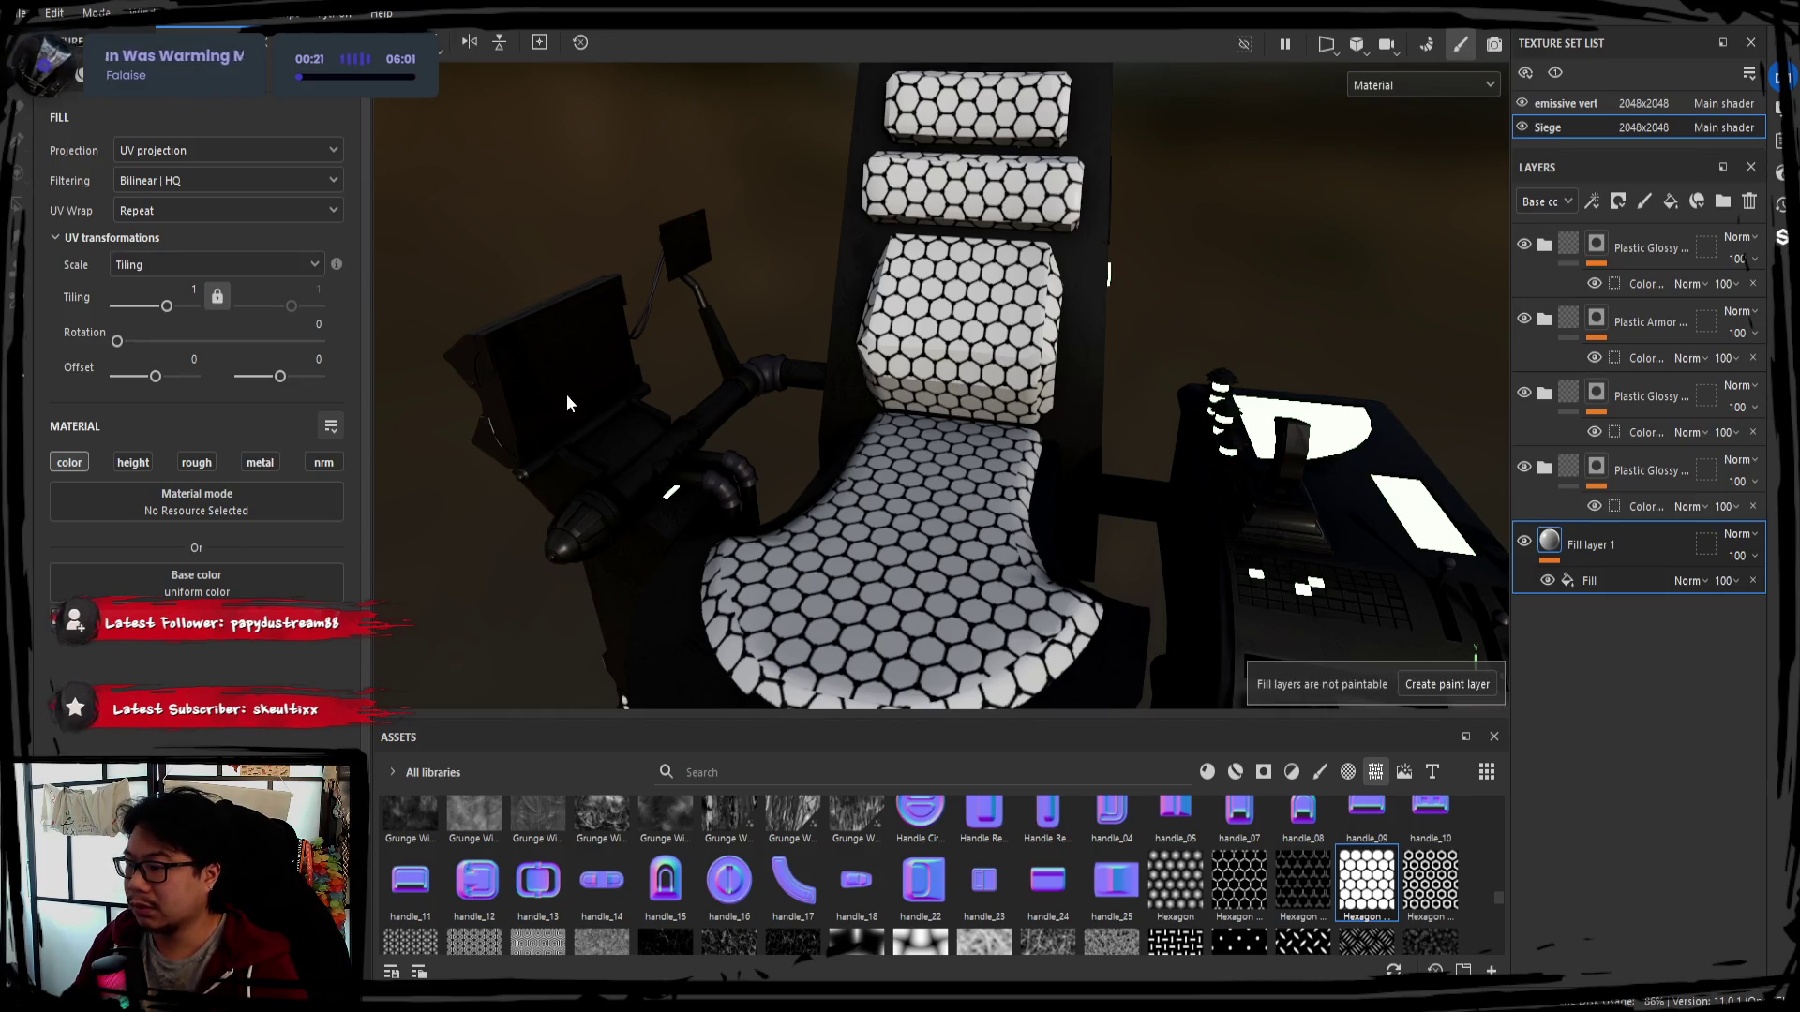
Delete the extra Plastic Glossy group and add a new Fill layer 2 above Fill layer 1
left_click_drag(619, 381, 589, 406, "alt")
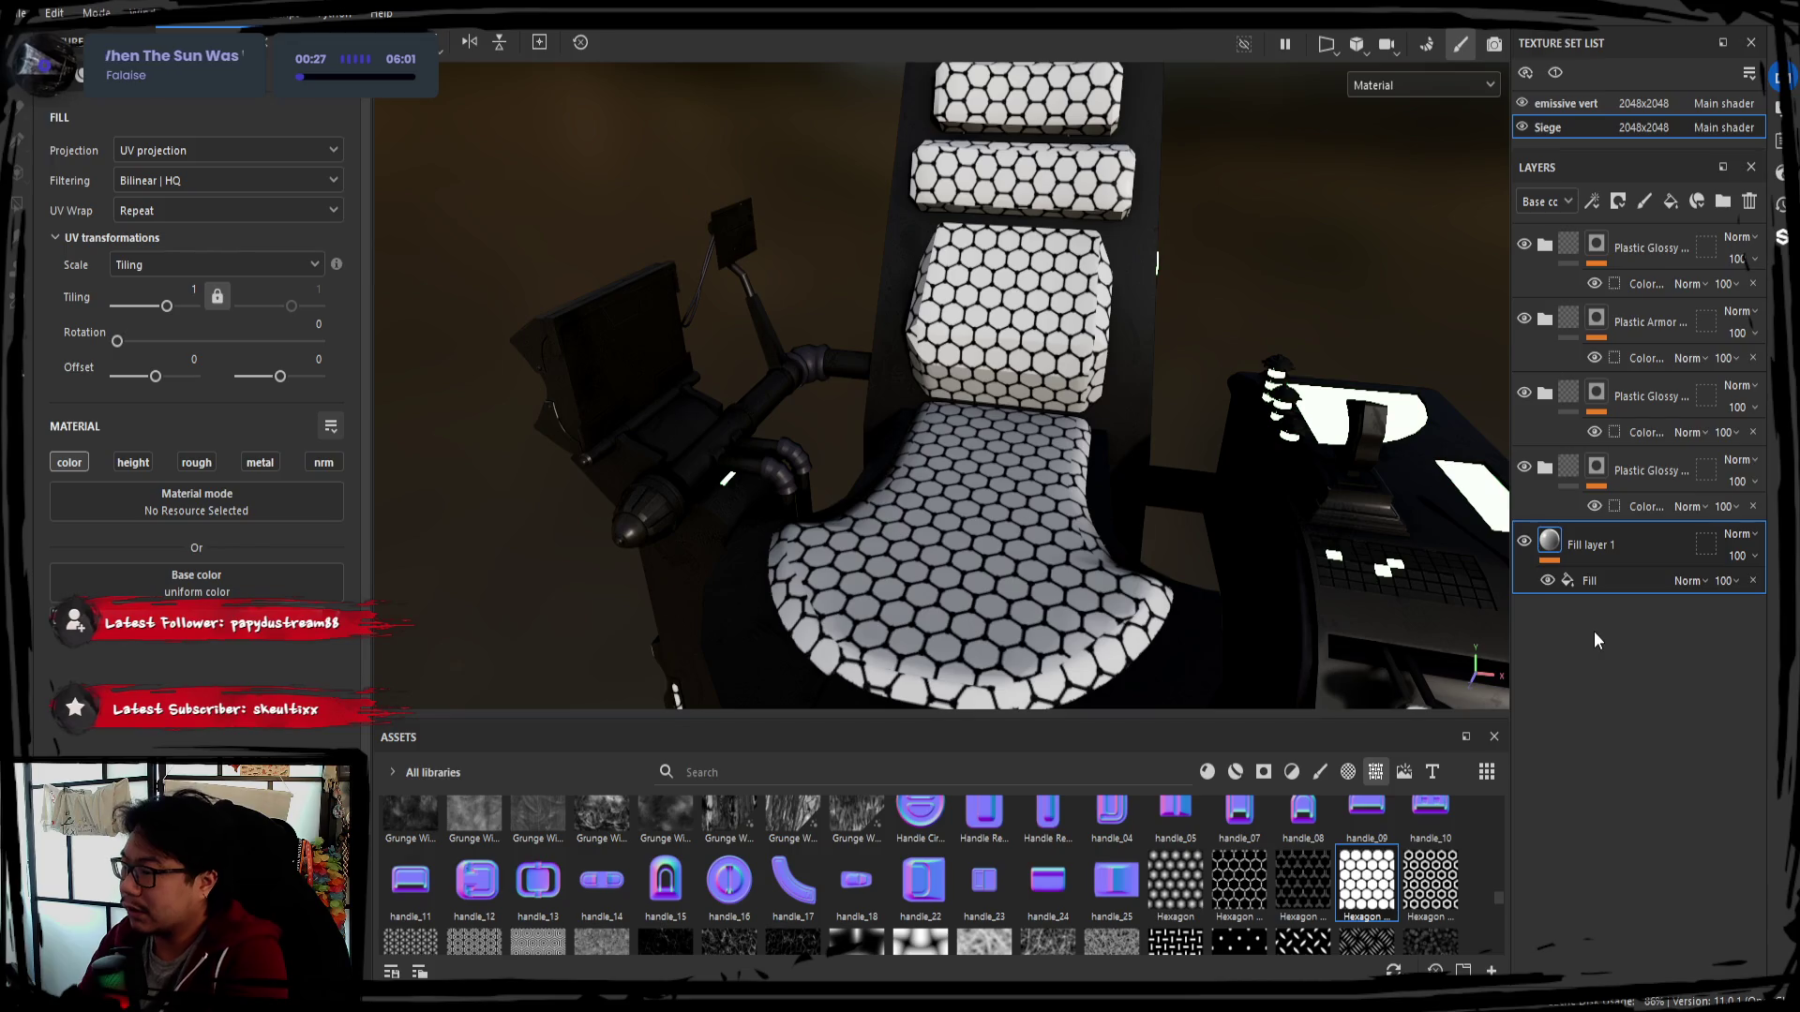
left_click(1626, 489)
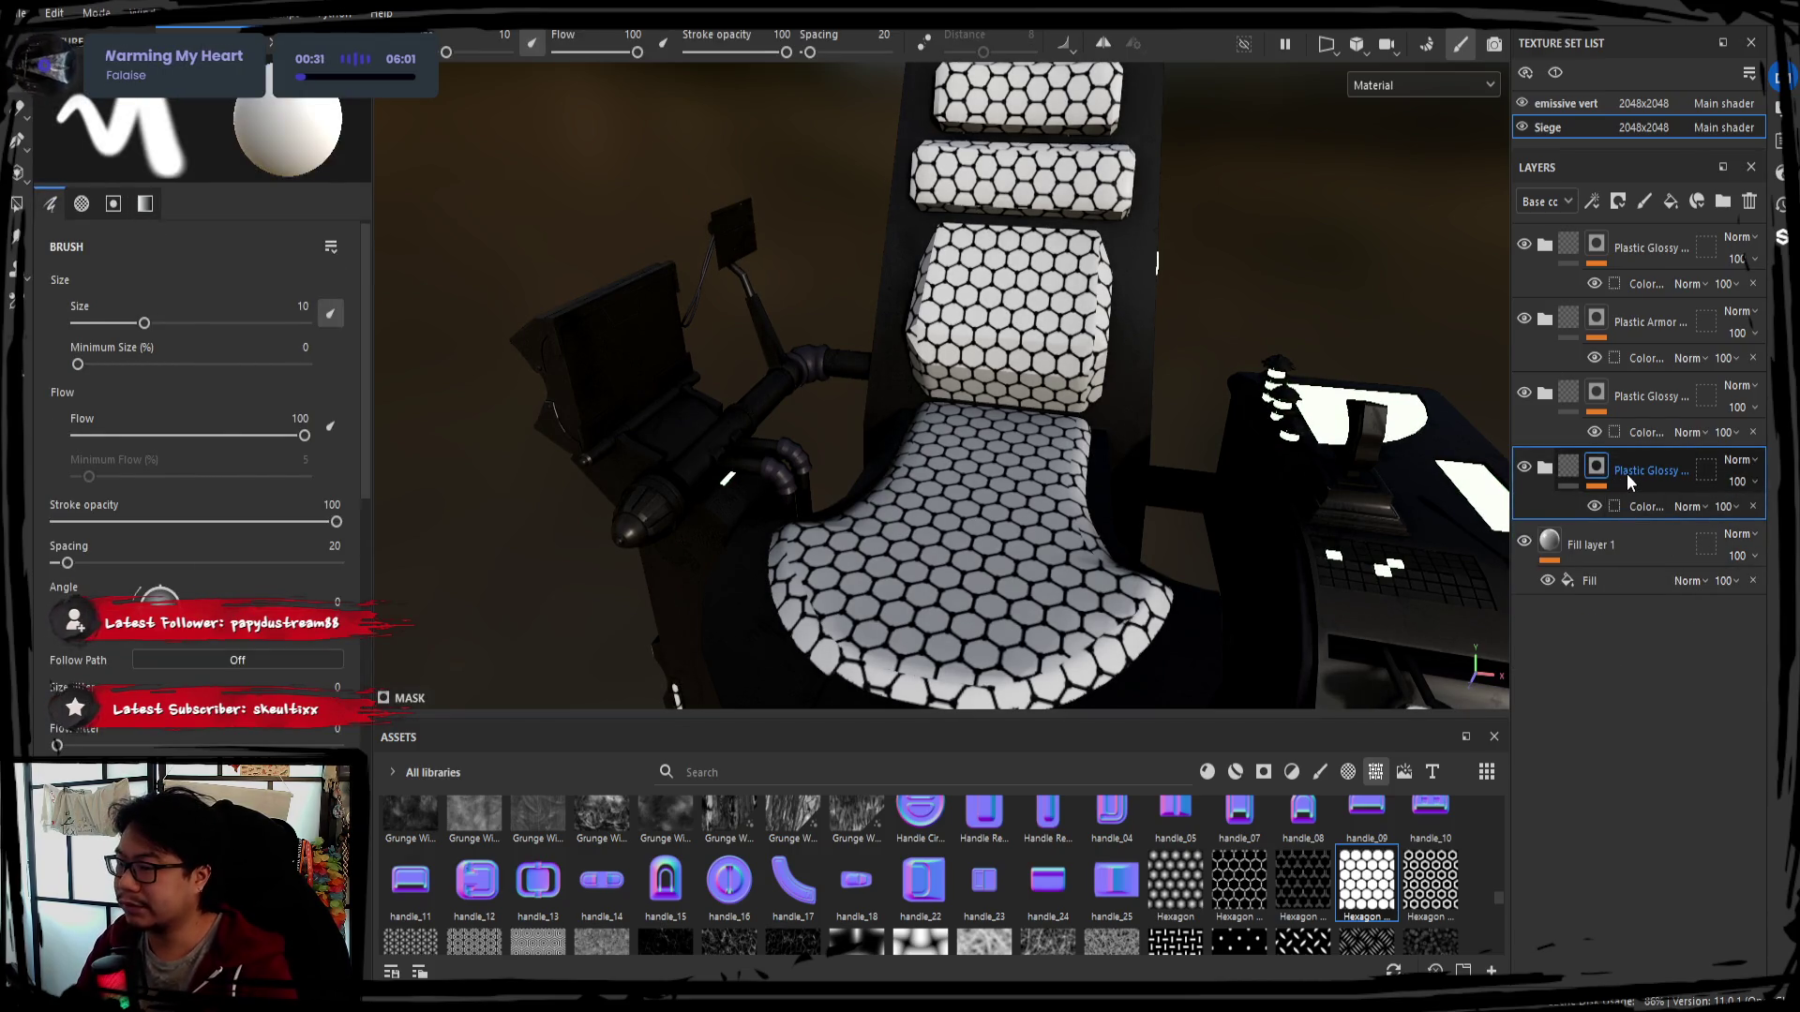
key("Delete")
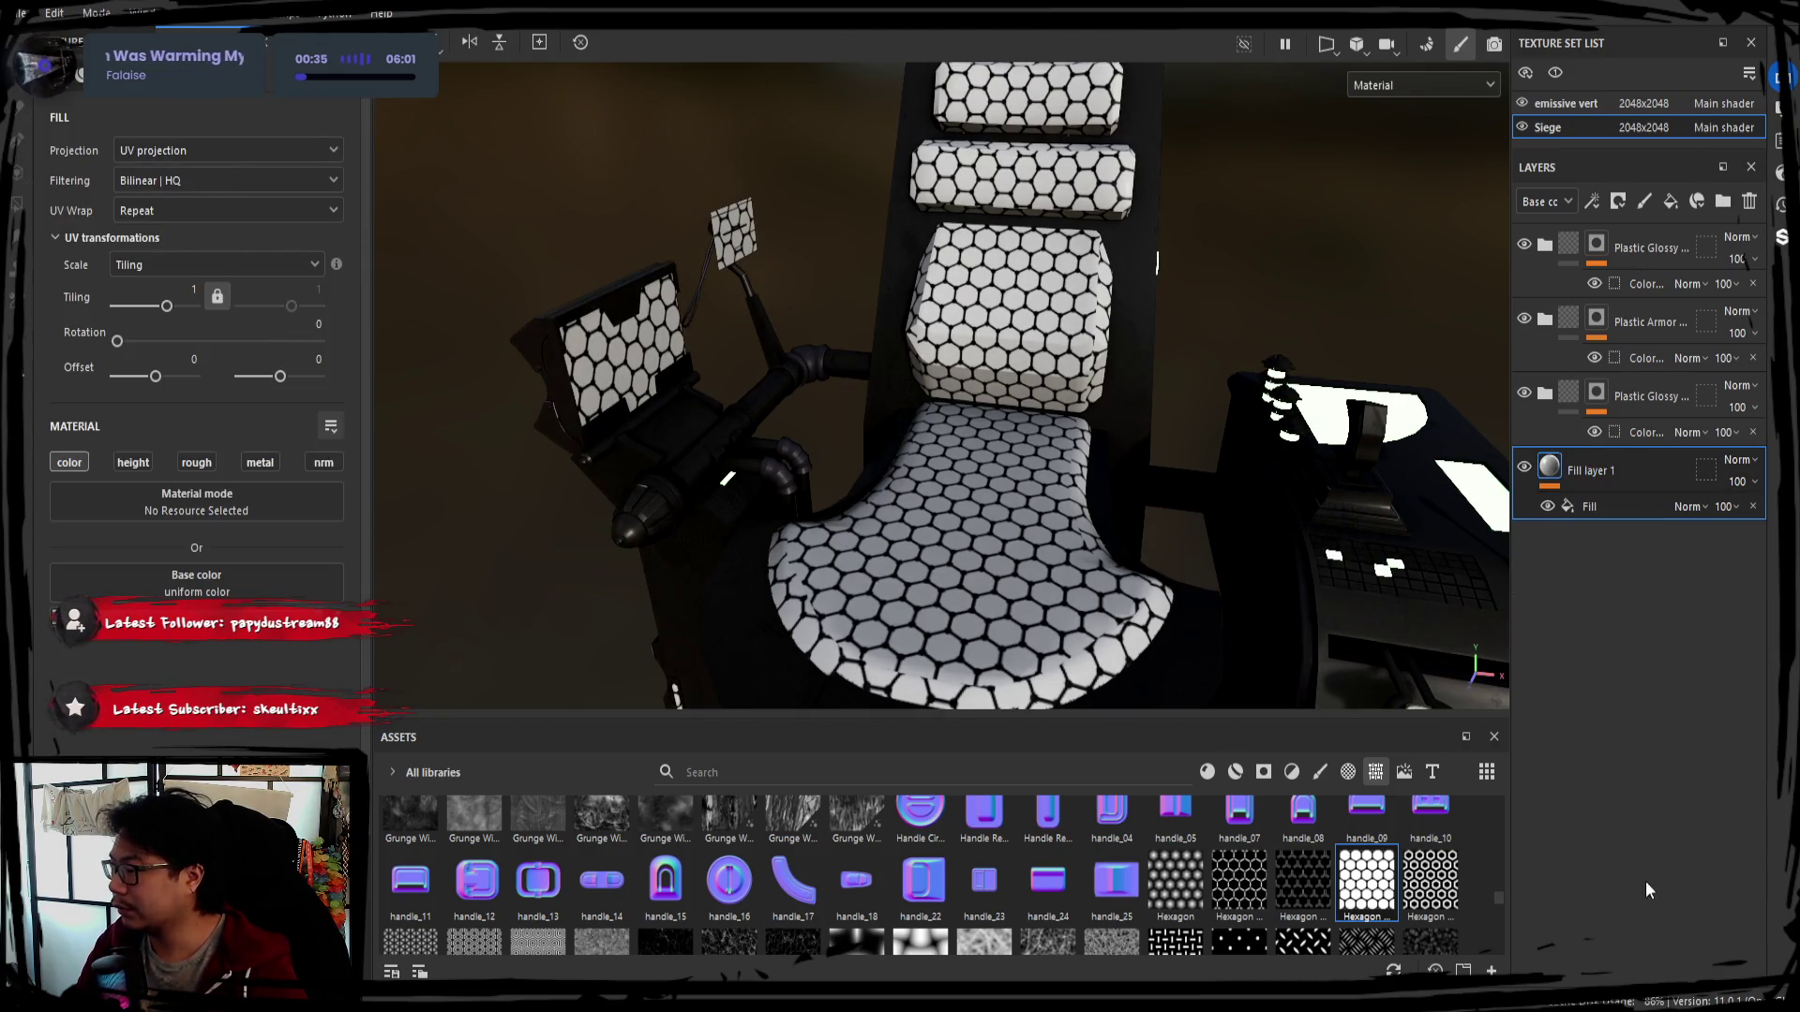
left_click(1673, 202)
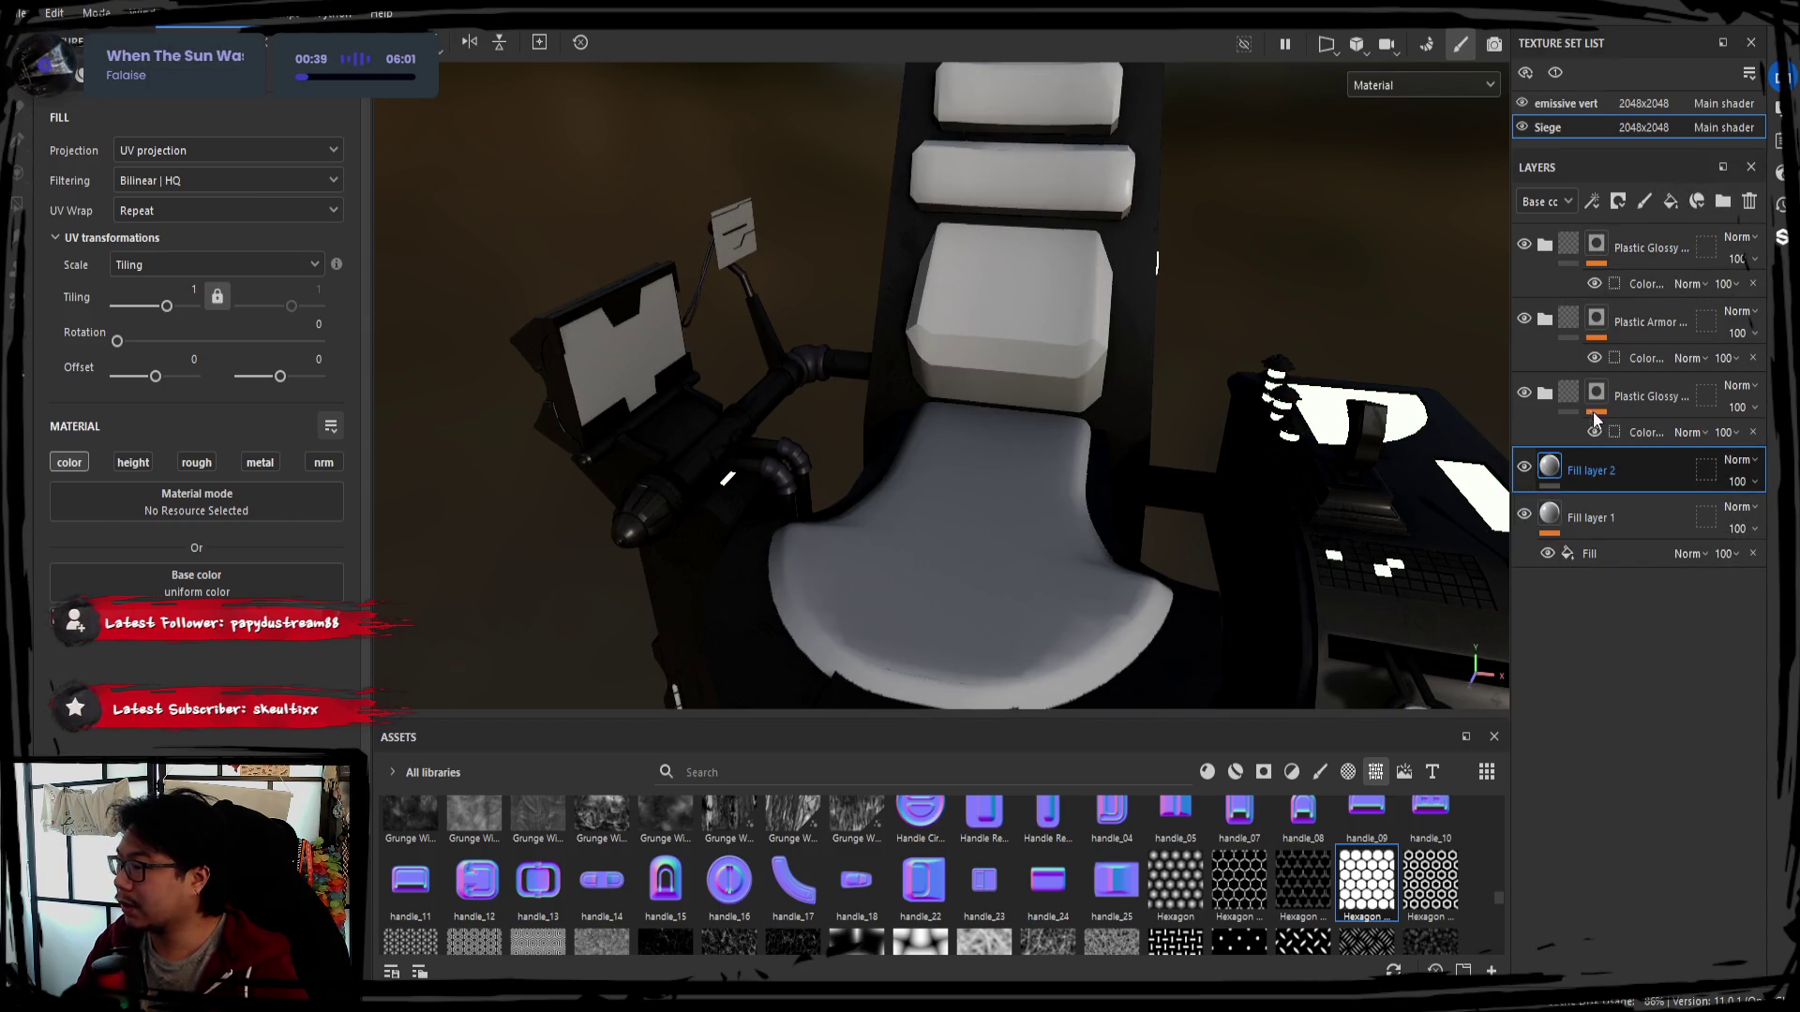
Give Fill layer 2 a Color Selection mask picked from the blue ID colour
left_click_drag(1603, 473, 1617, 598)
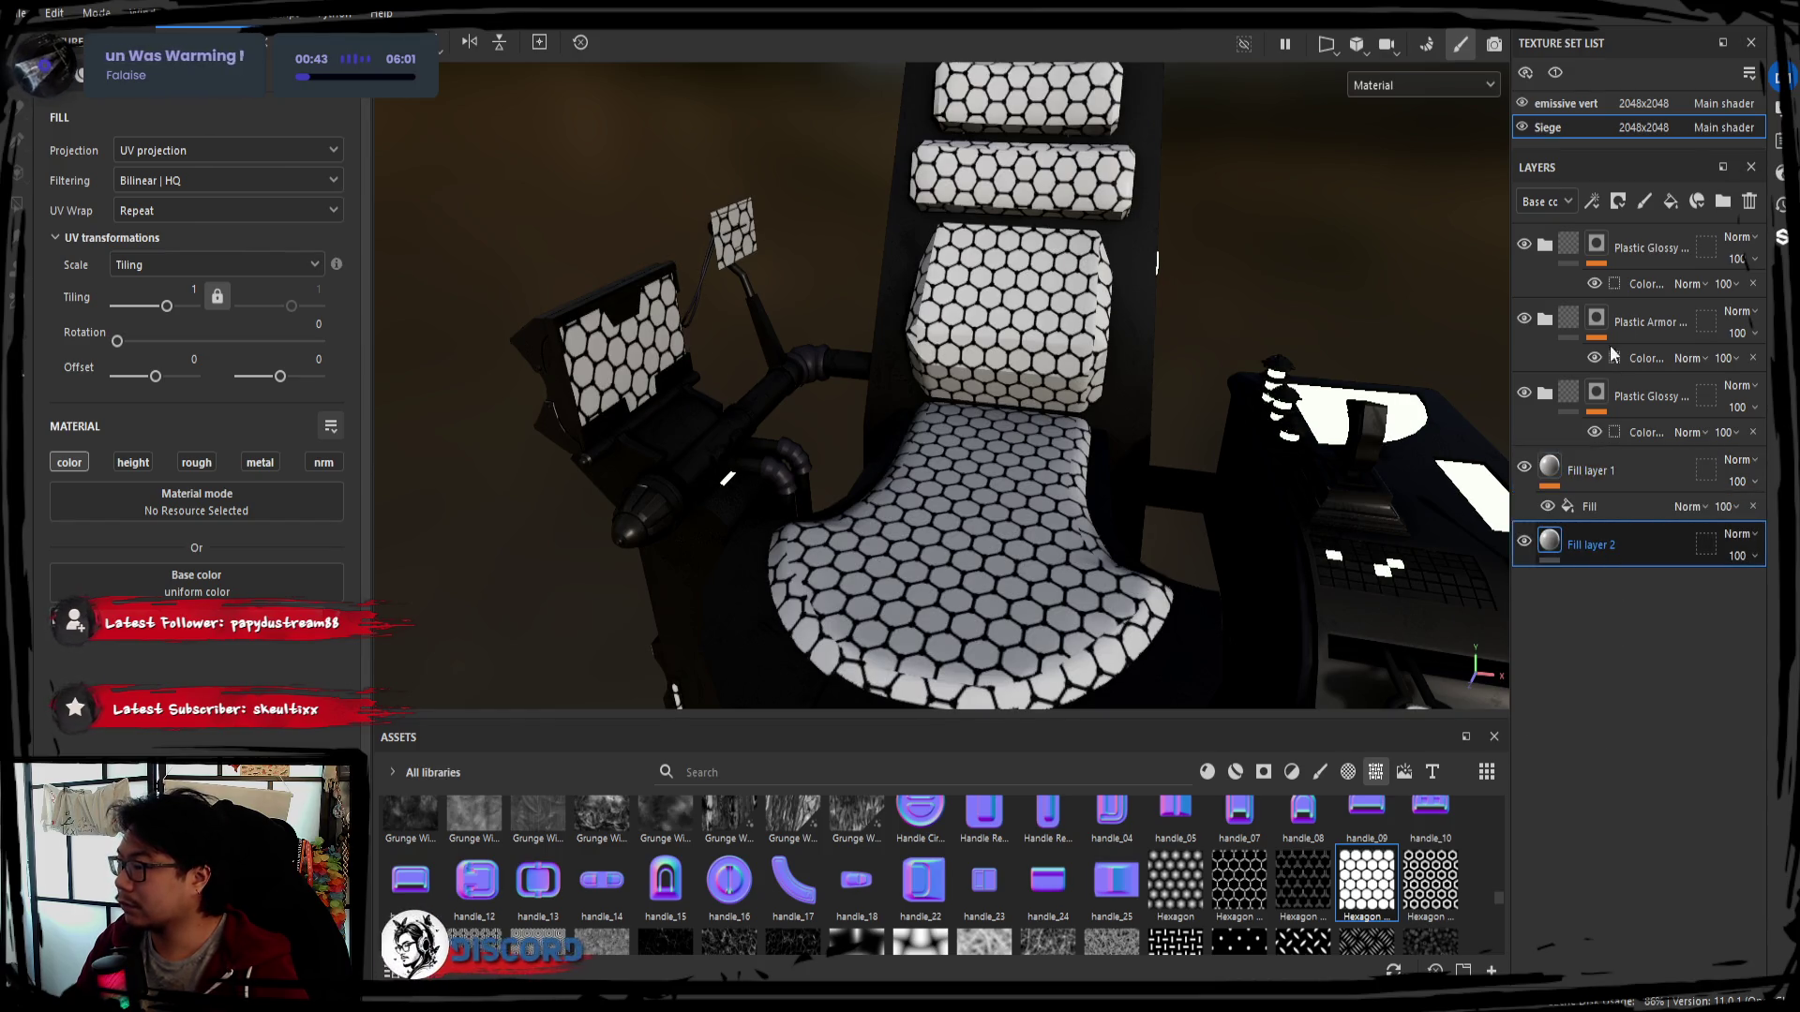
left_click(340, 306)
left_click(619, 345)
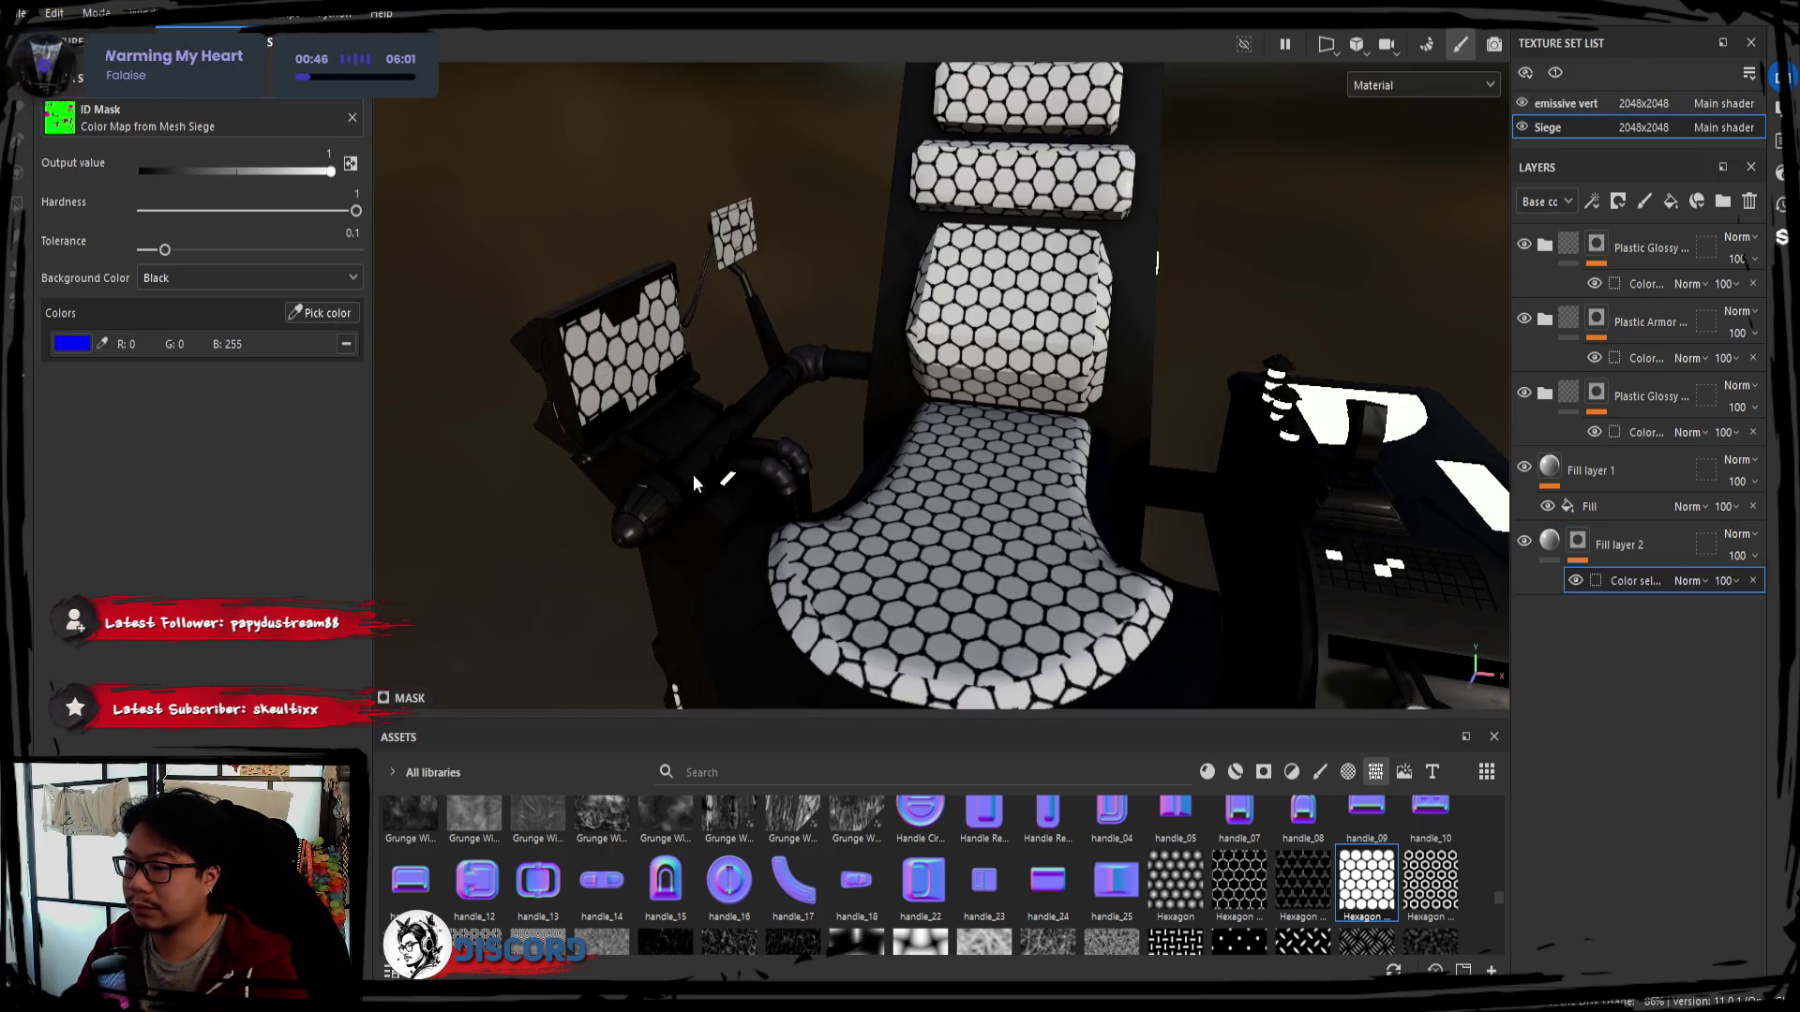
Reorder so Fill layer 1 sits beneath Fill layer 2 and check the monitor by toggling Fill layer 2
left_click(1549, 544)
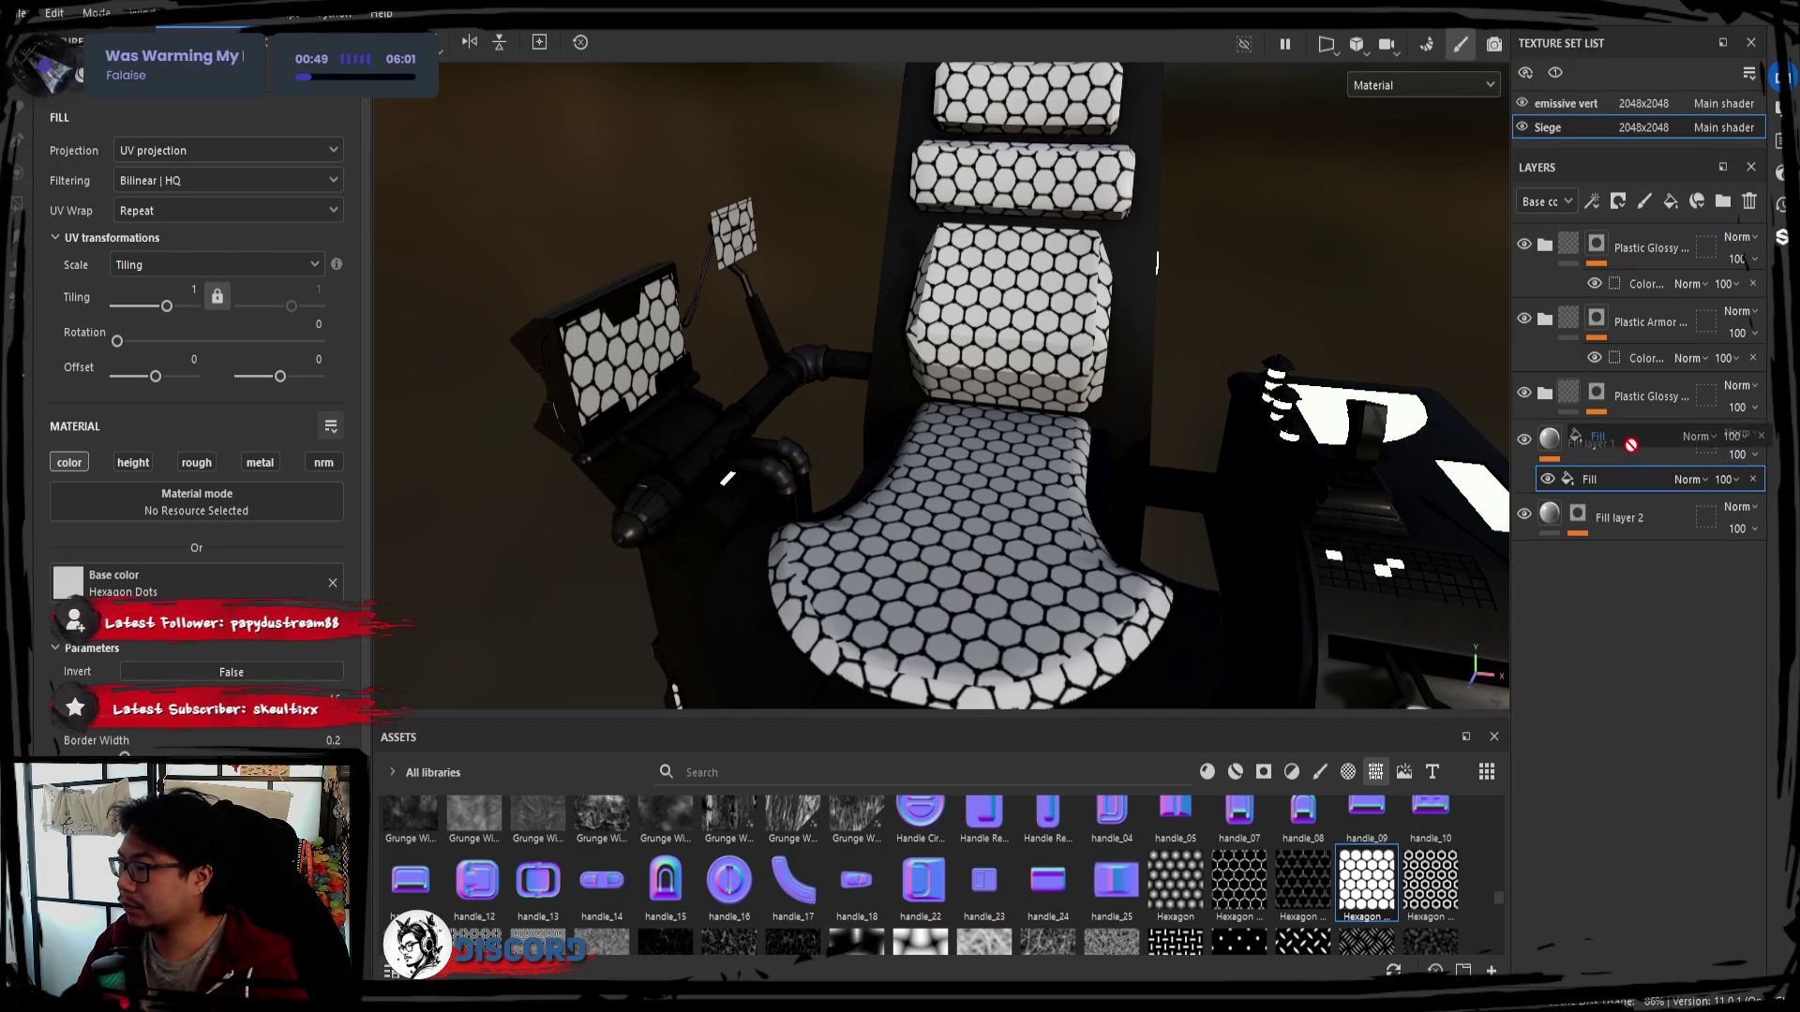
left_click(1610, 481)
left_click_drag(1600, 445, 1615, 569)
mouse_move(1214, 535)
left_mouse_down("alt")
mouse_move(1095, 378)
mouse_move(1266, 525)
left_mouse_up("alt")
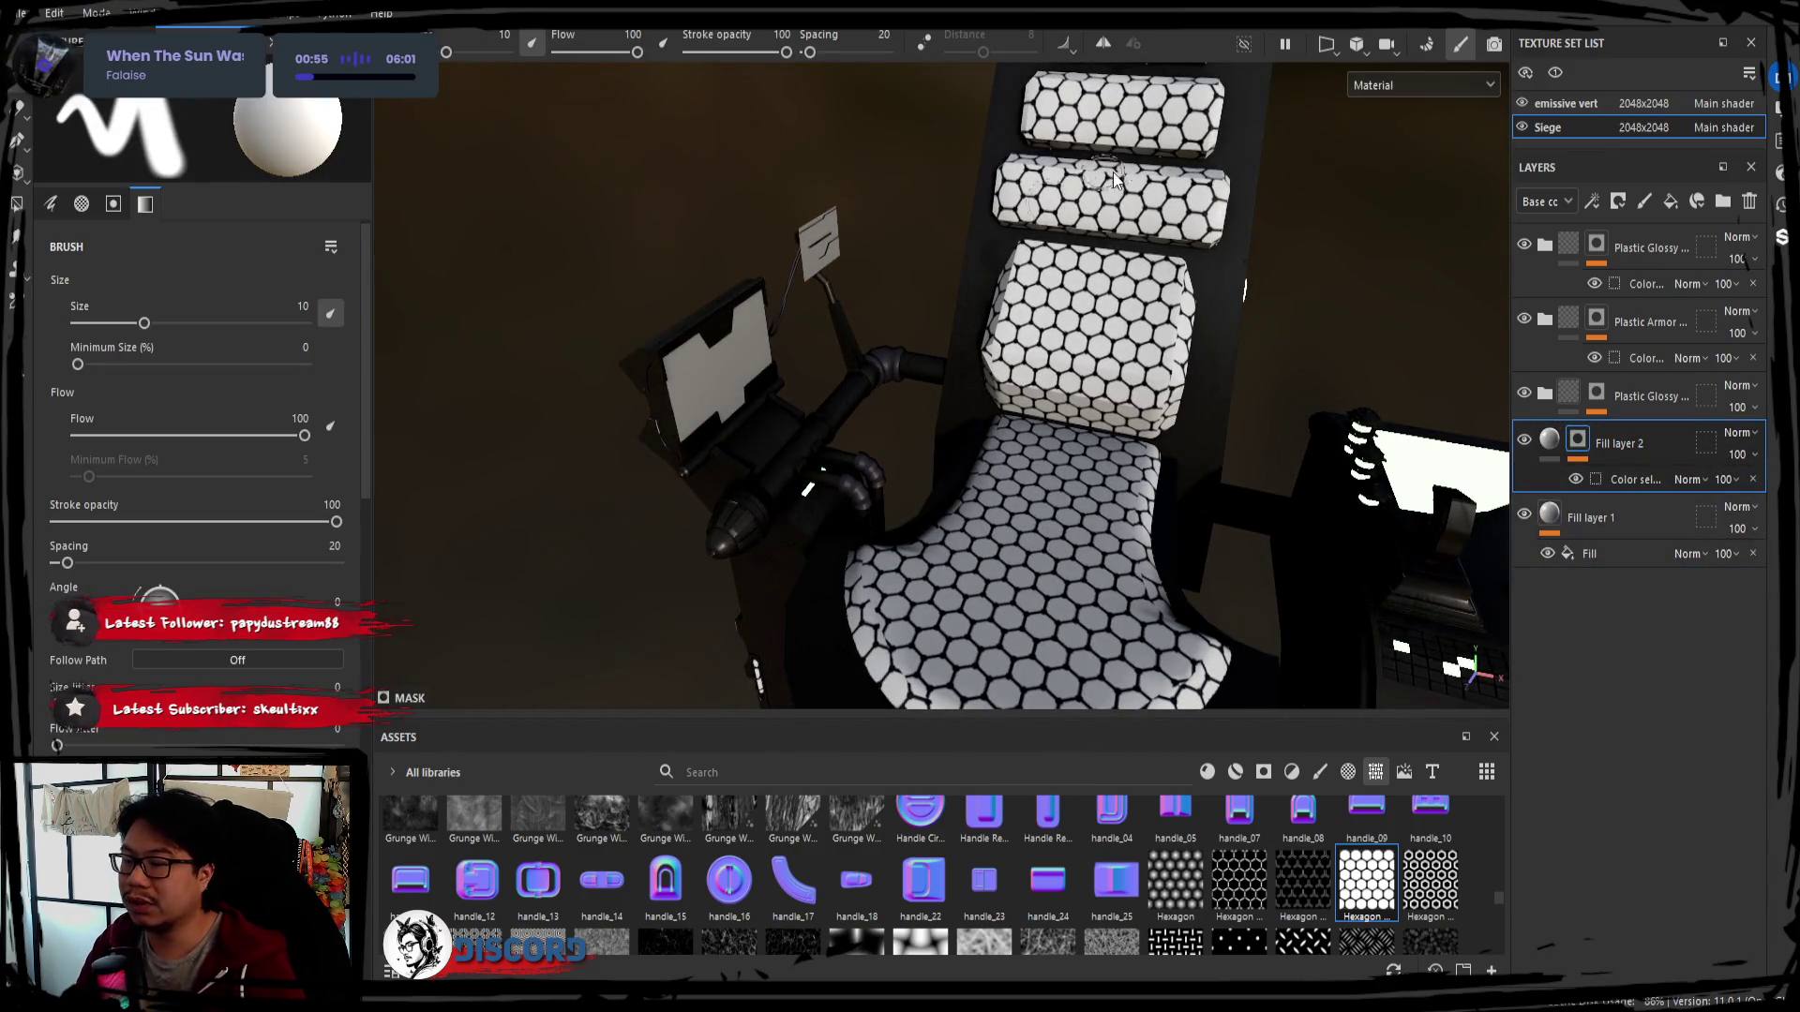
left_click_drag(882, 398, 985, 352, "alt")
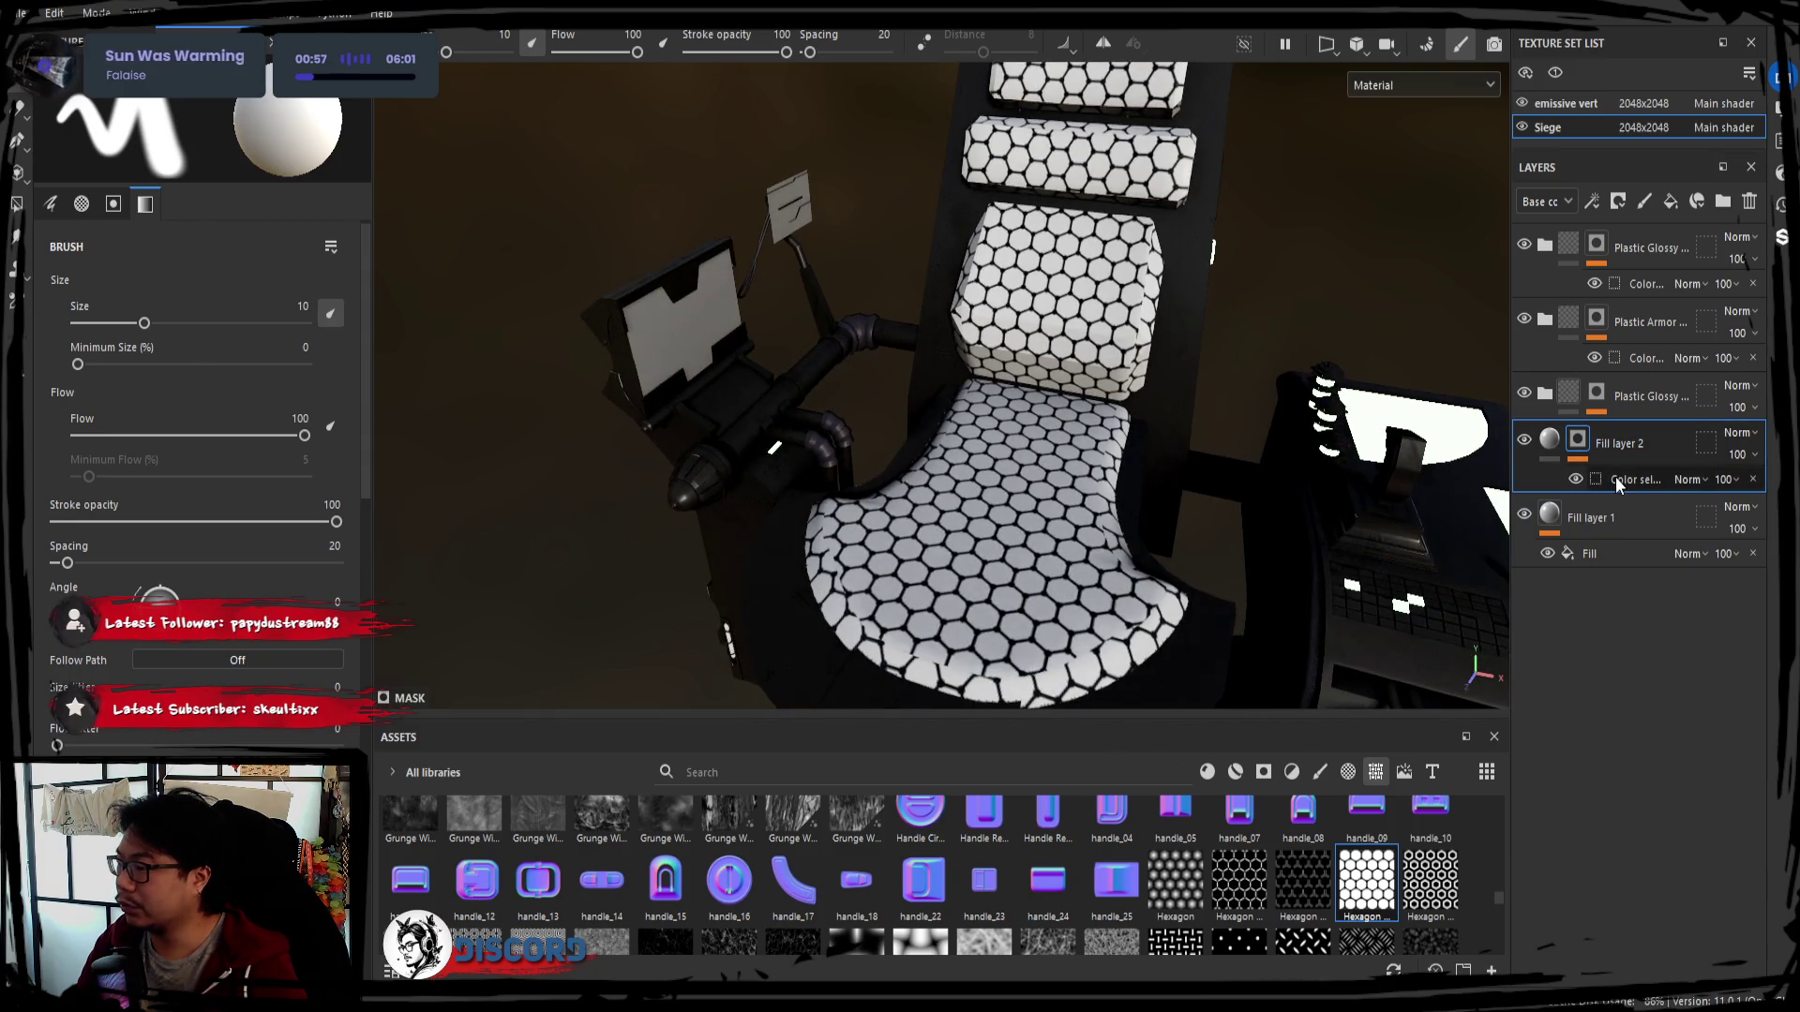
left_click(1524, 440)
left_click(1581, 444)
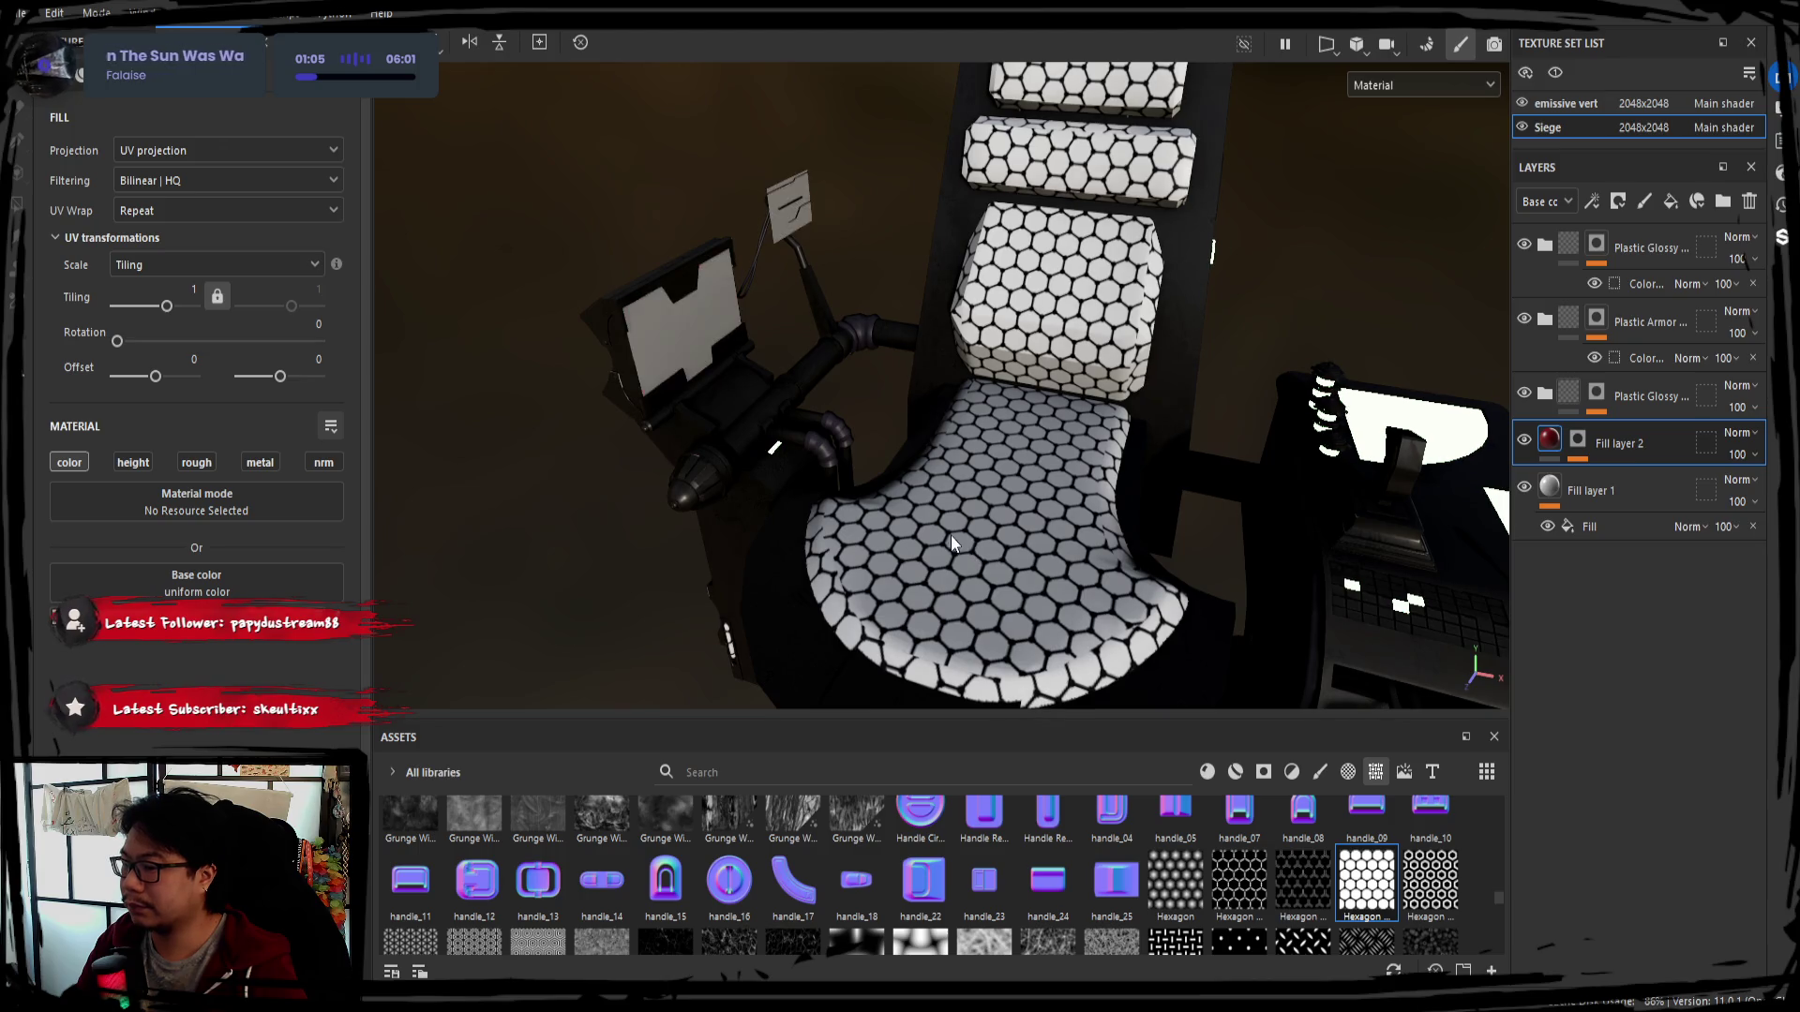
Swap Fill layer 1 and Fill layer 2 and toggle the hexagon fill effect to compare the cushions
left_click_drag(1616, 442, 1599, 535)
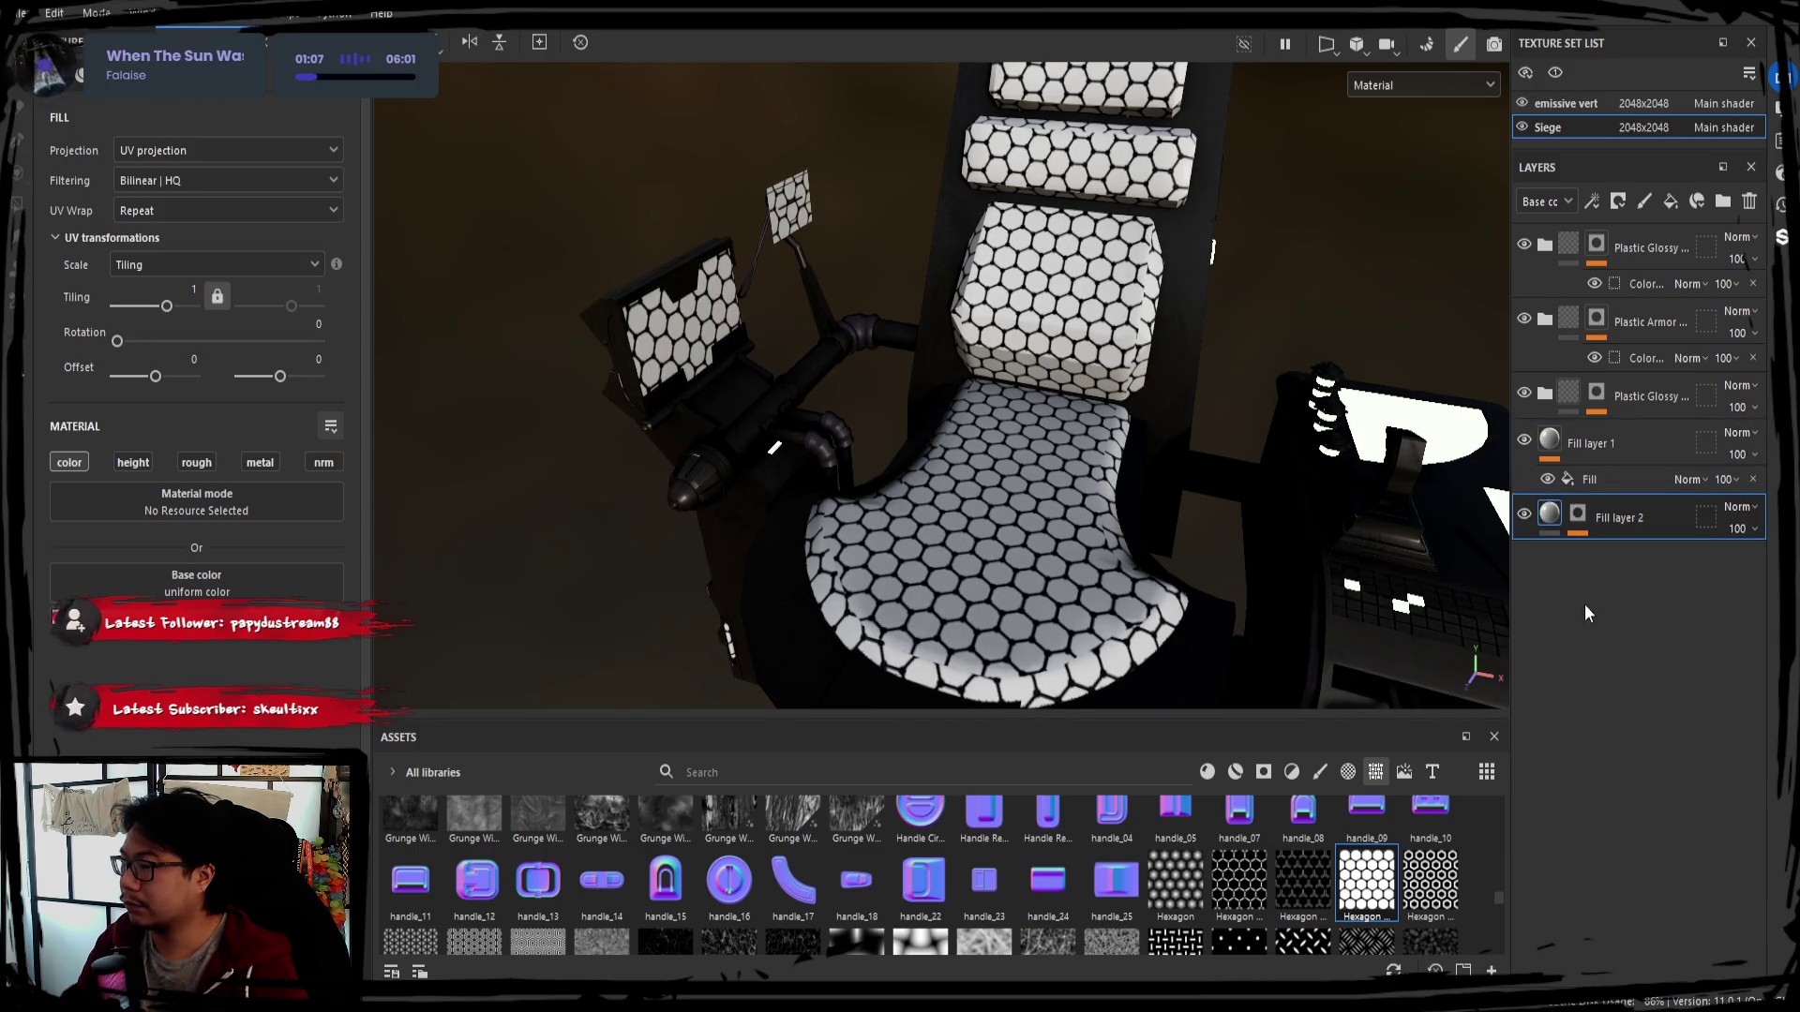
left_click(1609, 449)
left_click(1521, 442)
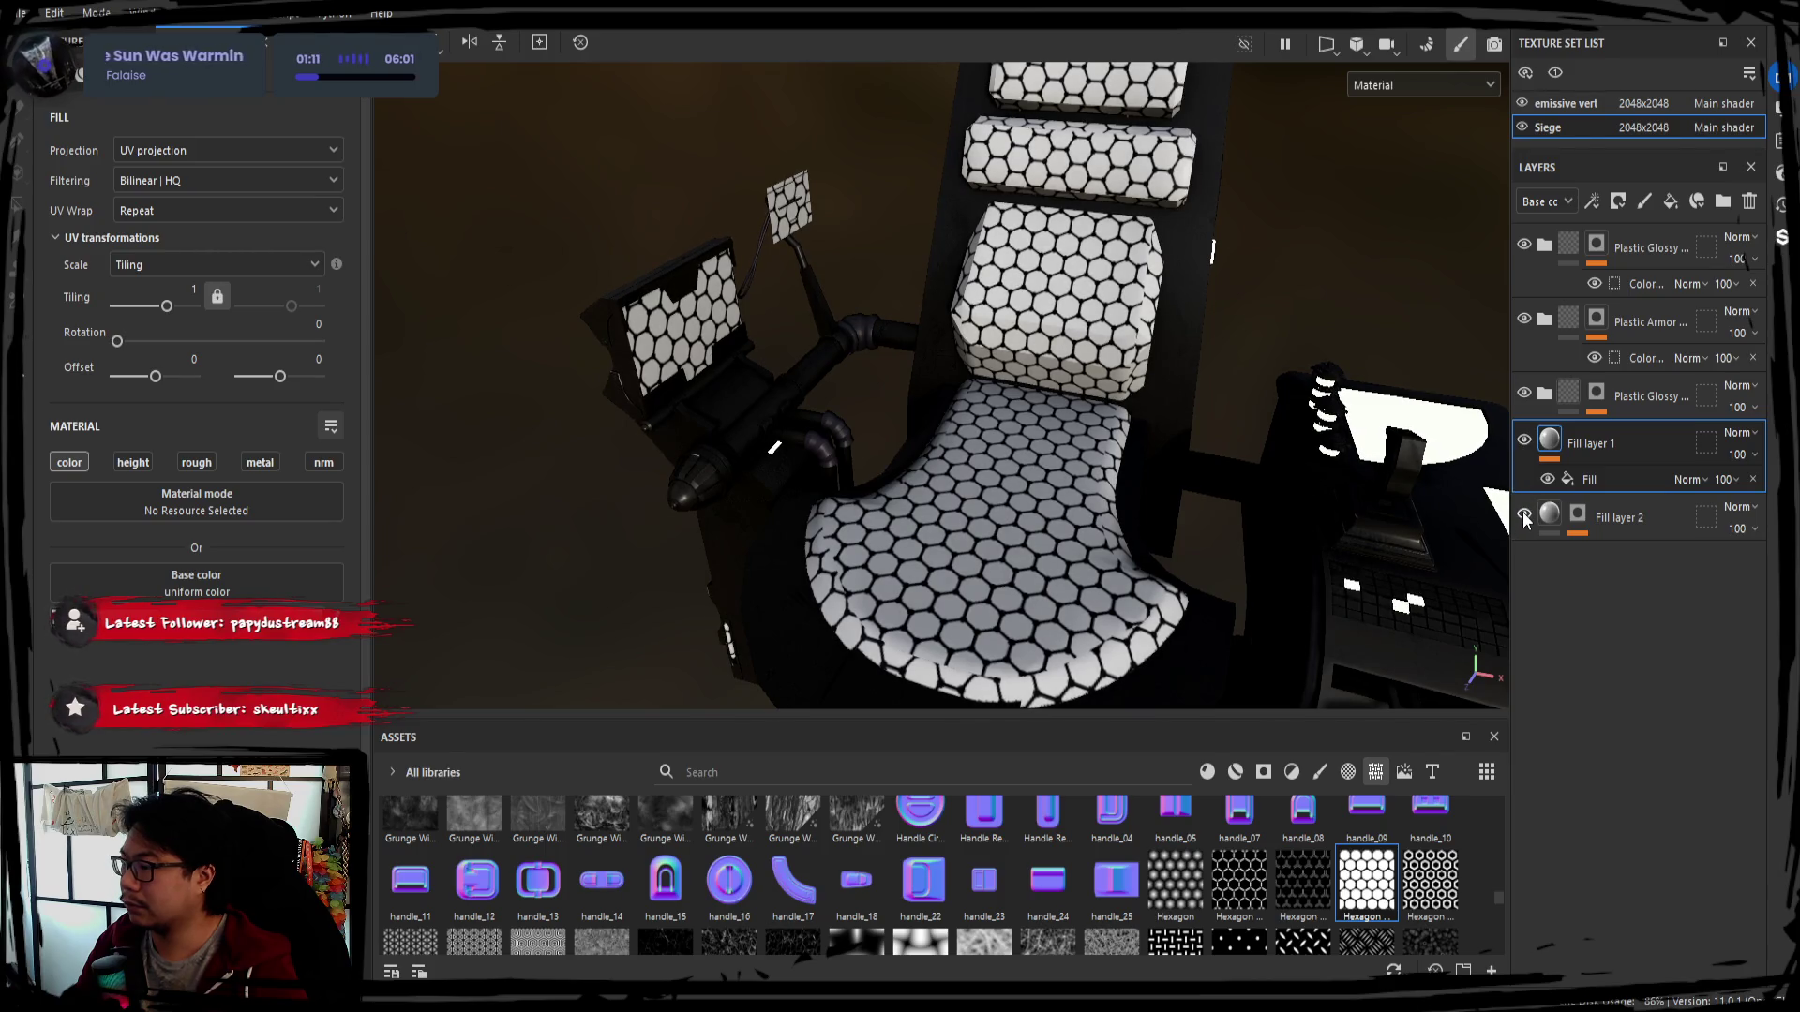
left_click(1576, 514)
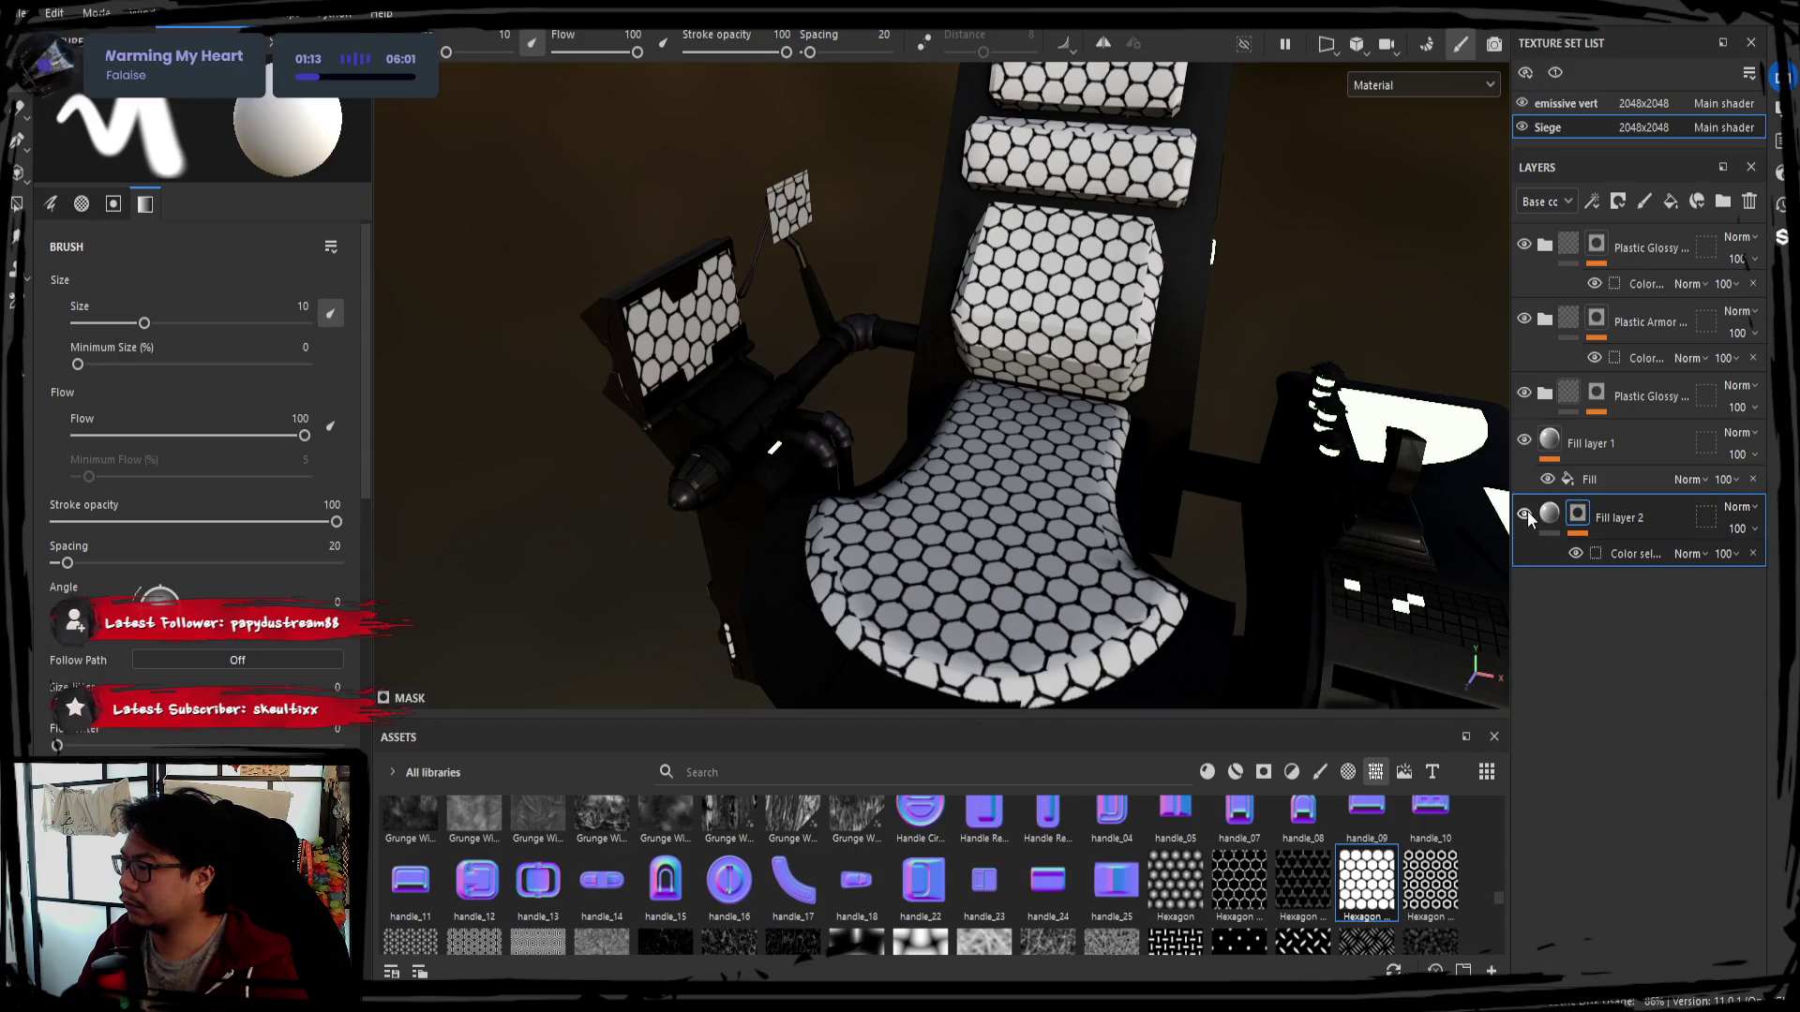
left_click(1613, 480)
left_click(1548, 478)
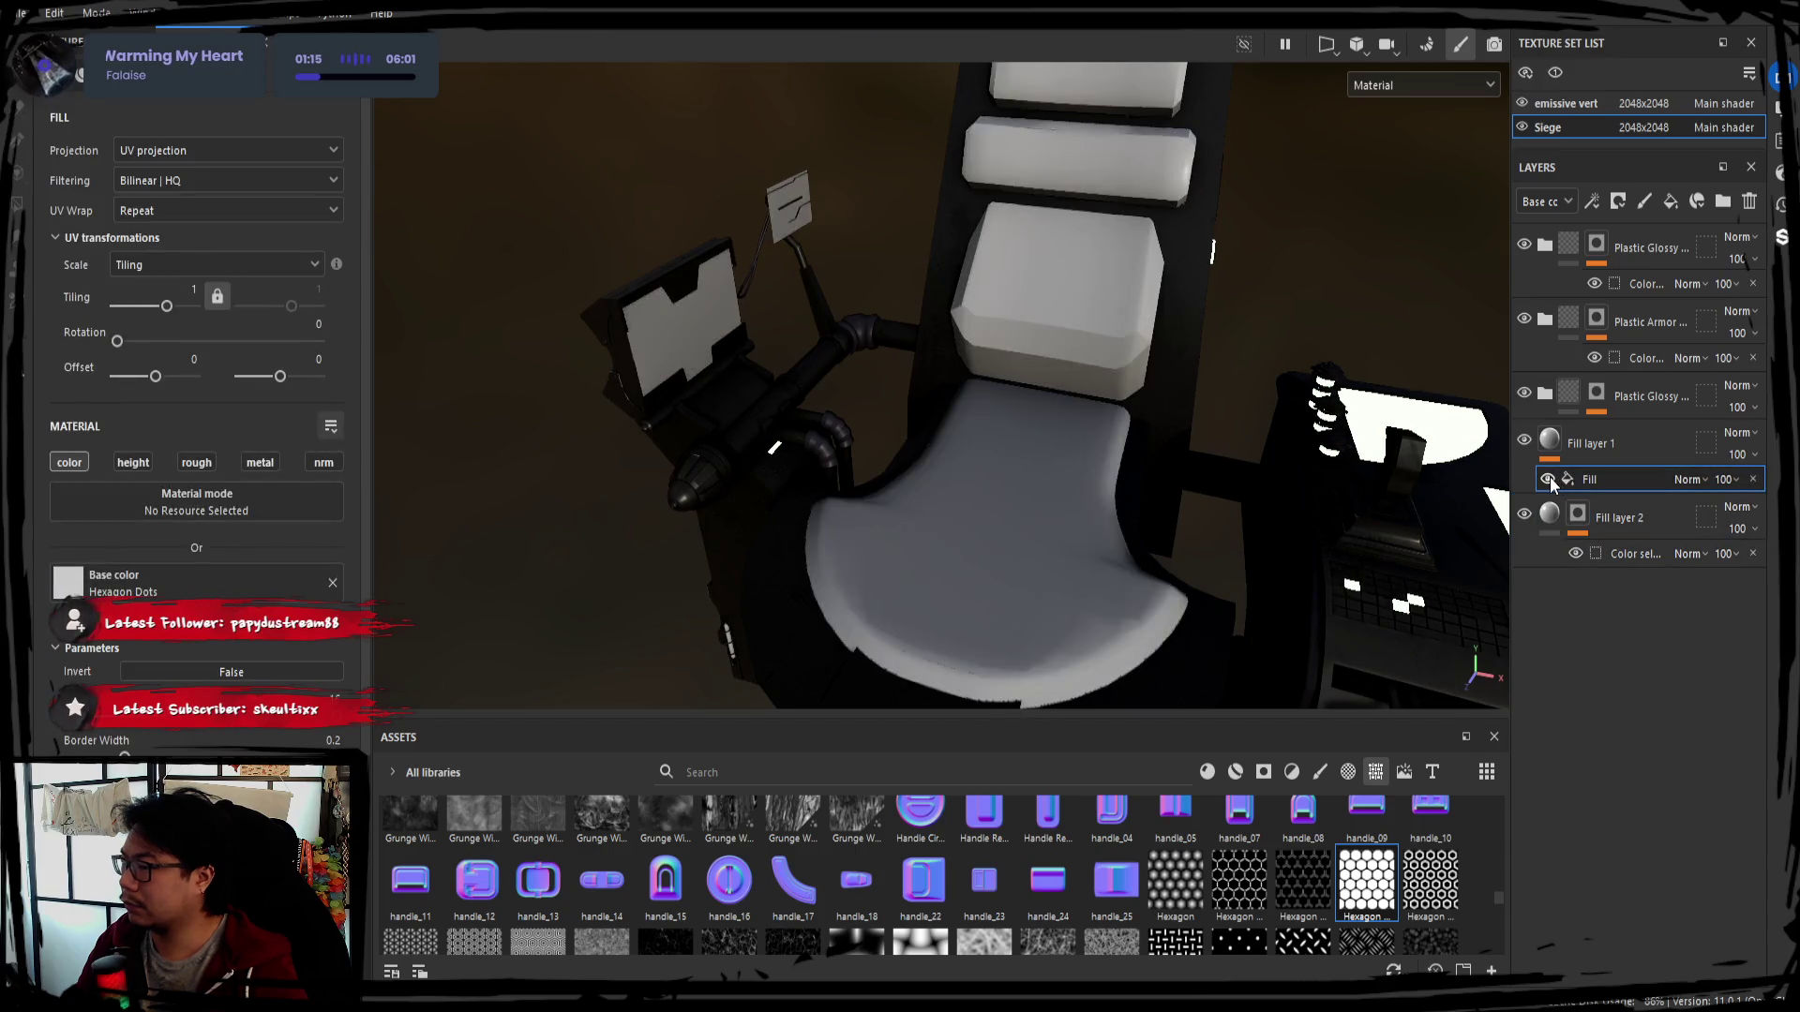
Put Fill layer 1 back below Fill layer 2 and switch its hexagon fill effect off
left_click_drag(1691, 465, 1636, 539)
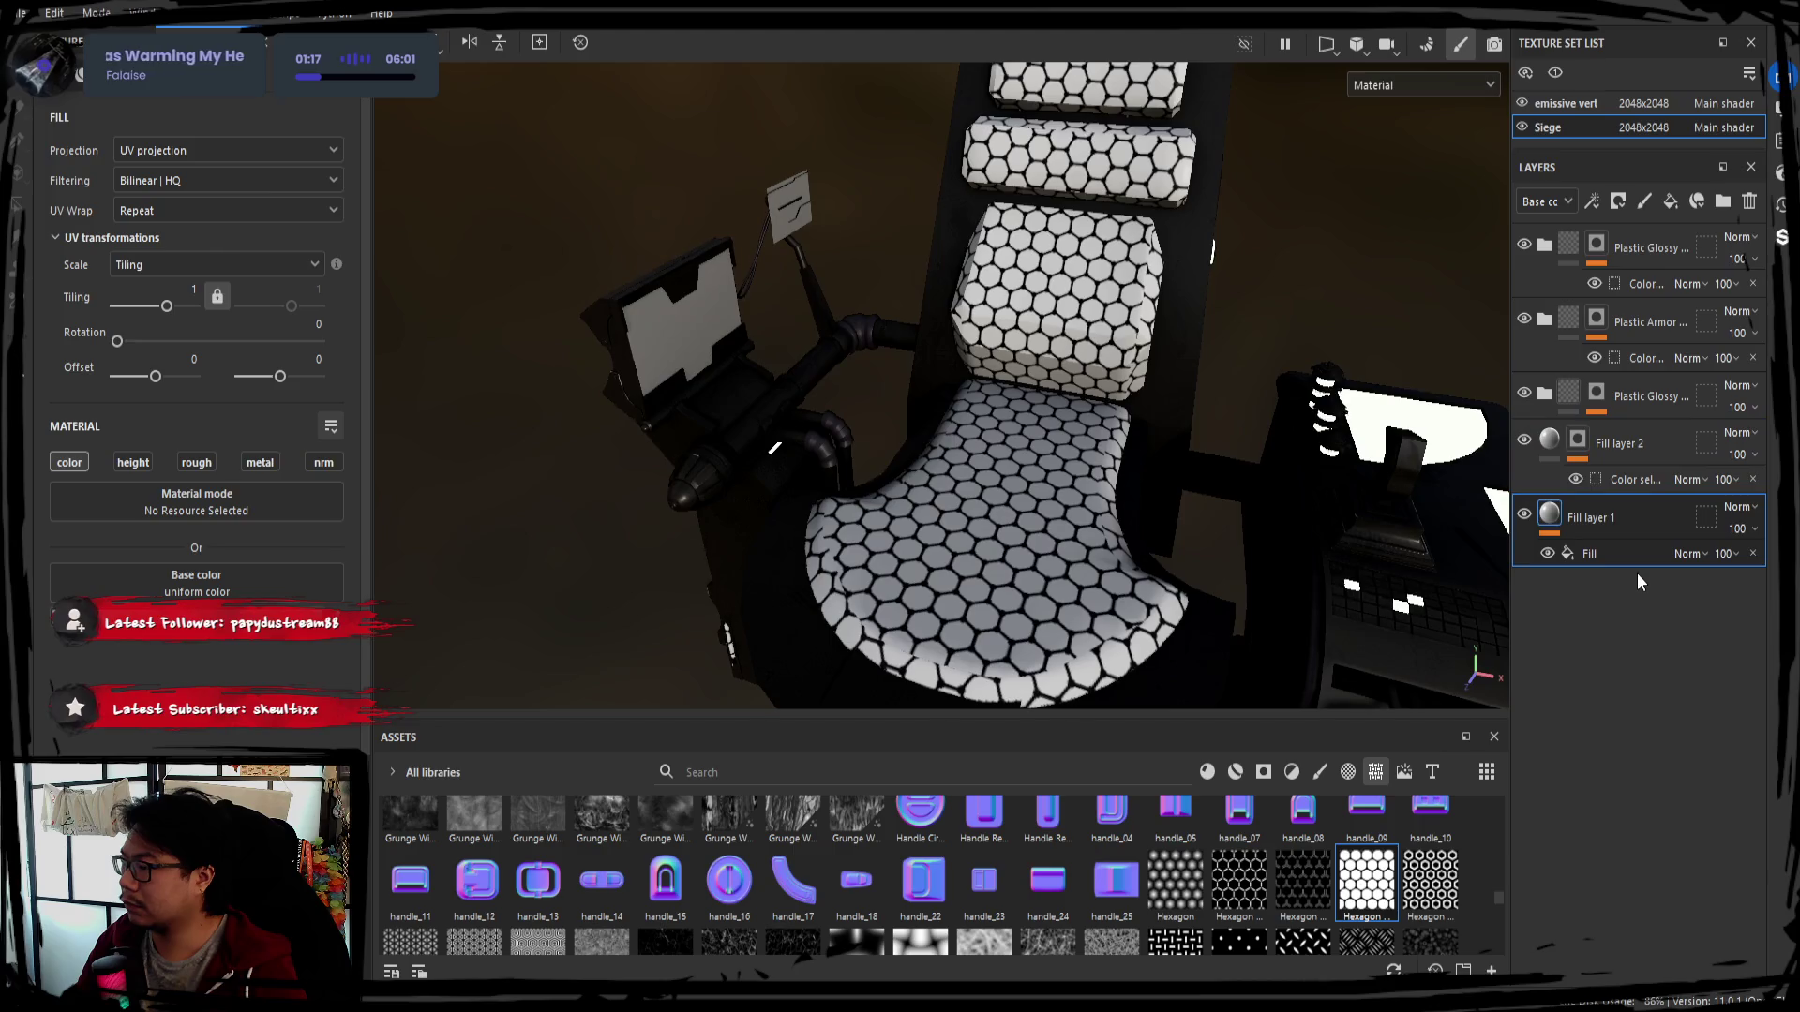
left_click(1528, 513)
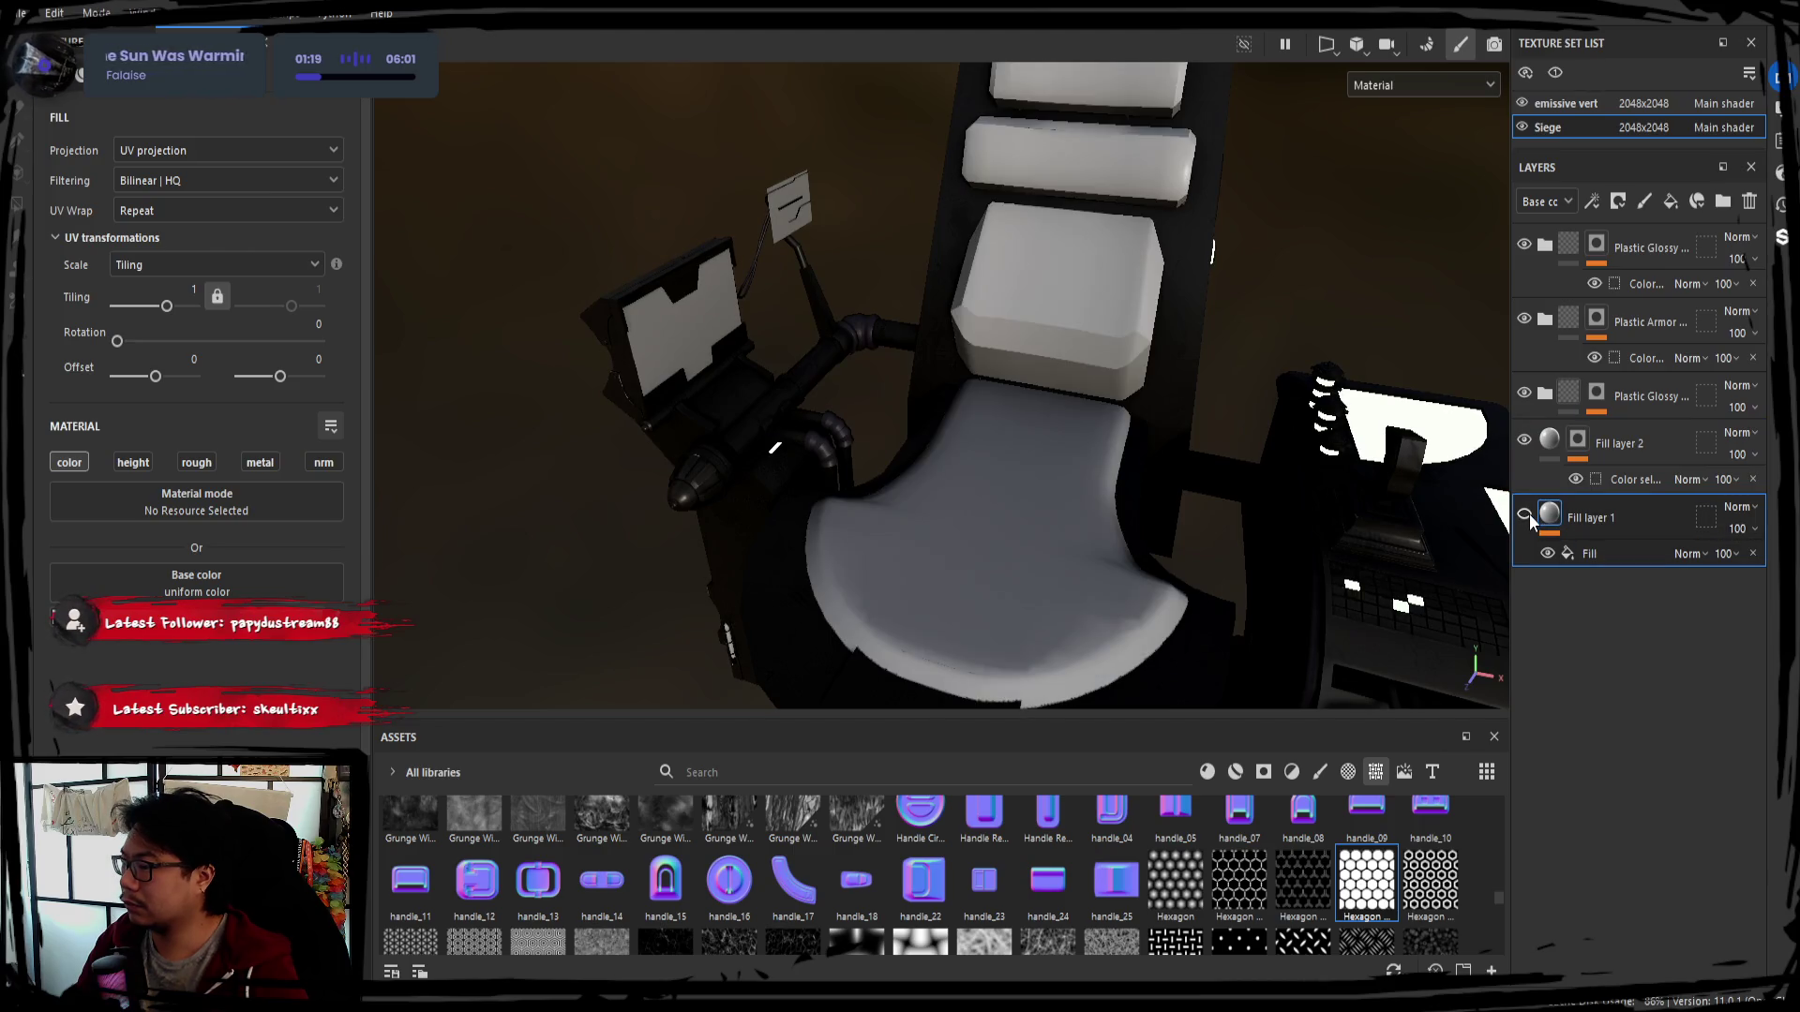
left_click(1560, 553)
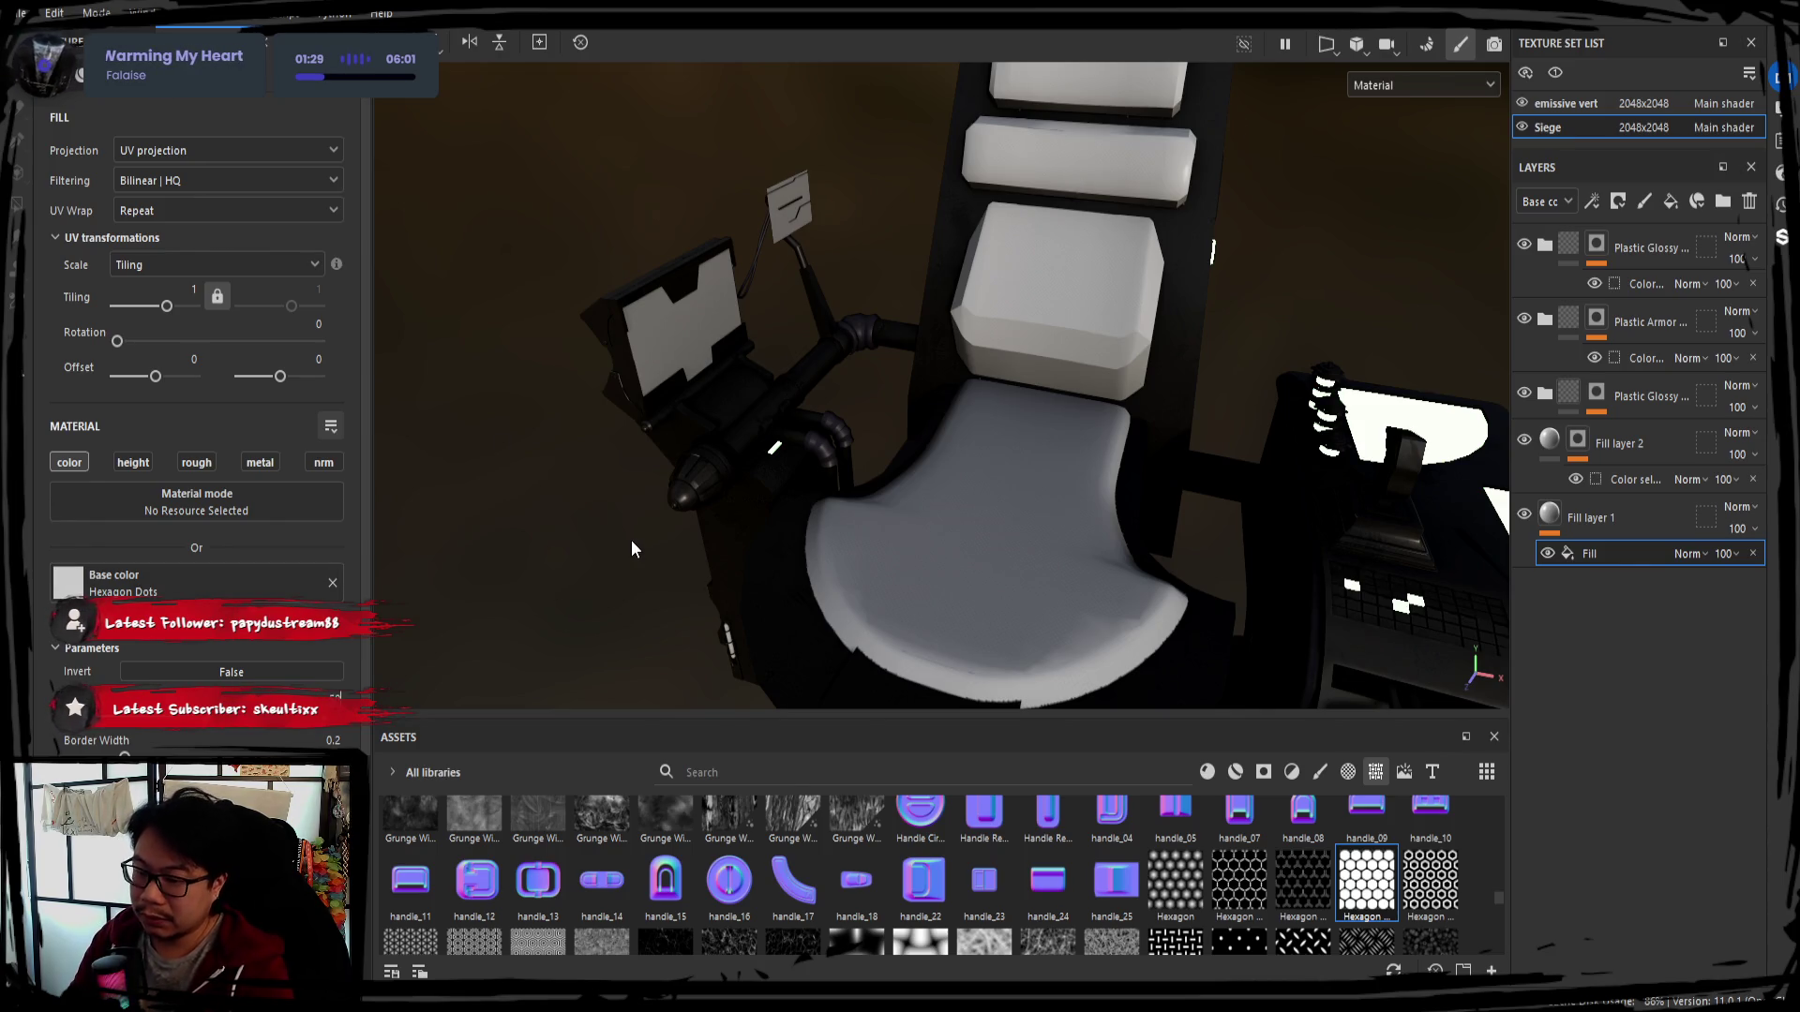
Restore the hexagon pattern and enable the height, metal and normal channels on the fill
left_click_drag(907, 611, 873, 591, "alt")
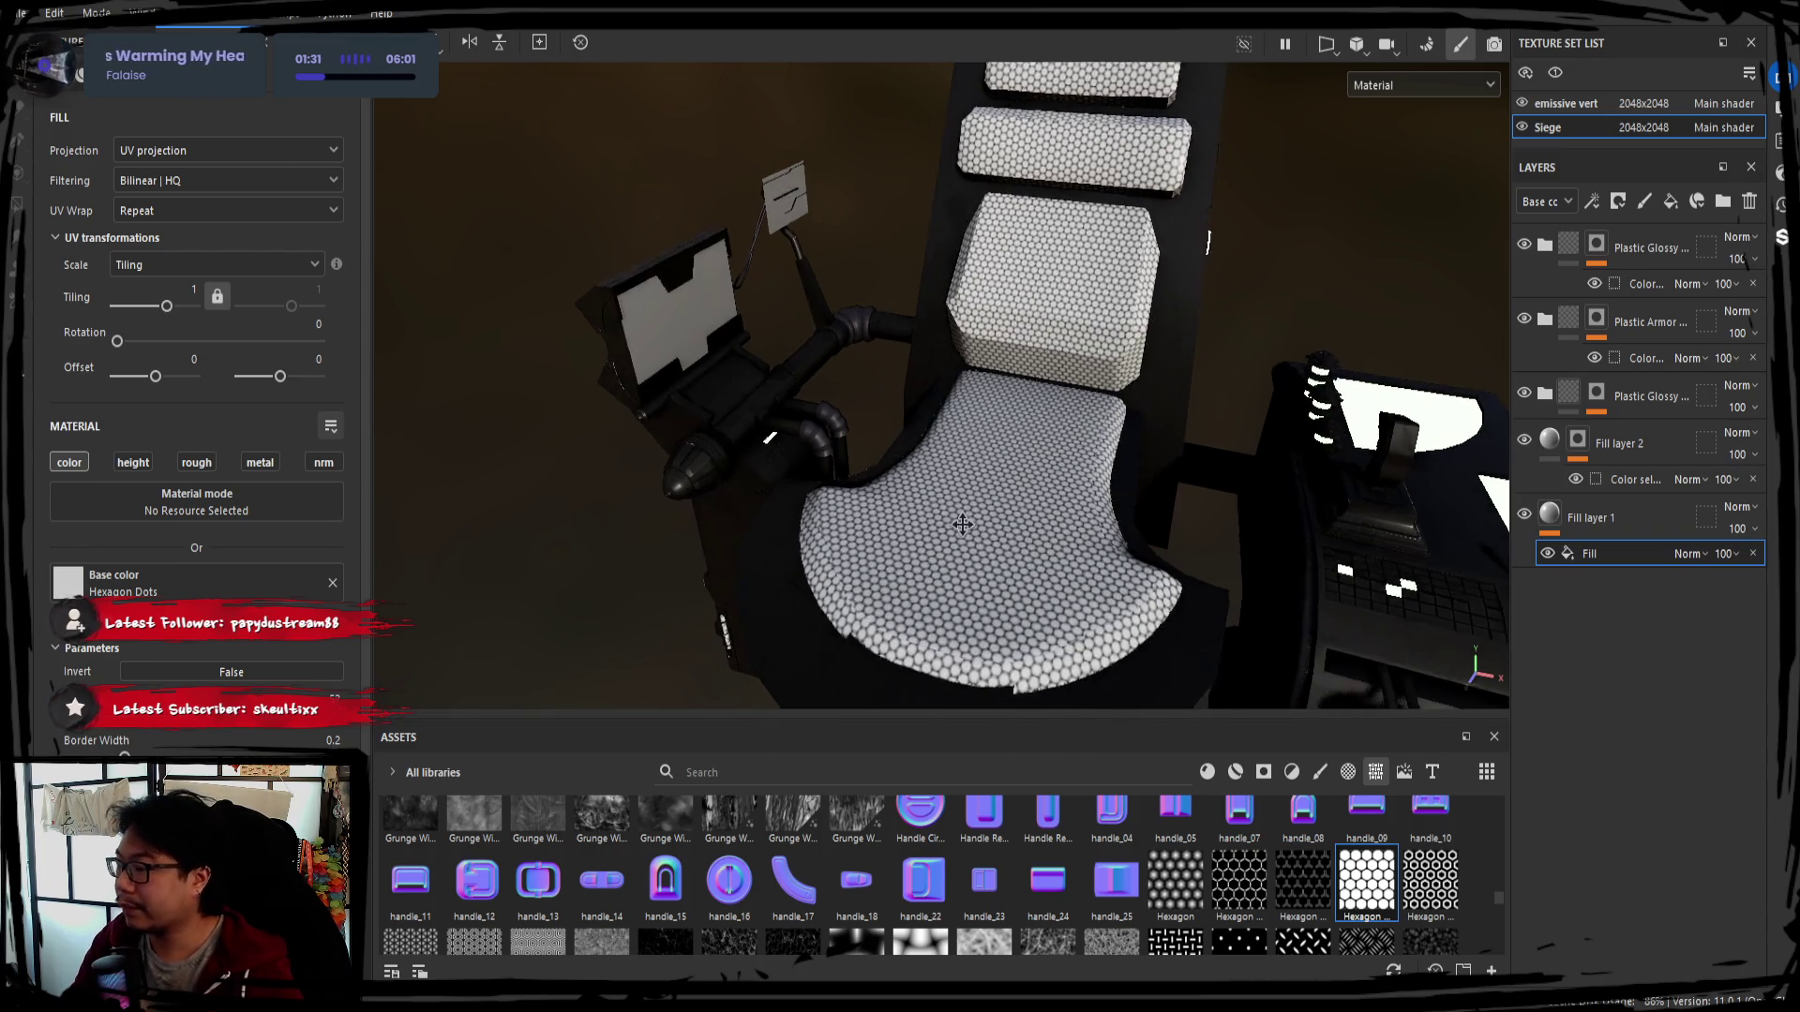
left_click(133, 463)
left_click(261, 463)
left_click(322, 464)
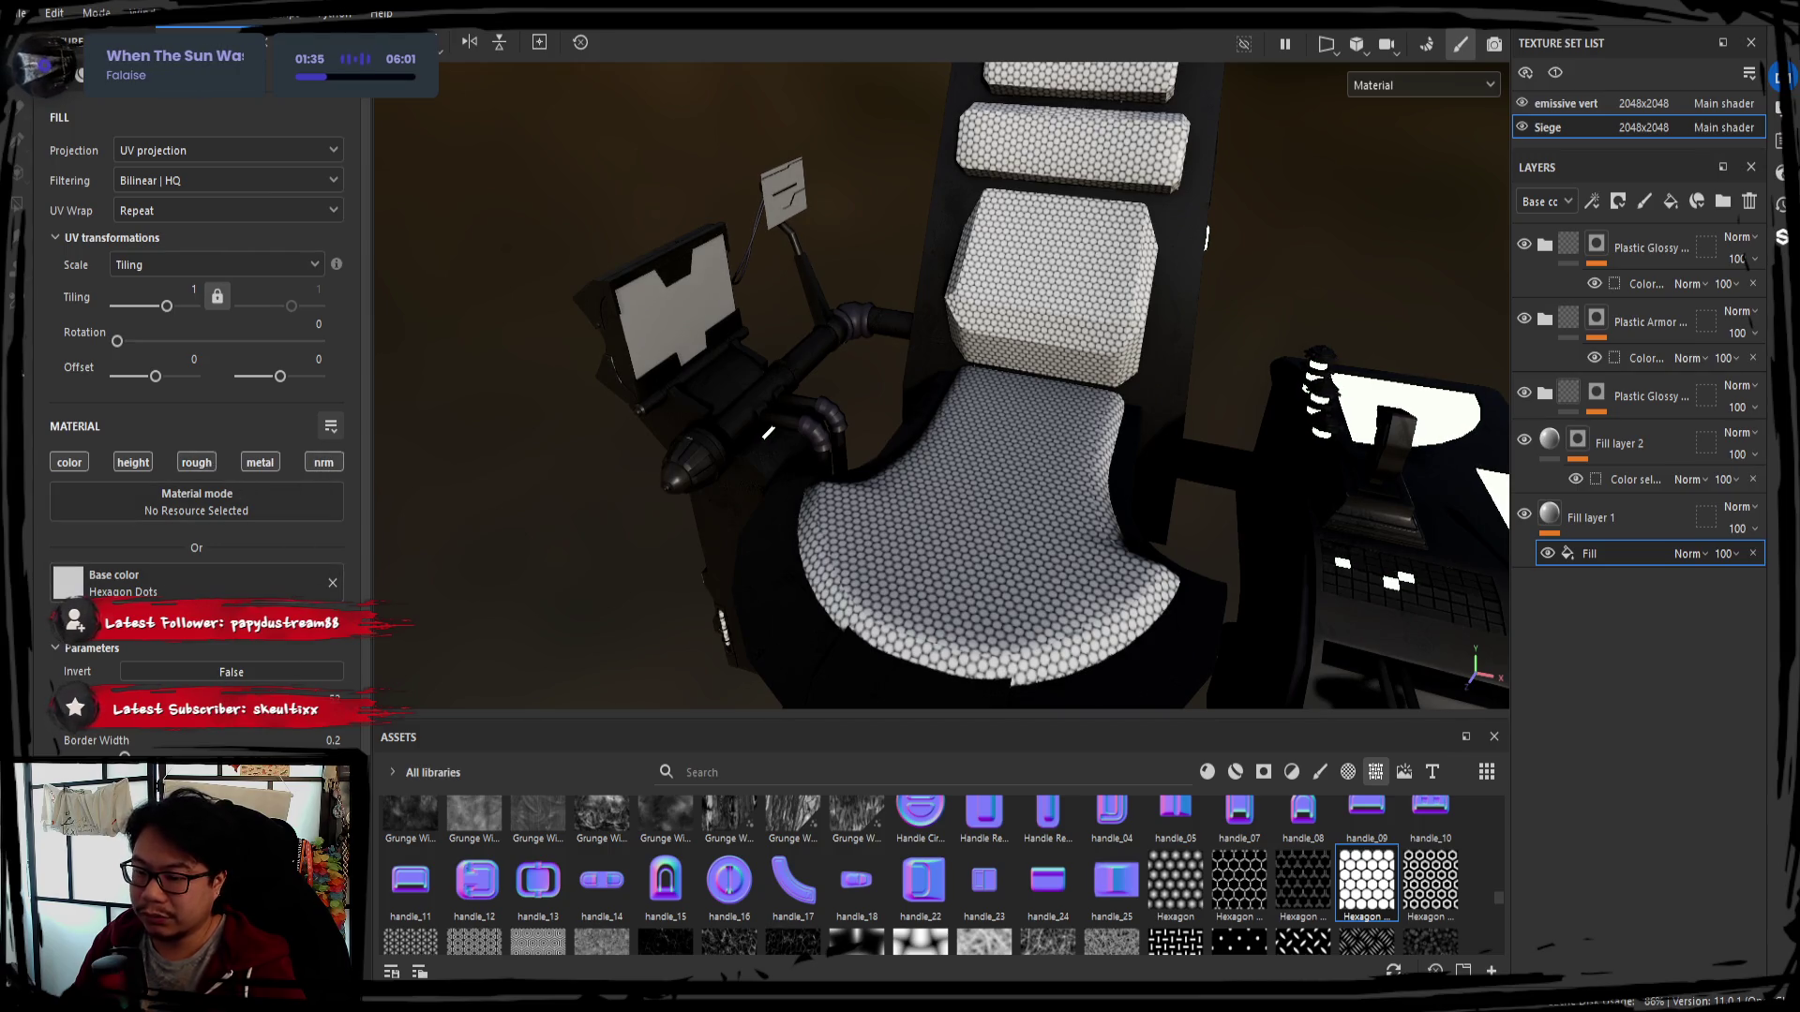
scroll(197, 422, "down", 1)
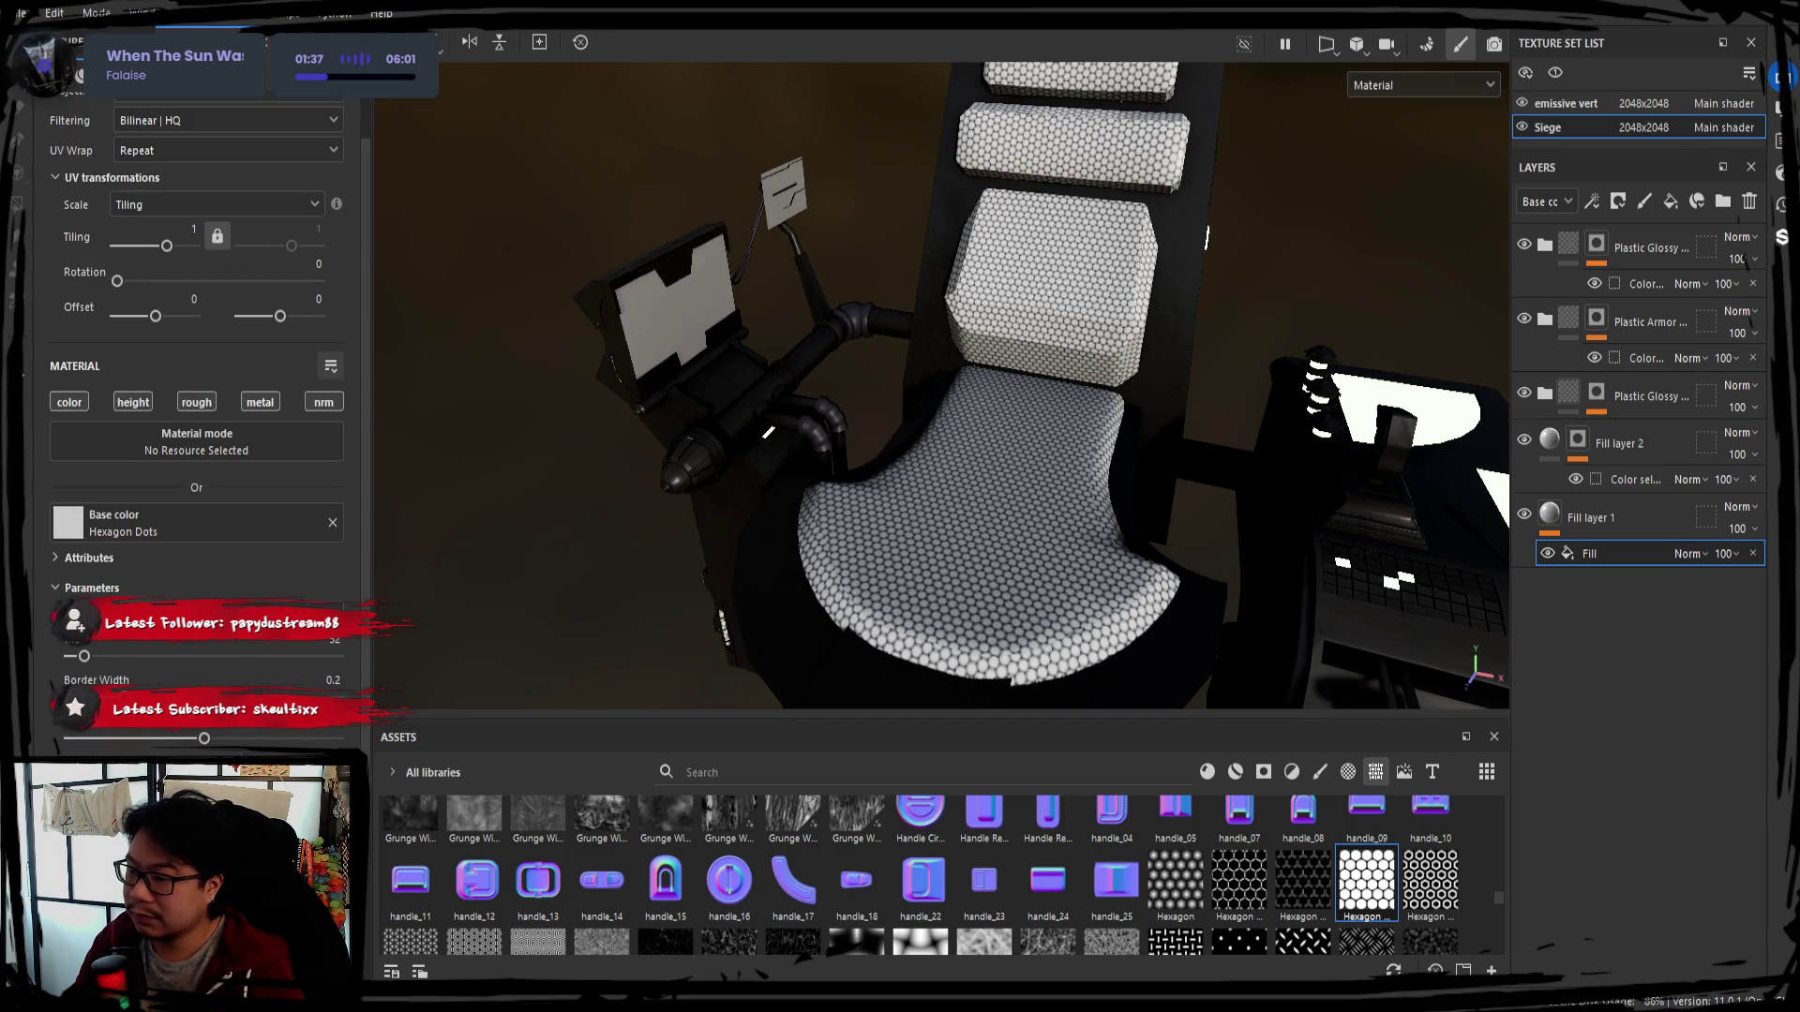
Zoom in on the hexagon-covered seat while rotating the environment lighting across it
mouse_move(844, 623)
right_mouse_down("shift")
mouse_move(882, 622)
mouse_move(871, 633)
right_mouse_up("shift")
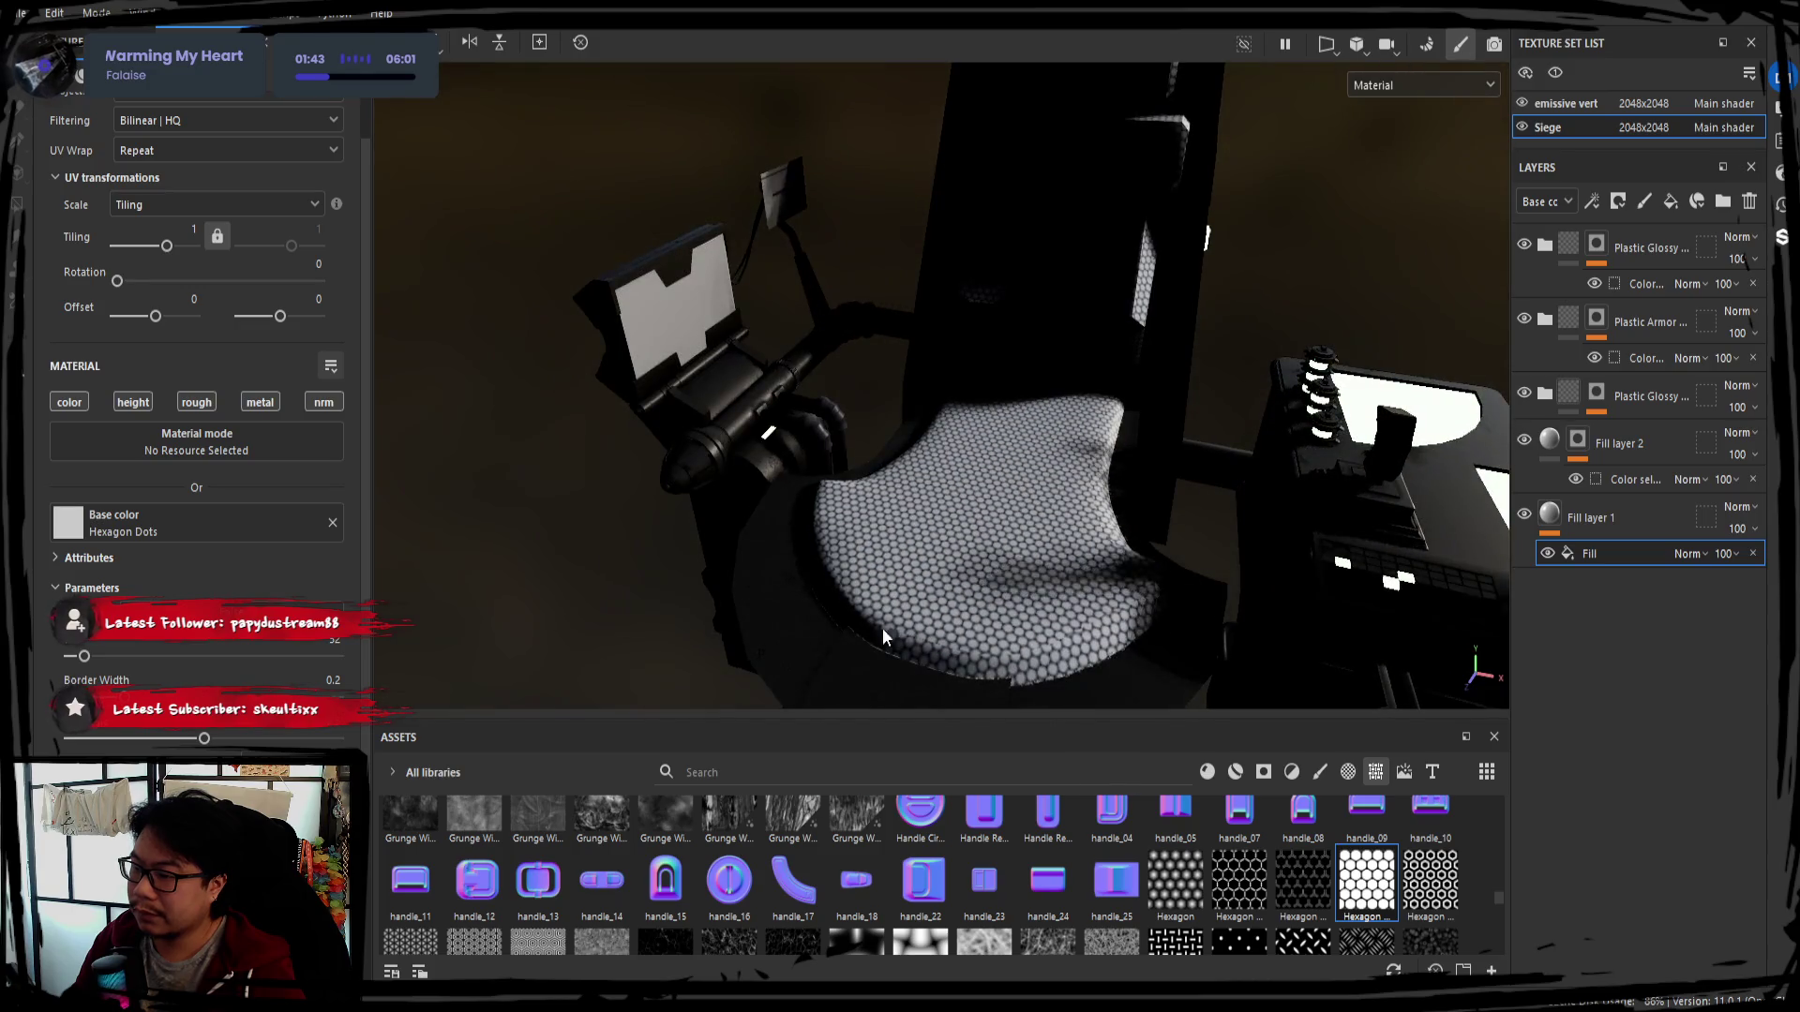
left_click_drag(870, 633, 917, 453, "alt")
right_click_drag(918, 453, 916, 446, "shift")
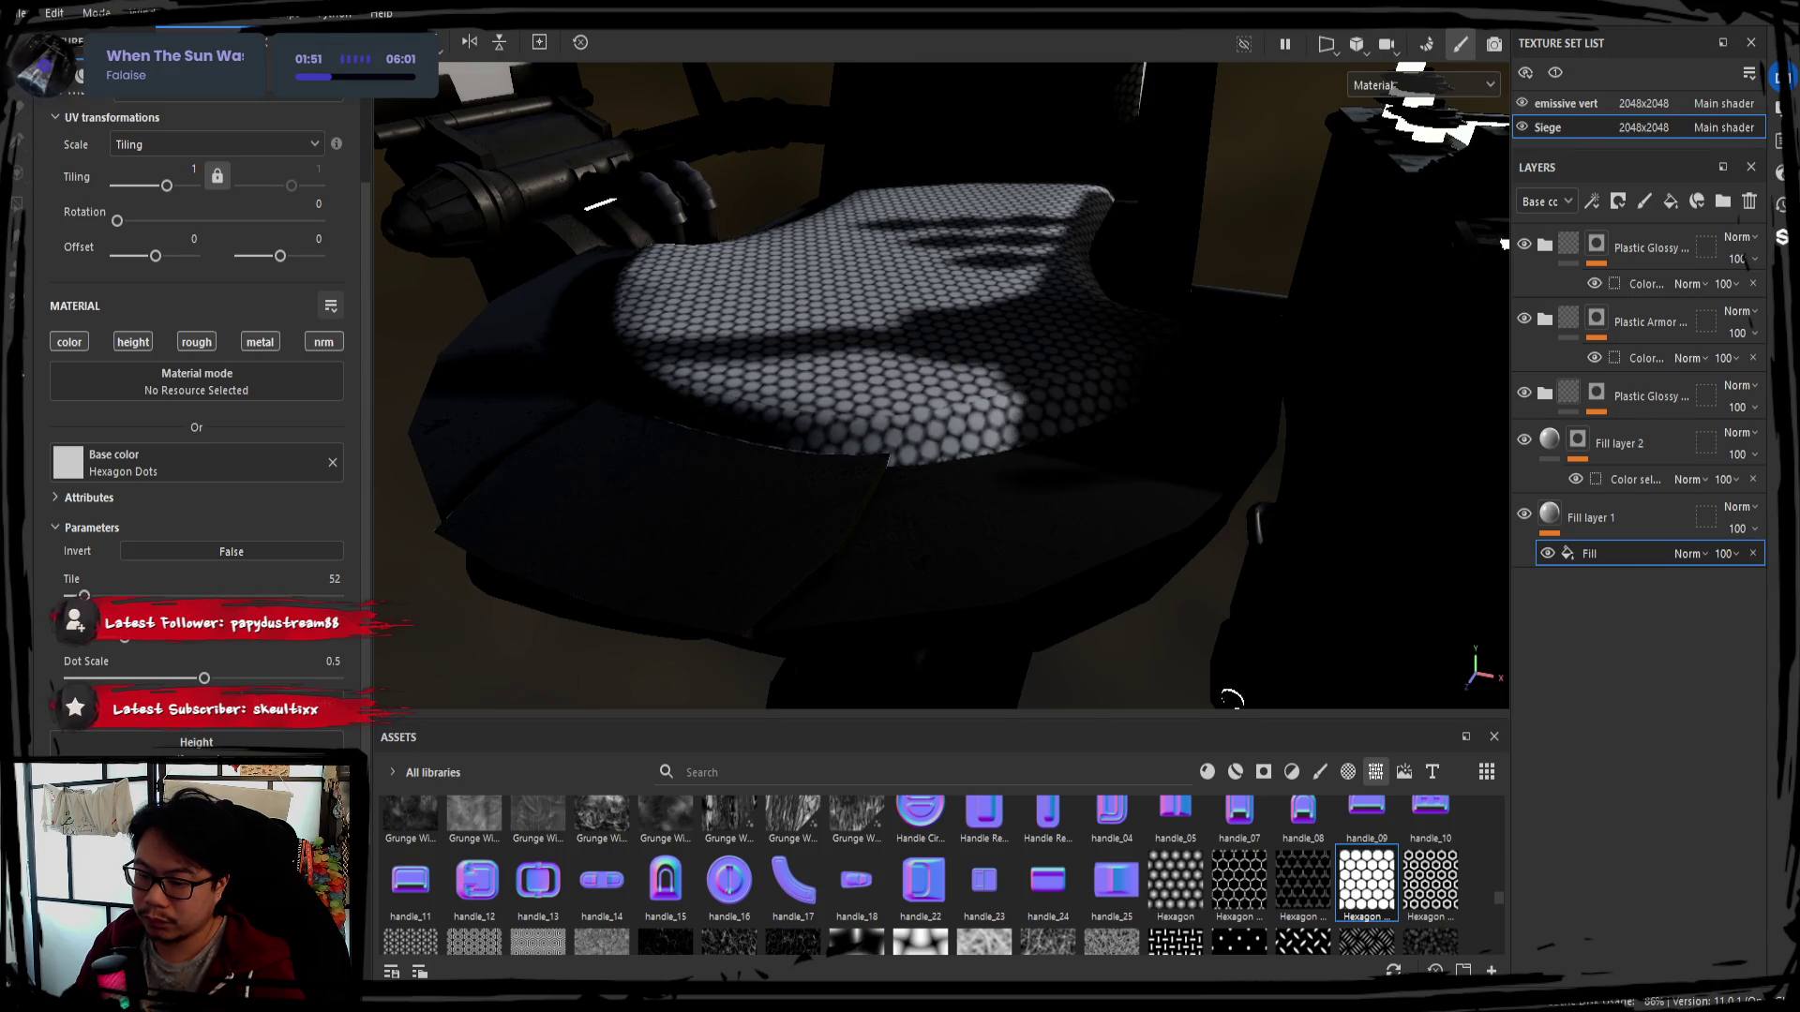
Clear Hexagon Dots from Fill layer 1's Base color and set it to solid dark red
right_click_drag(1229, 699, 1096, 619, "shift")
mouse_move(1098, 619)
left_mouse_down("alt")
mouse_move(930, 525)
mouse_move(950, 512)
left_mouse_up("alt")
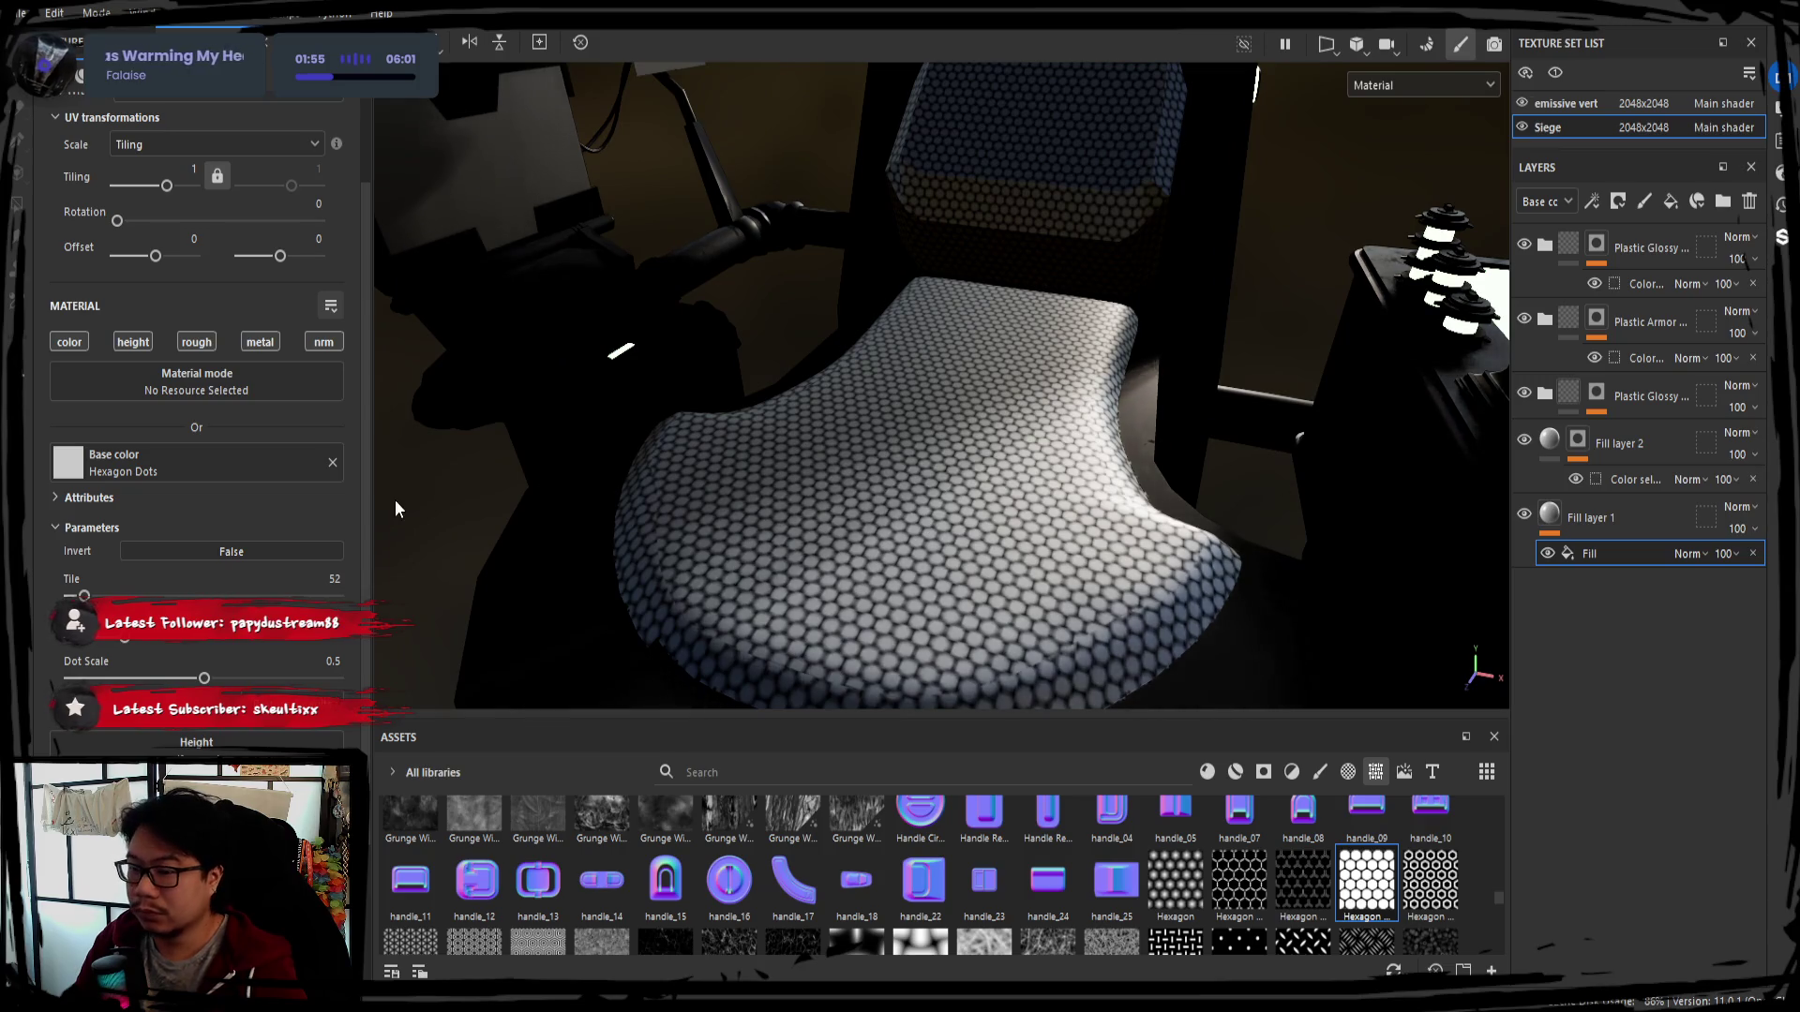
left_click(333, 461)
left_click(207, 496)
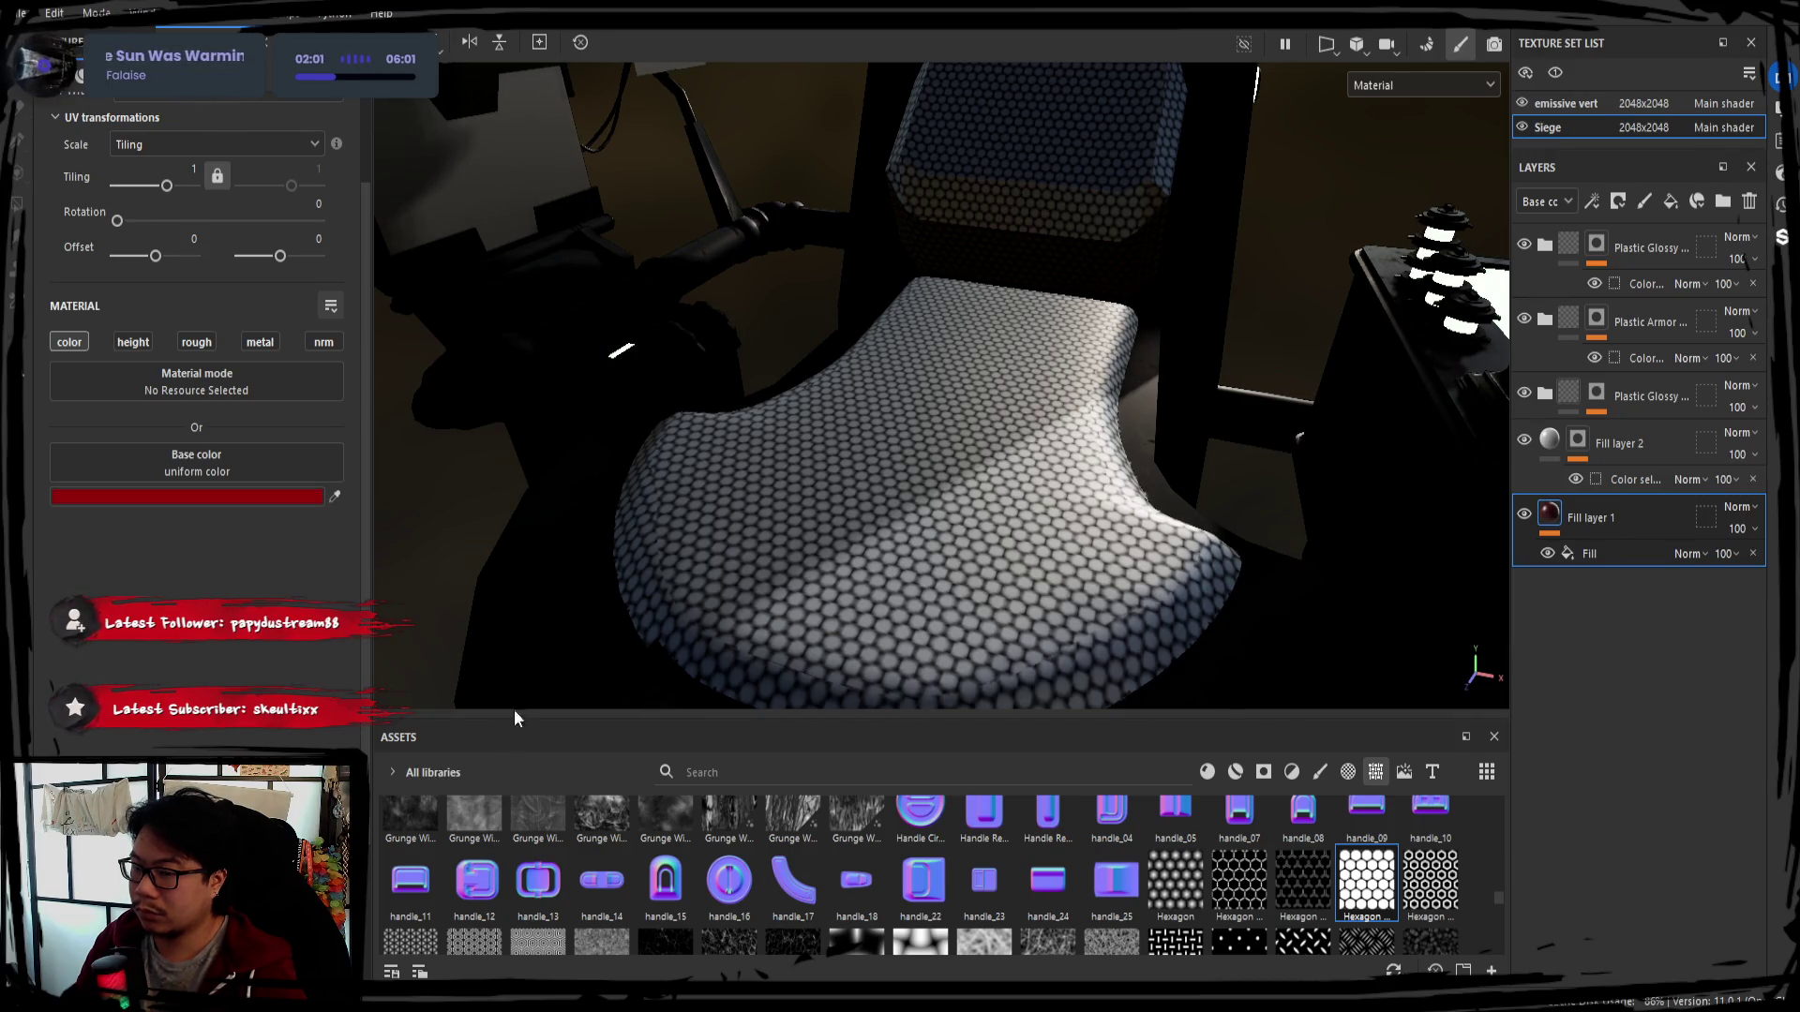
Add a black mask to Fill layer 1
left_click(1565, 553)
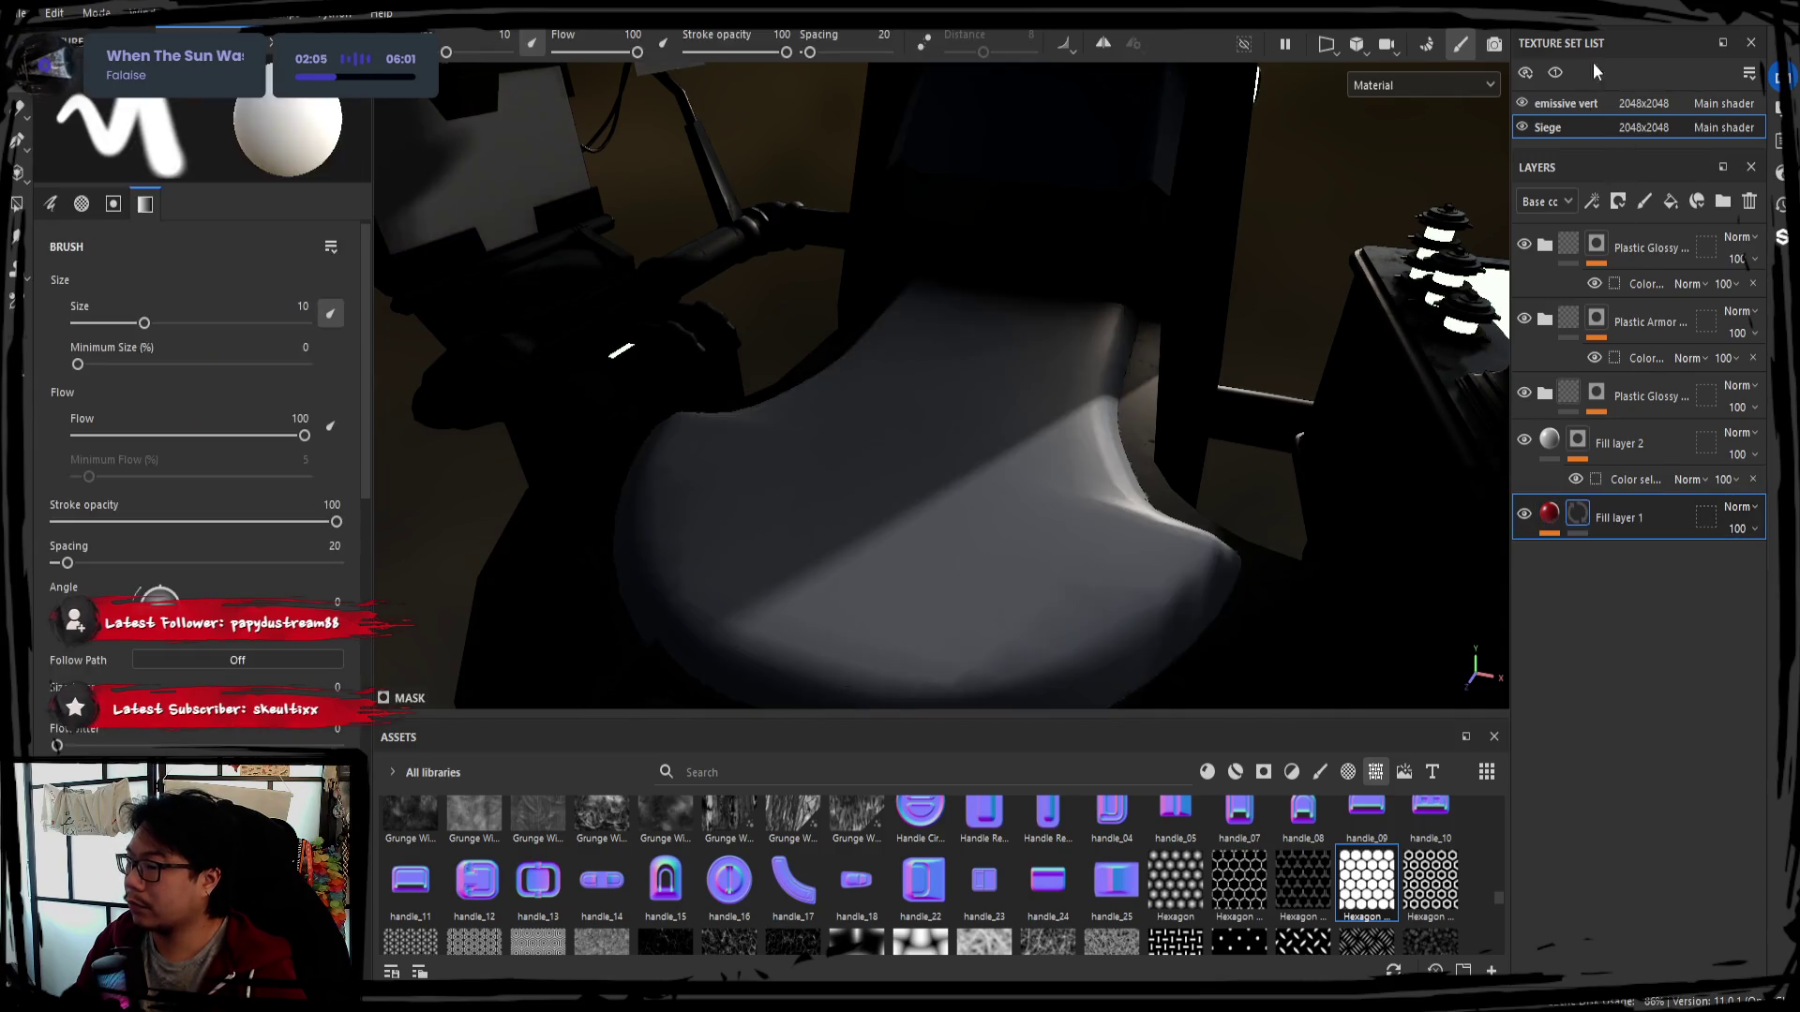
double_click(1632, 520)
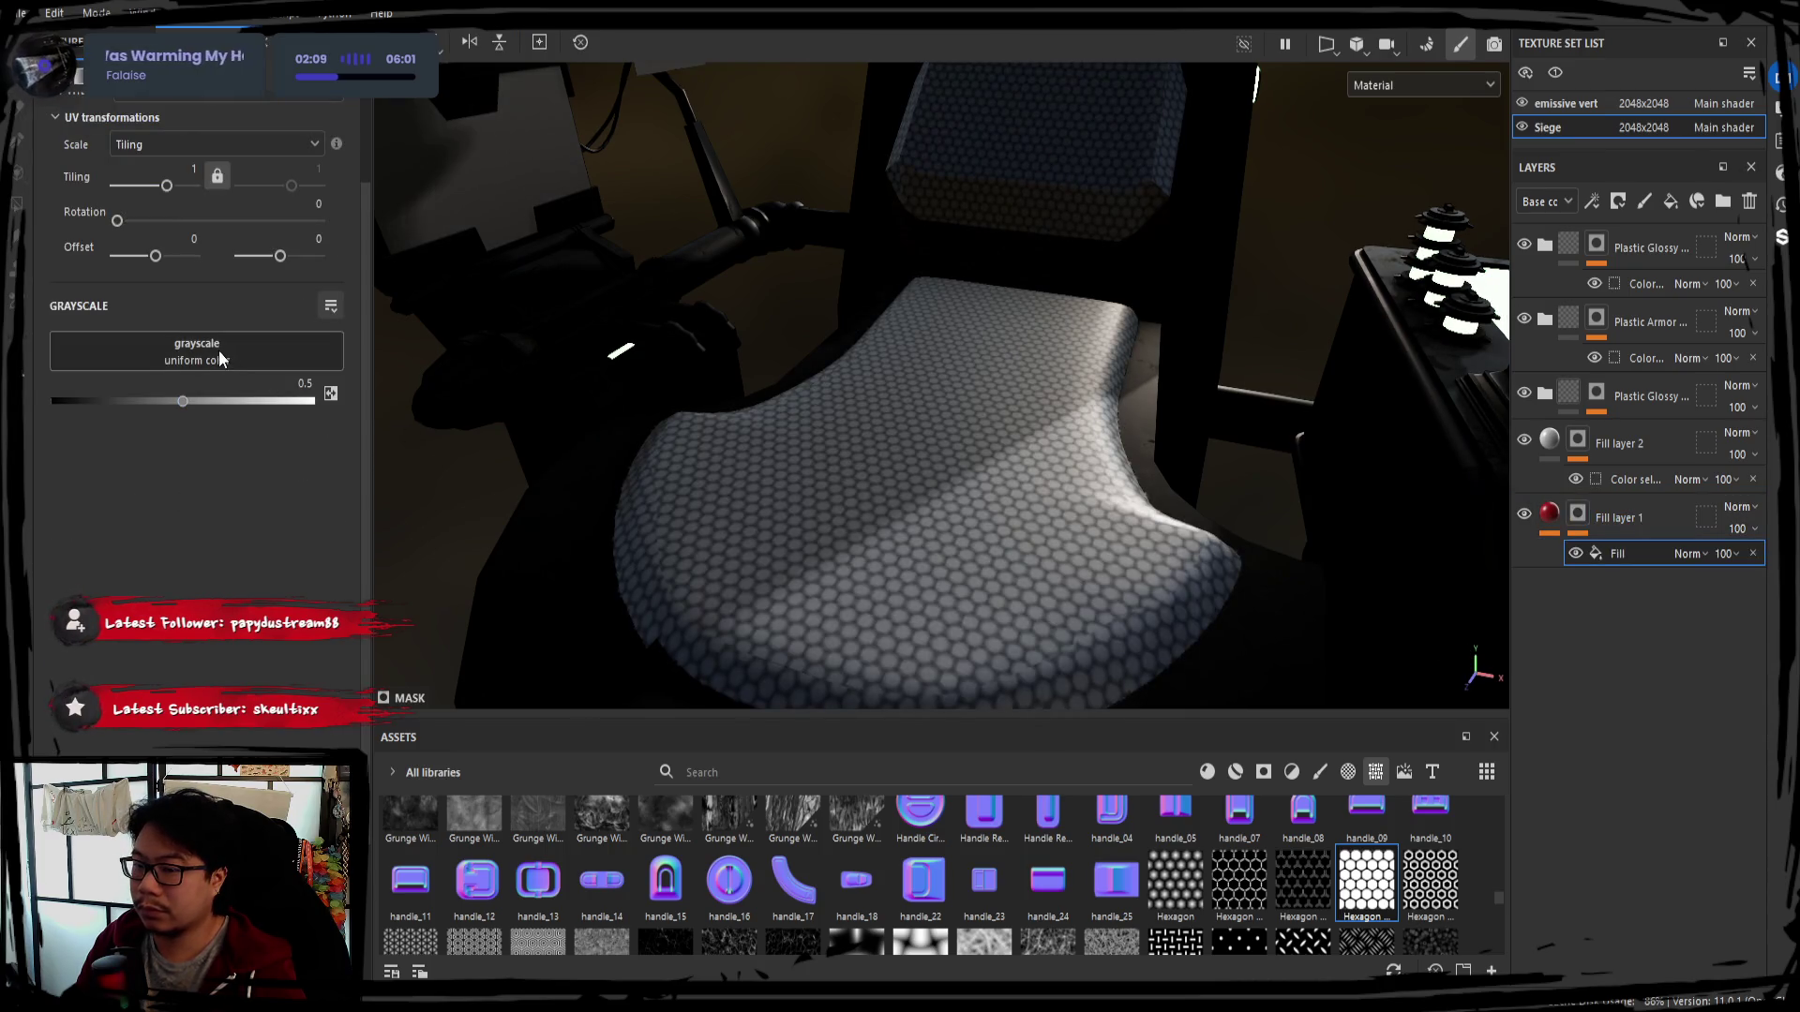
Drive Fill layer 1's mask with the Hexagon Dots pattern and raise its Tile count to 91
left_click_drag(1357, 891, 244, 361)
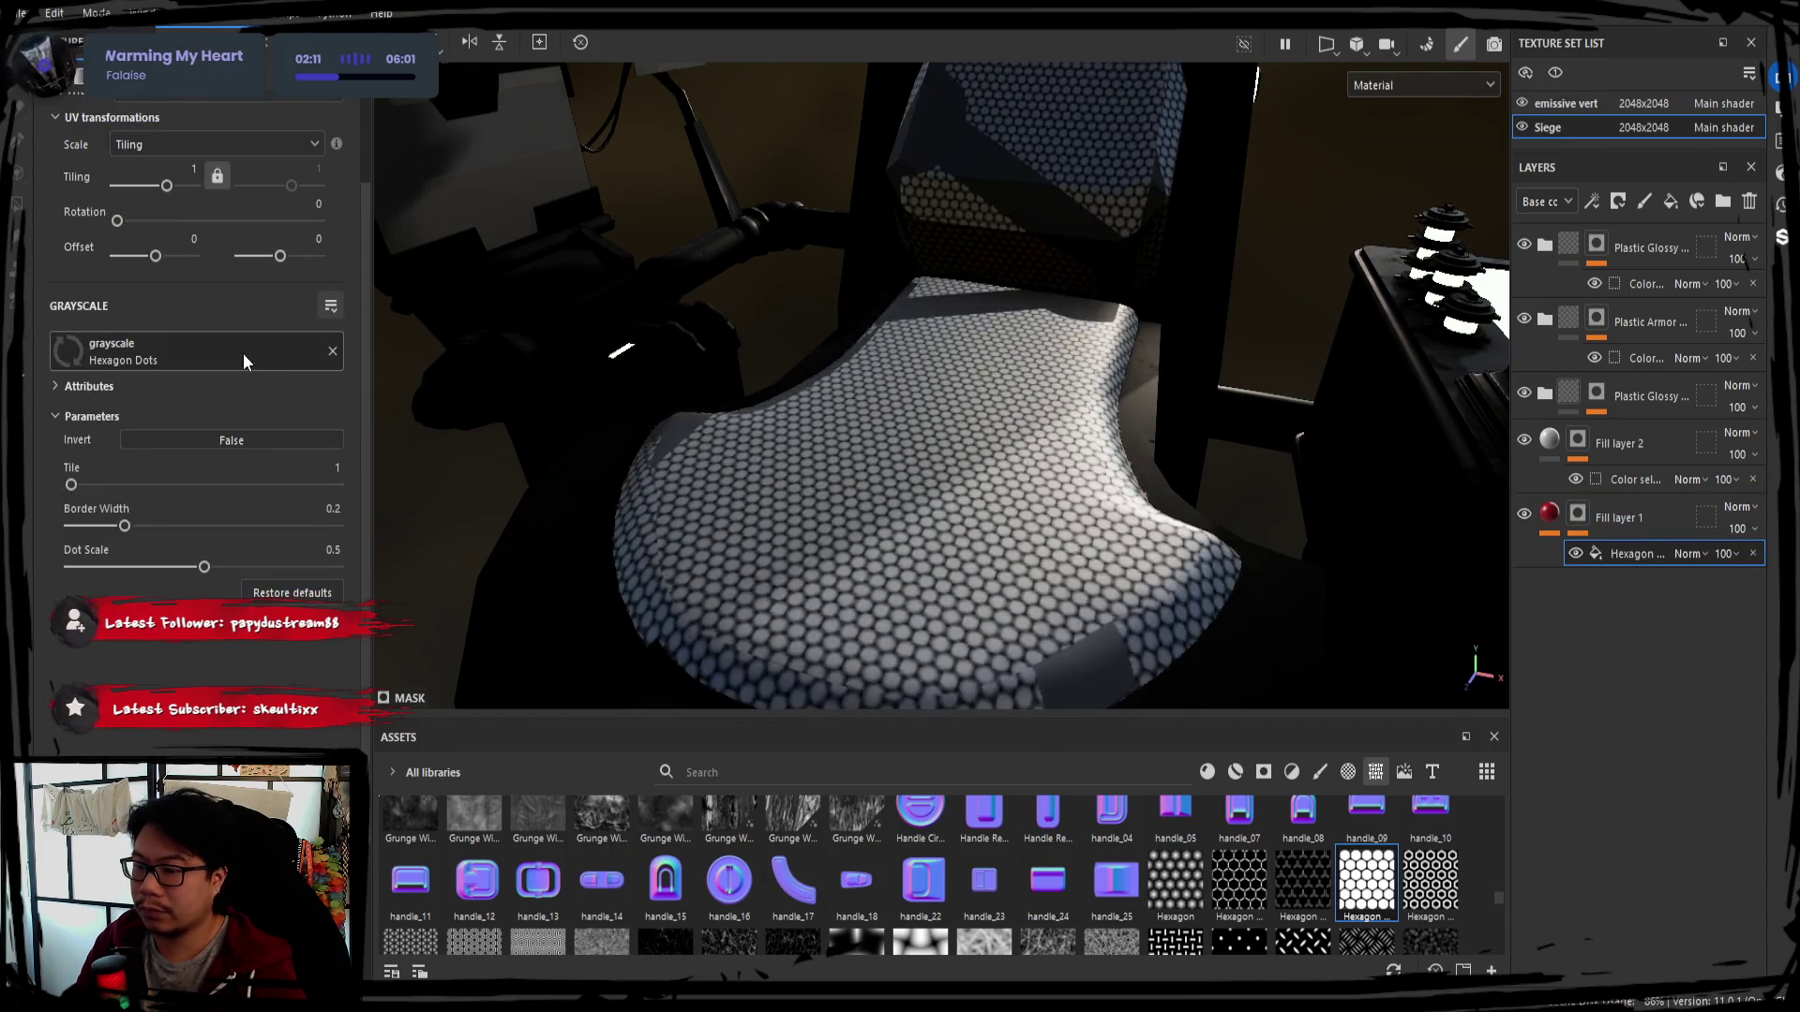
mouse_move(888, 538)
left_mouse_down("alt")
mouse_move(911, 563)
mouse_move(949, 542)
left_mouse_up("alt")
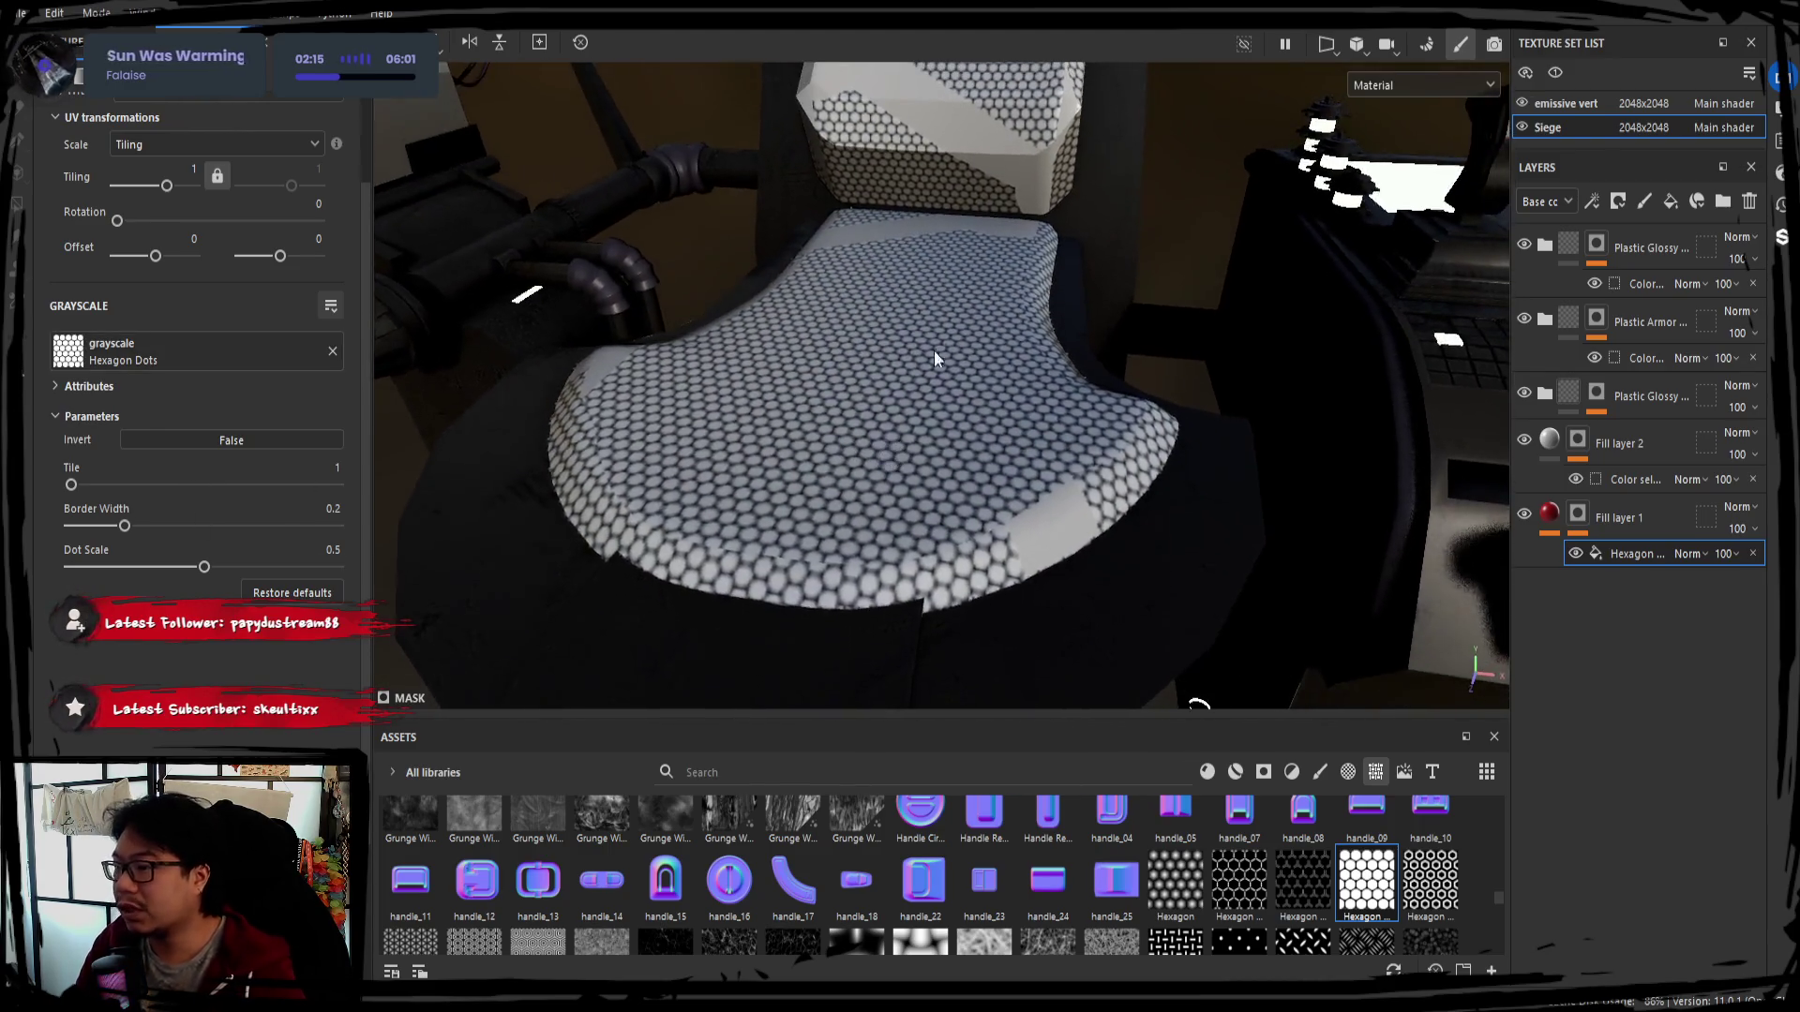
left_click(267, 463)
type("50")
key("Return")
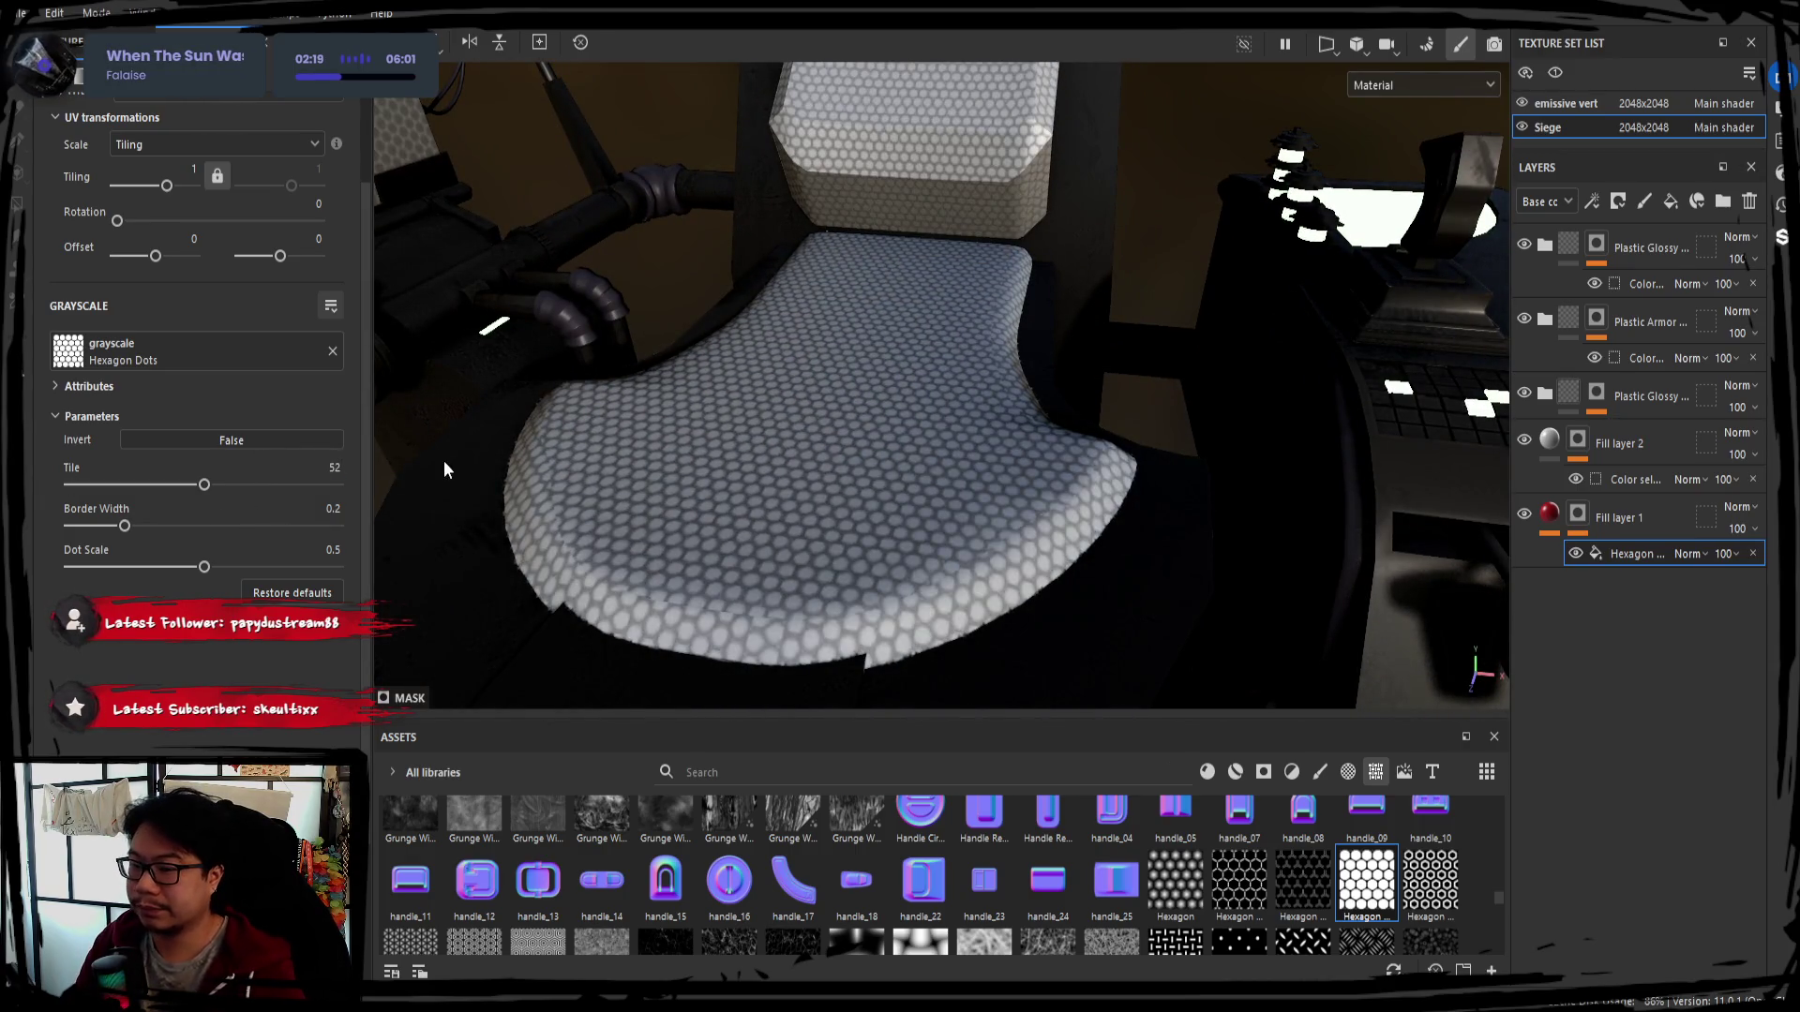
left_click_drag(204, 485, 304, 485)
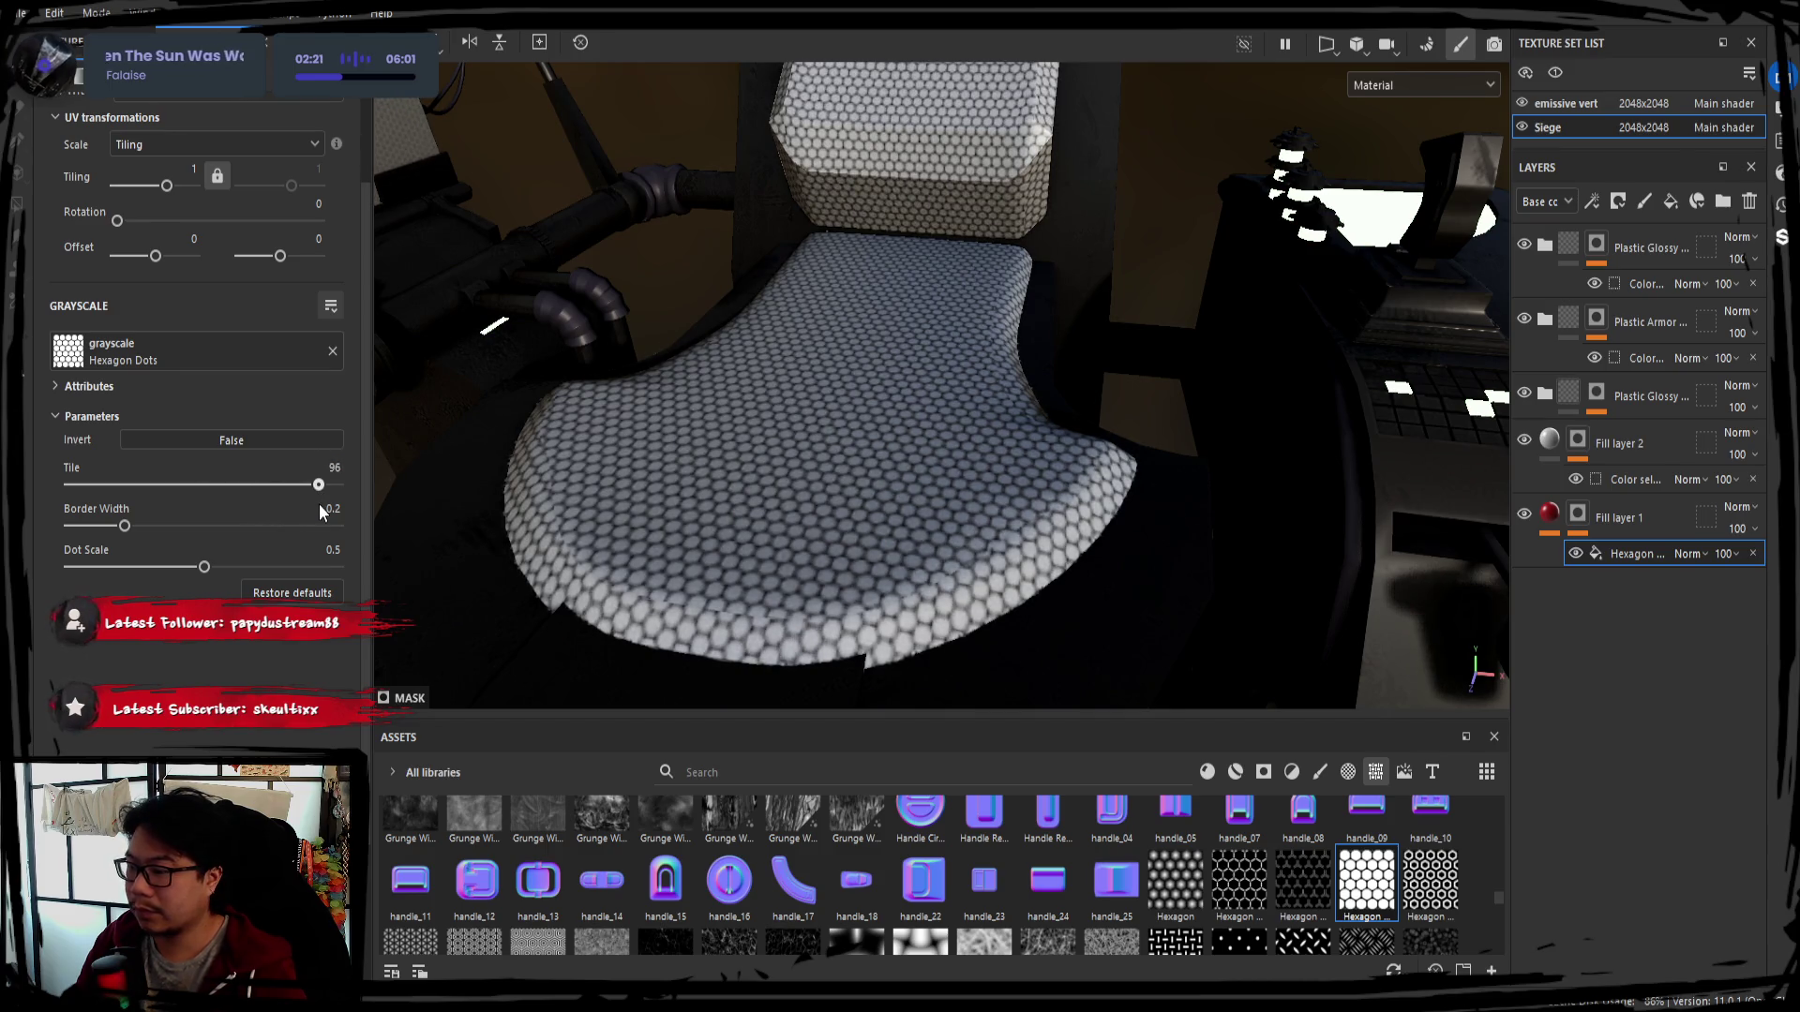
Set the hexagon mask fill's Border Width to 0 for thinner borders between dots
left_click(1577, 516)
scroll(275, 584, "down", 2)
scroll(261, 602, "down", 3)
scroll(281, 646, "down", 1)
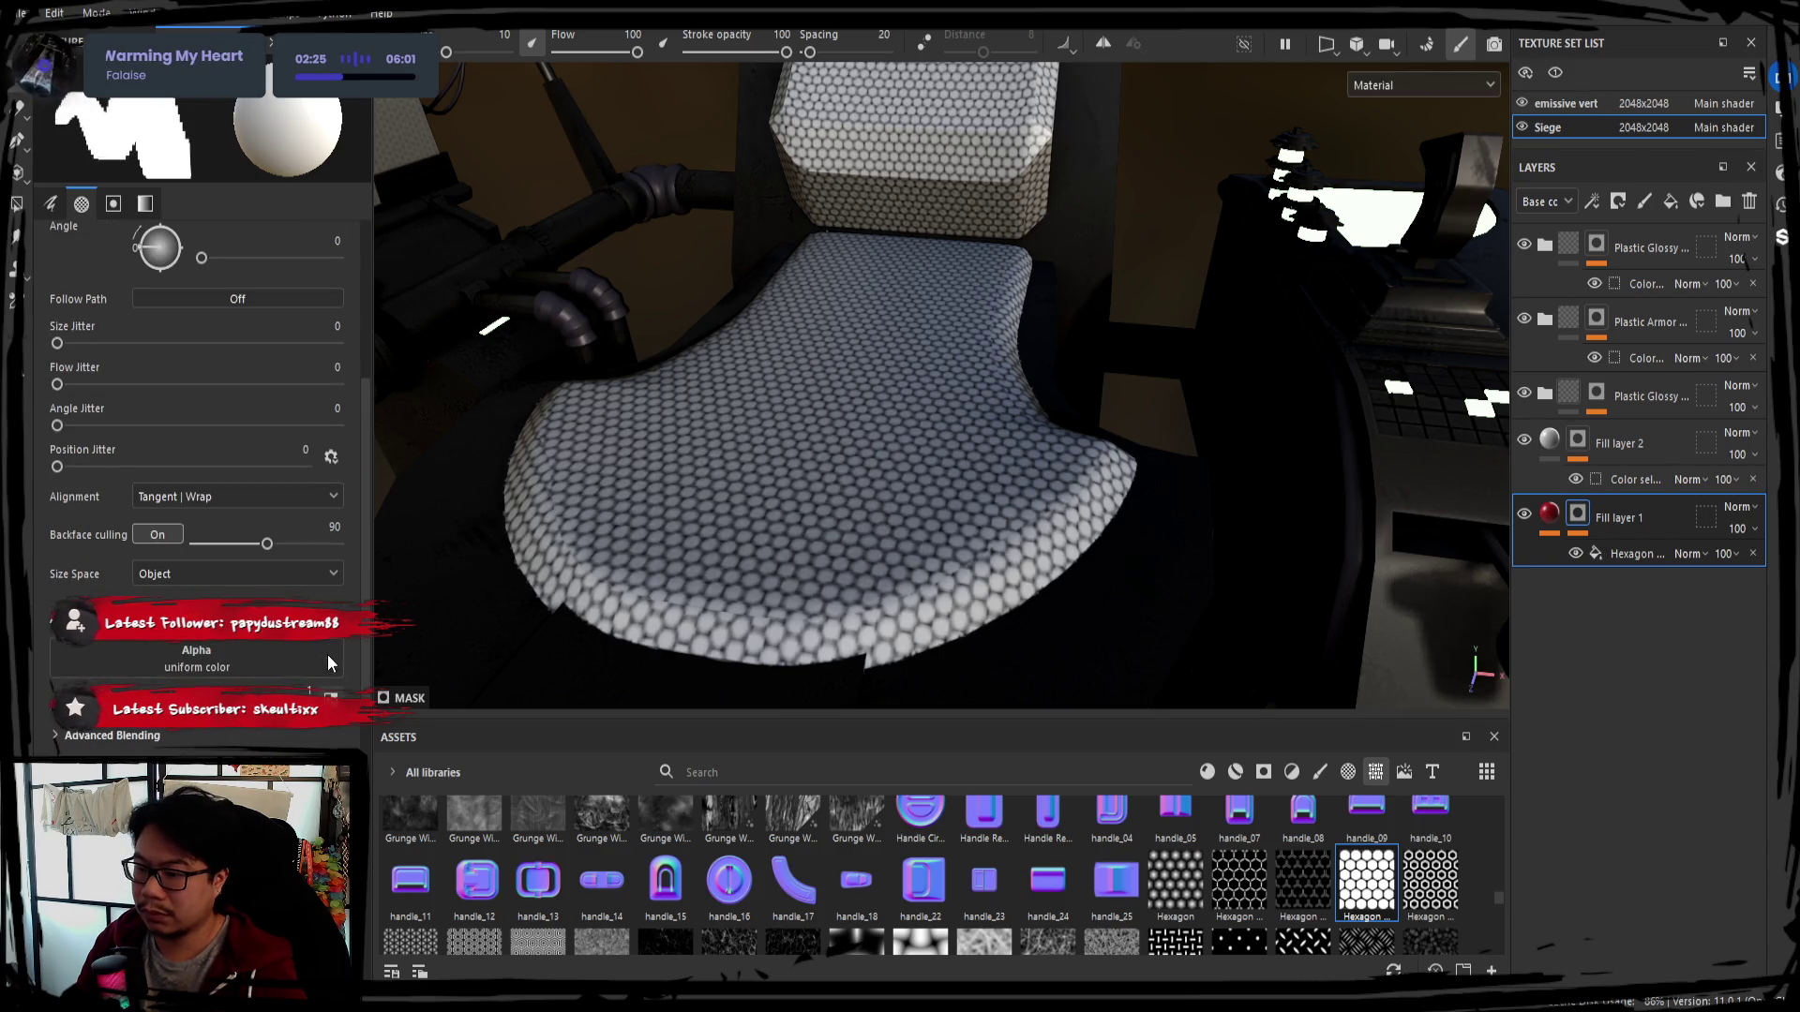
left_click(1631, 553)
left_click_drag(1336, 520, 675, 533, "alt")
mouse_move(125, 524)
left_mouse_down()
mouse_move(307, 524)
mouse_move(341, 553)
mouse_move(70, 544)
left_mouse_up()
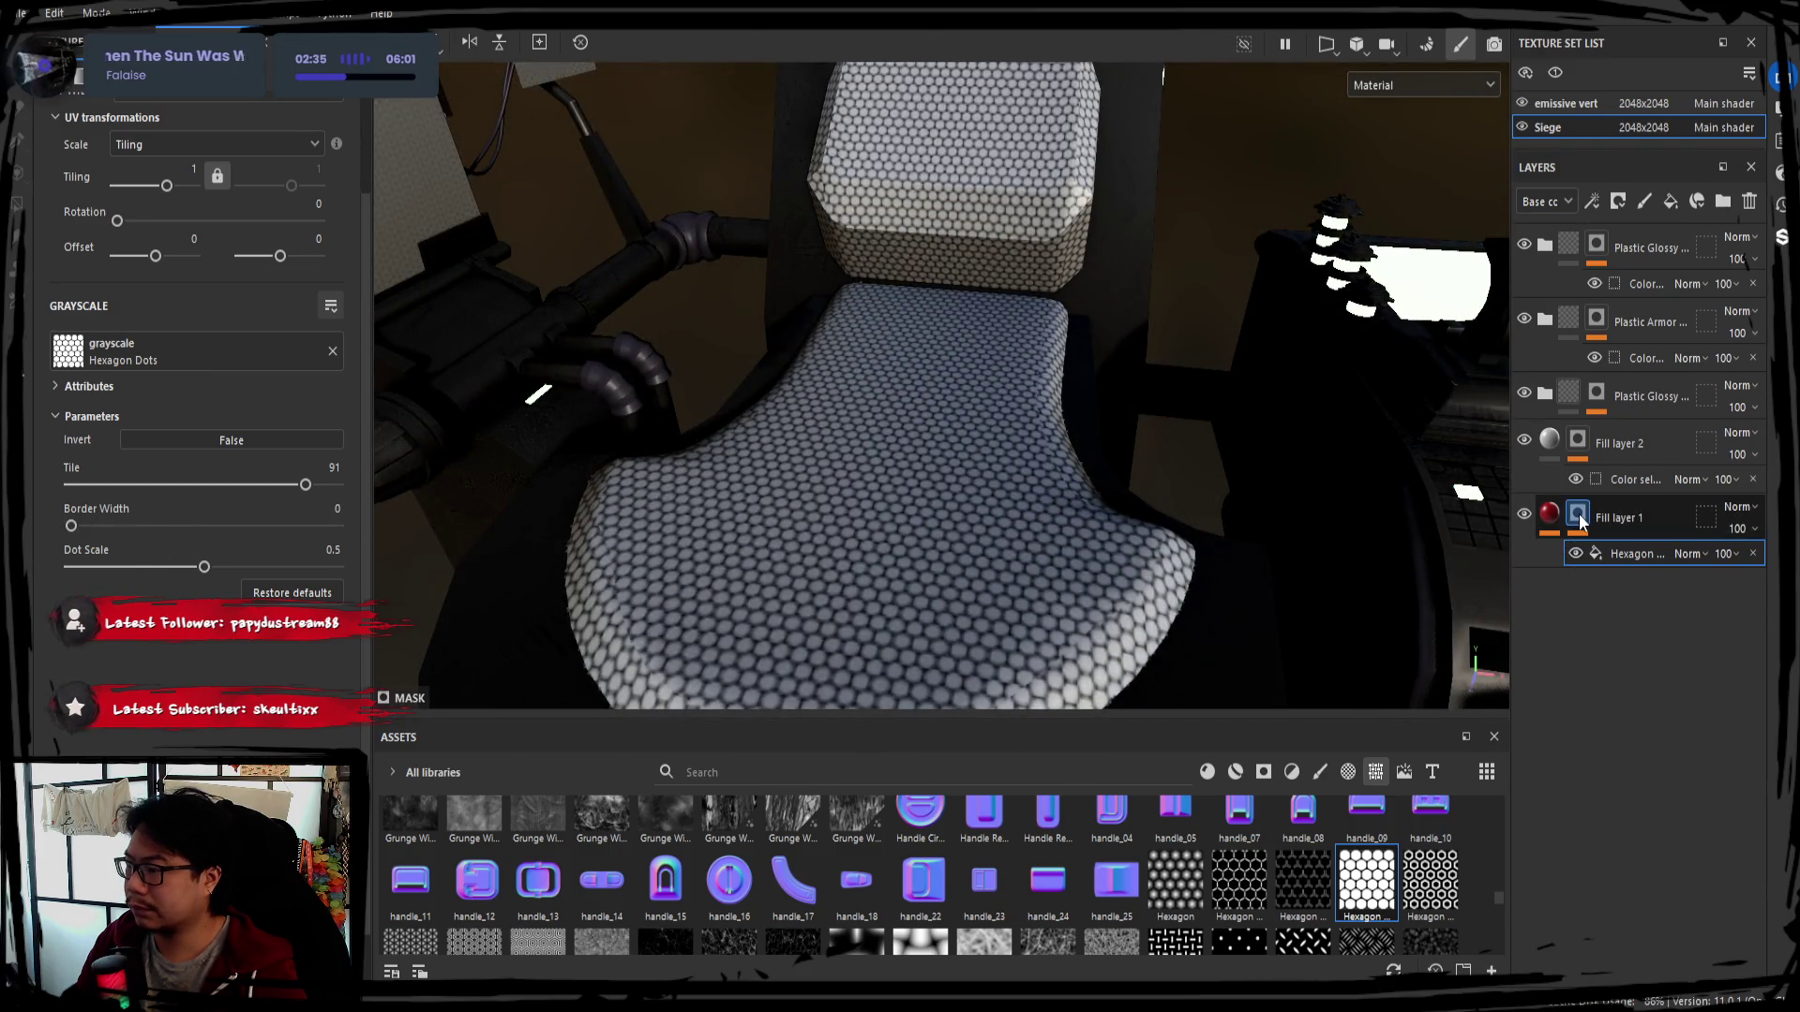
Try enlarging the hexagon mask's Dot Scale to full, undo it, and relight the chair
left_click(1646, 519)
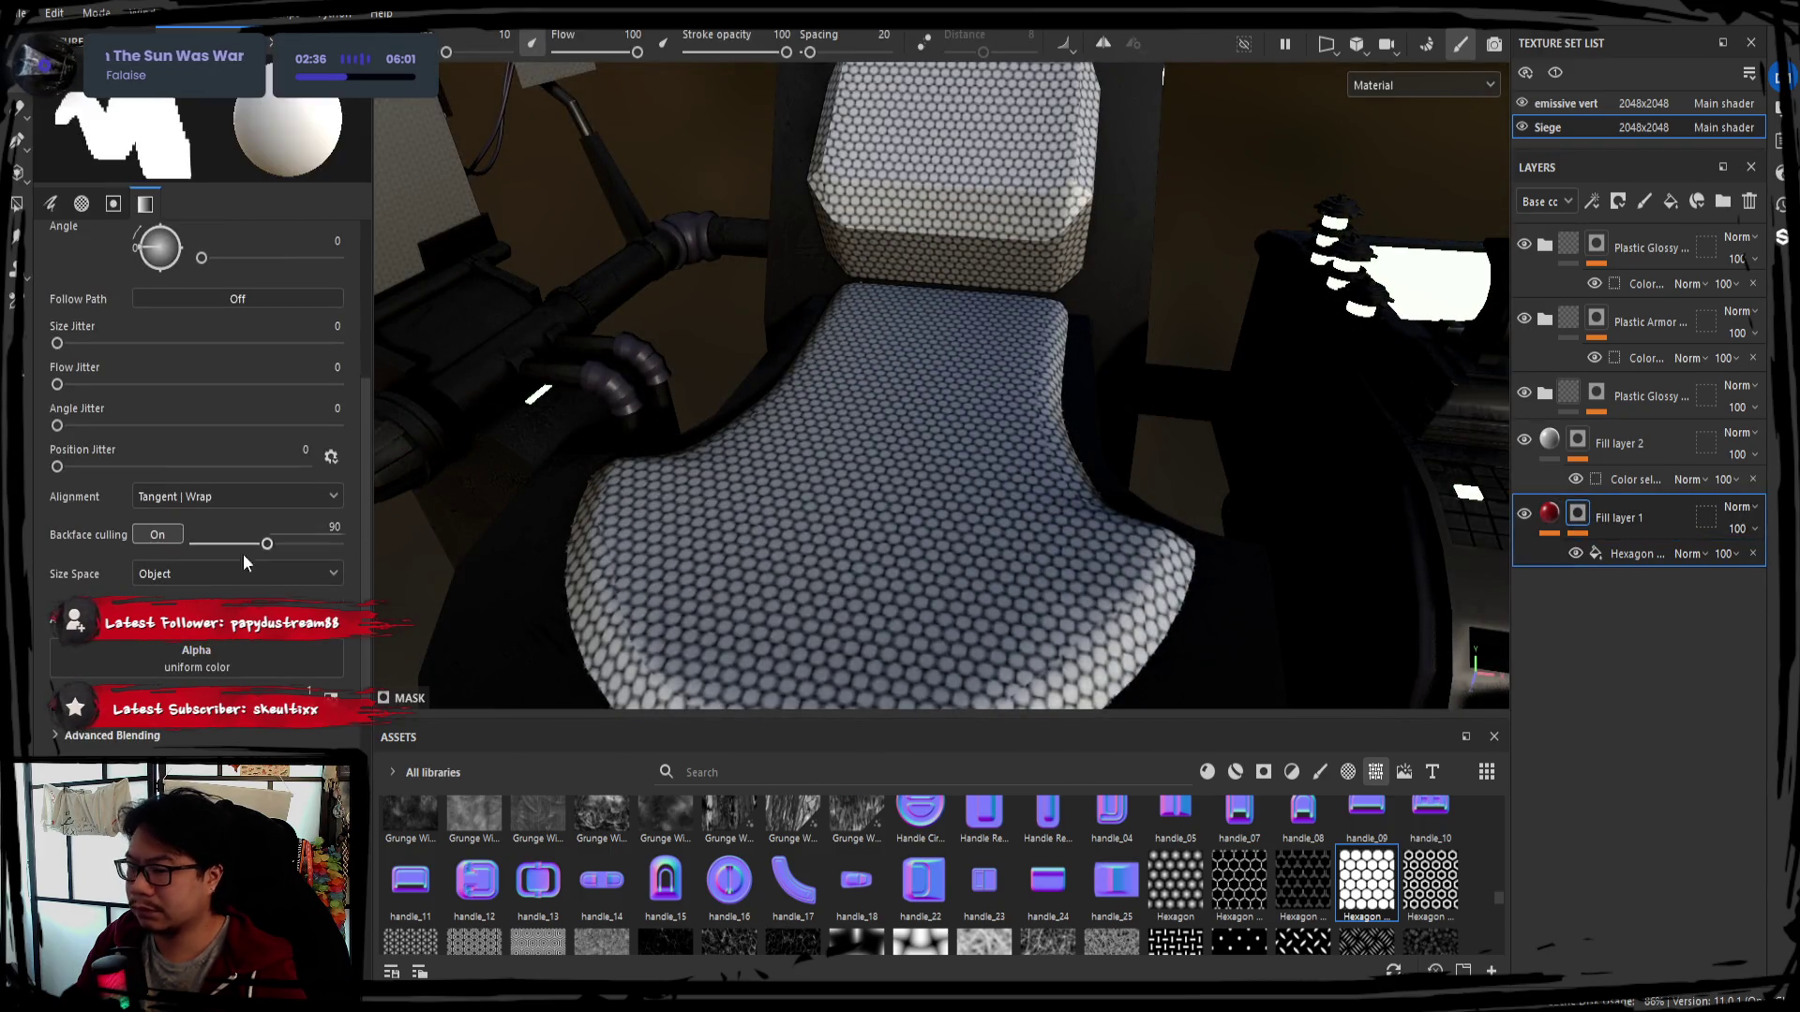
left_click(1573, 557)
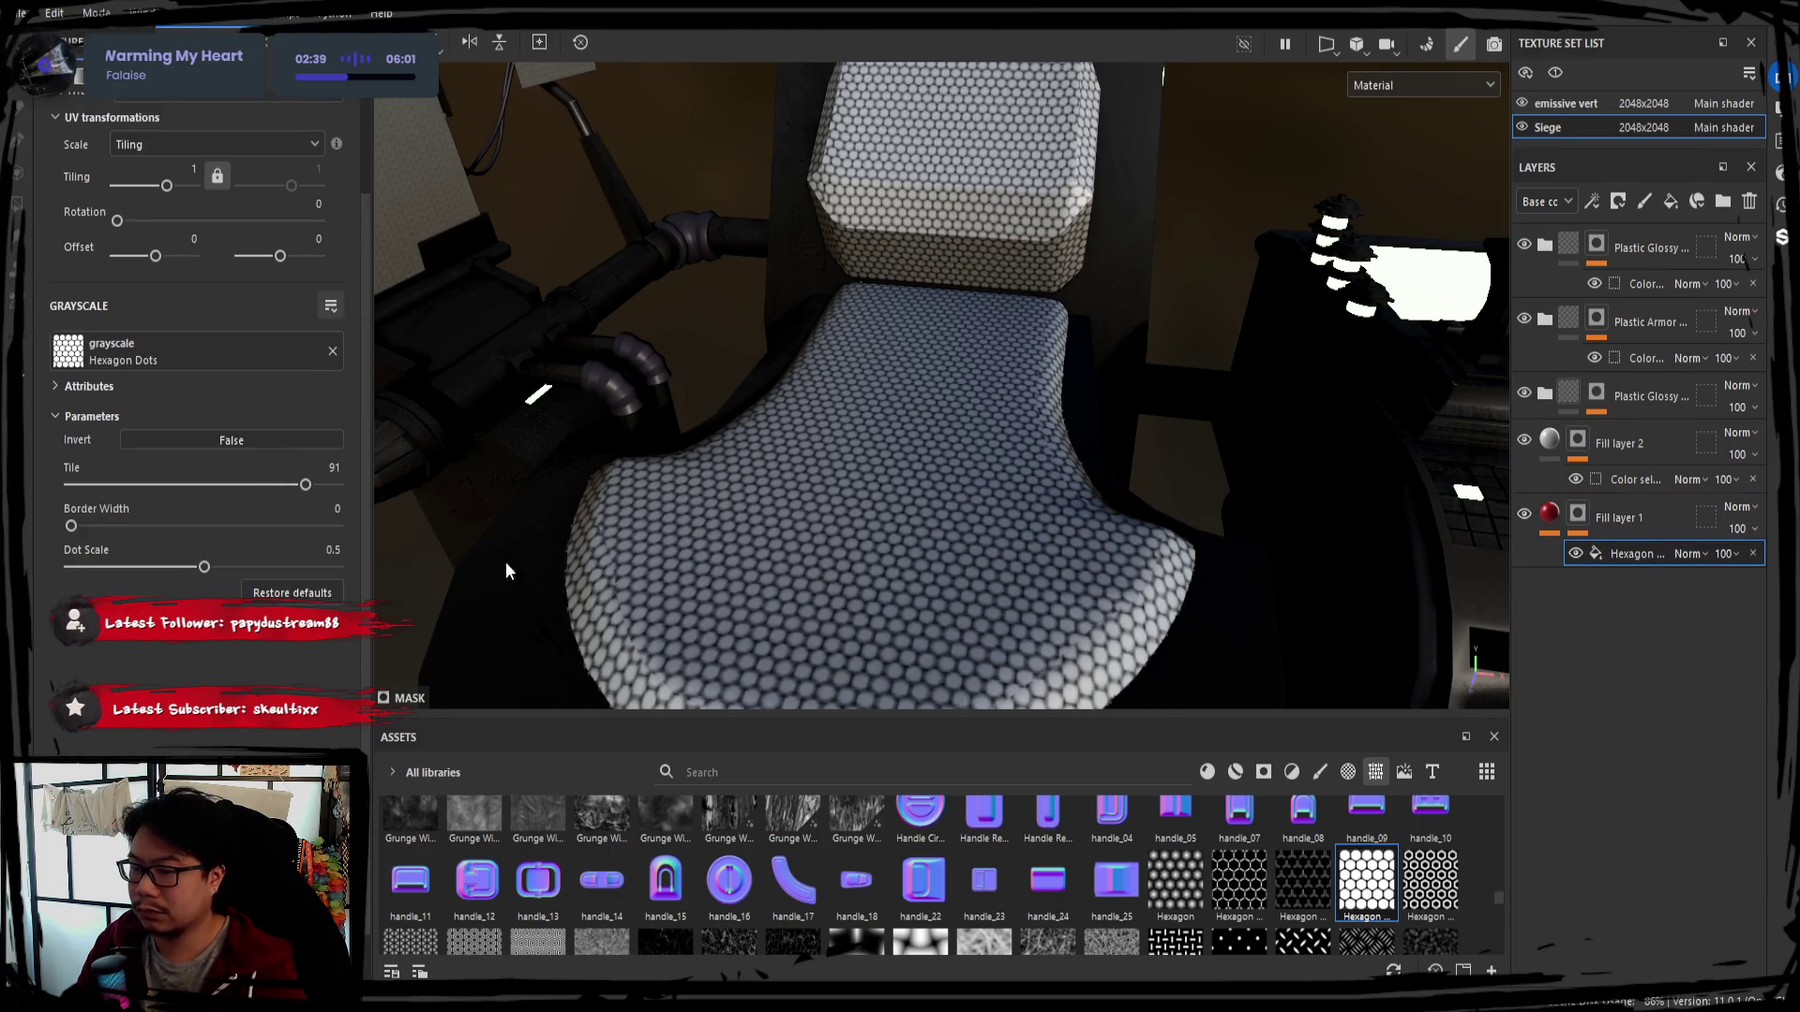
left_click_drag(204, 567, 388, 579)
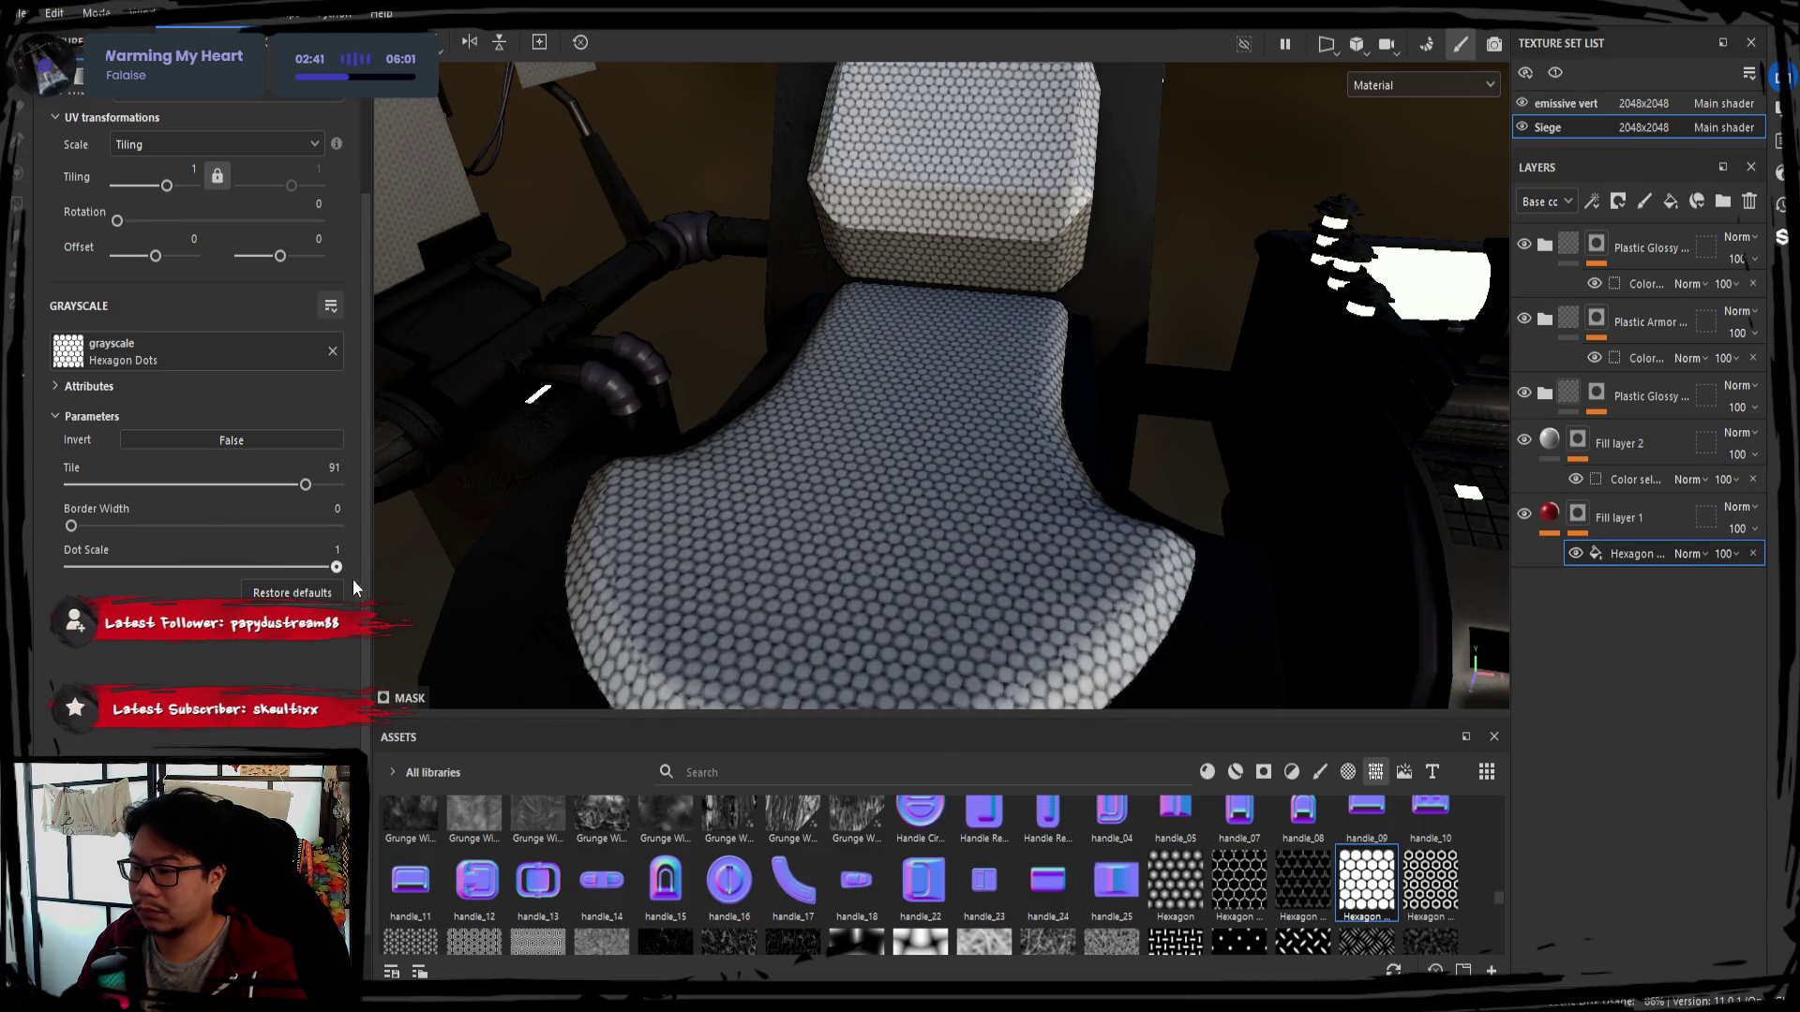
key("ctrl+z")
left_click_drag(690, 360, 867, 419, "alt")
mouse_move(463, 445)
right_mouse_down("shift")
mouse_move(500, 427)
mouse_move(723, 502)
right_mouse_up("shift")
mouse_move(724, 503)
left_mouse_down("alt")
mouse_move(788, 496)
mouse_move(779, 463)
left_mouse_up("alt")
Bring up Fill layer 1's material settings from its layer row
left_click(1619, 523)
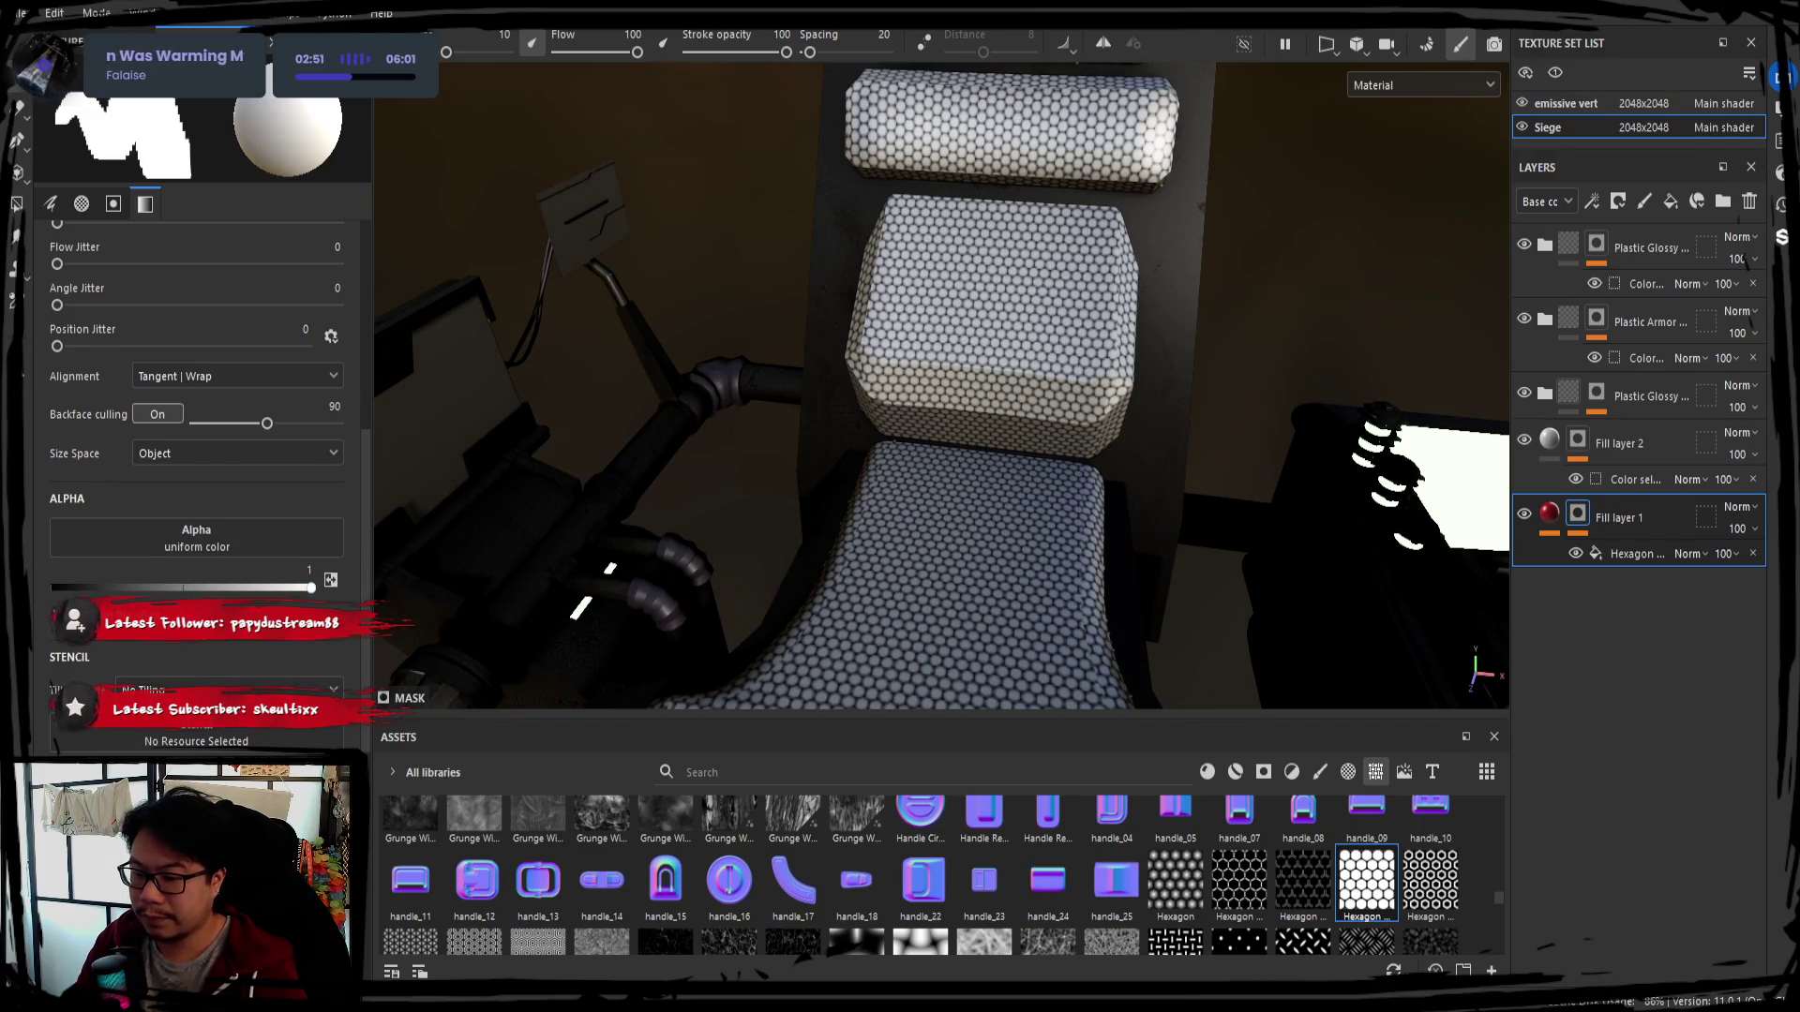
scroll(197, 562, "down", 1)
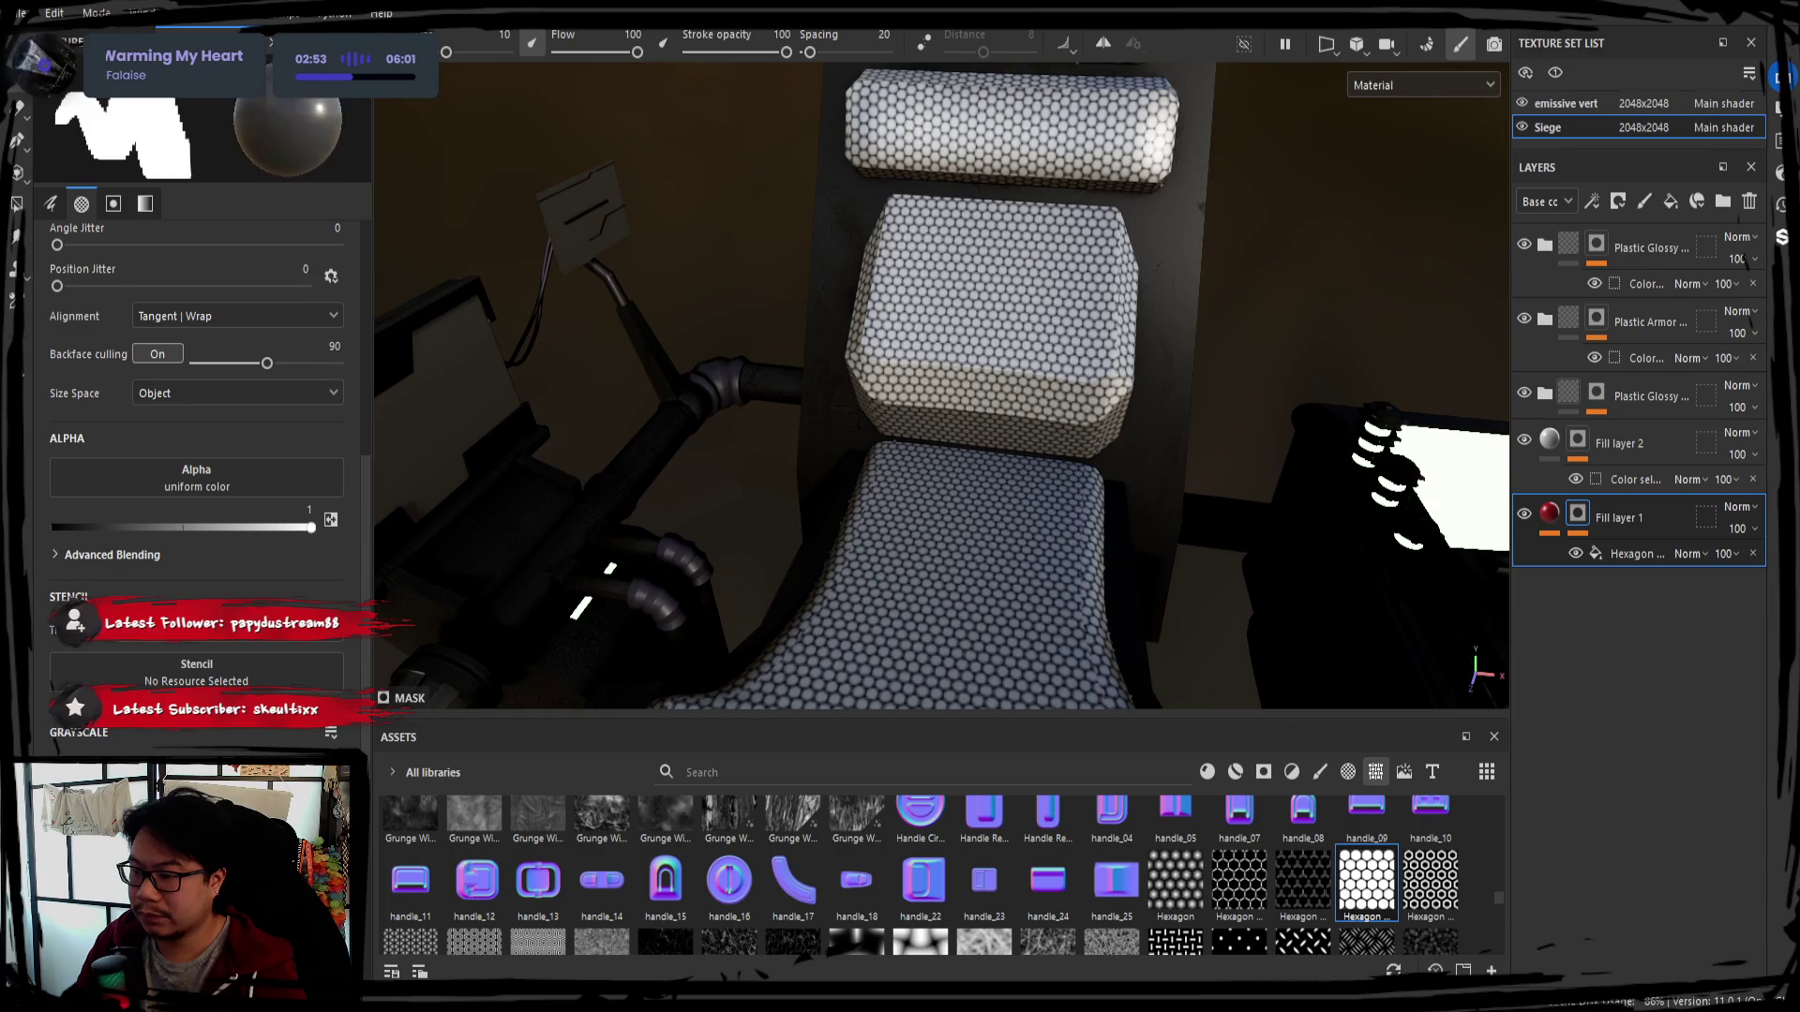
left_click(1592, 515)
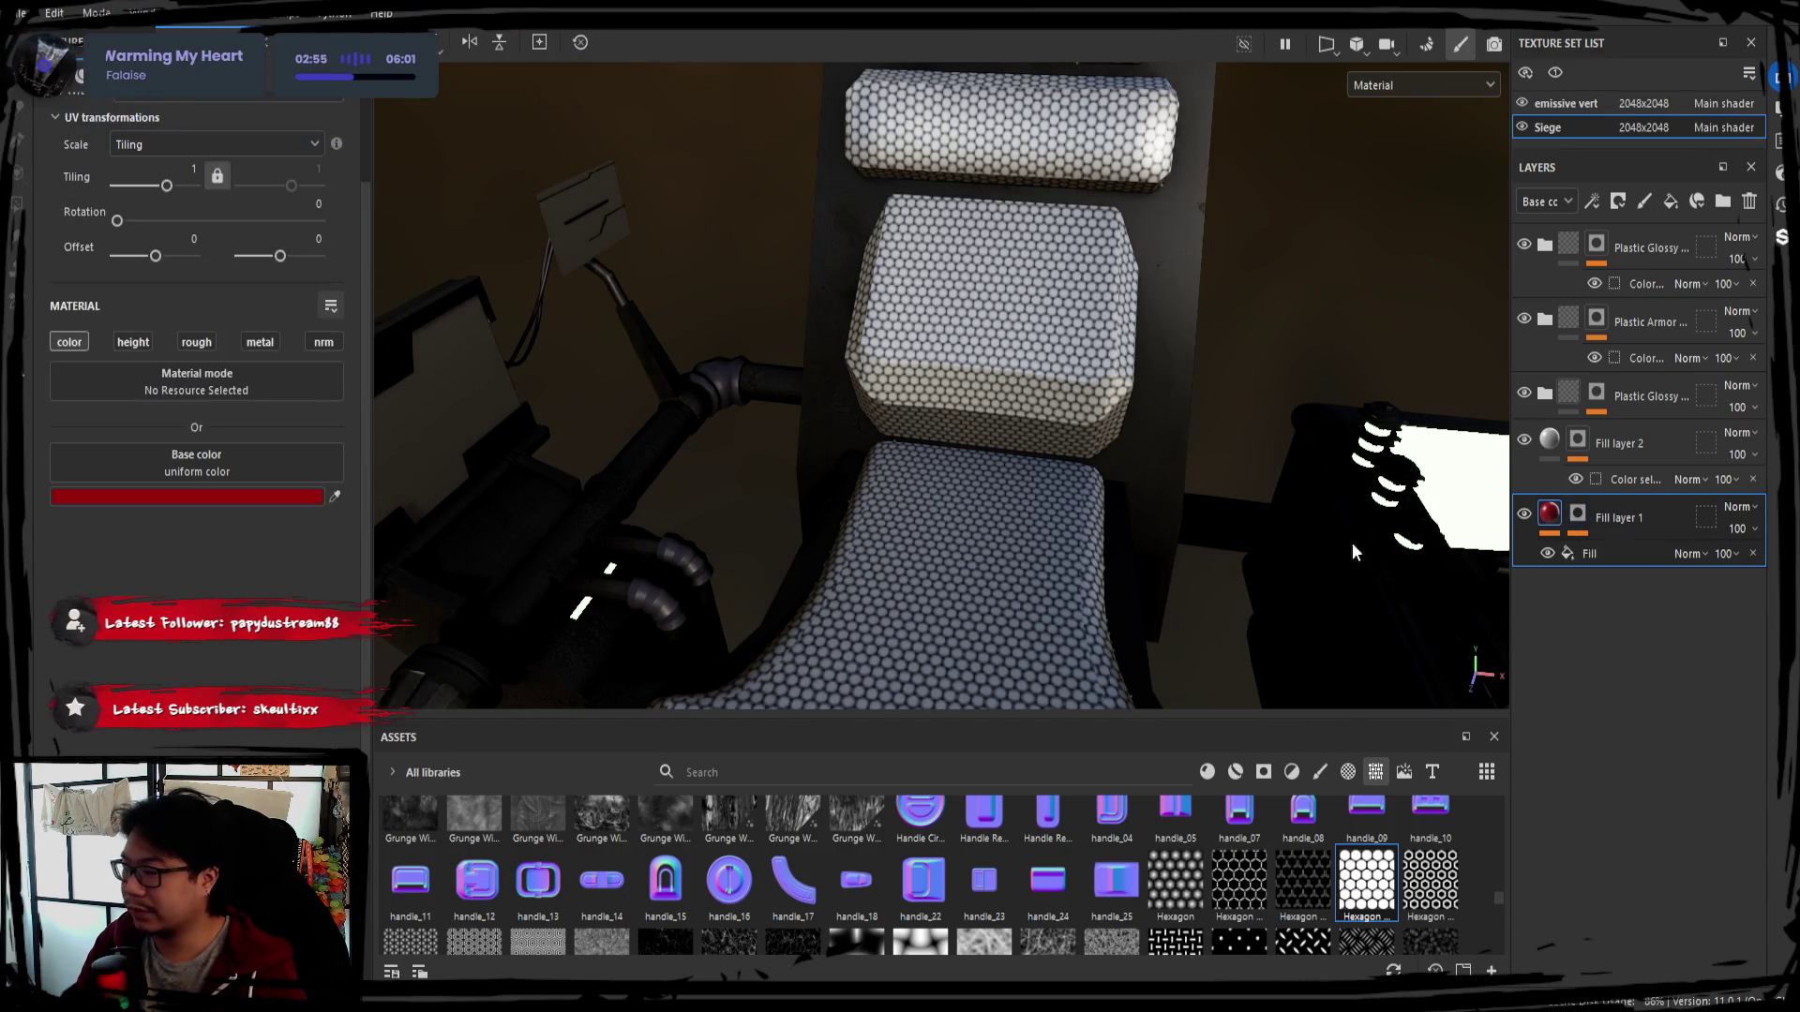
left_click(133, 342)
left_click(195, 342)
left_click(260, 341)
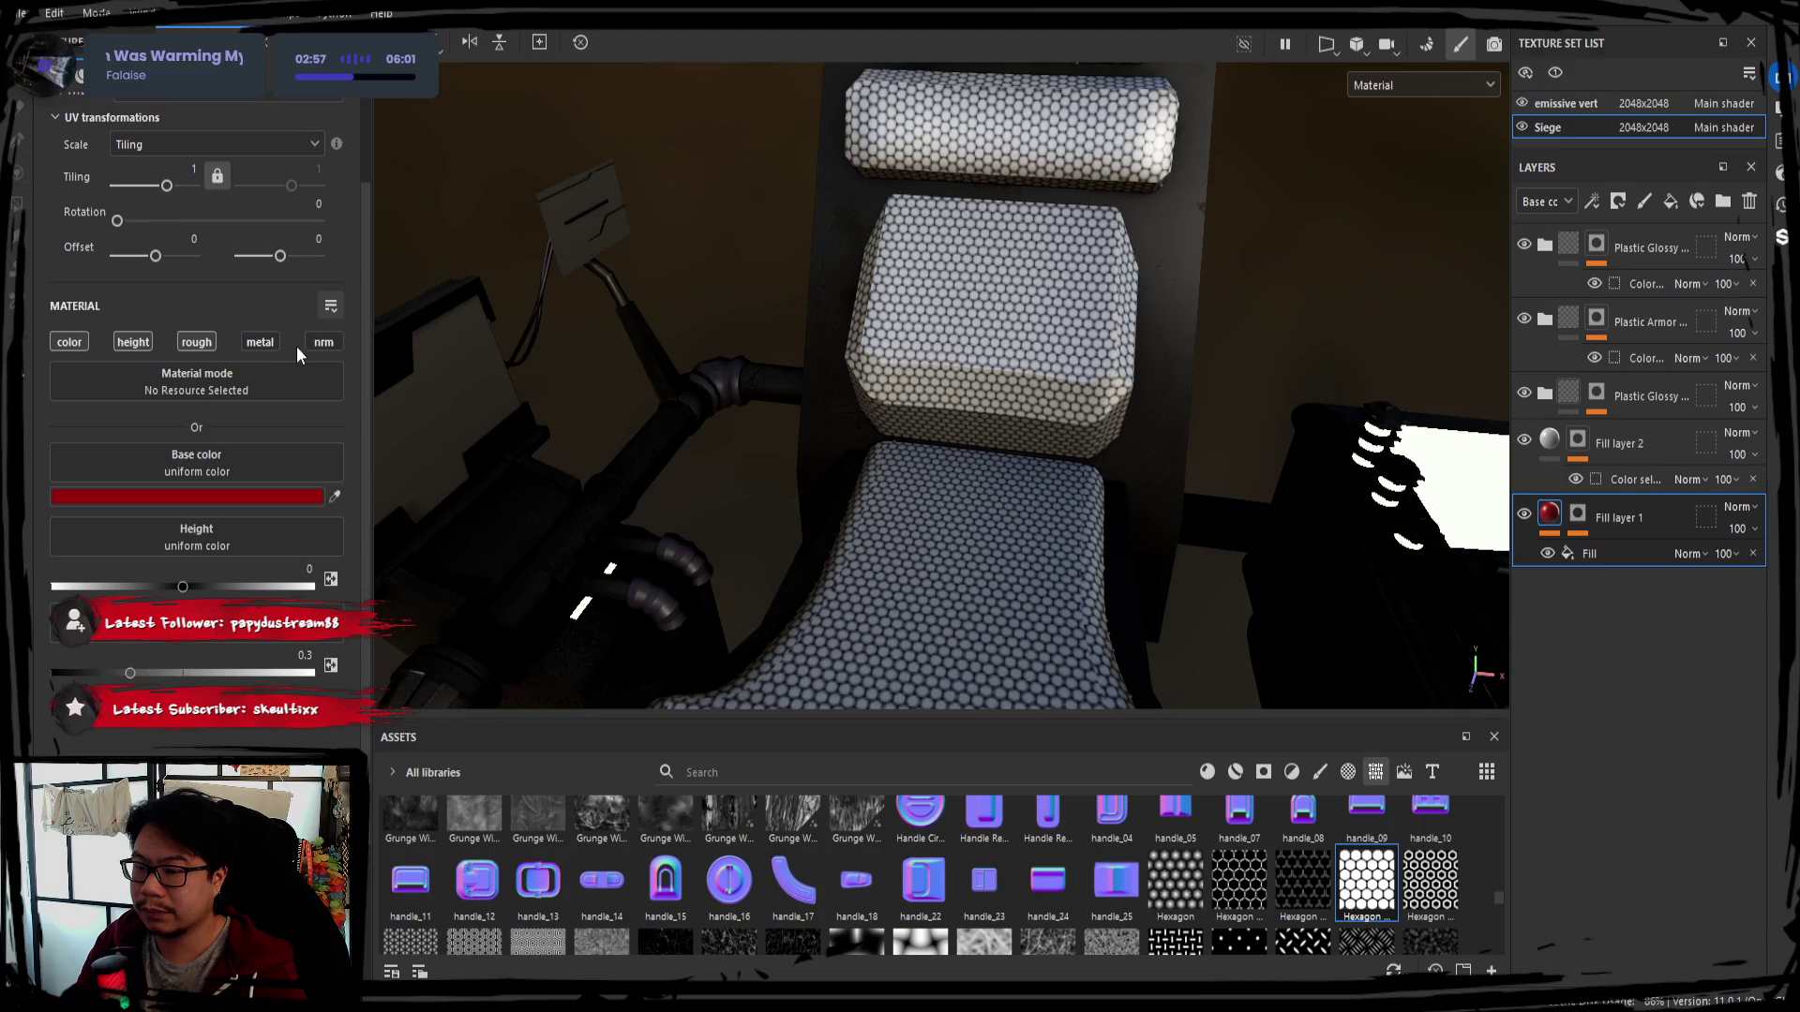
left_click(200, 346)
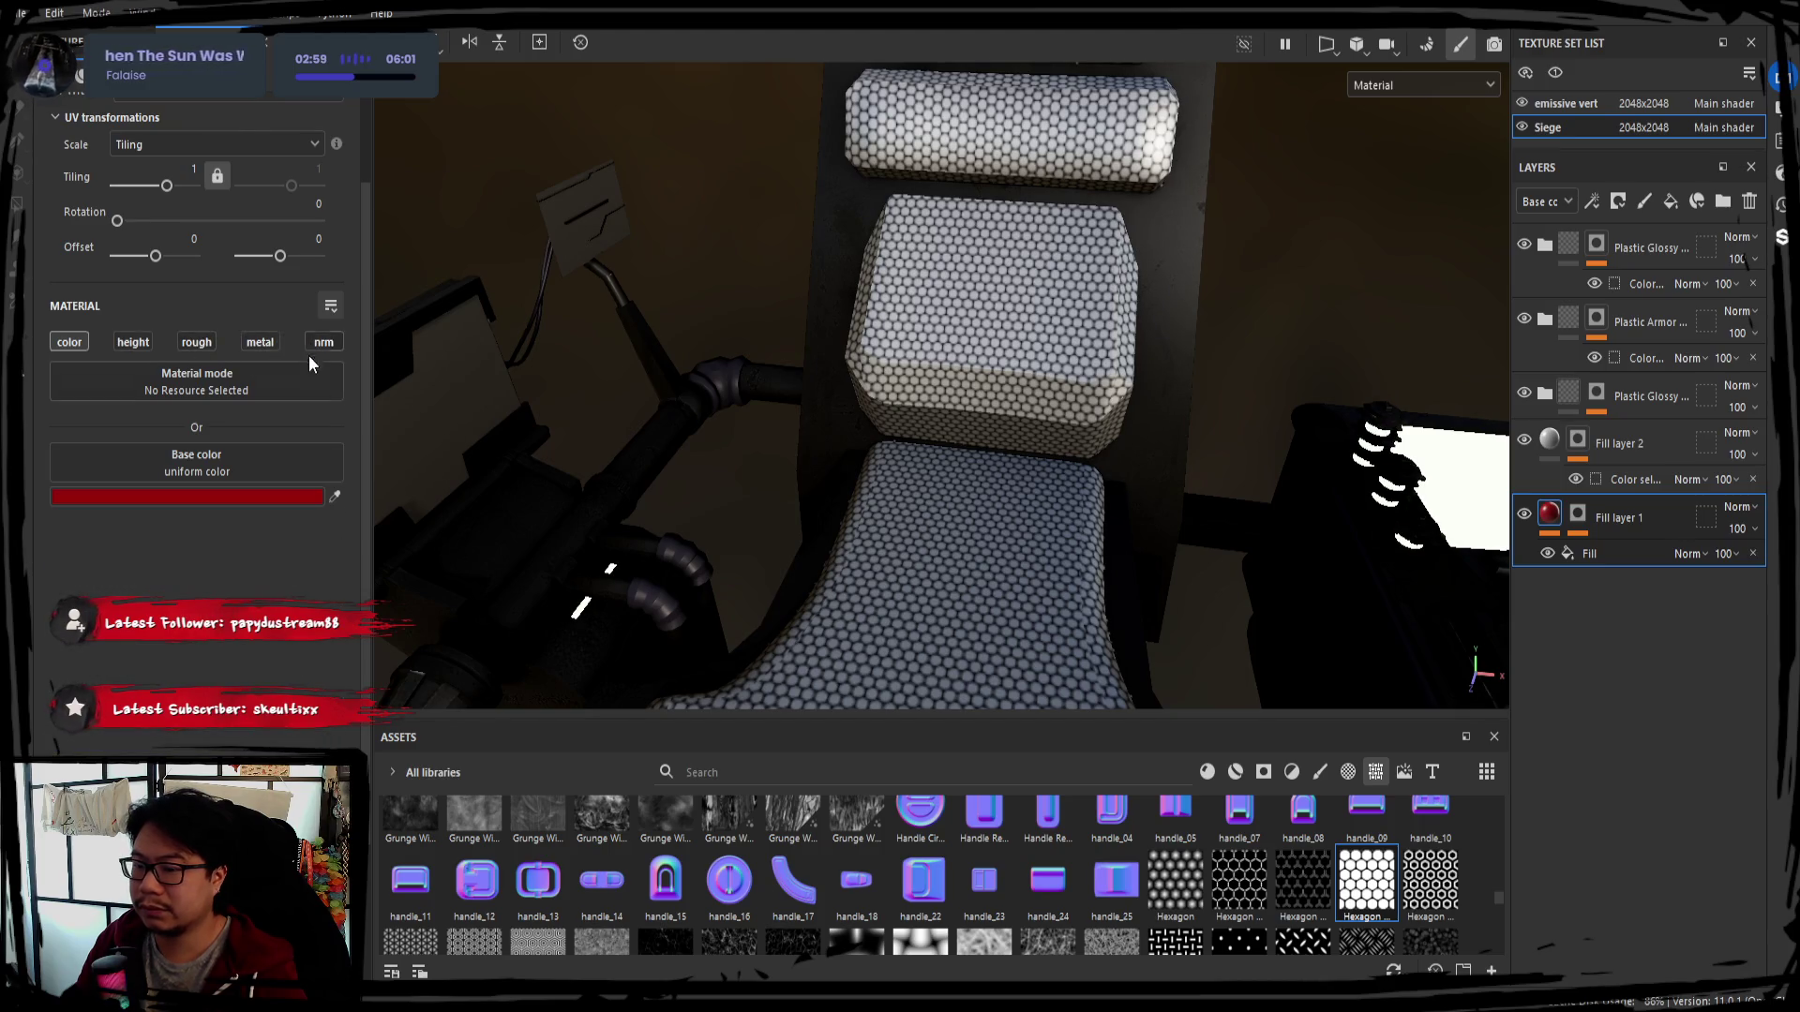
left_click(275, 503)
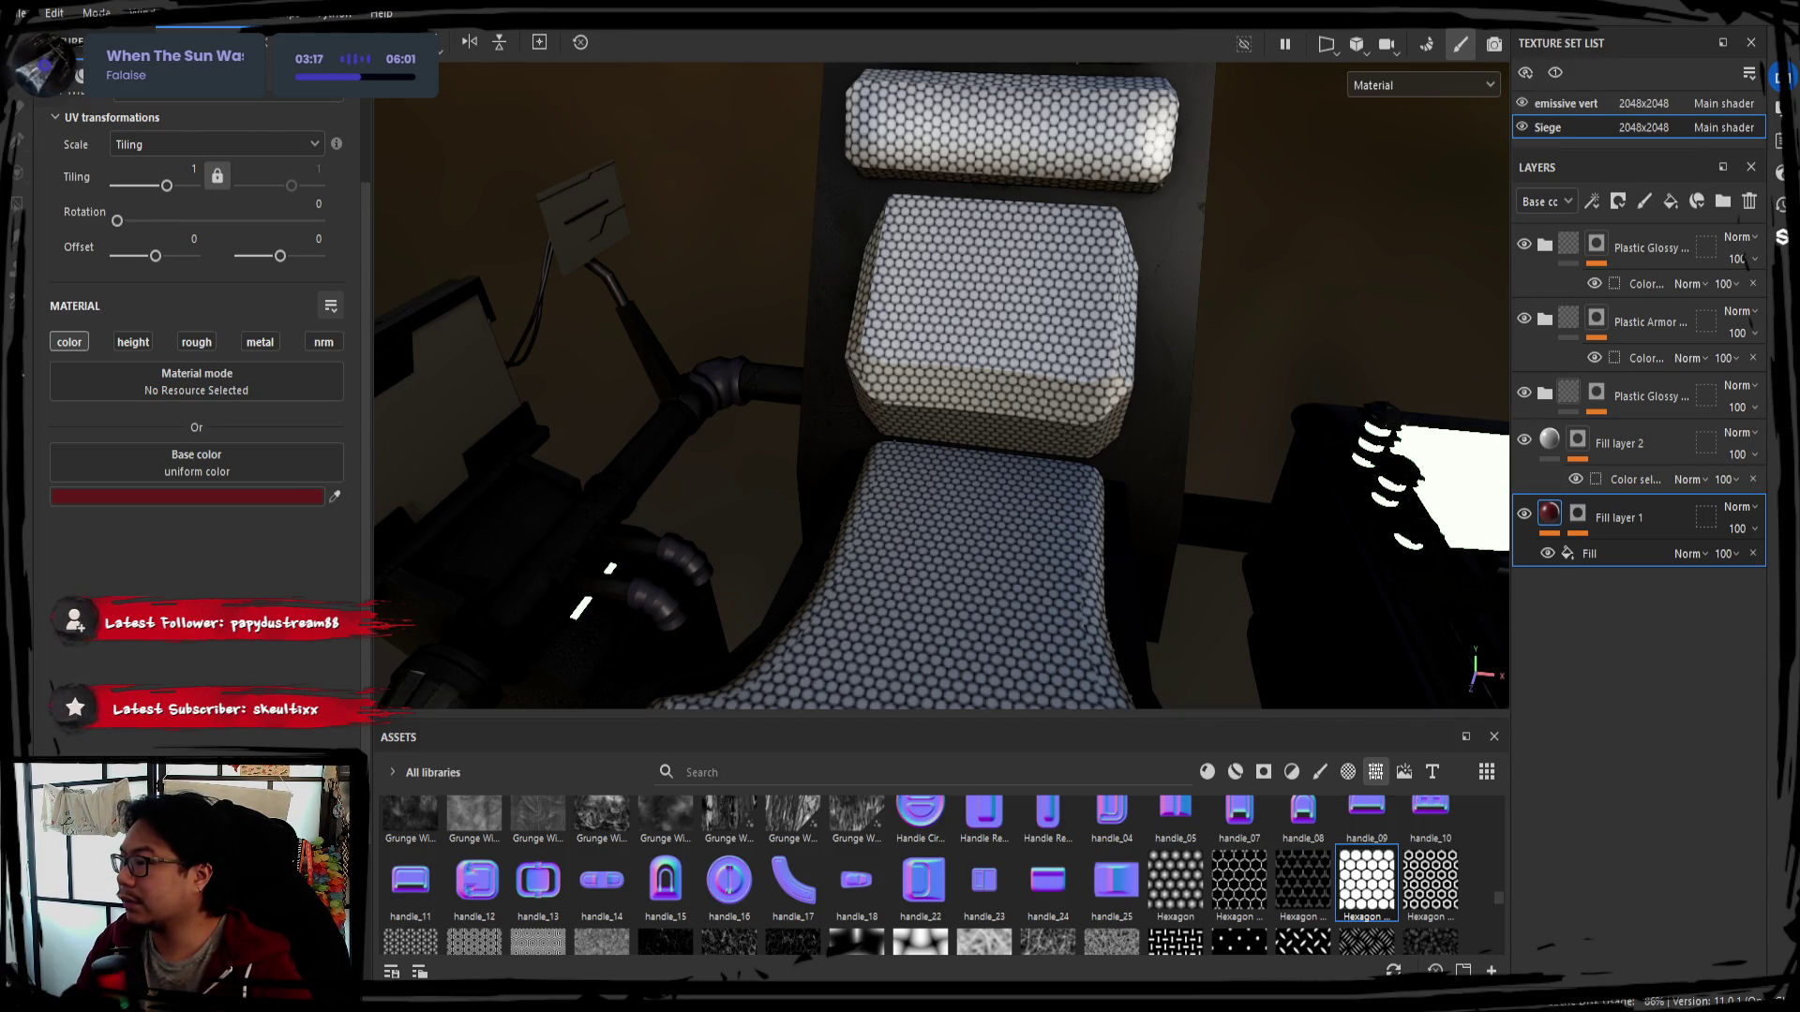
left_click_drag(1608, 517, 1614, 267)
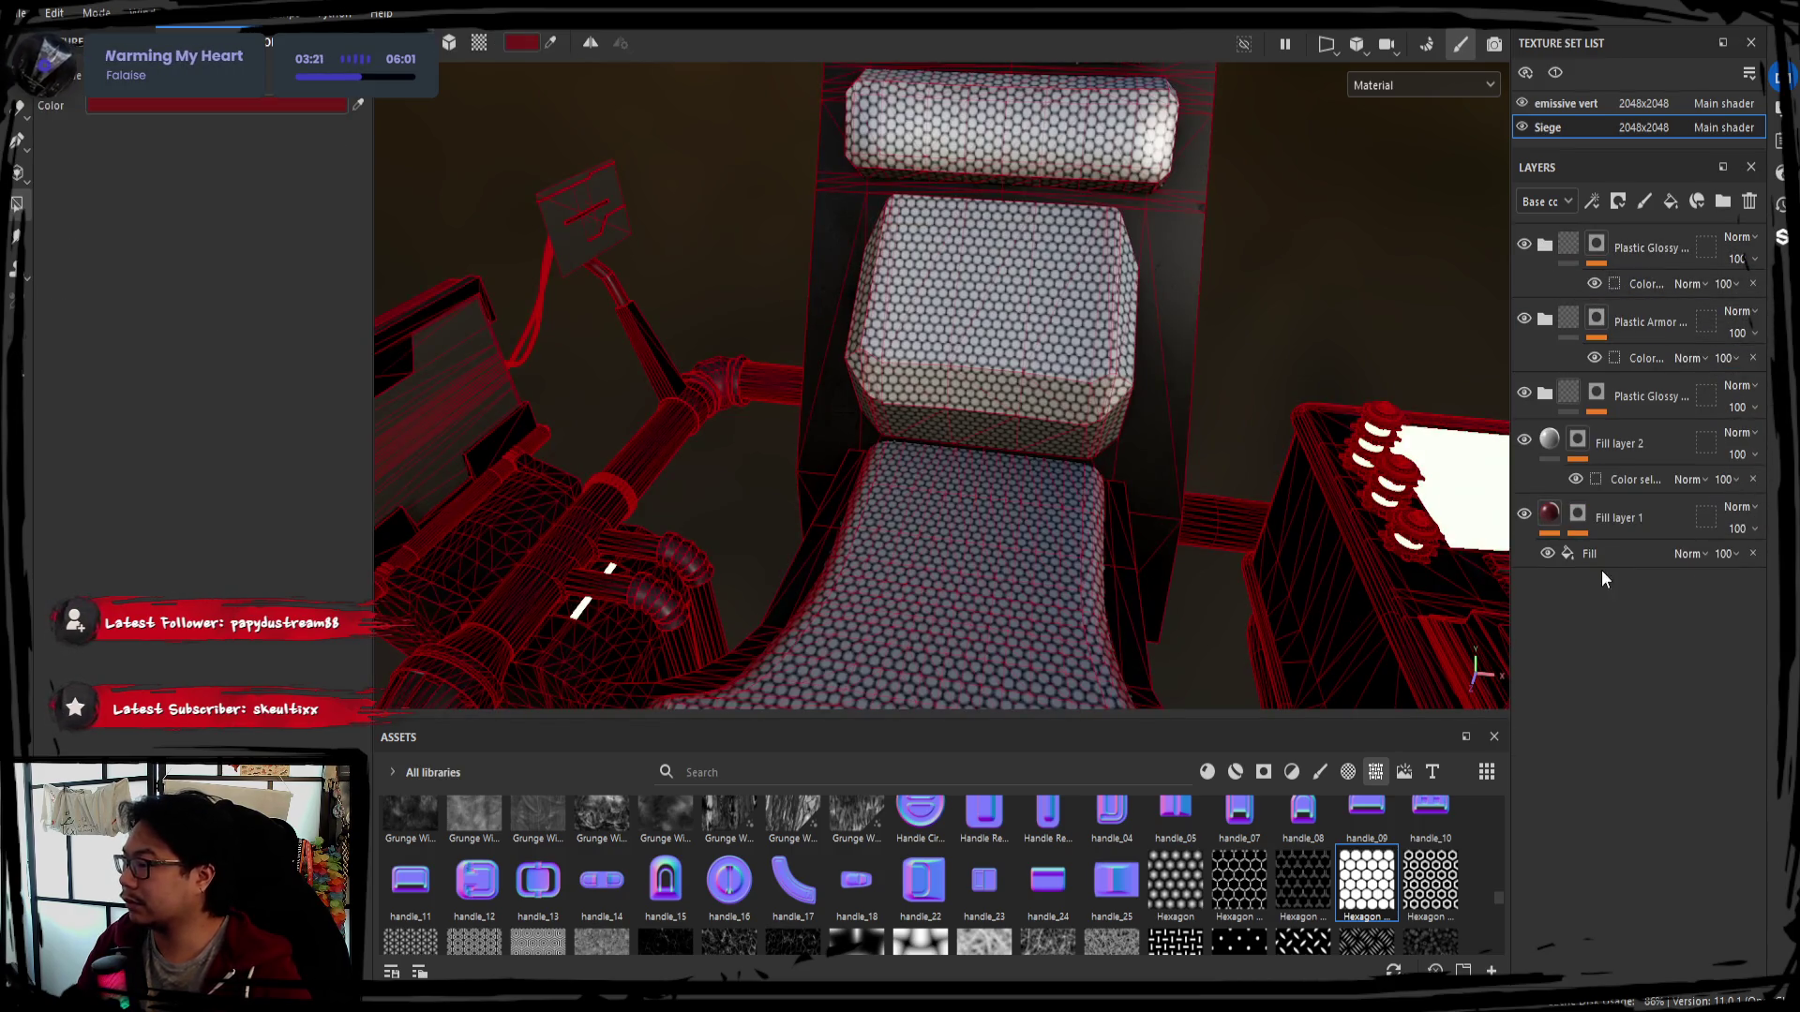
Delete the hexagon effect from Fill layer 1's mask and undo to bring it back
left_click(1626, 525)
left_click_drag(1224, 509, 1122, 456, "alt")
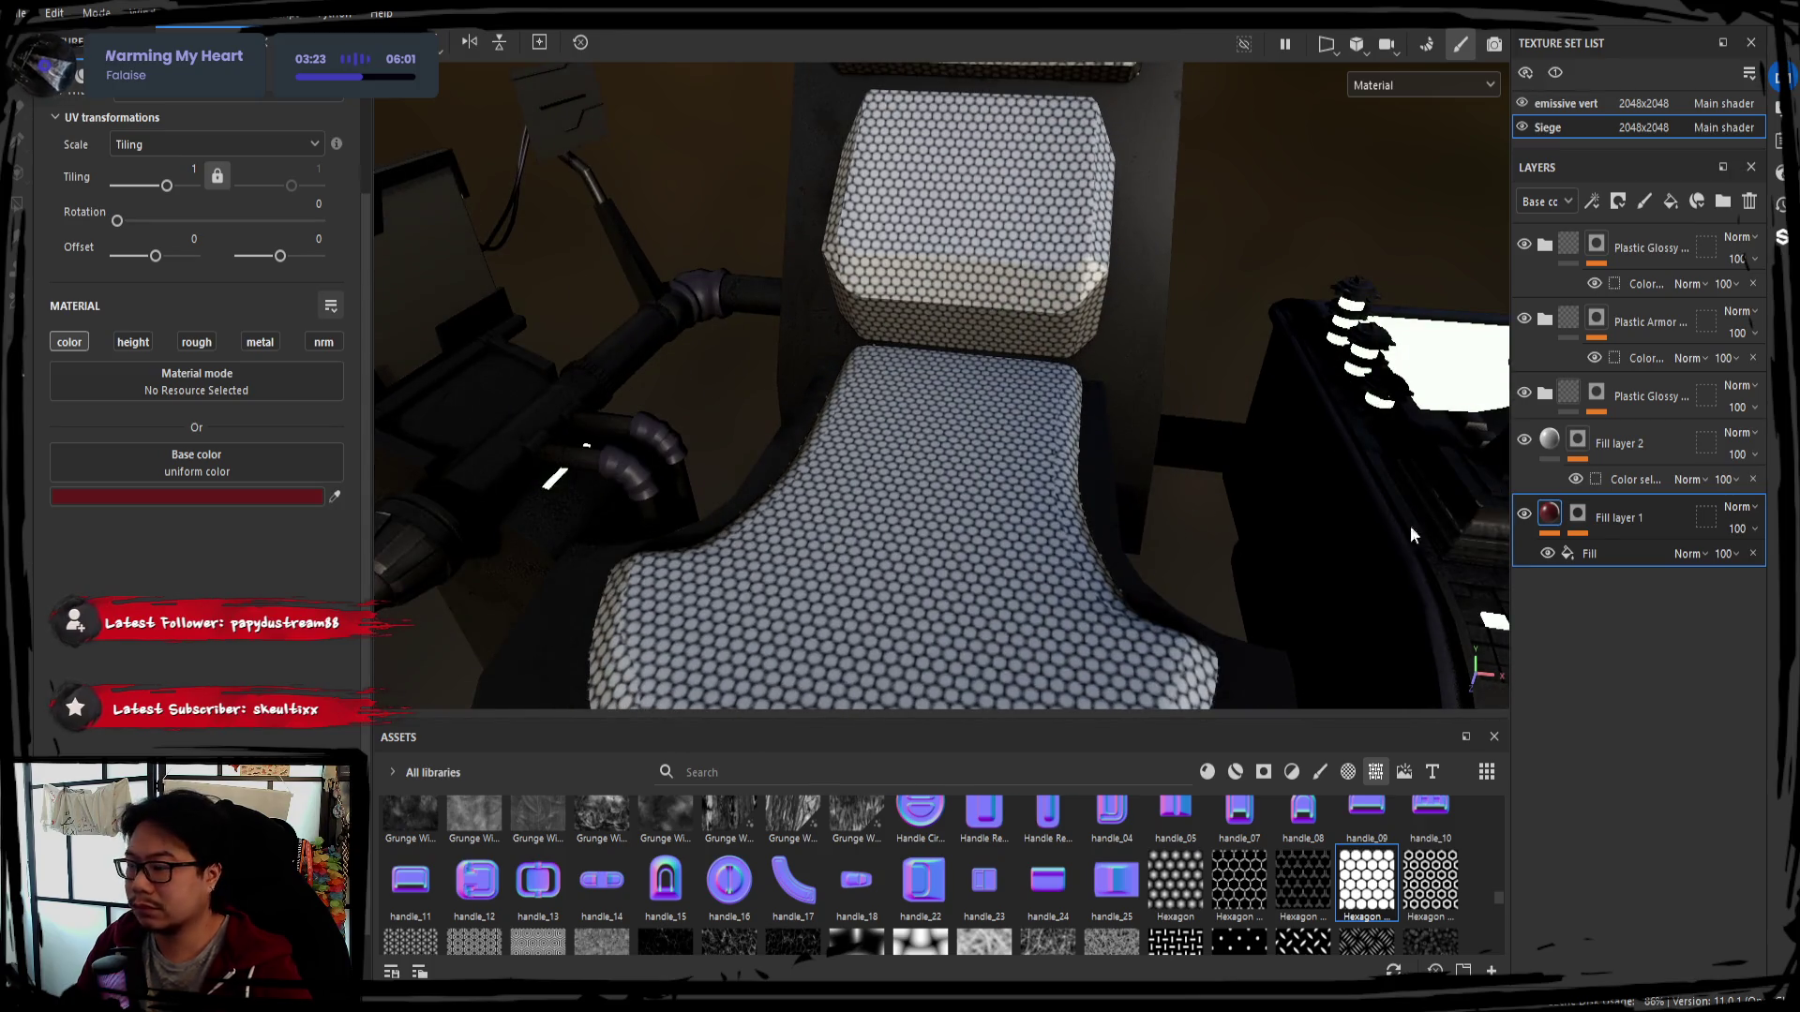
left_click(1578, 557)
key("Delete")
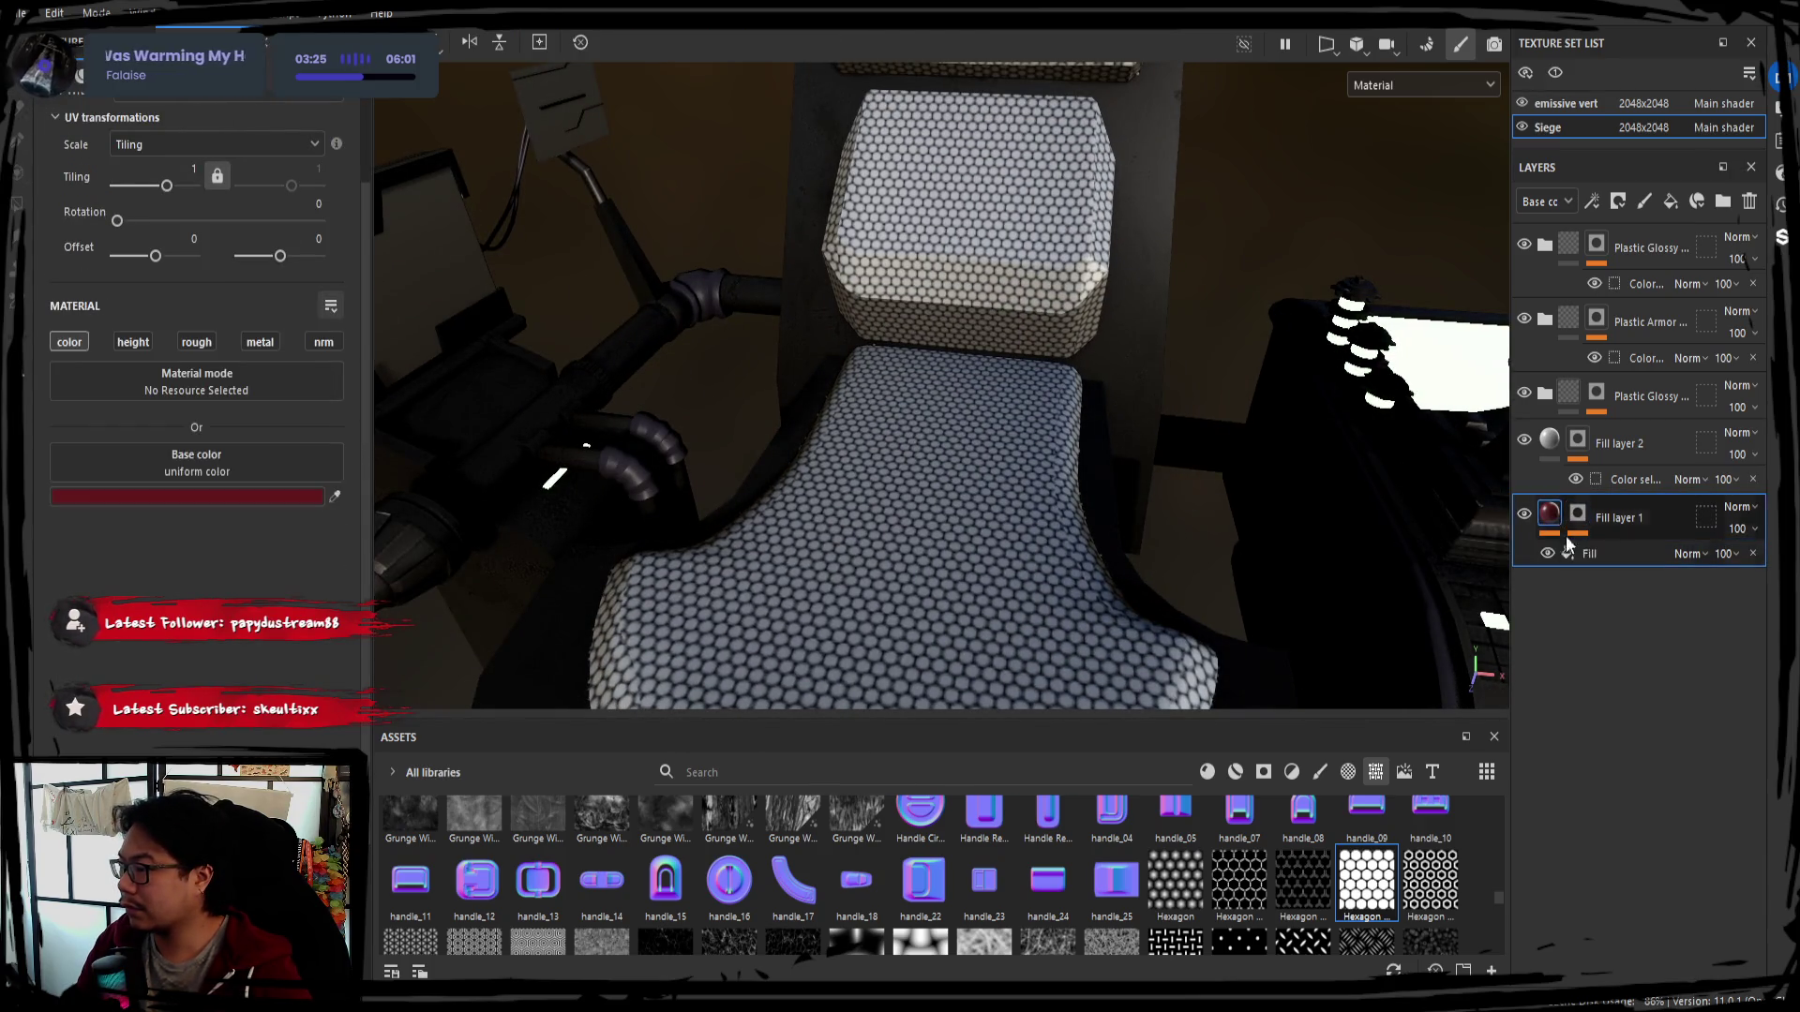
key("ctrl+z")
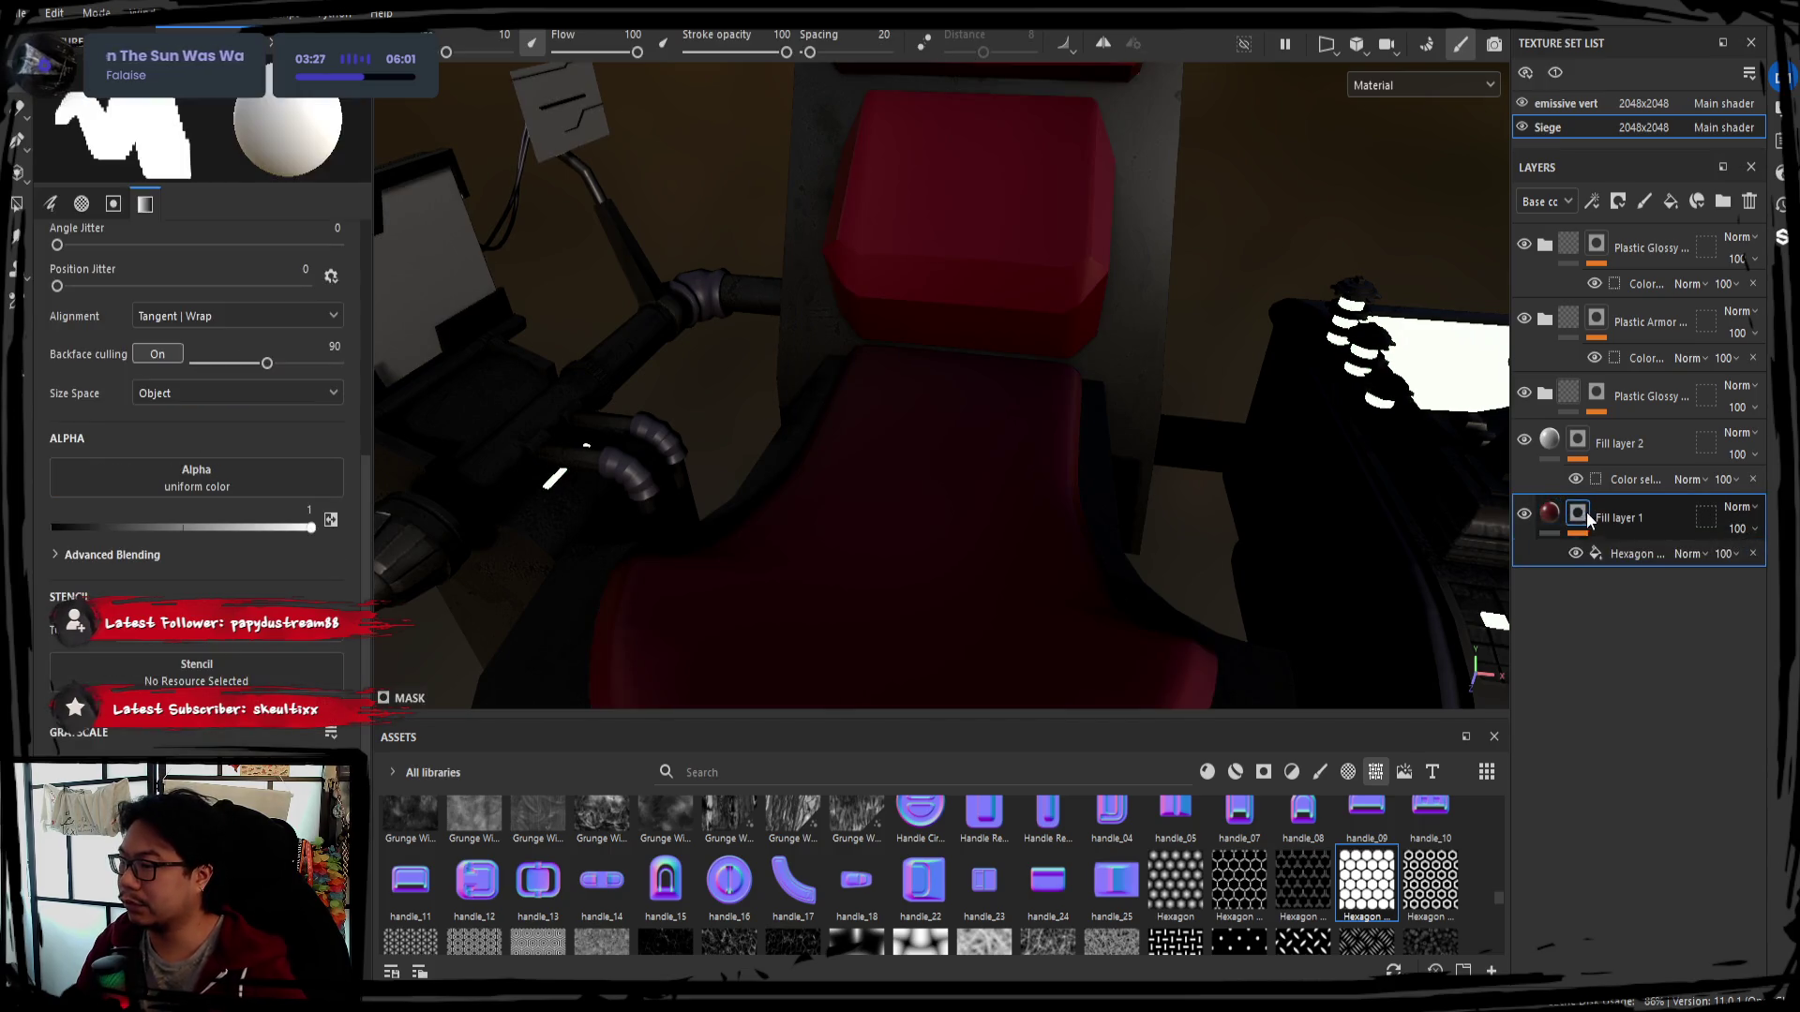
Set the hexagon mask tiling to 90 with dot scale 0 so red covers the whole seat
left_click(1597, 549)
left_click_drag(1025, 470, 504, 503, "alt")
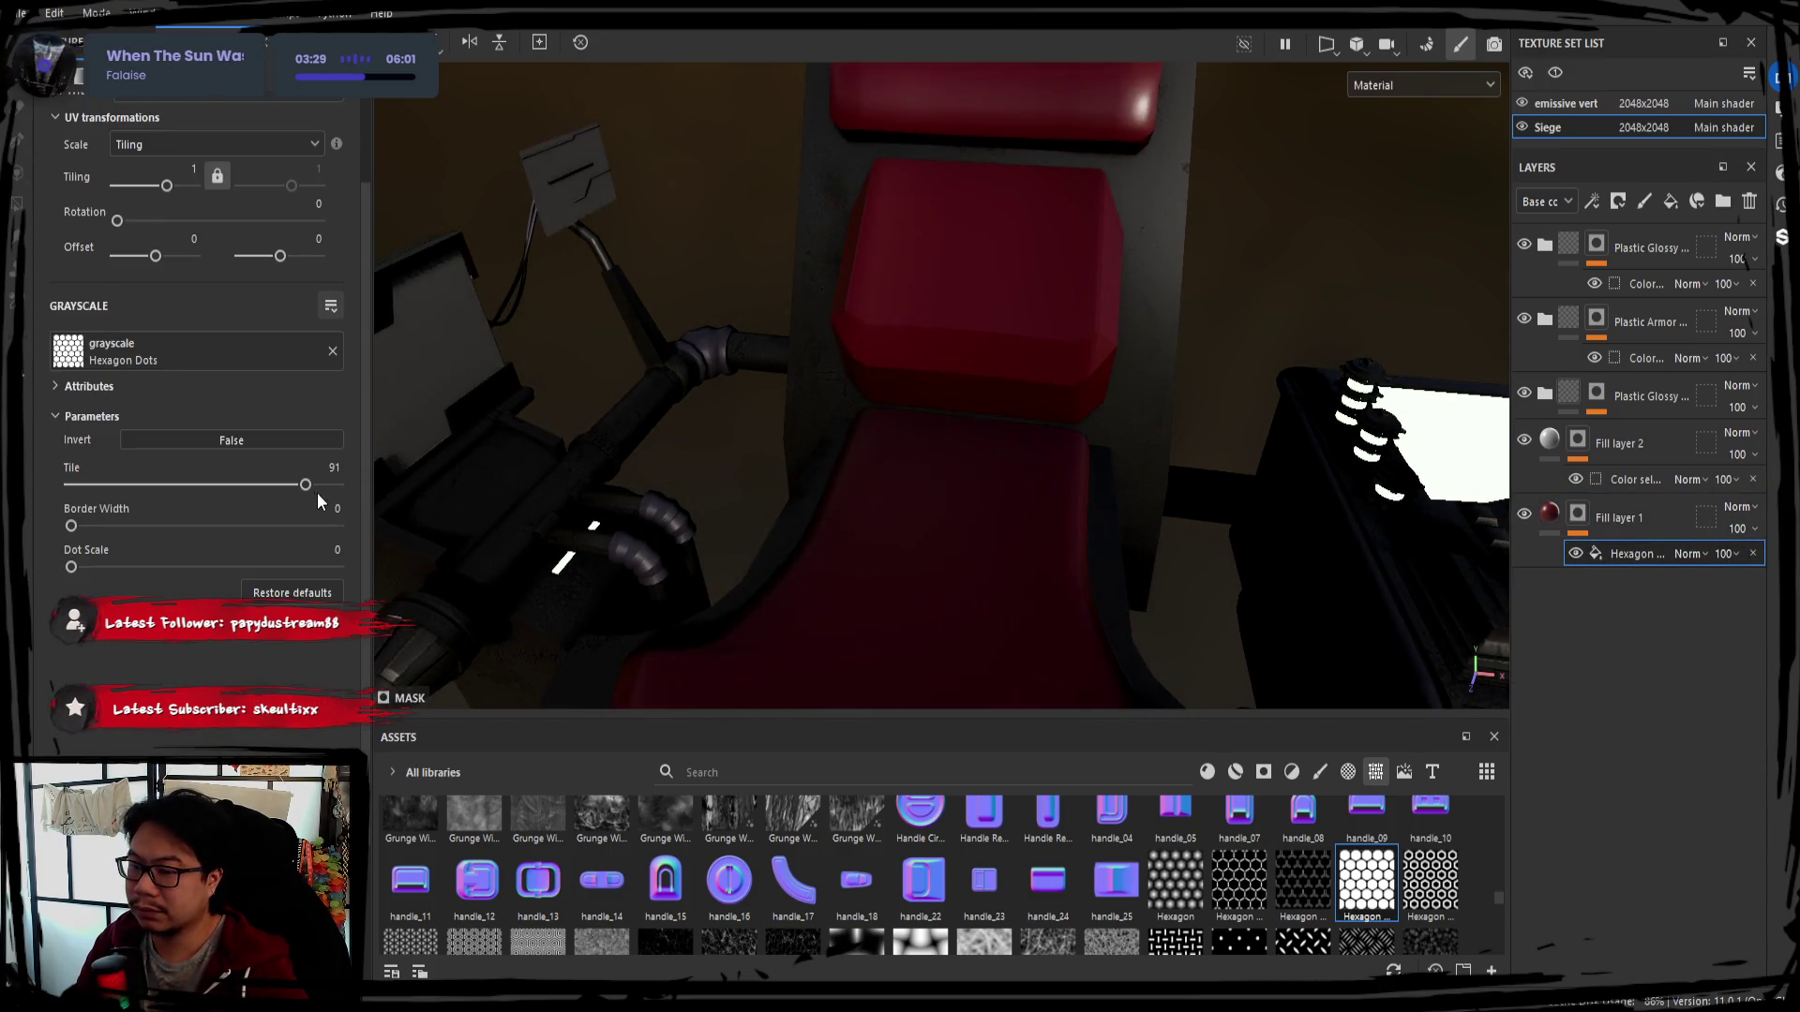
left_click_drag(306, 485, 301, 484)
left_click(1536, 521)
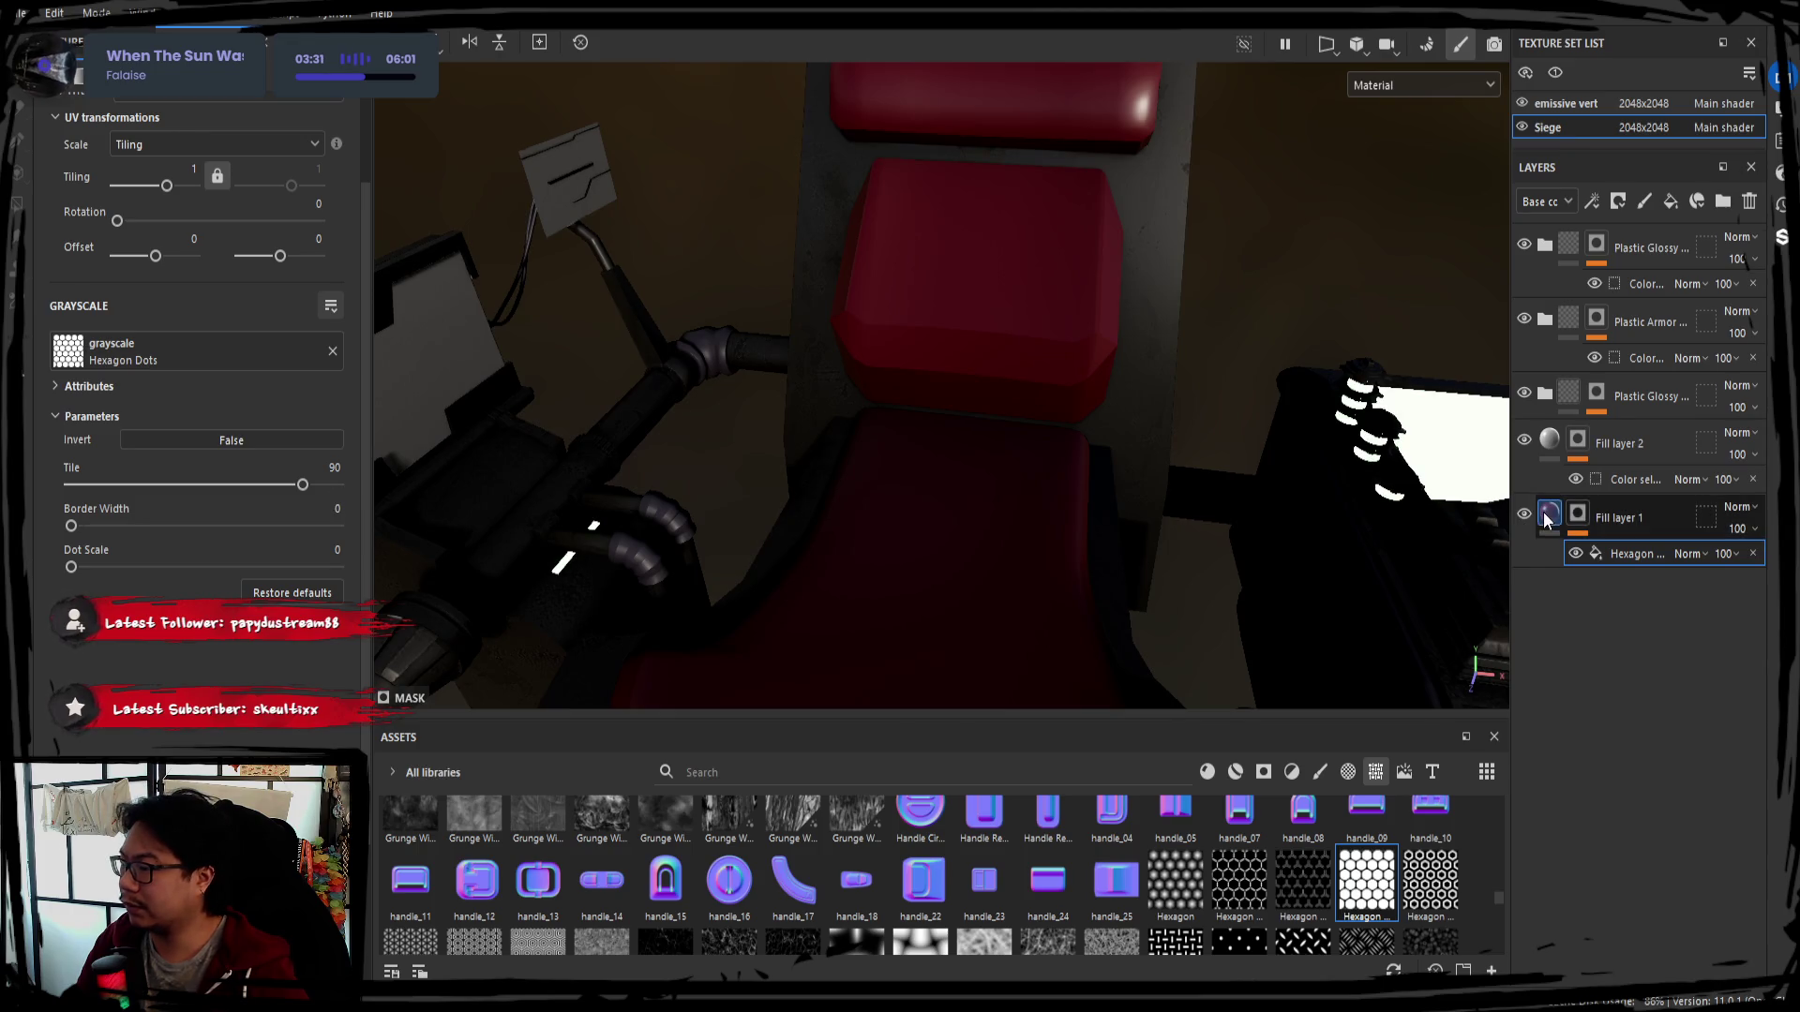
left_click(1576, 516)
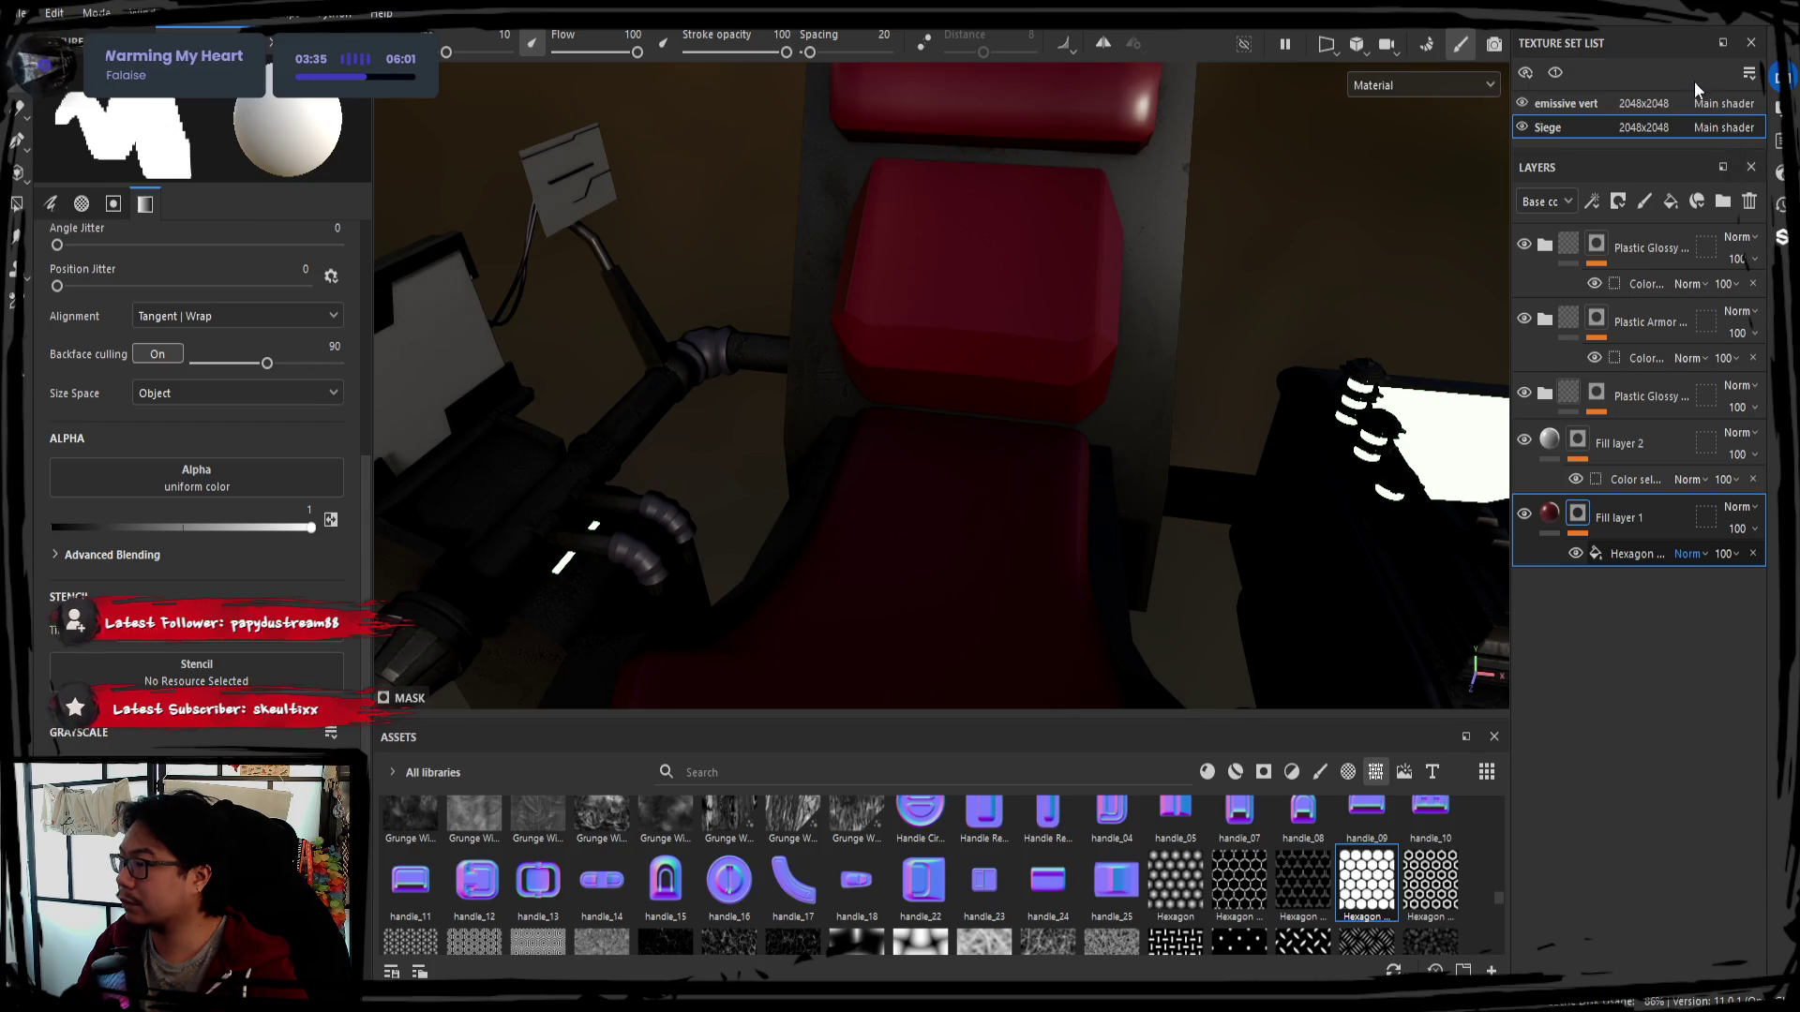
scroll(1695, 553, "down", 2)
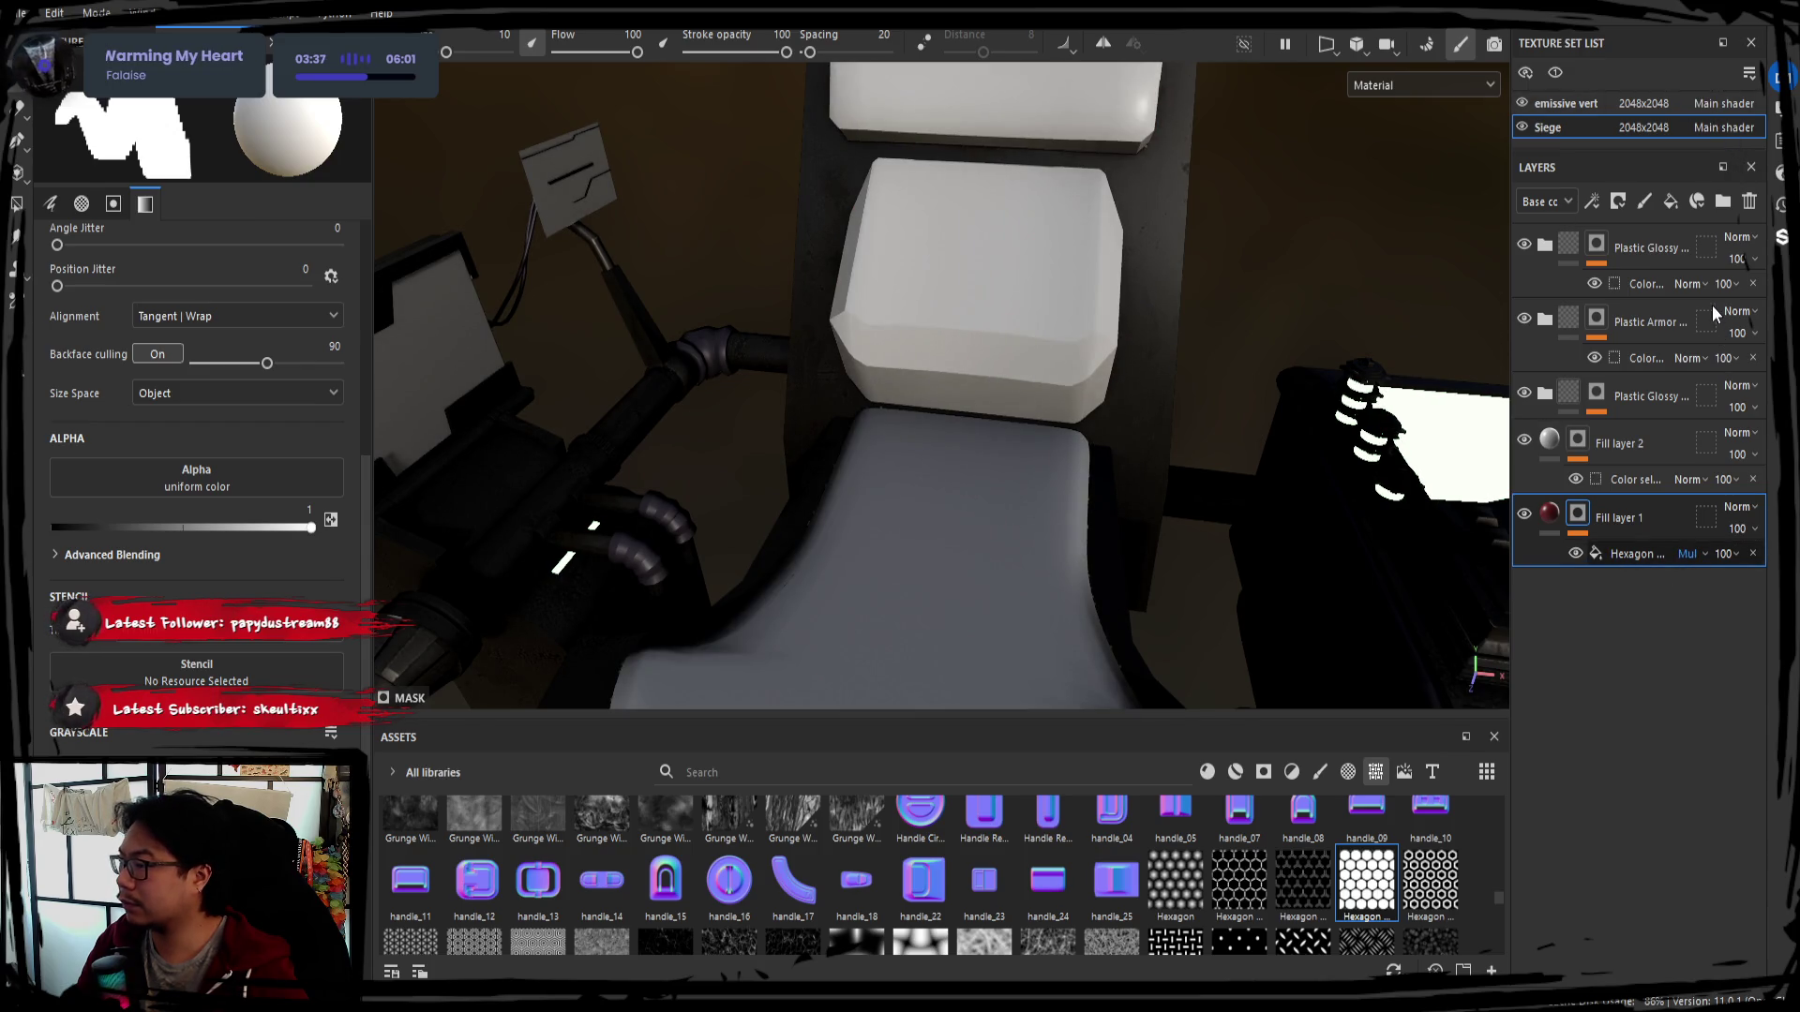
scroll(1683, 559, "down", 3)
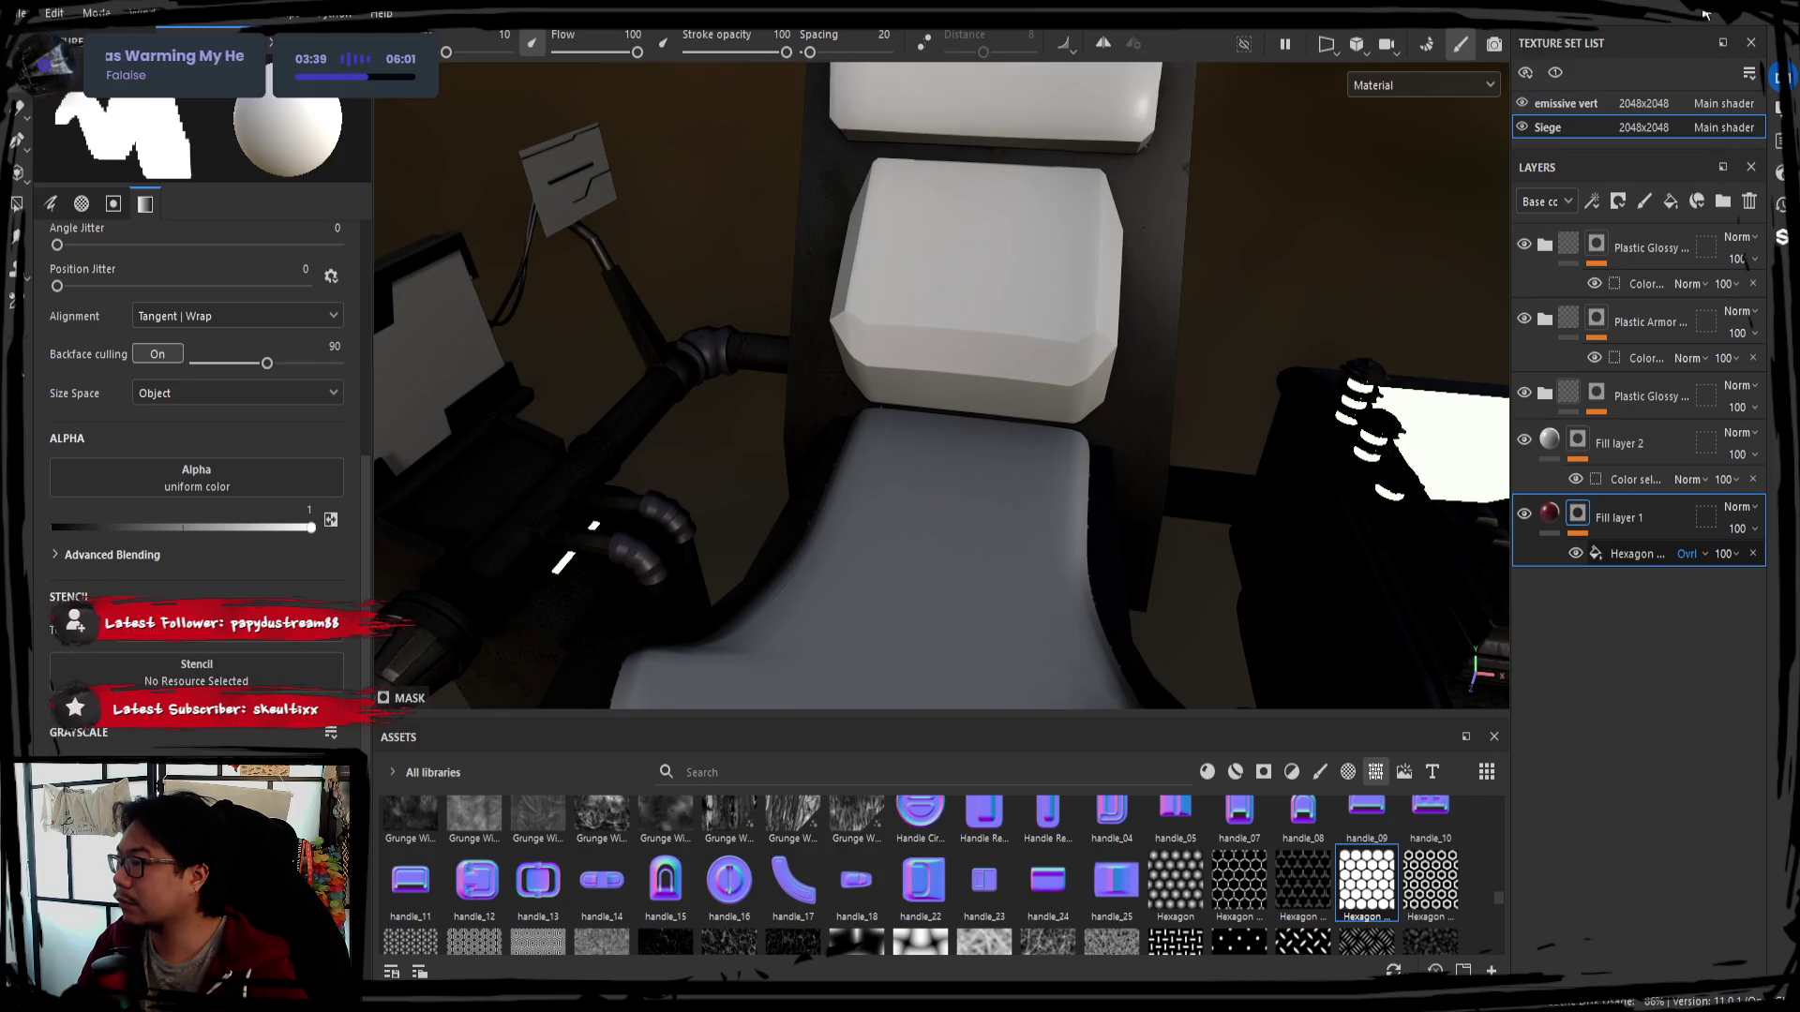
scroll(1686, 553, "up", 5)
Set the Hexagon mask to Normal blending, adjust its border width, and select Fill layer 1's fill for green
left_click(1638, 553)
mouse_move(70, 526)
left_mouse_down()
mouse_move(125, 533)
mouse_move(108, 539)
left_mouse_up()
left_click_drag(921, 435, 965, 536, "alt")
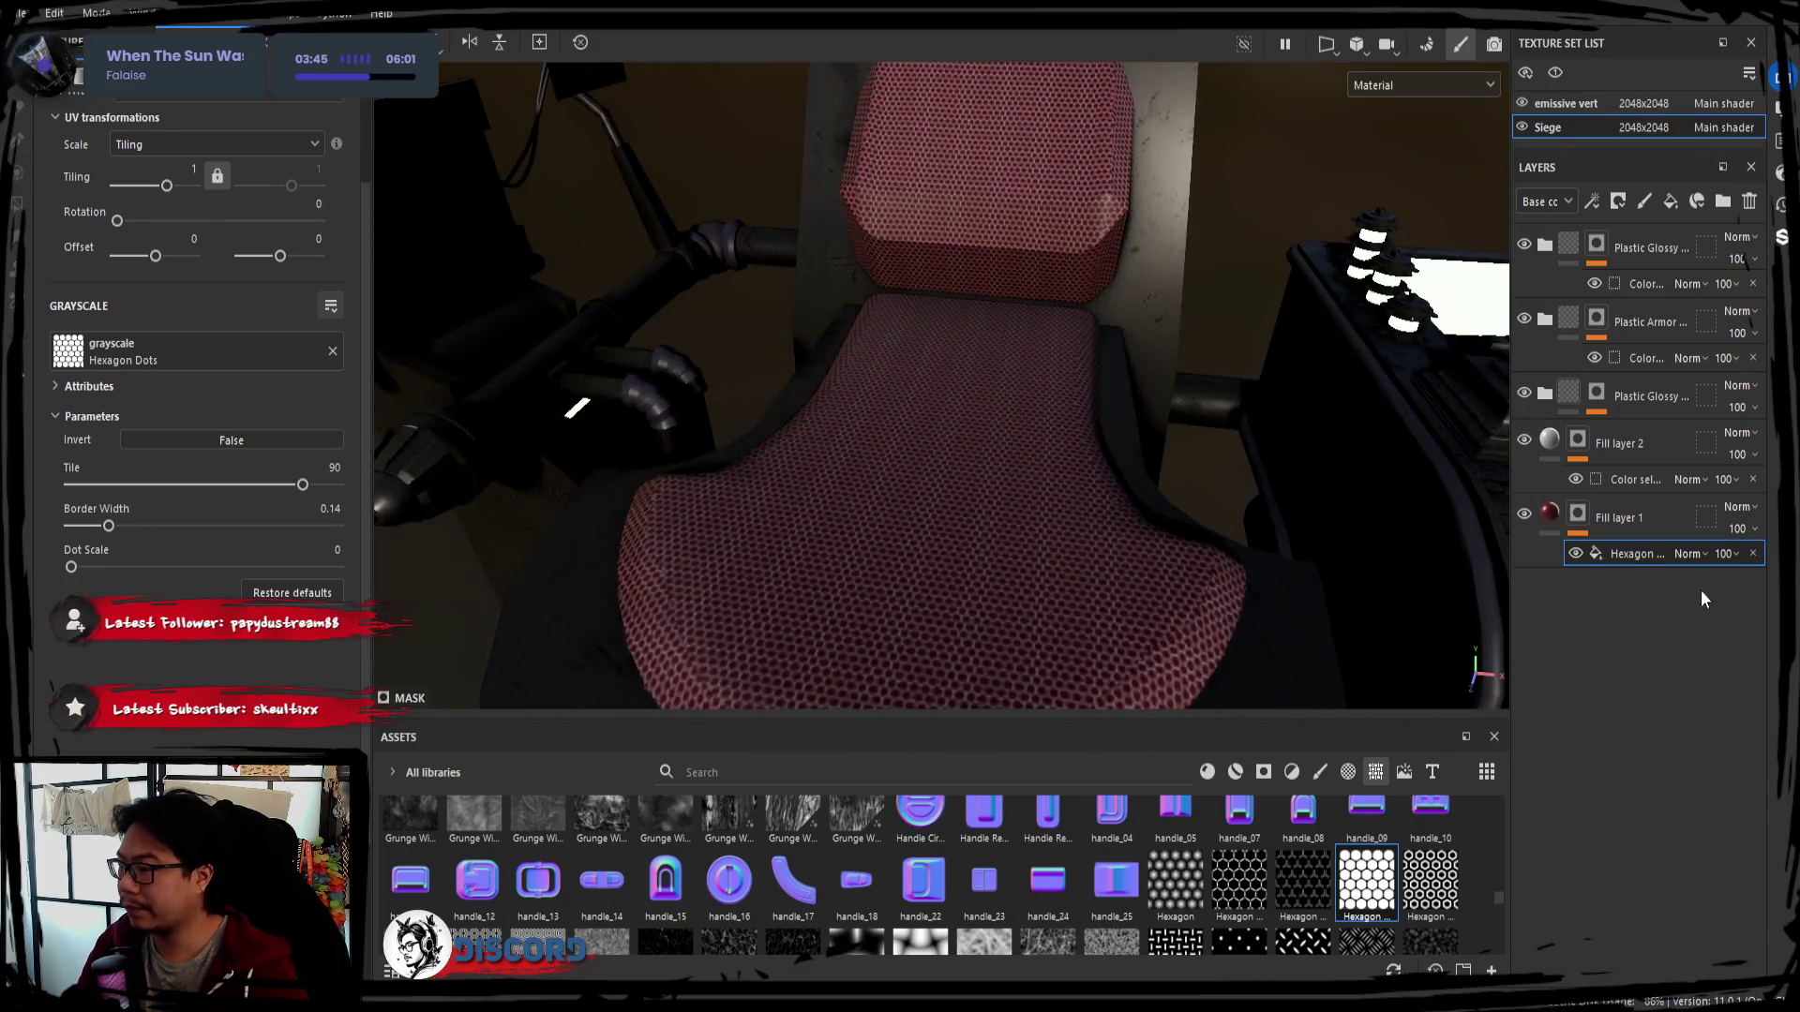
left_click(1551, 516)
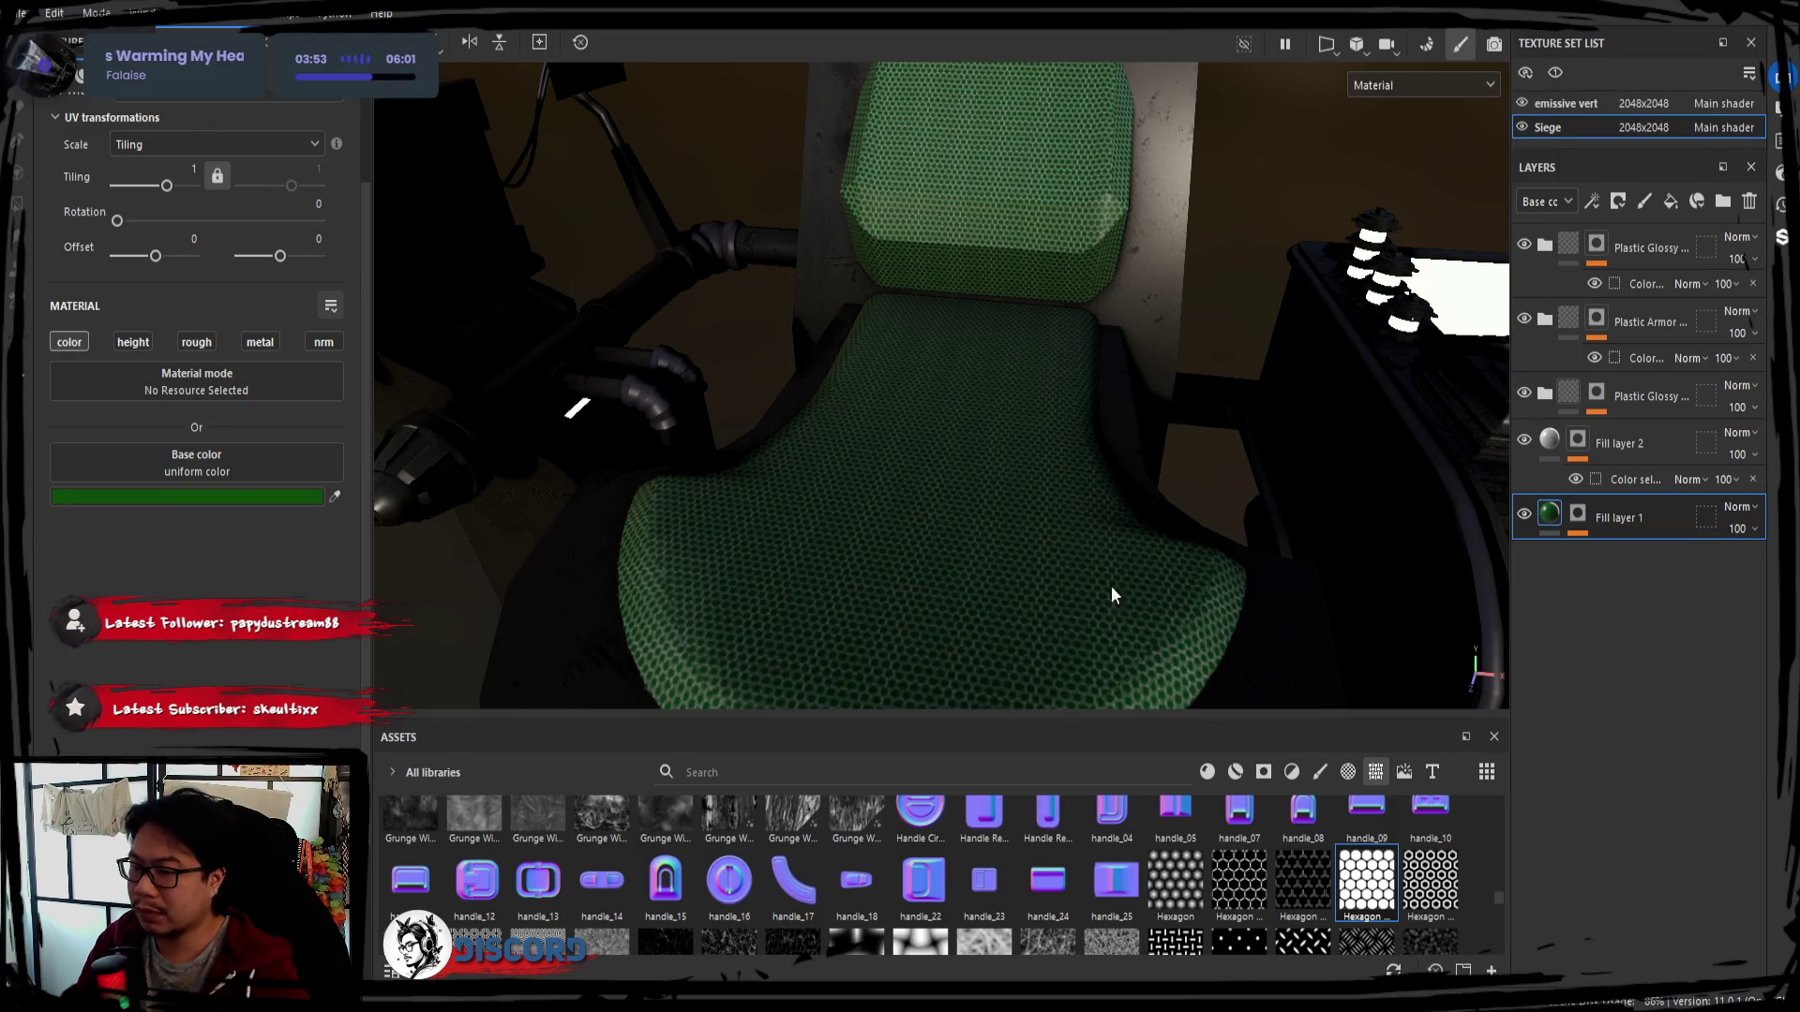
Enable height on the fabric fill at about 0.12, strengthen relief contrast and darken the hexagon pattern
left_click(132, 341)
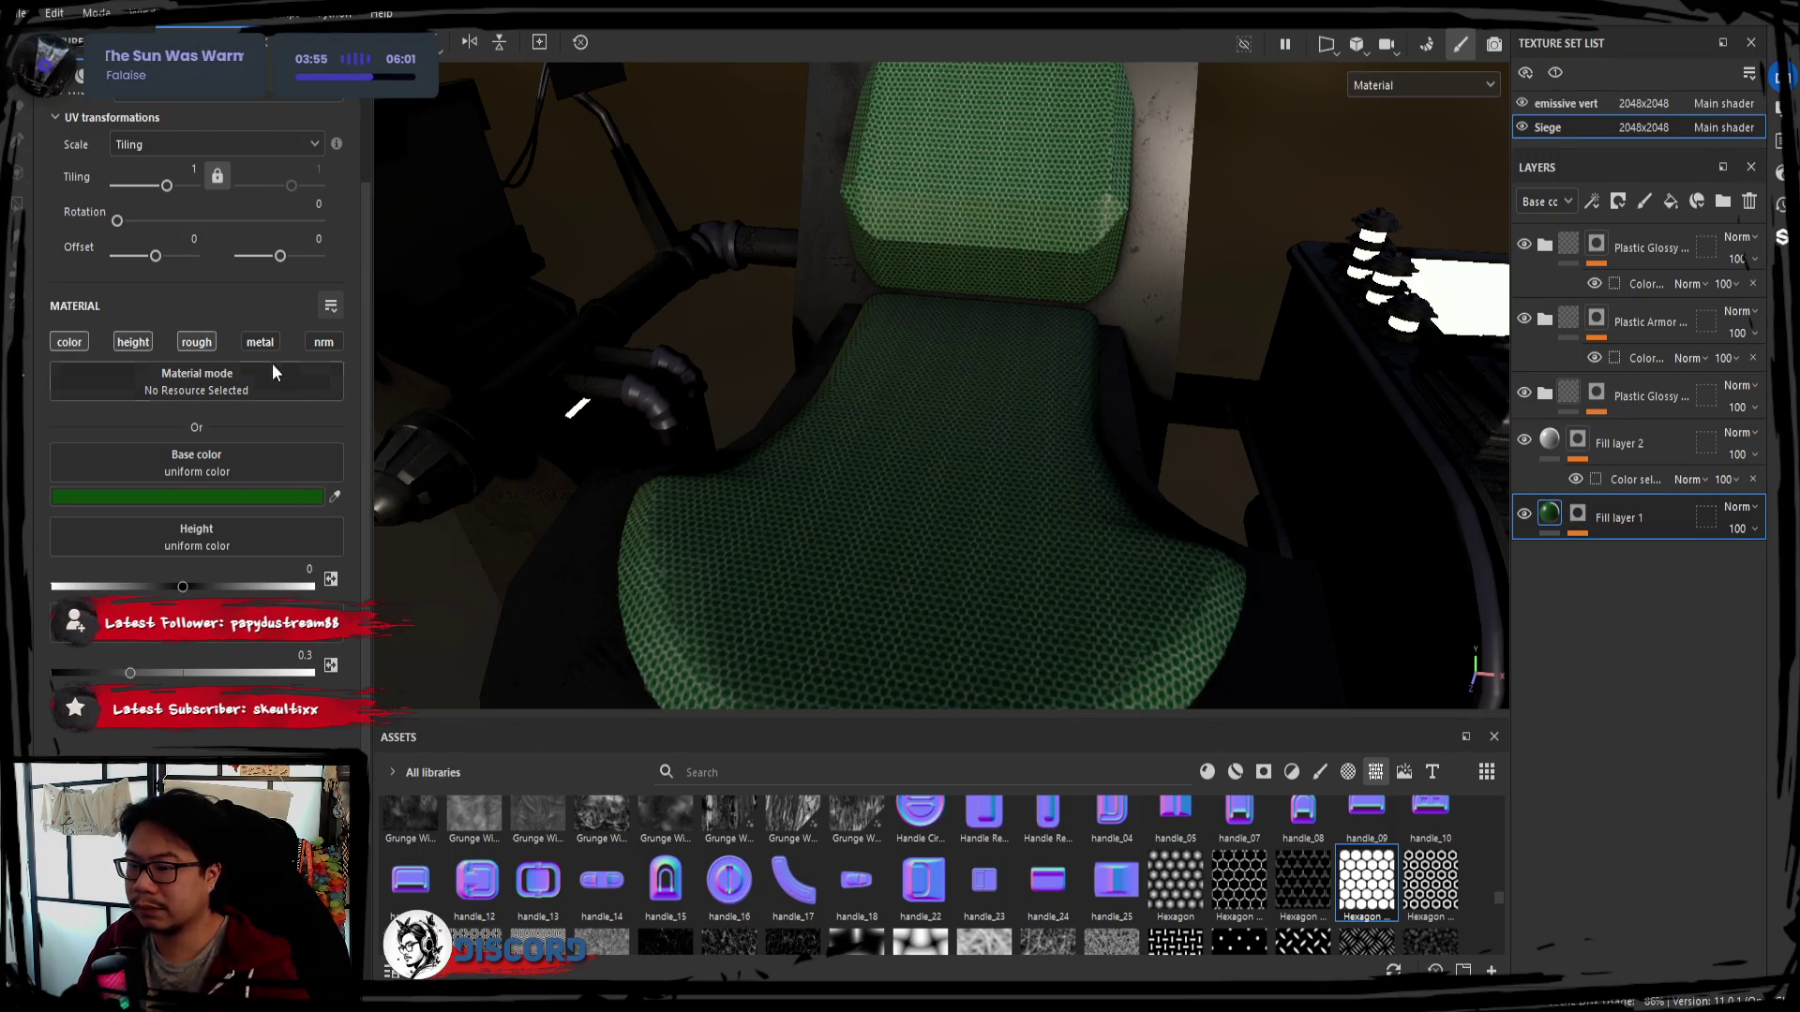
left_click_drag(161, 586, 216, 585)
scroll(978, 553, "up", 2)
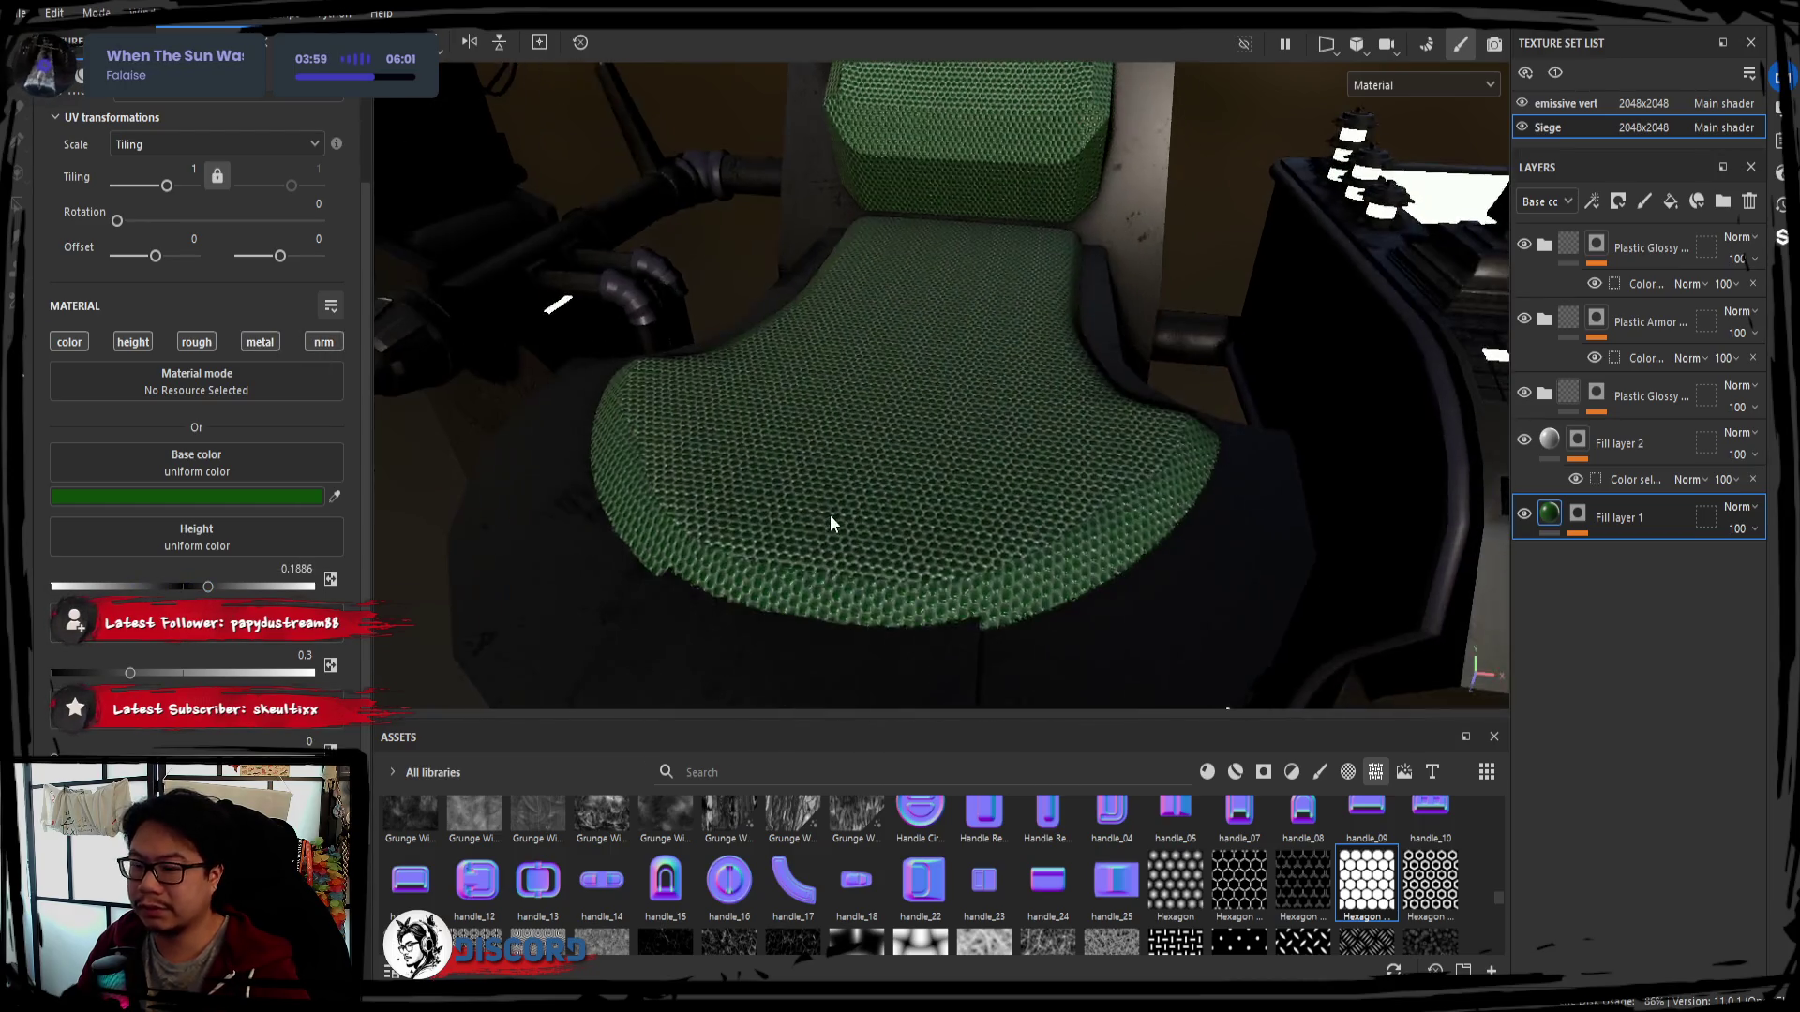
scroll(830, 515, "up", 2)
scroll(838, 509, "down", 2)
scroll(838, 510, "down", 2)
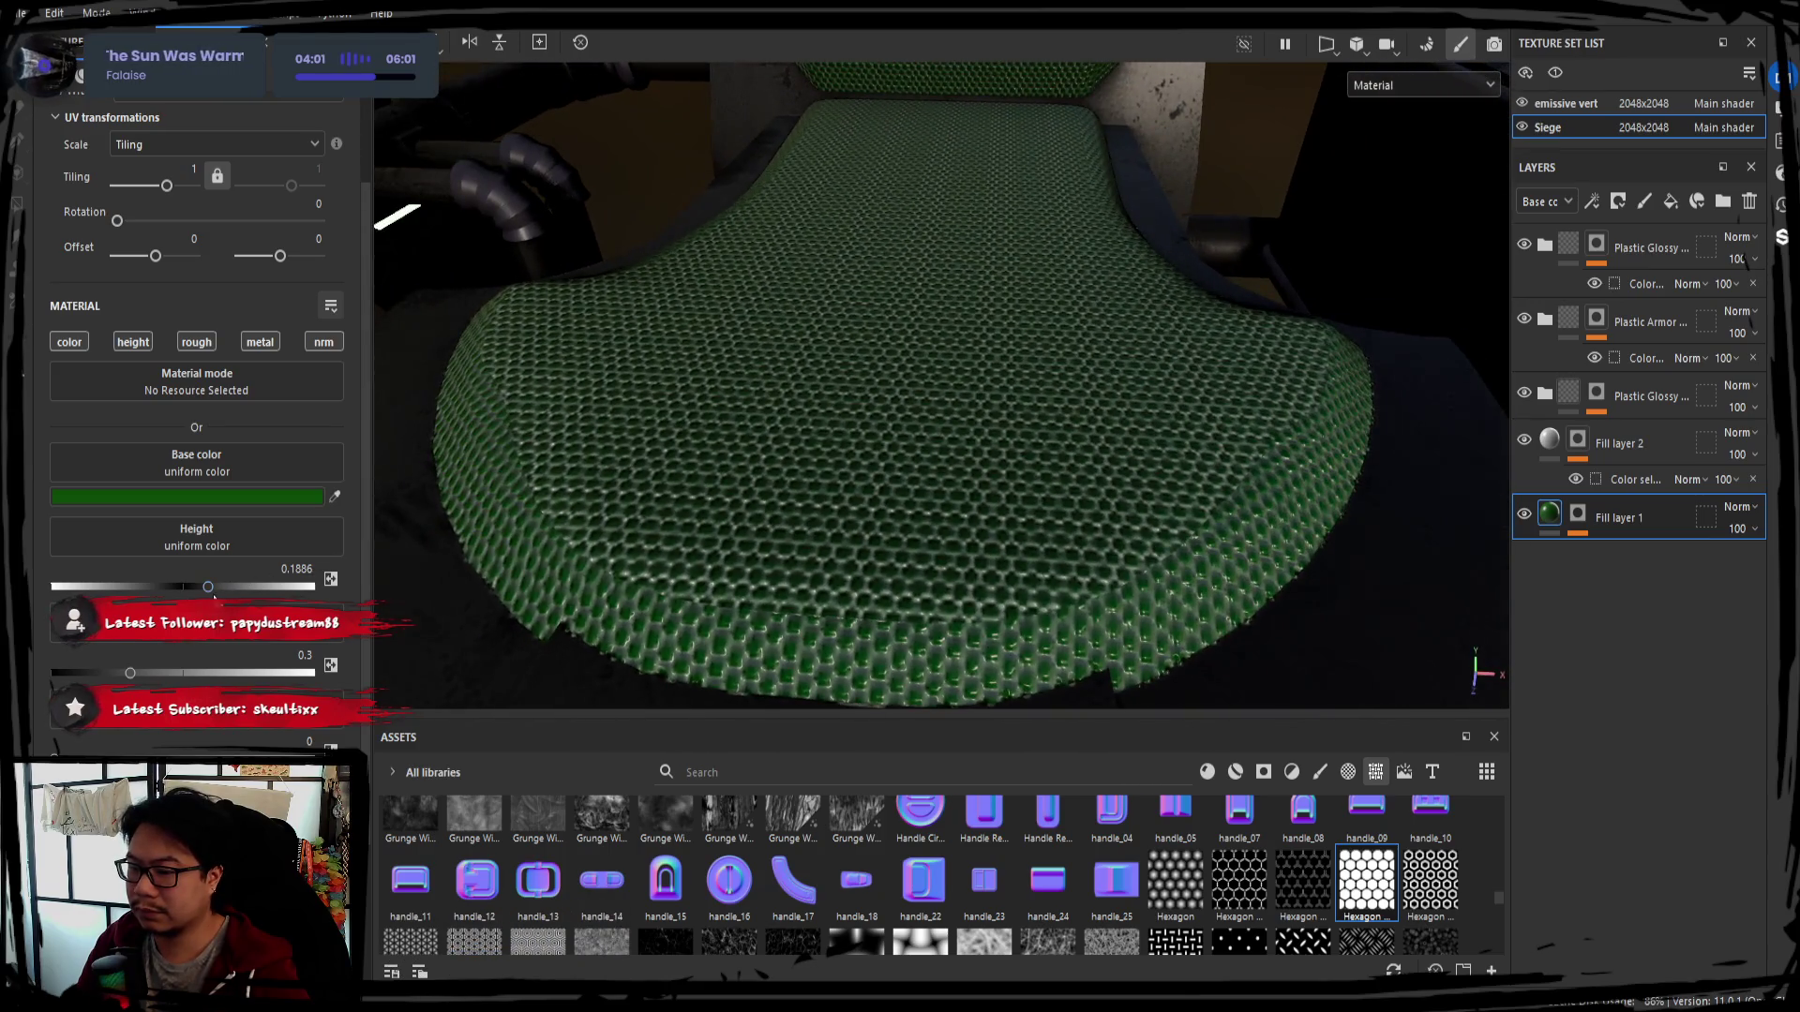
left_click_drag(206, 587, 198, 588)
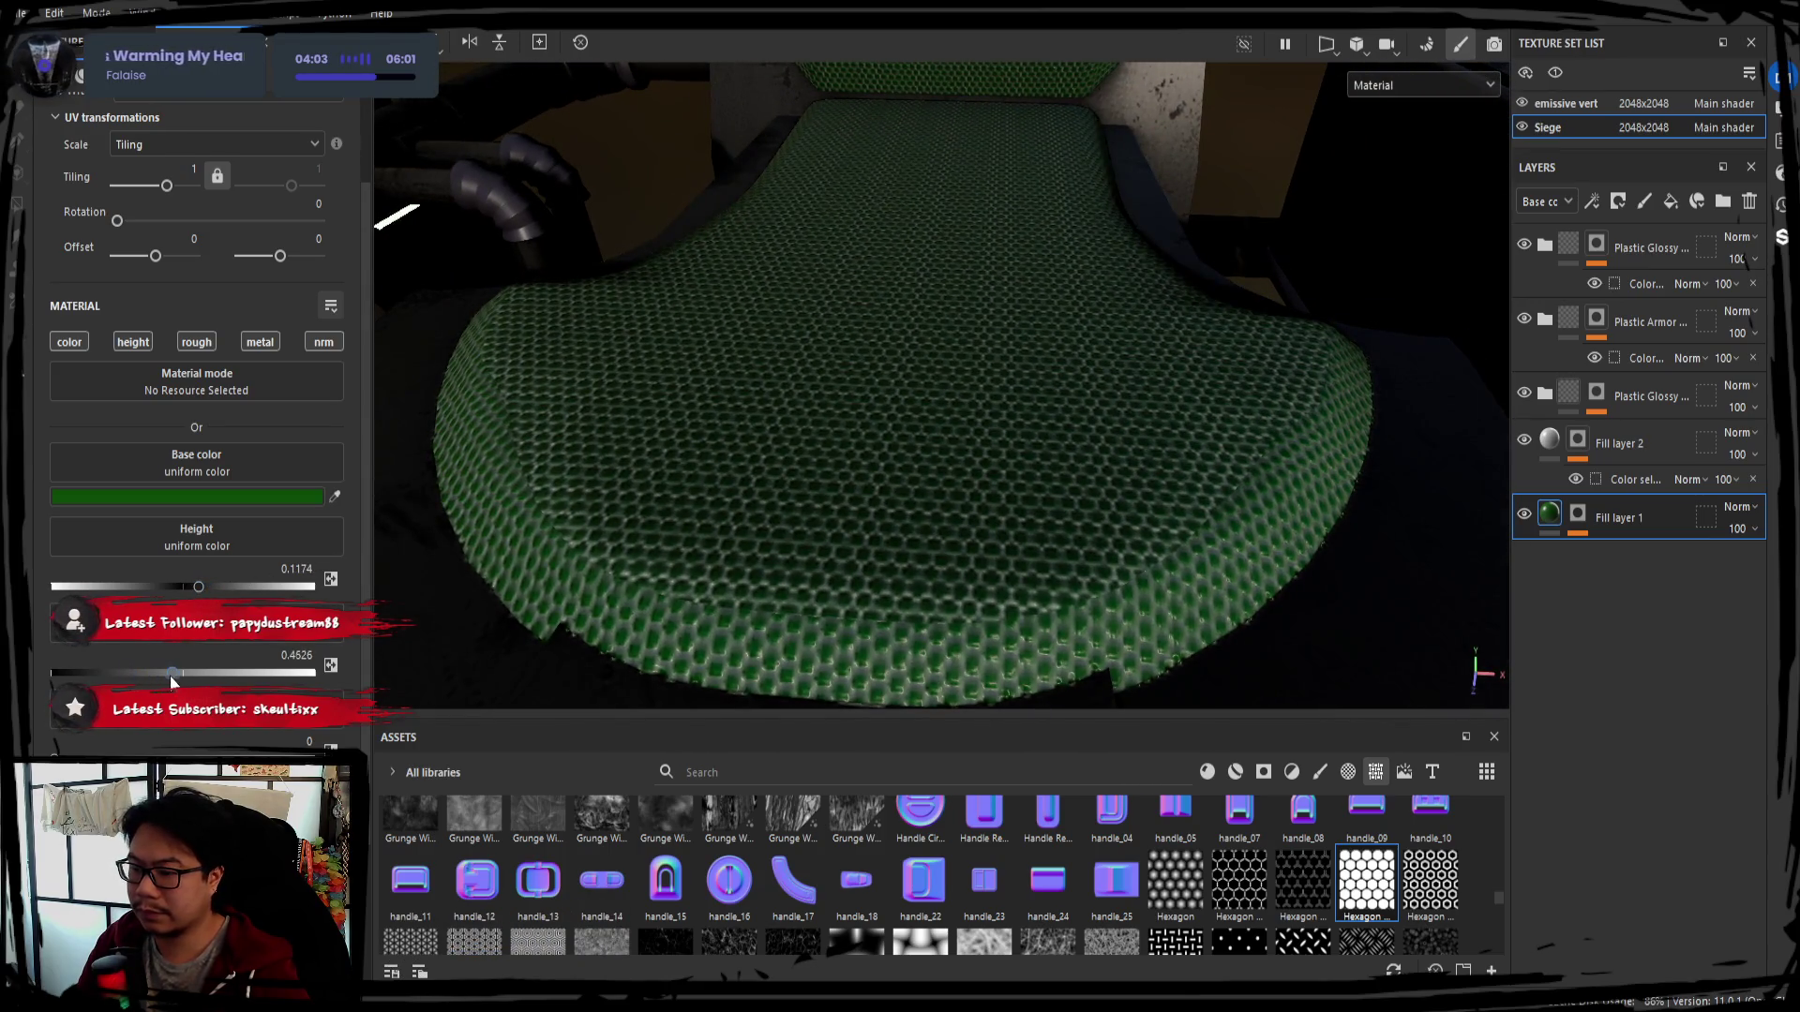
left_click_drag(176, 674, 226, 673)
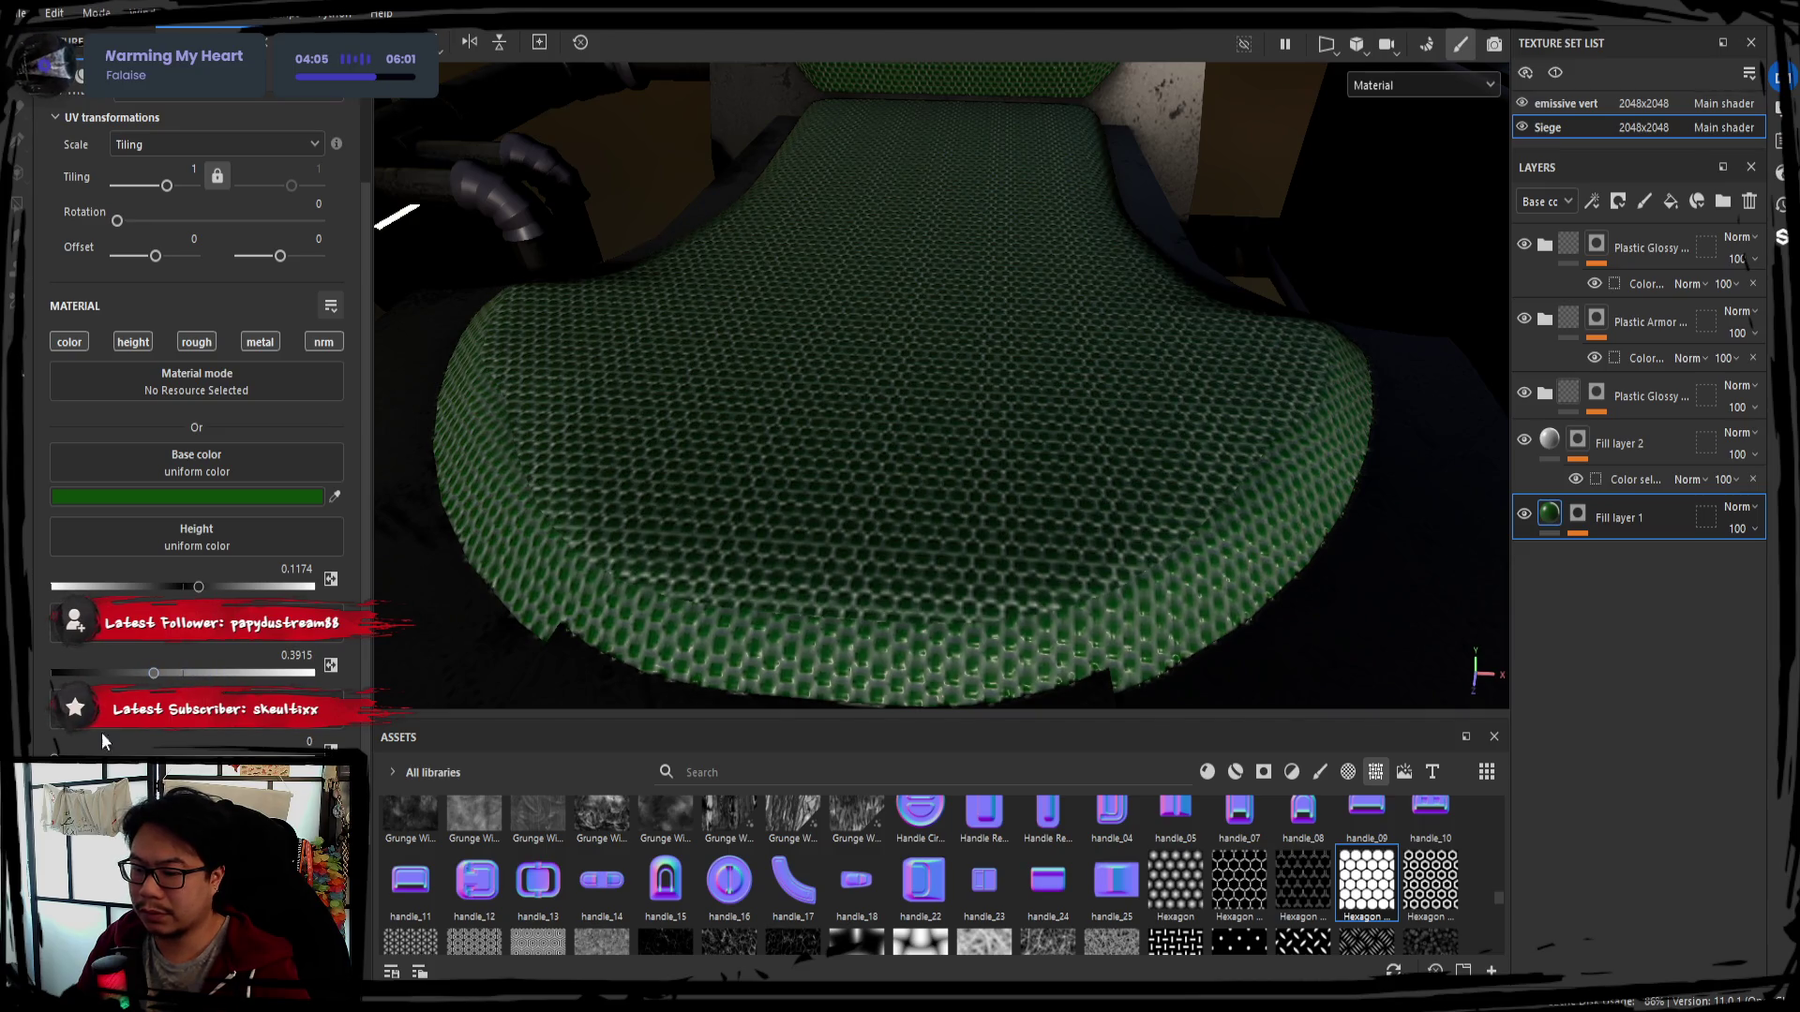
left_click_drag(187, 755, 243, 755)
mouse_move(700, 605)
left_mouse_down("alt")
mouse_move(960, 442)
mouse_move(915, 385)
mouse_move(943, 385)
mouse_move(928, 412)
mouse_move(939, 386)
mouse_move(1057, 532)
mouse_move(1048, 425)
mouse_move(1026, 400)
mouse_move(1024, 422)
left_mouse_up("alt")
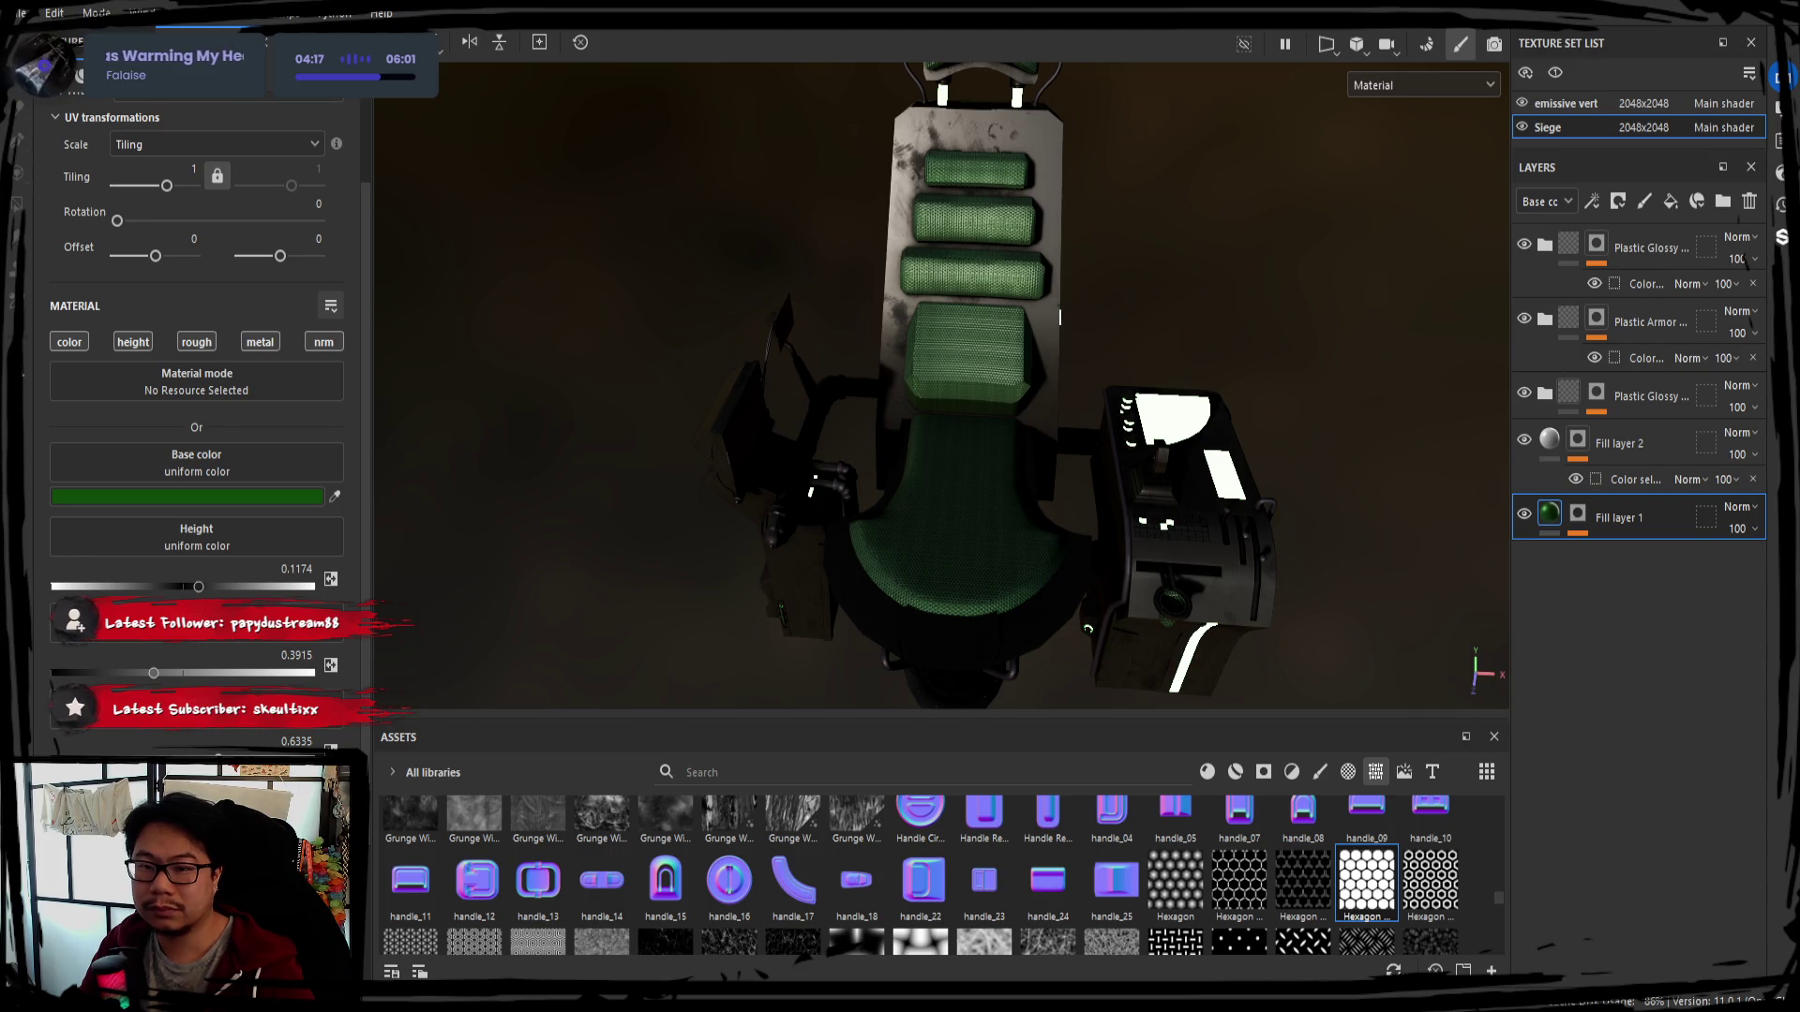
Inspect the plastic folder contents and Fill layers 1 and 2 while orbiting the chair
middle_click_drag(789, 483, 749, 454)
right_click_drag(1020, 438, 971, 416, "shift")
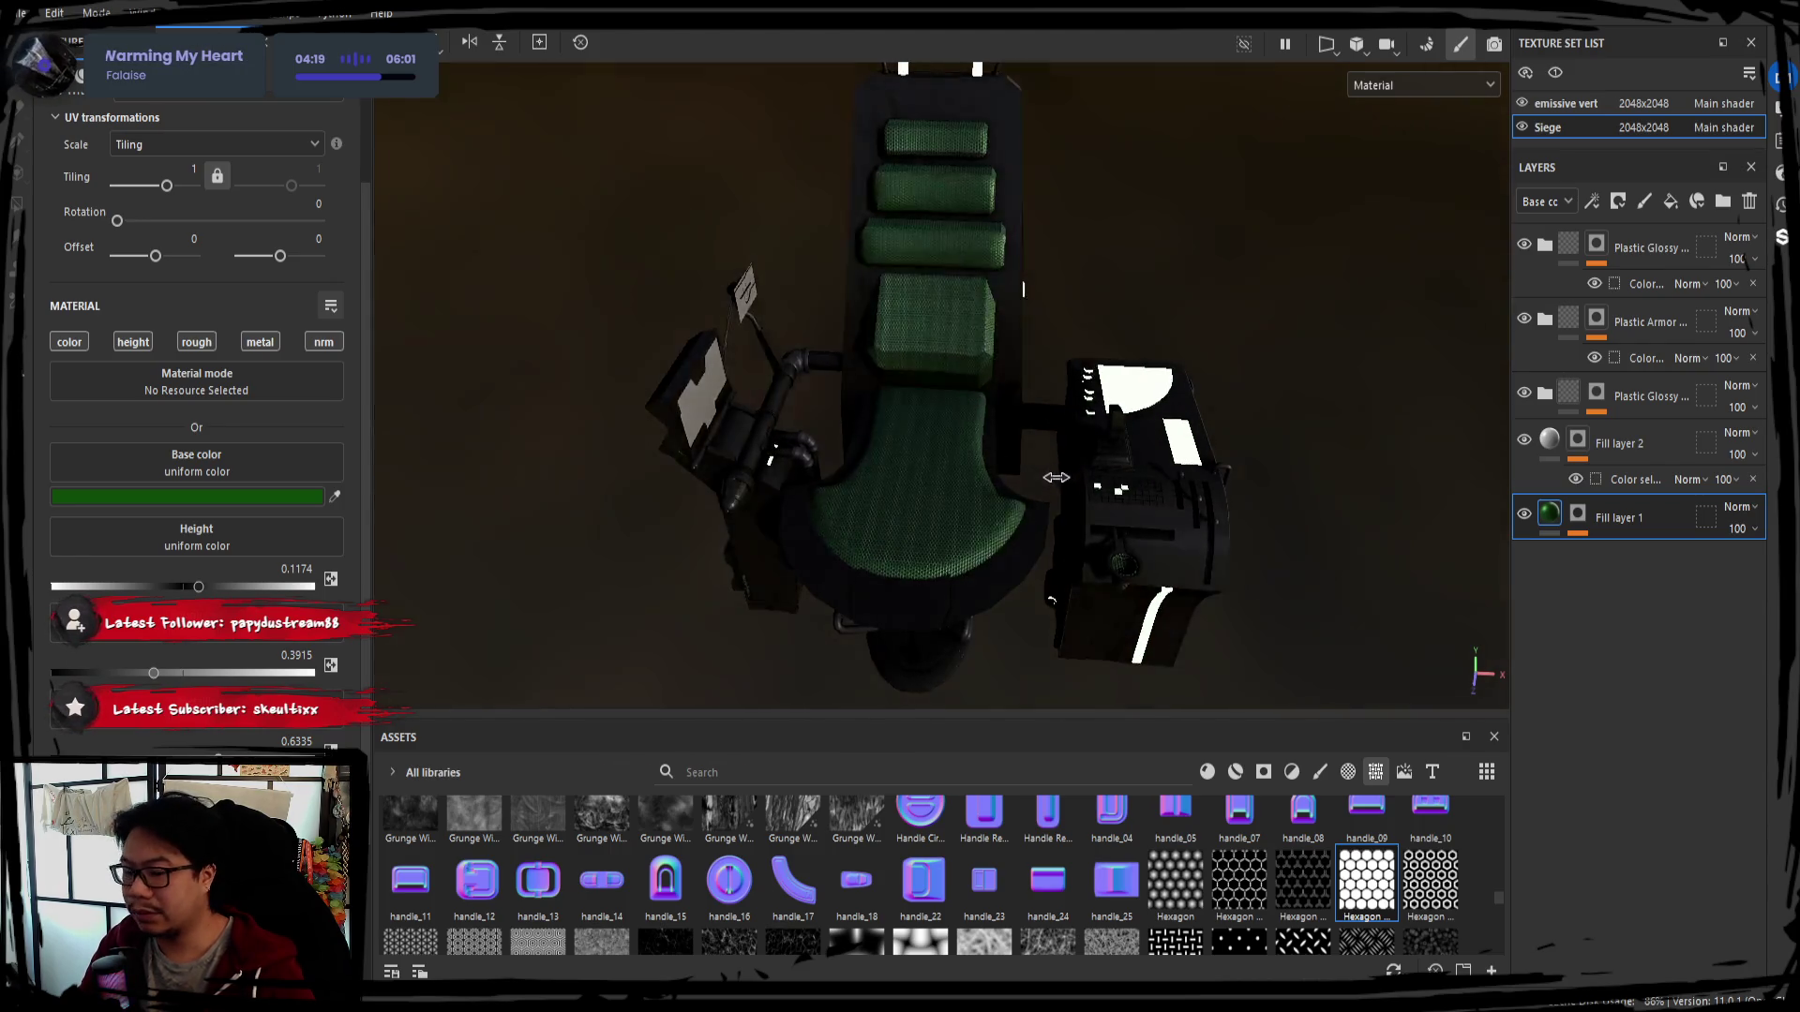
mouse_move(972, 414)
left_mouse_down("alt")
mouse_move(914, 559)
mouse_move(915, 481)
mouse_move(933, 472)
left_mouse_up("alt")
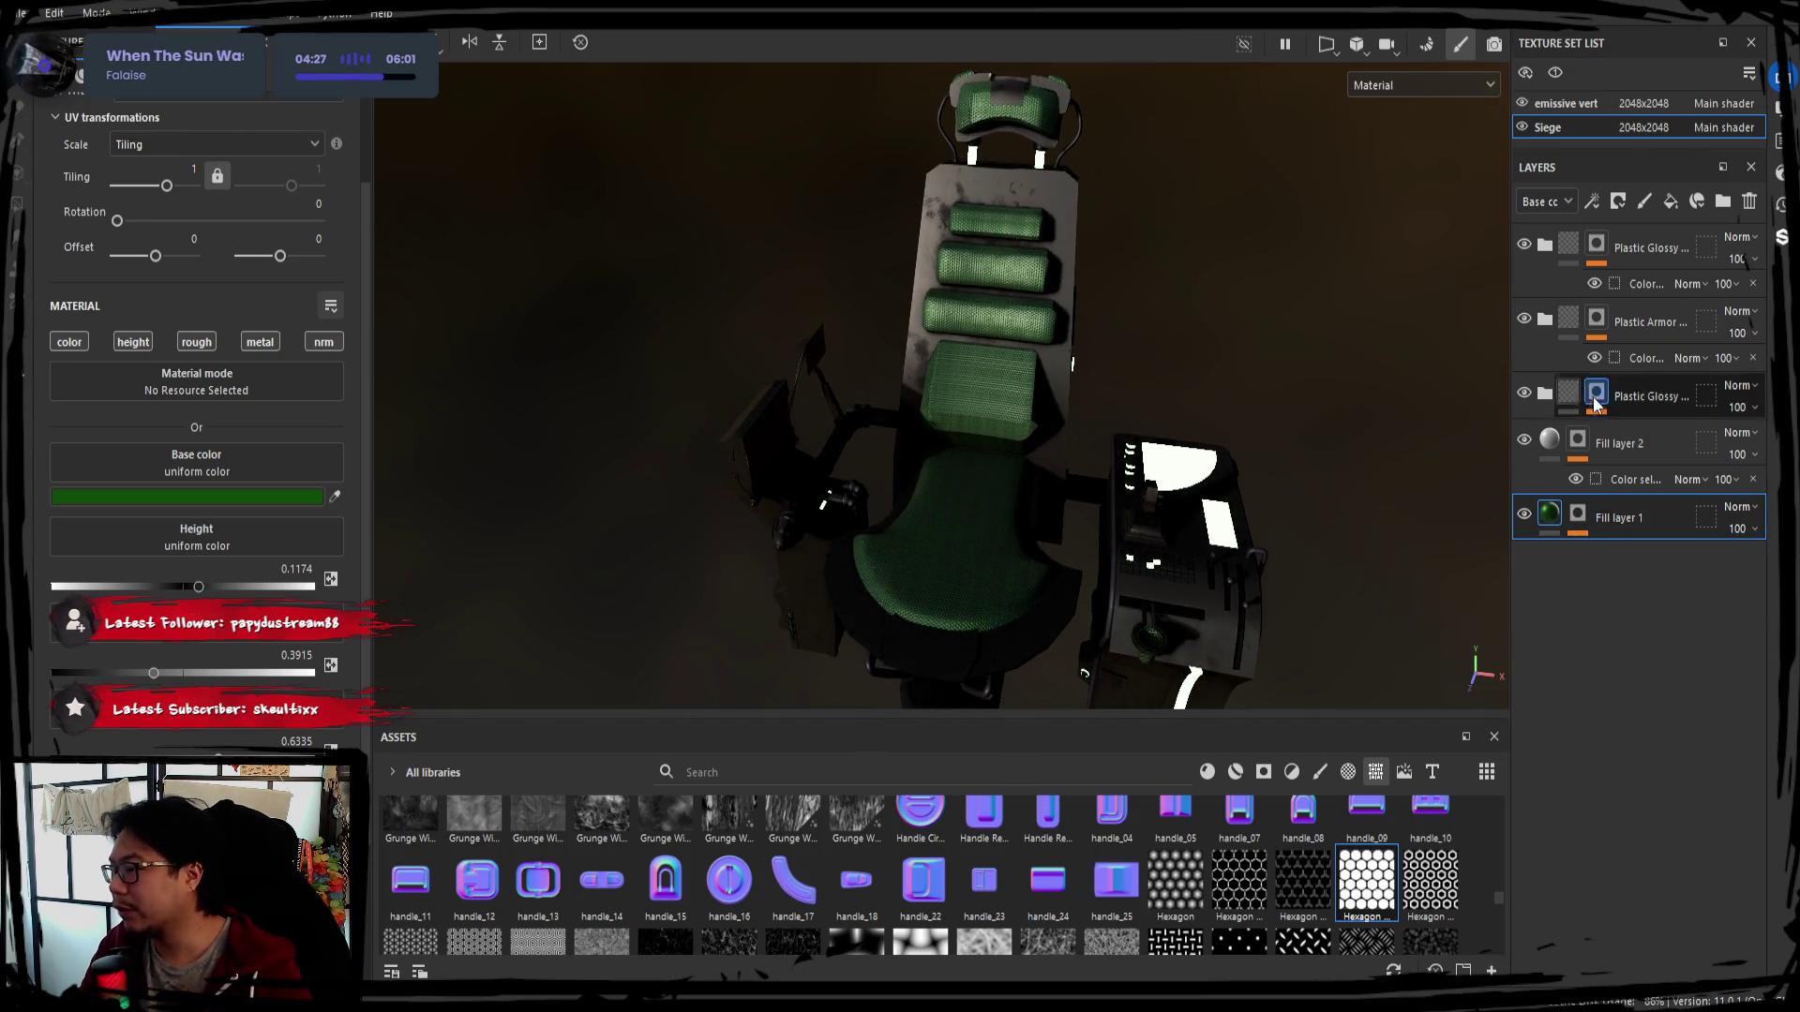
left_click(1549, 397)
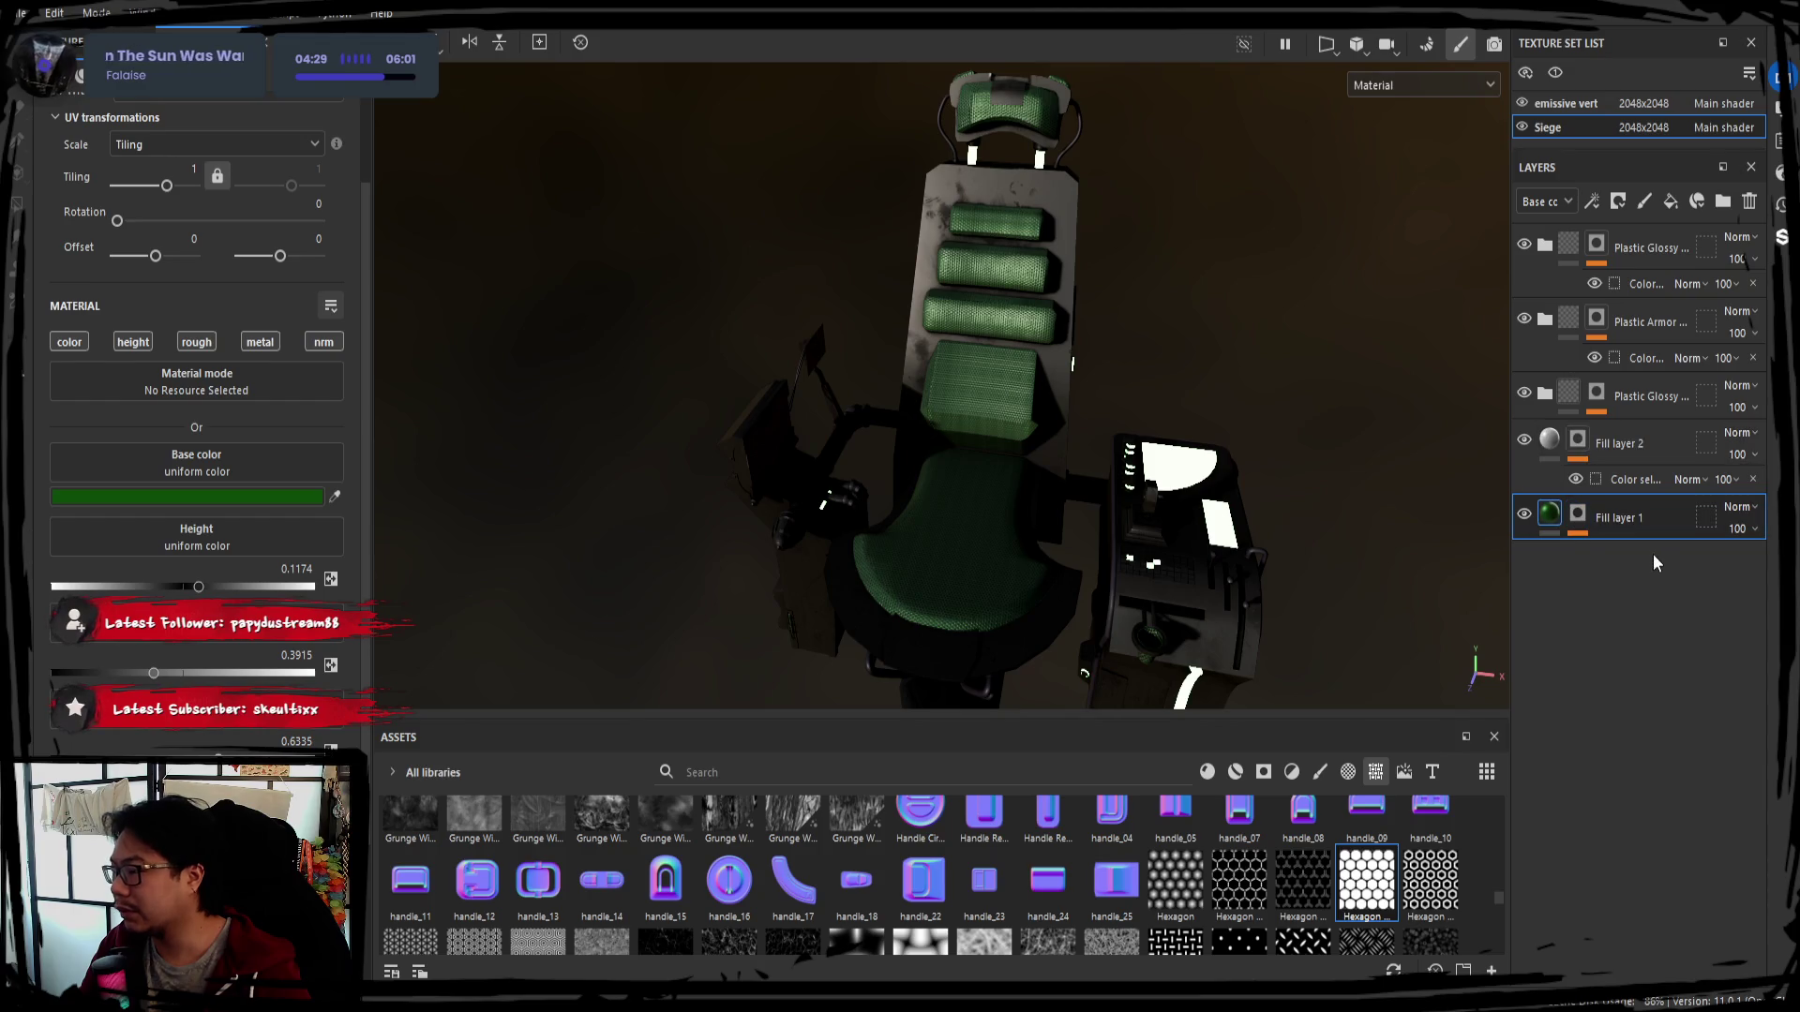
left_click_drag(1071, 502, 1088, 496, "alt")
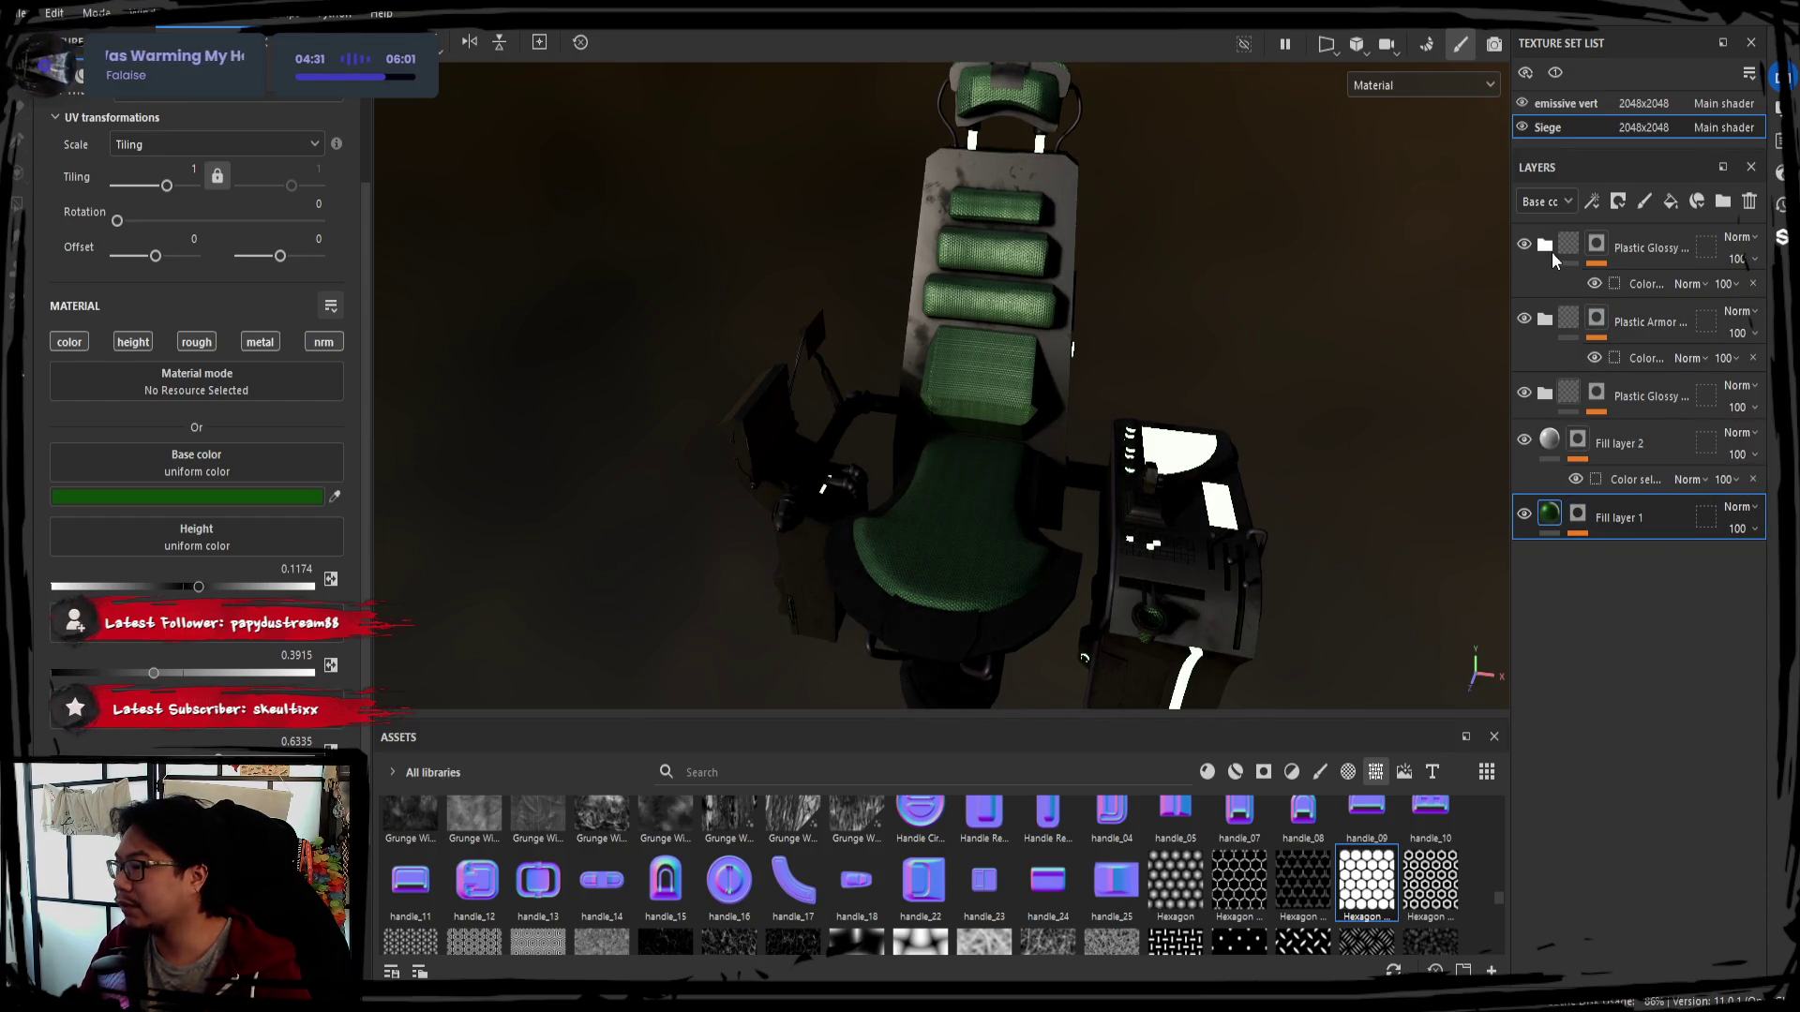
left_click(1651, 438)
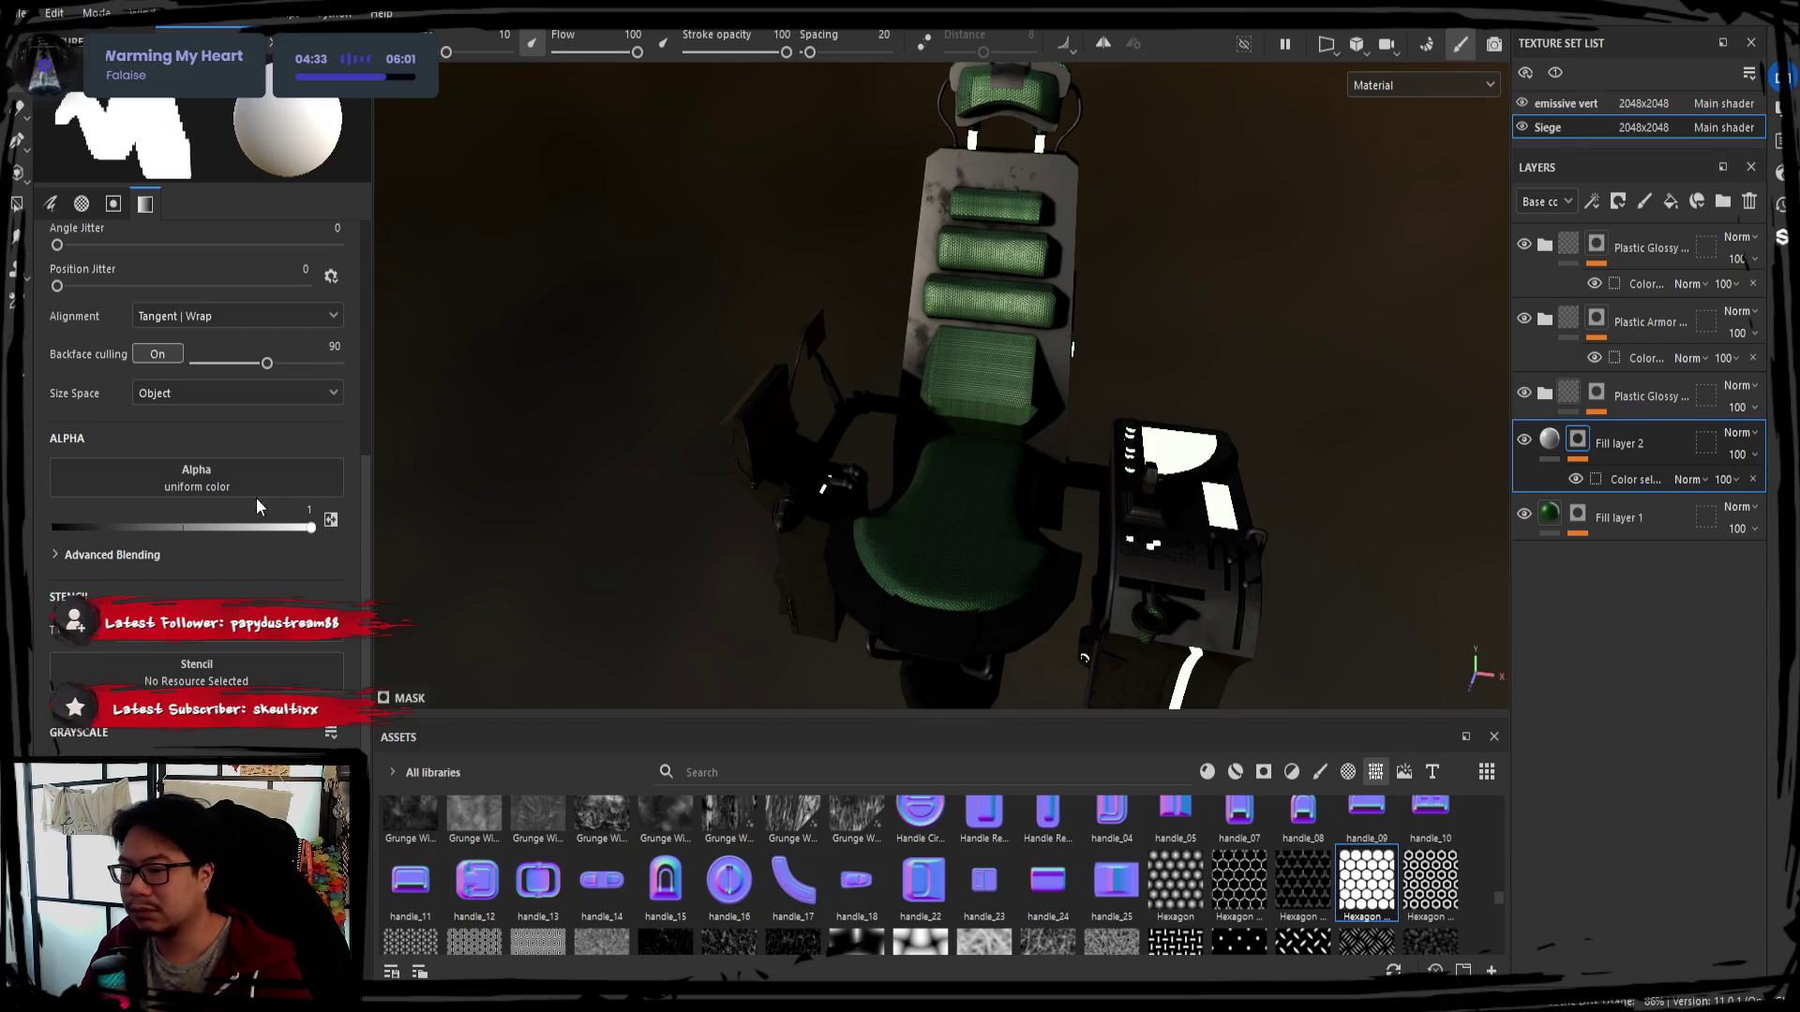
left_click(1617, 524)
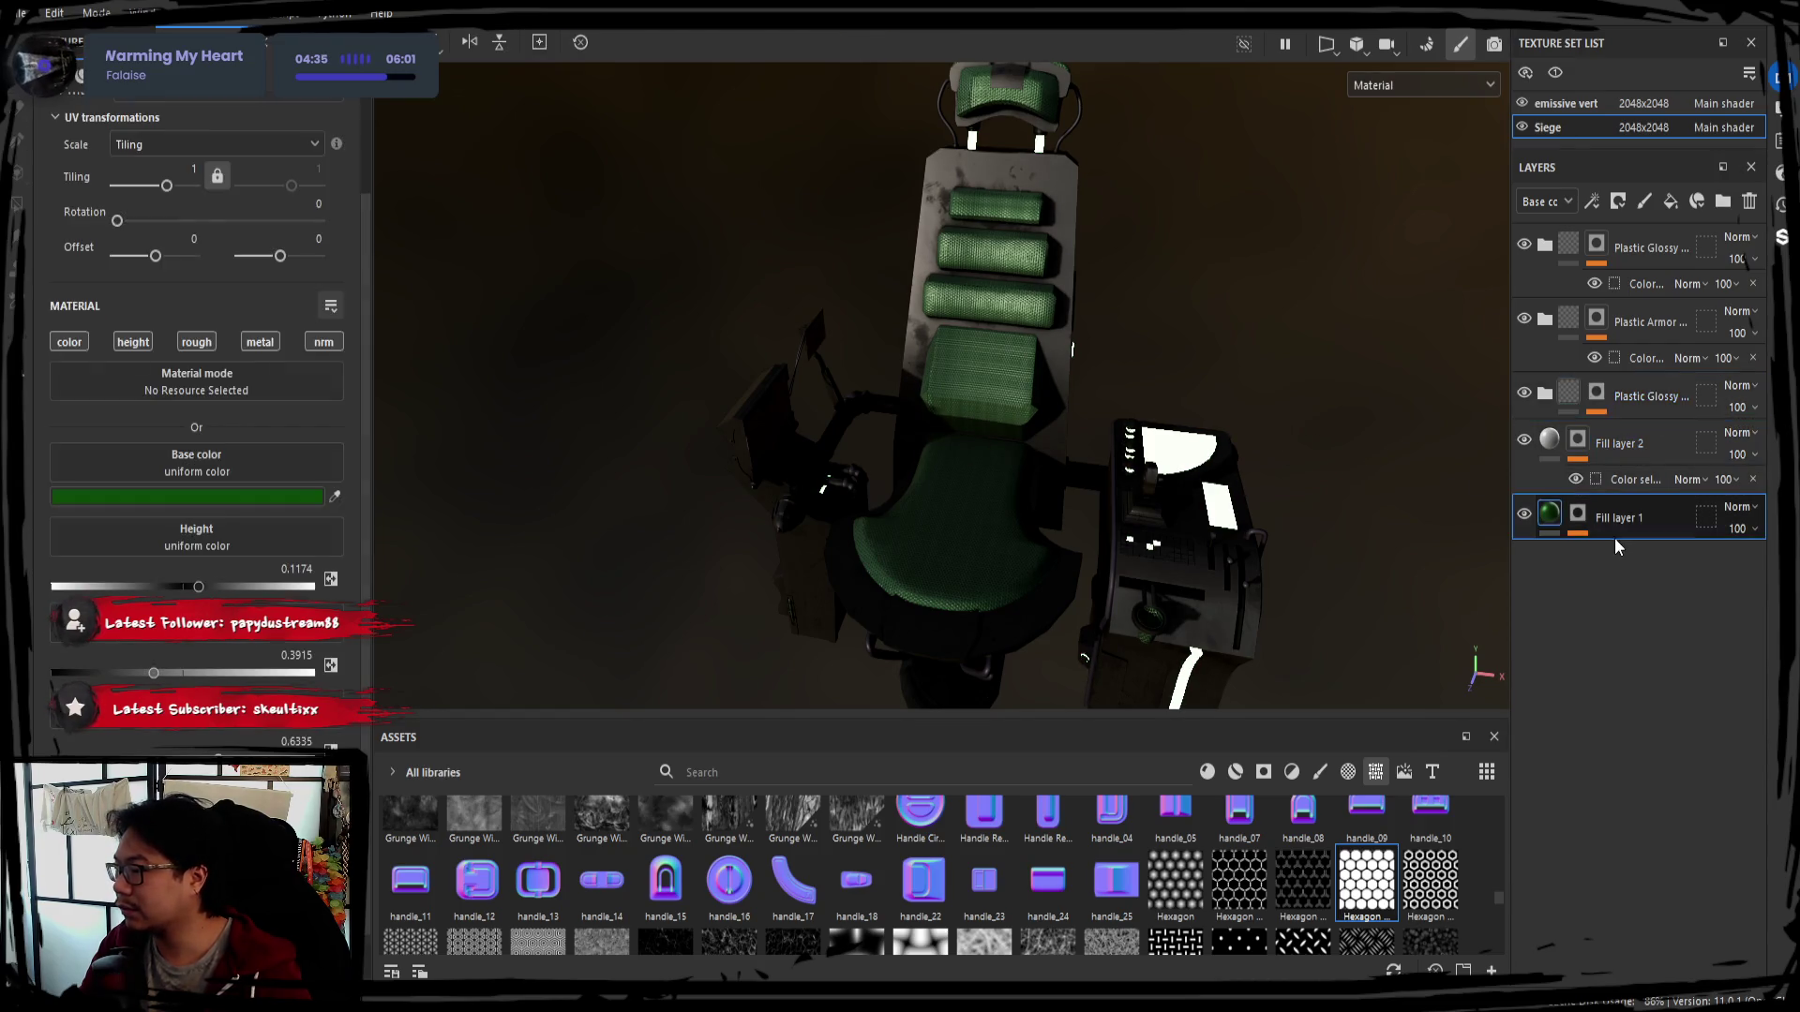
left_click_drag(993, 436, 893, 380, "alt")
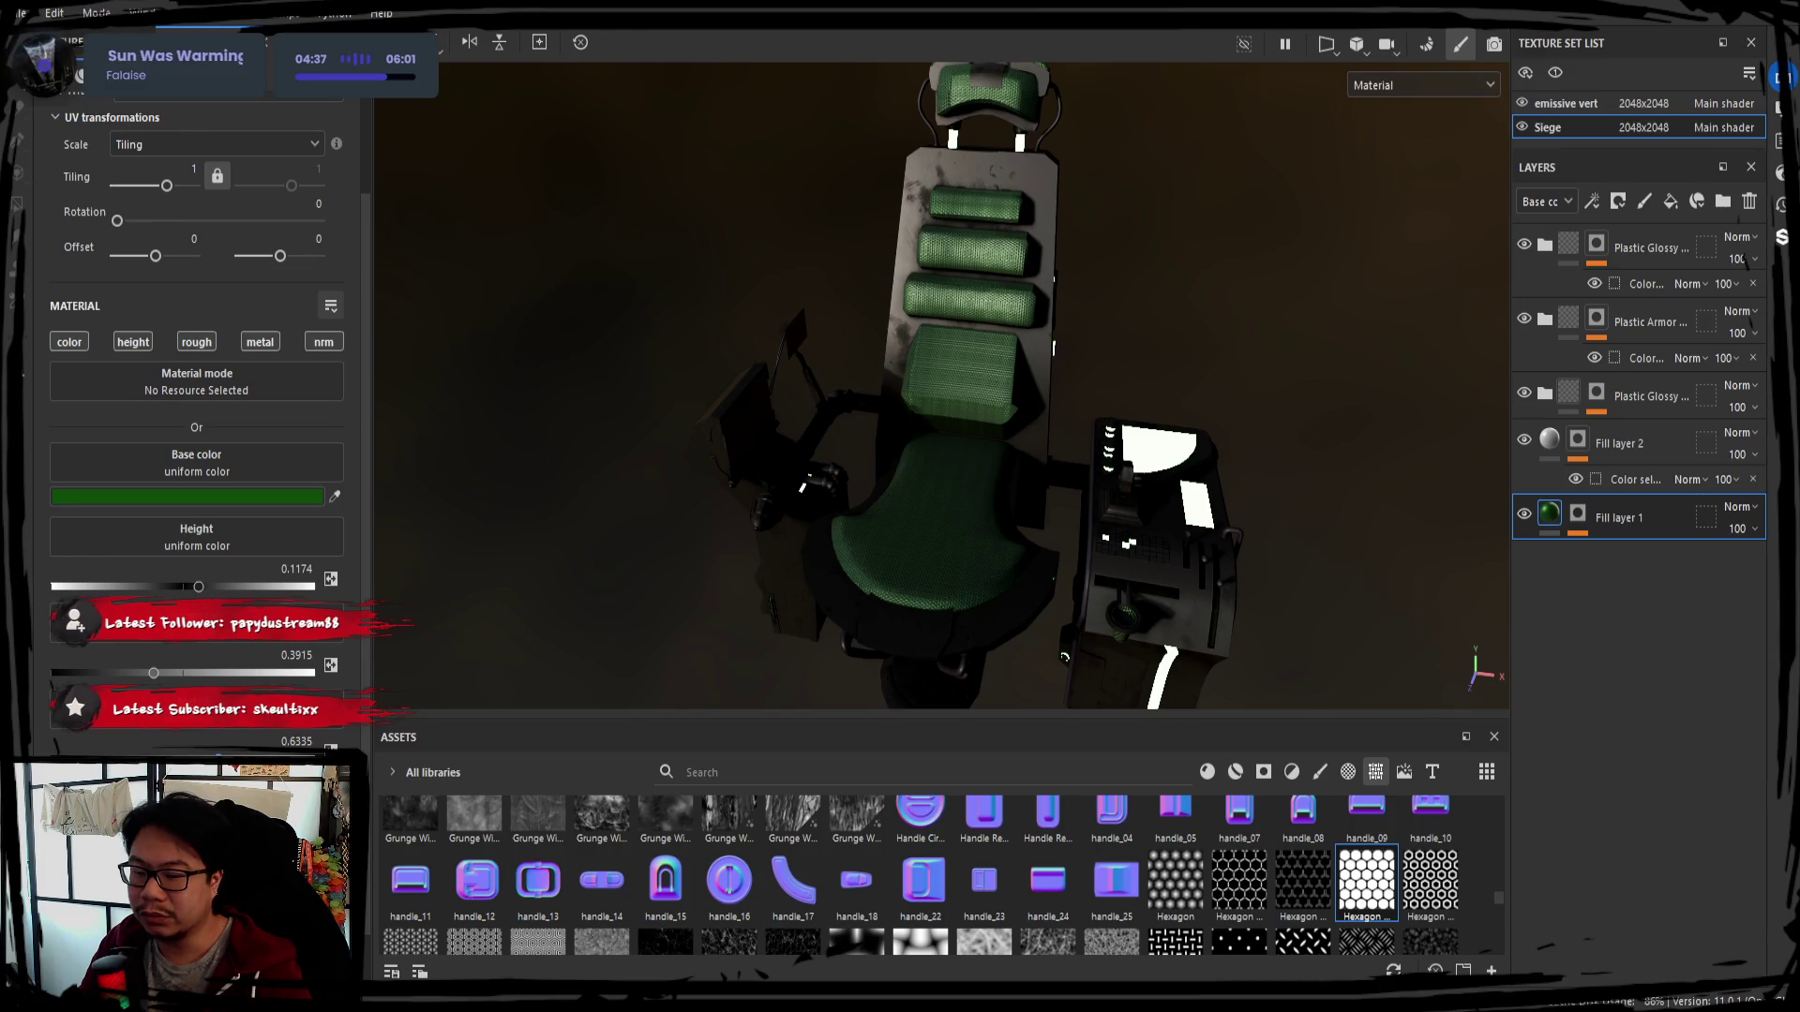
left_click_drag(945, 614, 901, 576, "alt")
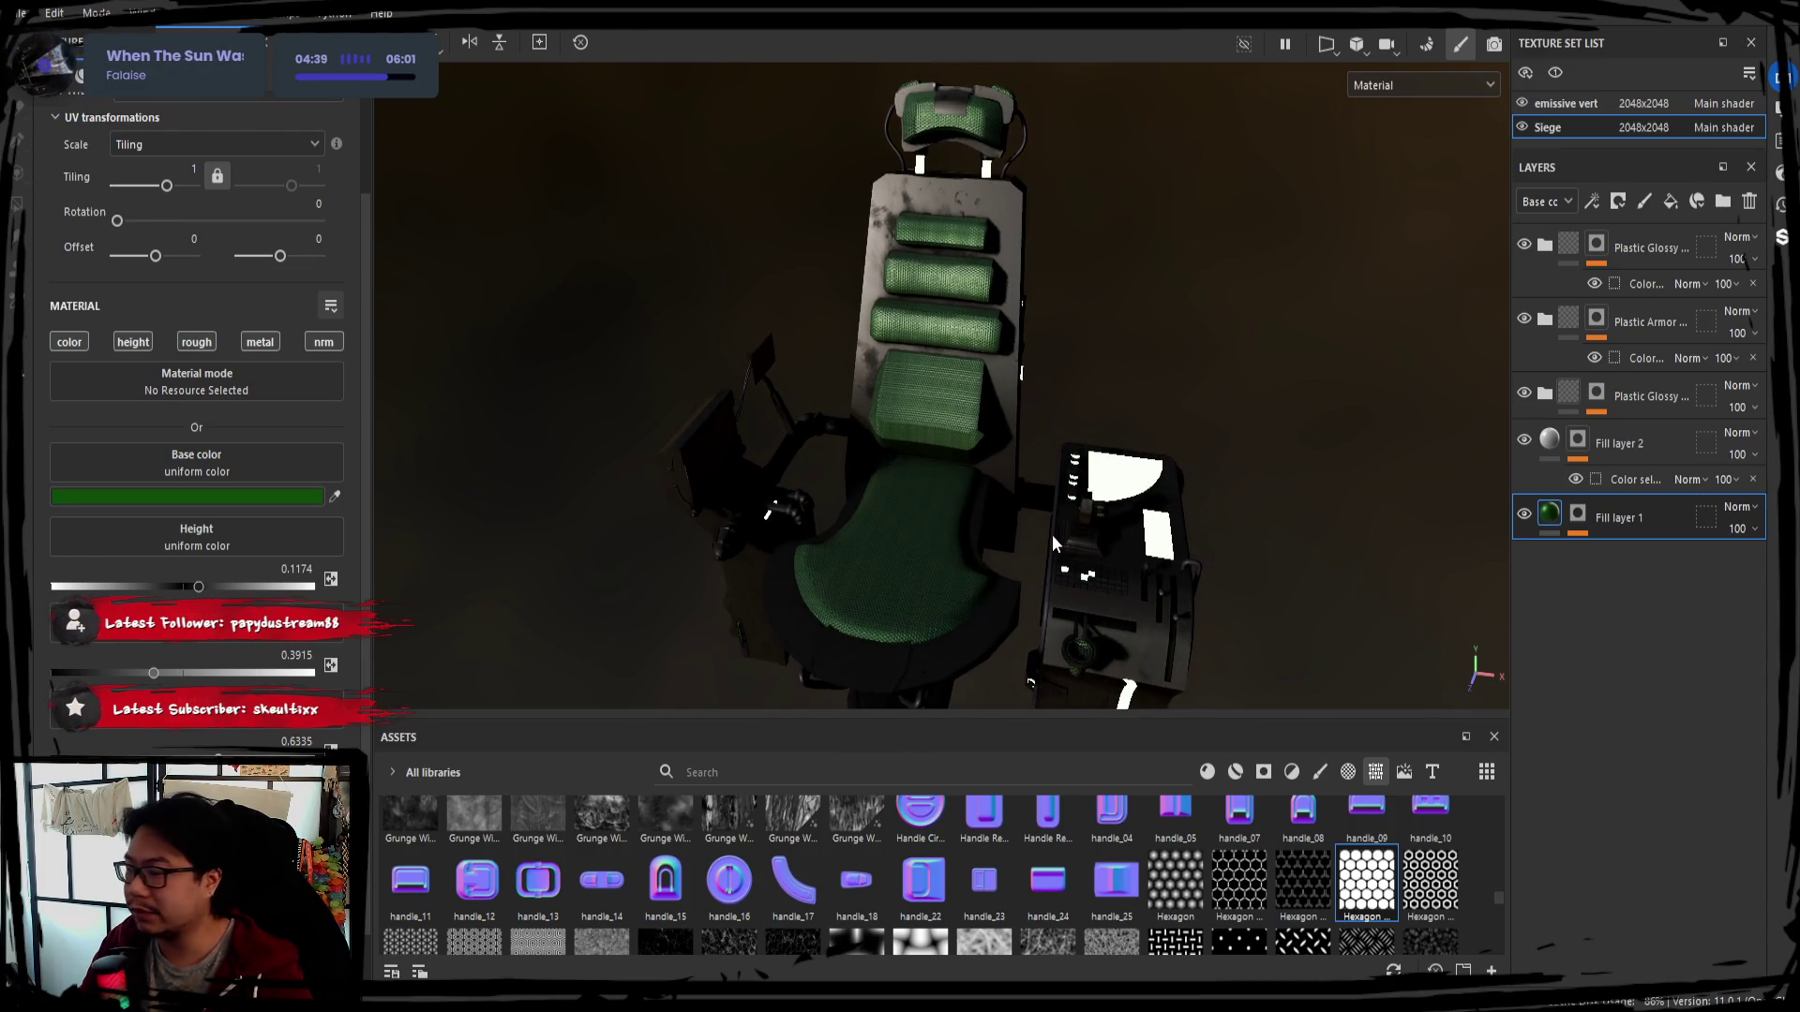
left_click(1631, 458)
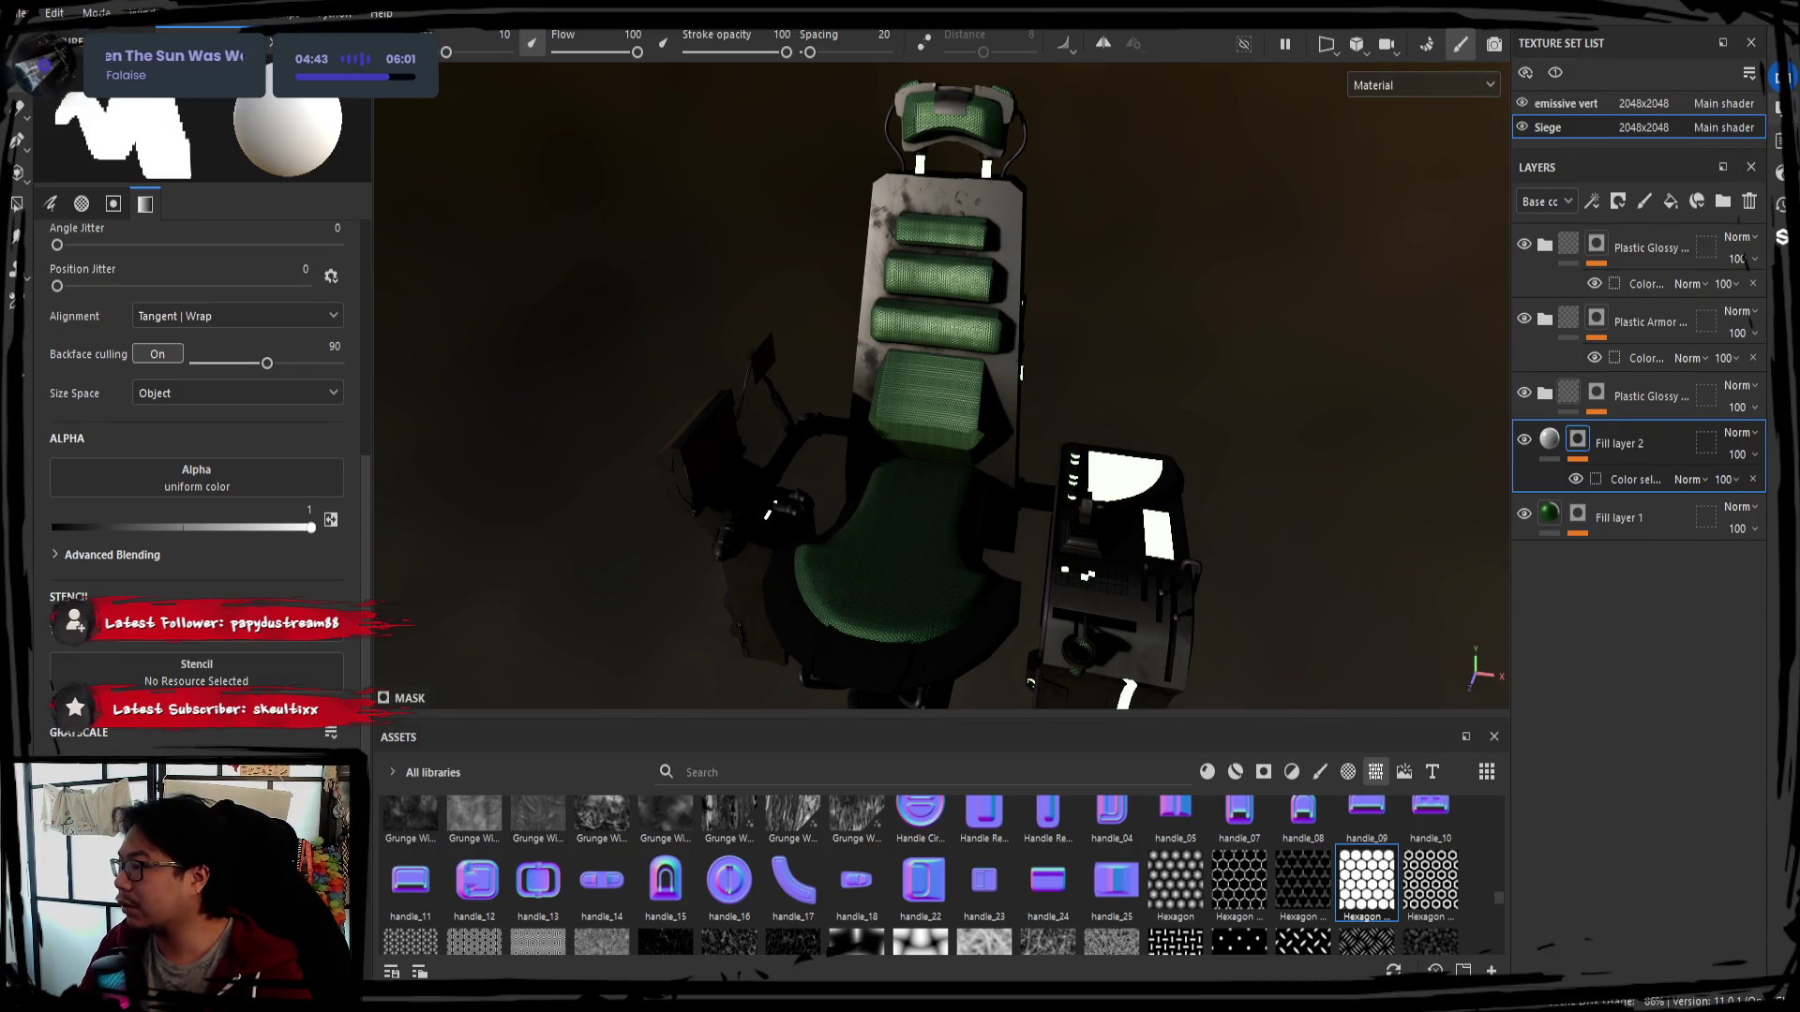
Delete the Dust layer inside the top Plastic Glossy folder and check the body without dust
left_click(1645, 248)
left_click_drag(1491, 301, 1459, 291, "alt")
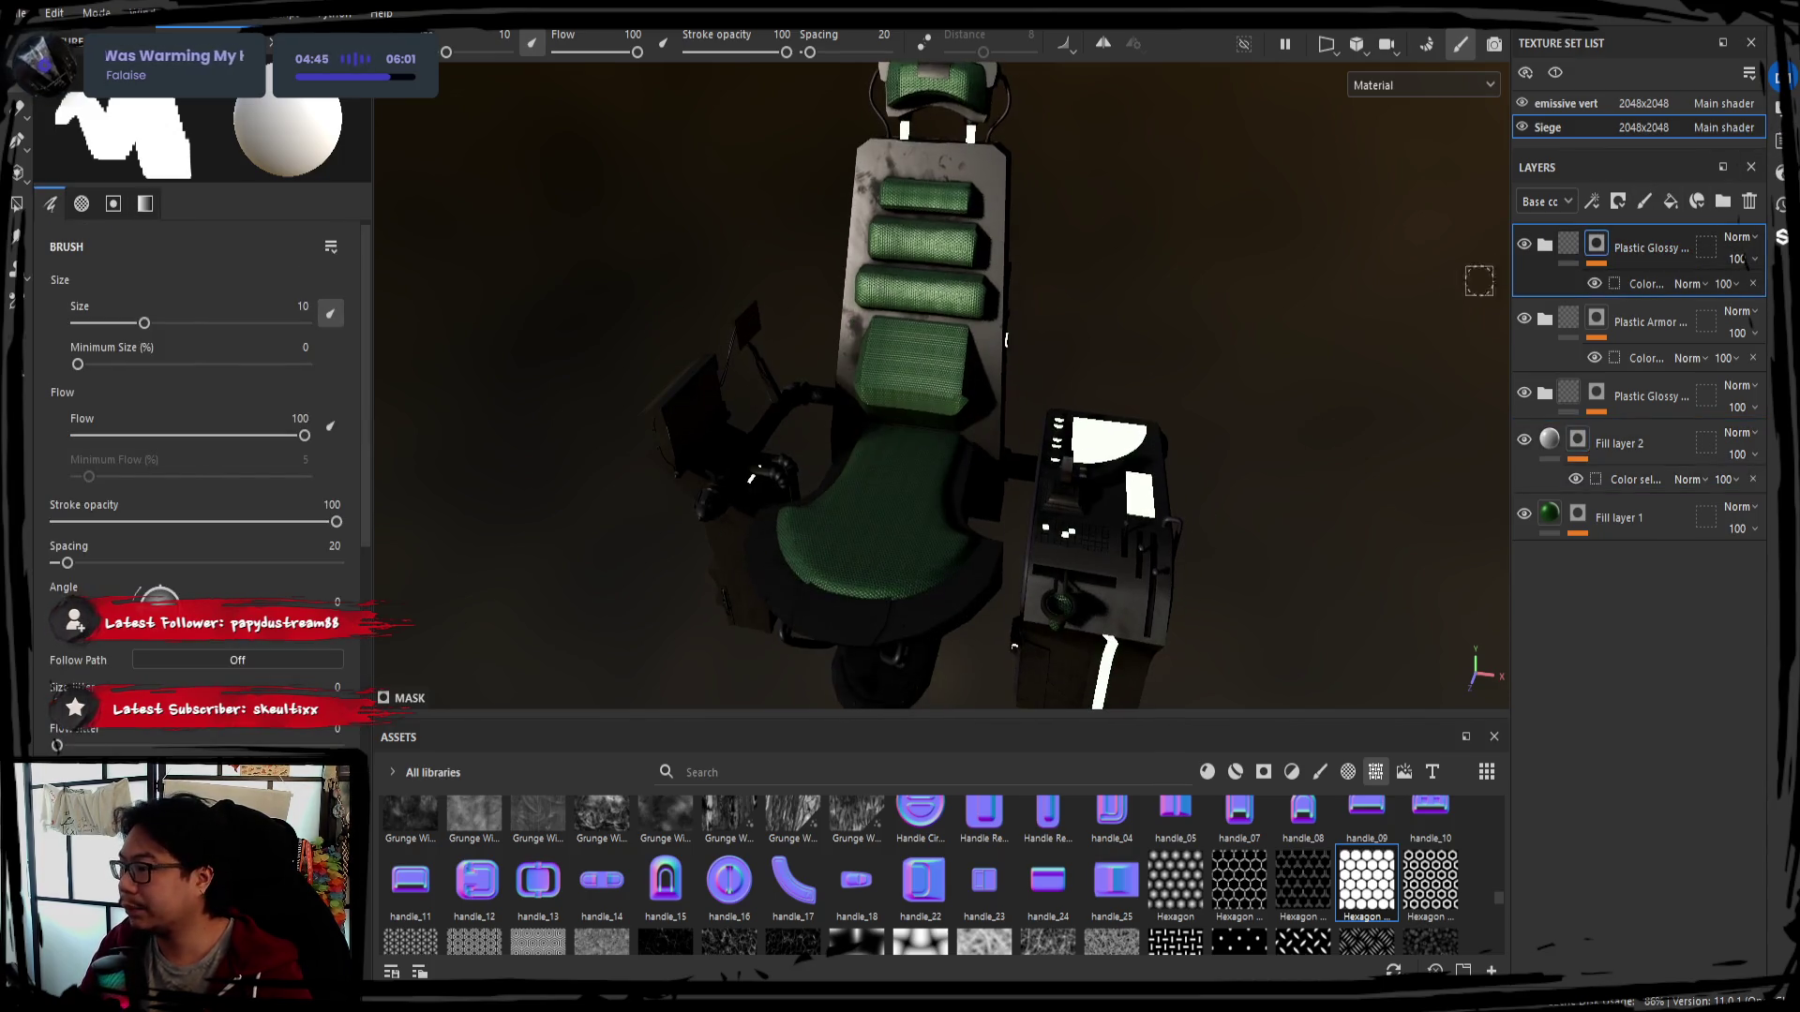
left_click(1544, 245)
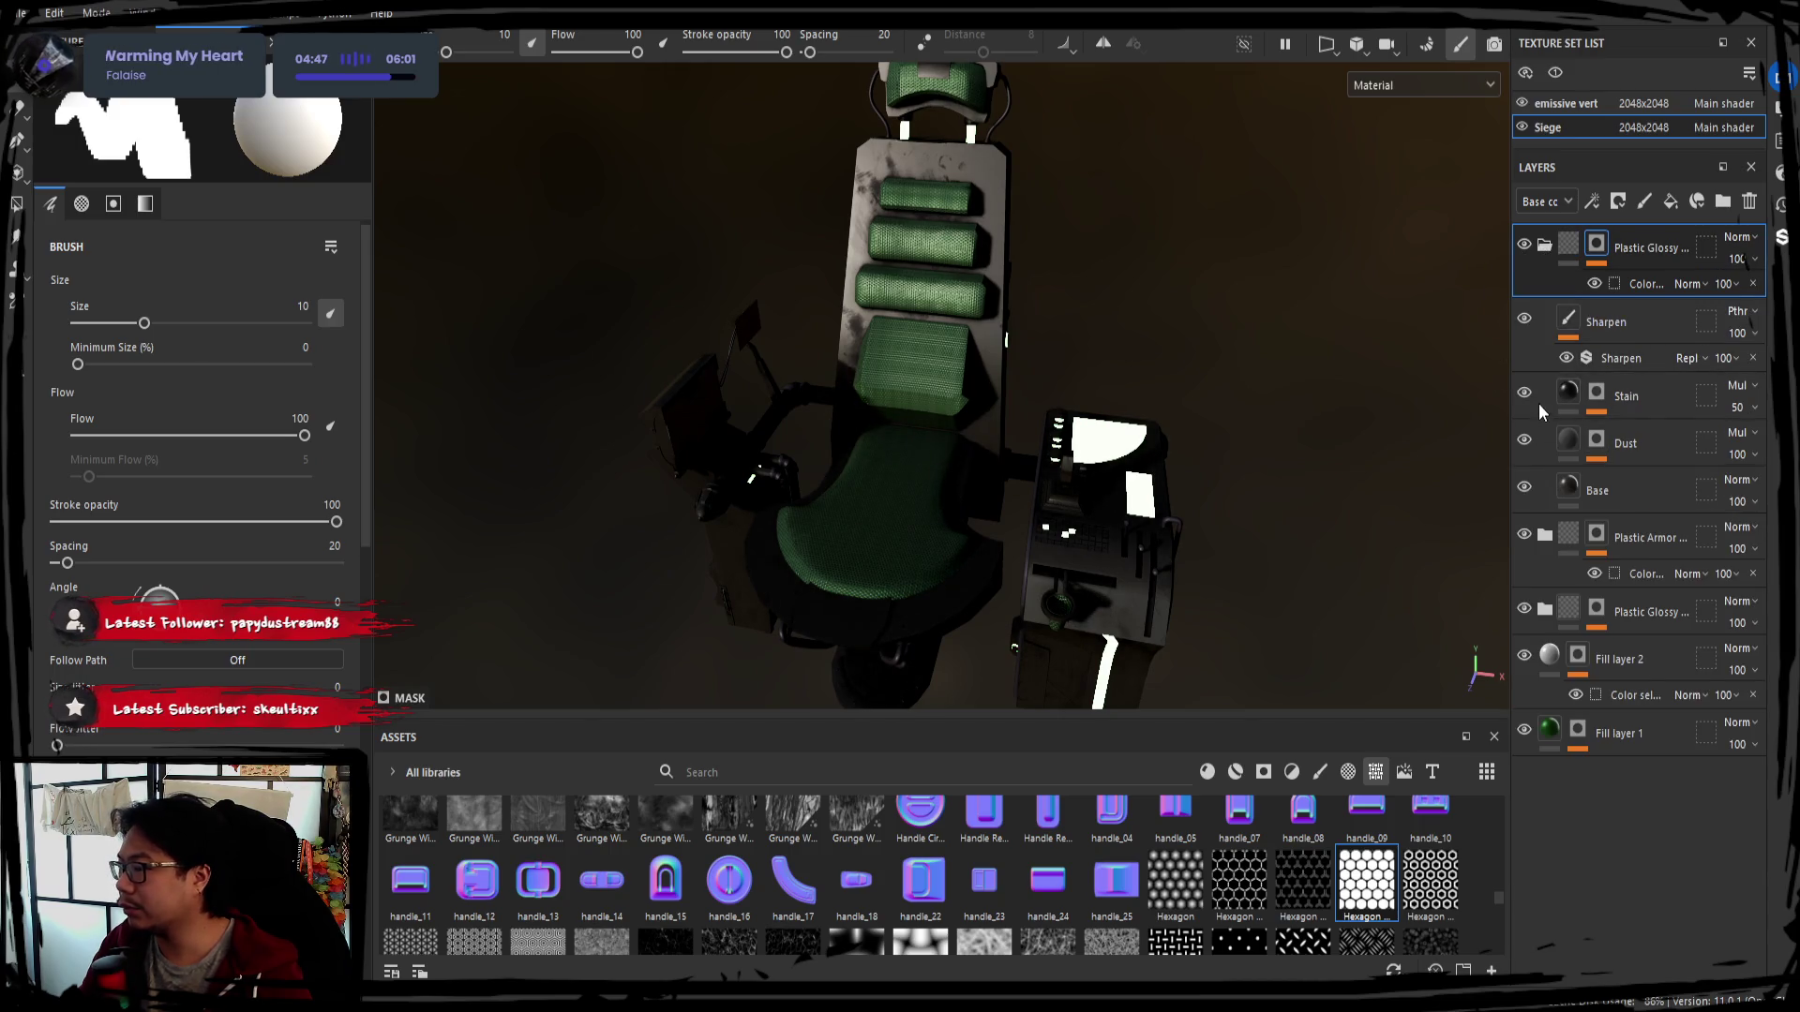
left_click(1590, 454)
key("Delete")
mouse_move(974, 369)
left_mouse_down("alt")
mouse_move(1070, 402)
mouse_move(915, 348)
mouse_move(1068, 373)
mouse_move(1026, 352)
left_mouse_up("alt")
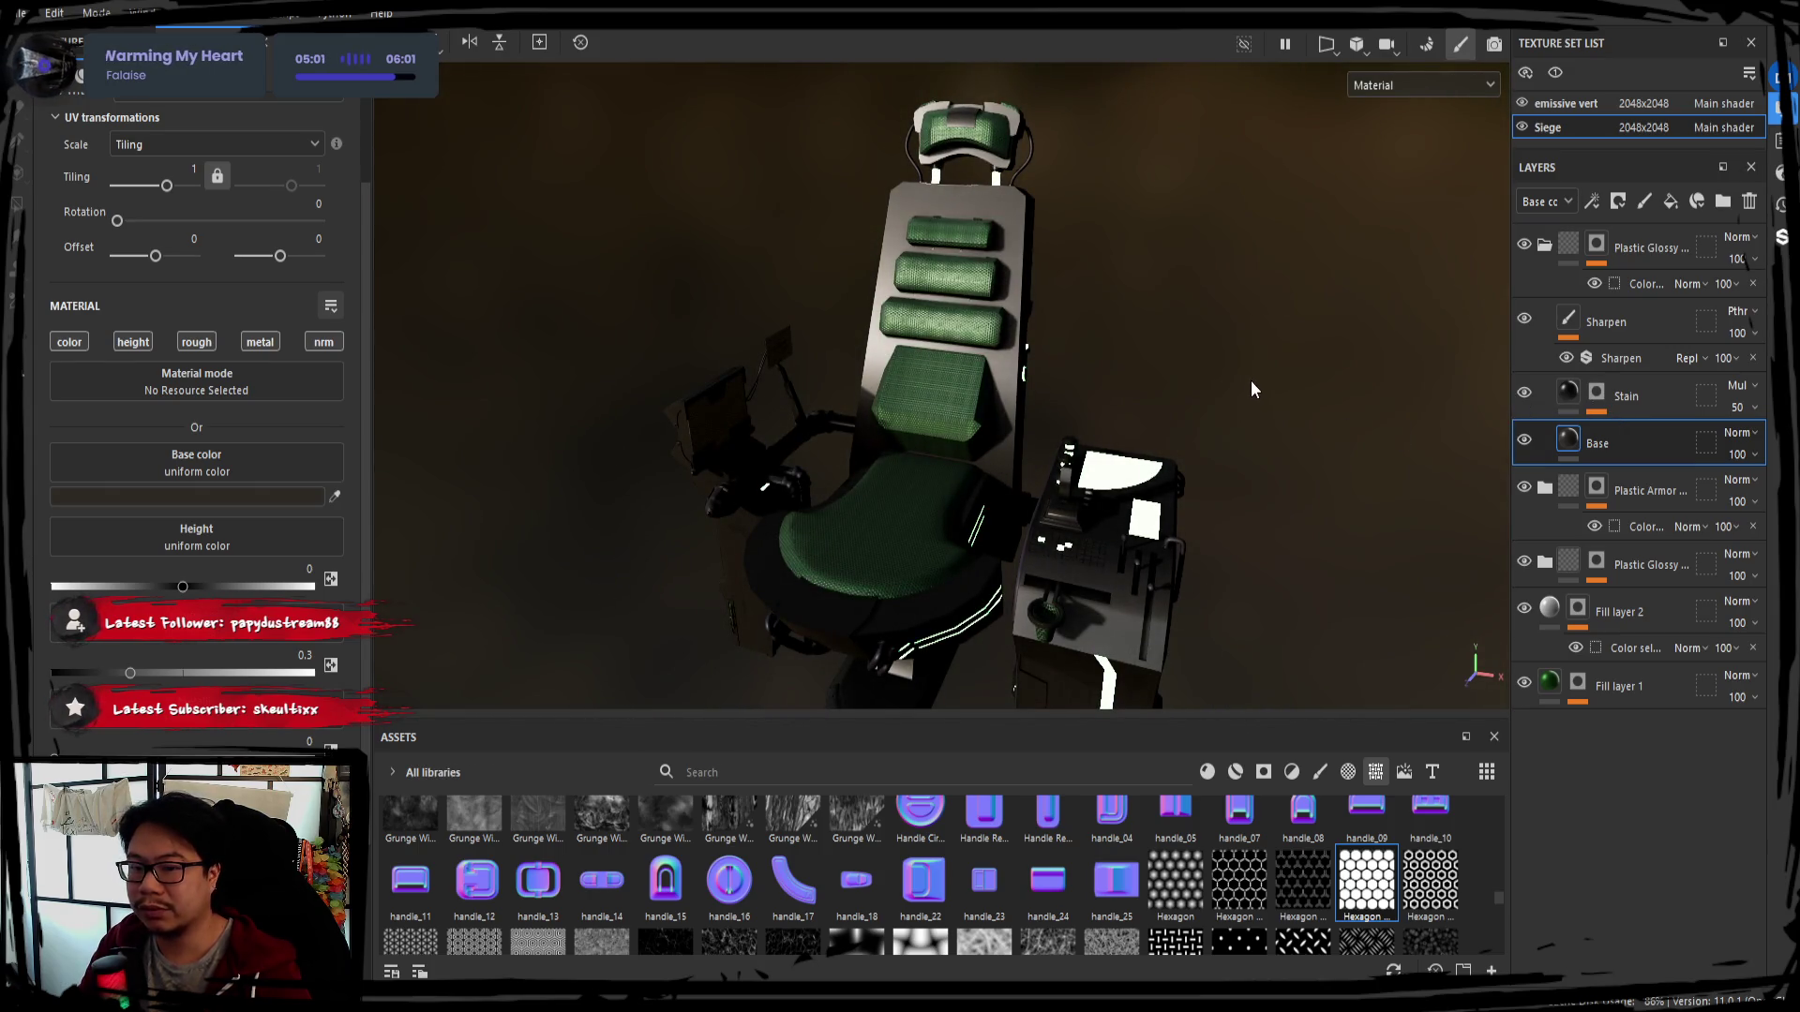
mouse_move(1068, 422)
left_mouse_down("alt")
mouse_move(862, 485)
mouse_move(927, 439)
mouse_move(988, 433)
left_mouse_up("alt")
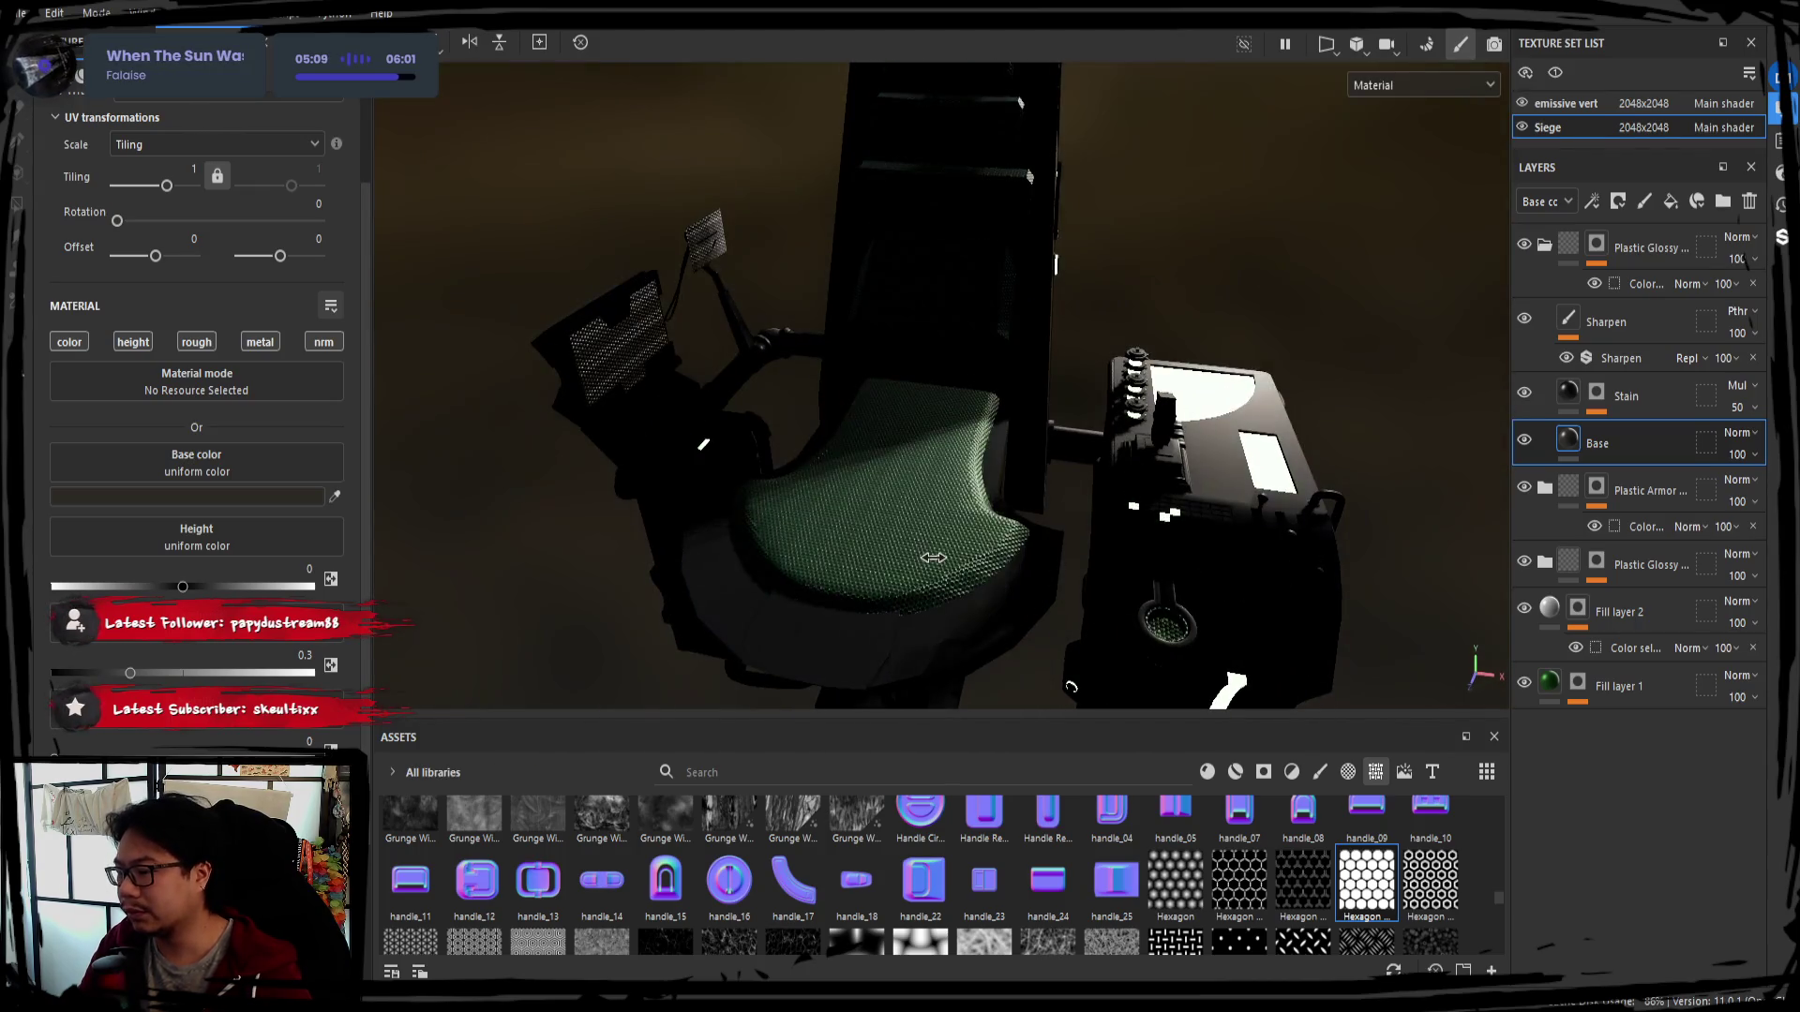
mouse_move(983, 569)
left_mouse_down("alt")
mouse_move(944, 491)
mouse_move(828, 505)
mouse_move(1142, 418)
mouse_move(1082, 405)
mouse_move(979, 438)
mouse_move(949, 478)
mouse_move(912, 478)
mouse_move(965, 510)
mouse_move(937, 466)
mouse_move(961, 460)
left_mouse_up("alt")
scroll(951, 494, "up", 3)
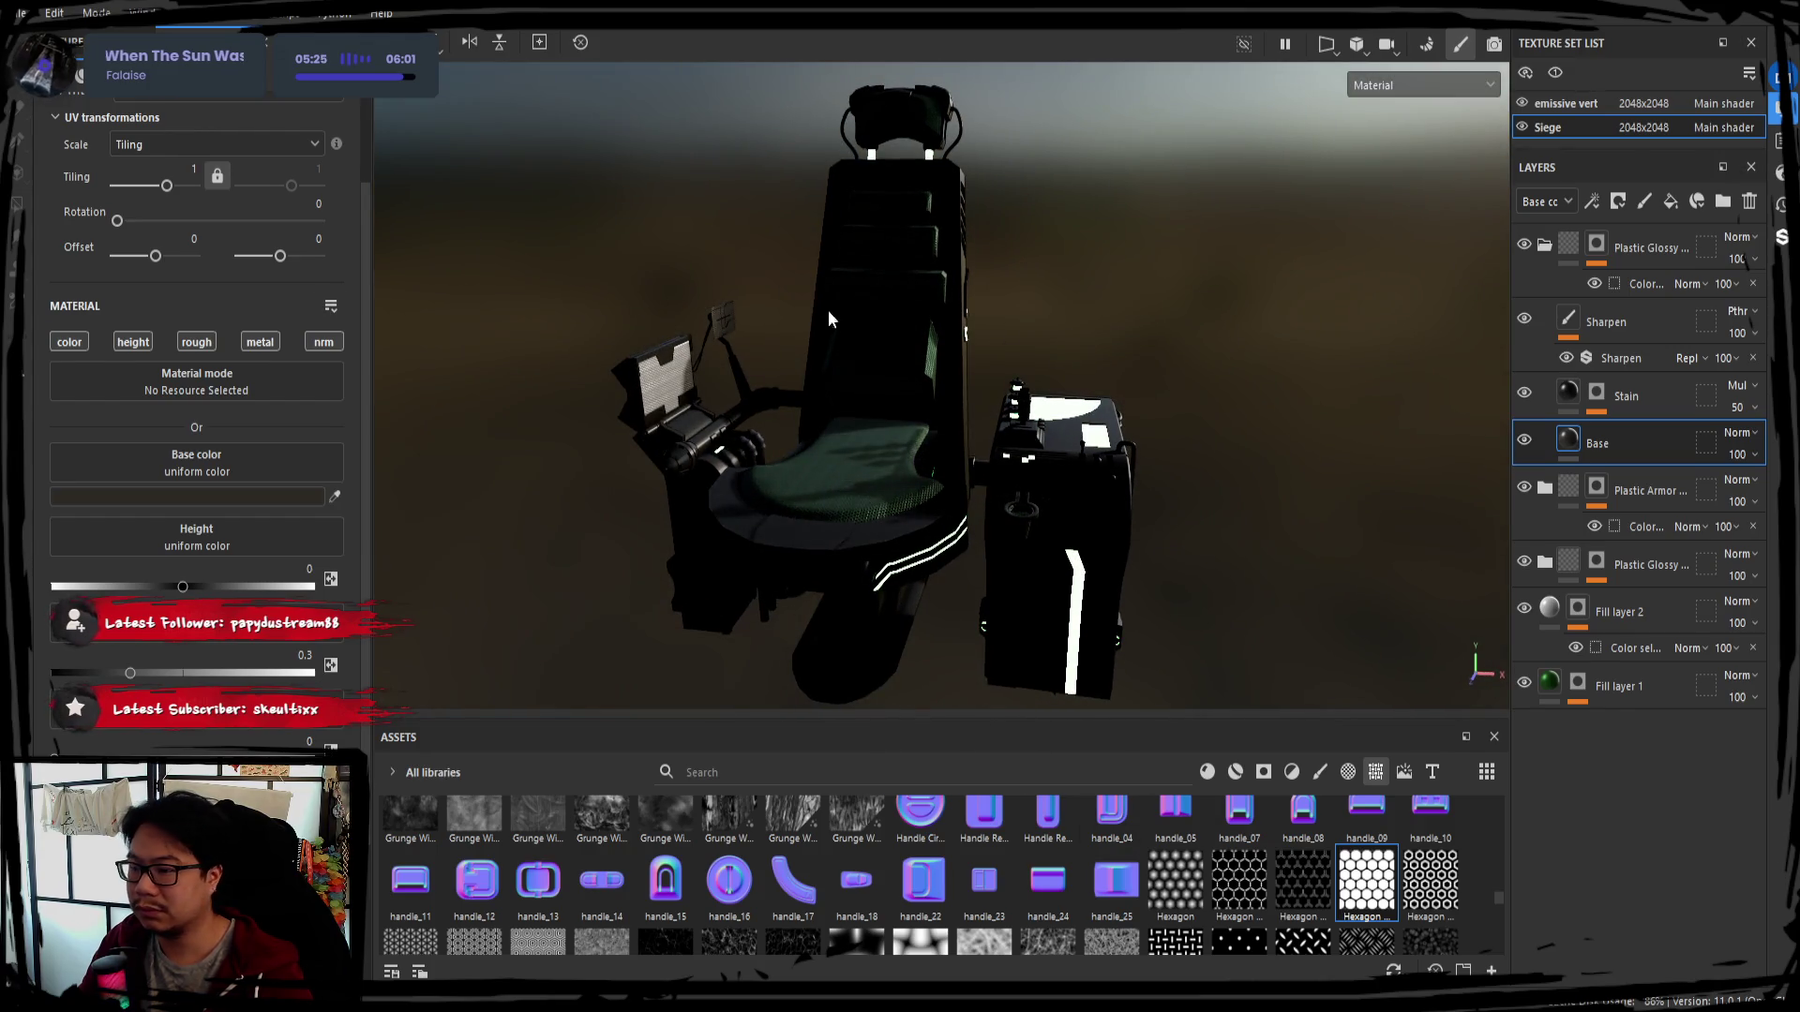
mouse_move(1125, 466)
left_mouse_down("alt")
mouse_move(782, 475)
mouse_move(1246, 483)
mouse_move(1031, 446)
mouse_move(853, 471)
mouse_move(895, 483)
mouse_move(926, 345)
left_mouse_up("alt")
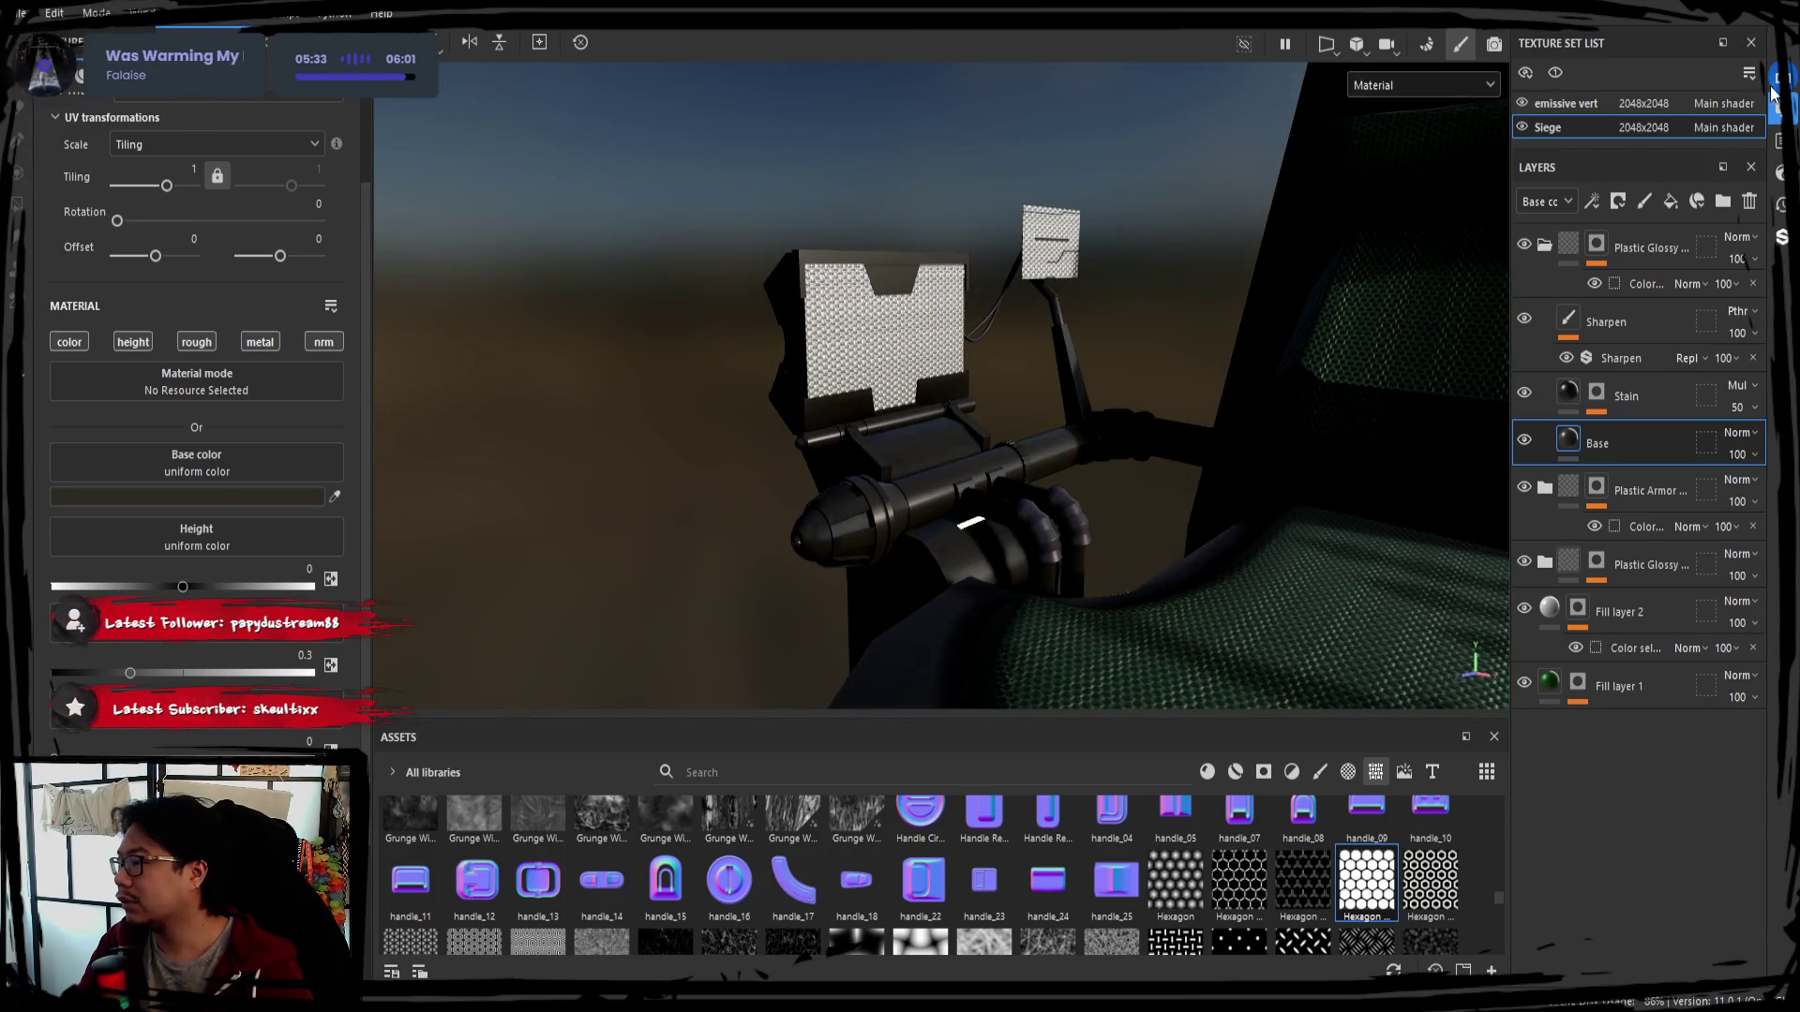
mouse_move(1309, 303)
left_mouse_down("alt")
mouse_move(1159, 358)
mouse_move(1430, 311)
mouse_move(1326, 329)
left_mouse_up("alt")
left_click_drag(1178, 349, 916, 355, "alt")
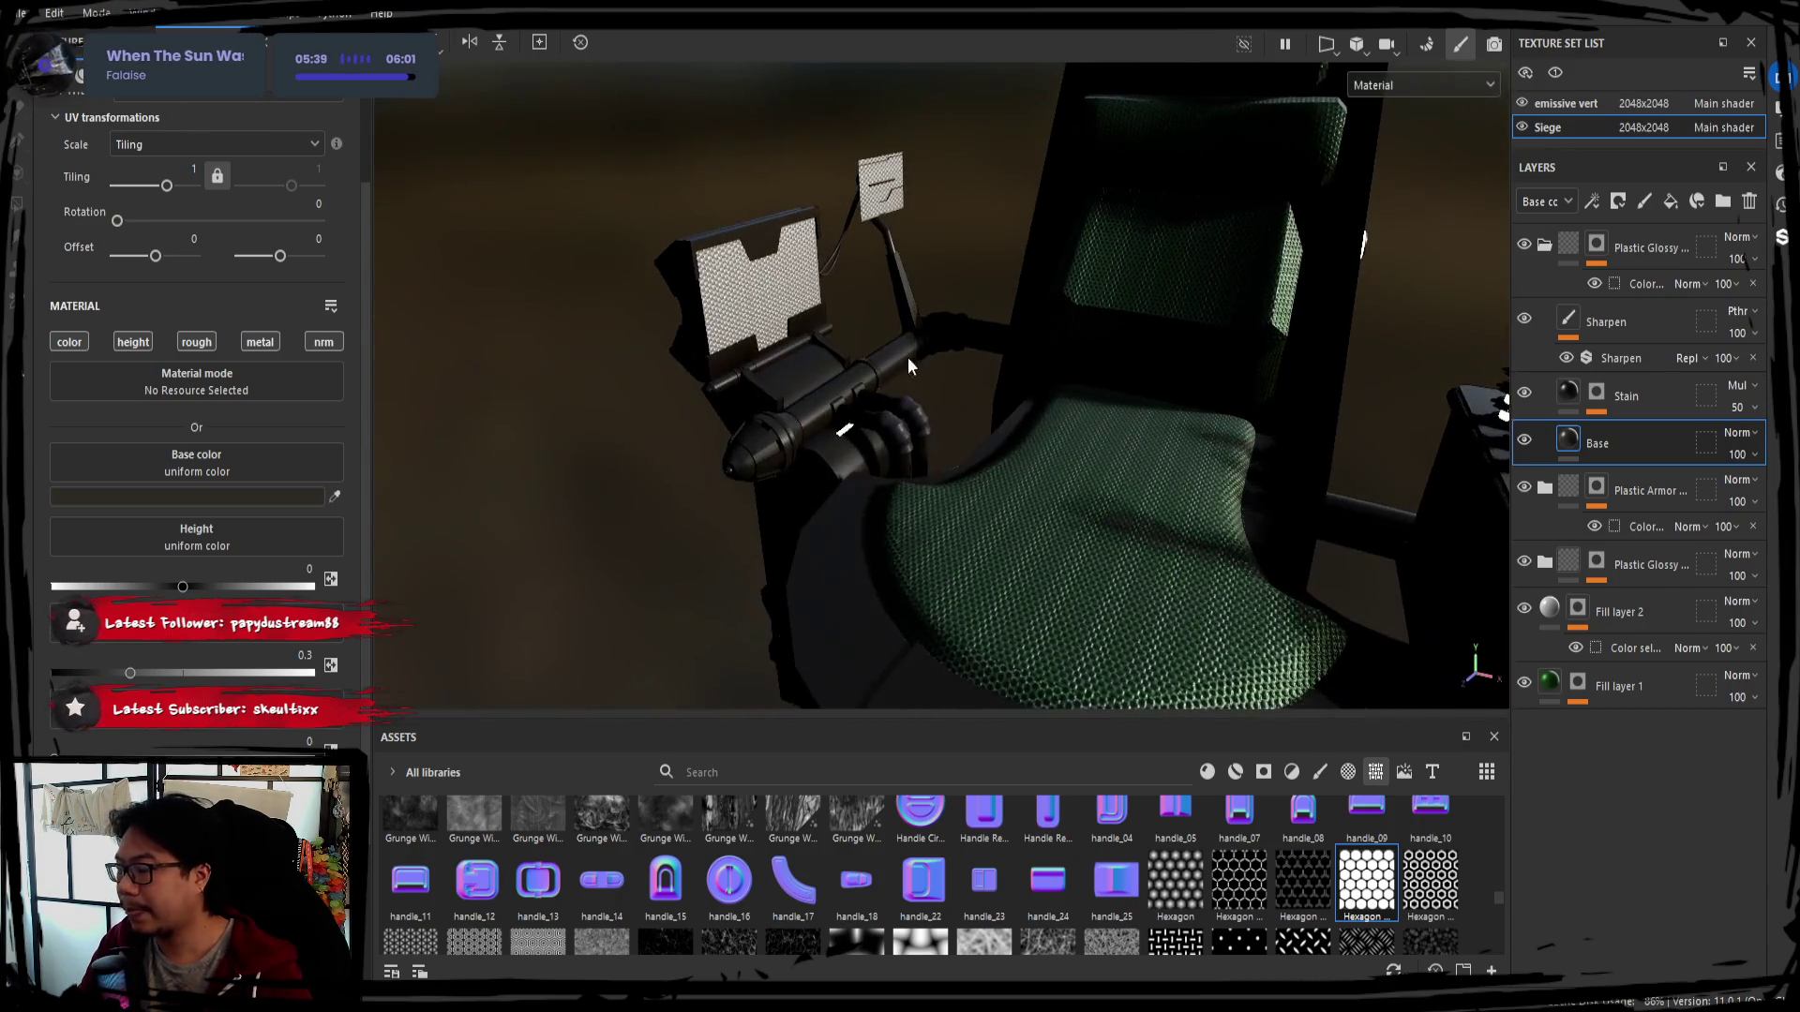
left_click(1646, 564)
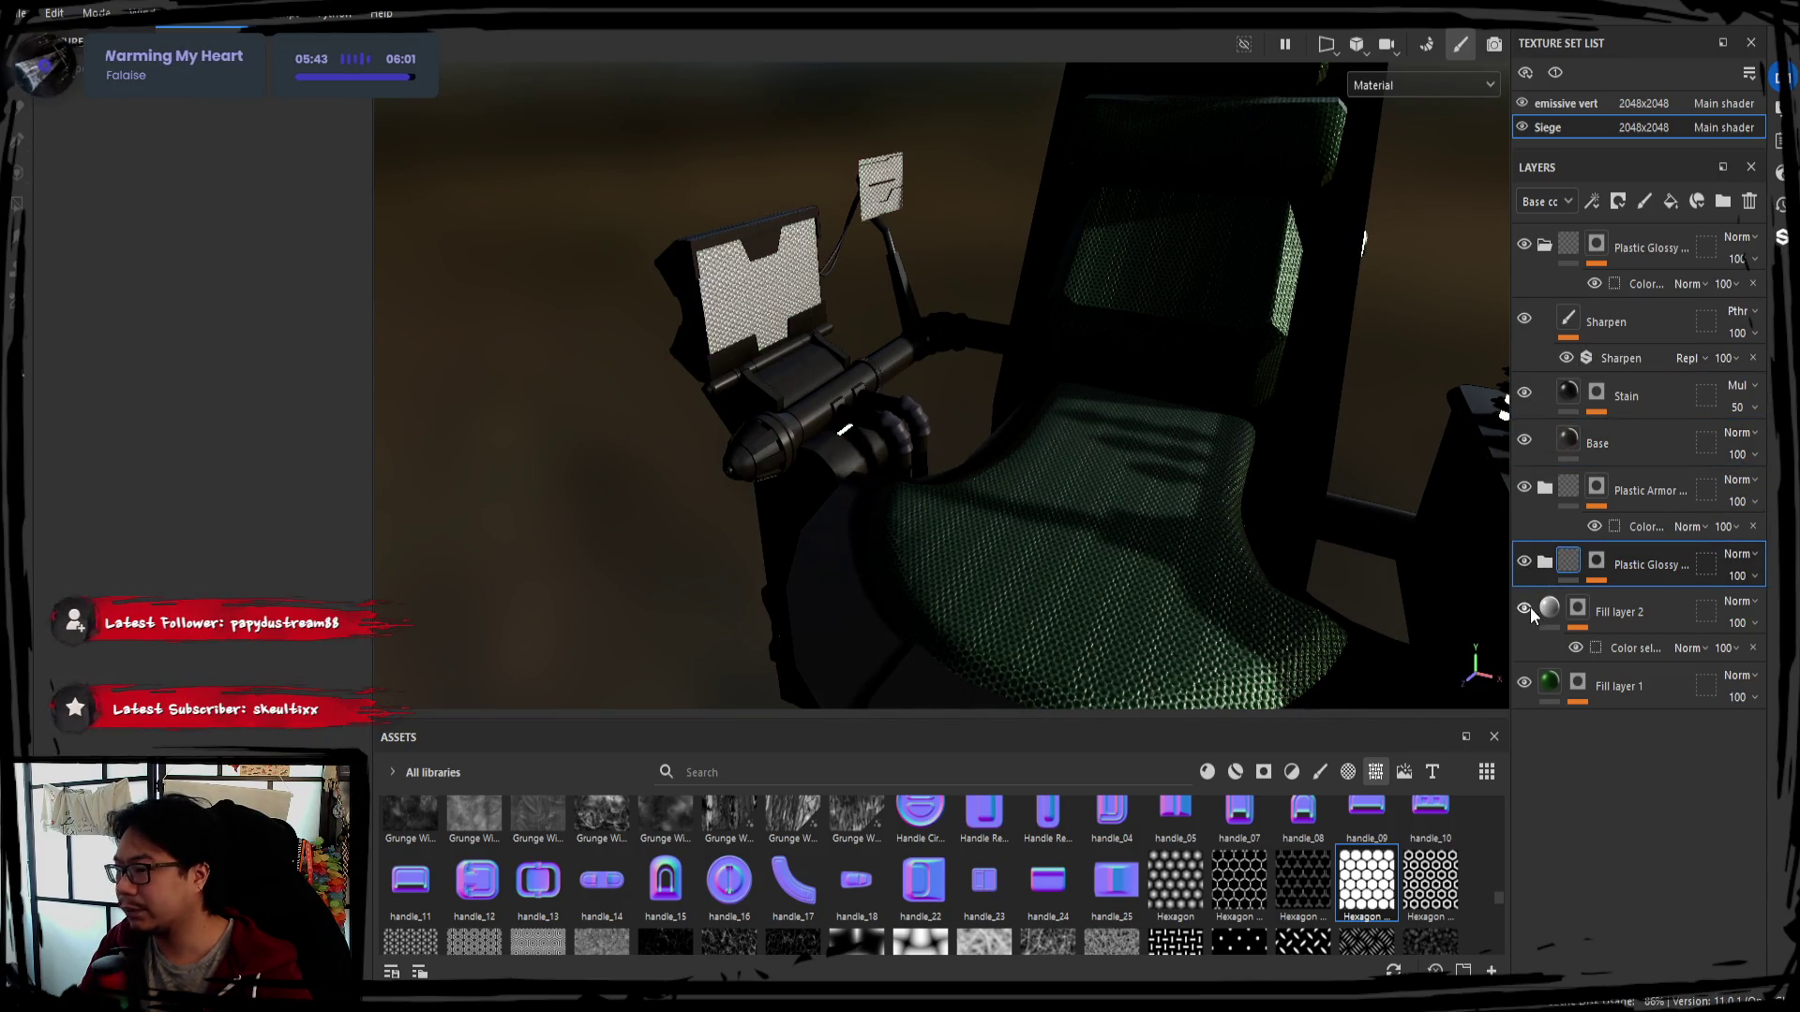
Review Fill layer 2's colour mask, move it below Fill layer 1, then delete Fill layer 2
left_click(1560, 618)
left_click(1609, 652)
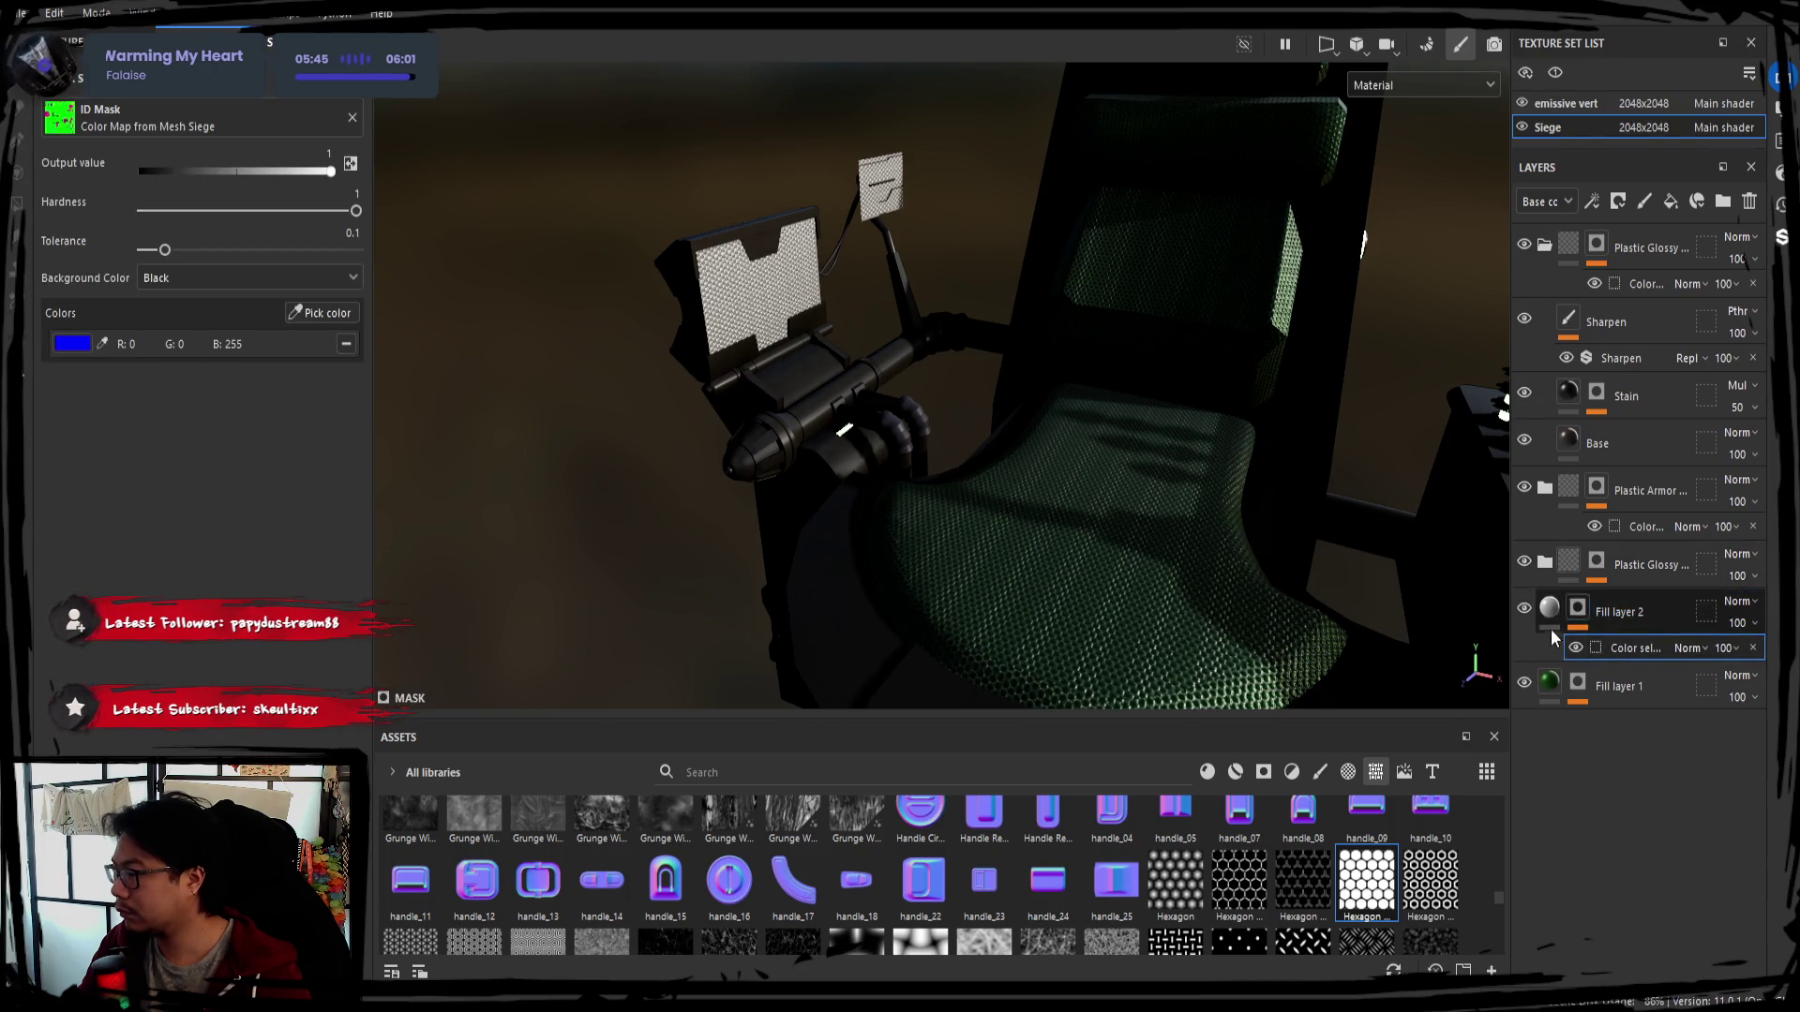
left_click(1525, 615)
left_click(1525, 685)
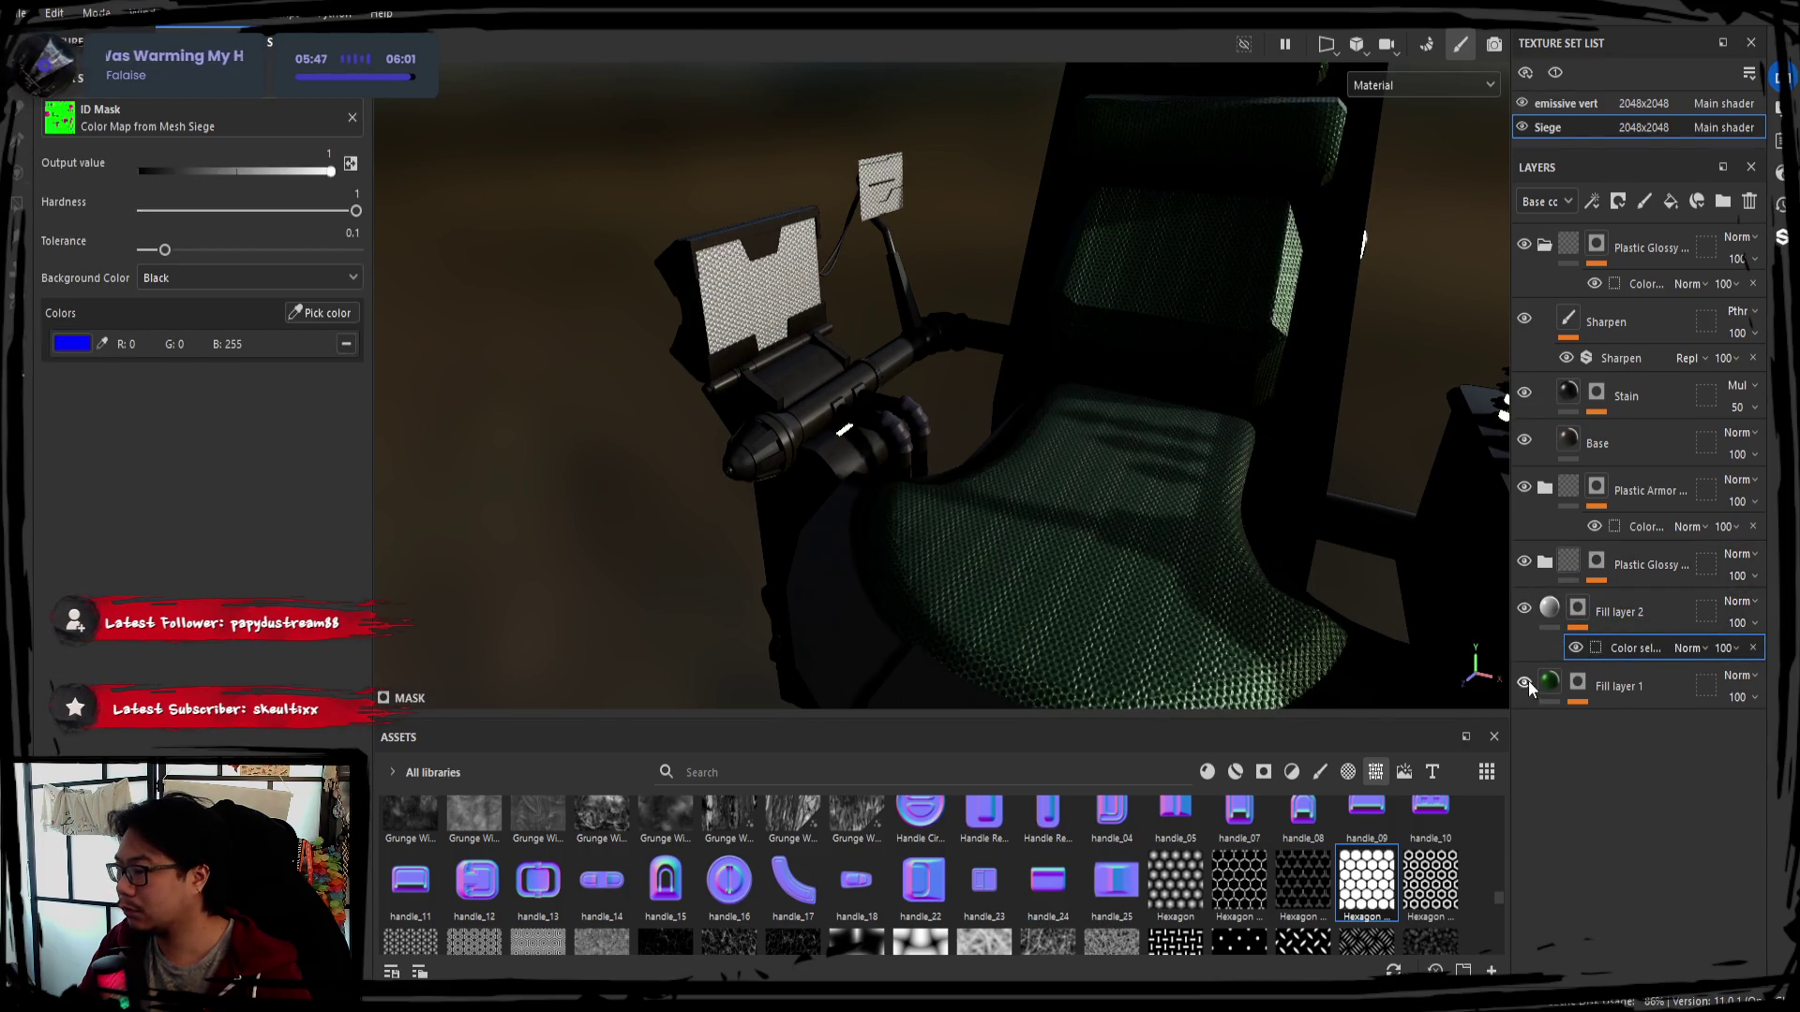
left_click(1639, 621)
left_click(1622, 687)
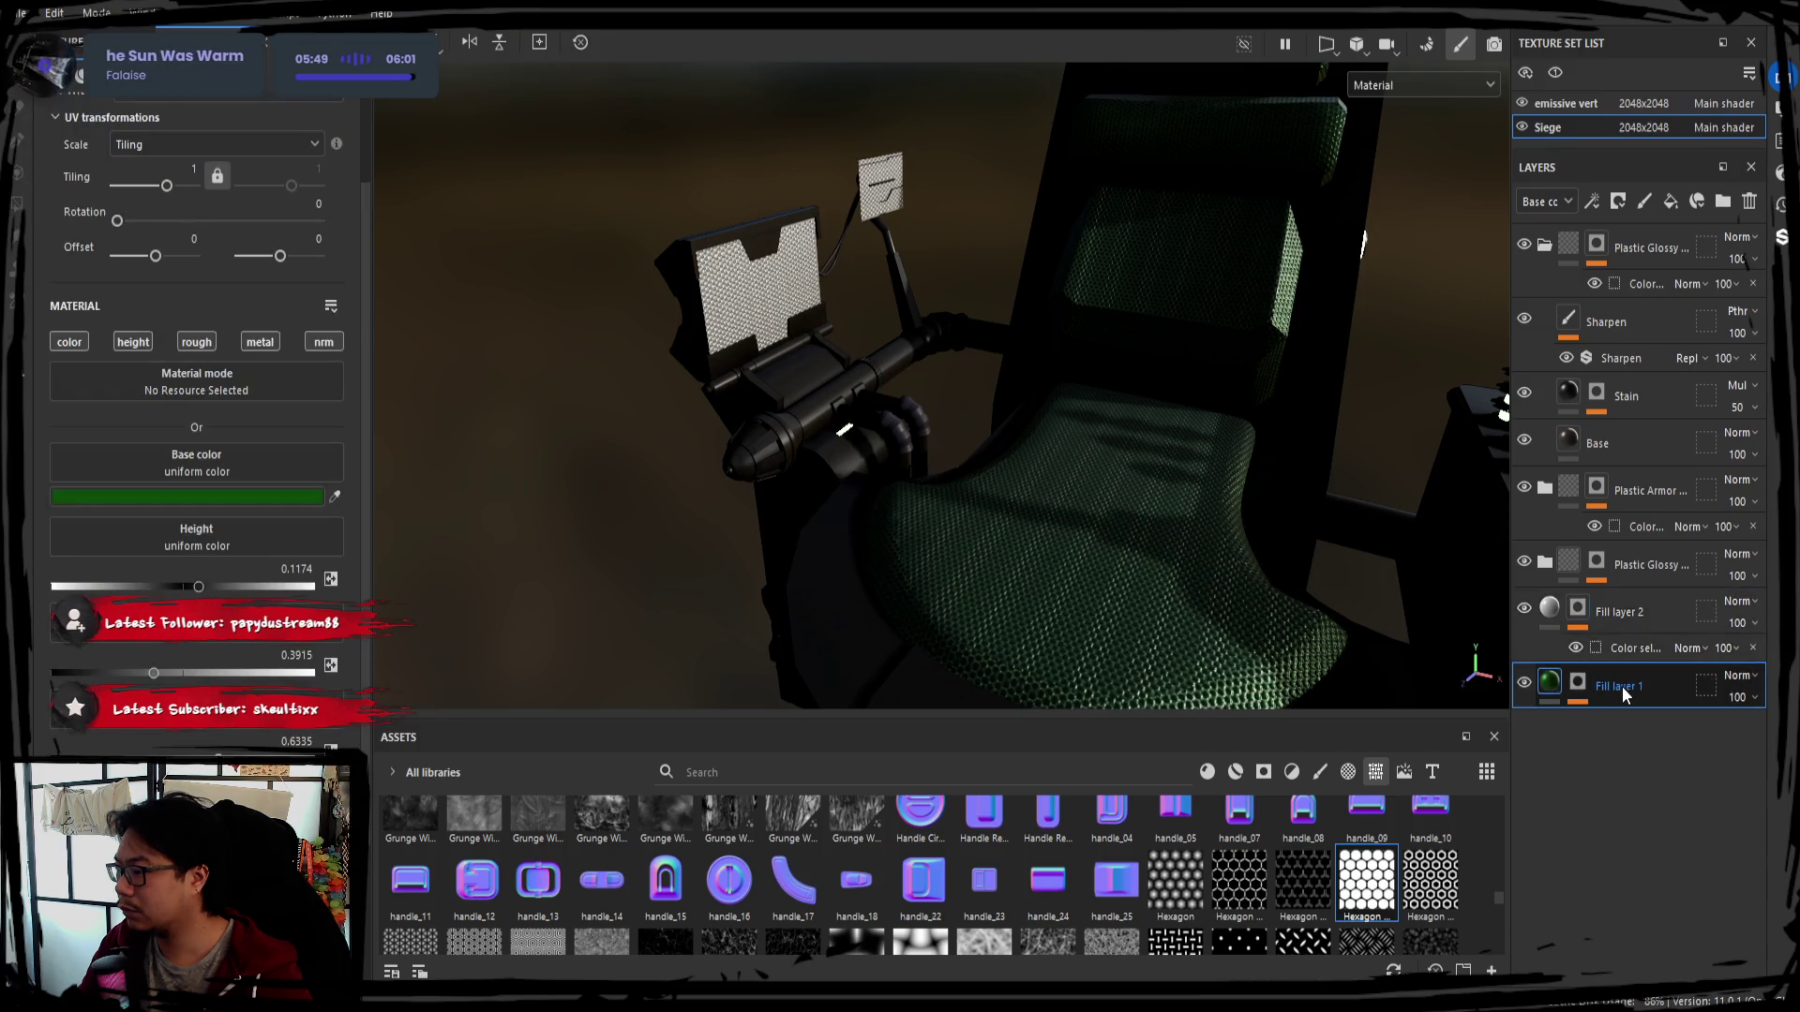
left_click(1626, 612)
left_click_drag(1619, 632, 1626, 701)
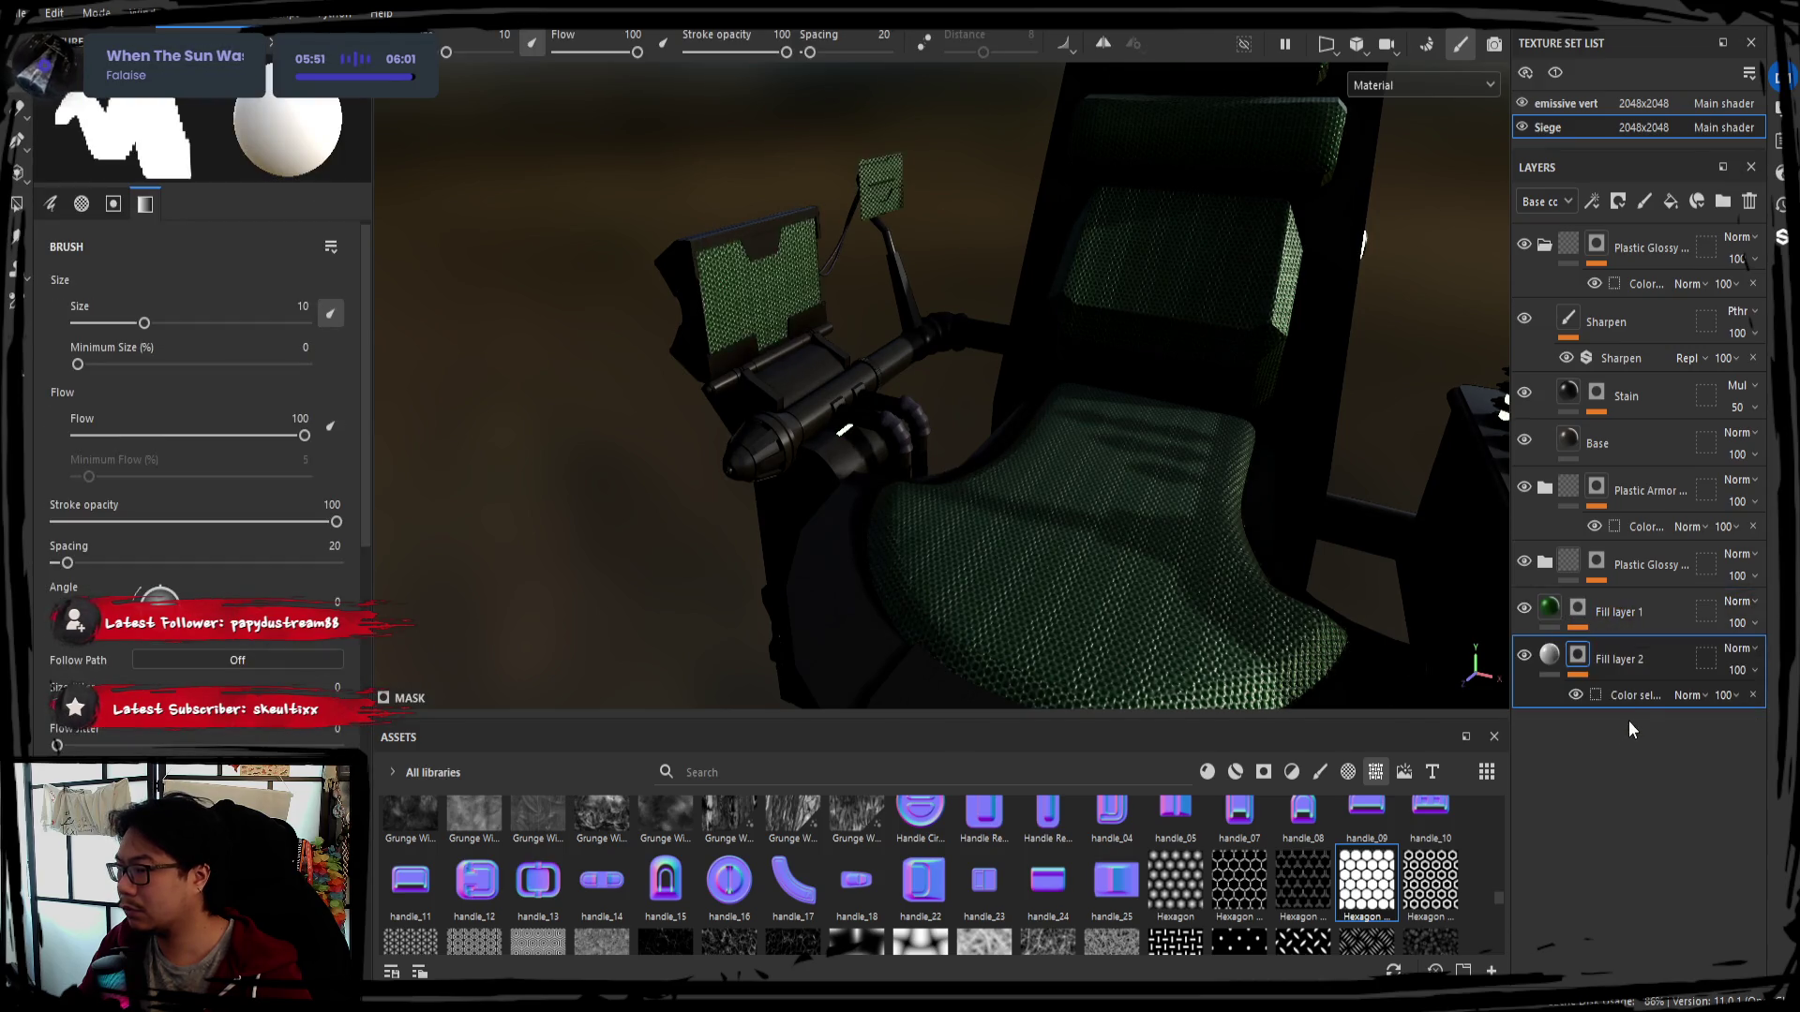
left_click(1647, 660)
key("Delete")
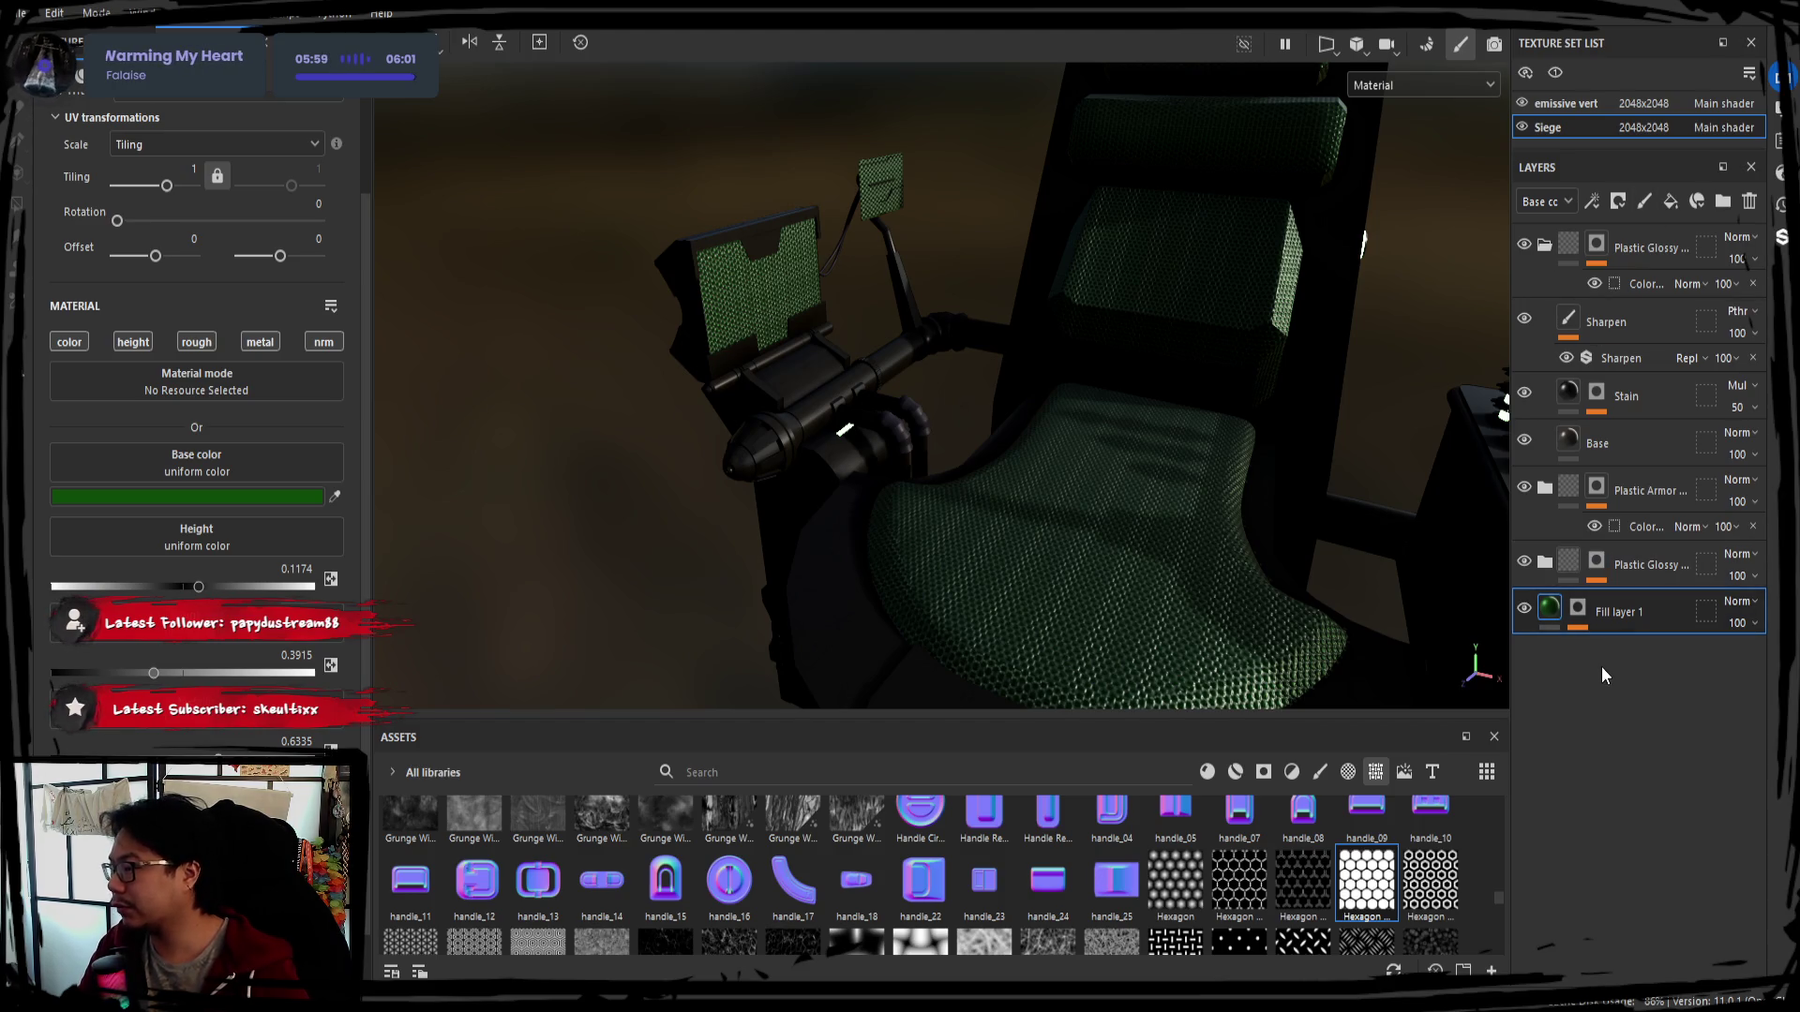
Undo, retry the blue ID pick with multiply blending, then delete Fill layer 2 for good
key("ctrl+z")
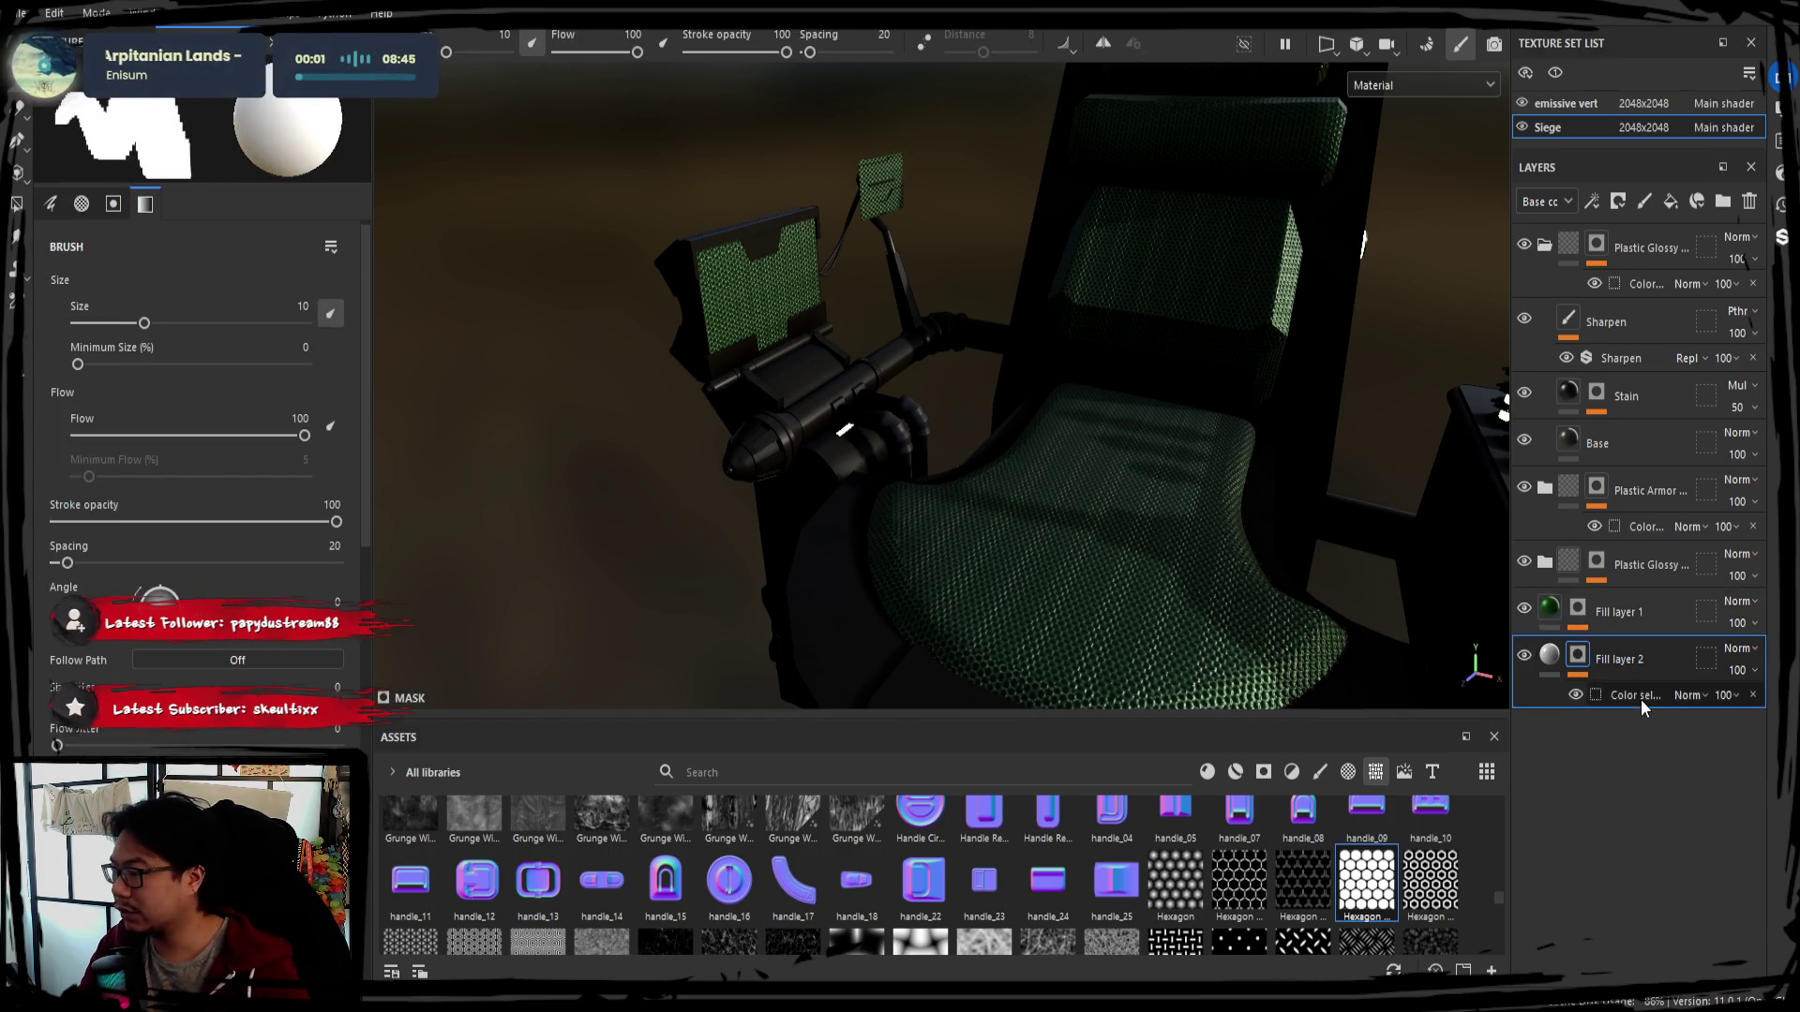
left_click(1635, 696)
left_click(338, 312)
left_click(777, 297)
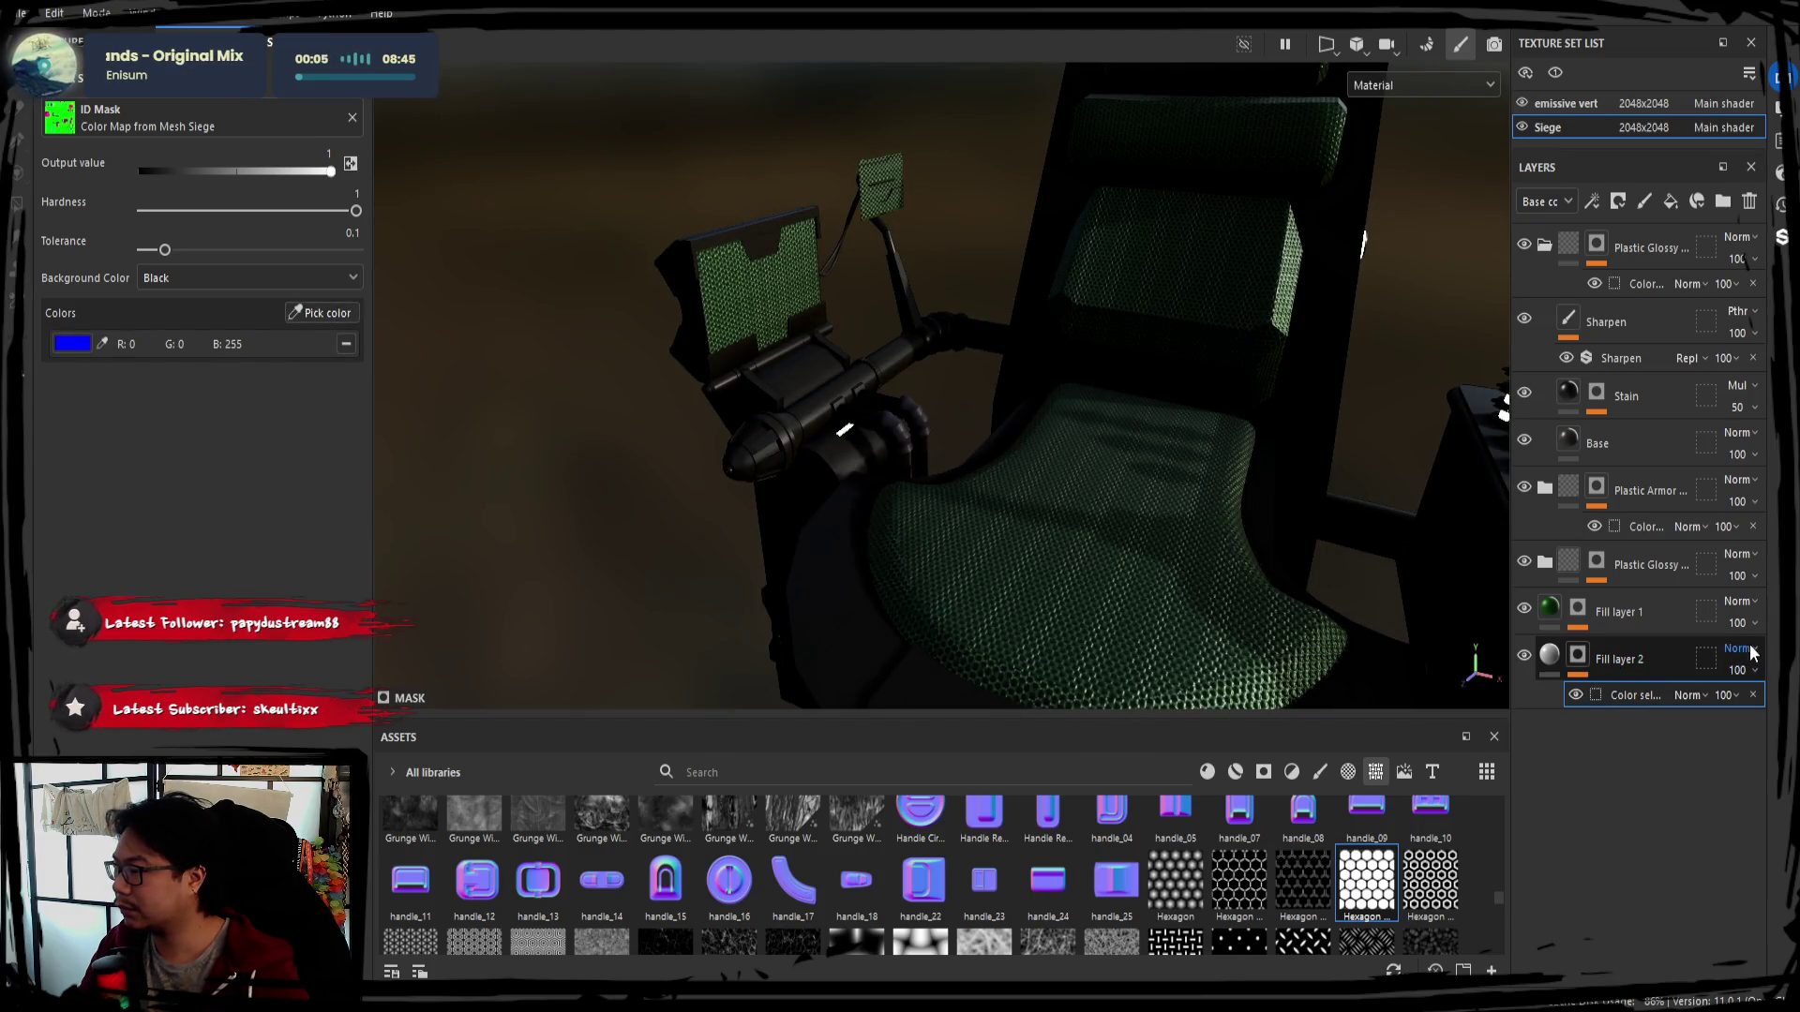
key("shift+alt+m")
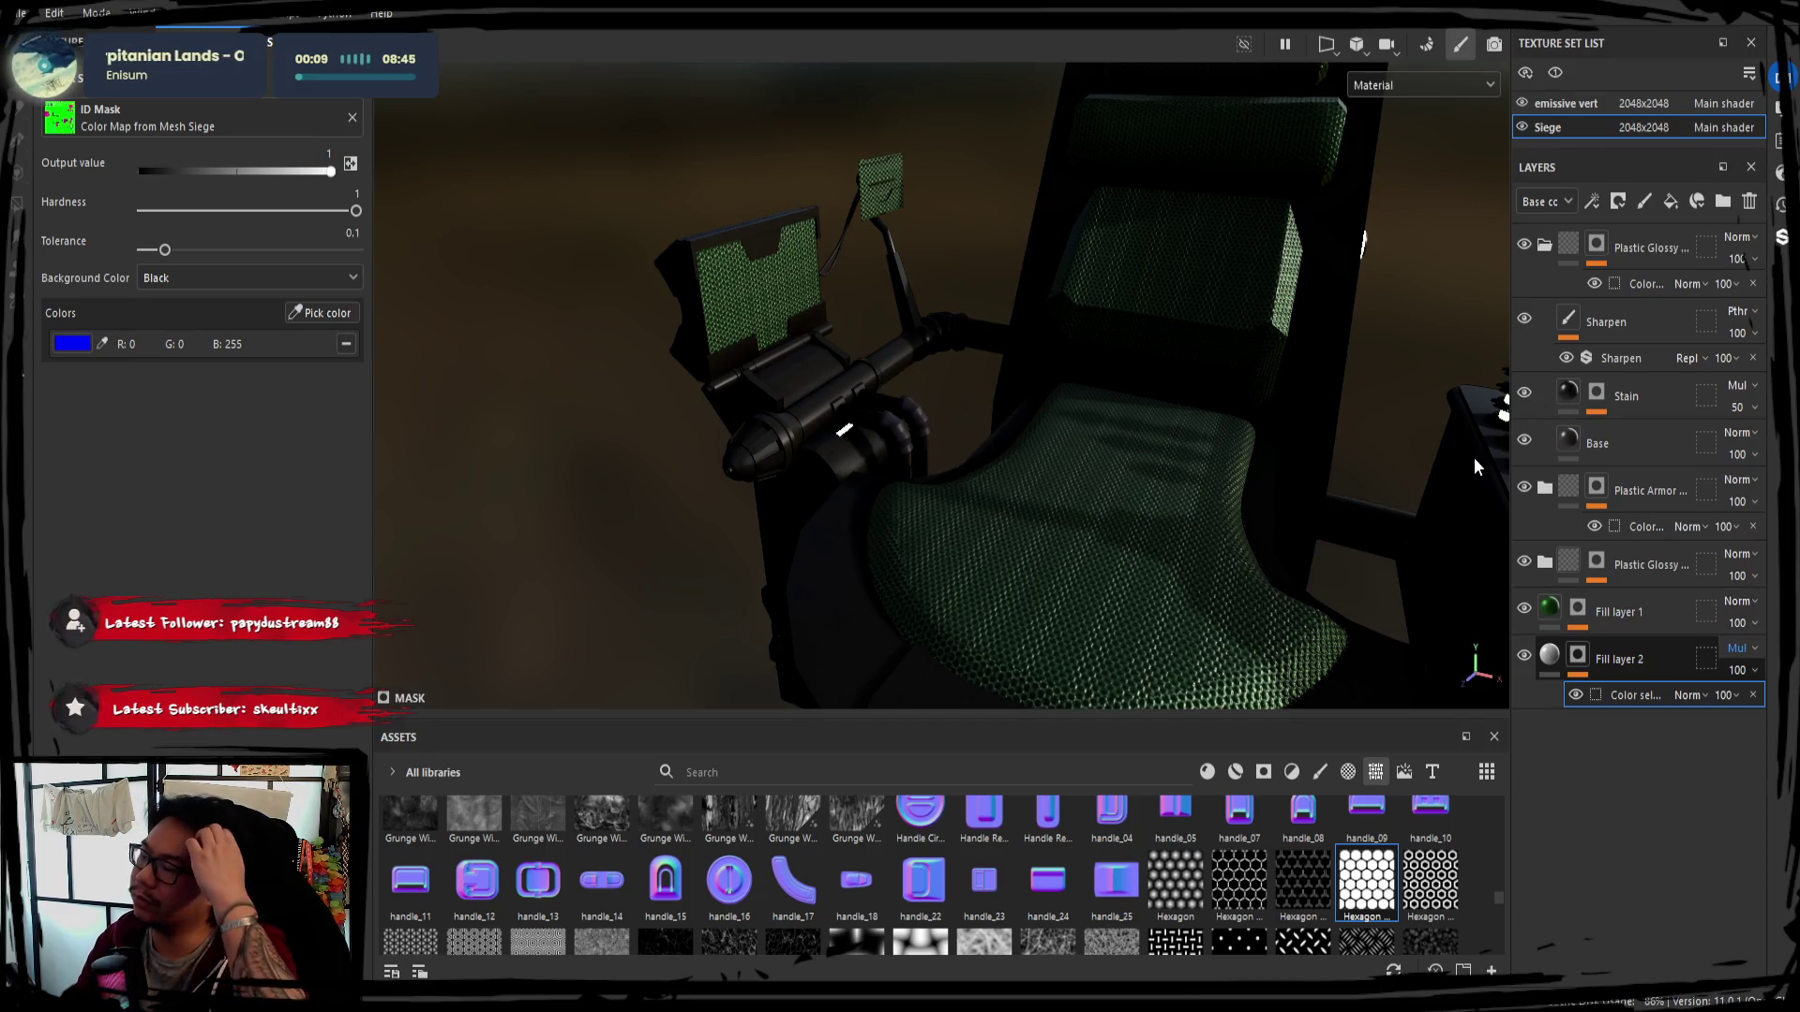
left_click(1650, 659)
key("Delete")
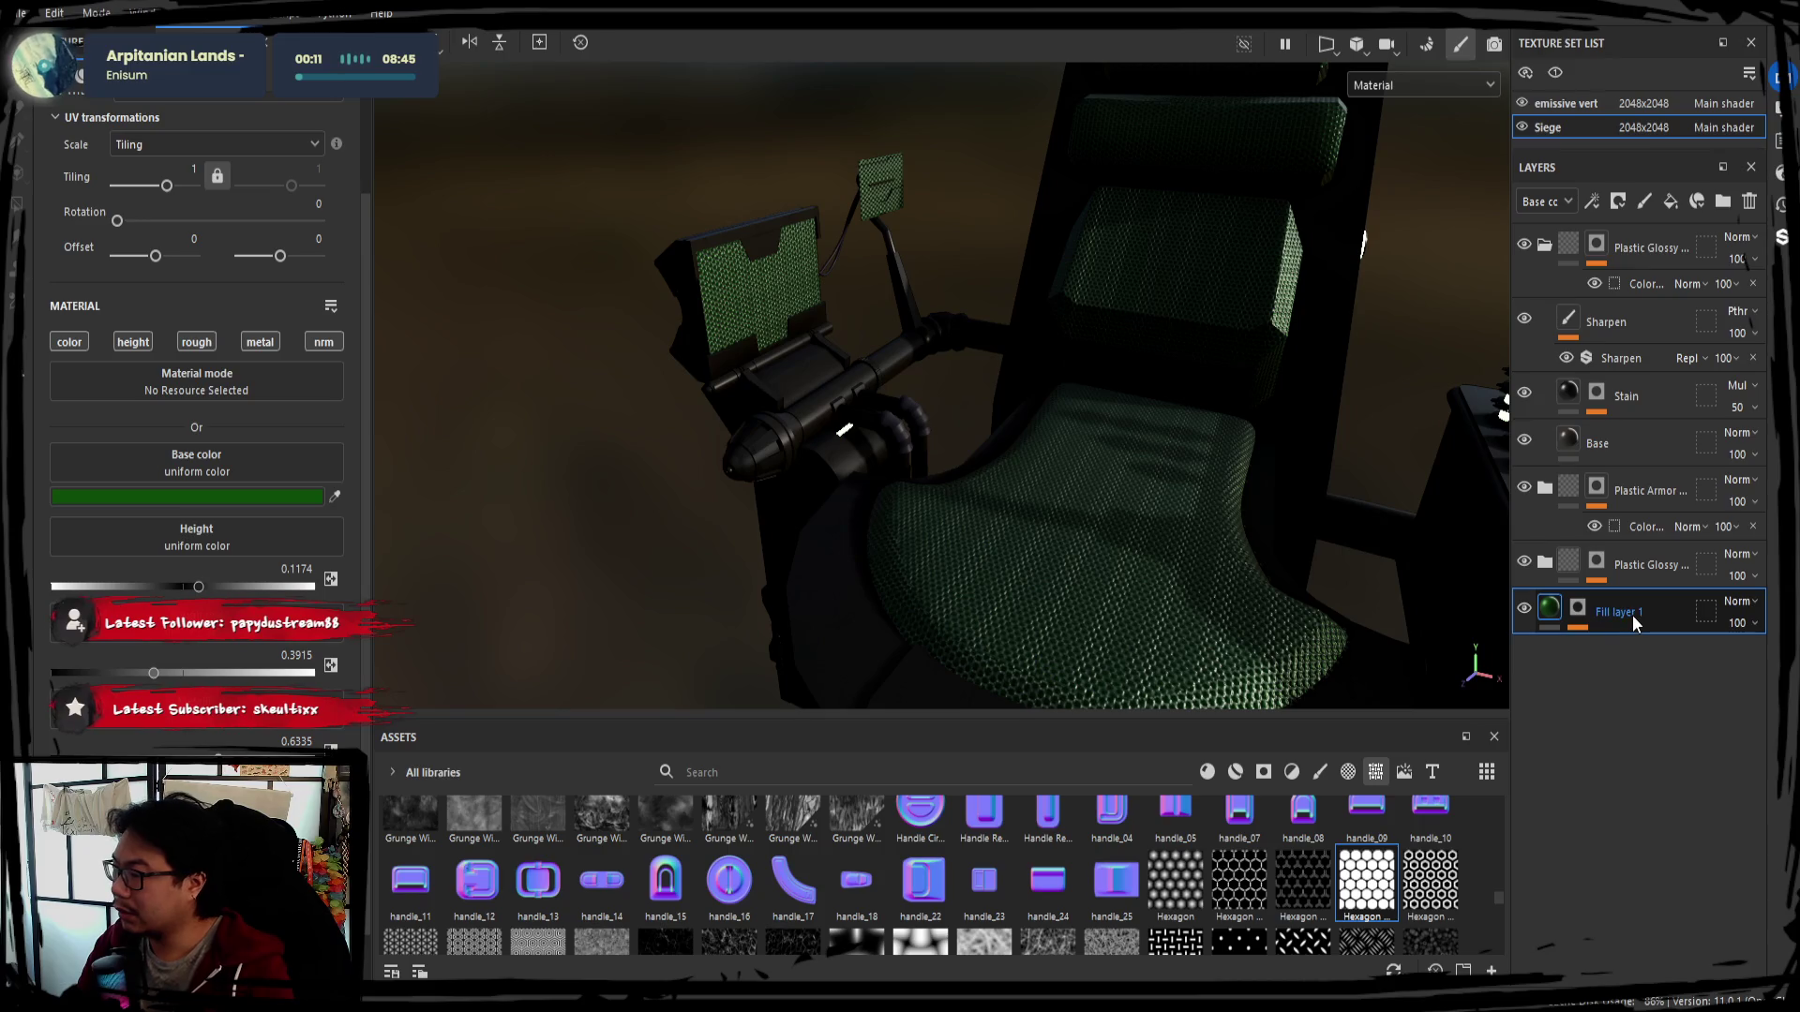
left_click(1582, 623)
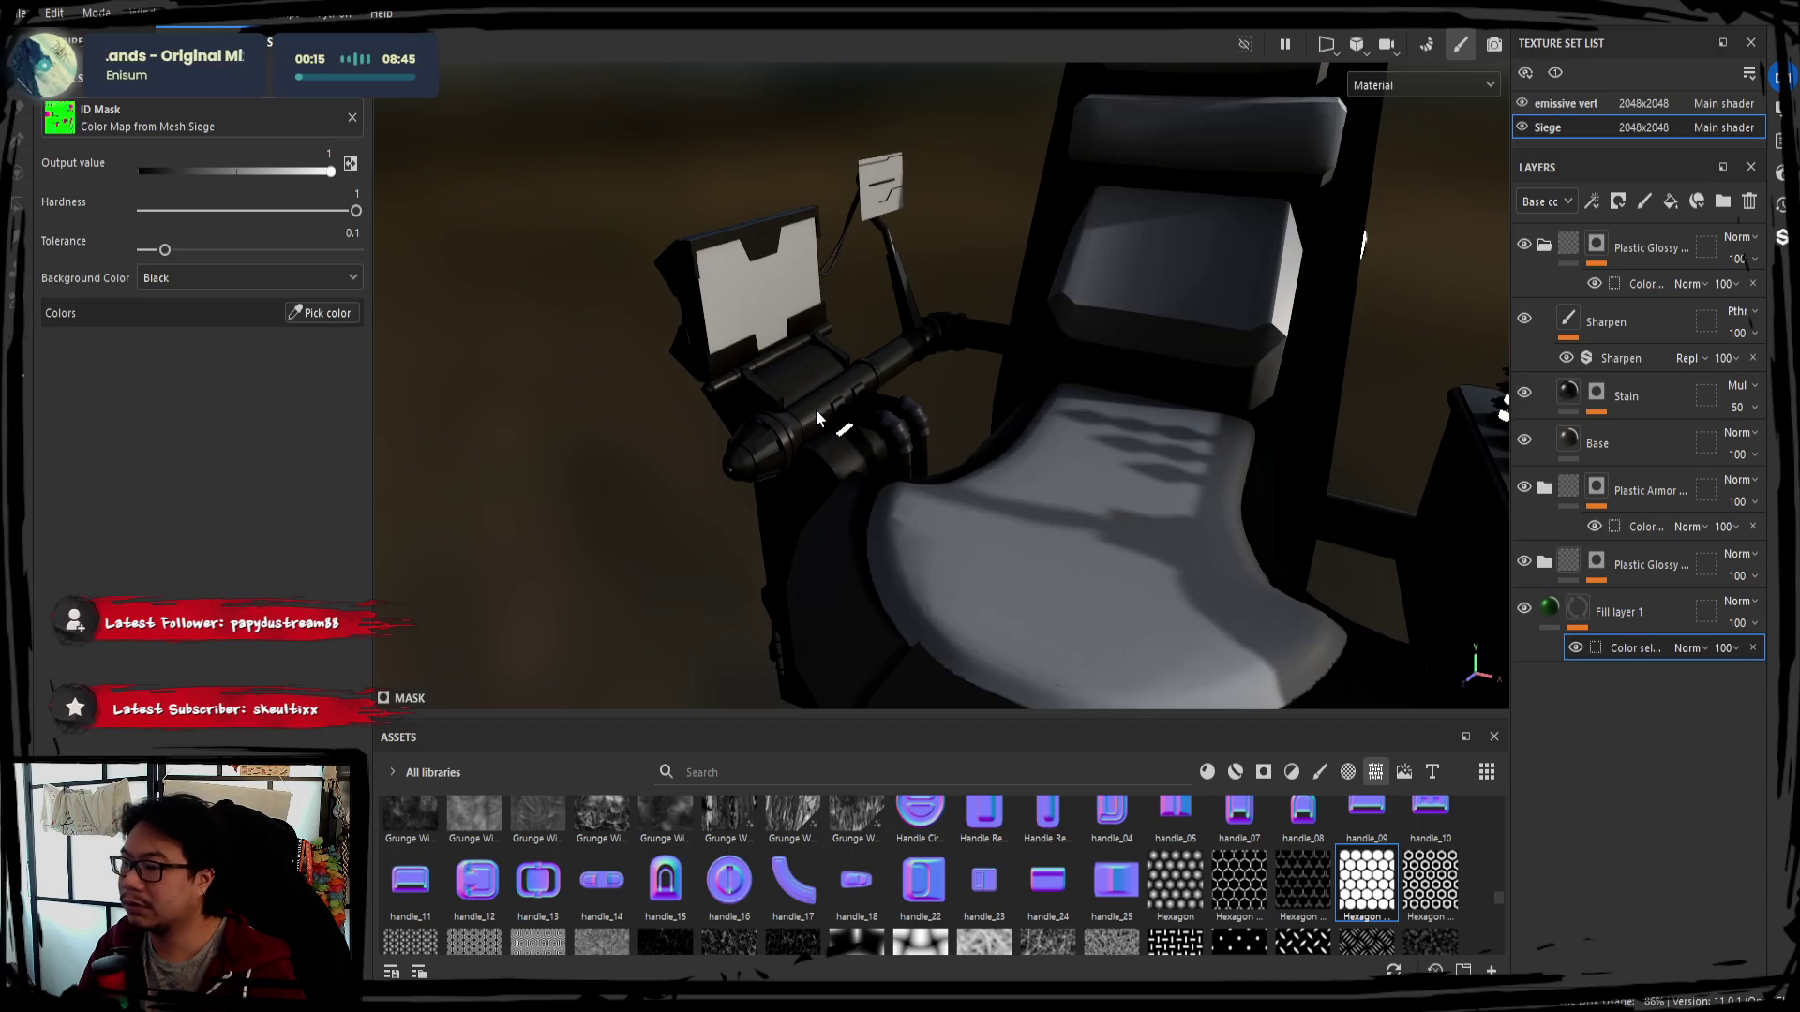
Pick the seat's magenta ID colour for Fill layer 1's mask and add a fill effect to it
left_click(342, 315)
left_click(1197, 576)
left_click_drag(1197, 576, 1090, 492, "alt")
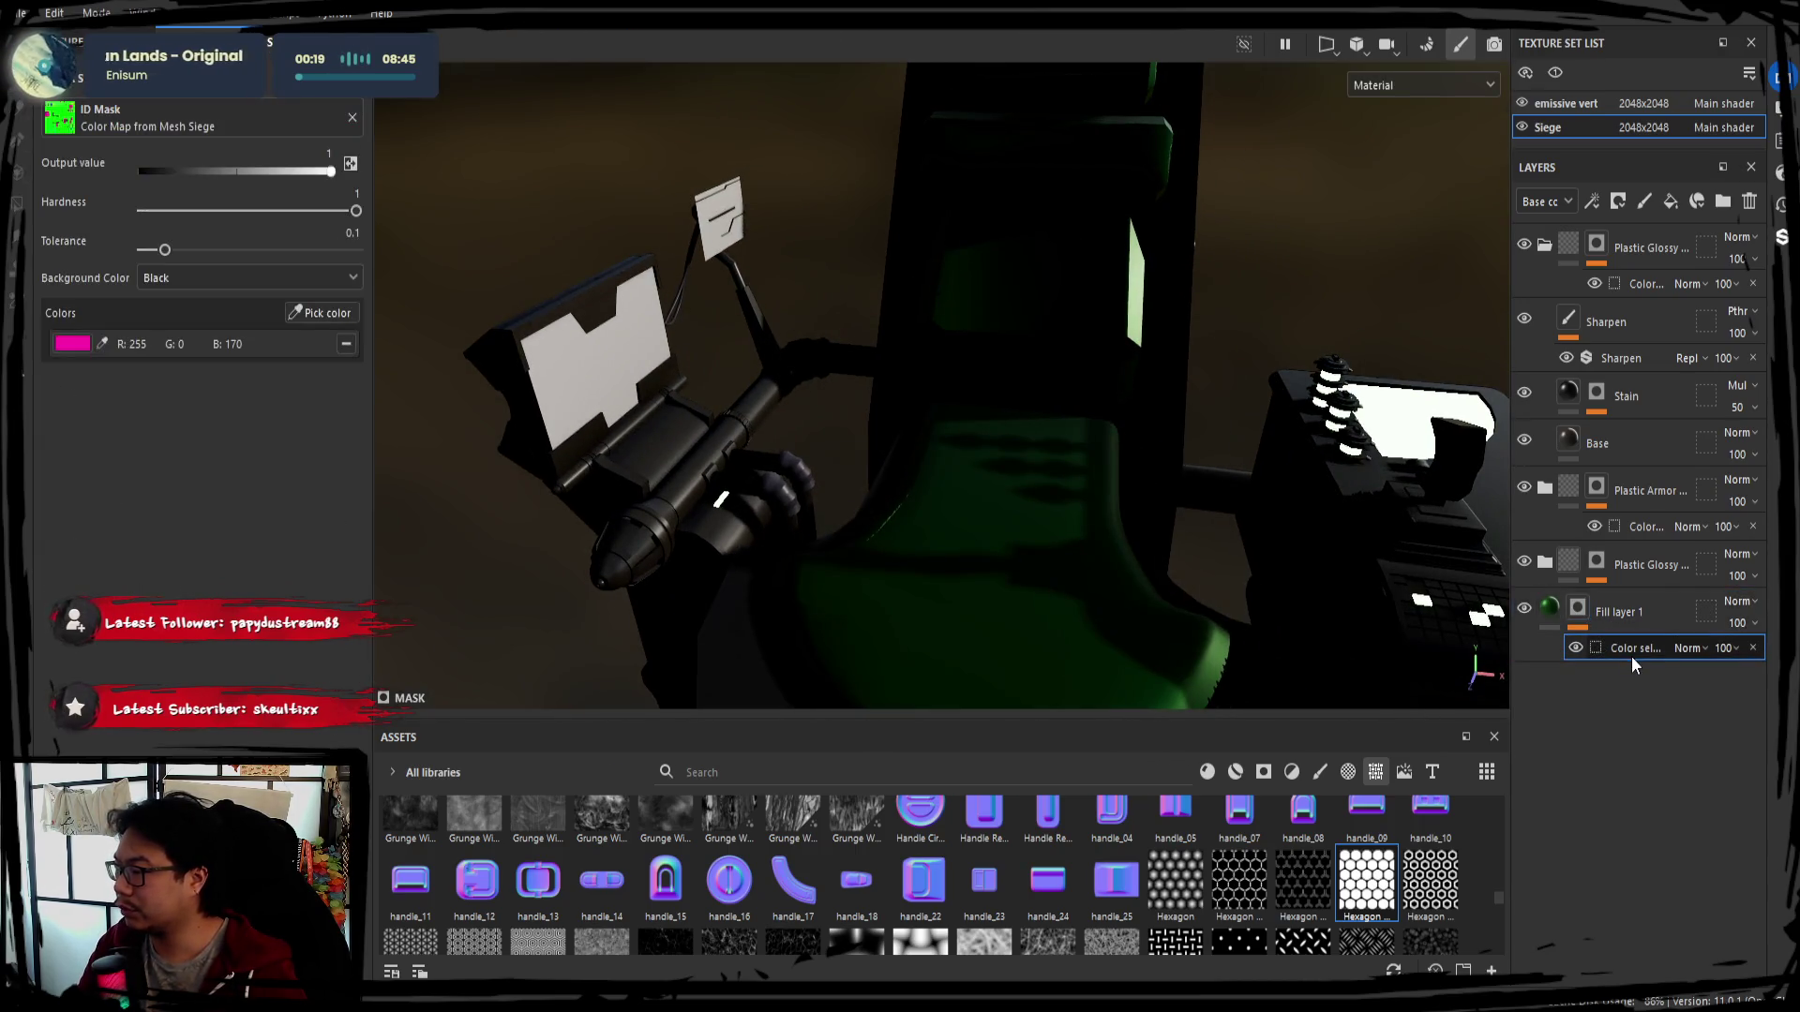
left_click(1620, 625)
right_click(1599, 723)
left_click(1599, 755)
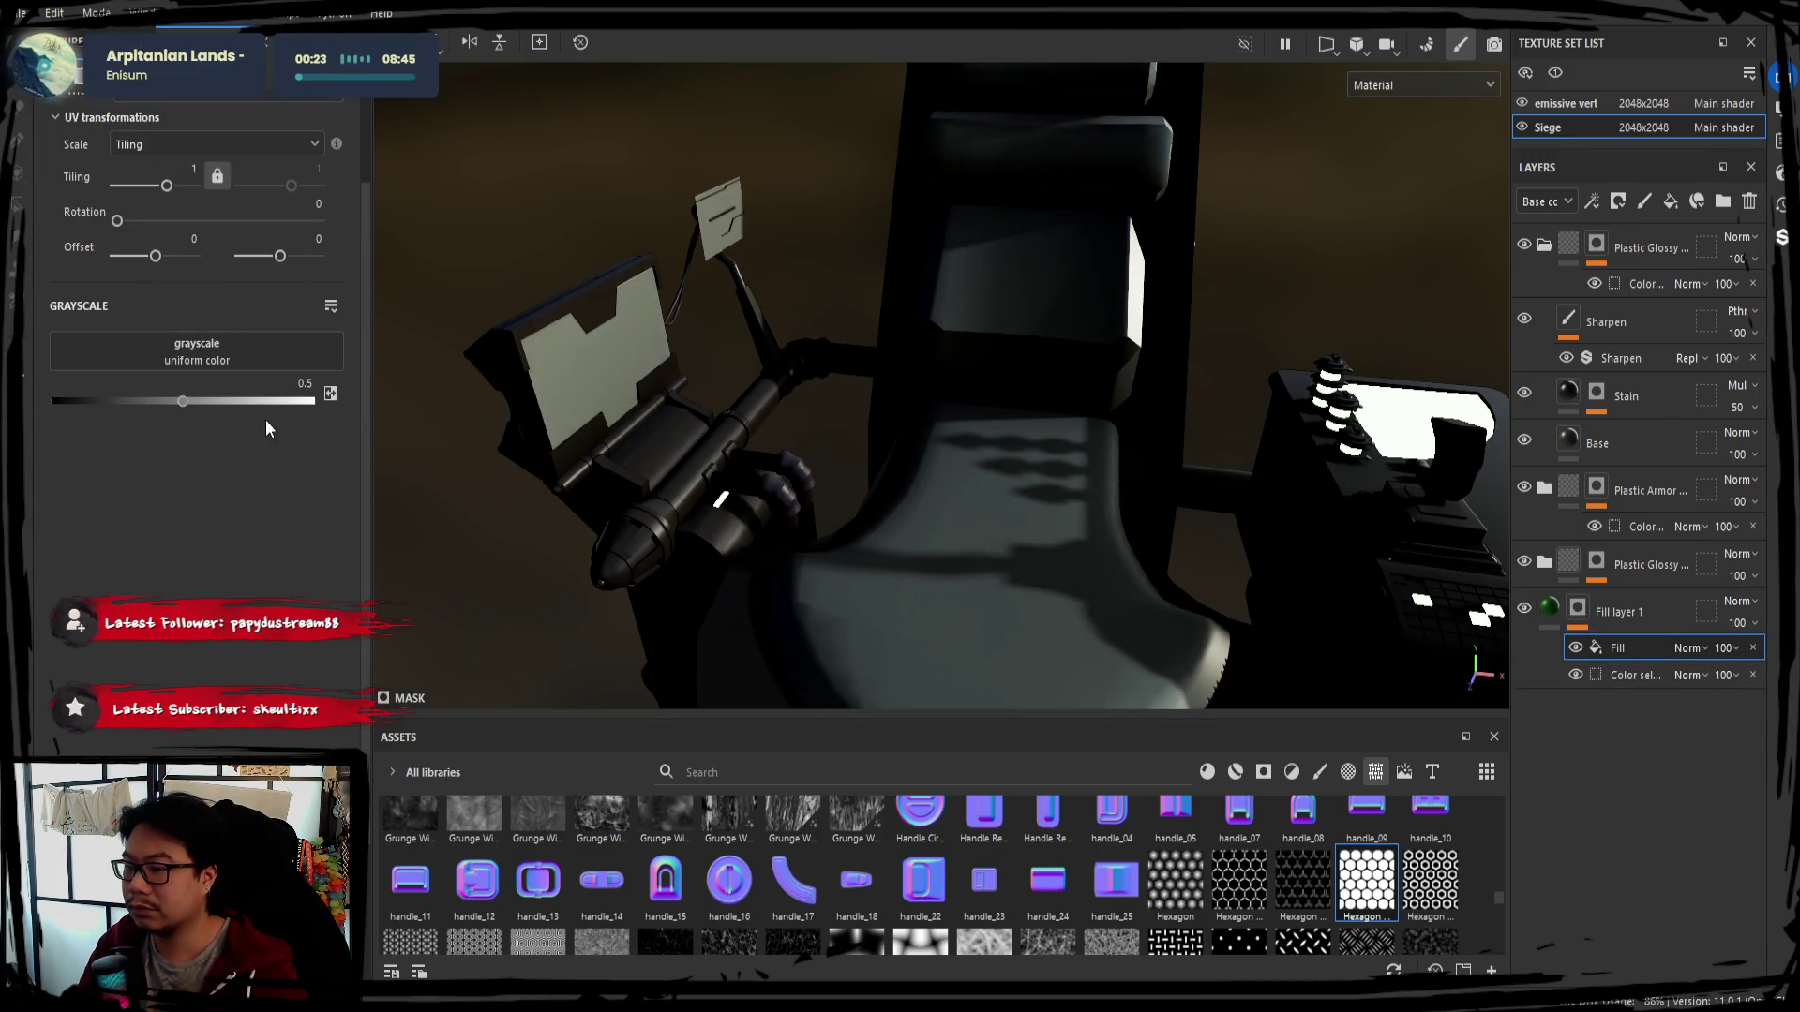
Drop Hexagon Dots into the mask fill and set its Tile value to 75
left_click_drag(1357, 922, 211, 351)
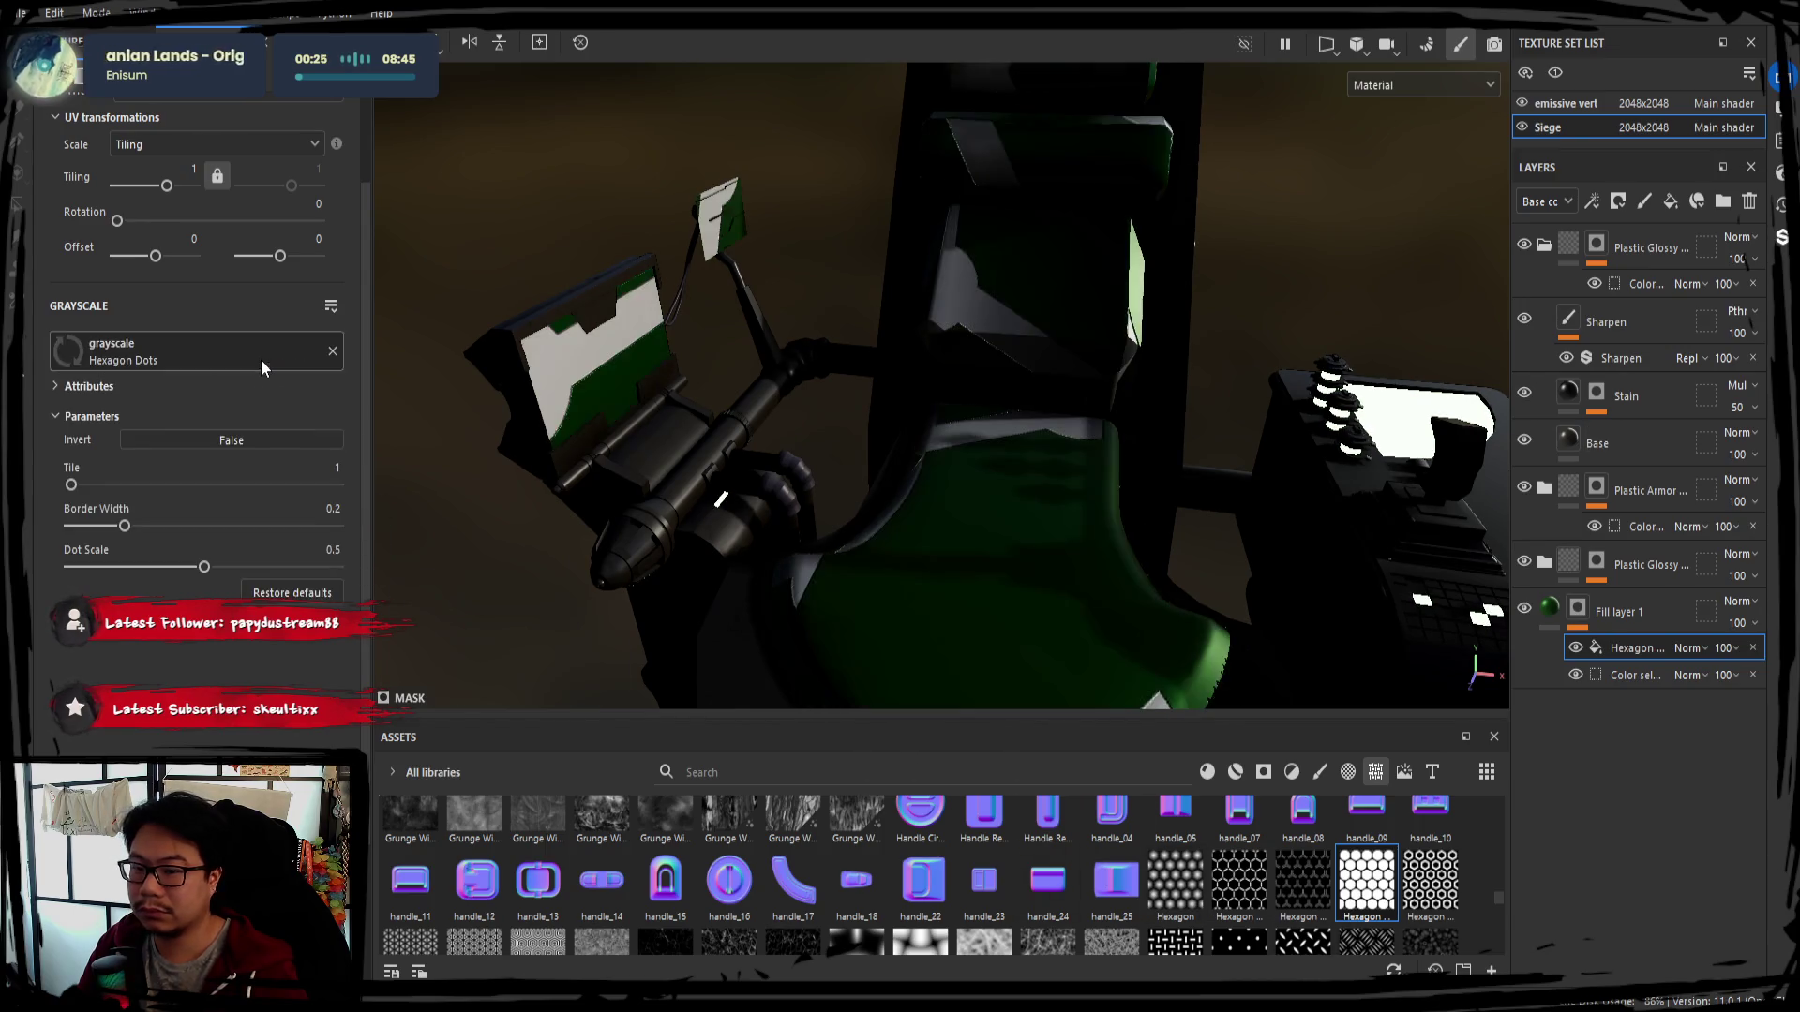
left_click_drag(895, 576, 870, 502, "alt")
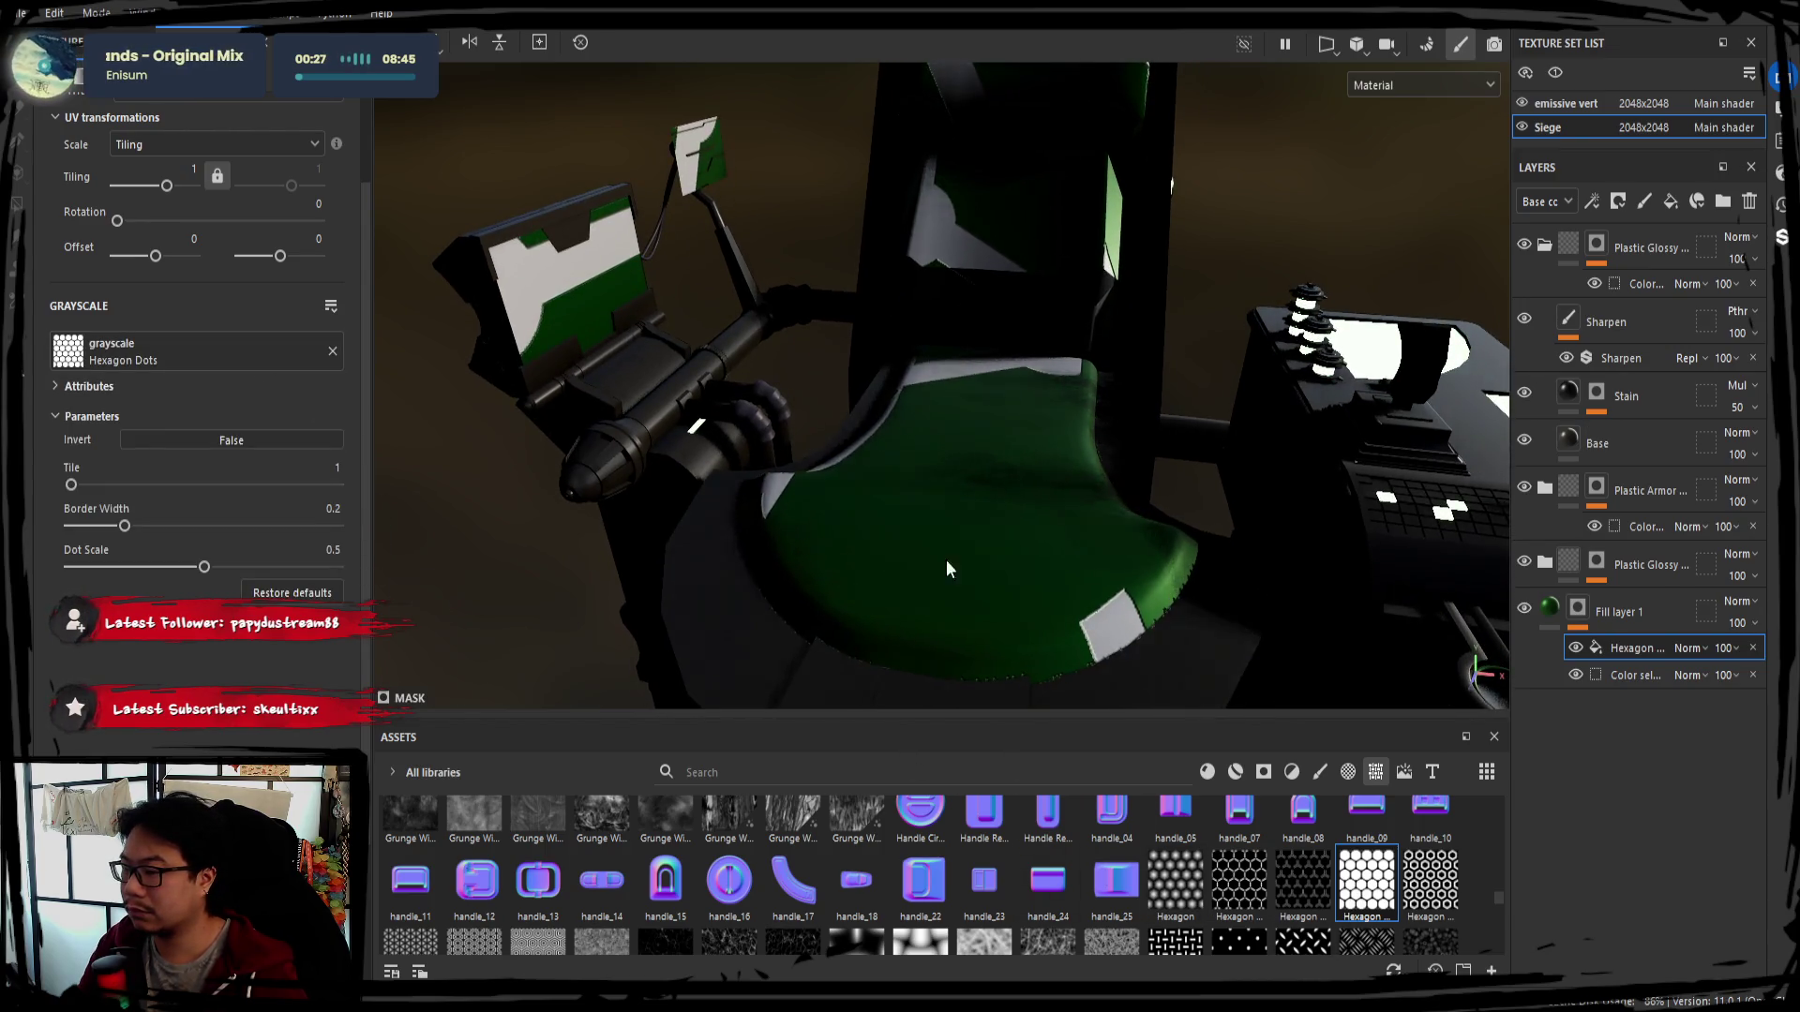
left_click(334, 466)
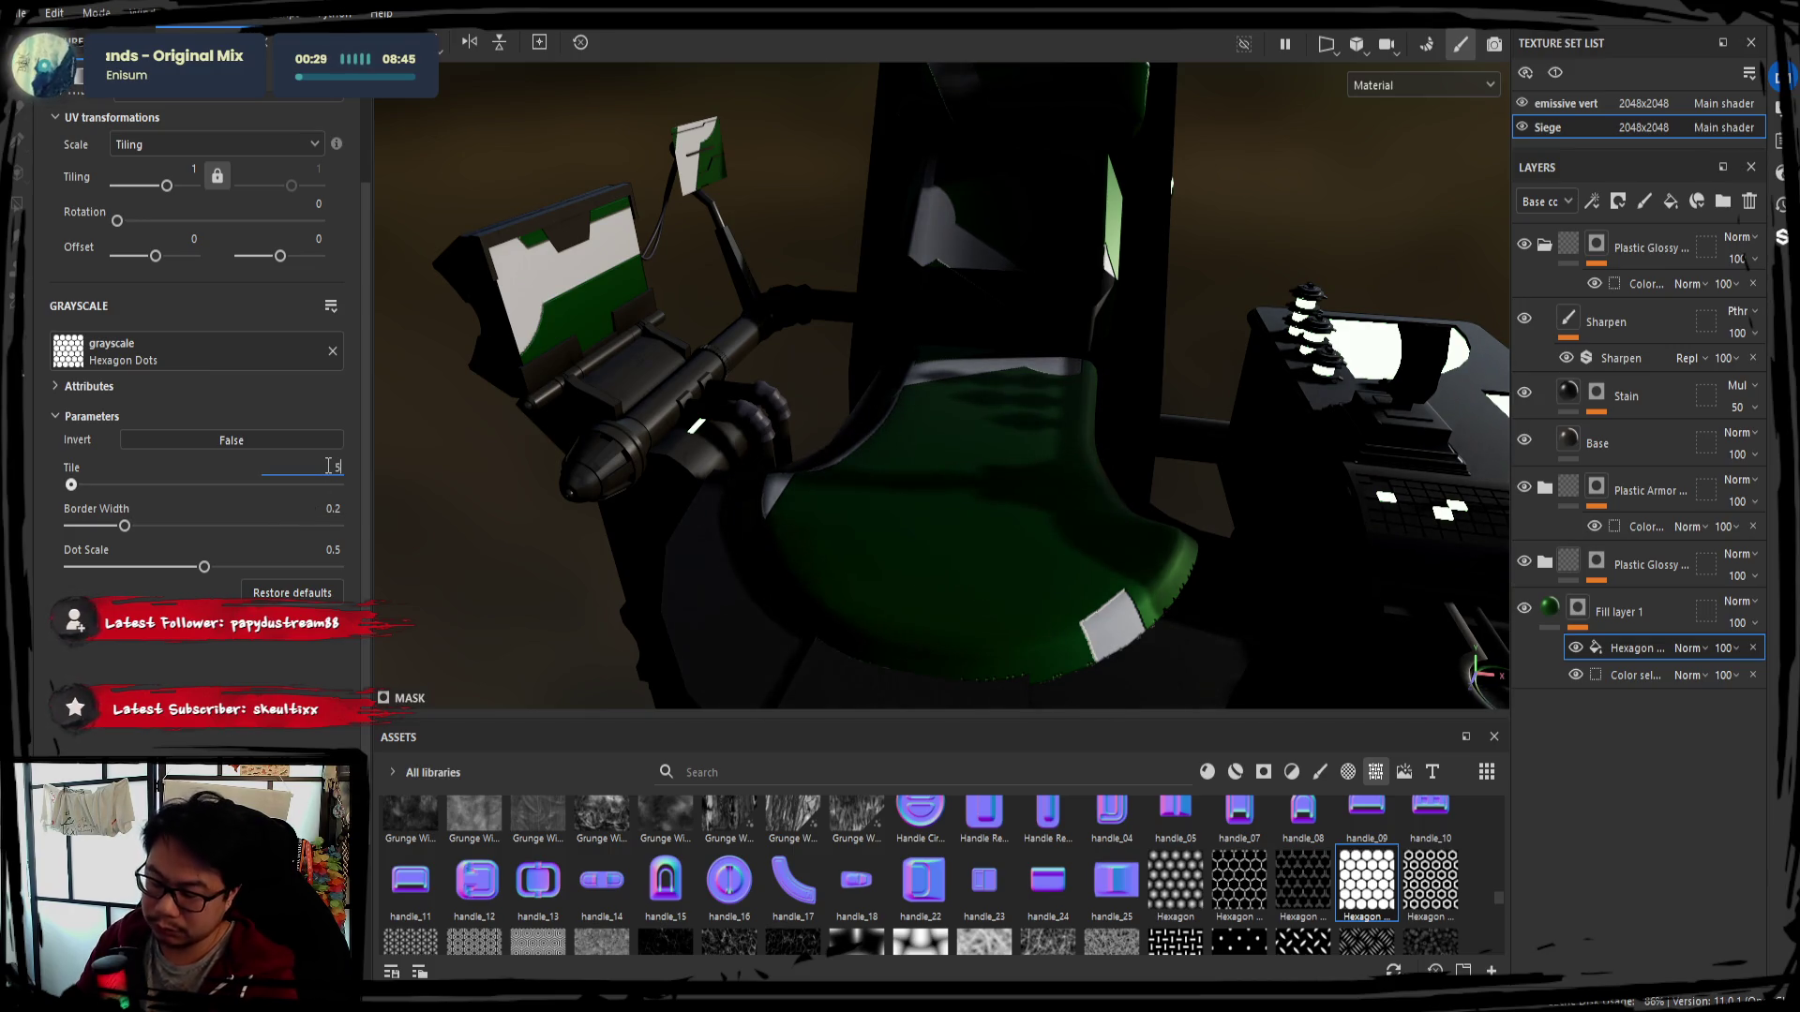
type("10")
key("Return")
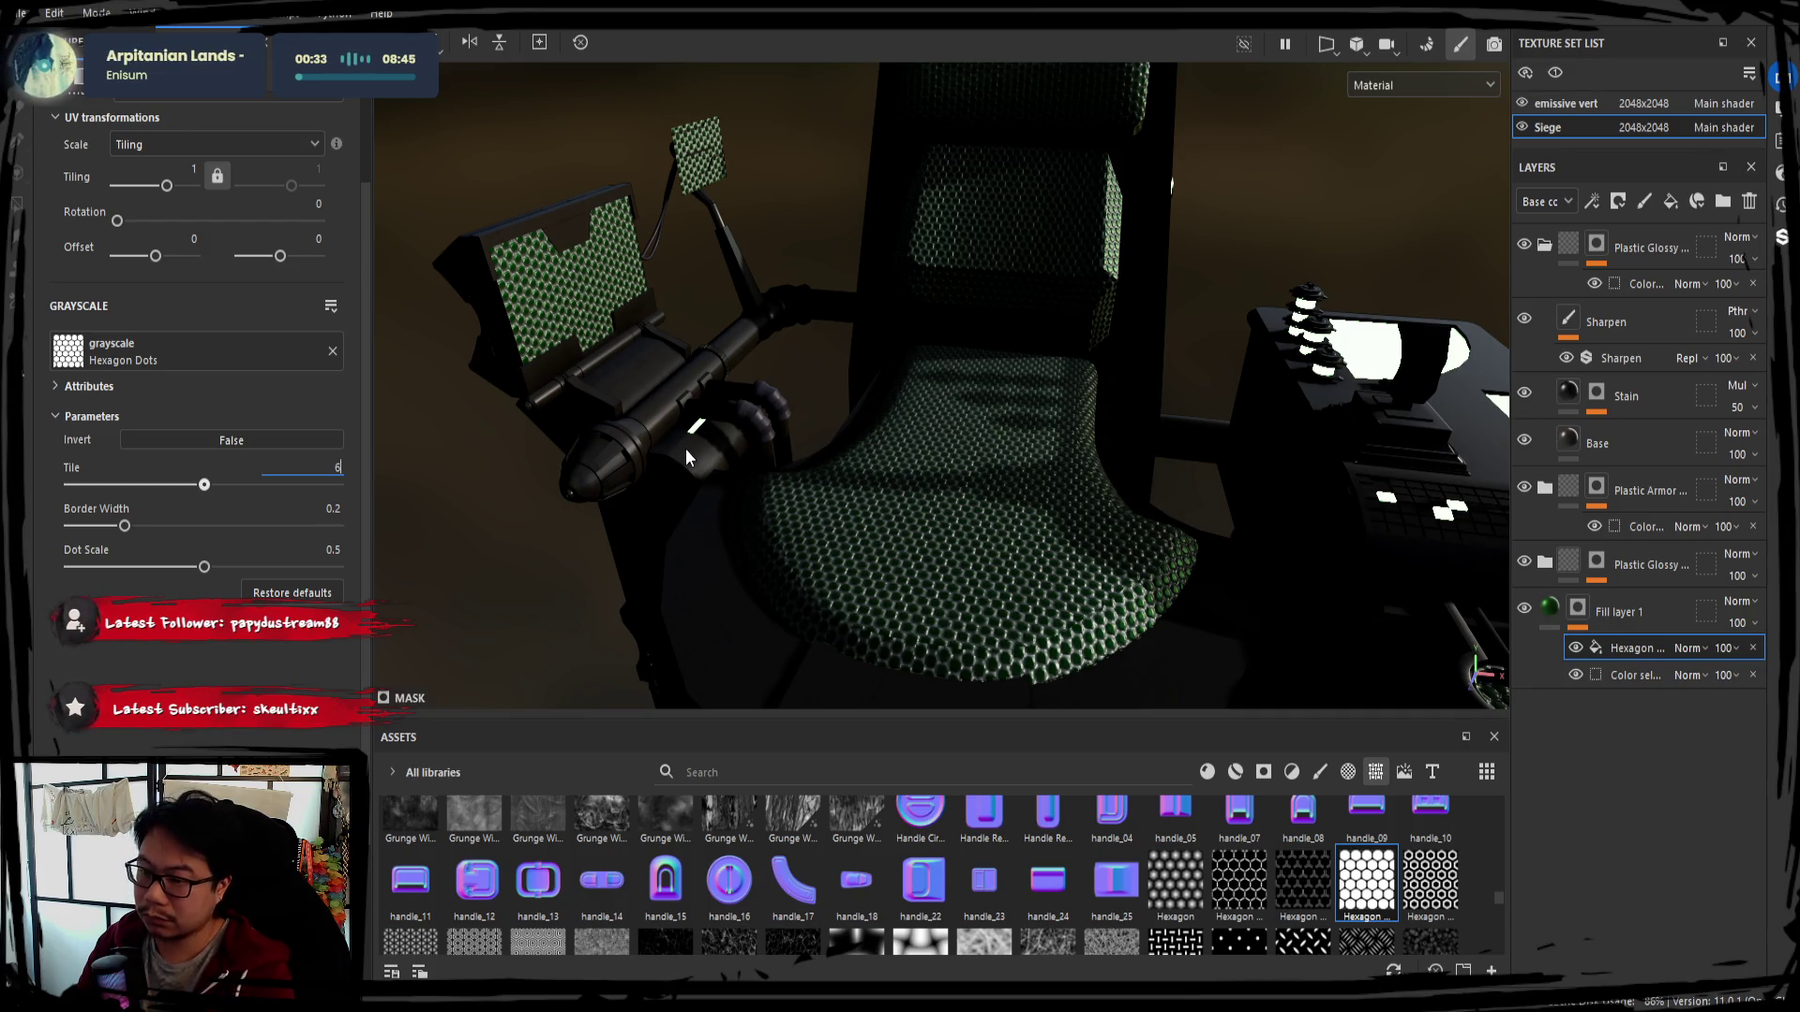
key("BackSpace")
type("75")
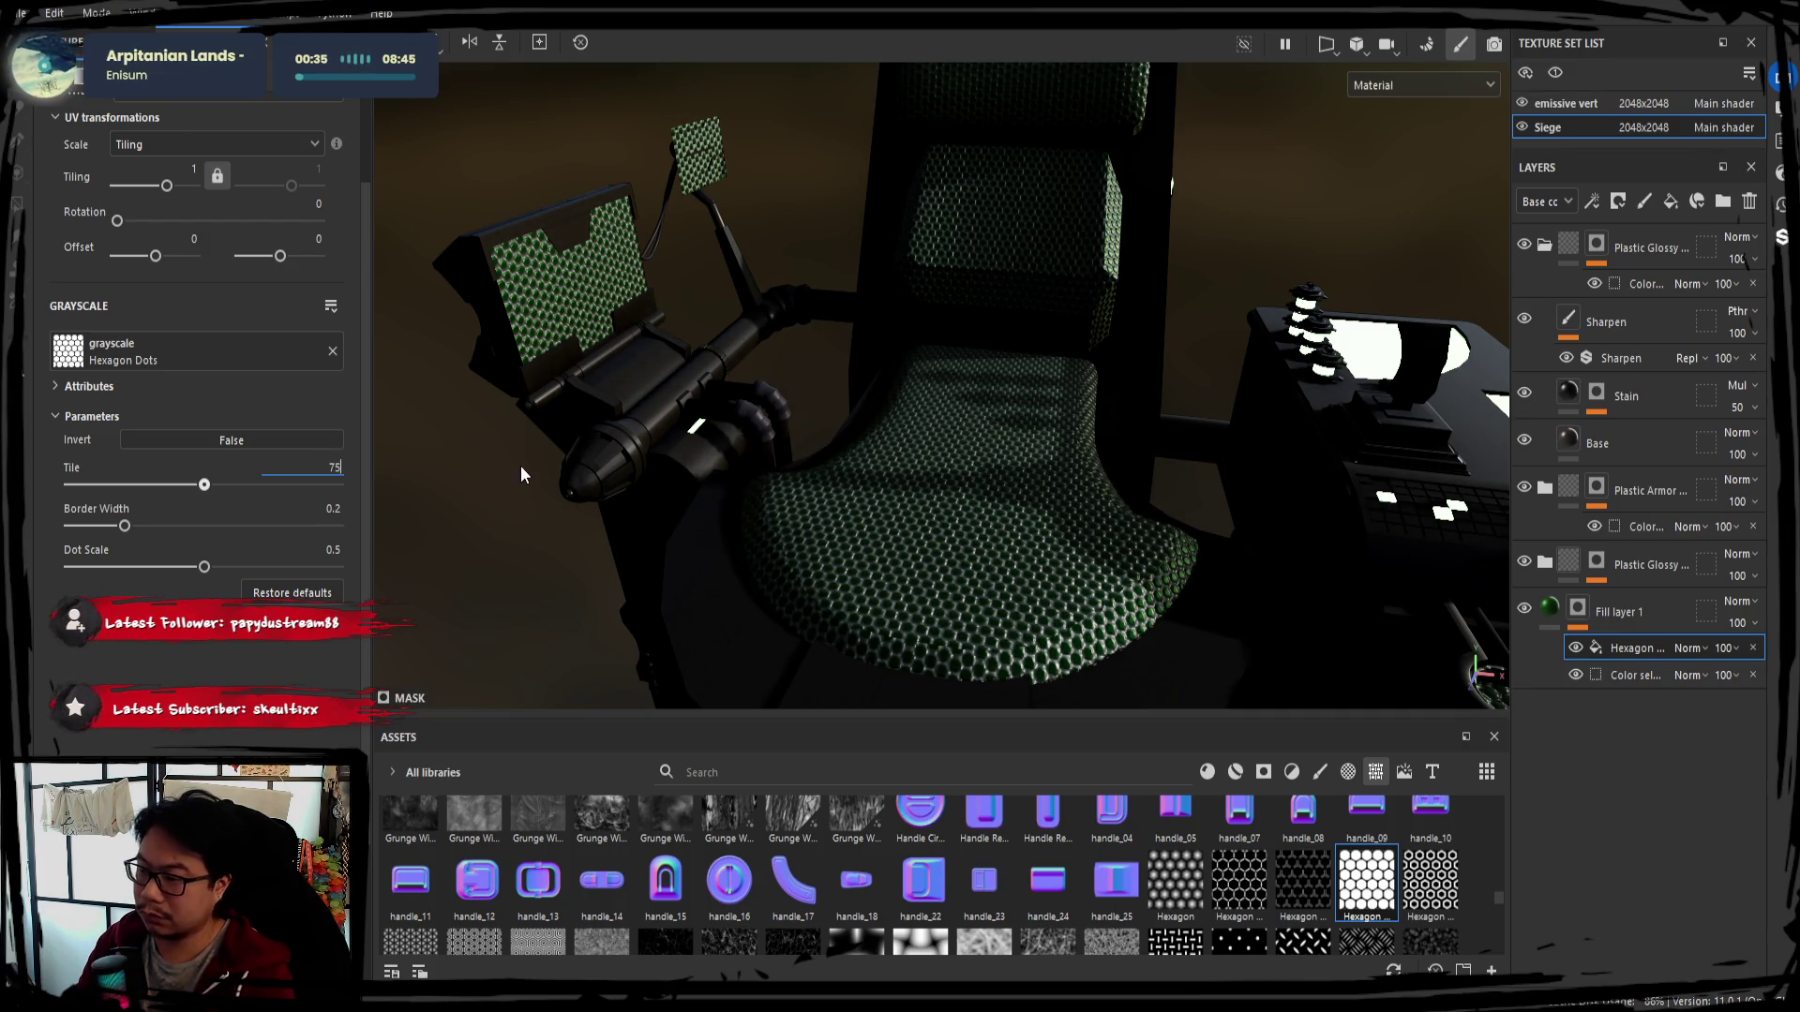
key("Return")
left_click_drag(736, 510, 845, 478, "alt")
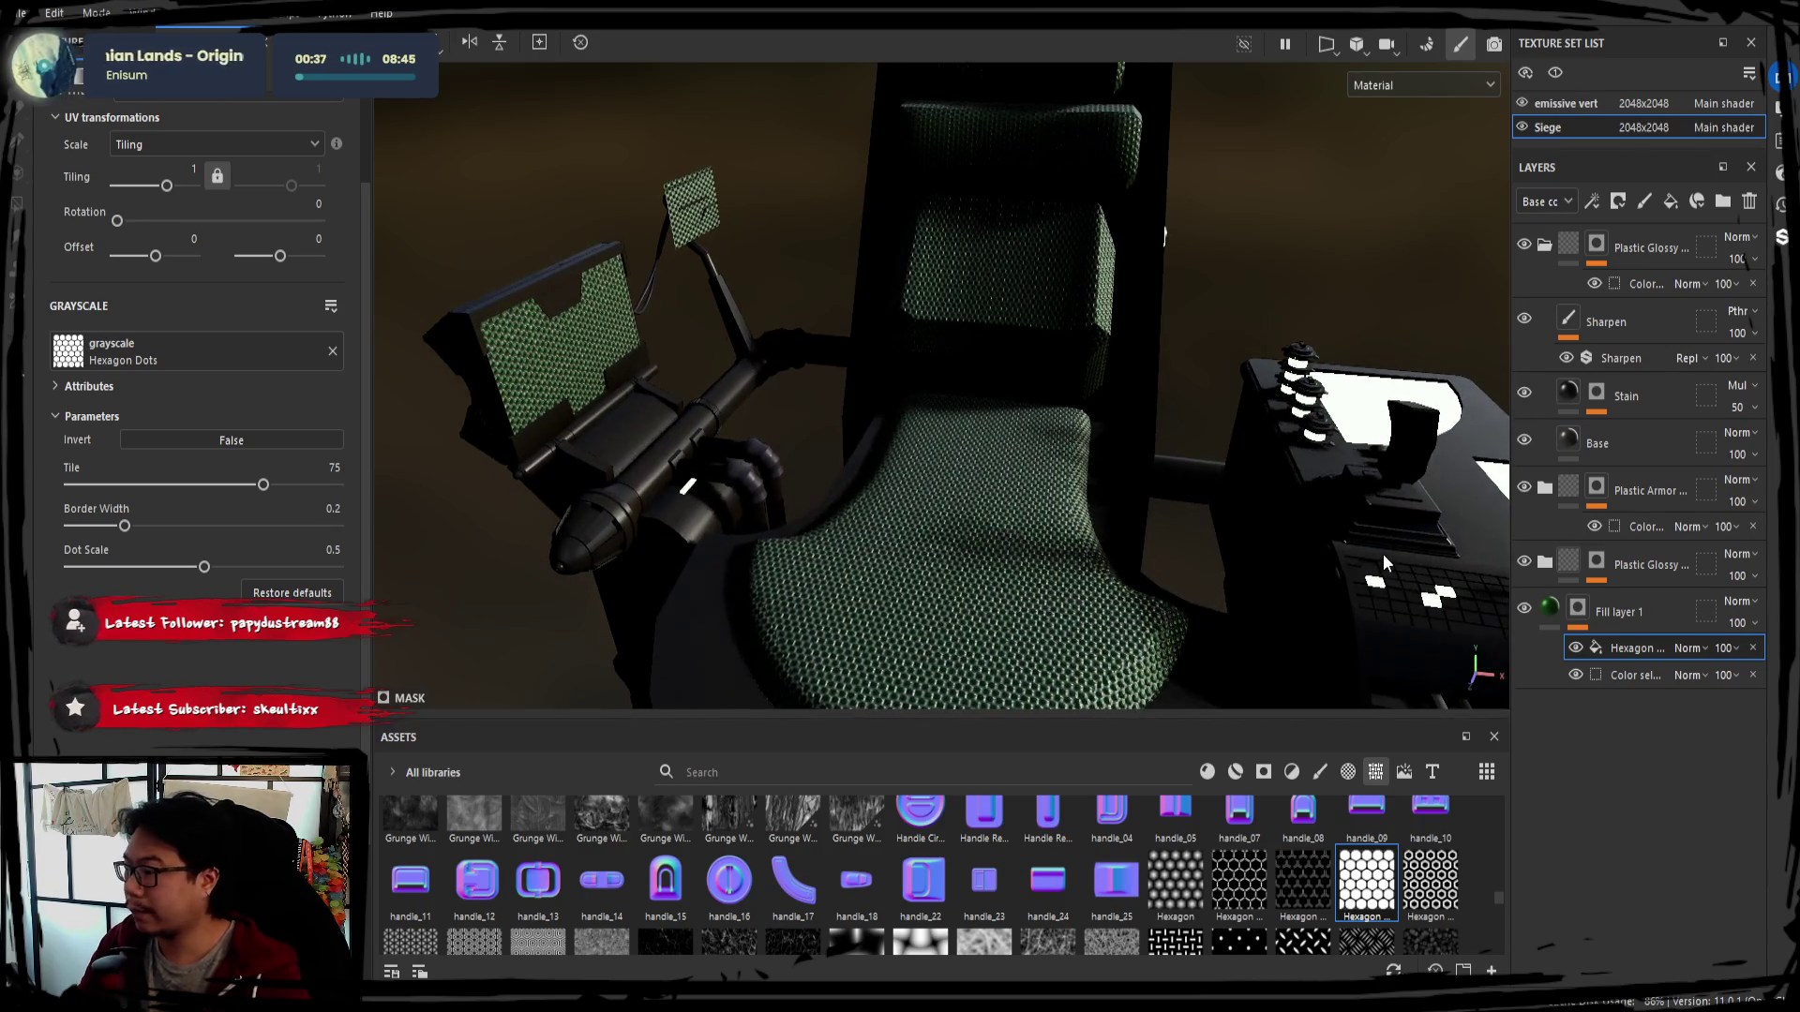
left_click(1614, 673)
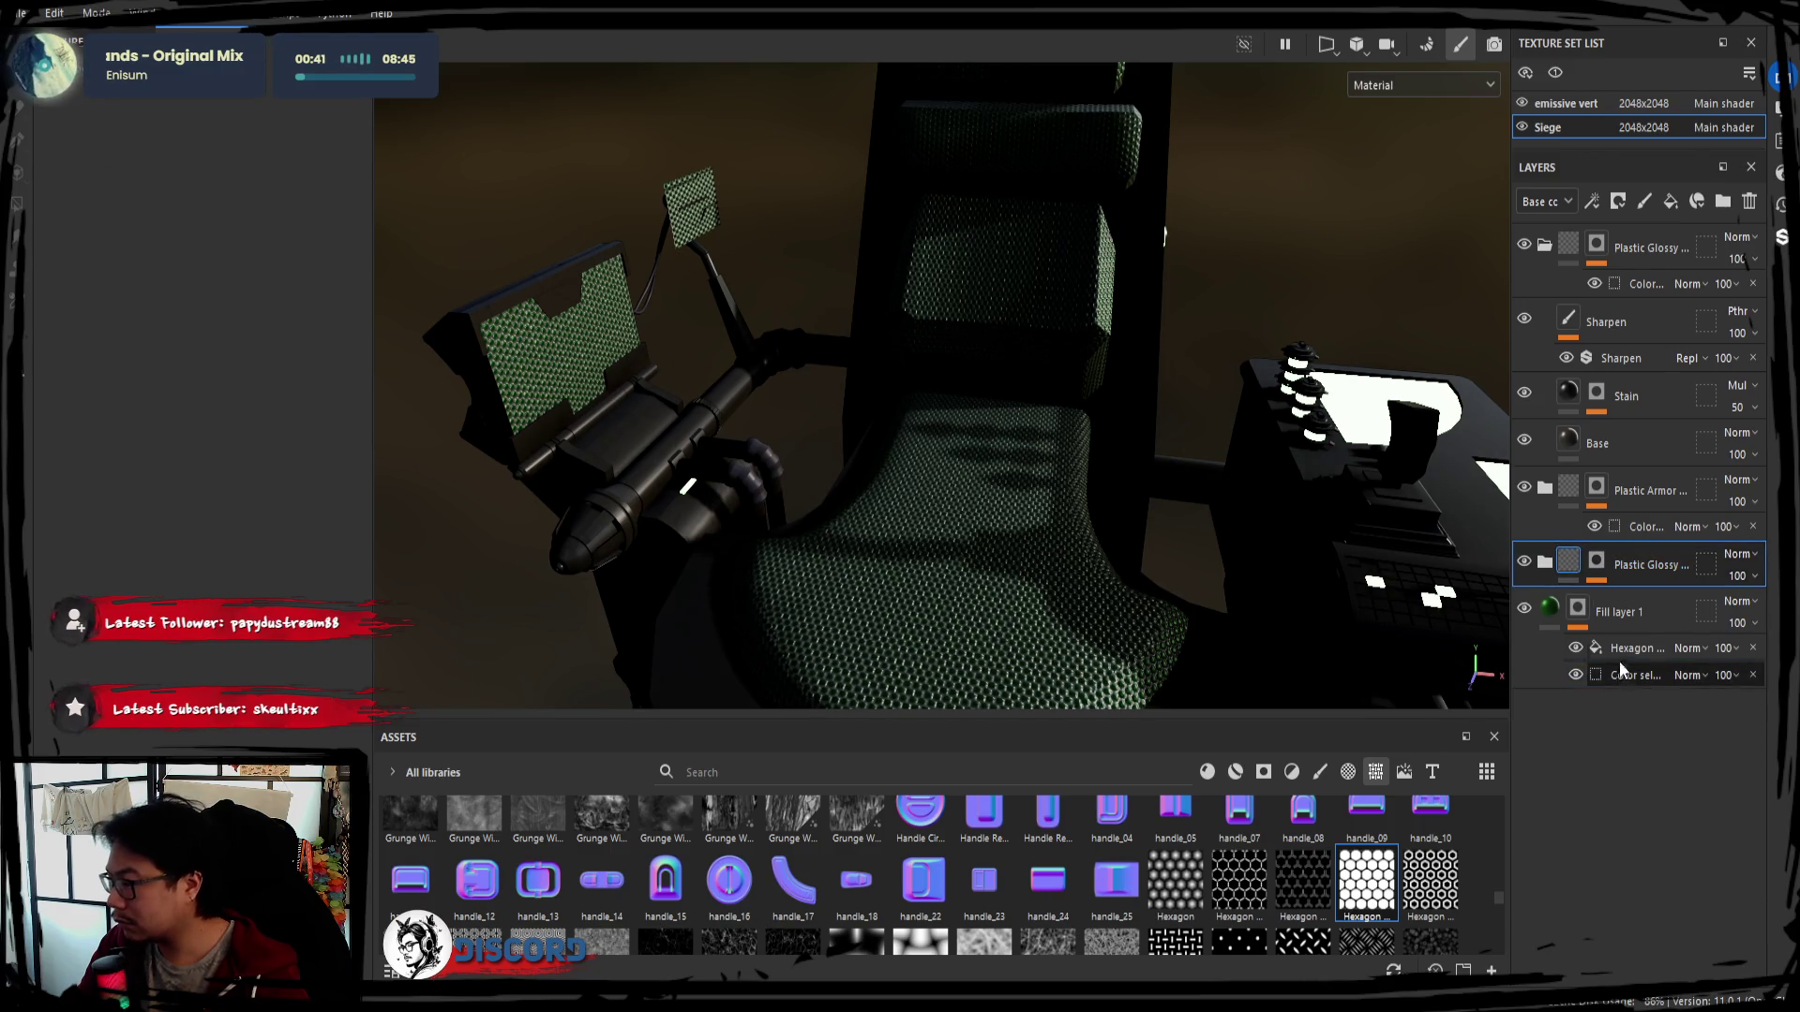
Add Fill layer 2 with a colour-selection mask on the blue ID colour, kept above Fill layer 1
left_click(1622, 616)
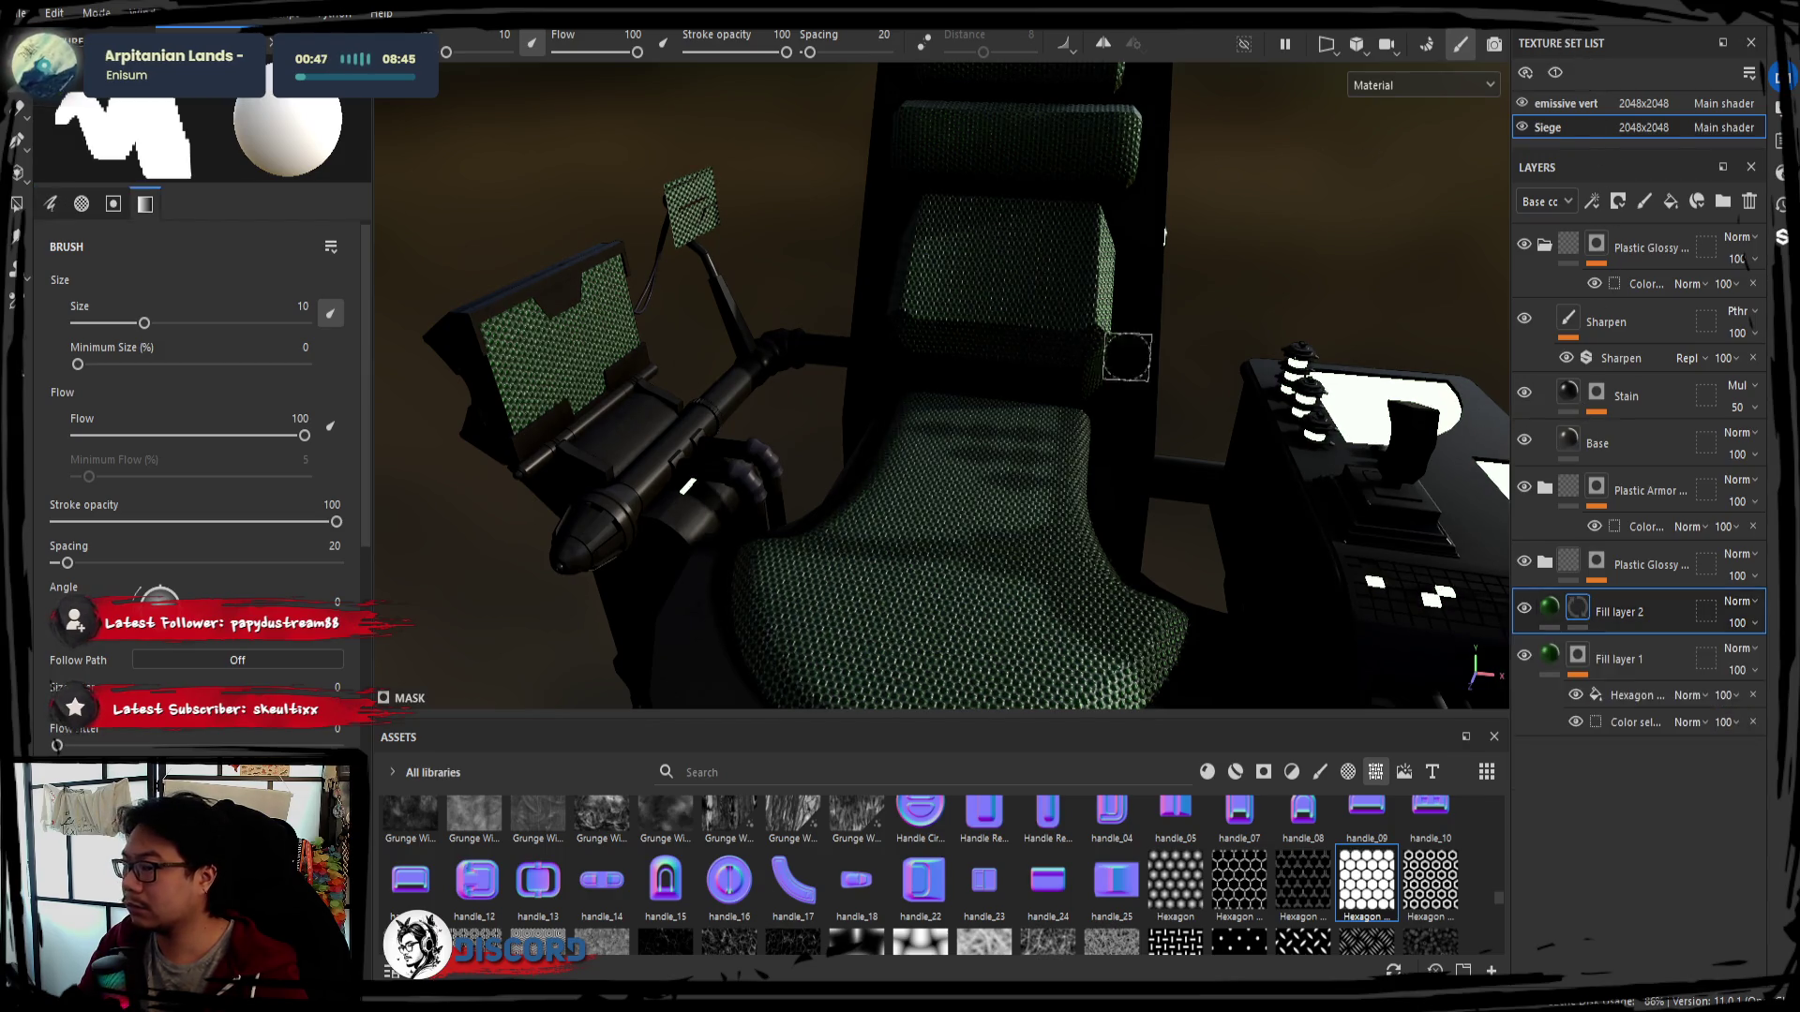
left_click(1575, 613)
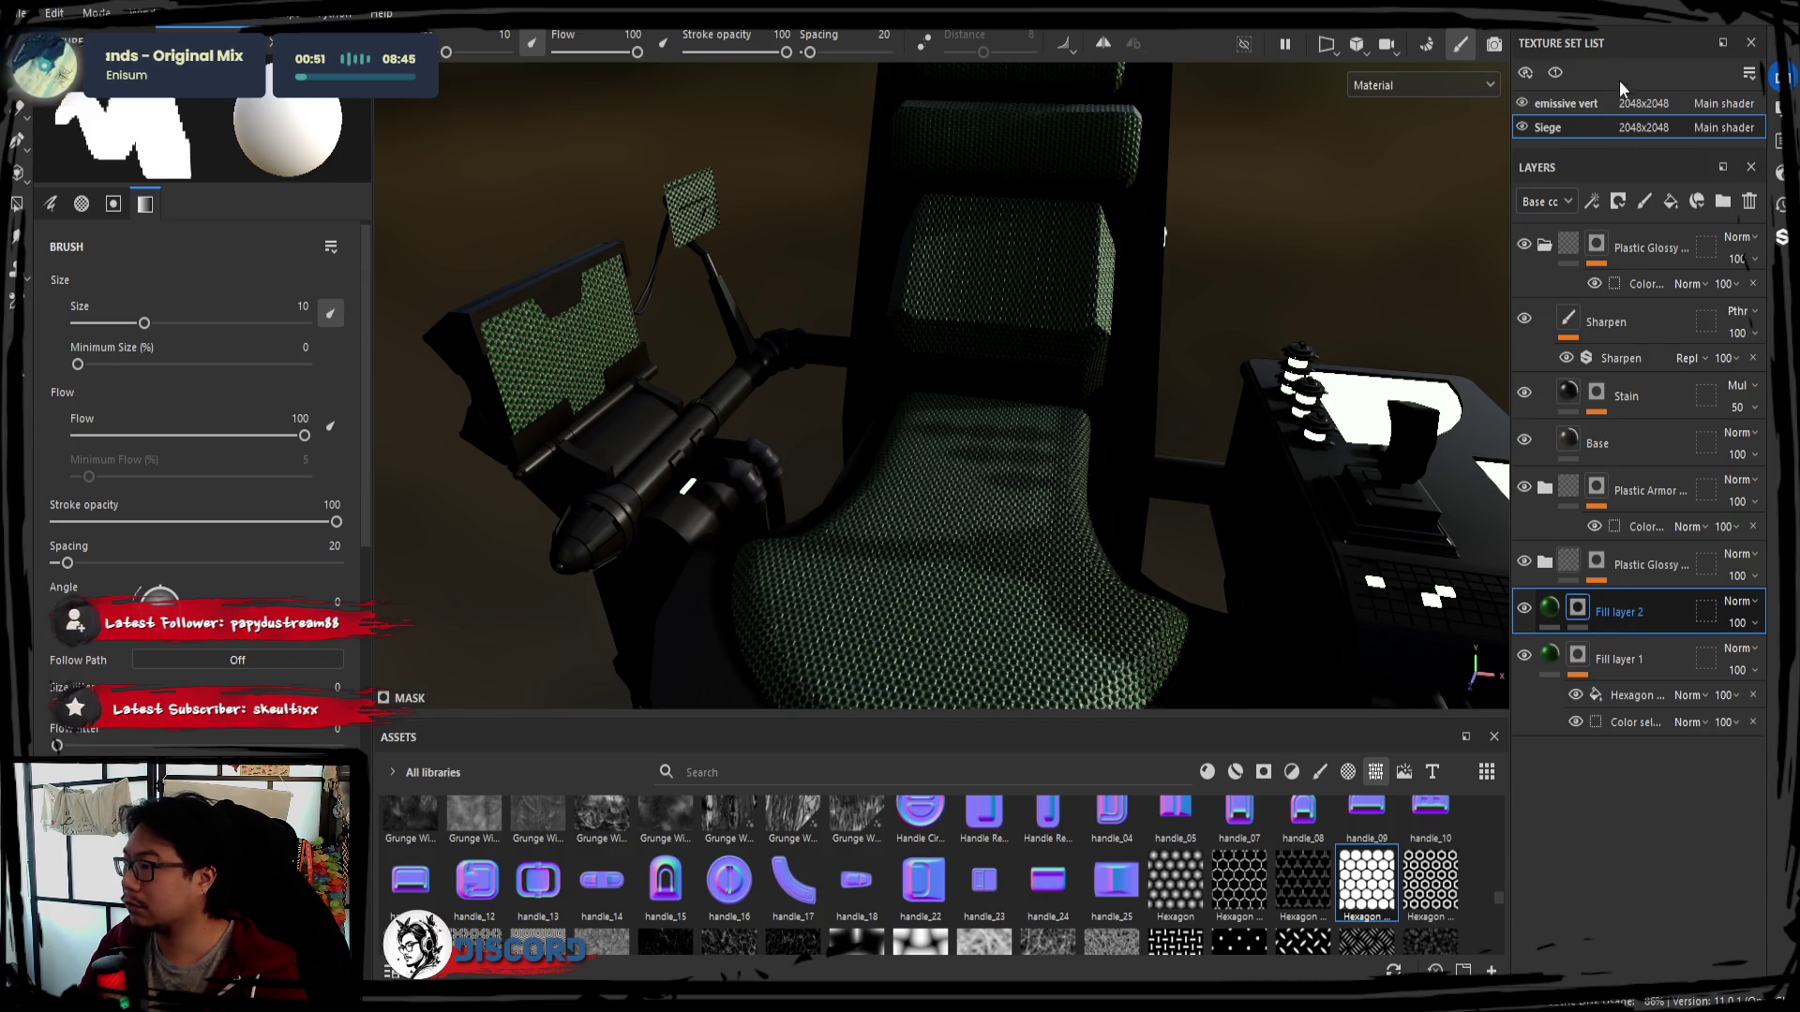
left_click(321, 312)
left_click(568, 360)
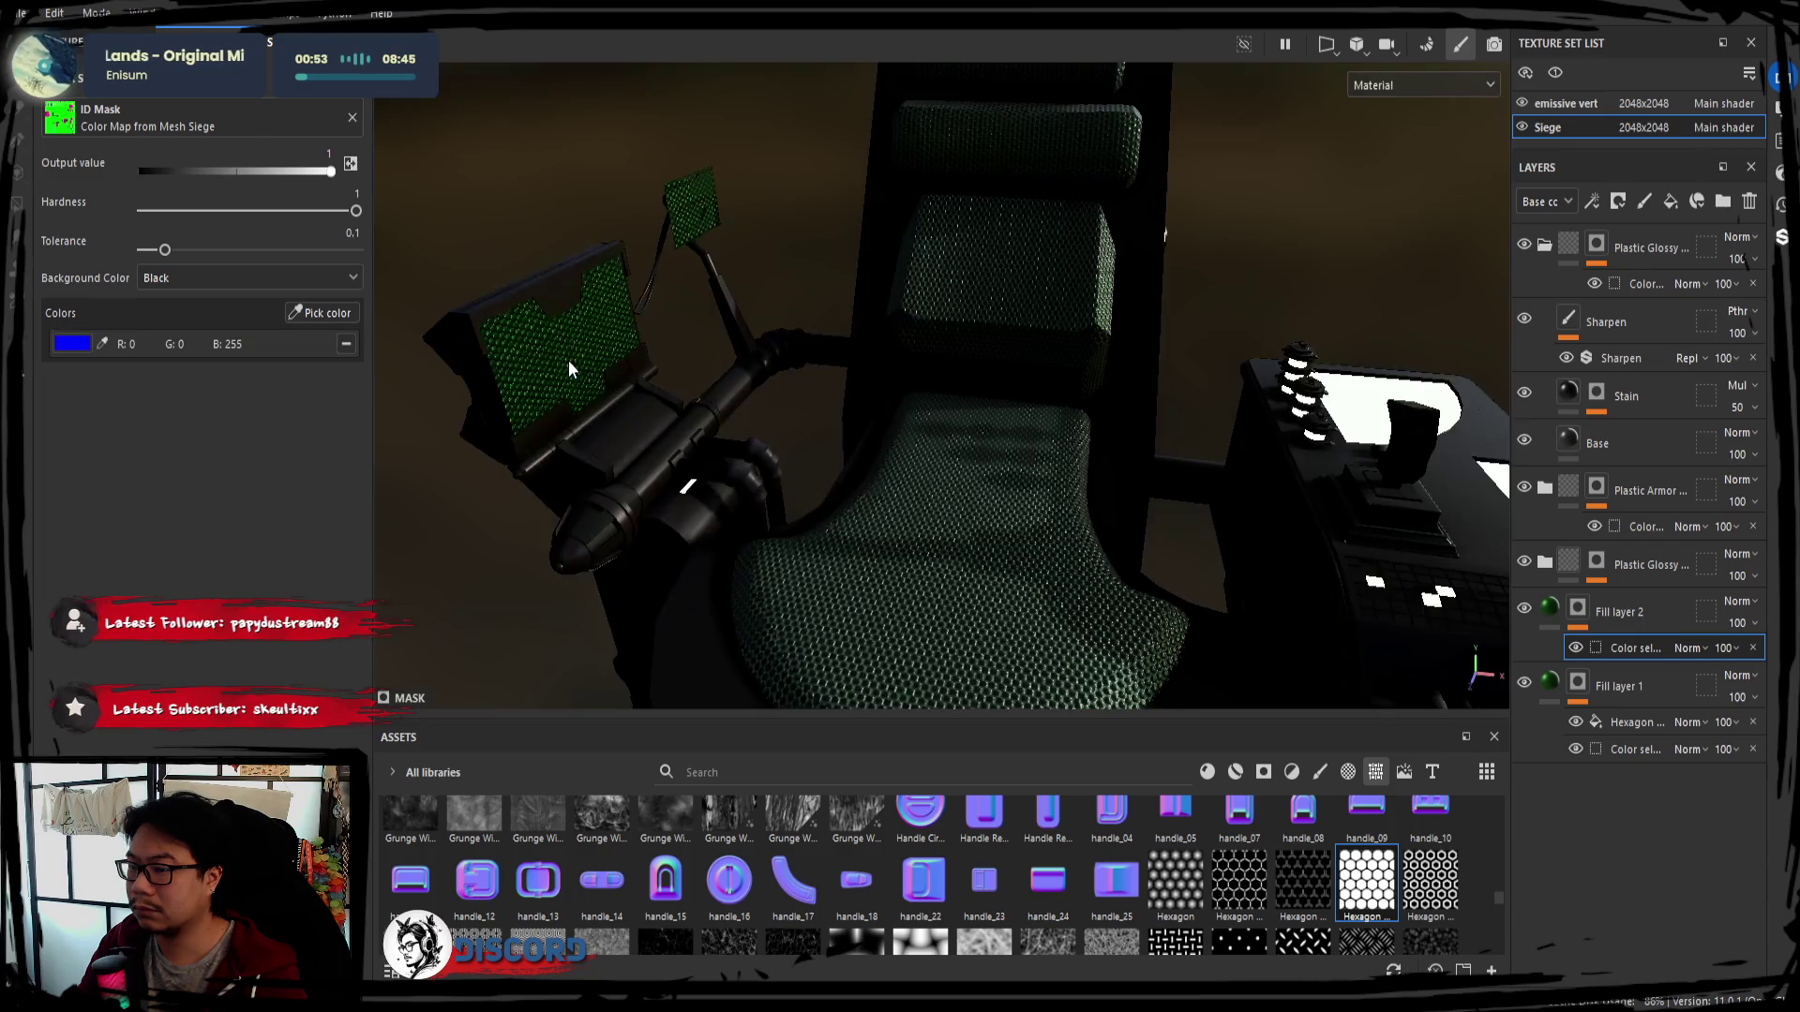
left_click(1575, 626)
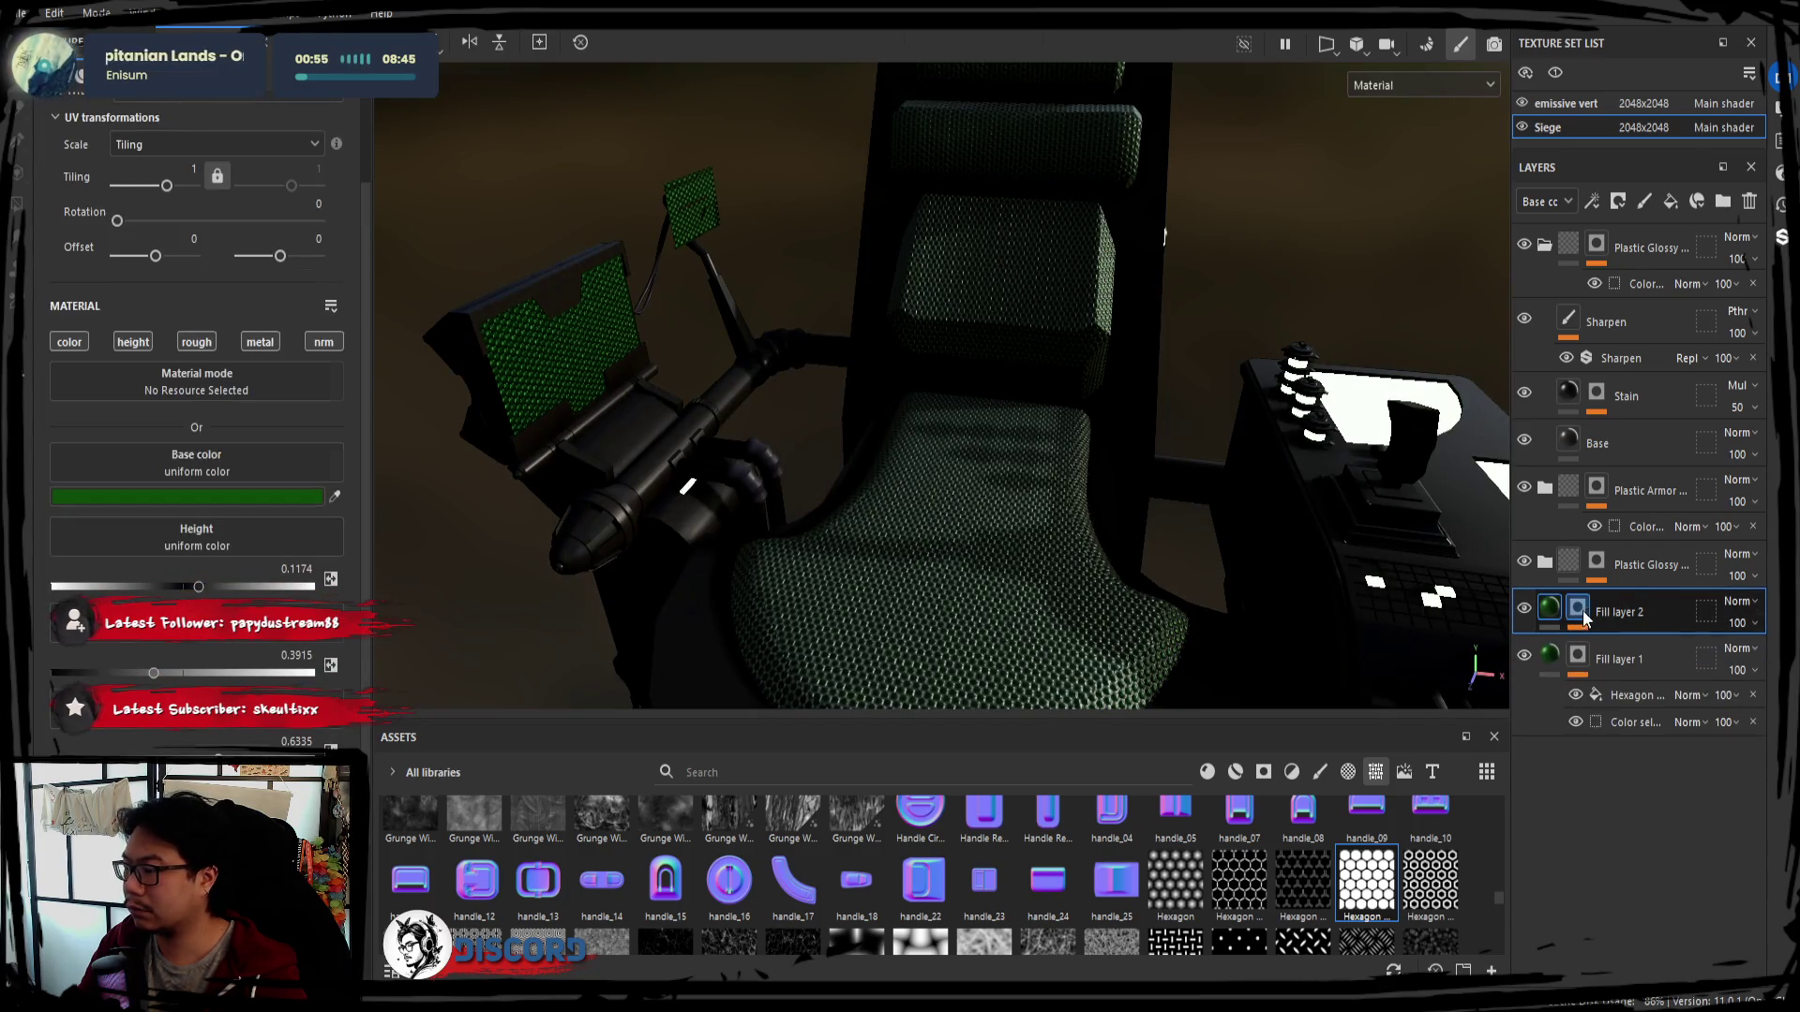
left_click(1578, 614)
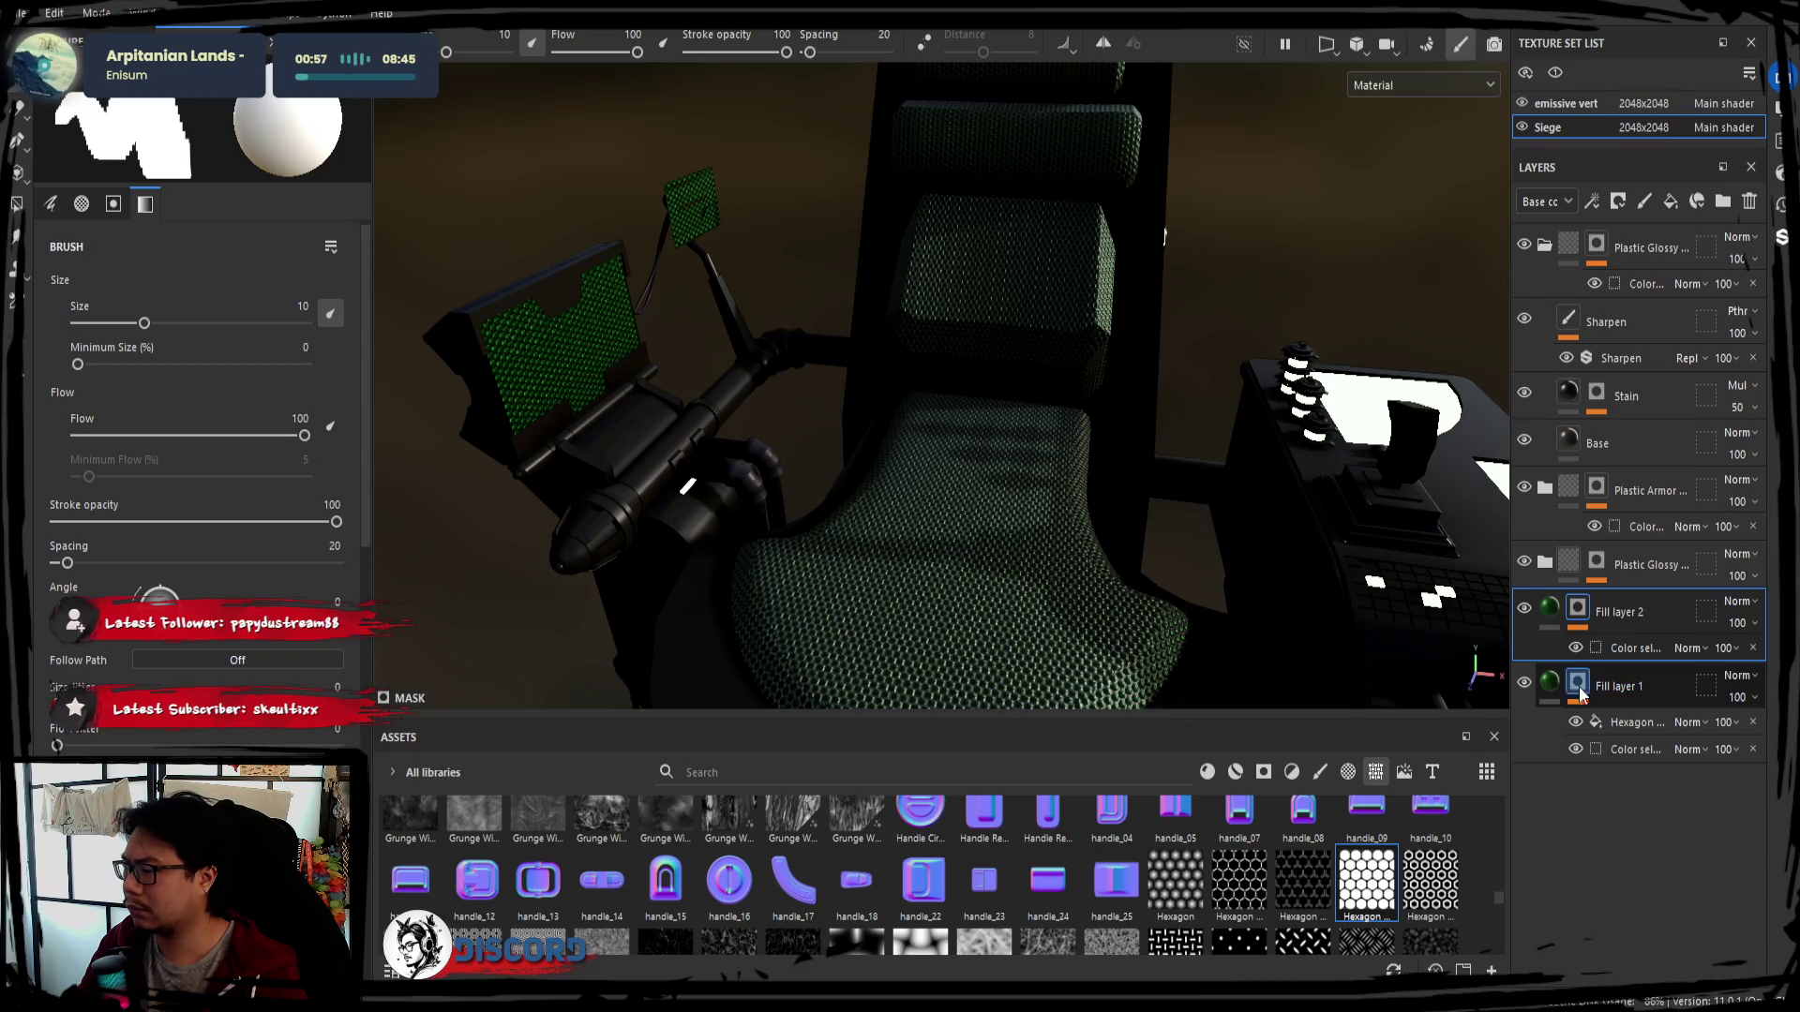
left_click_drag(1581, 699, 1617, 605)
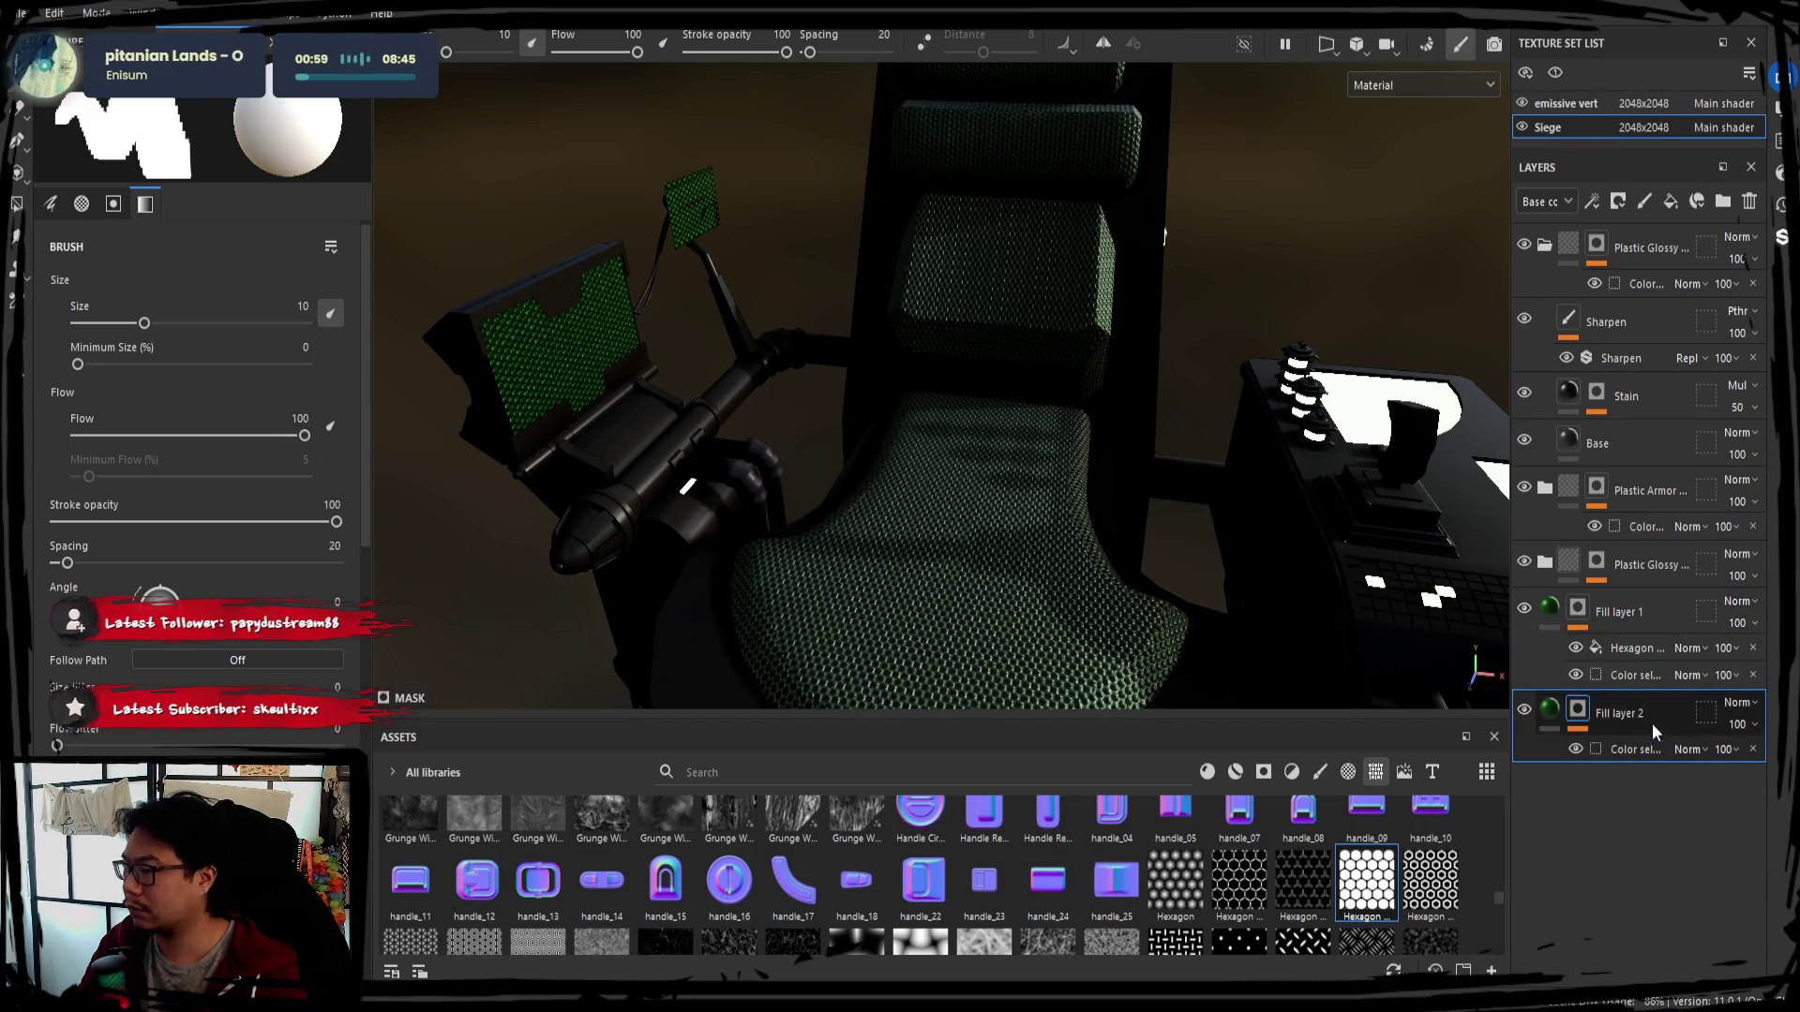
left_click_drag(1653, 732, 1617, 605)
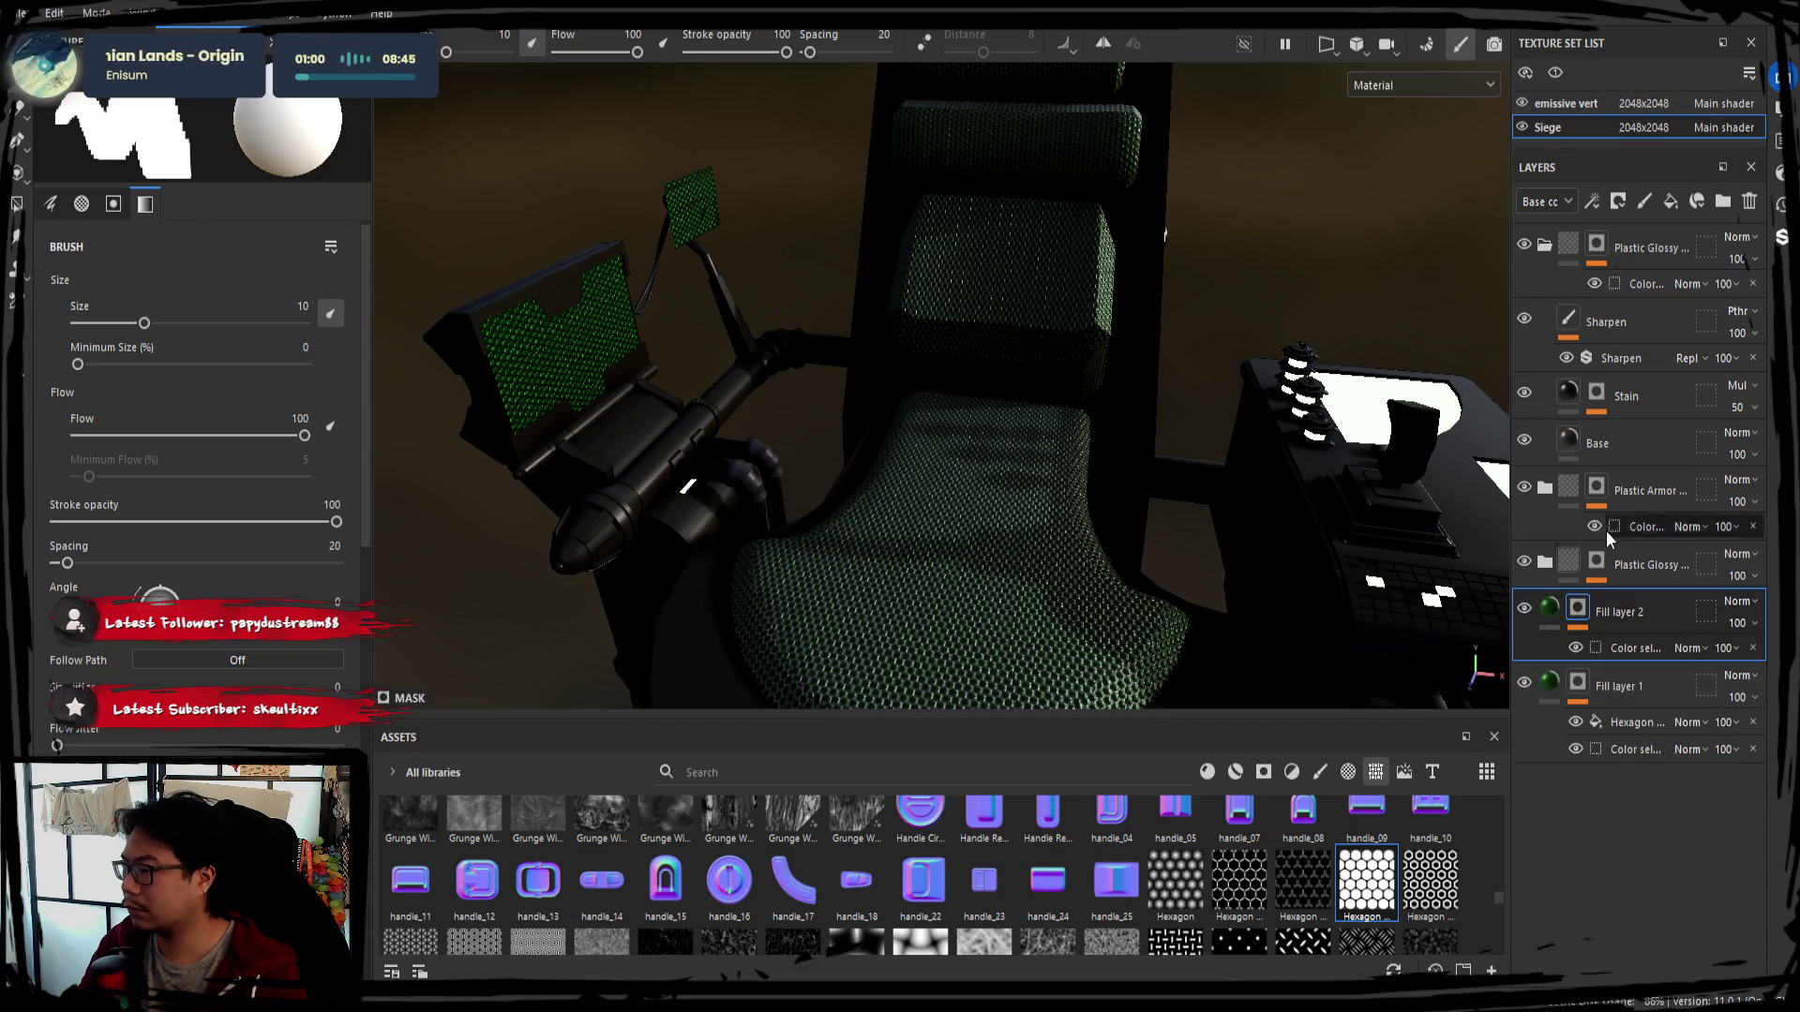
left_click(1546, 246)
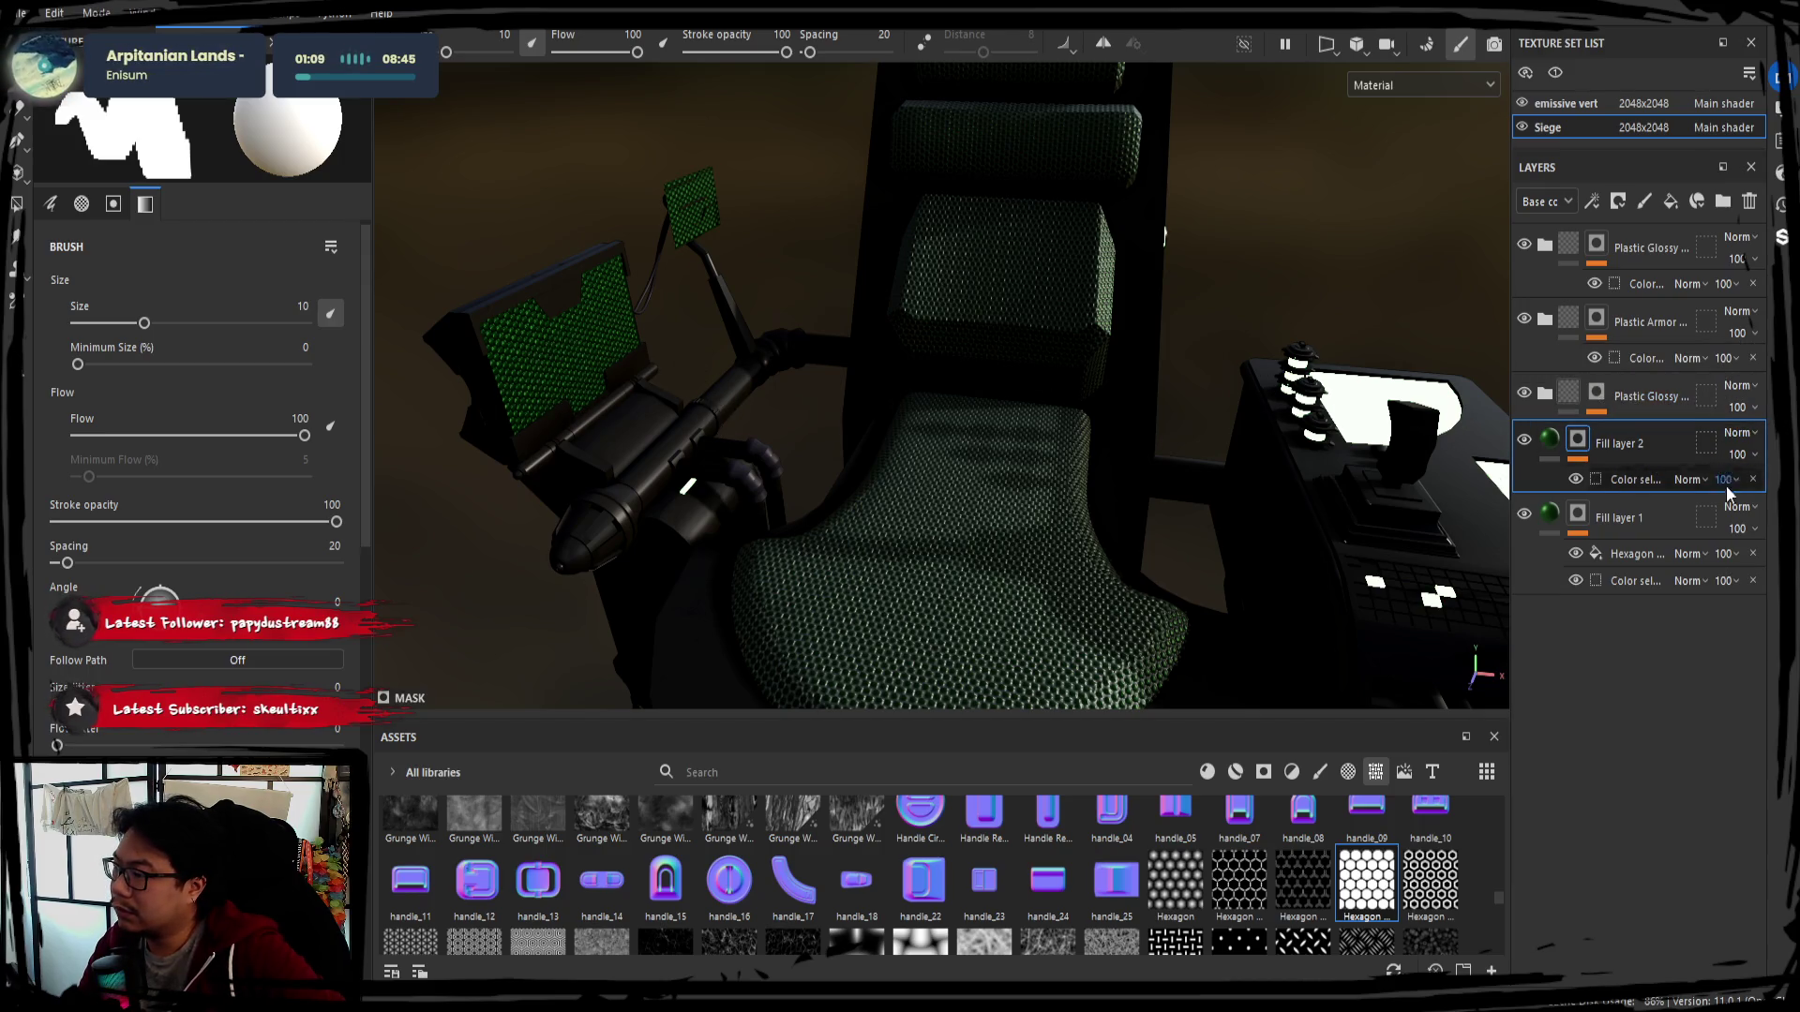
Compare the seat with Fill layer 1 toggled, then select its mask with Polygon Fill
left_click(1525, 522)
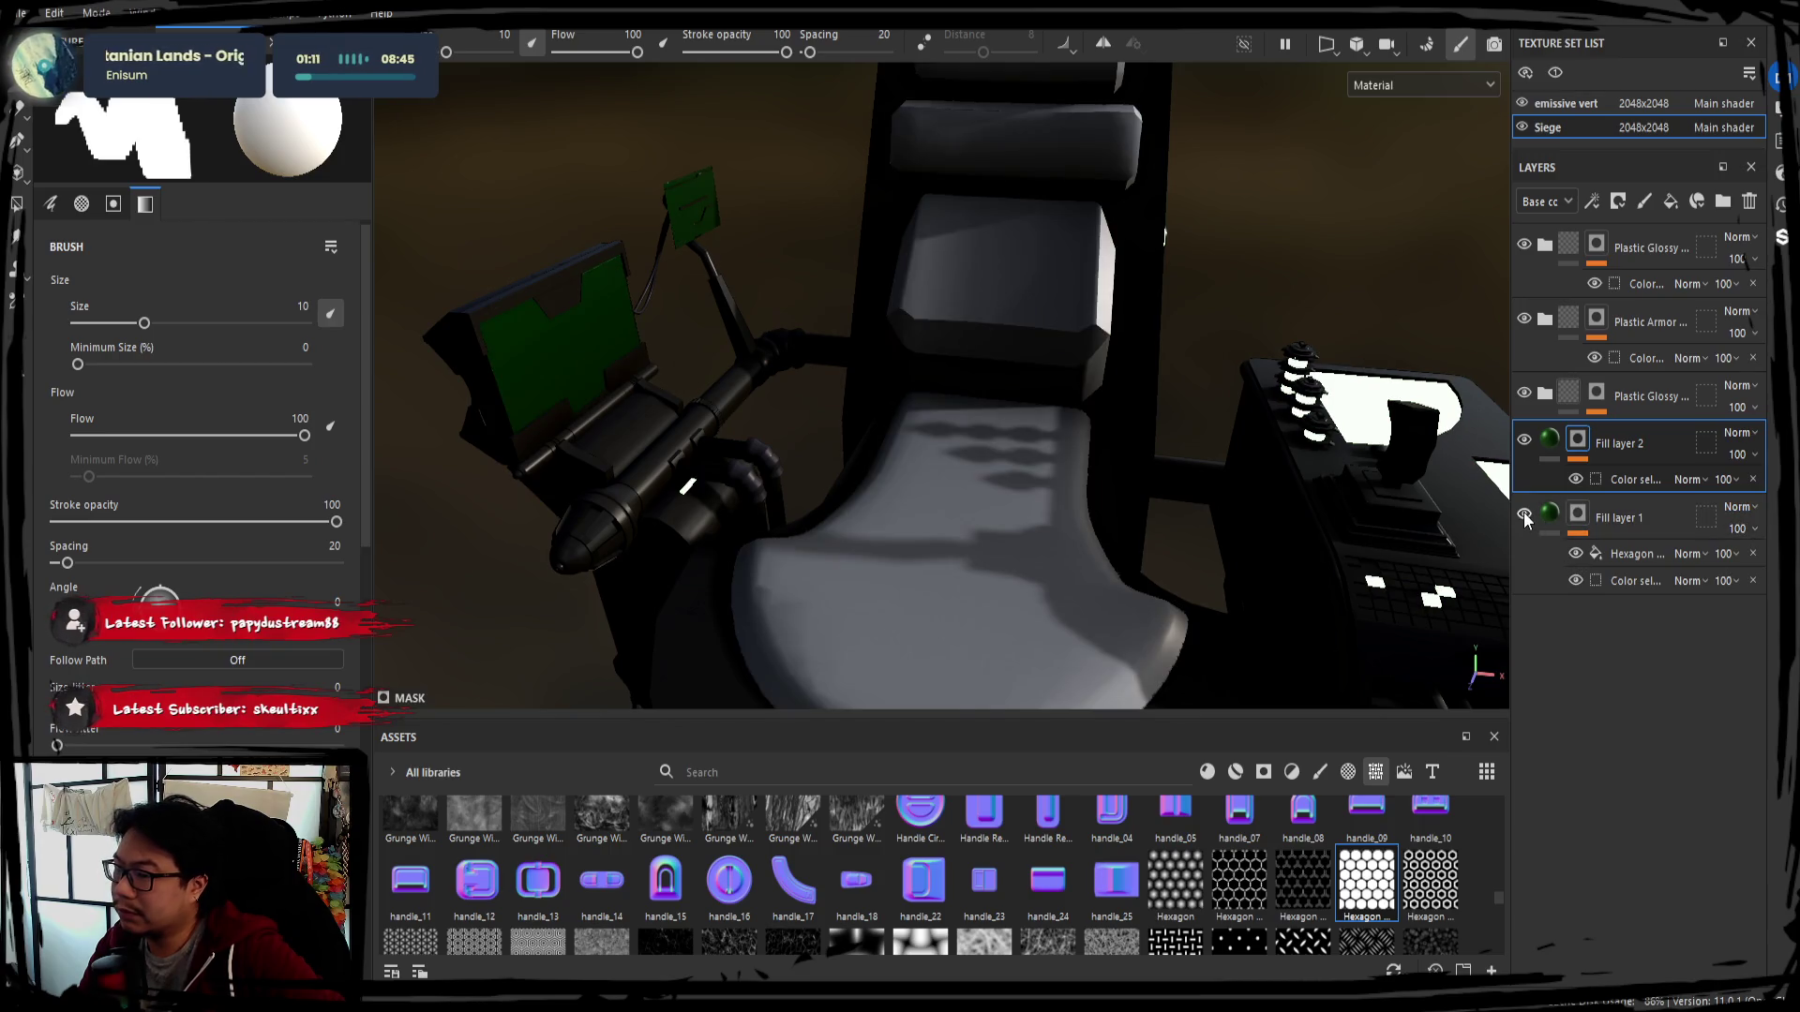
left_click(1525, 520)
left_click(1527, 519)
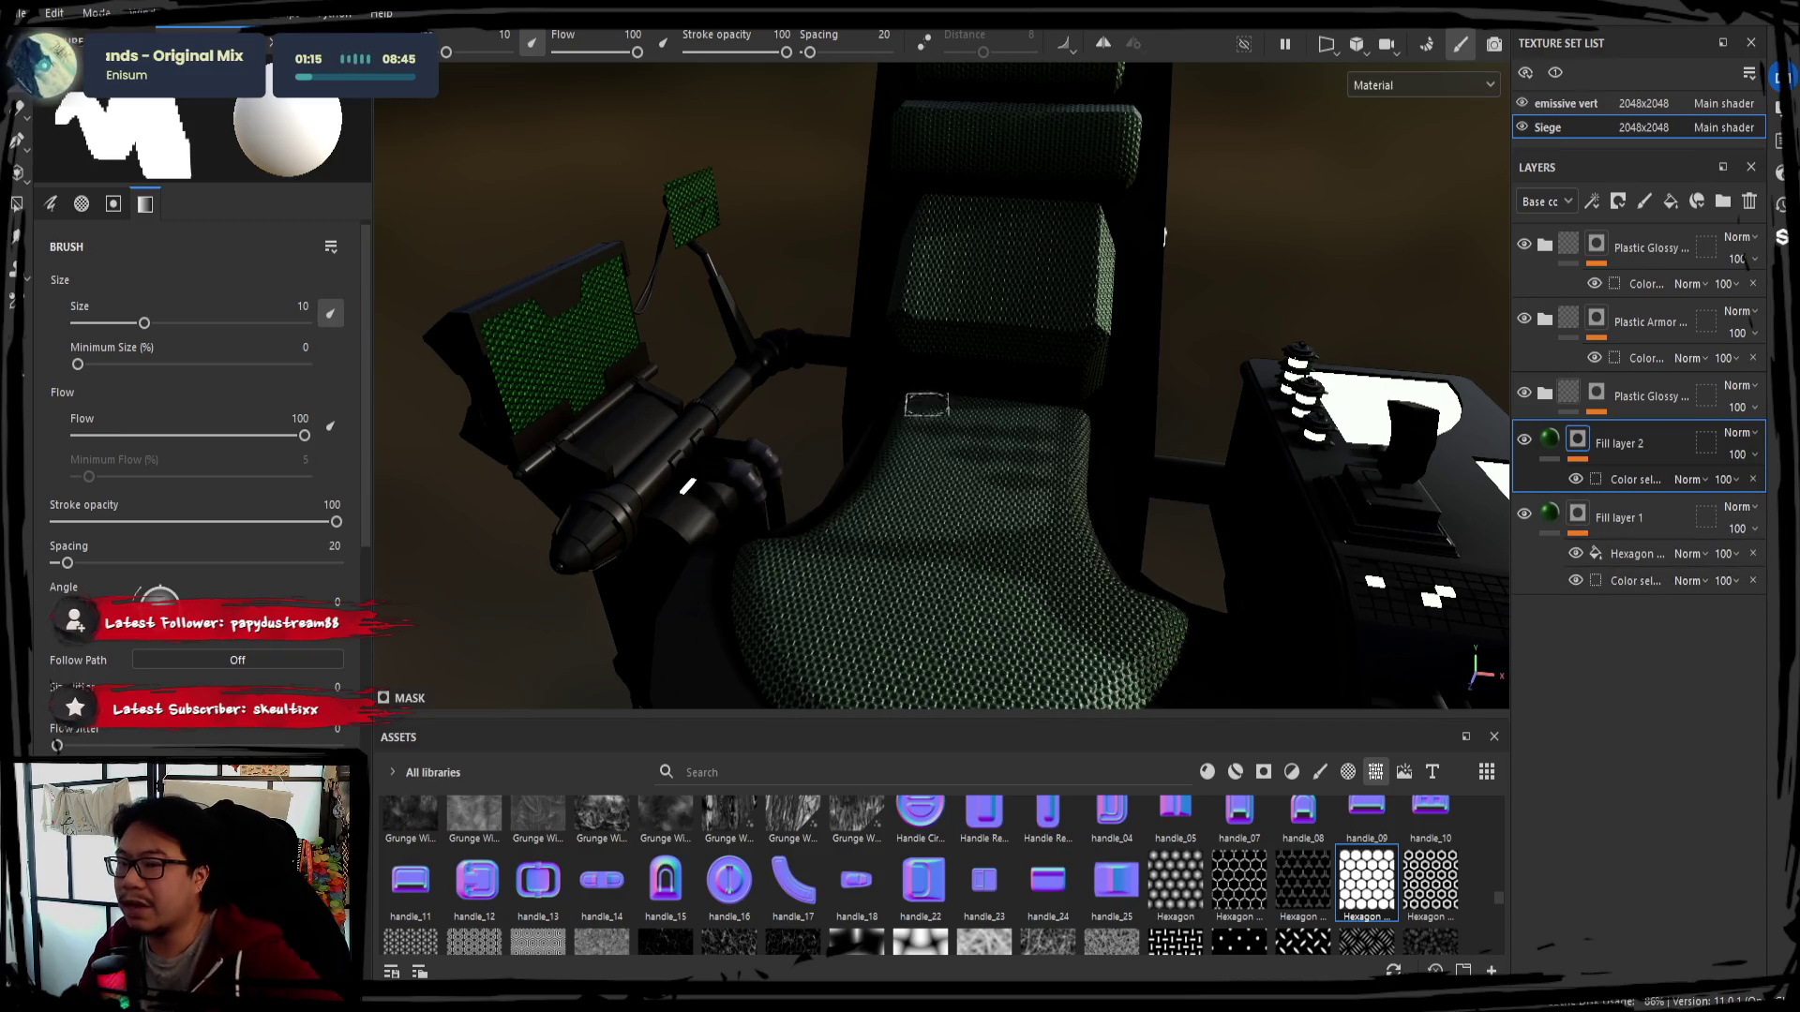
left_click(1638, 553)
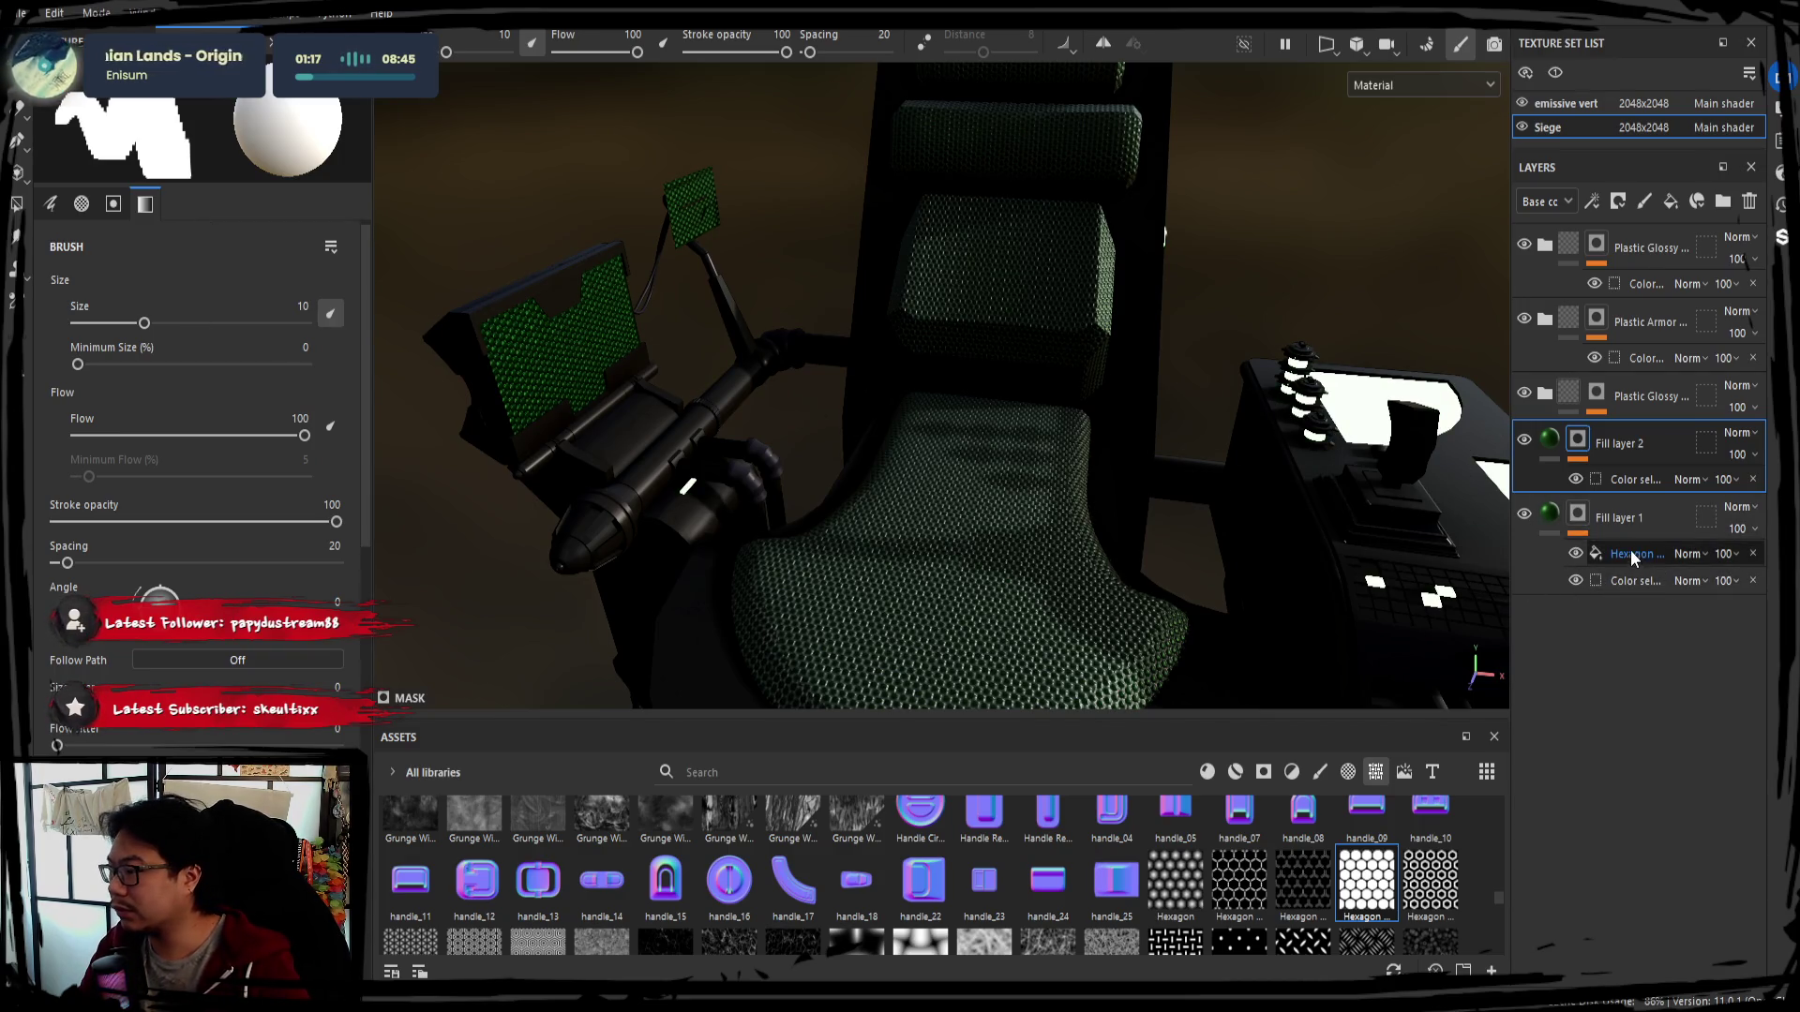
left_click(1639, 579)
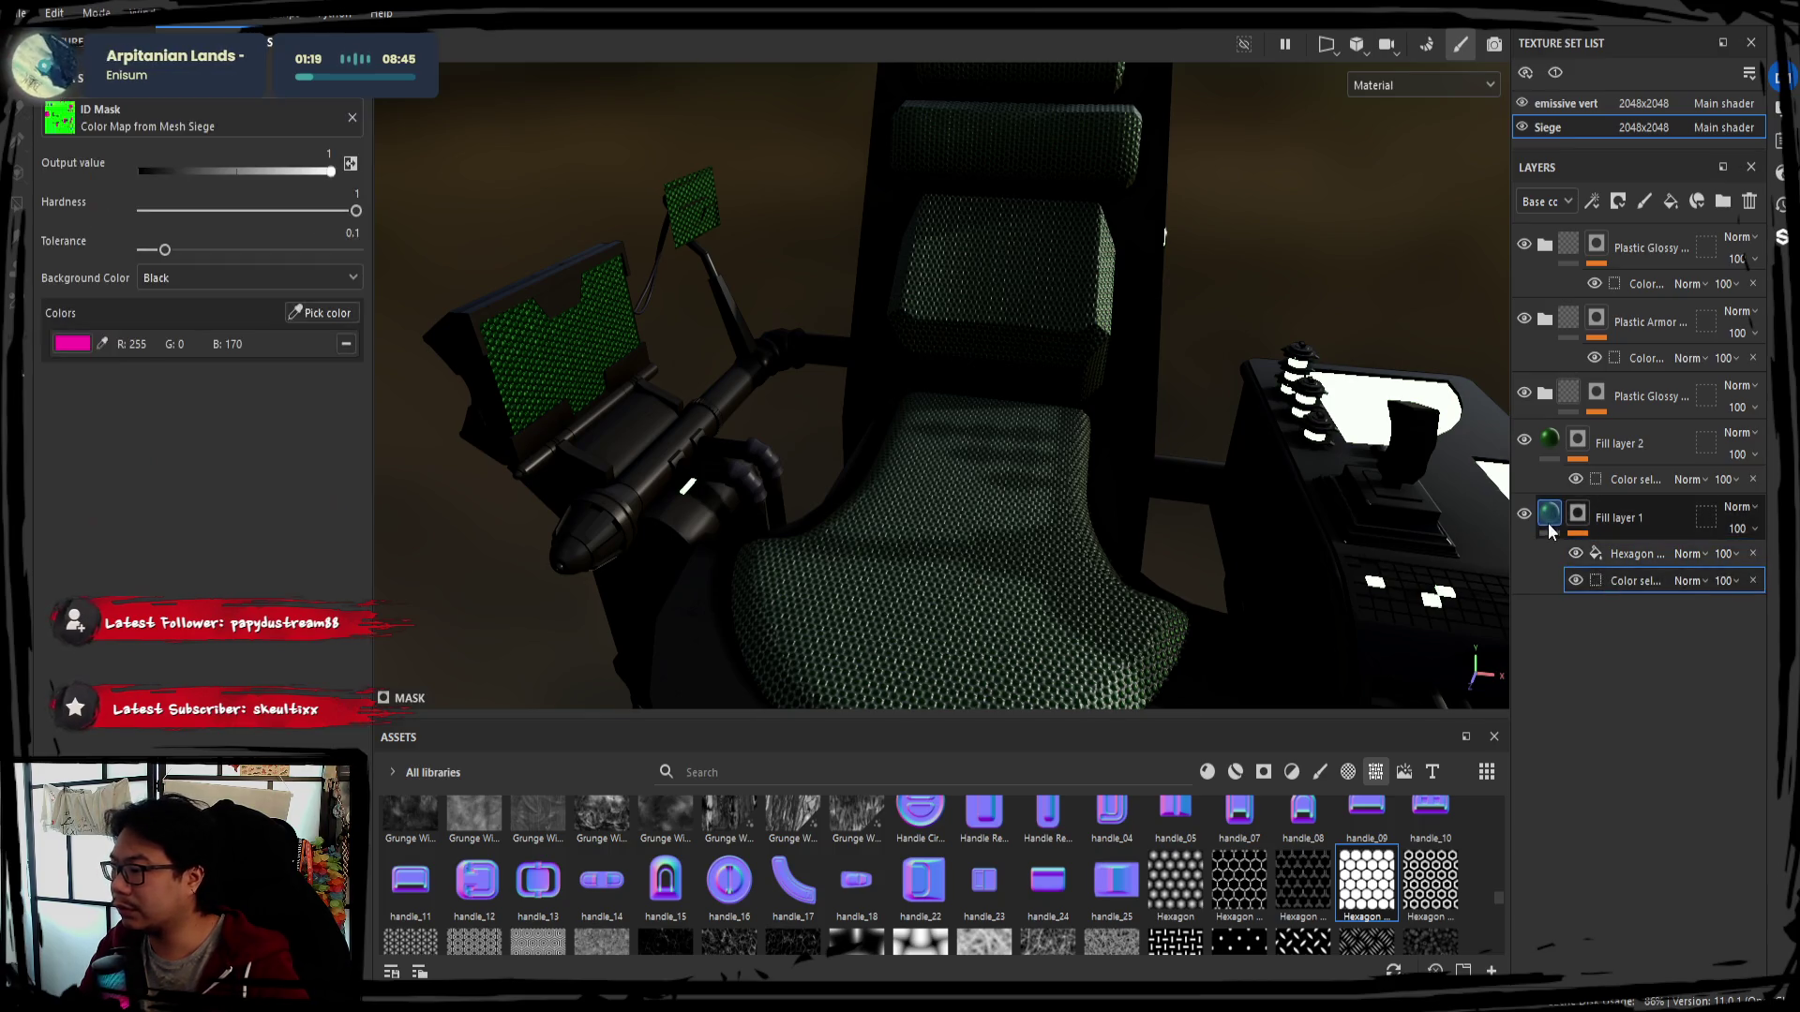
left_click(1614, 516)
left_click(1578, 516)
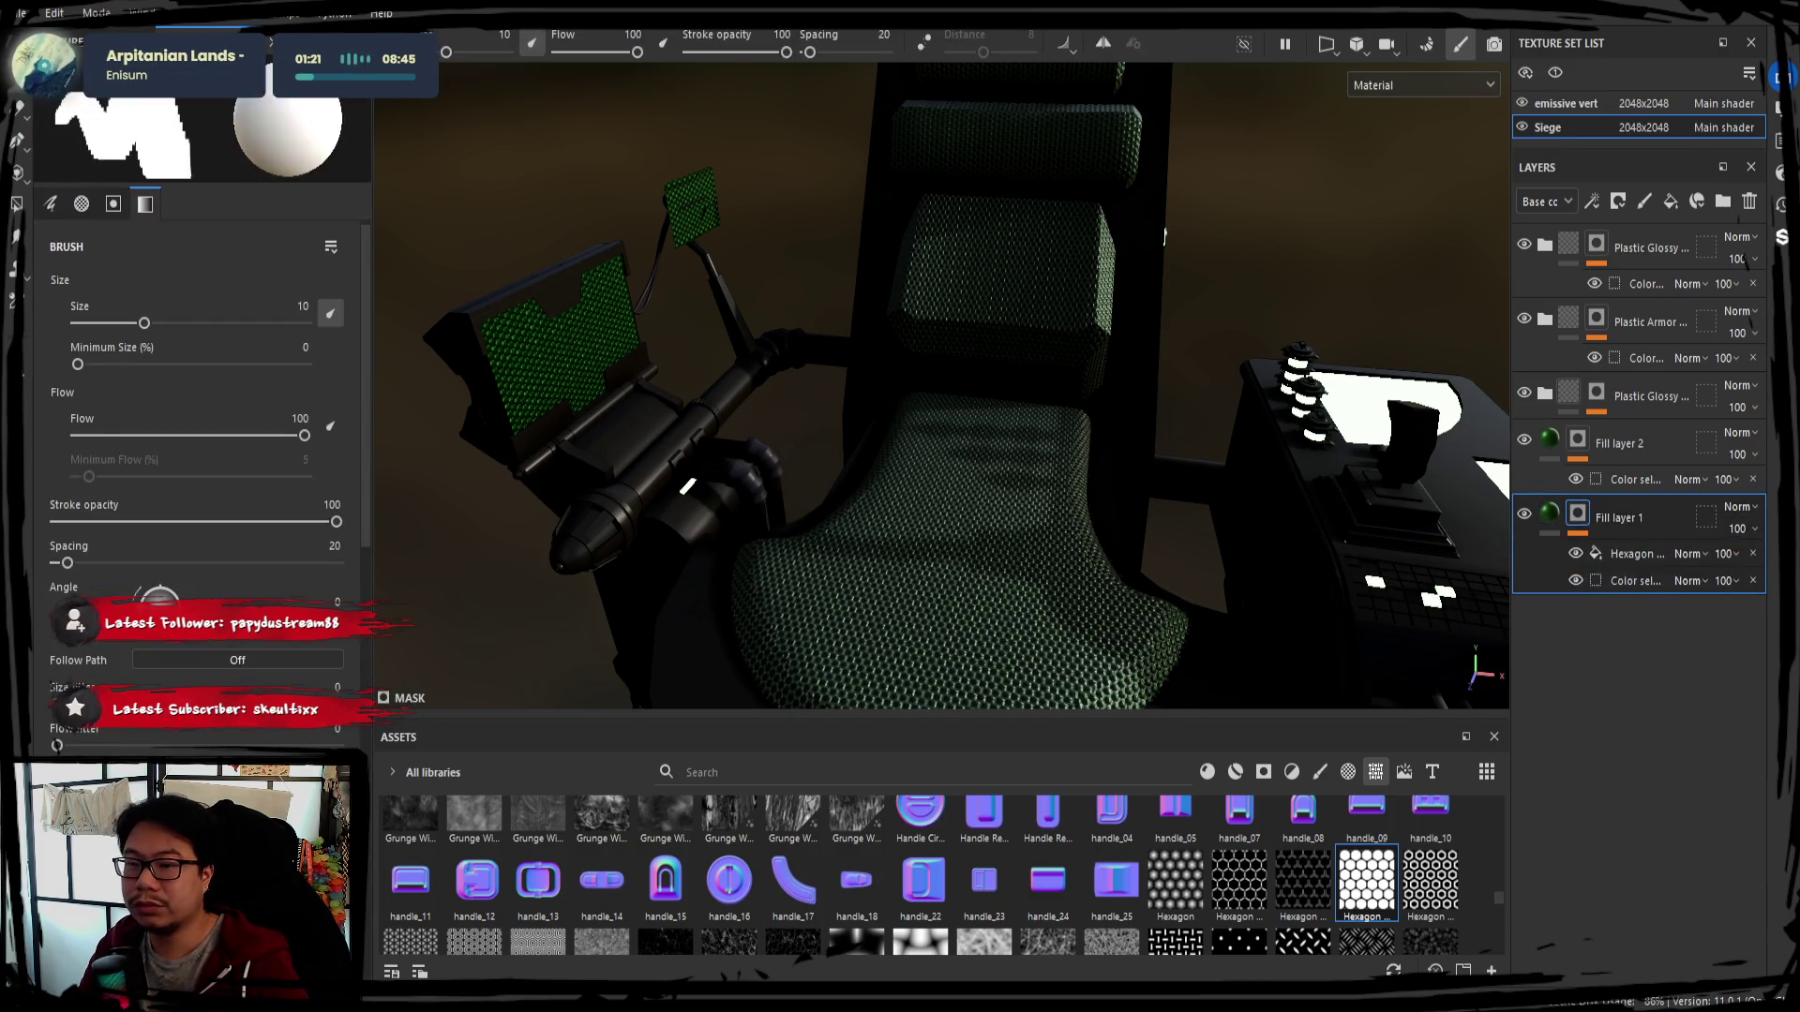
left_click(18, 201)
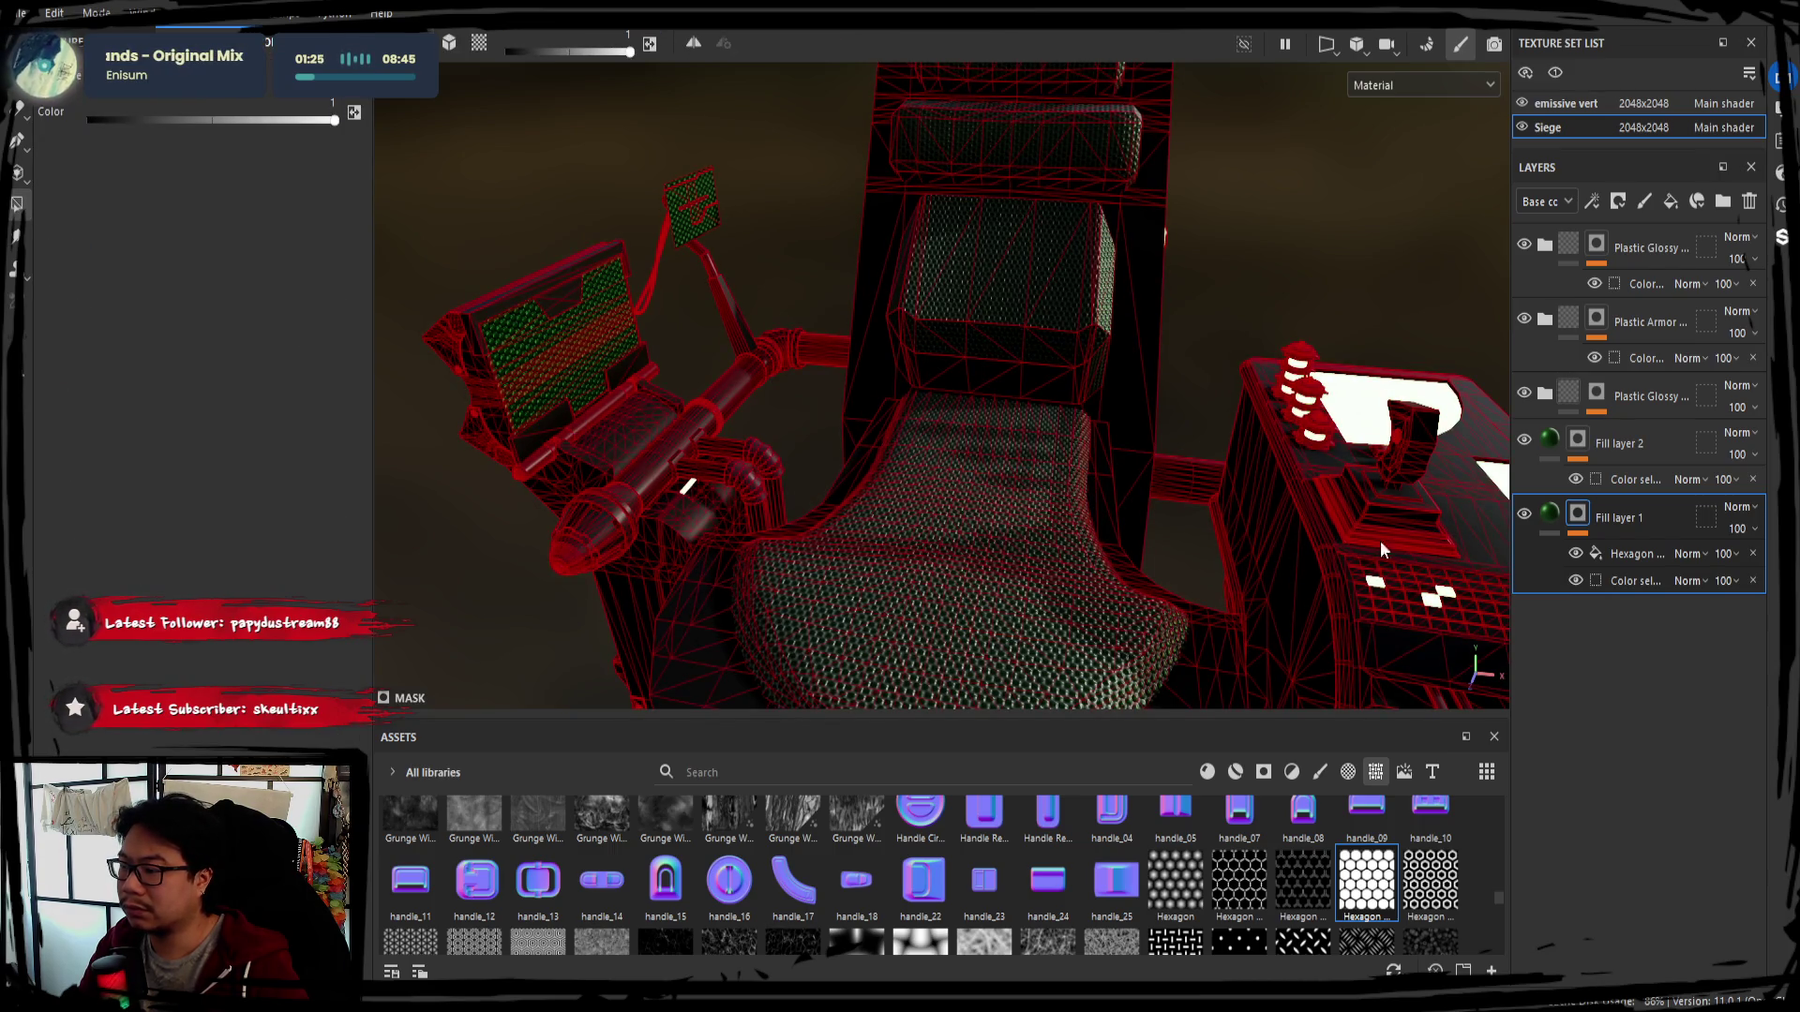
Compare the hexagon fabric on and off, then delete Fill layer 2 and hide the wireframe overlay
left_click(1523, 518)
left_click(1519, 515)
left_click(1520, 514)
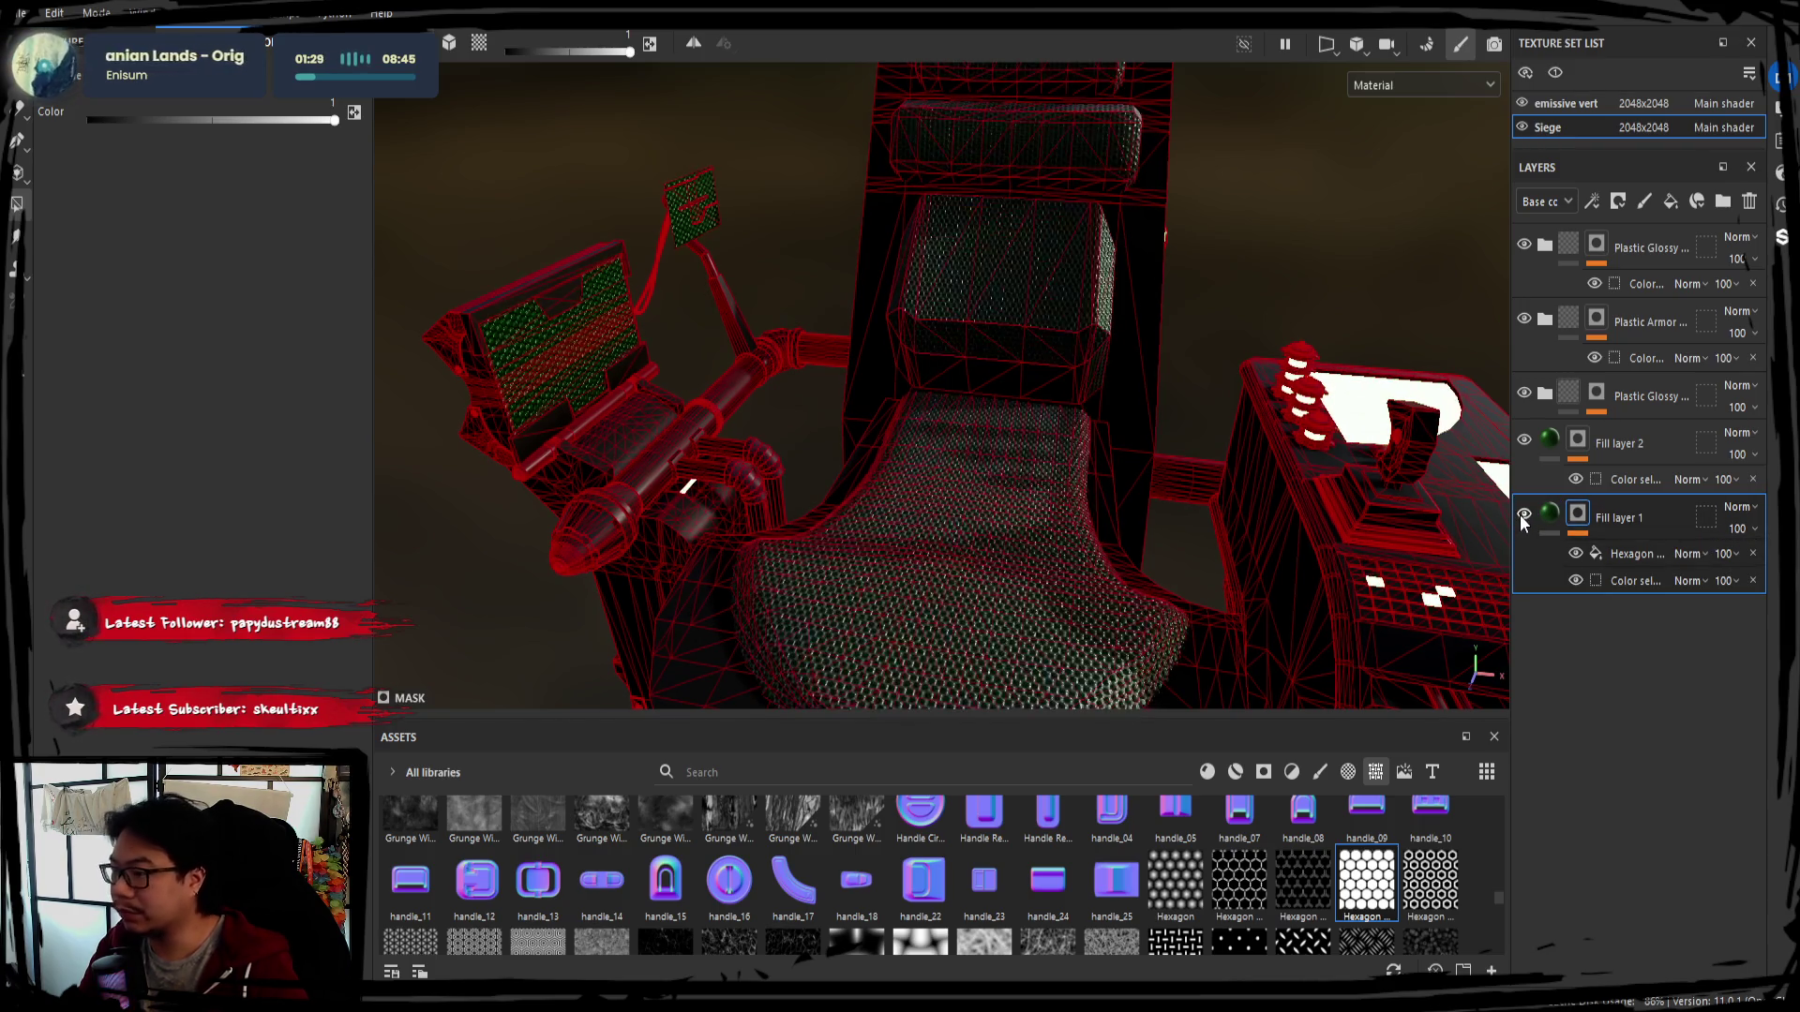
left_click_drag(915, 455, 1155, 449, "alt")
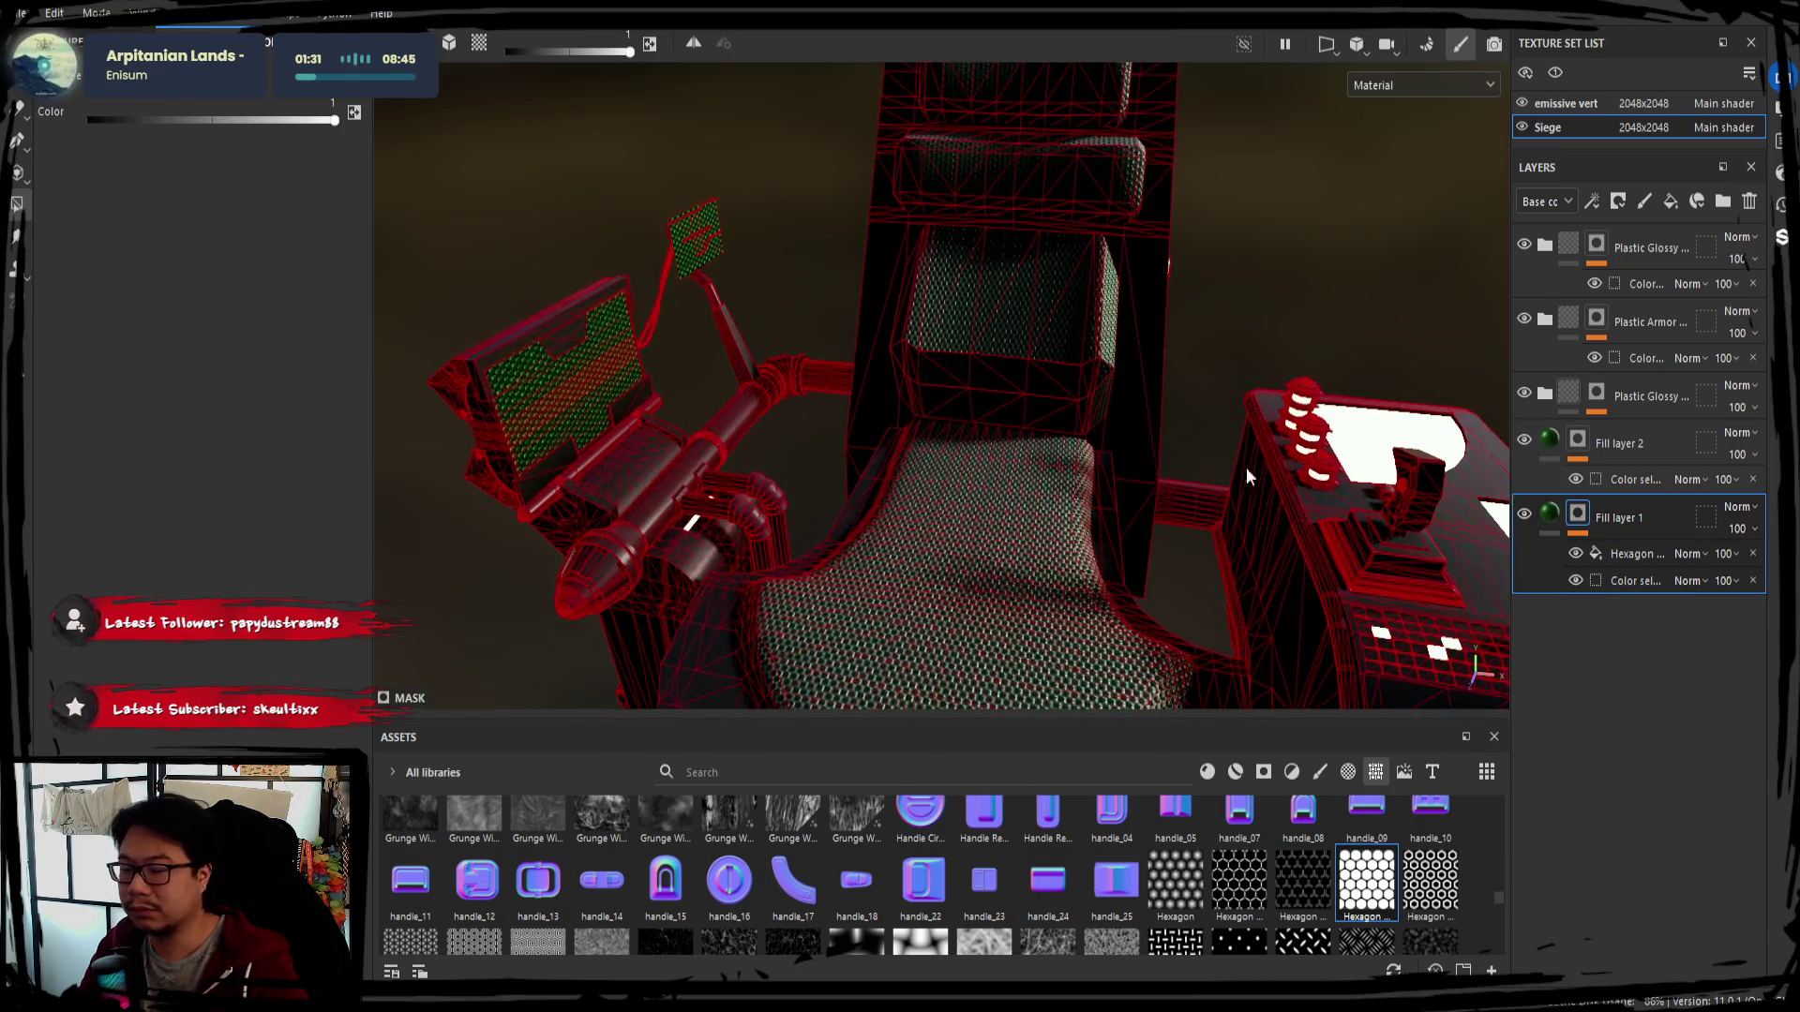
left_click(1628, 461)
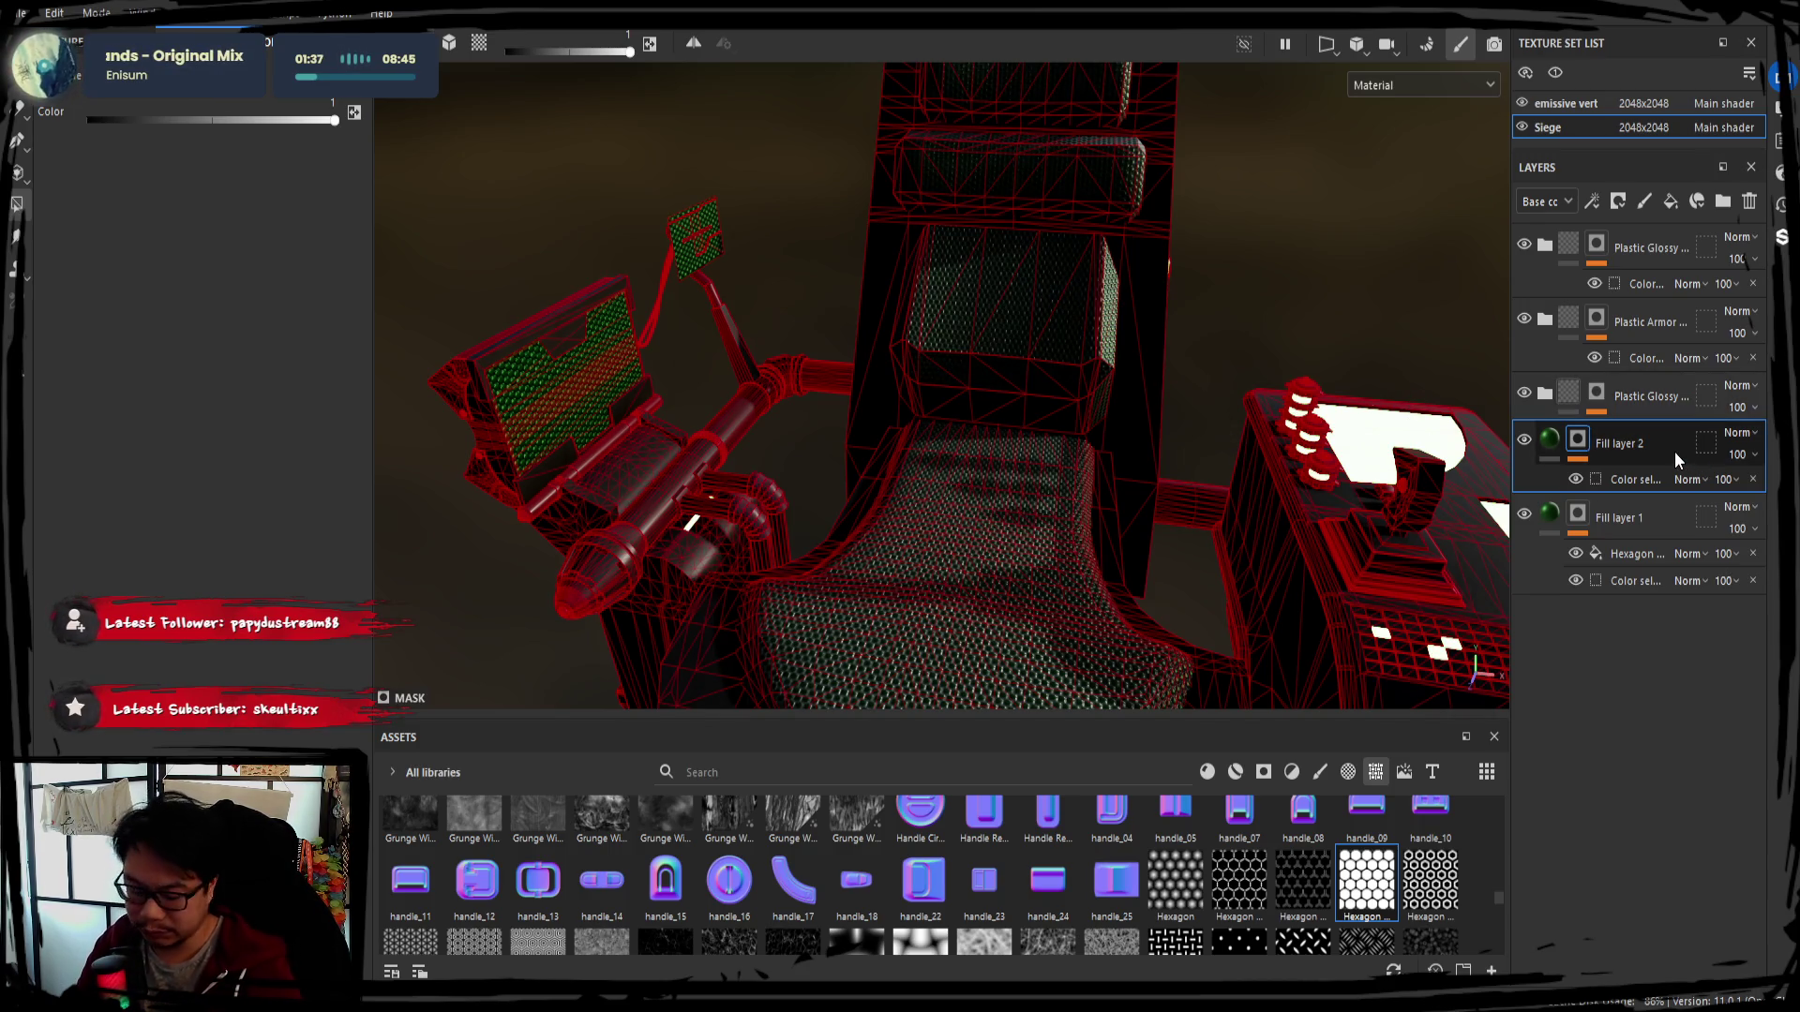
key("Delete")
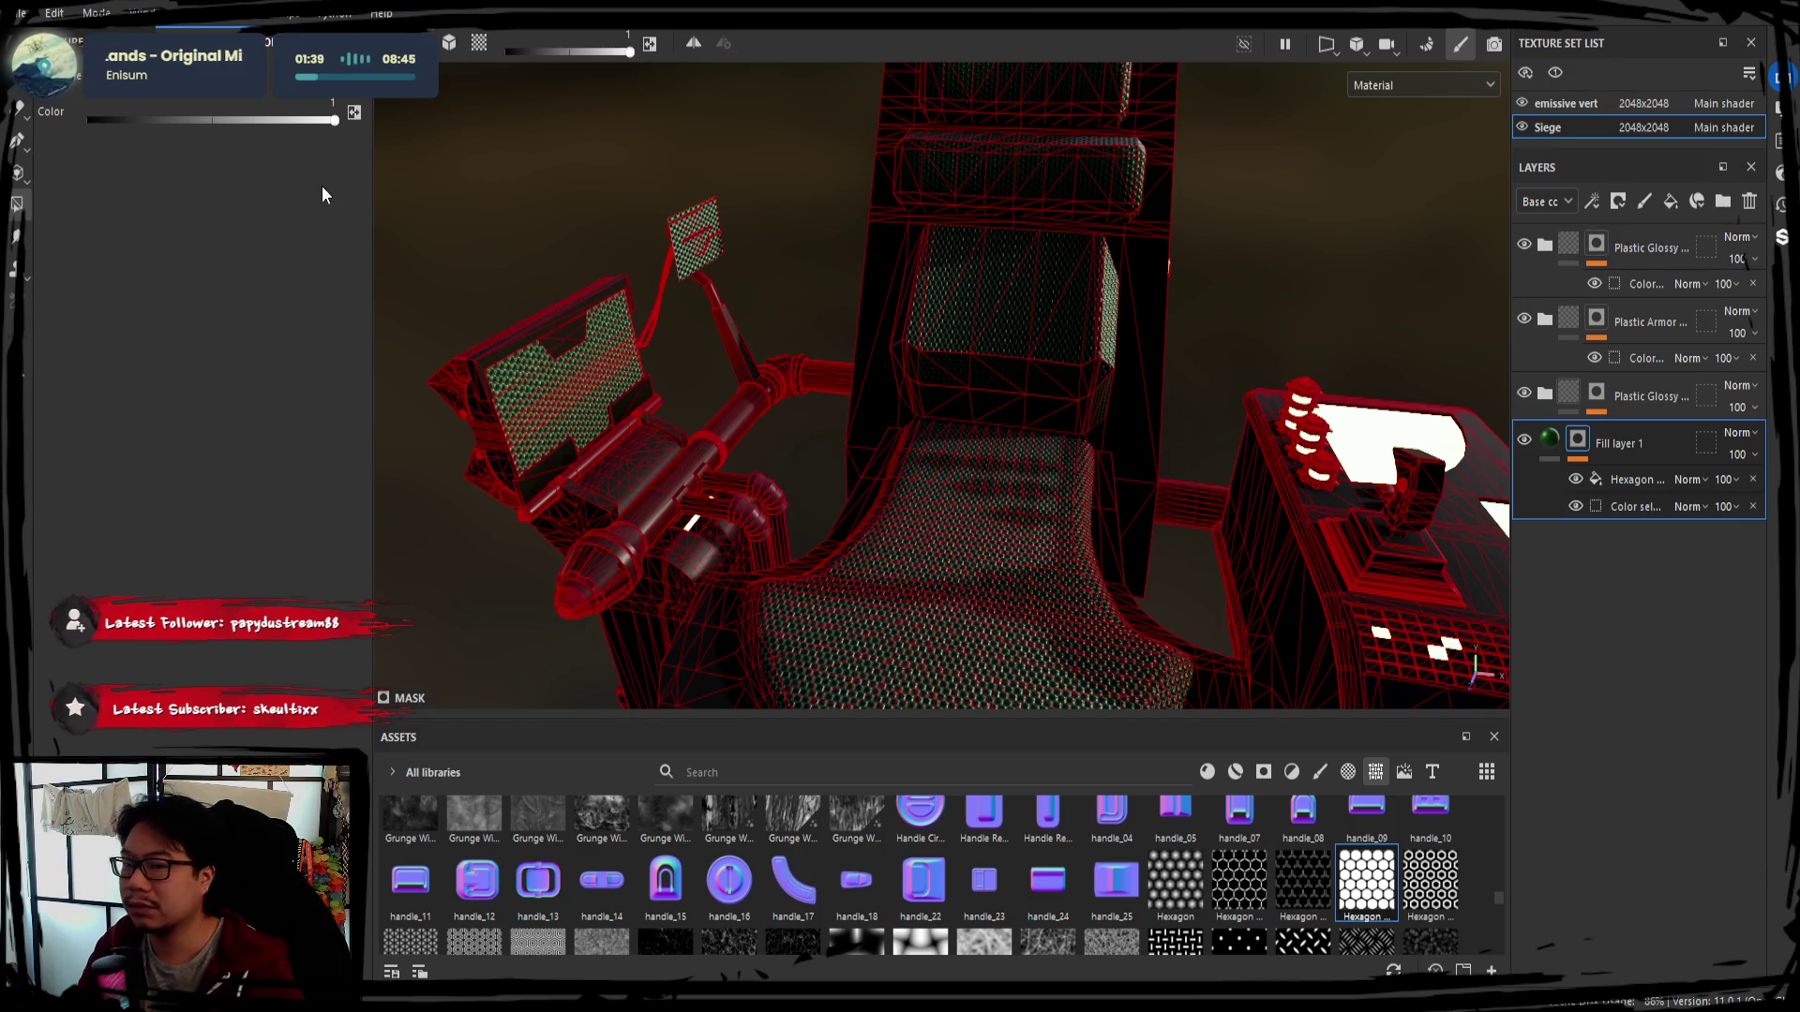
key("1")
mouse_move(843, 422)
left_mouse_down("alt")
mouse_move(629, 328)
mouse_move(834, 393)
mouse_move(743, 401)
mouse_move(959, 388)
mouse_move(874, 364)
mouse_move(860, 447)
left_mouse_up("alt")
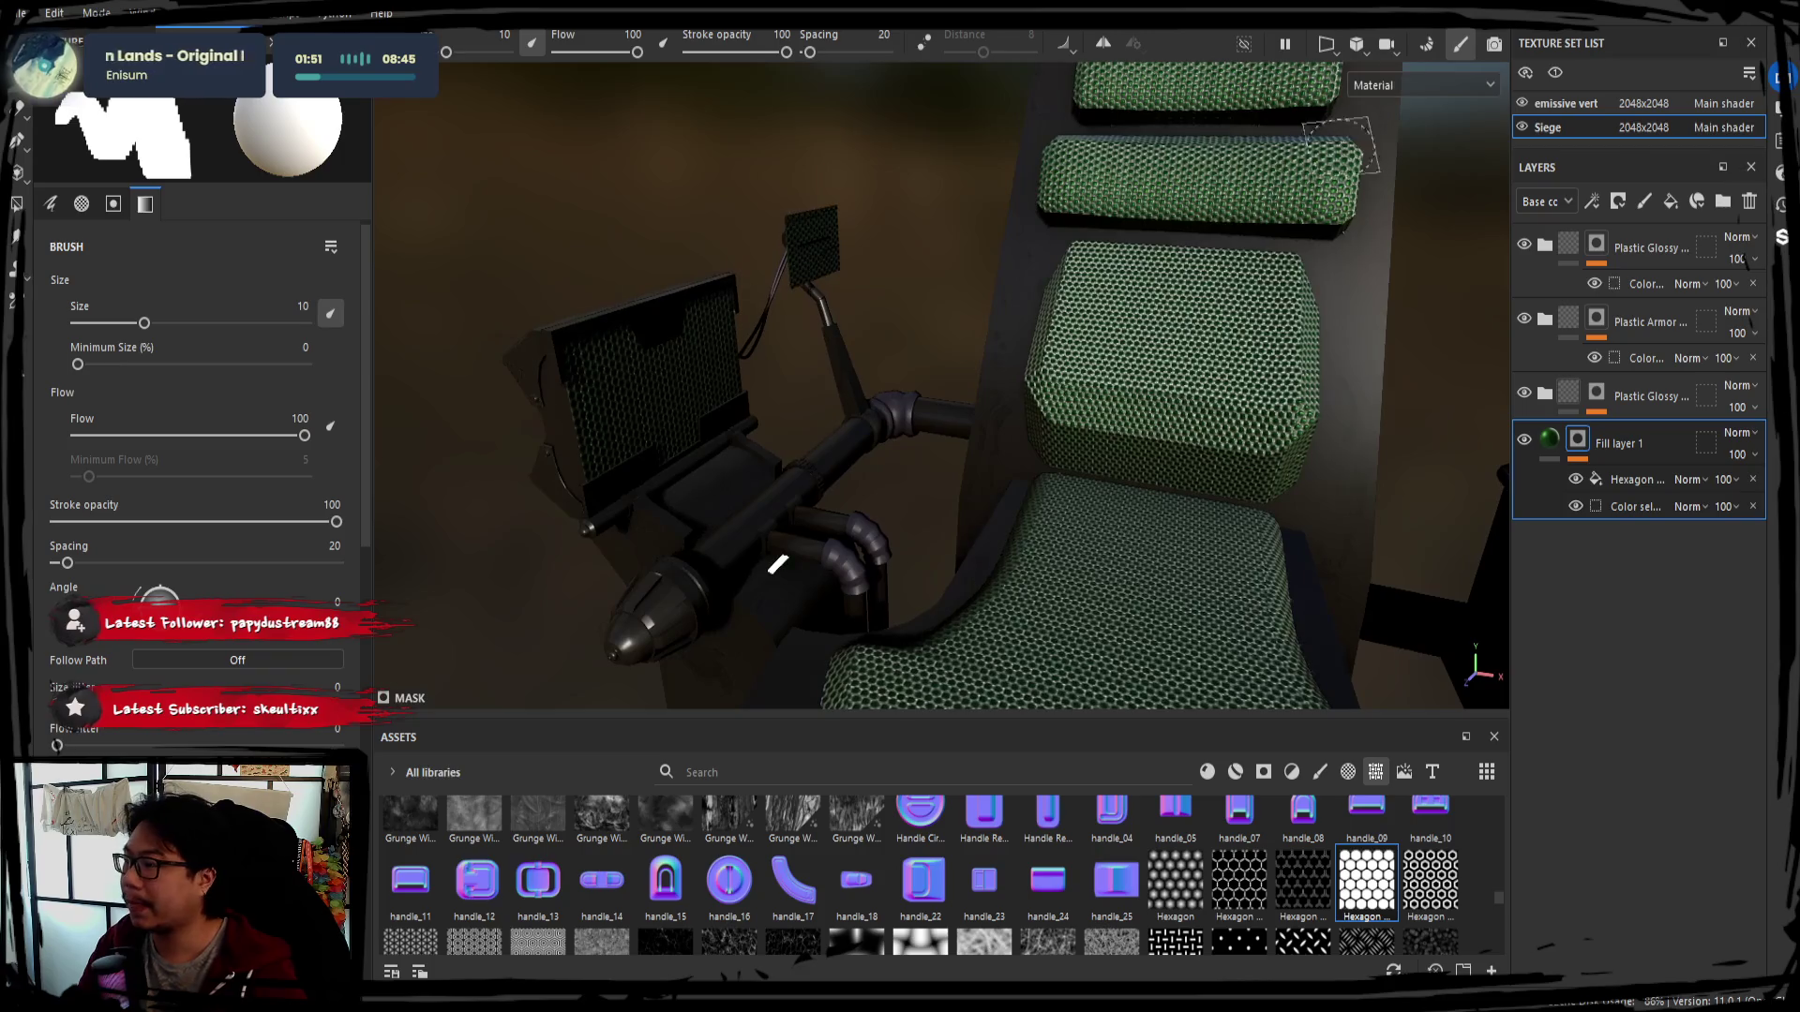
key("ctrl+shift+b")
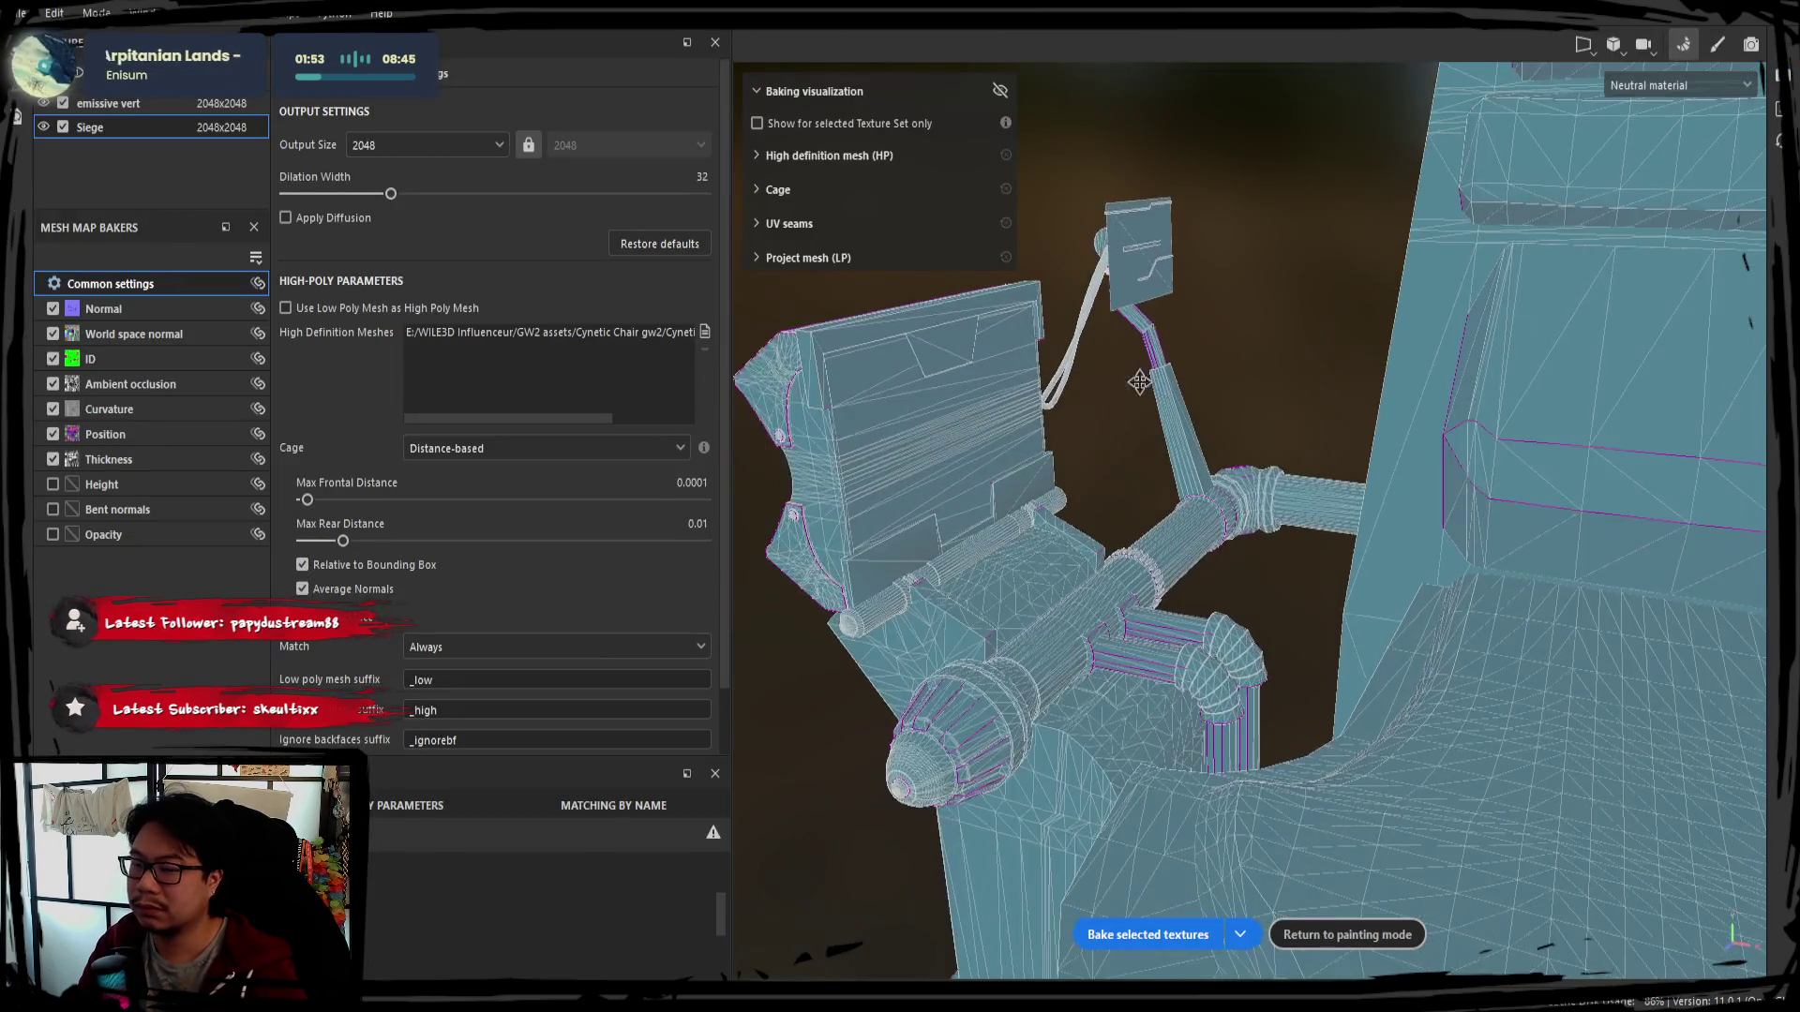
left_click_drag(979, 417, 969, 432, "alt")
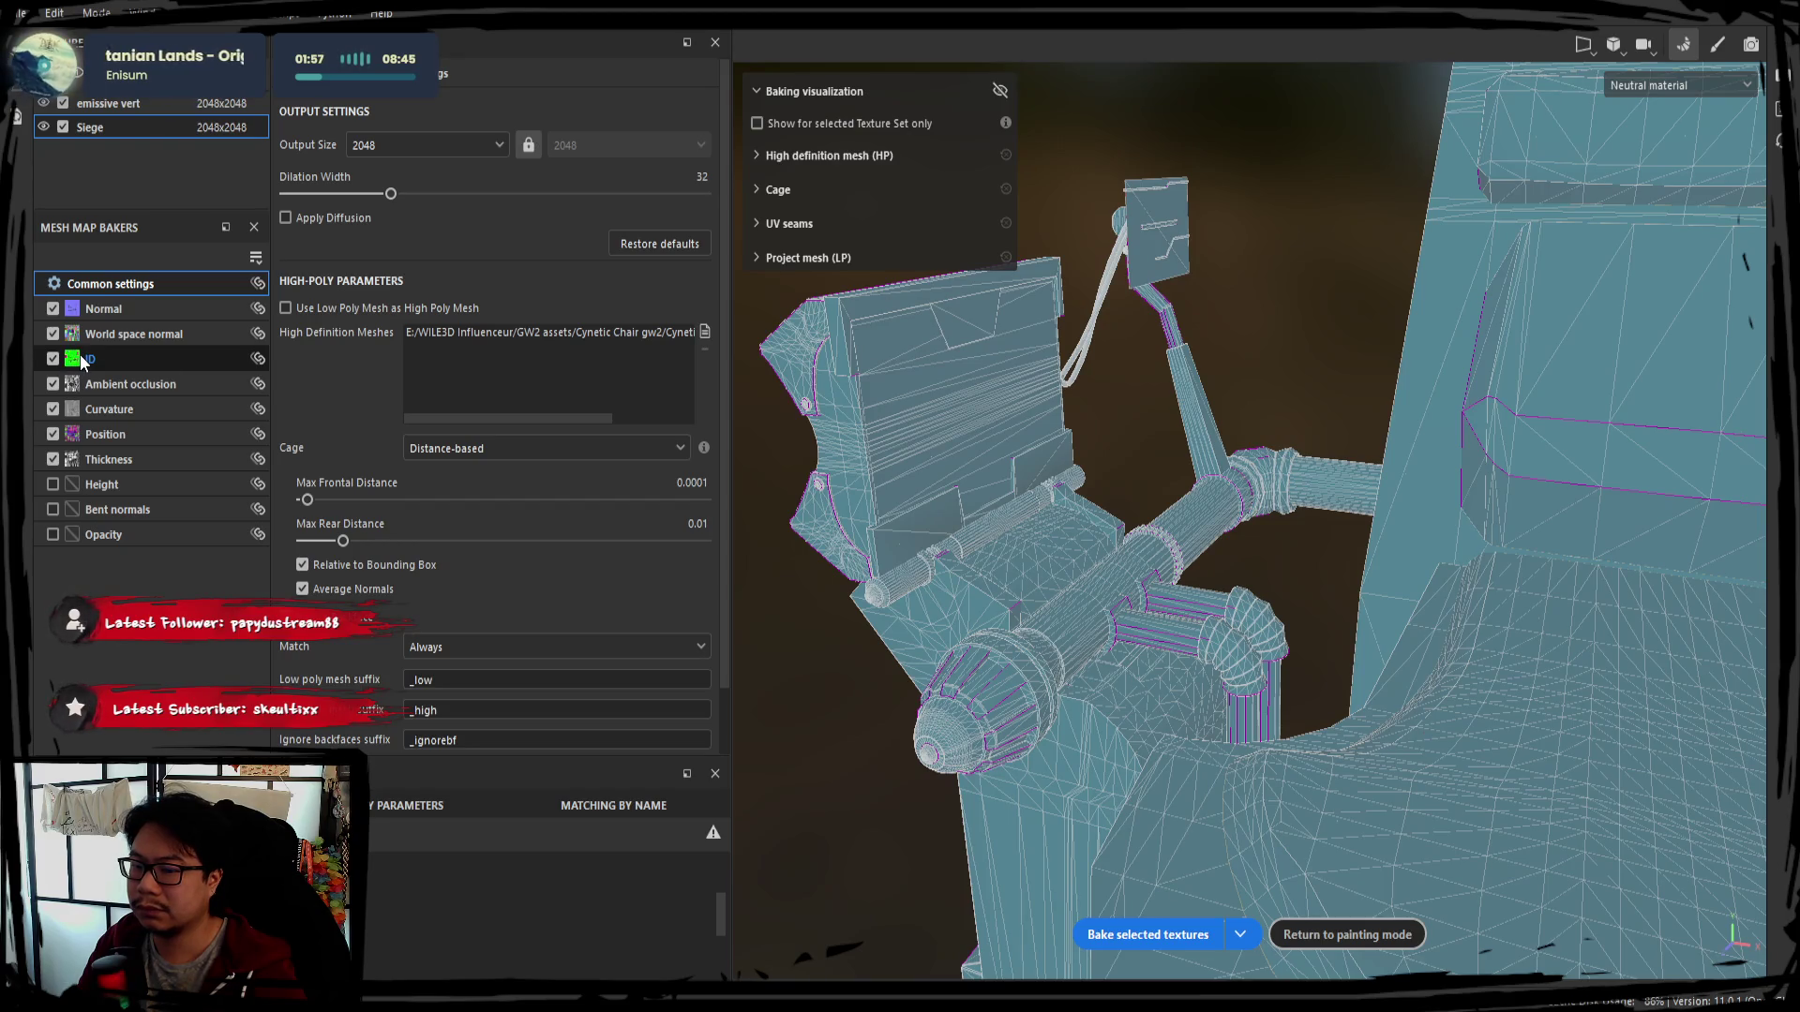
left_click_drag(1098, 469, 1169, 418, "alt")
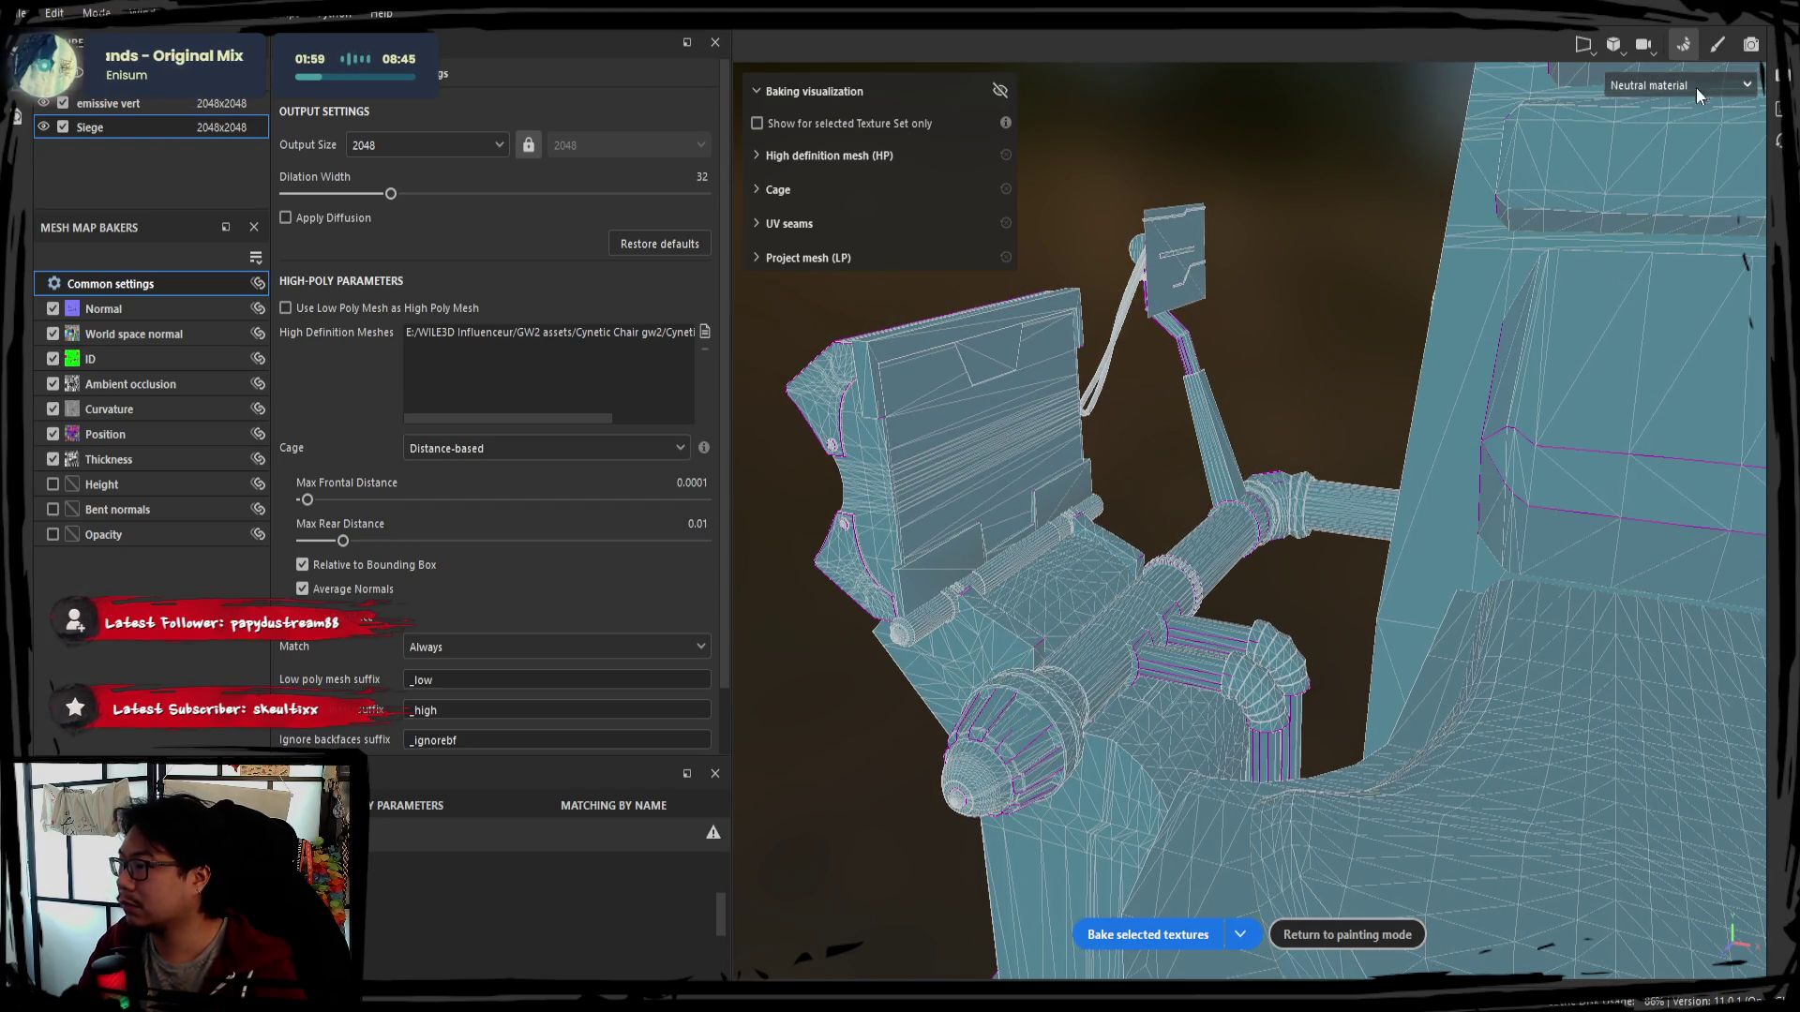
left_click(1683, 51)
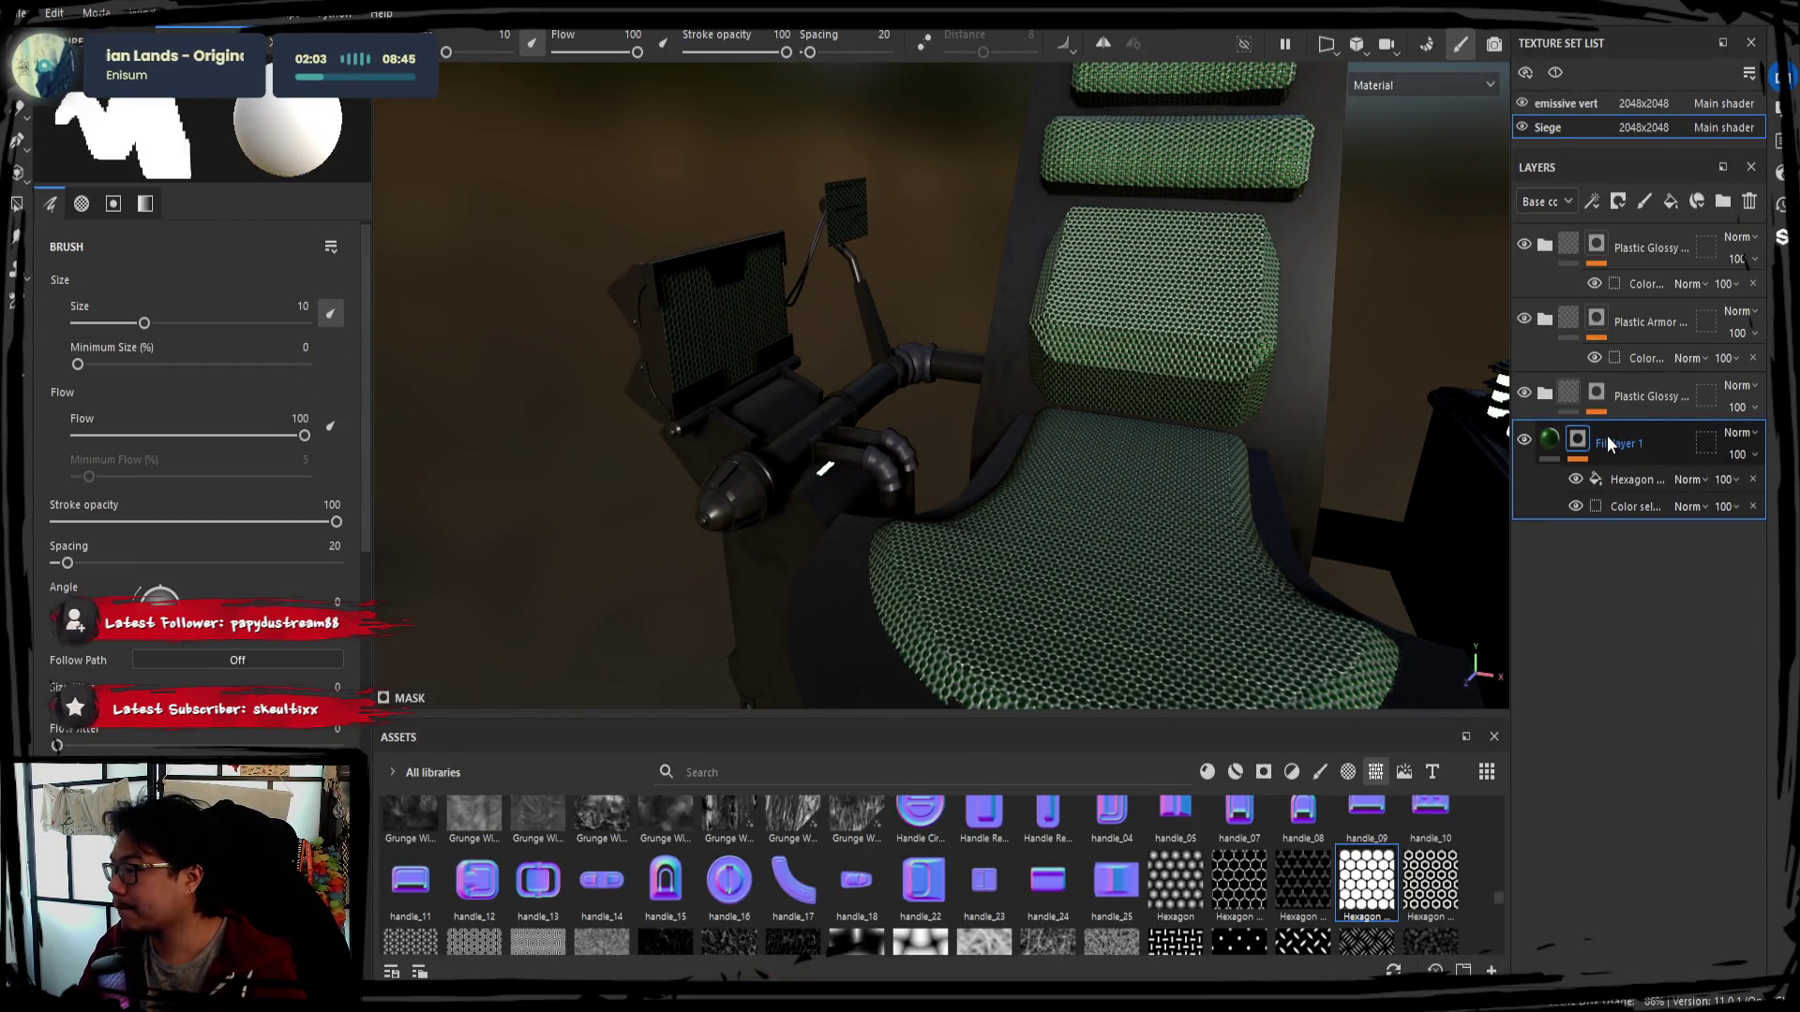
Add a Plastic Glossy folder with an ID colour mask sampled from the monitor's blue
left_click(1629, 289)
key("ctrl+d")
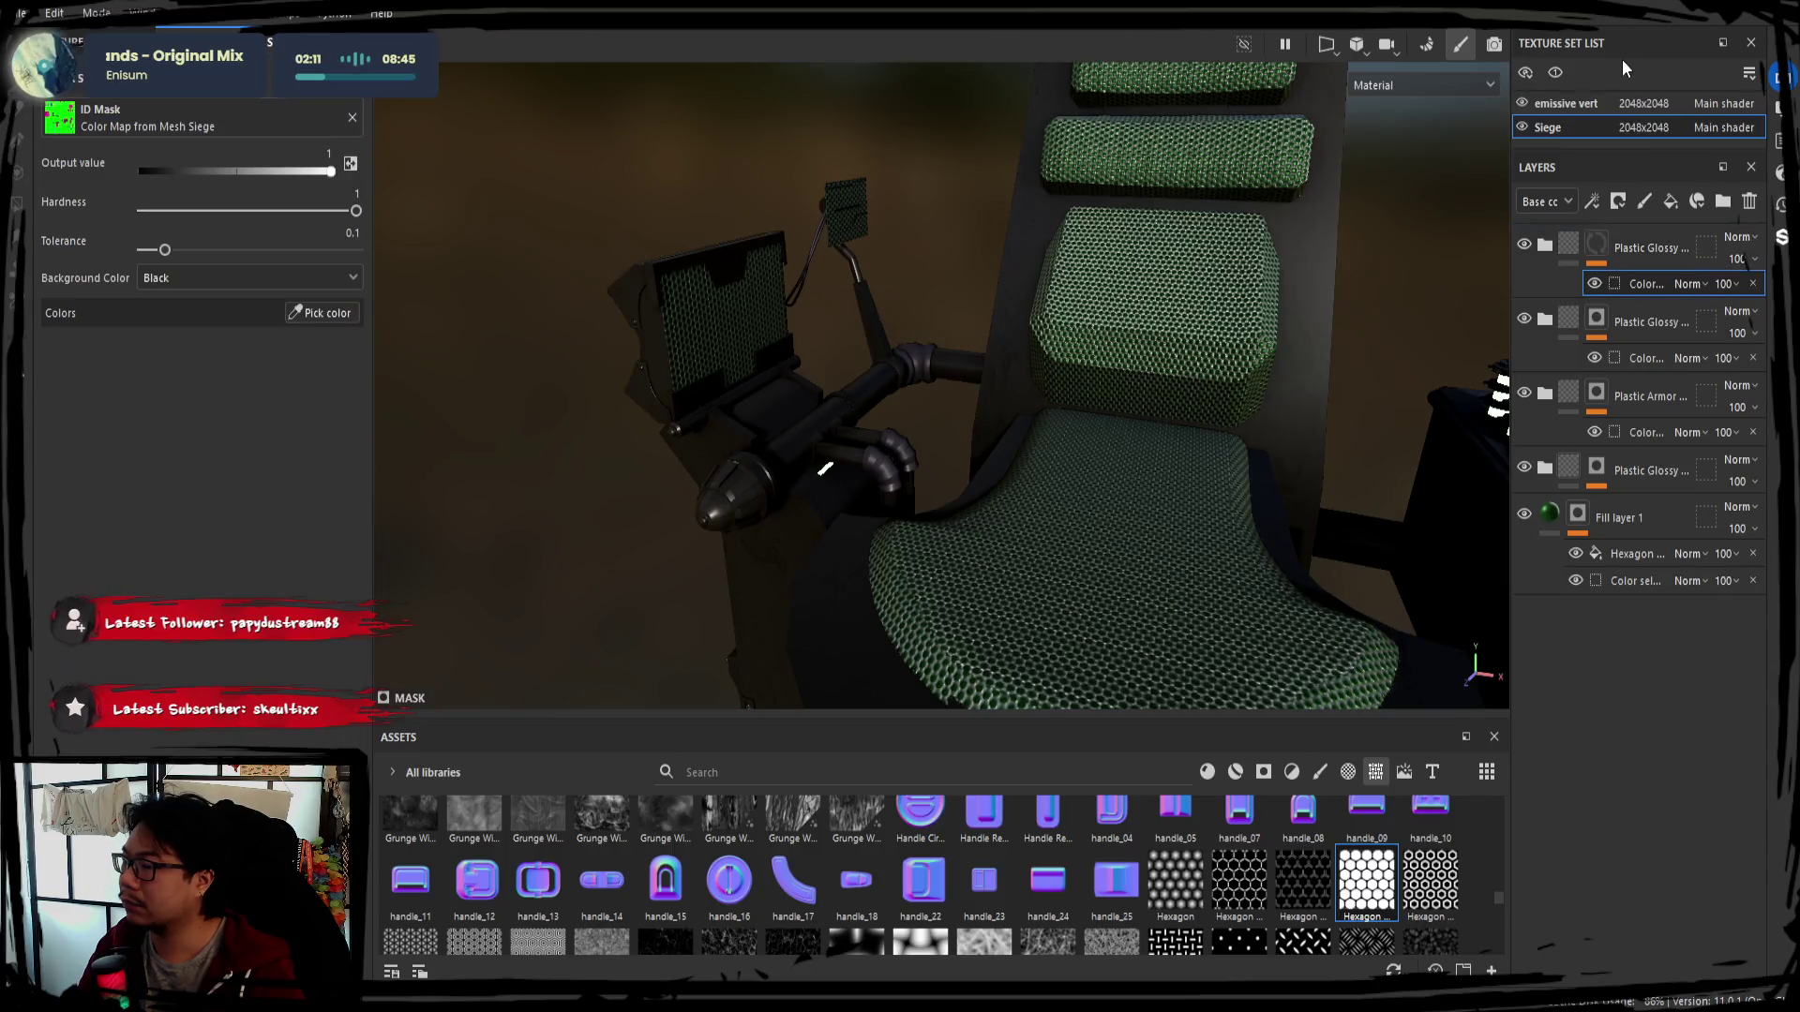
left_click(307, 313)
left_click(768, 334)
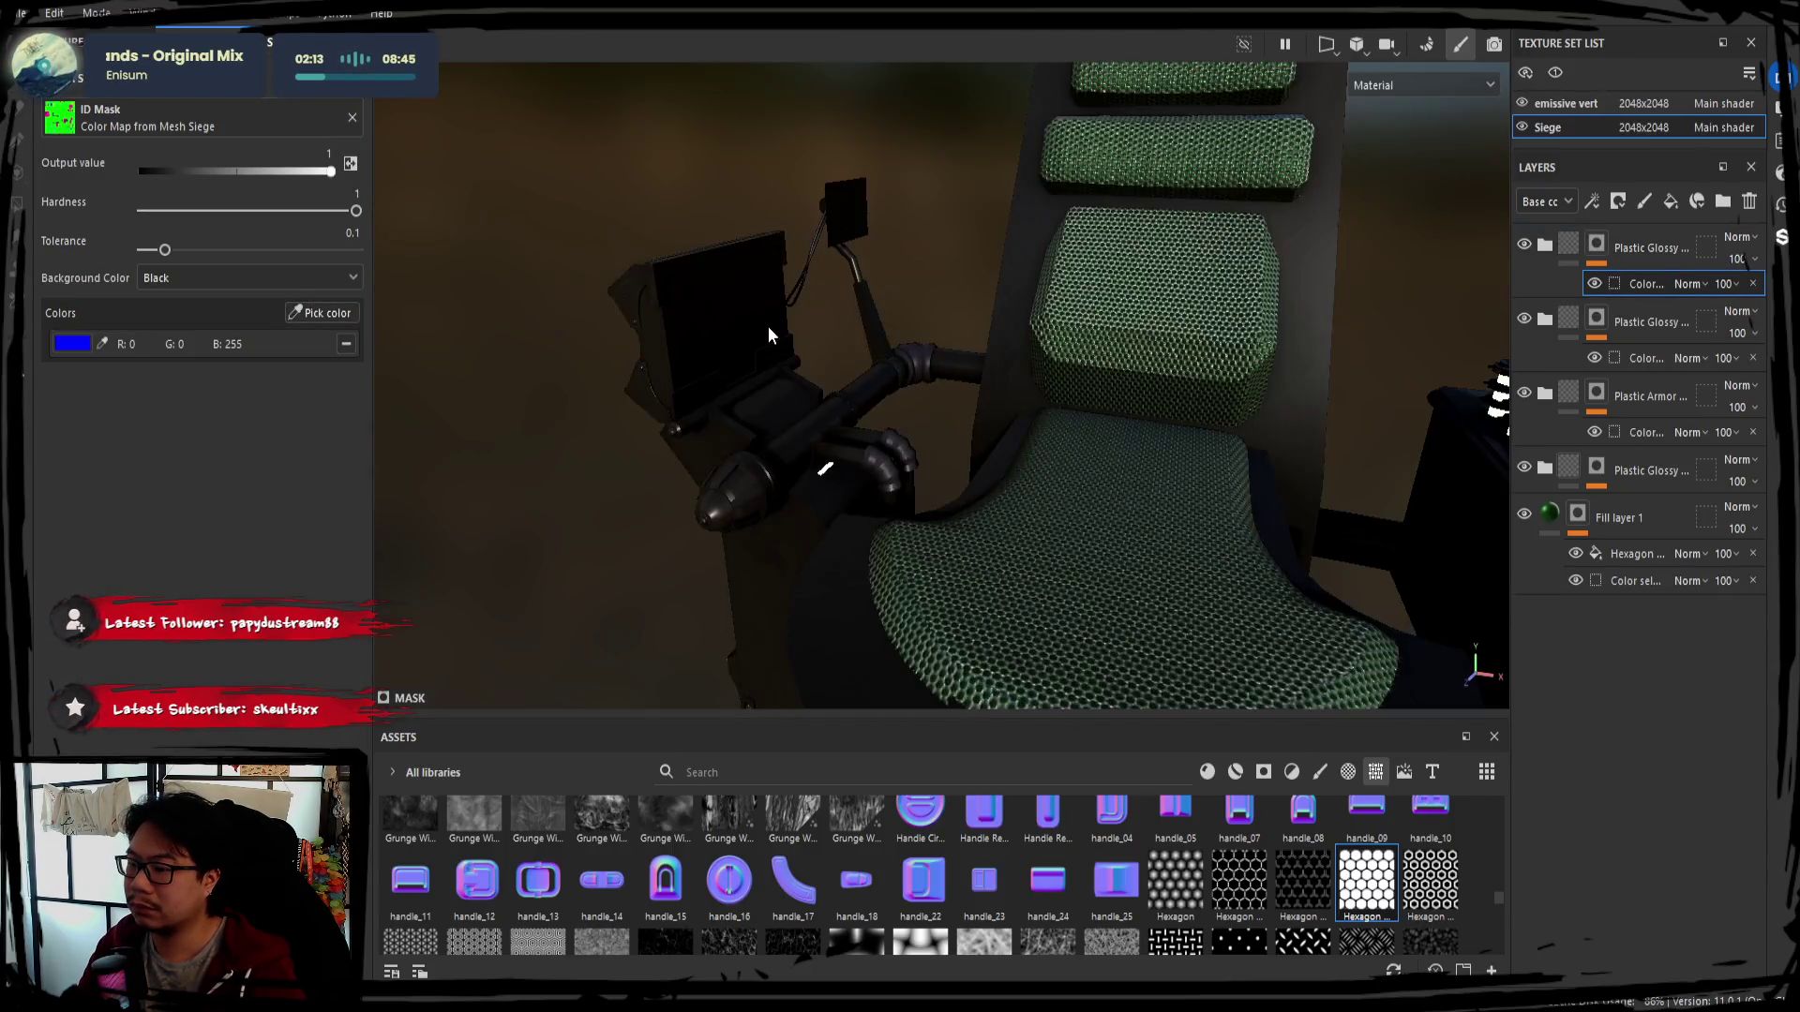
mouse_move(784, 366)
left_mouse_down("alt")
mouse_move(998, 374)
mouse_move(853, 360)
mouse_move(847, 316)
left_mouse_up("alt")
left_click_drag(1019, 384, 864, 403, "alt")
Duplicate the glossy plastic folder and remask the copy to the cup holder's orange ID colour
left_click(1613, 250)
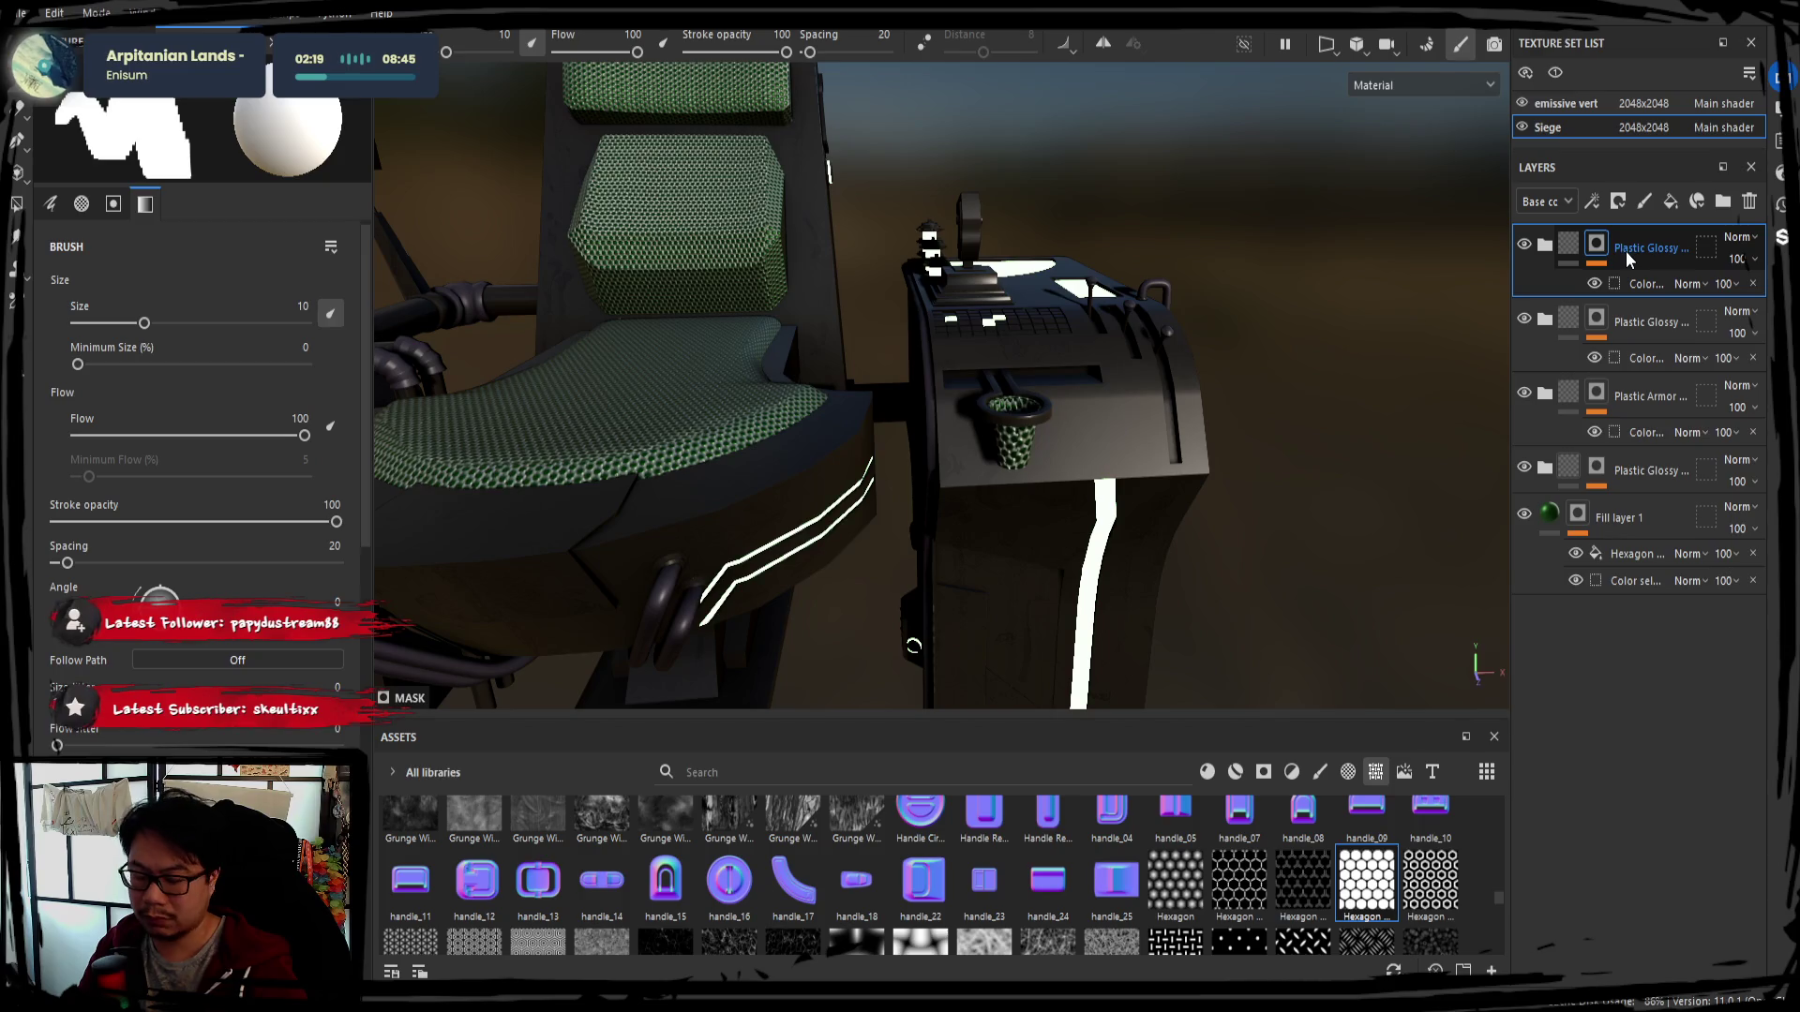
key("ctrl+d")
left_click(1630, 284)
left_click(345, 345)
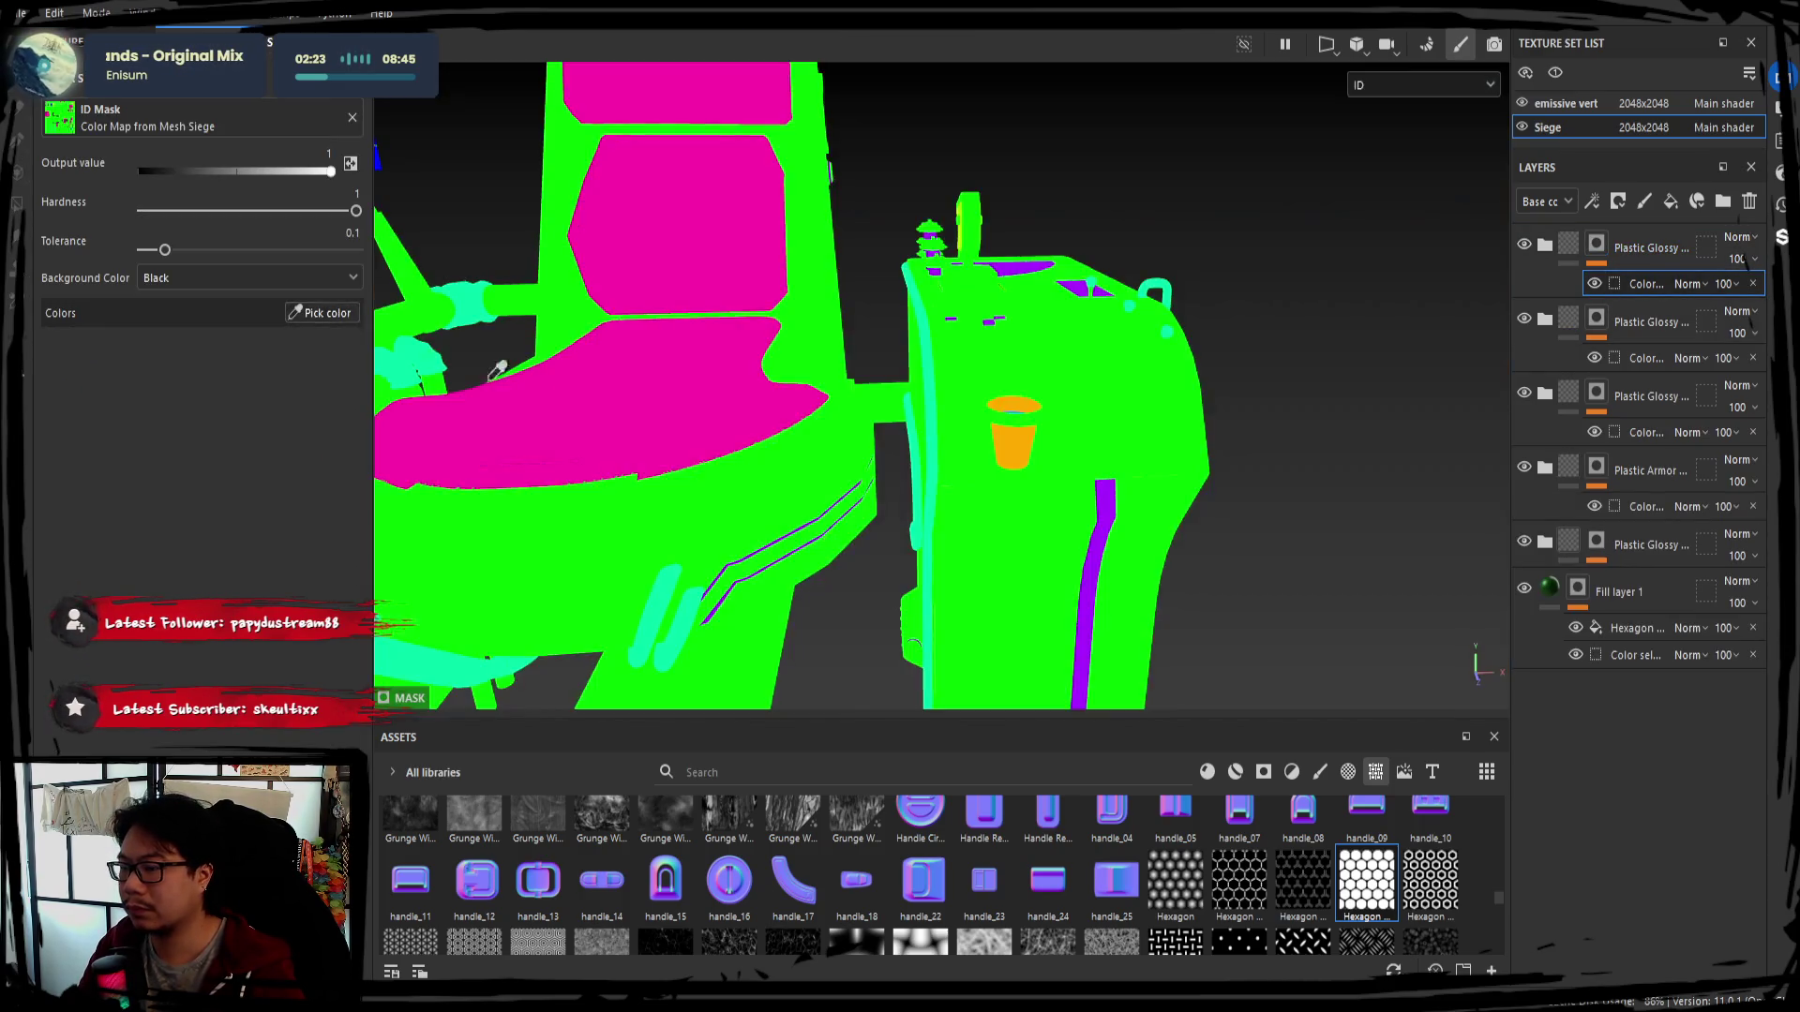
left_click(994, 457)
mouse_move(995, 456)
left_mouse_down("alt")
mouse_move(1076, 492)
mouse_move(1154, 464)
left_mouse_up("alt")
scroll(1075, 493, "up", 2)
left_click(1620, 248)
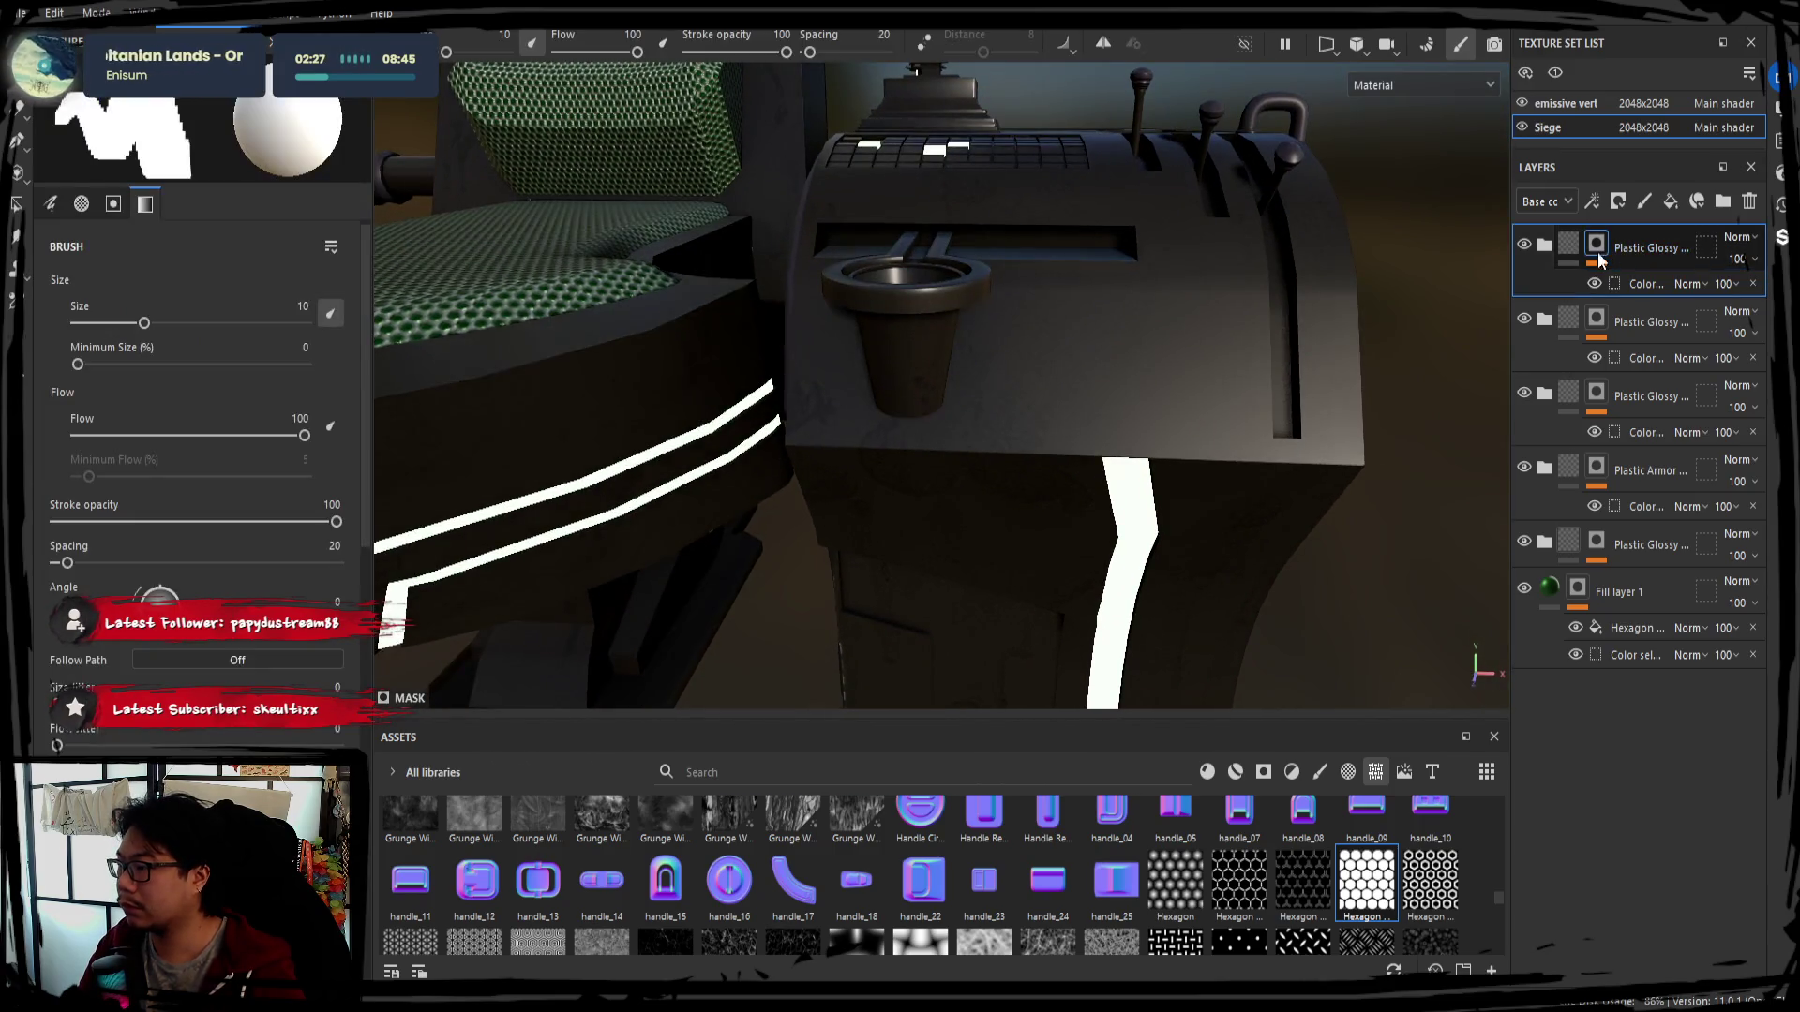
Set the cup material's Base layer colour to tan and lower its Height to -0.0747
left_click(1544, 253)
left_click(1618, 327)
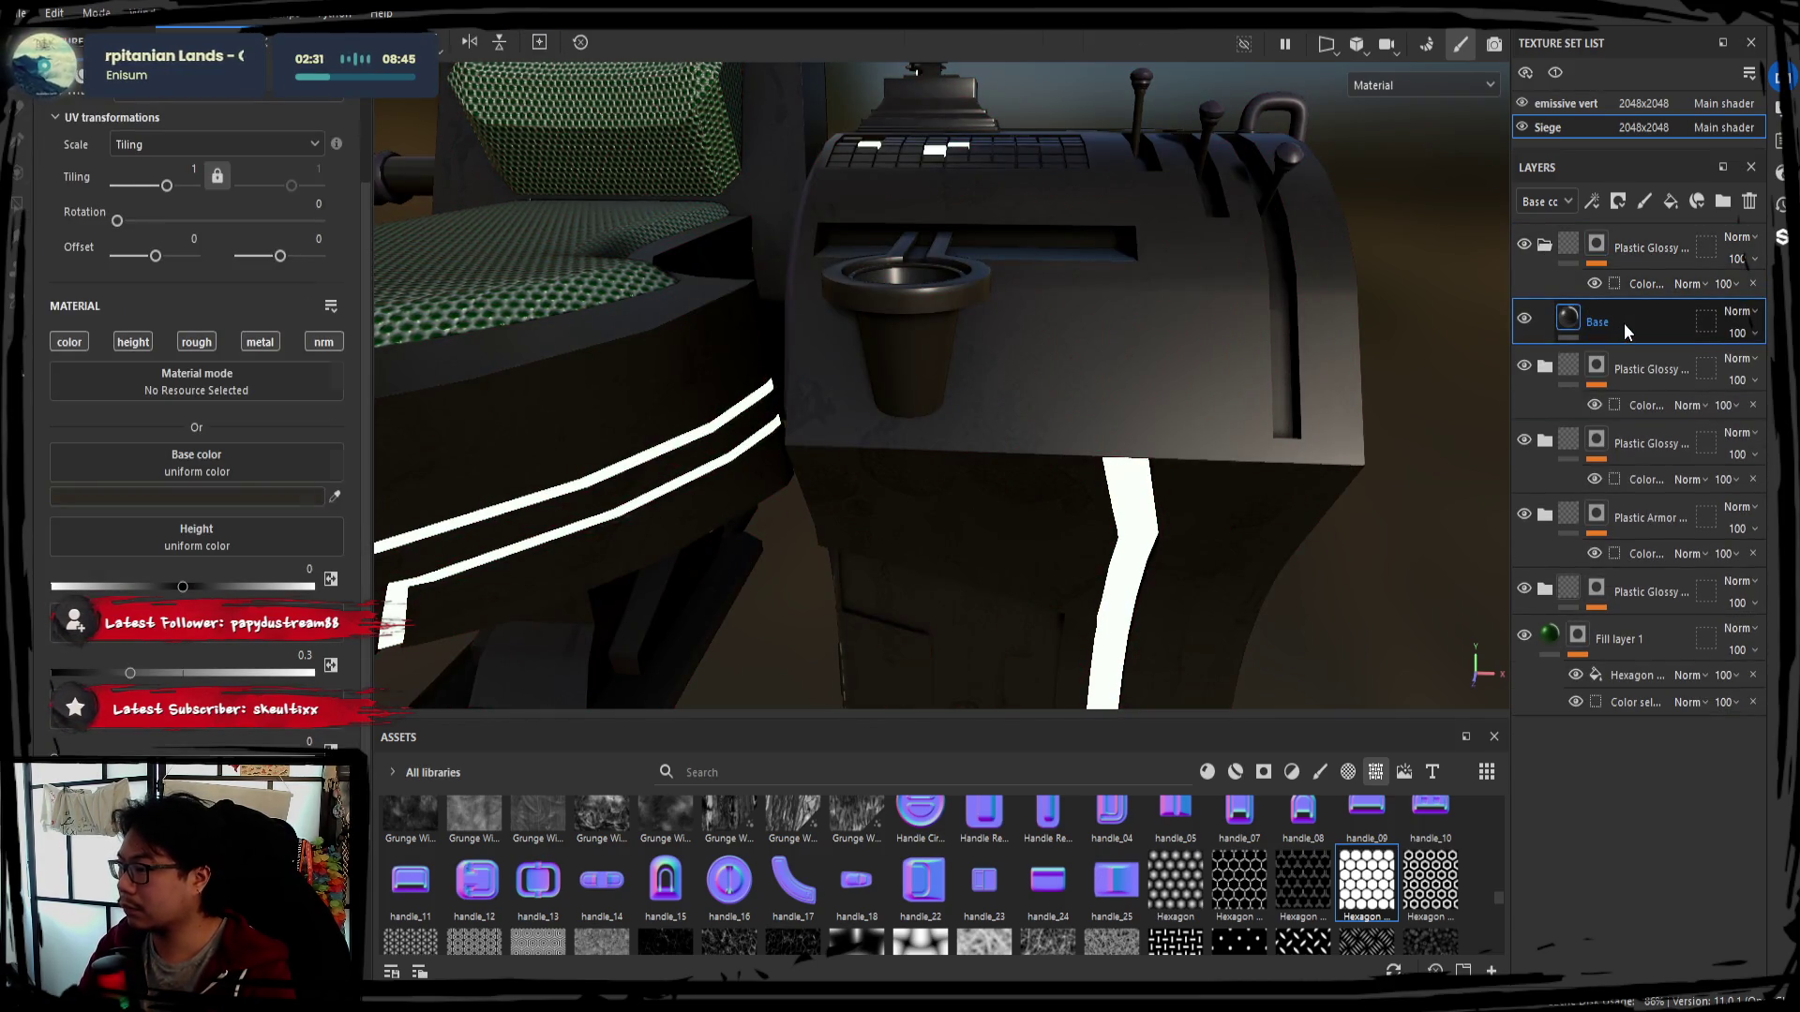
left_click(1624, 323)
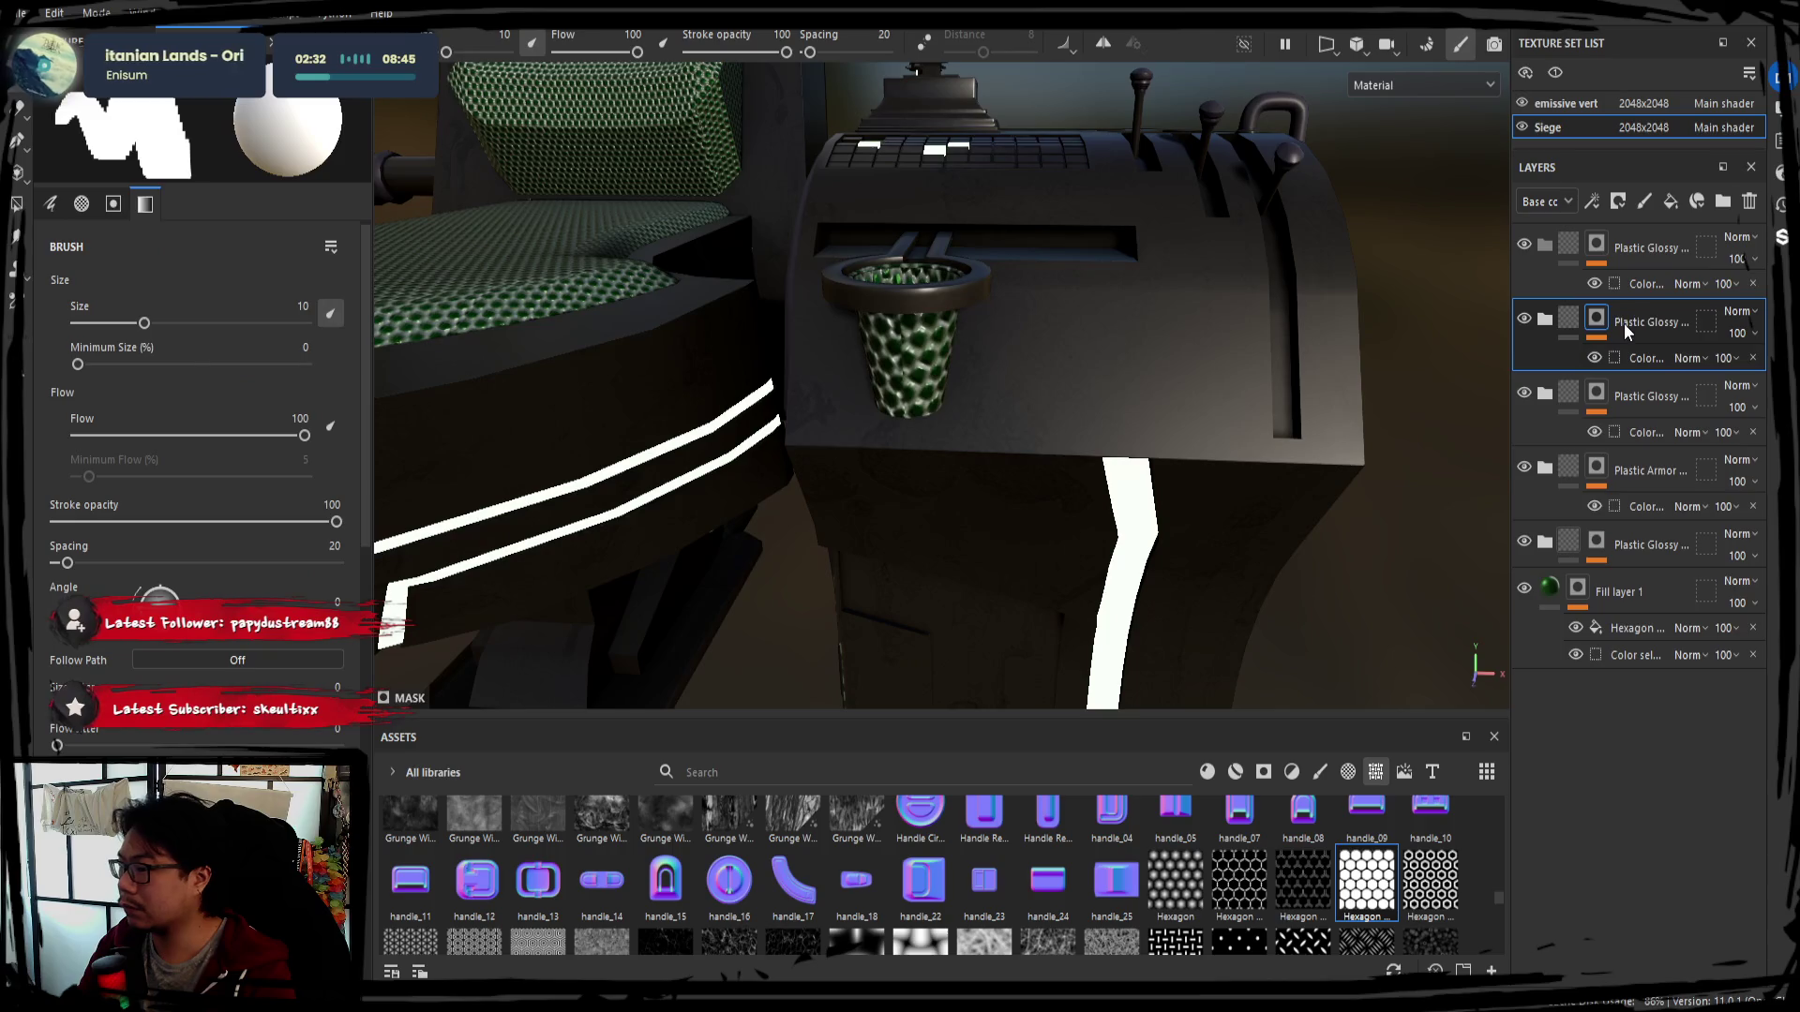
left_click(1547, 248)
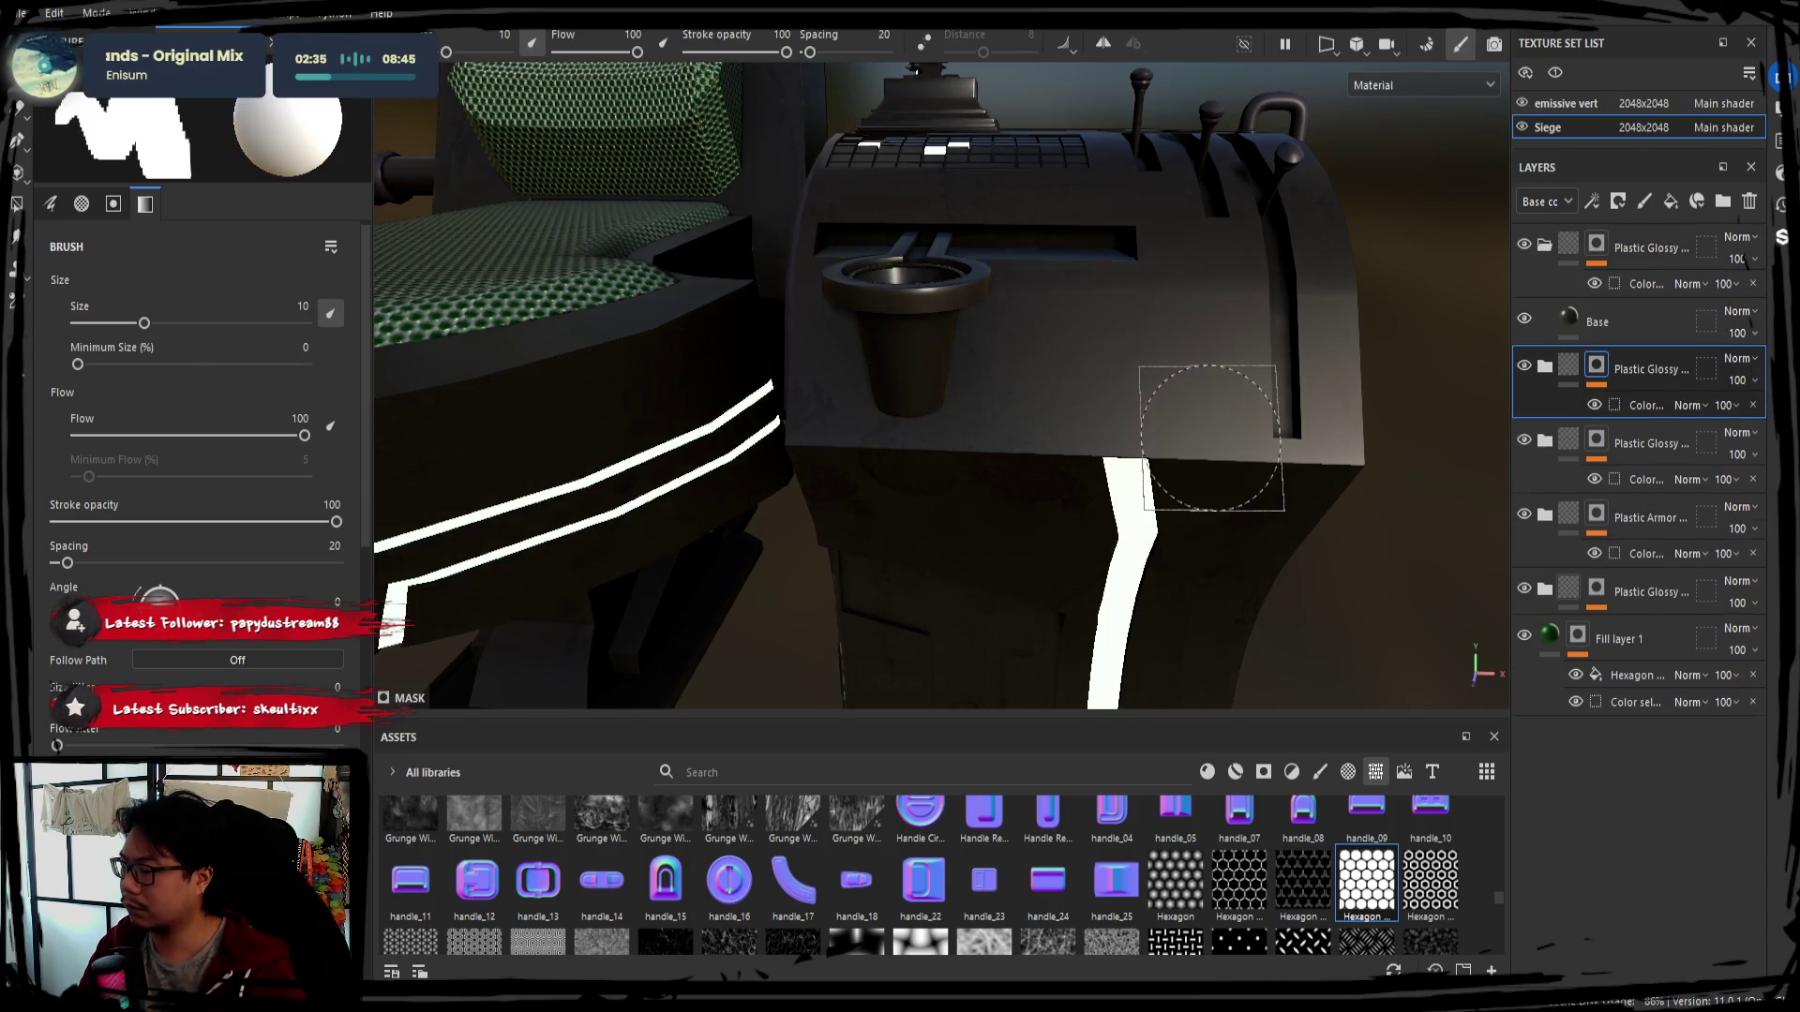
left_click(1679, 323)
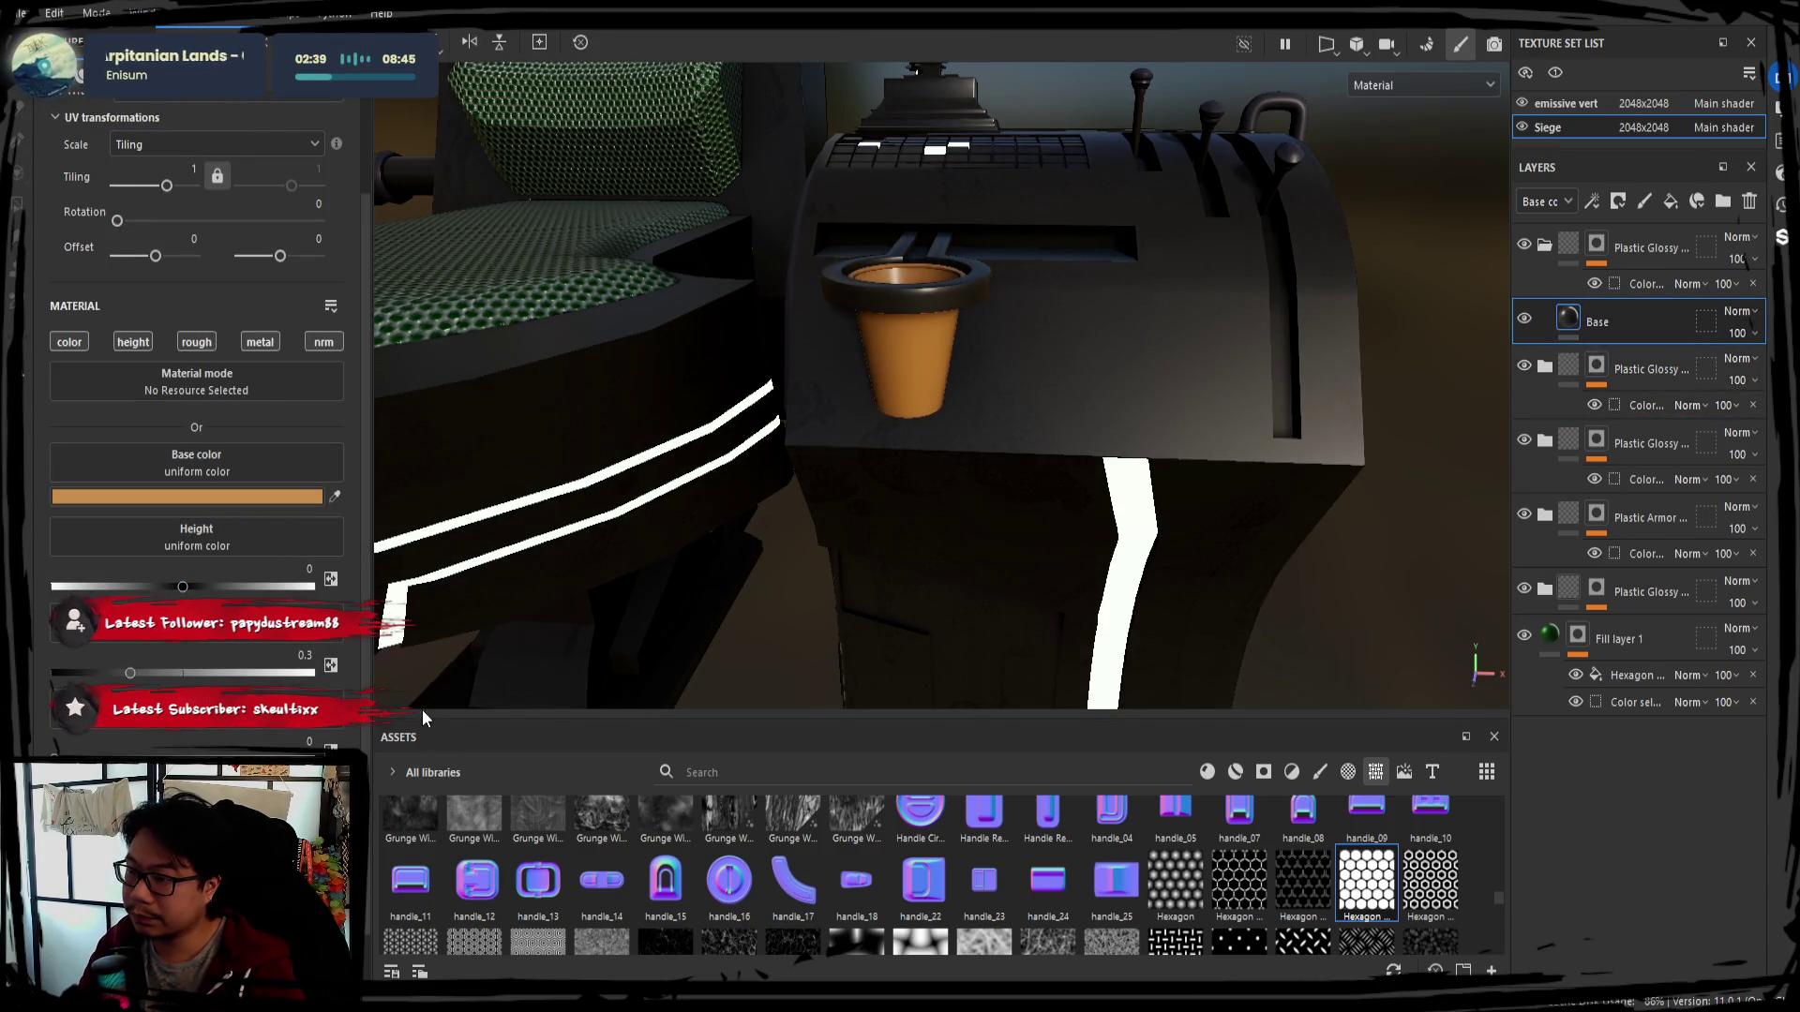
left_click_drag(689, 520, 712, 570, "alt")
scroll(714, 569, "up", 3)
scroll(738, 566, "up", 2)
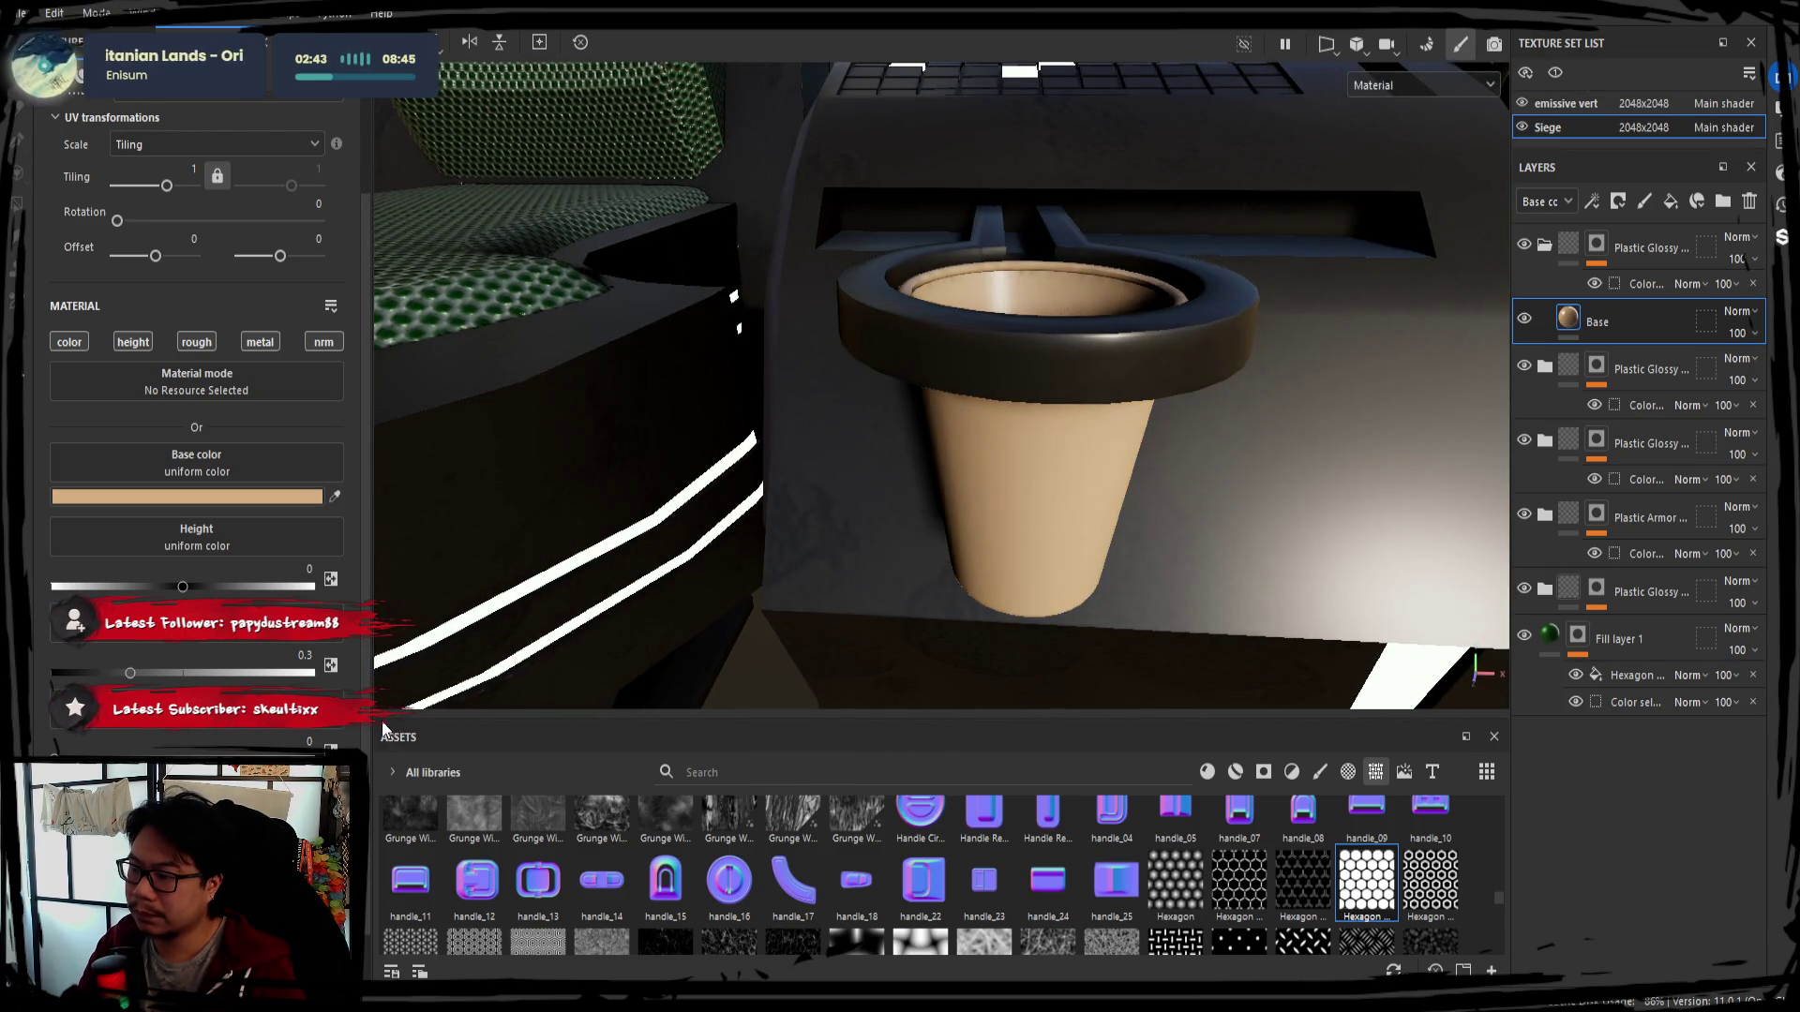
left_click_drag(187, 593, 172, 587)
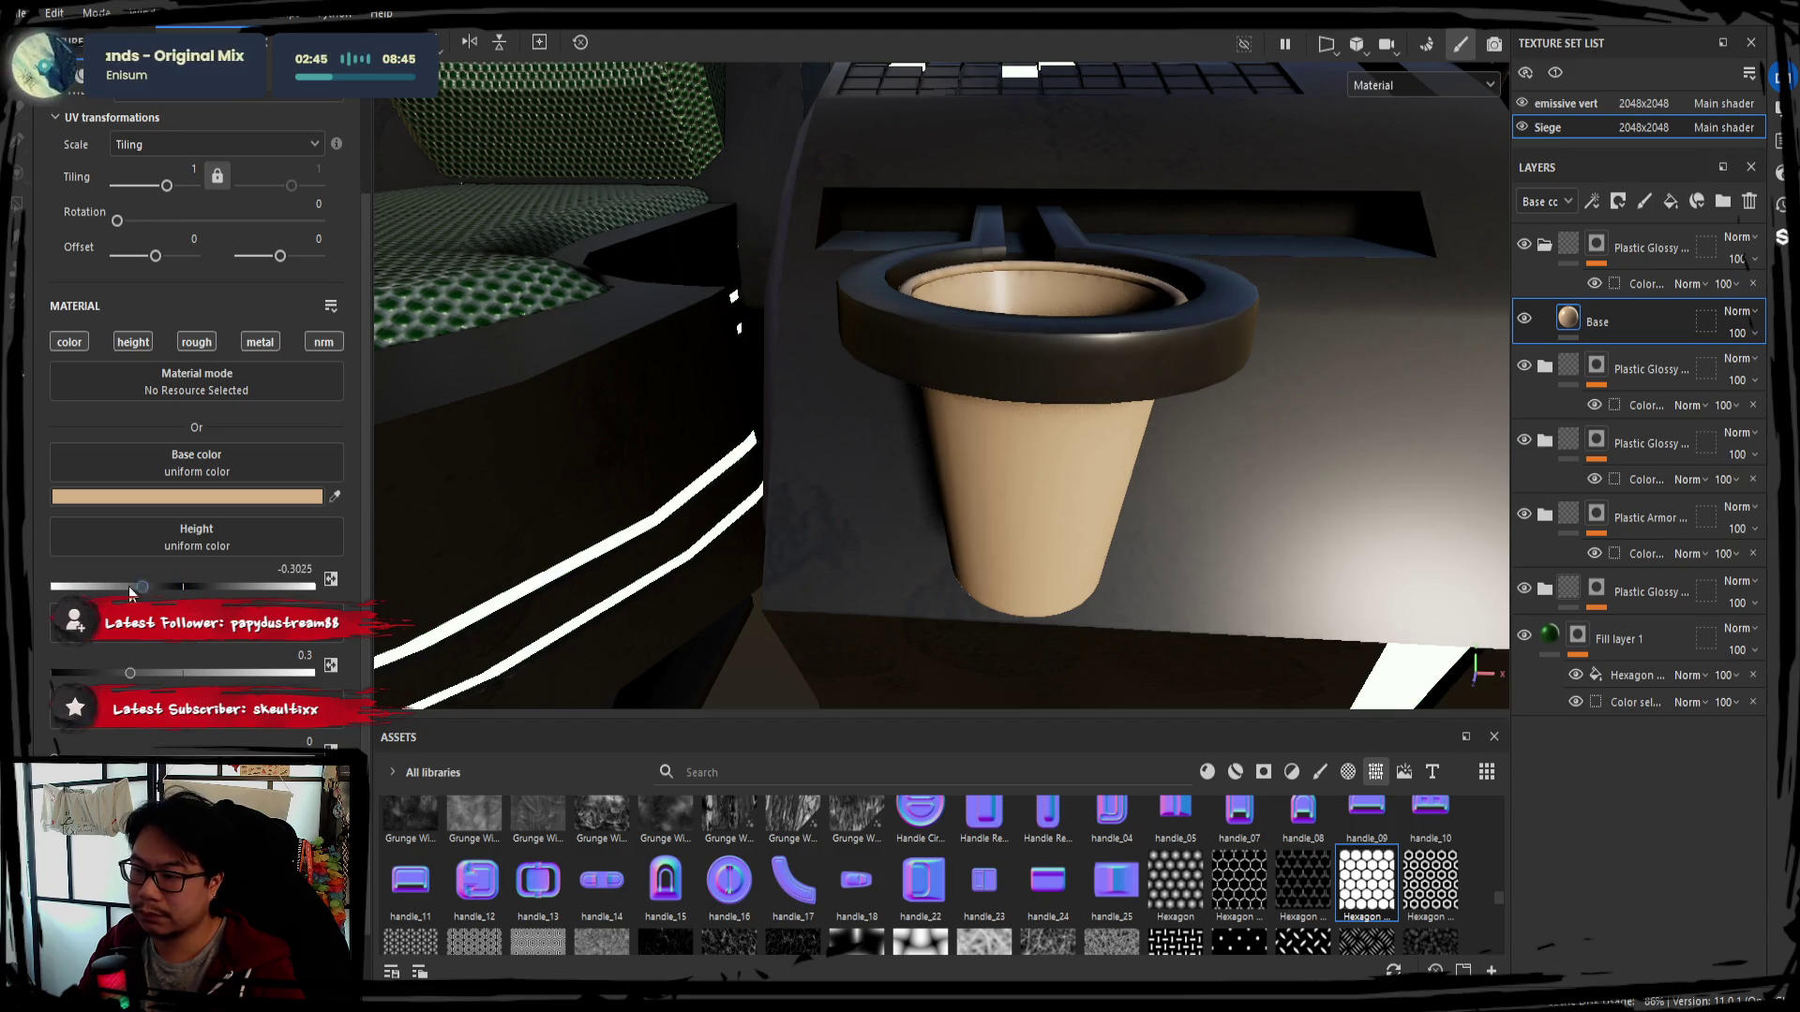
left_click_drag(129, 673, 257, 673)
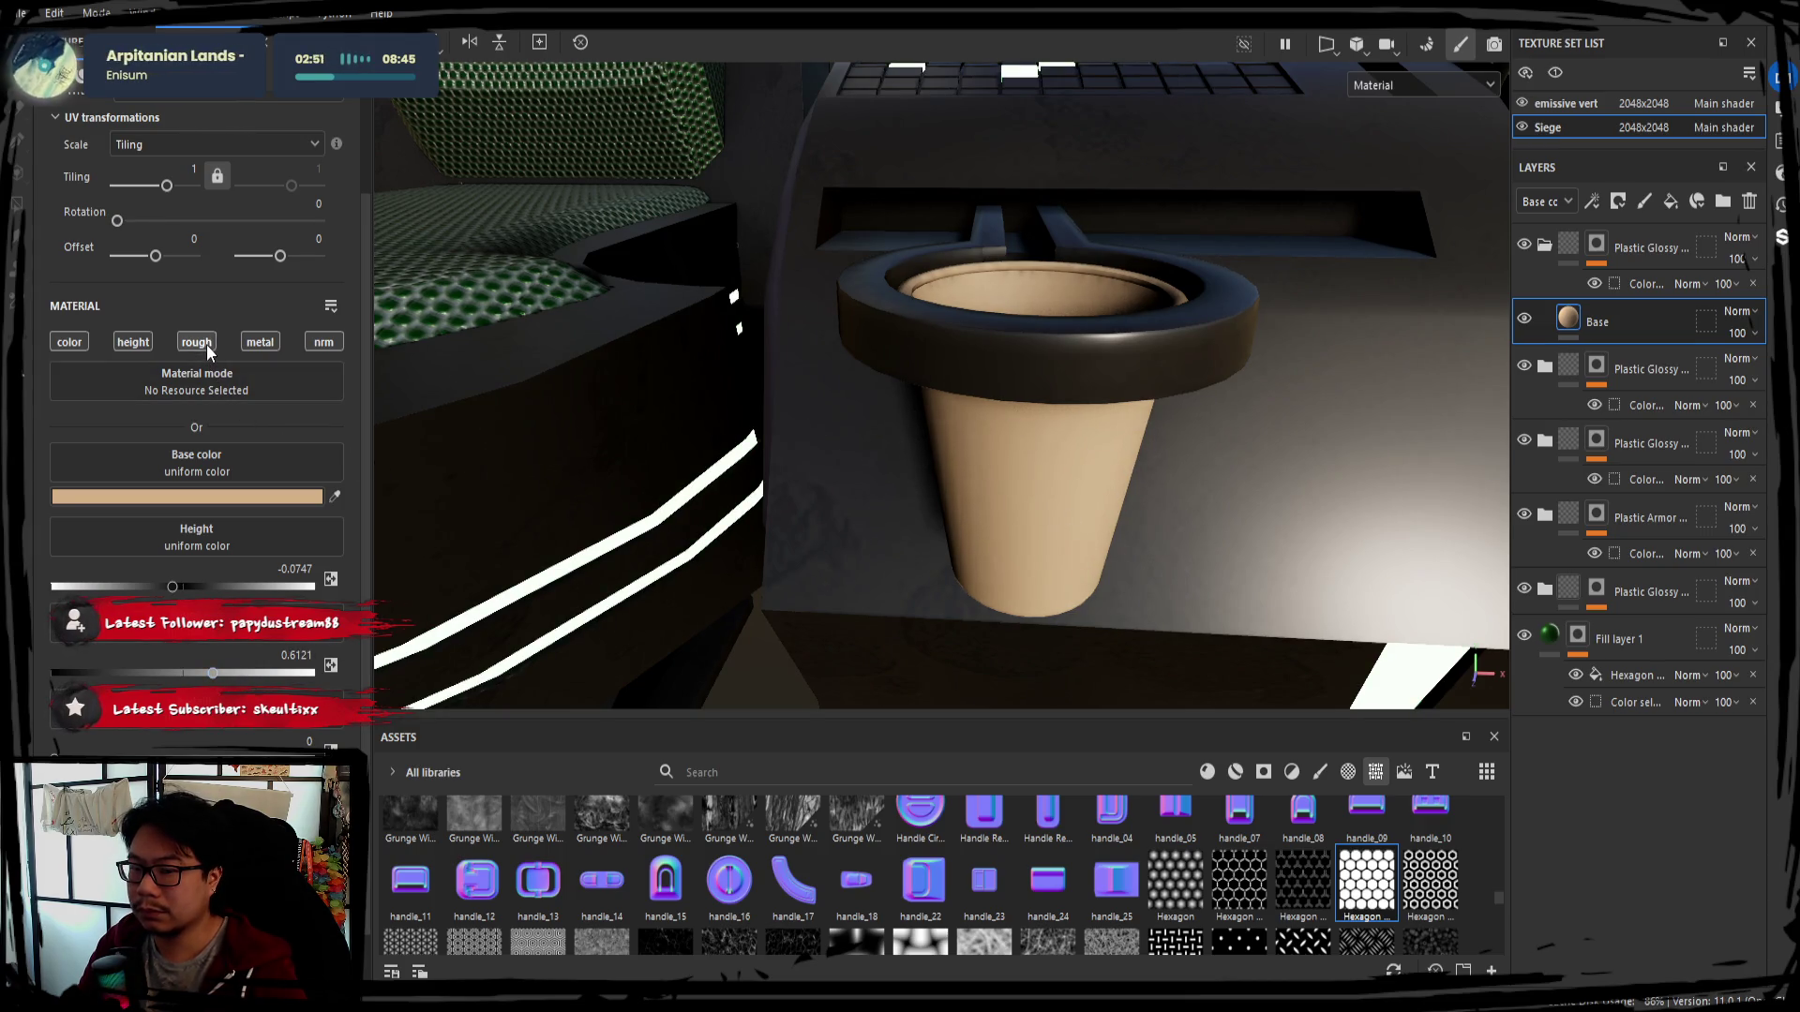
Orbit around and into the cup to inspect the beige result under different lighting
mouse_move(1014, 453)
left_mouse_down("alt")
mouse_move(722, 502)
mouse_move(952, 377)
mouse_move(924, 323)
mouse_move(1065, 502)
left_mouse_up("alt")
middle_click_drag(1246, 550, 1111, 518, "alt")
mouse_move(1111, 518)
right_mouse_down("shift")
mouse_move(893, 564)
mouse_move(733, 565)
right_mouse_up("shift")
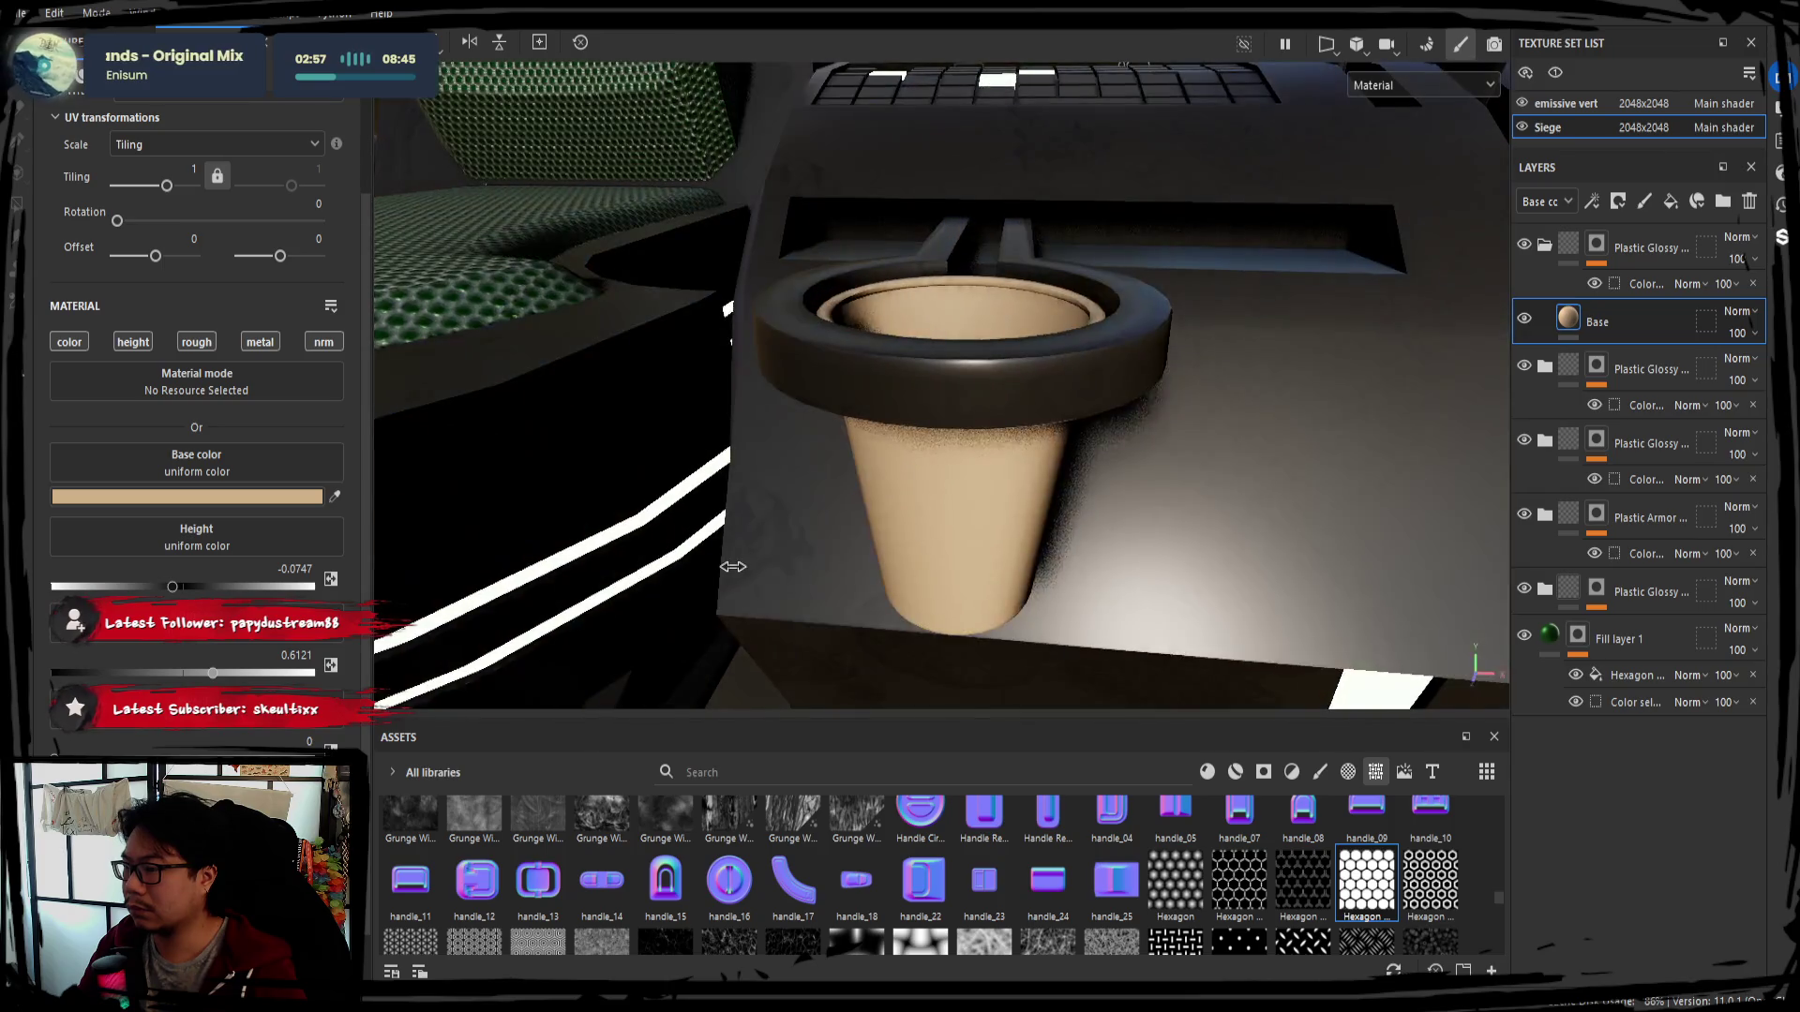
left_click_drag(1003, 522, 944, 483, "alt")
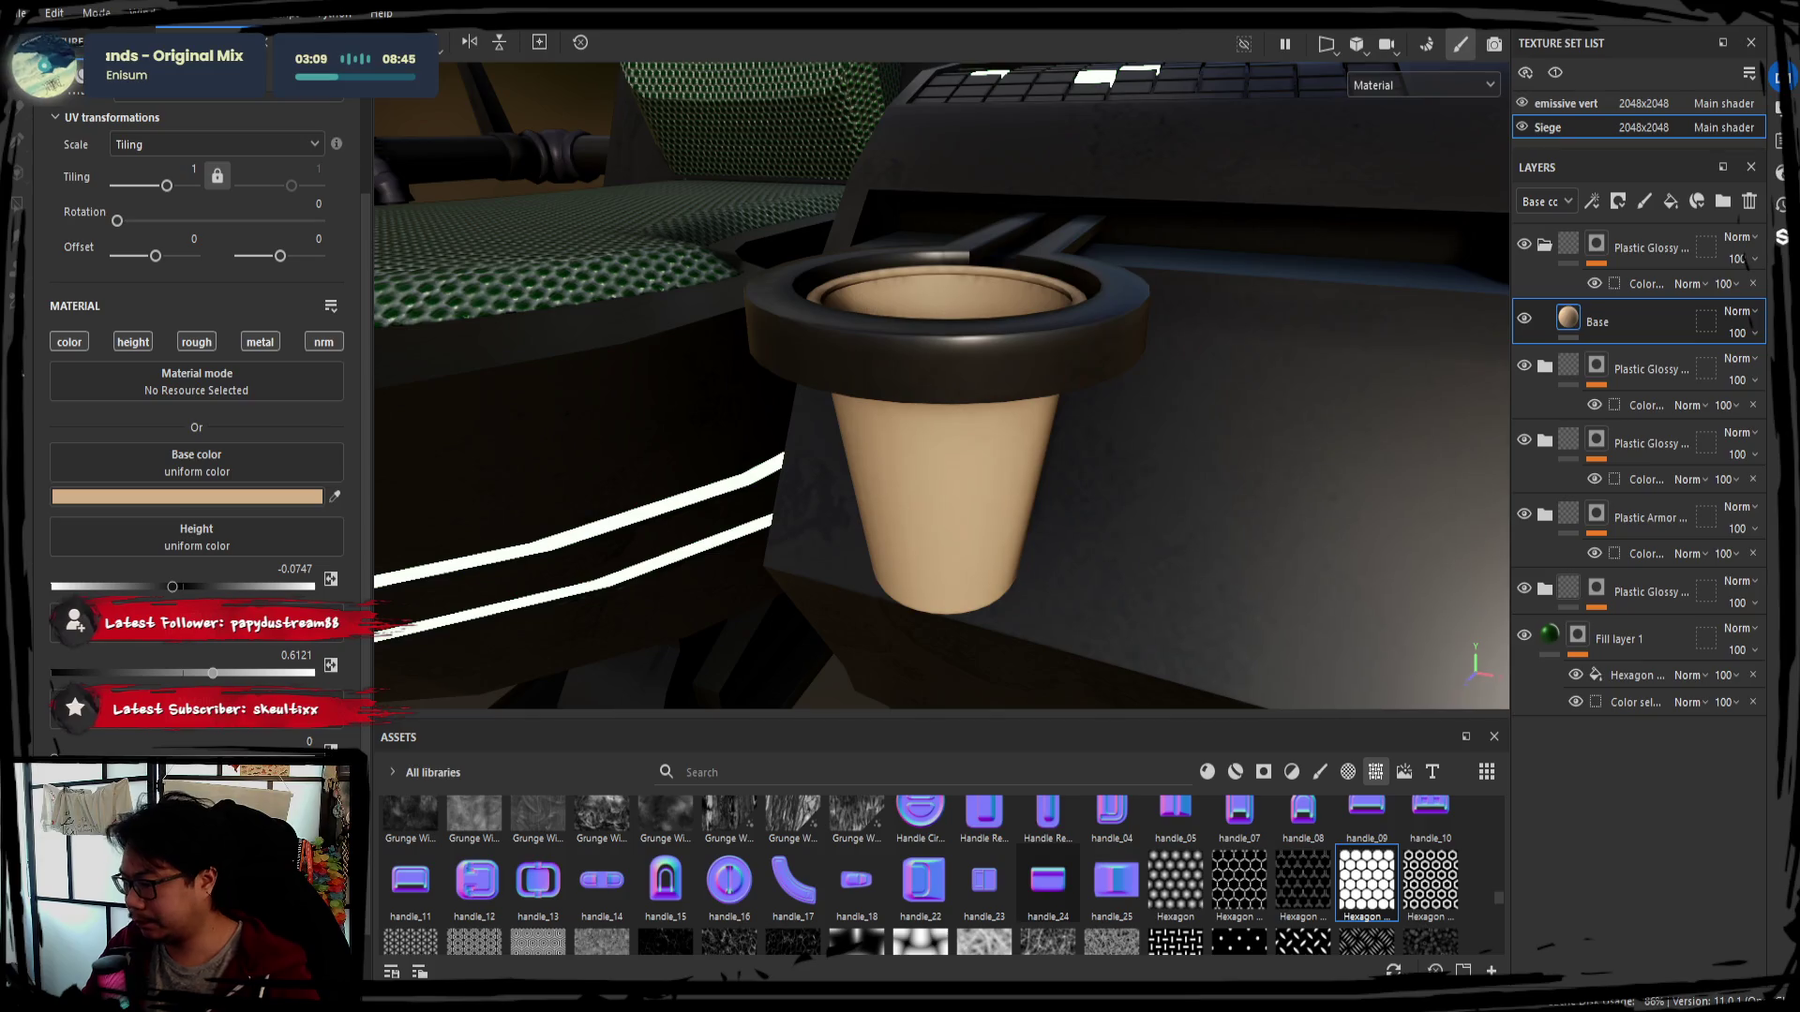
left_click_drag(917, 605, 917, 645, "alt")
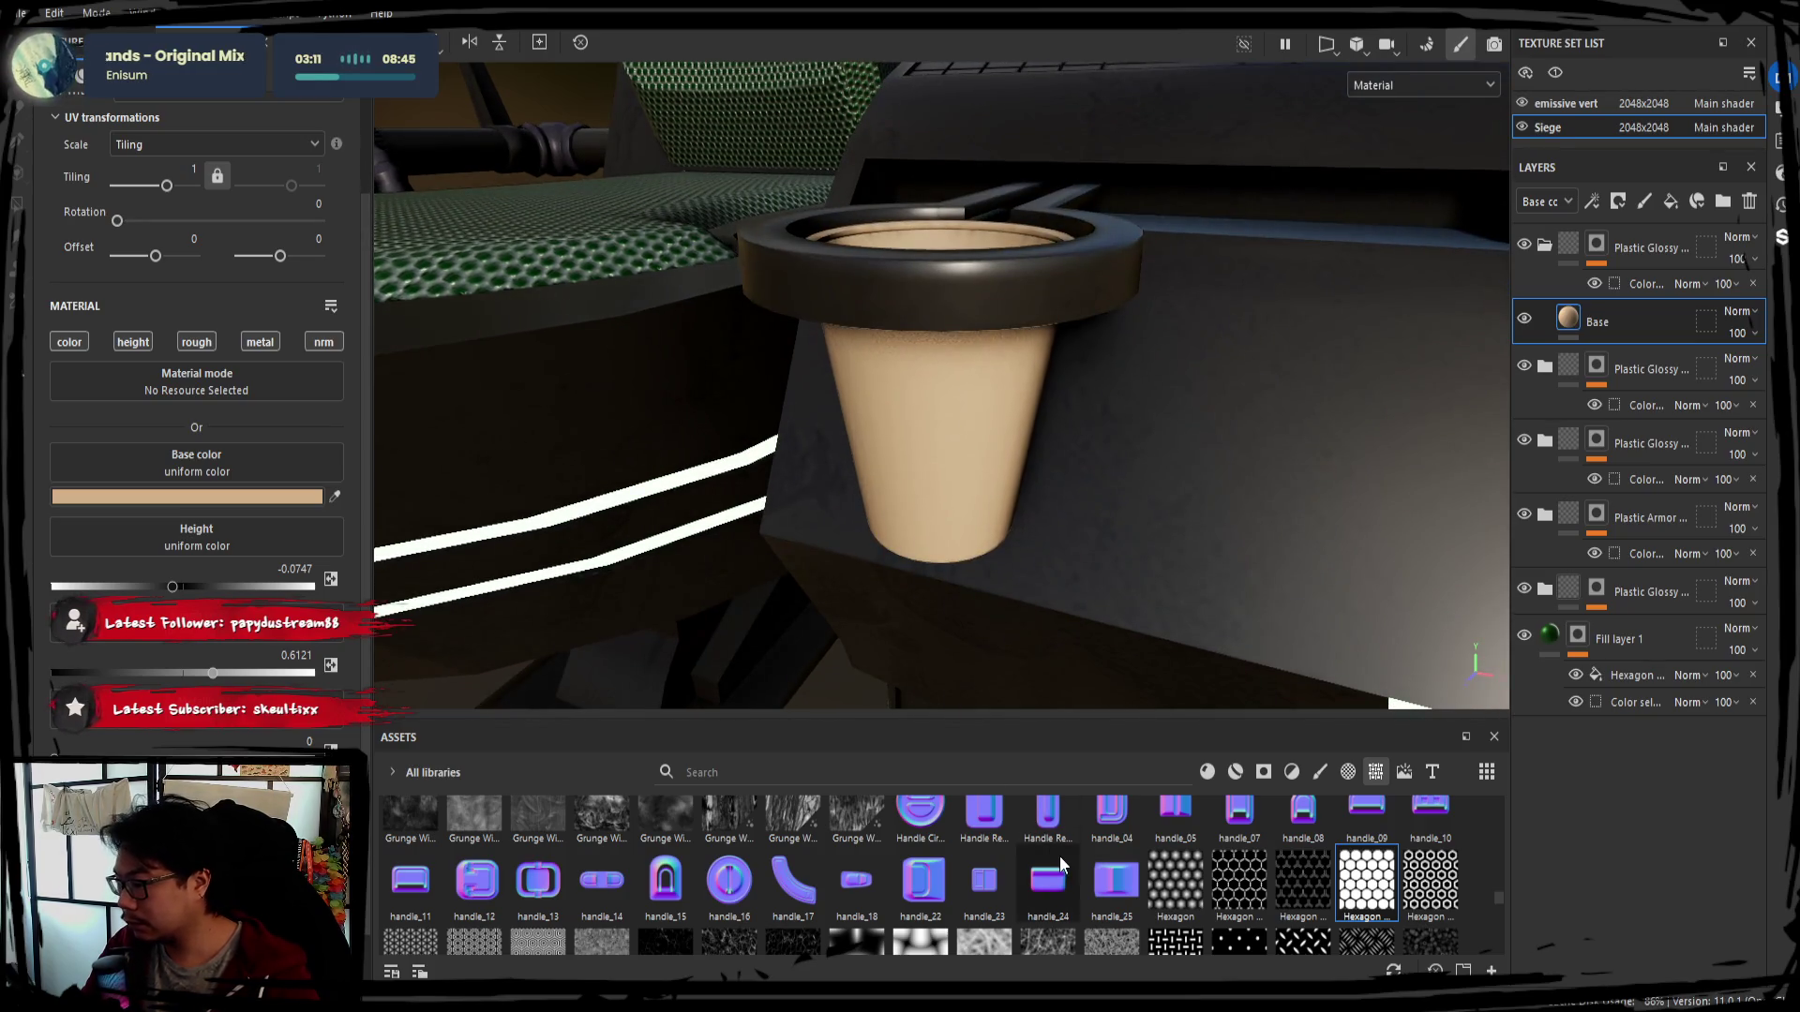
scroll(1058, 859, "down", 2)
scroll(1080, 873, "up", 2)
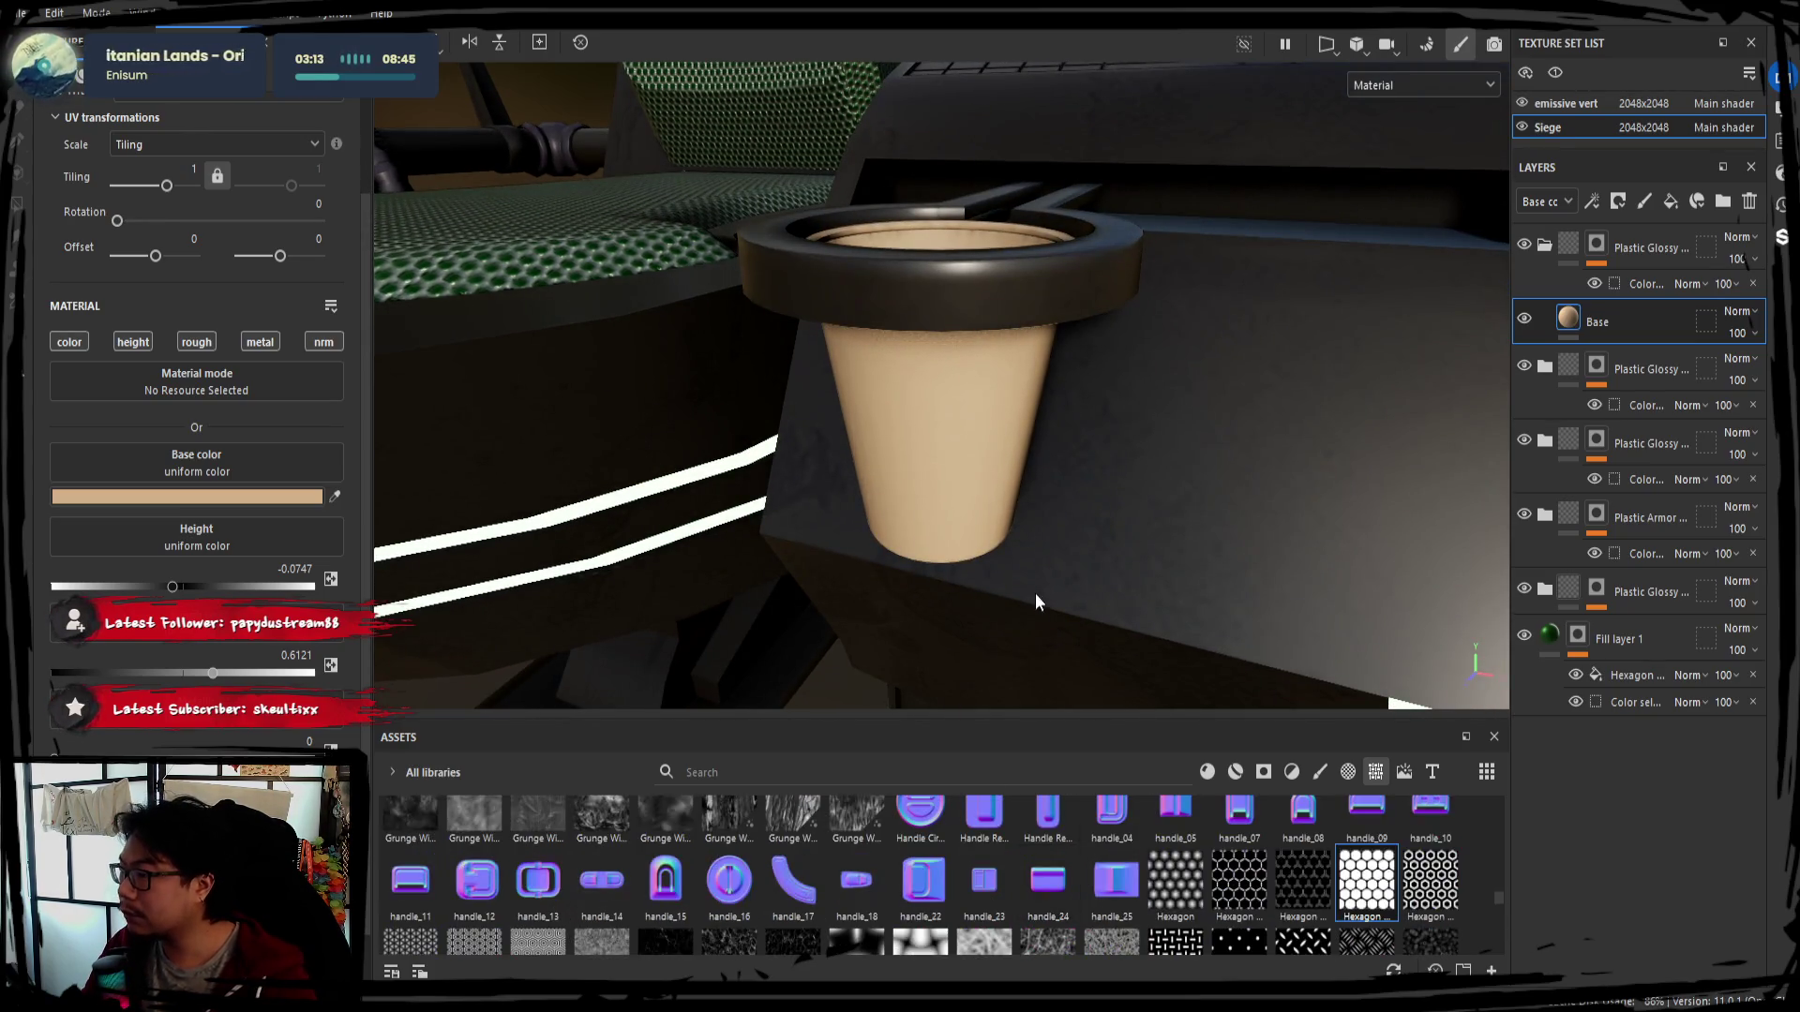
Browse and search the materials shelf, bringing Steel Painted toward the model
key("Delete")
mouse_move(1496, 275)
left_mouse_down("alt")
mouse_move(1040, 503)
mouse_move(1195, 528)
left_mouse_up("alt")
scroll(1054, 483, "down", 3)
key("1")
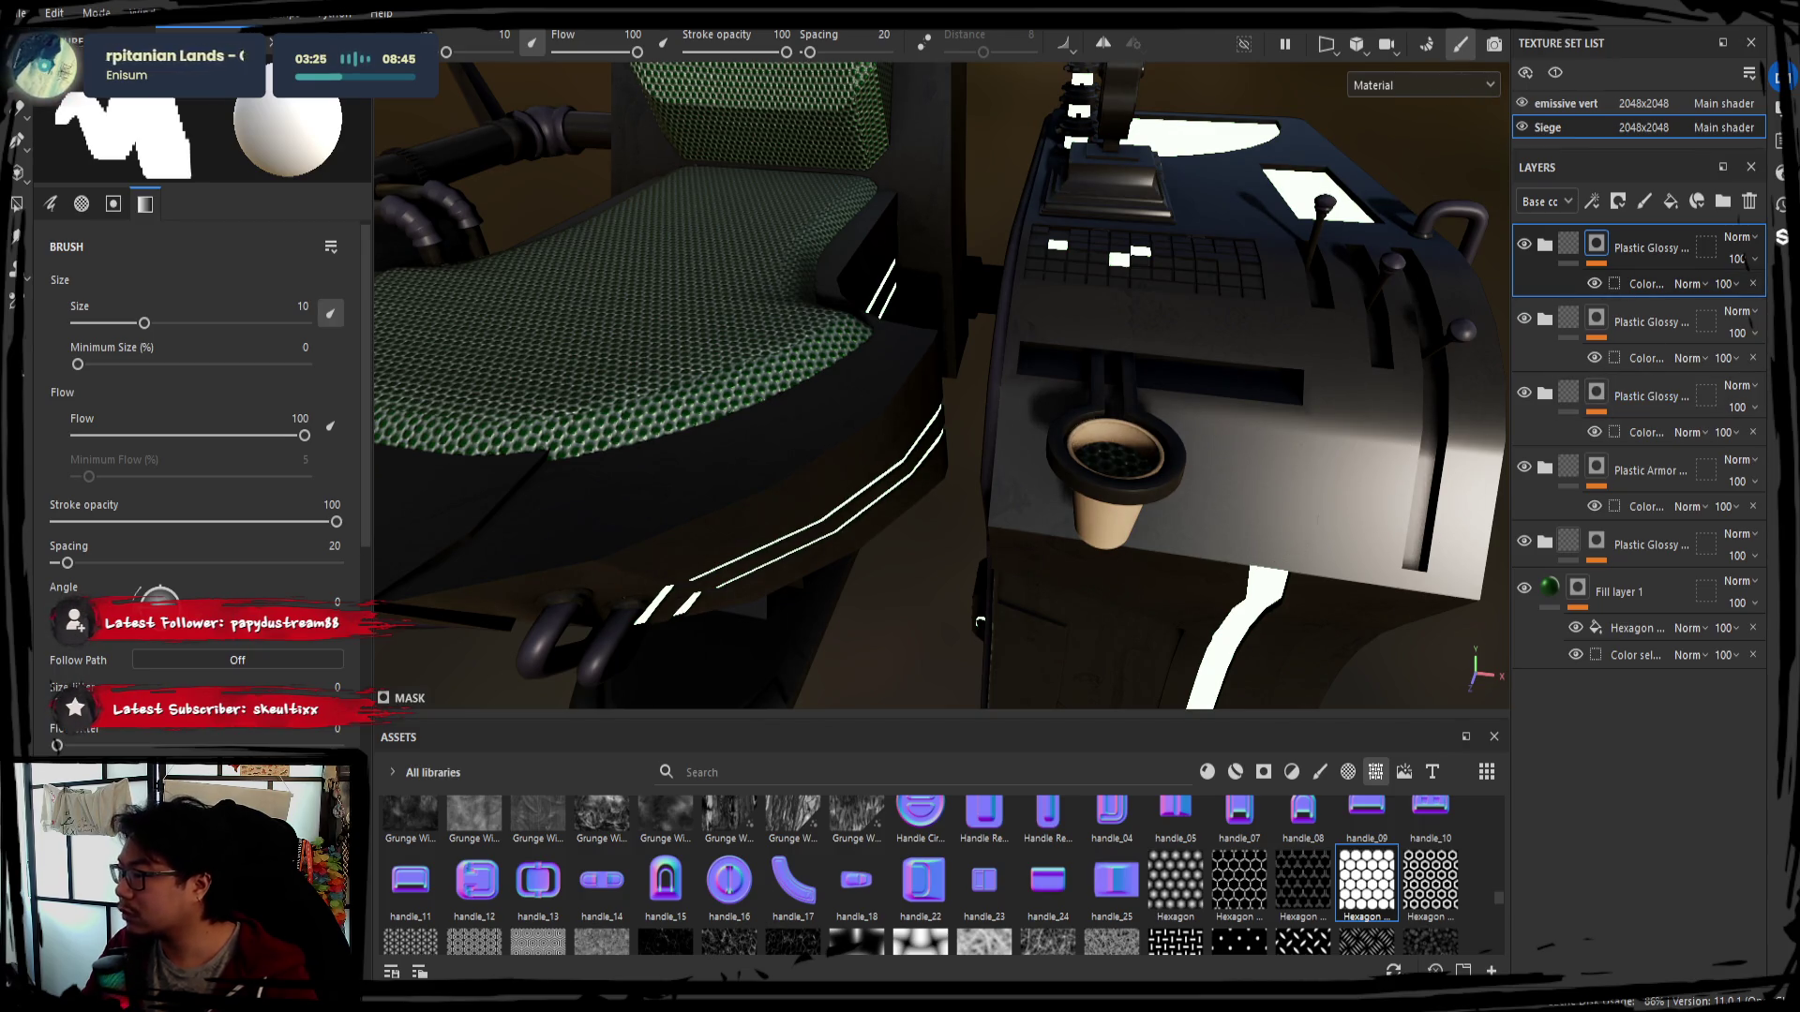
left_click(1244, 771)
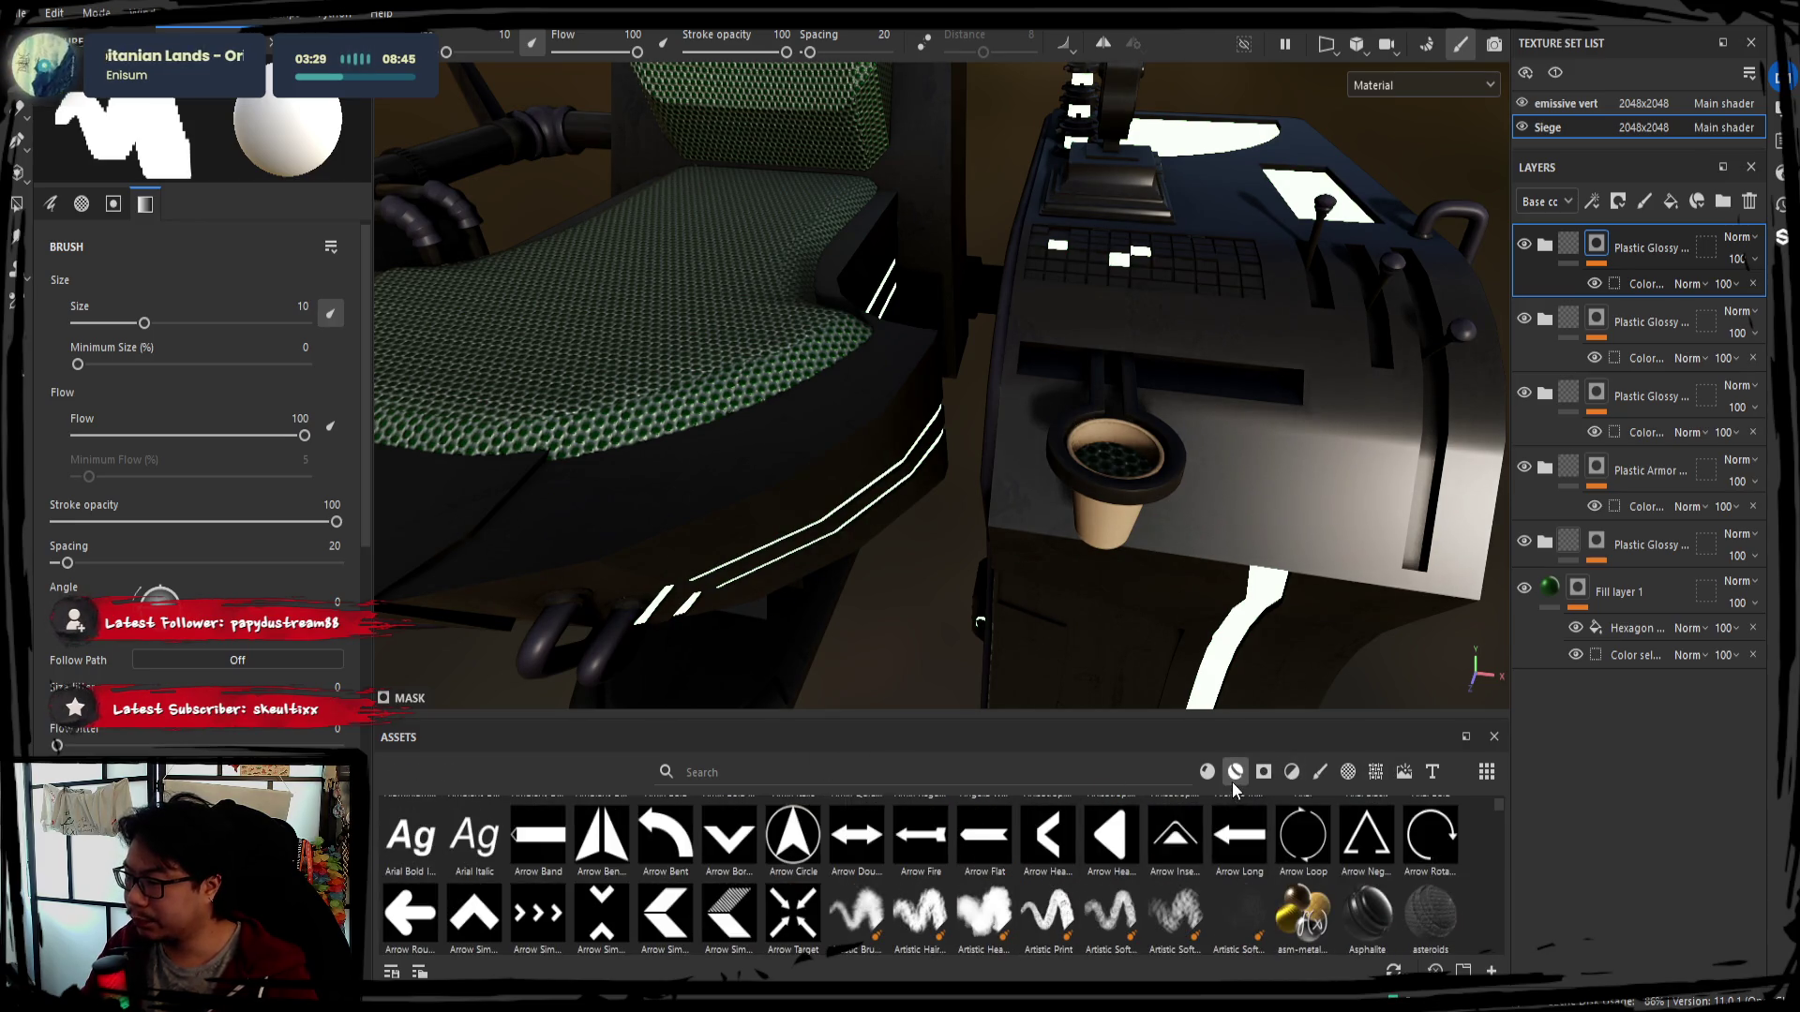
left_click(1234, 772)
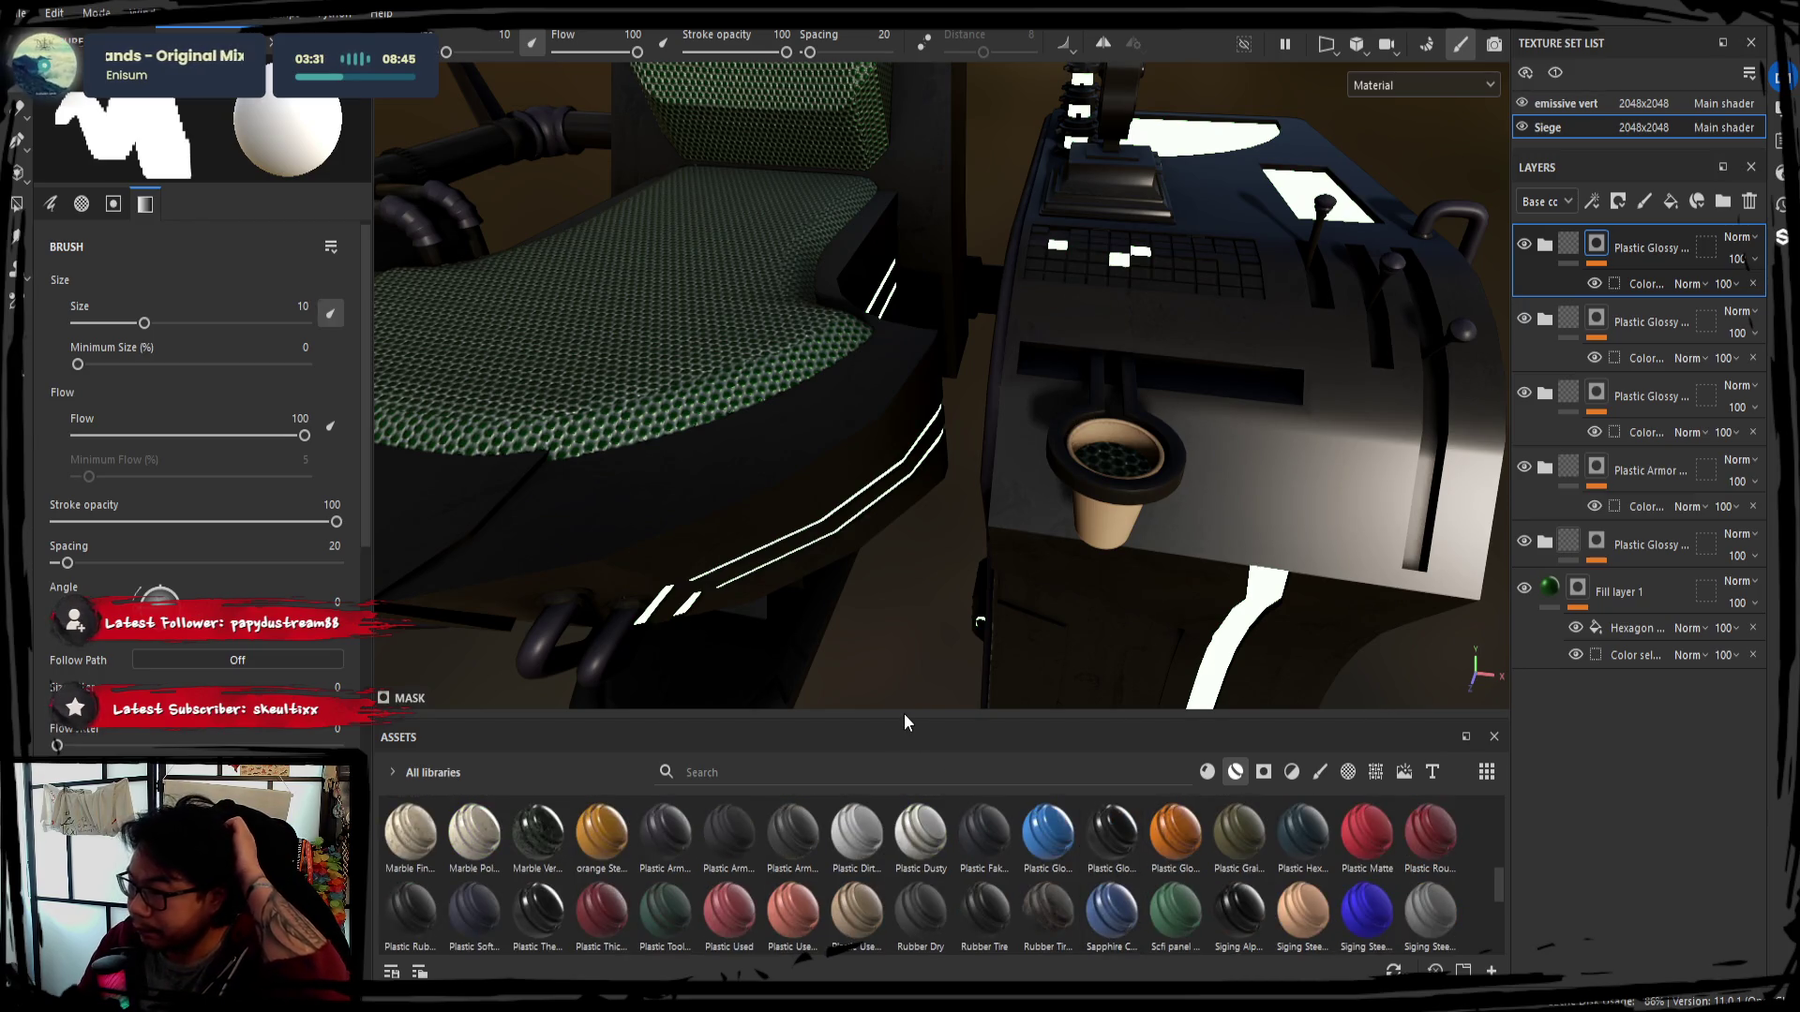
left_click_drag(891, 716, 890, 566)
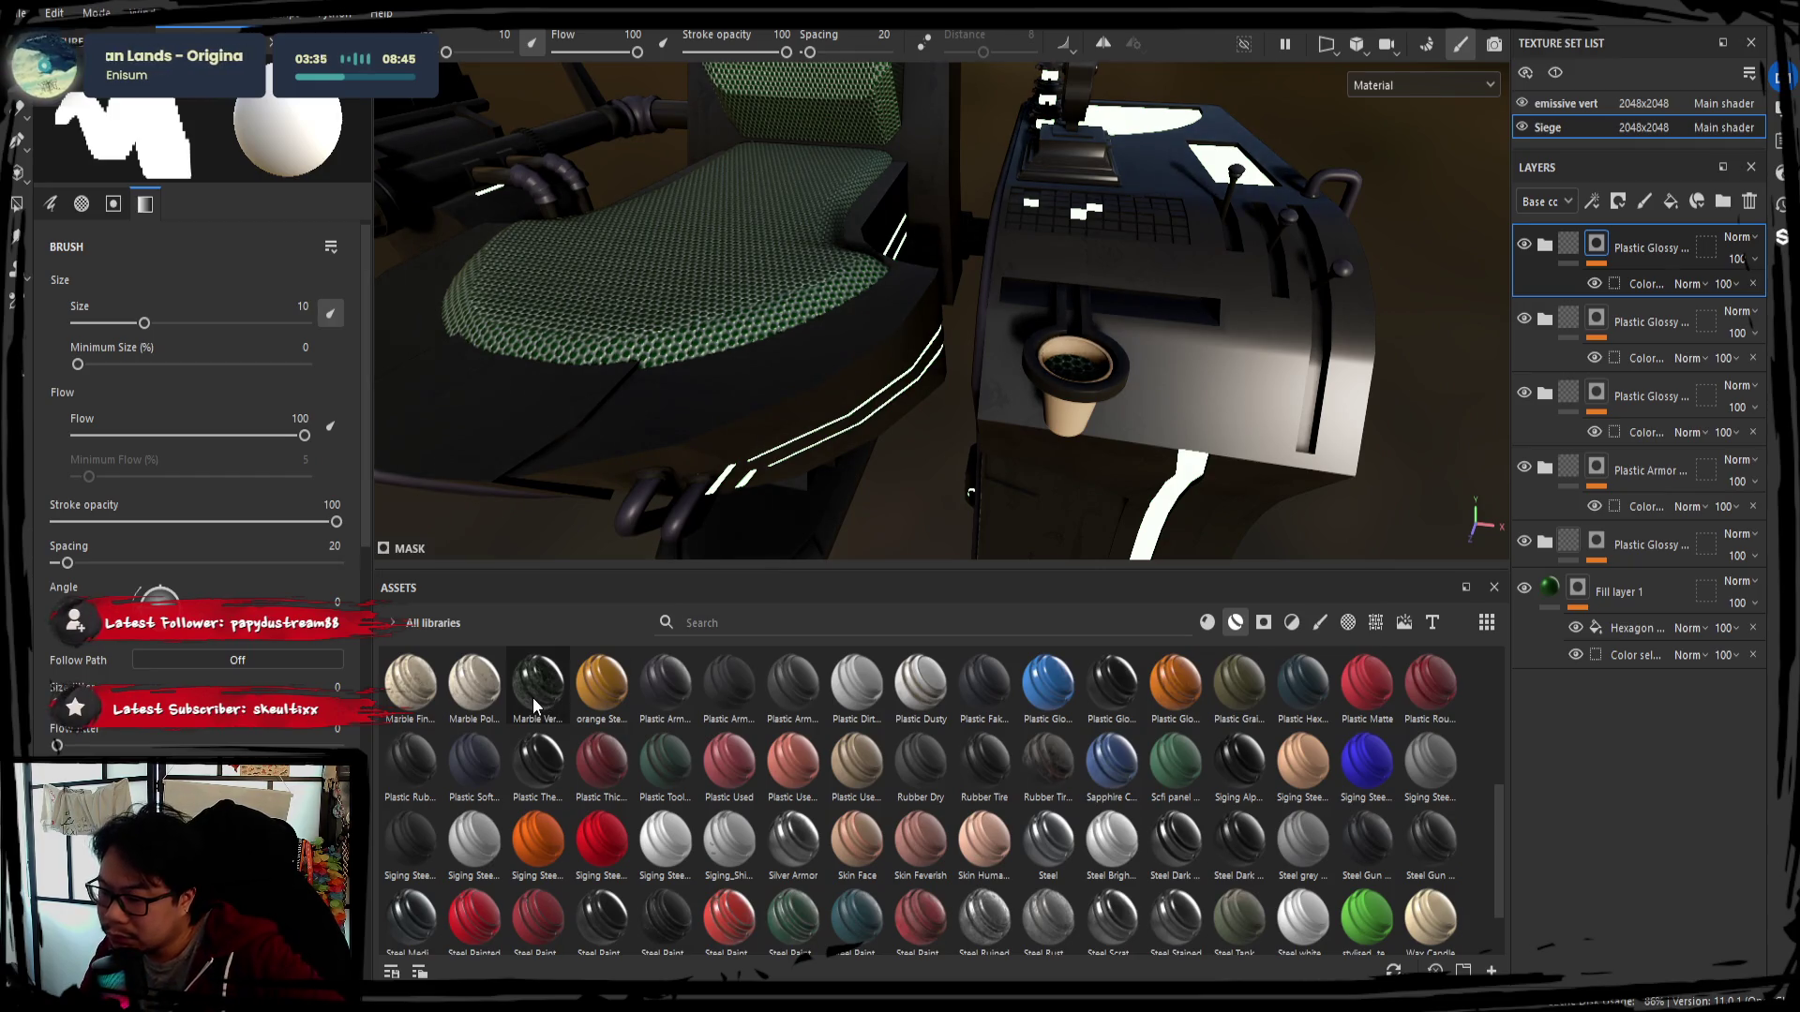
left_click(751, 634)
type("bo")
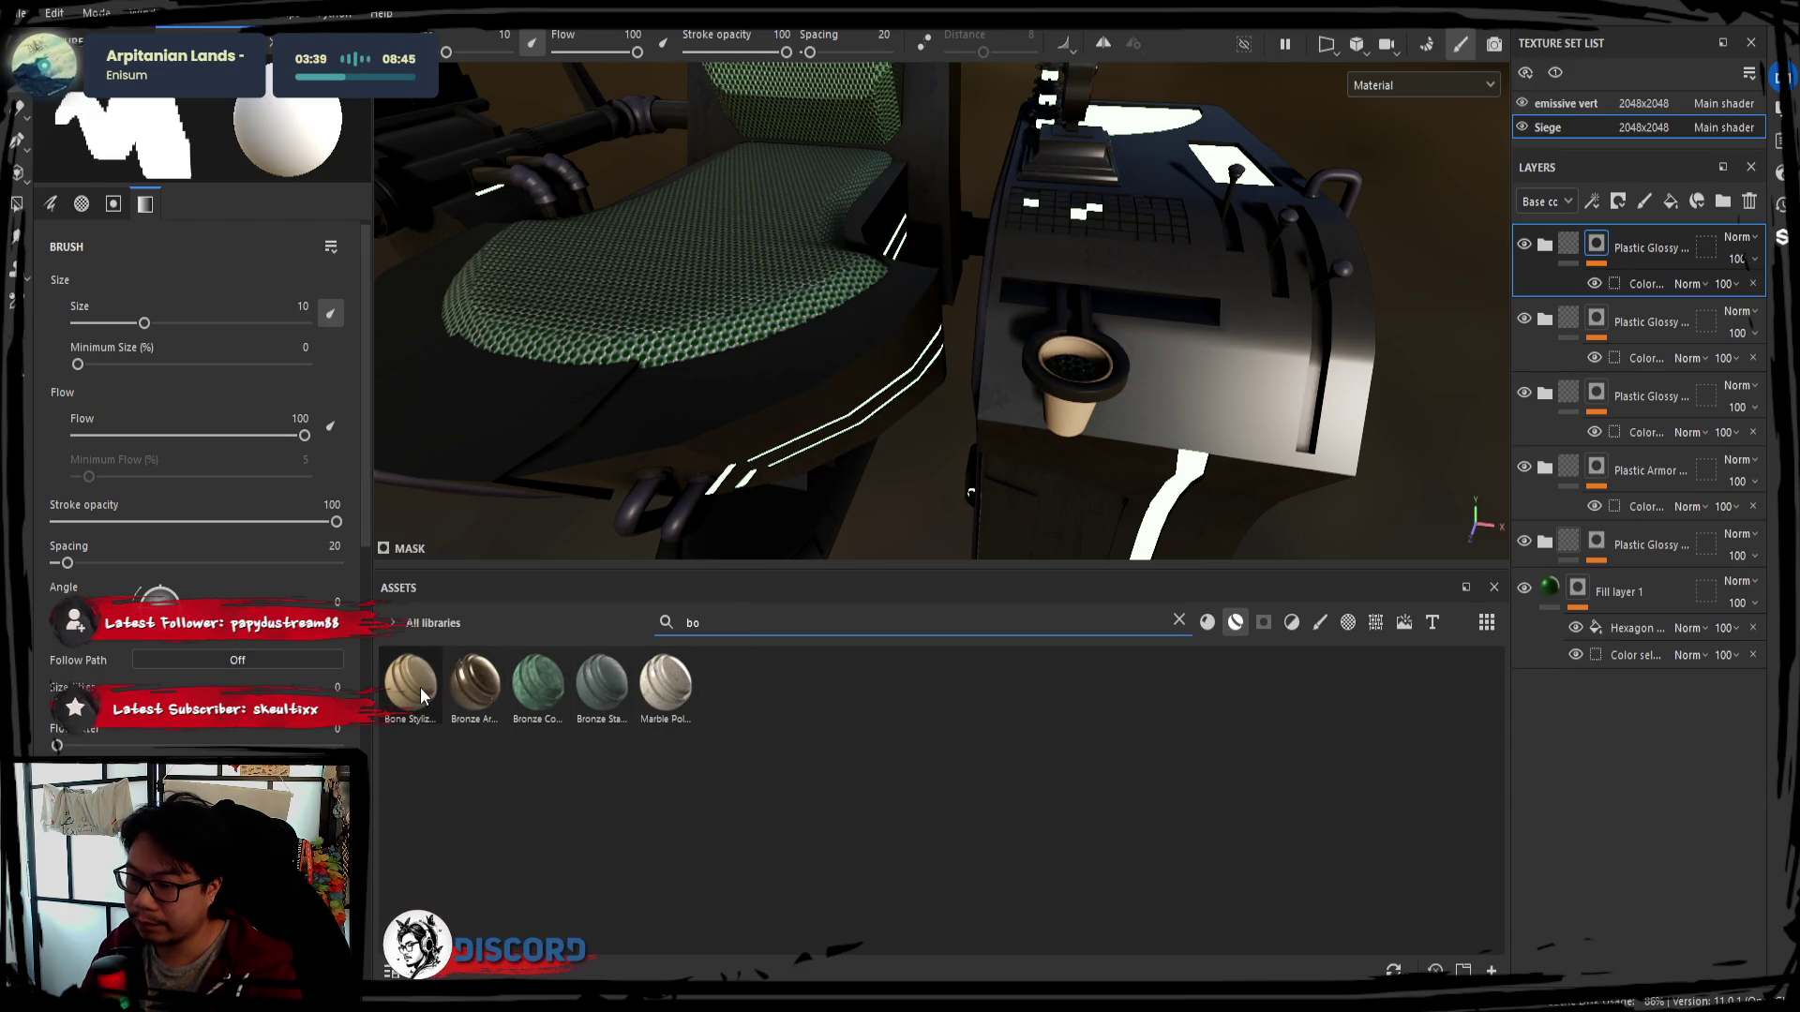
key("BackSpace")
key("BackSpace")
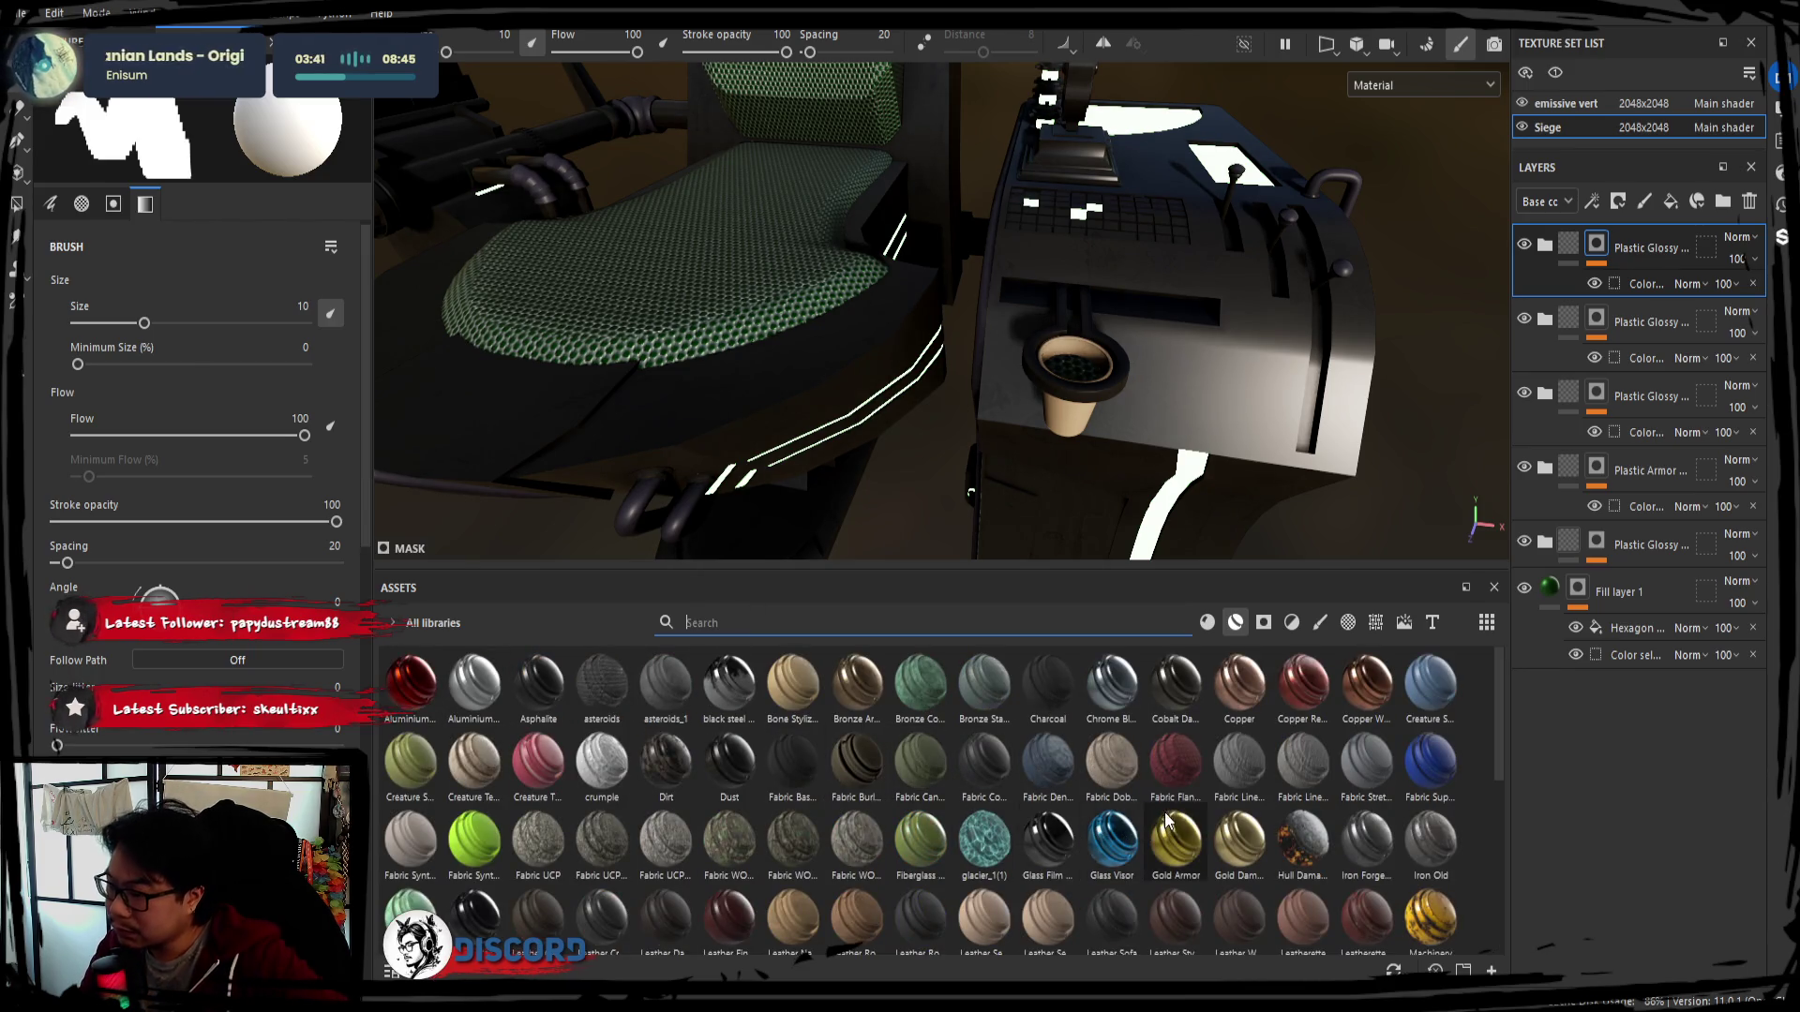
scroll(1181, 795, "down", 3)
scroll(1186, 795, "down", 1)
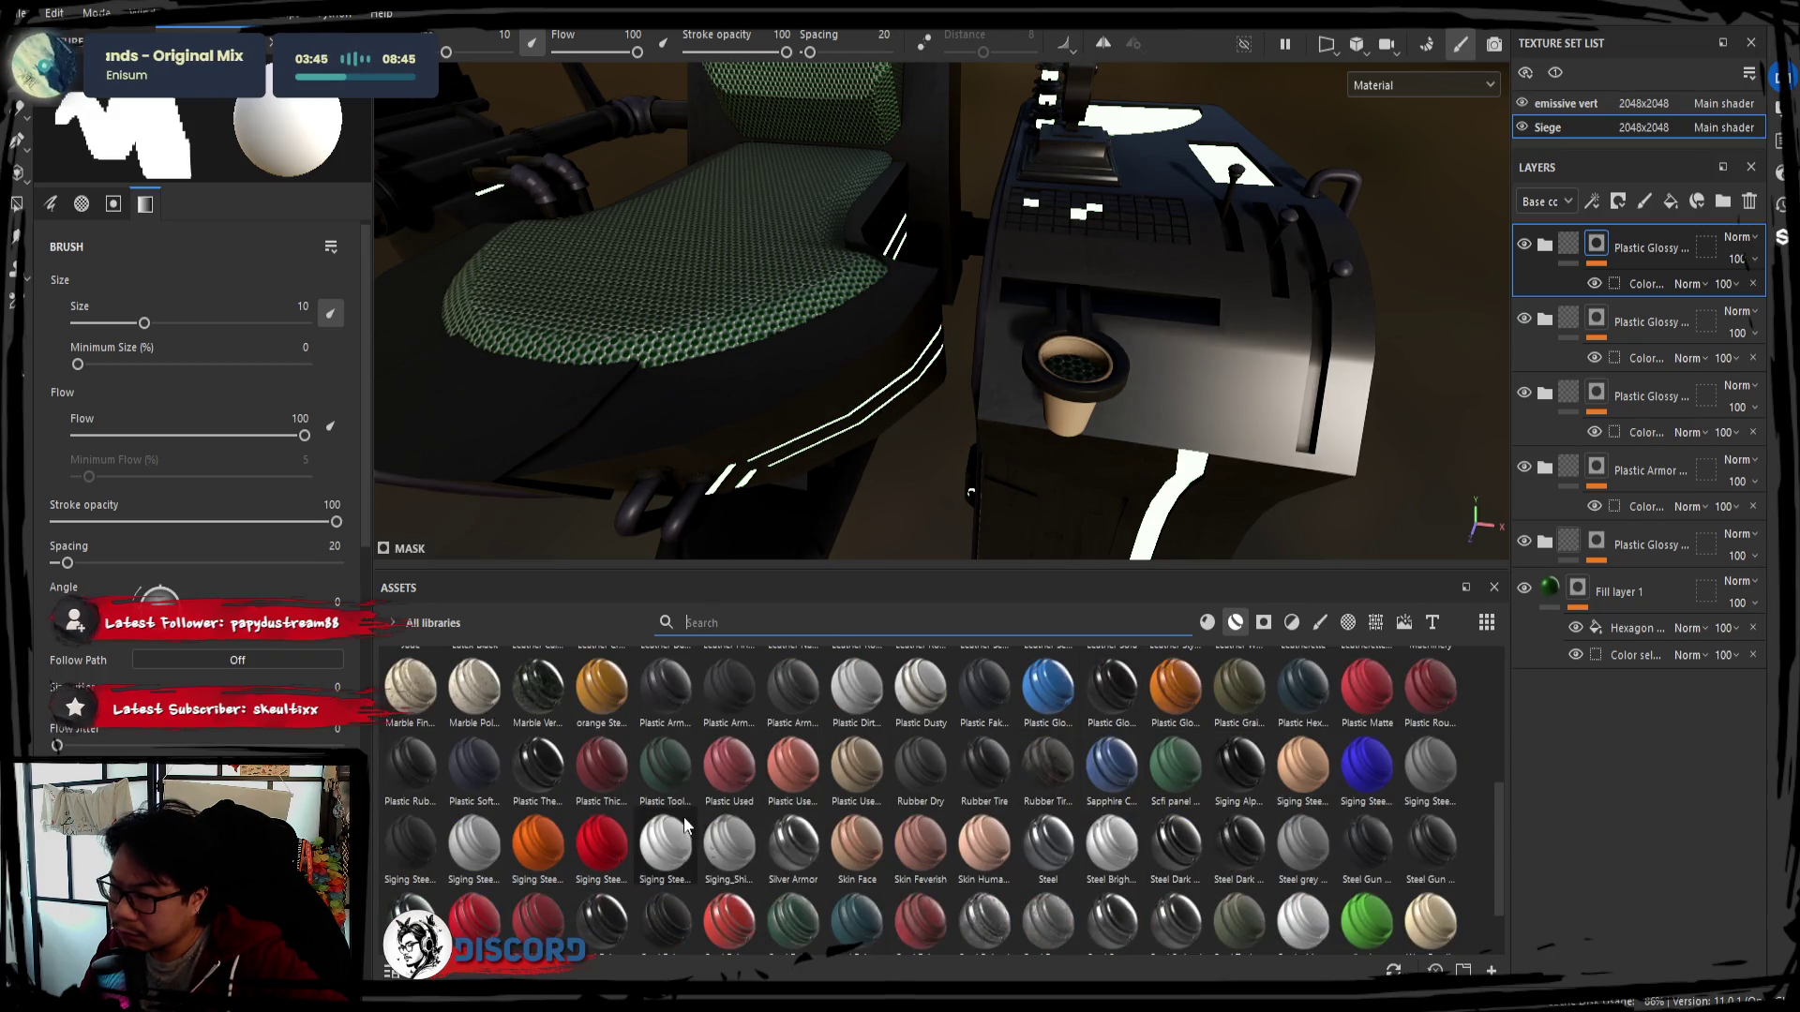
scroll(669, 836, "down", 1)
left_click_drag(668, 837, 1100, 534)
Delete and restore a glossy plastic layer, then duplicate it with Ctrl+D
left_click(1619, 331)
key("Delete")
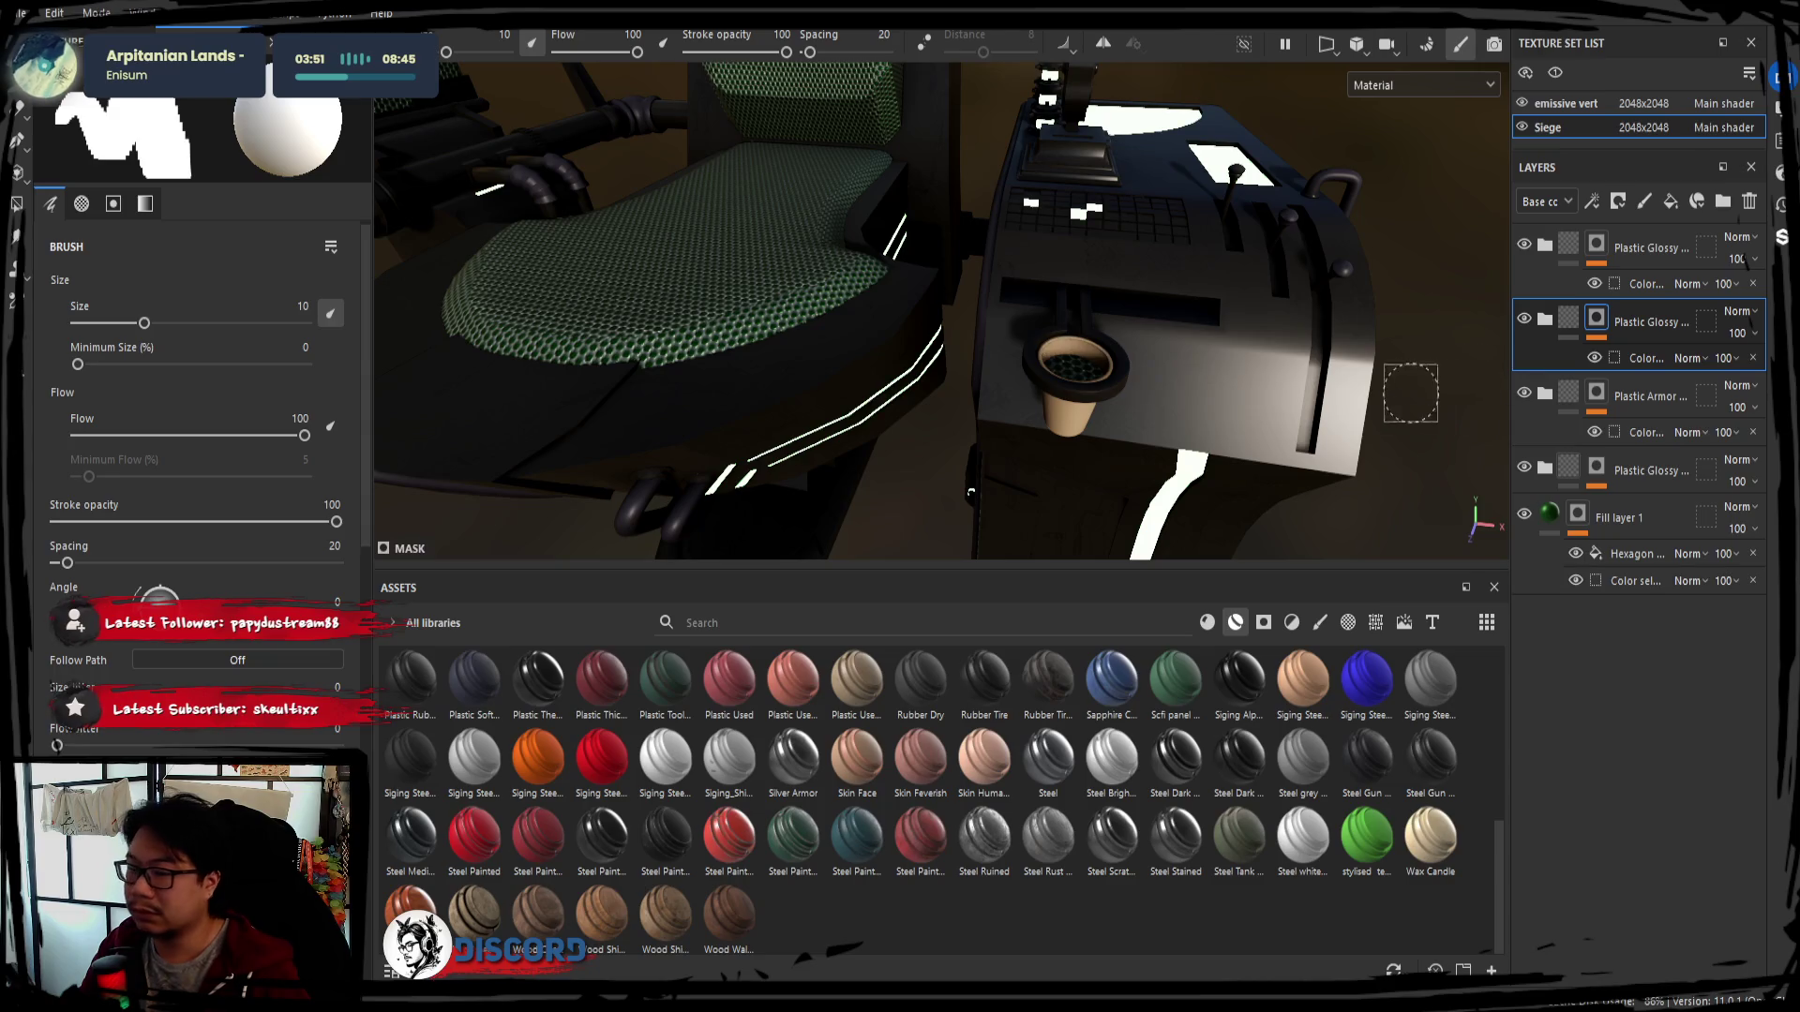
key("ctrl+z")
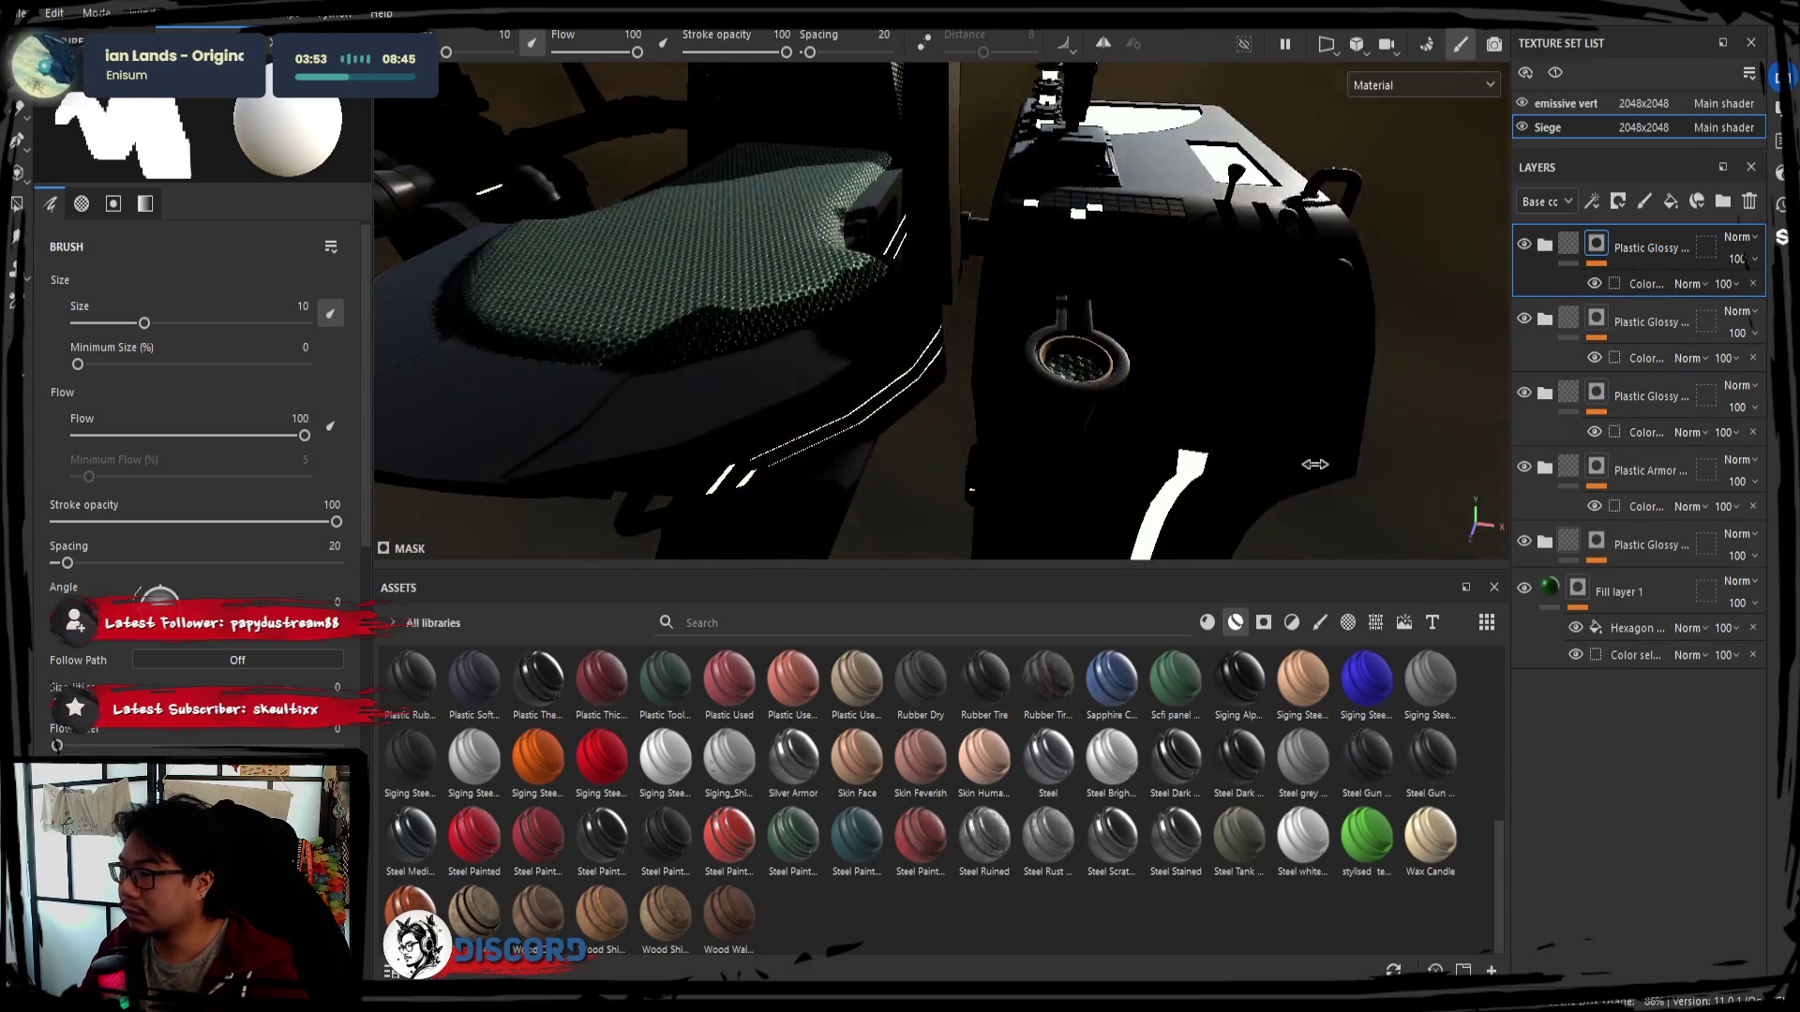
right_click_drag(1205, 381, 1364, 334, "shift")
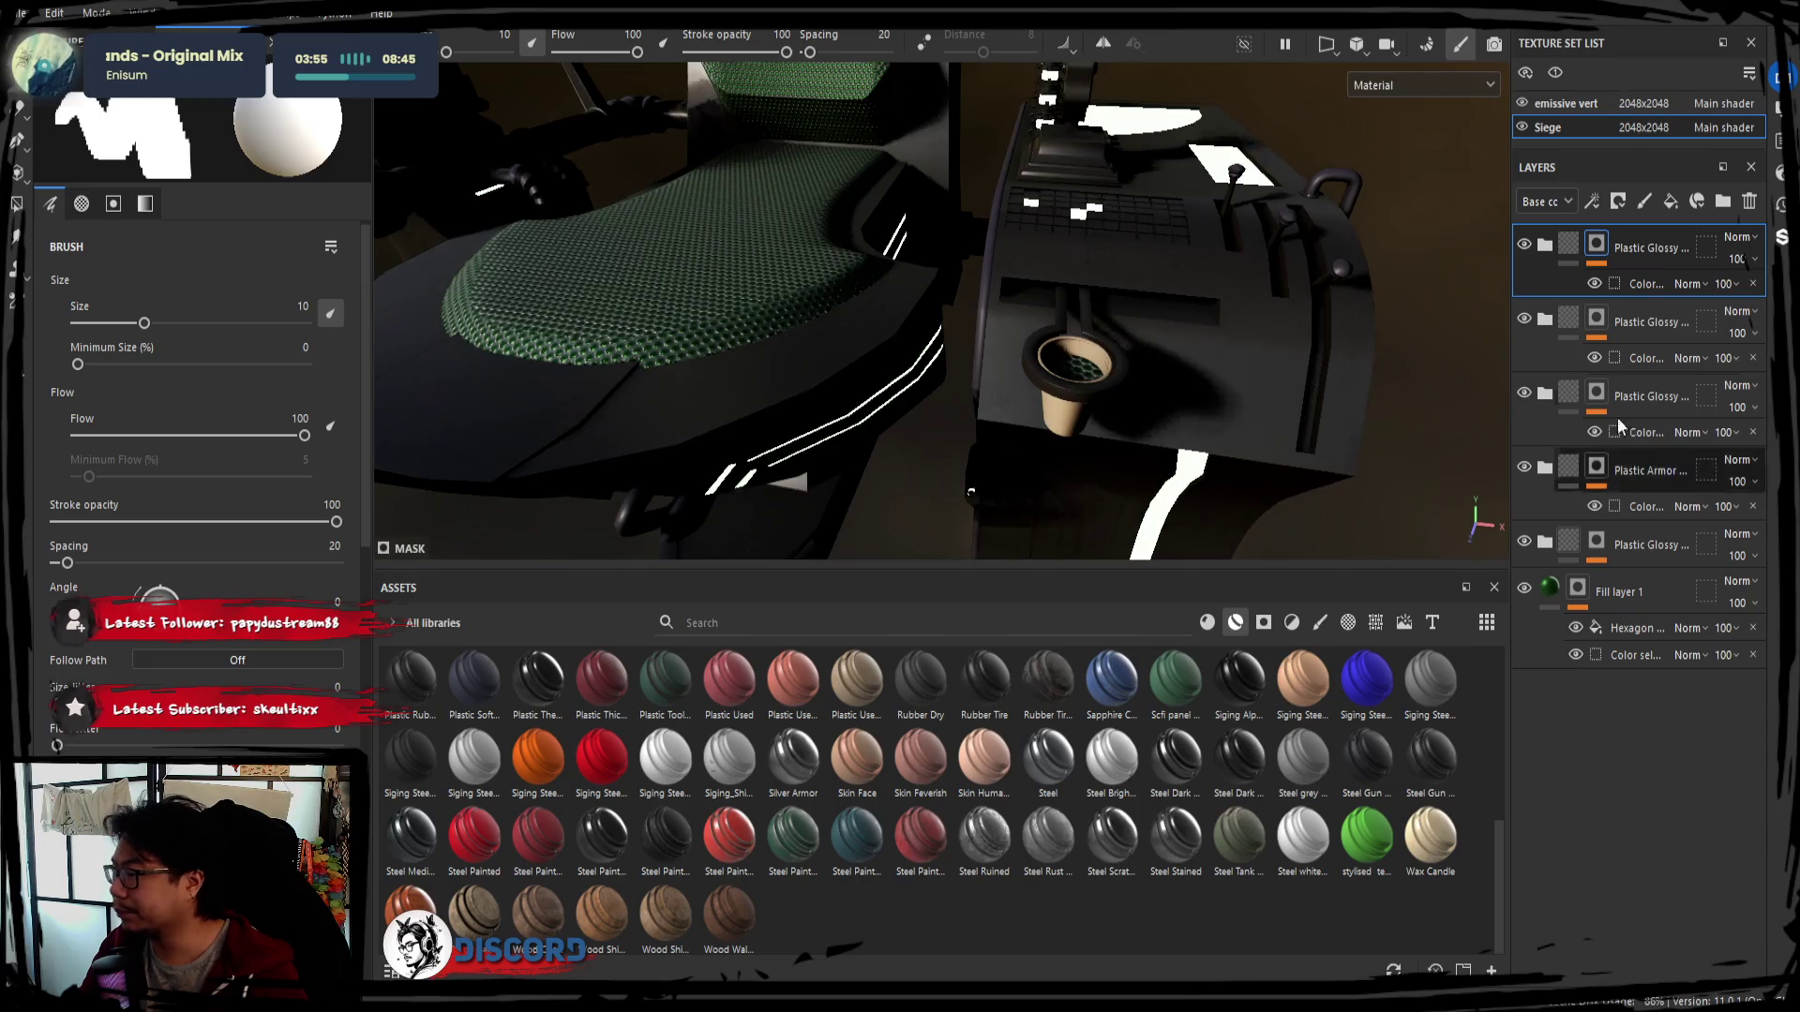
key("ctrl+d")
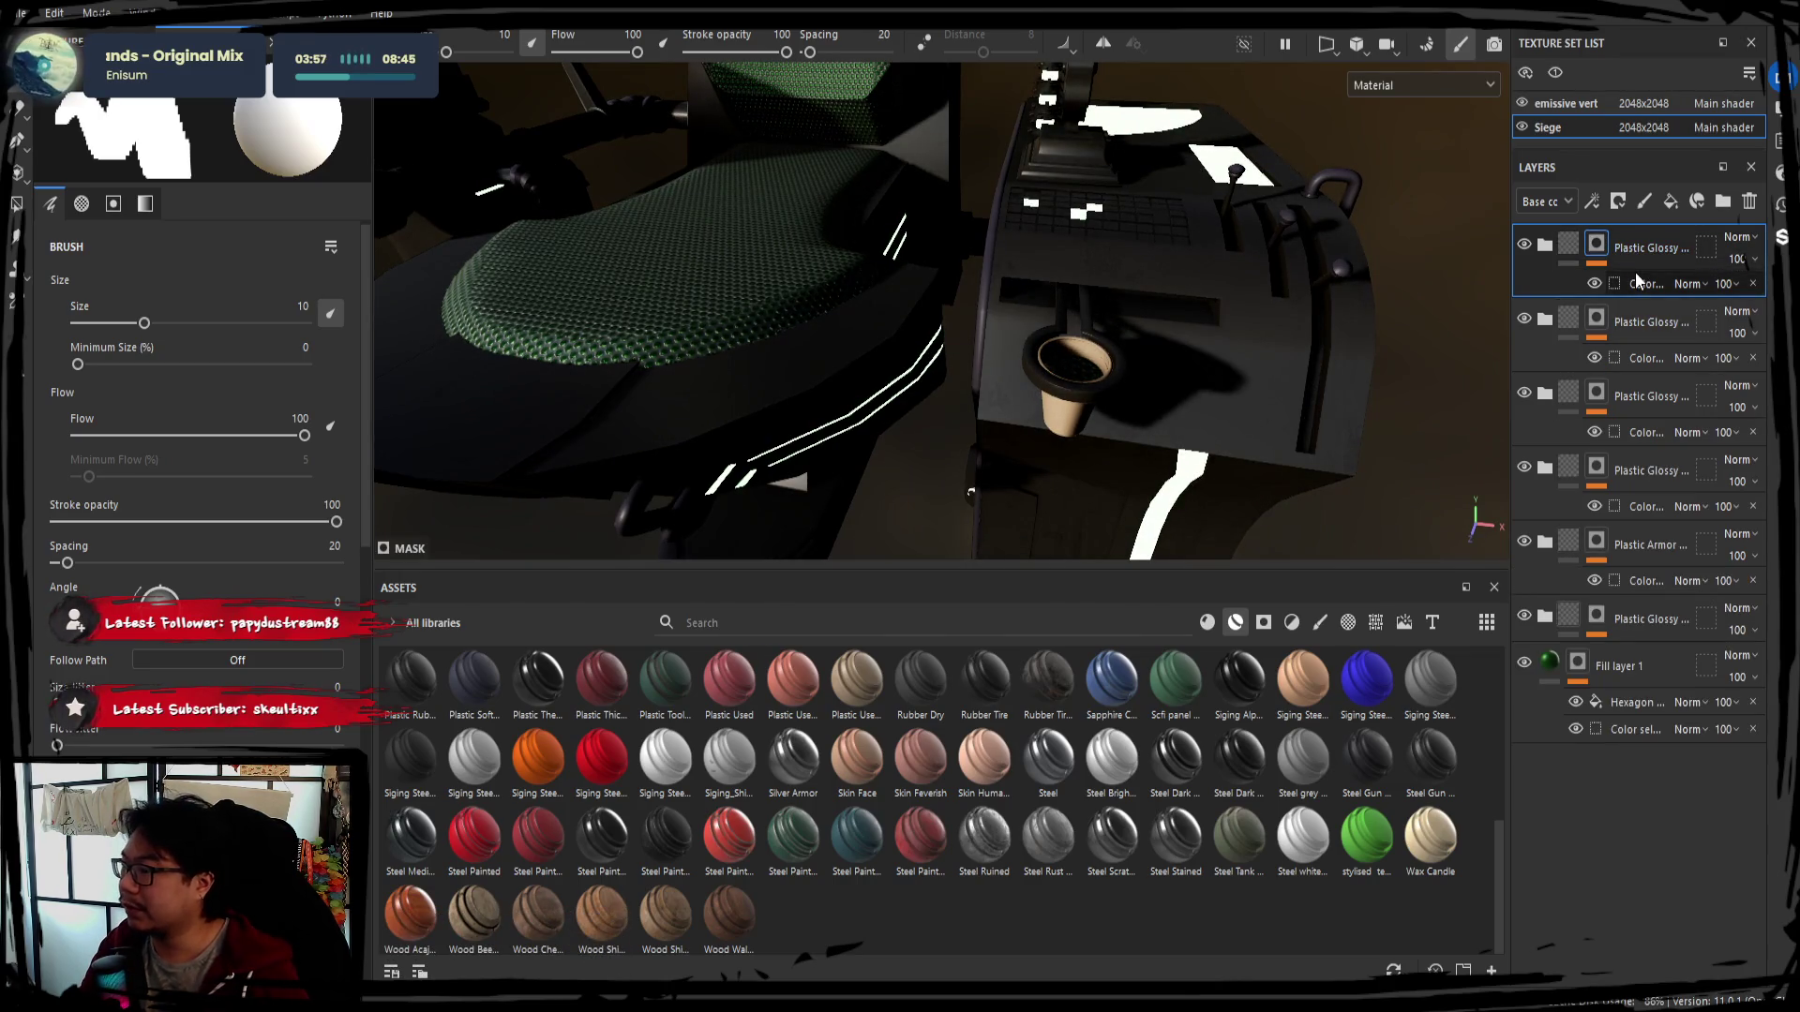
Swap the copy's mask from orange to the blue ID colour, then add Steel Painted Scrap as a layer
left_click(1635, 276)
left_click(347, 347)
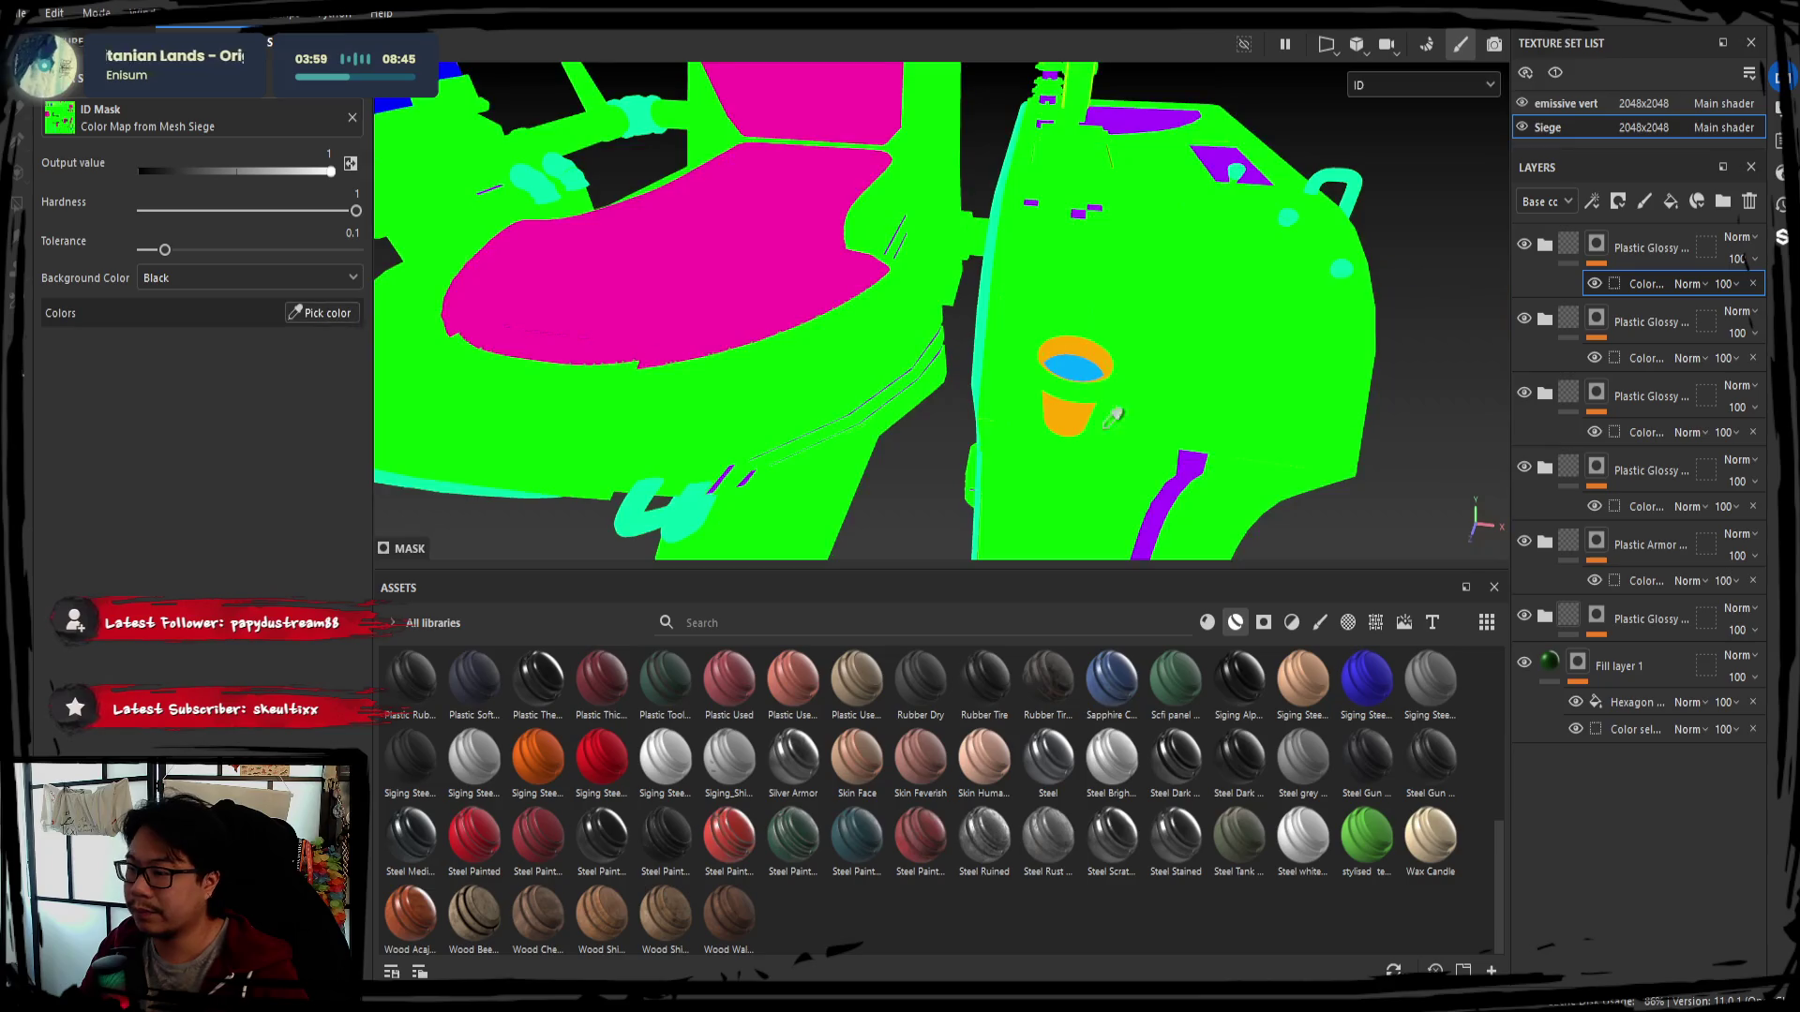
left_click(1081, 373)
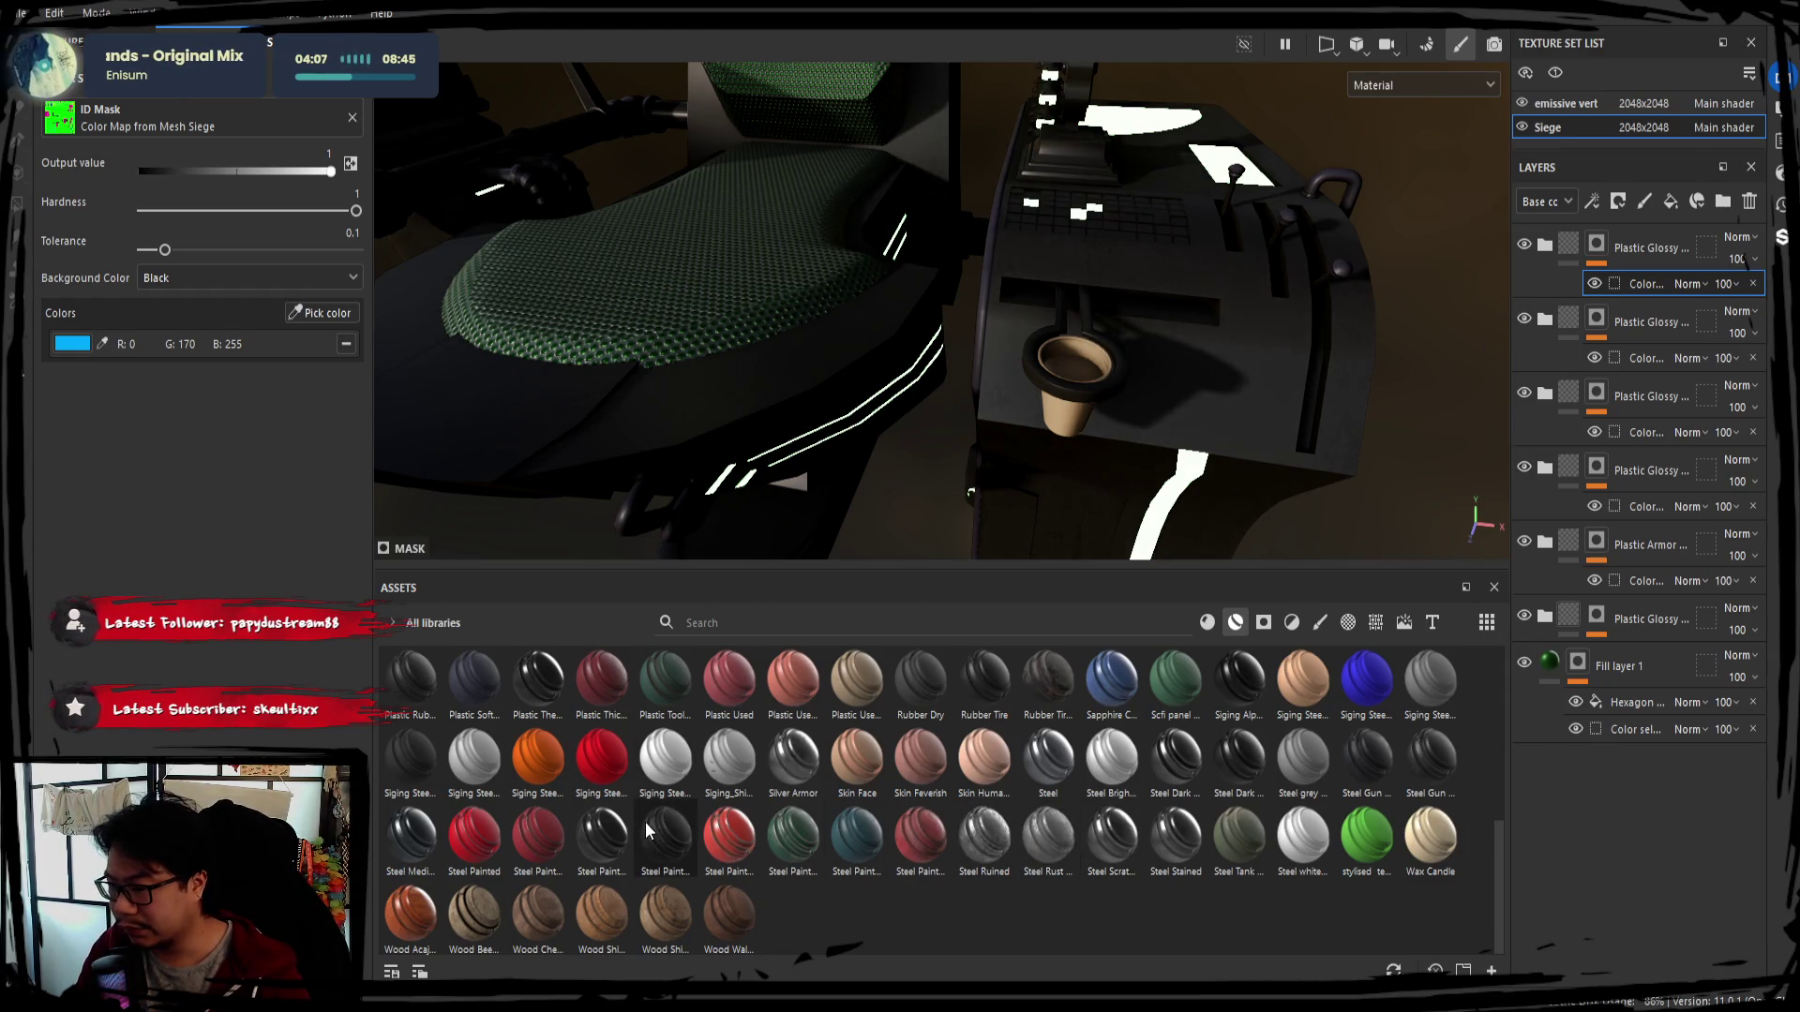
mouse_move(737, 839)
left_mouse_down()
mouse_move(1605, 766)
mouse_move(1601, 232)
left_mouse_up()
left_click_drag(999, 275, 1186, 370, "alt")
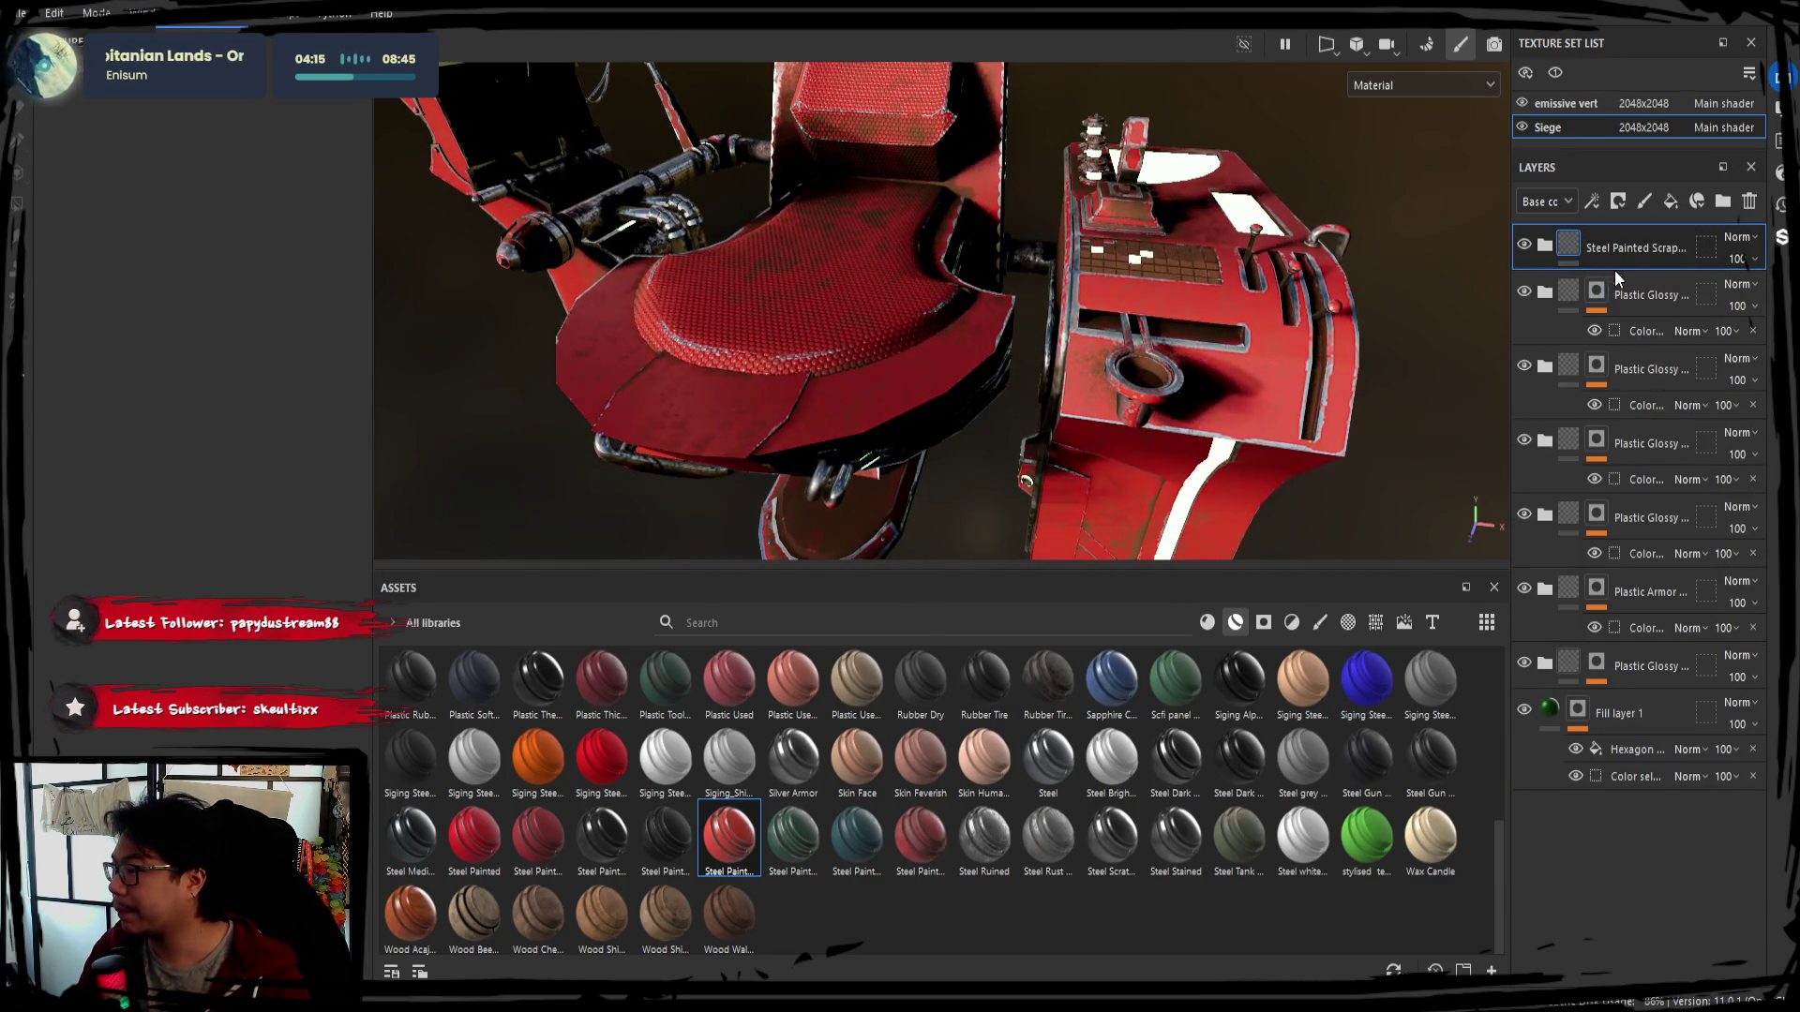
Add a colour-selection mask on the Steel Painted Scrap layer limited to green ID areas
double_click(1622, 249)
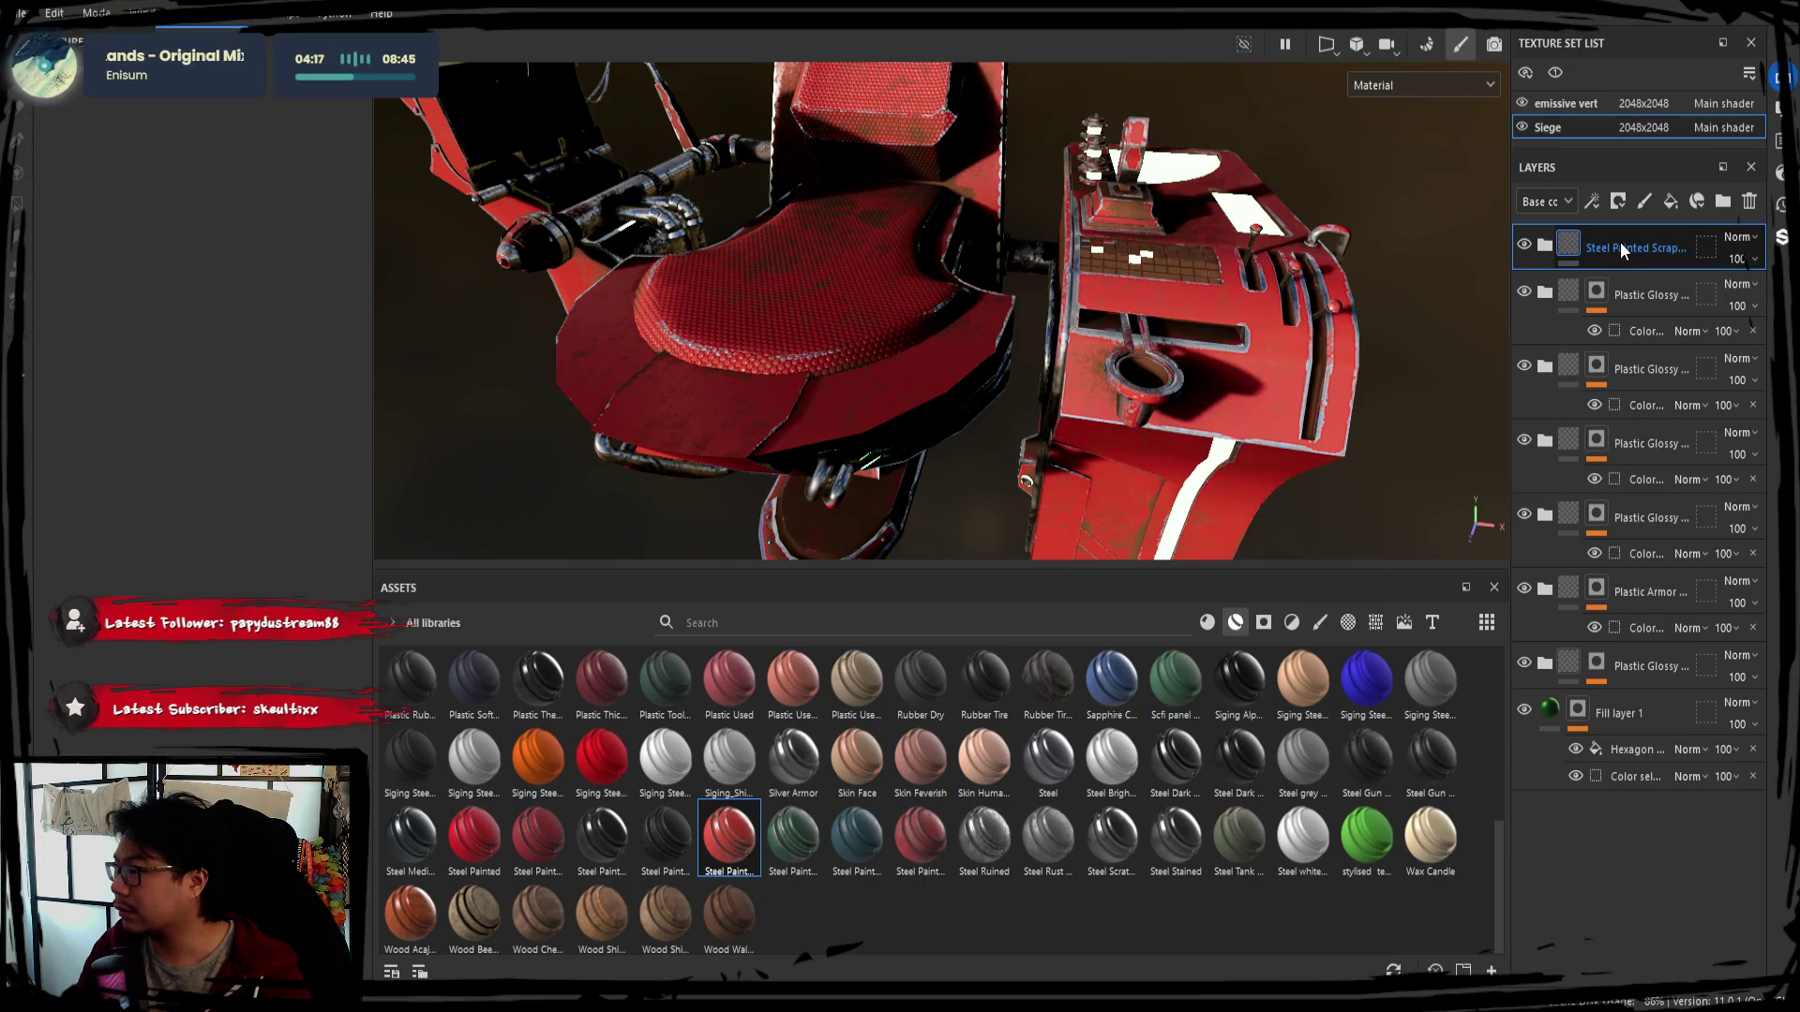
key("Return")
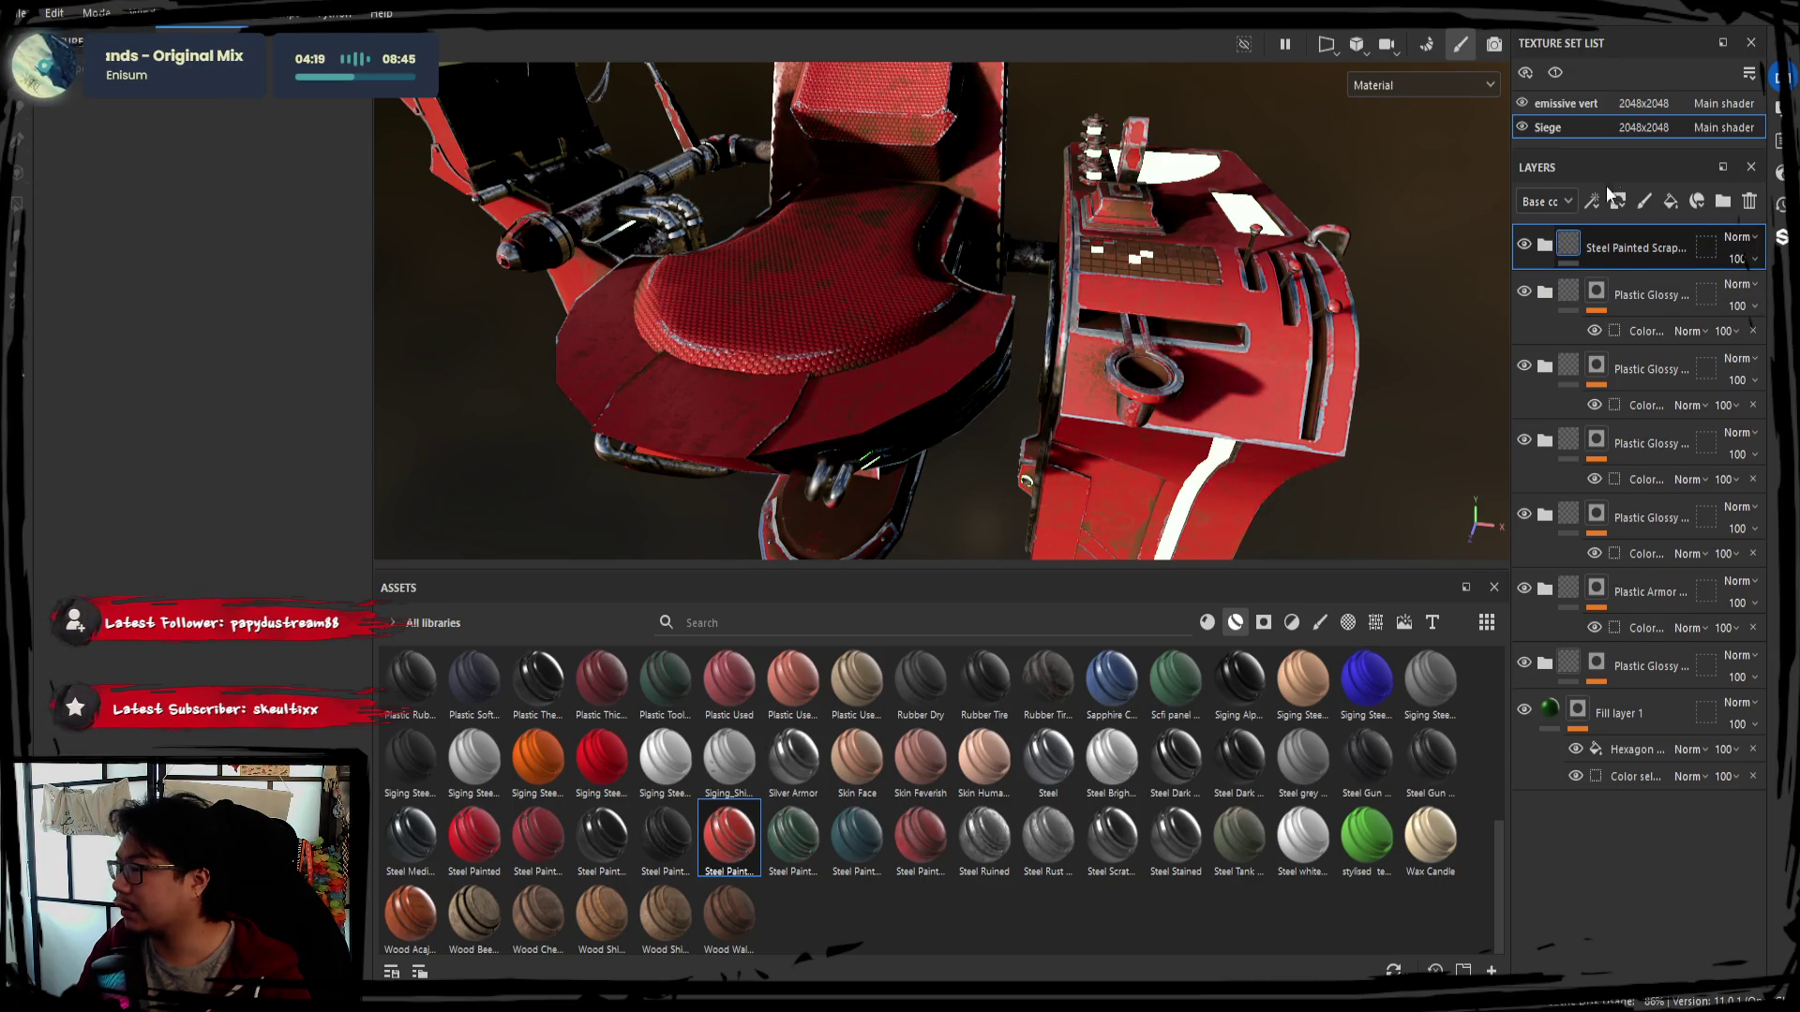
left_click(320, 313)
left_click(718, 419)
mouse_move(885, 457)
left_mouse_down("alt")
mouse_move(947, 426)
mouse_move(961, 467)
left_mouse_up("alt")
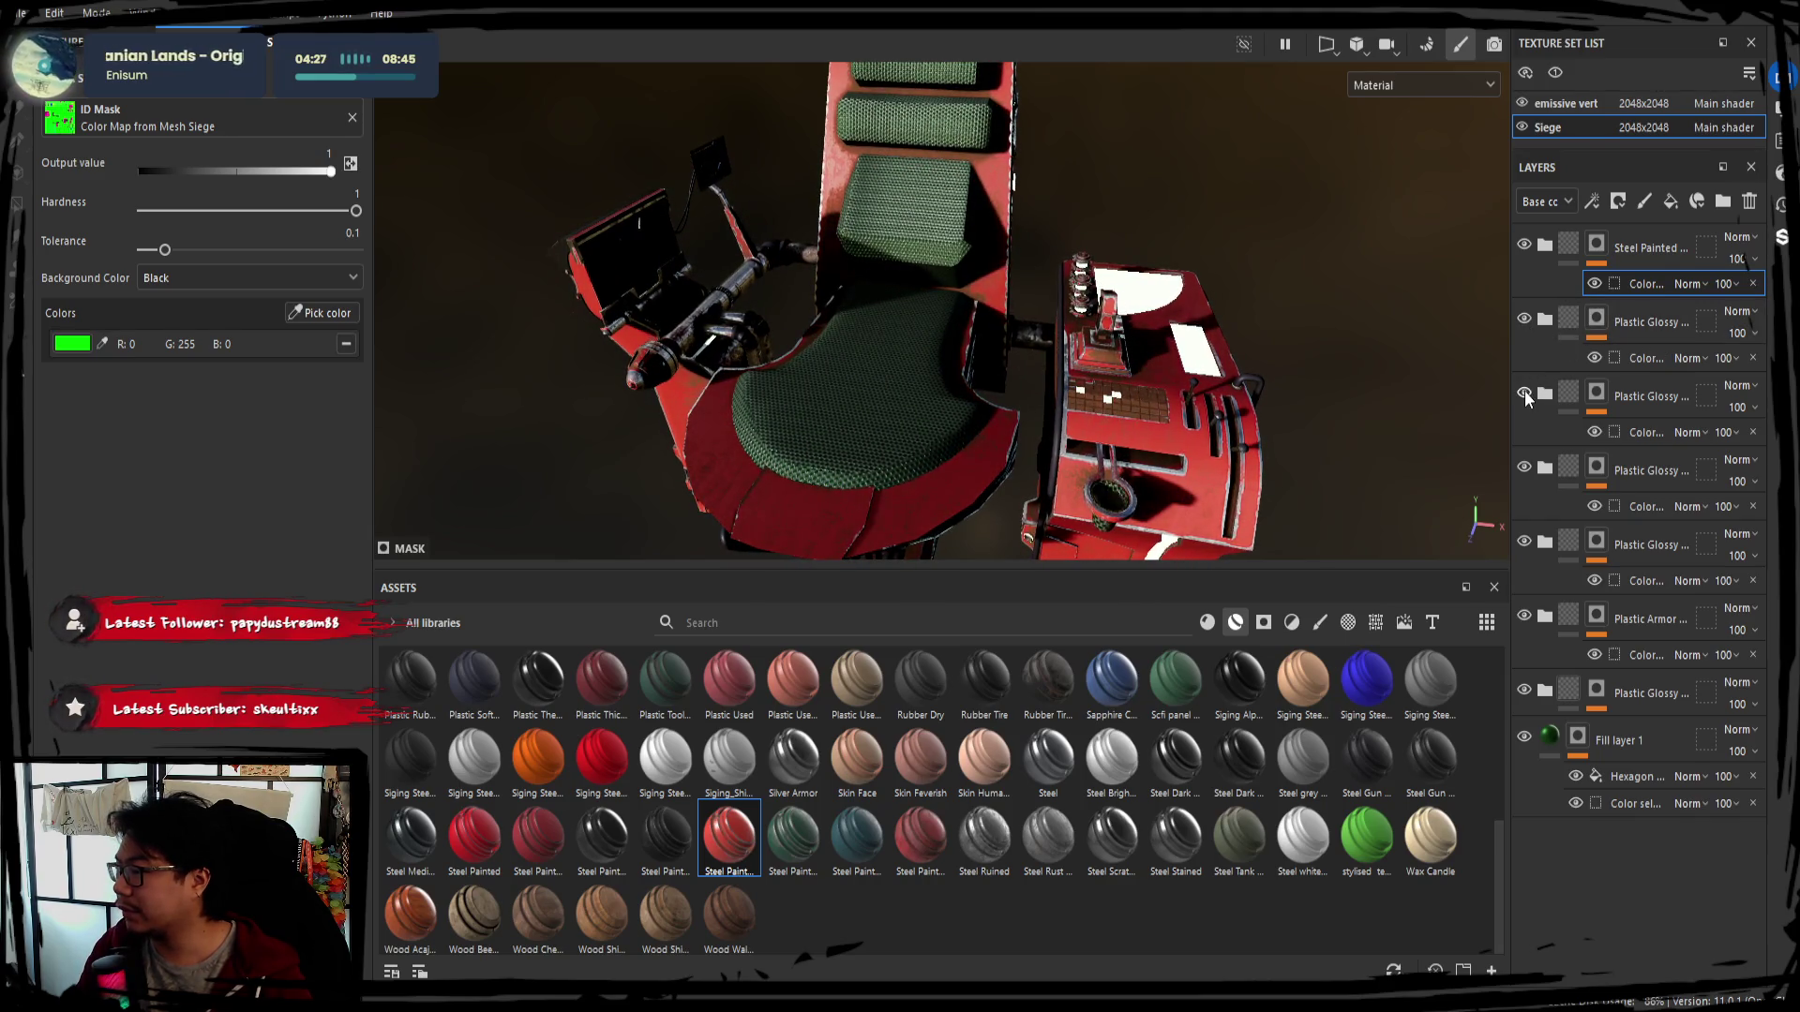
Peek inside a plastic folder, then expand Steel Painted Scrap and select its Base Metal sub-layer
left_click(1551, 465)
left_click(1550, 466)
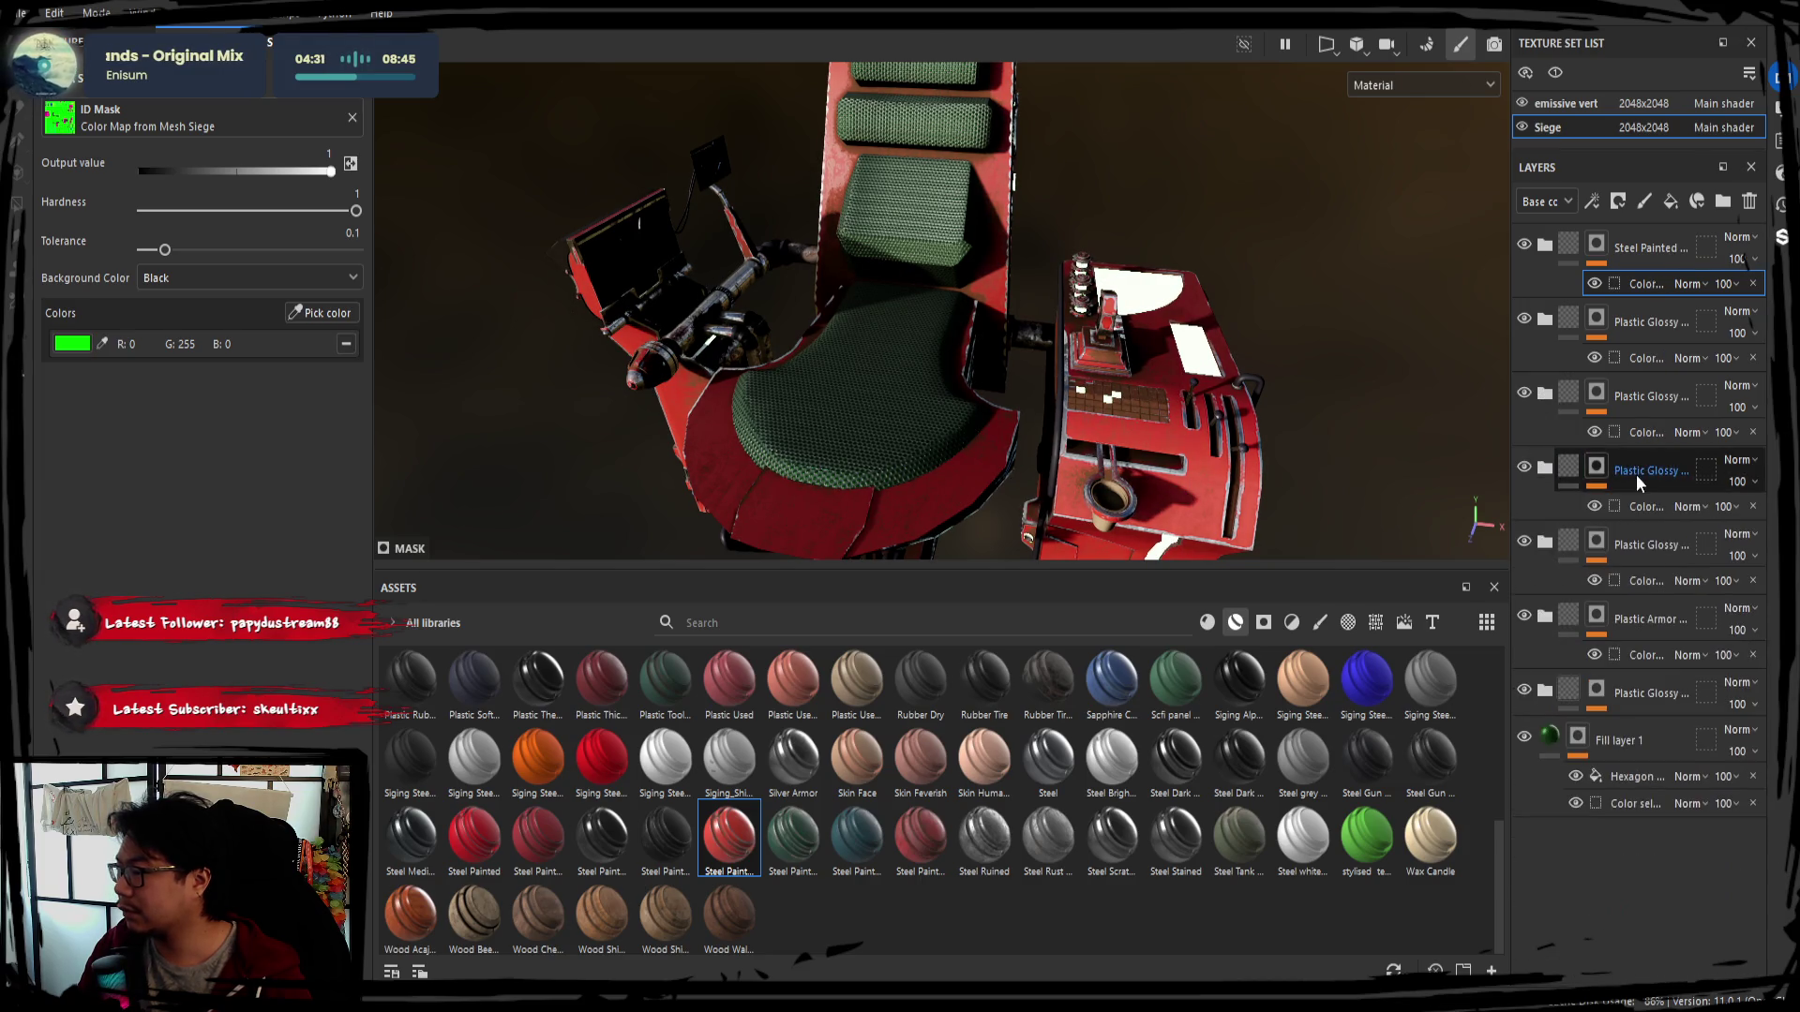
left_click(1636, 474)
scroll(1009, 376, "up", 2)
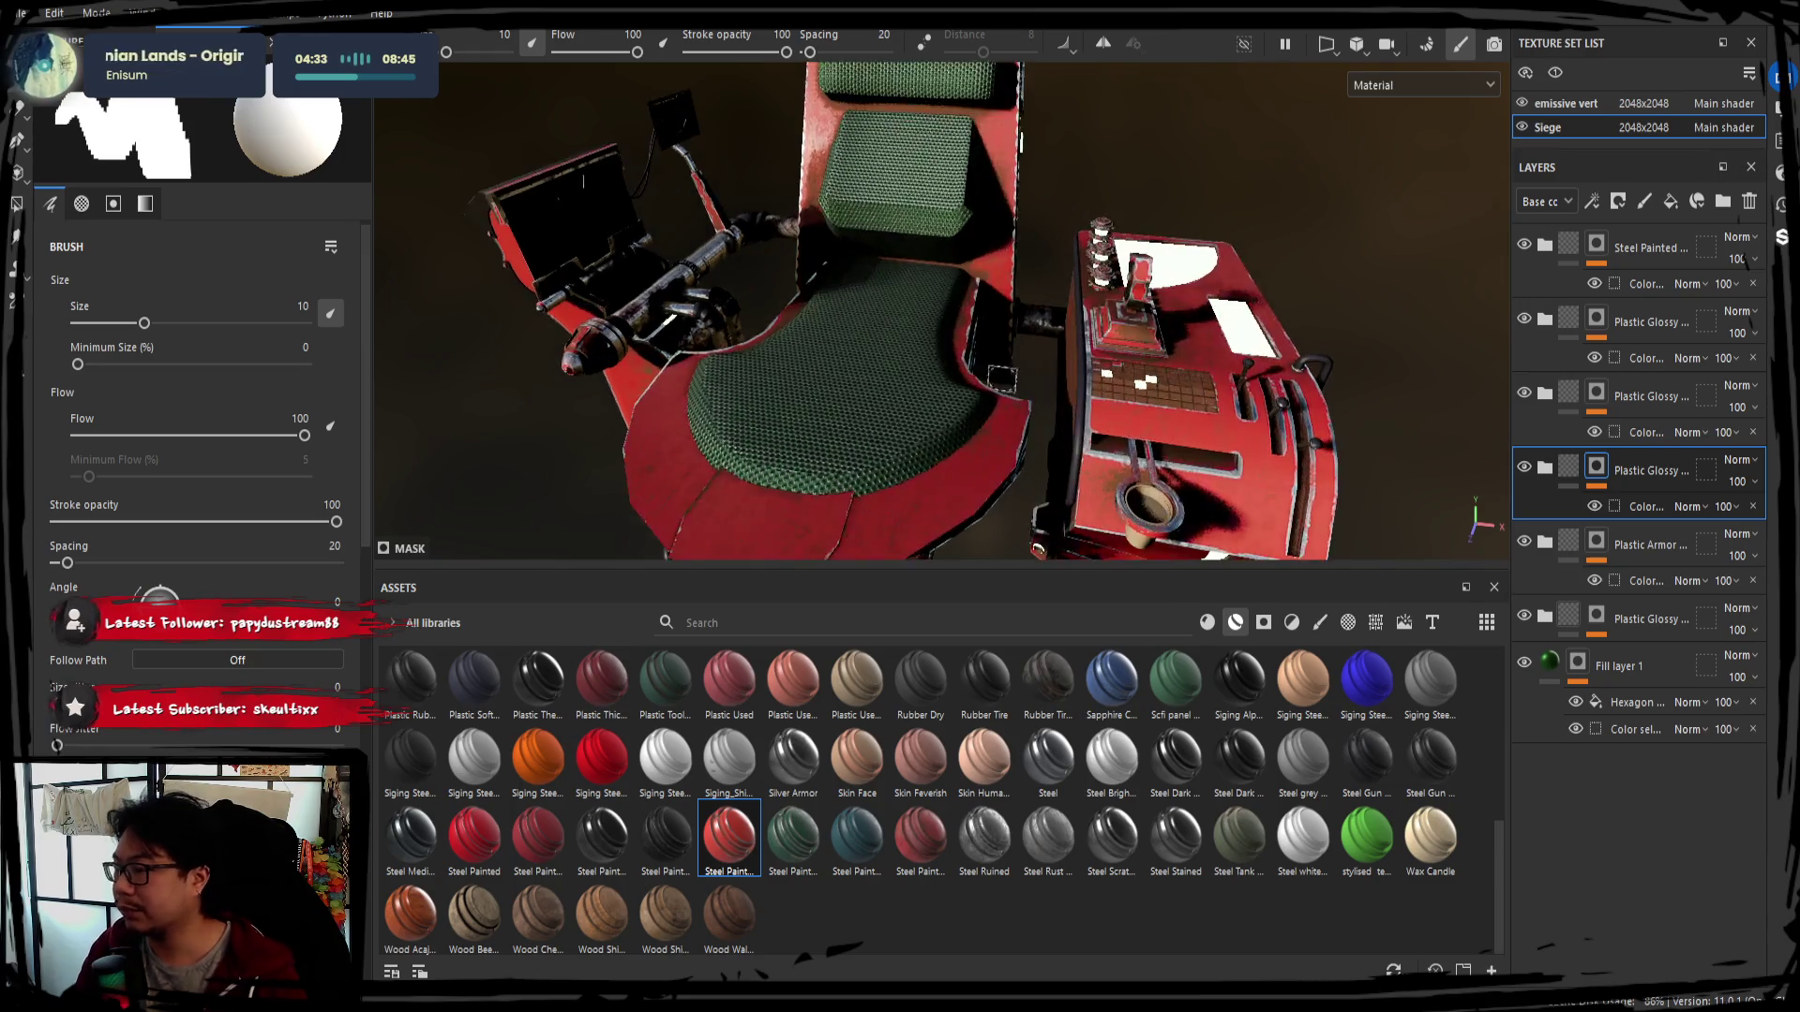
scroll(1011, 378, "up", 2)
scroll(928, 422, "up", 1)
left_click(1586, 267)
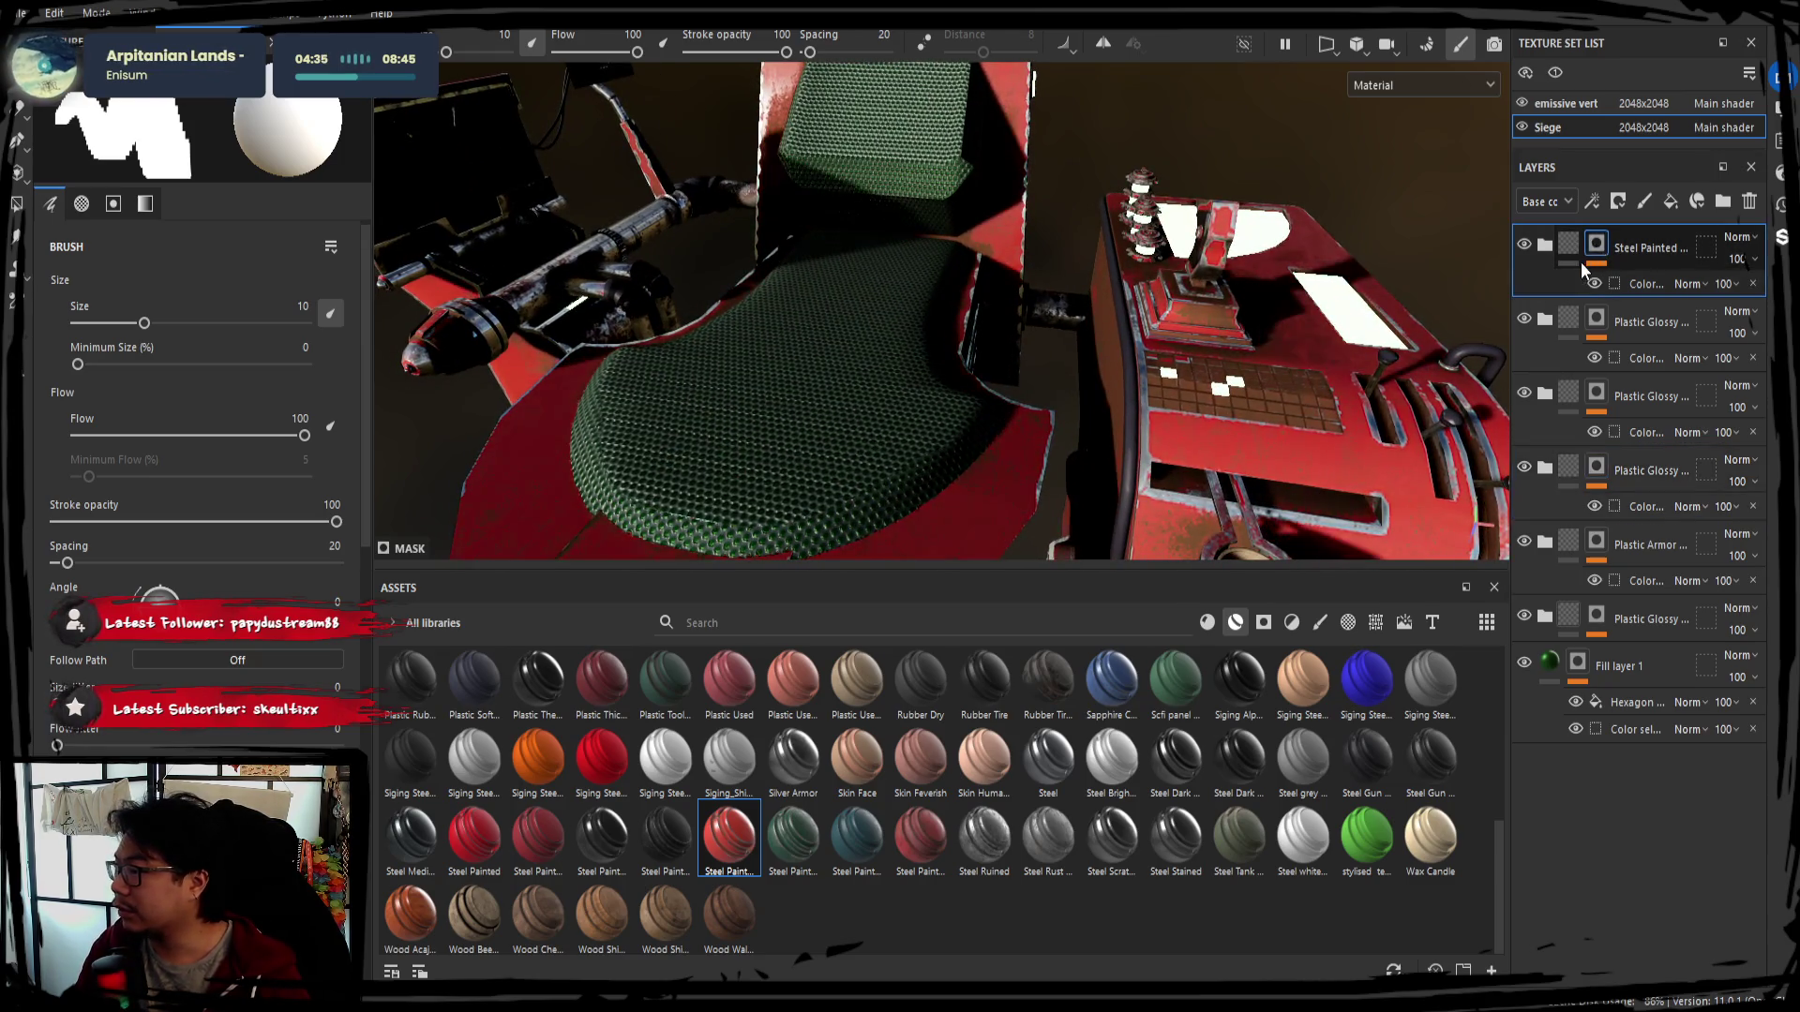
left_click(1544, 246)
left_click(1636, 543)
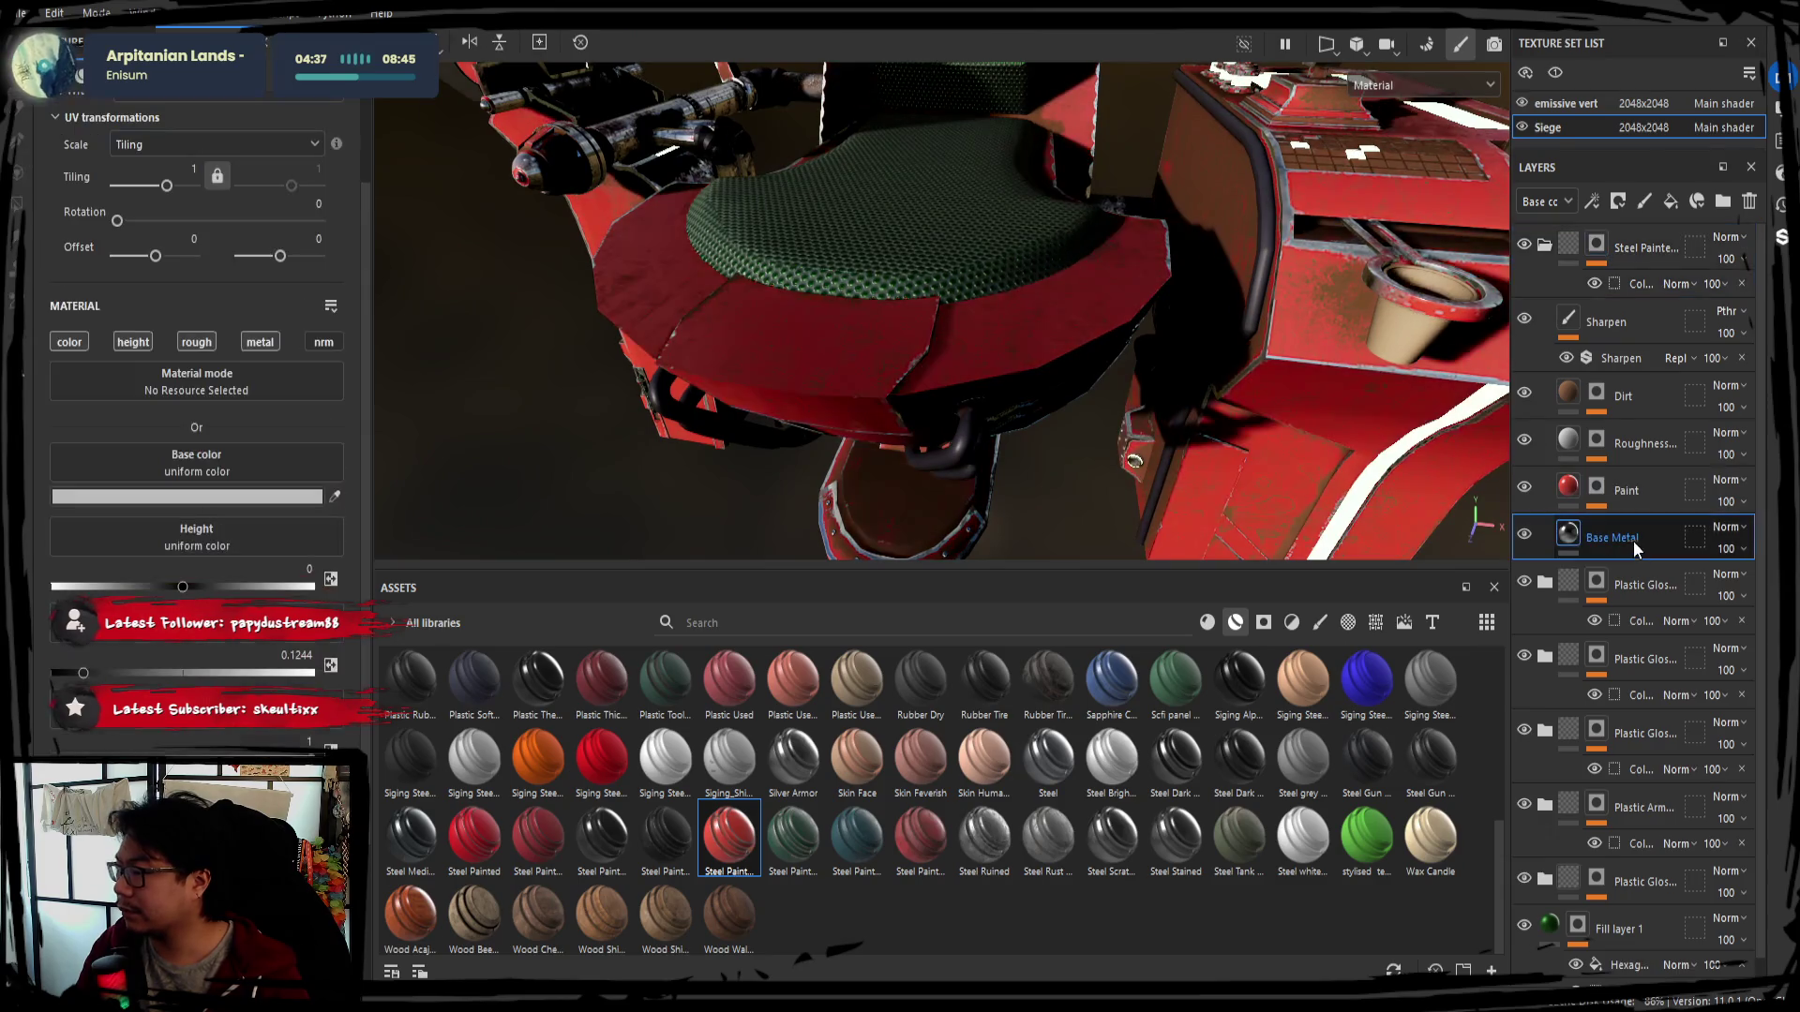
Recolour the Paint sub-layer's Base color from red to green and inspect the green panels from low side views
left_click(1622, 495)
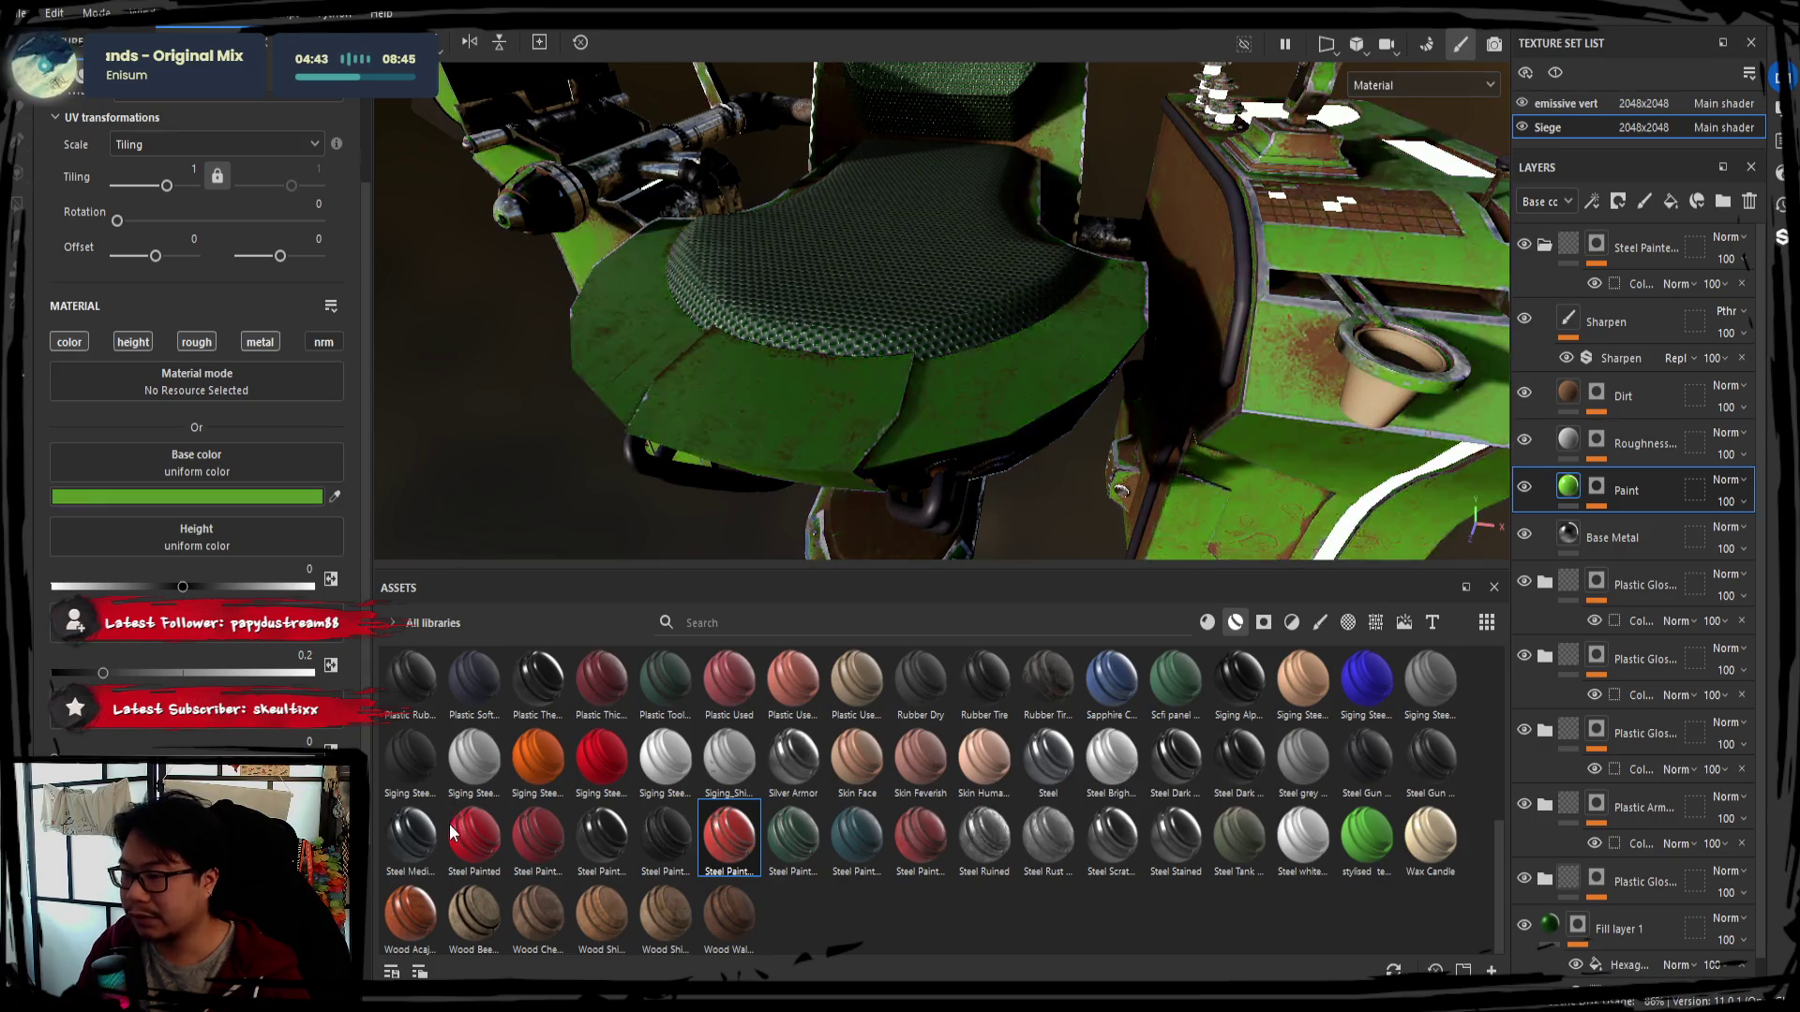
mouse_move(837, 416)
left_mouse_down("alt")
mouse_move(884, 352)
mouse_move(877, 437)
left_mouse_up("alt")
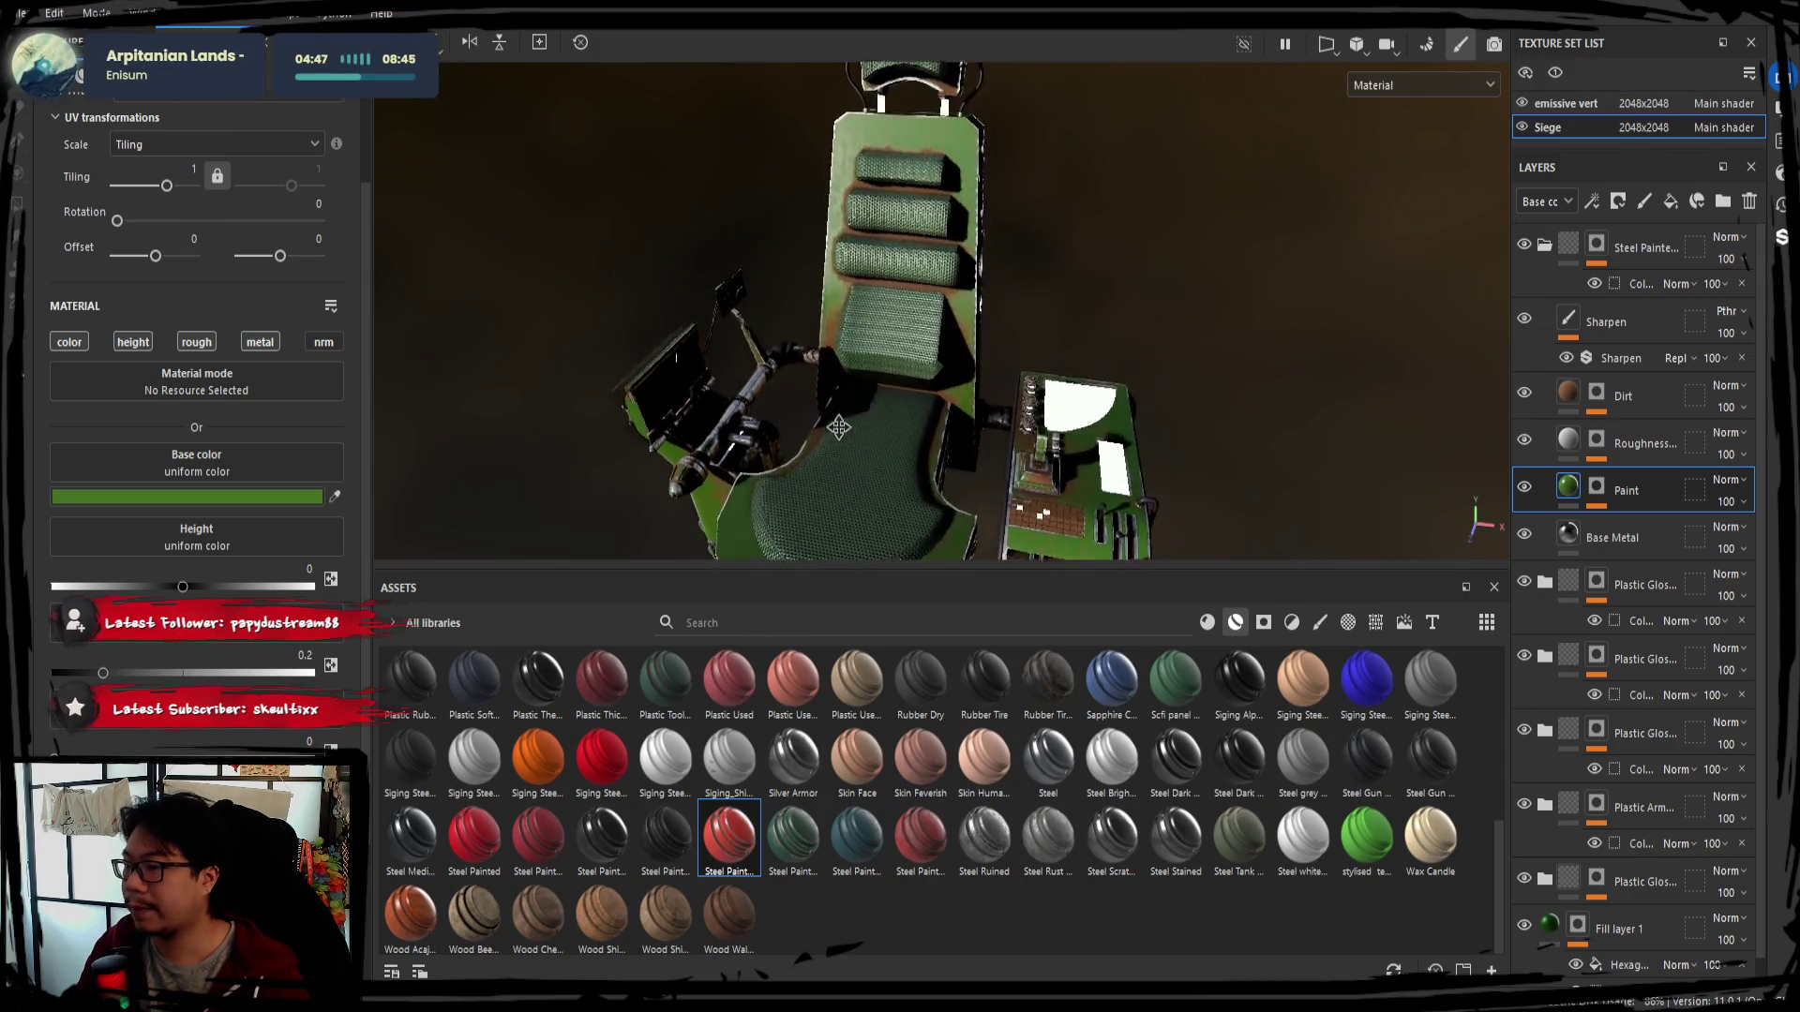
scroll(860, 441, "up", 4)
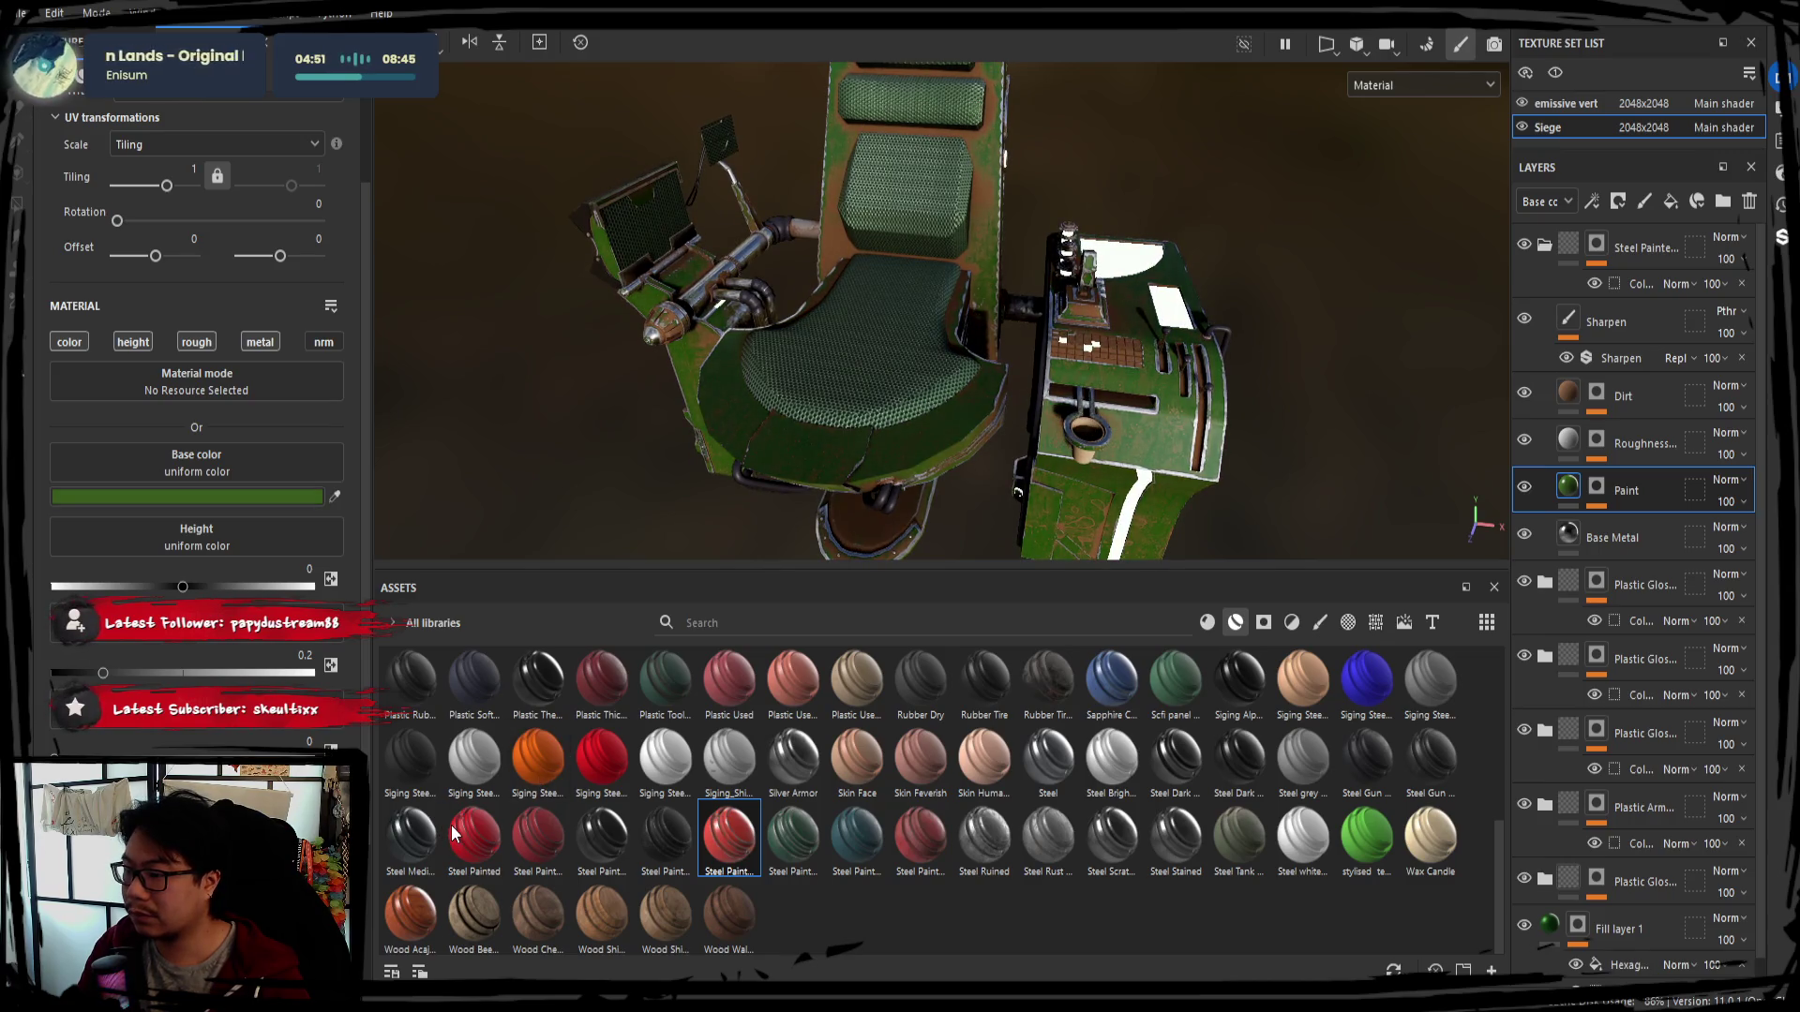
mouse_move(586, 558)
left_mouse_down("alt")
mouse_move(732, 326)
mouse_move(944, 418)
left_mouse_up("alt")
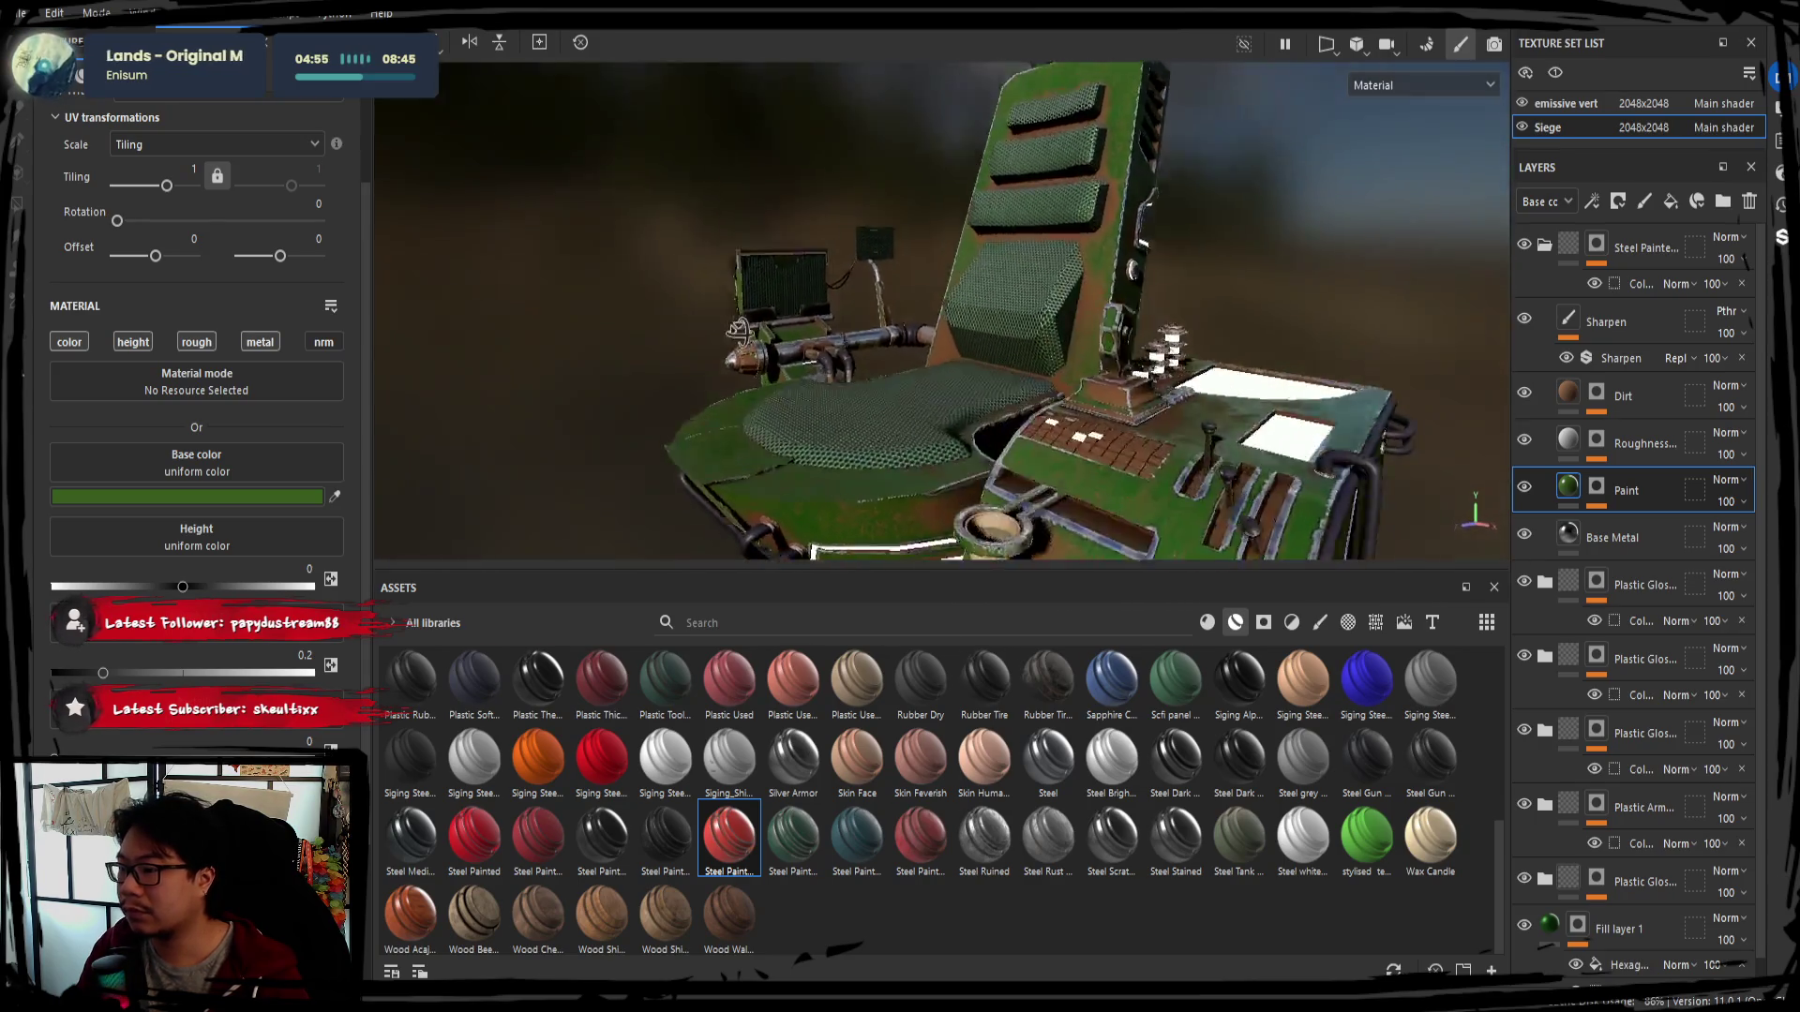
left_click(1578, 535)
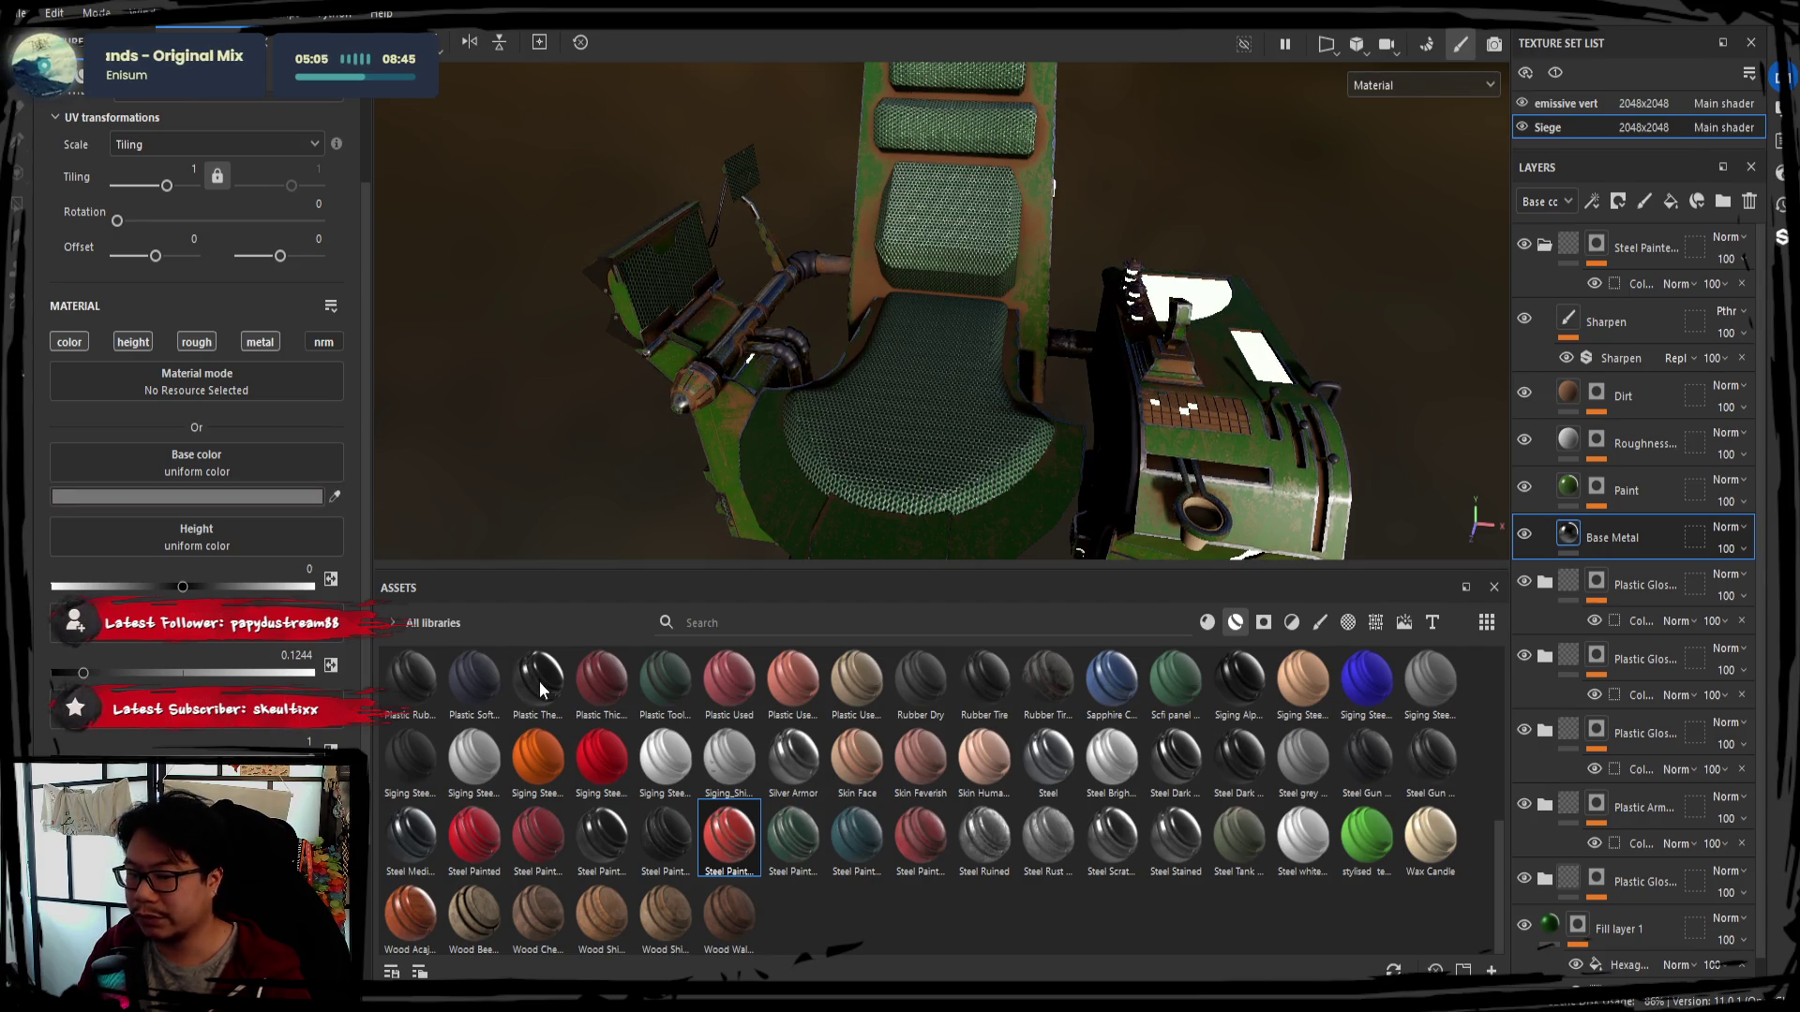
left_click_drag(662, 542, 750, 471, "alt")
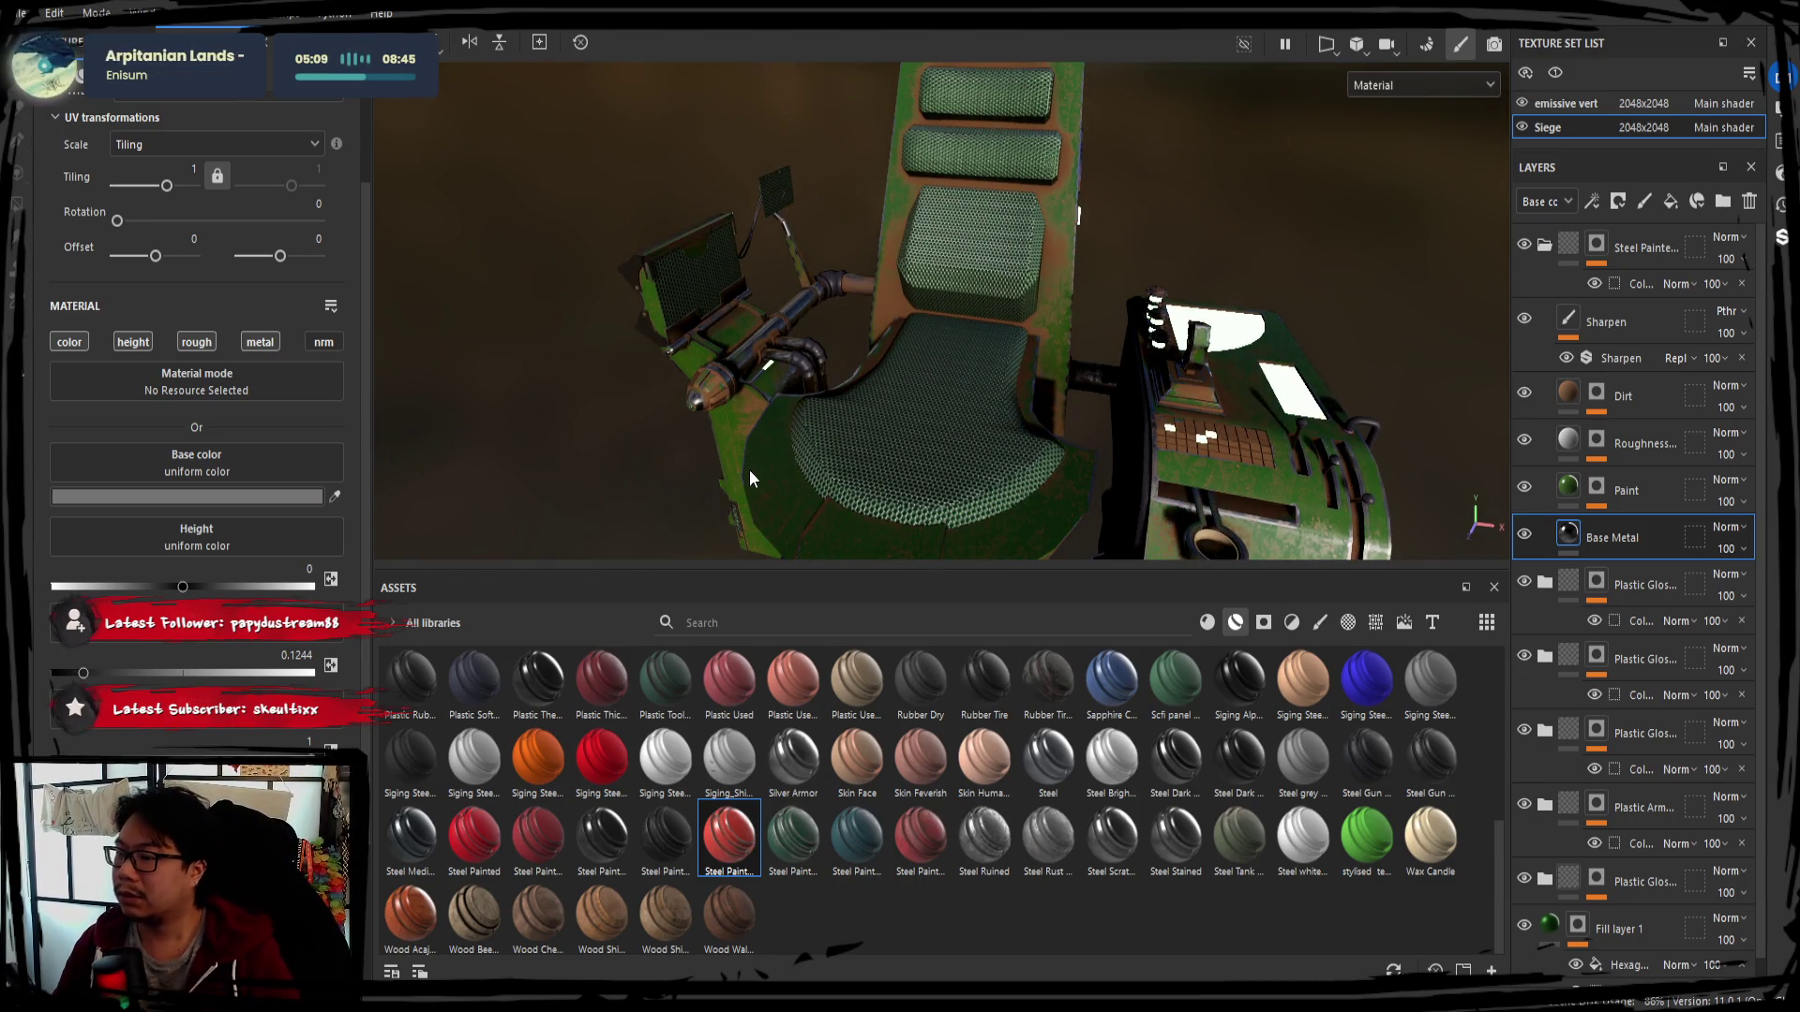
Bring up the Dirt mask's Mask Builder generator and rough in grunge near 0.2 with lower ambient occlusion
left_click(1596, 395)
scroll(207, 682, "down", 3)
scroll(257, 721, "down", 2)
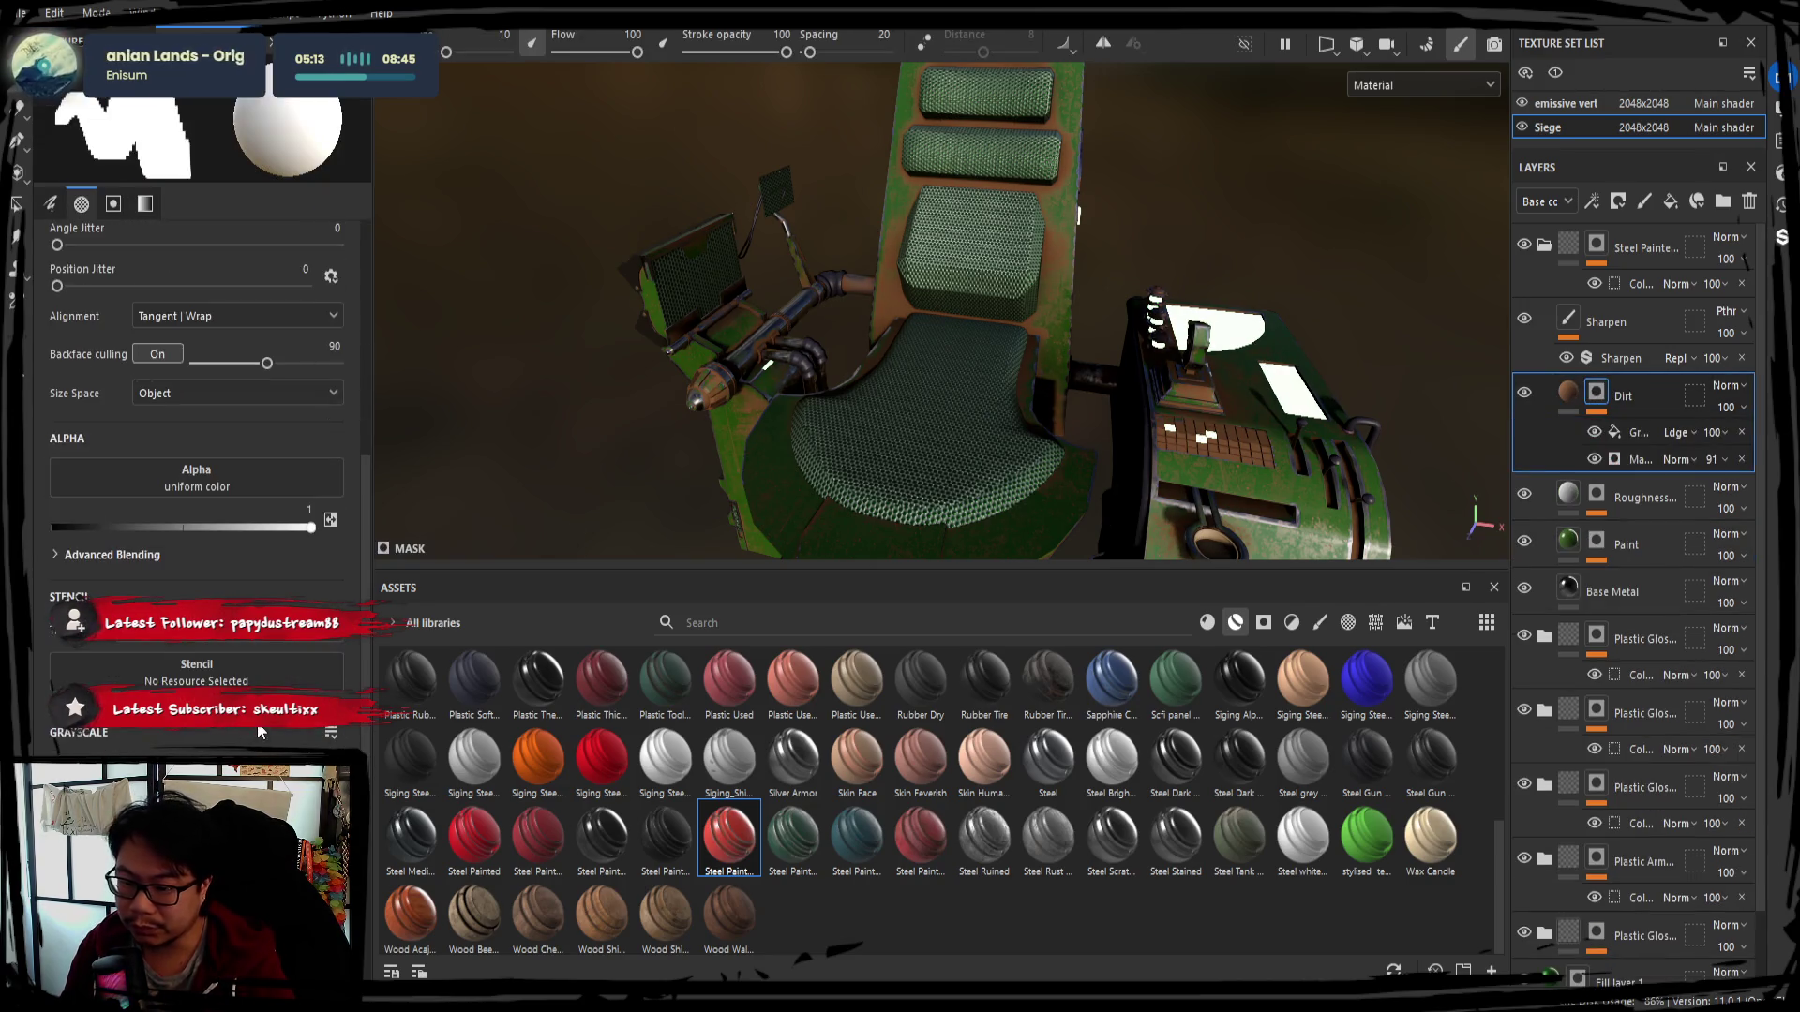
left_click(1572, 401)
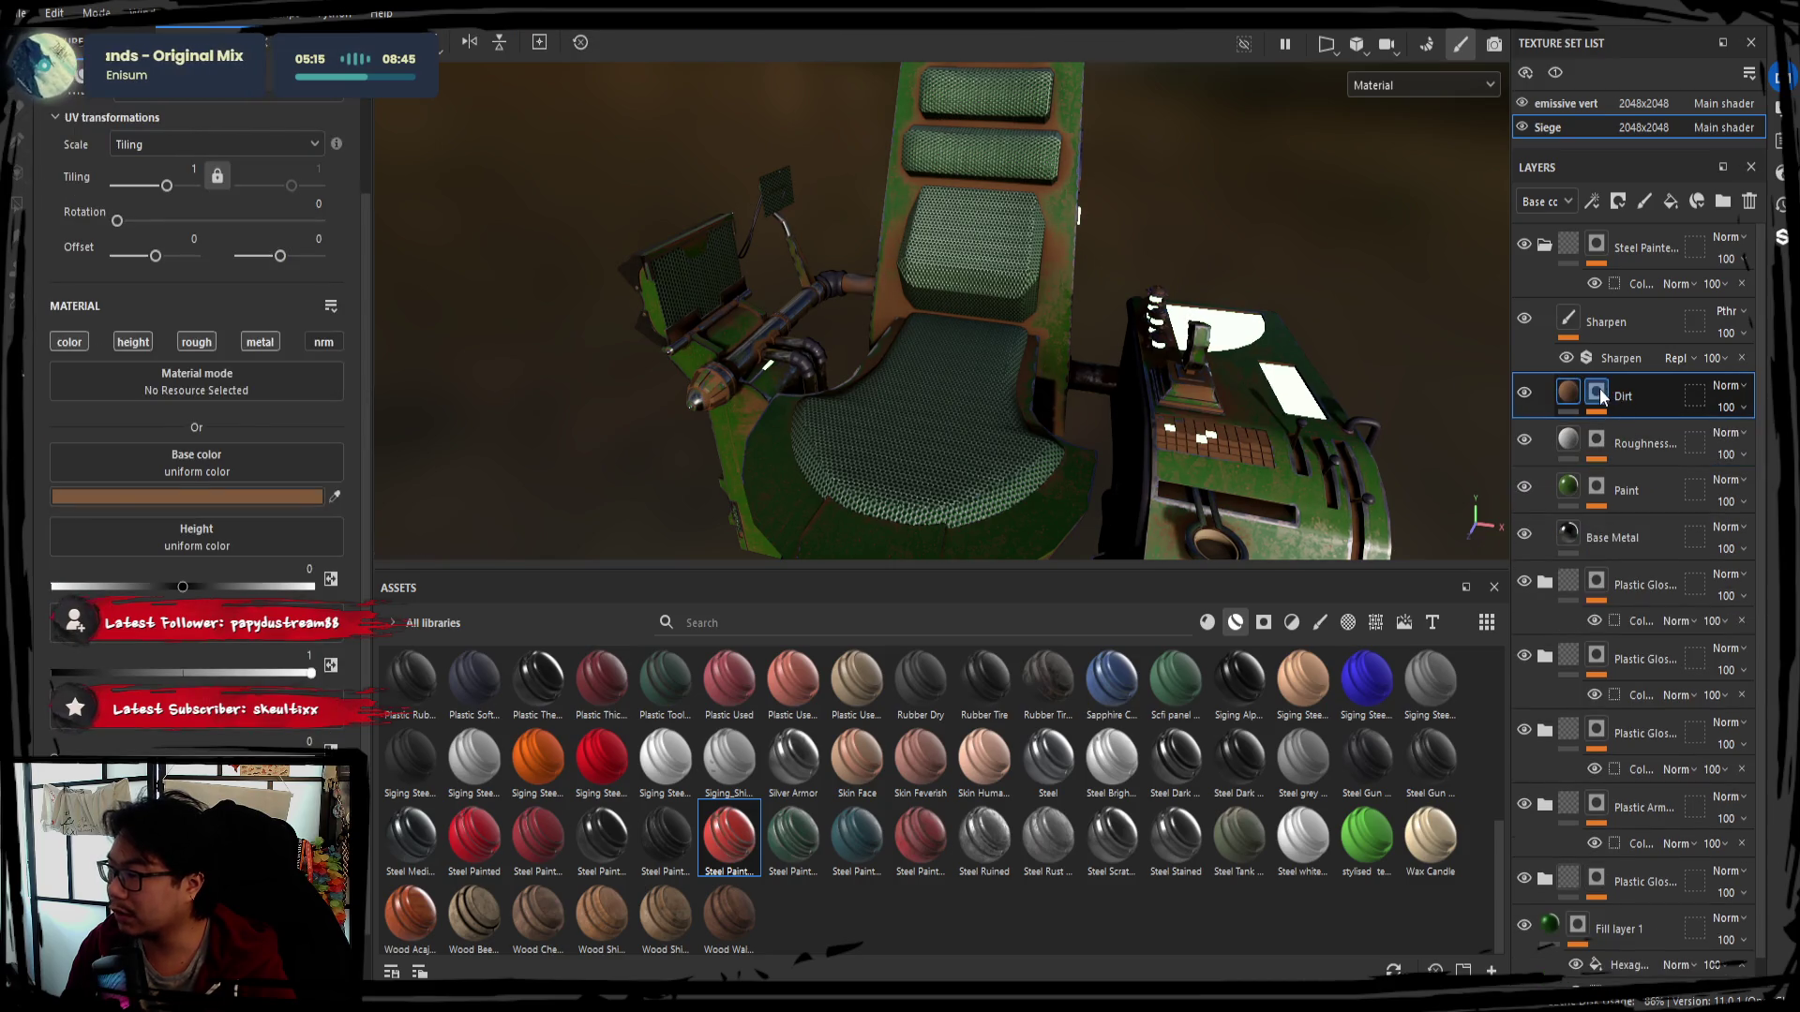
left_click(1634, 459)
left_click(1635, 458)
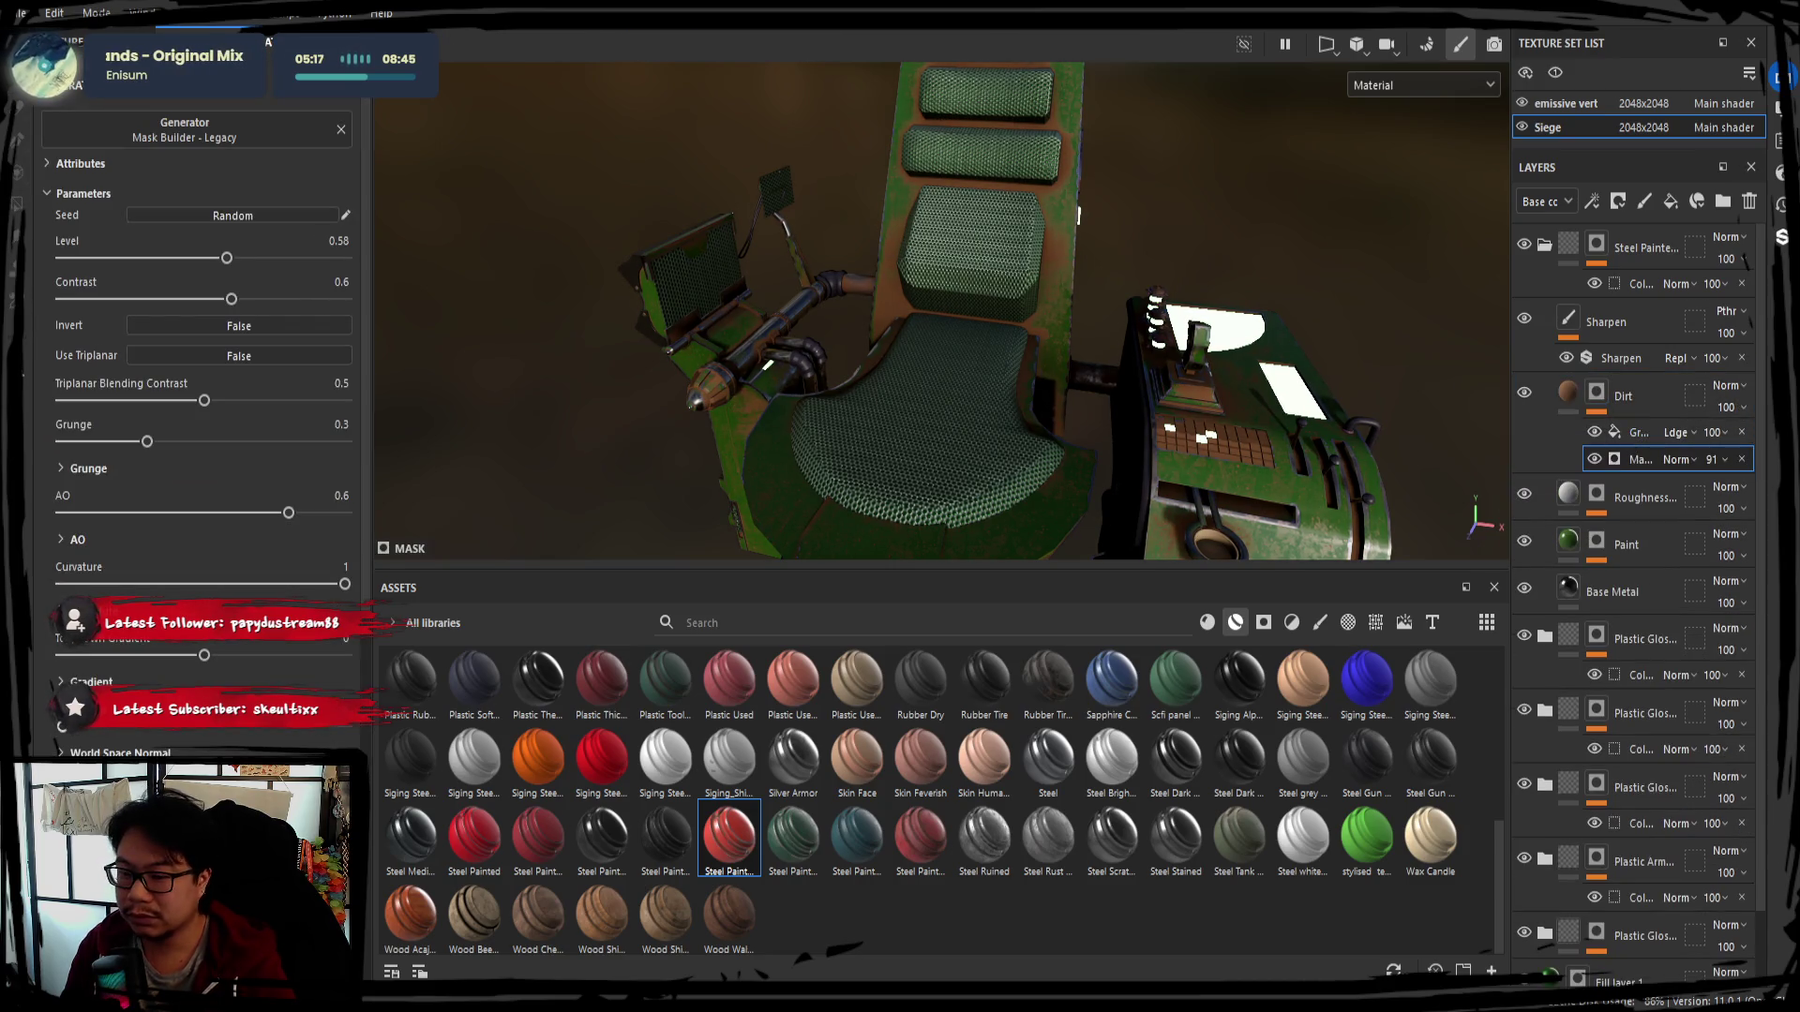
left_click_drag(146, 442, 345, 477)
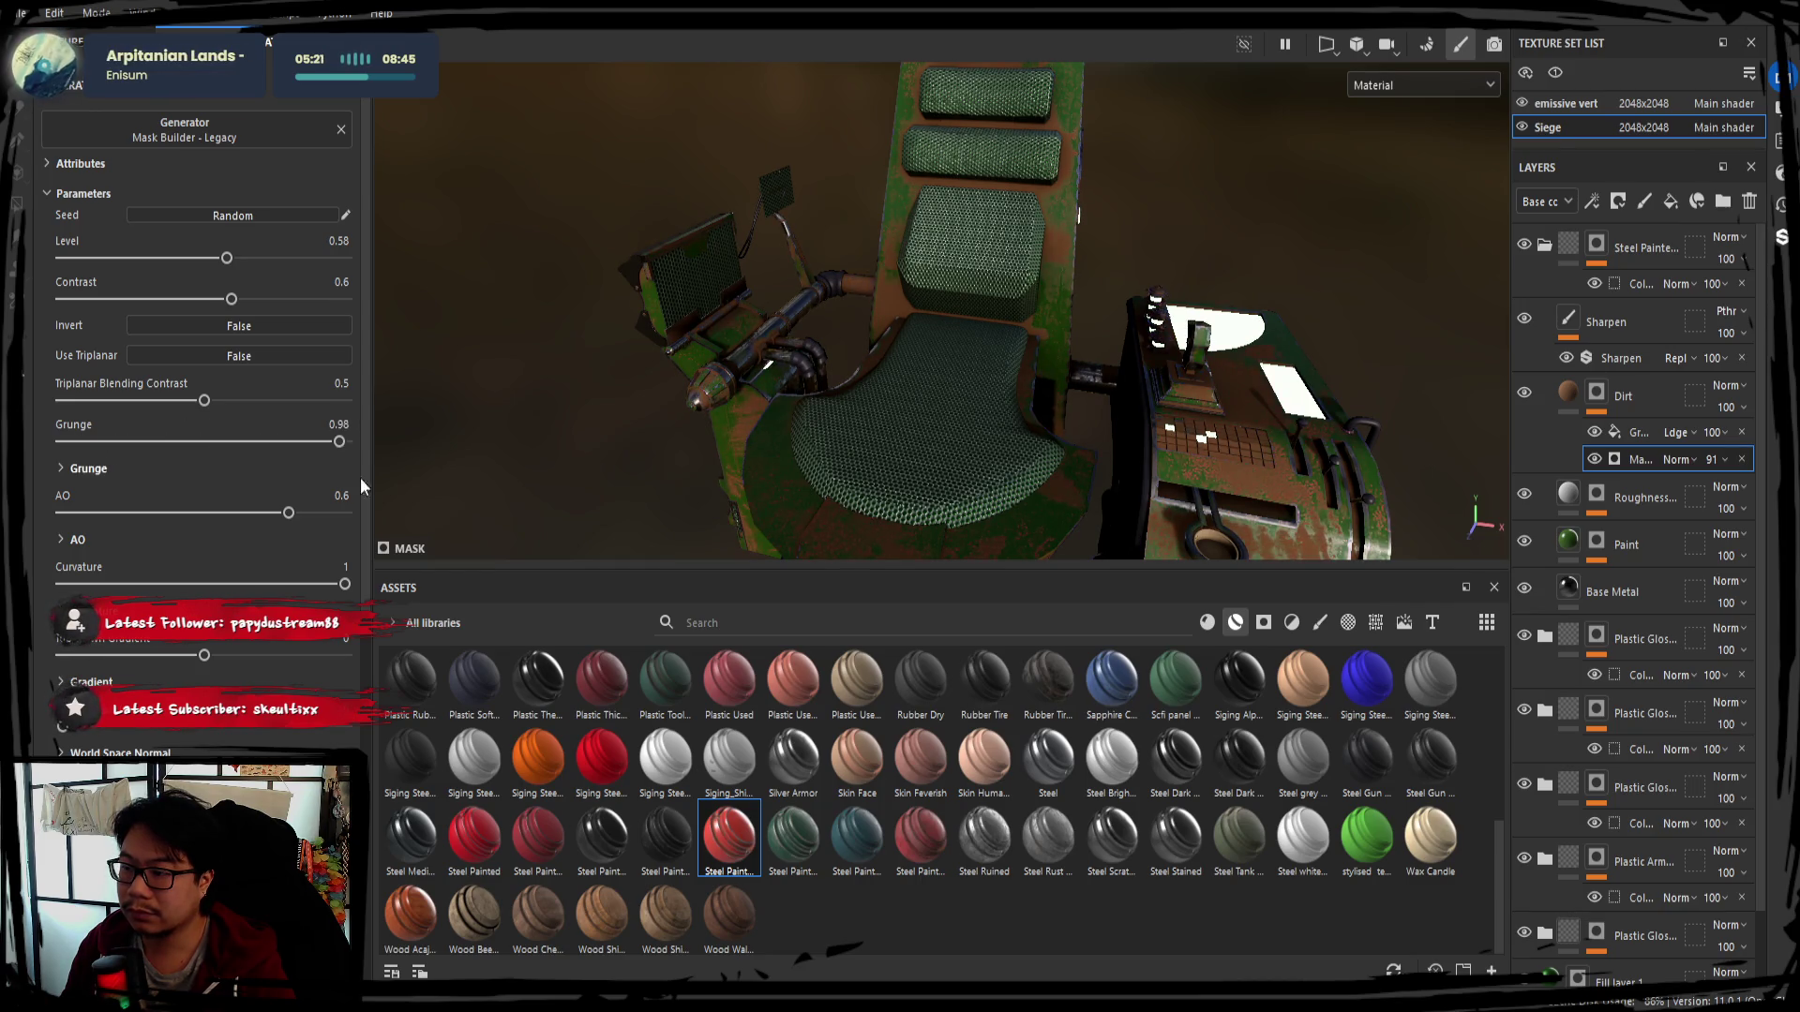
left_click_drag(984, 450, 1391, 428, "alt")
left_click_drag(289, 512, 125, 514)
left_click_drag(338, 442, 119, 442)
Refine the Dirt mask to grunge 0.17, triplanar blending contrast 0.19 and AO -0.43 while checking from several angles
mouse_move(731, 407)
left_mouse_down("alt")
mouse_move(934, 419)
mouse_move(951, 401)
mouse_move(944, 488)
mouse_move(970, 492)
left_mouse_up("alt")
right_click_drag(970, 492, 1027, 498, "shift")
mouse_move(1027, 499)
left_mouse_down("alt")
mouse_move(1052, 503)
mouse_move(1023, 495)
left_mouse_up("alt")
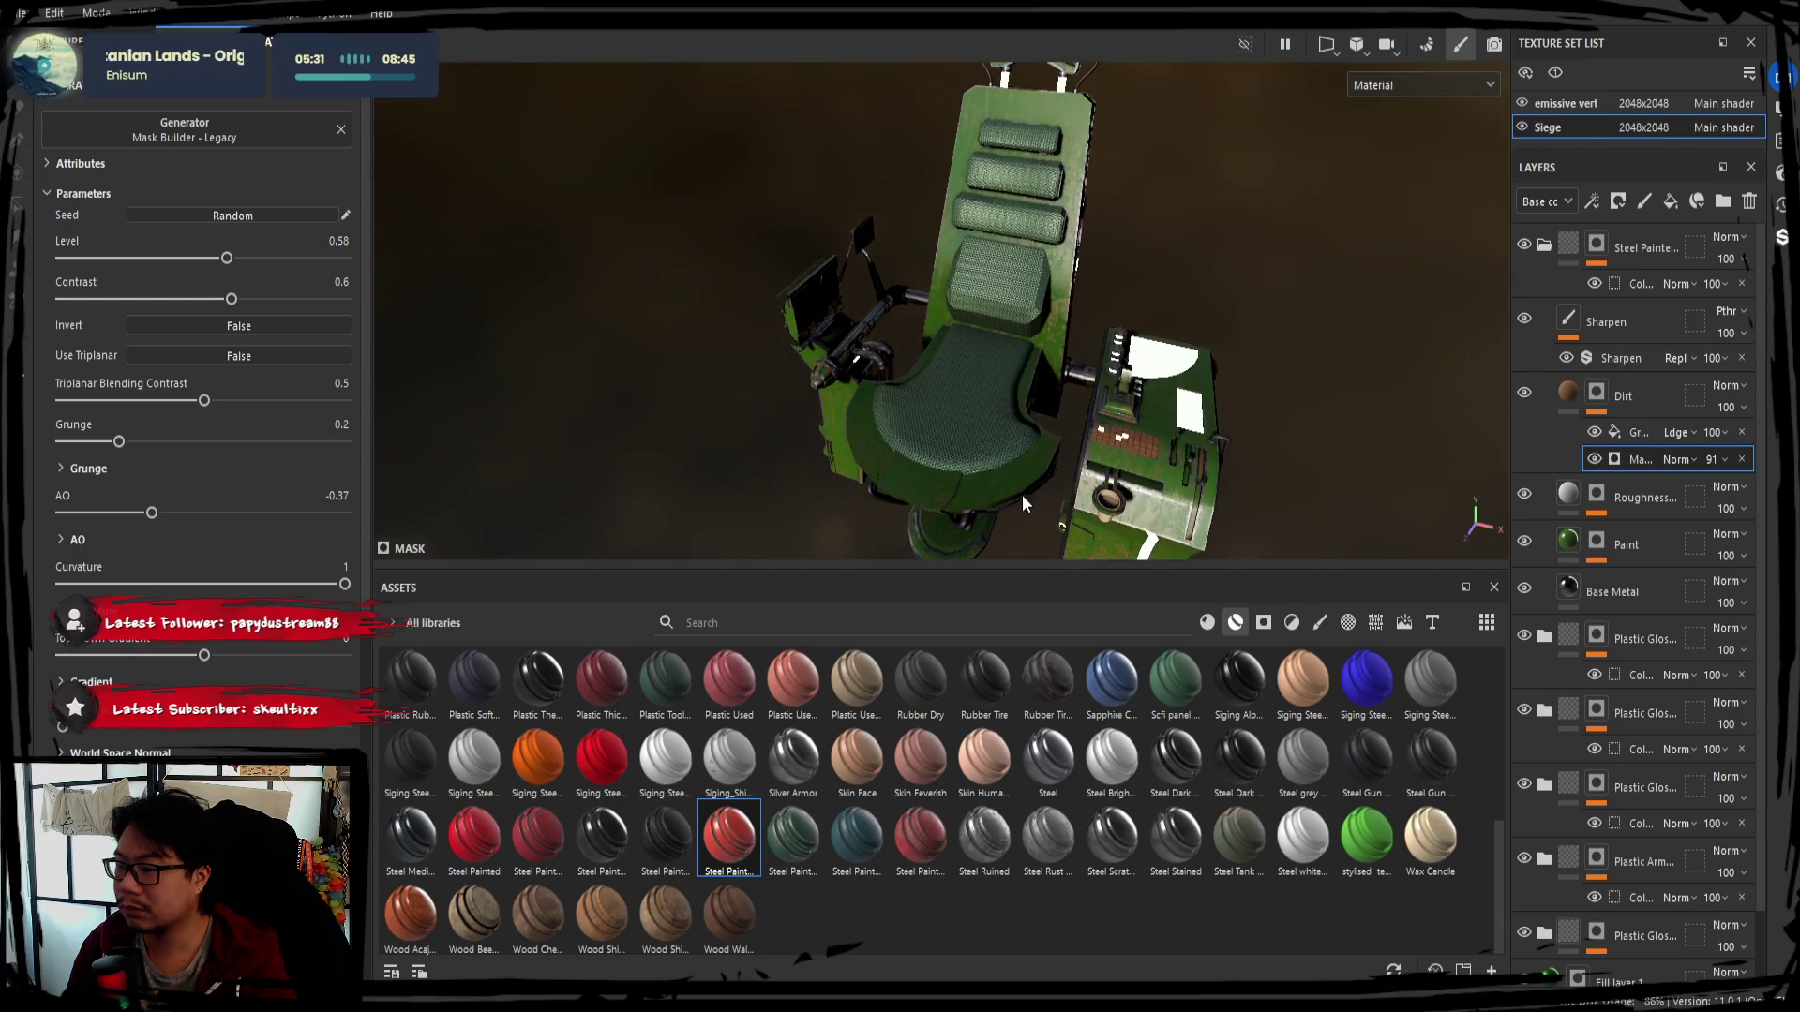
left_click_drag(127, 441, 140, 442)
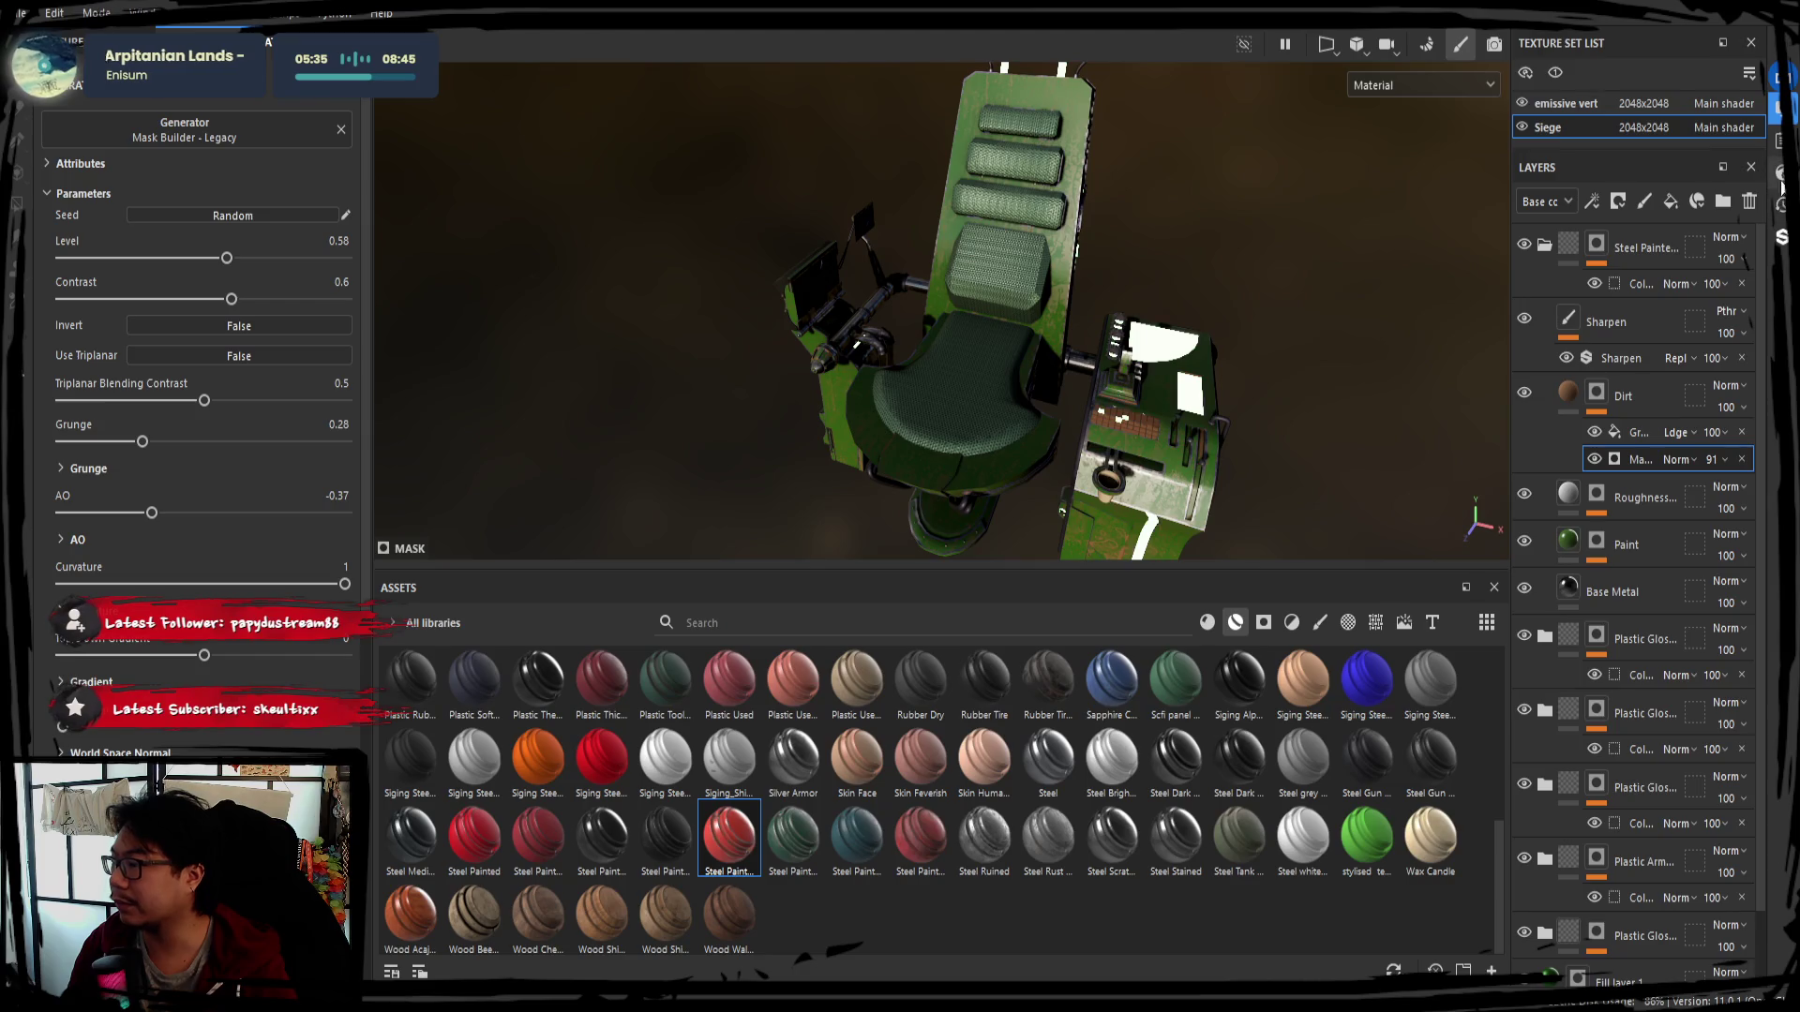
left_click_drag(1450, 499, 1427, 485, "alt")
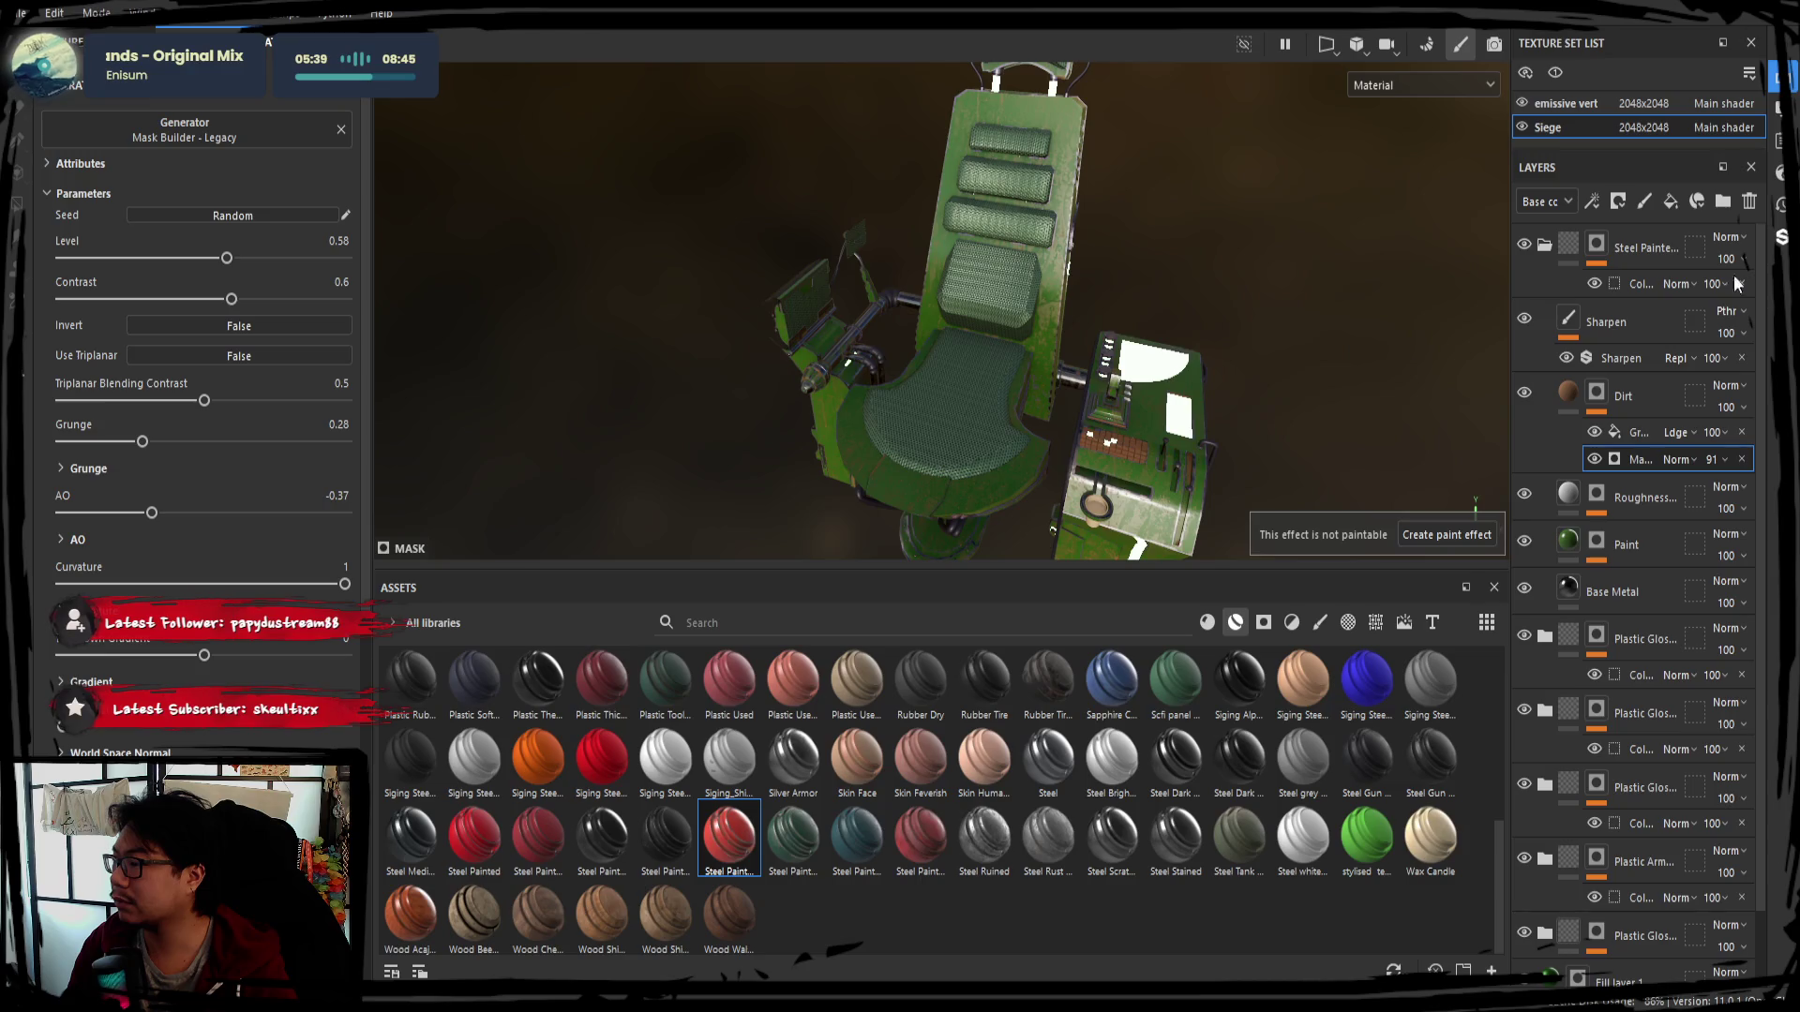
left_click_drag(1062, 326, 1087, 322, "alt")
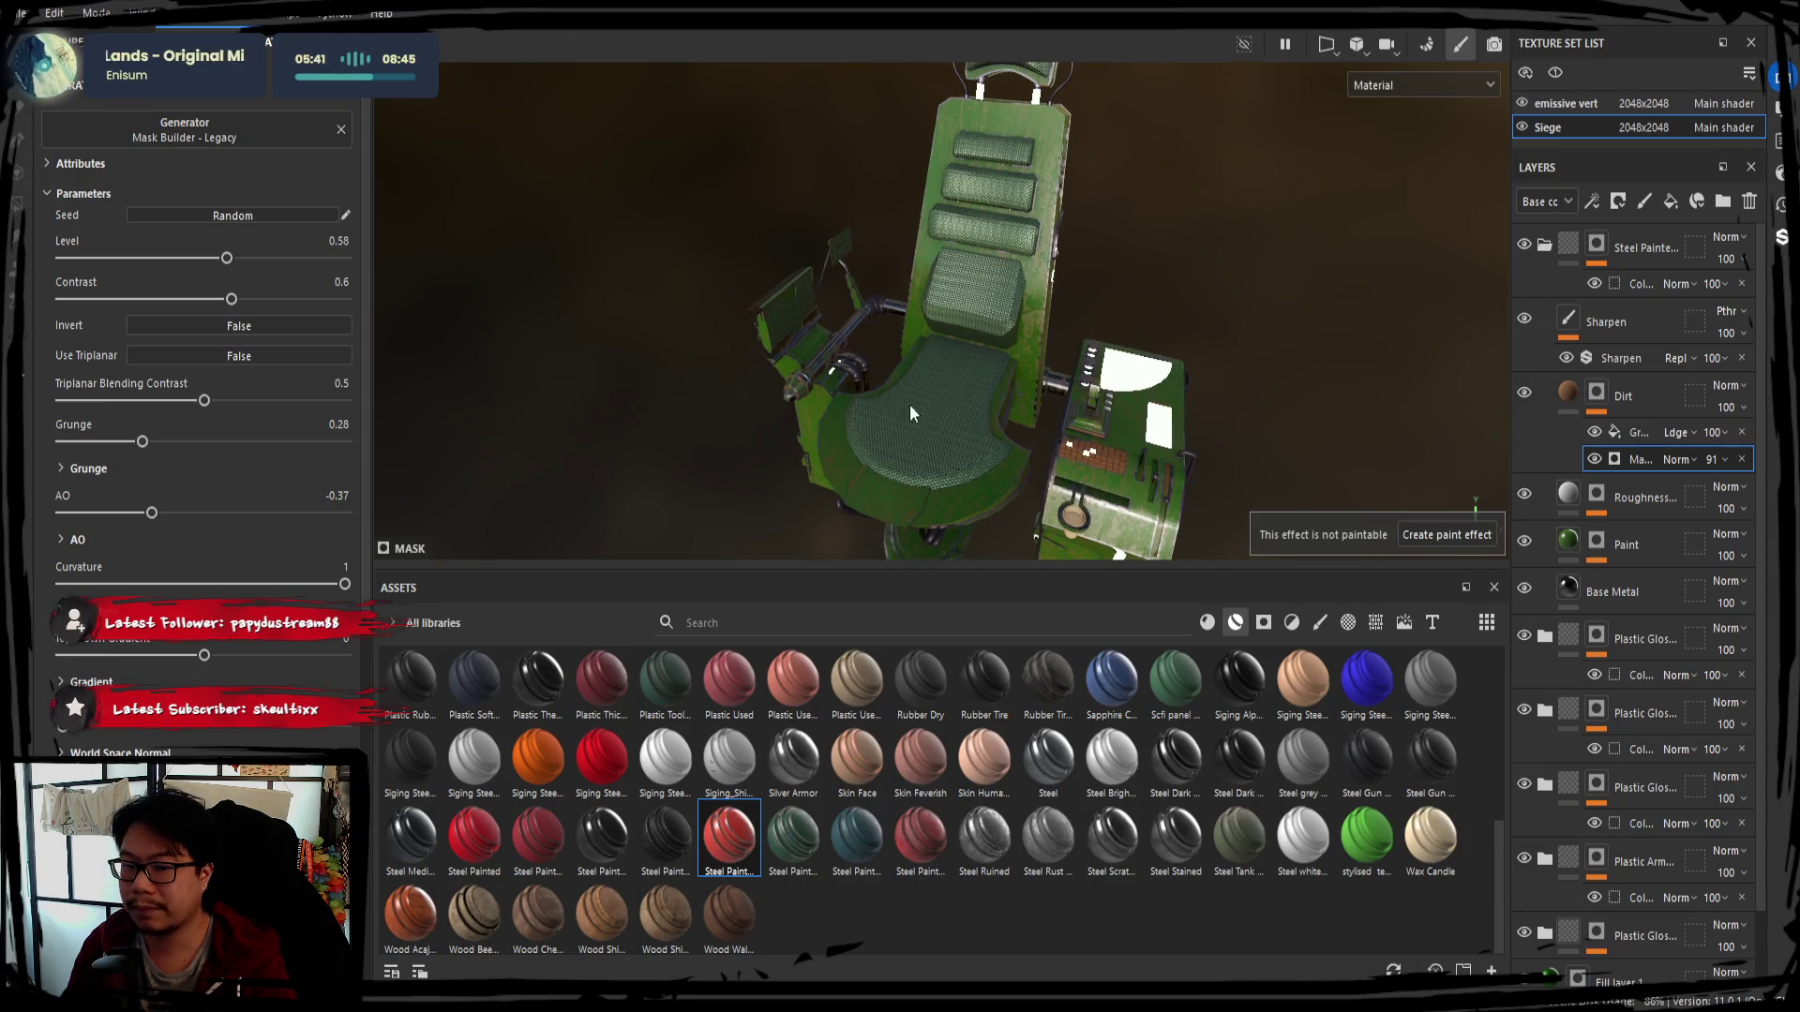
left_click_drag(917, 403, 976, 402, "alt")
left_click_drag(141, 440, 180, 440)
left_click_drag(400, 440, 1022, 283, "alt")
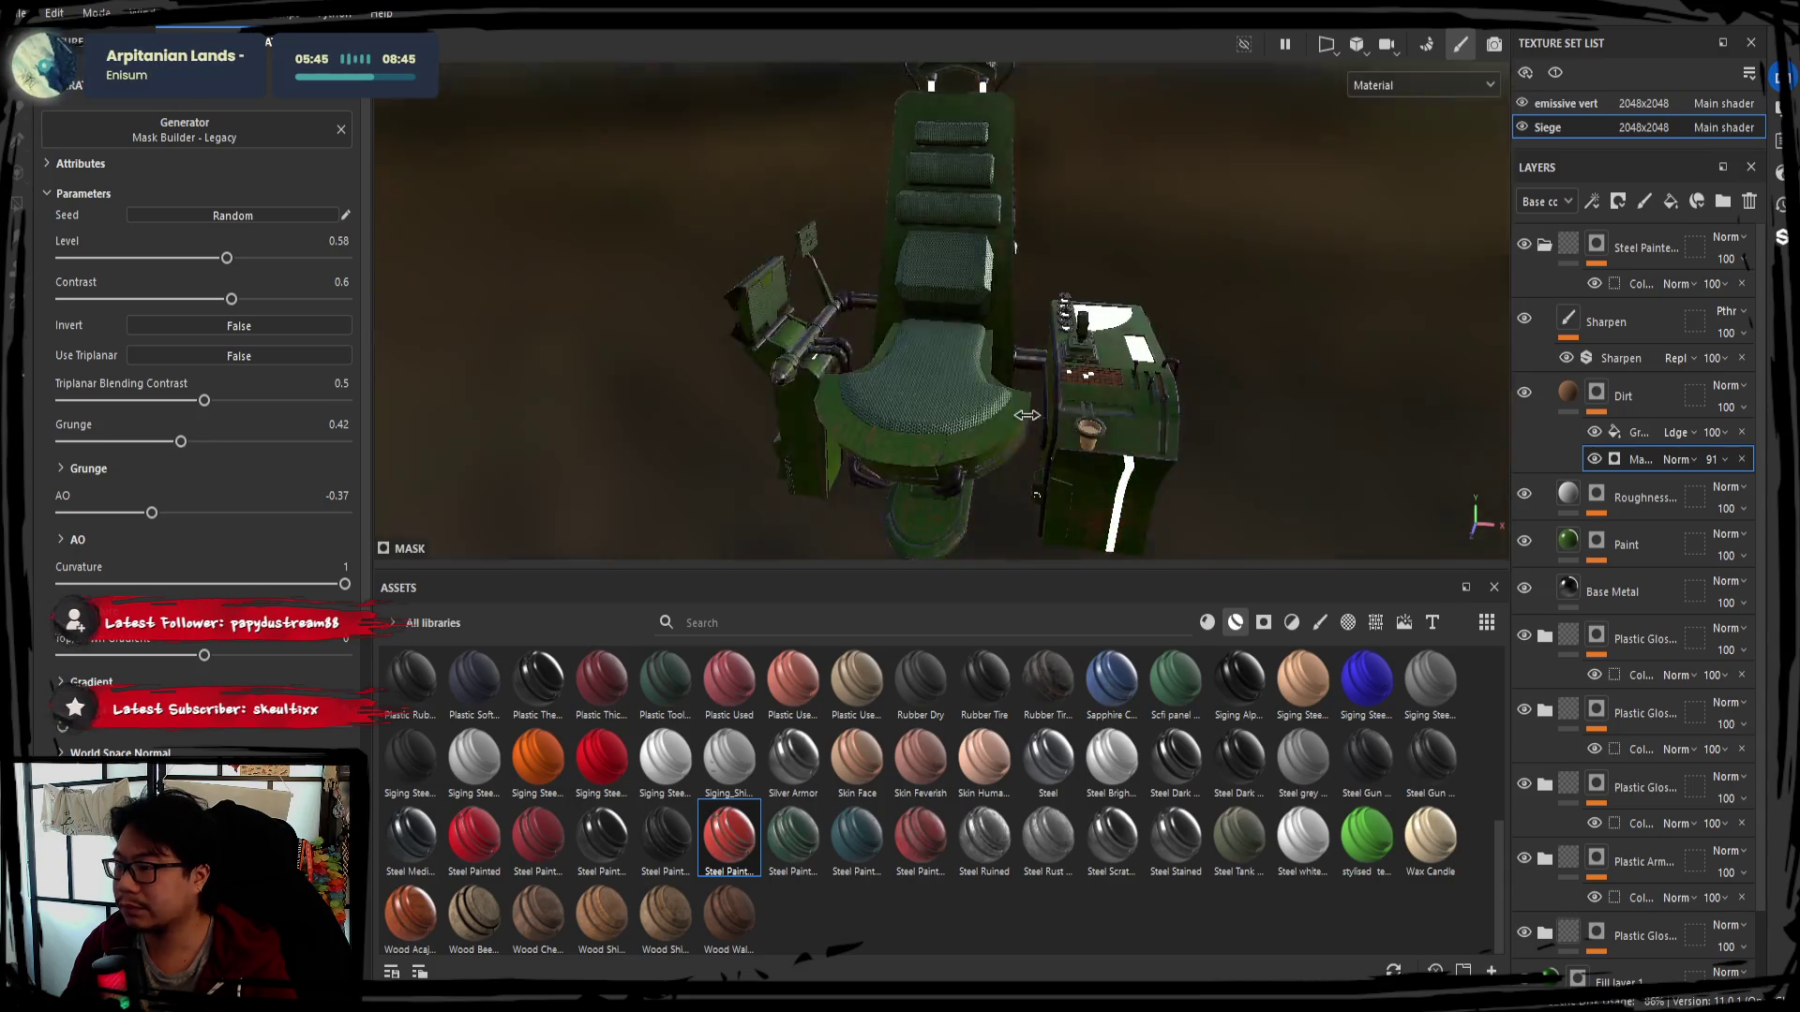
scroll(1023, 282, "up", 3)
scroll(1044, 388, "up", 2)
left_click_drag(1054, 391, 967, 312, "alt")
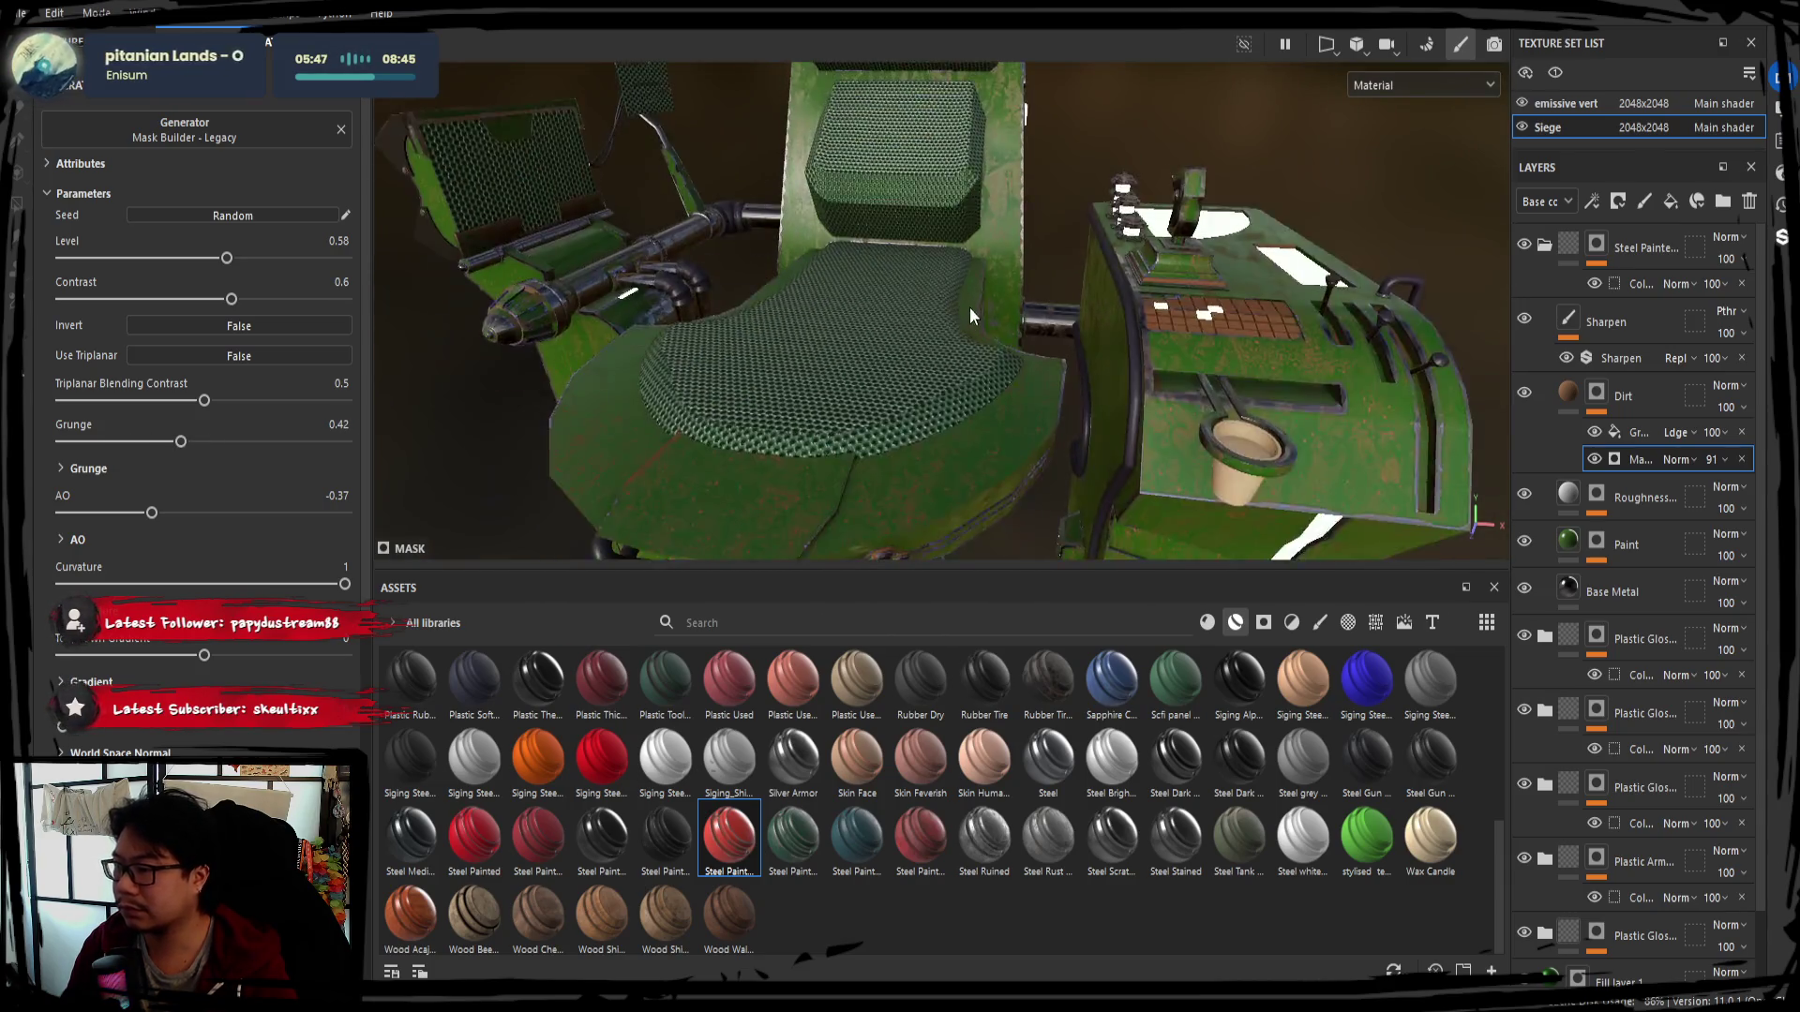
left_click_drag(181, 441, 110, 441)
left_click_drag(843, 422, 876, 473, "alt")
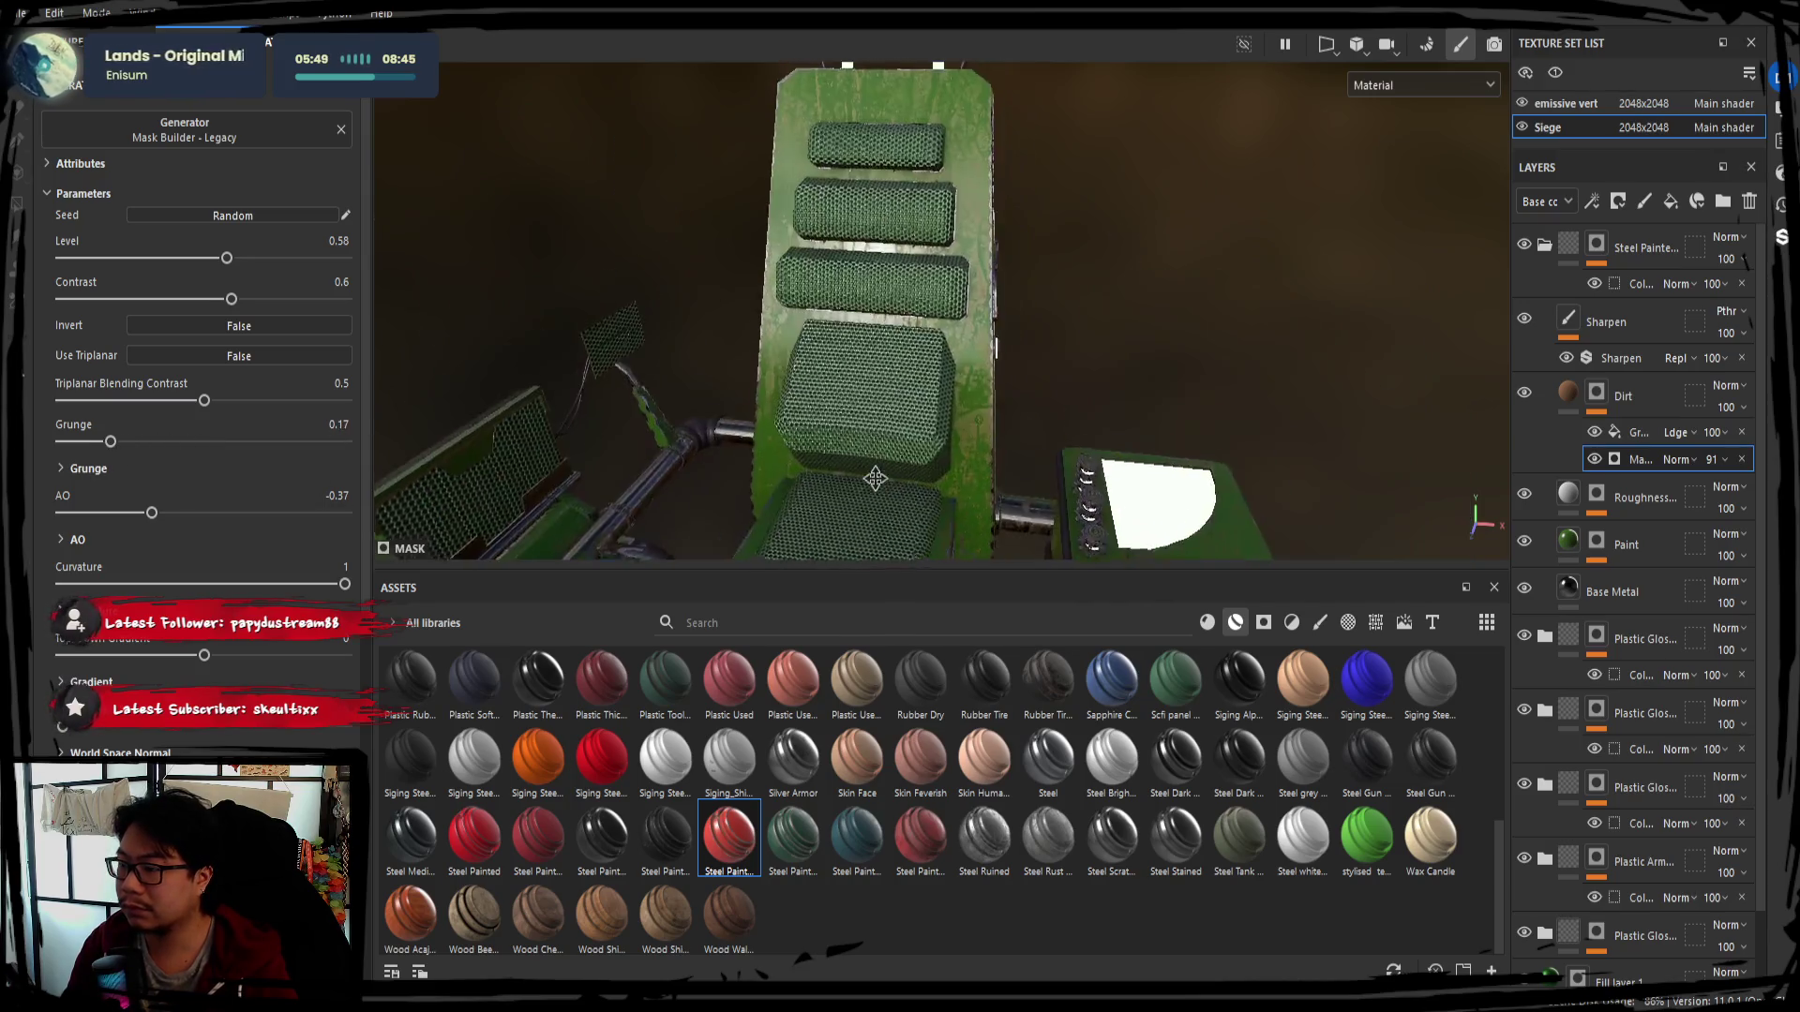
mouse_move(205, 400)
left_mouse_down()
mouse_move(49, 415)
mouse_move(116, 408)
left_mouse_up()
left_click_drag(150, 512, 141, 514)
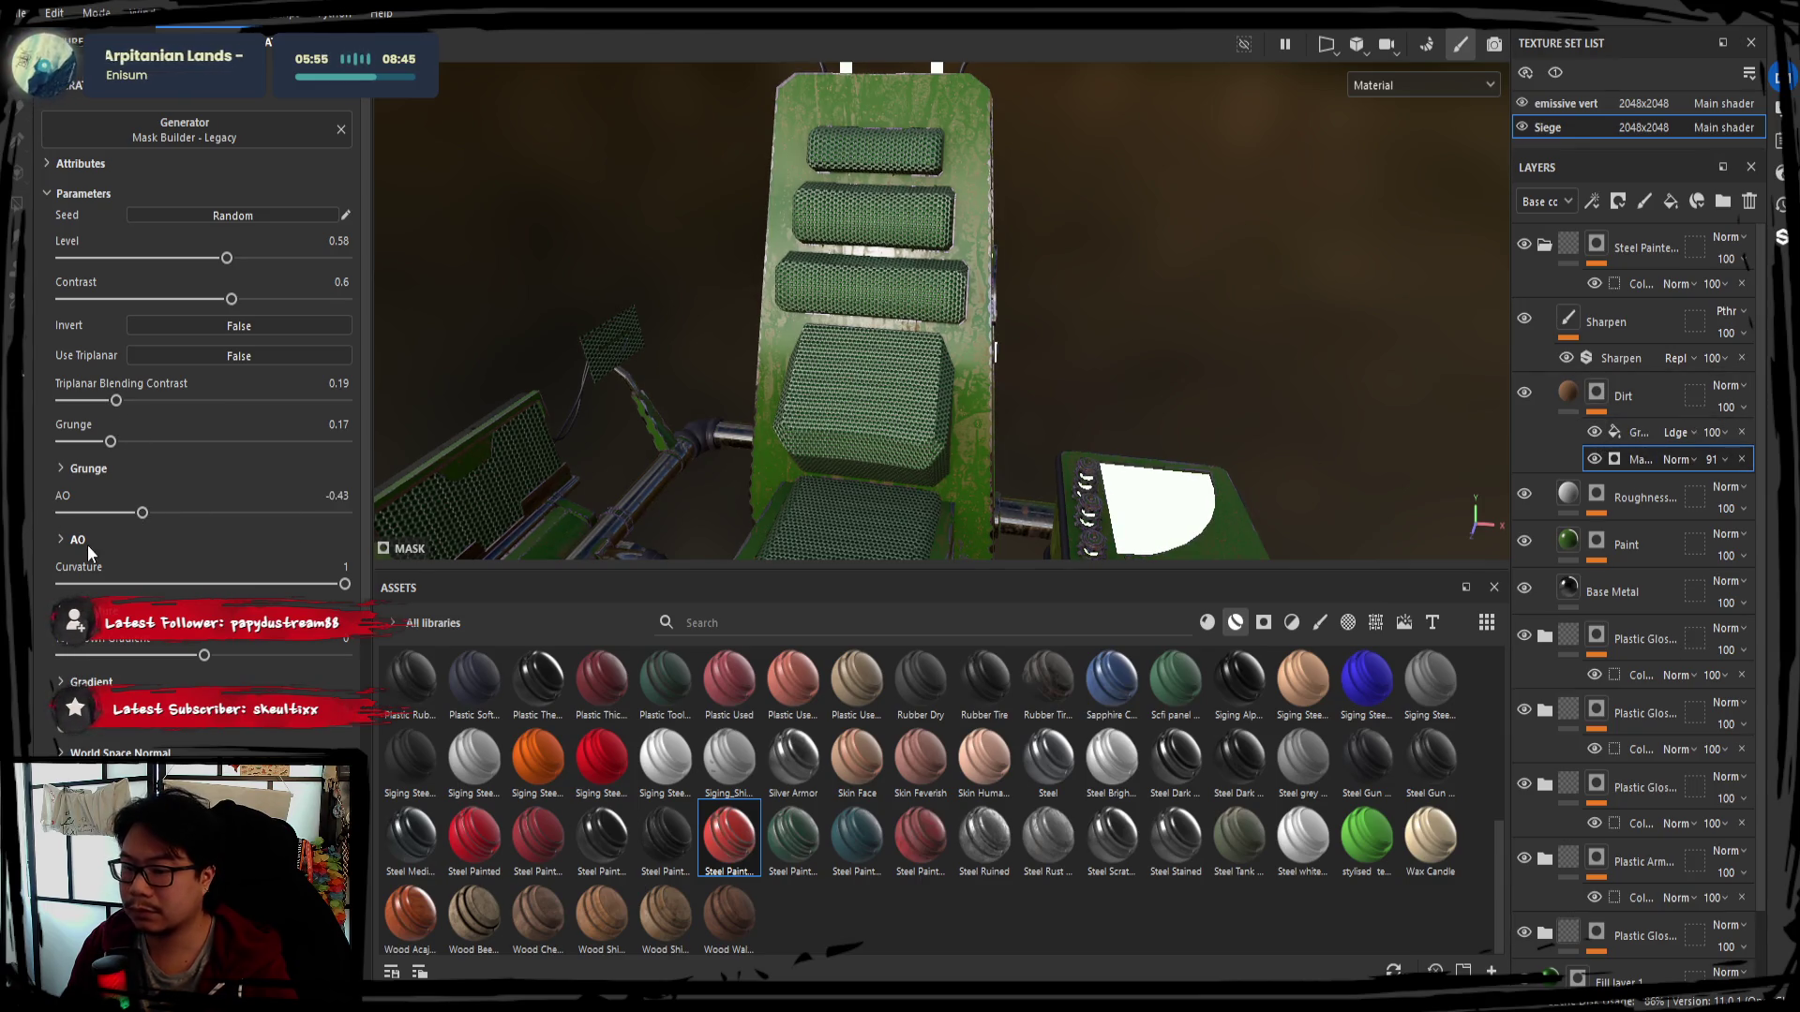
Set the Dirt mask's Grunge Leak Small fill to balance 0.37 with contrast 0, thinning the dirt streaks
left_click(1635, 432)
left_click_drag(188, 508, 269, 550)
mouse_move(902, 415)
left_mouse_down("alt")
mouse_move(855, 311)
mouse_move(422, 464)
left_mouse_up("alt")
left_click_drag(193, 509, 93, 515)
left_click_drag(837, 356, 915, 338, "alt")
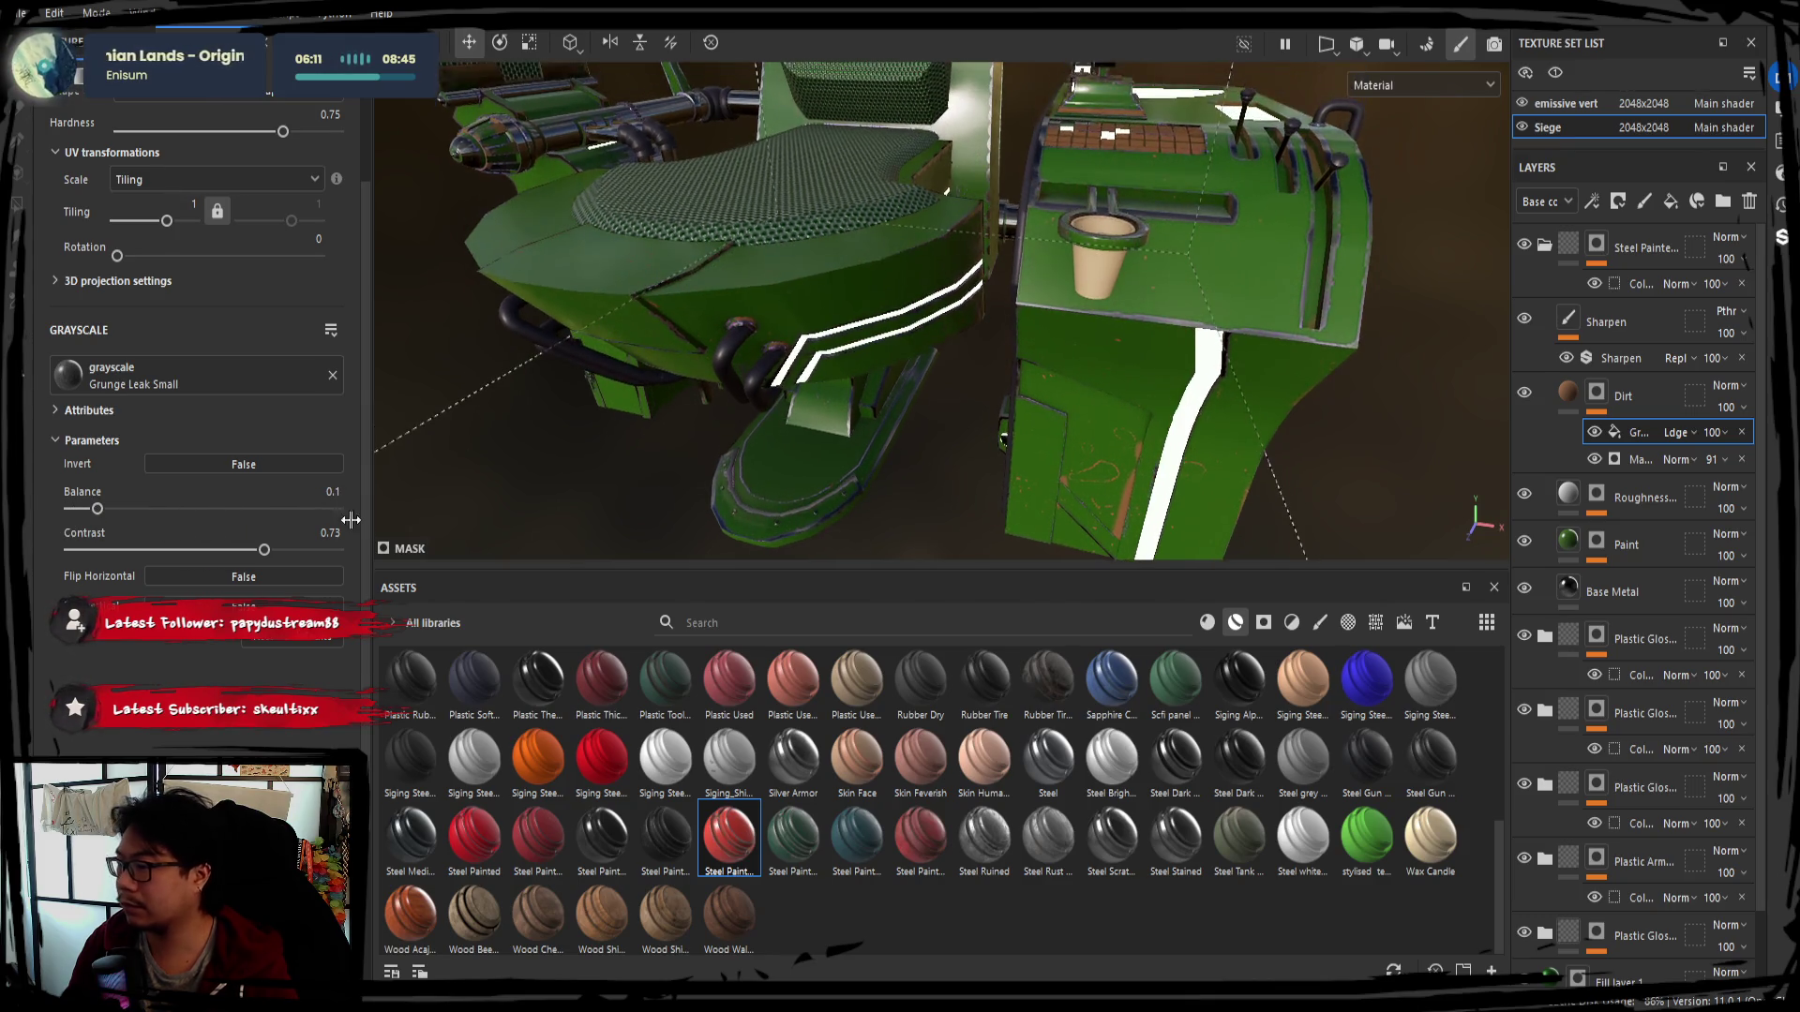
left_click_drag(133, 510, 143, 508)
left_click_drag(263, 548, 50, 551)
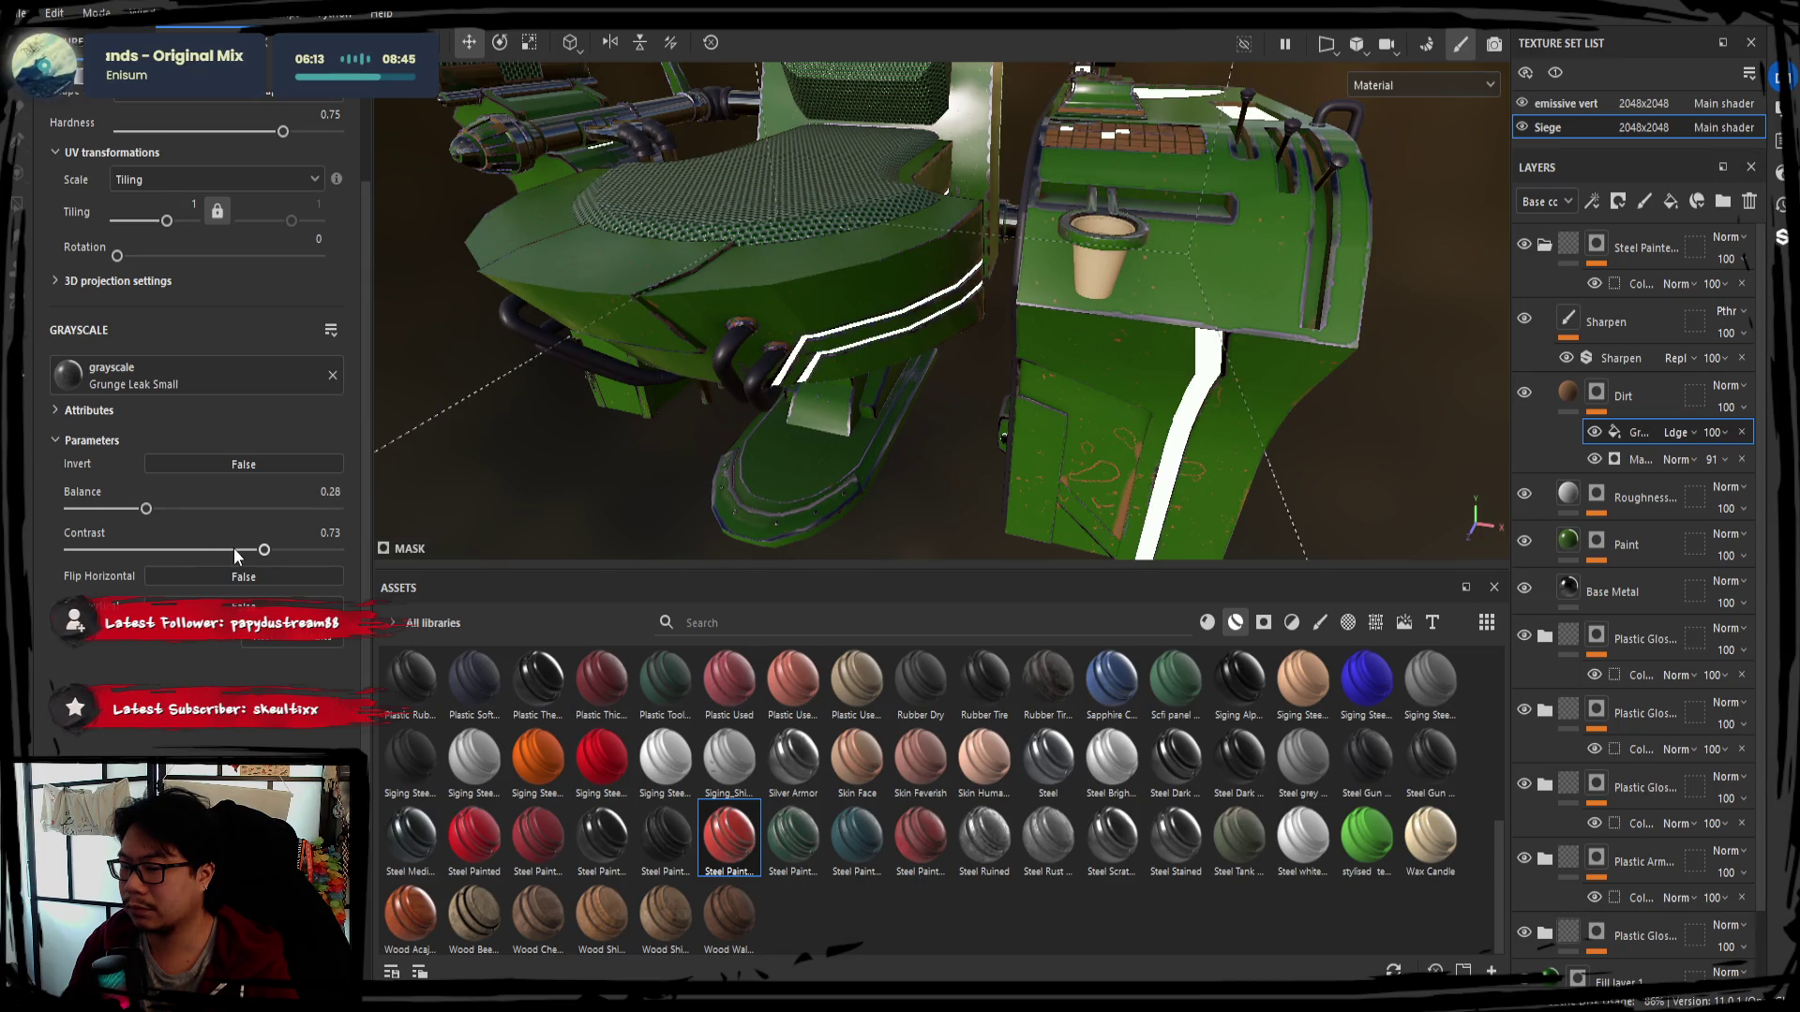
left_click_drag(144, 508, 168, 515)
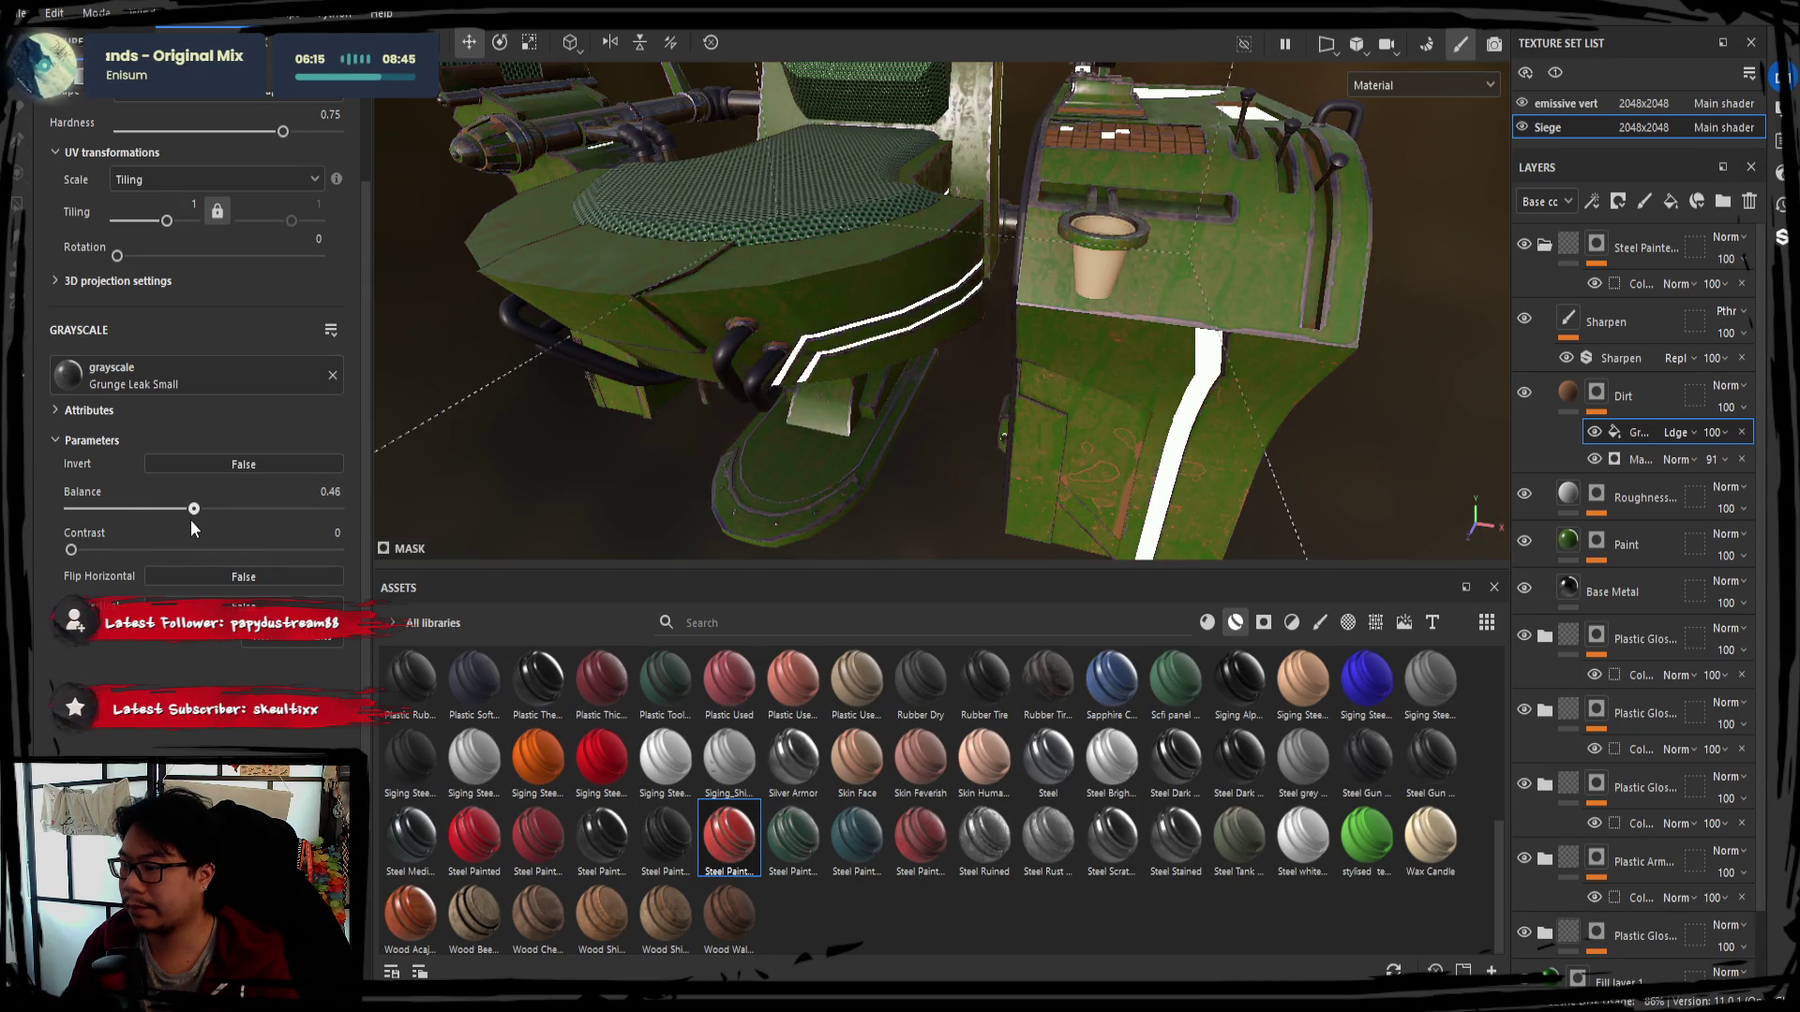
Check the dirt around the seat, briefly hiding a layer to compare, and return to the mask generator
left_click_drag(829, 367, 885, 351, "alt")
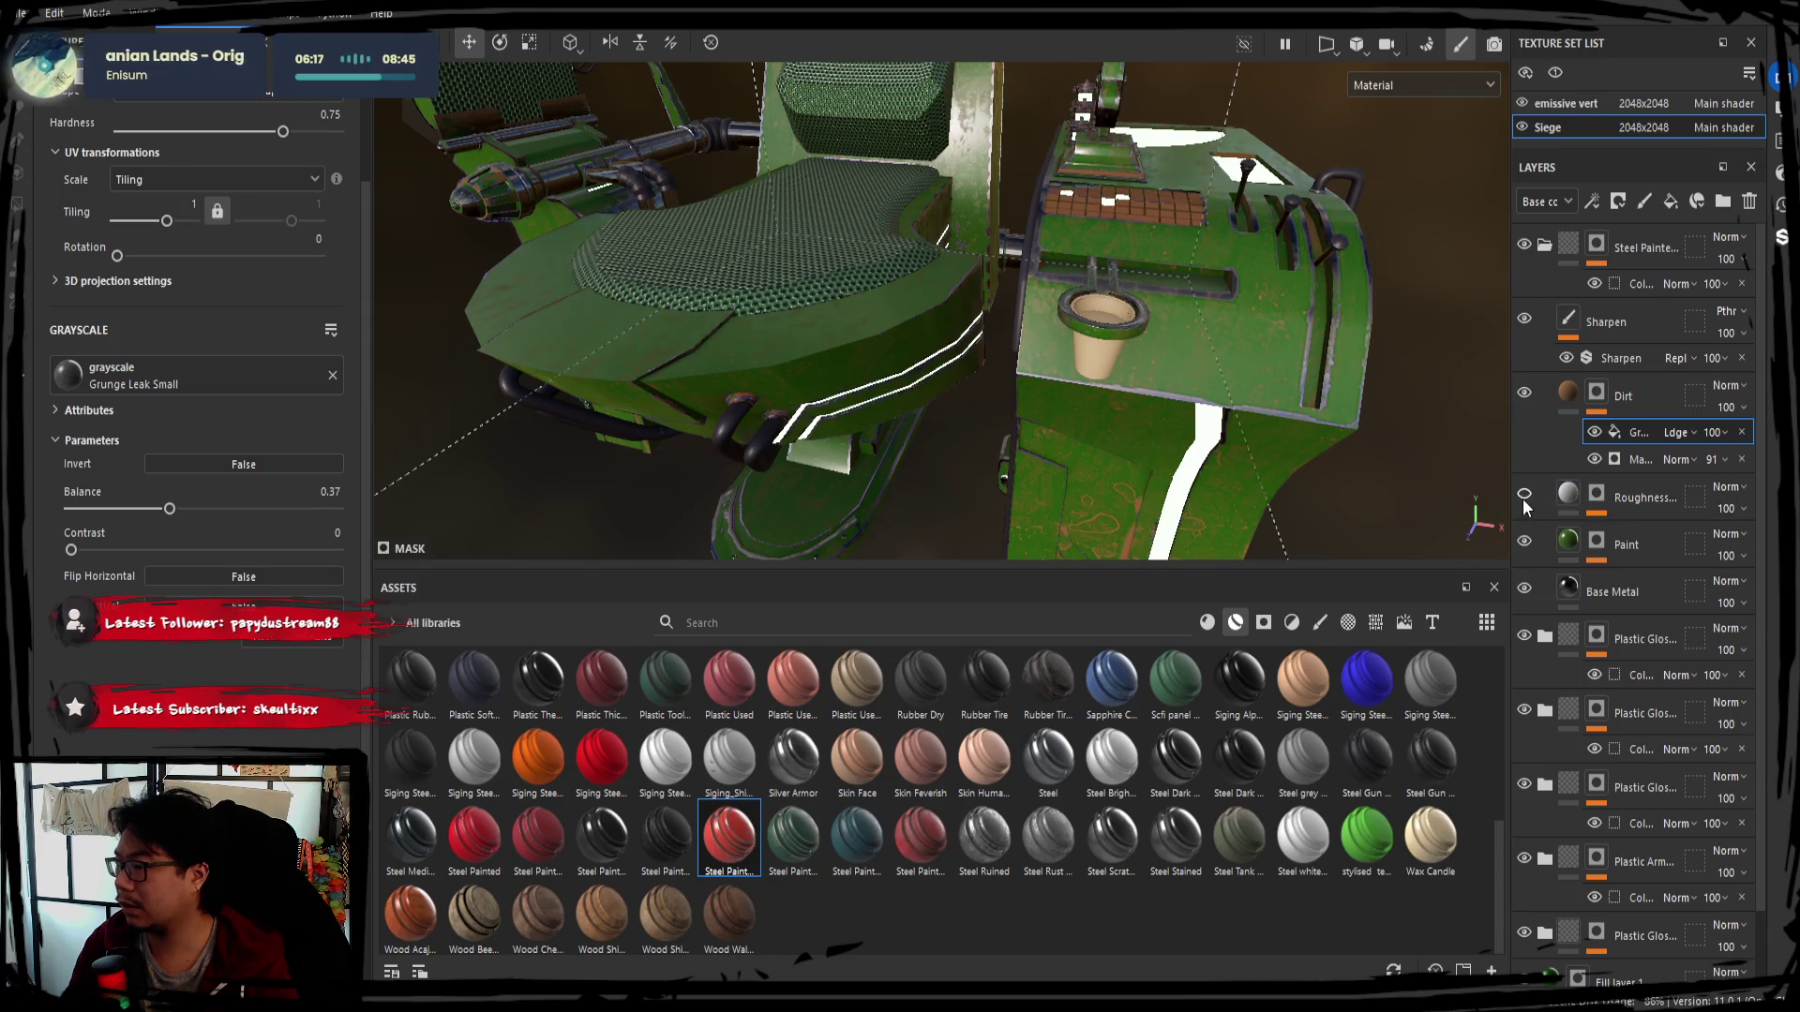
left_click(1524, 543)
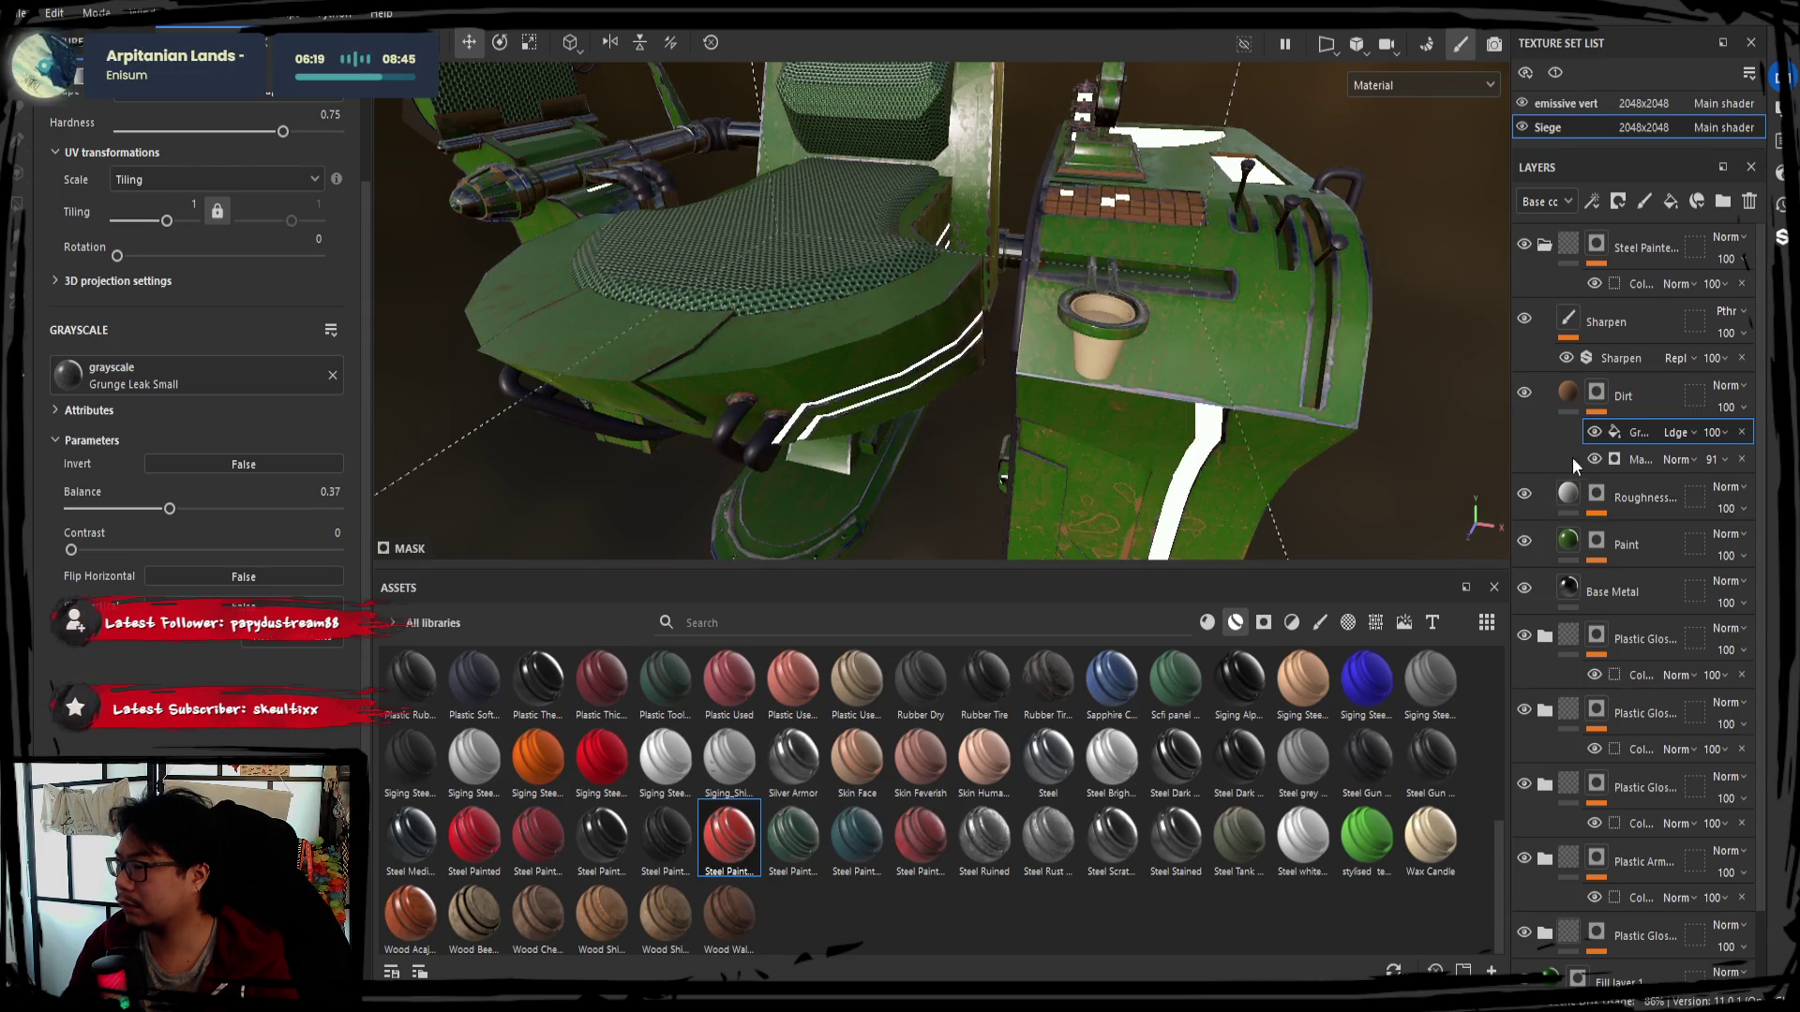
left_click(1610, 459)
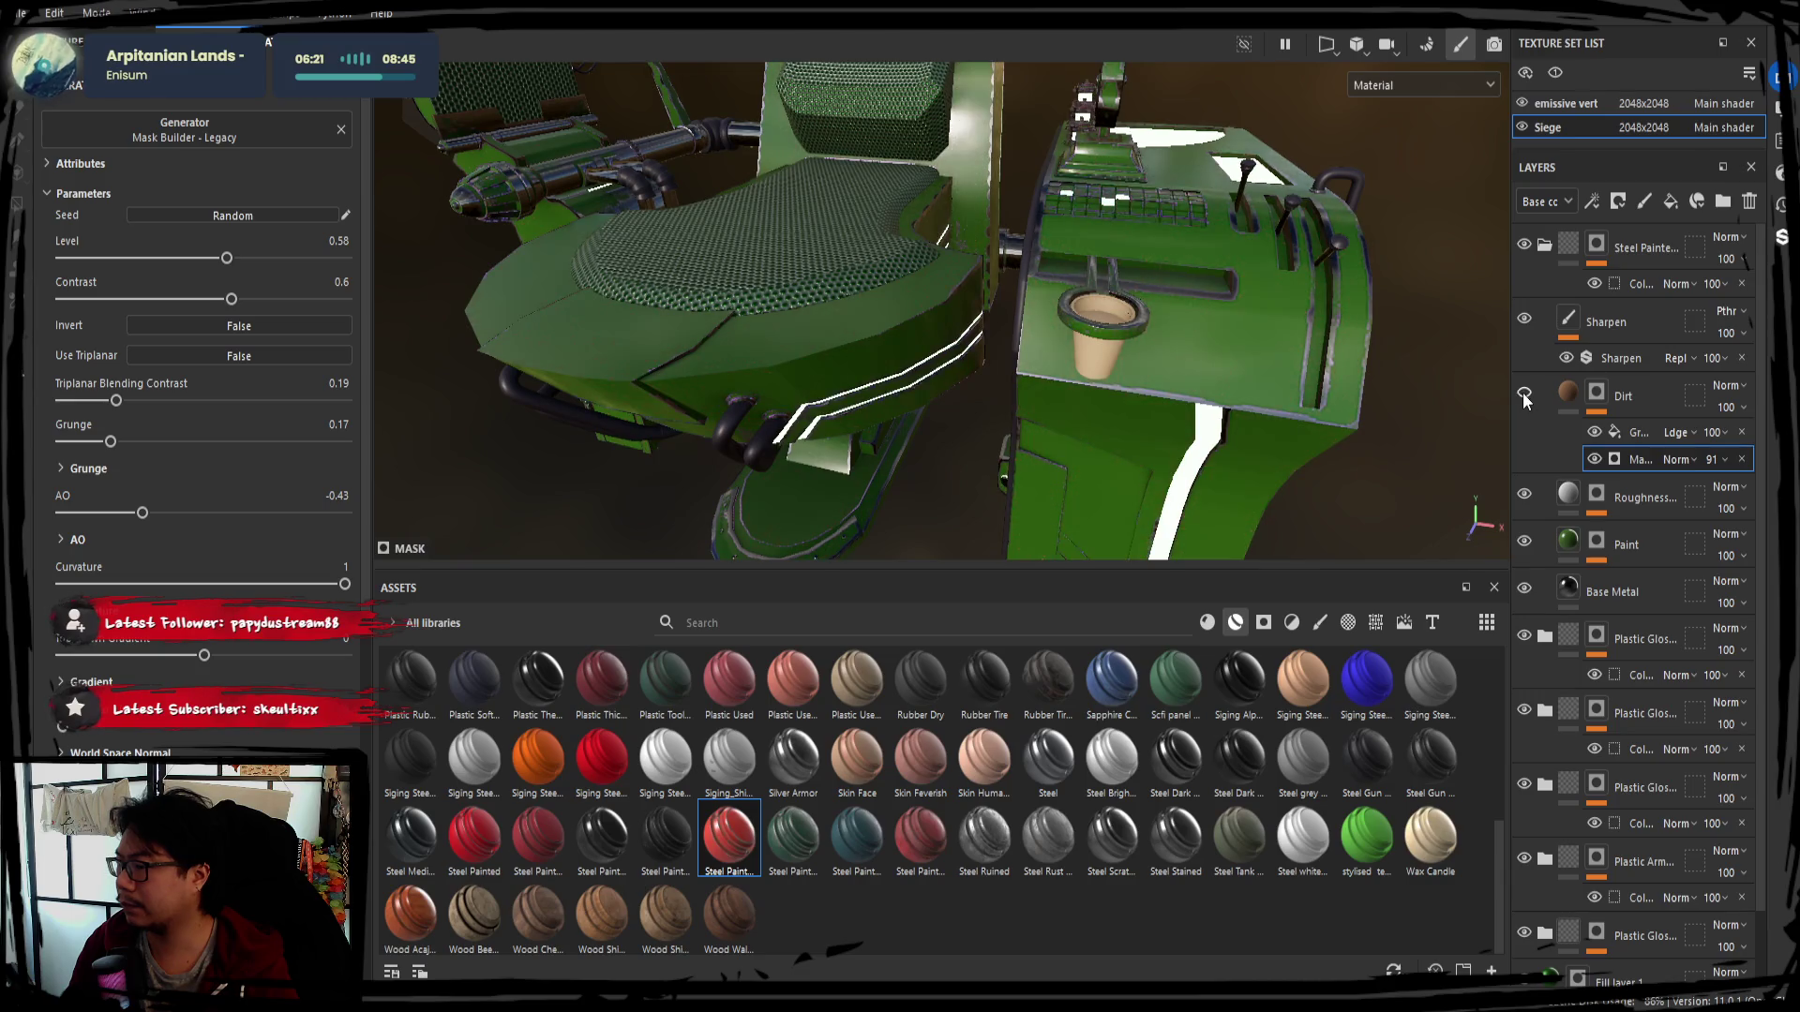
Lower the Dirt mask generator's grunge to 0.07 and triplanar blending contrast to 0.08, with curvature near -0.35
left_click_drag(101, 655, 162, 657)
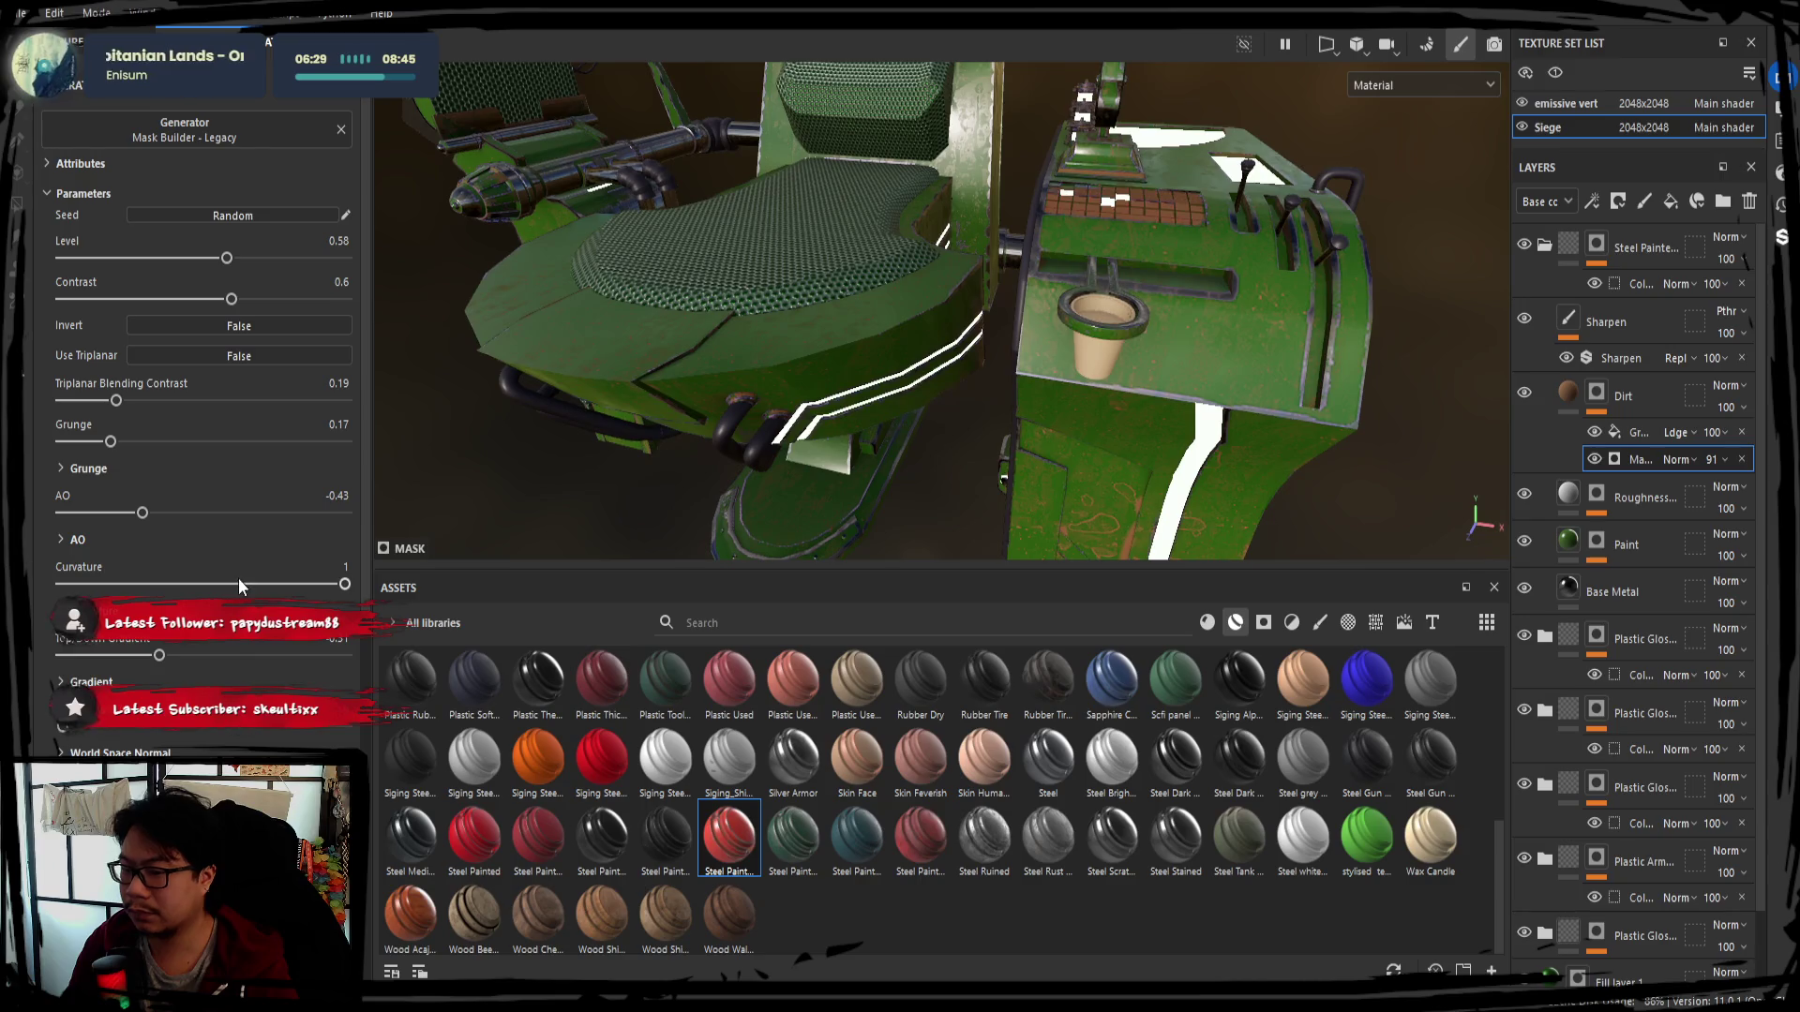
mouse_move(114, 446)
left_mouse_down()
mouse_move(166, 446)
mouse_move(82, 443)
left_mouse_up()
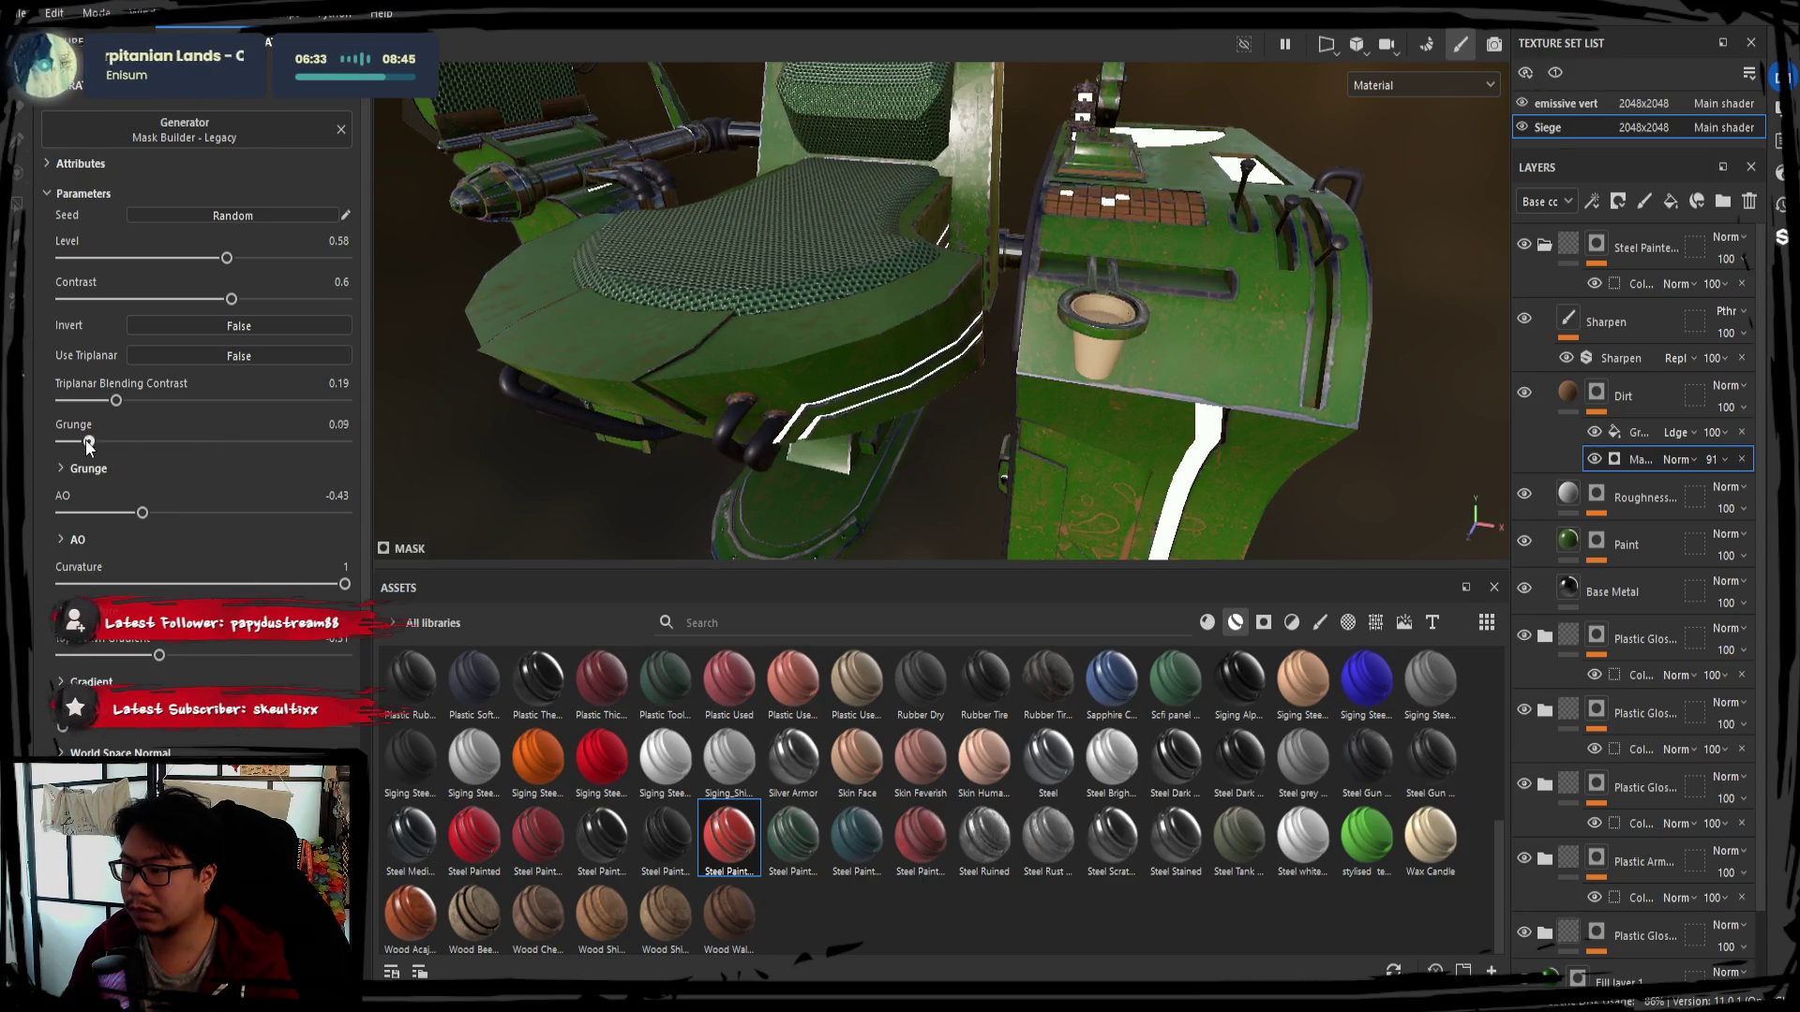
mouse_move(711, 229)
left_mouse_down("alt")
mouse_move(849, 369)
mouse_move(856, 306)
mouse_move(1232, 291)
mouse_move(1466, 341)
mouse_move(970, 387)
mouse_move(870, 416)
mouse_move(506, 432)
mouse_move(871, 306)
mouse_move(952, 474)
mouse_move(844, 422)
mouse_move(415, 467)
mouse_move(833, 477)
mouse_move(494, 525)
left_mouse_up("alt")
left_click_drag(115, 400, 84, 400)
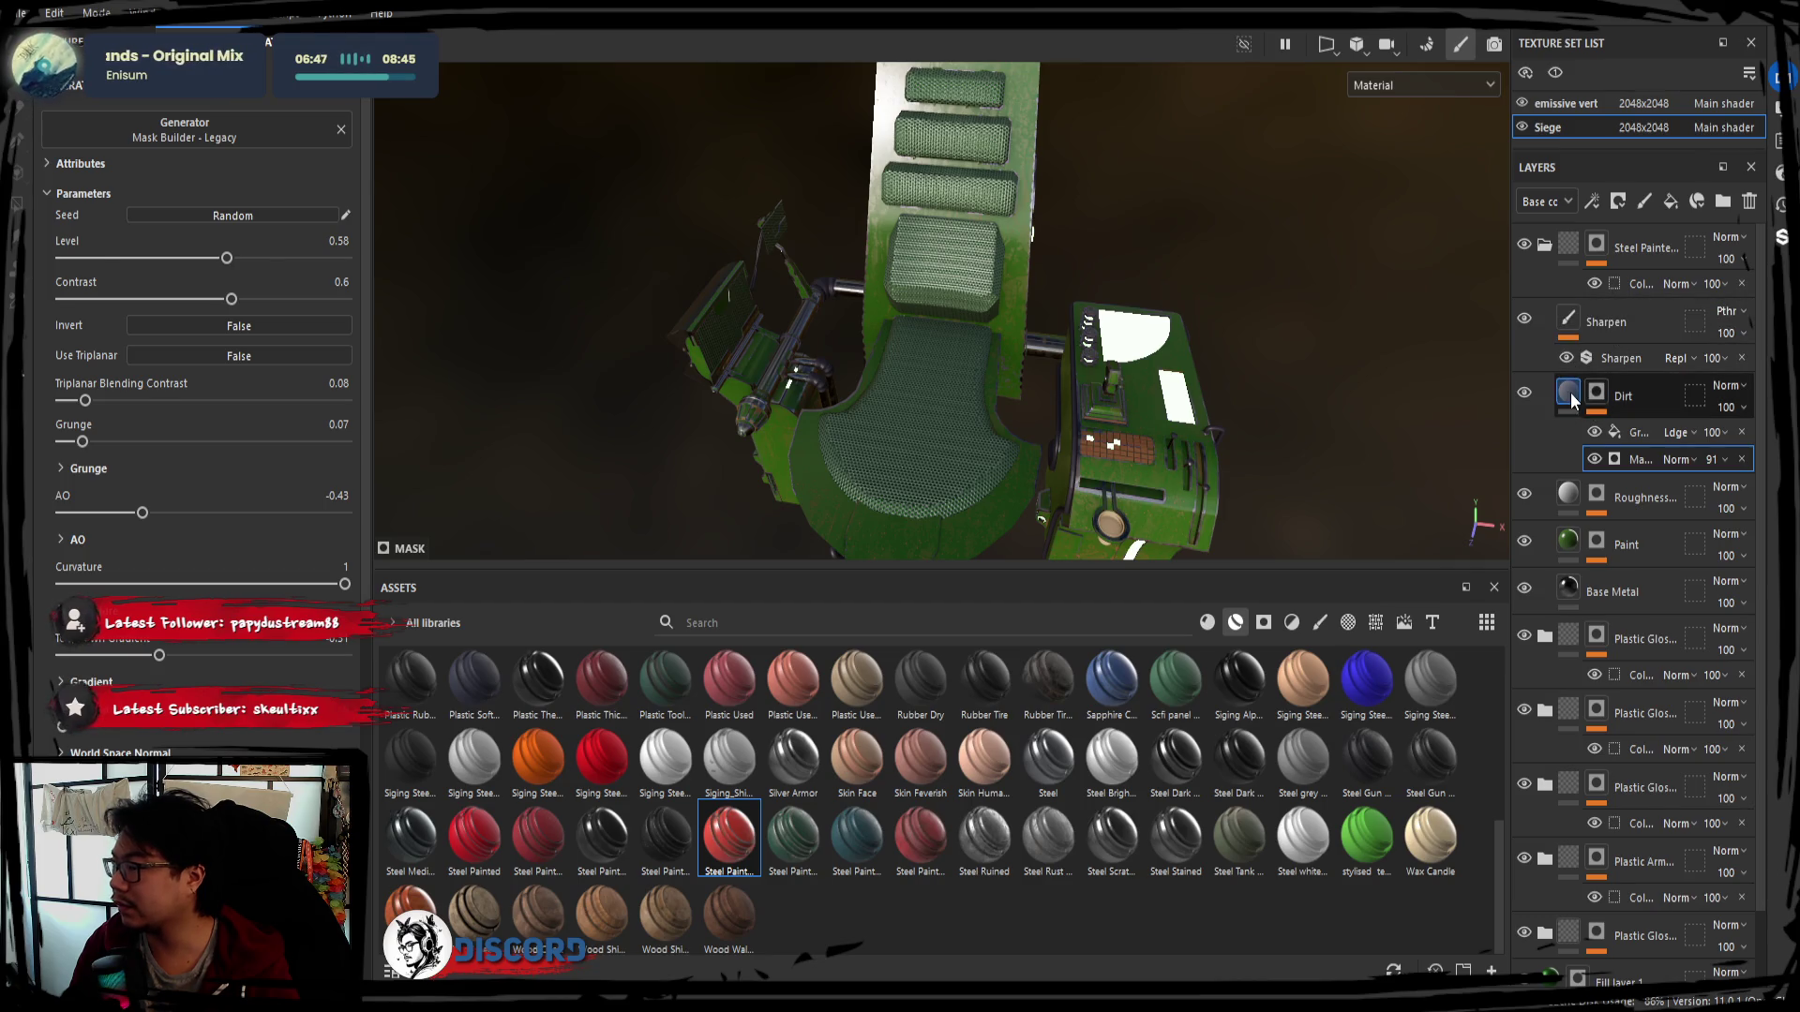
Collapse the Steel Painted group and toggle the plastic armor, plastic glossy and steel painted groups' visibility to compare
left_click(1571, 392)
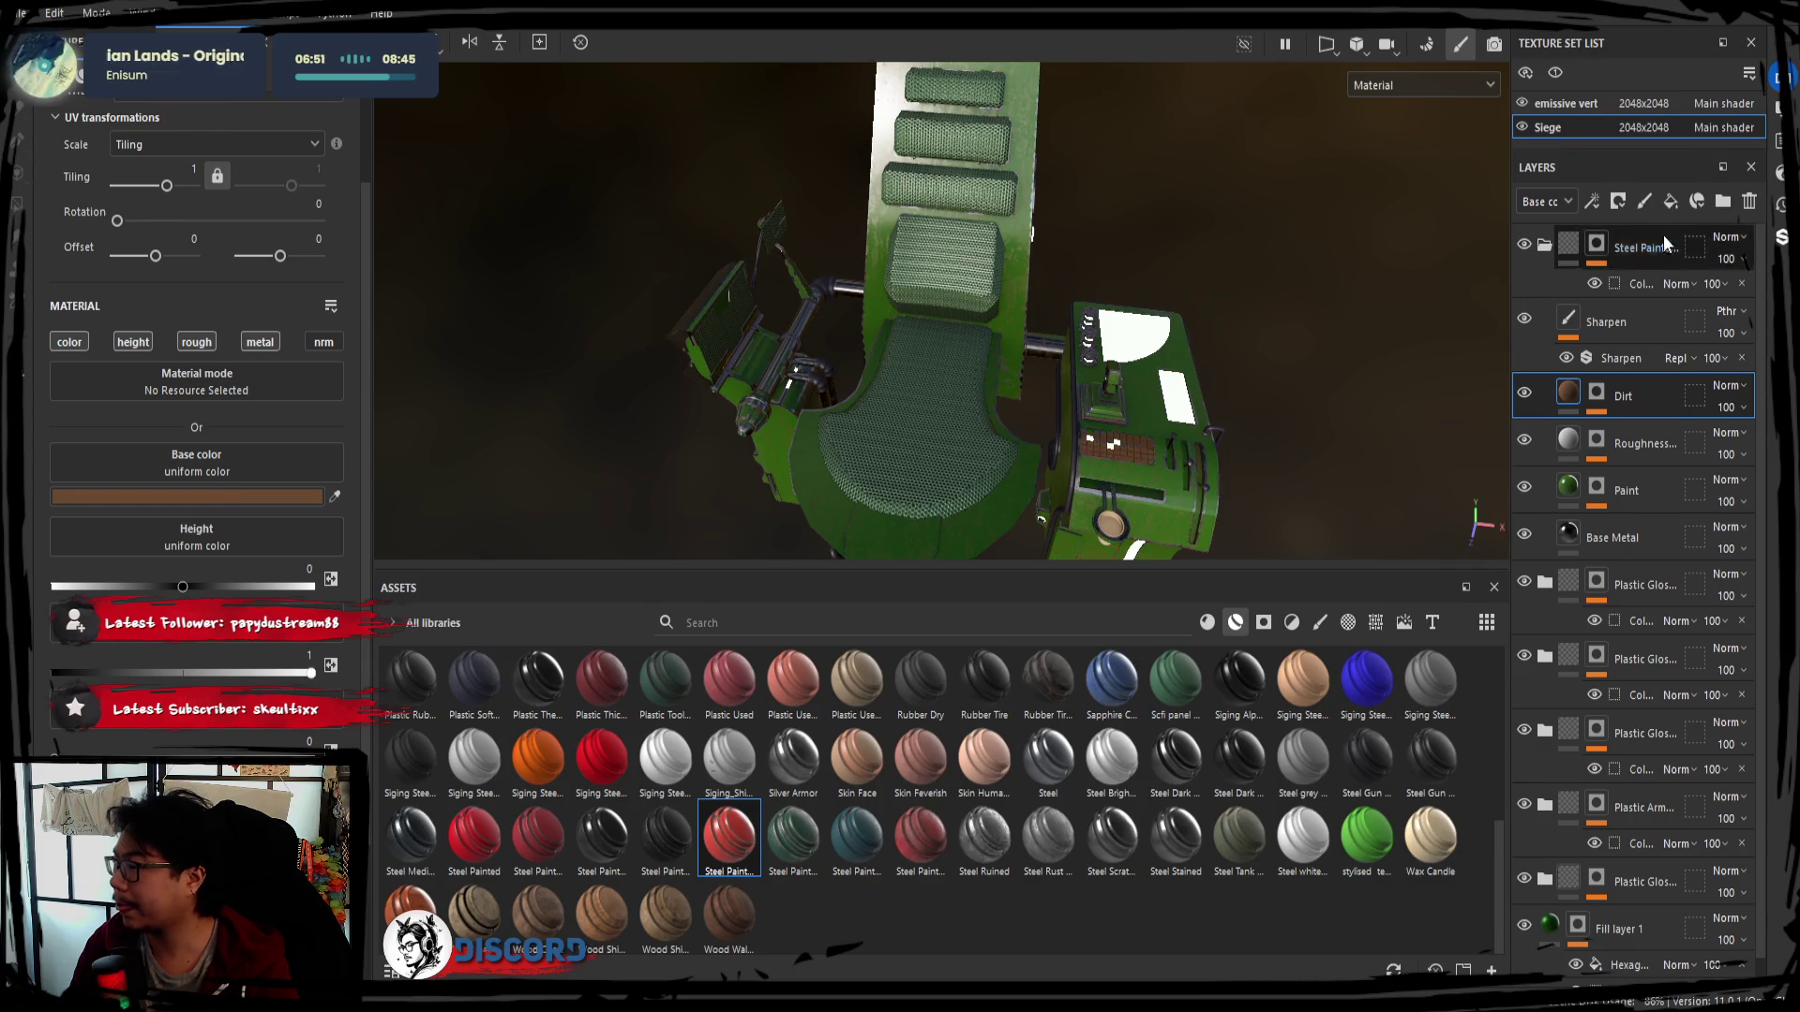
left_click(1546, 247)
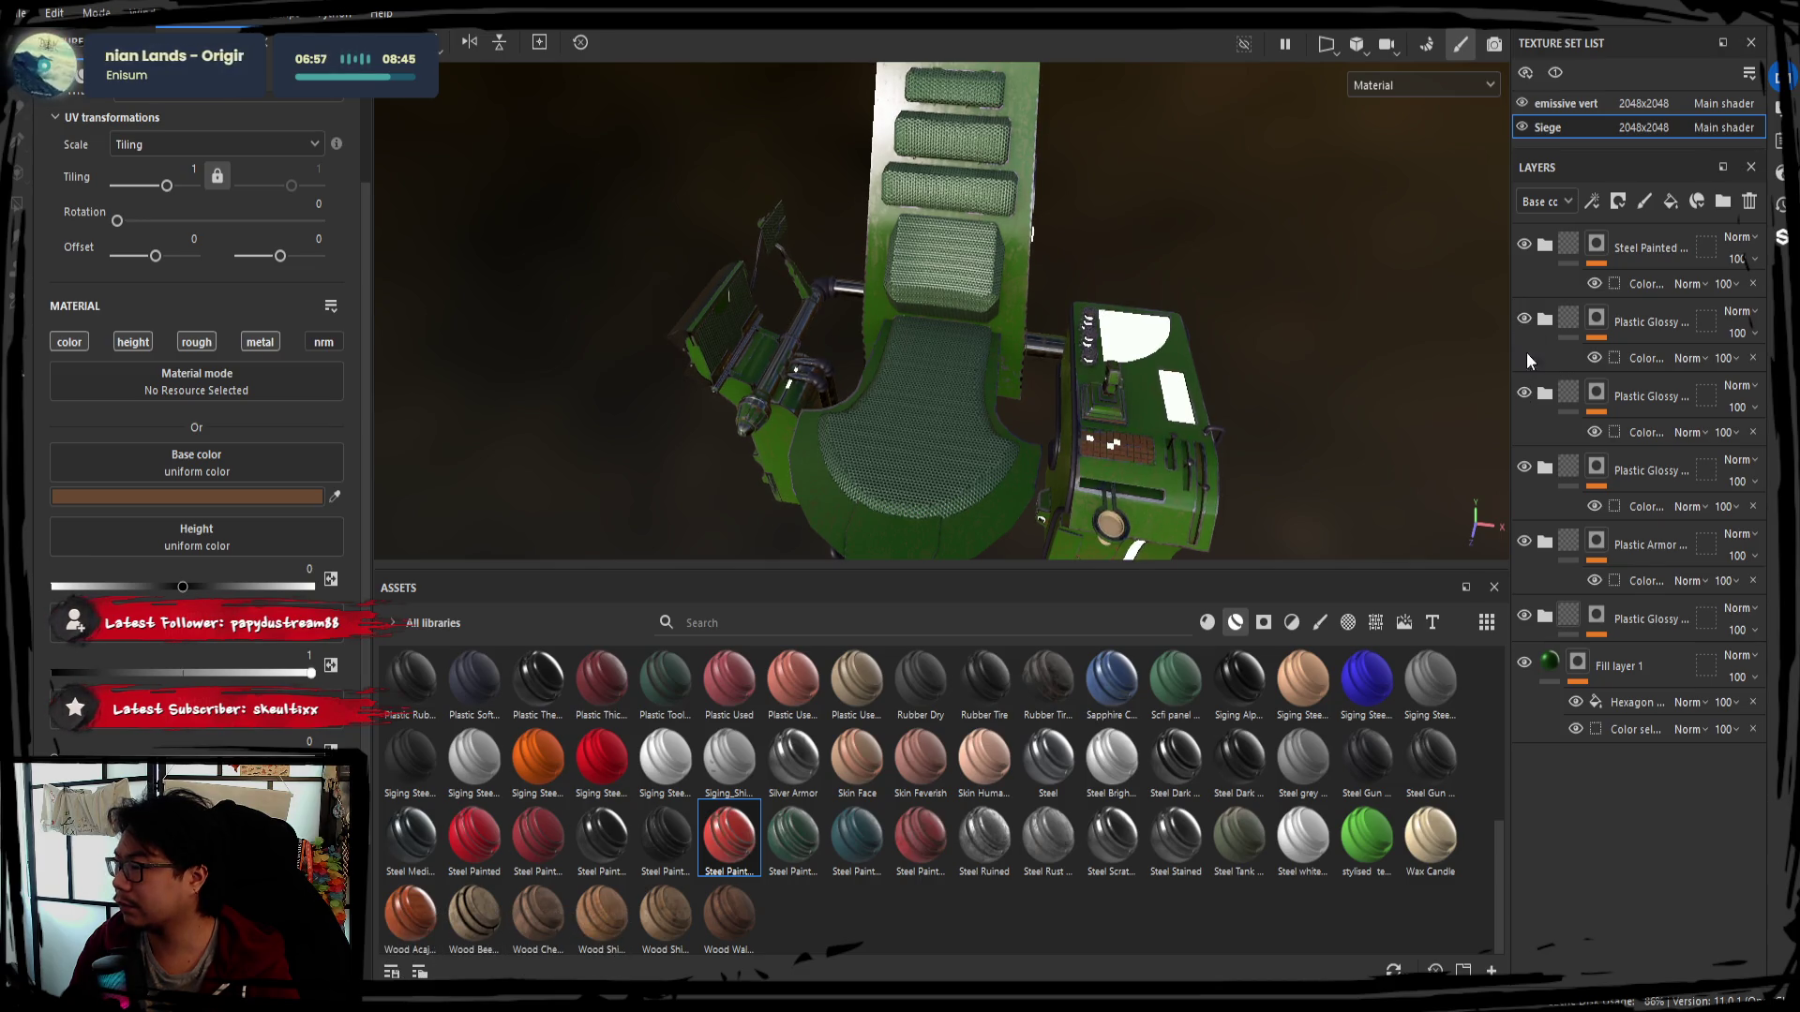
left_click(1523, 540)
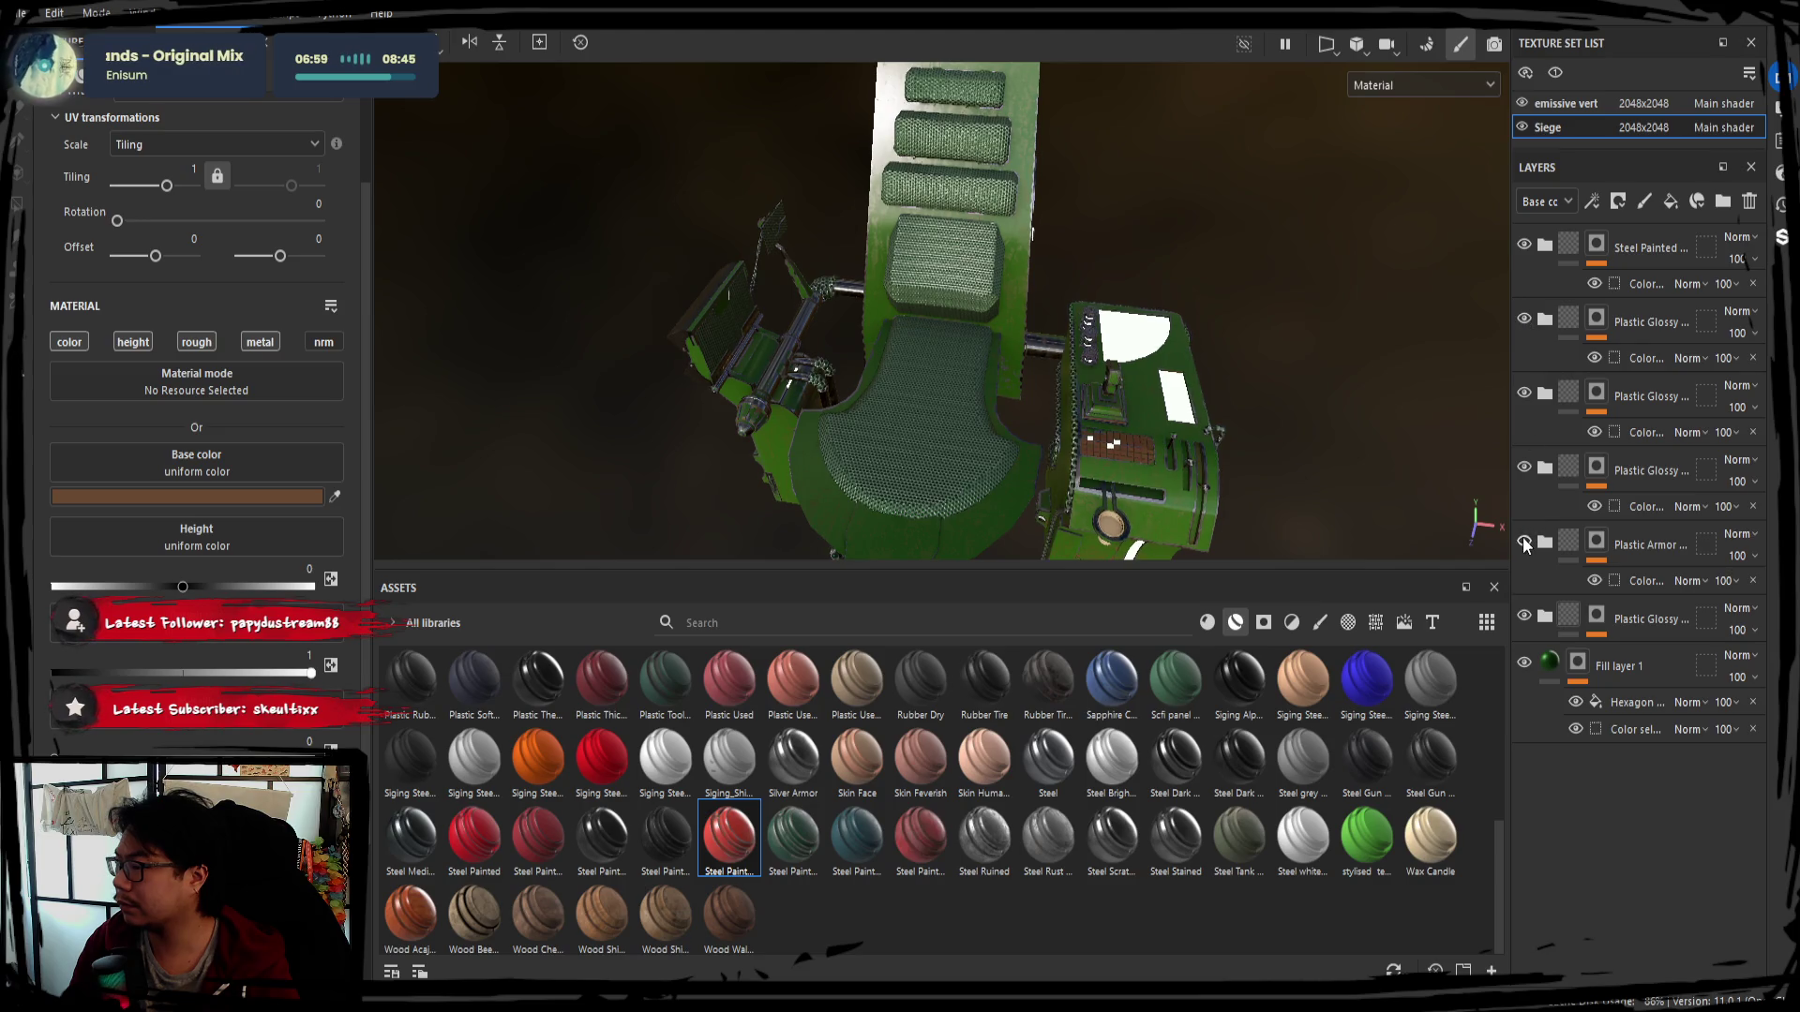
left_click(1523, 541)
left_click(1524, 542)
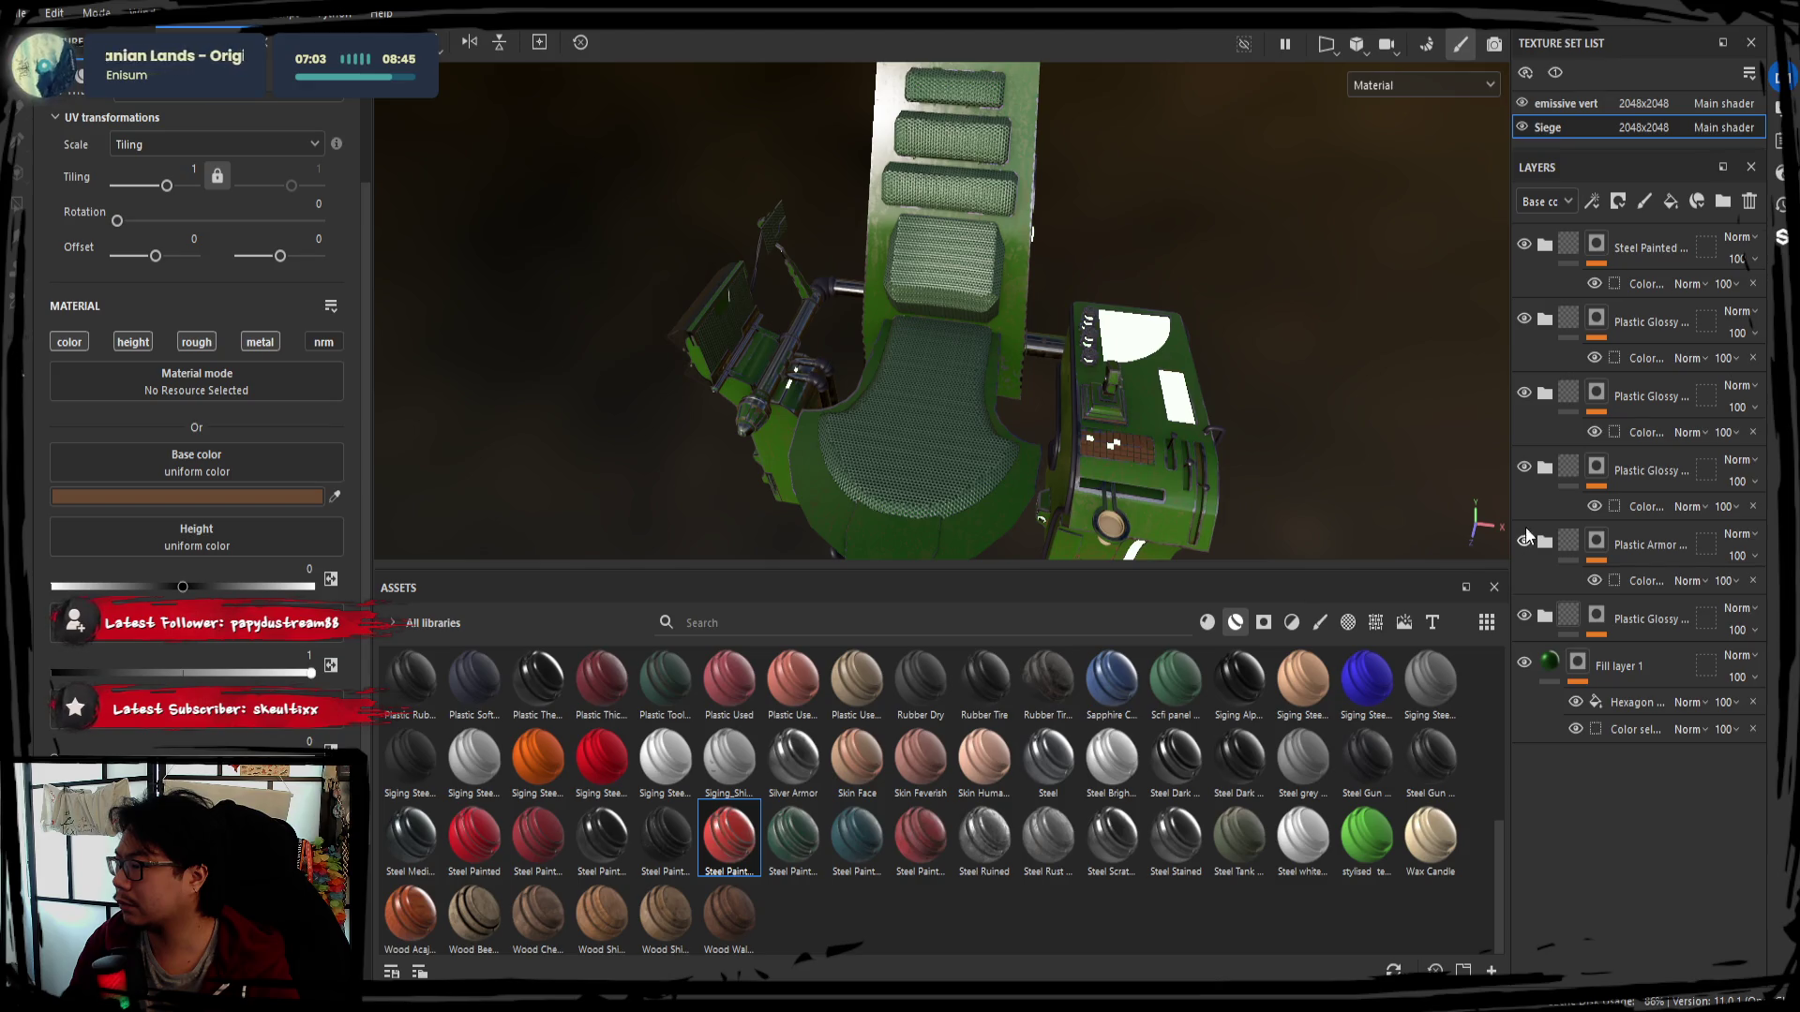
left_click(1524, 395)
left_click(1524, 396)
left_click(1523, 322)
left_click(1521, 240)
left_click(1521, 240)
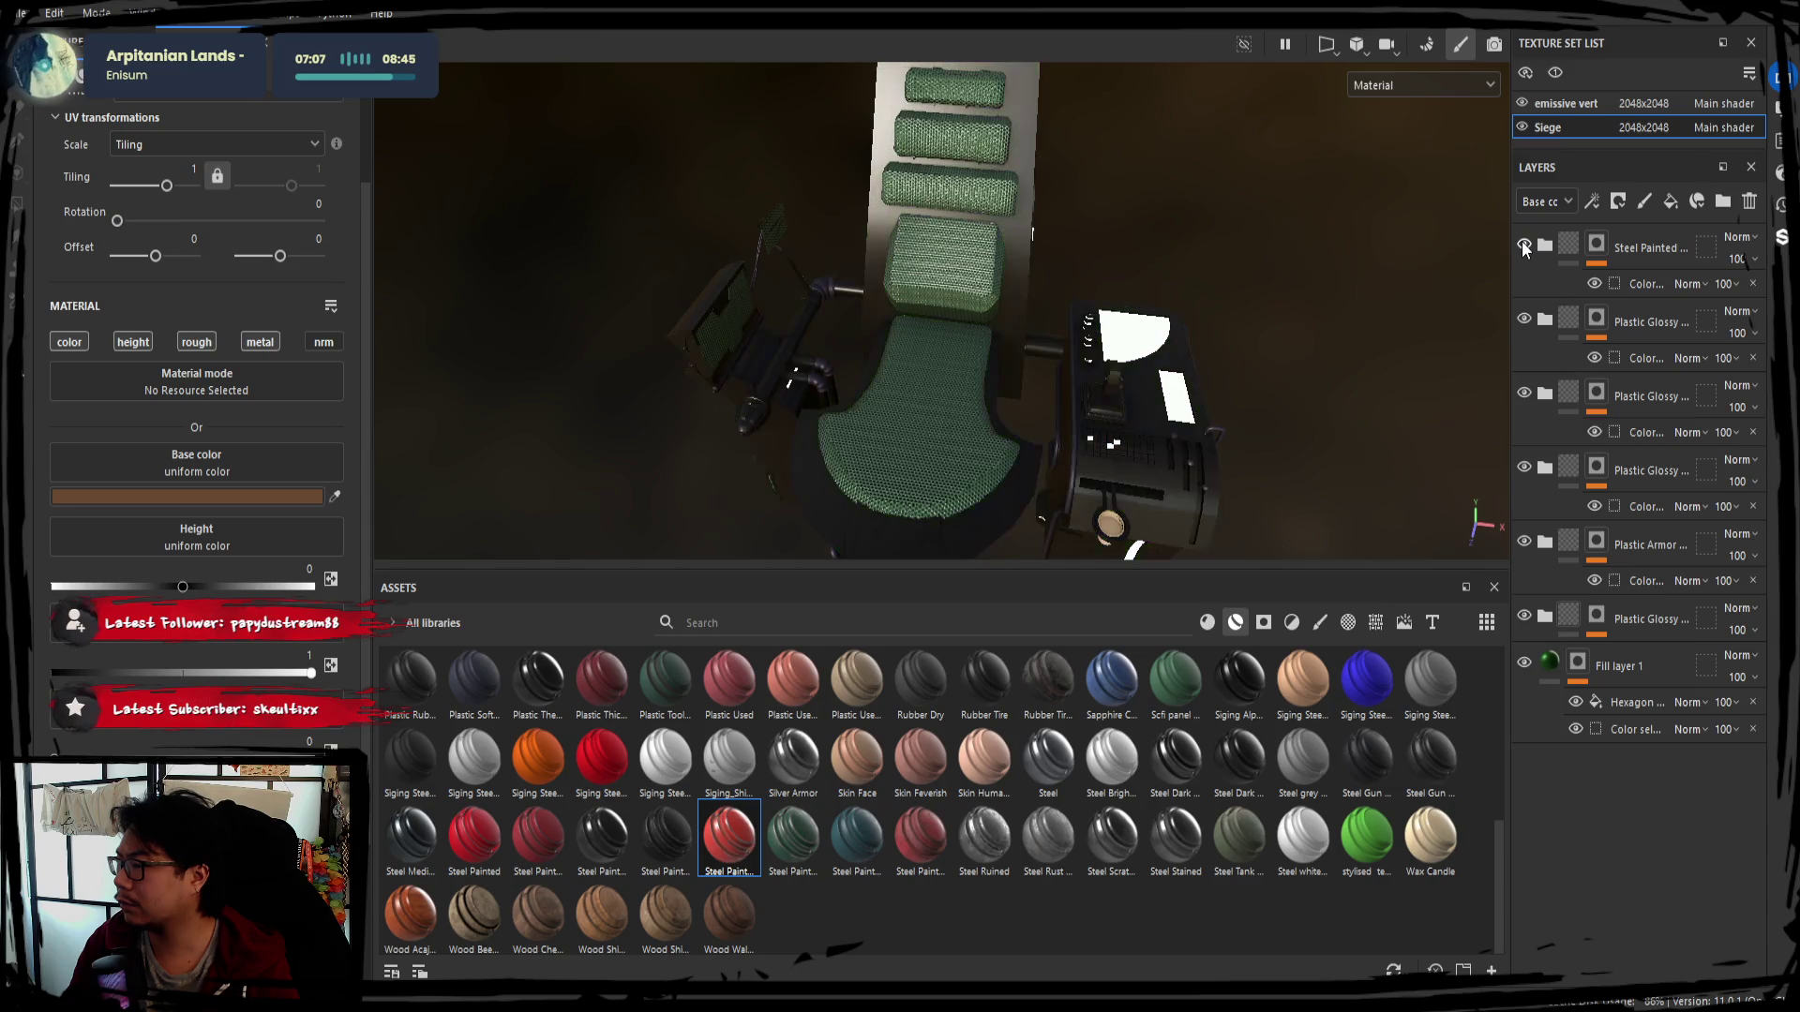
left_click(1522, 241)
Expand the Steel Painted group again and bring up the green Paint fill layer's material settings
left_click(1628, 250)
left_click(1546, 243)
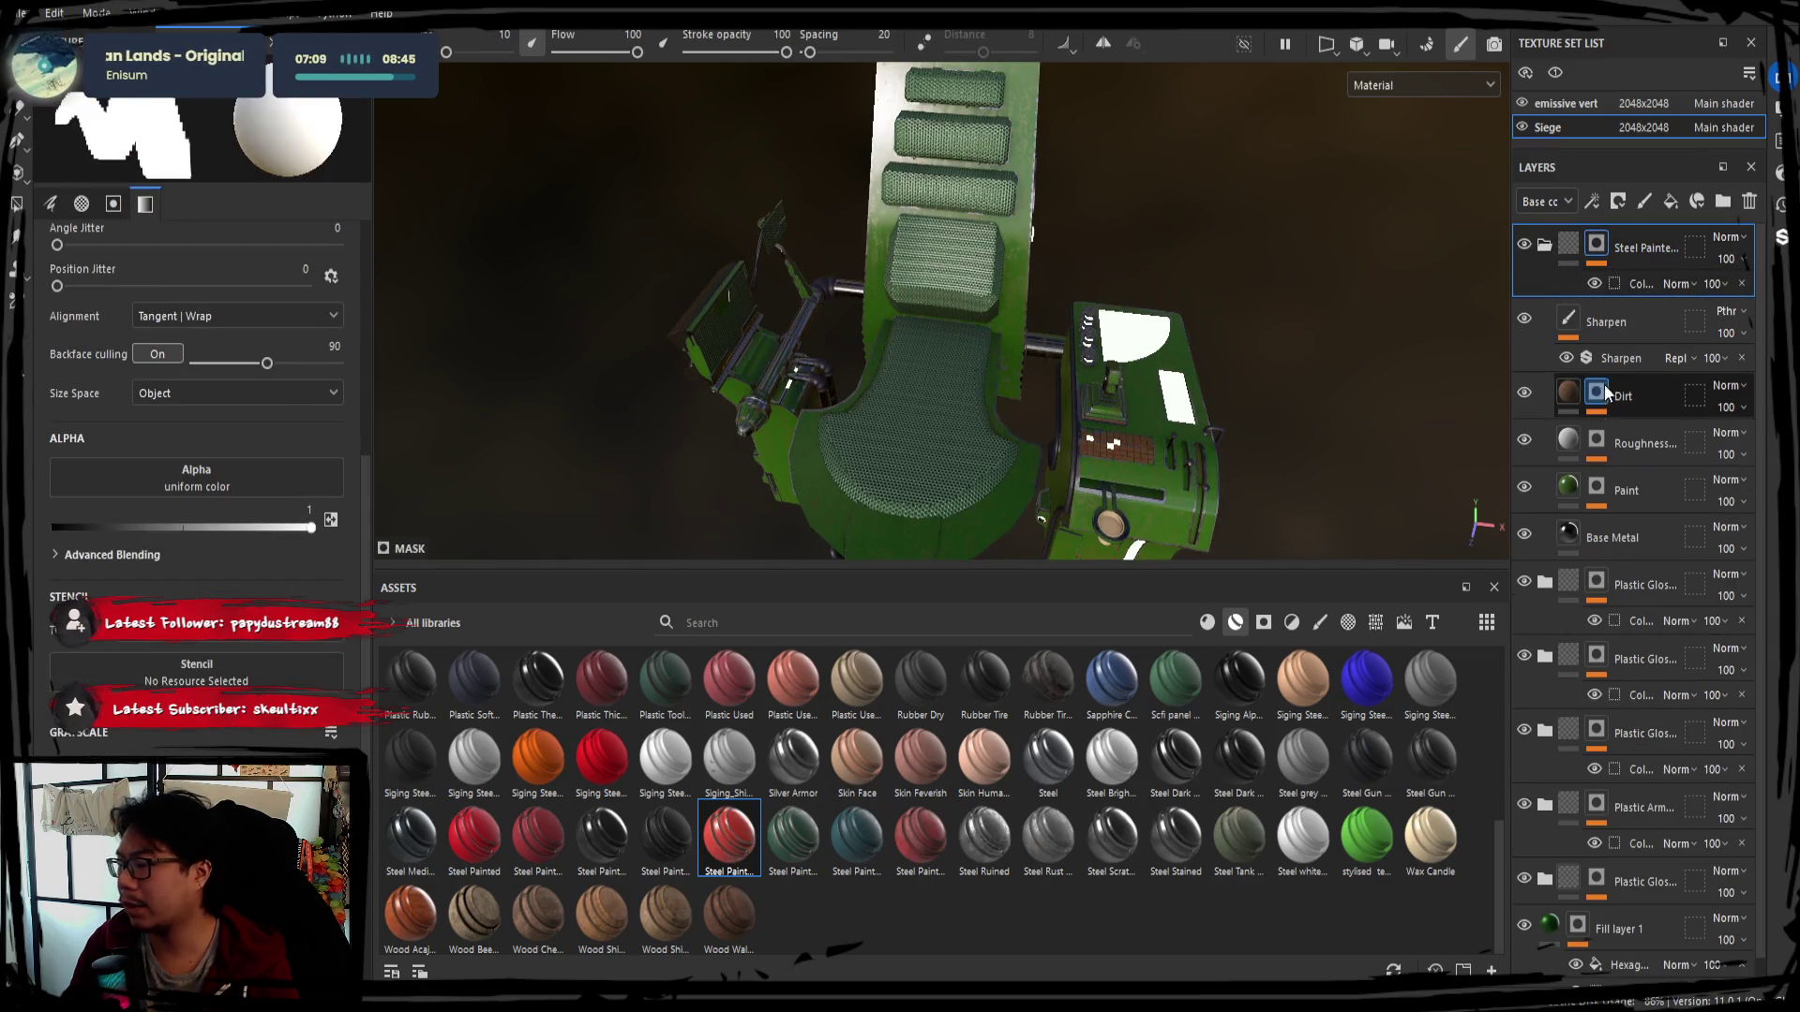
left_click(1631, 489)
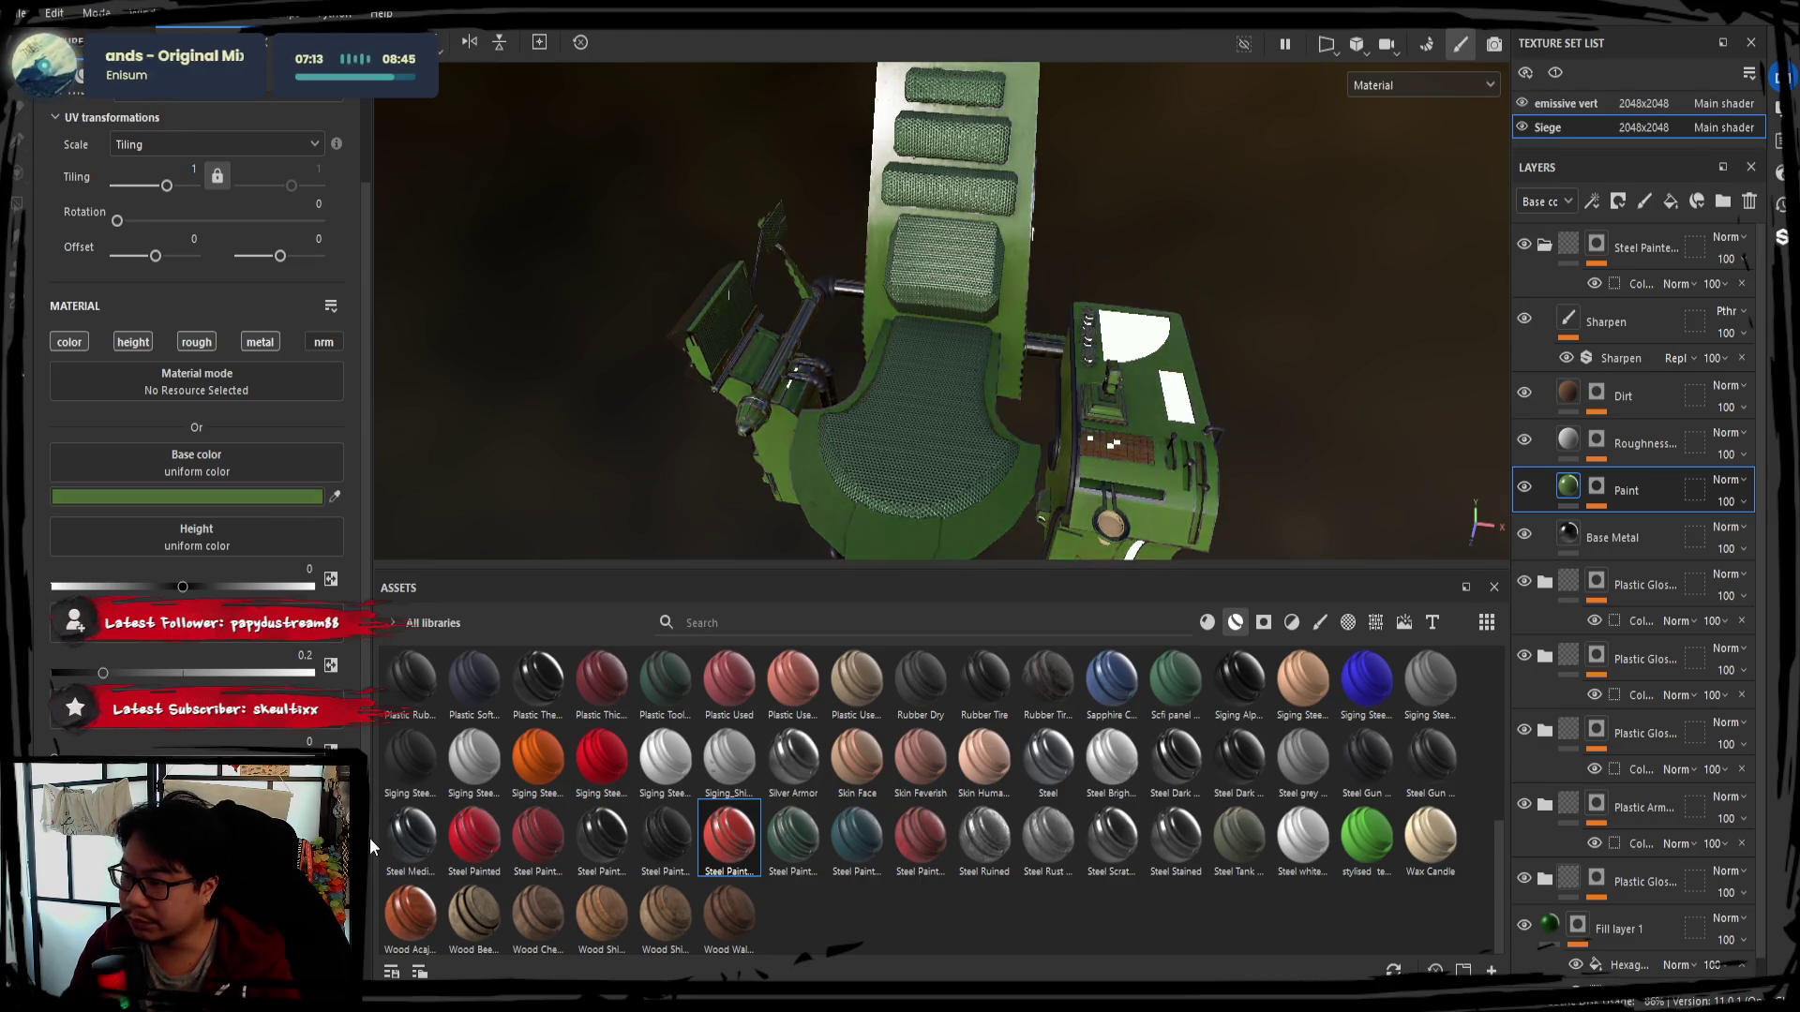
mouse_move(900, 421)
left_mouse_down("alt")
mouse_move(1035, 365)
mouse_move(1214, 475)
mouse_move(1050, 422)
mouse_move(489, 748)
left_mouse_up("alt")
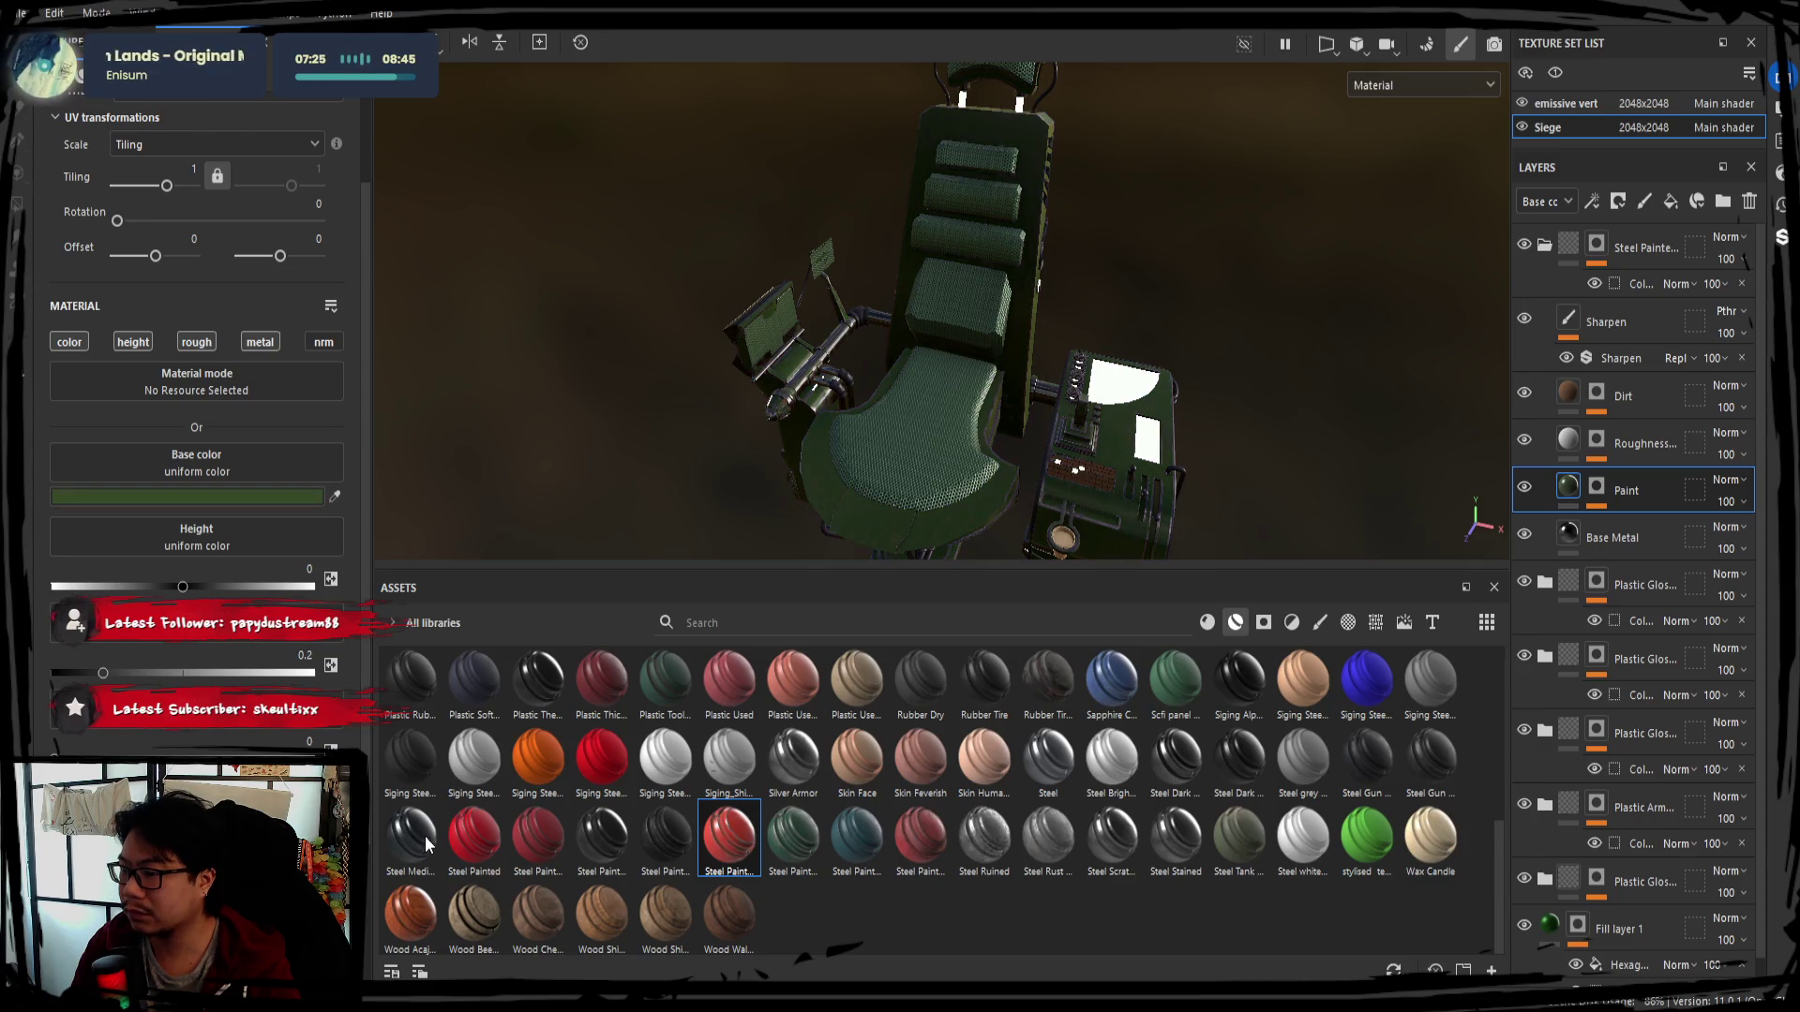
Inspect the brighter green body panels up close, then collapse the Steel Painted layer group
mouse_move(933, 411)
left_mouse_down("alt")
mouse_move(830, 429)
mouse_move(1234, 410)
left_mouse_up("alt")
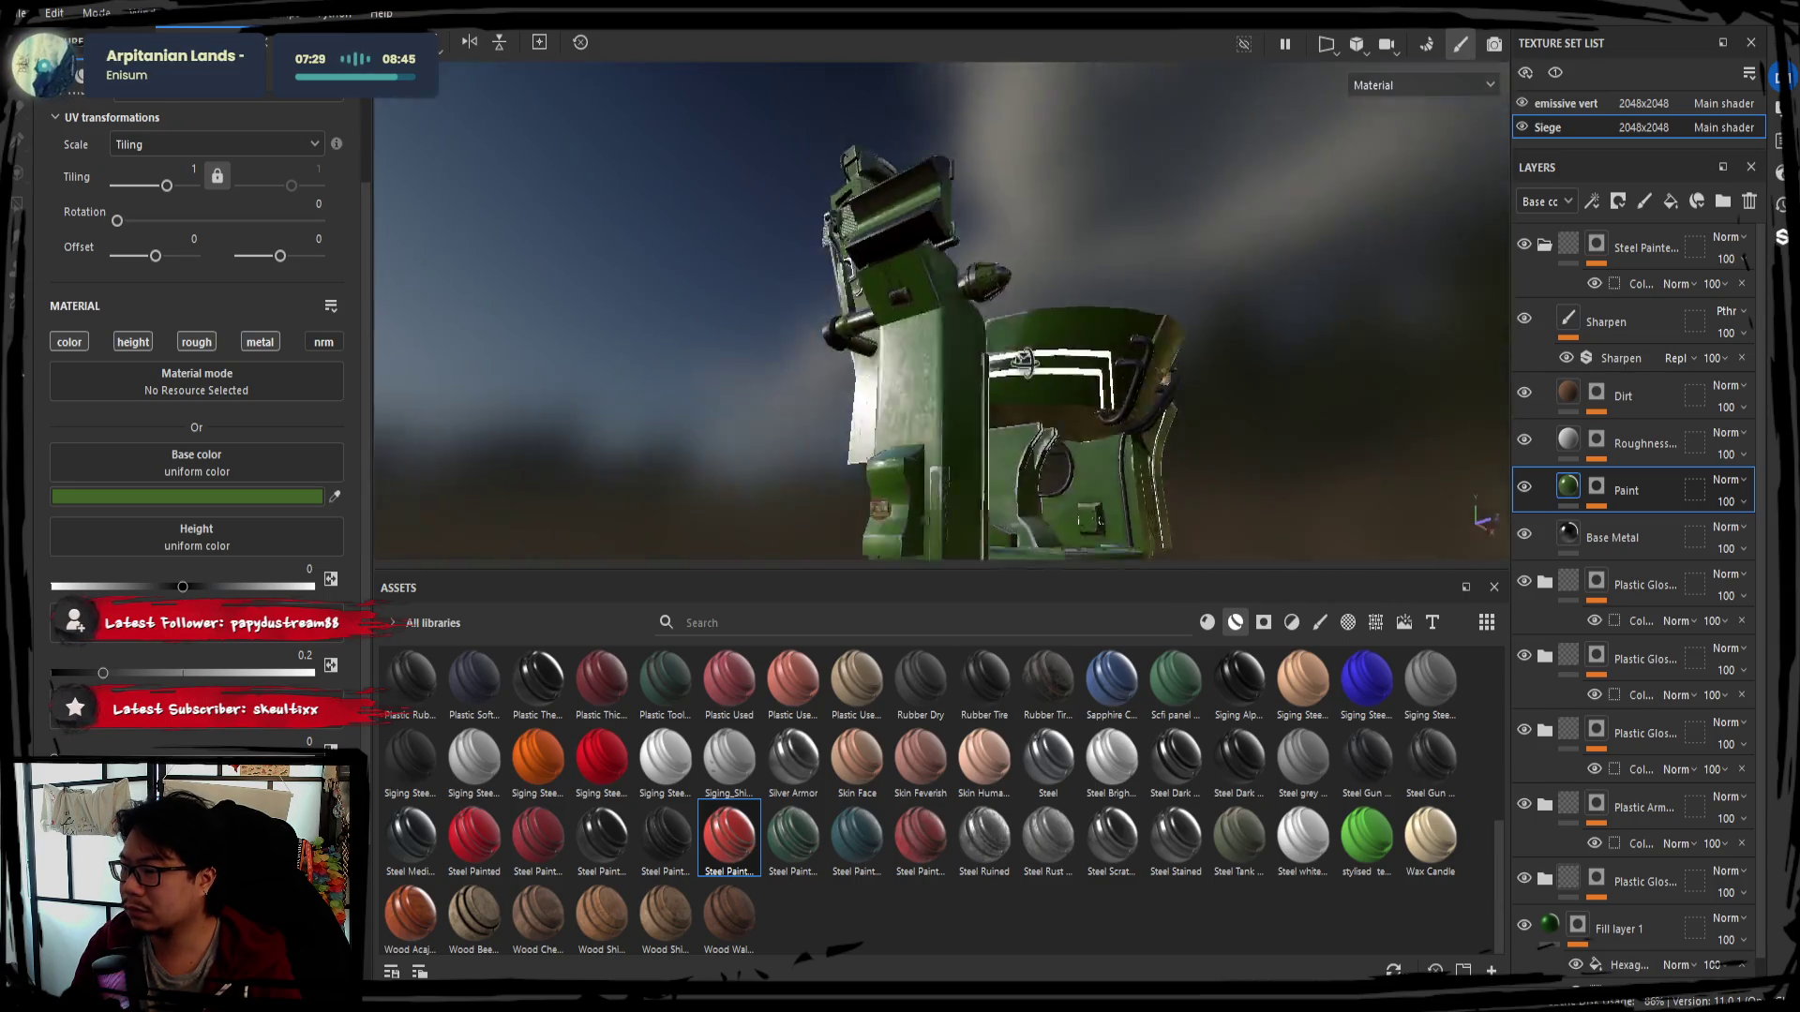
mouse_move(985, 351)
left_mouse_down("alt")
mouse_move(906, 390)
mouse_move(972, 395)
mouse_move(993, 431)
left_mouse_up("alt")
scroll(906, 389, "up", 5)
scroll(944, 399, "up", 3)
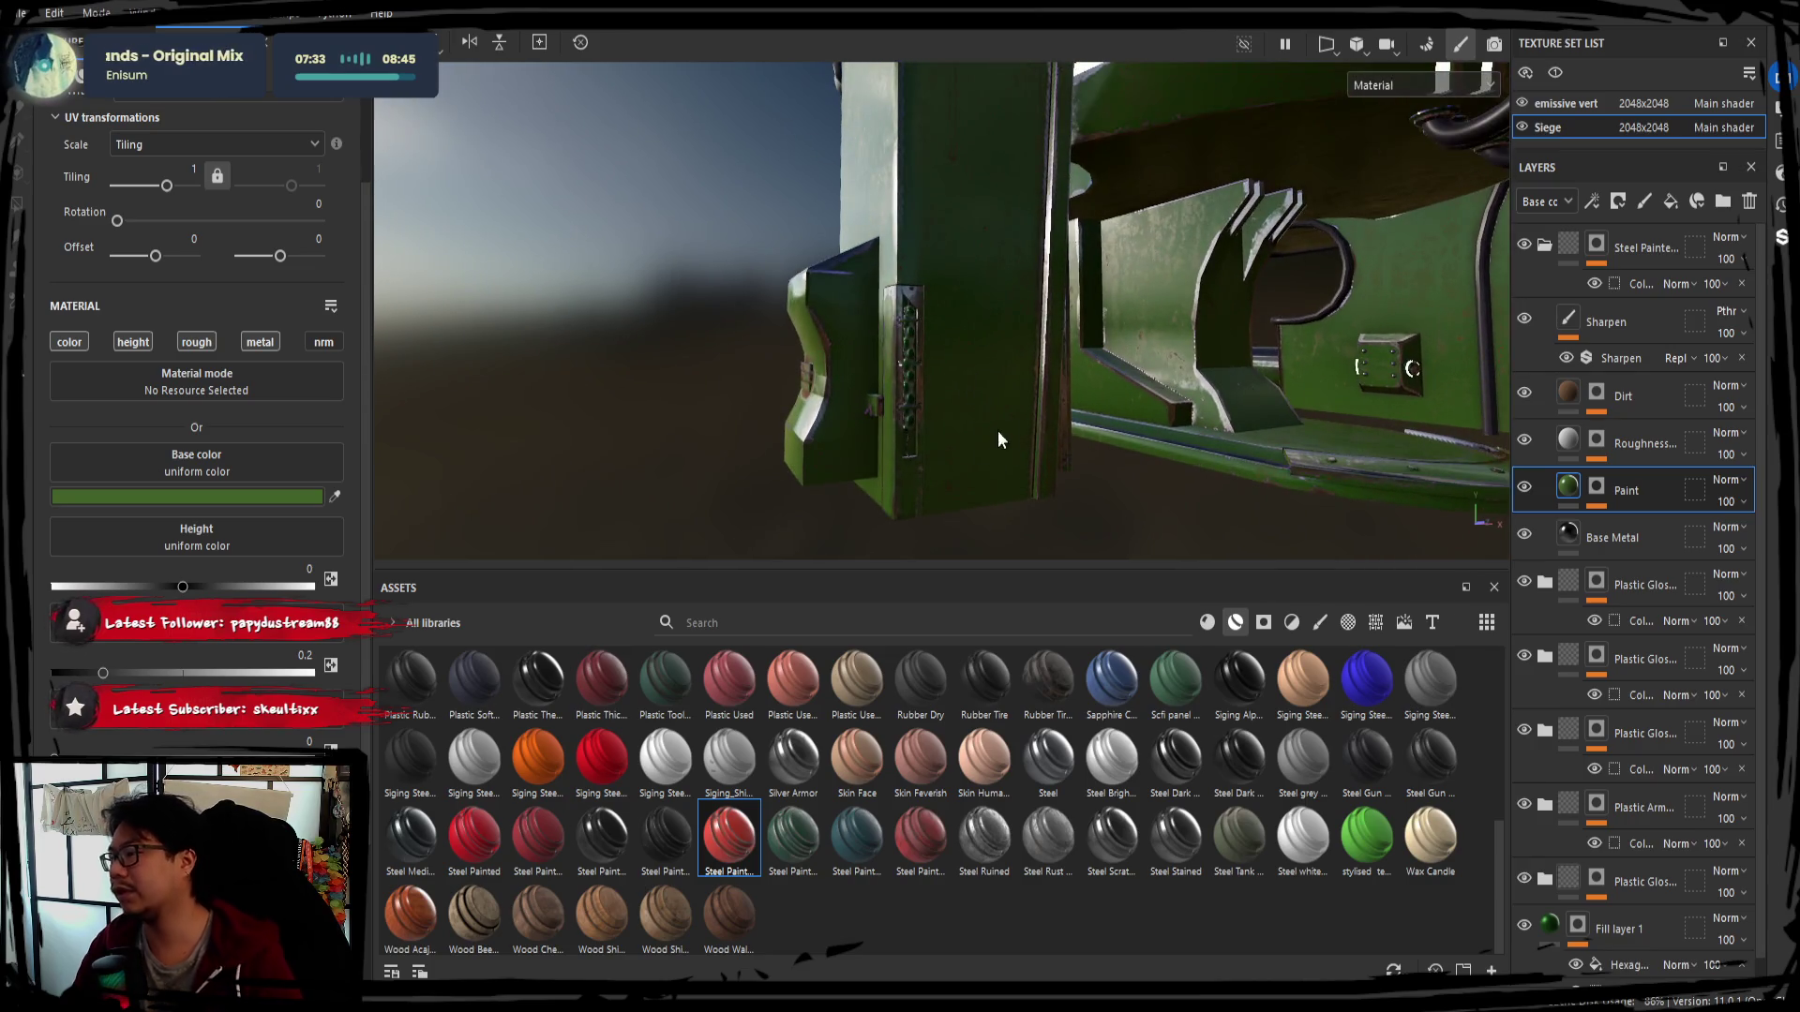
left_click(1544, 248)
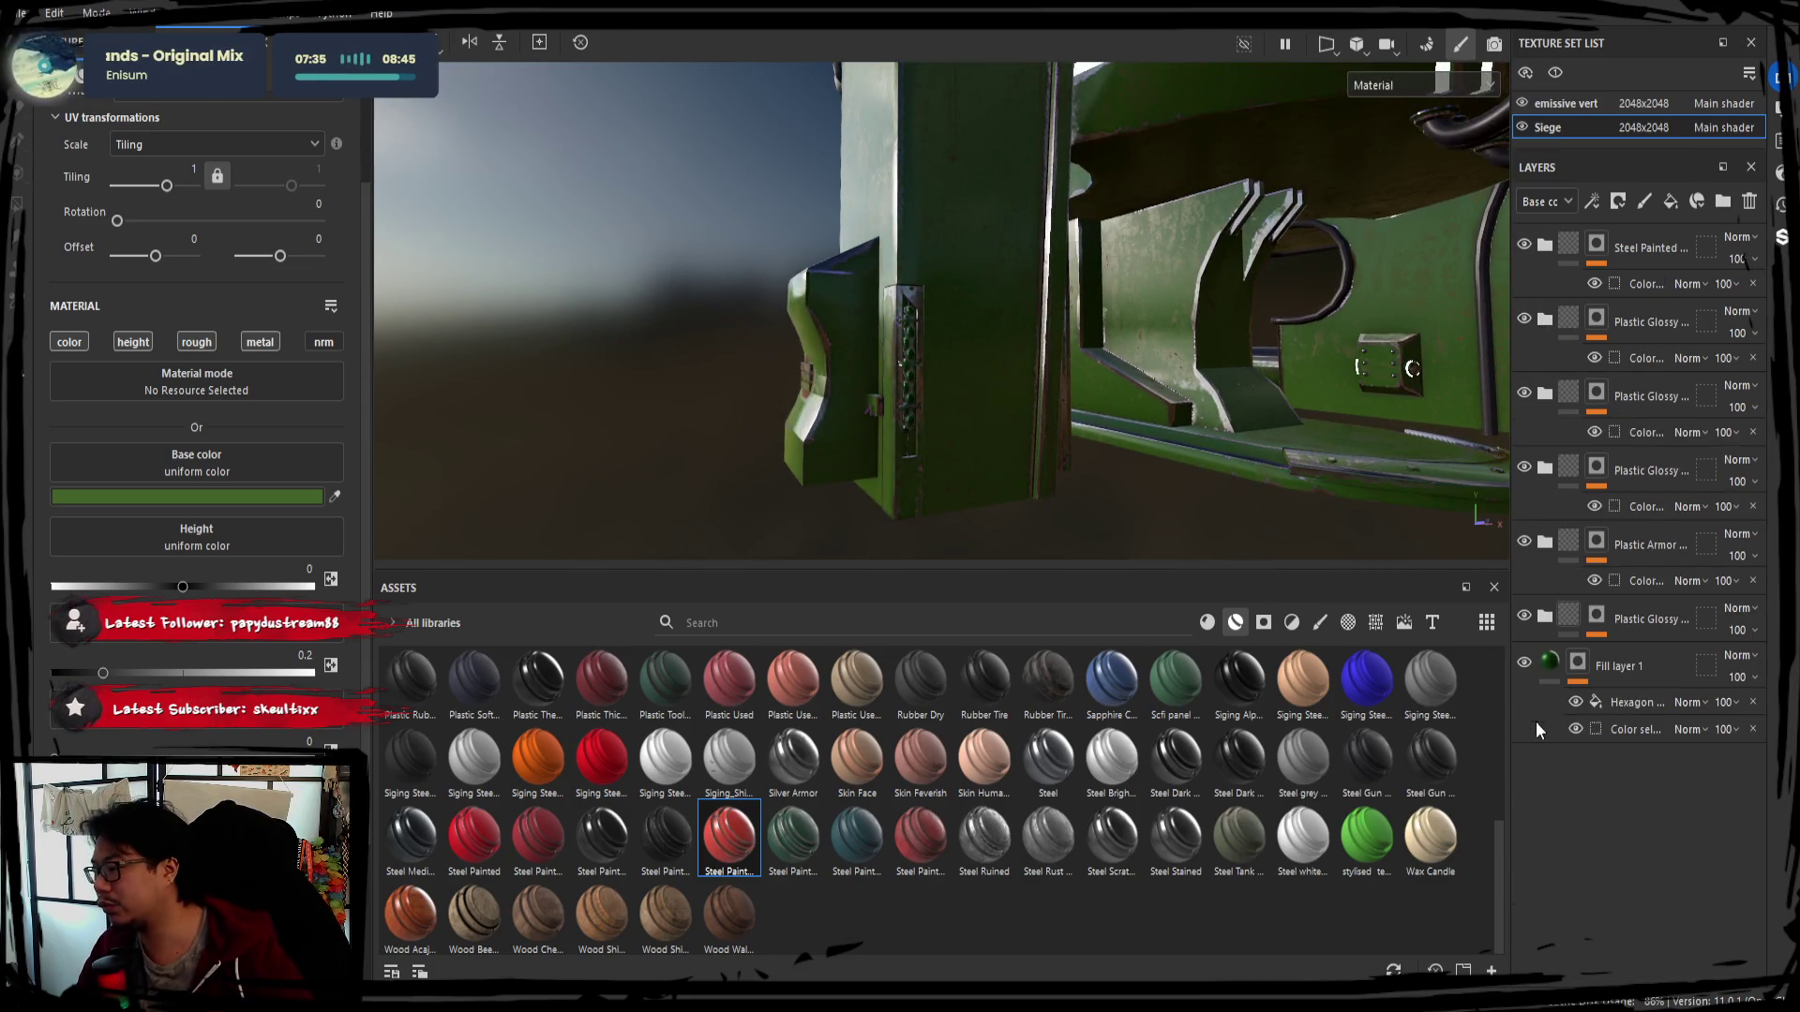
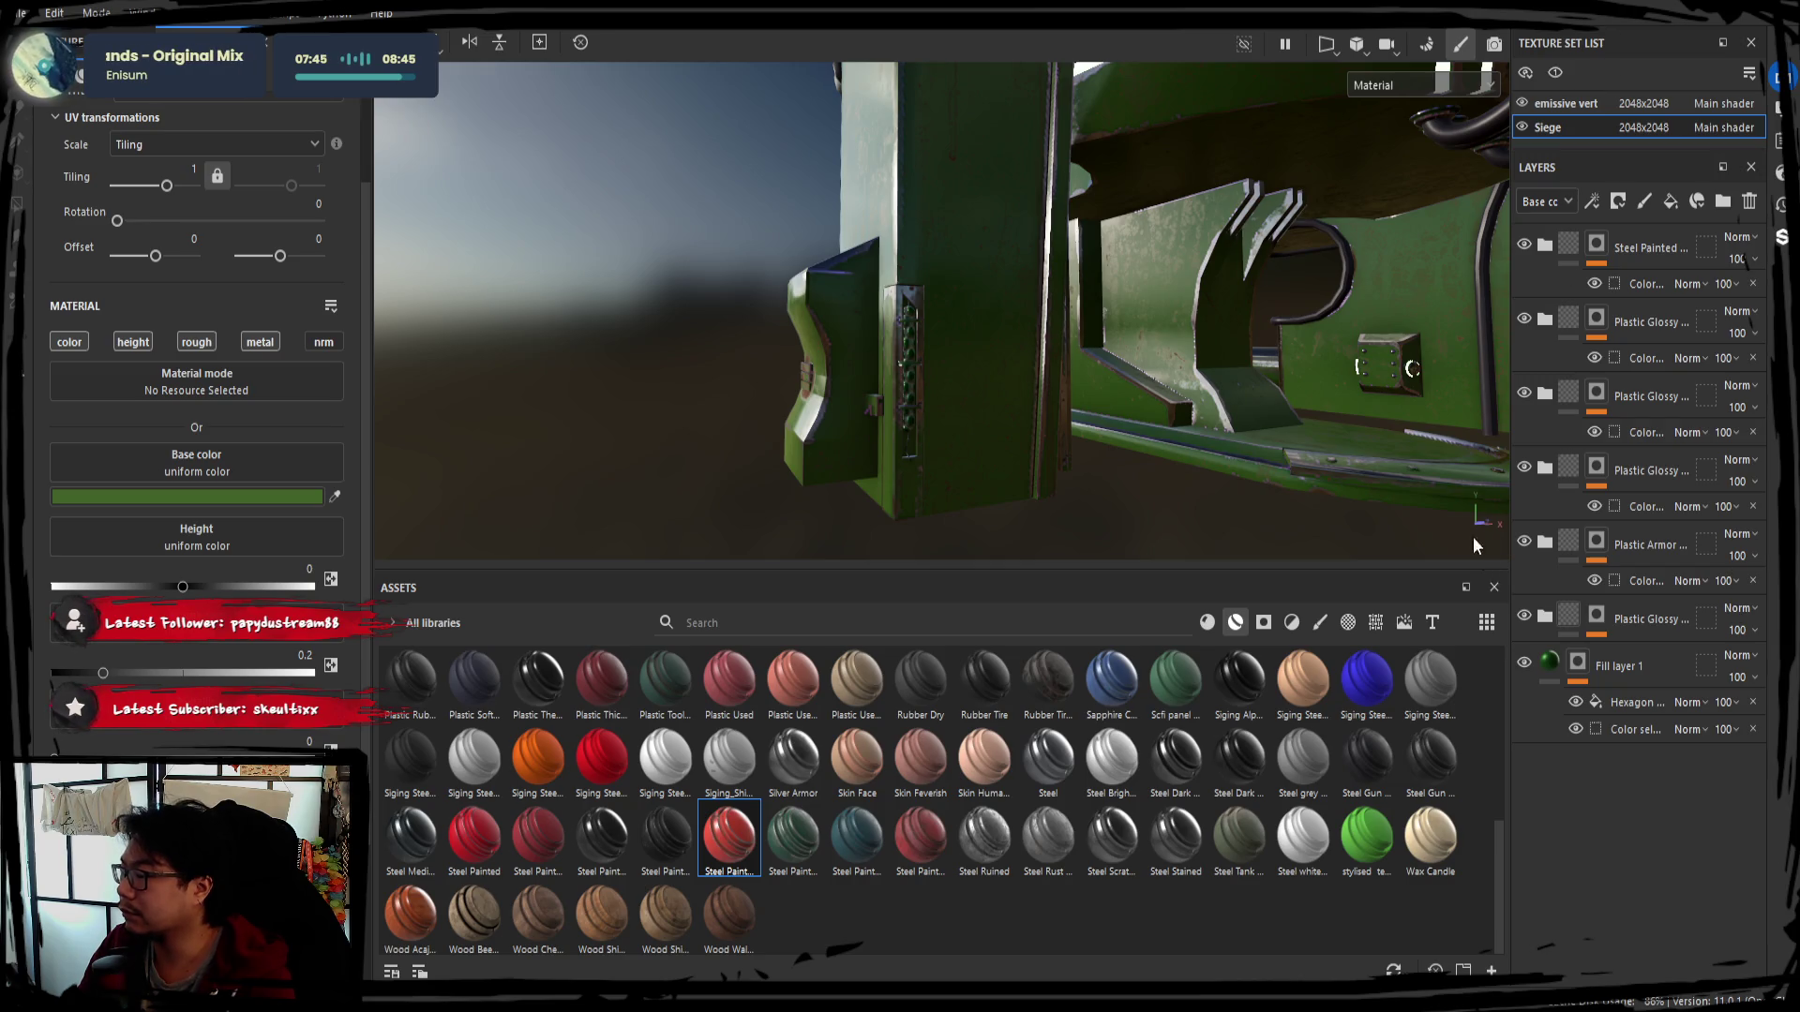
Remove the misplaced empty folder from the layer stack
left_click(1705, 201)
mouse_move(1671, 245)
left_mouse_down()
mouse_move(1603, 499)
mouse_move(1623, 490)
left_mouse_up()
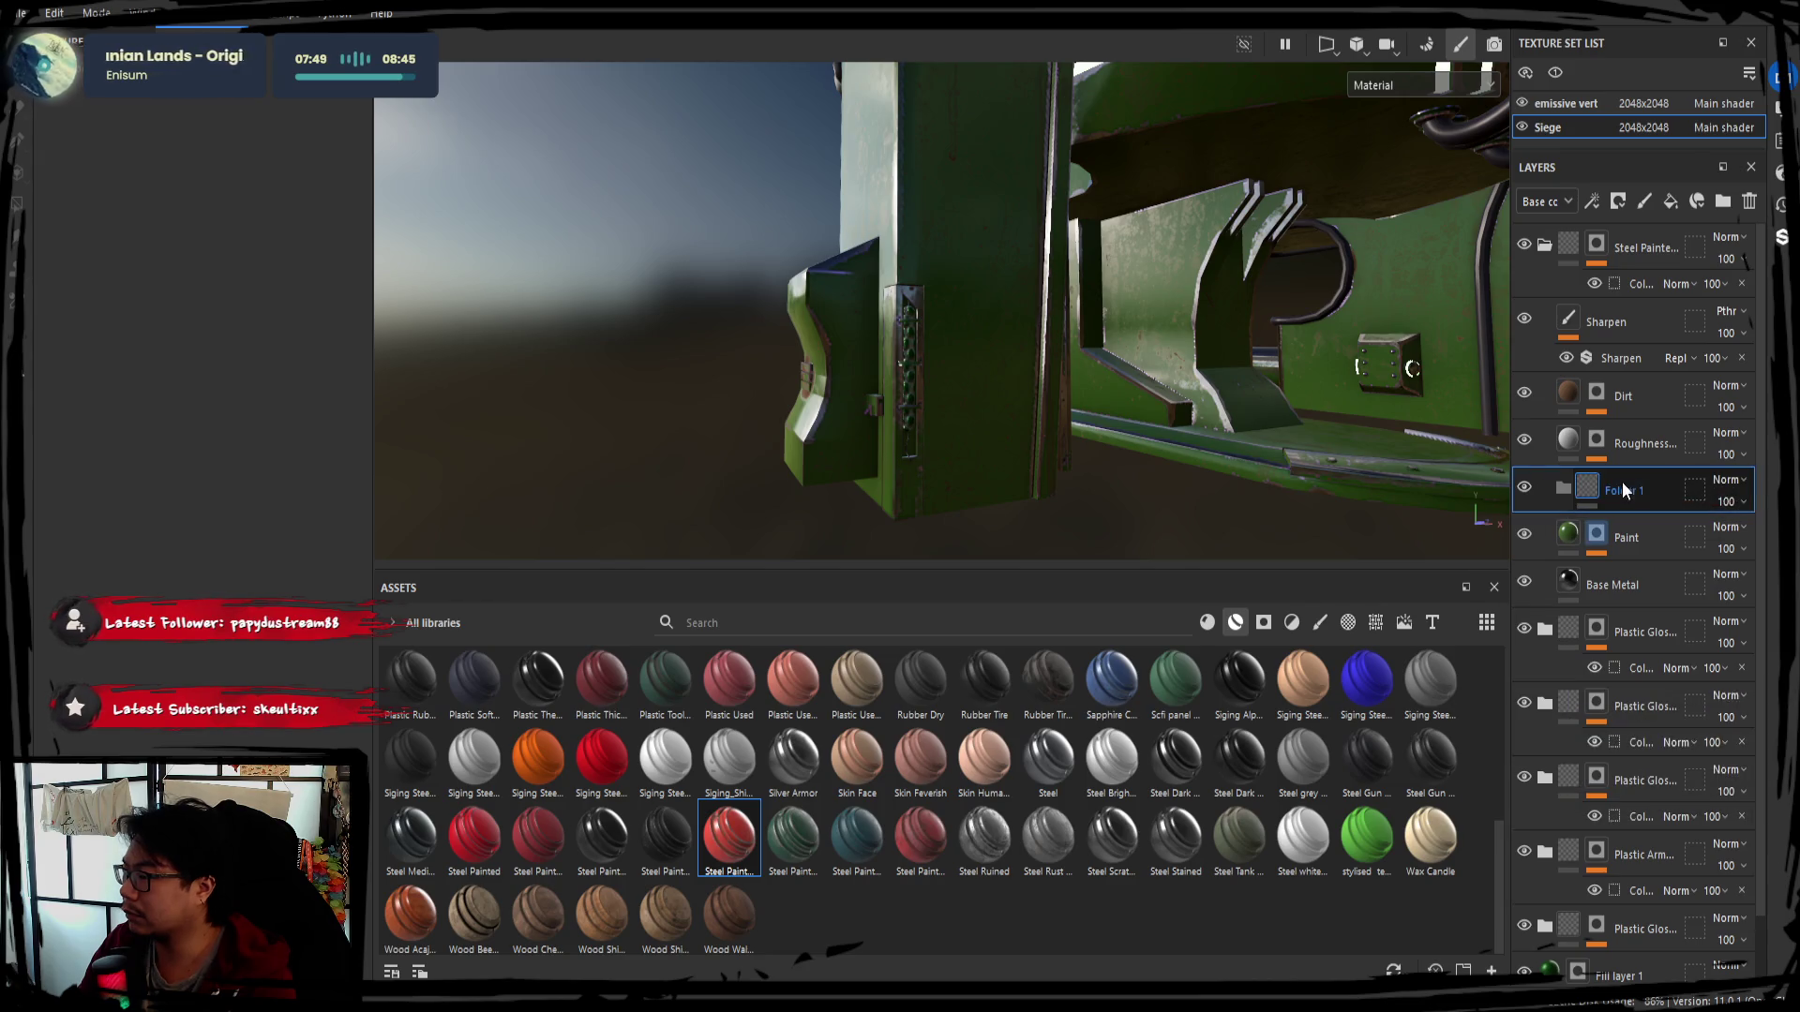
key("Delete")
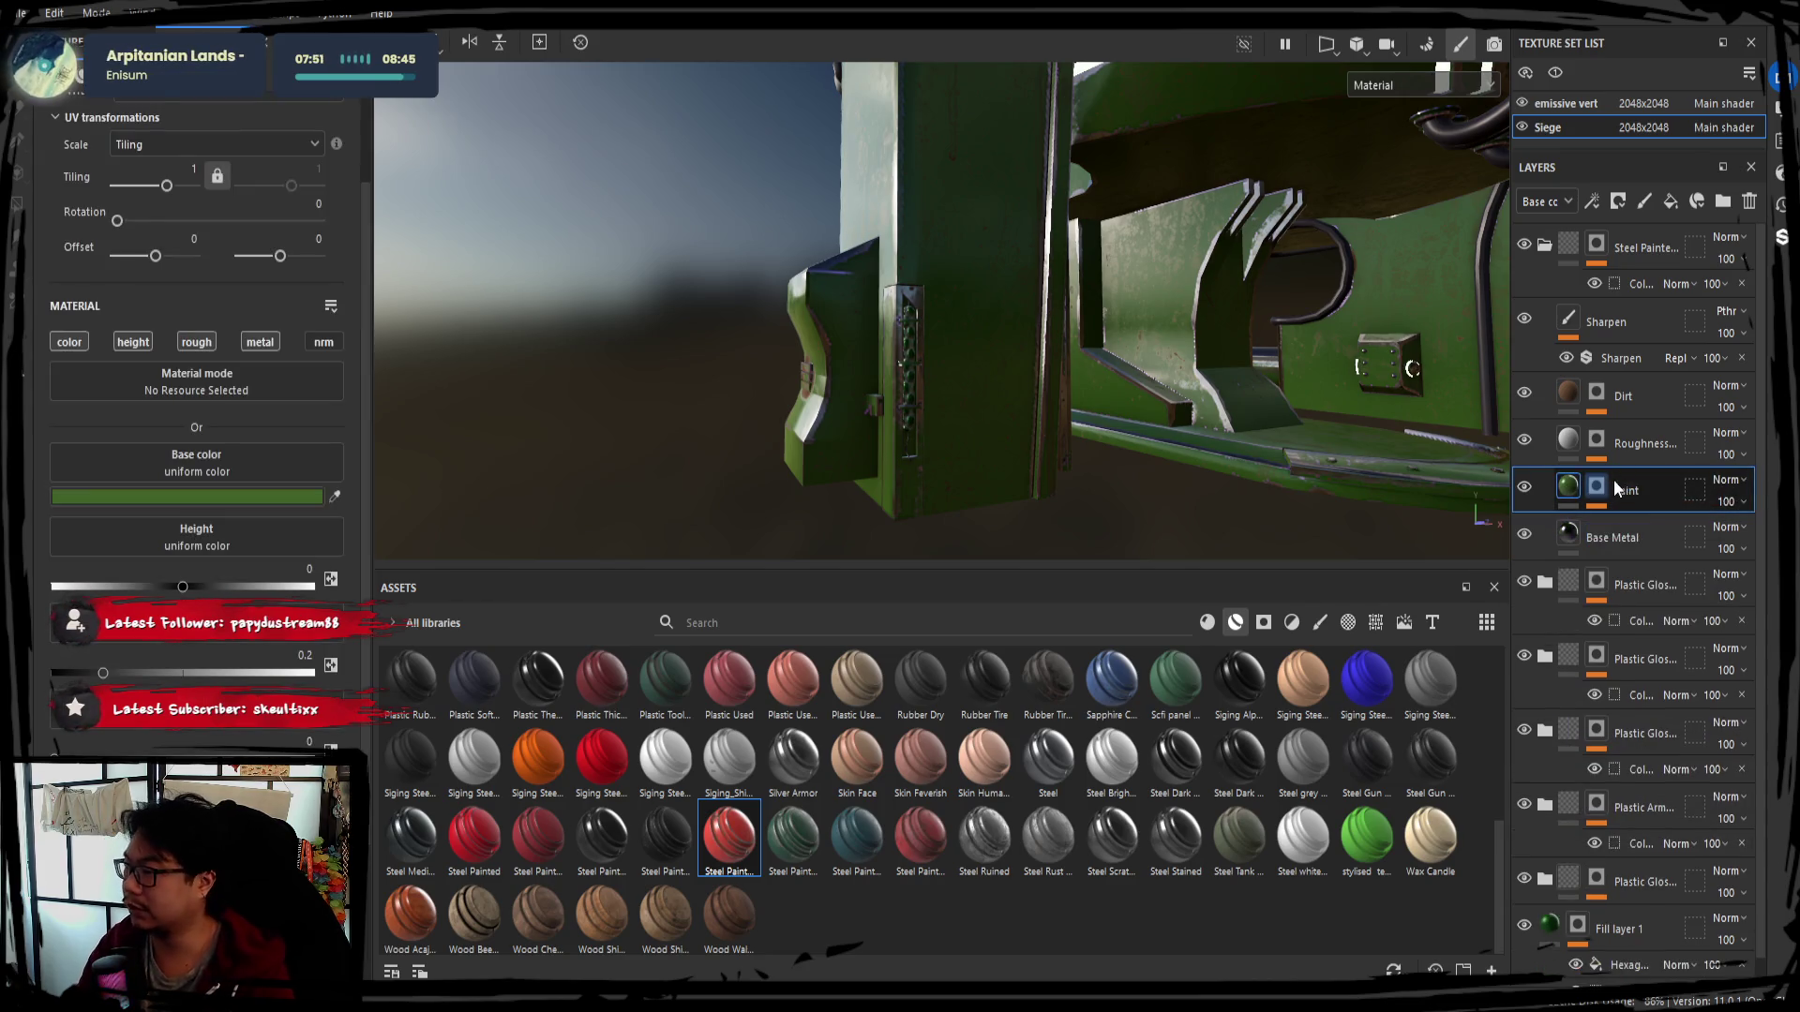
Add a new folder at the top of the stack and begin renaming it 'siege principal'
left_click(1727, 209)
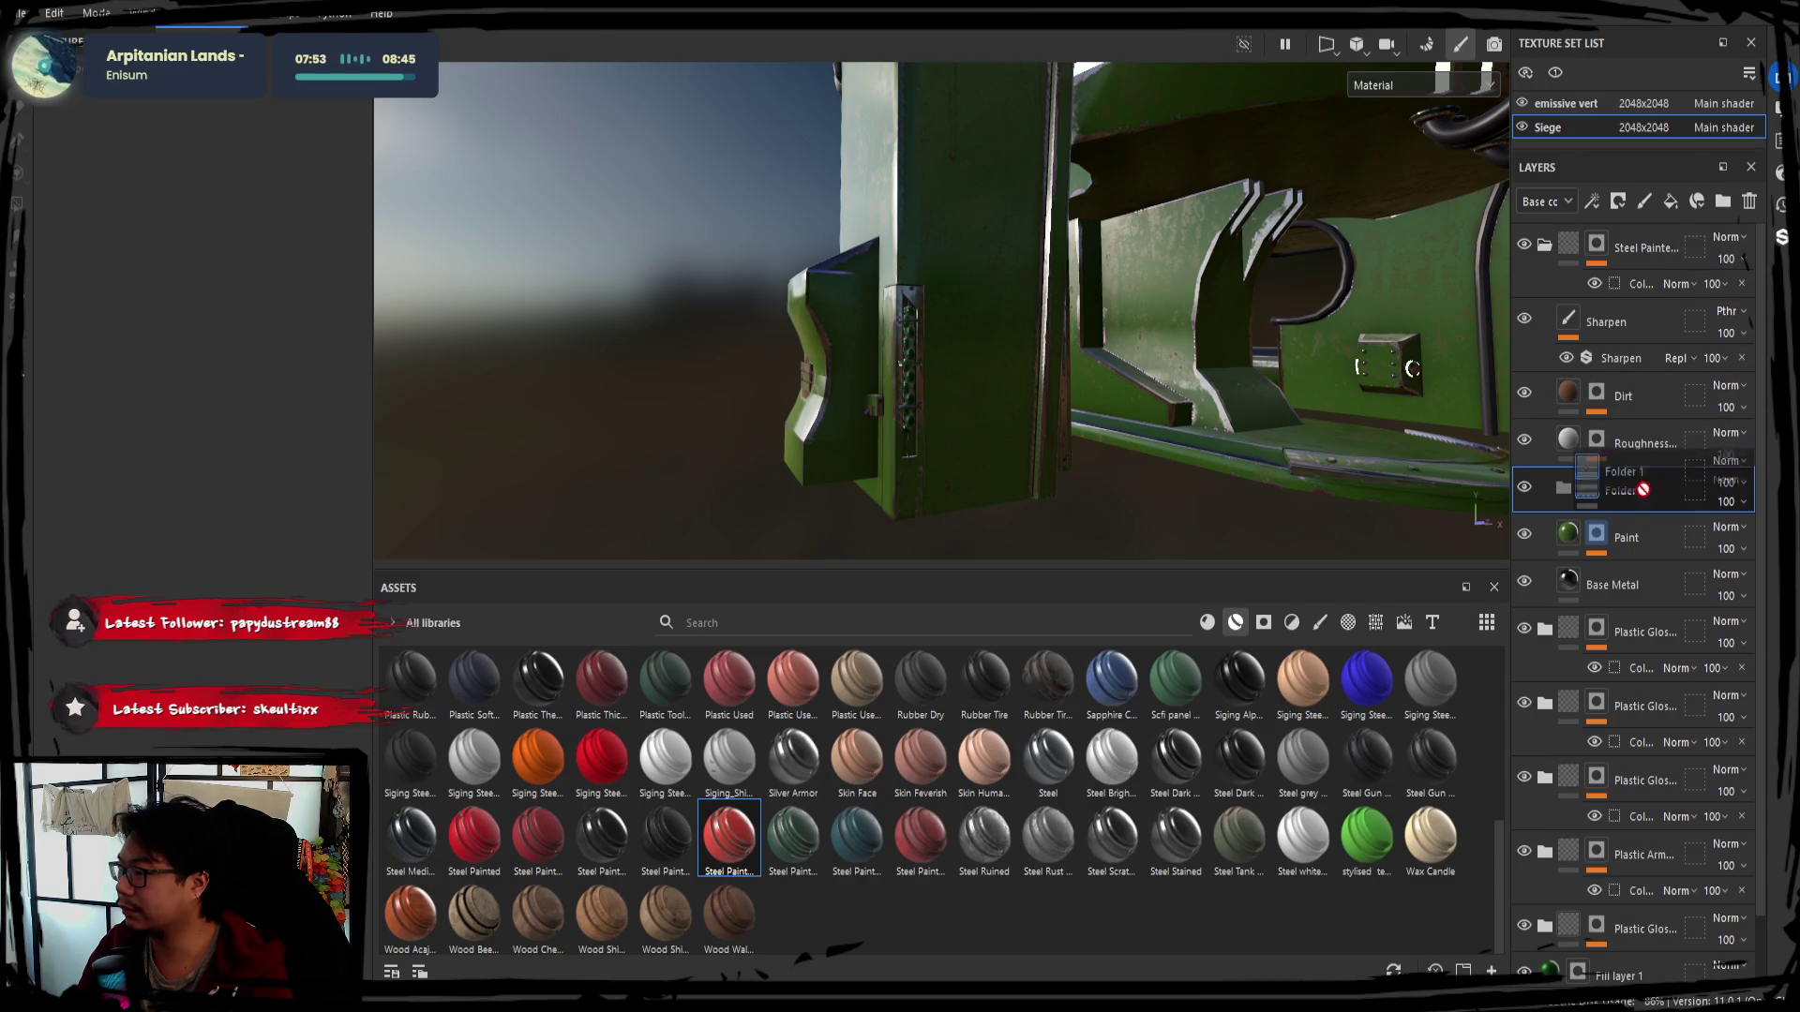
left_click_drag(1635, 492, 1616, 233)
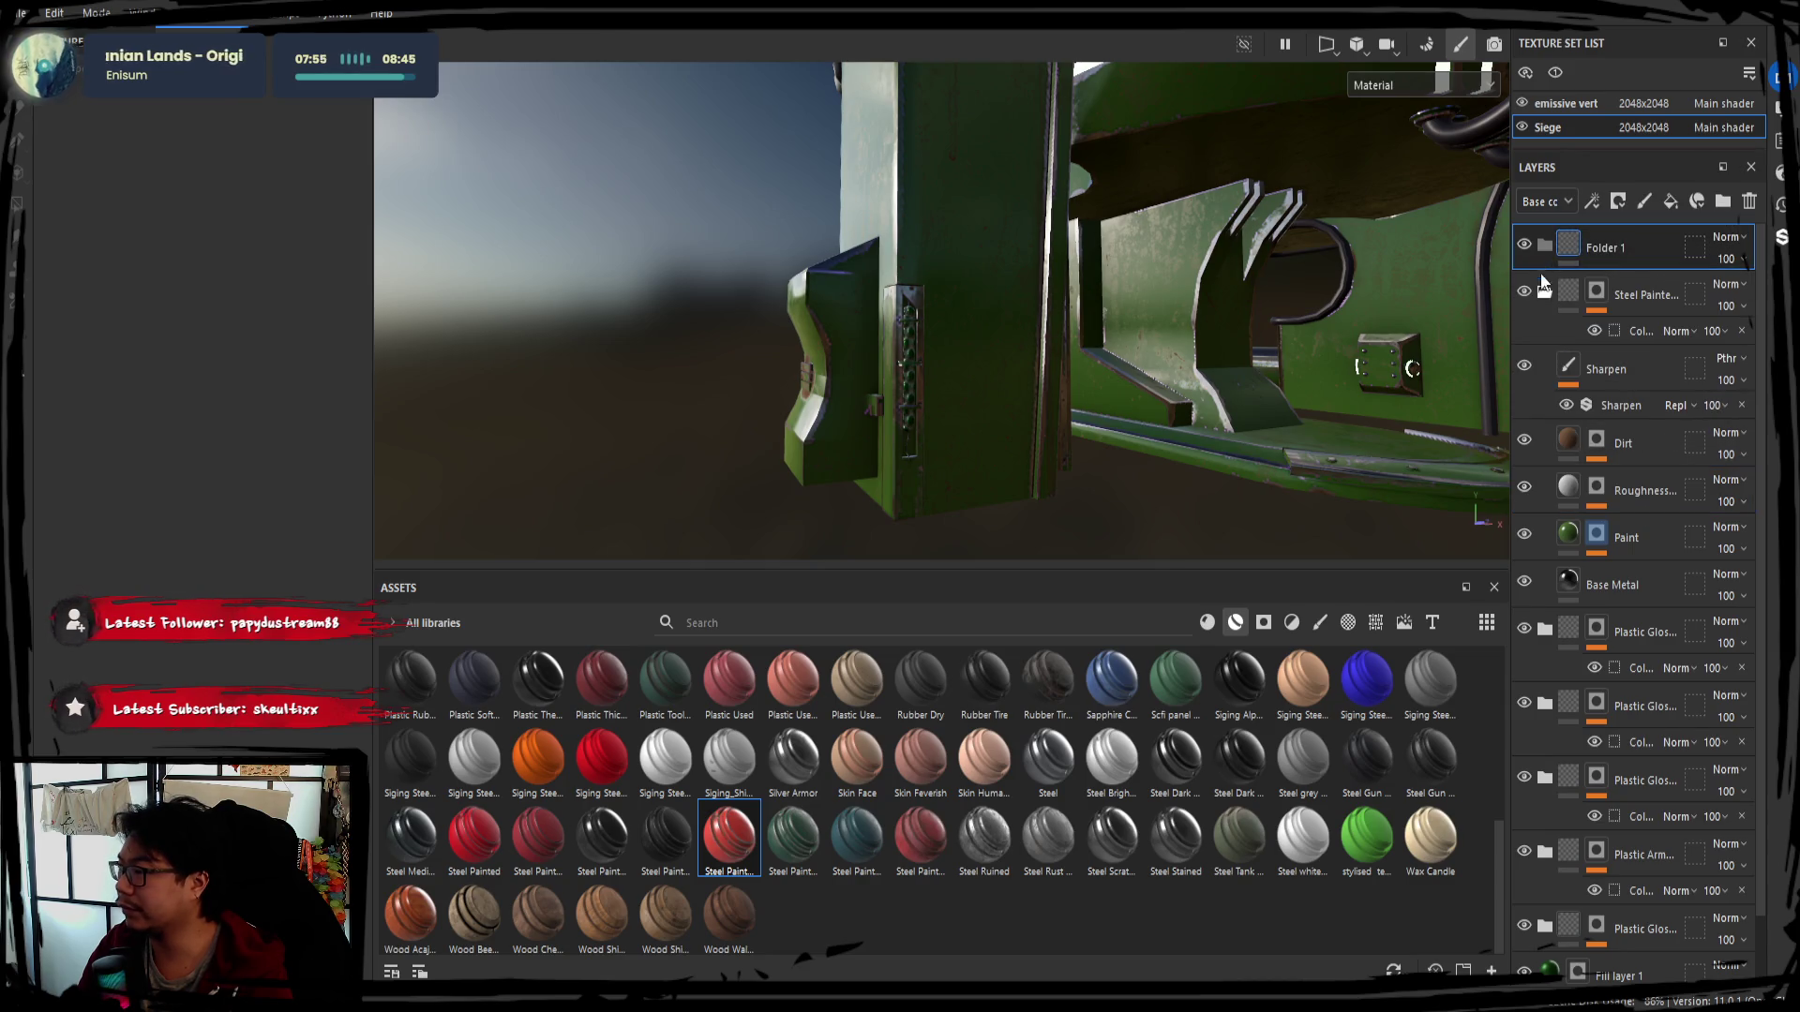
double_click(1604, 255)
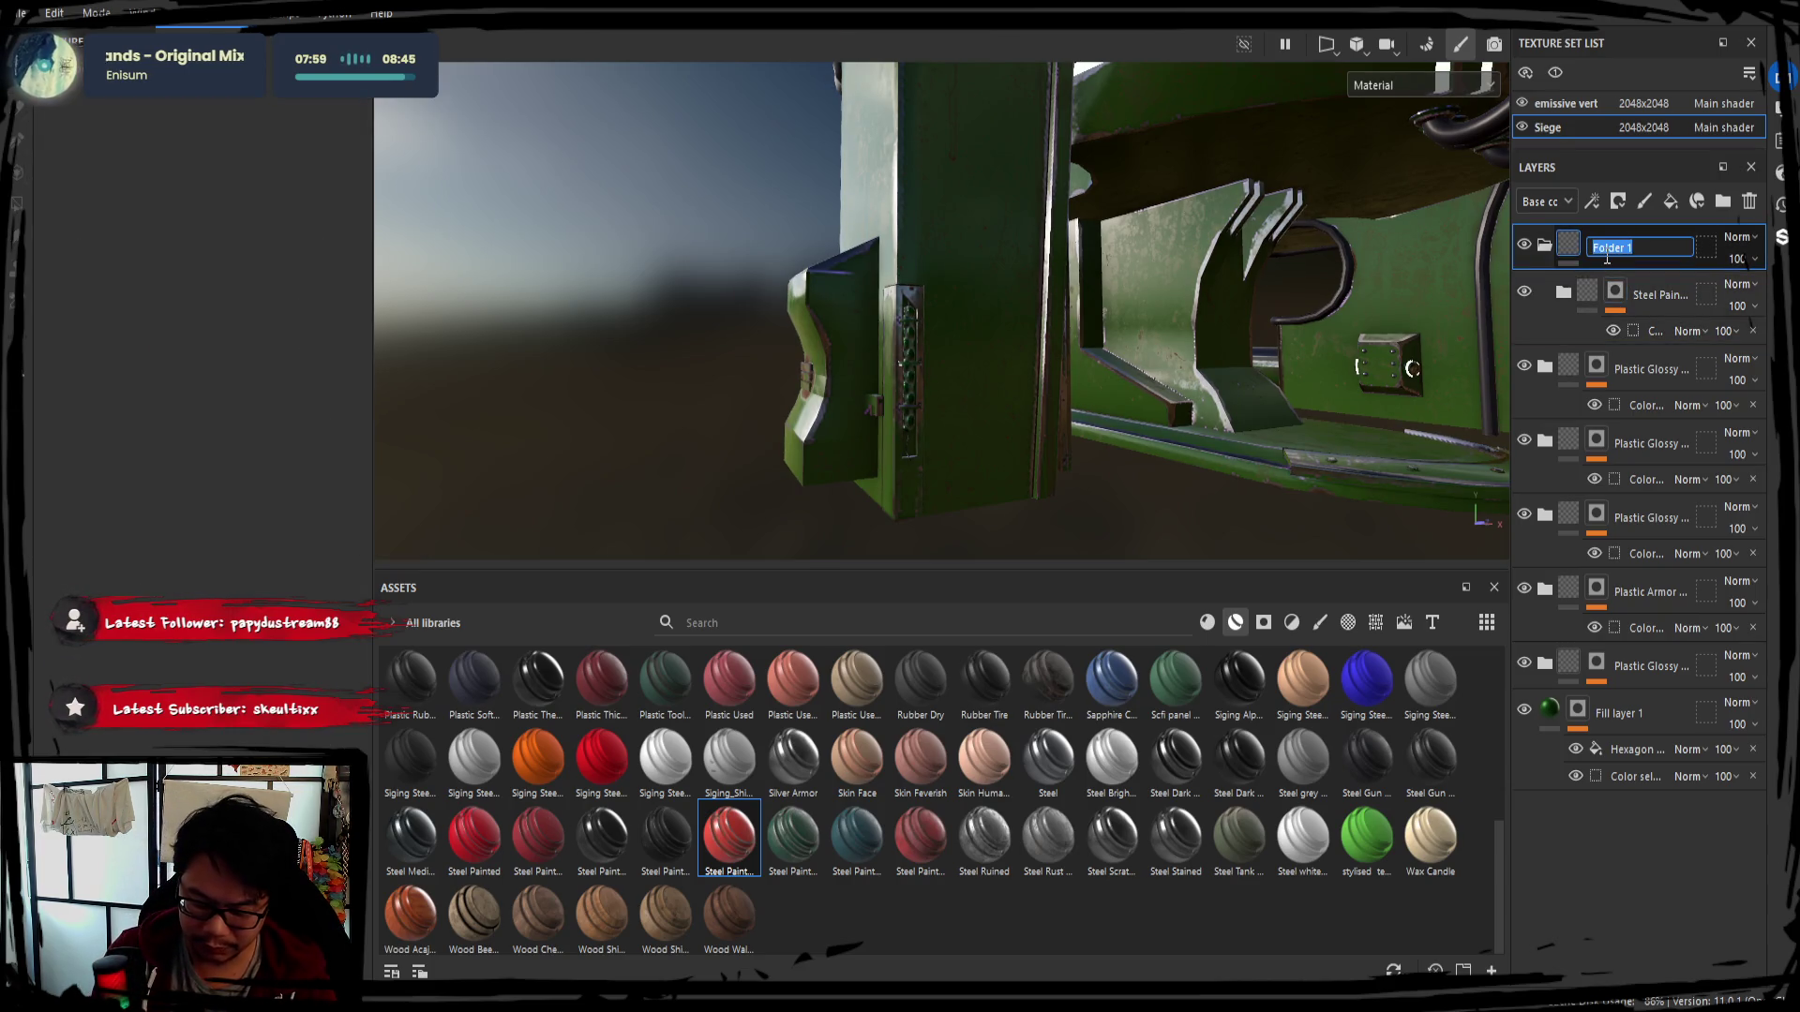
type("set")
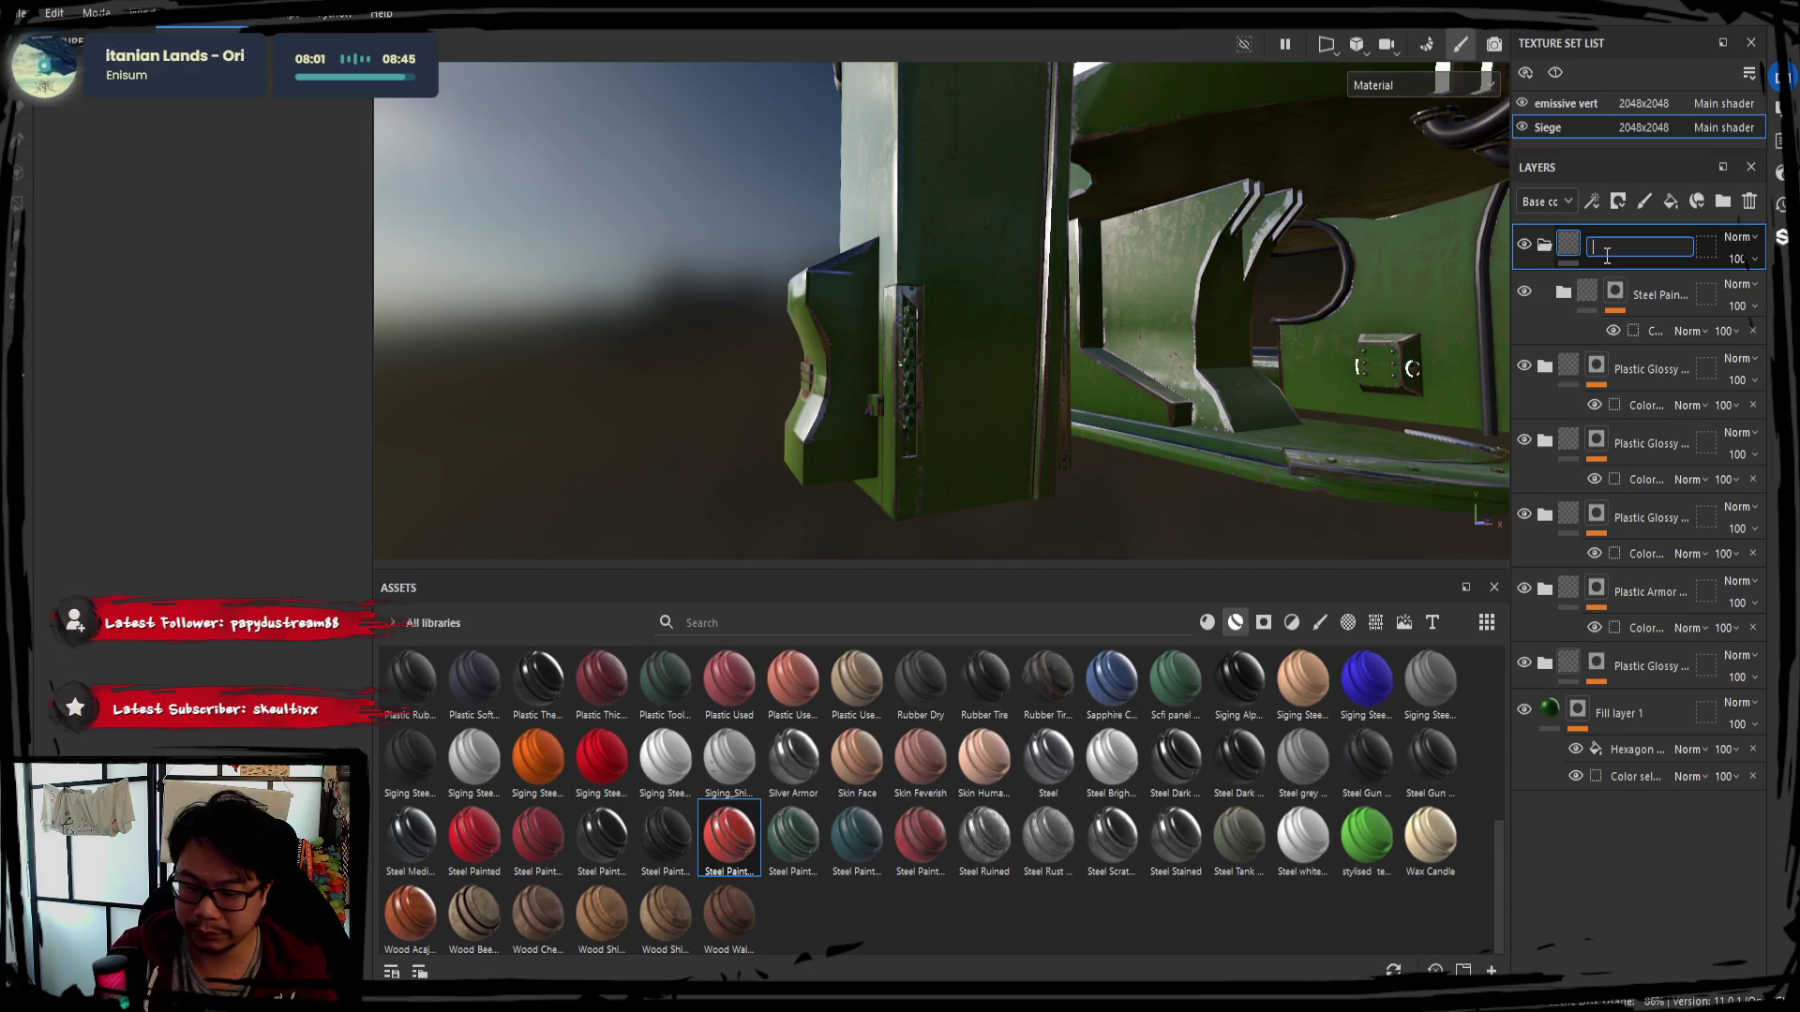
type(" princia")
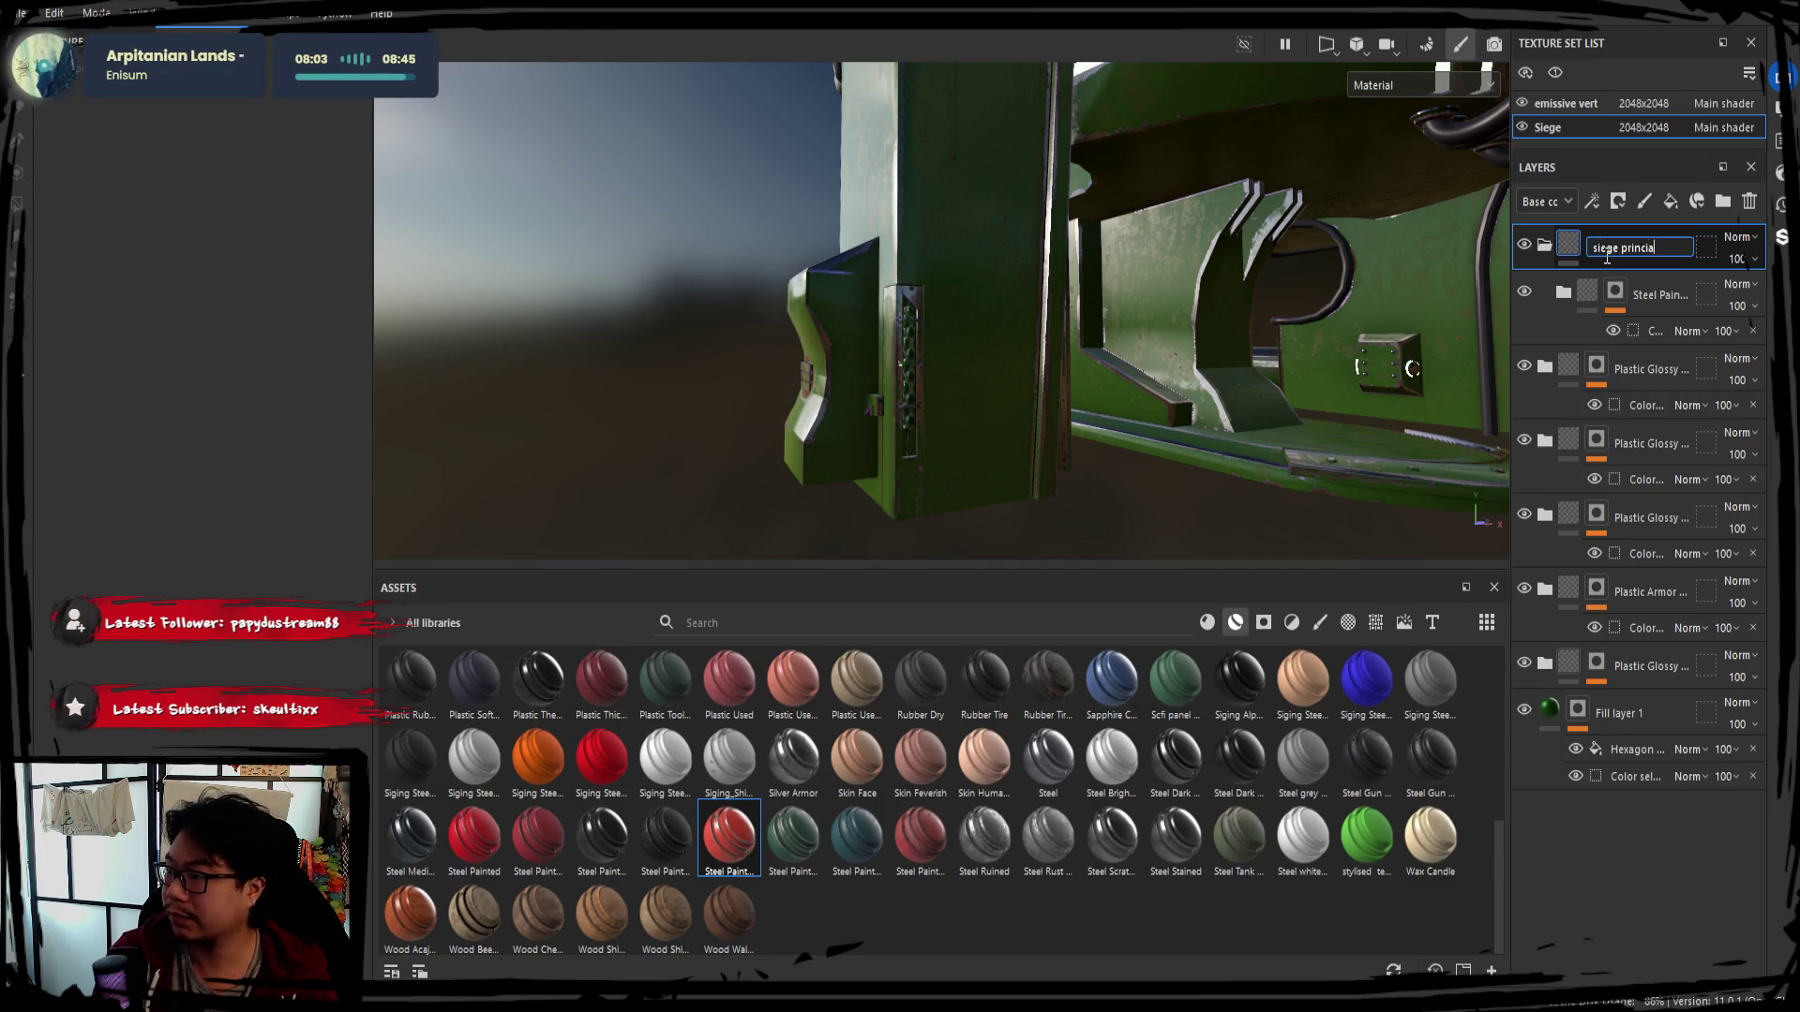
type("ipal")
Confirm the name 'siege principal' and move the Plastic Glossy and Plastic Armor layers into it
key("Return")
left_click_drag(1632, 370, 1610, 256)
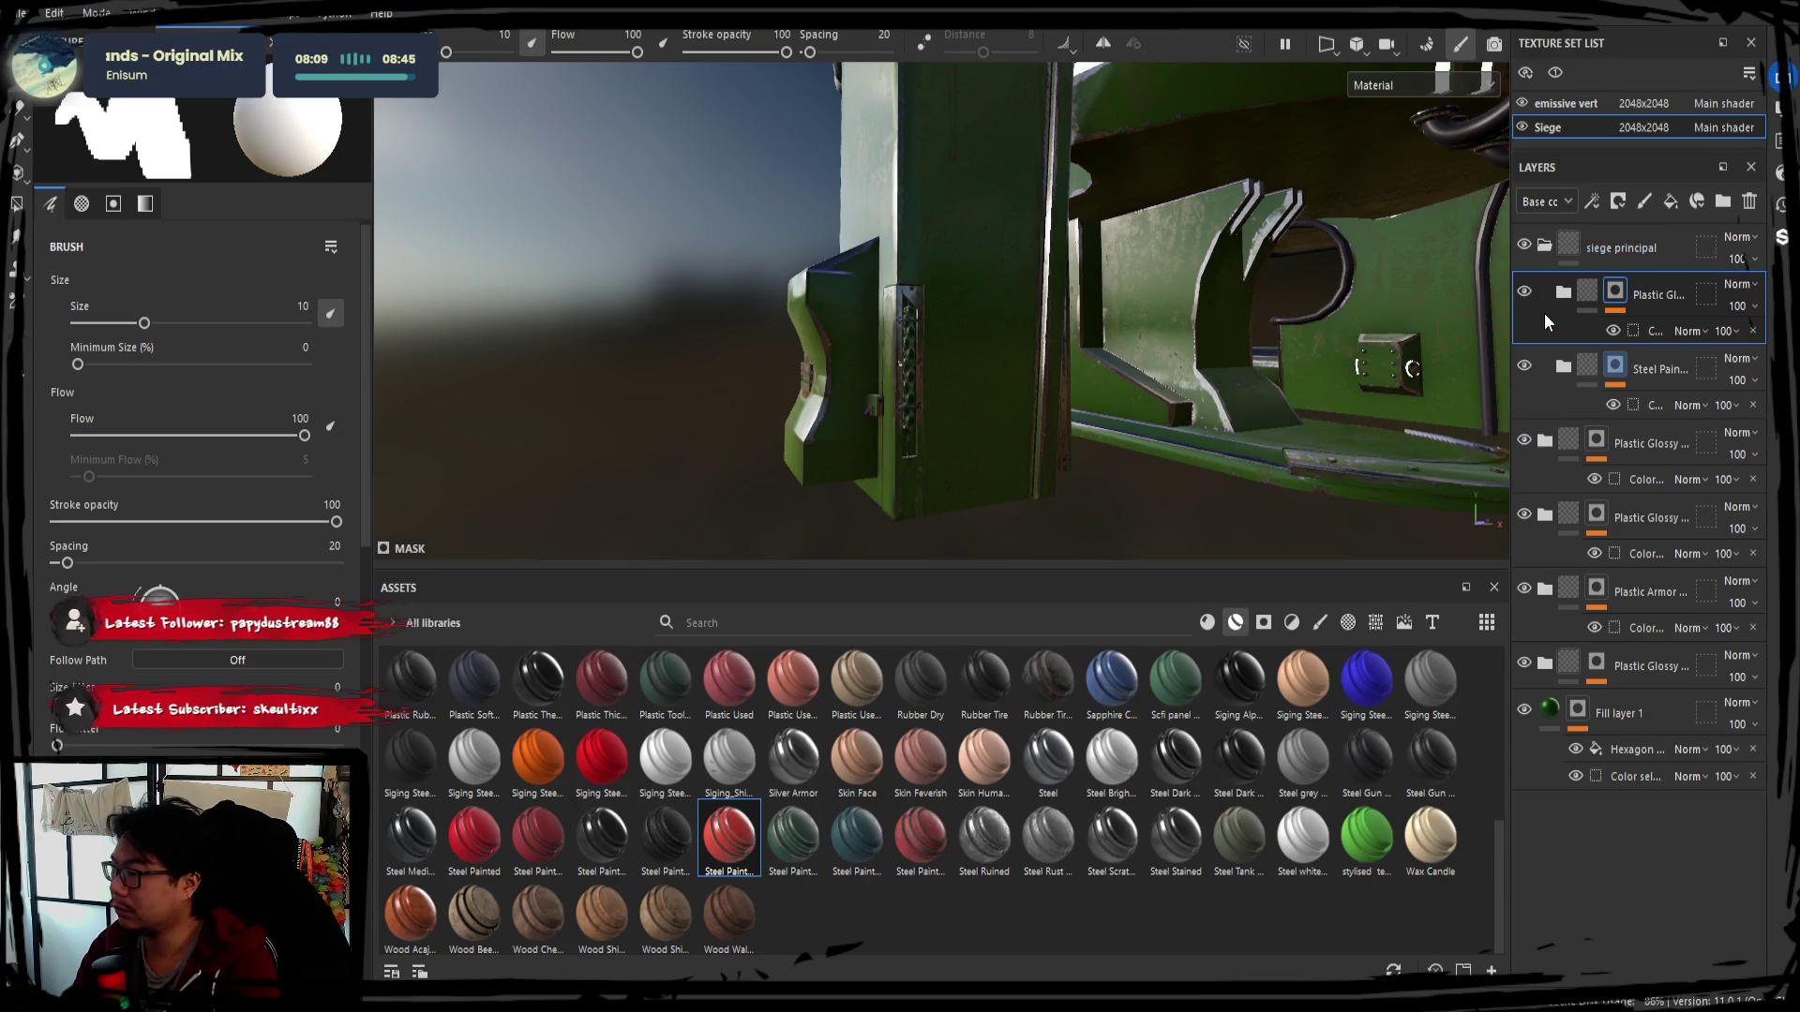
left_click_drag(1624, 443, 1587, 243)
left_click_drag(1637, 374, 1632, 262)
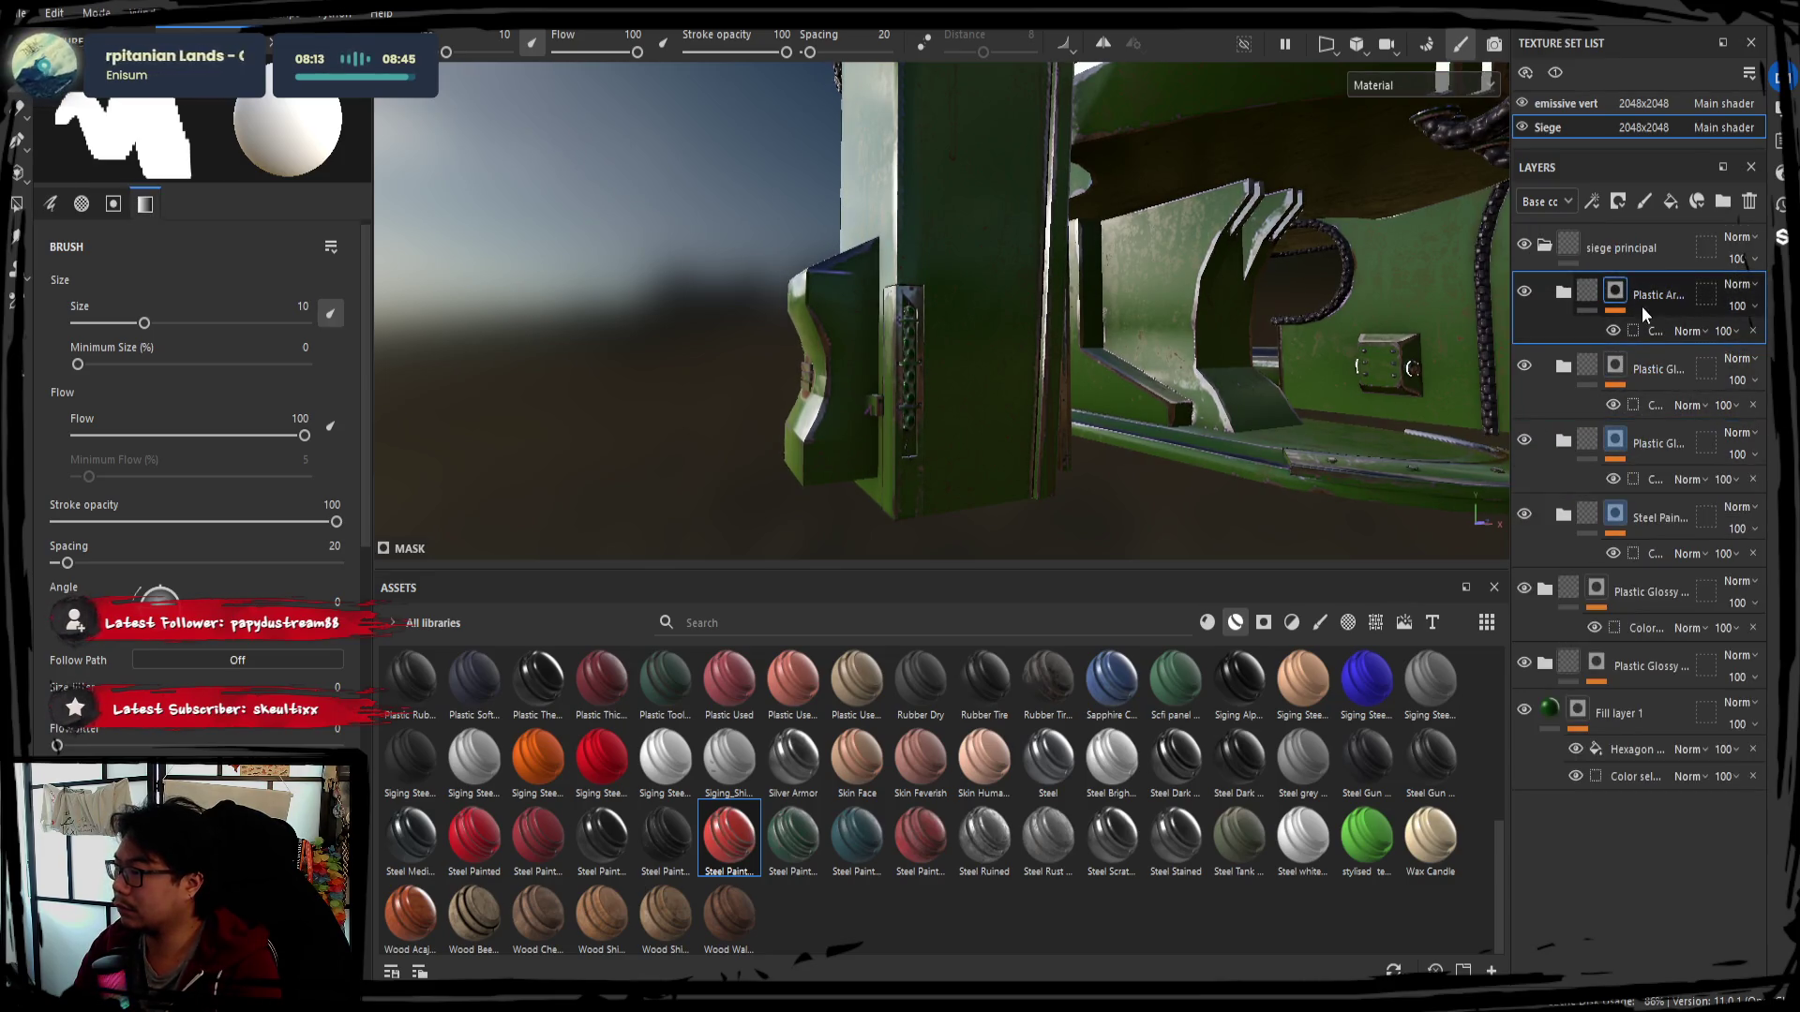
left_click_drag(1653, 591, 1632, 250)
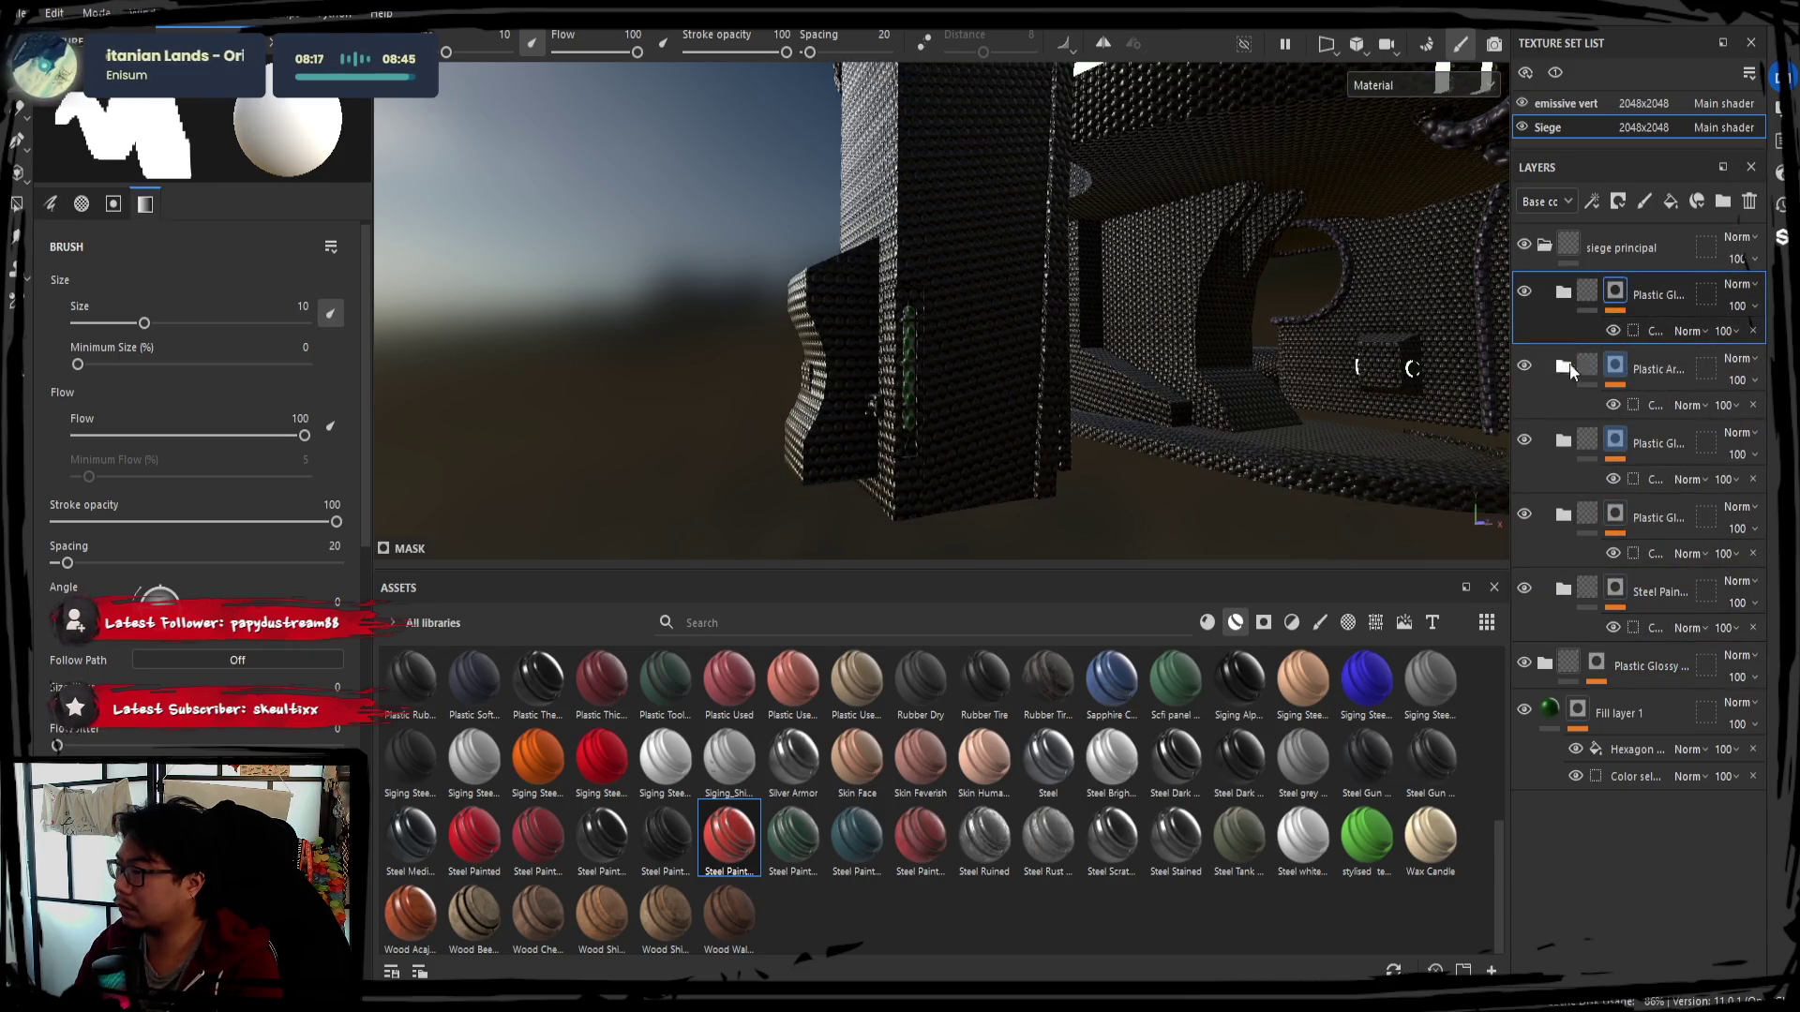
Reorder the top Plastic Glossy layer below the steel paint layer, checking visibility of the plastic layers
left_click_drag(1641, 297, 1603, 621)
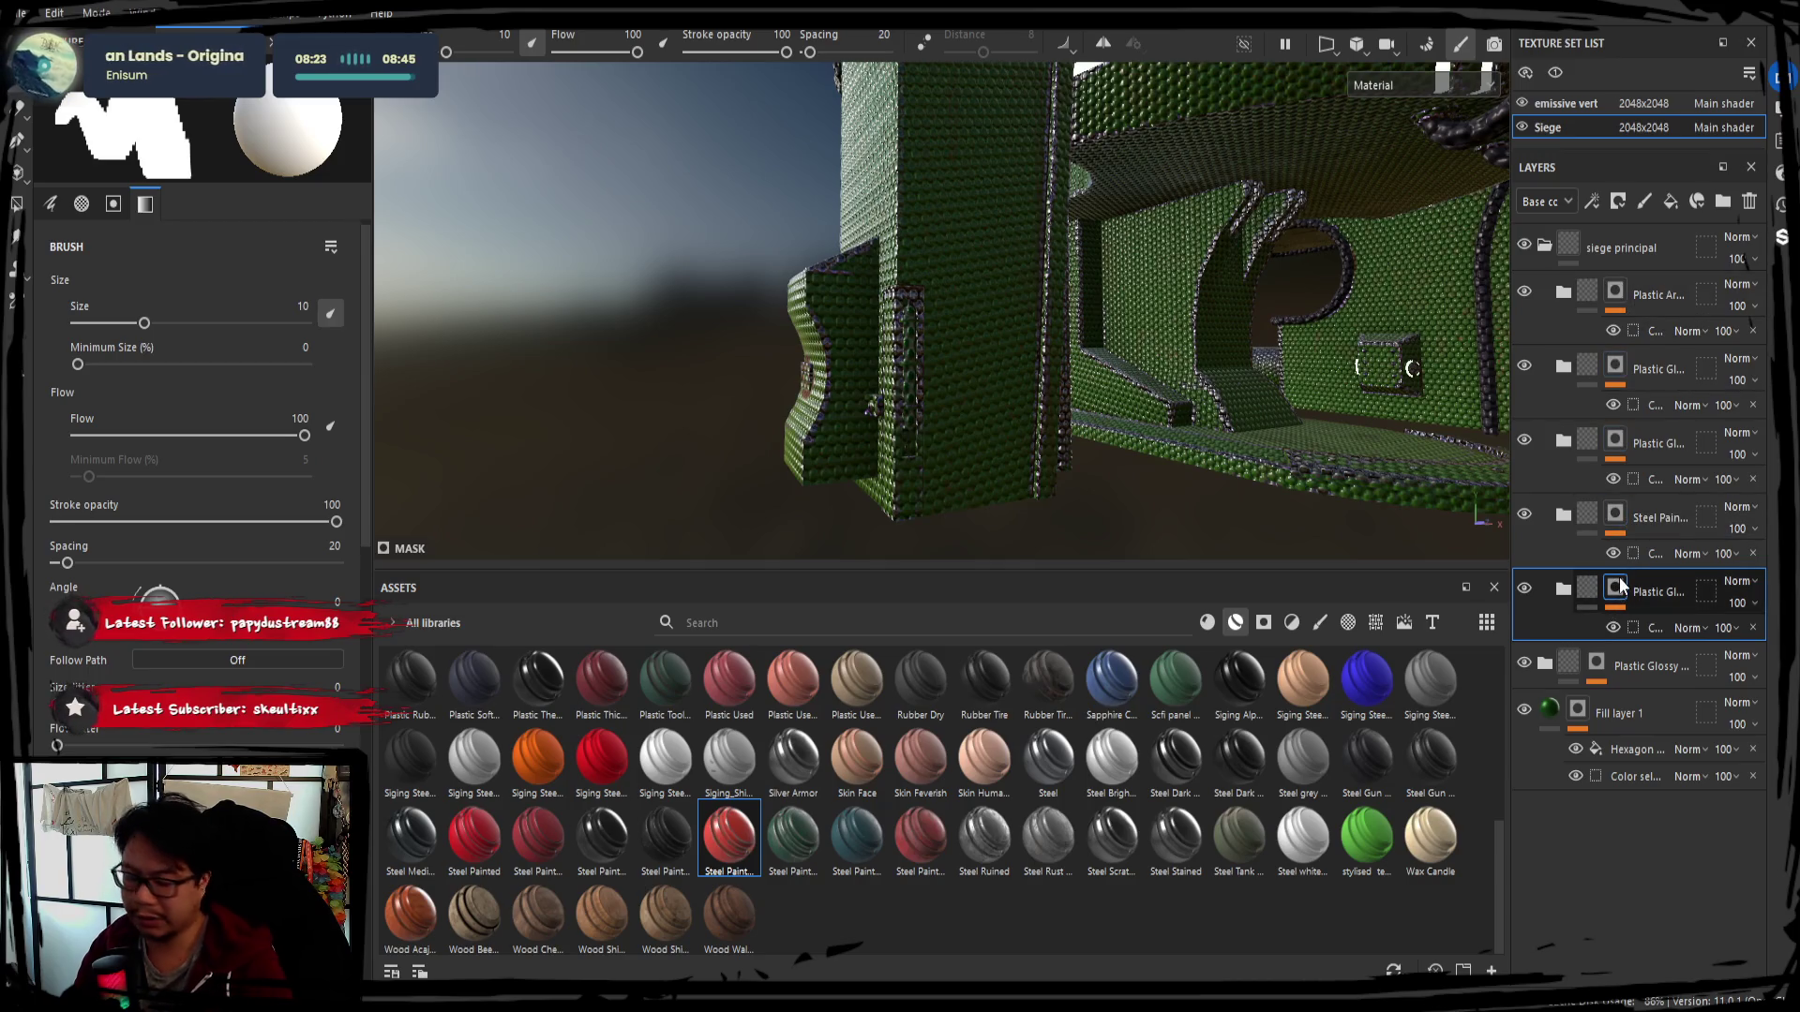
key("ctrl+z")
left_click(1525, 516)
left_click(1524, 441)
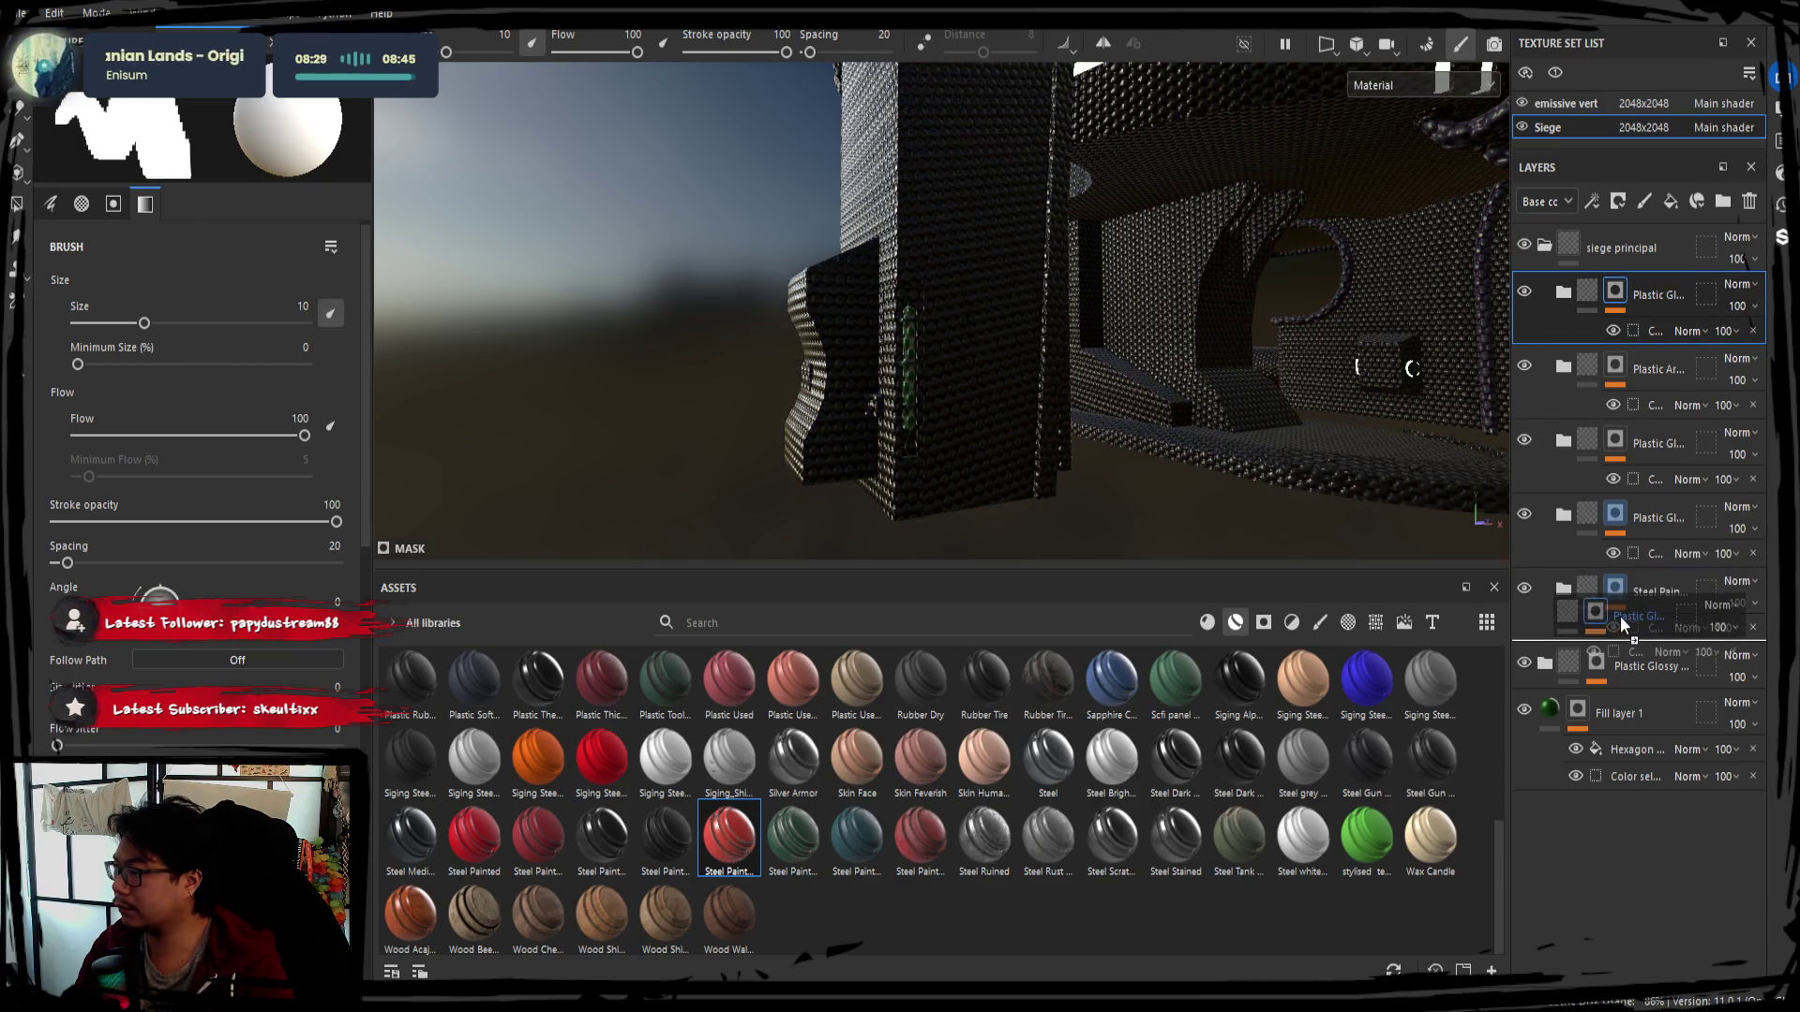
left_click_drag(1639, 297, 1620, 615)
left_click(1525, 293)
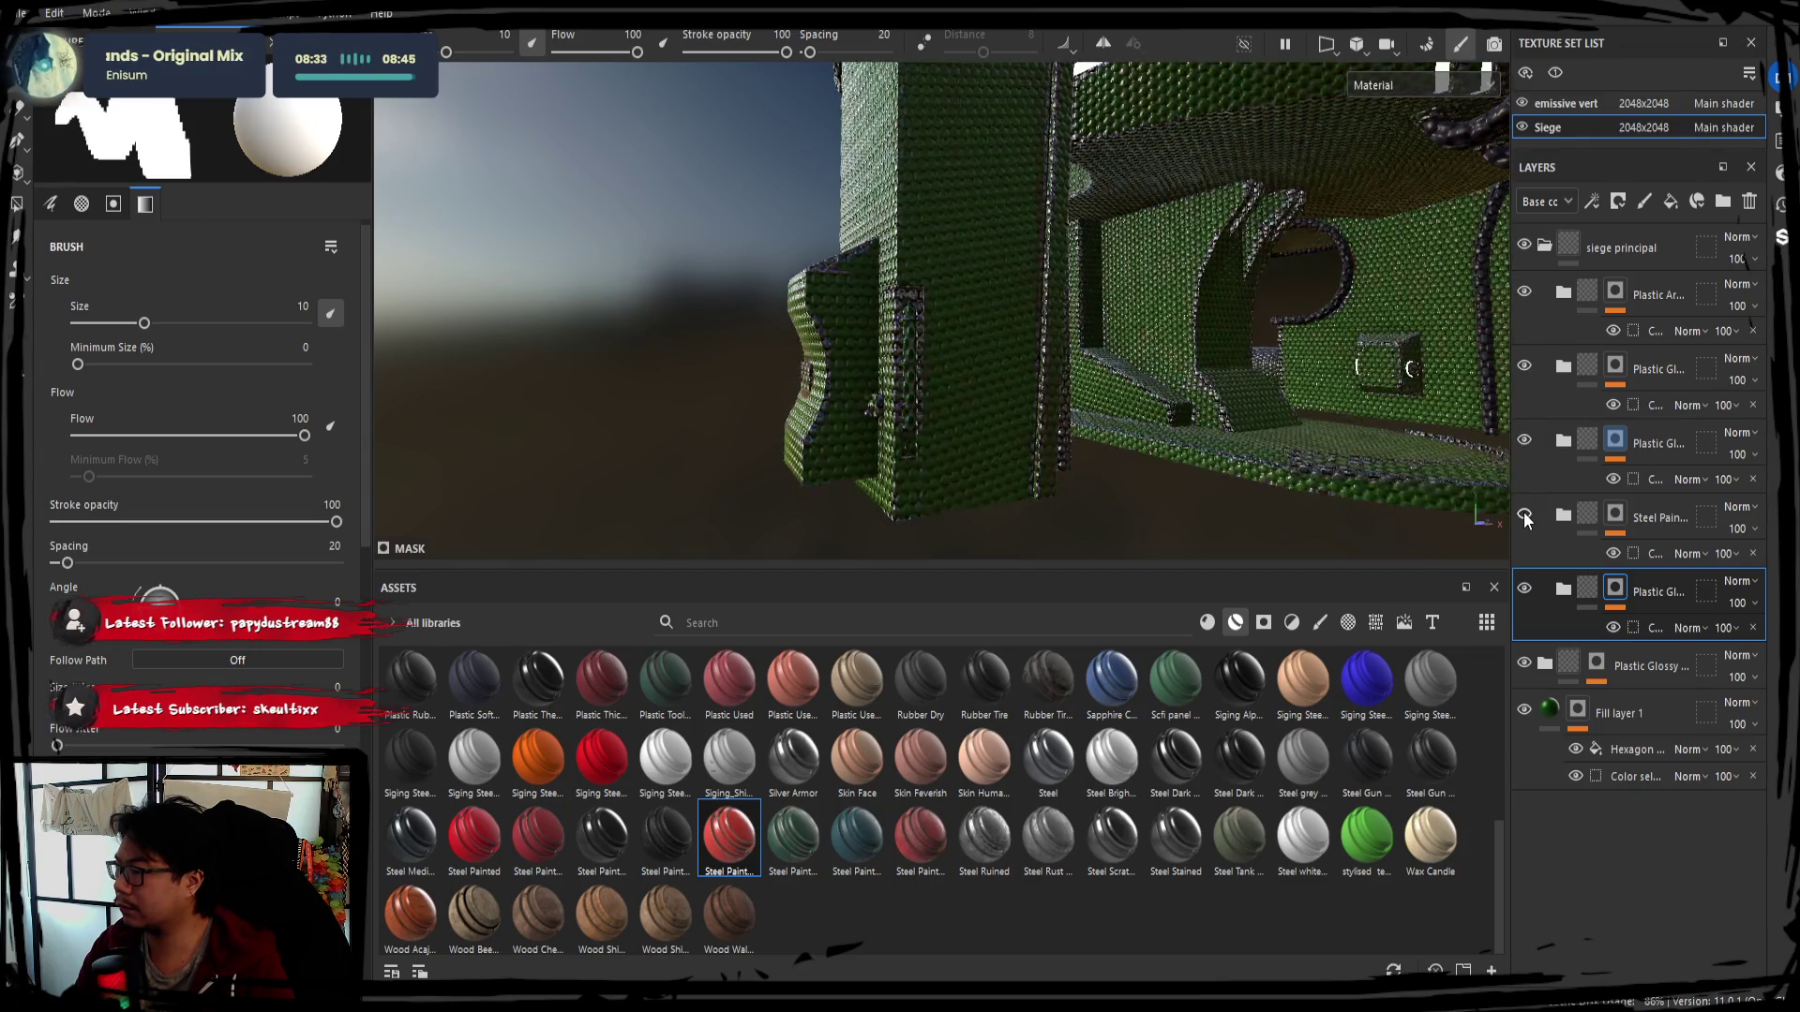
Review Fill layer 1 on the seat and collapse the siege principal folder
left_click(1644, 660)
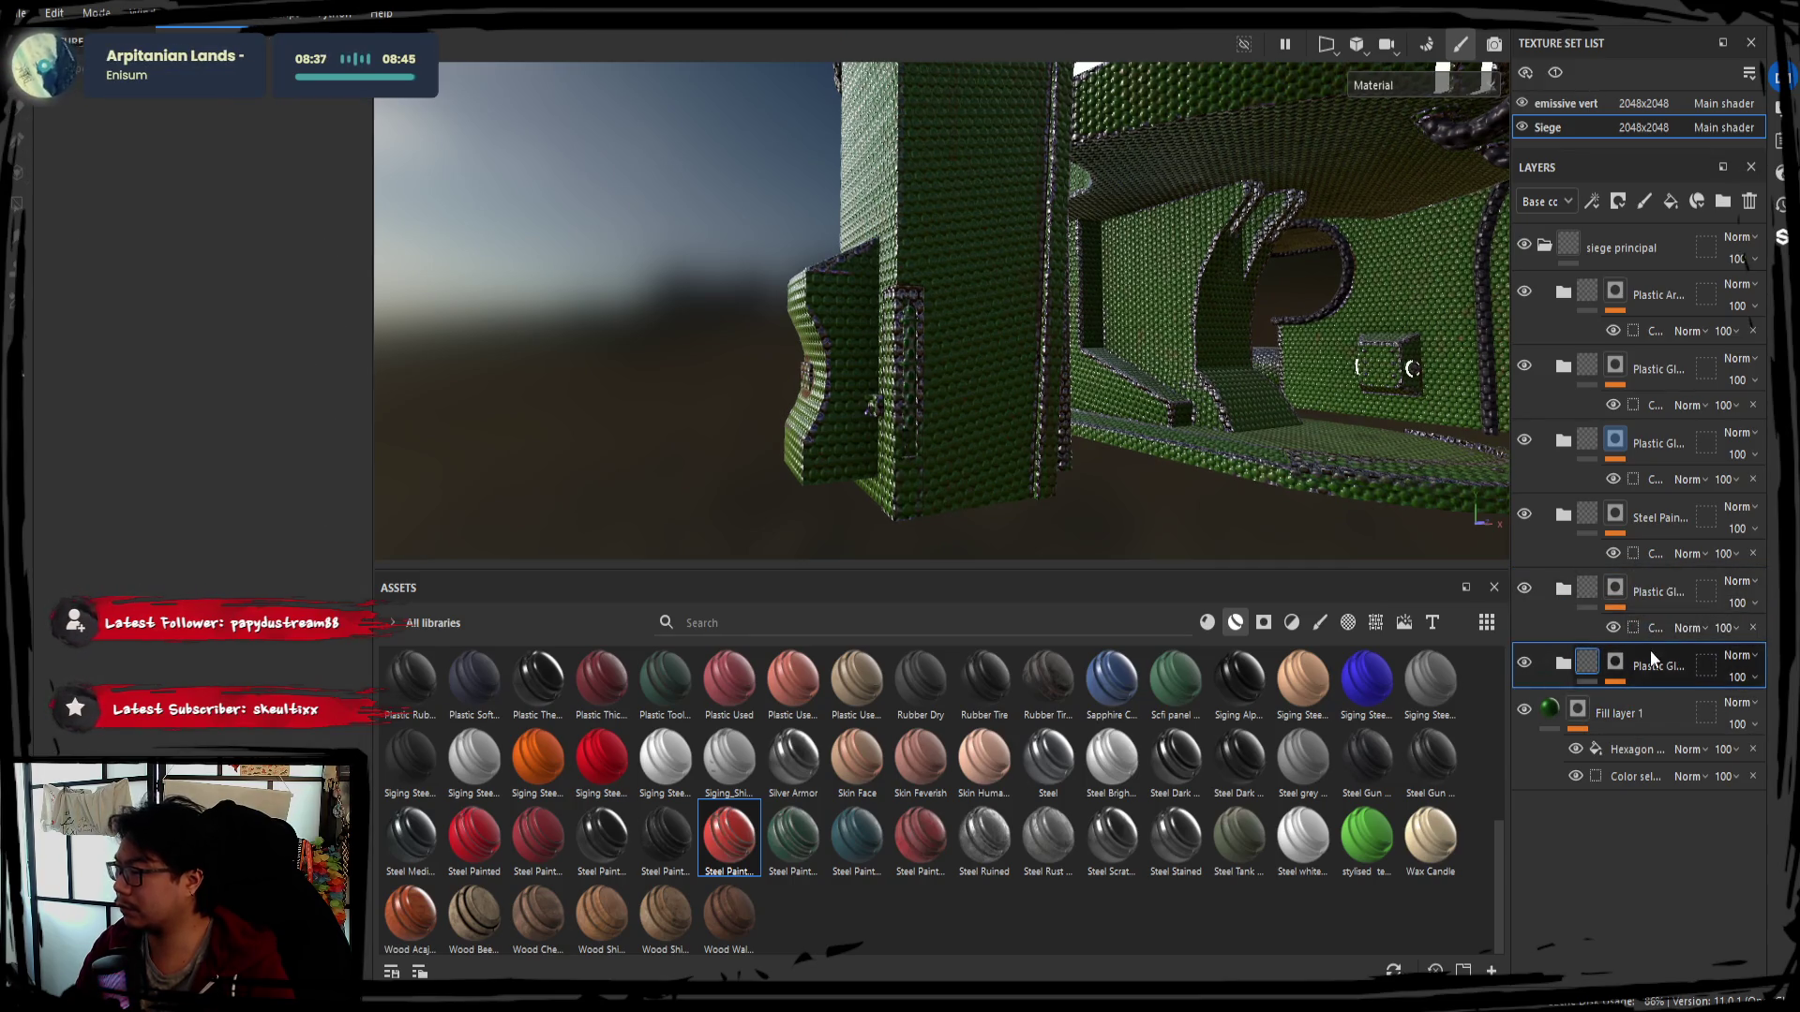
left_click(1621, 685)
left_click_drag(1069, 422, 1266, 545, "alt")
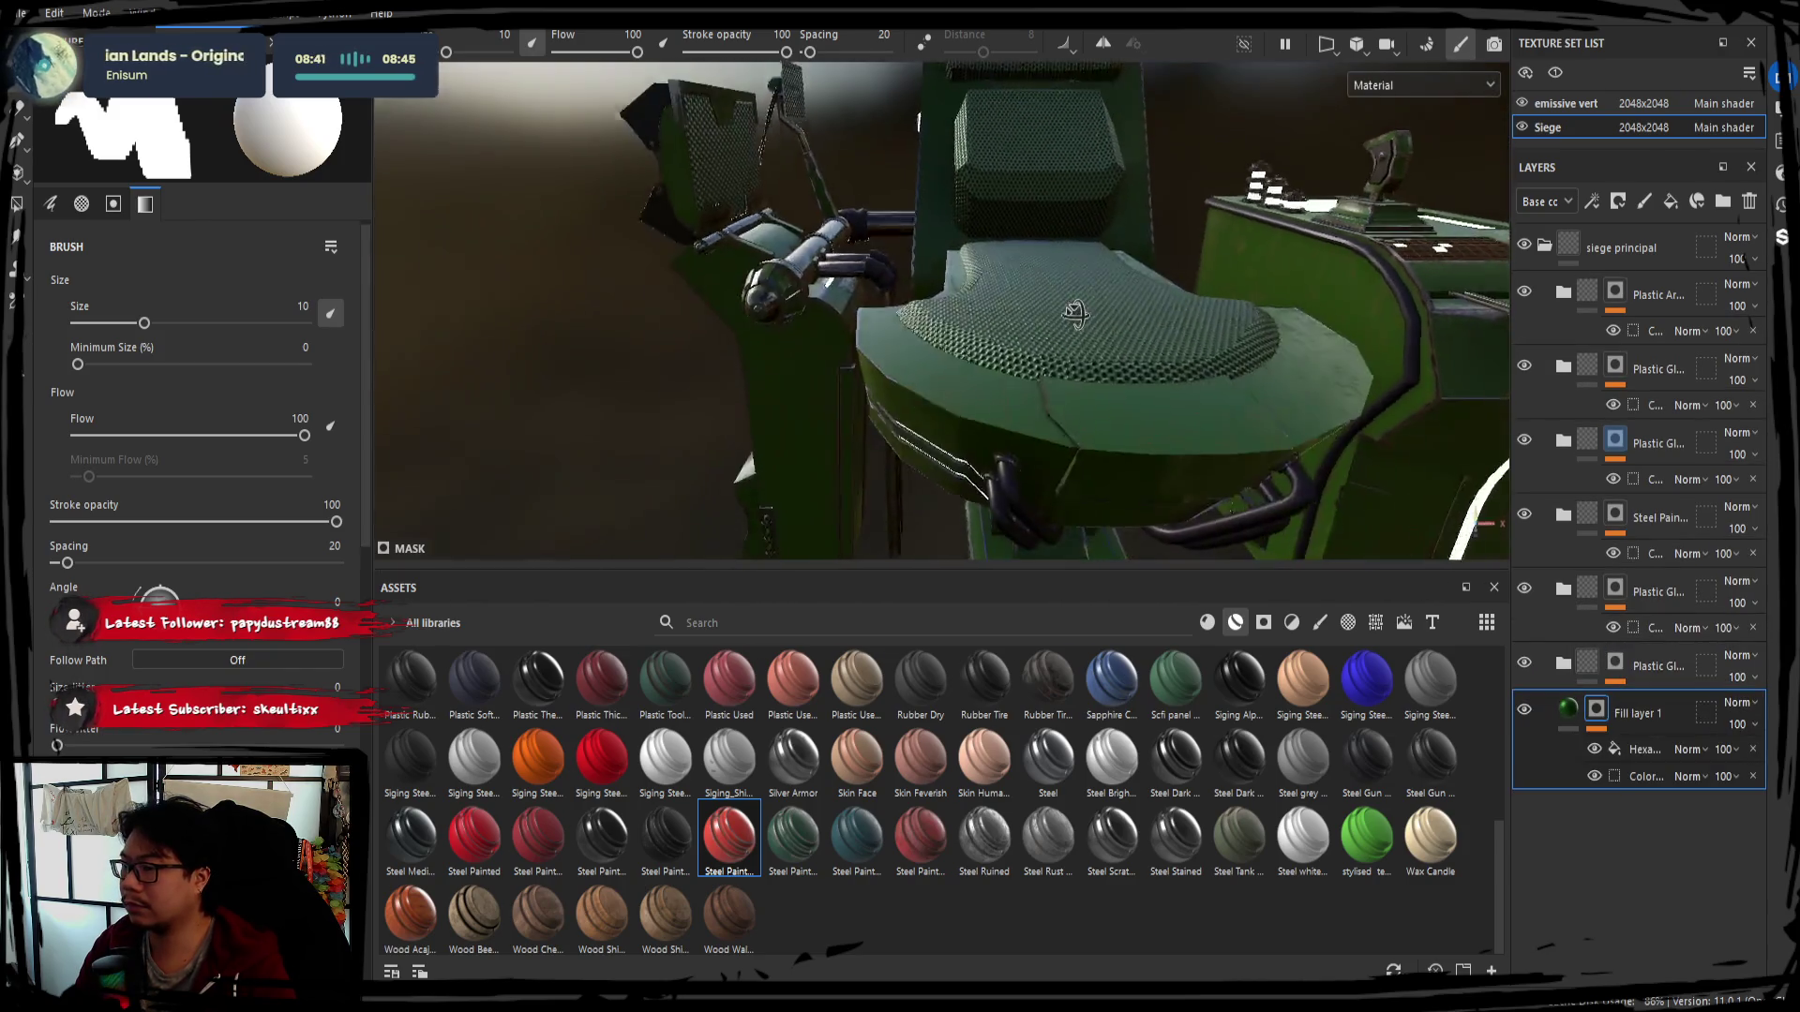
left_click(1546, 246)
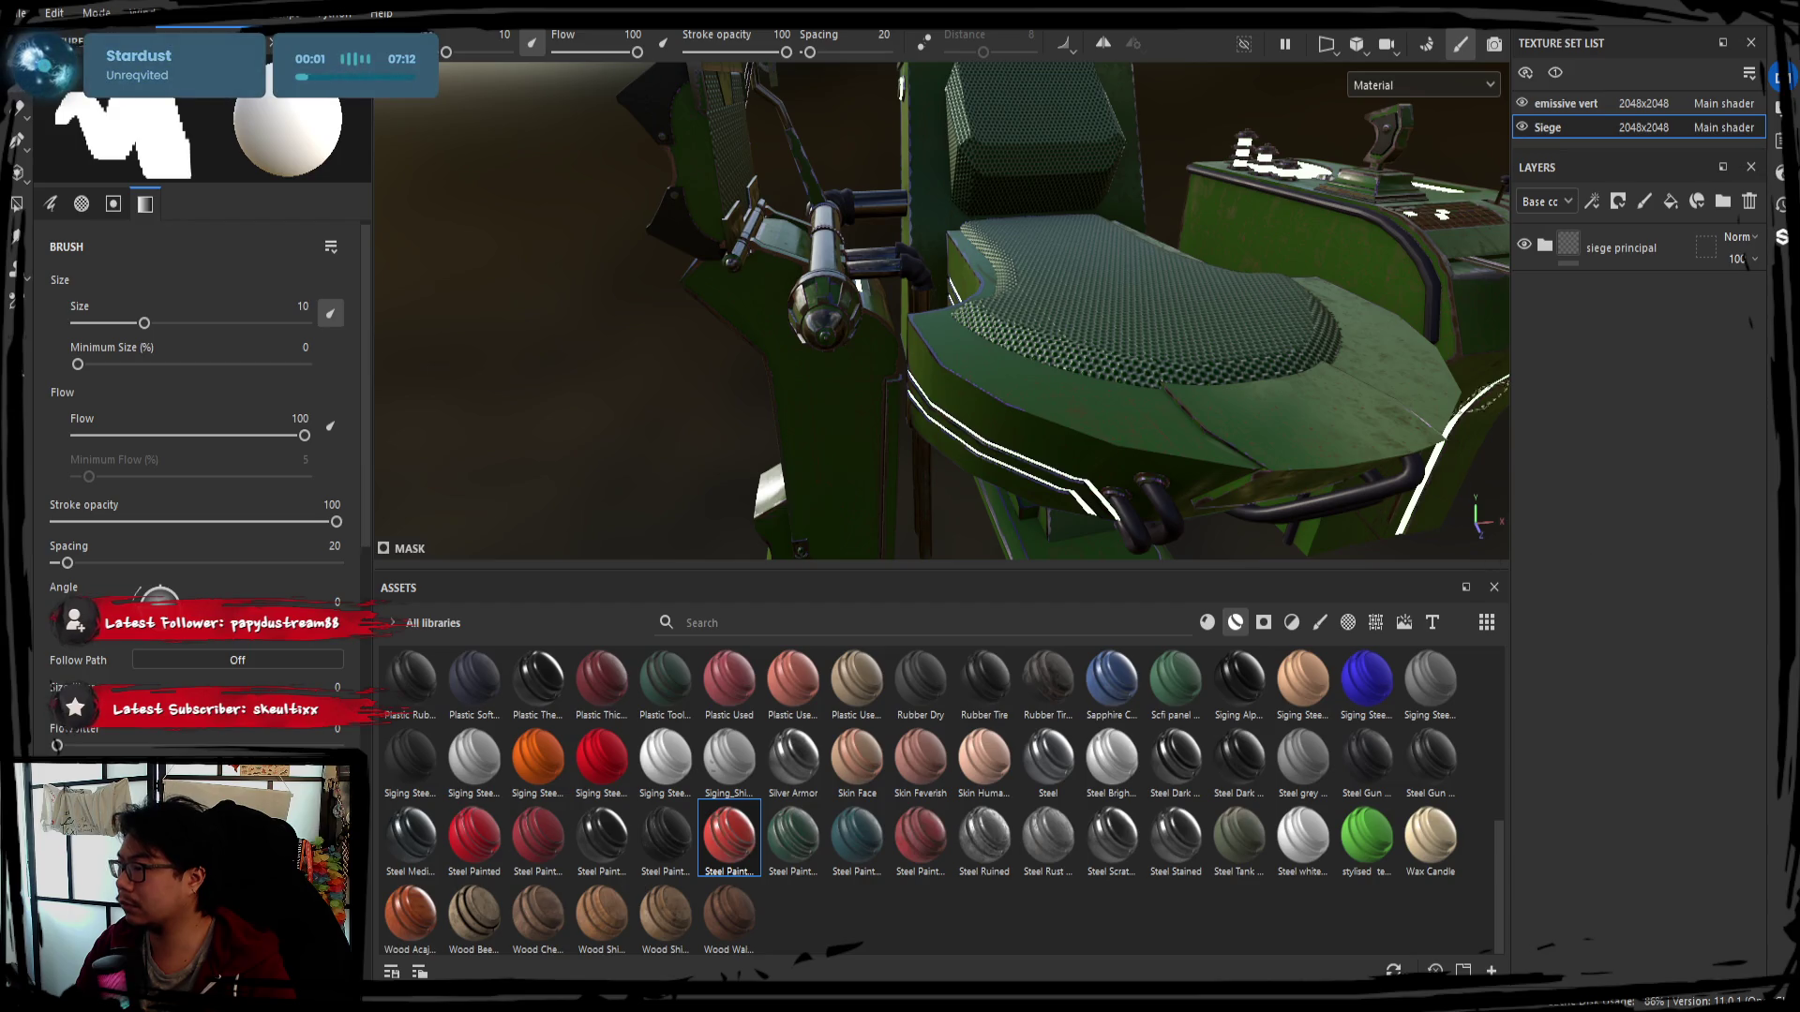
Add a new folder named 'alphas' below the collapsed siege principal folder
left_click(1723, 202)
left_click_drag(1618, 713, 1604, 860)
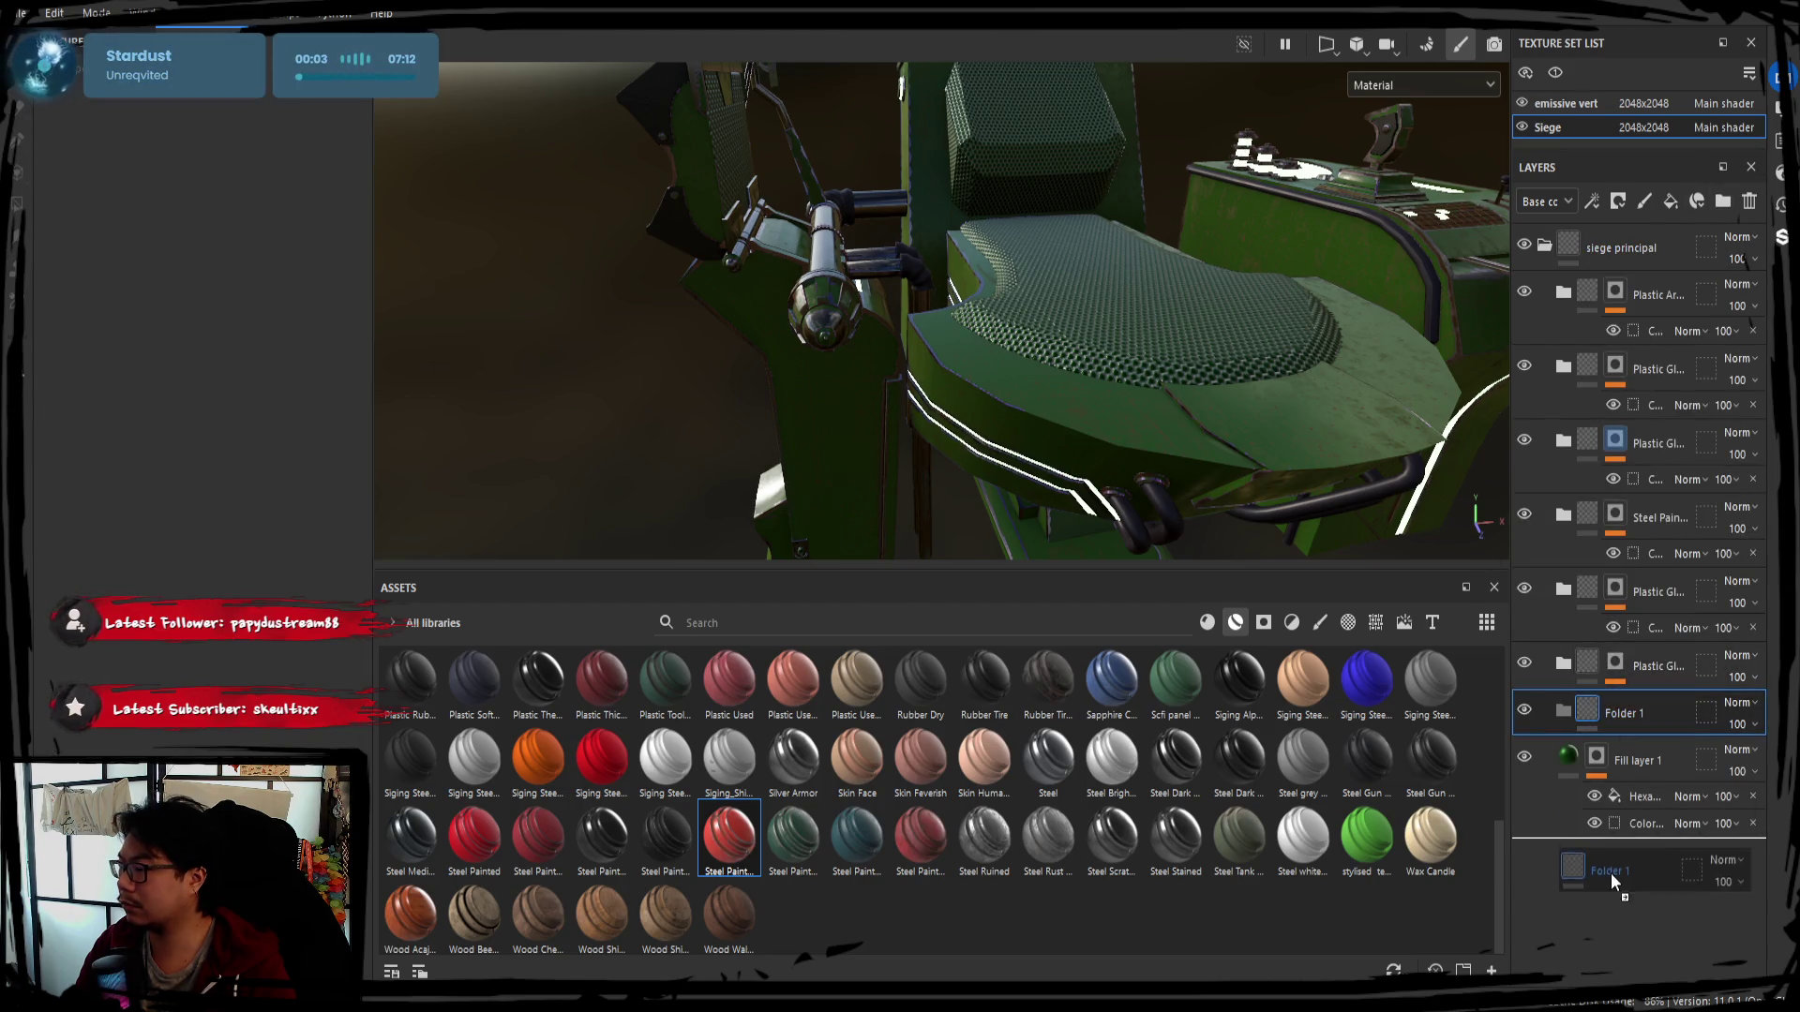
left_click(1559, 248)
double_click(1607, 293)
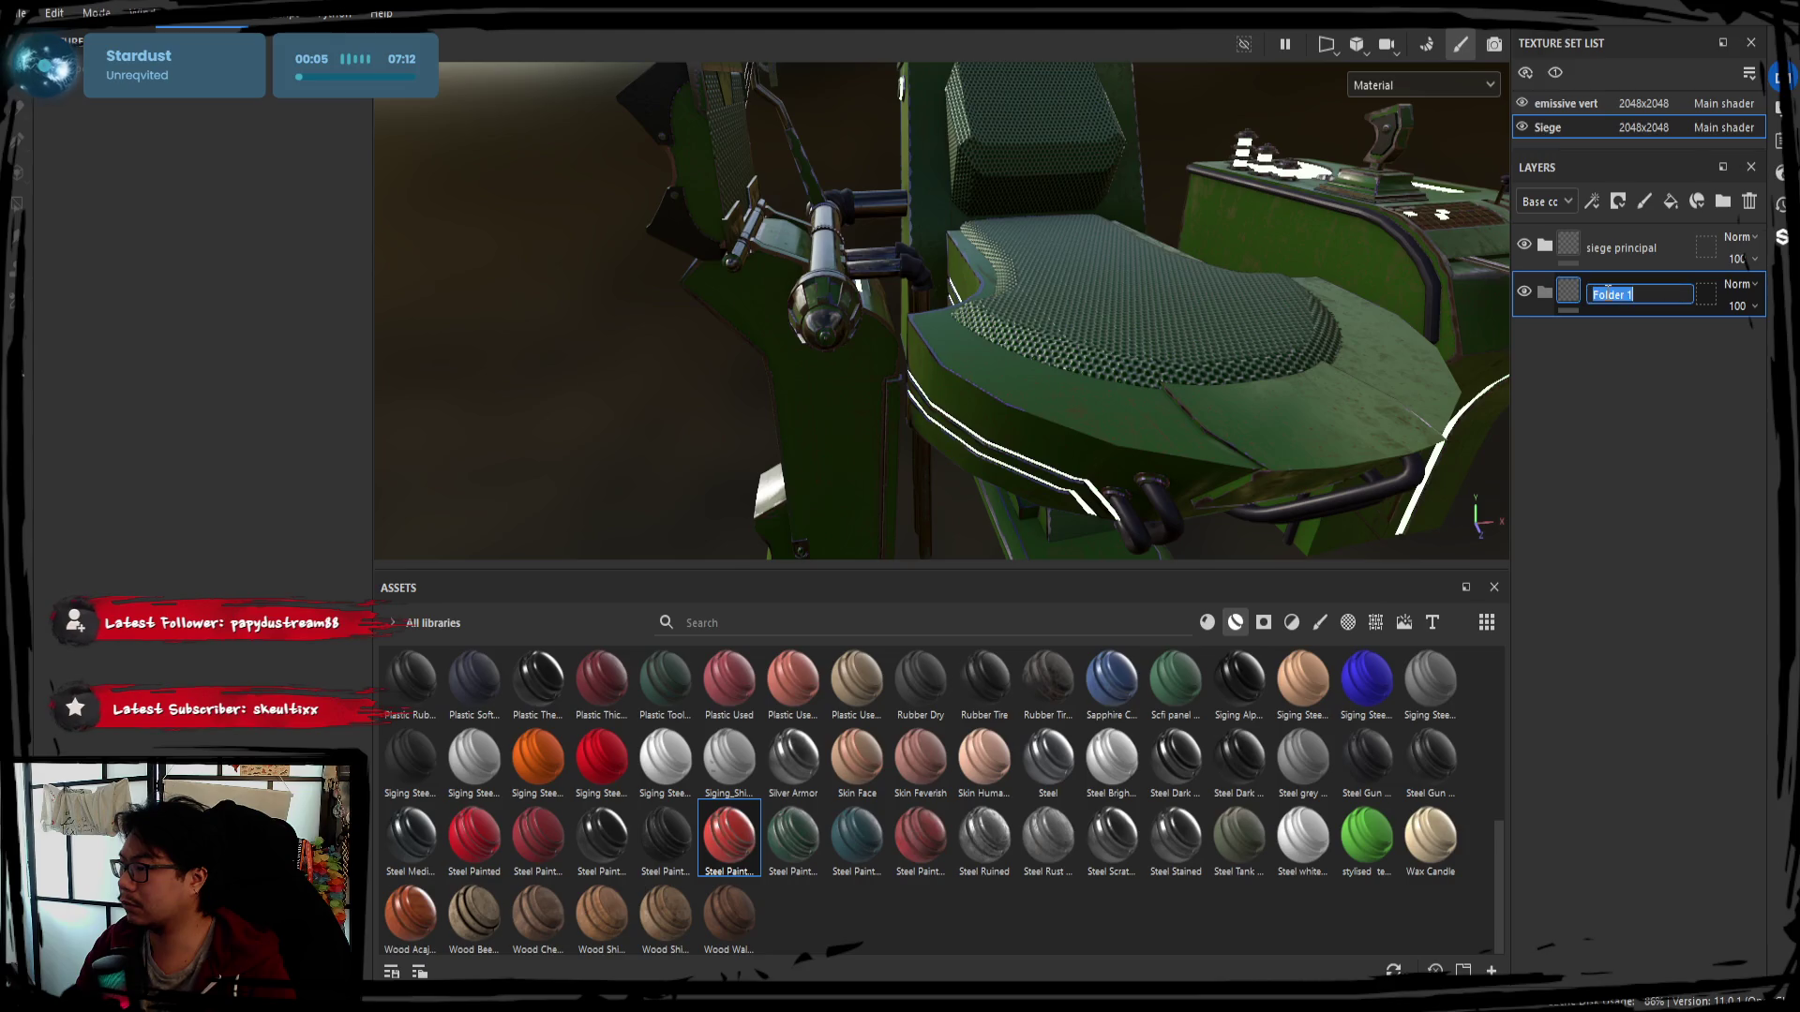
type("alphas")
key("Return")
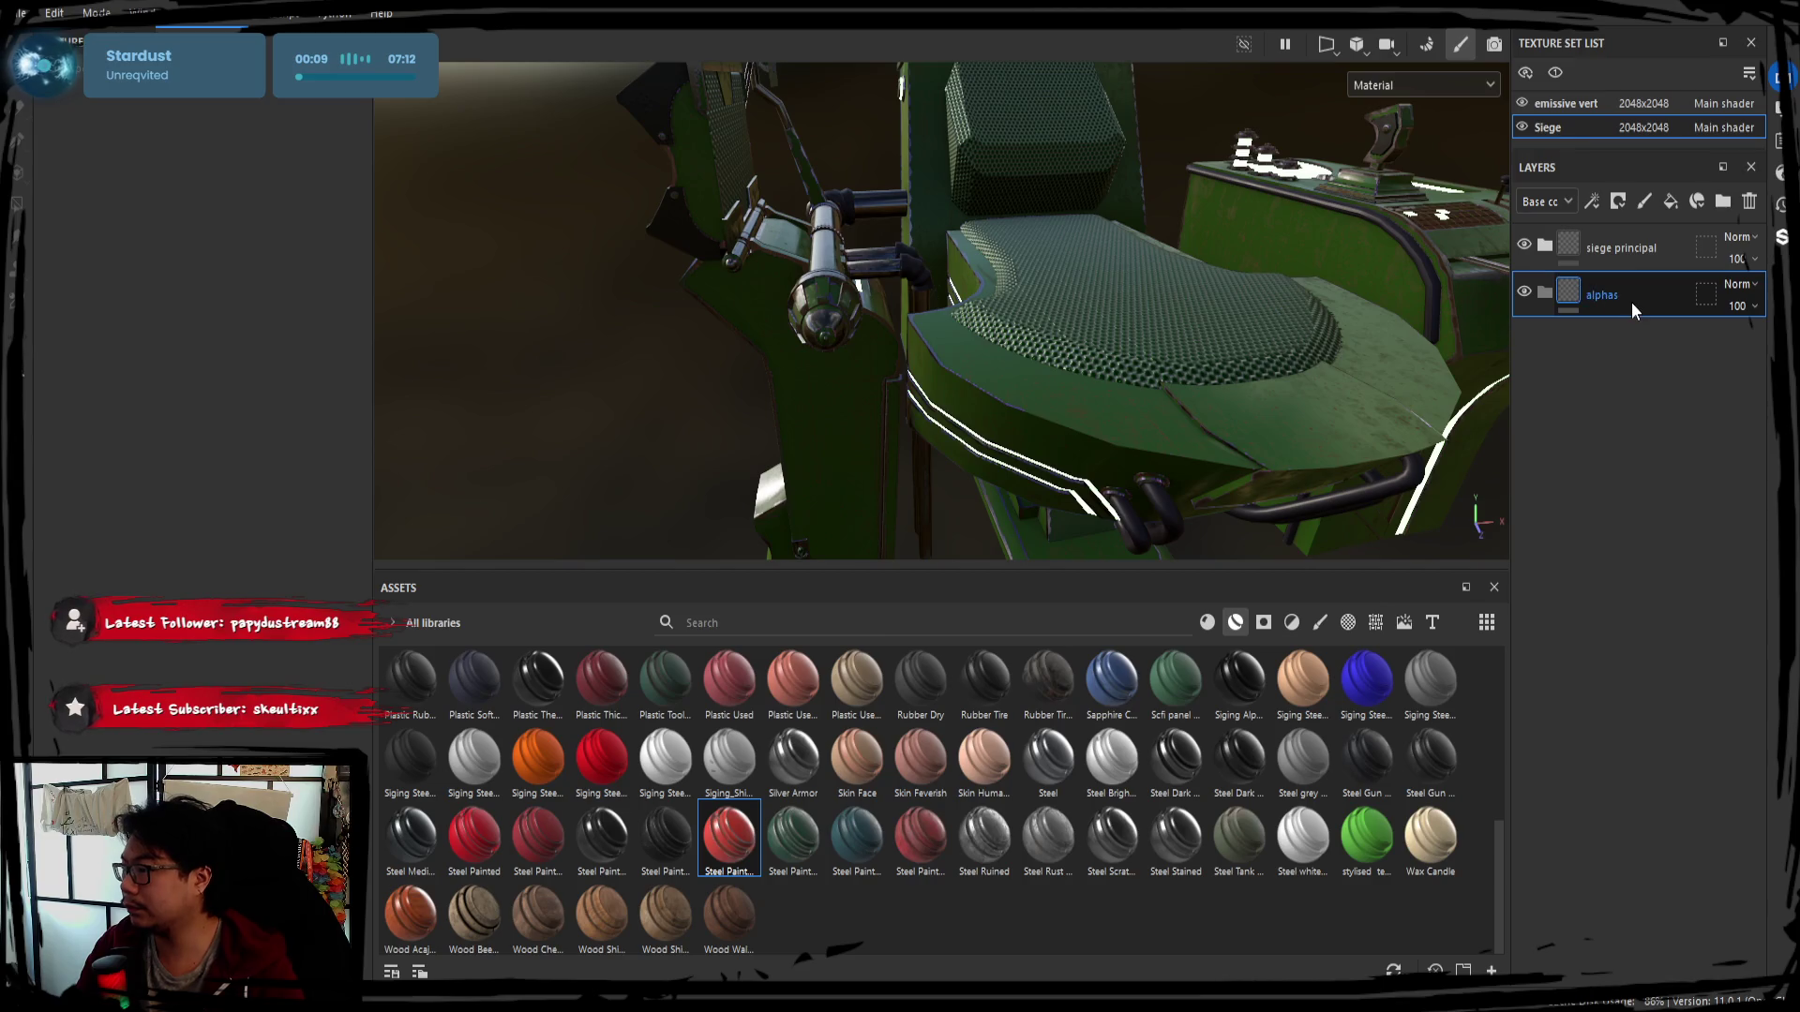
left_click(1630, 301)
mouse_move(1131, 251)
left_mouse_down("alt")
mouse_move(1174, 368)
mouse_move(1604, 359)
left_mouse_up("alt")
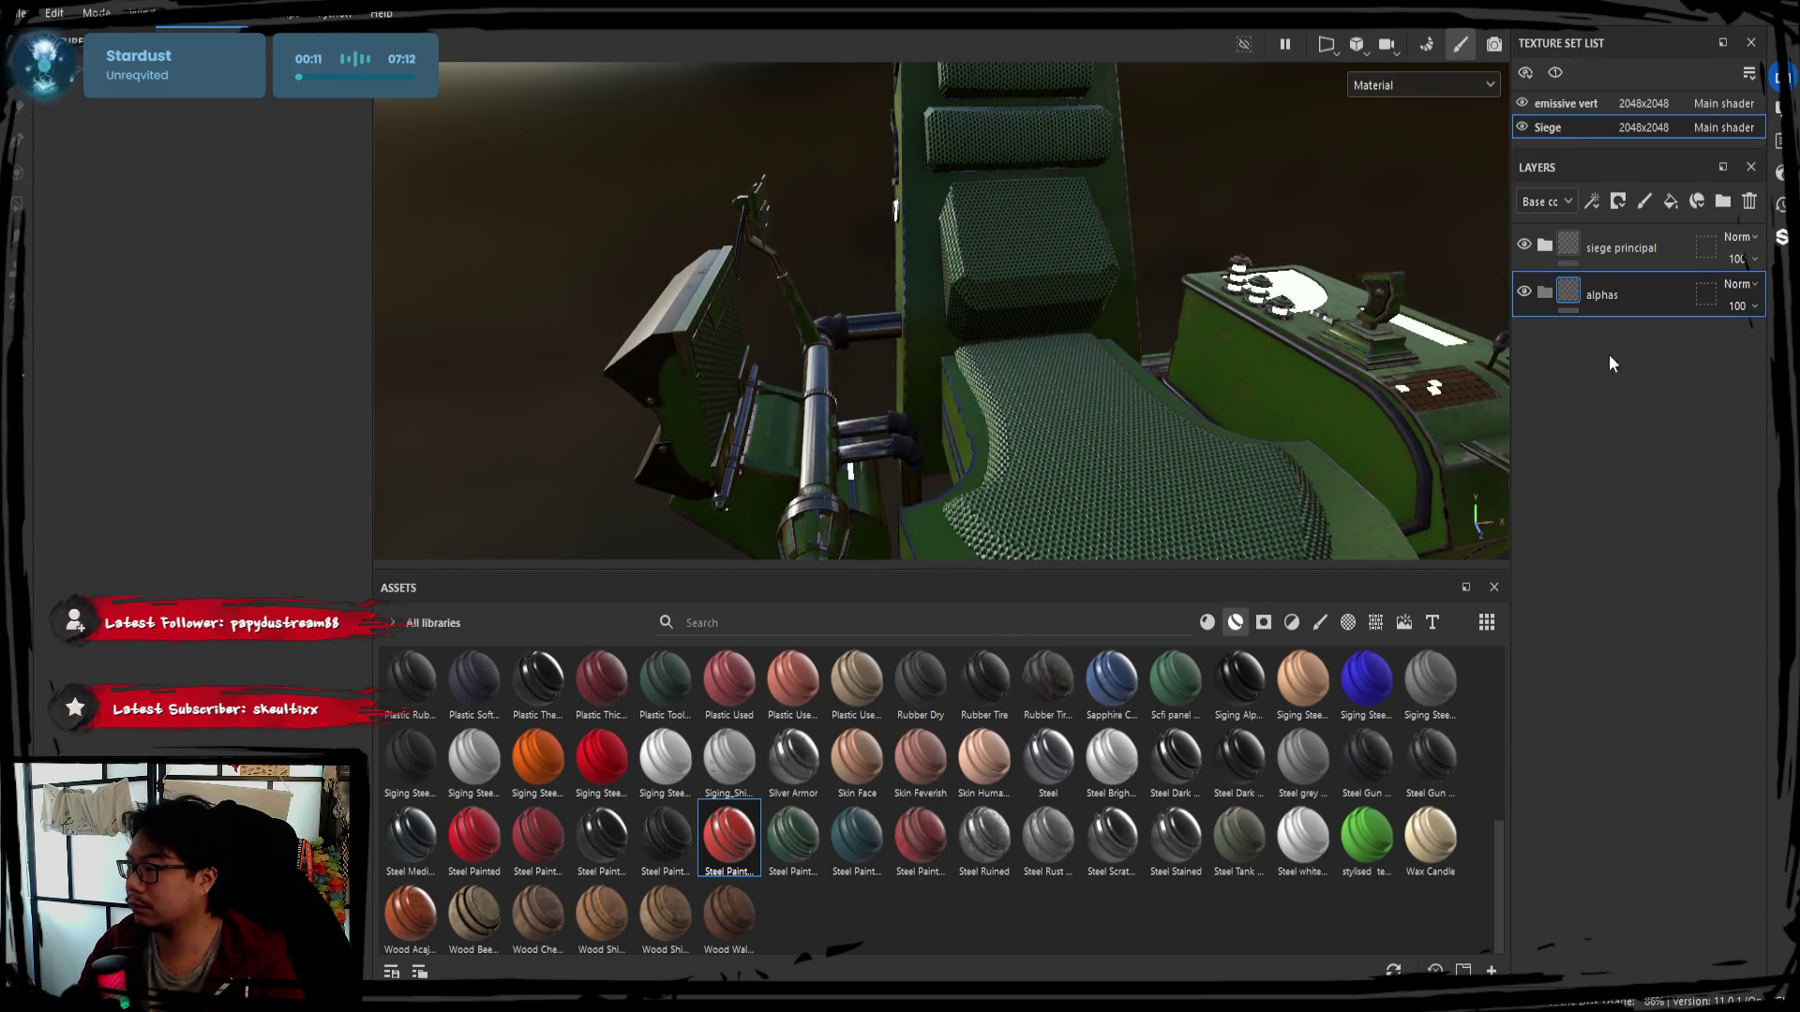
Add Fill layer 2 with a colour-selection mask picked from the blue ID colour on the model
left_click(1671, 205)
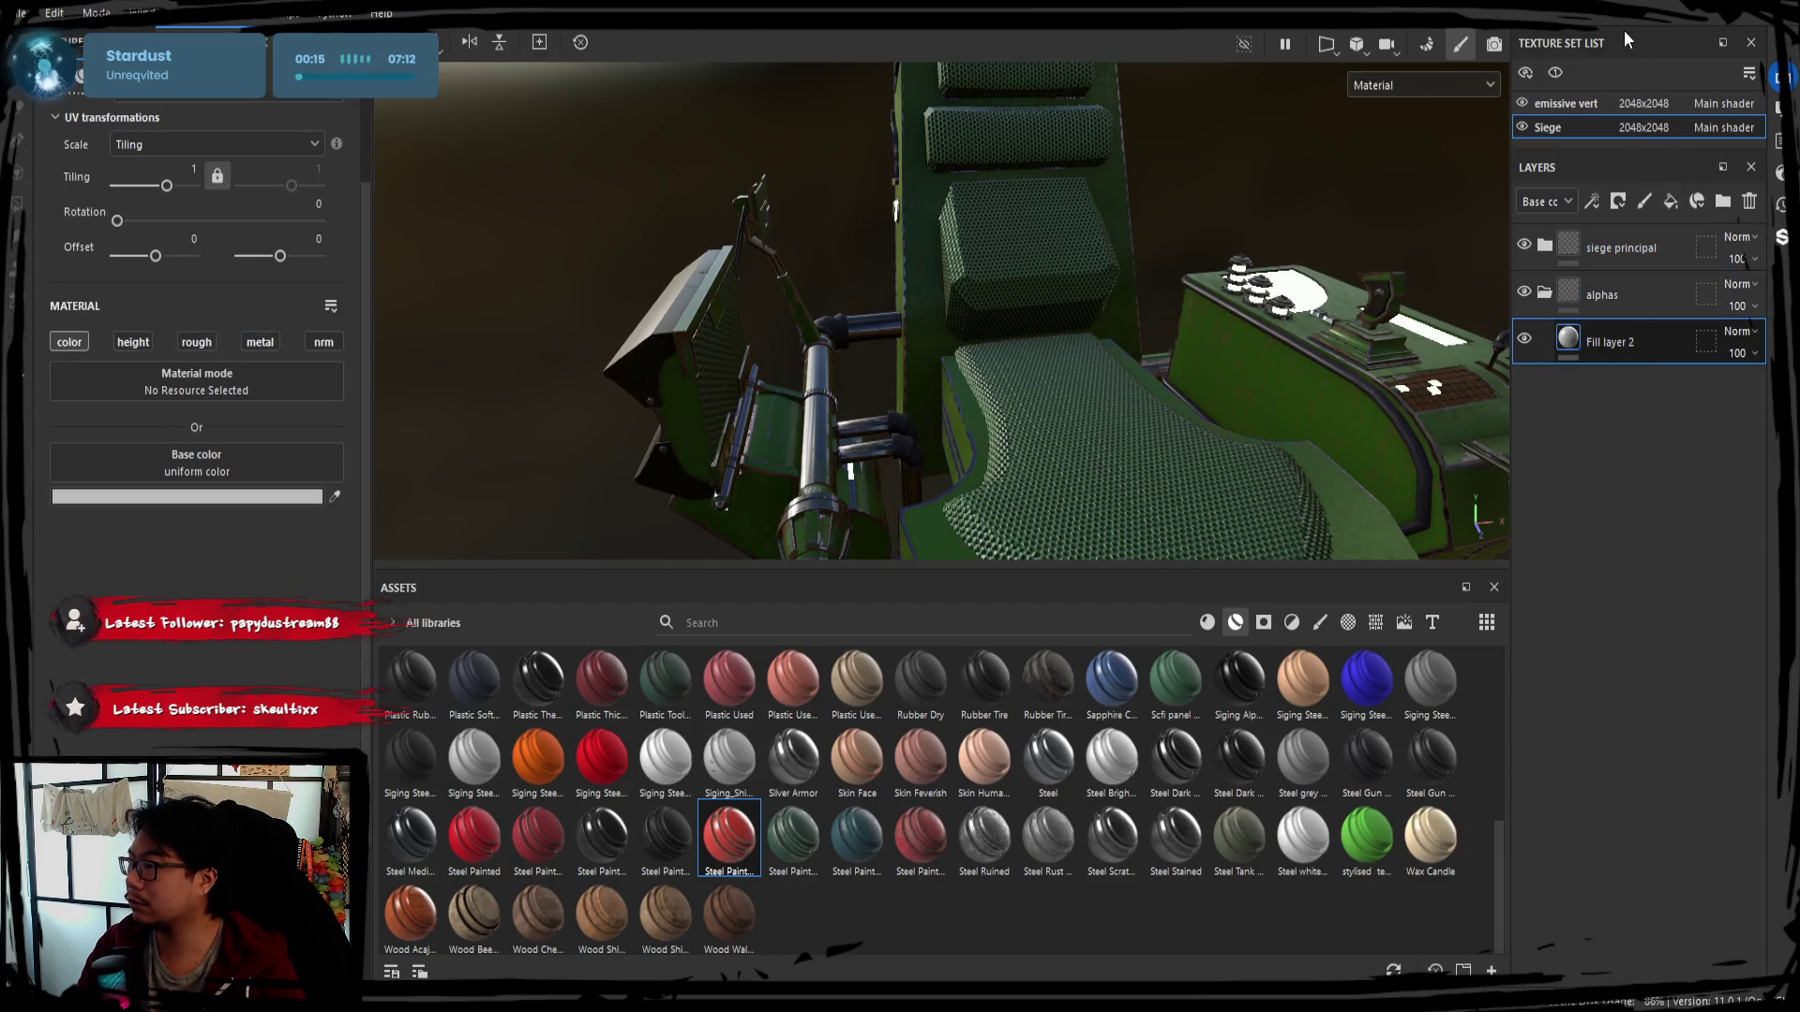
left_click_drag(1070, 295, 180, 335, "alt")
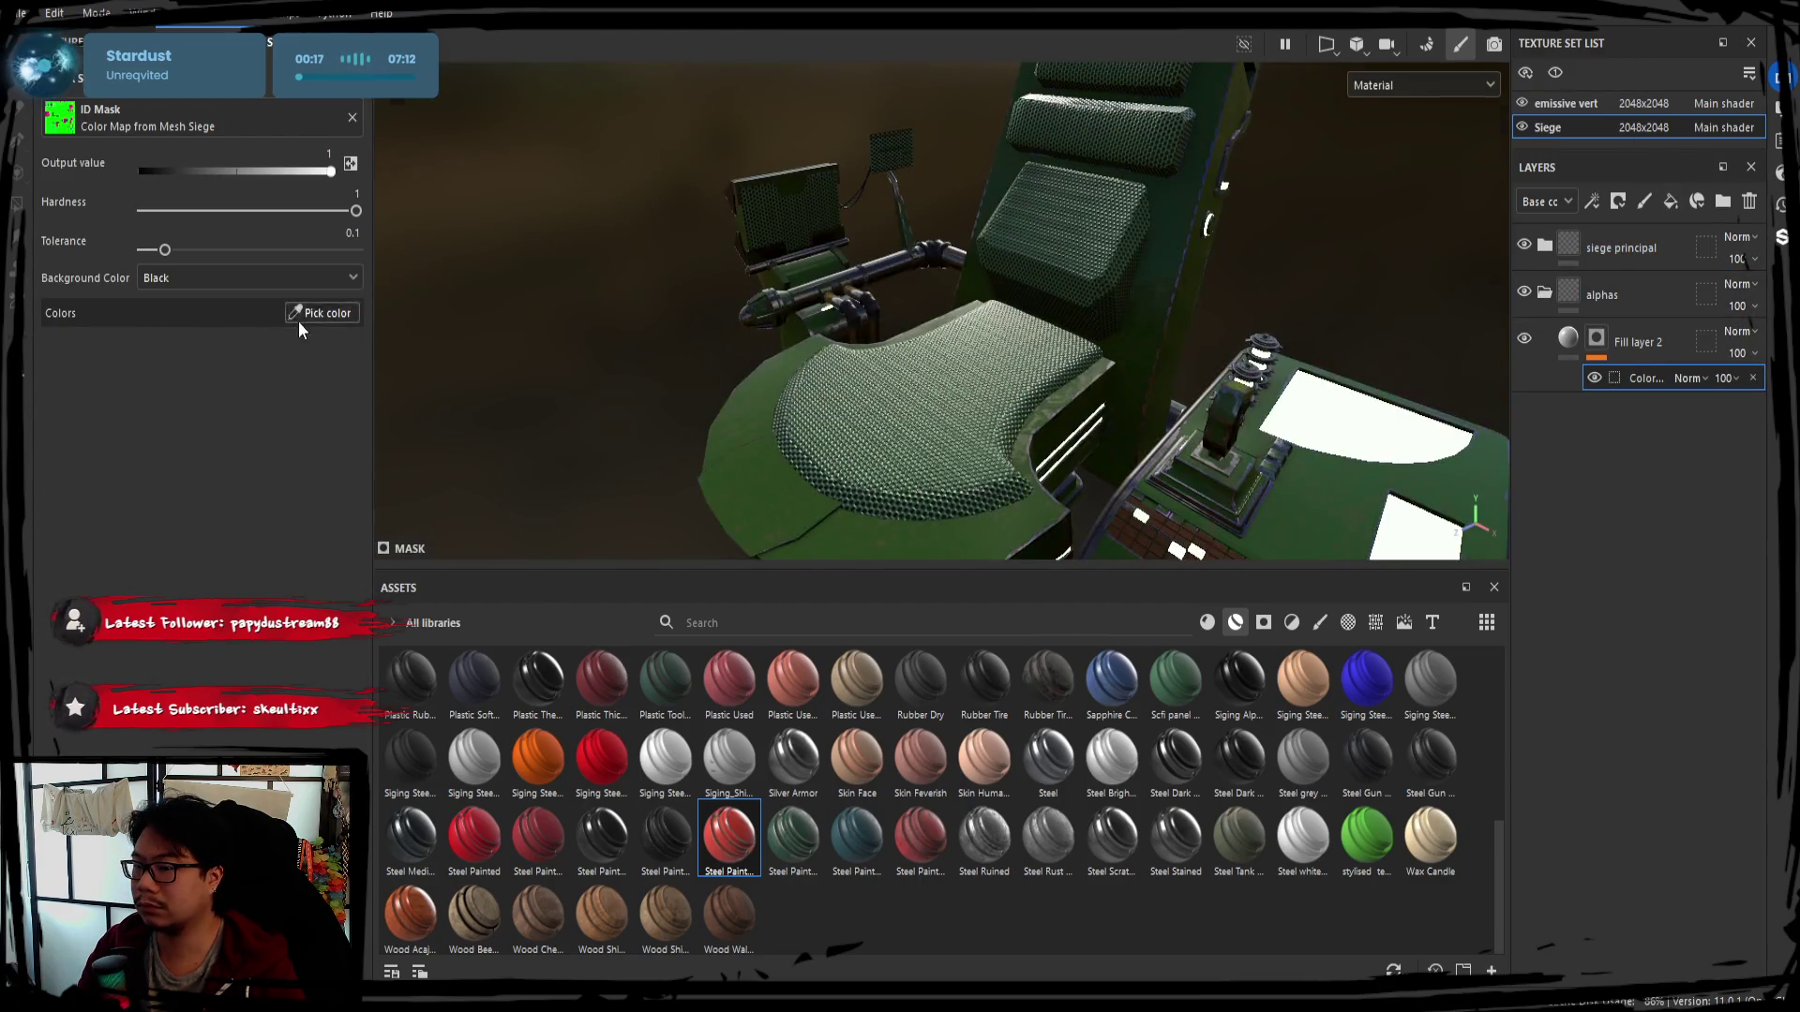
left_click(300, 312)
left_click(810, 207)
left_click_drag(810, 208, 869, 341, "alt")
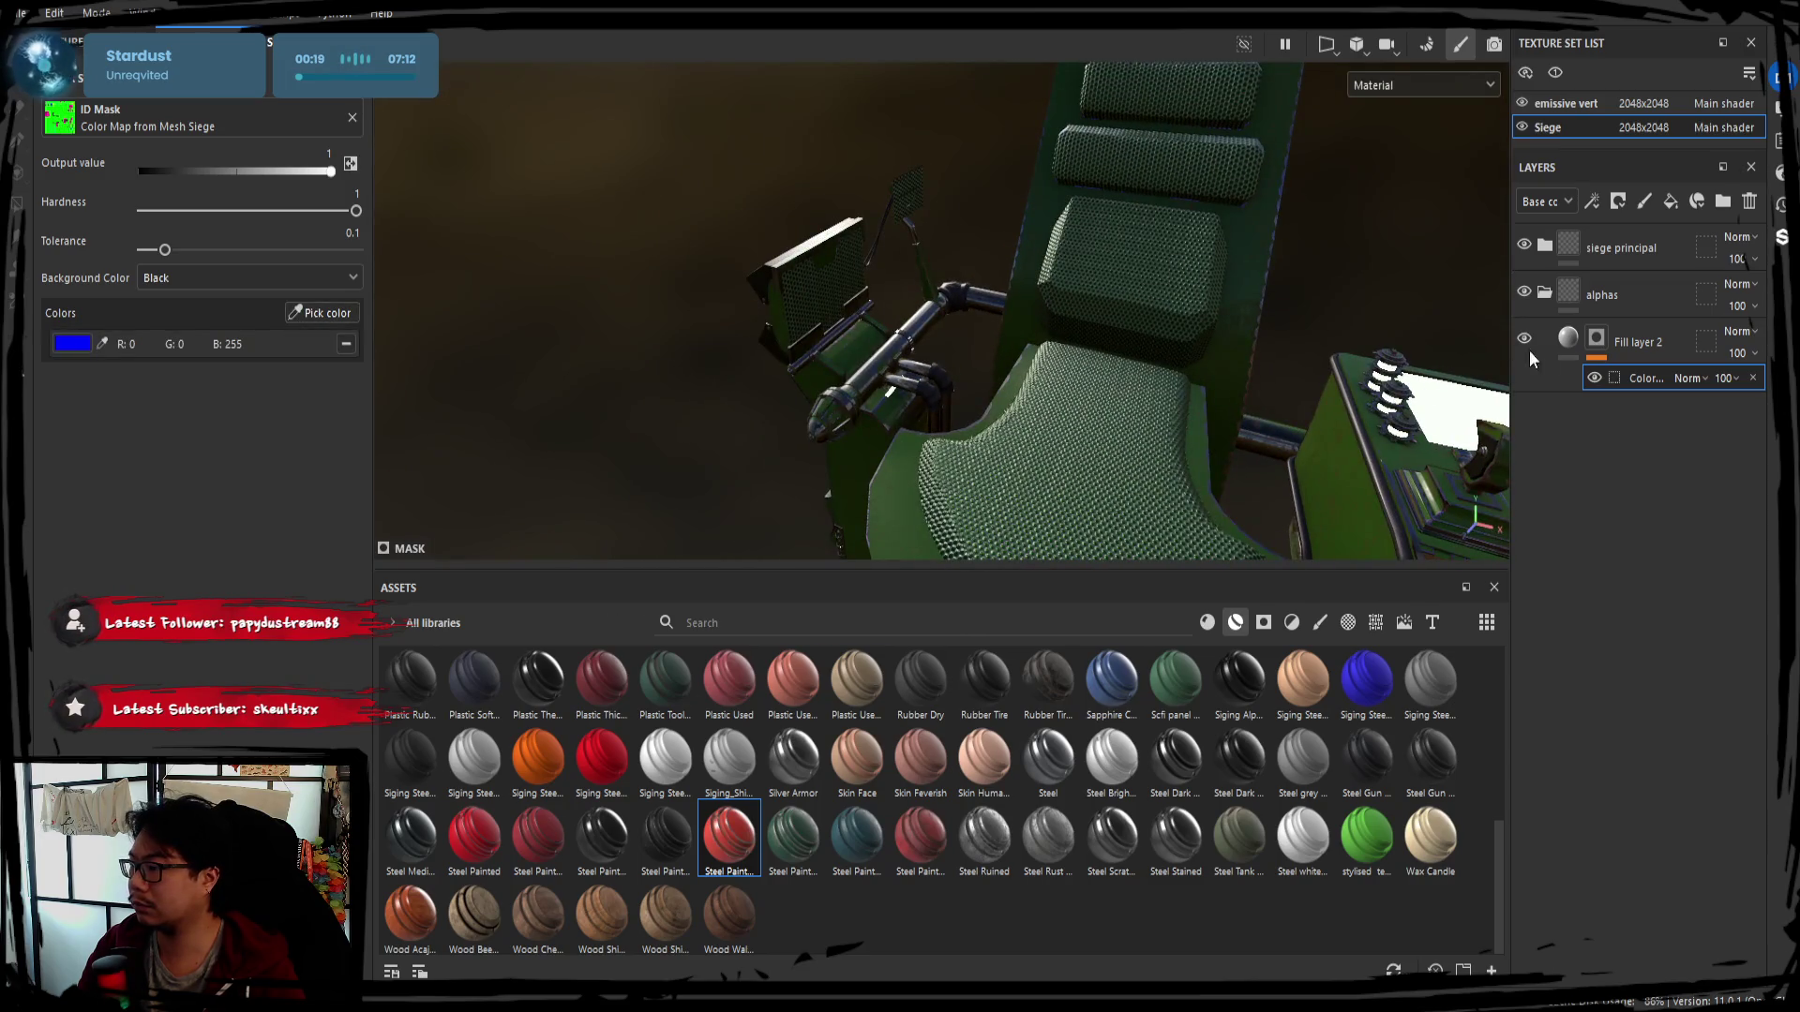
Place Fill layer 2 inside alphas and move alphas above siege principal
left_click_drag(1090, 390, 1041, 394, "alt")
mouse_move(1638, 342)
left_mouse_down()
mouse_move(1603, 294)
mouse_move(1631, 239)
left_mouse_up()
left_click_drag(1040, 324, 1526, 326, "alt")
left_click_drag(976, 333, 1445, 285, "alt")
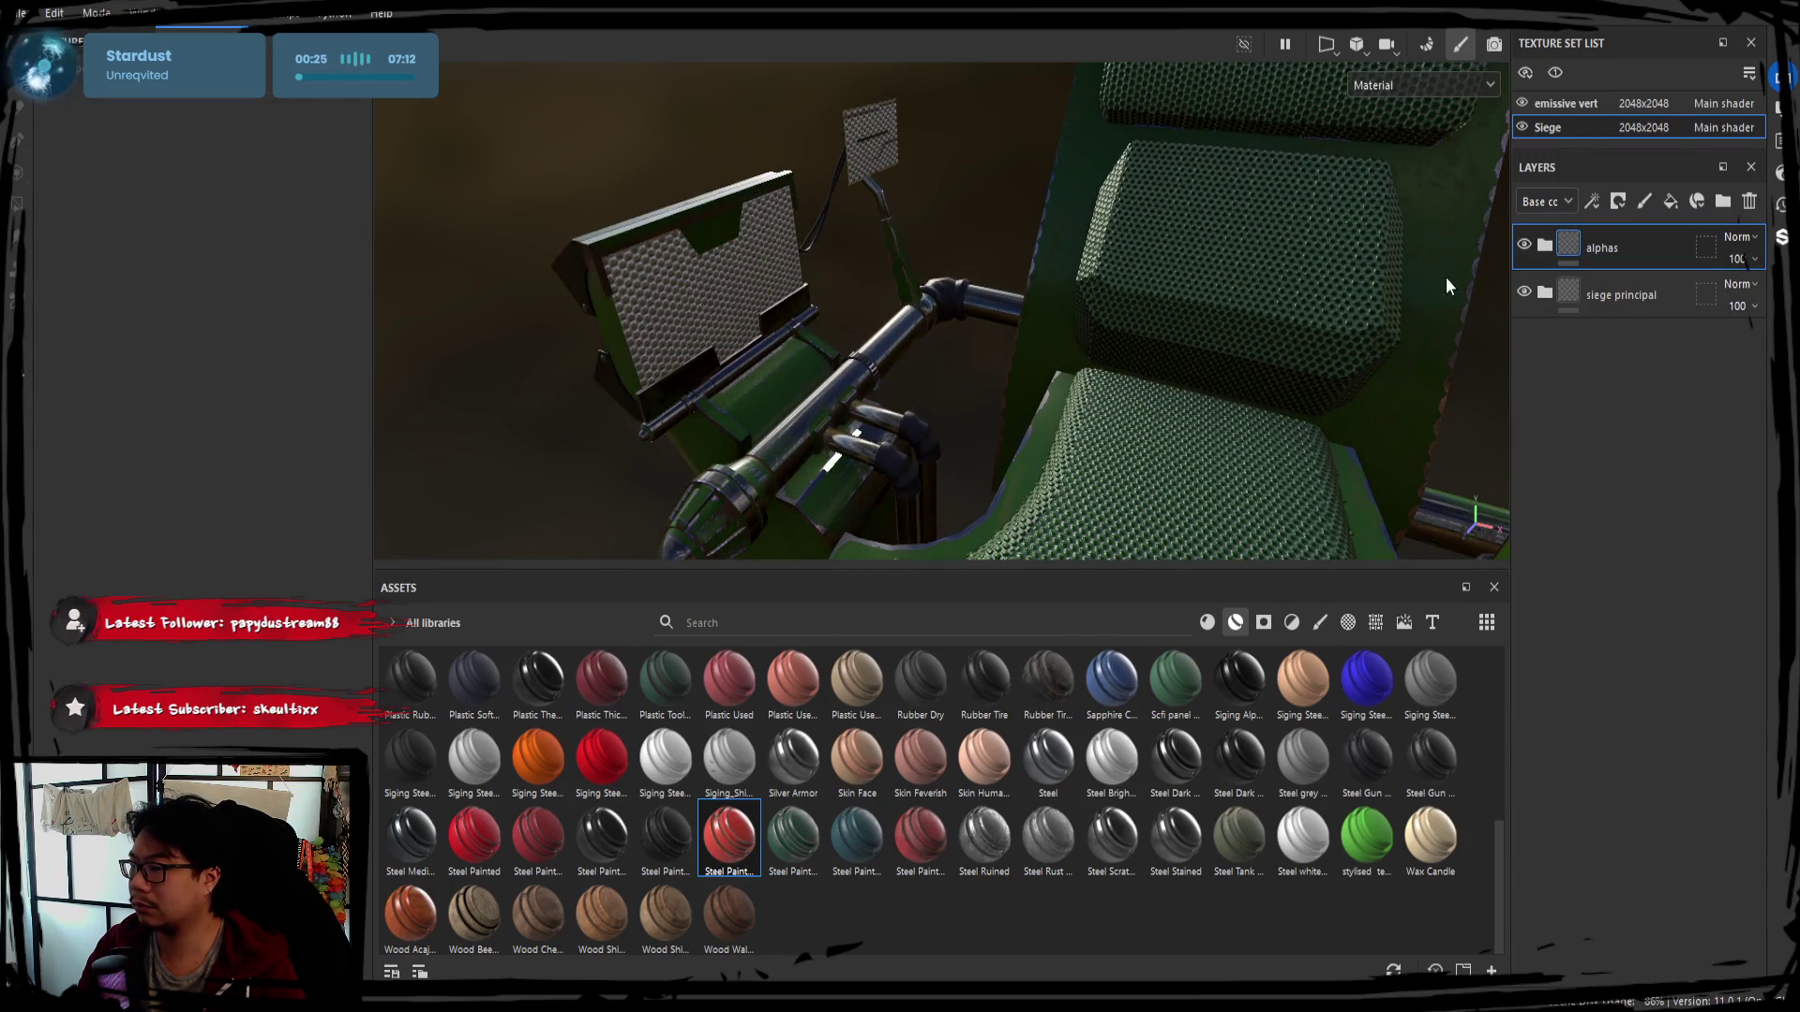
Expand both folders and move Fill layer 1's colour selection above its hexagon fill
left_click(1543, 248)
left_click(1545, 369)
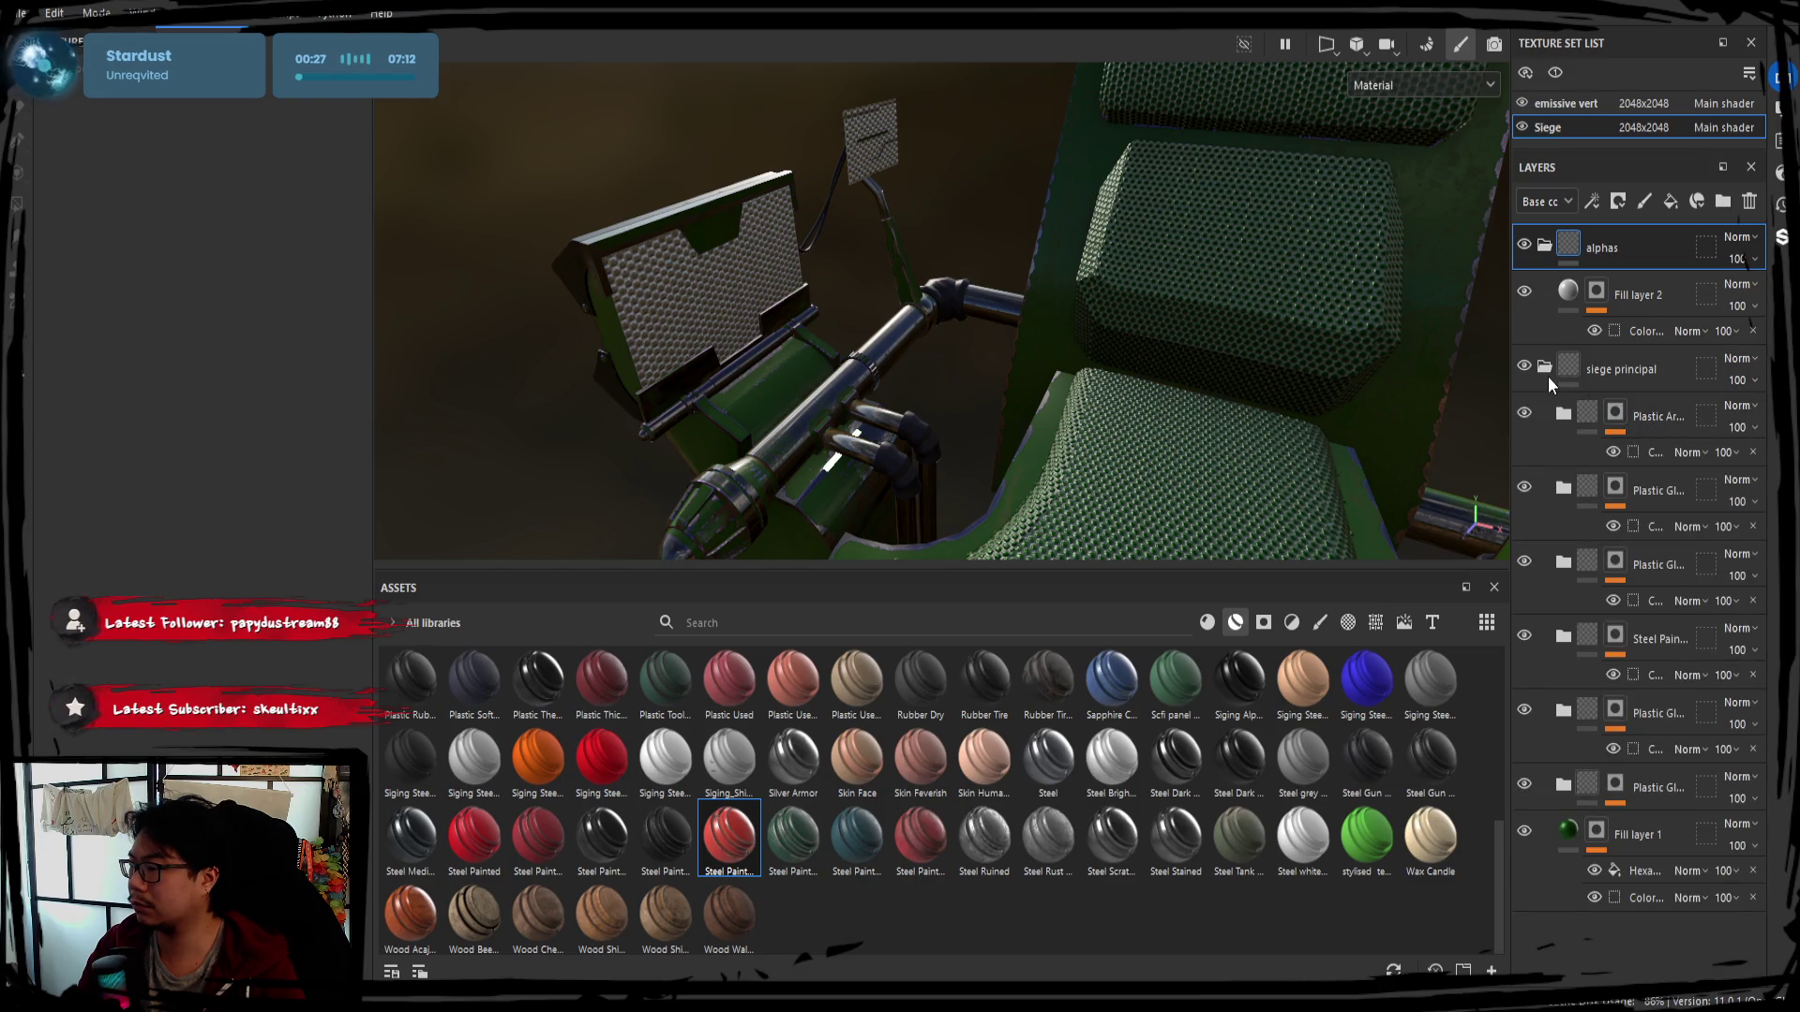
left_click(1525, 835)
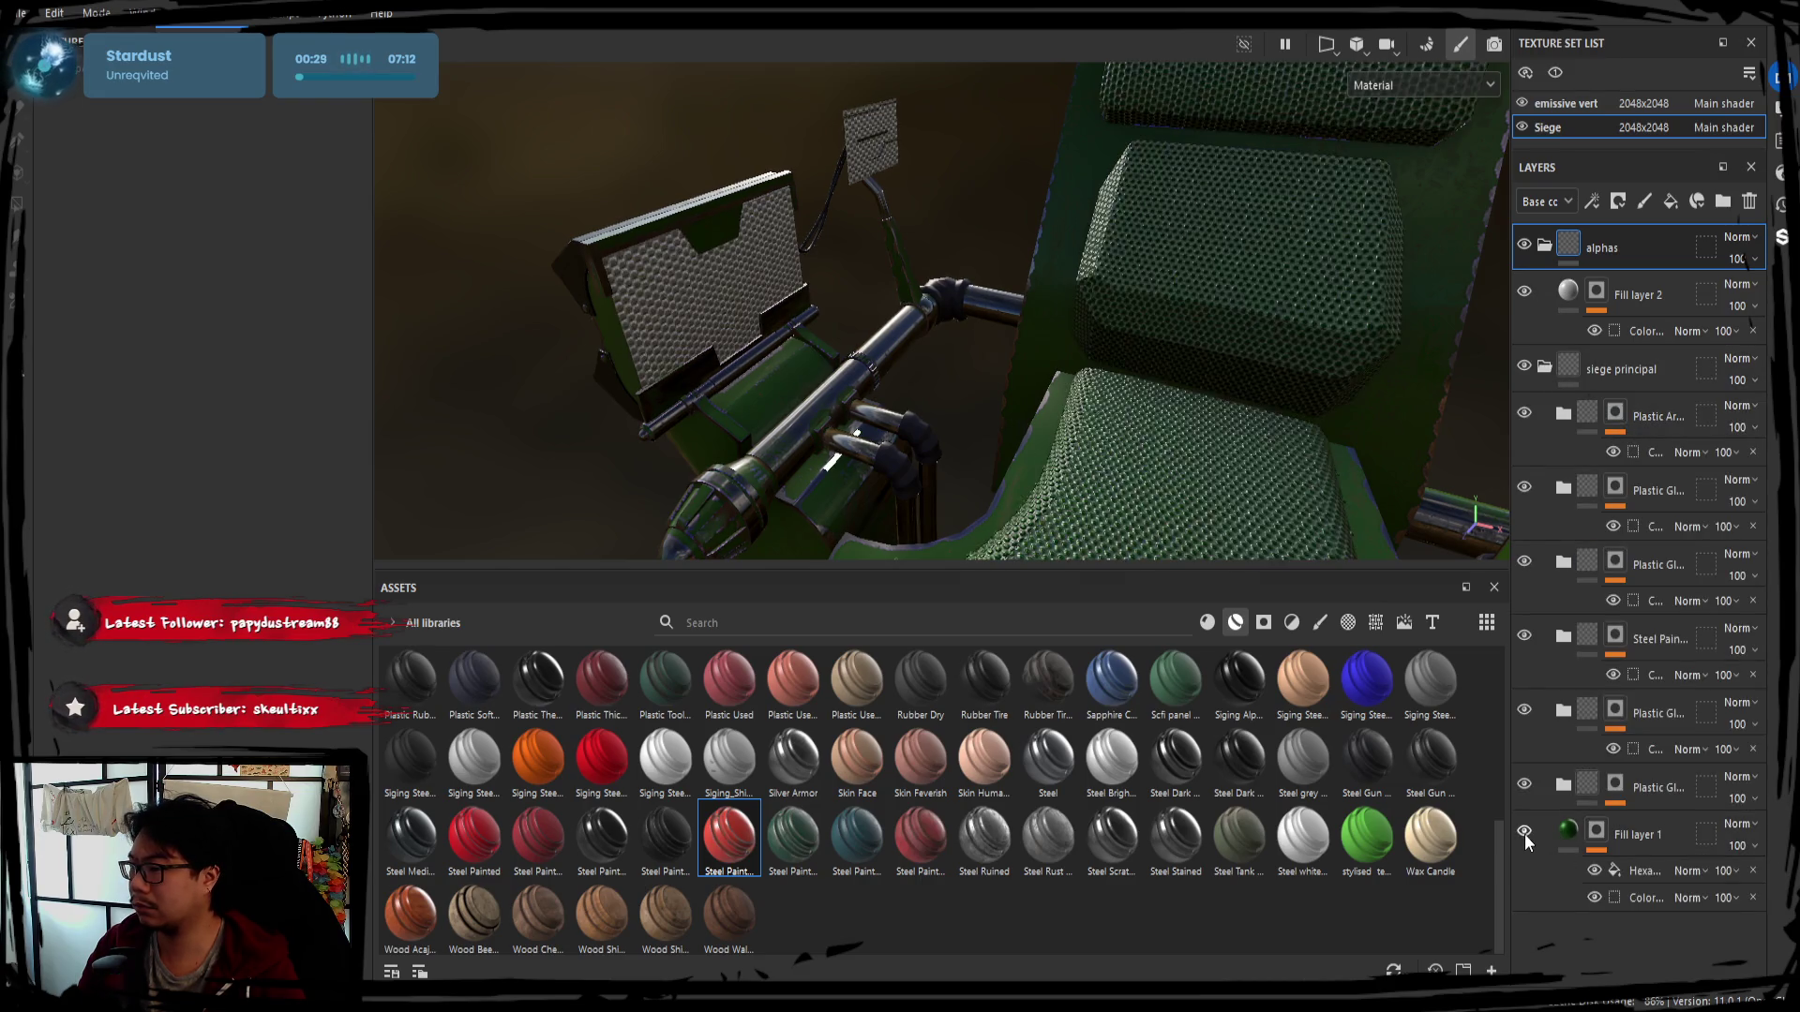
left_click(1629, 845)
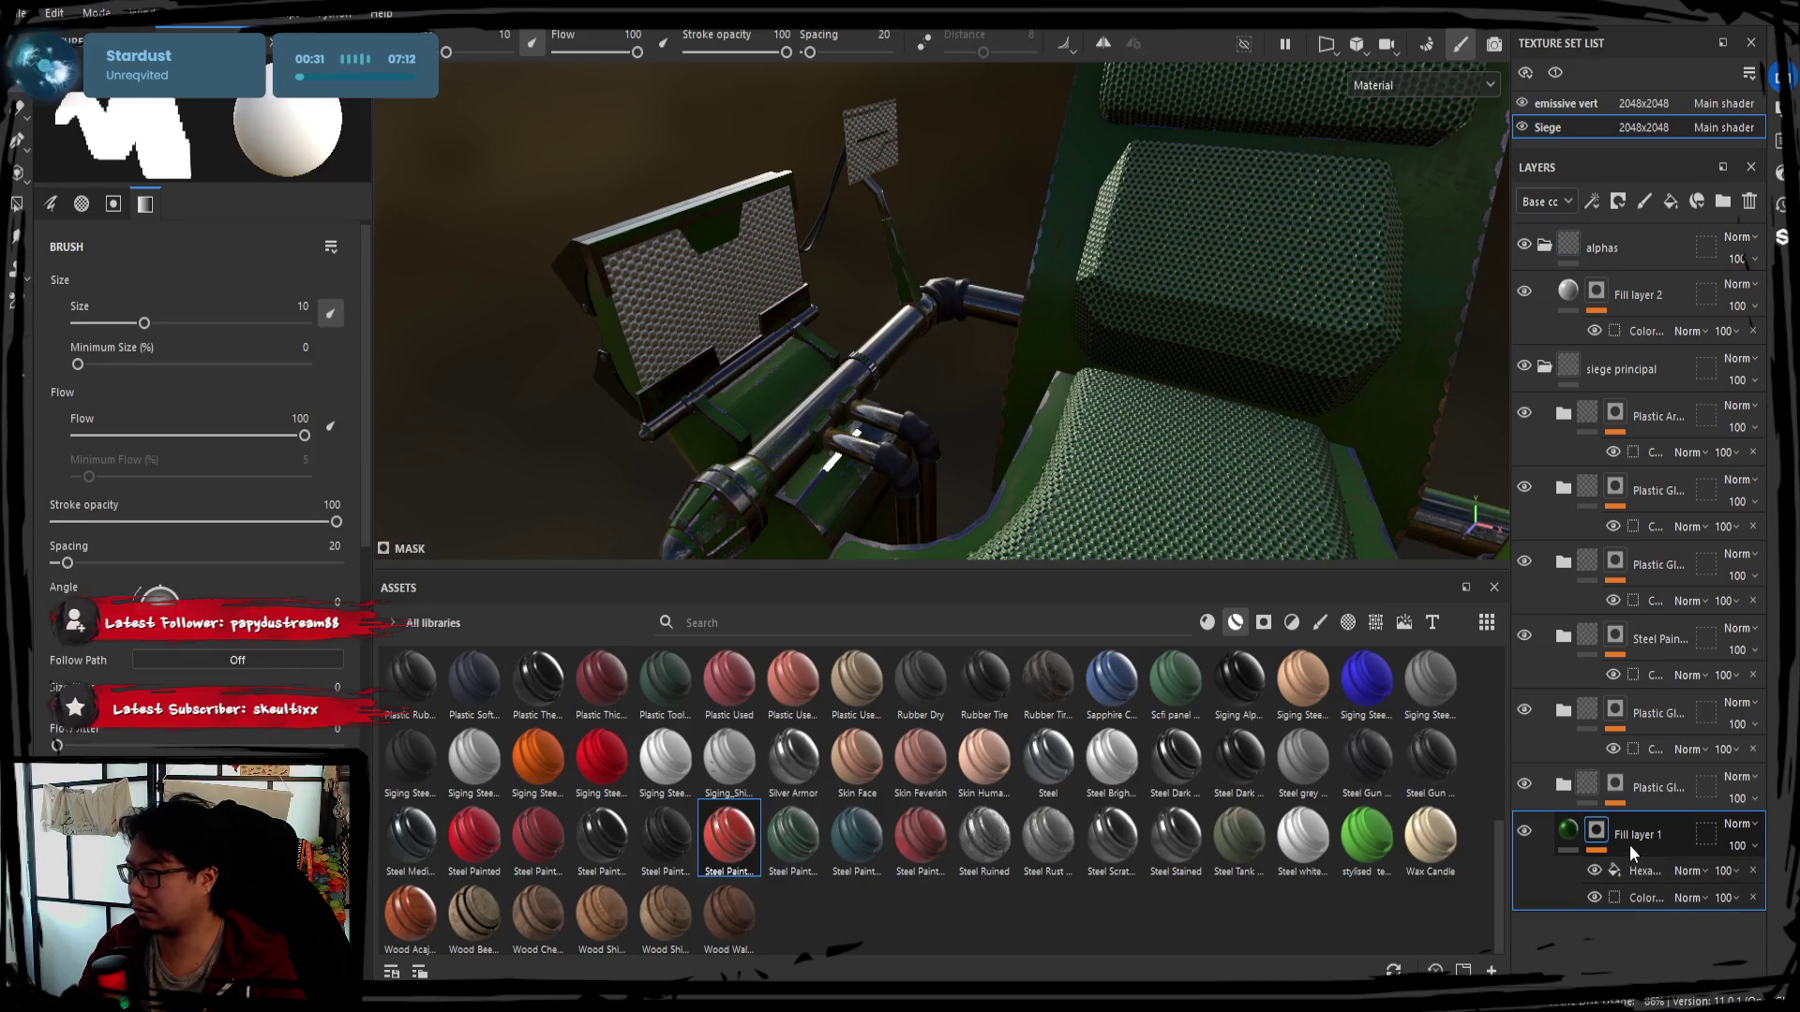
left_click(1628, 898)
mouse_move(1629, 891)
left_mouse_down()
mouse_move(1633, 862)
mouse_move(1646, 905)
left_mouse_up()
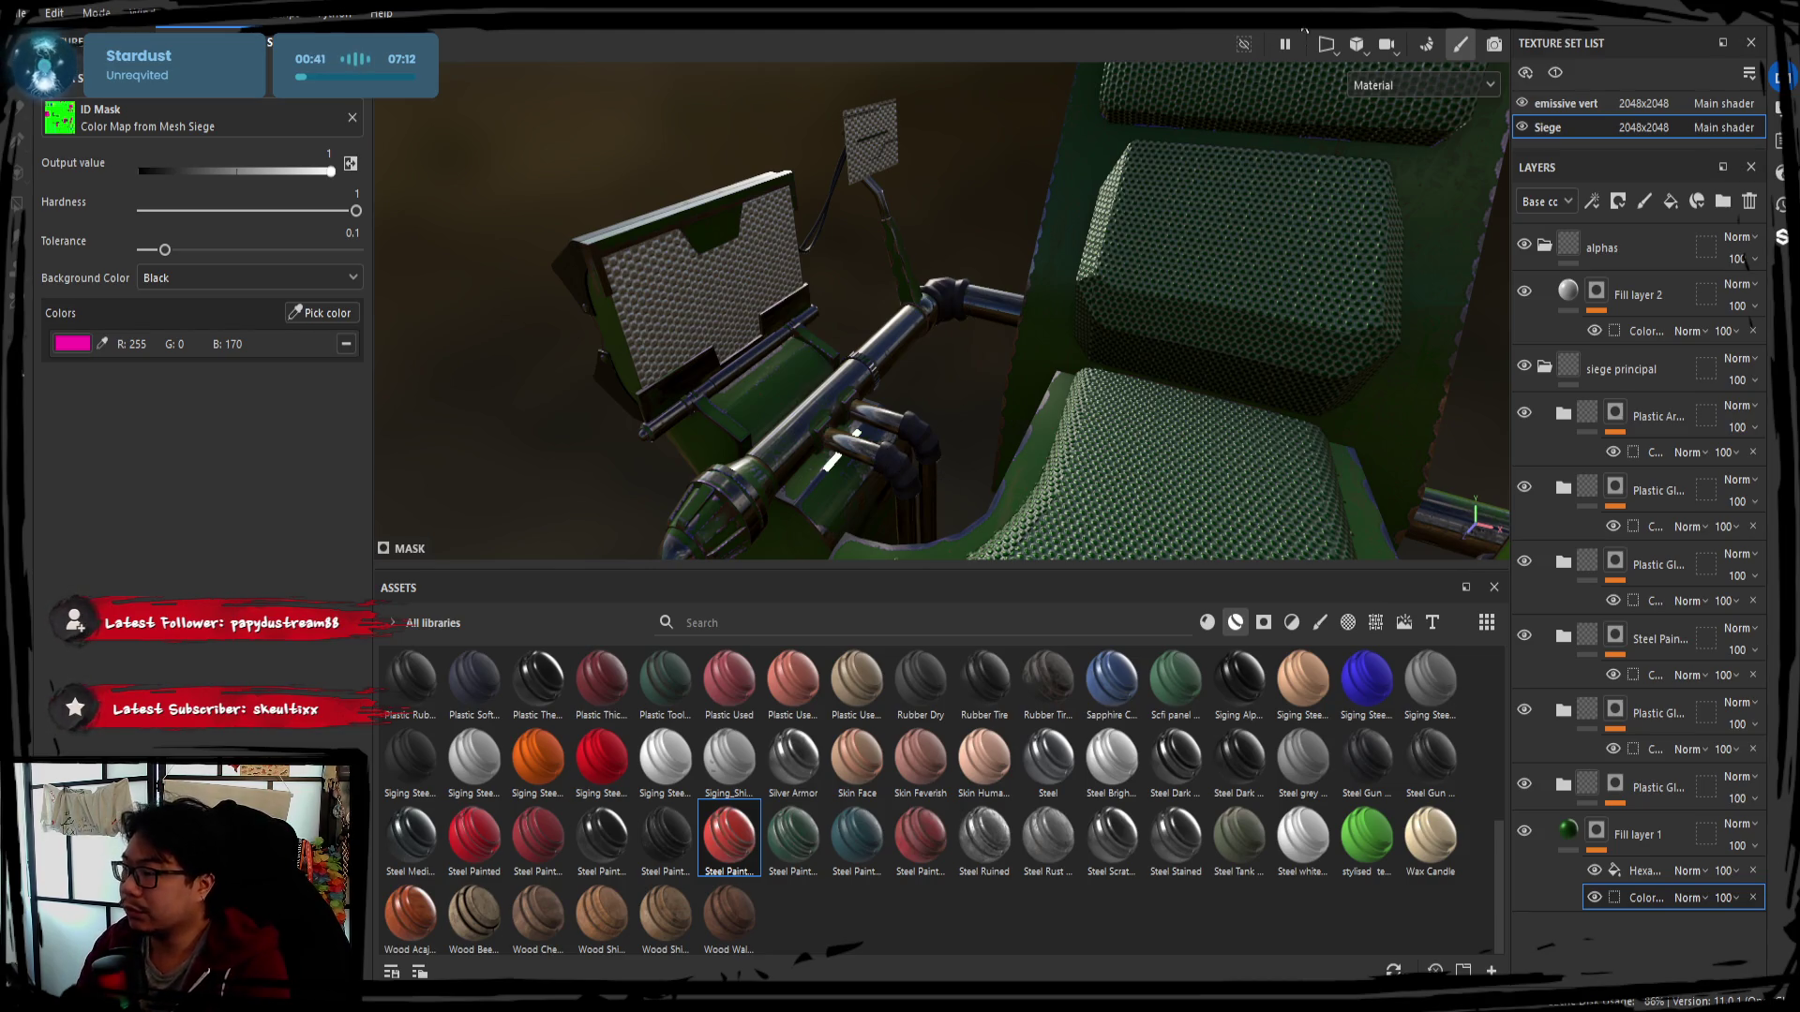
Check the pink ID region of Fill layer 1's mask in the ID map view, keeping the mask background black
left_click(351, 341)
left_click(321, 313)
left_click(1248, 289)
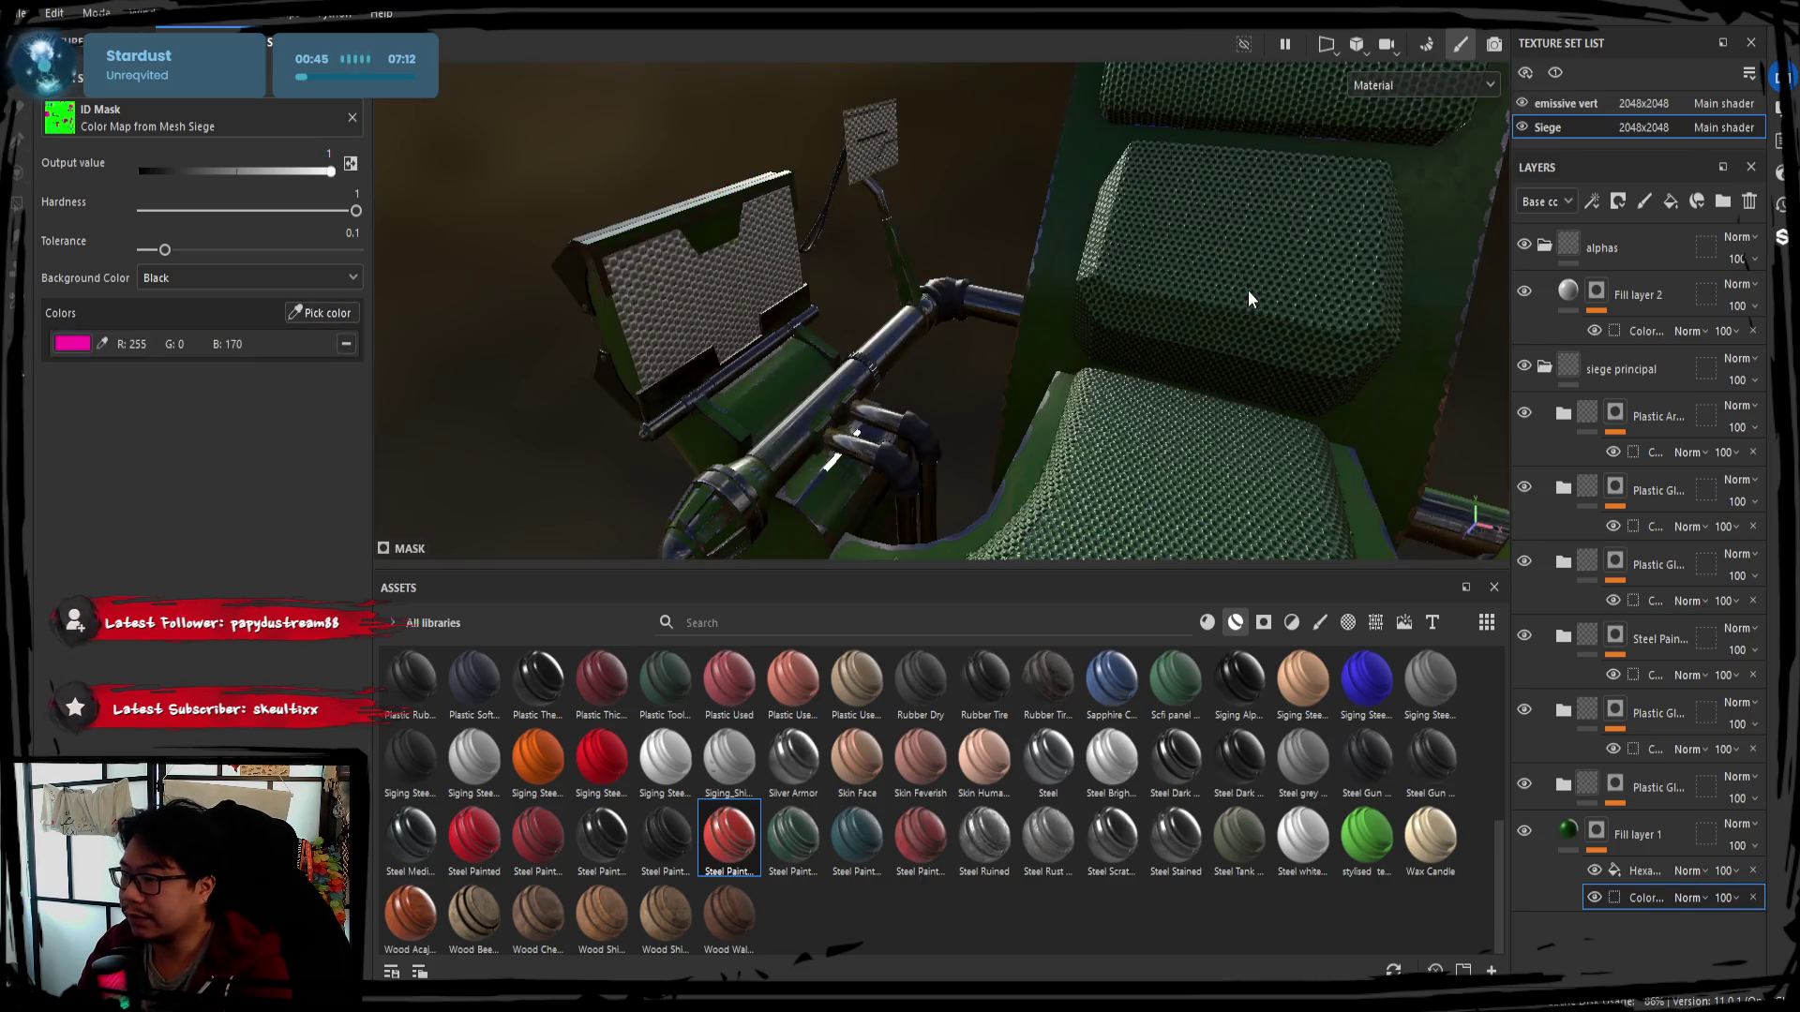
left_click(1544, 369)
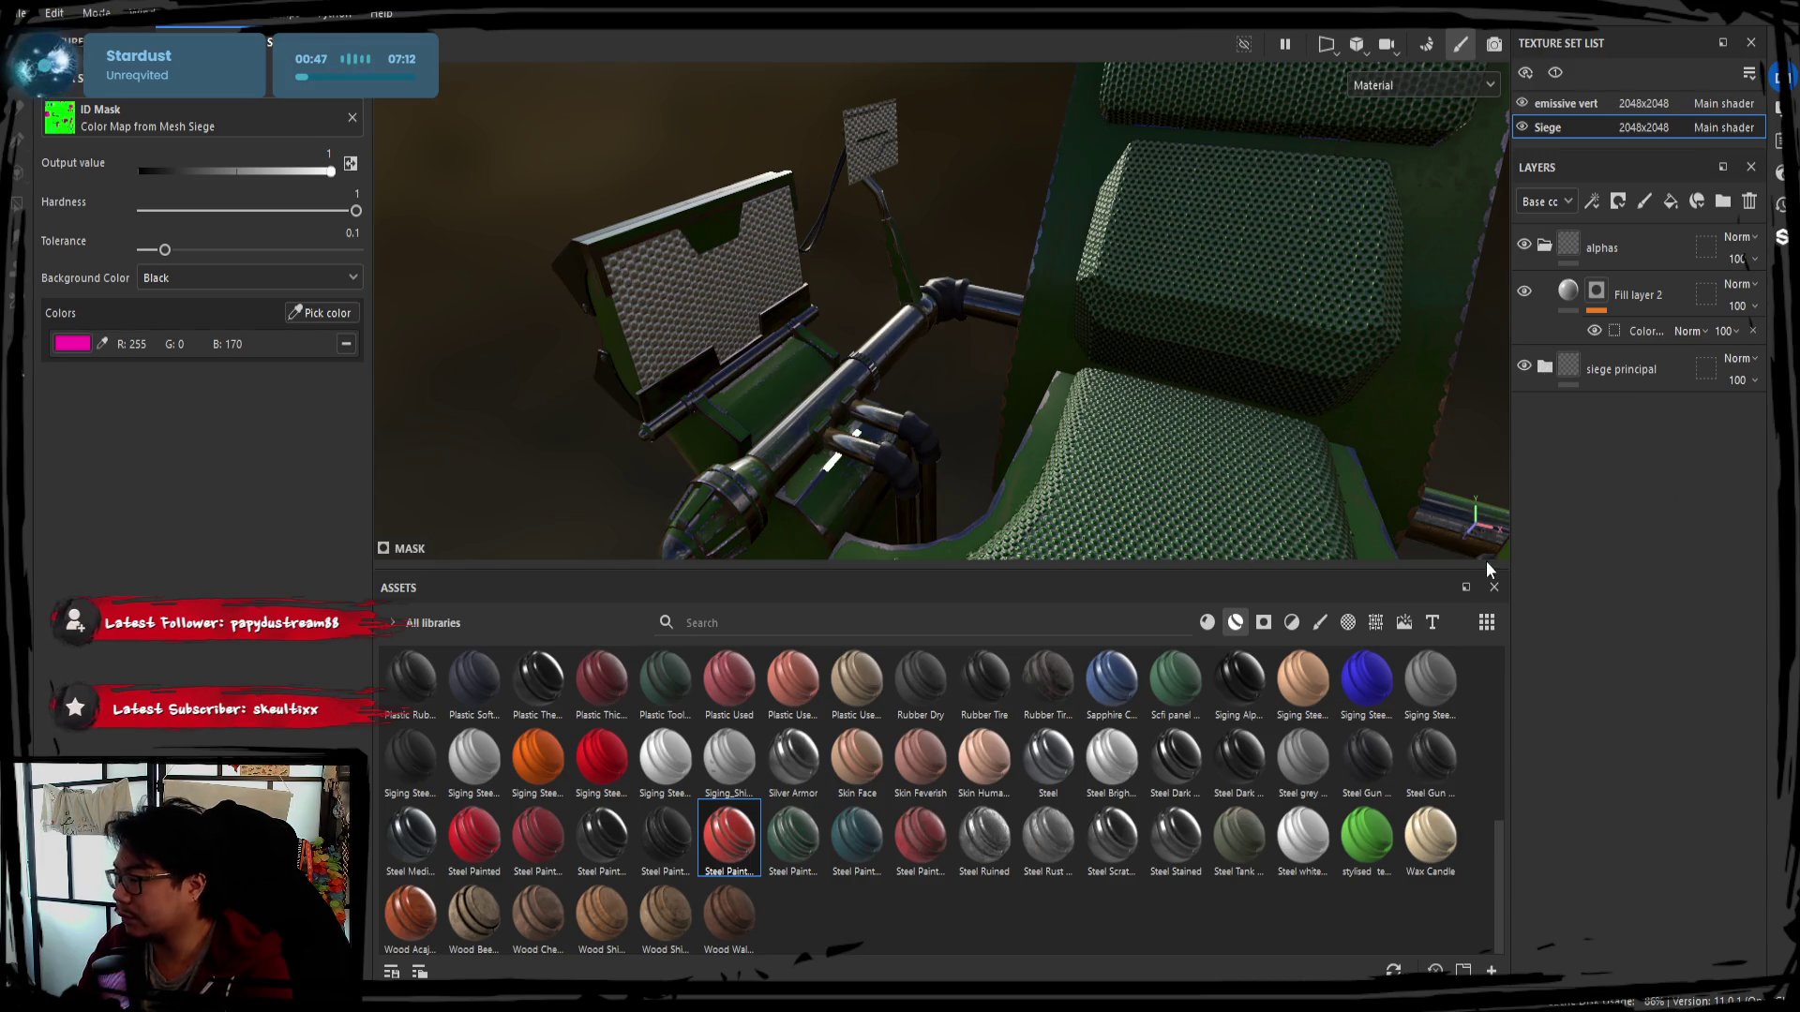
left_click(1545, 369)
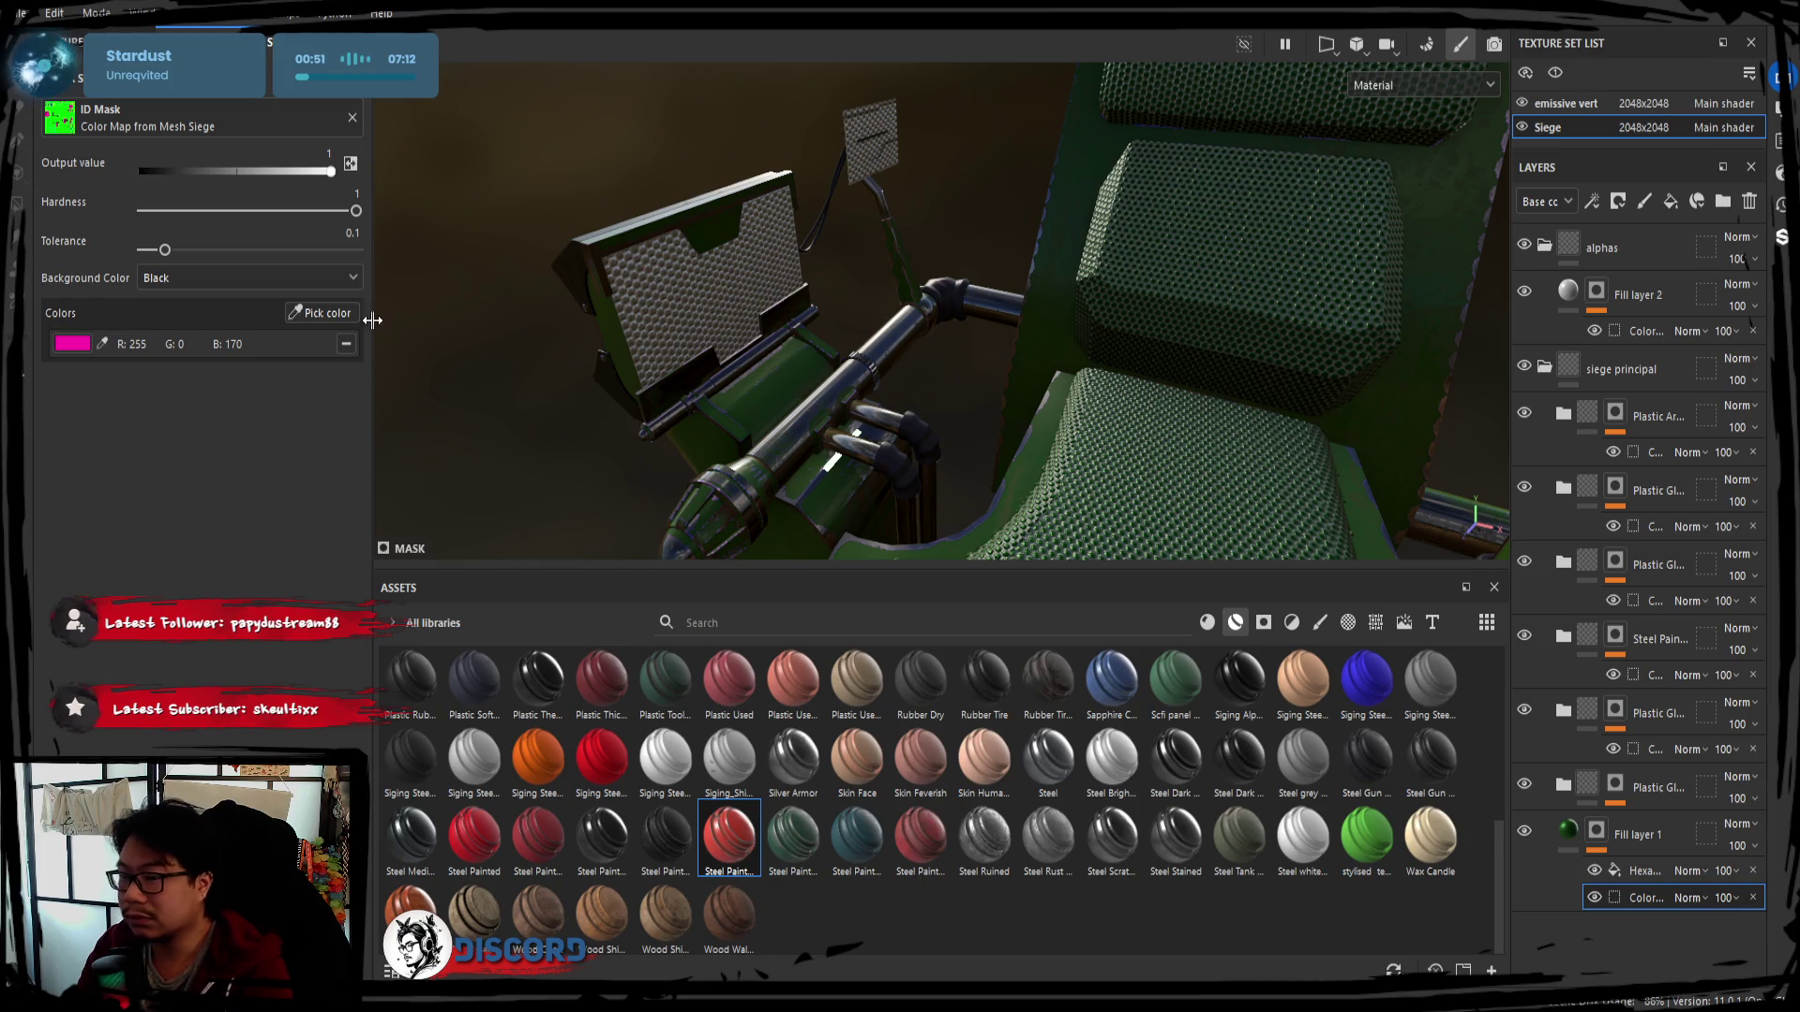
left_click(305, 277)
left_click(245, 297)
key("ctrl+z")
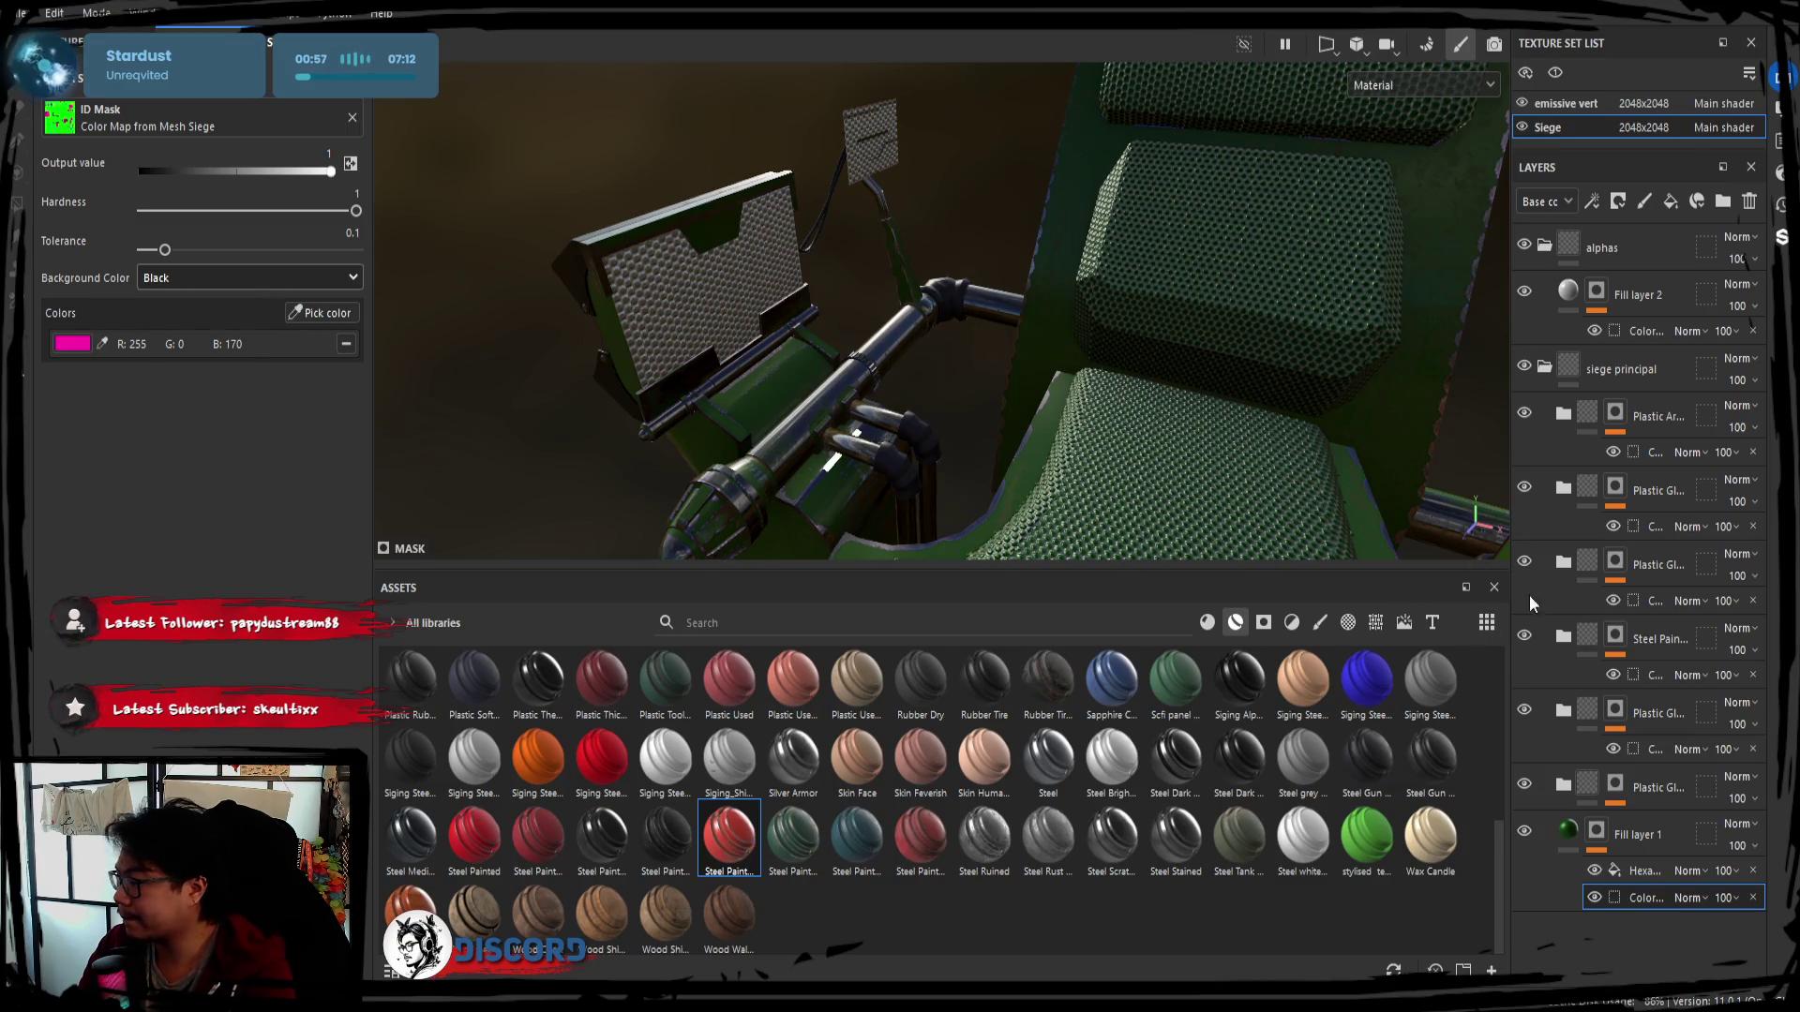
Re-pick the blue ID colour for Fill layer 2's colour mask in alphas
left_click(1545, 247)
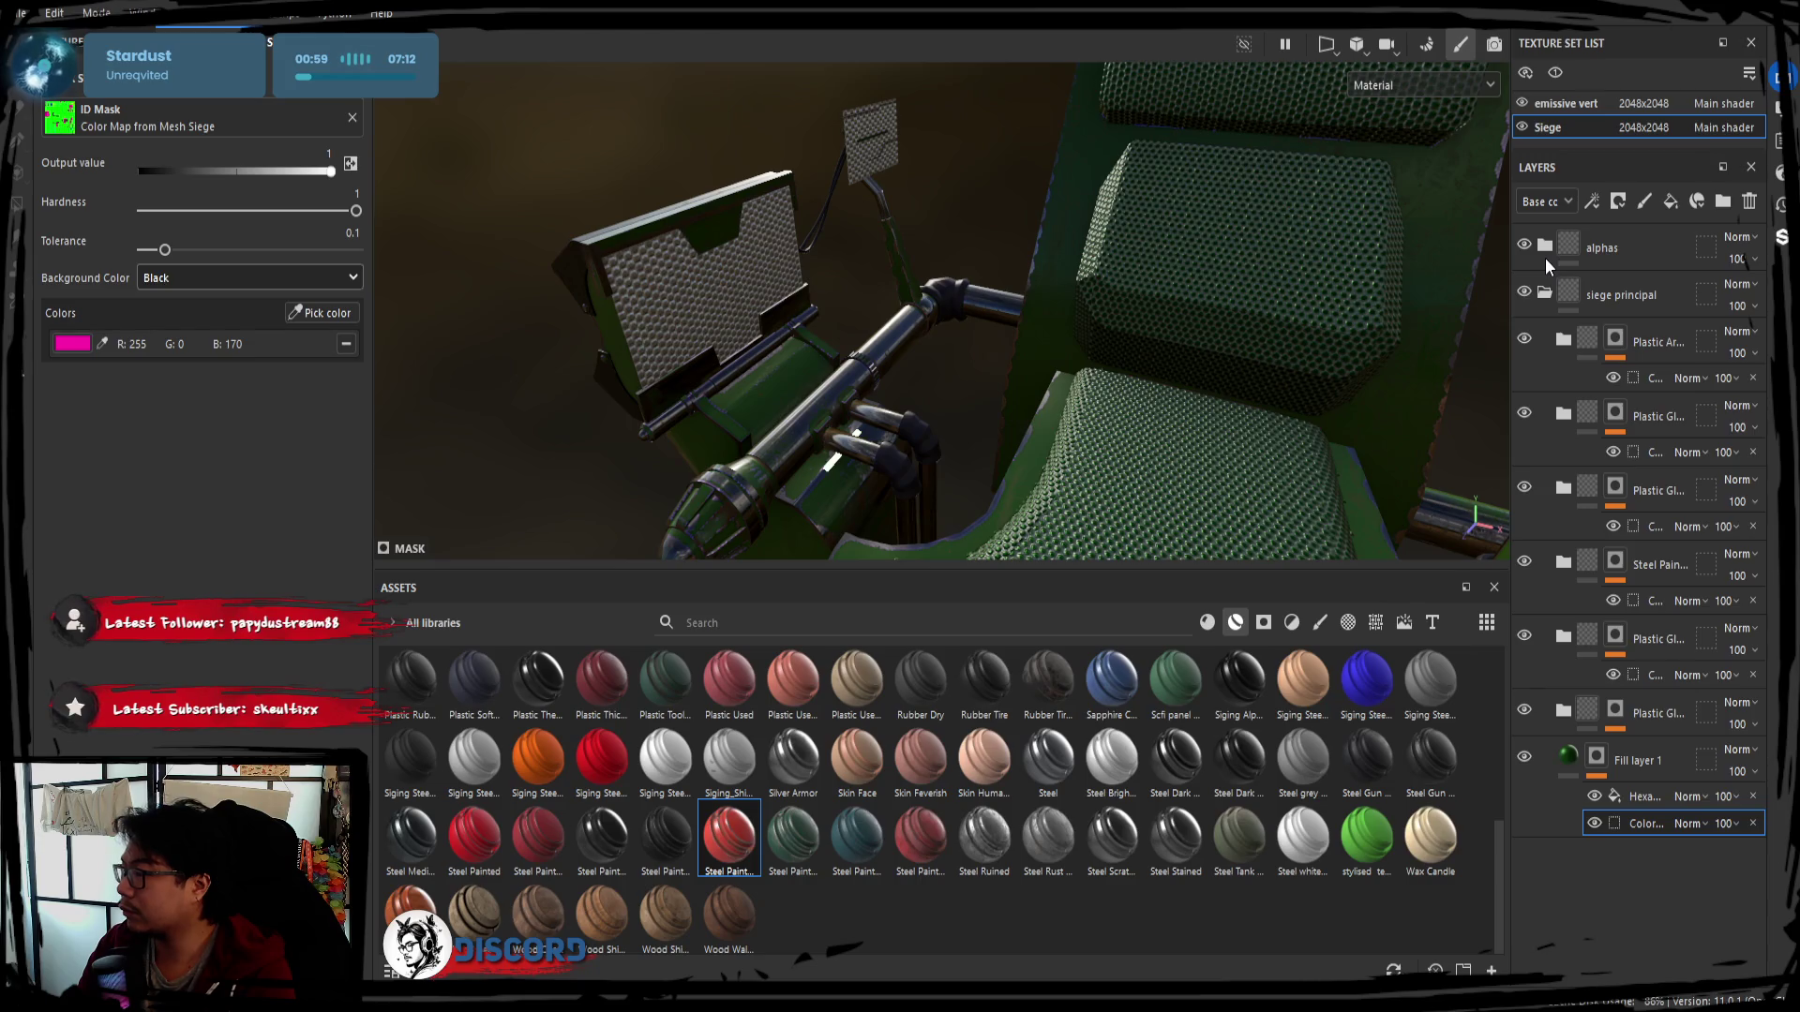
left_click(1545, 247)
left_click(1622, 301)
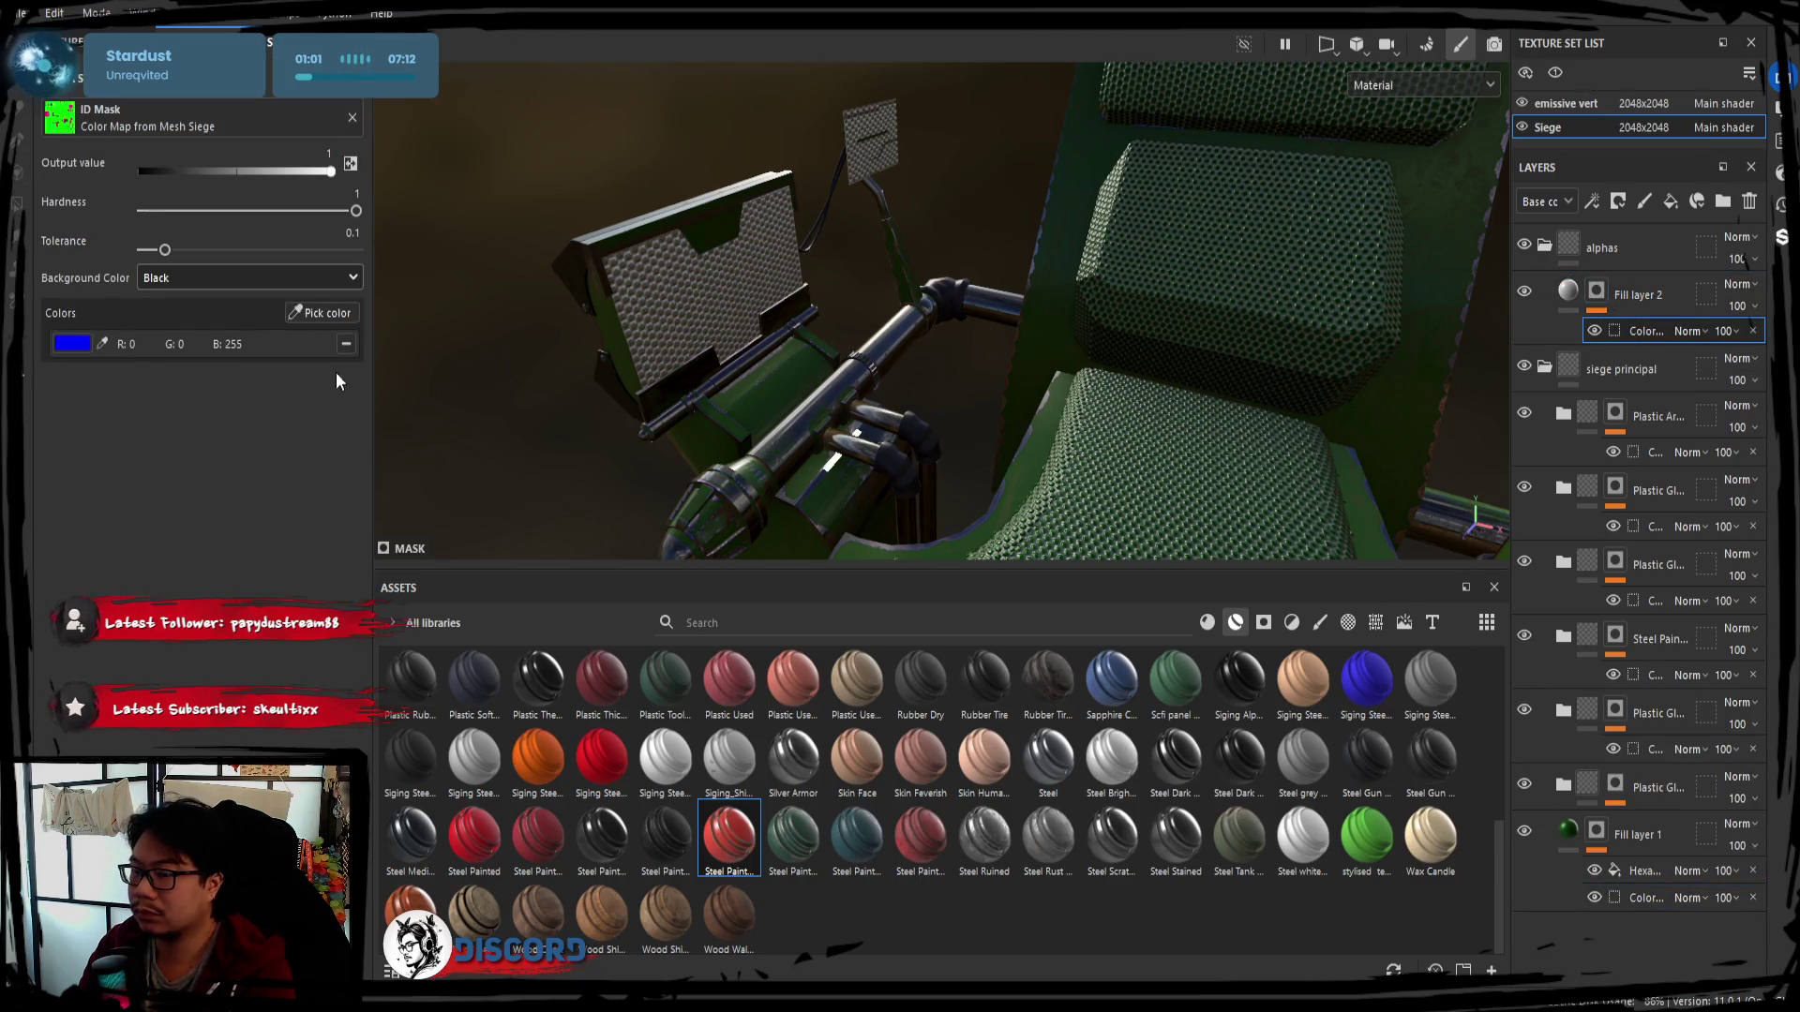
left_click(346, 343)
left_click(327, 311)
left_click(688, 302)
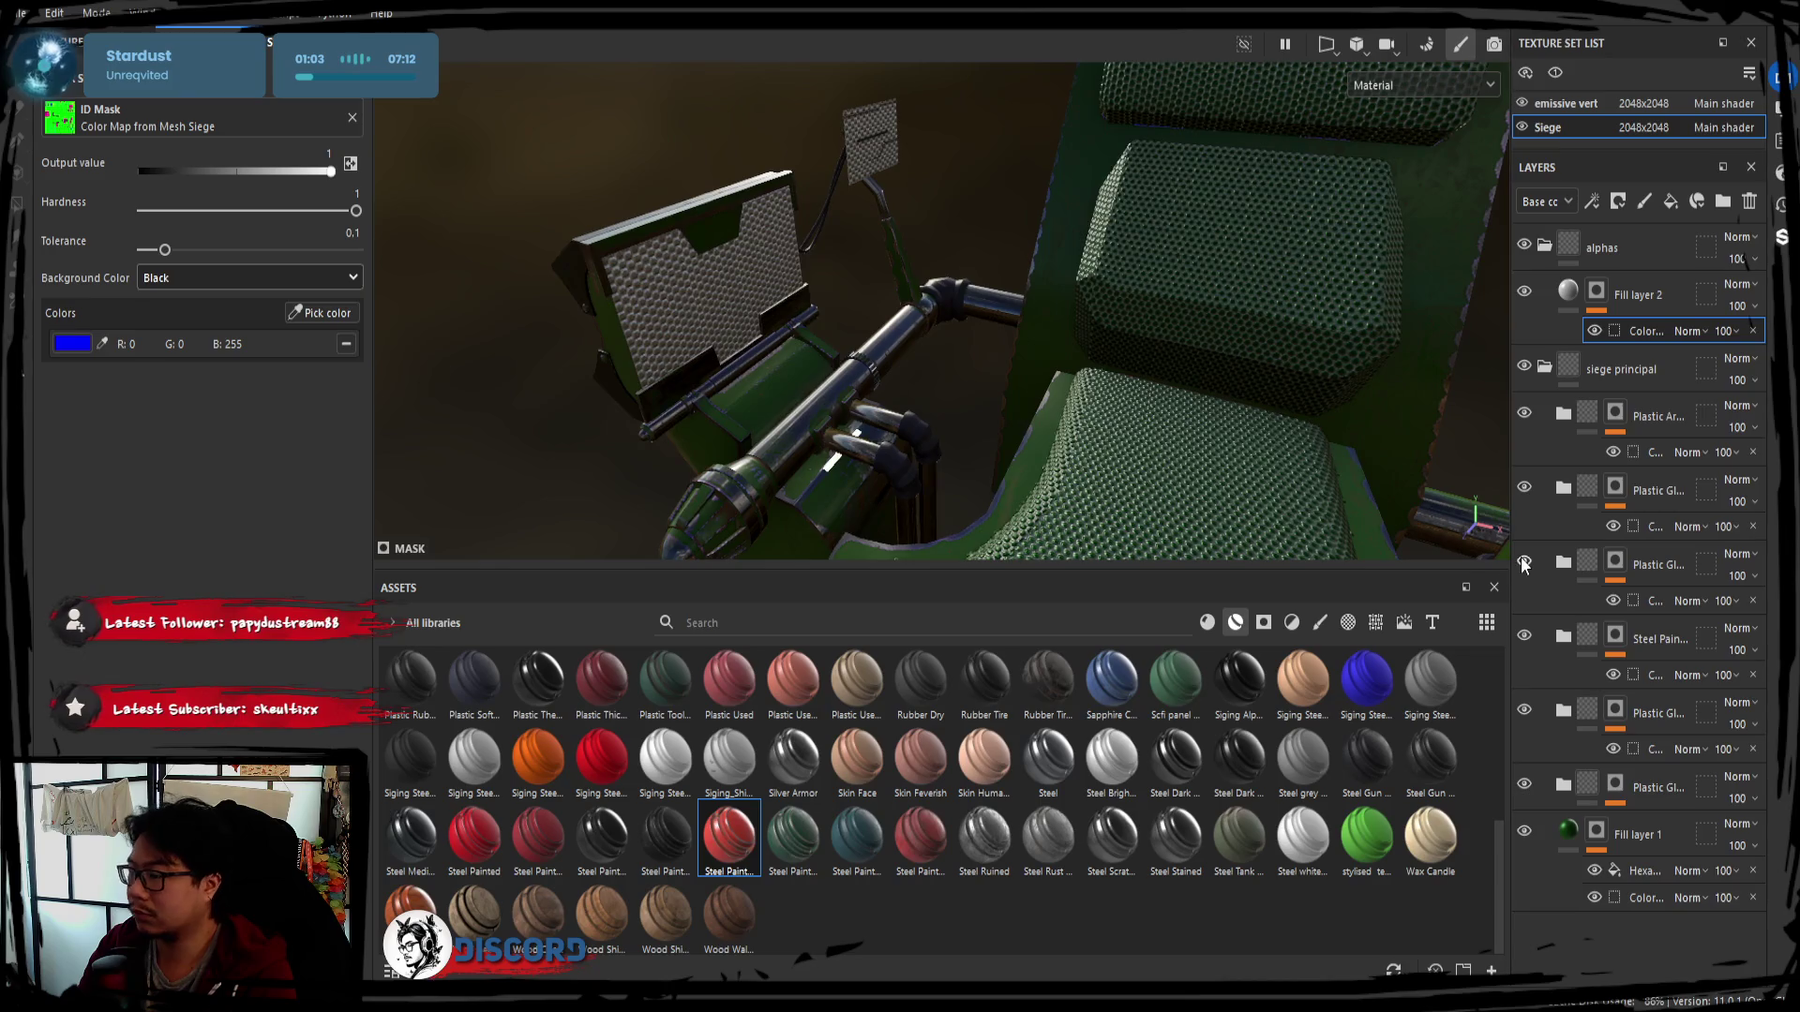
Toggle layer visibilities to compare shading, then select Fill layer 1's Hexagon Dots effect
left_click(1523, 786)
left_click(1524, 709)
left_click(1524, 562)
left_click(1524, 562)
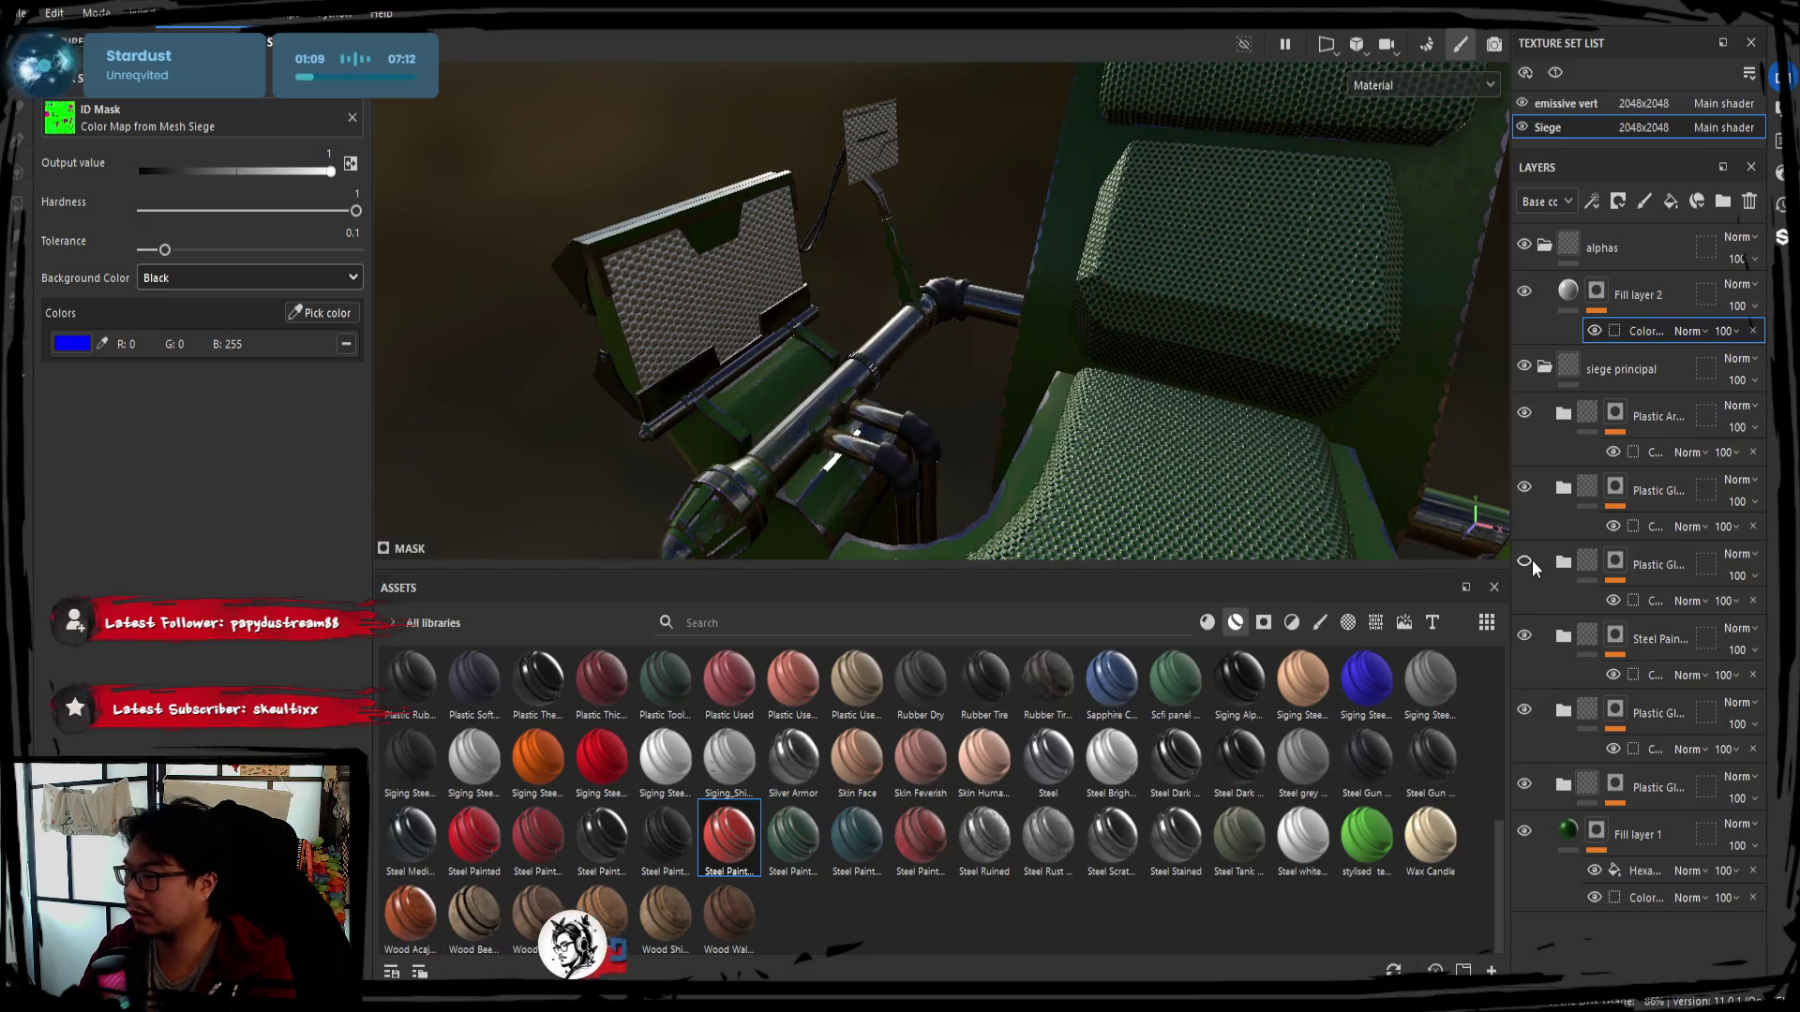
left_click(1529, 488)
left_click(1523, 415)
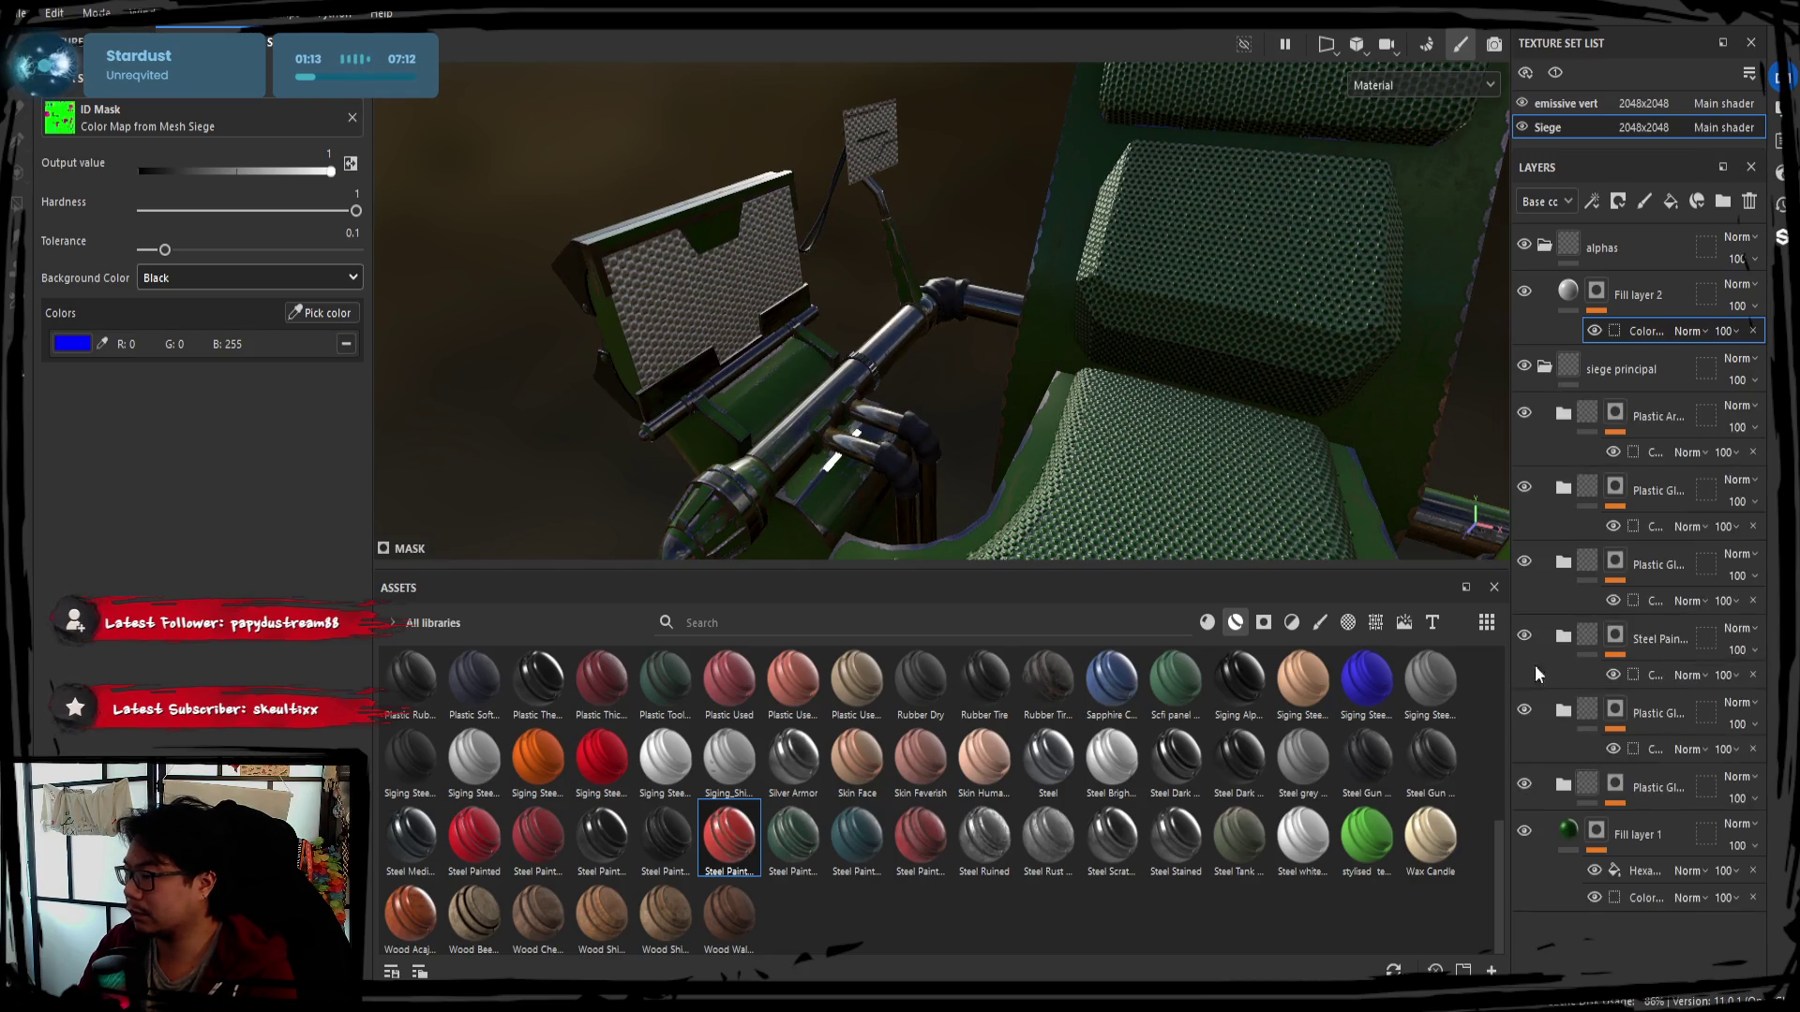
left_click(1524, 832)
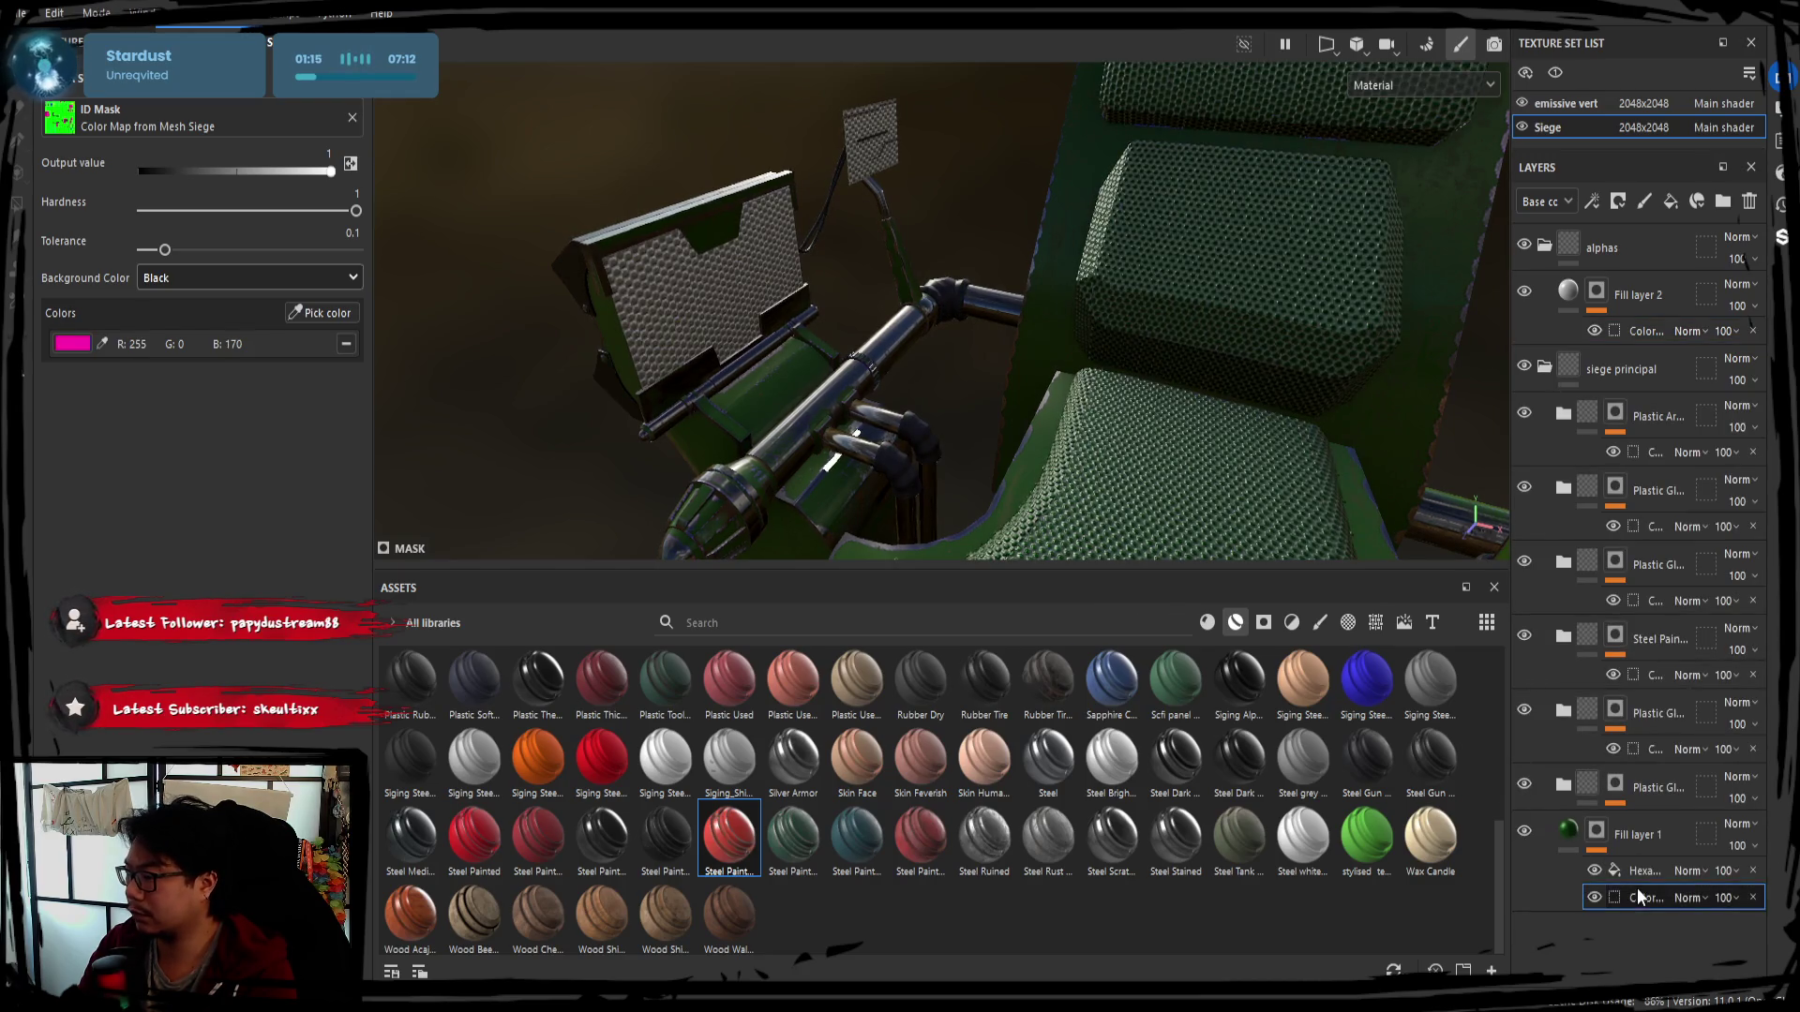
left_click(1639, 872)
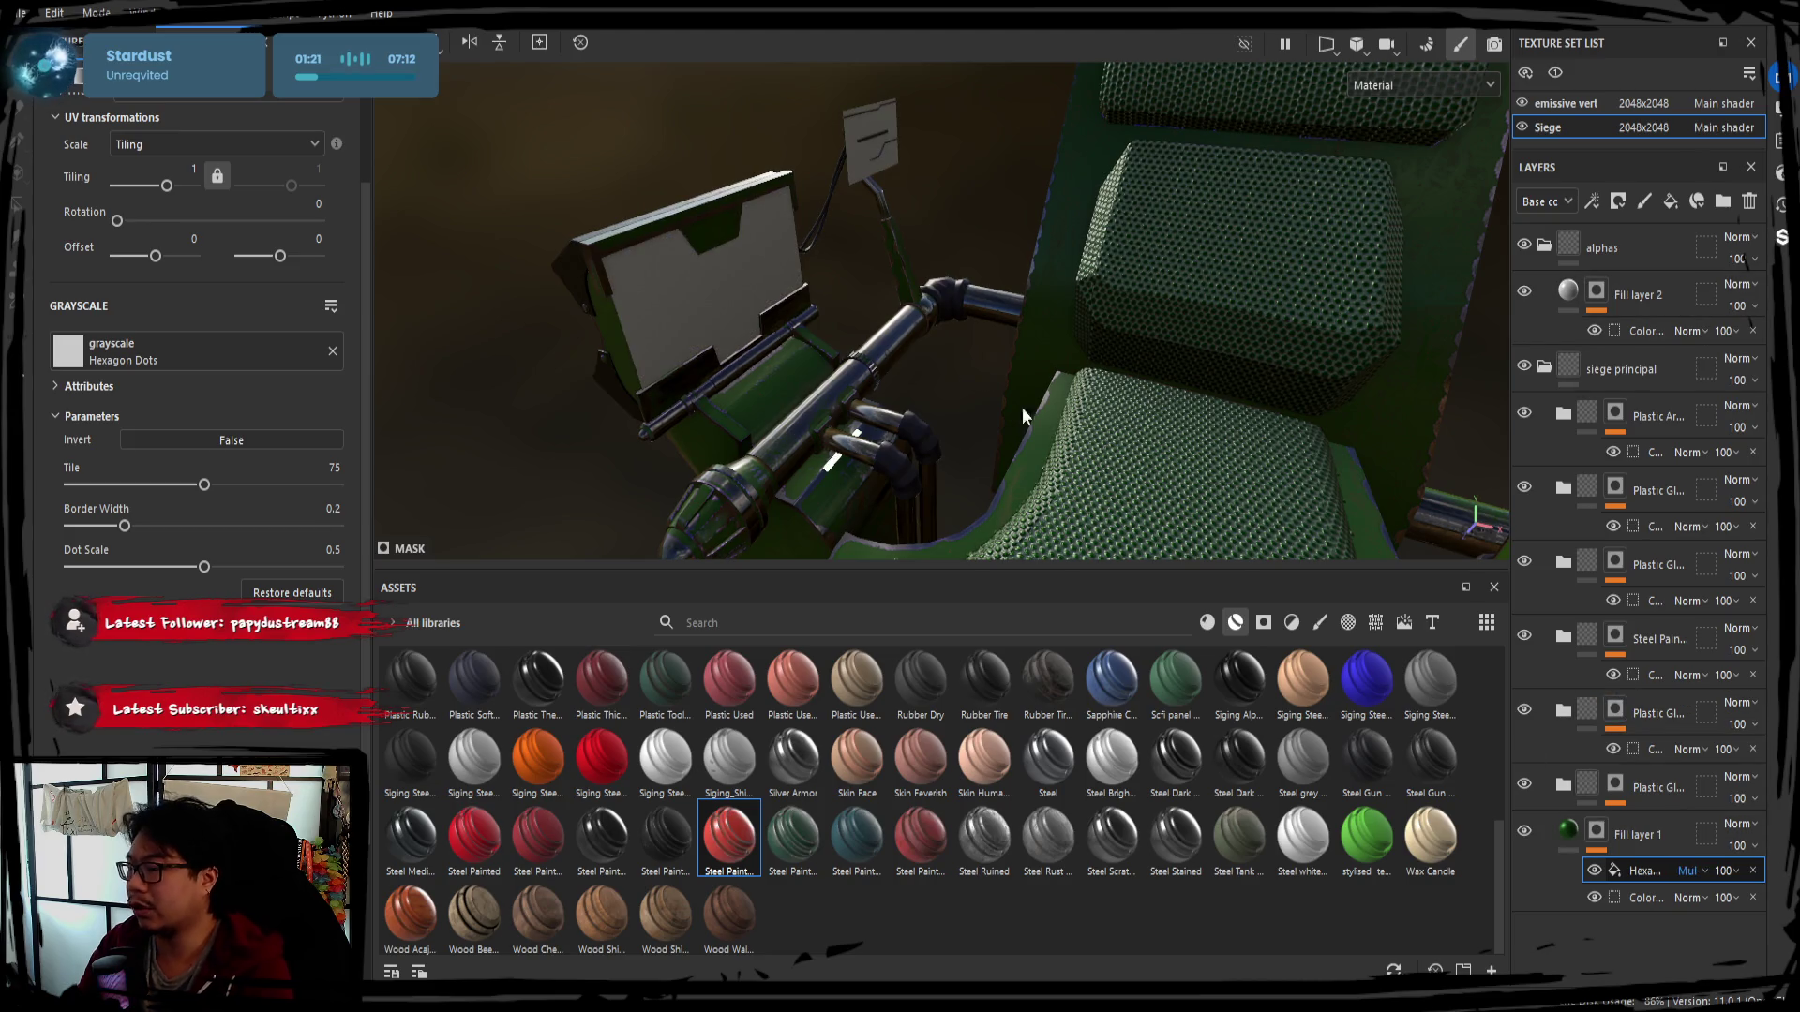
Inspect the whole seat with siege principal collapsed, then reopen it and select Fill layer 1's fill
left_click(1544, 365)
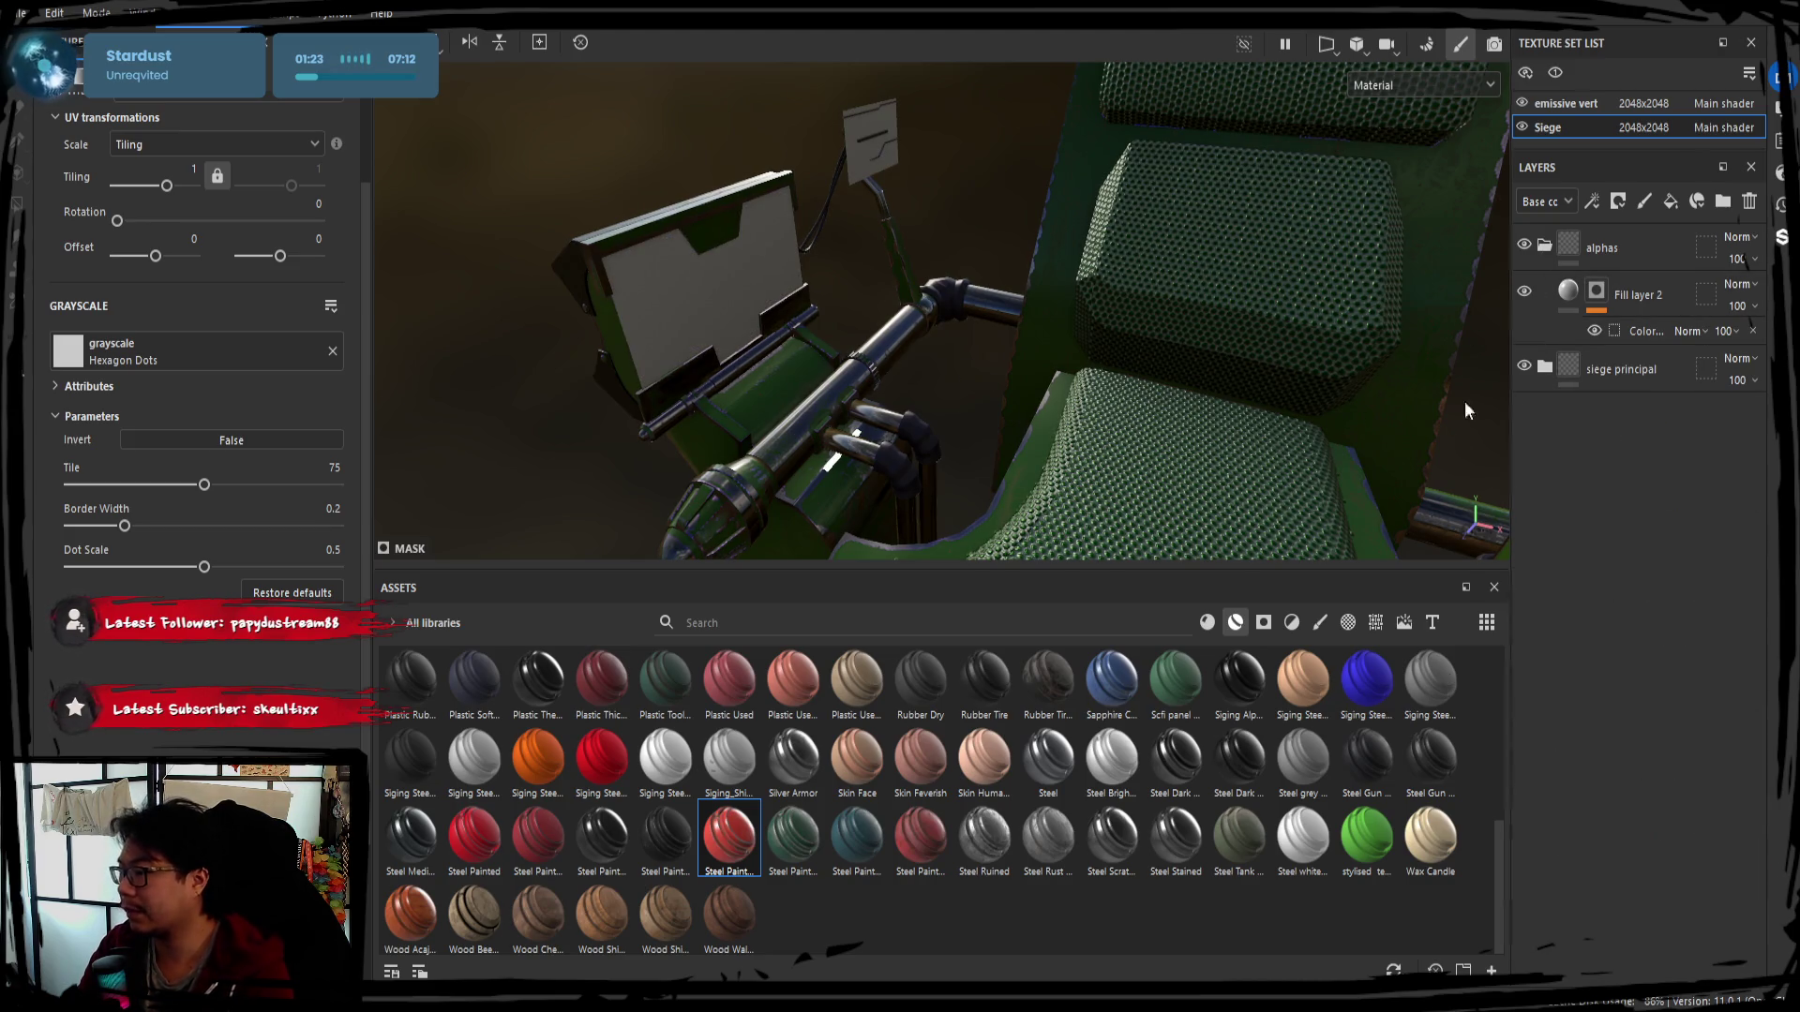
left_click_drag(997, 182, 967, 344, "alt")
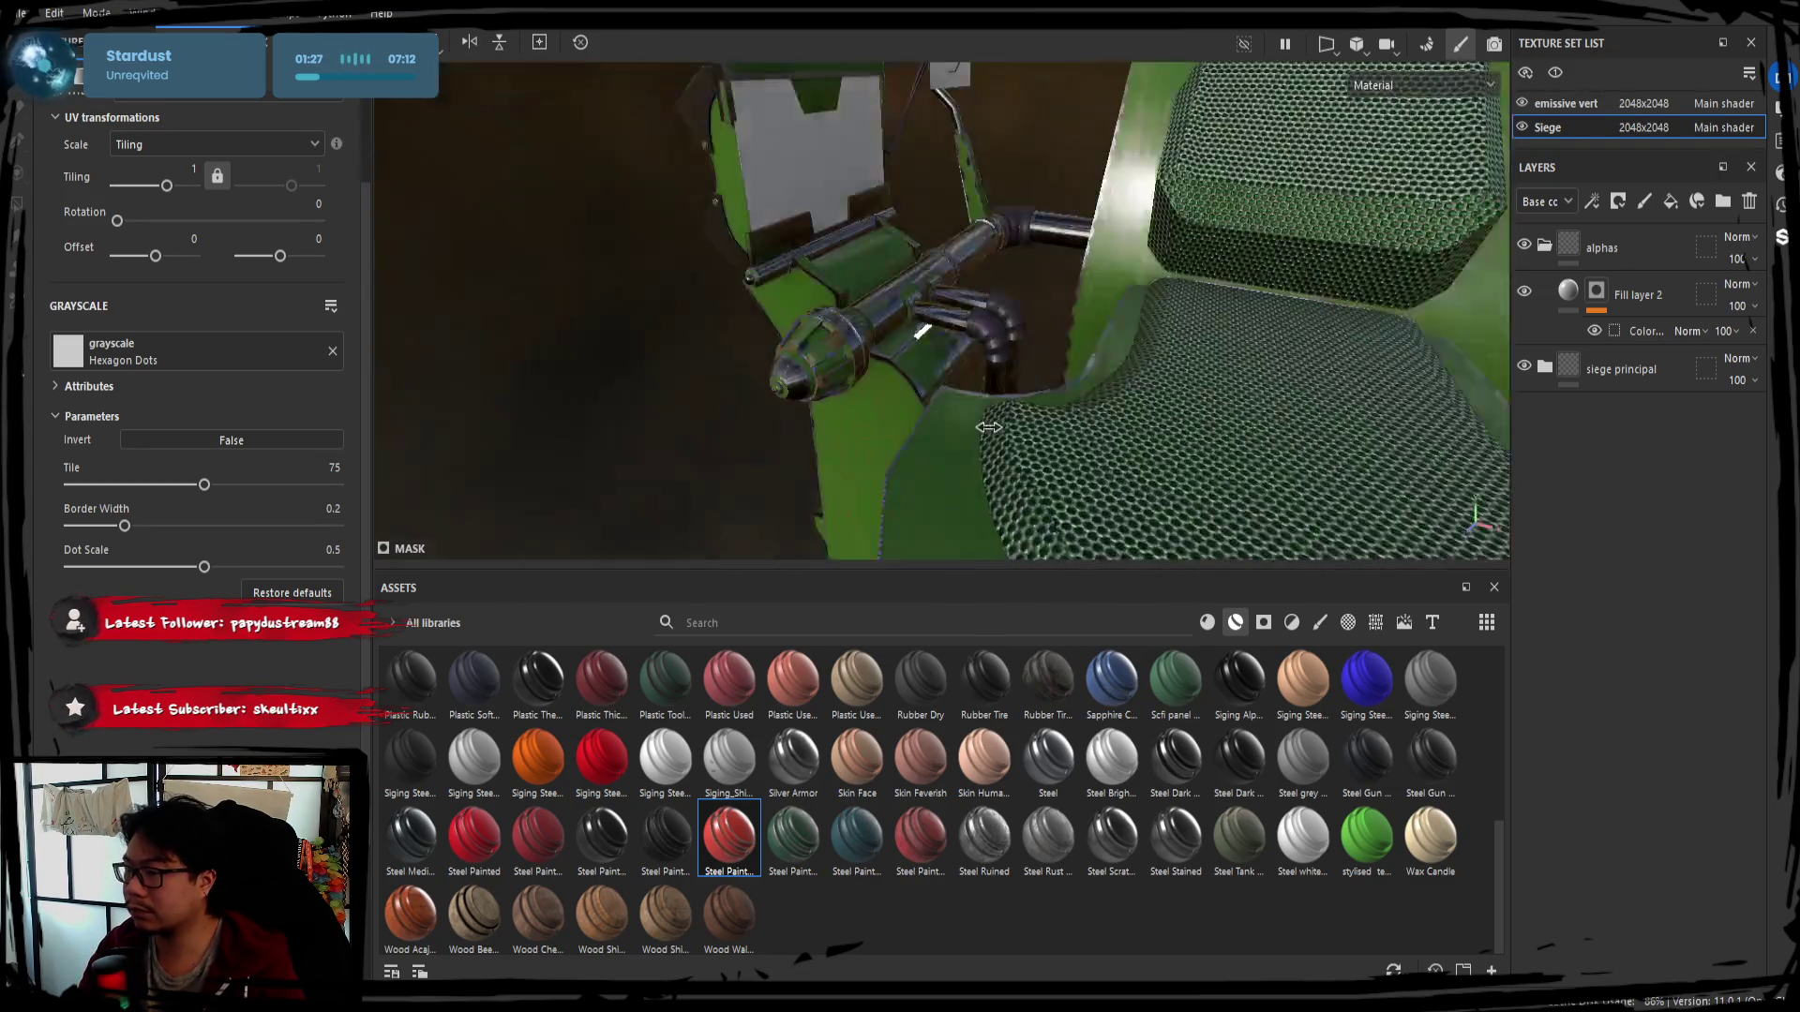
mouse_move(966, 344)
left_mouse_down("alt")
mouse_move(1227, 298)
mouse_move(911, 376)
mouse_move(977, 334)
mouse_move(1482, 311)
left_mouse_up("alt")
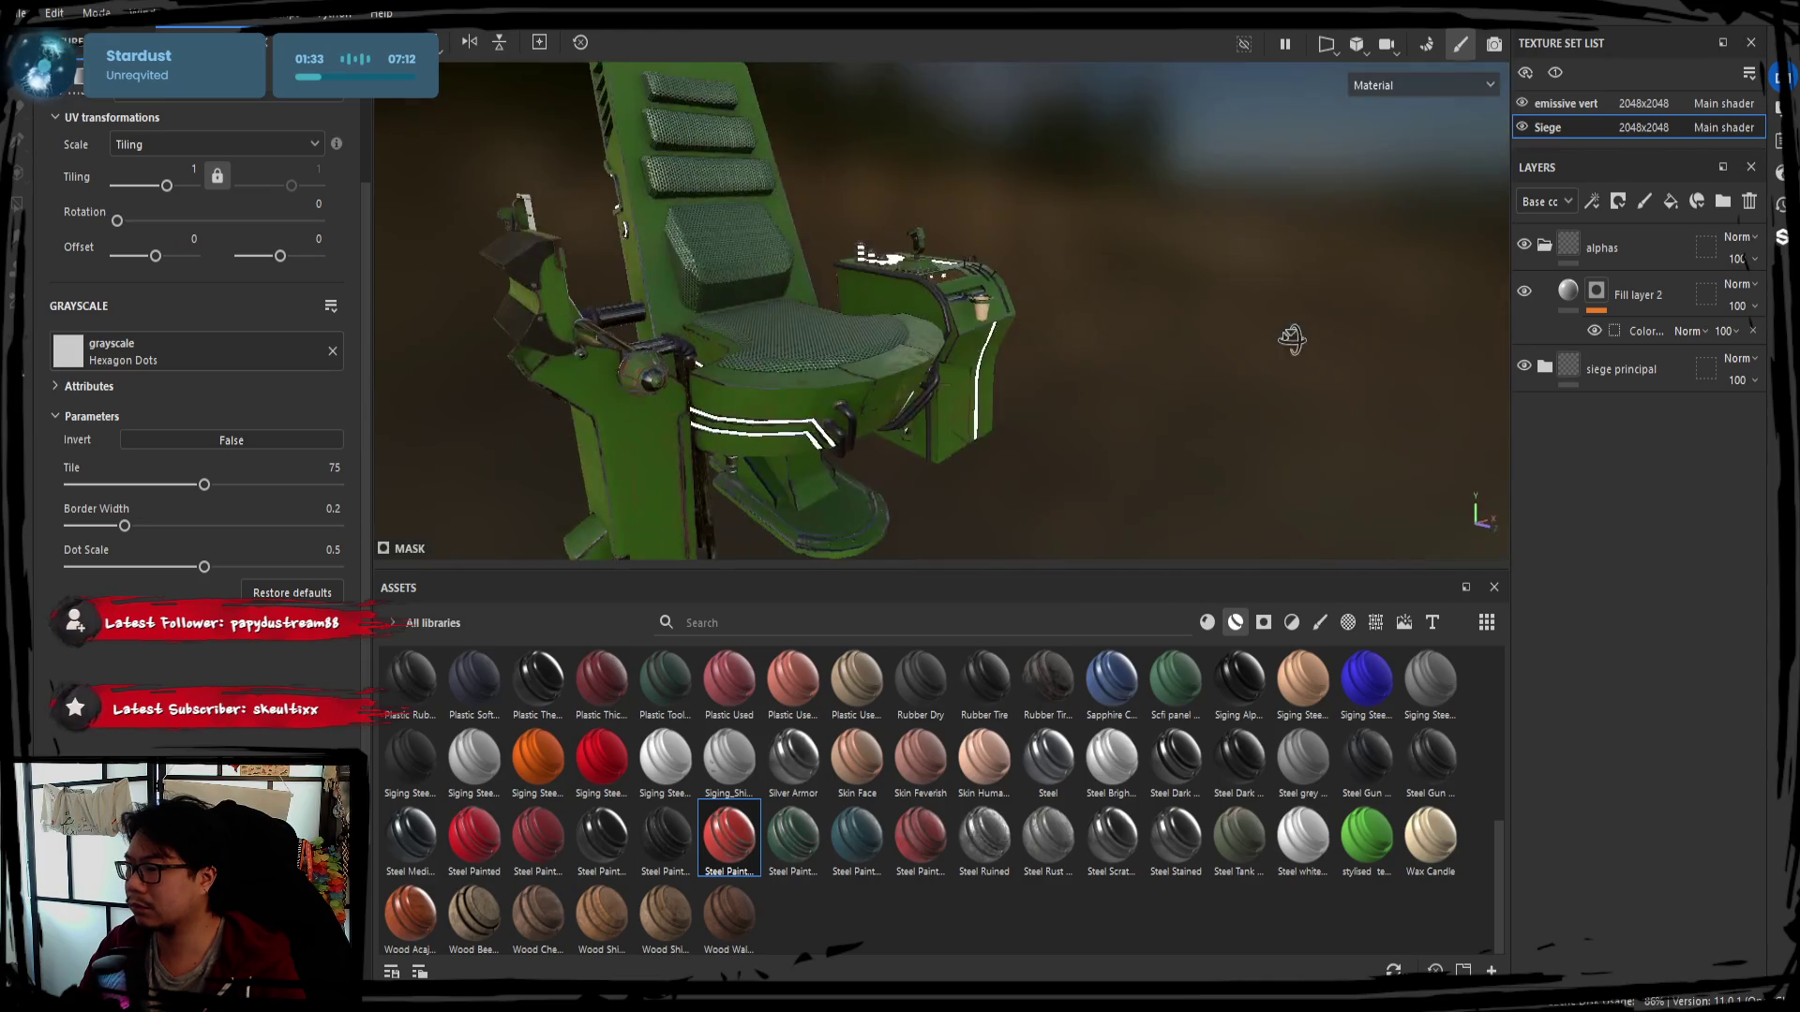
left_click(1552, 374)
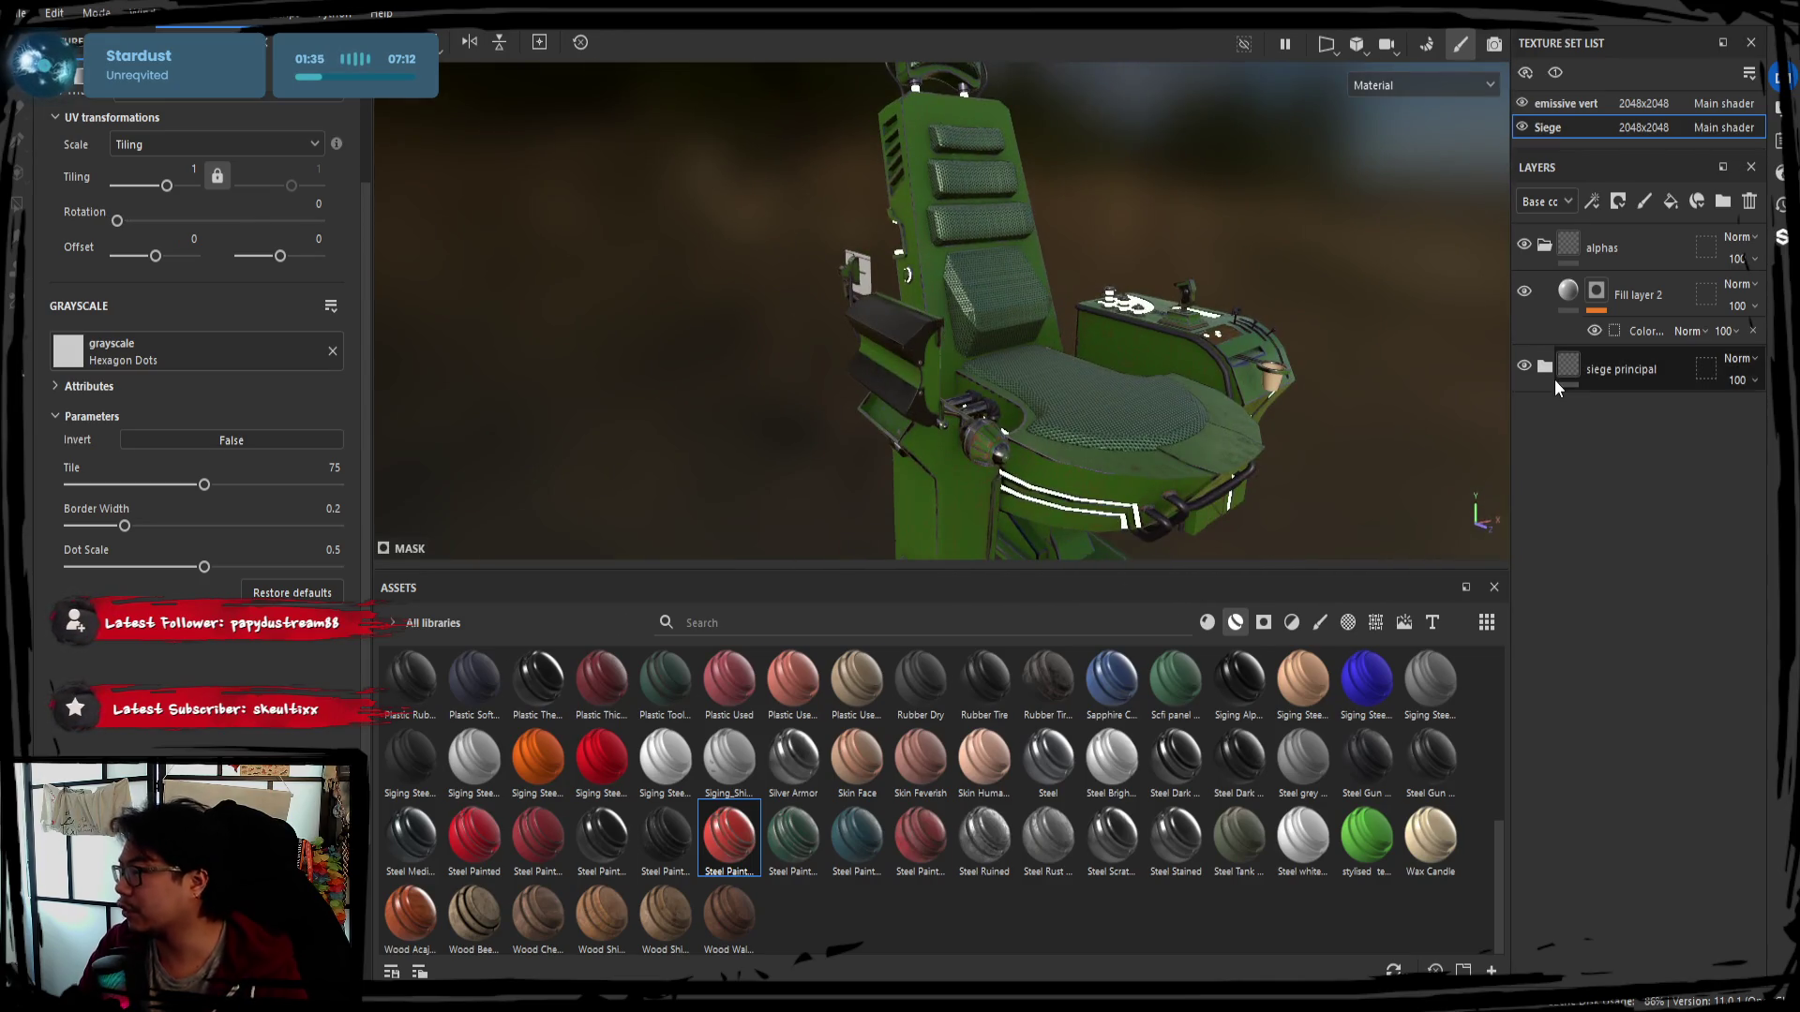
left_click(1545, 370)
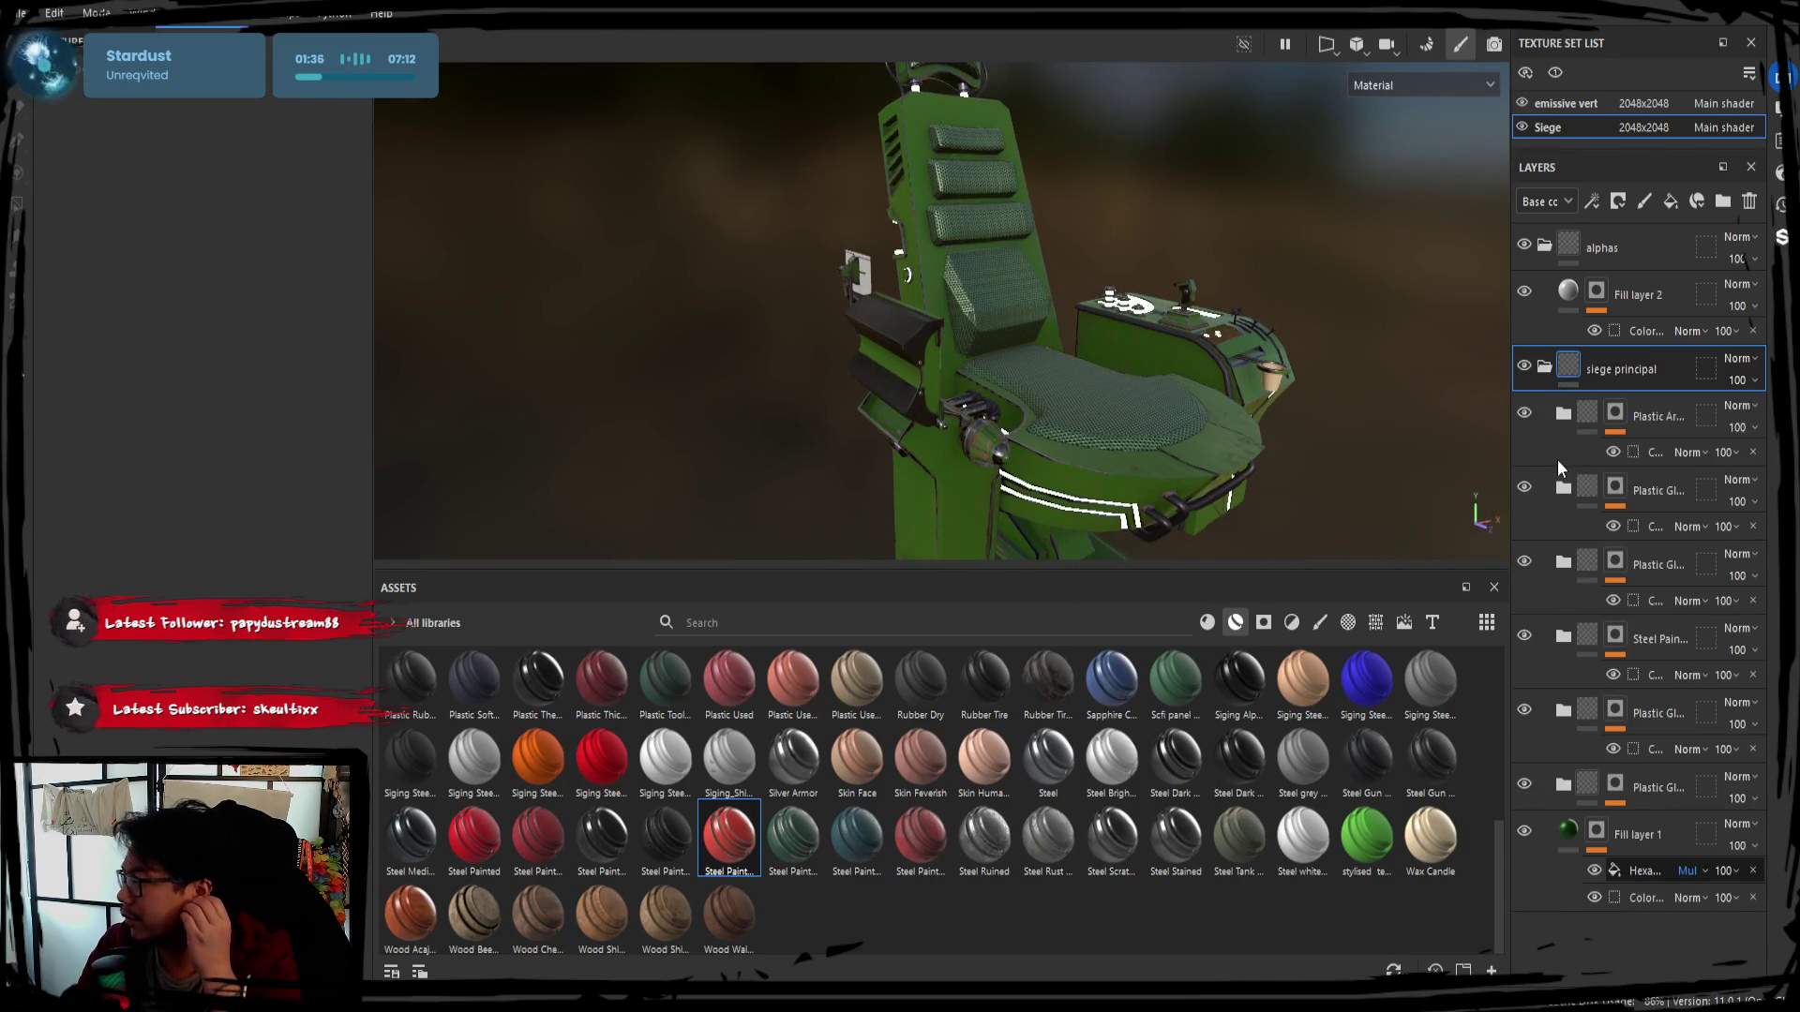
left_click(1564, 837)
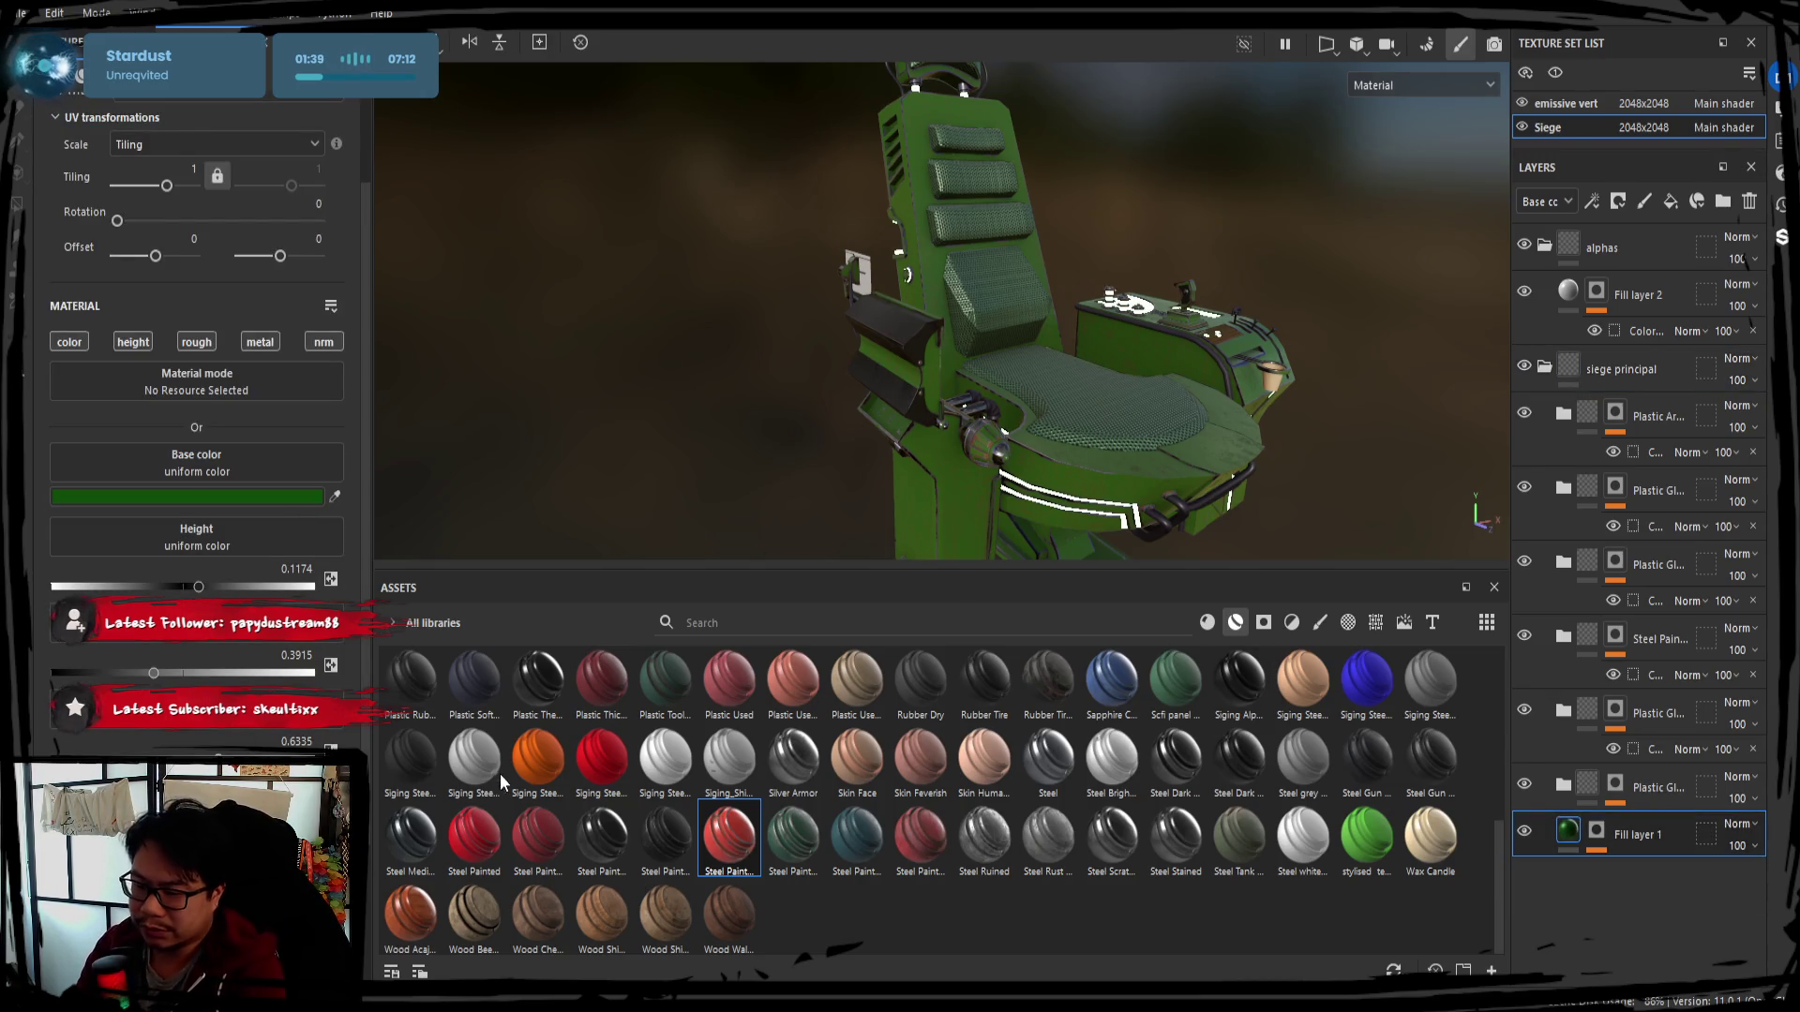
Change Fill layer 1's base colour from green to brown and view the chair from above
left_click(525, 887)
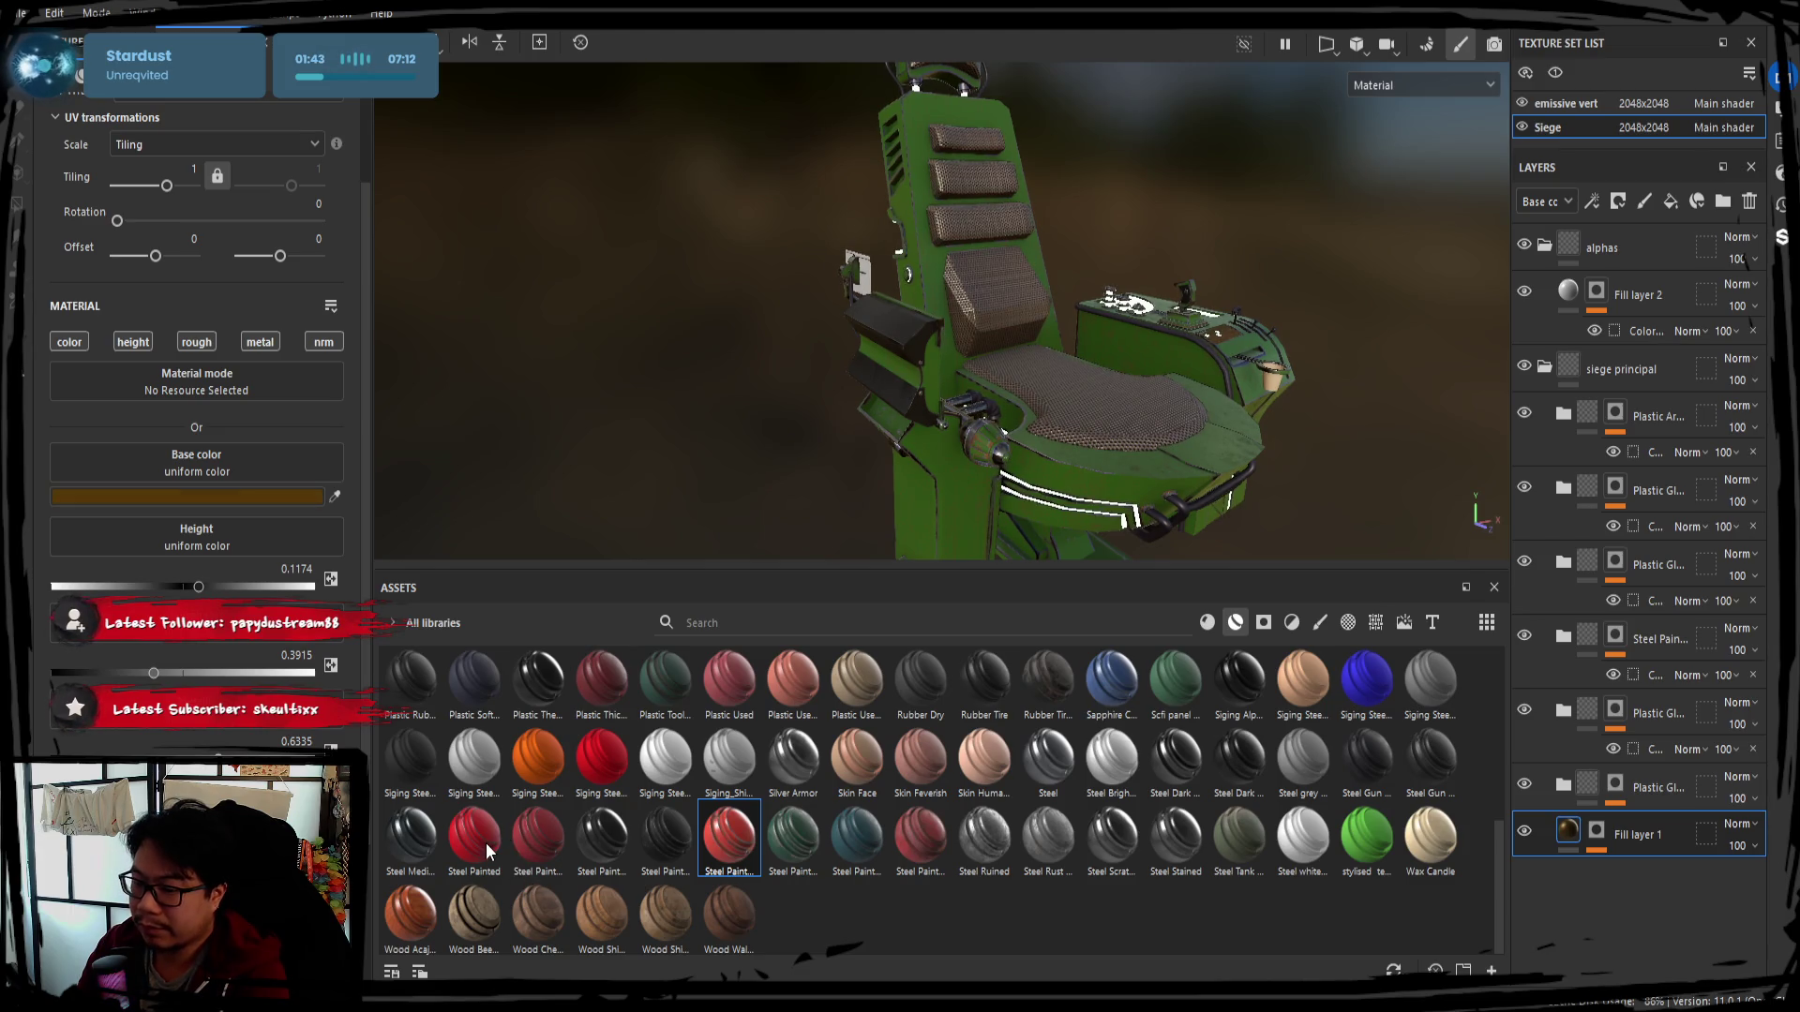
left_click_drag(1148, 412, 1267, 401, "alt")
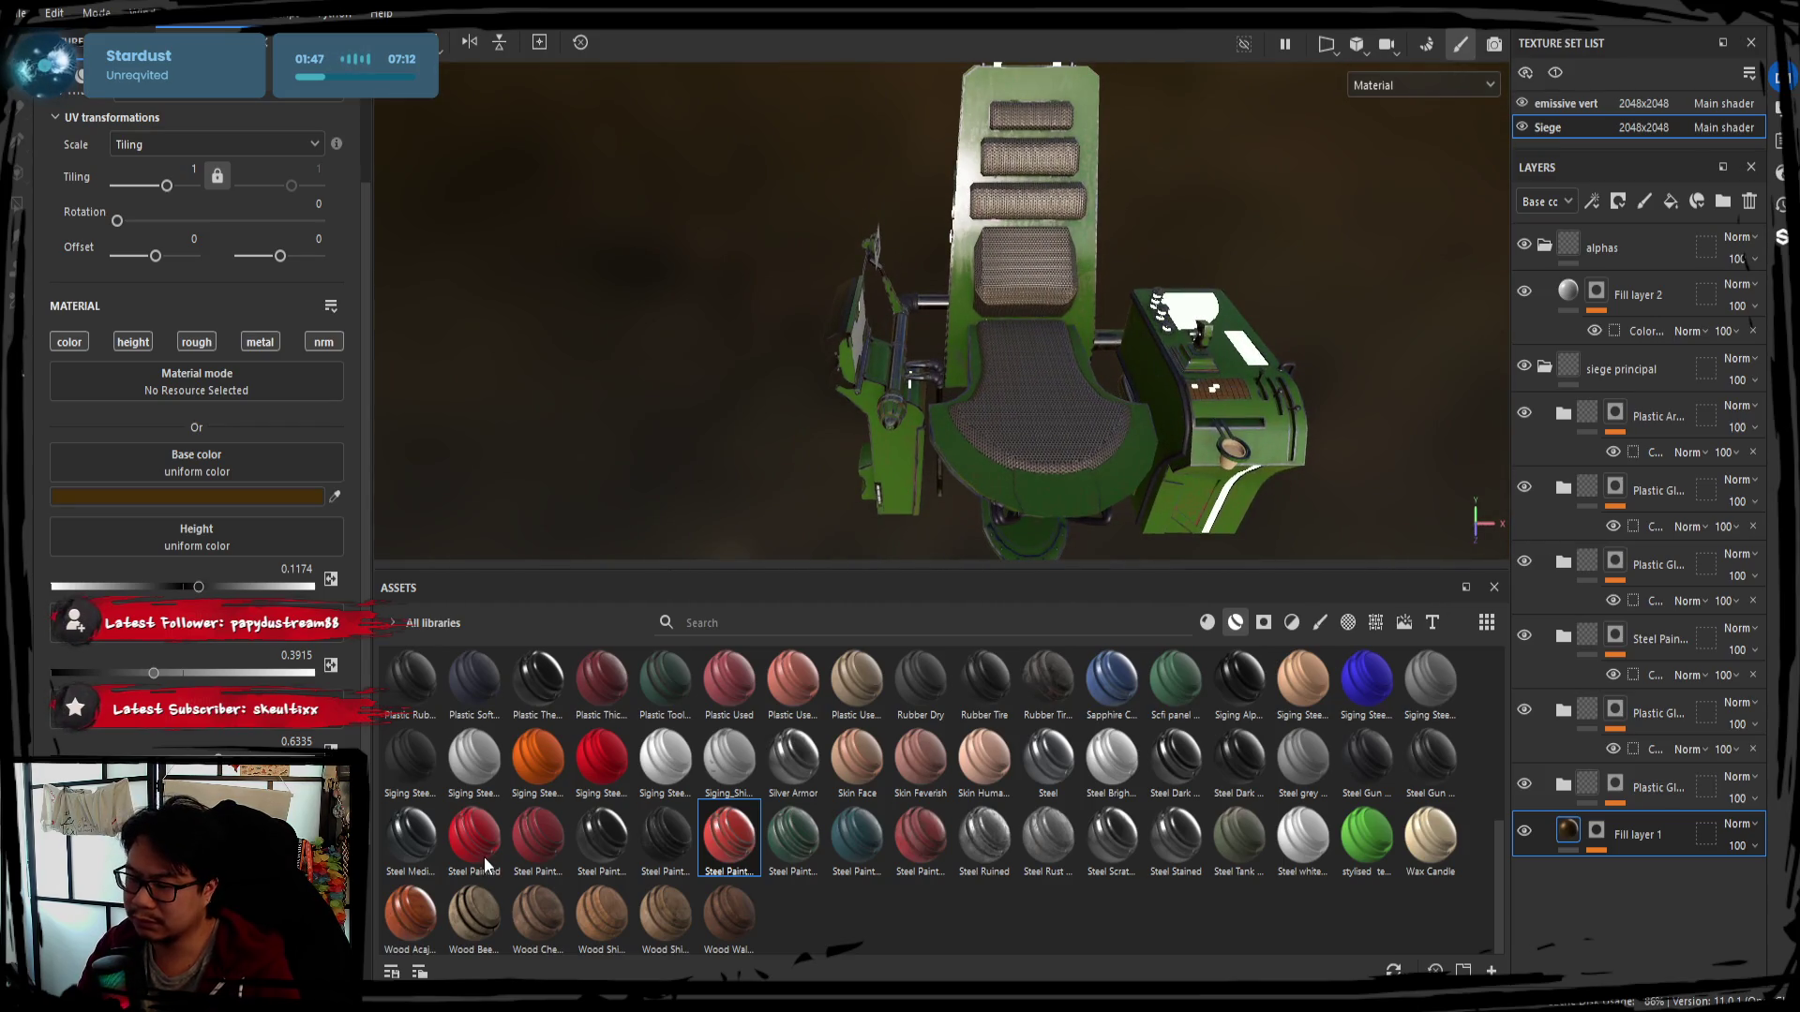
Look through the two Plastic folders, expanding and collapsing each
left_click(1605, 429)
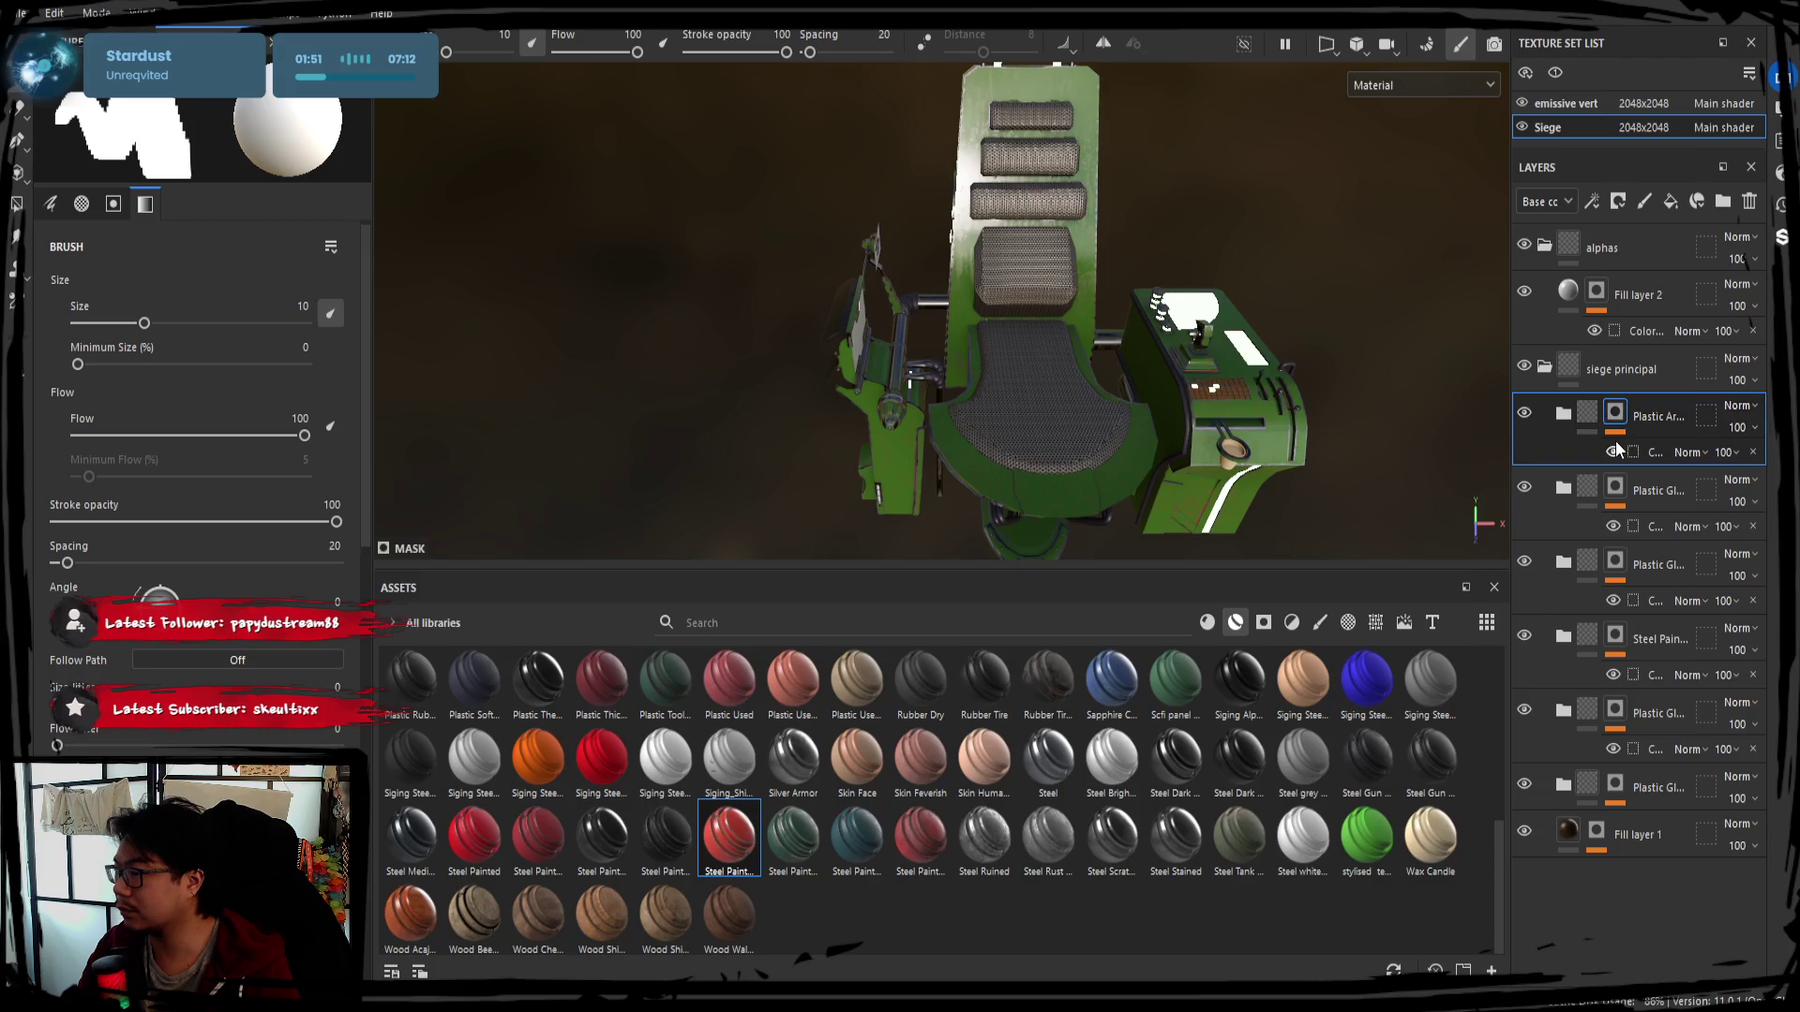
left_click(1562, 416)
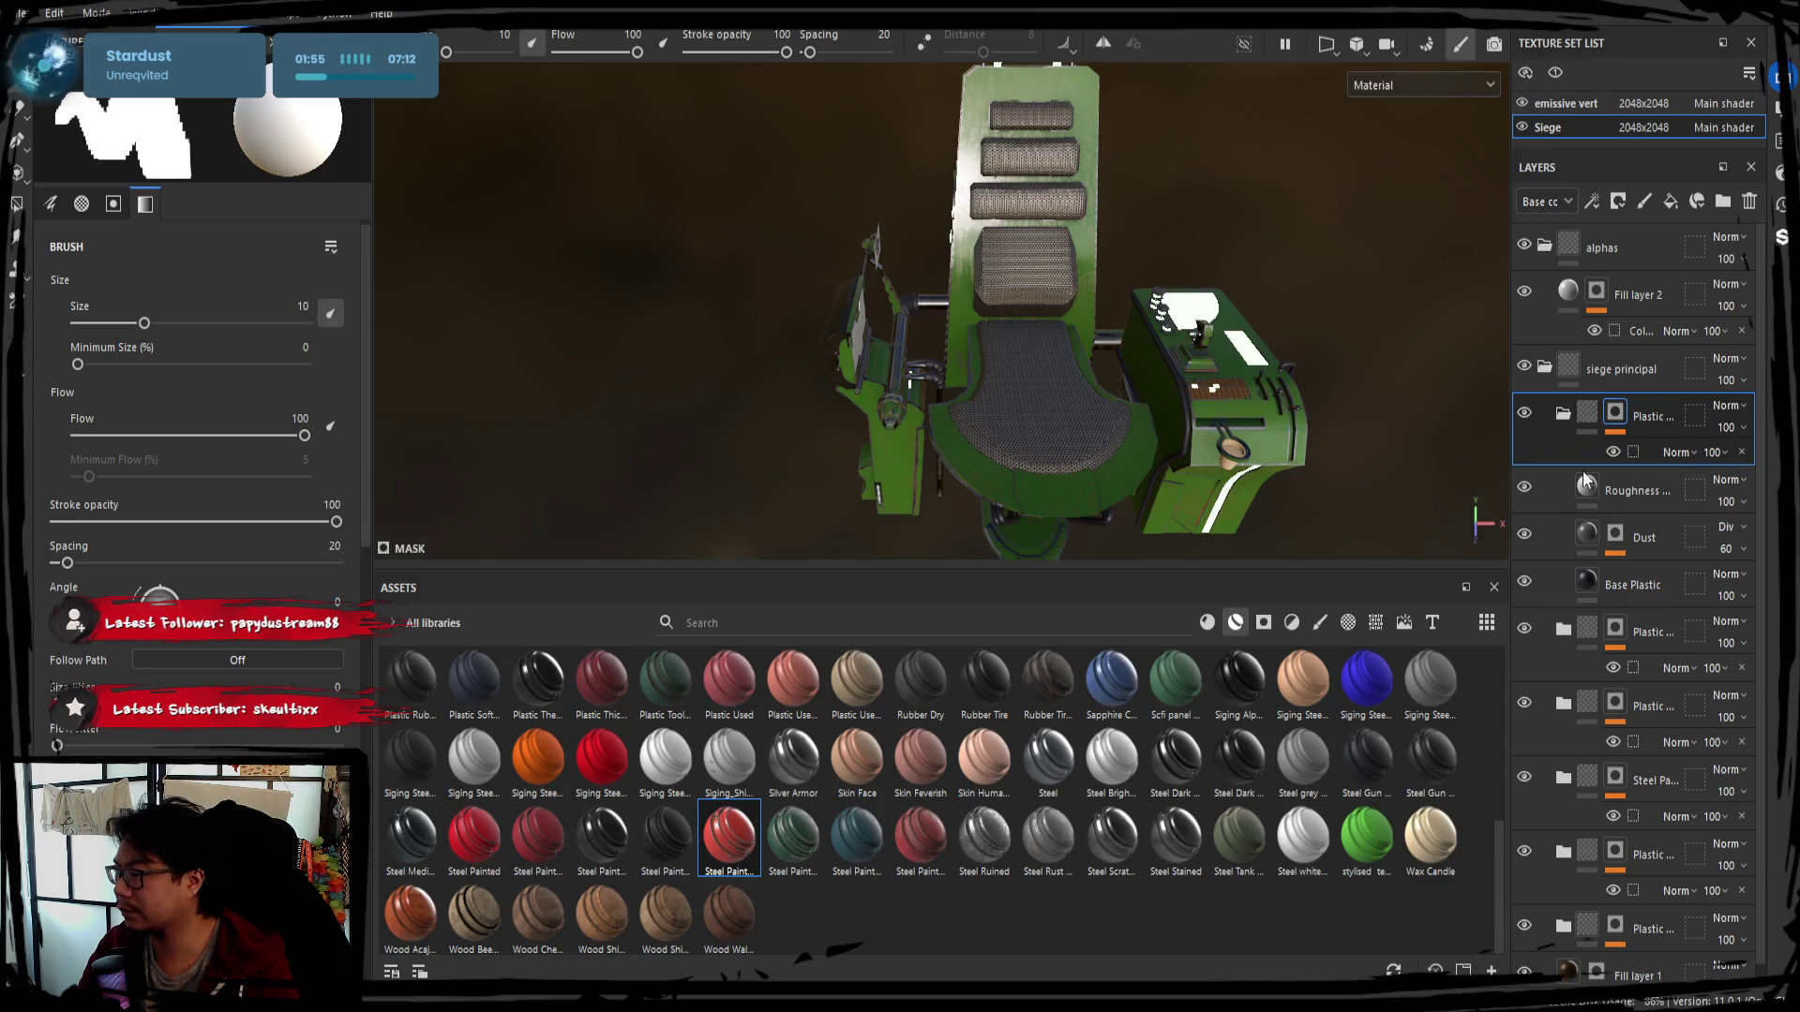
left_click(1562, 416)
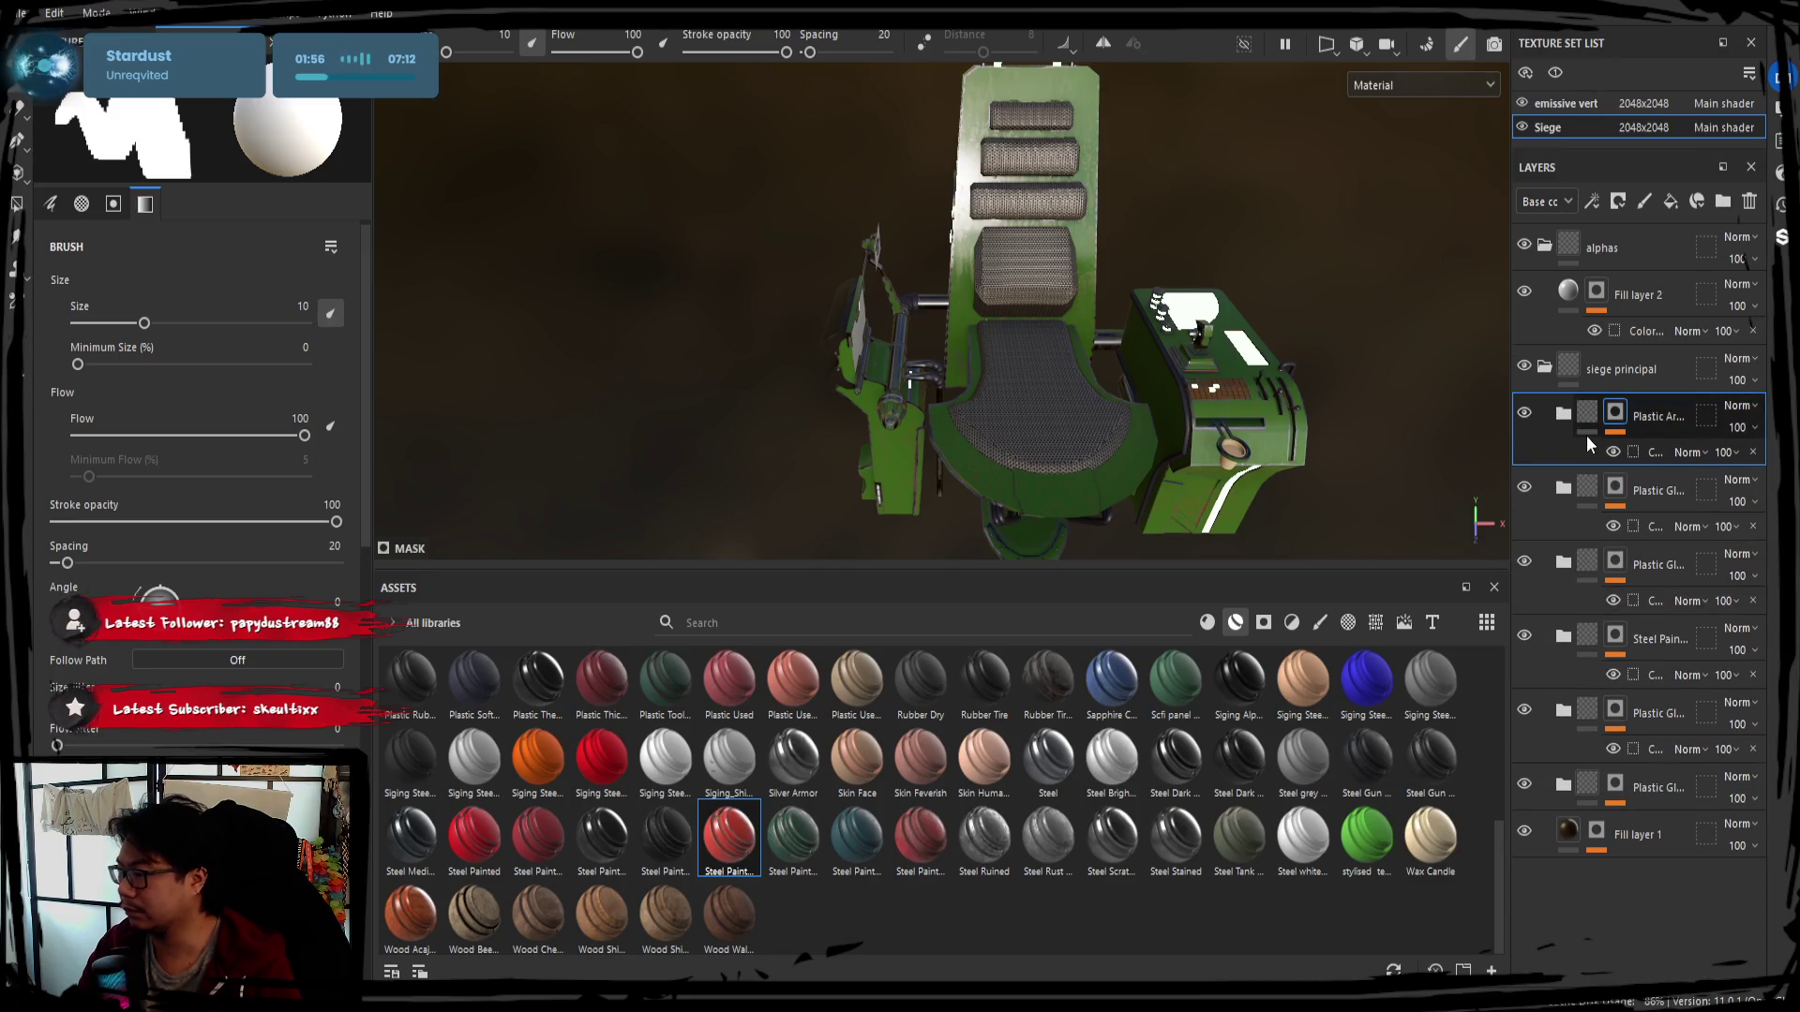
left_click(1565, 489)
left_click(1565, 488)
left_click(1565, 560)
left_click(1567, 494)
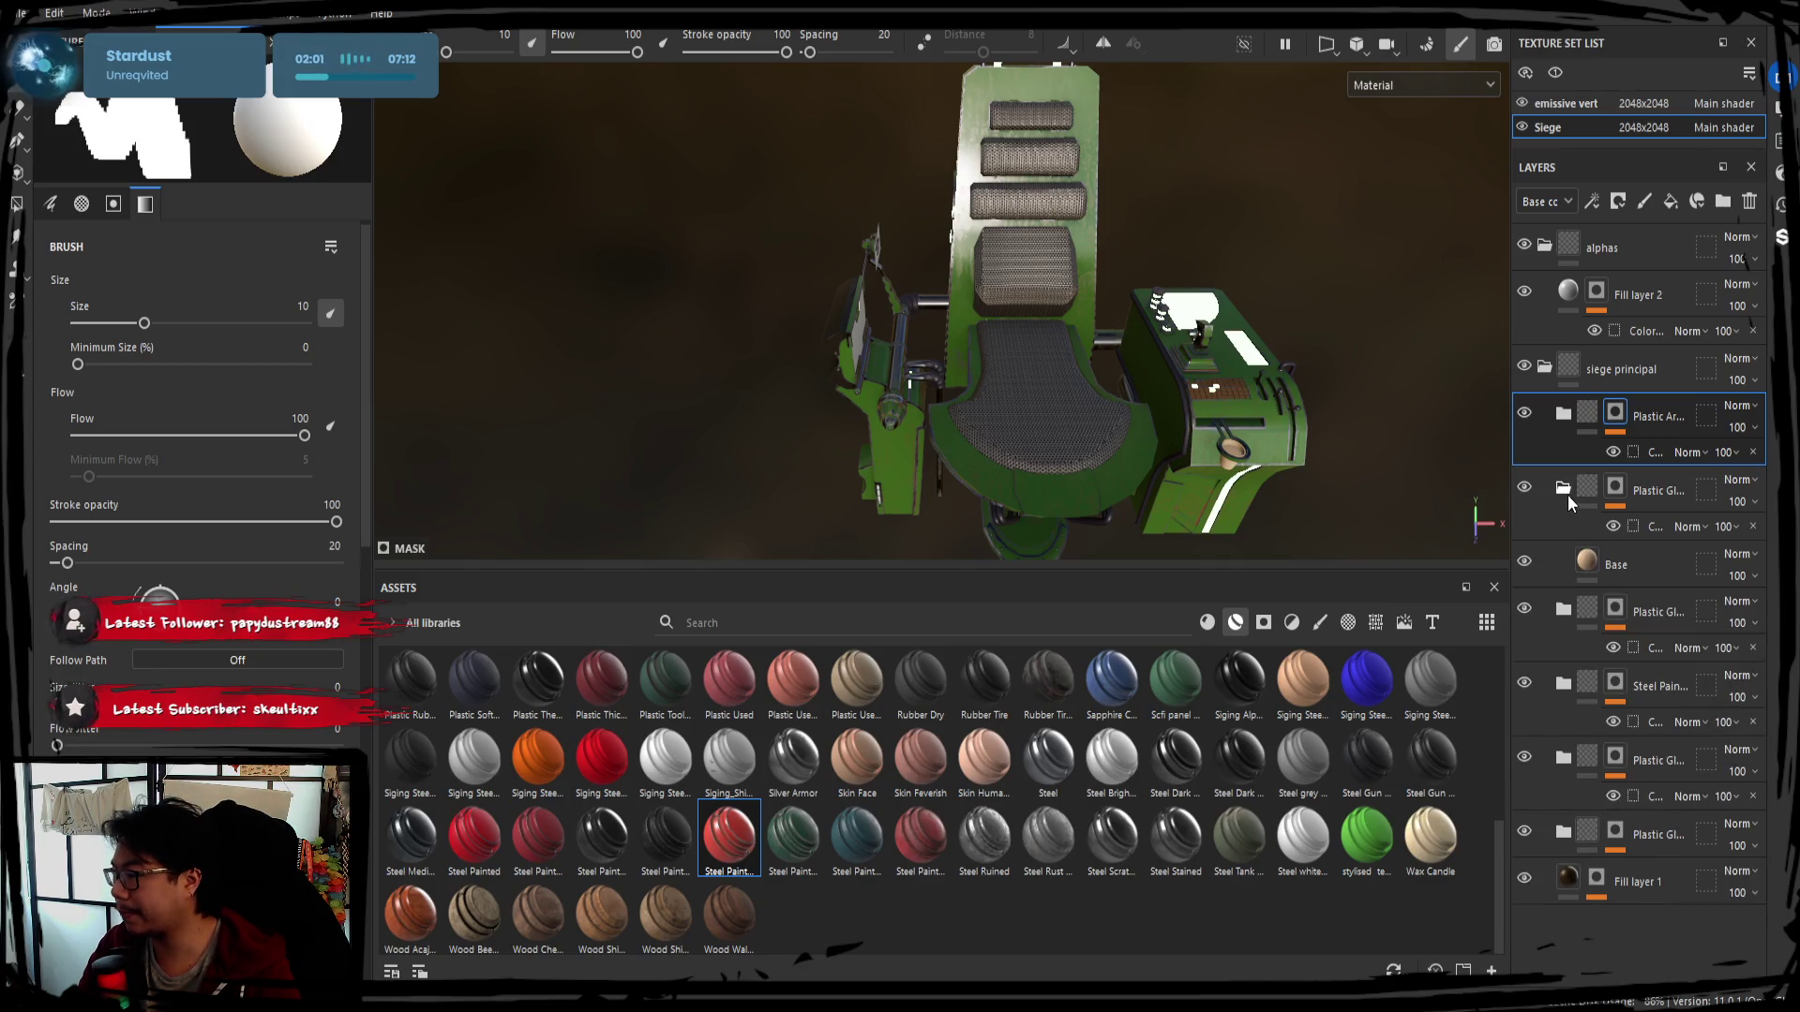
left_click(1569, 493)
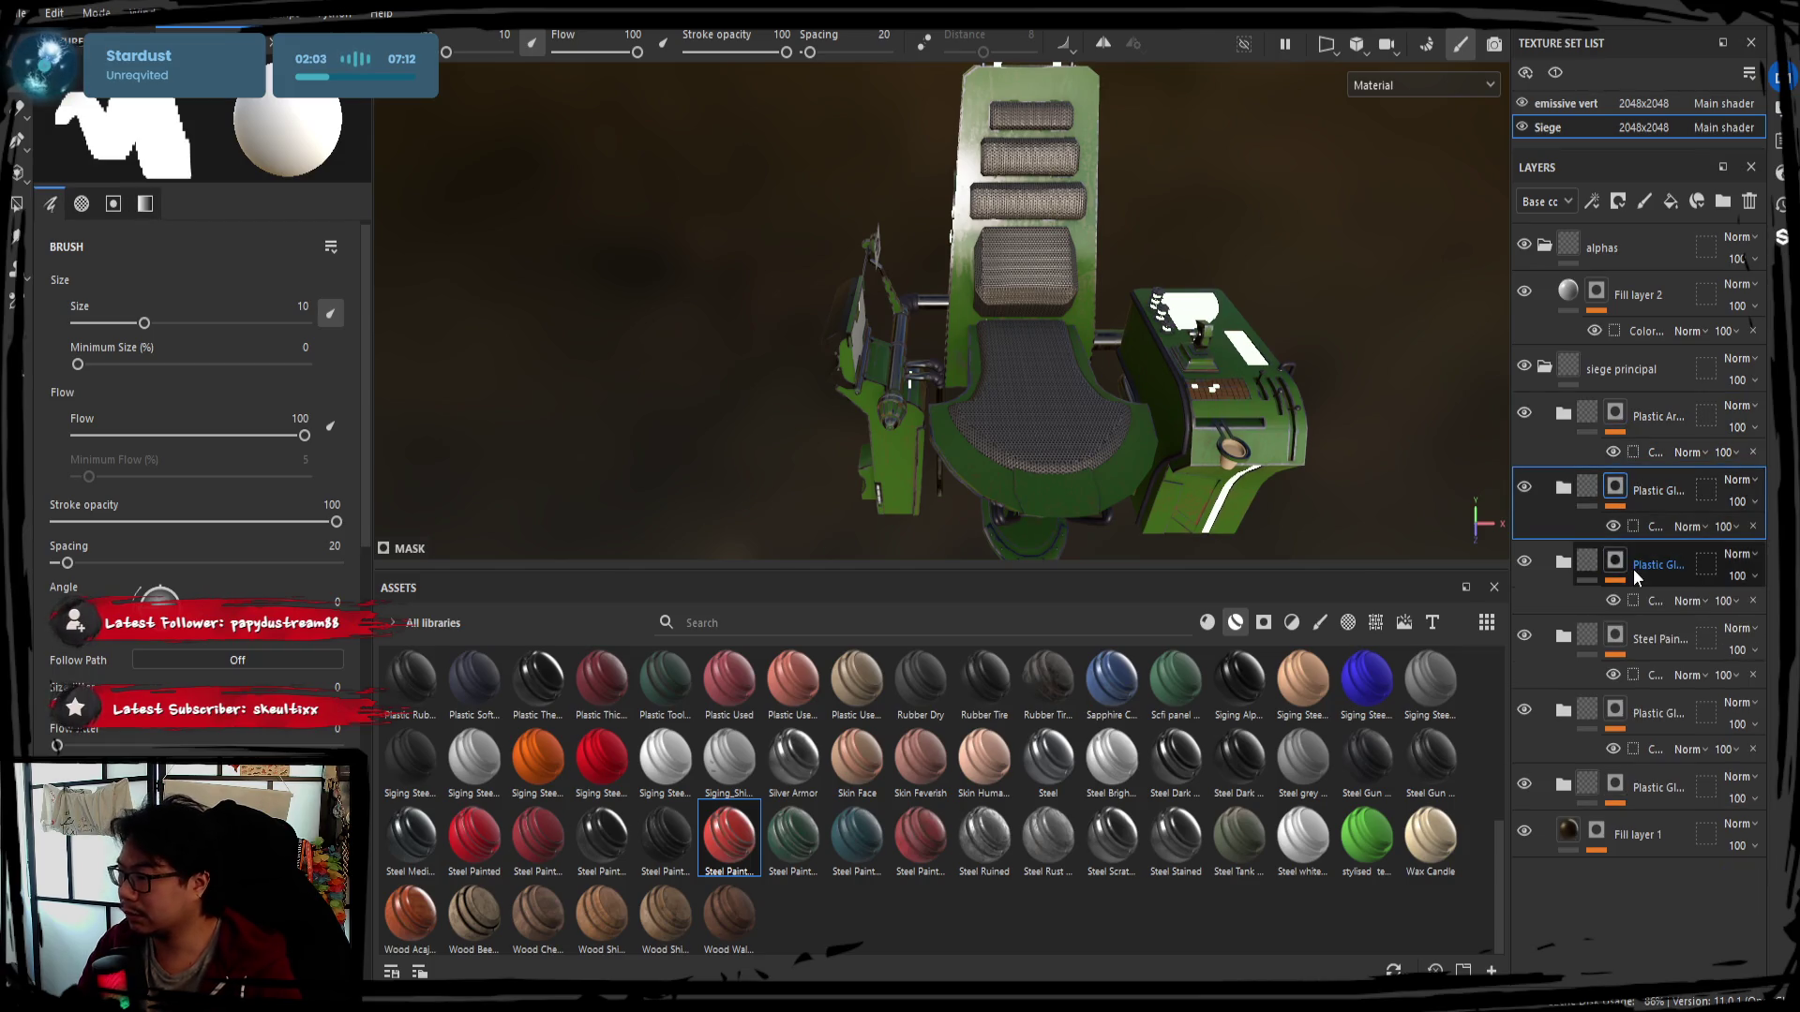
Expand the Steel Paint folder and select its Paint layer for recolouring
left_click(1564, 639)
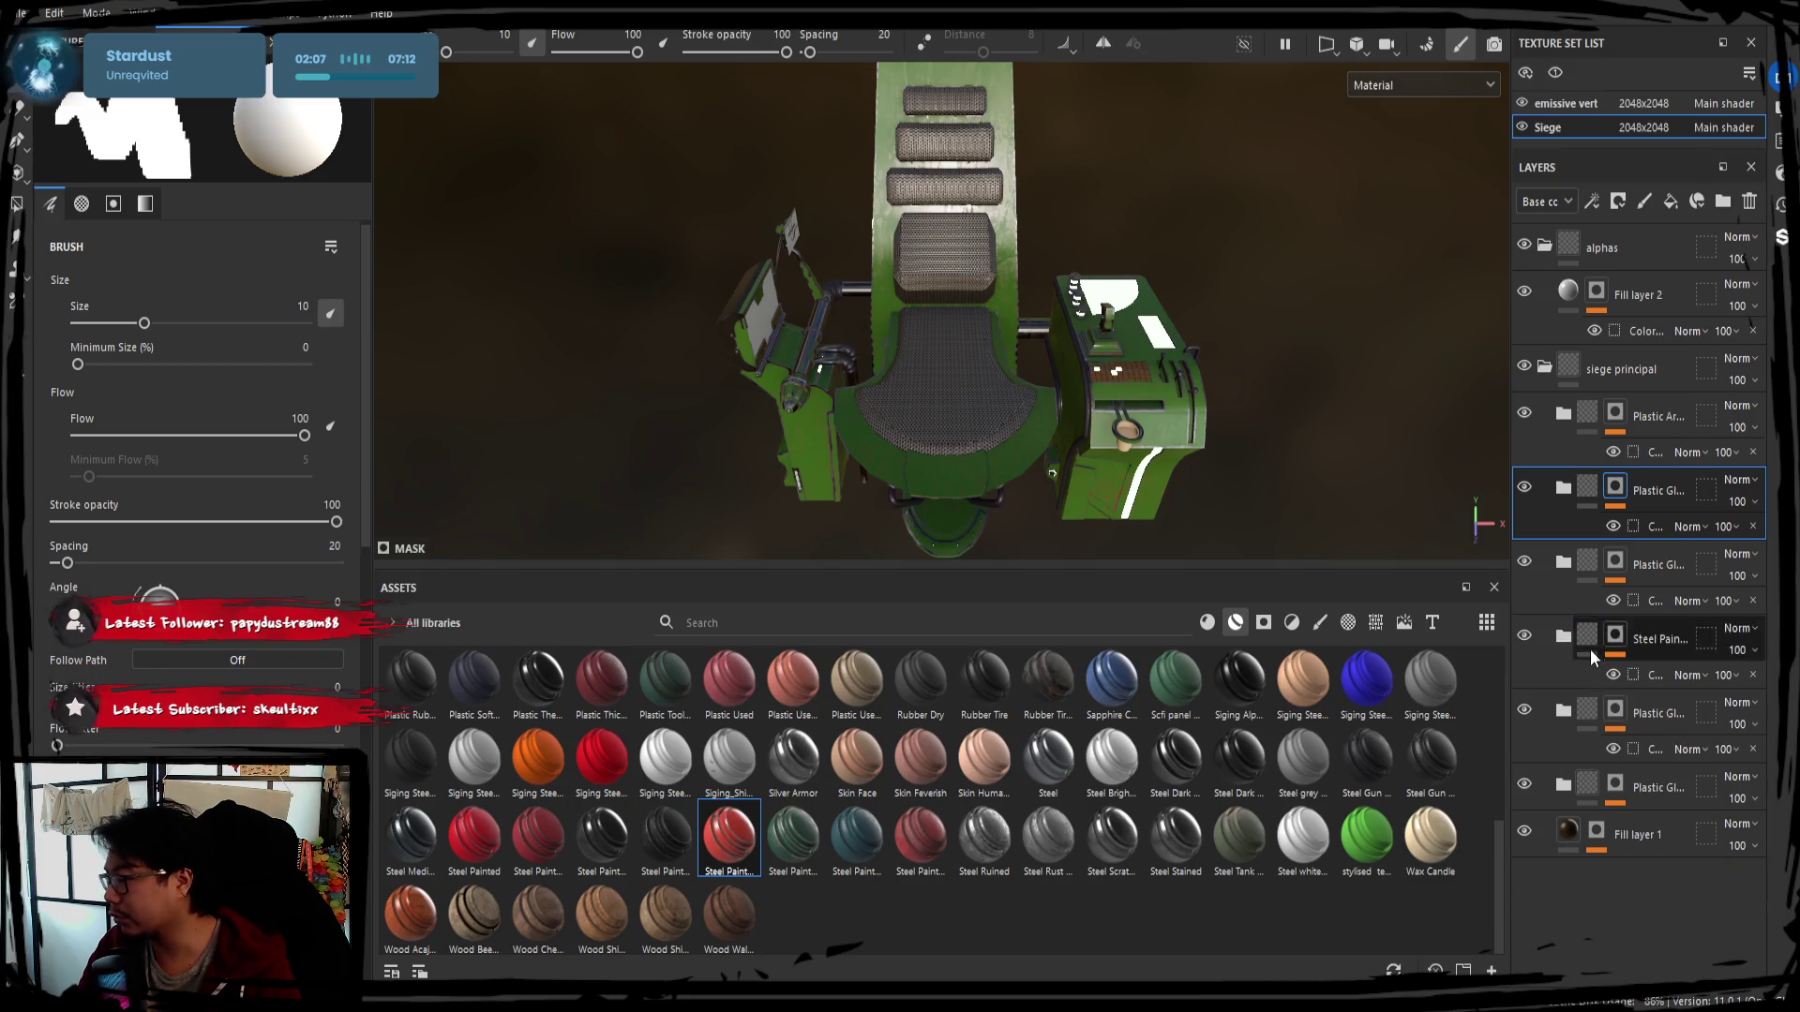
left_click(1646, 756)
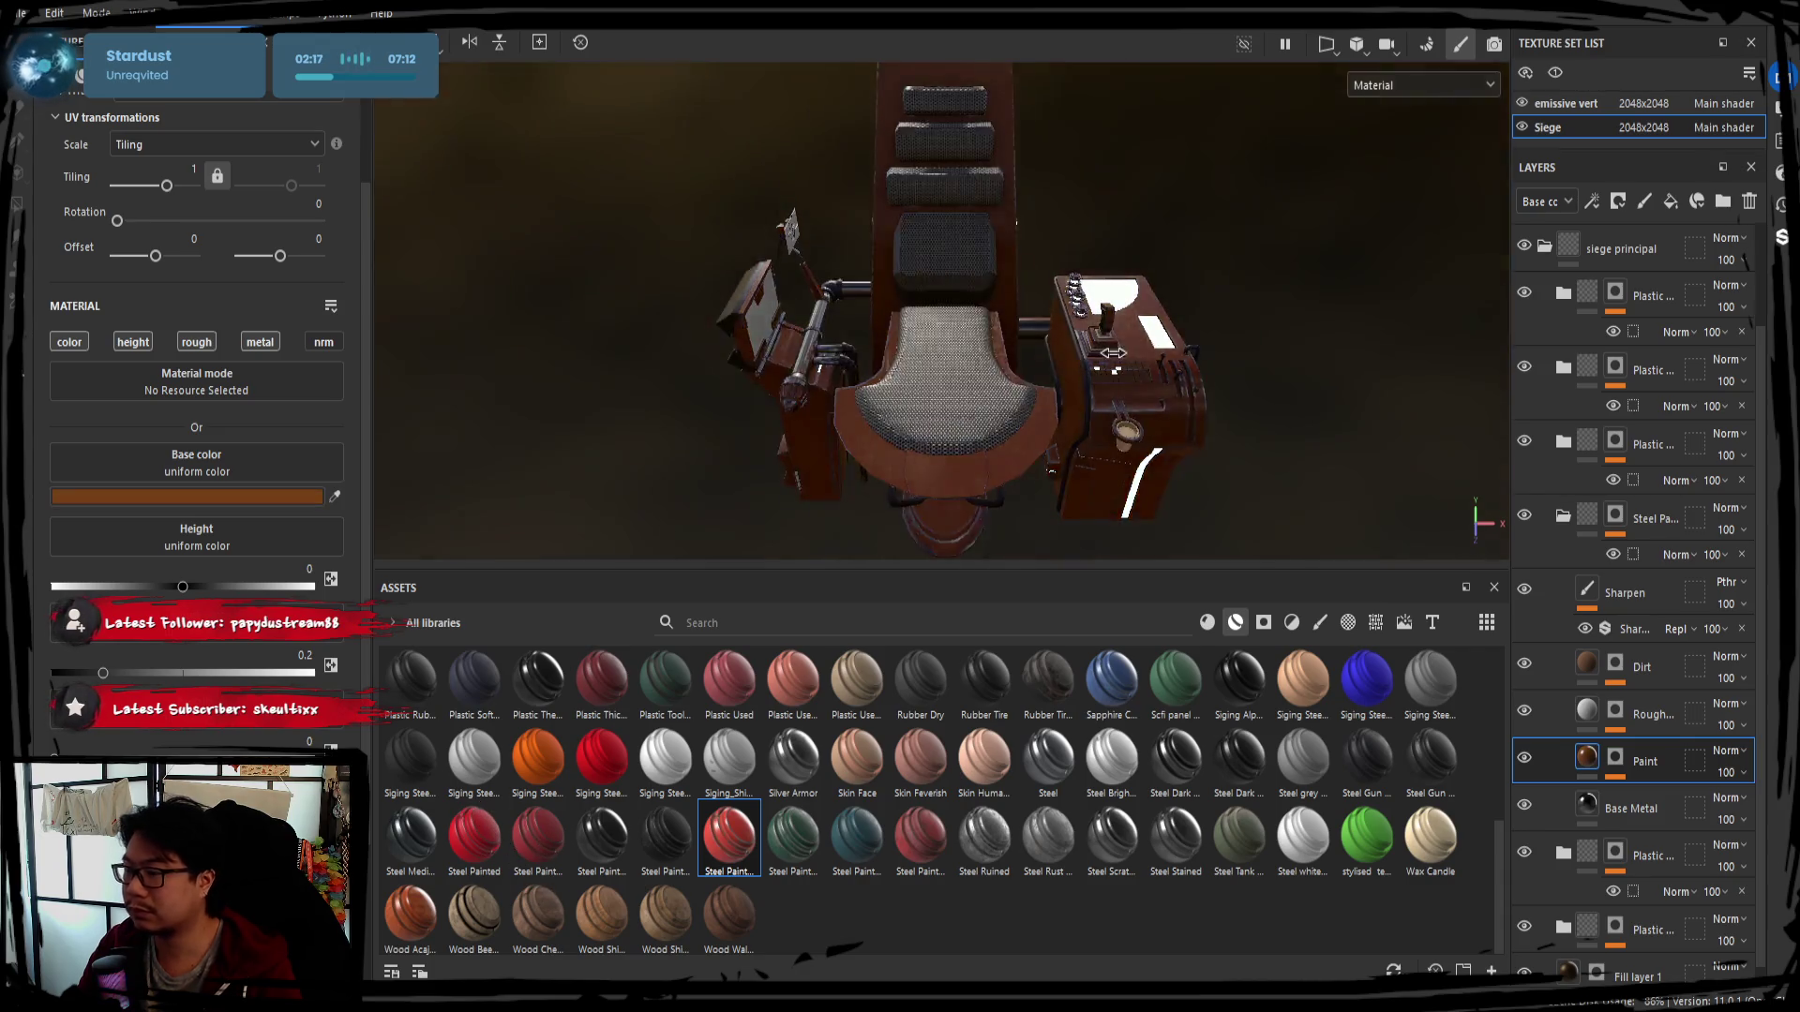
Judge the orange body colour from several angles, collapse Steel Paint and select Fill layer 1
left_click_drag(935, 383, 1000, 400, "alt")
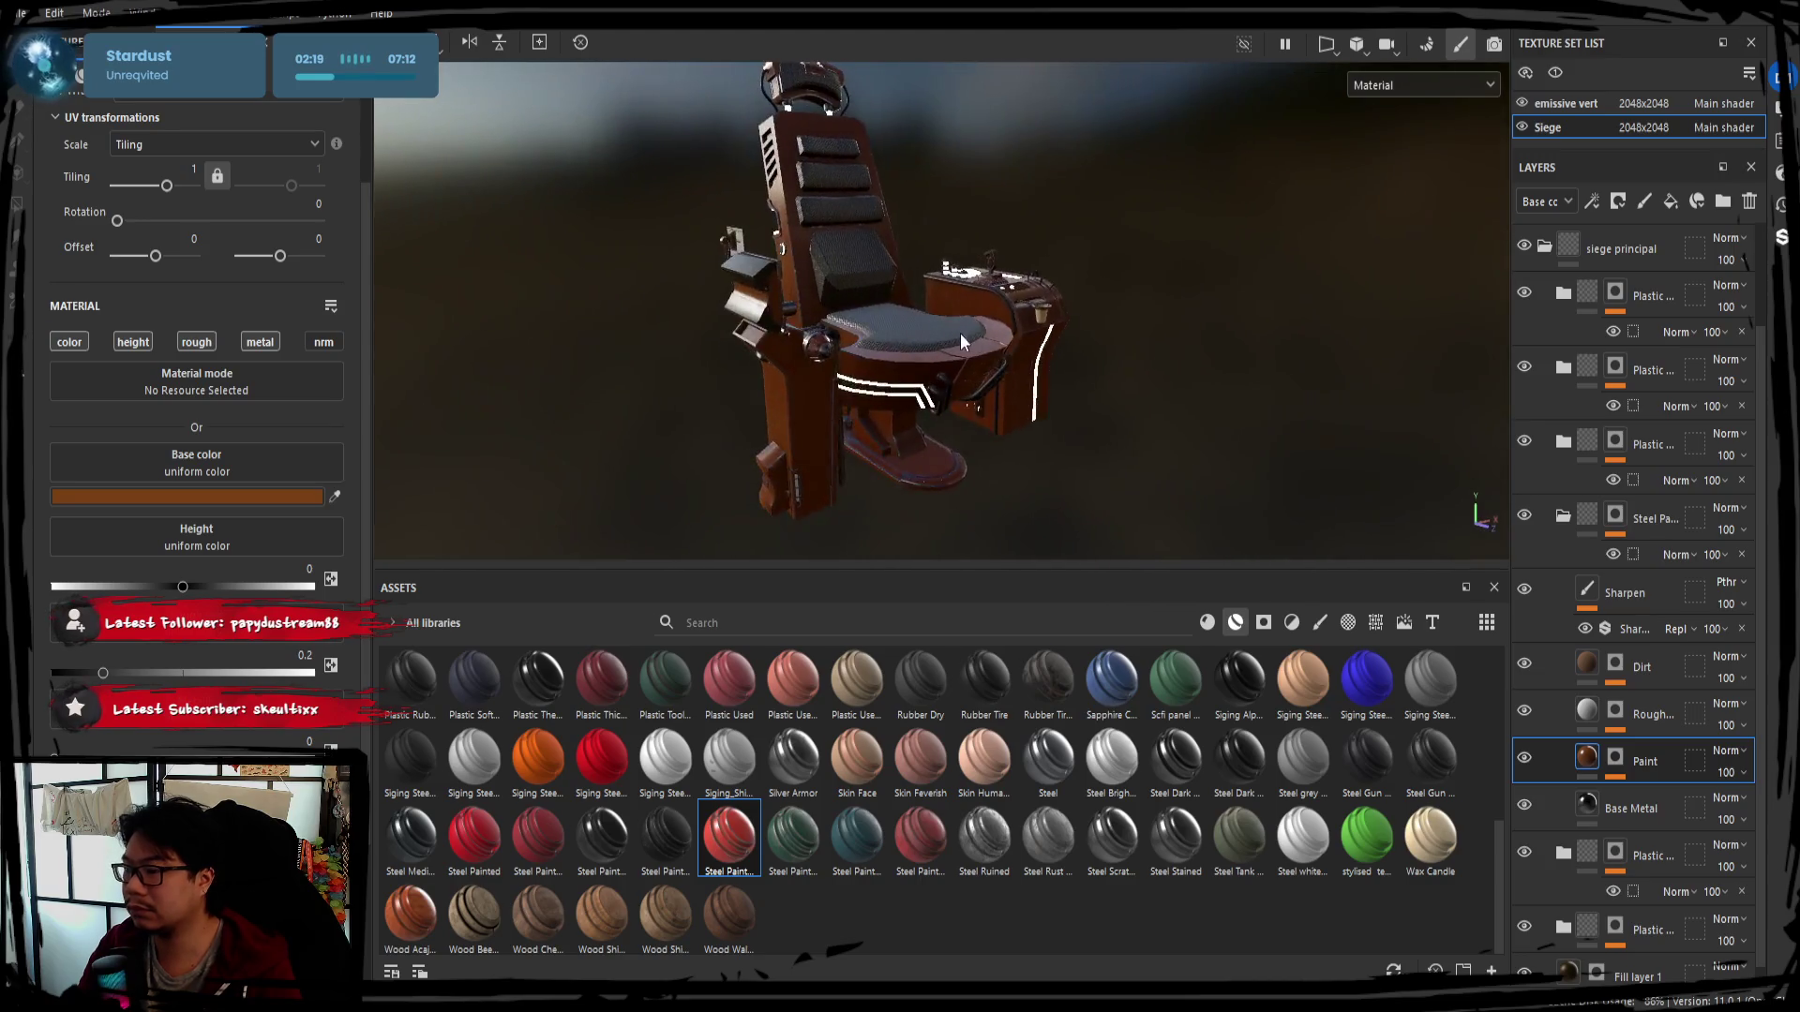
left_click_drag(998, 402, 1004, 463, "alt")
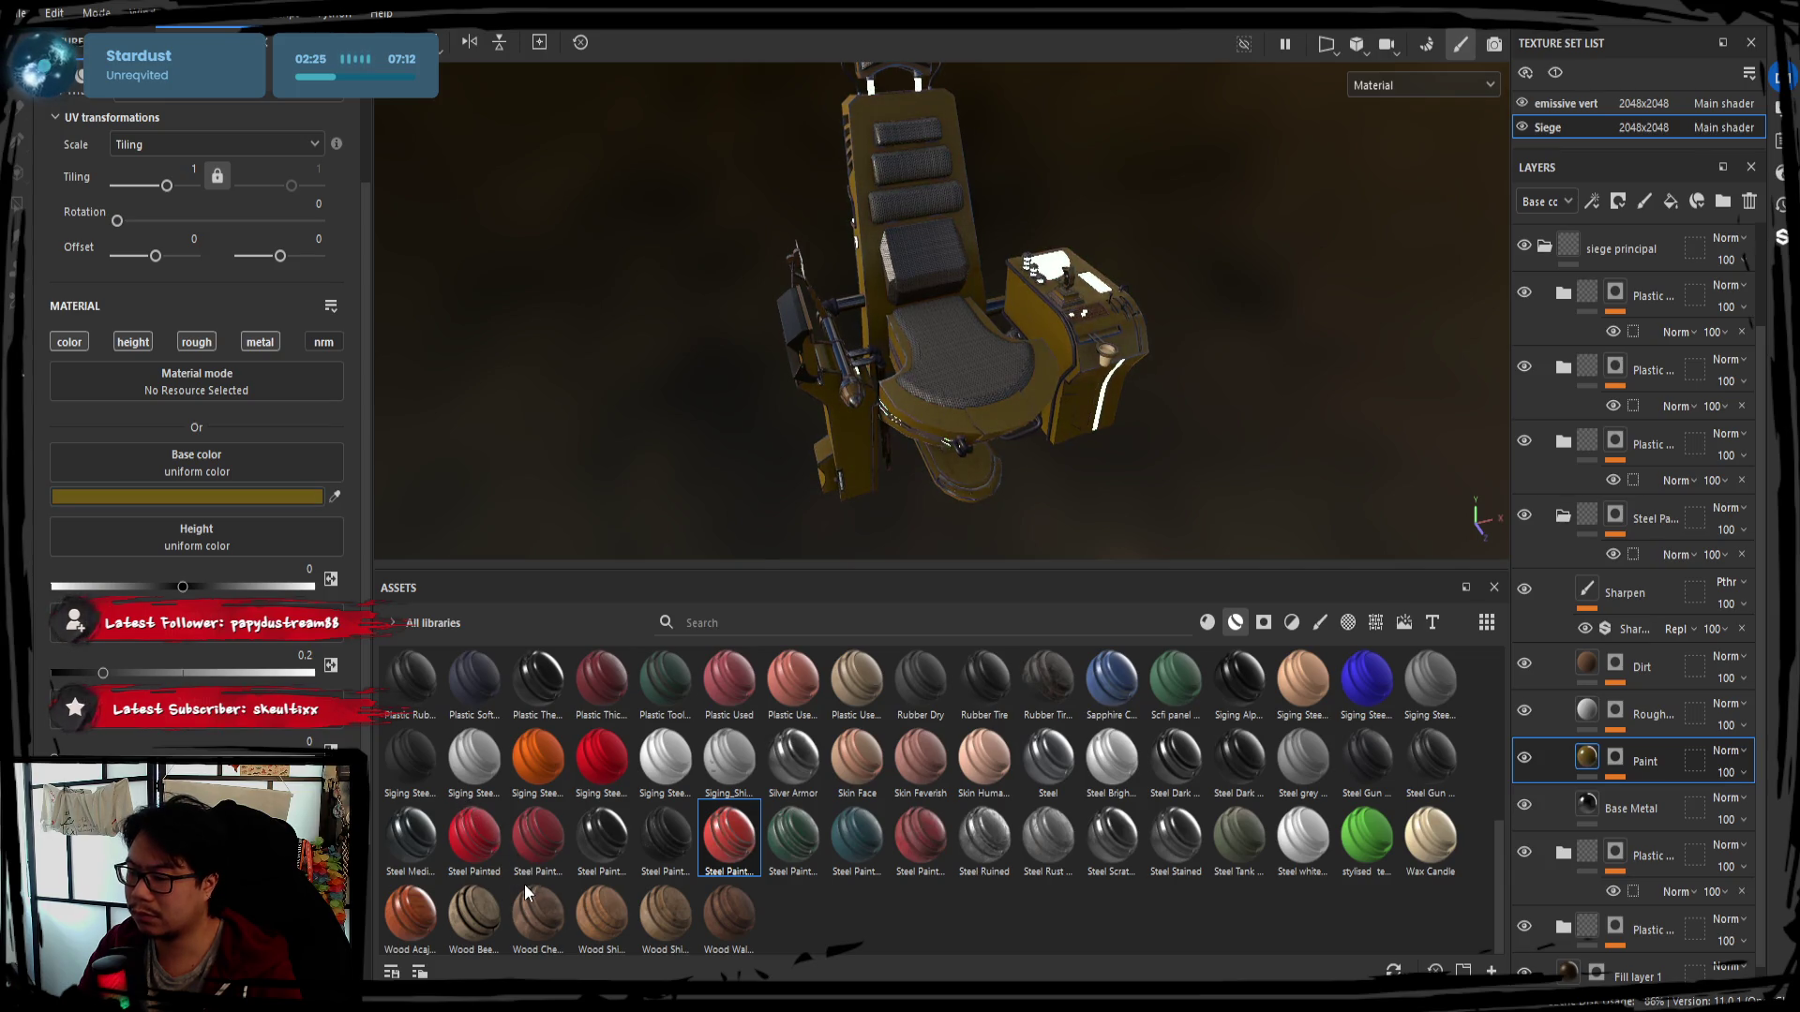
left_click_drag(1048, 448, 956, 401, "alt")
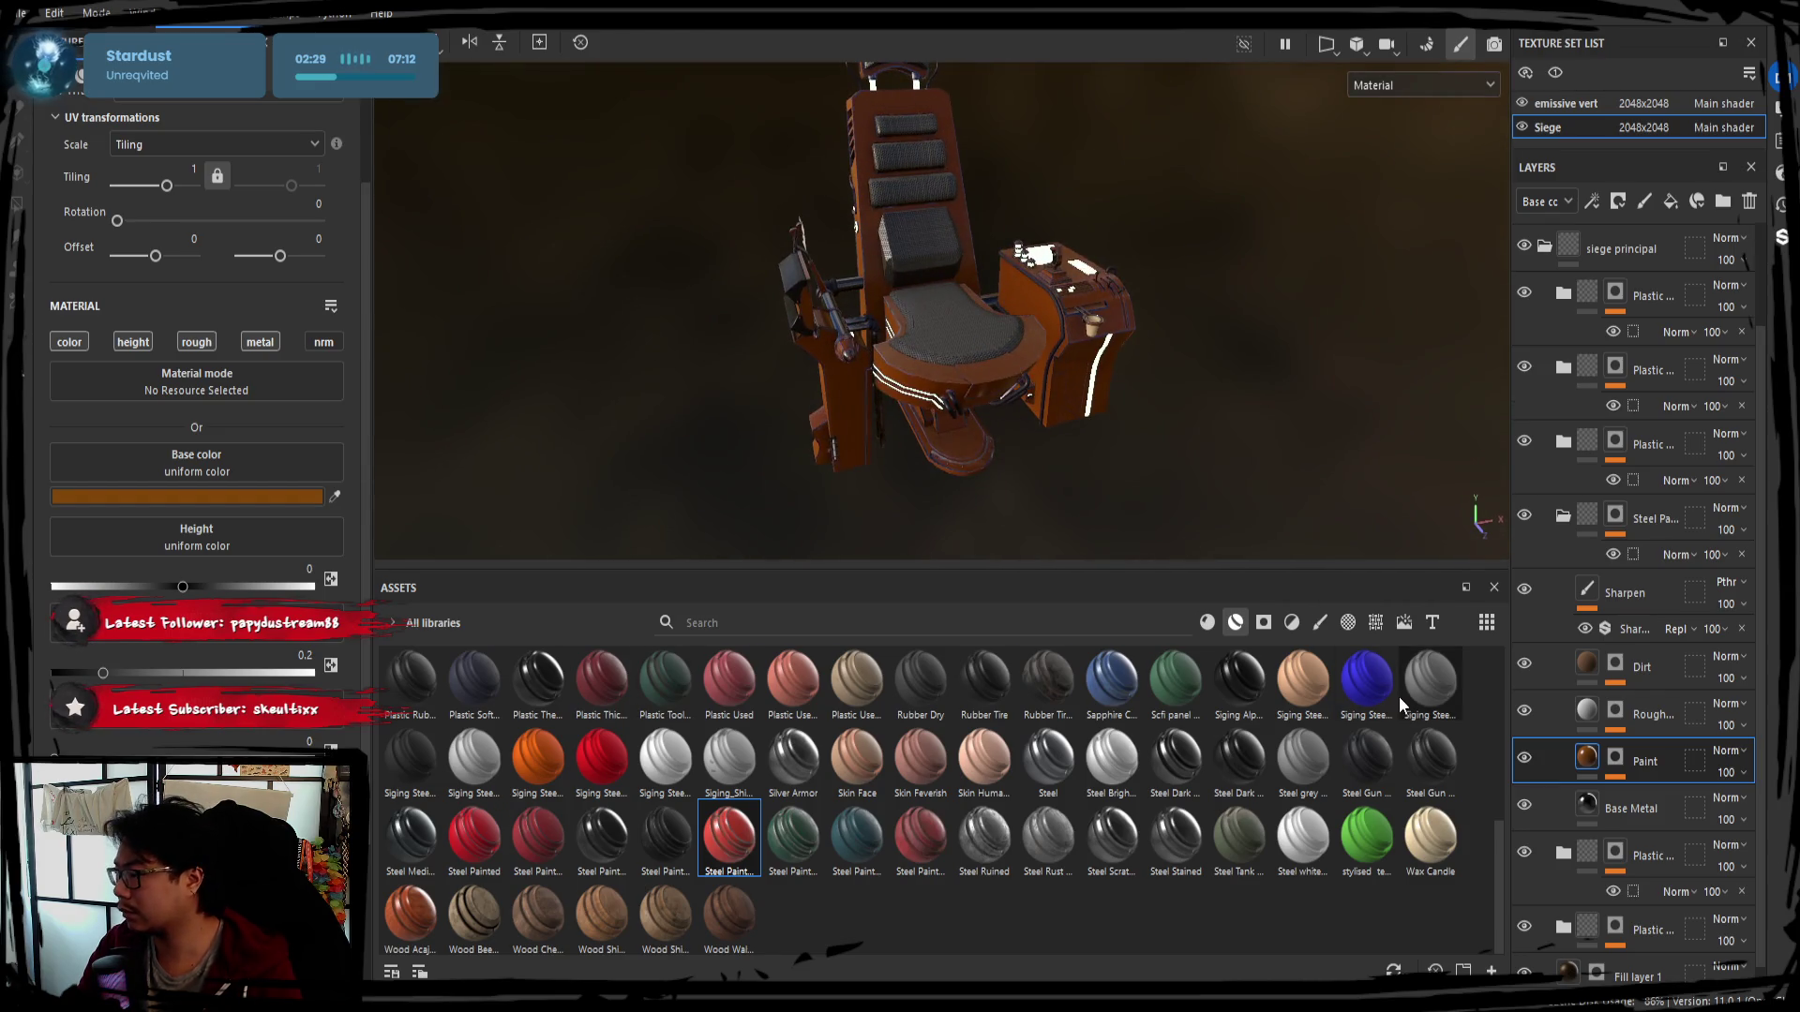
left_click(1561, 515)
left_click(1636, 840)
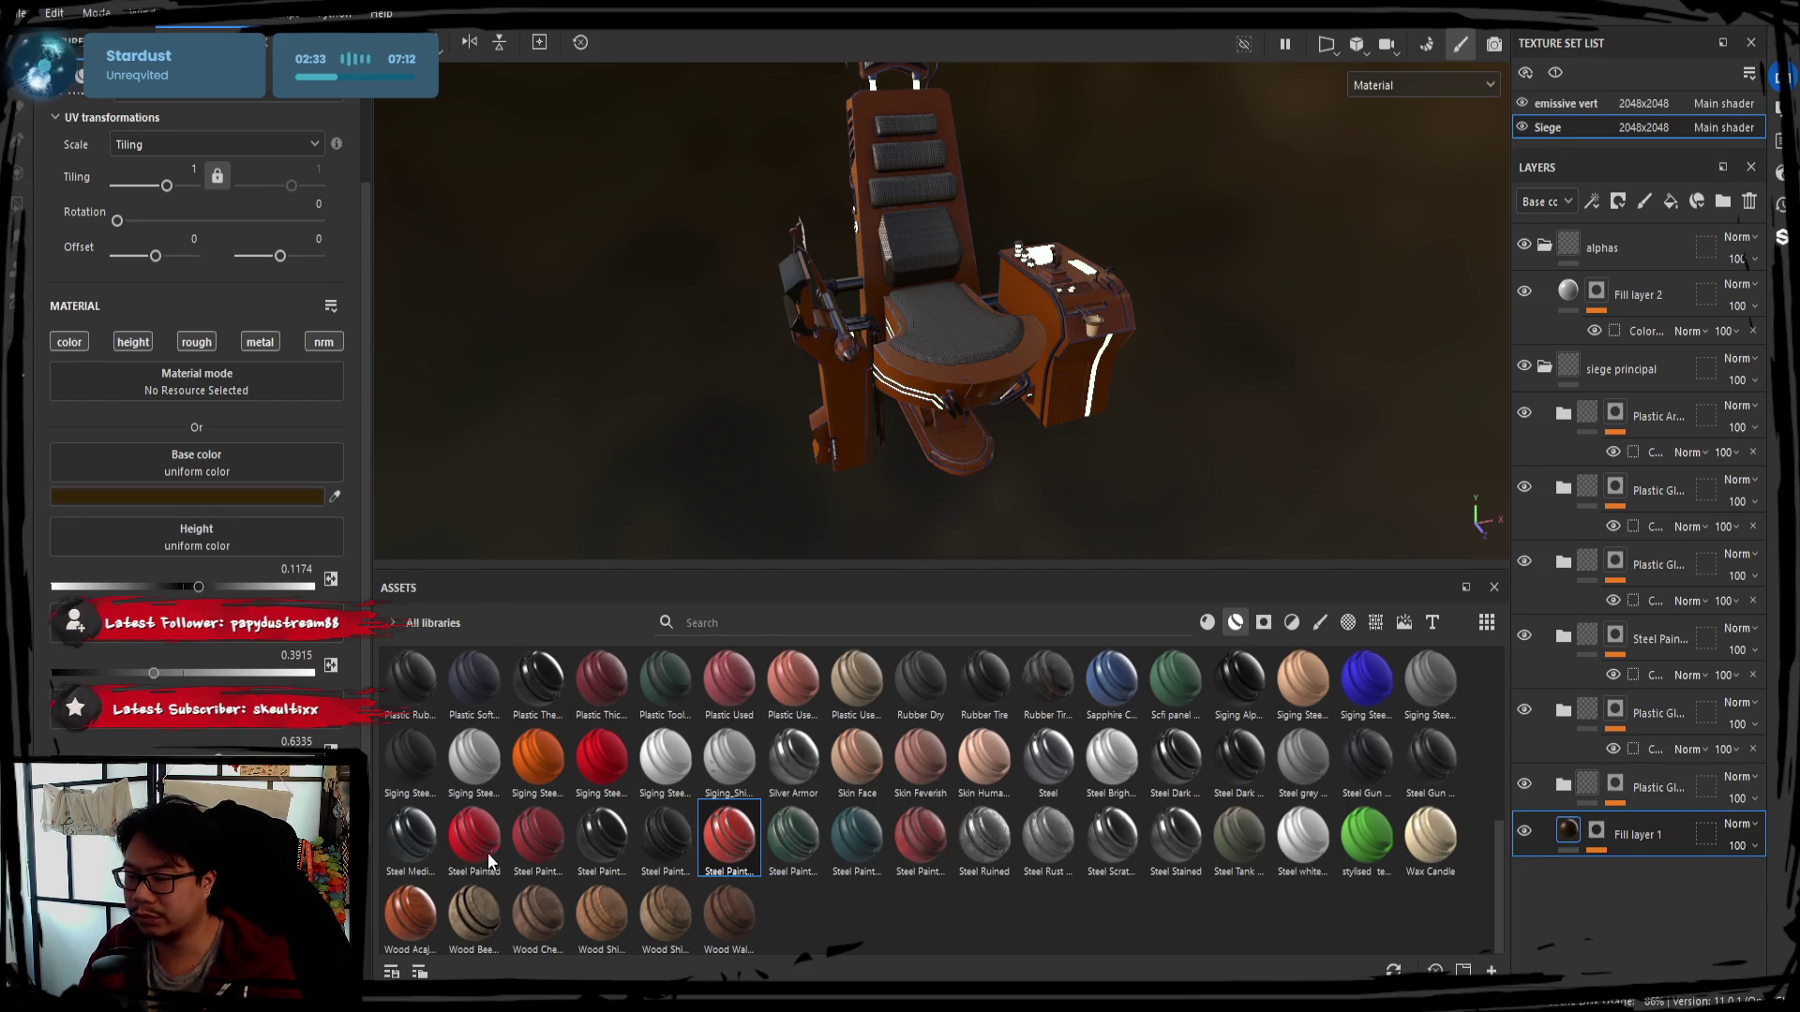
mouse_move(657, 495)
left_mouse_down("alt")
mouse_move(708, 493)
mouse_move(603, 327)
mouse_move(867, 387)
left_mouse_up("alt")
scroll(712, 493, "up", 2)
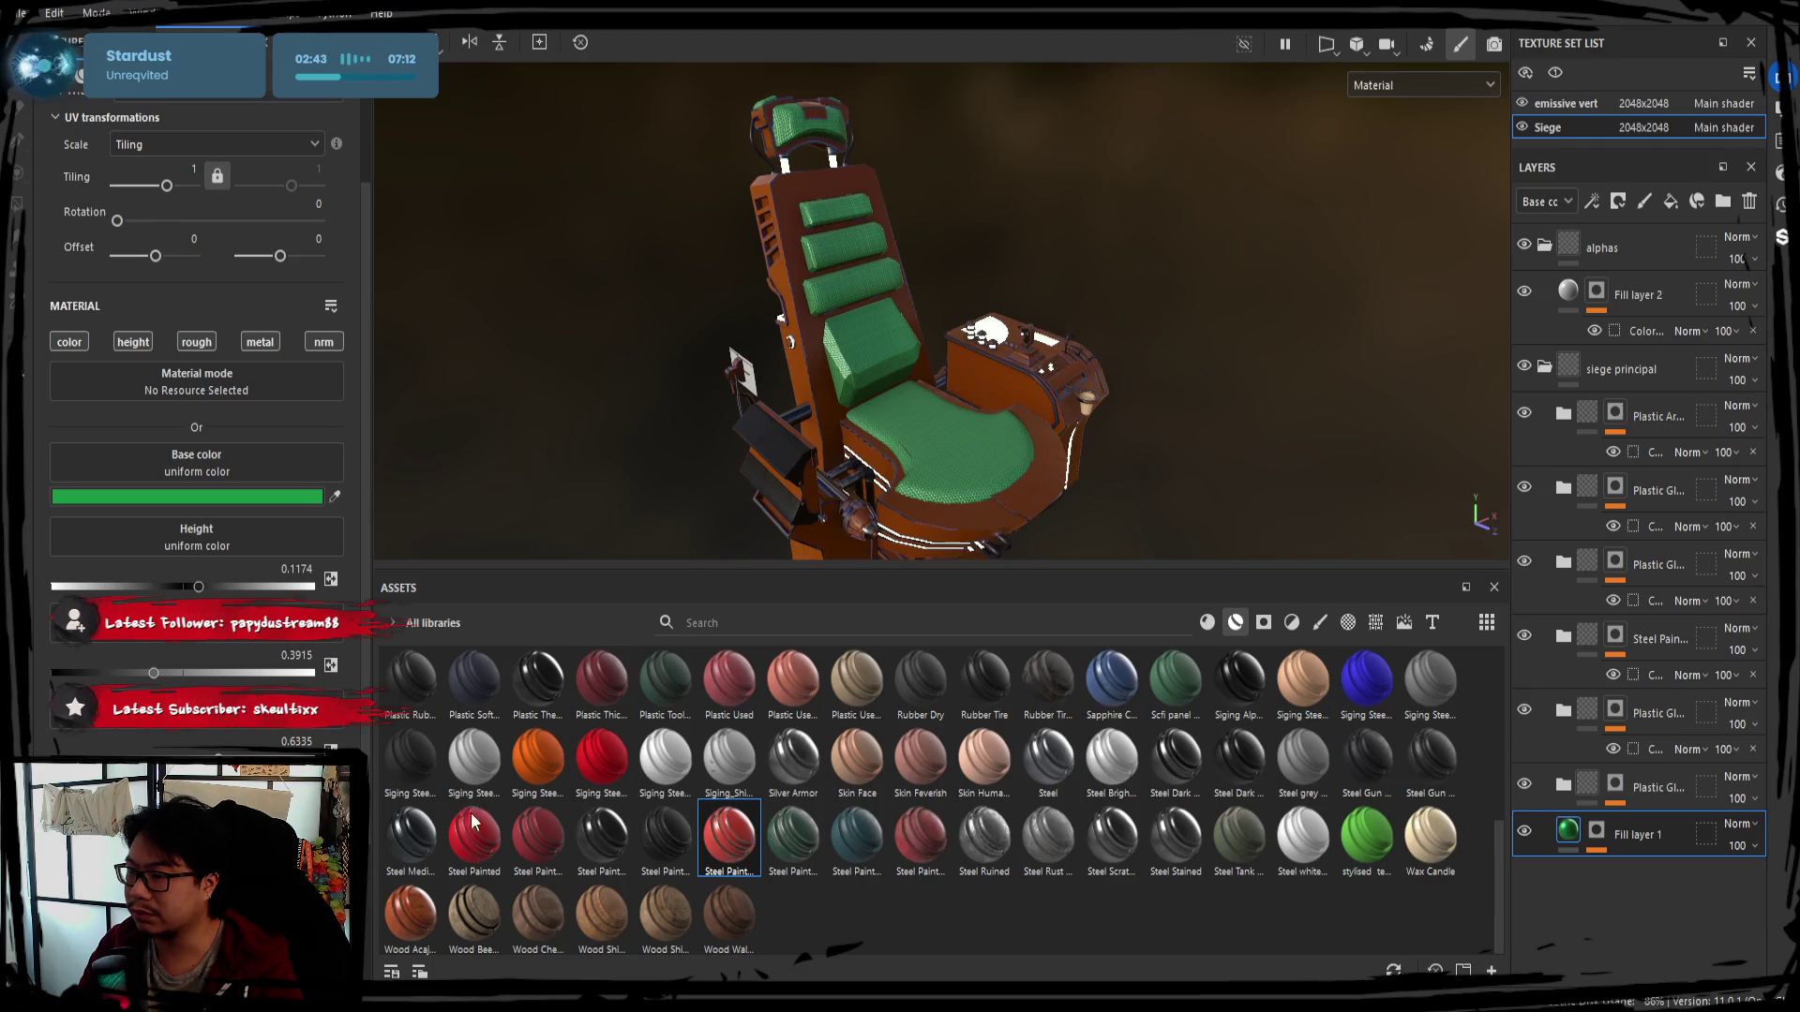
Orbit around the green seat cushion and backrest, then collapse the alphas group
mouse_move(693, 454)
left_mouse_down("alt")
mouse_move(1083, 436)
mouse_move(900, 464)
left_mouse_up("alt")
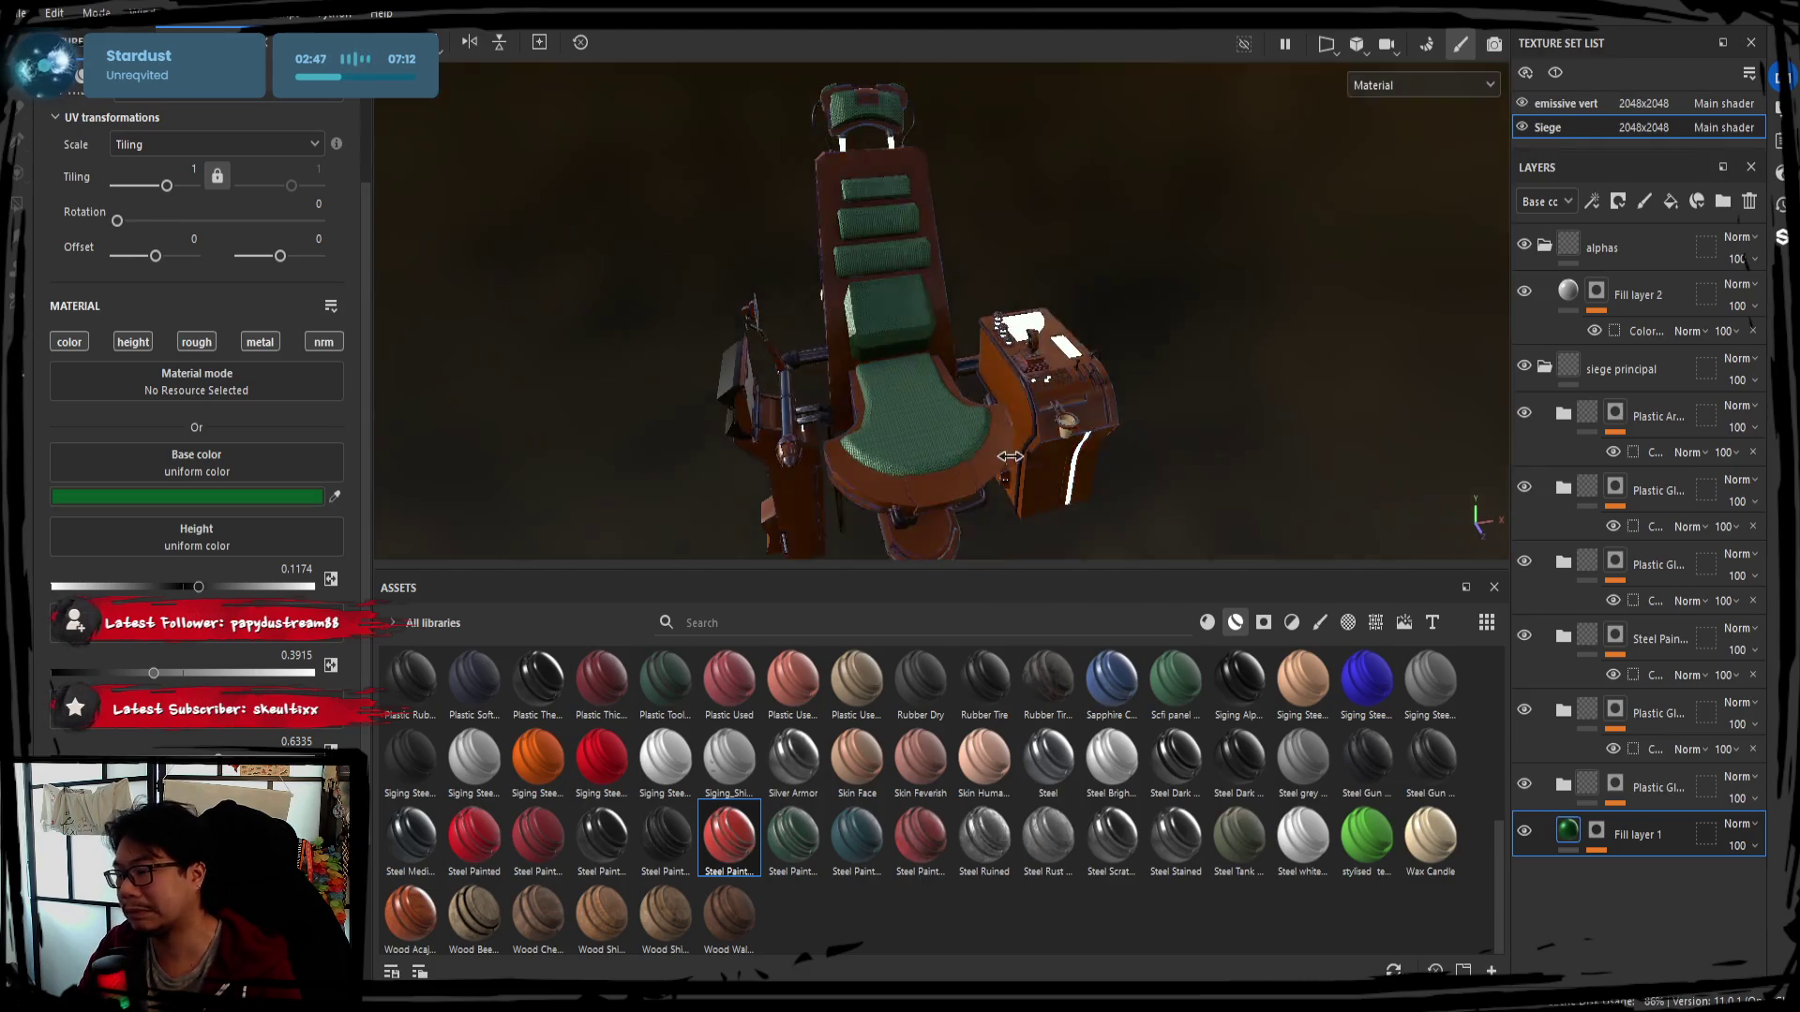
mouse_move(667, 427)
left_mouse_down("alt")
mouse_move(1033, 448)
mouse_move(1262, 319)
mouse_move(1030, 371)
mouse_move(868, 355)
left_mouse_up("alt")
scroll(1031, 371, "up", 5)
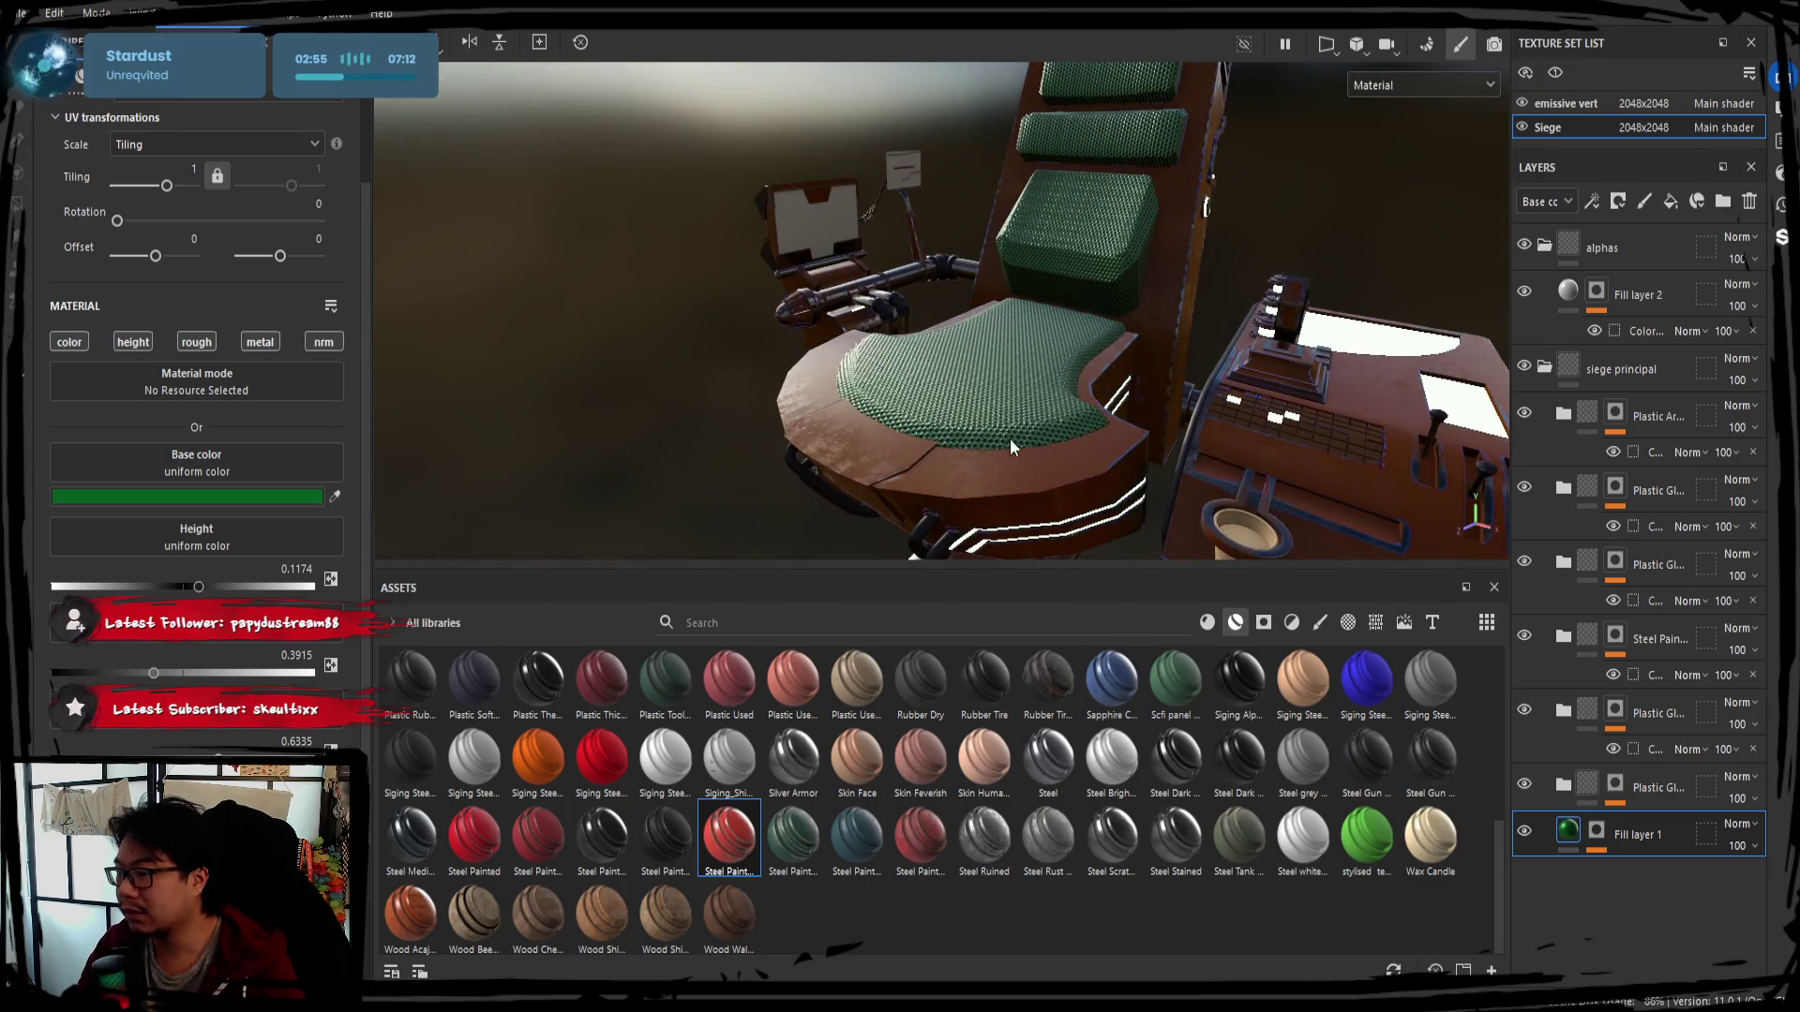
left_click_drag(995, 438, 780, 385, "alt")
left_click_drag(786, 574, 786, 809)
mouse_move(755, 499)
left_mouse_down("alt")
mouse_move(980, 527)
mouse_move(1381, 402)
mouse_move(1178, 376)
mouse_move(1467, 323)
left_mouse_up("alt")
left_click(1545, 246)
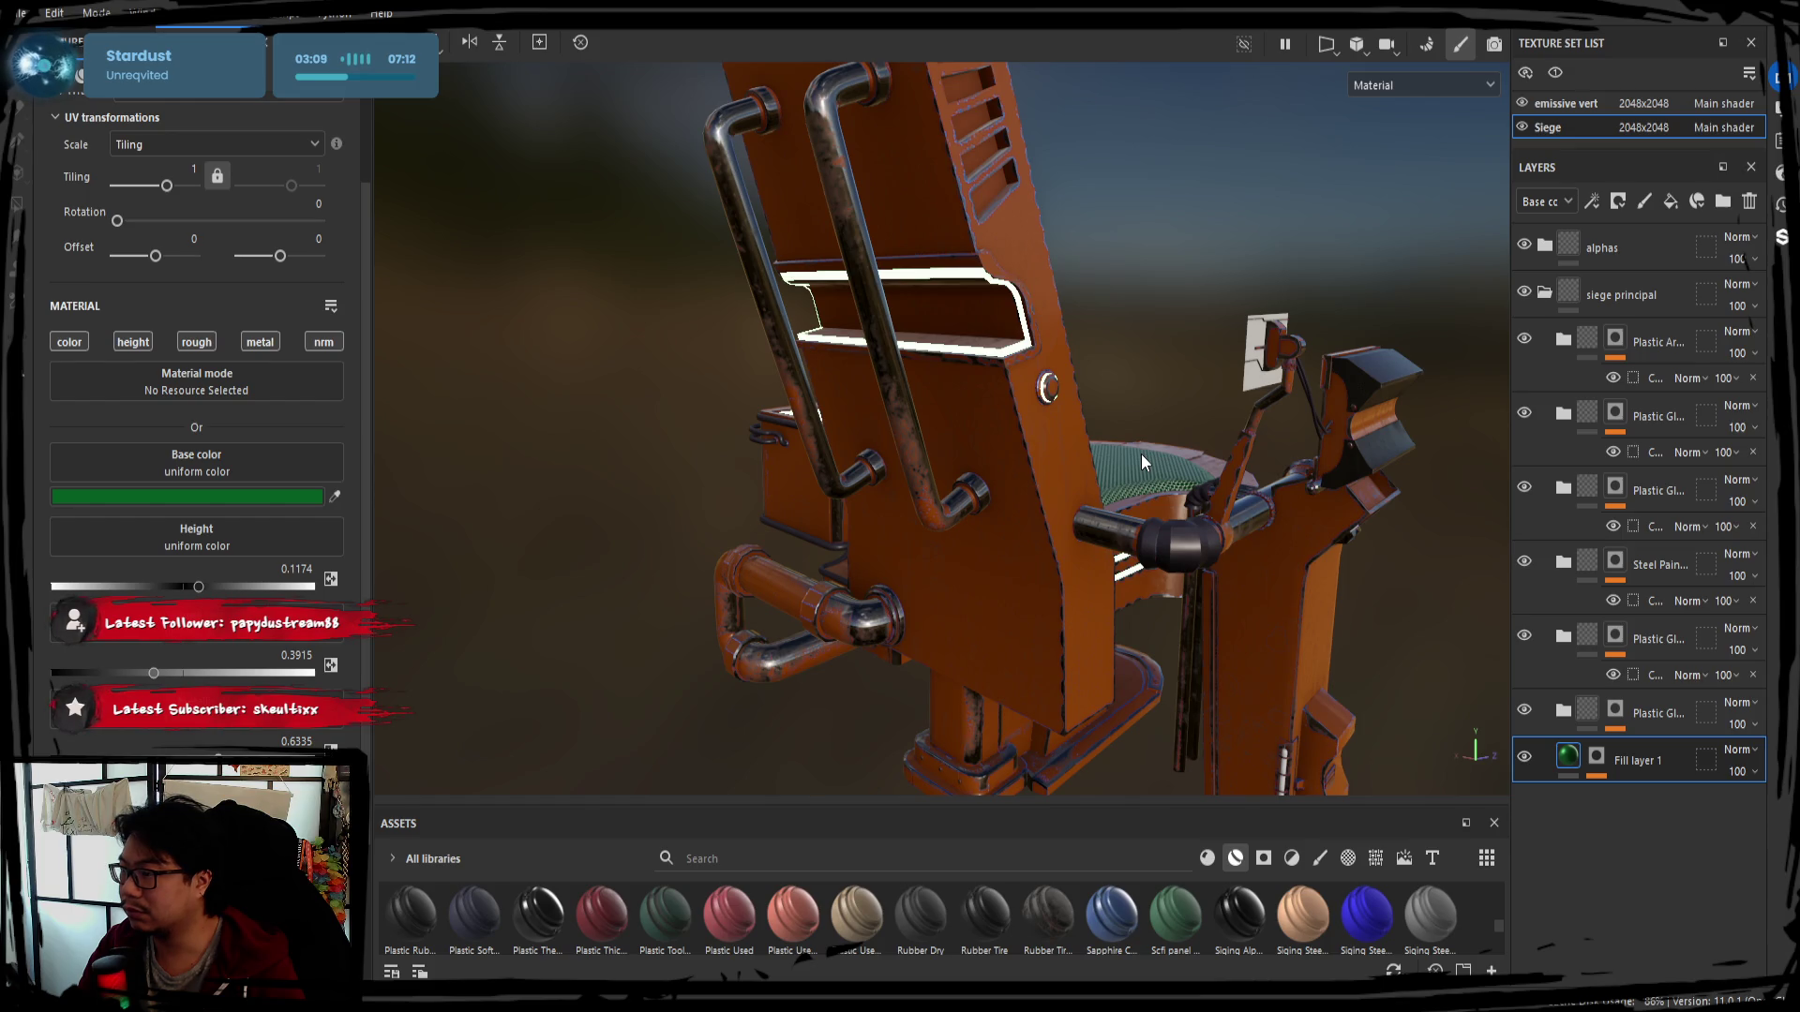
Open the Paint layer's Mask Builder generator inside Steel Paint
left_click(1545, 294)
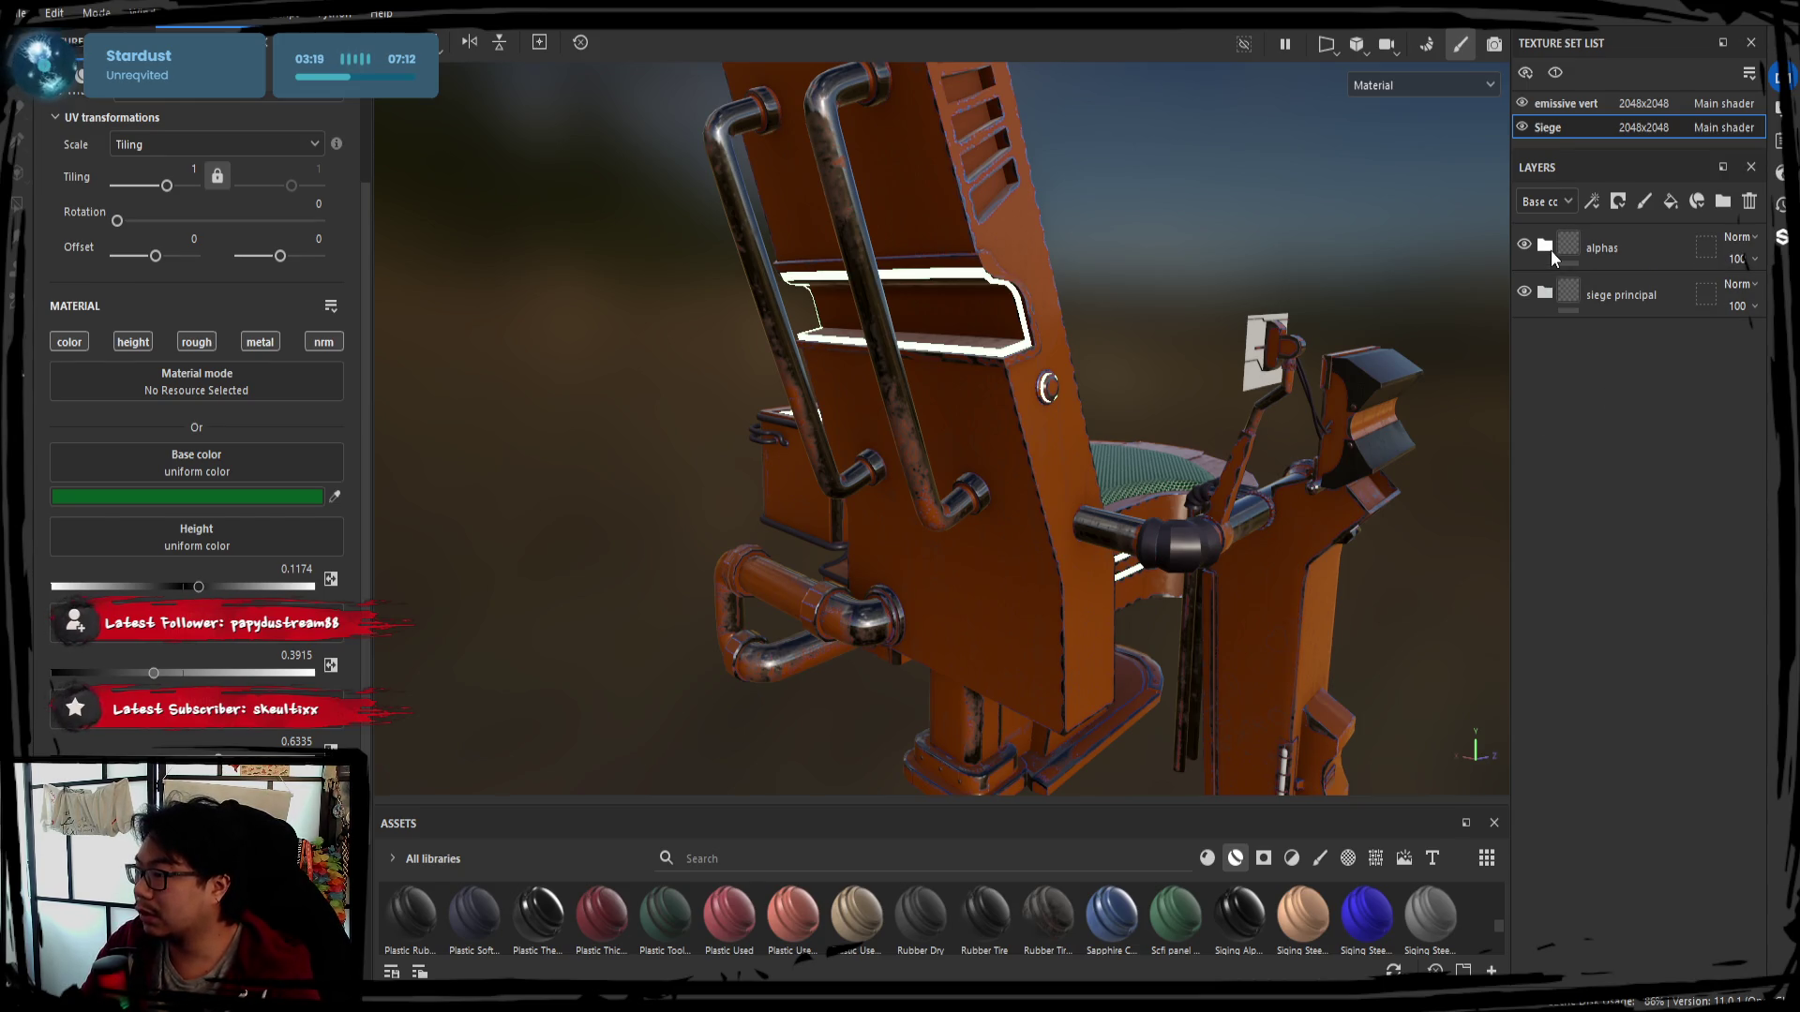
left_click(1546, 292)
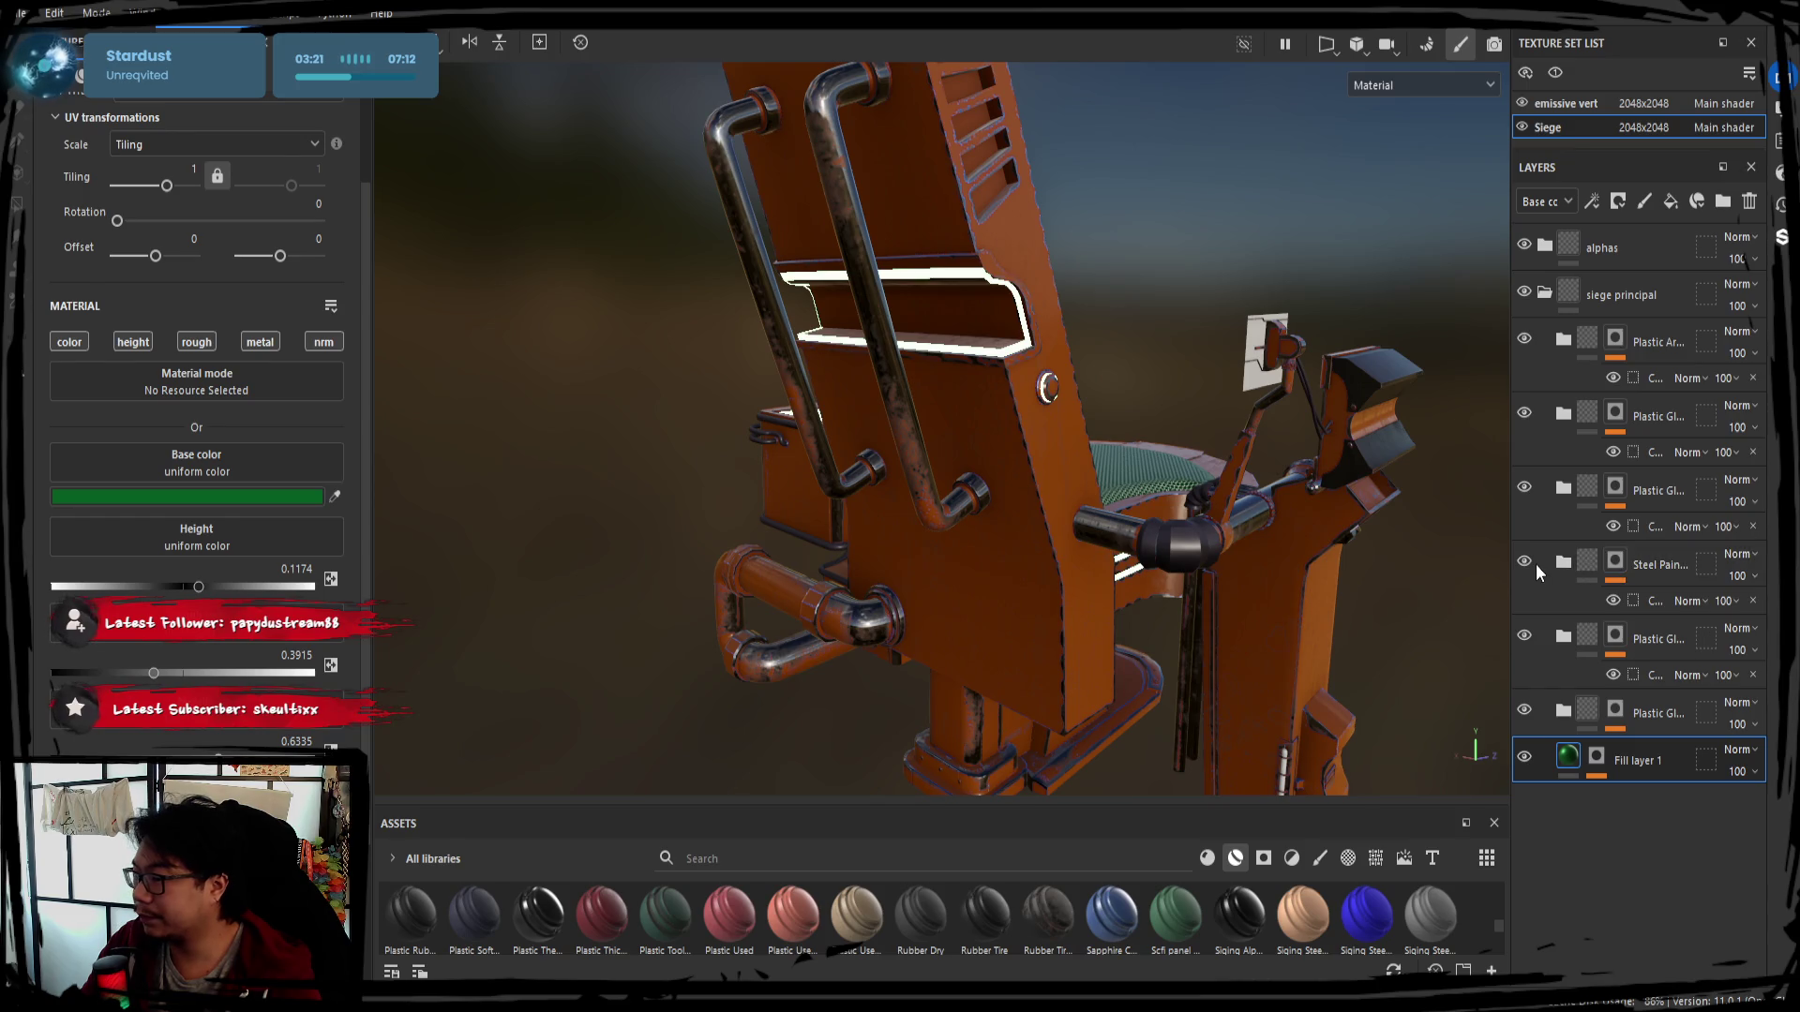
left_click(1562, 565)
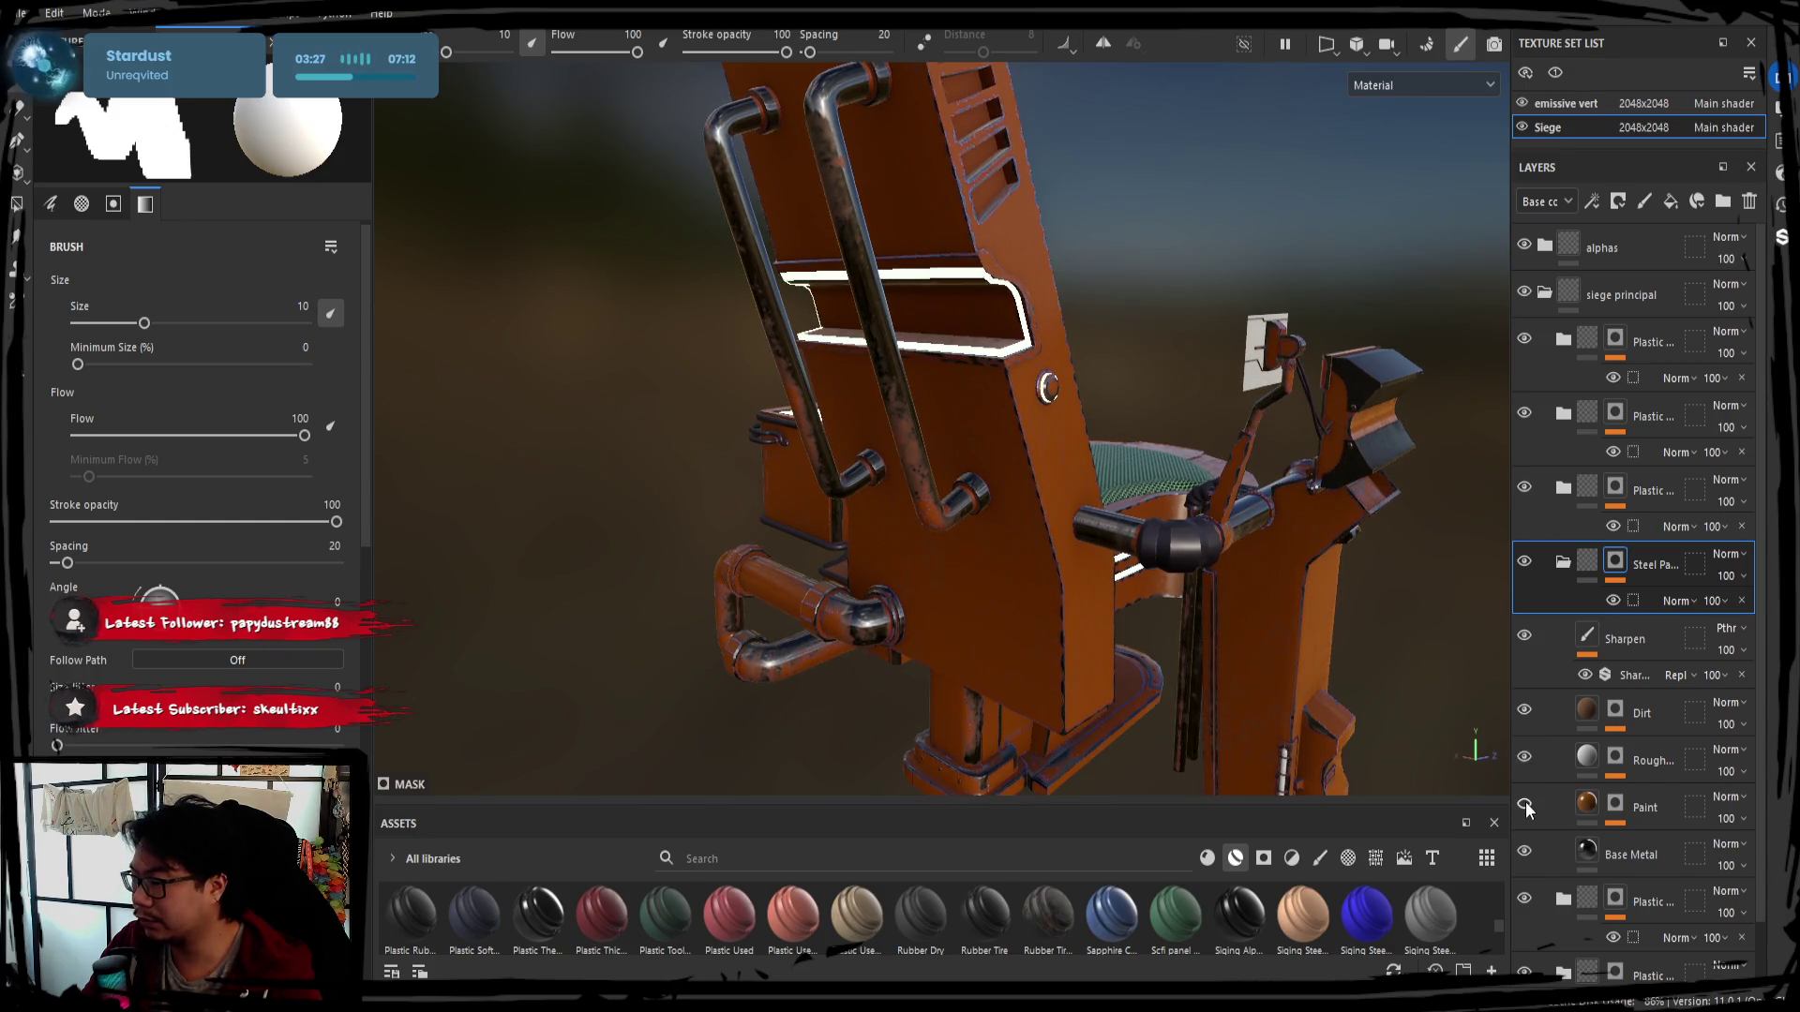
left_click(1617, 805)
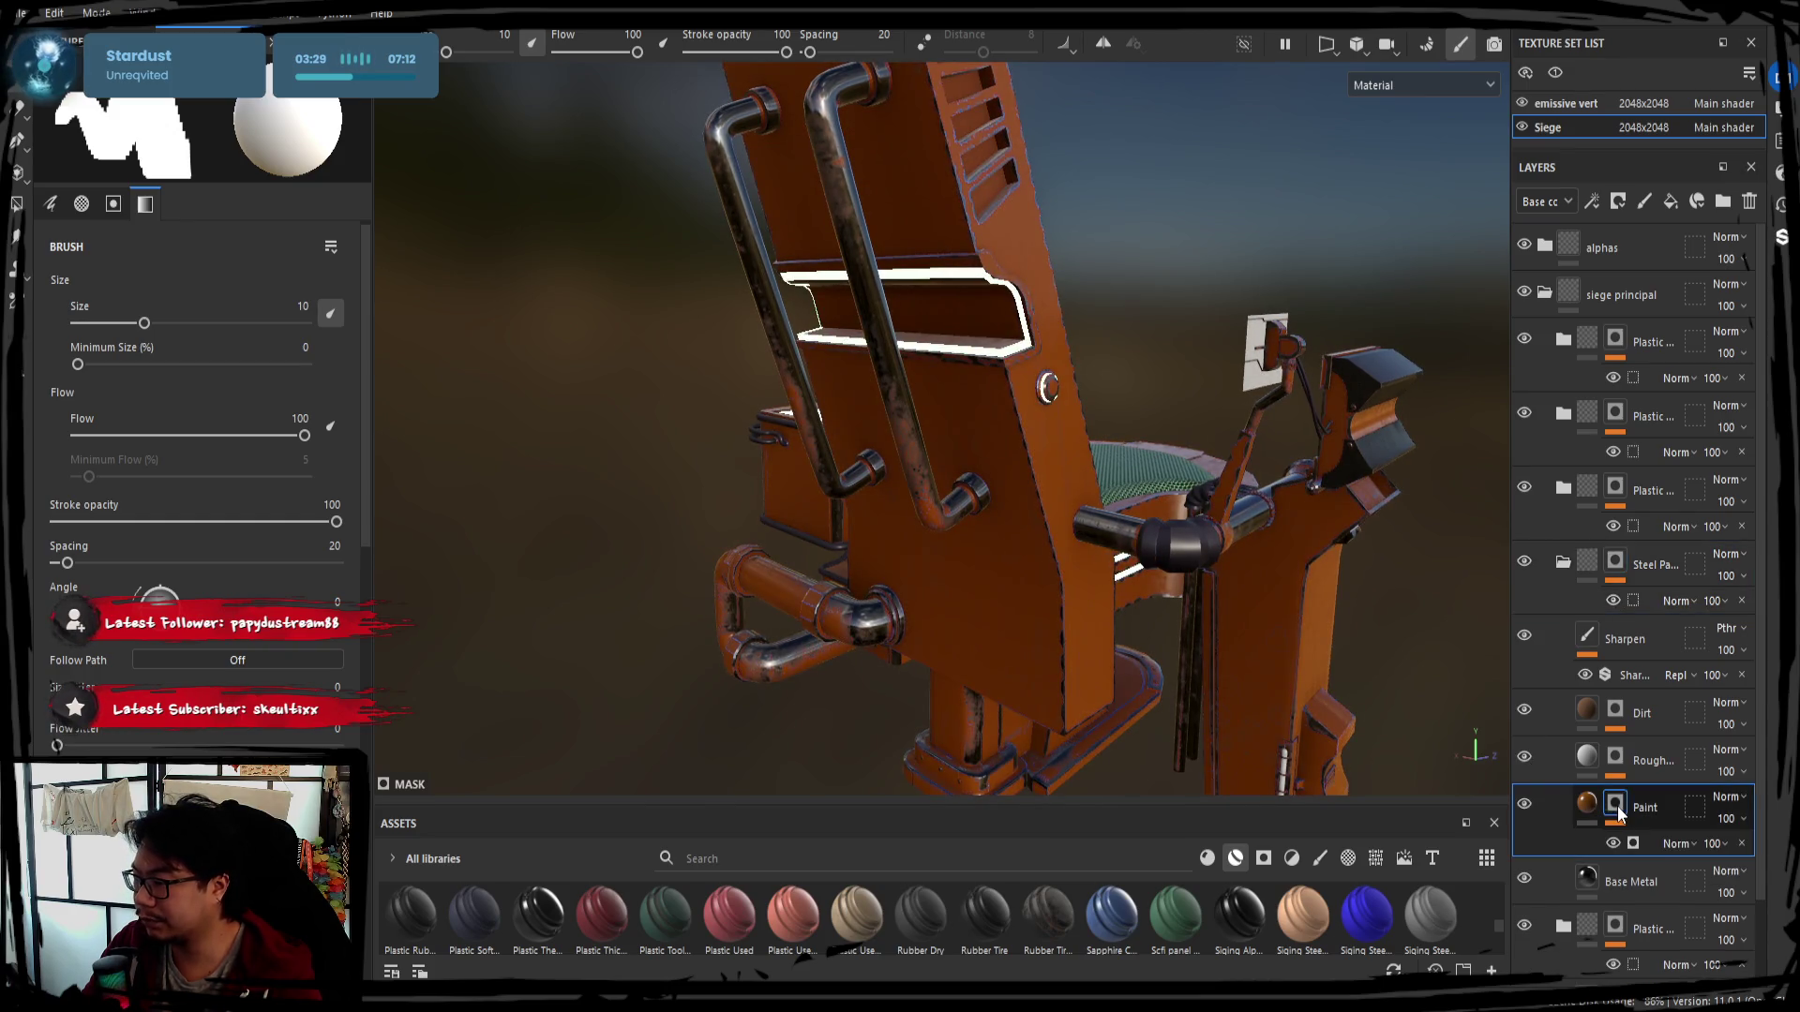
left_click(1653, 846)
Lower Triplanar Blending Contrast and set Grunge to 0.25, then collapse siege principal
left_click_drag(205, 401, 148, 406)
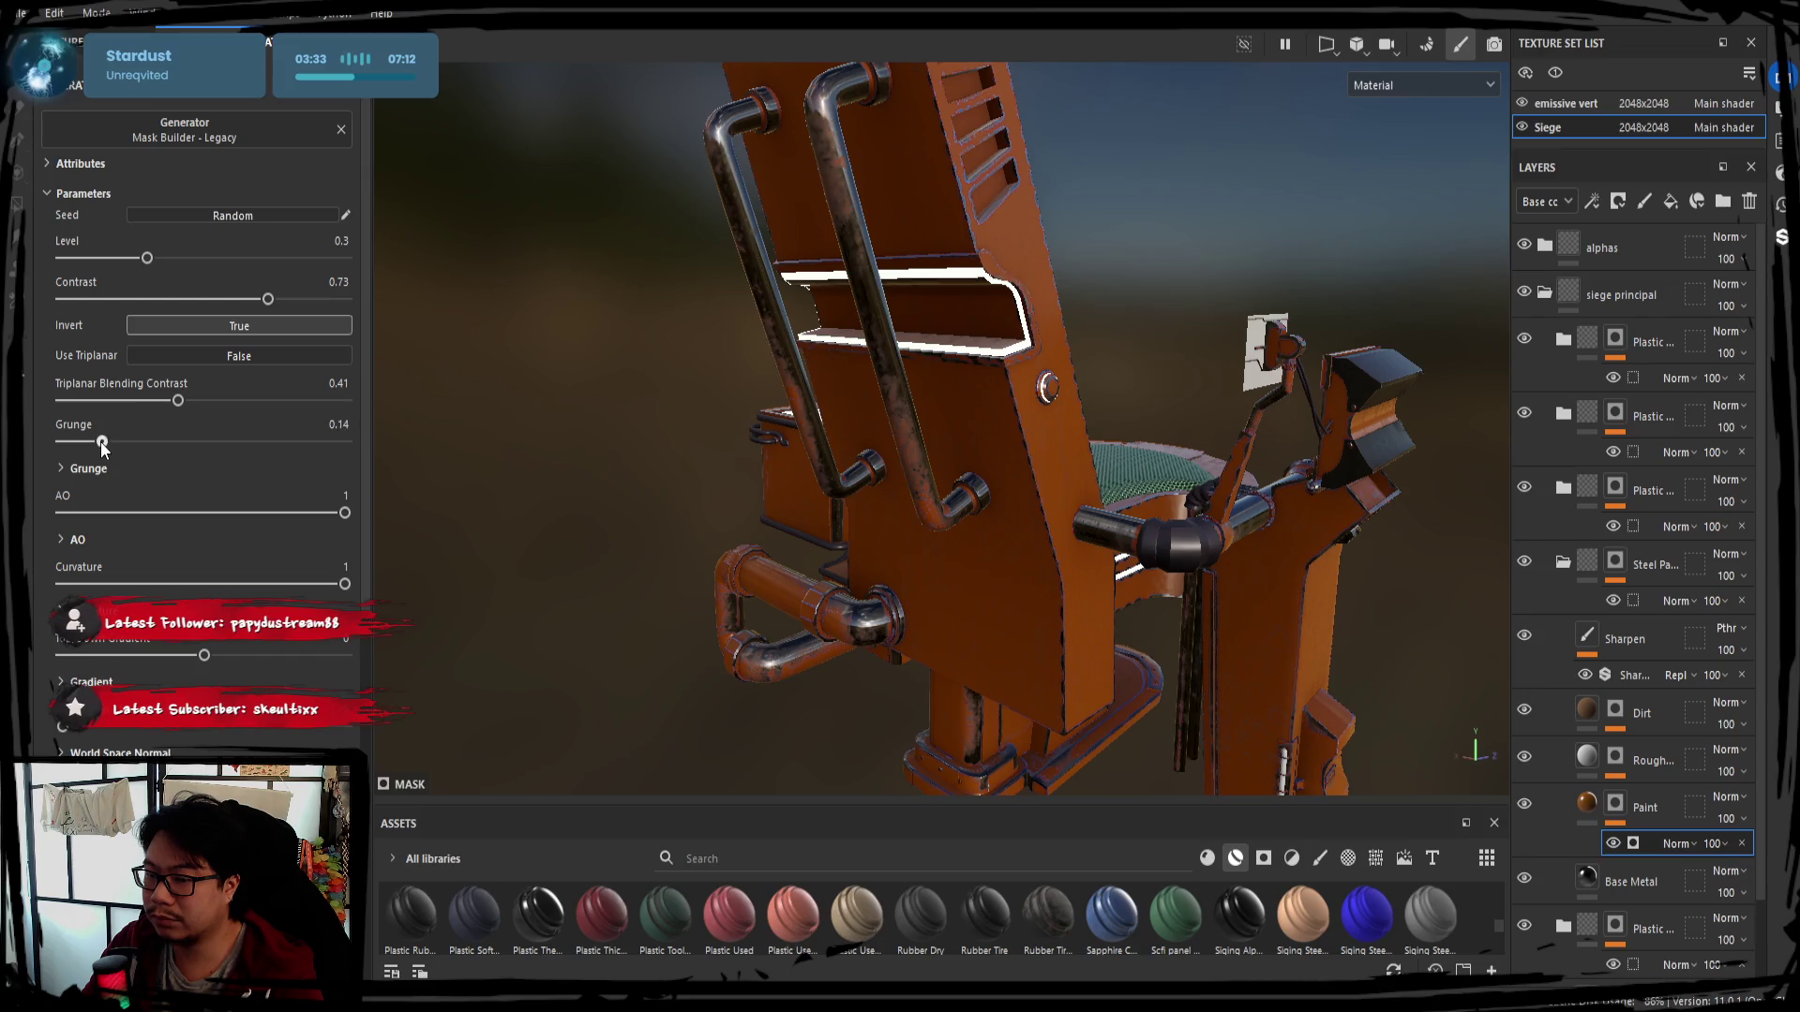
mouse_move(101, 446)
left_mouse_down()
mouse_move(319, 442)
mouse_move(113, 445)
left_mouse_up()
mouse_move(344, 512)
left_mouse_down()
mouse_move(142, 510)
mouse_move(362, 509)
left_mouse_up()
left_click(311, 416)
type("0.25")
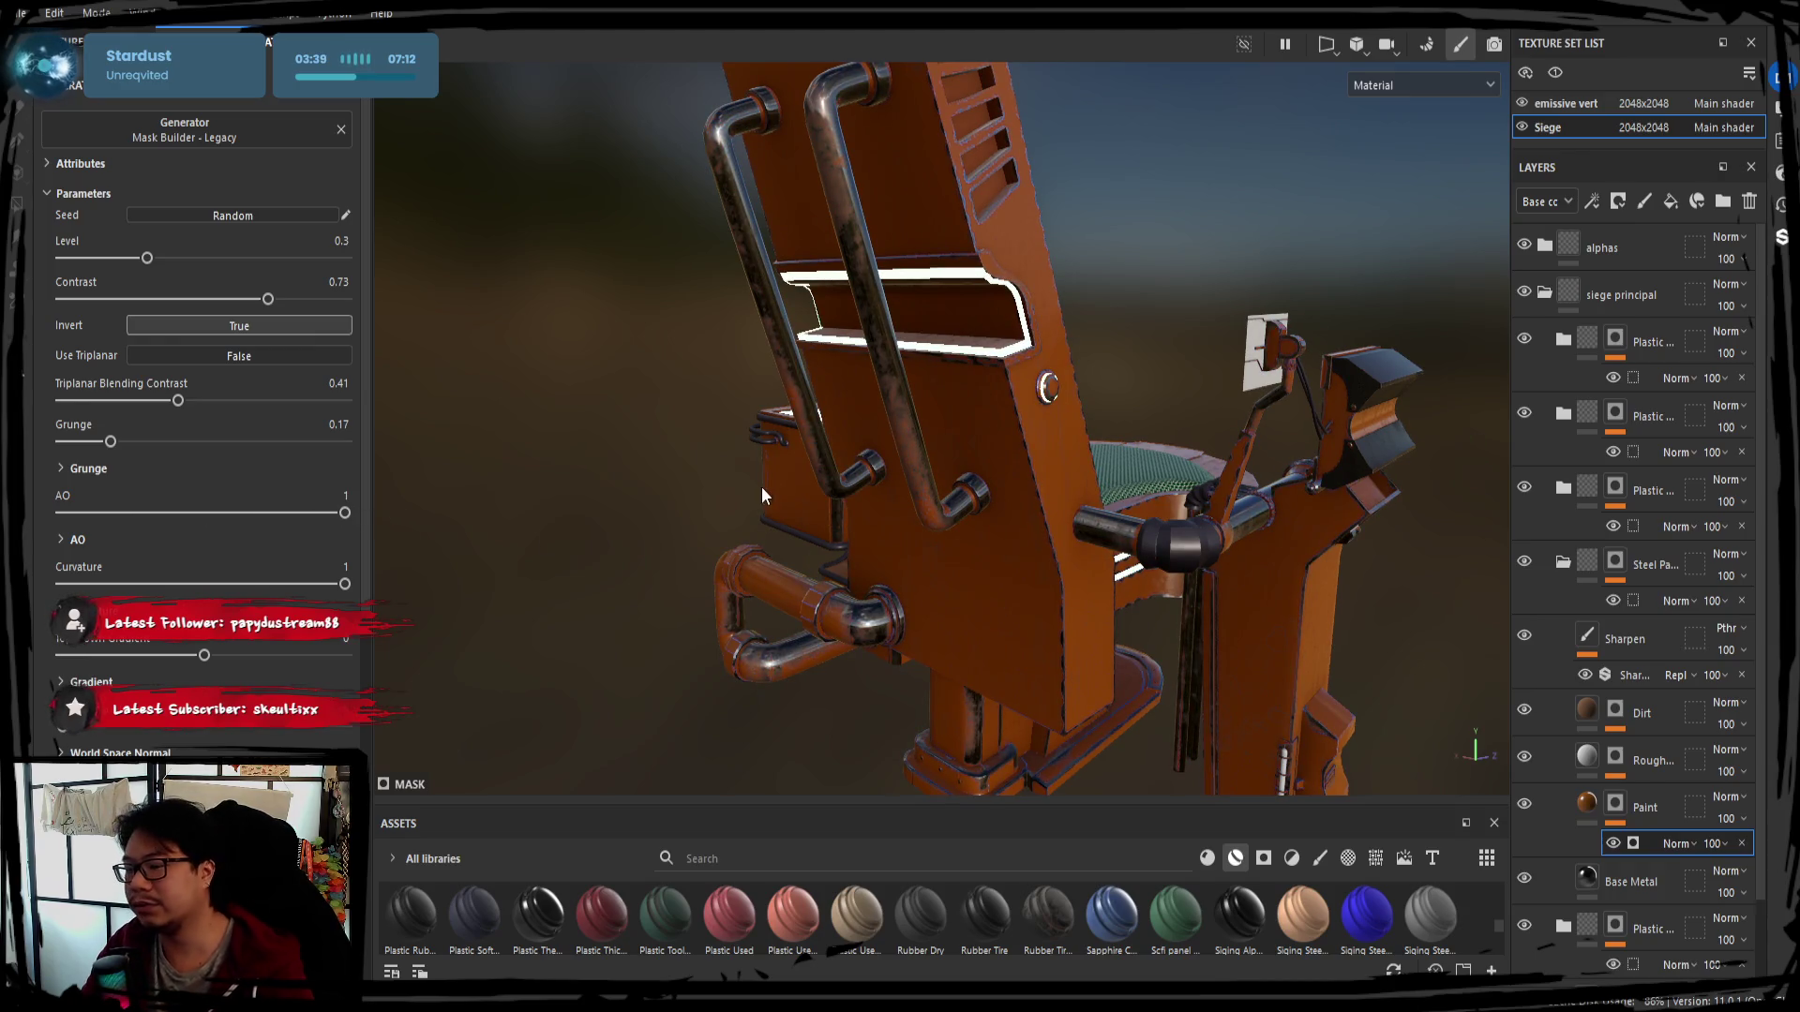
left_click_drag(785, 470, 840, 487, "alt")
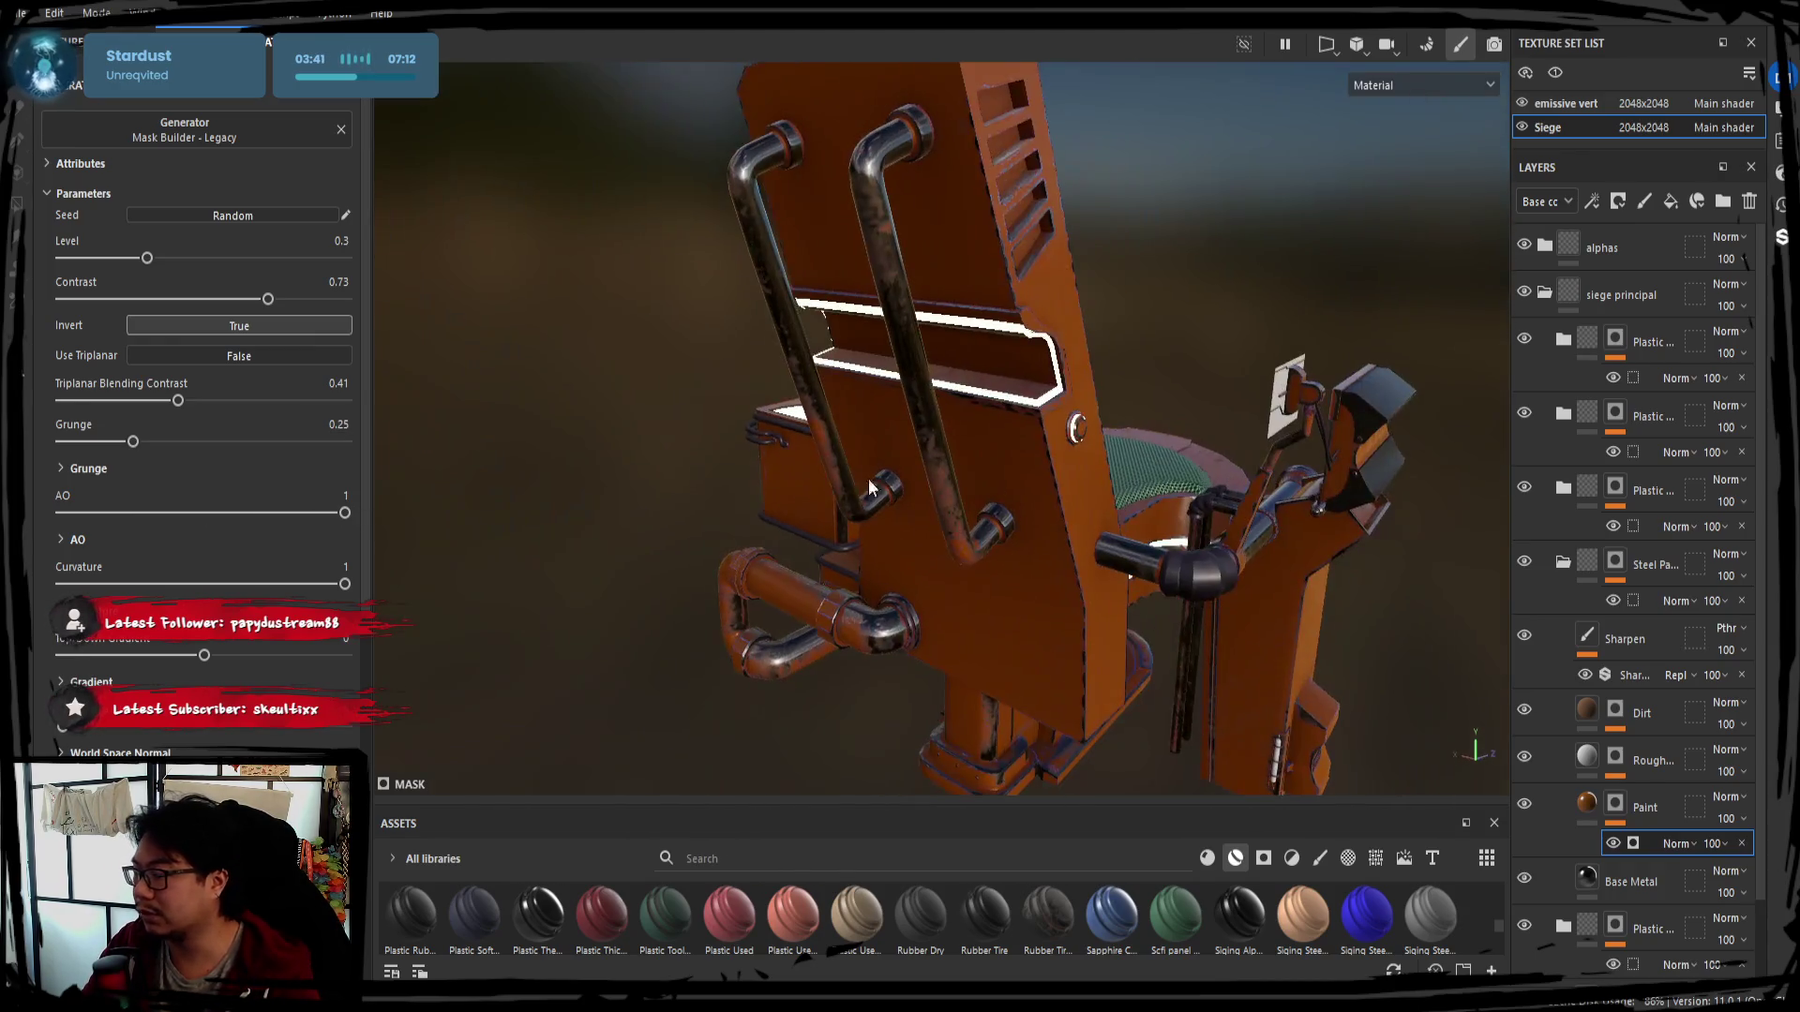
left_click(1545, 294)
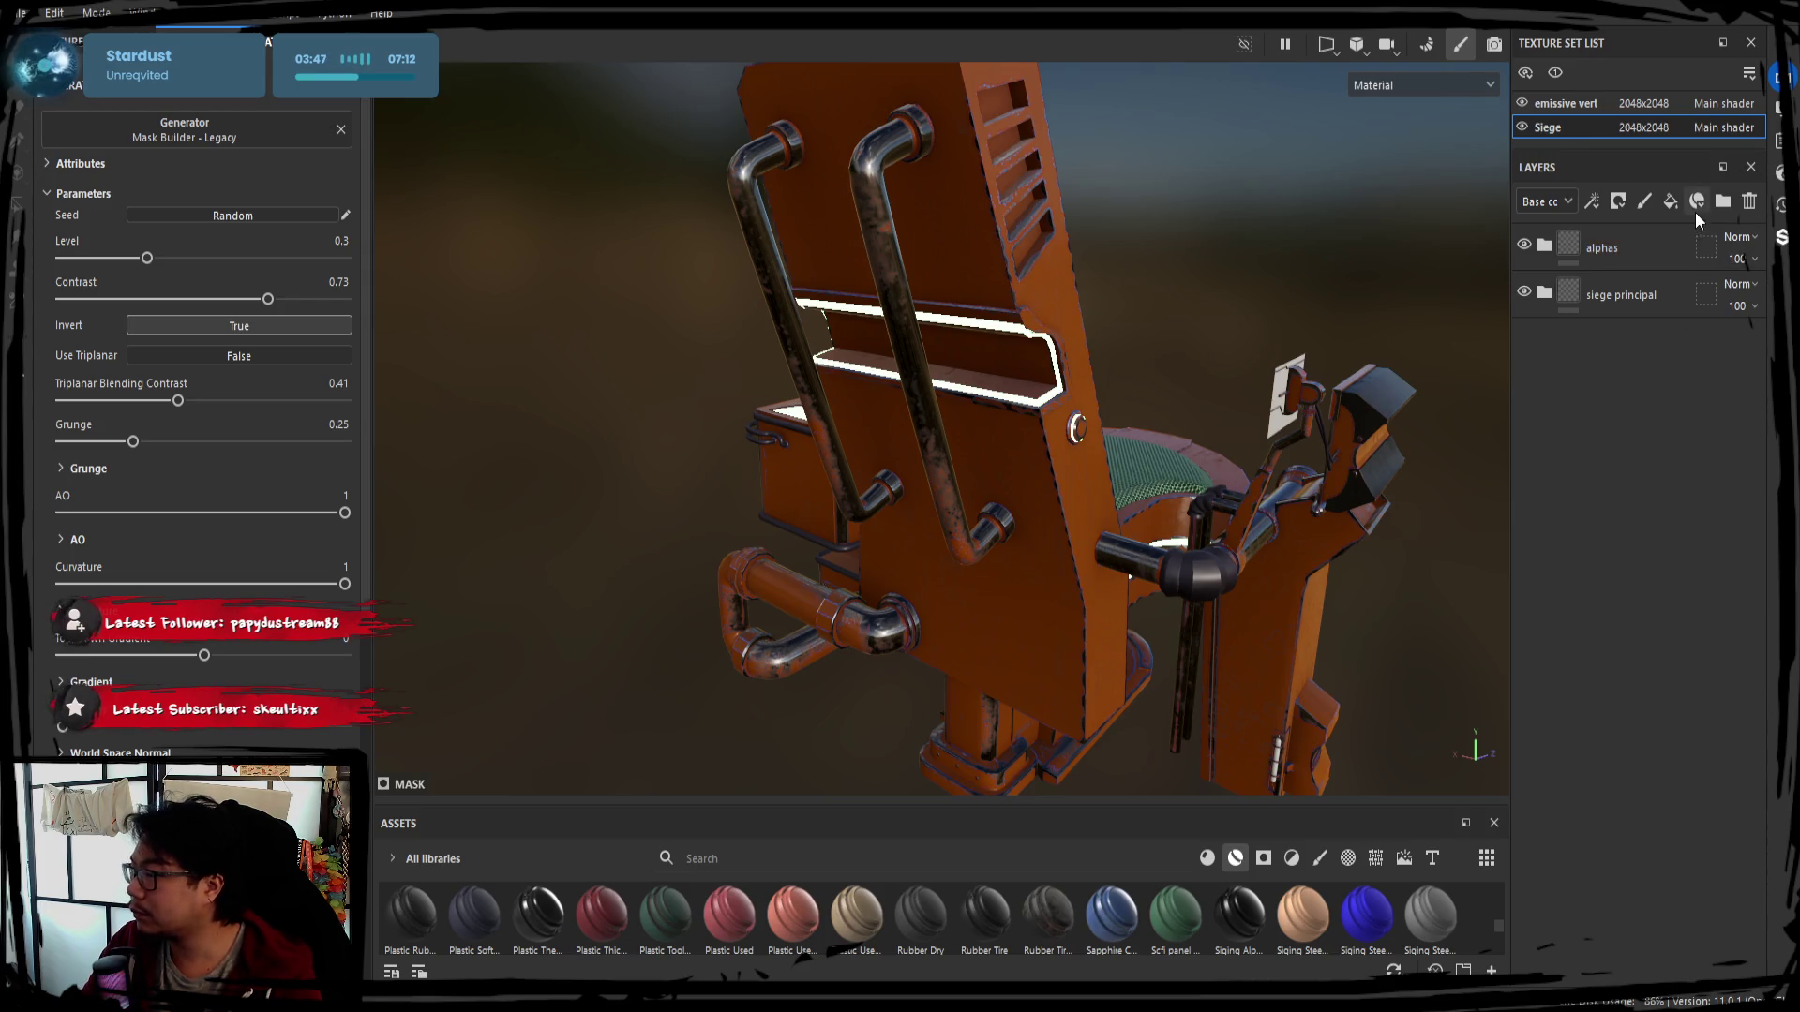
Add Fill layer 3 inside a new folder renamed 'tuyaux'
left_click(1545, 294)
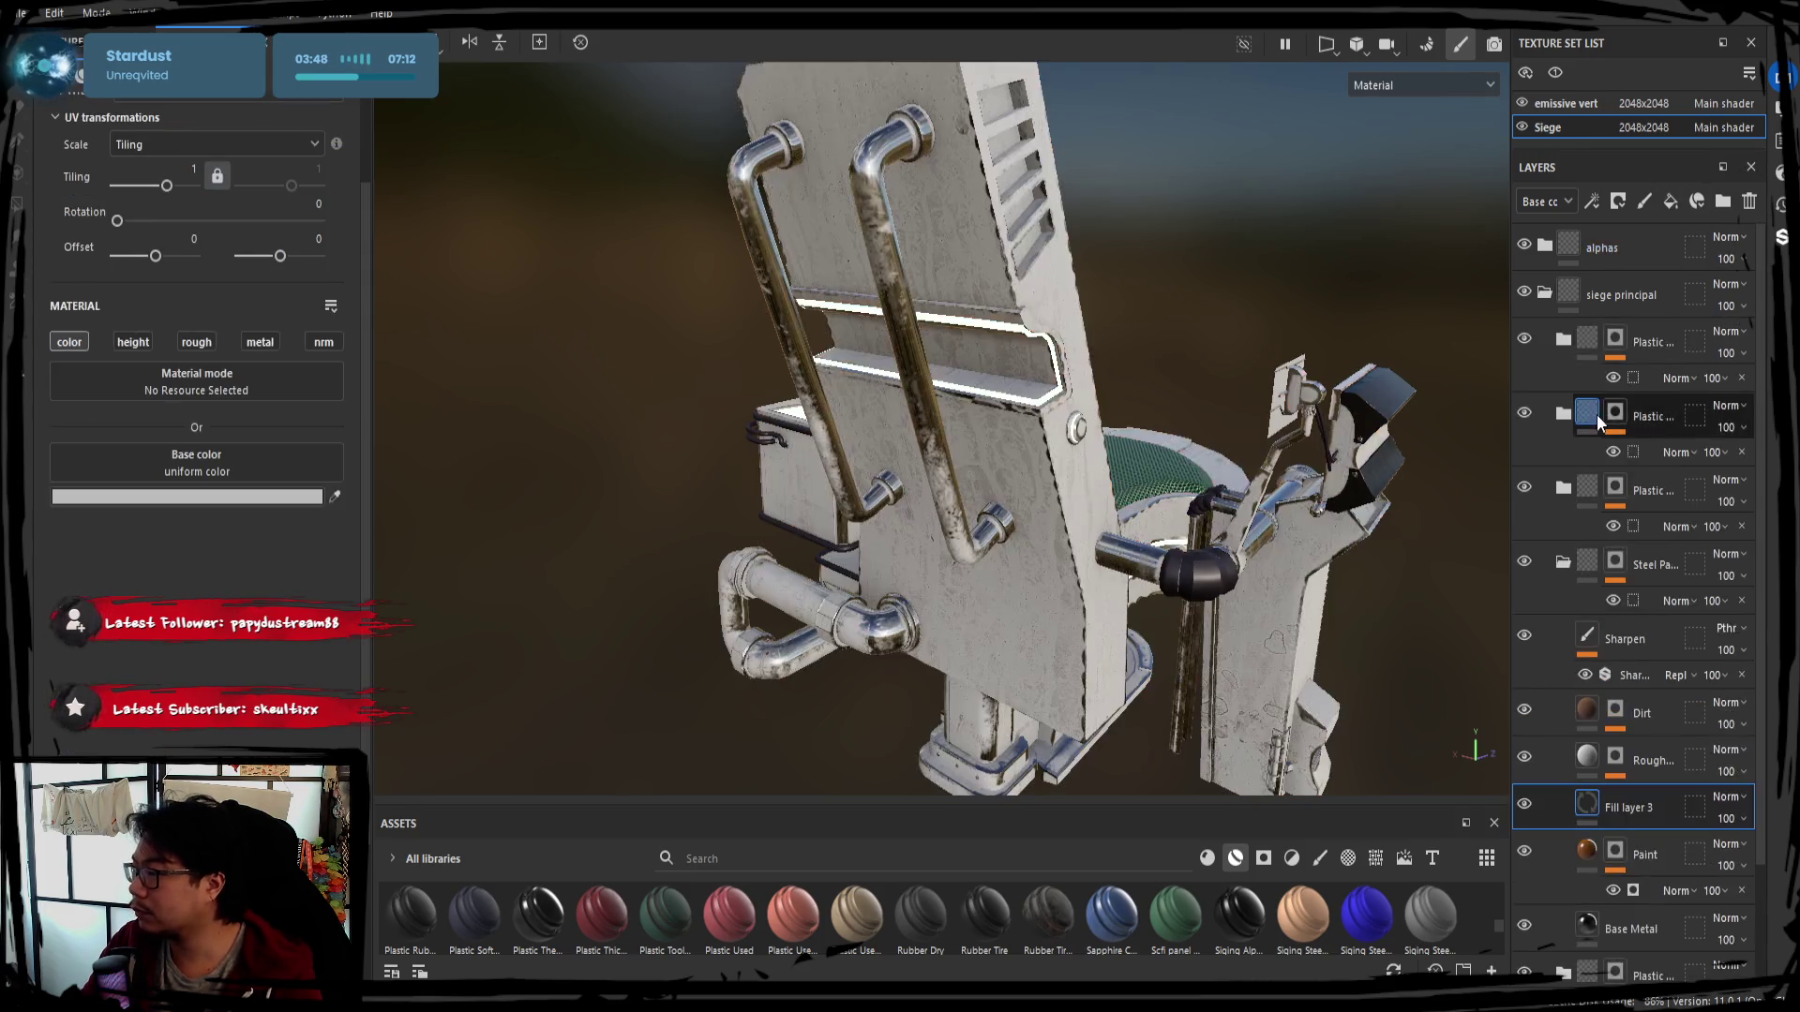
left_click(1544, 294)
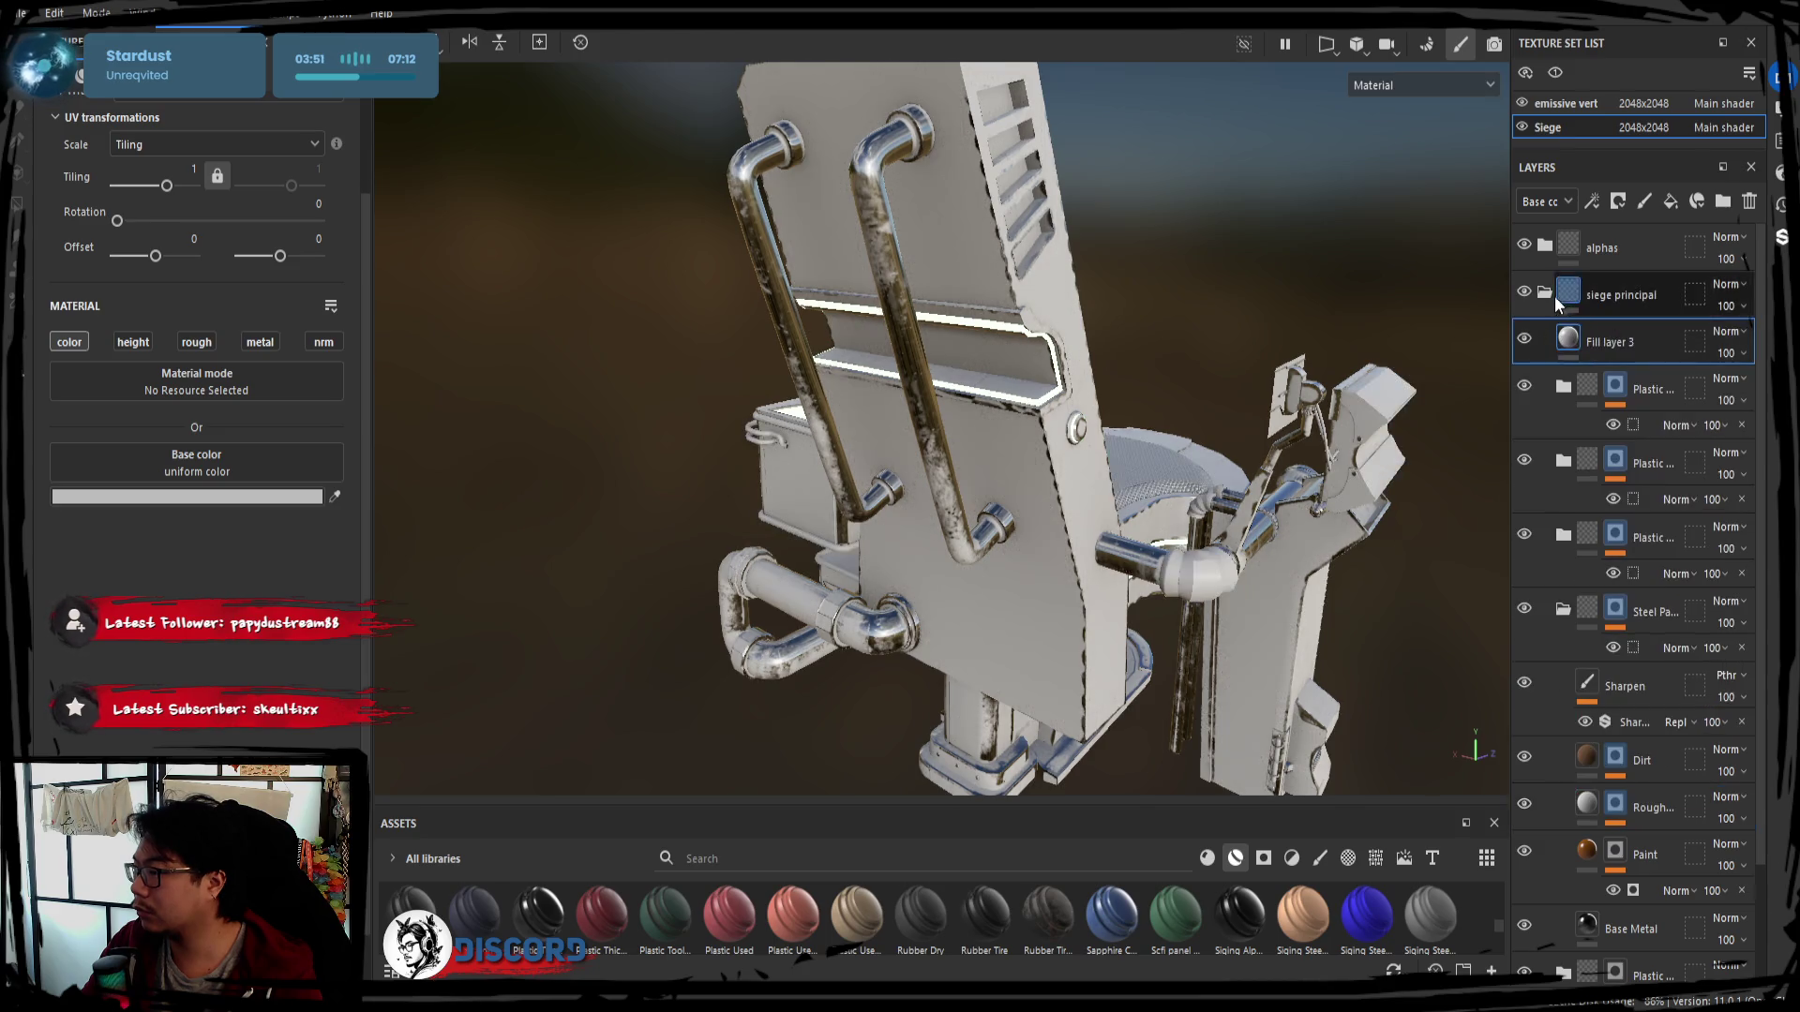
left_click(1549, 293)
left_click(1631, 341)
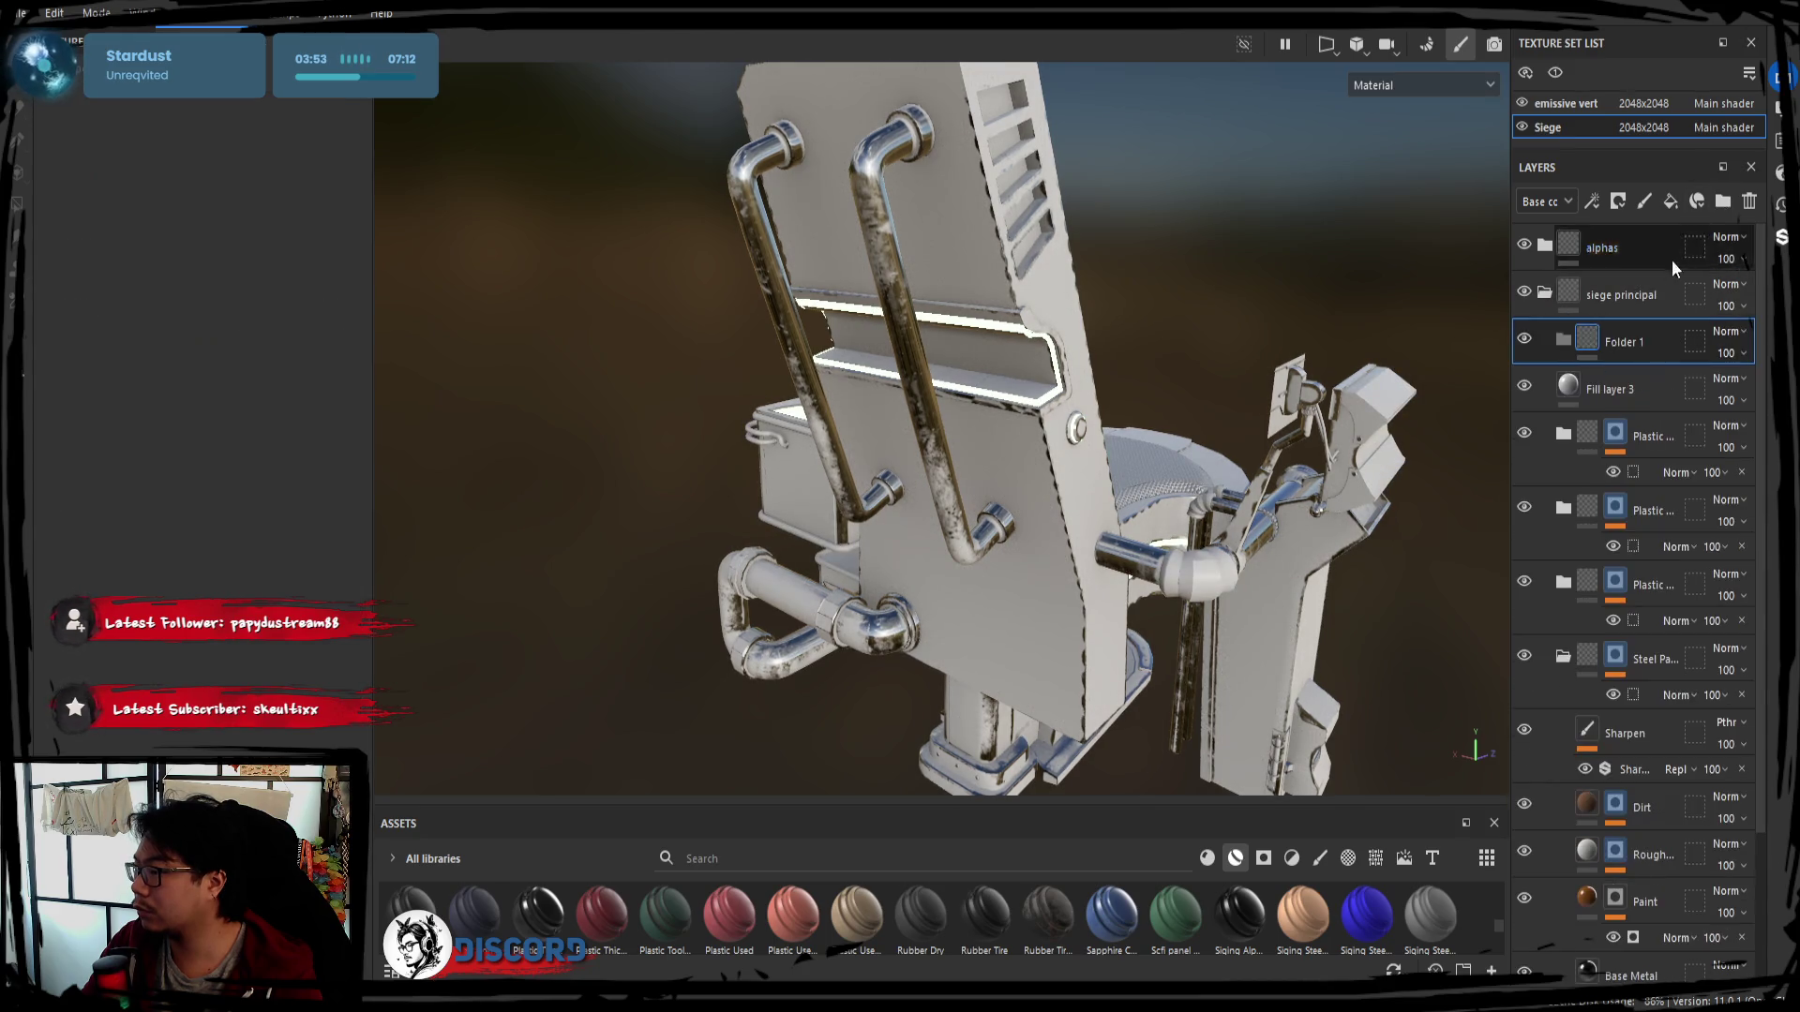
left_click_drag(1616, 392, 1614, 332)
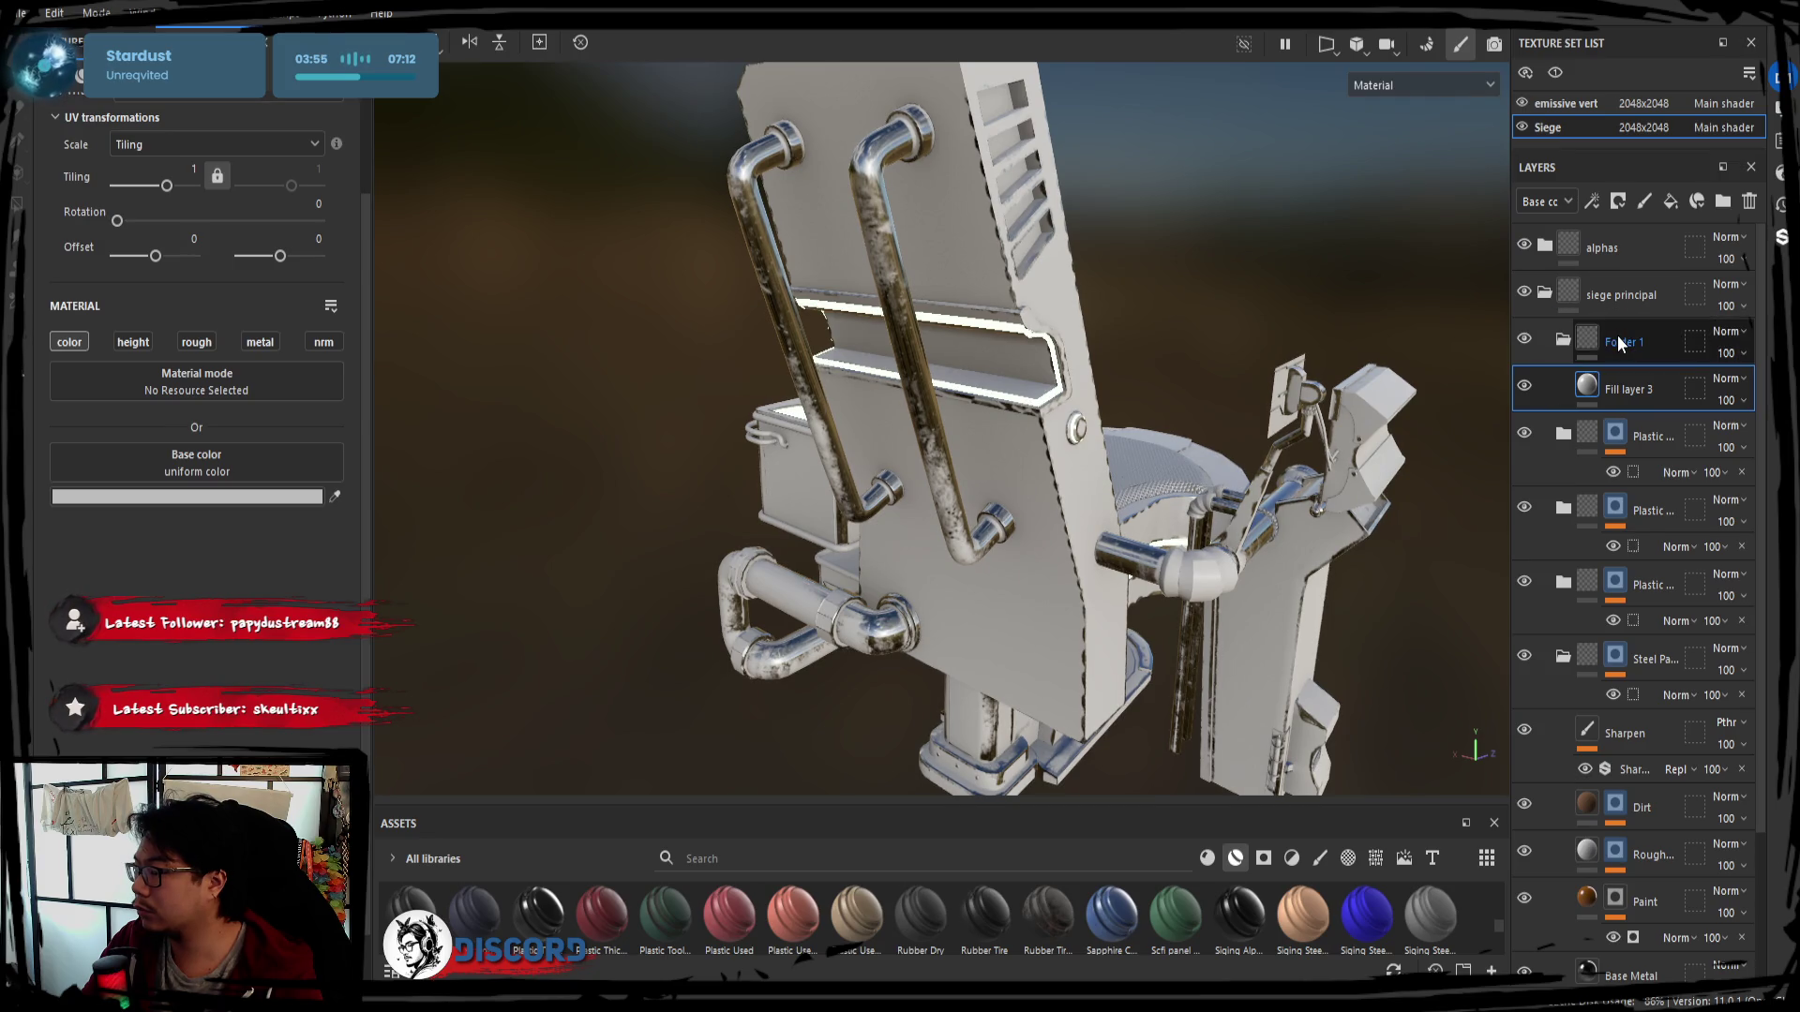
double_click(1618, 341)
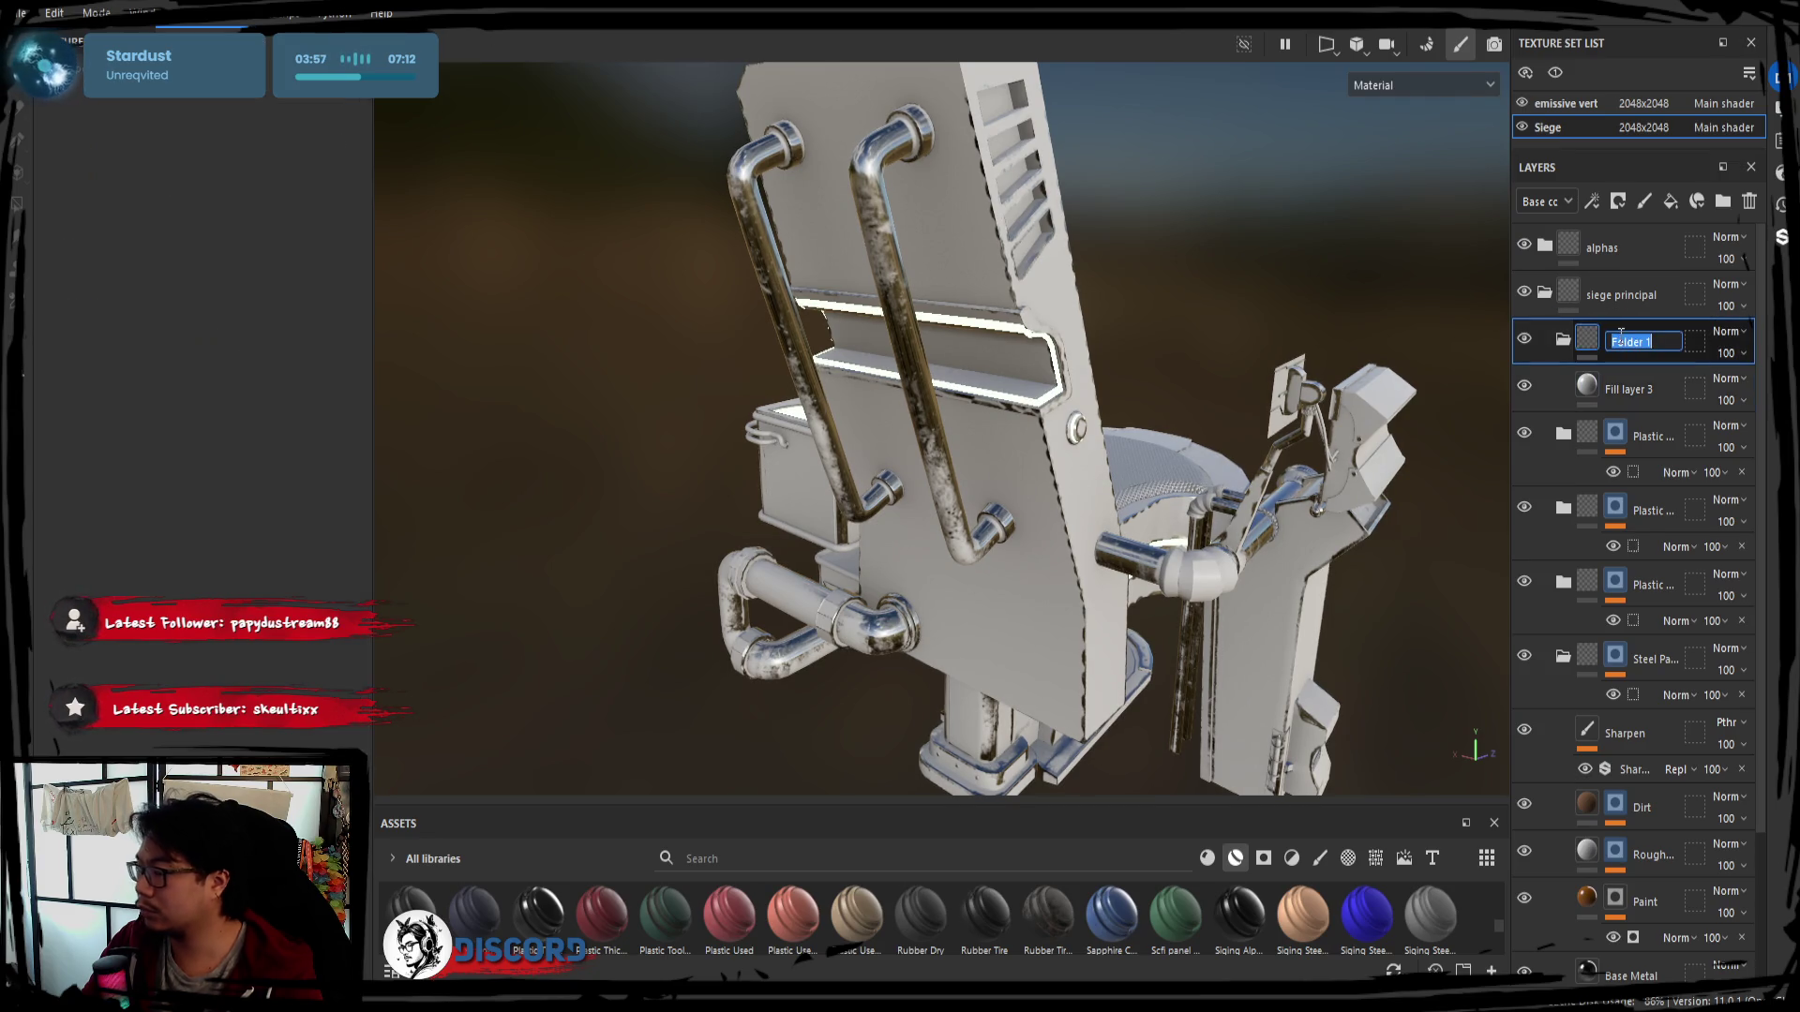
type("tuyaux")
key("Return")
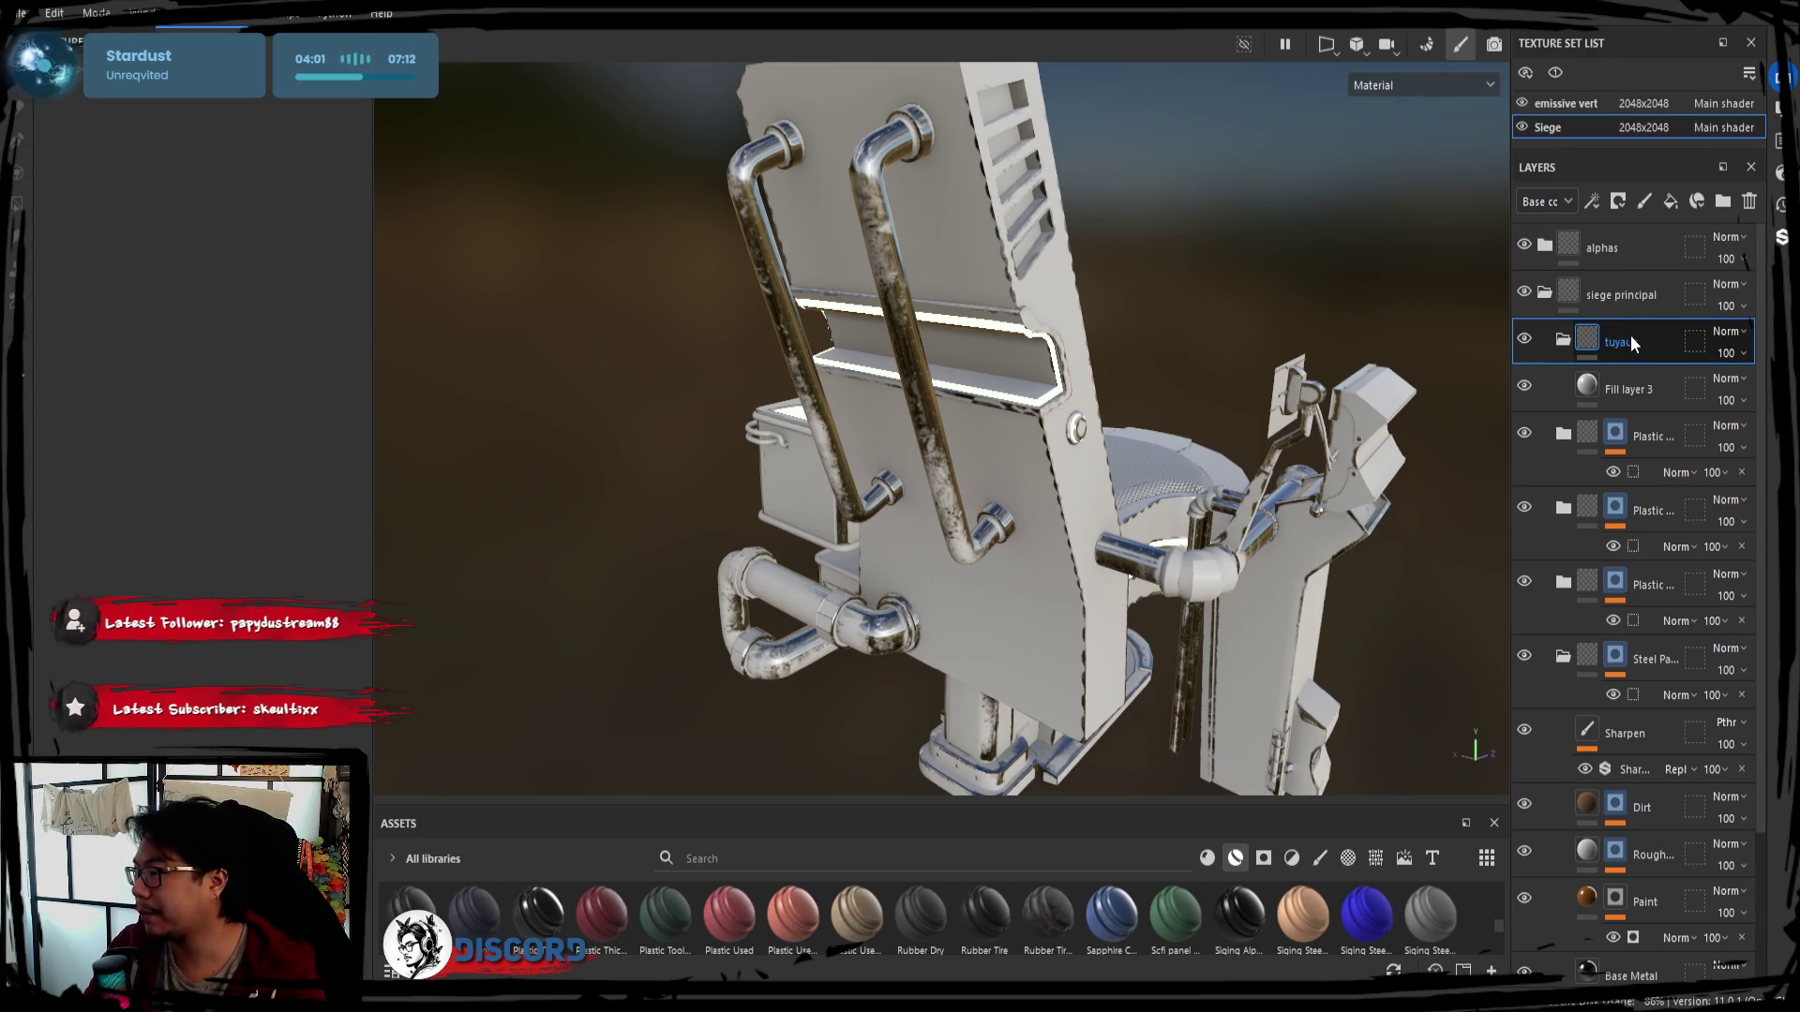
Give tuyaux an ID colour mask, then delete the trial tuyaux folder and its fill layer
left_click(1697, 201)
left_click(321, 313)
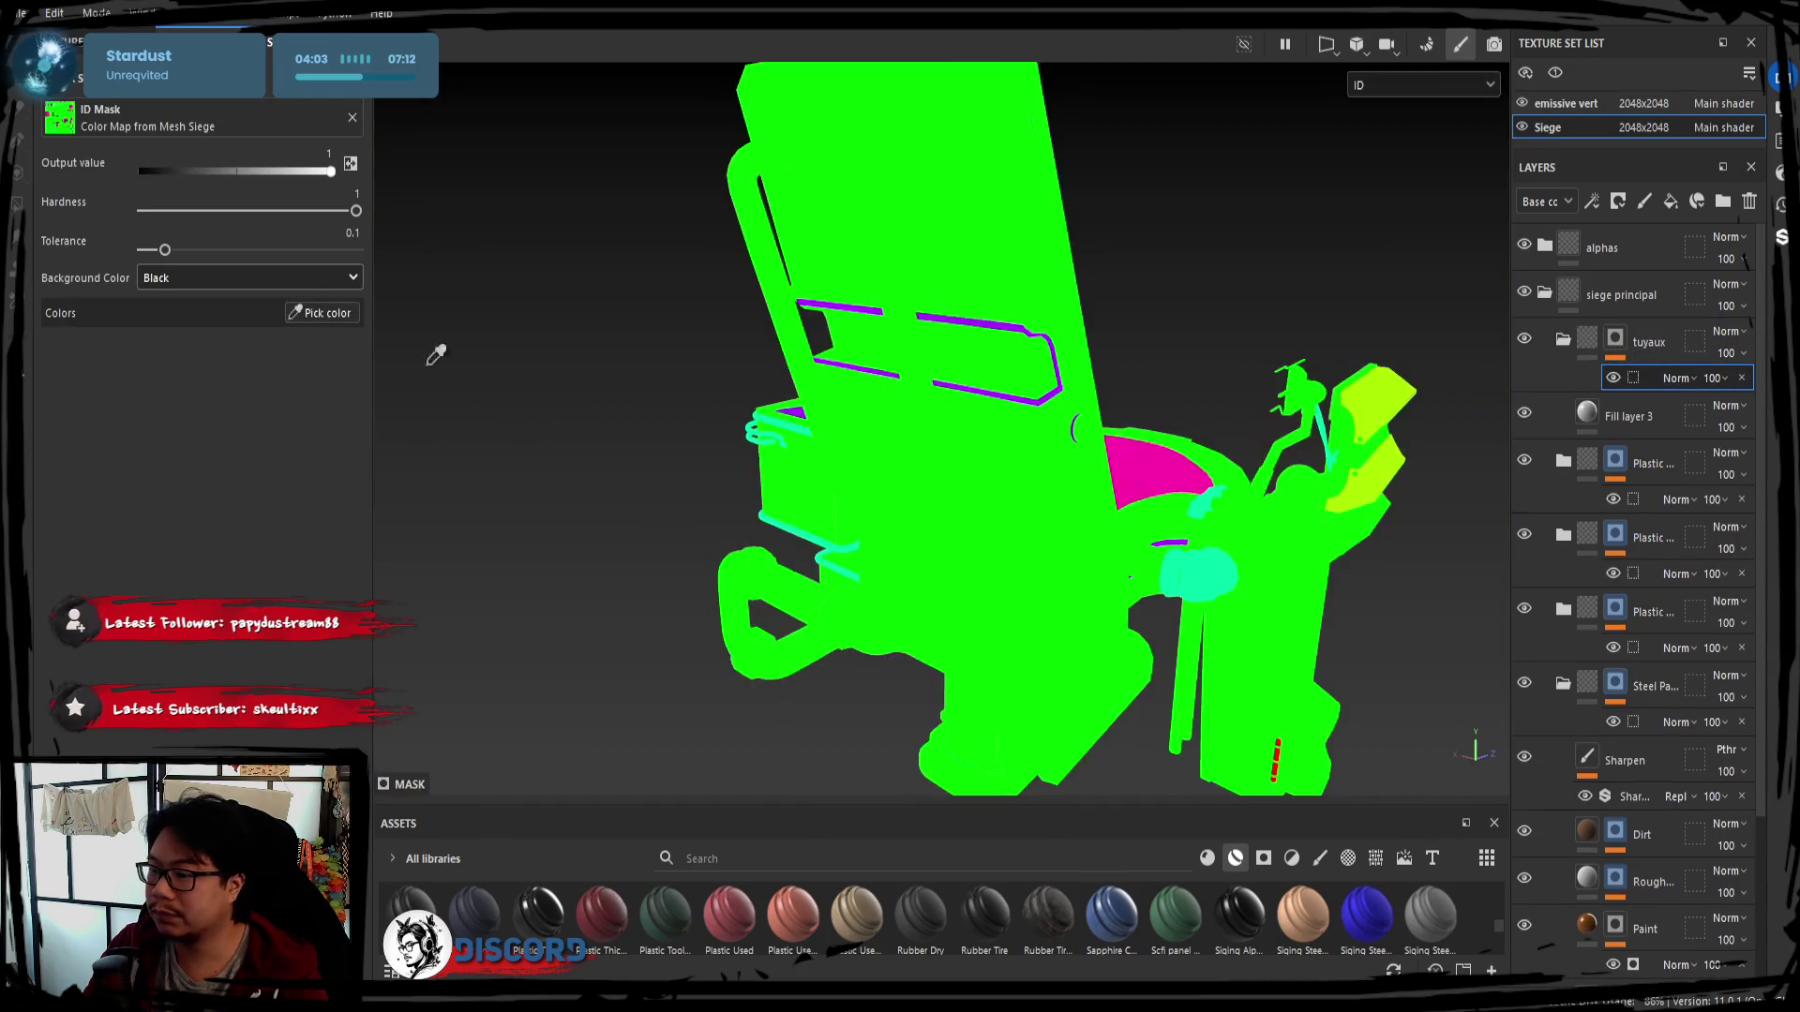
left_click_drag(628, 464, 824, 495, "alt")
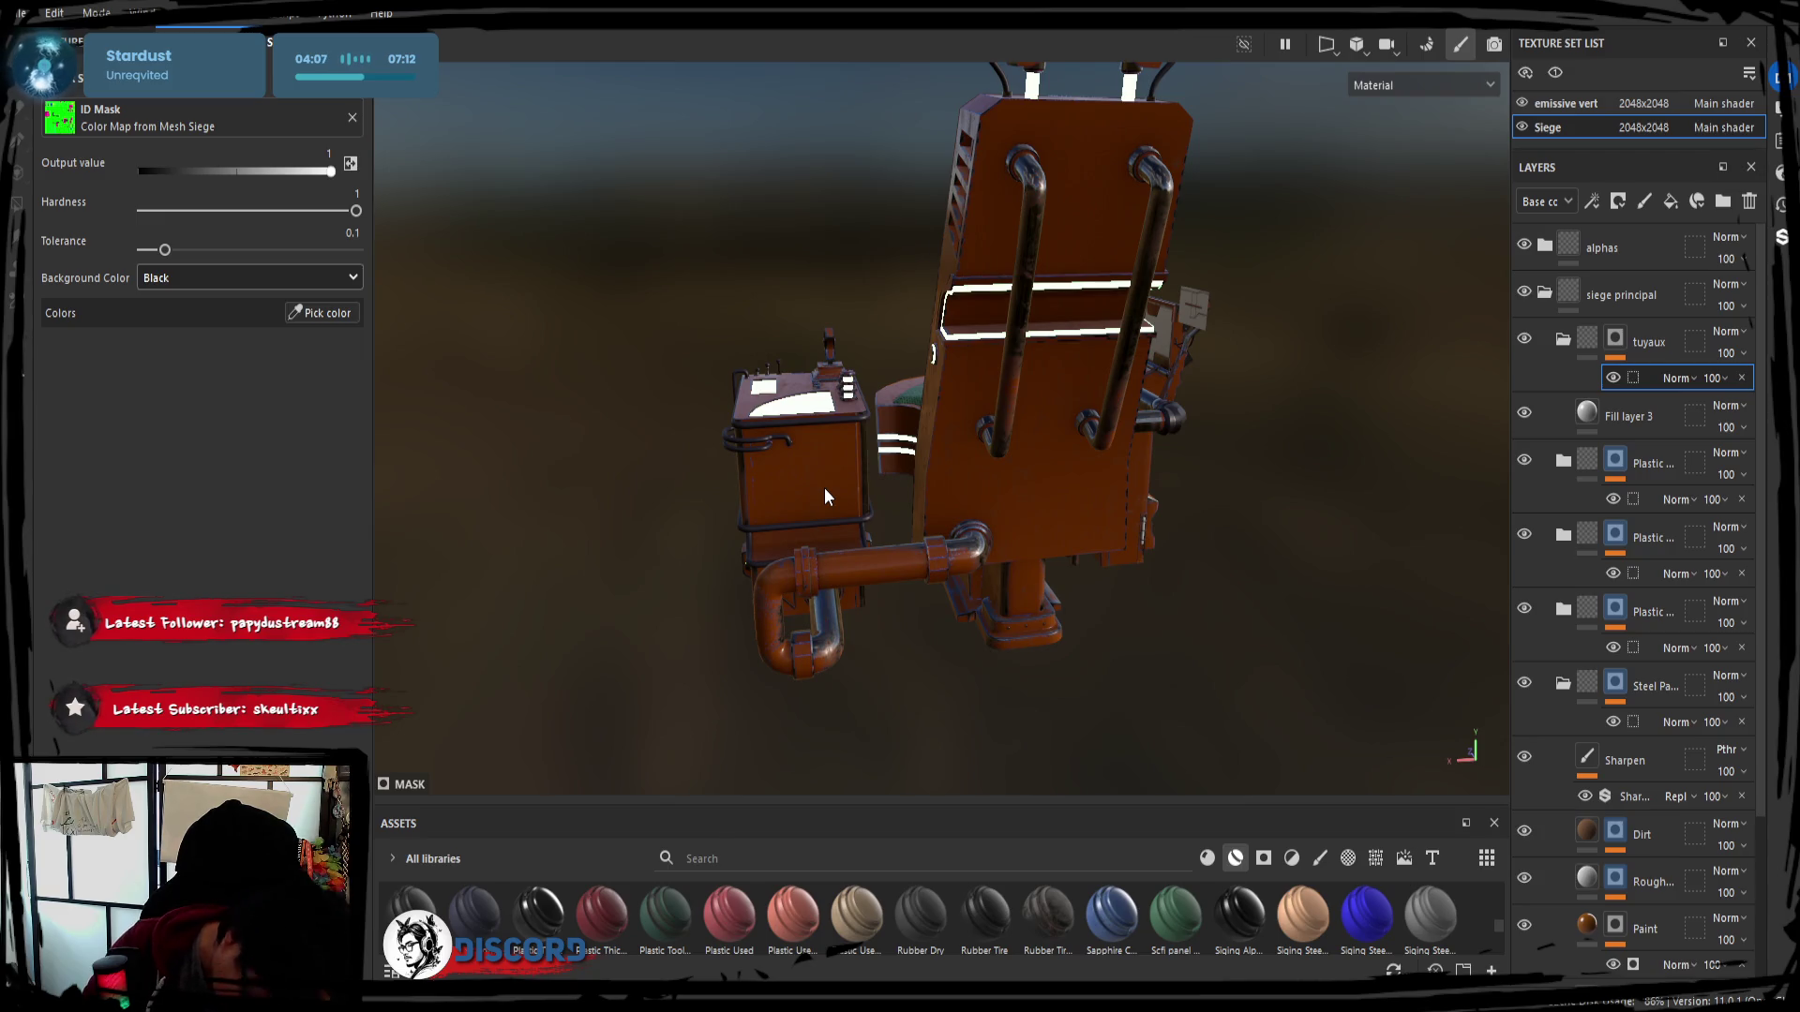
left_click(1644, 345)
key("Delete")
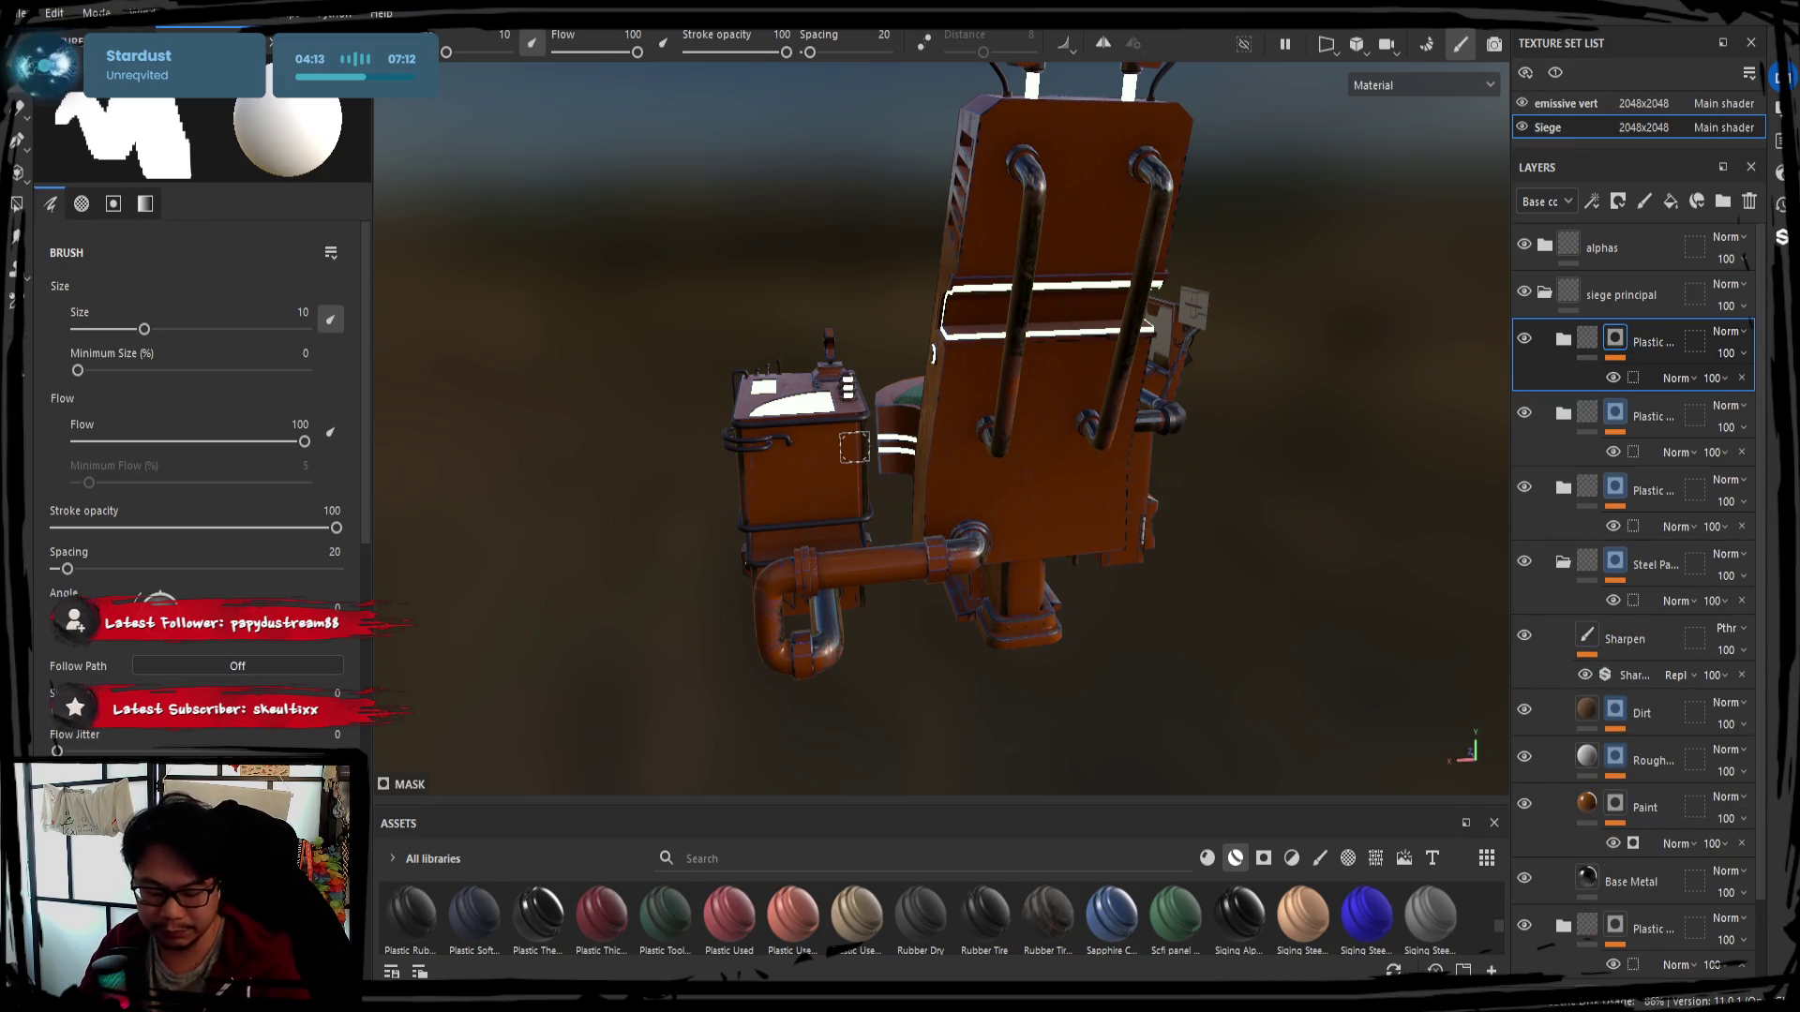
Rename the first Plastic layer folder to caoutchouc
mouse_move(989, 491)
left_mouse_down("alt")
mouse_move(927, 559)
mouse_move(816, 522)
left_mouse_up("alt")
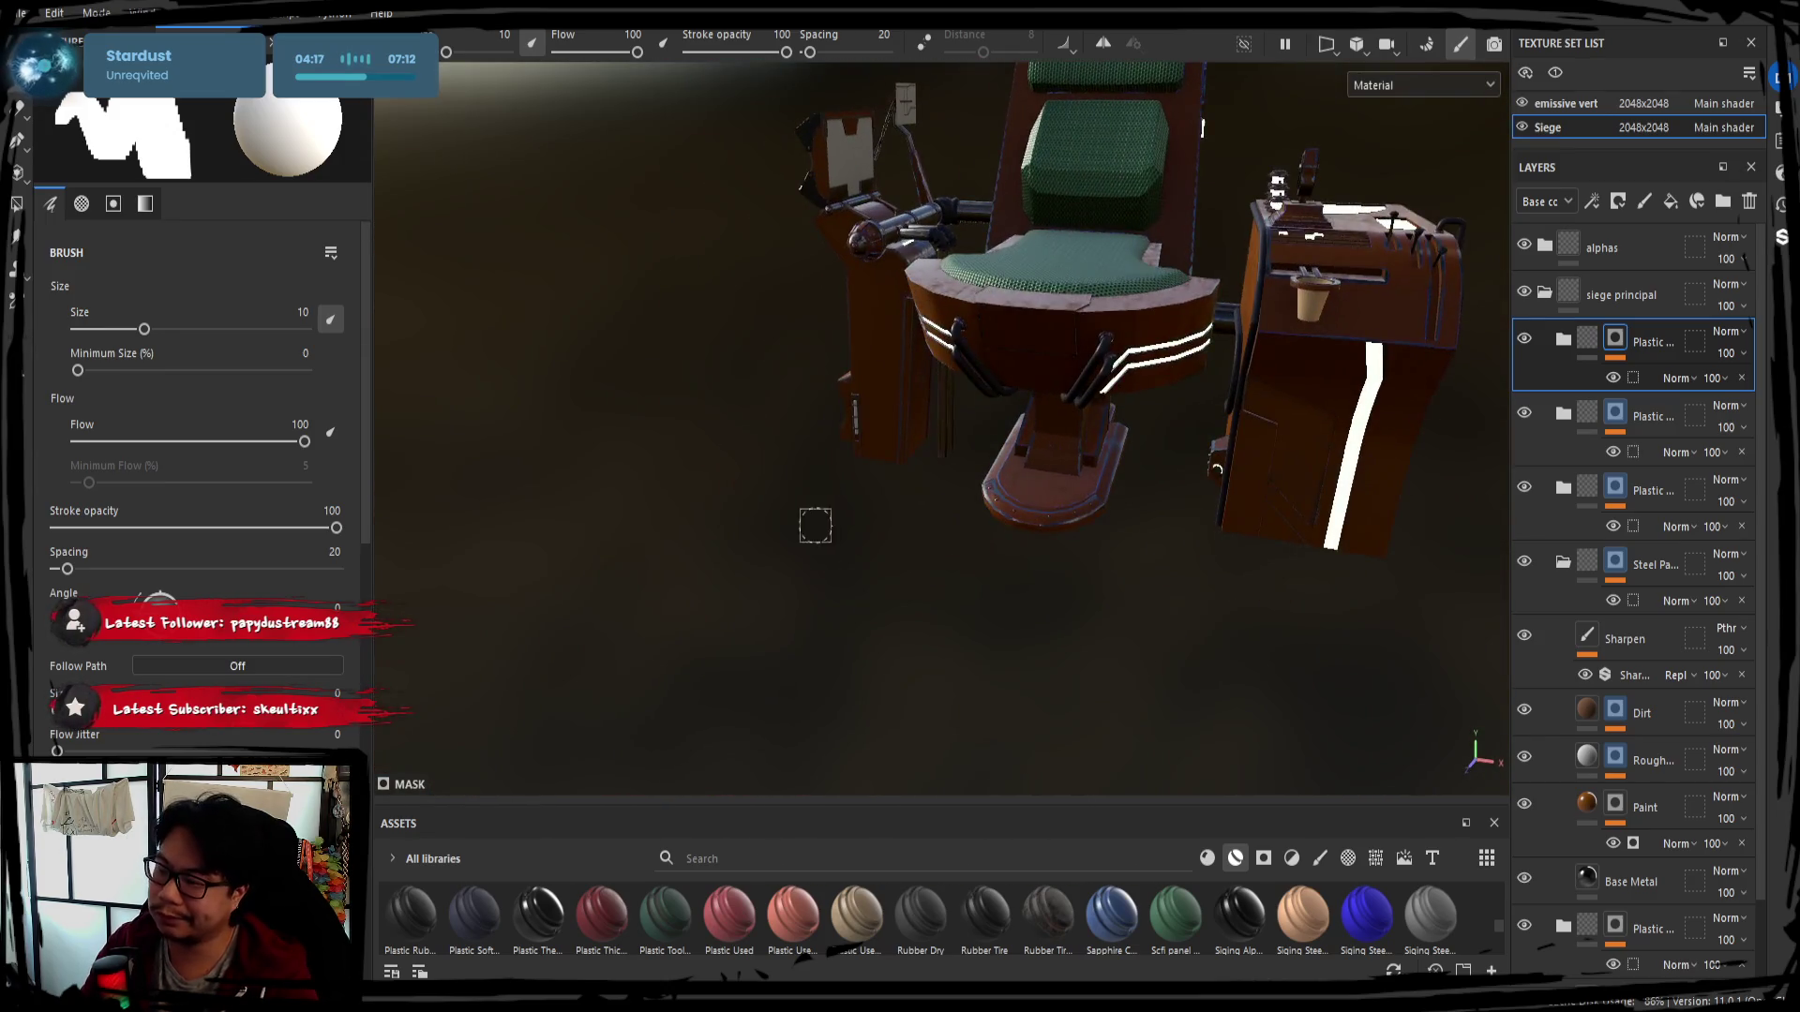
right_click_drag(816, 522, 1394, 494, "alt")
mouse_move(1393, 493)
left_mouse_down("alt")
mouse_move(880, 580)
mouse_move(967, 595)
mouse_move(863, 603)
mouse_move(999, 587)
mouse_move(1251, 602)
mouse_move(1069, 590)
left_mouse_up("alt")
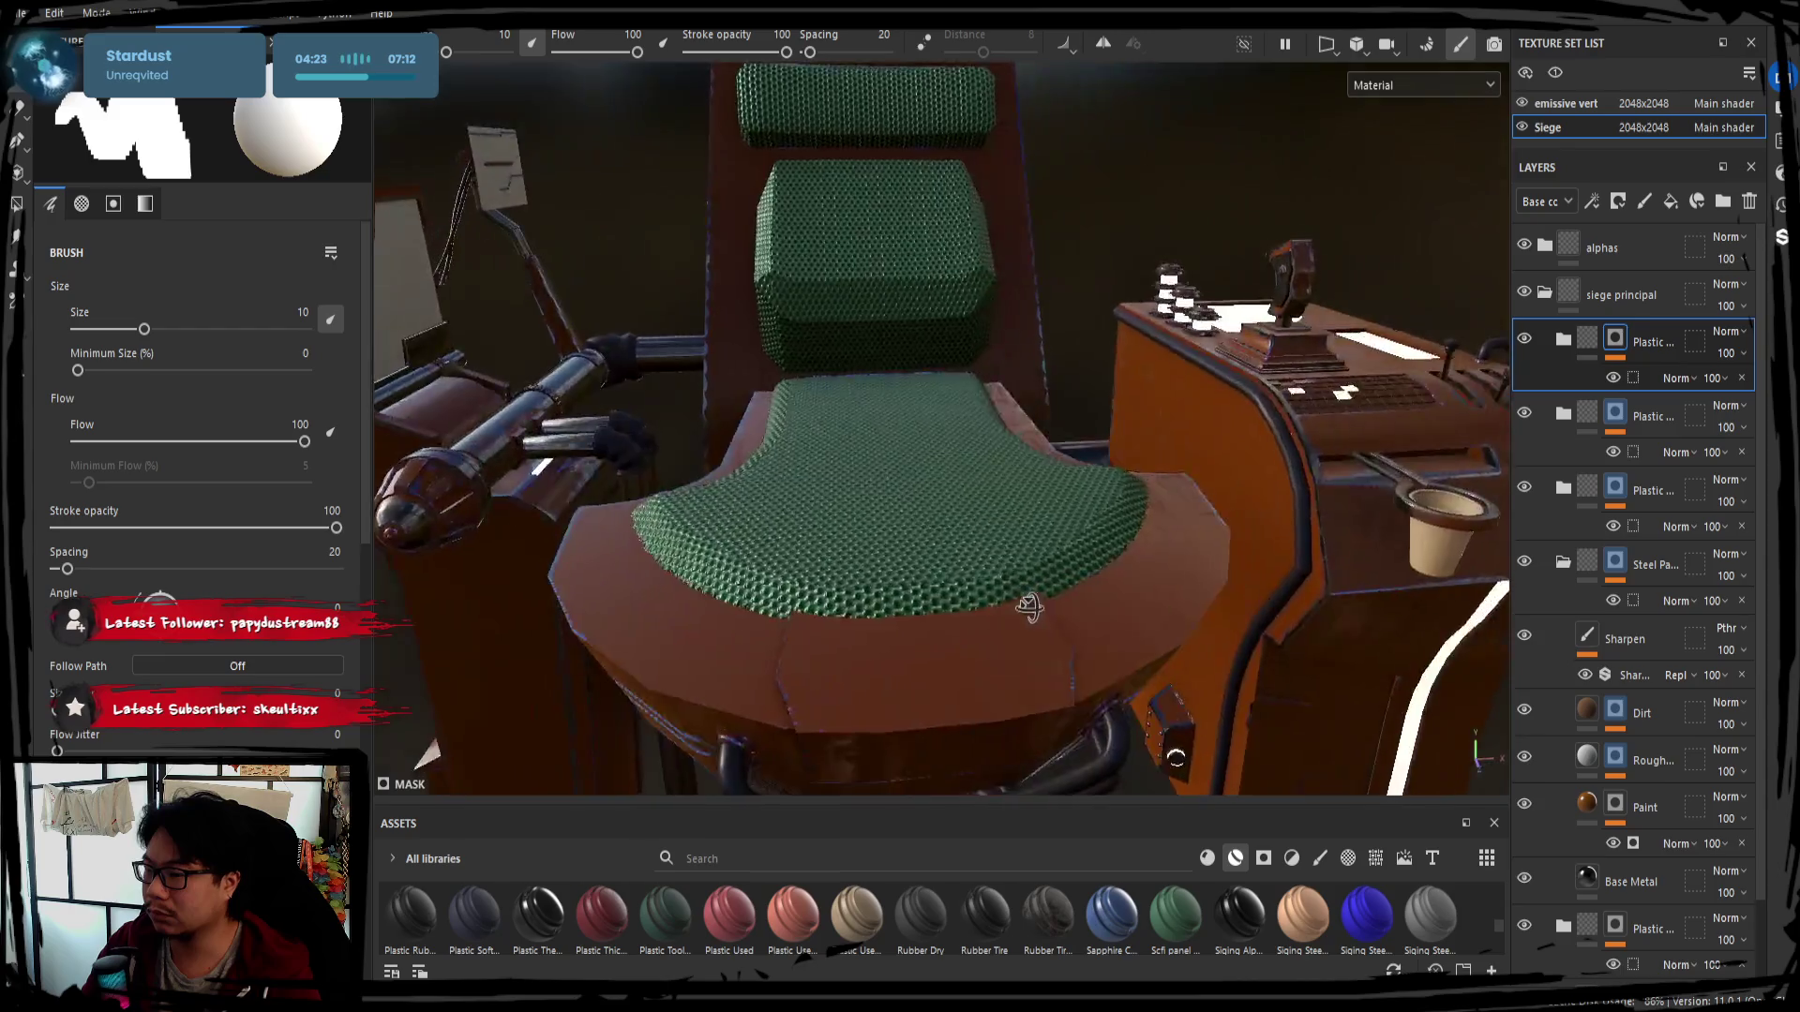
left_click(1566, 341)
left_click(1562, 343)
left_click(1524, 340)
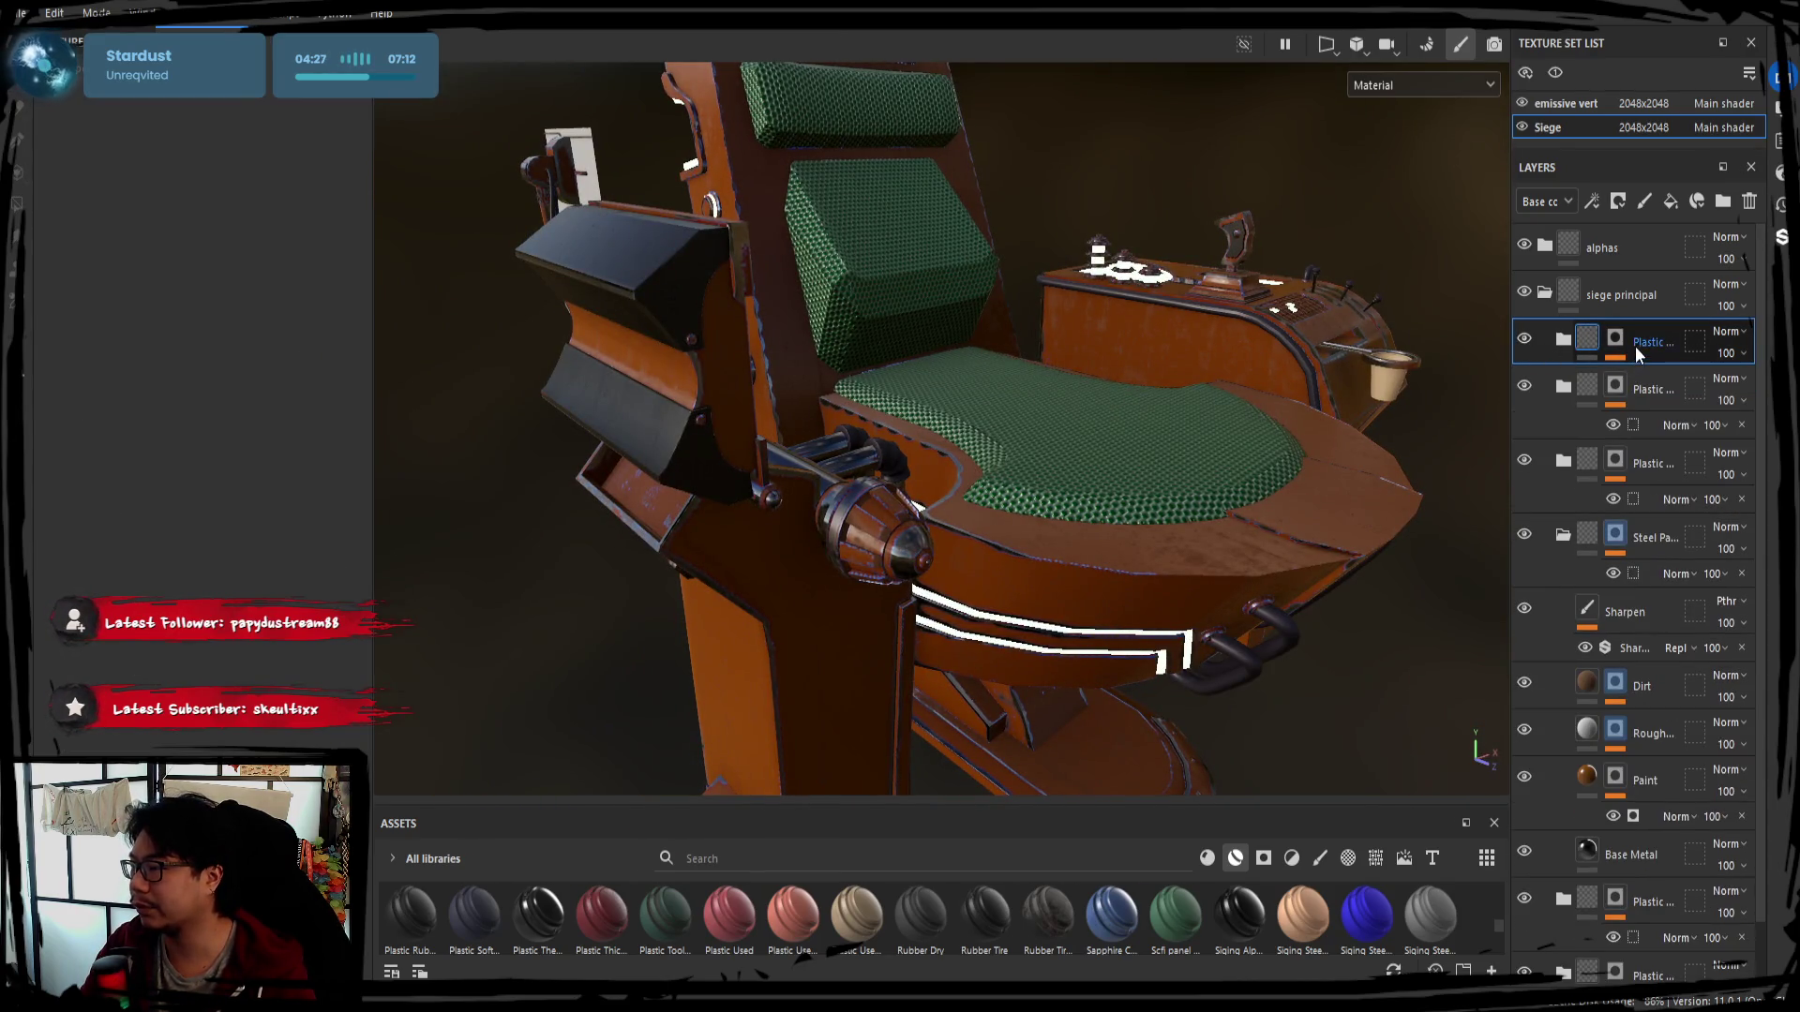
key("BackSpace")
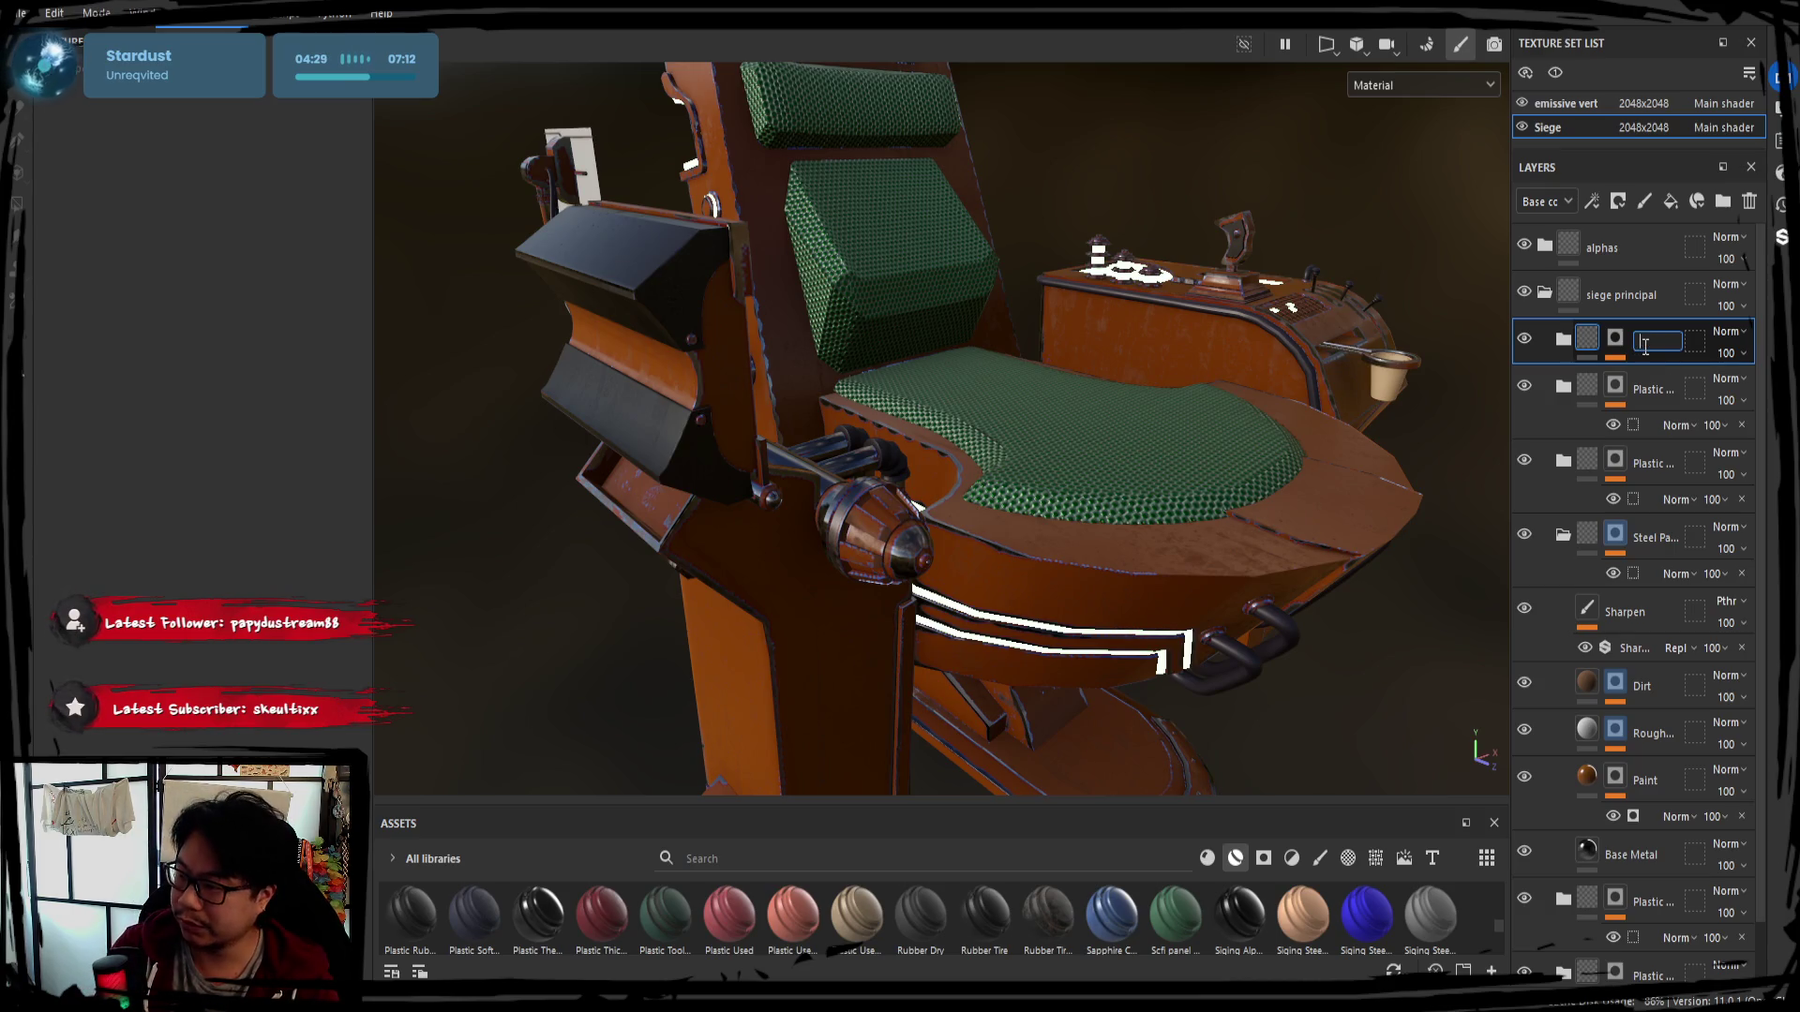
type("caoutchouc")
key("Return")
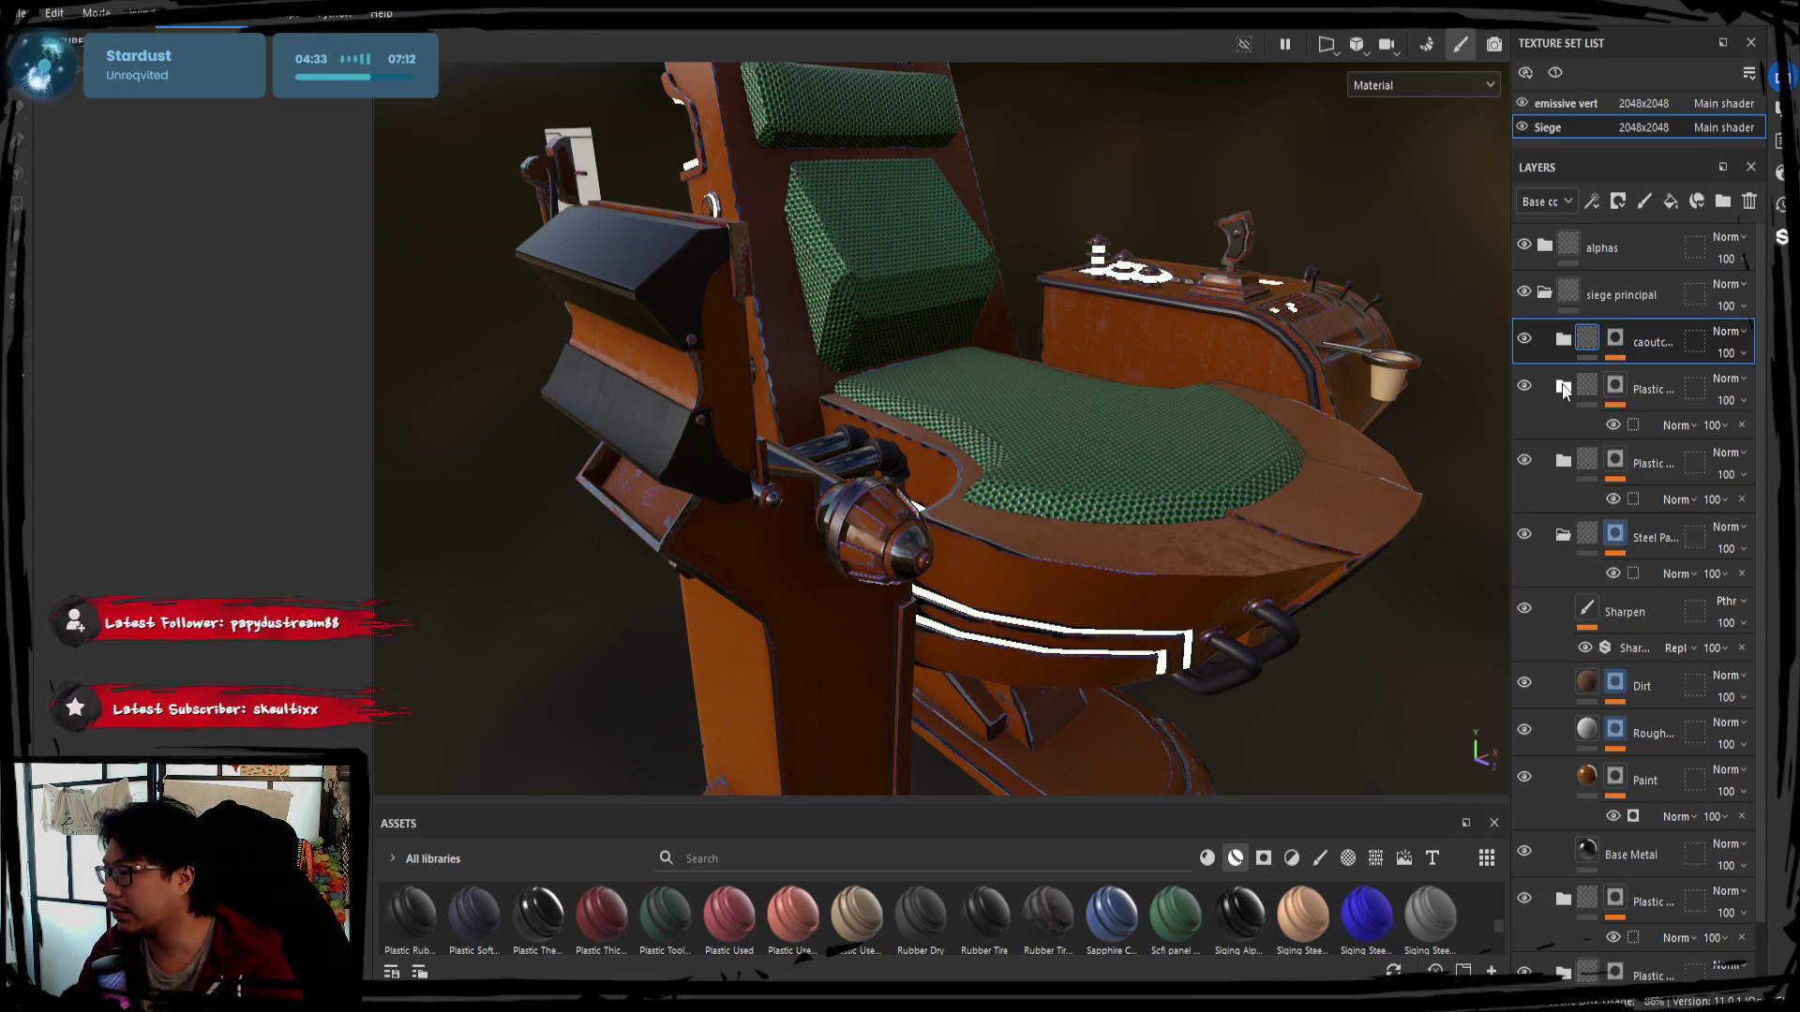
Toggle the second Plastic folder's visibility to check which chair parts it covers
left_click_drag(1407, 408, 978, 452, "alt")
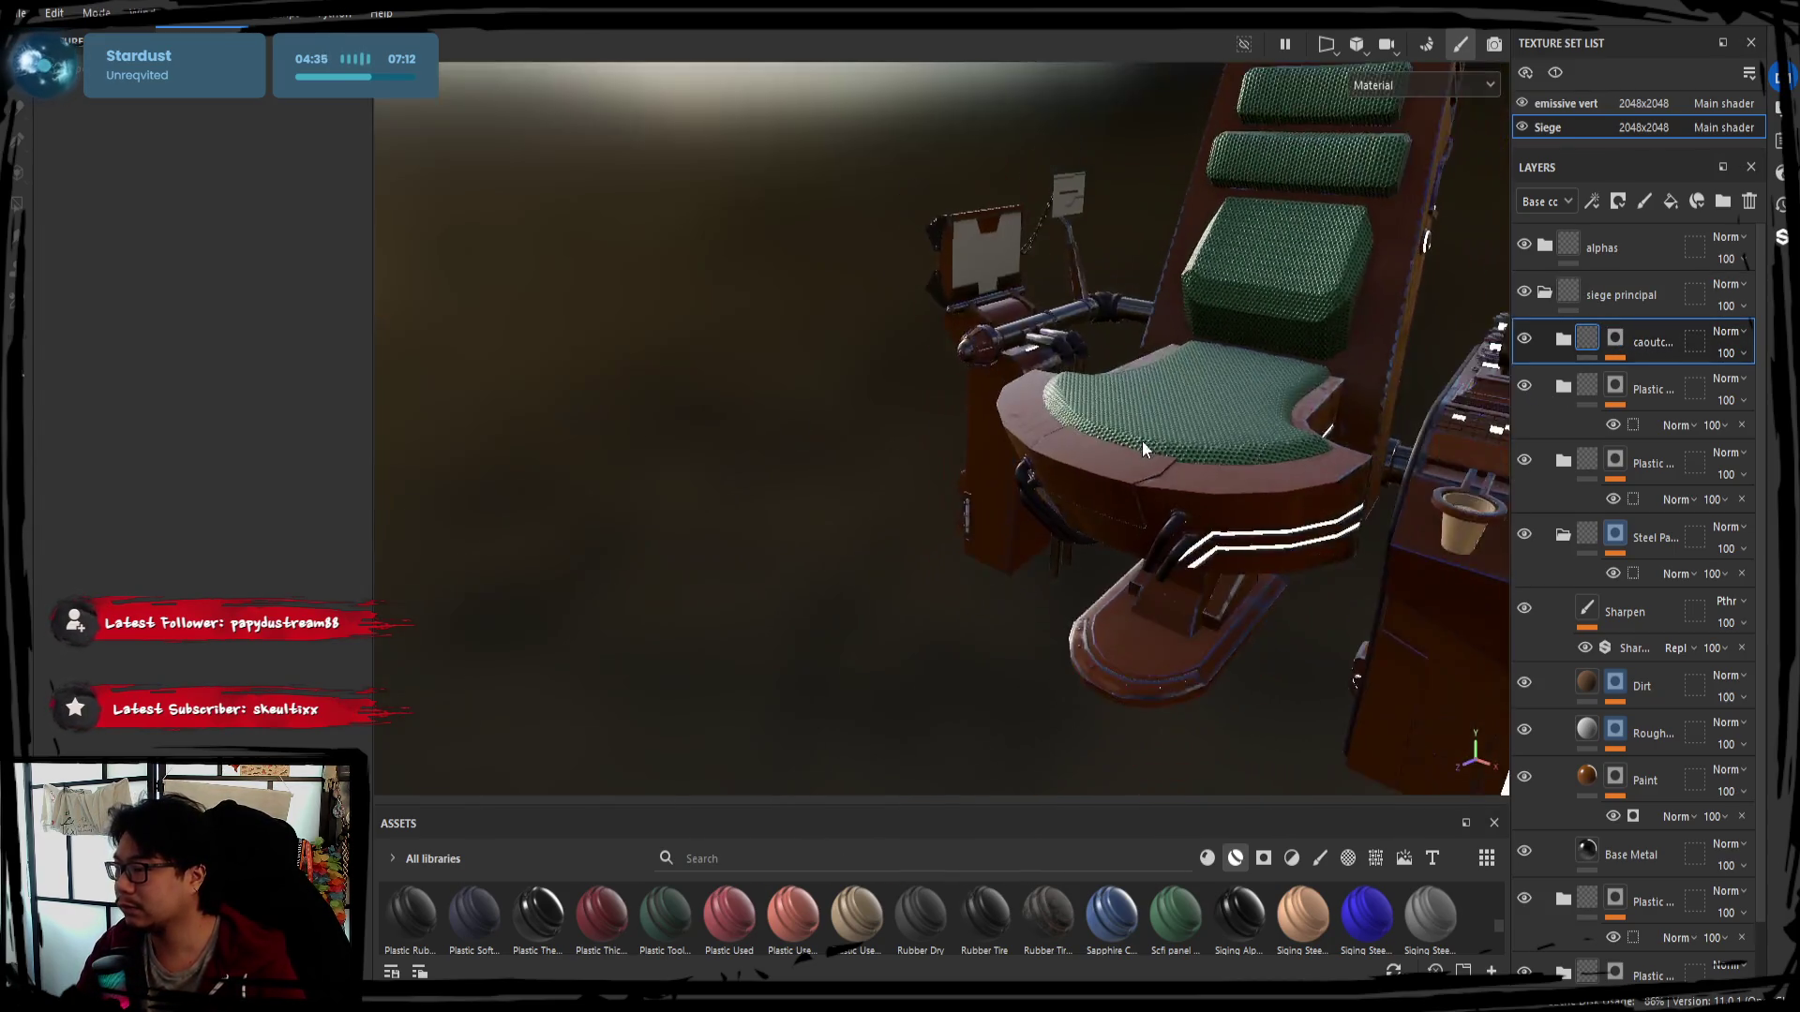
left_click(1523, 387)
double_click(1522, 387)
double_click(1523, 387)
left_click(1523, 387)
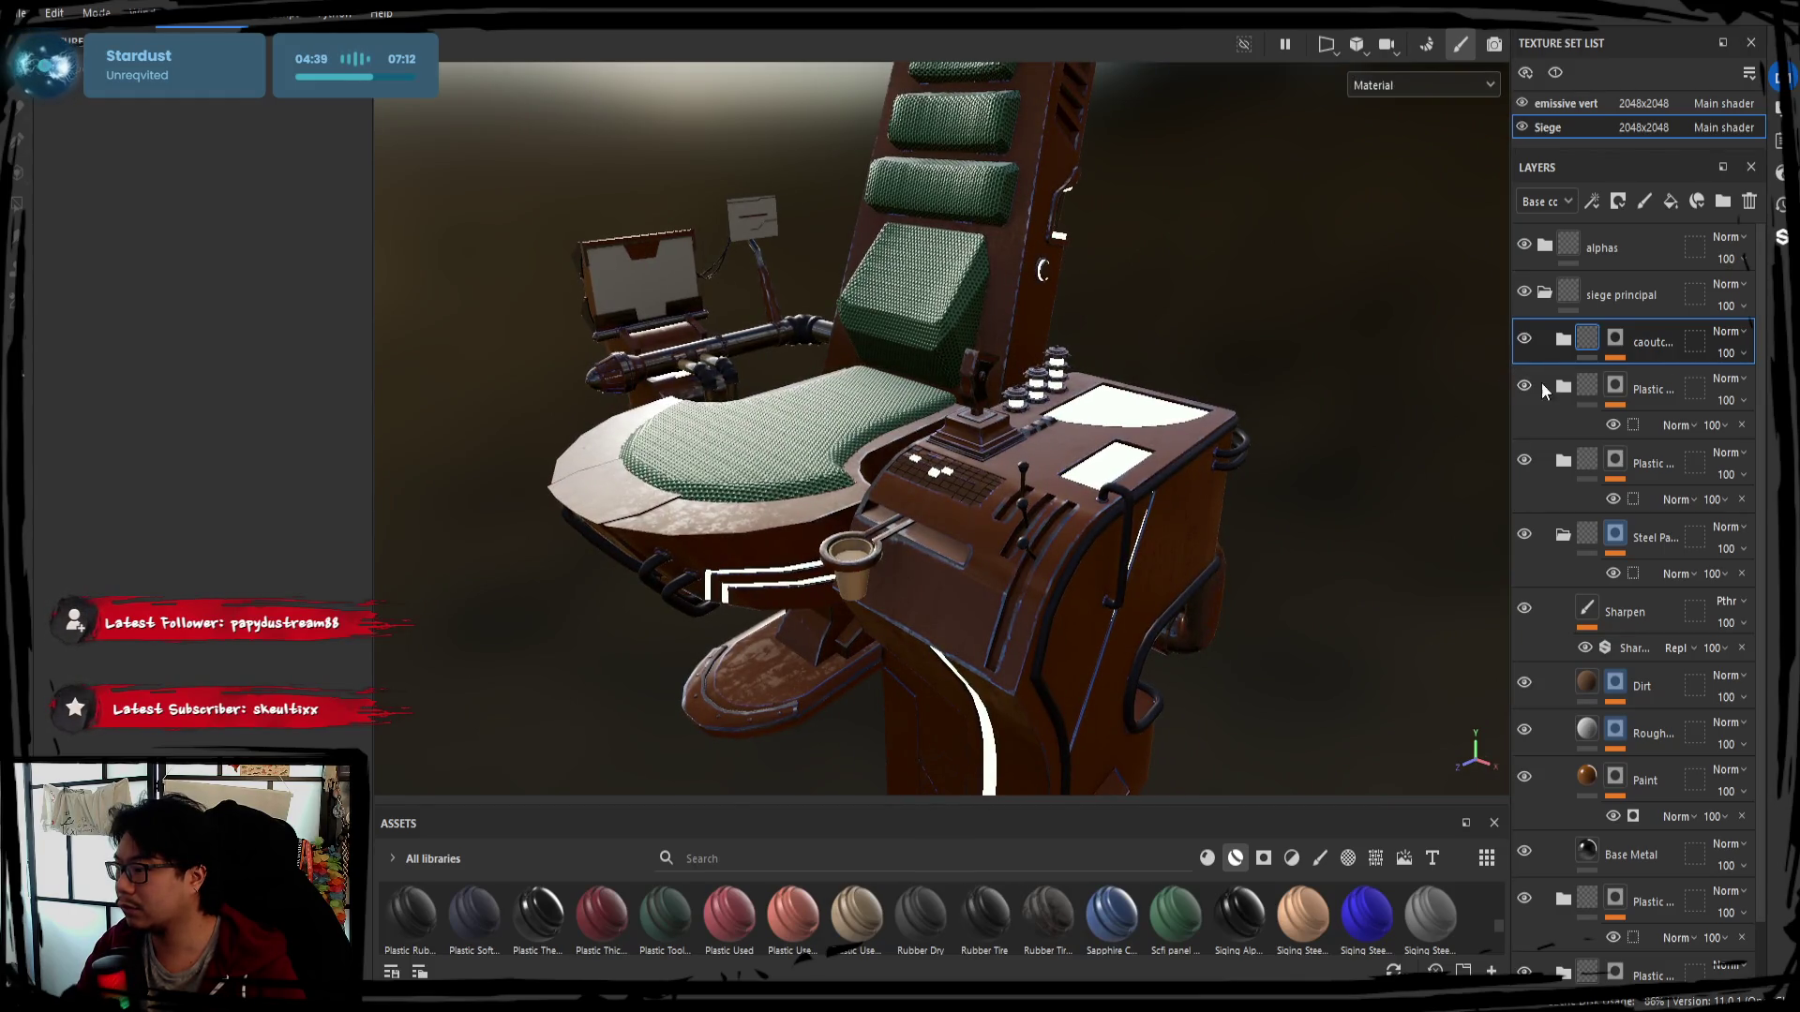
left_click(1562, 389)
left_click(1560, 388)
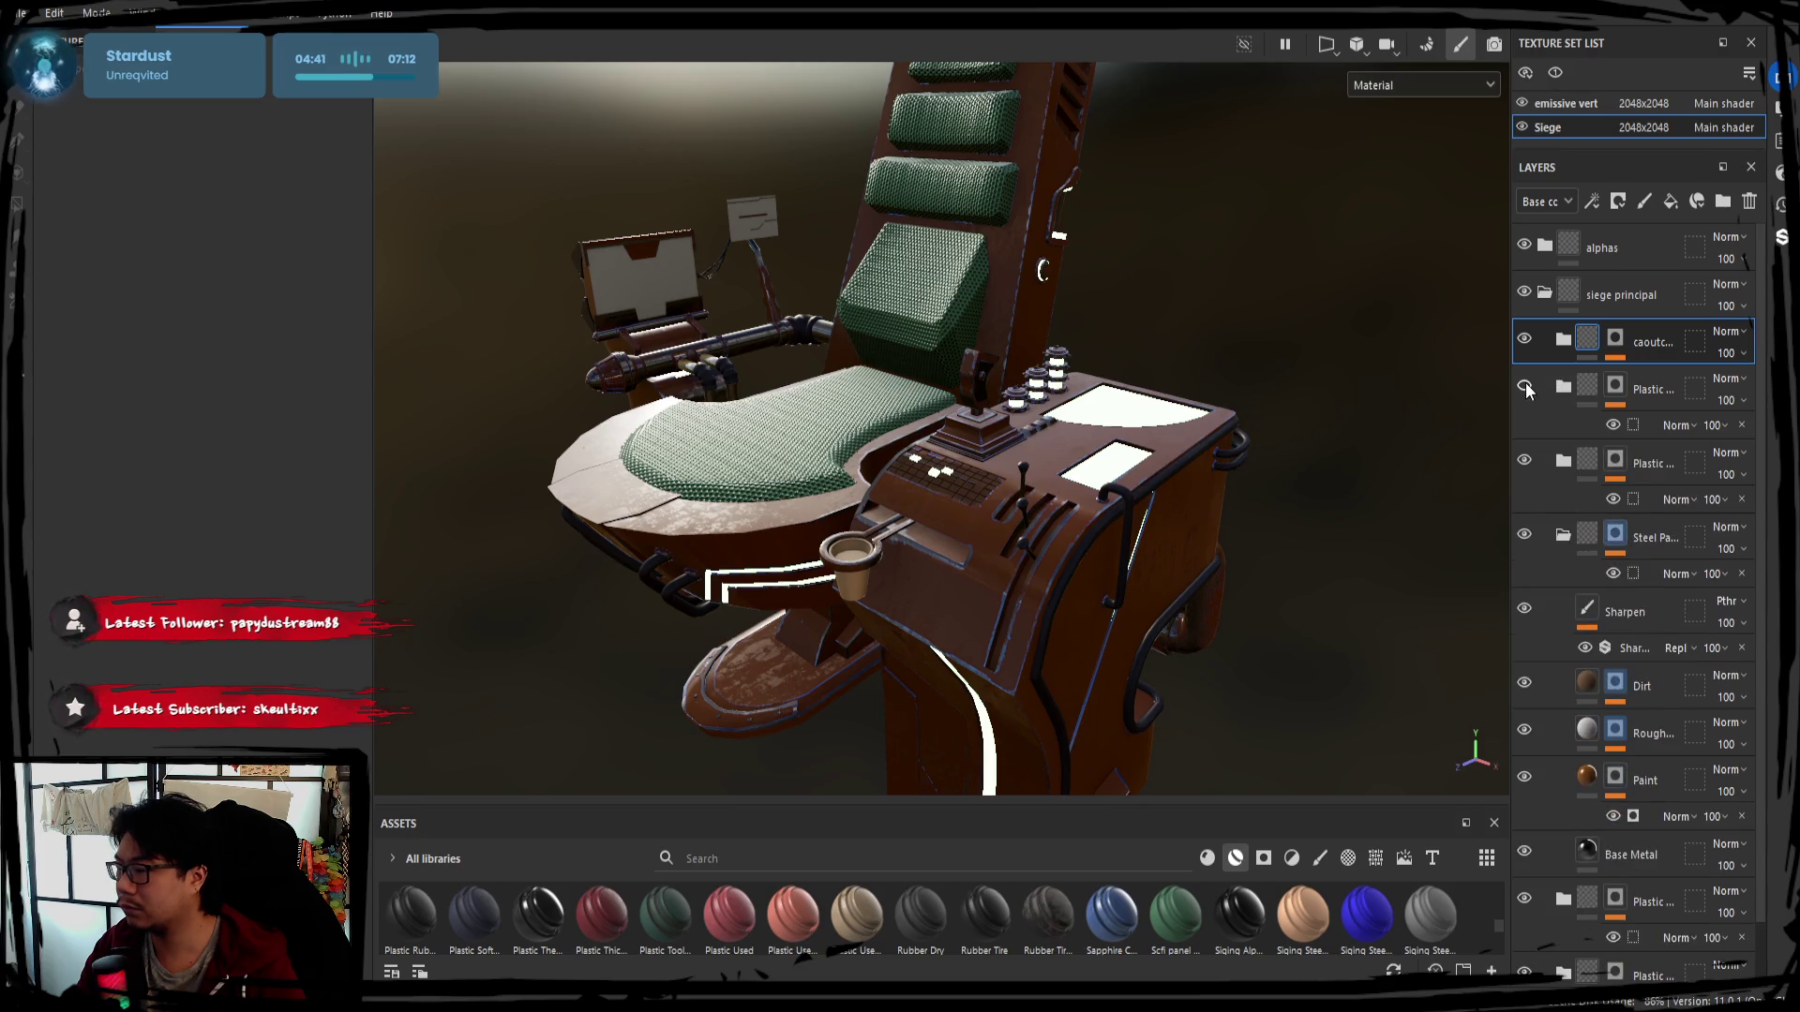
mouse_move(1096, 590)
left_mouse_down("alt")
mouse_move(1000, 598)
mouse_move(986, 539)
mouse_move(1040, 466)
left_mouse_up("alt")
scroll(985, 539, "up", 3)
scroll(908, 466, "up", 2)
scroll(971, 512, "up", 2)
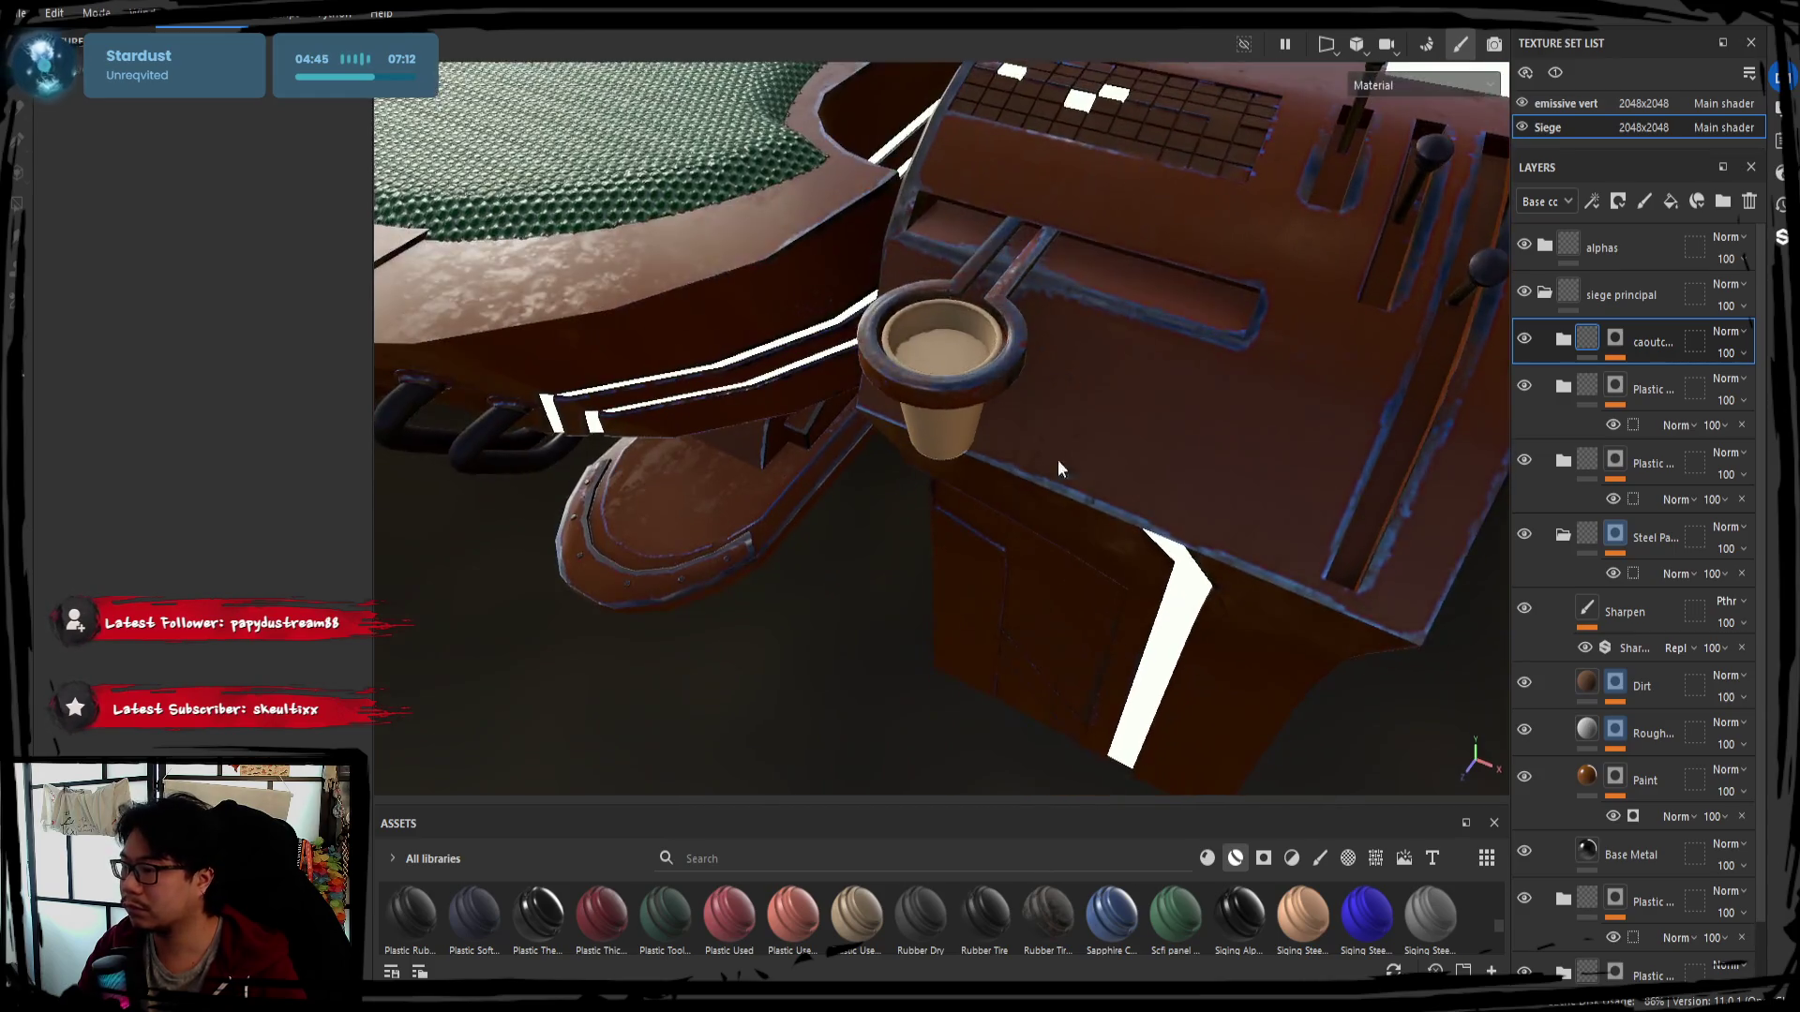
Compare the caoutchouc folder's coverage, then rename the second Plastic folder to gobelet
left_click(1522, 341)
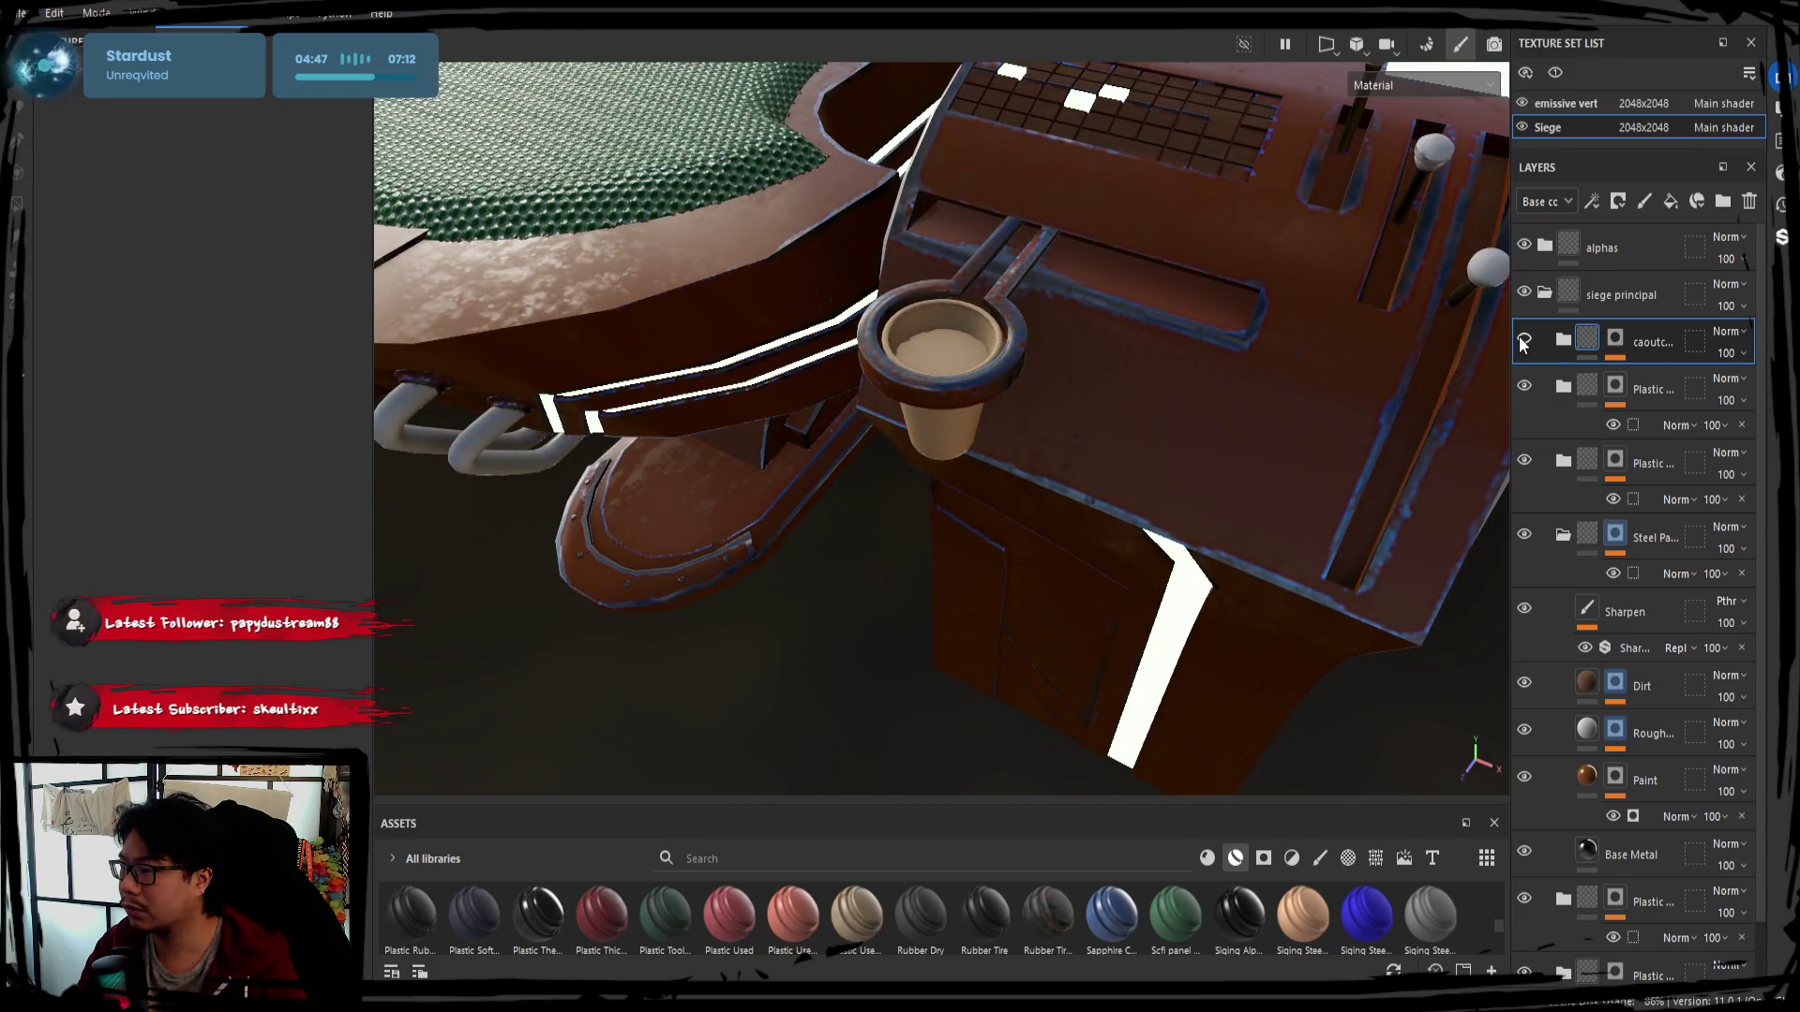
left_click(1523, 341)
left_click(1523, 340)
left_click(1522, 341)
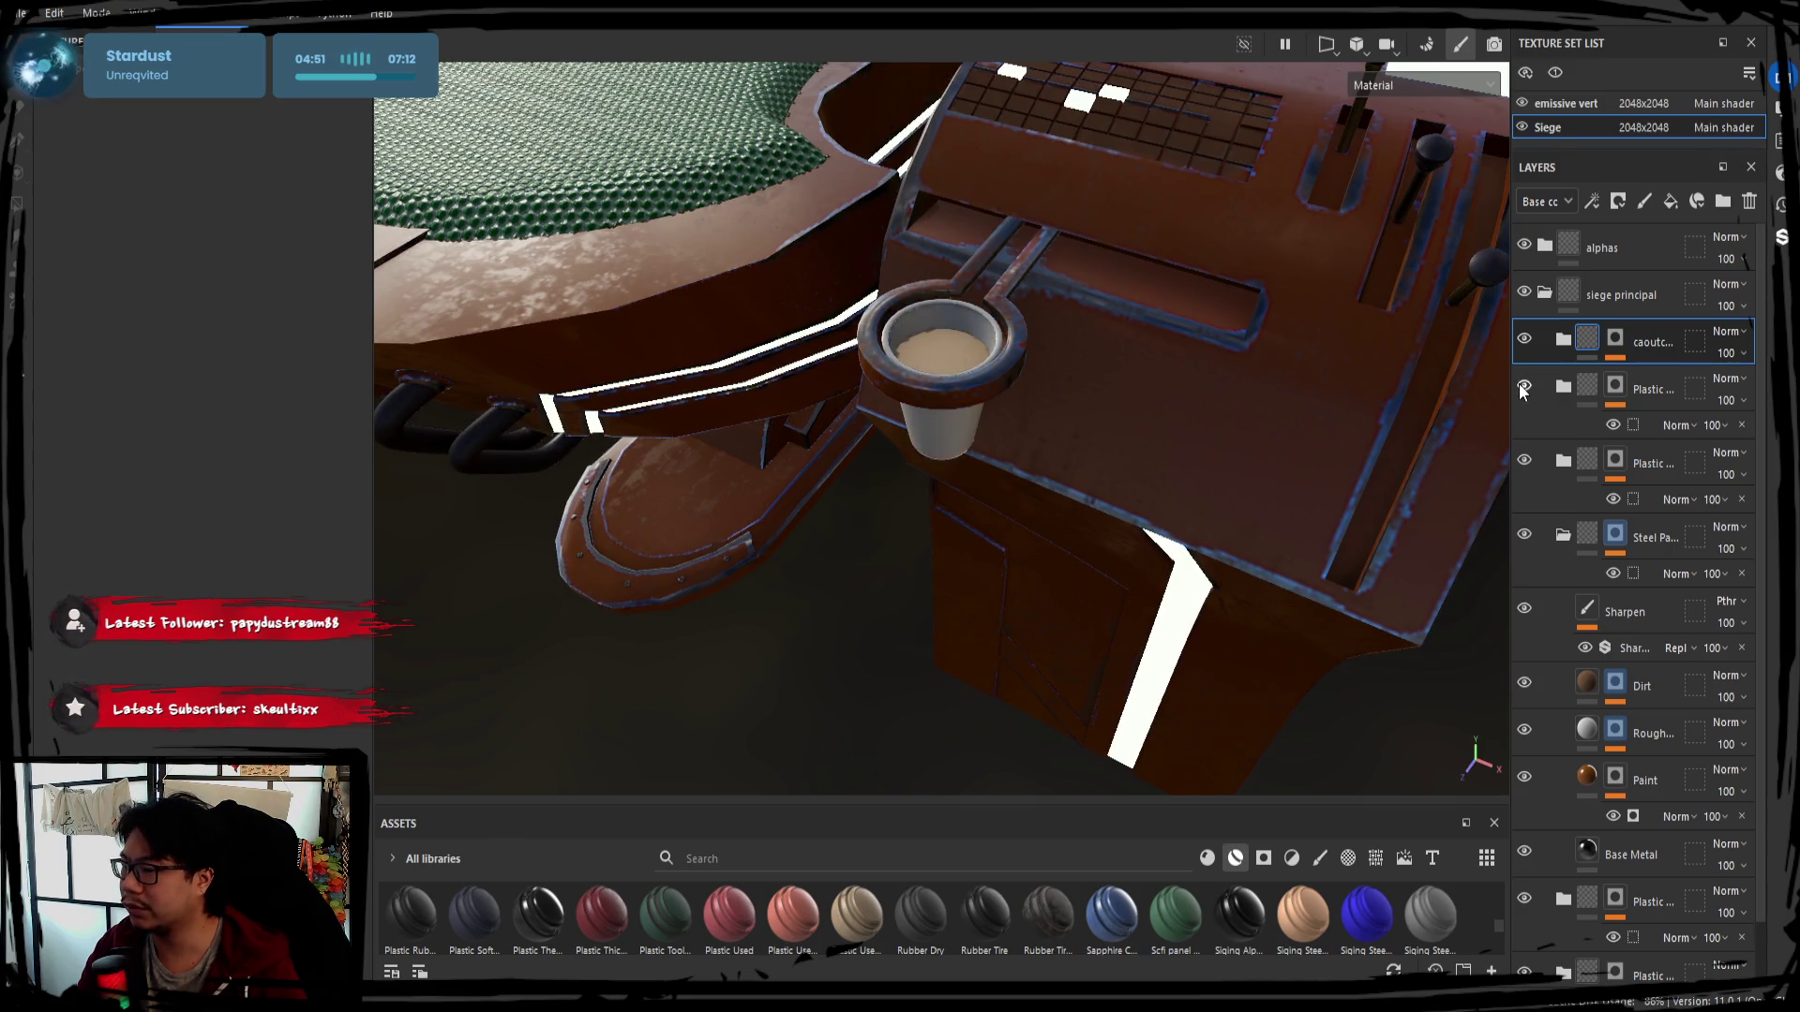
double_click(1648, 390)
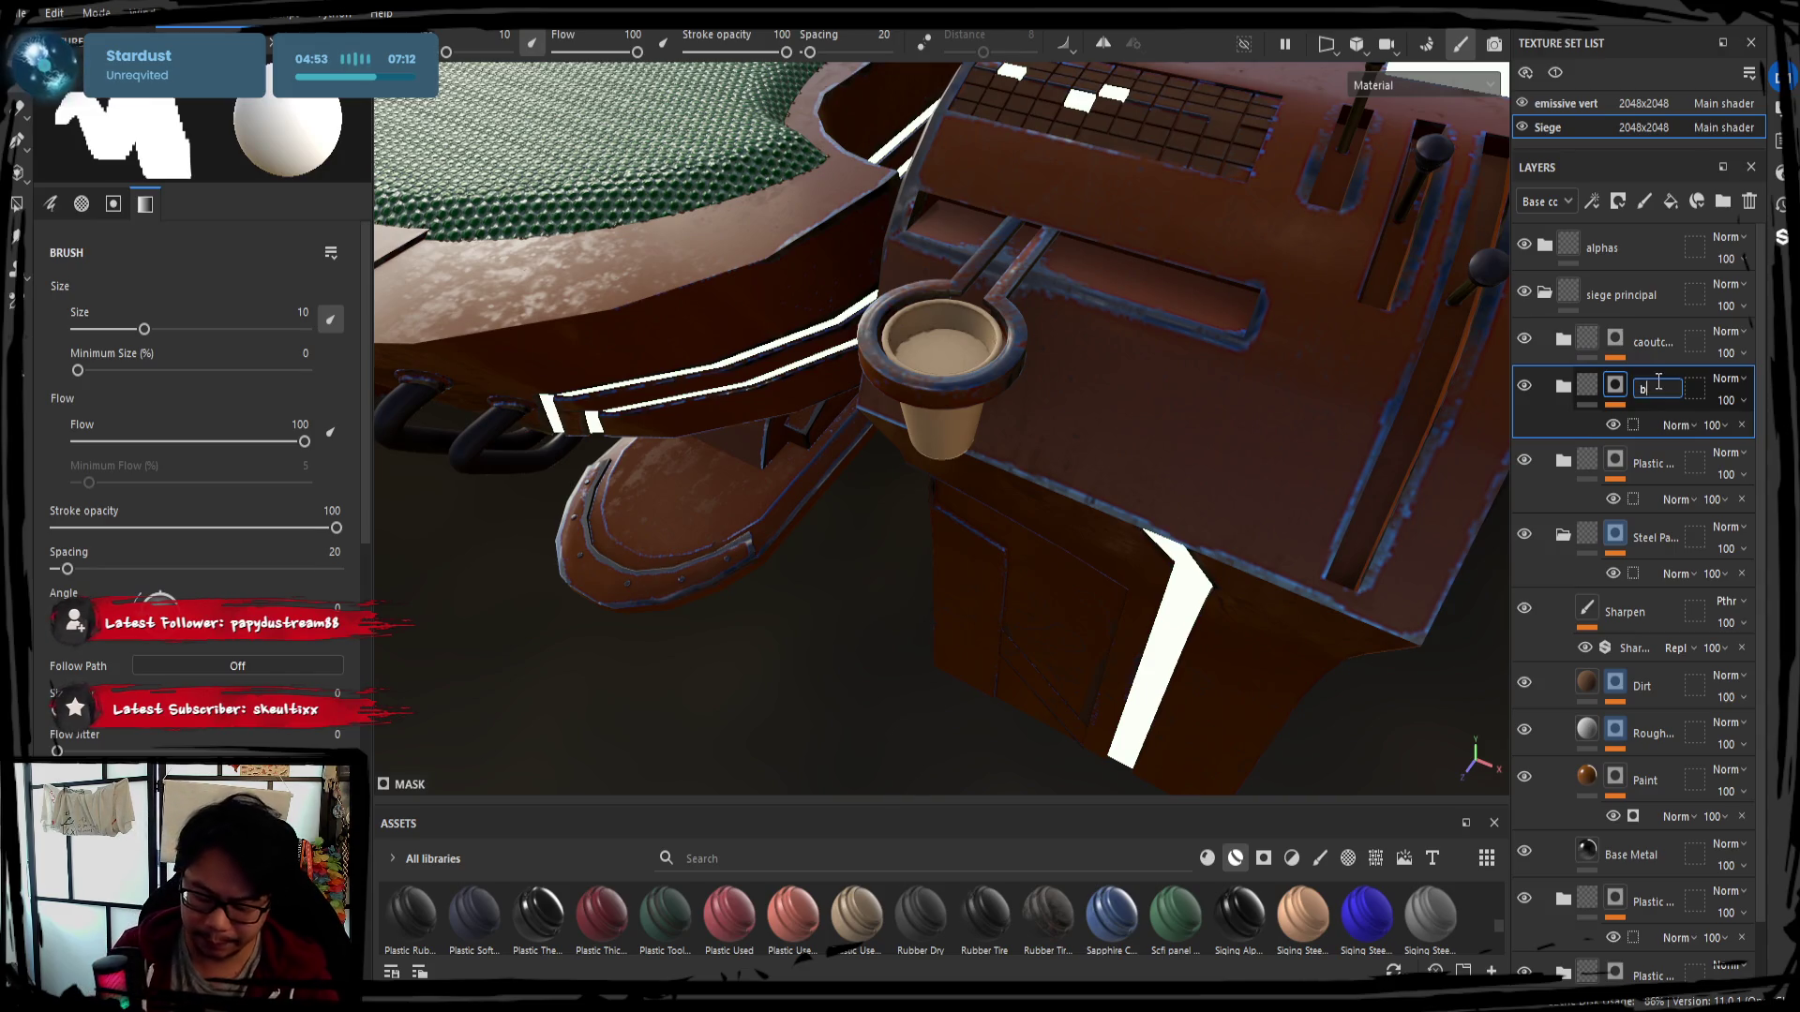
type("goblet")
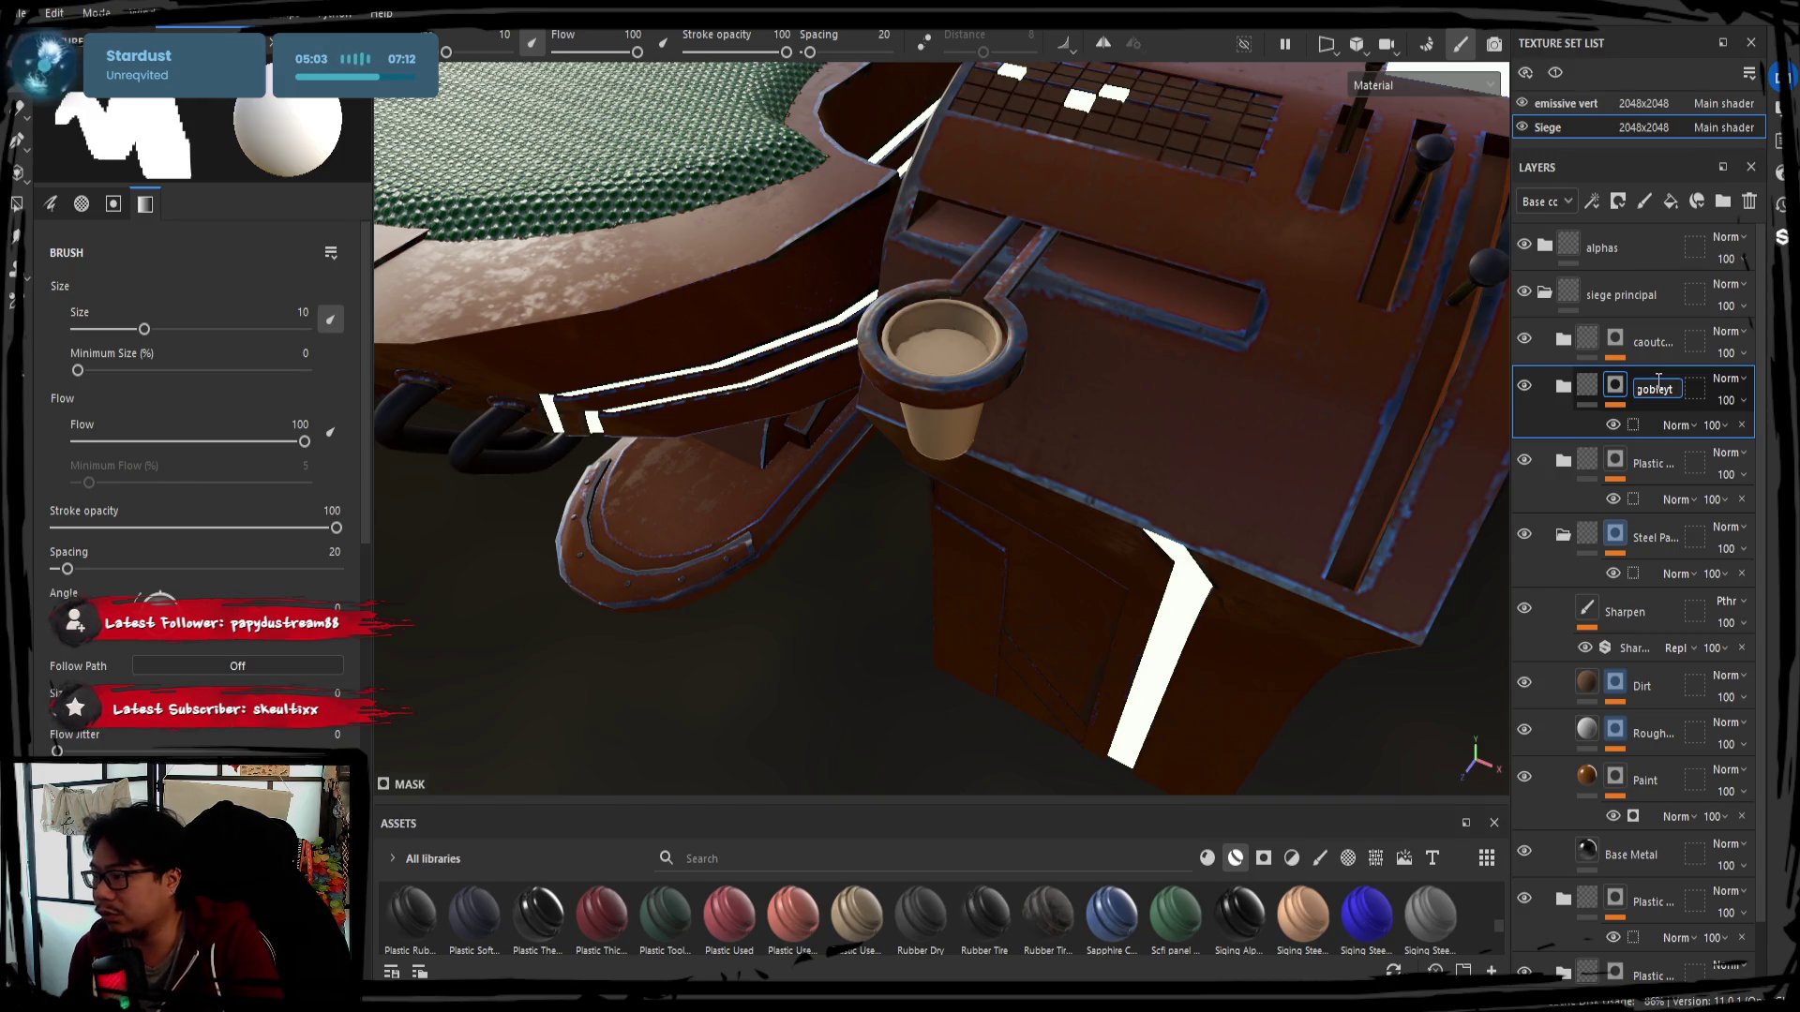
key("Return")
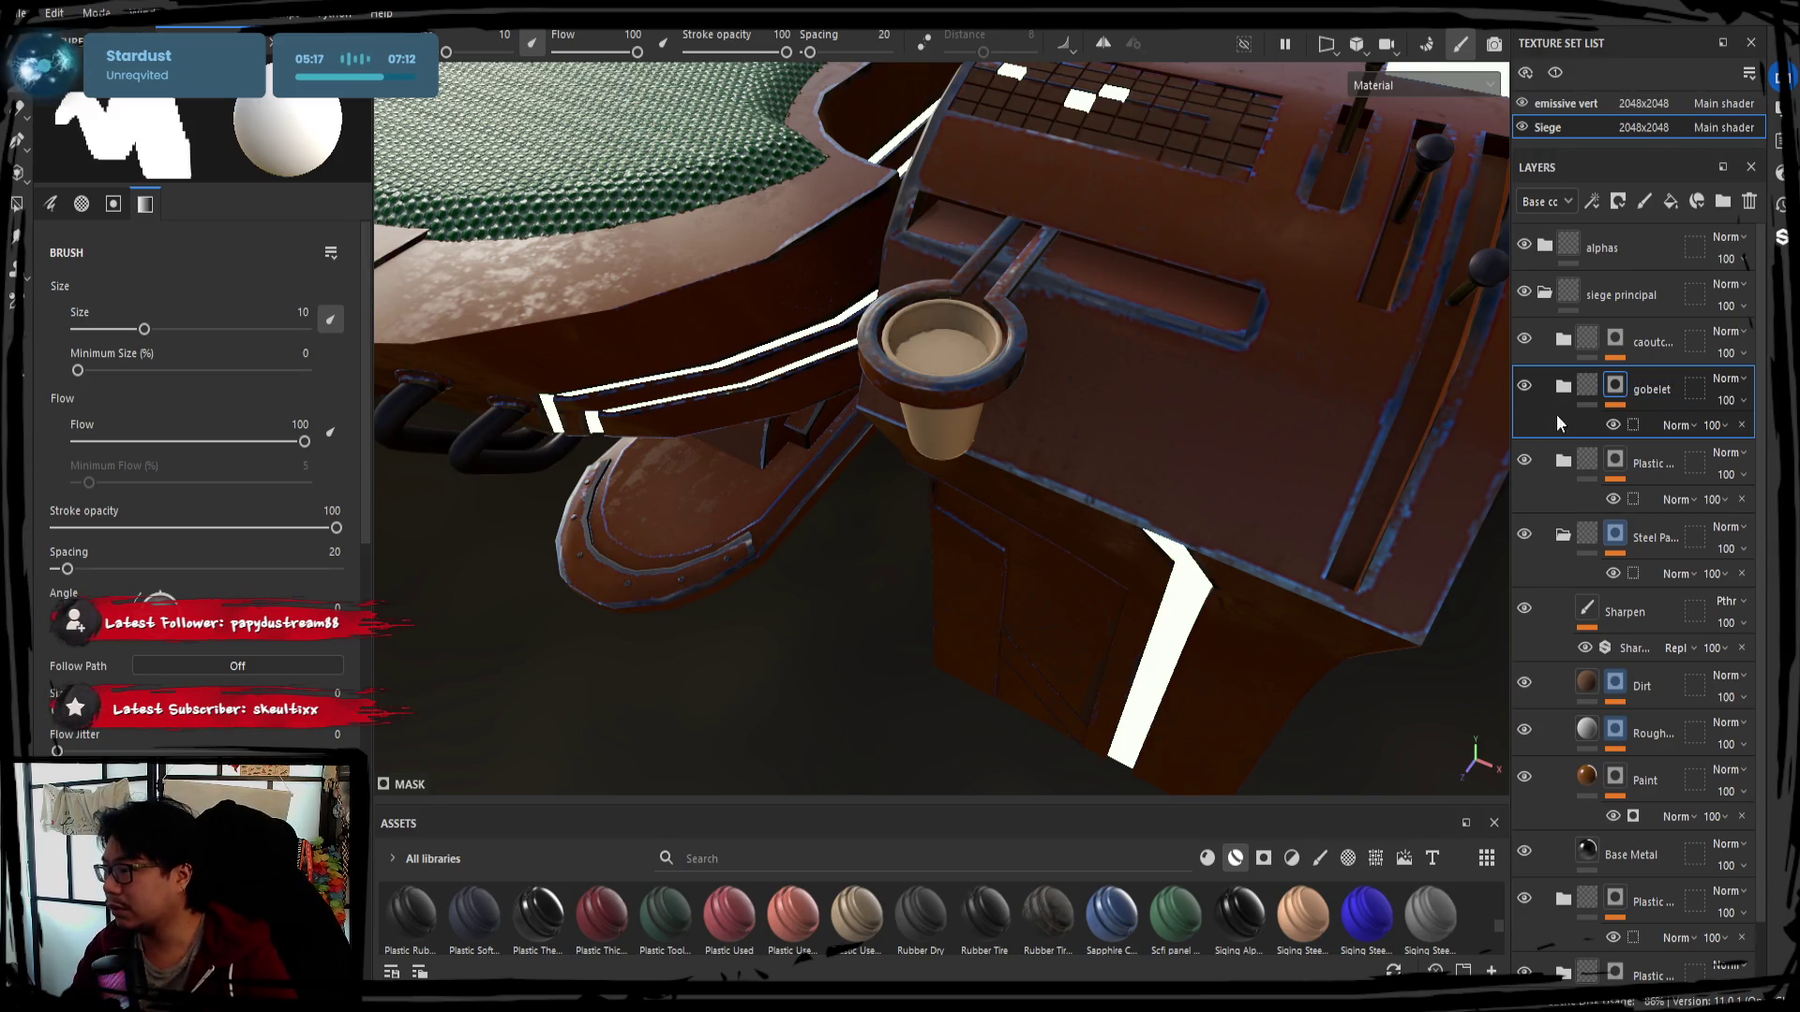
Rename the next plastic folder to café and the steel paint folder to siege, then collapse siege
left_click(1656, 467)
double_click(1649, 470)
type("café")
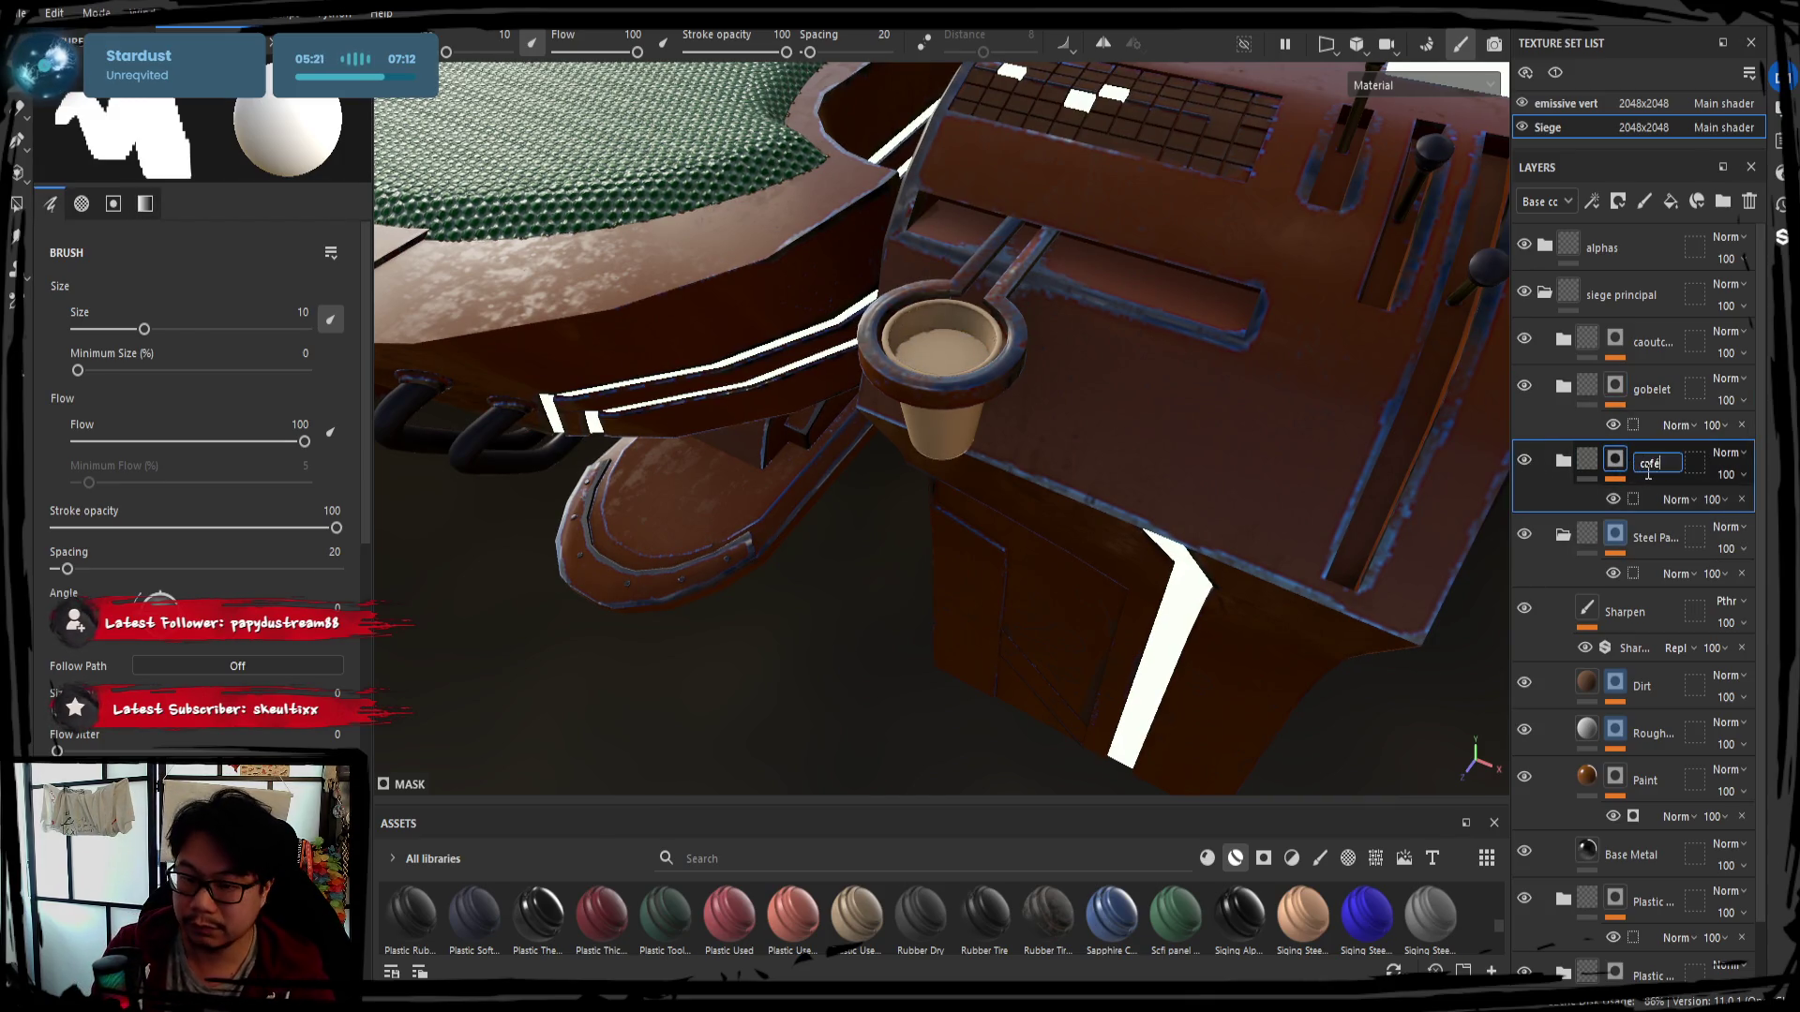
left_click(1523, 542)
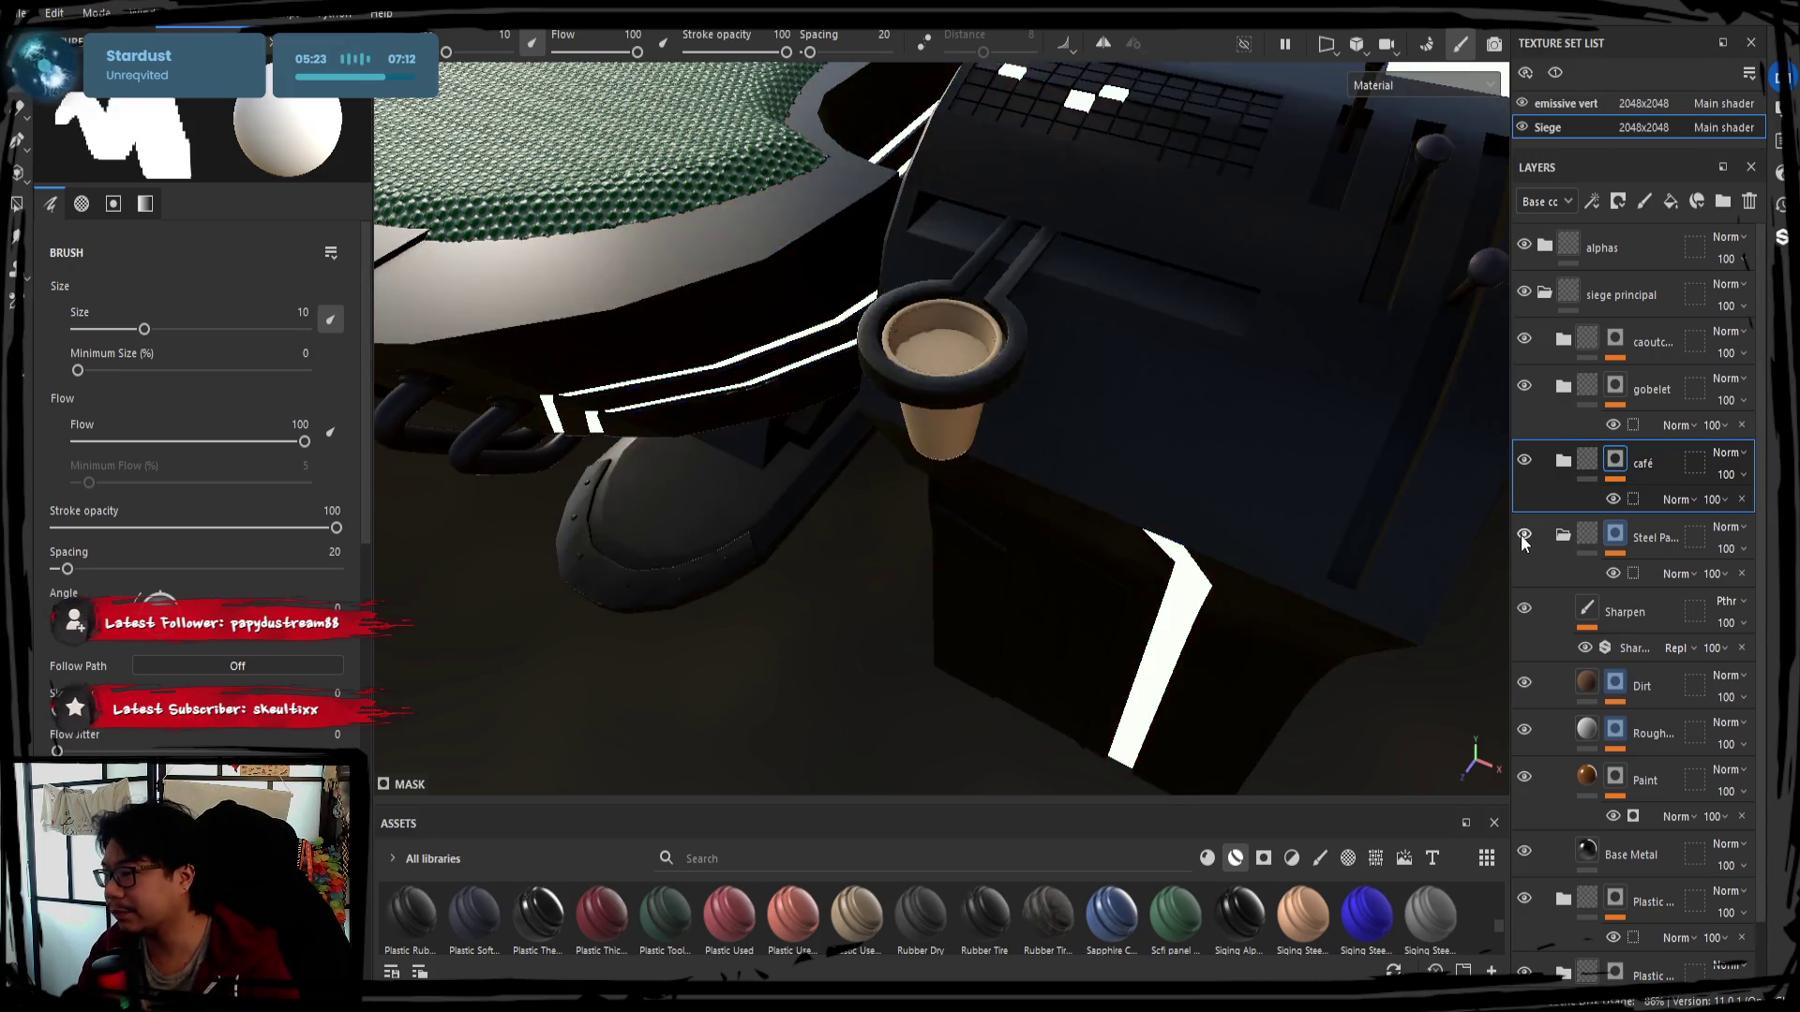
double_click(1645, 537)
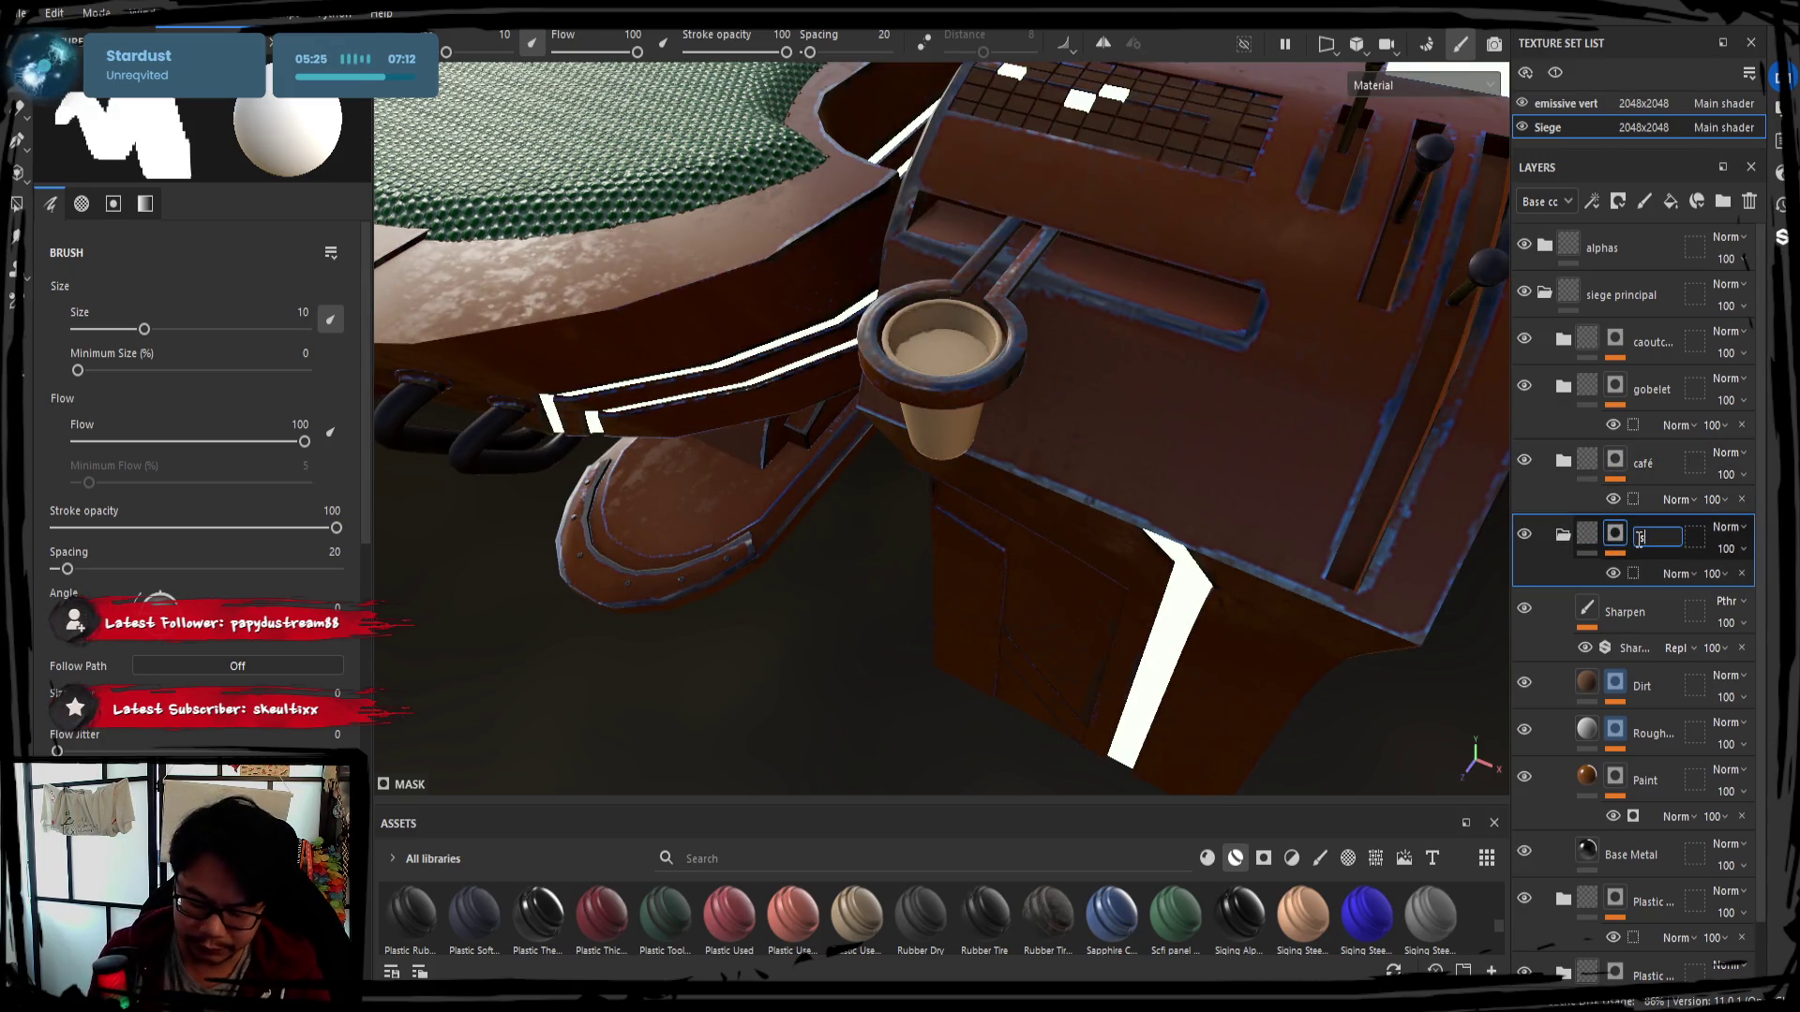
type("siege pirc")
key("BackSpace")
key("BackSpace")
key("BackSpace")
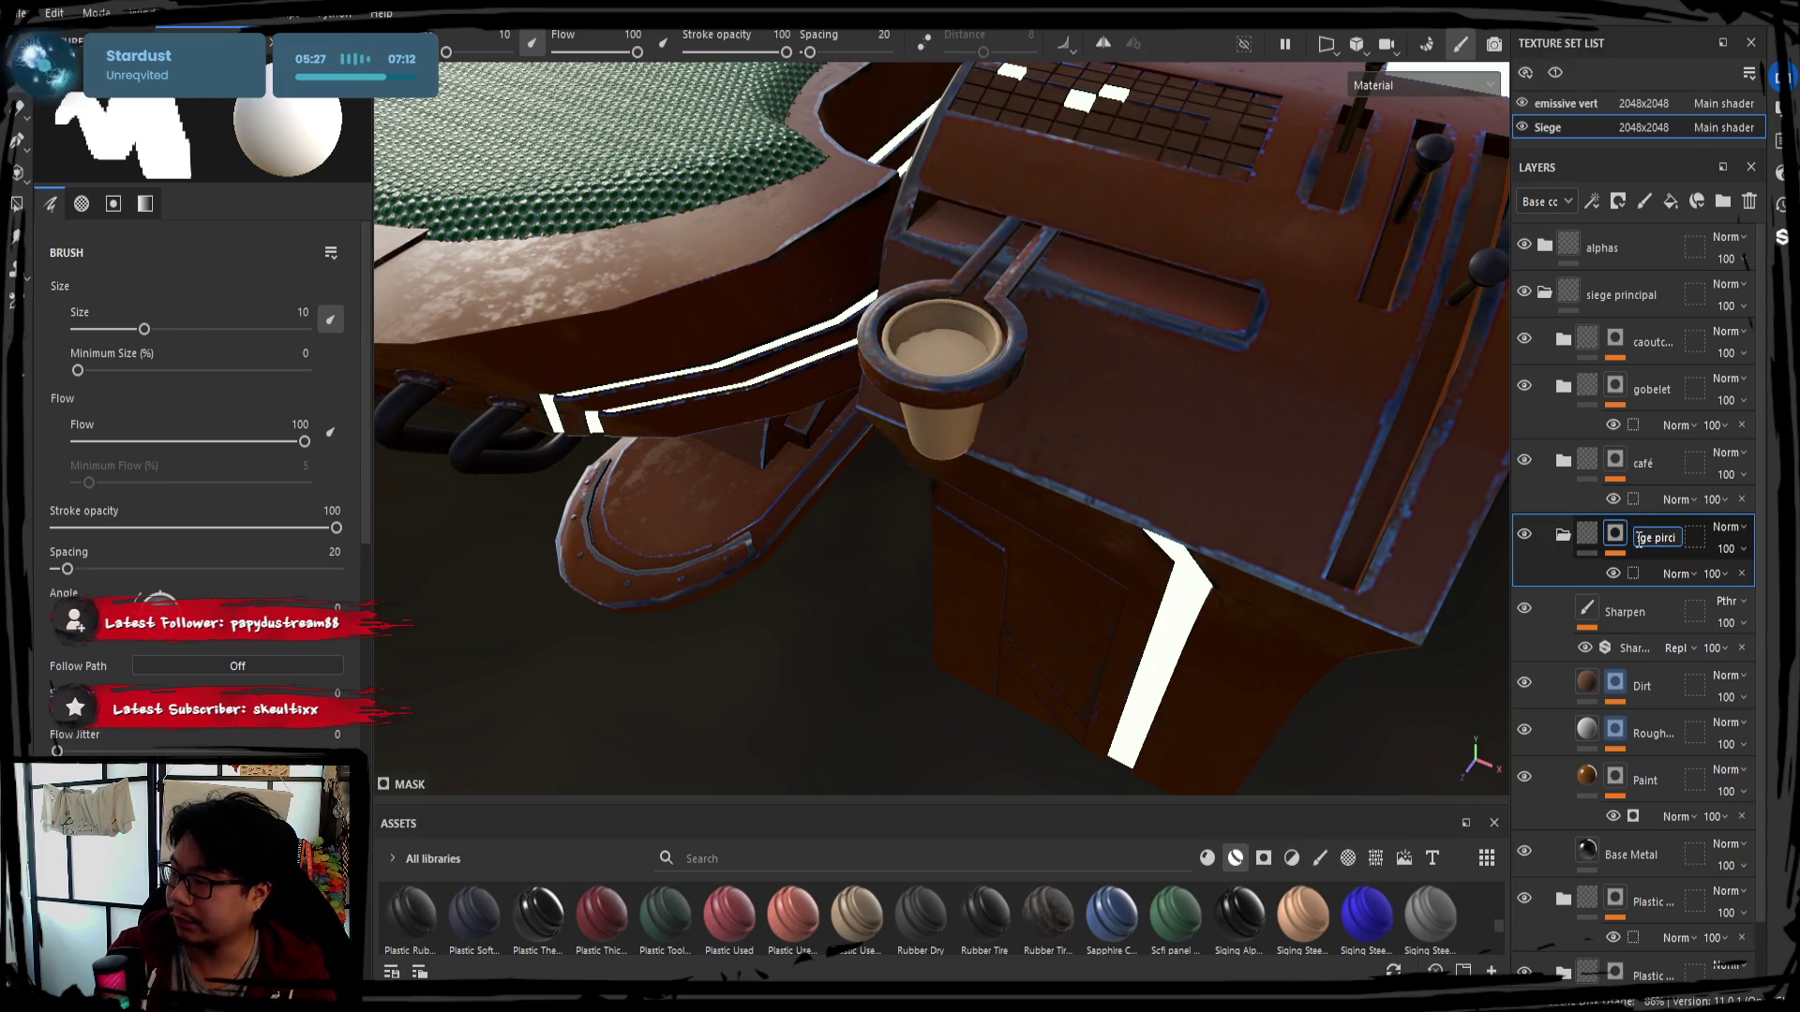
key("Return")
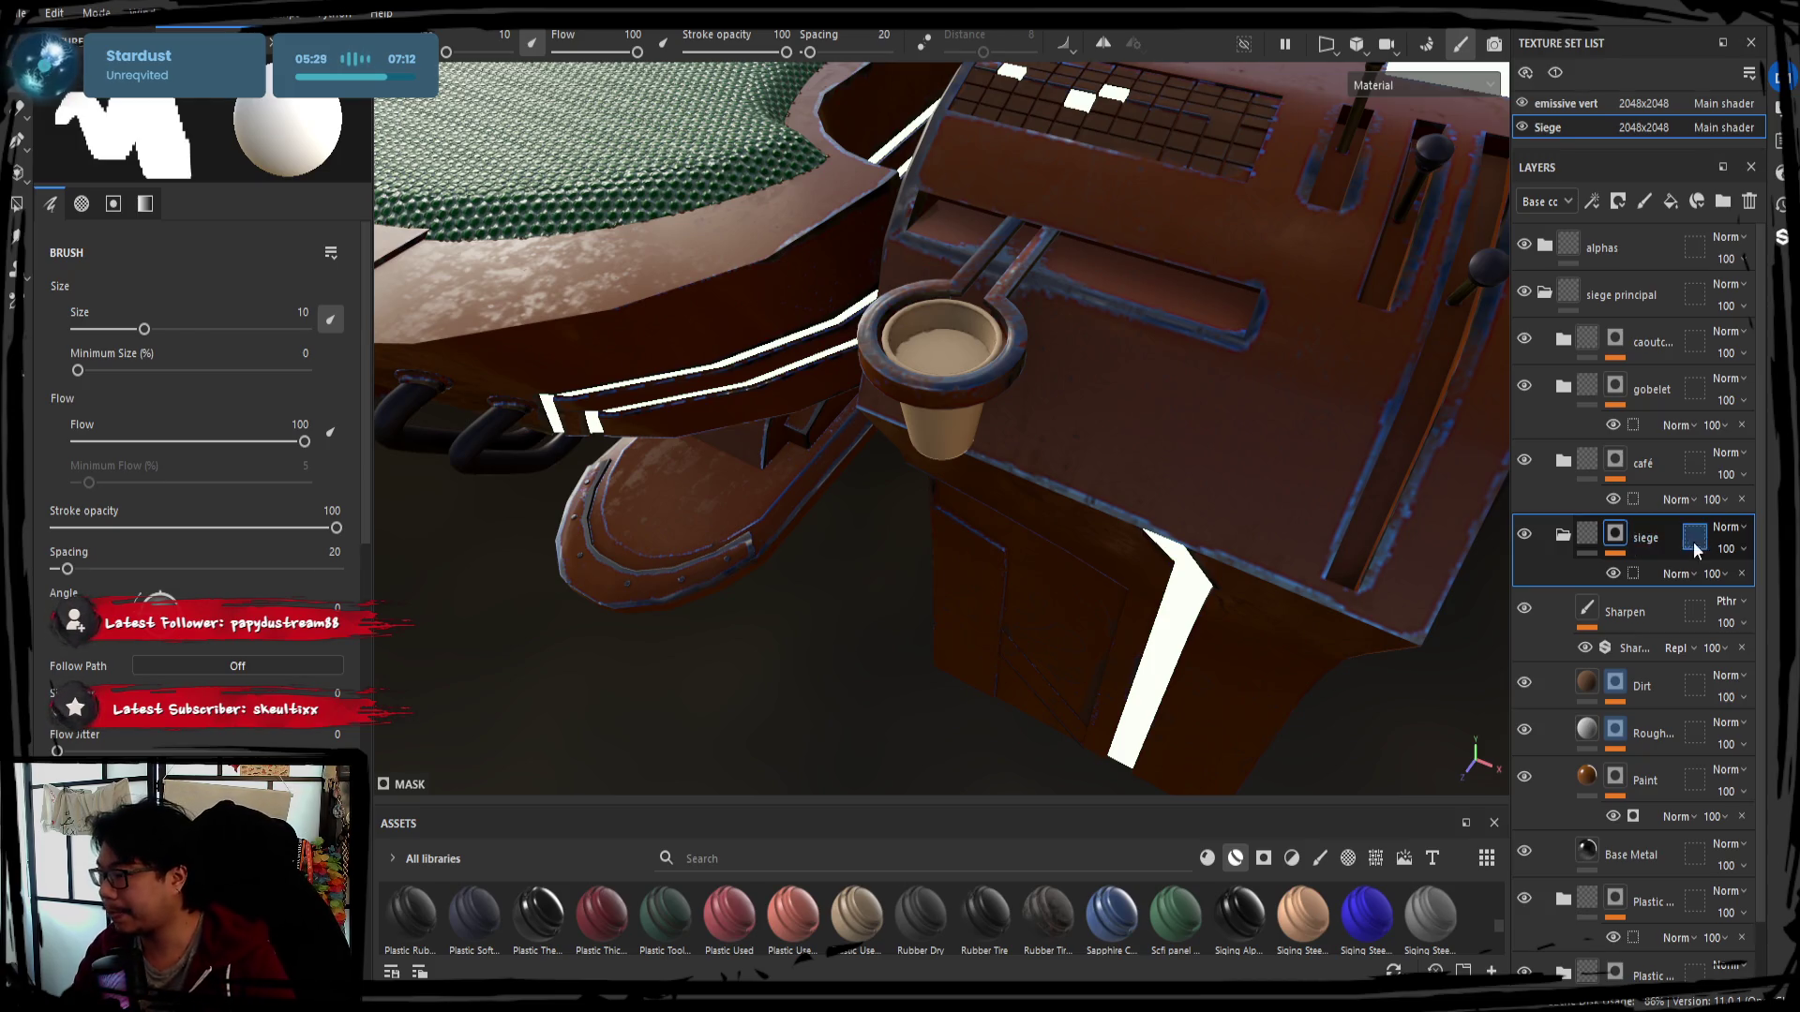
left_click(1563, 536)
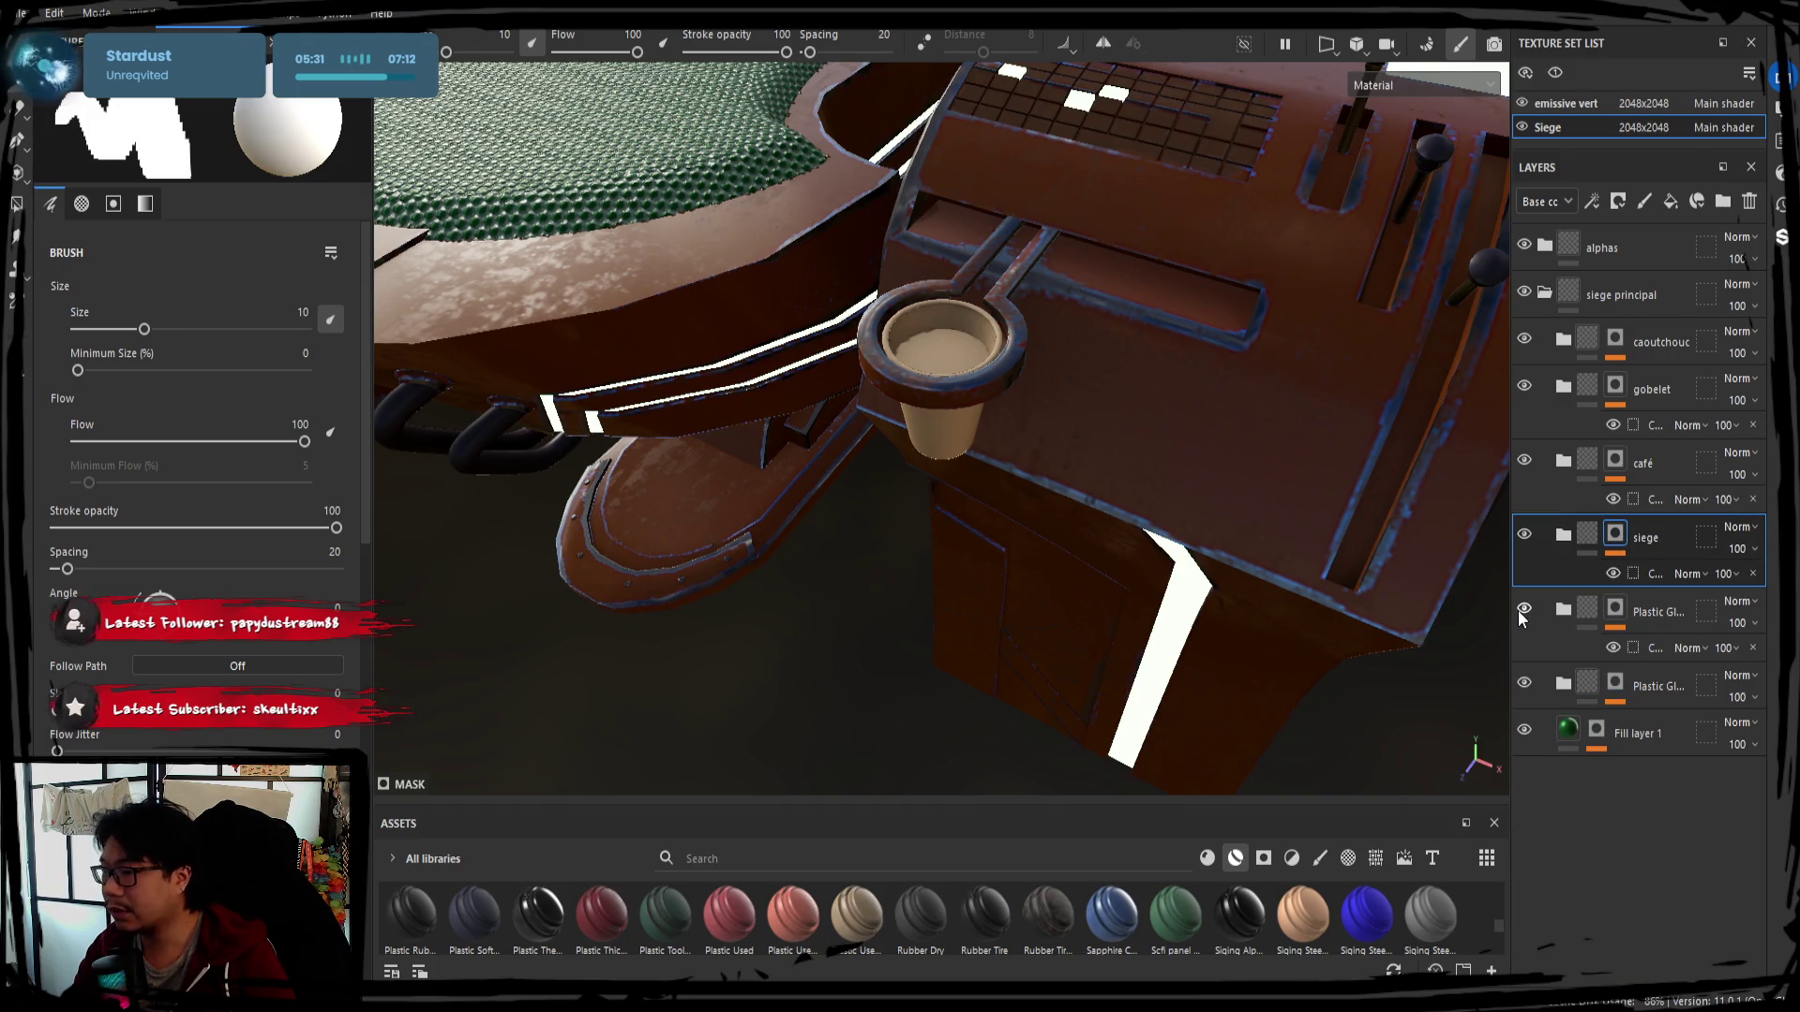
Rename the green Fill layer 1 under the plastic folder to le dossier
left_click_drag(900, 506, 971, 492, "alt")
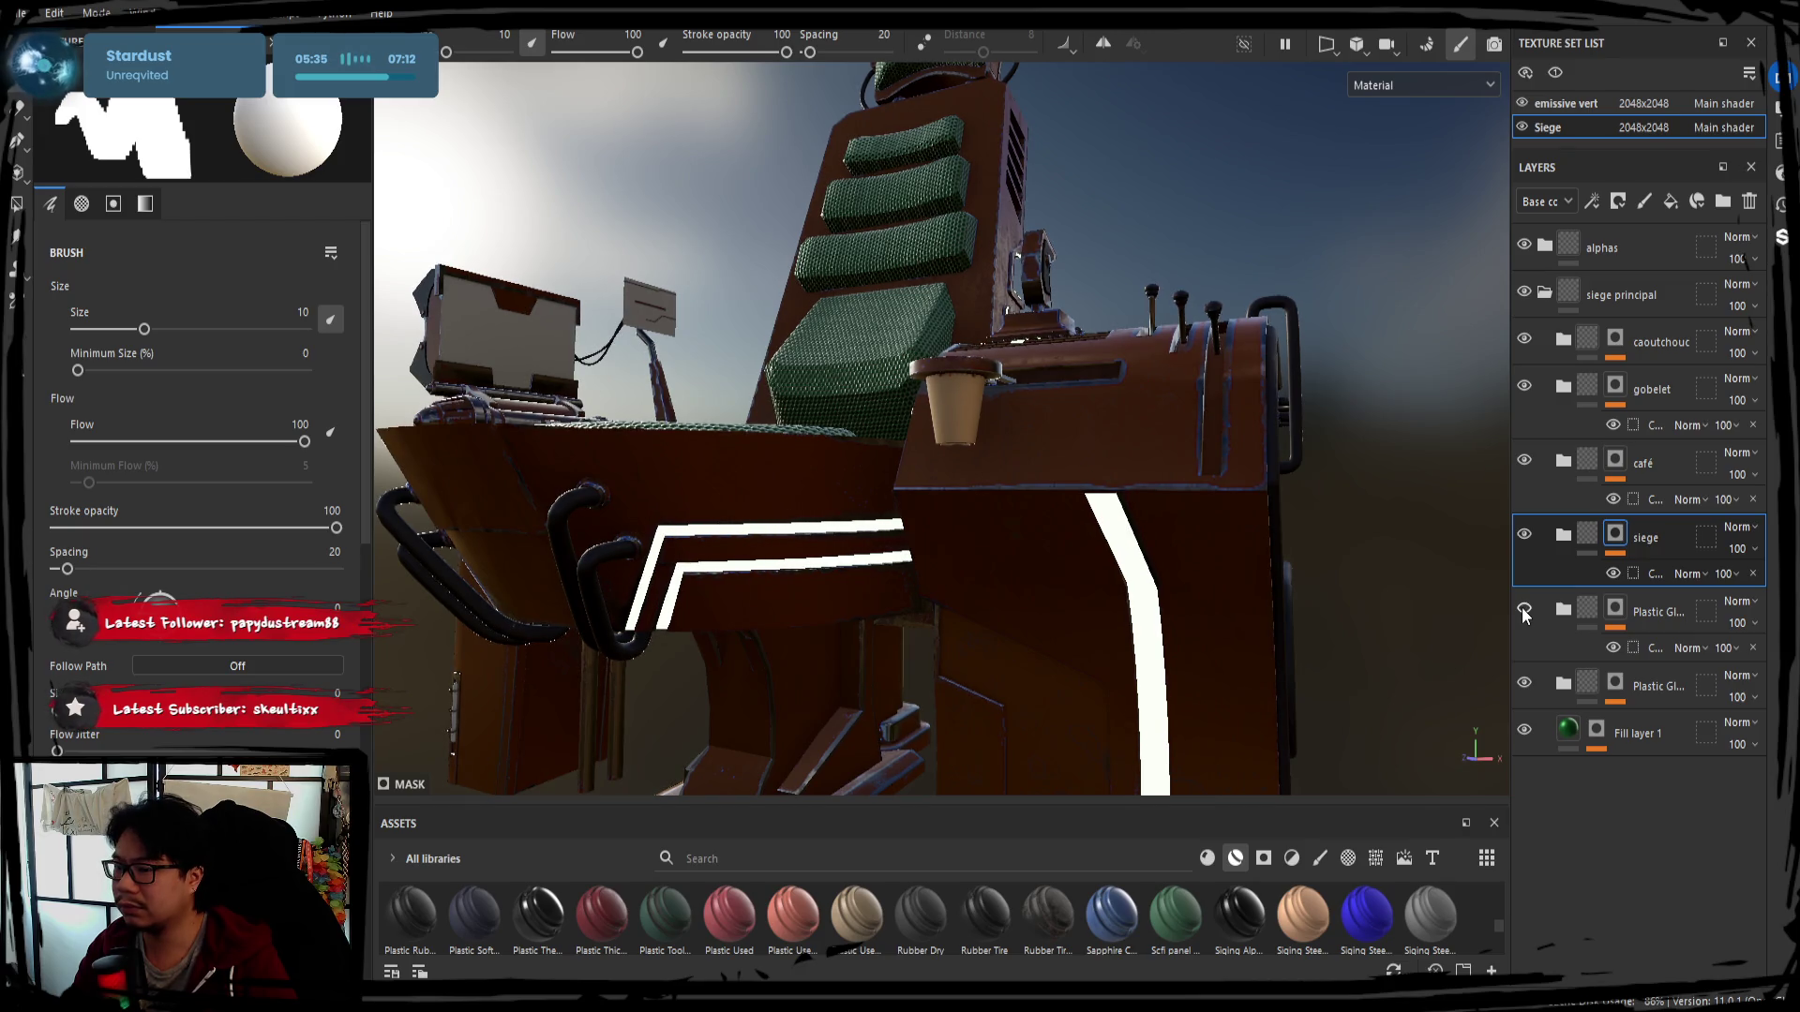
left_click_drag(984, 451, 870, 406, "alt")
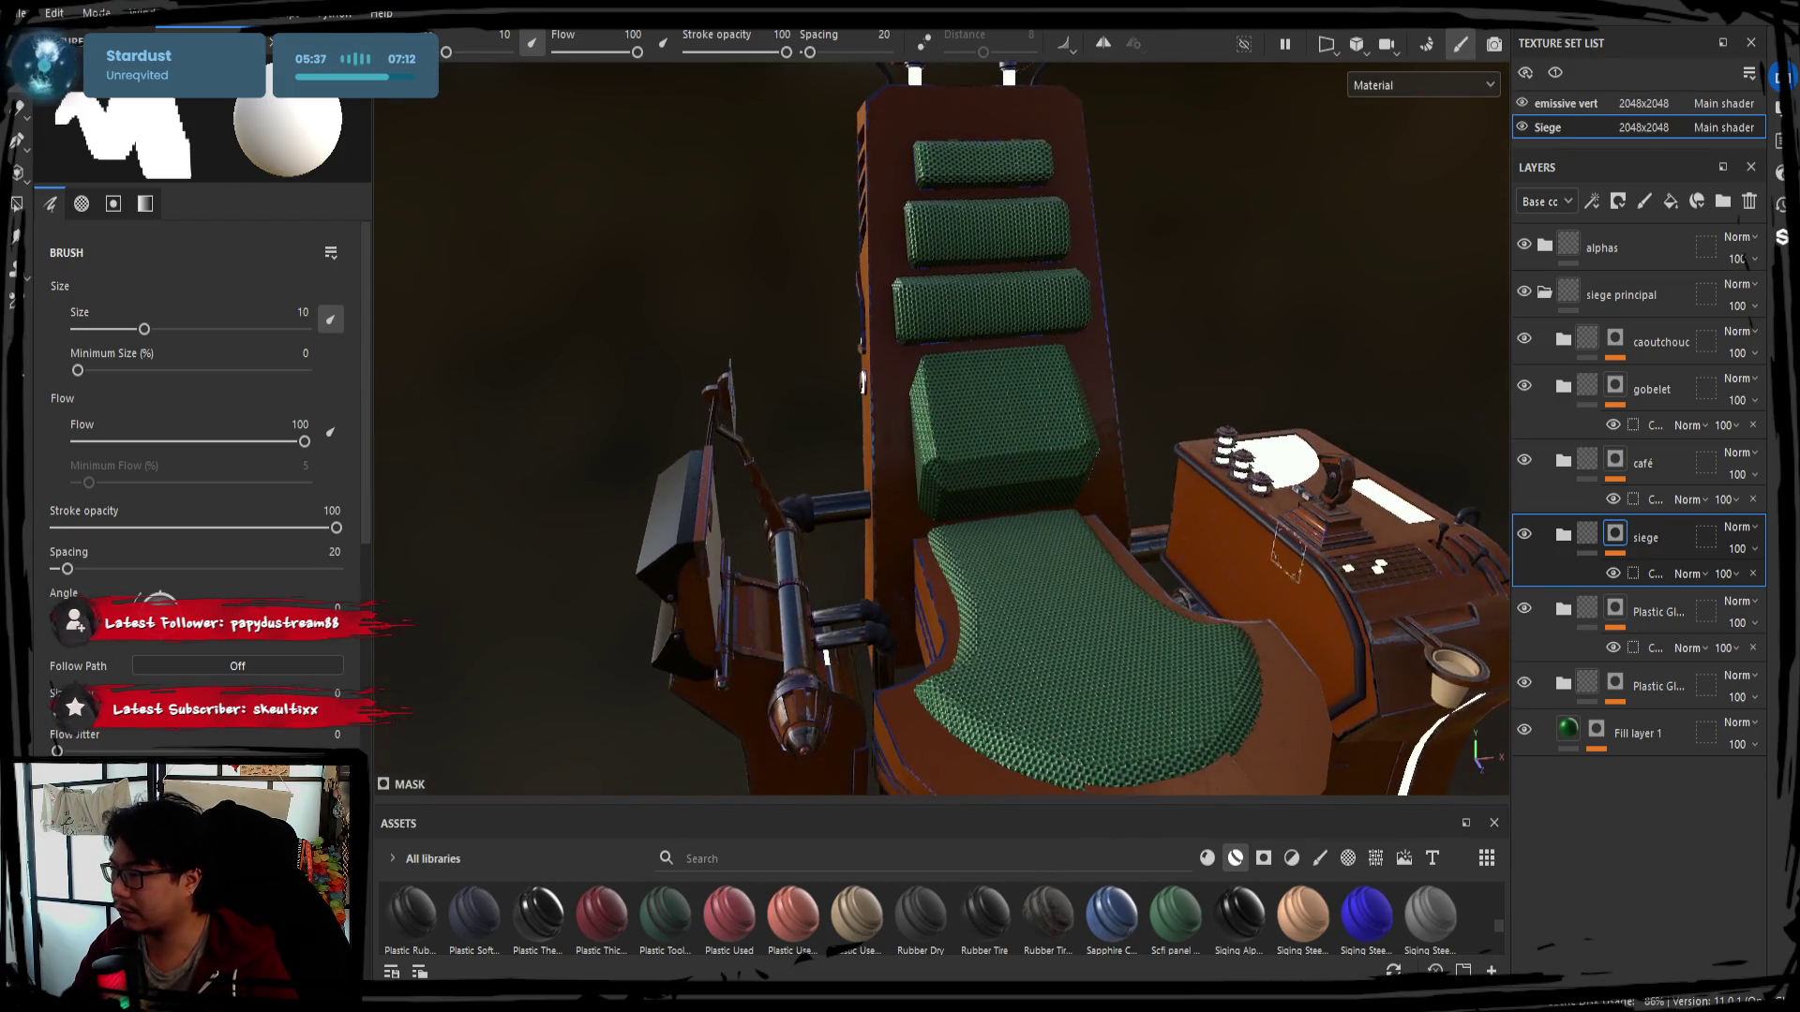
left_click(1564, 610)
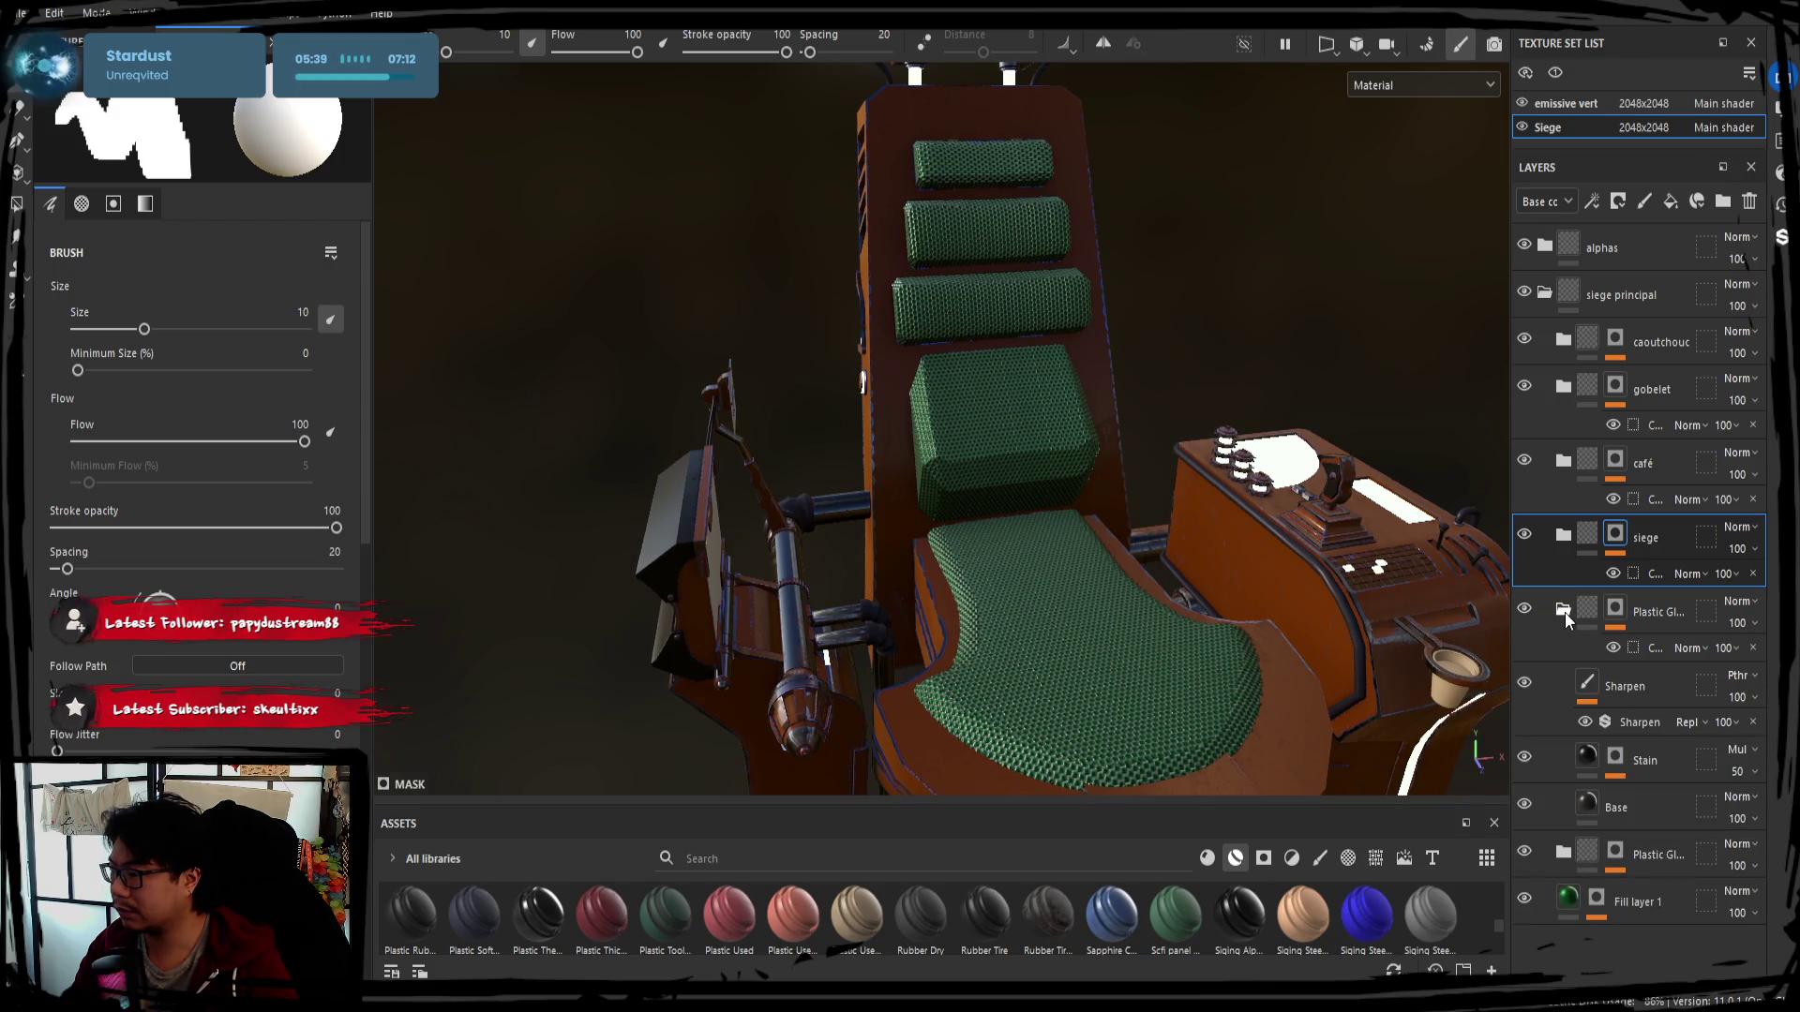
left_click(1565, 612)
left_click(1646, 601)
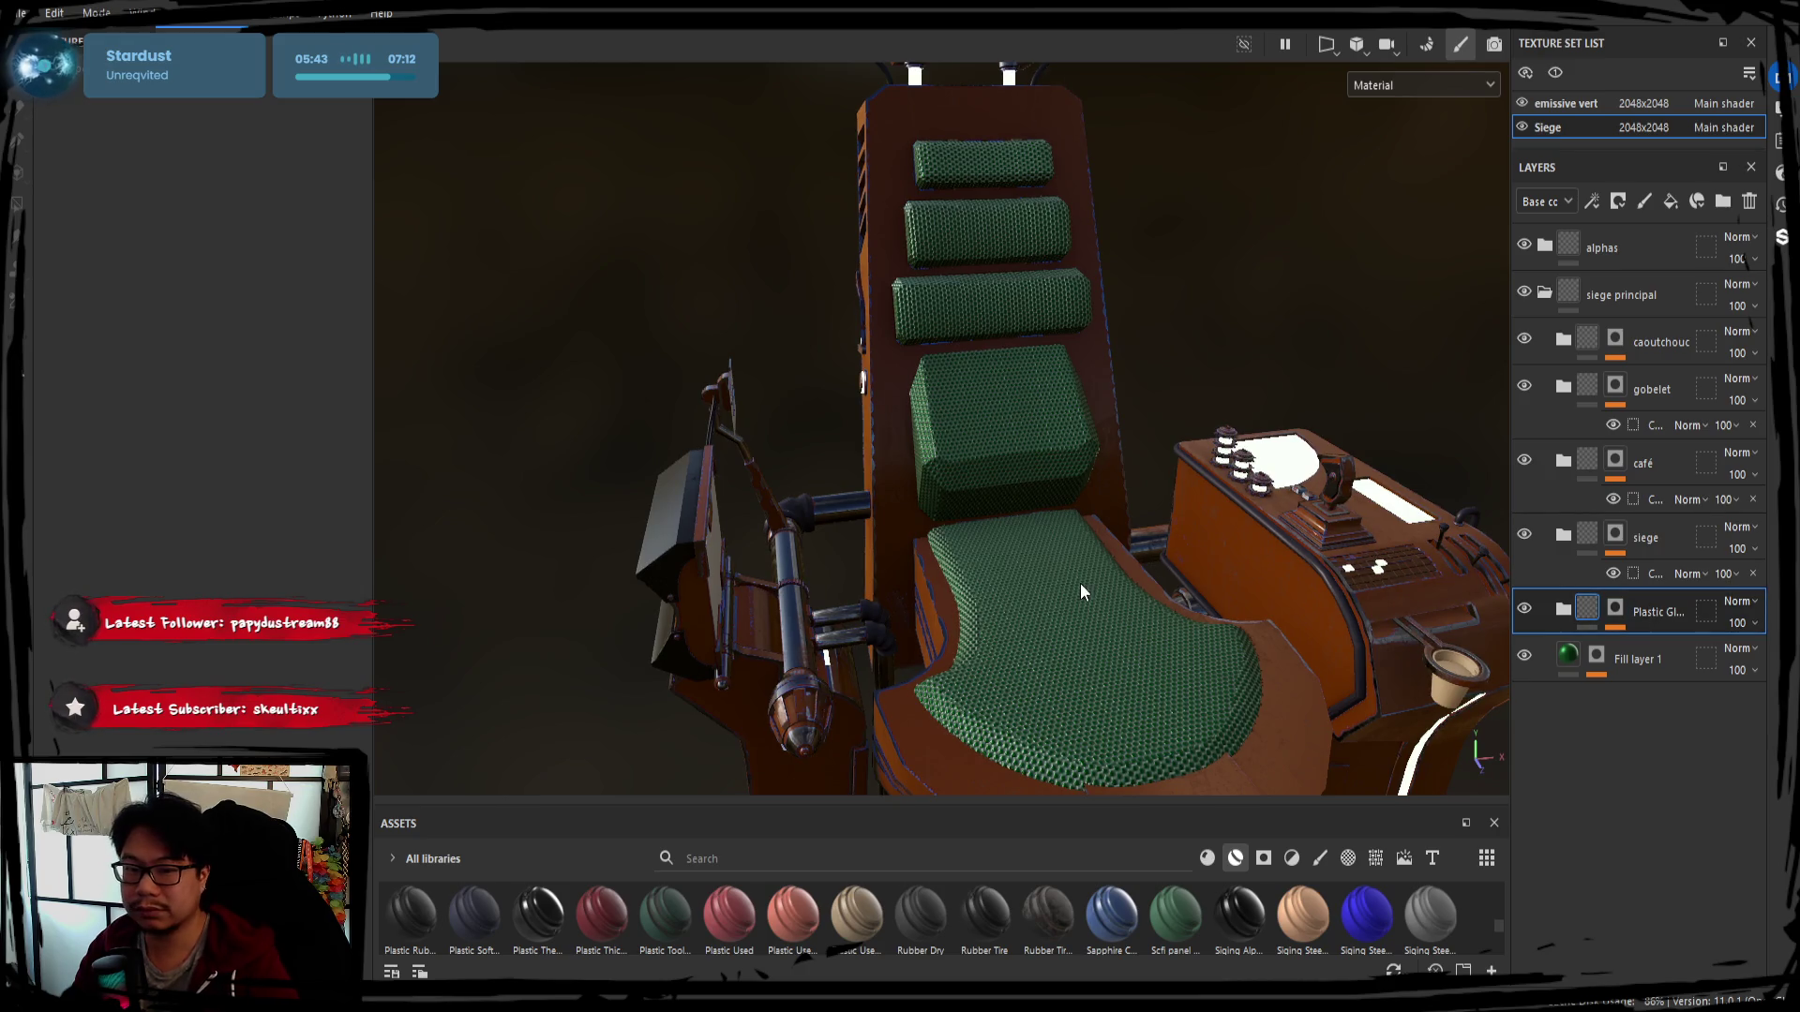
left_click_drag(1079, 584, 998, 492, "alt")
left_click_drag(1293, 66, 1101, 395, "alt")
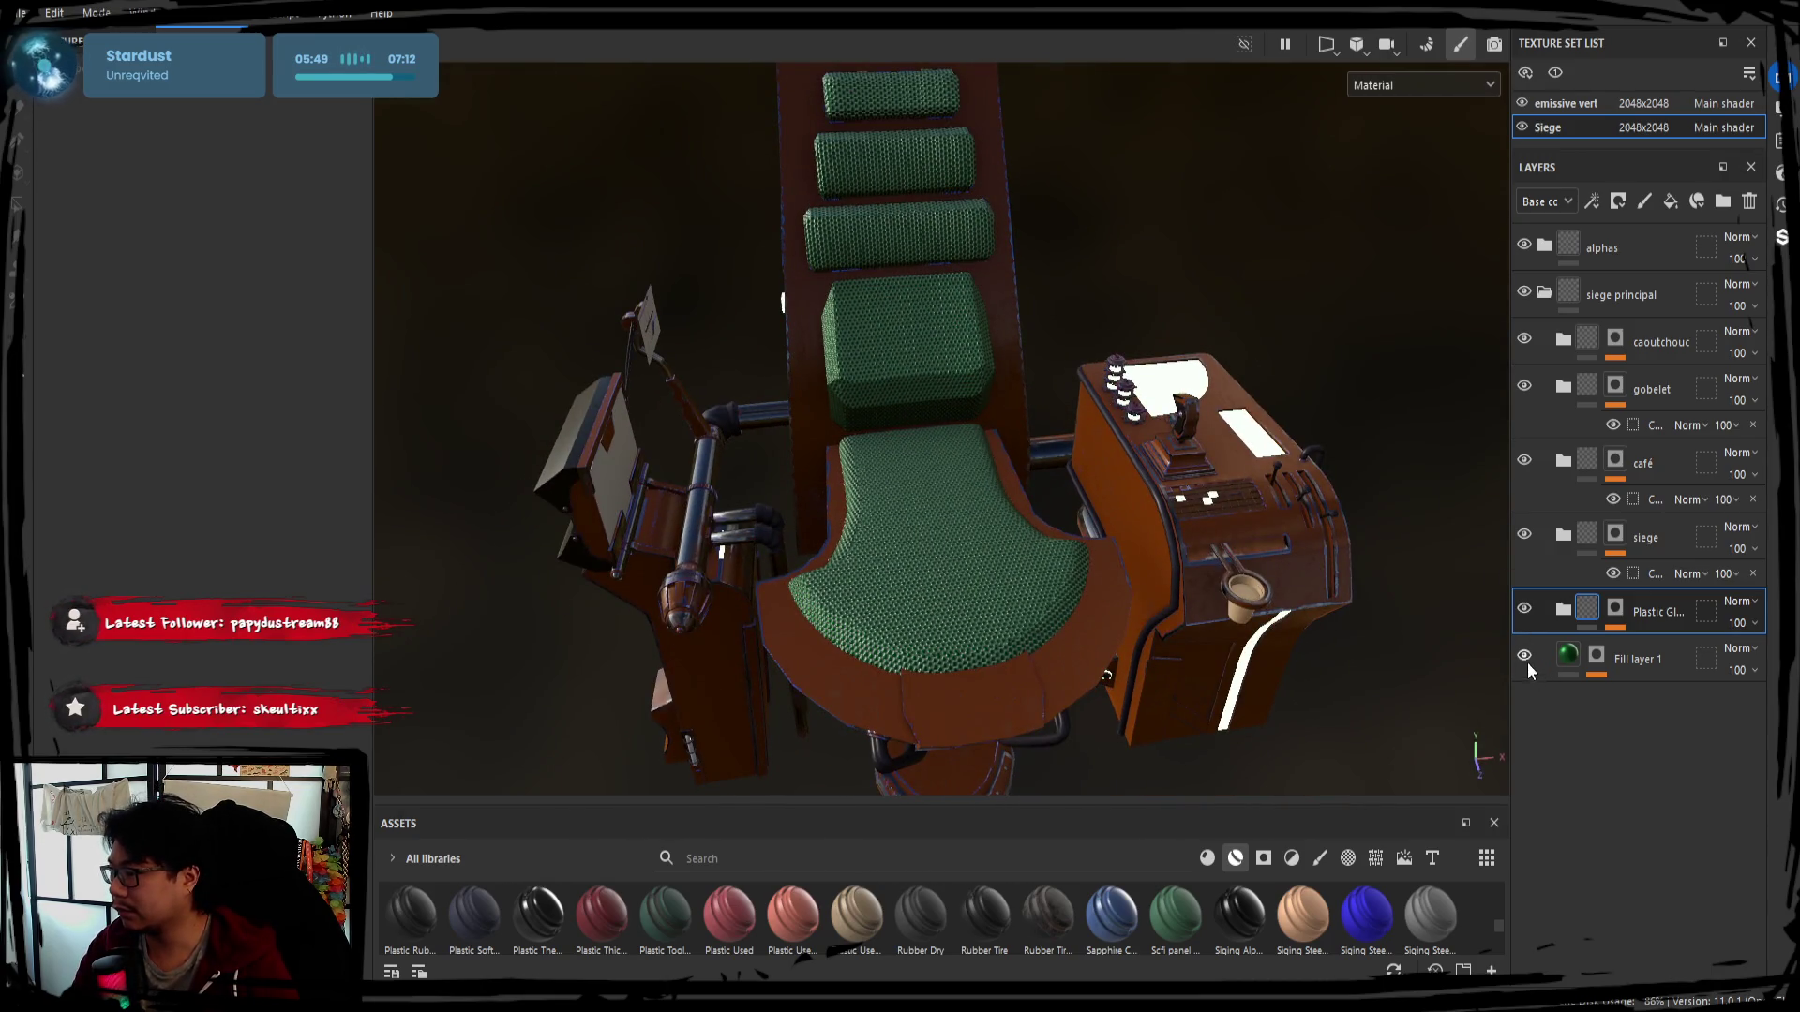
double_click(1645, 658)
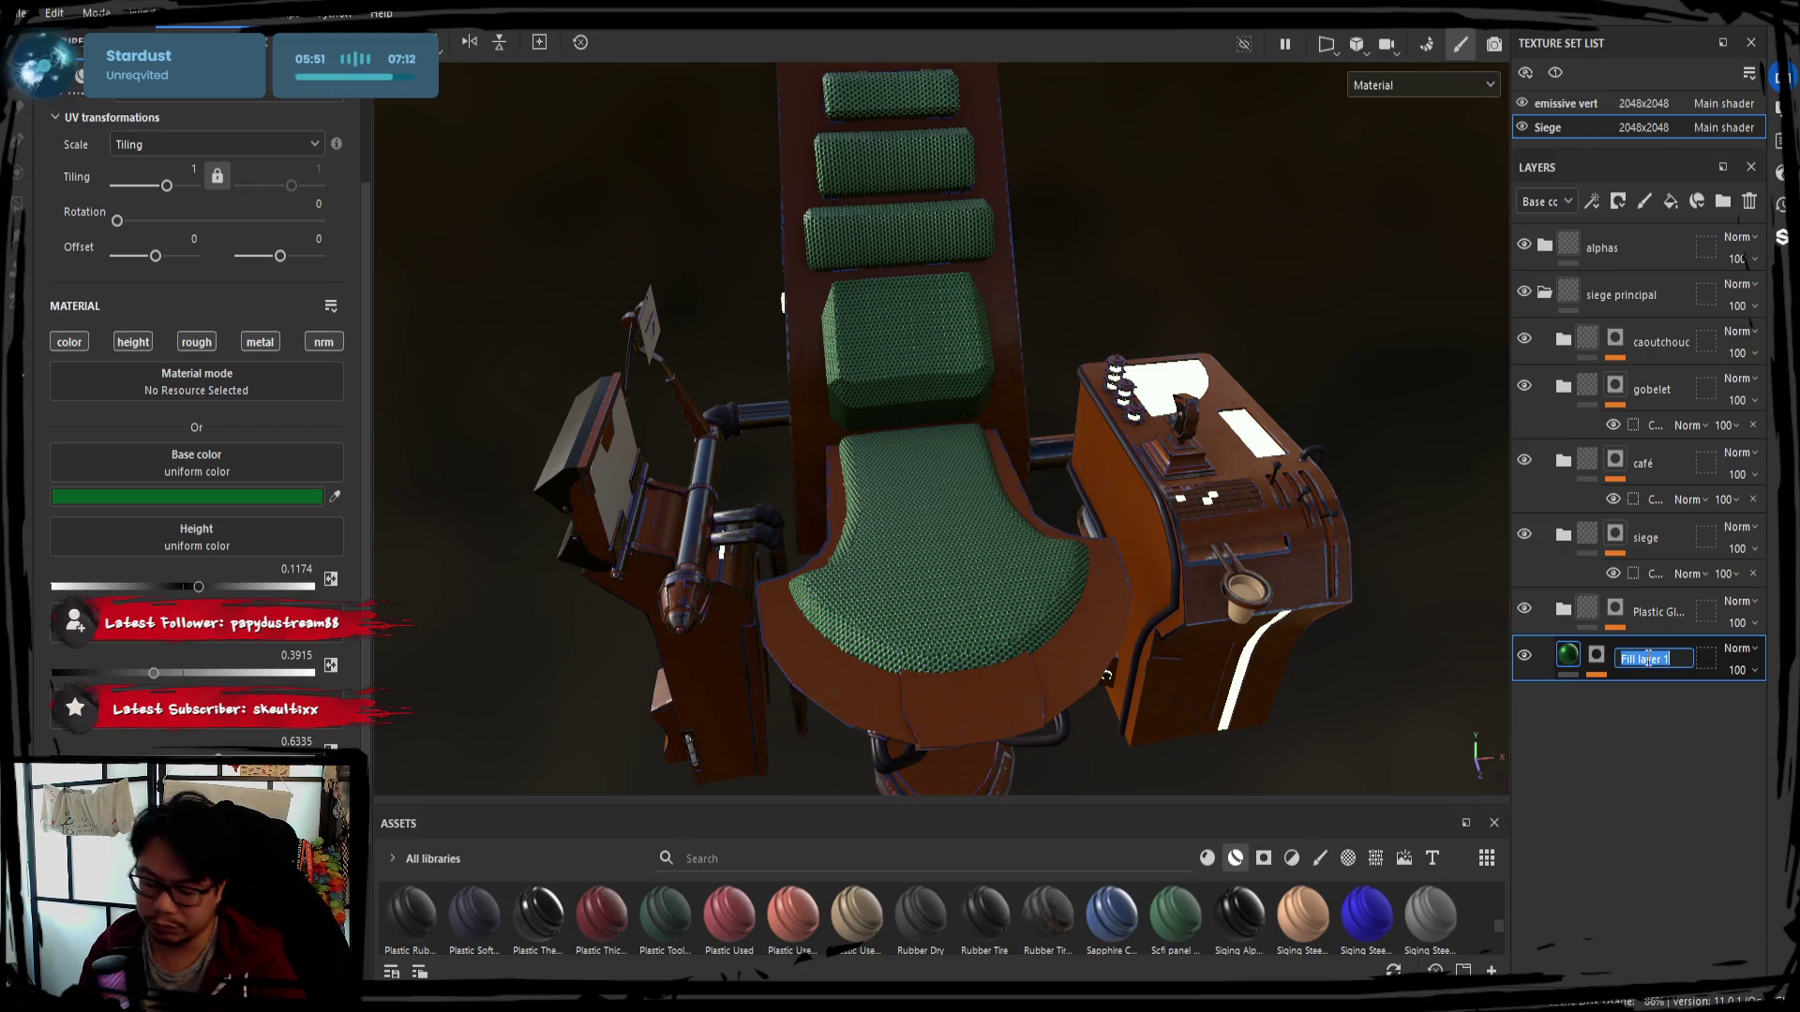
type("siege dossier")
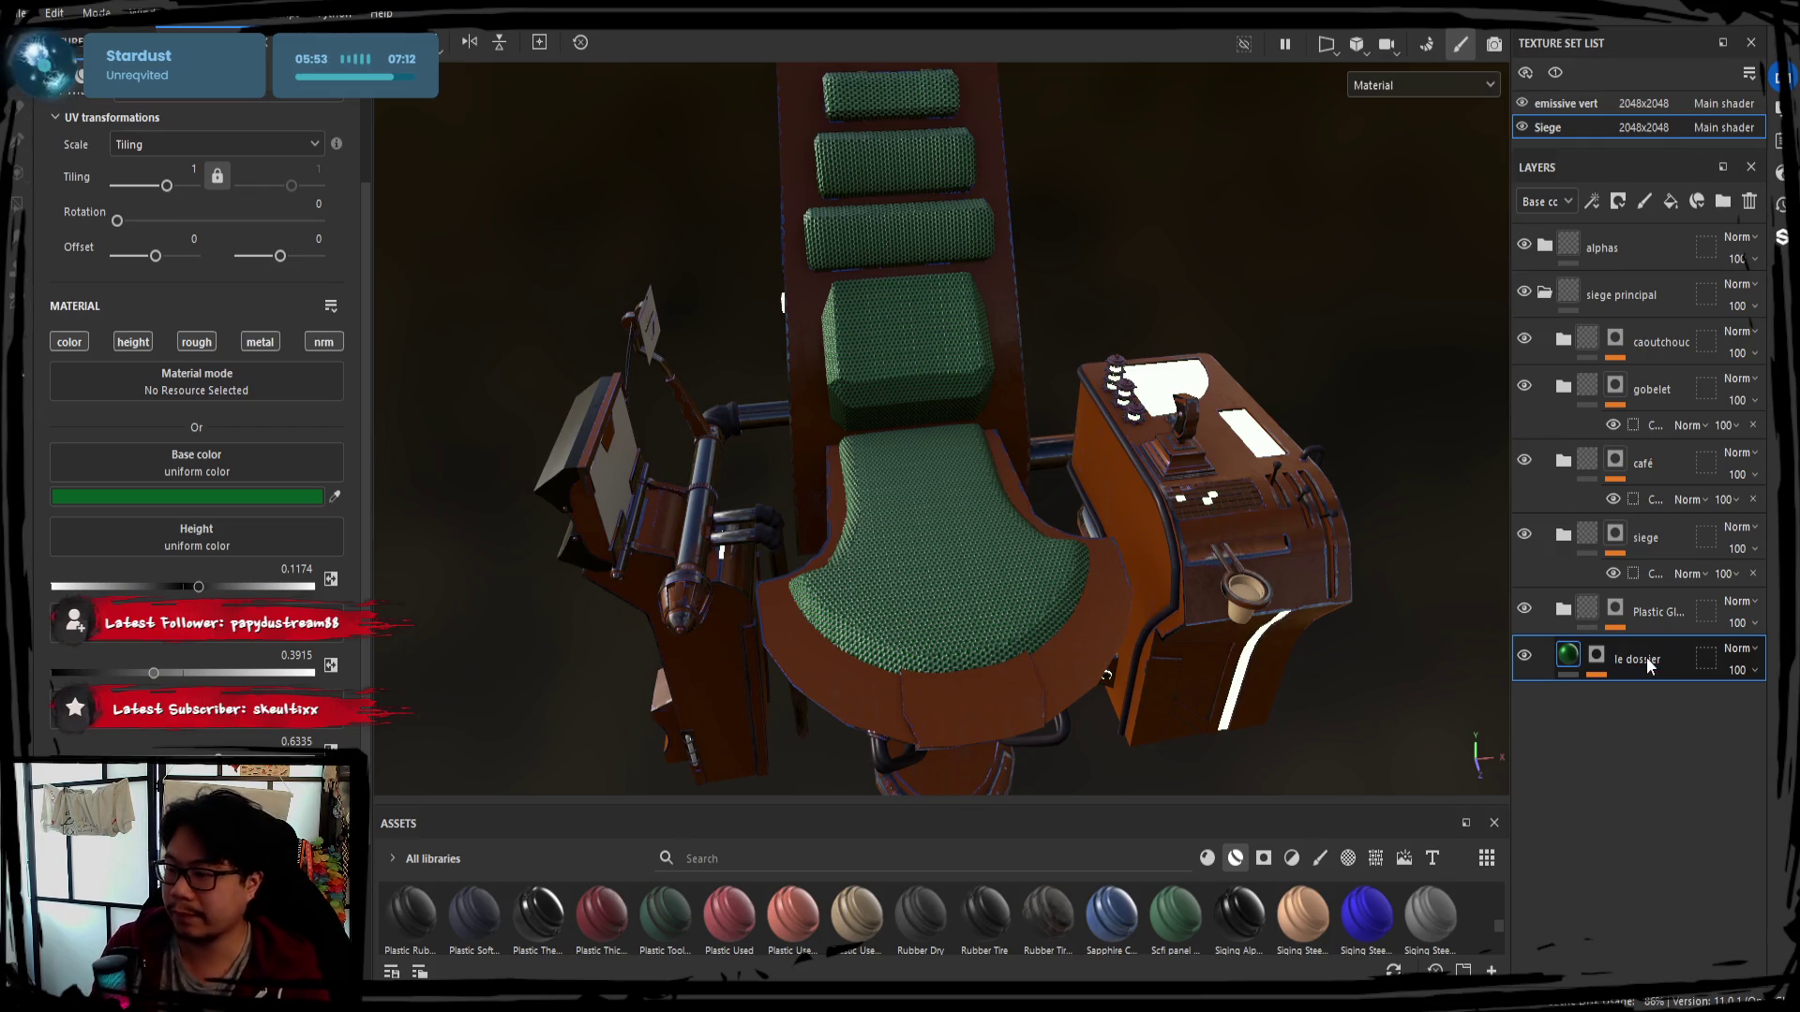
key("Return")
mouse_move(1213, 396)
left_mouse_down("alt")
mouse_move(1311, 298)
mouse_move(1184, 417)
left_mouse_up("alt")
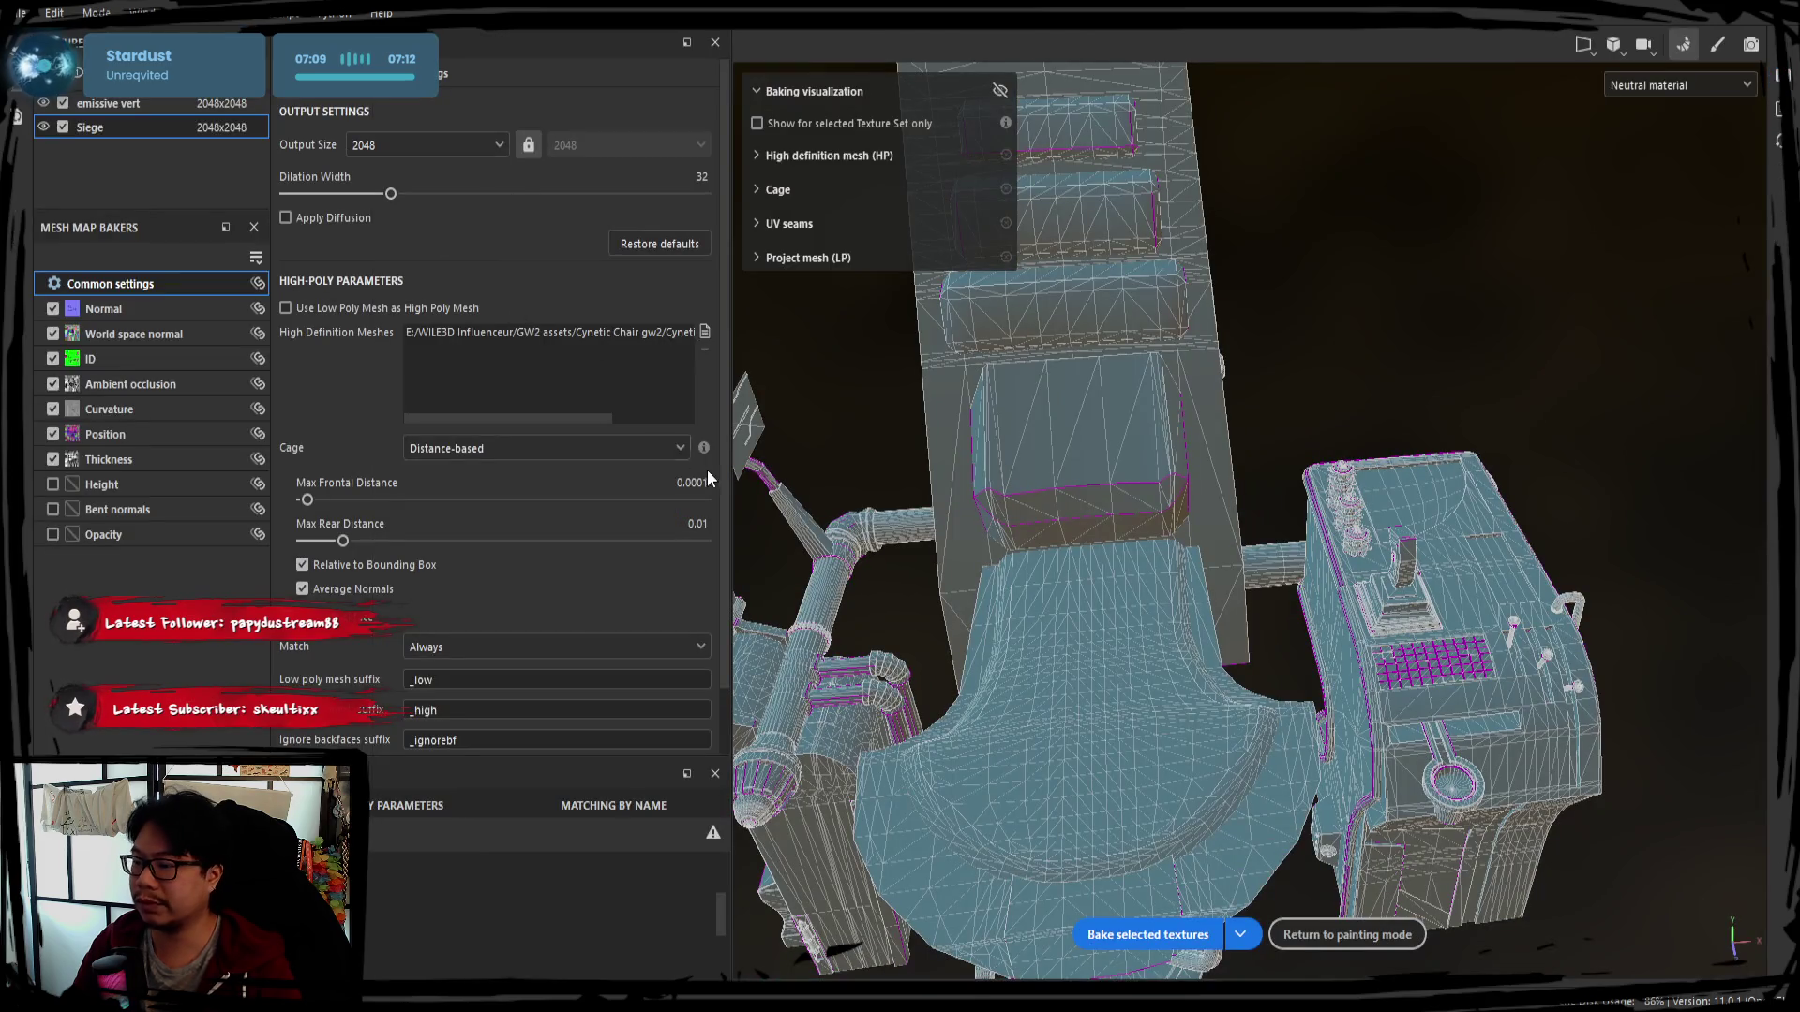
Bake the selected mesh map textures and return to painting mode
left_click(1147, 934)
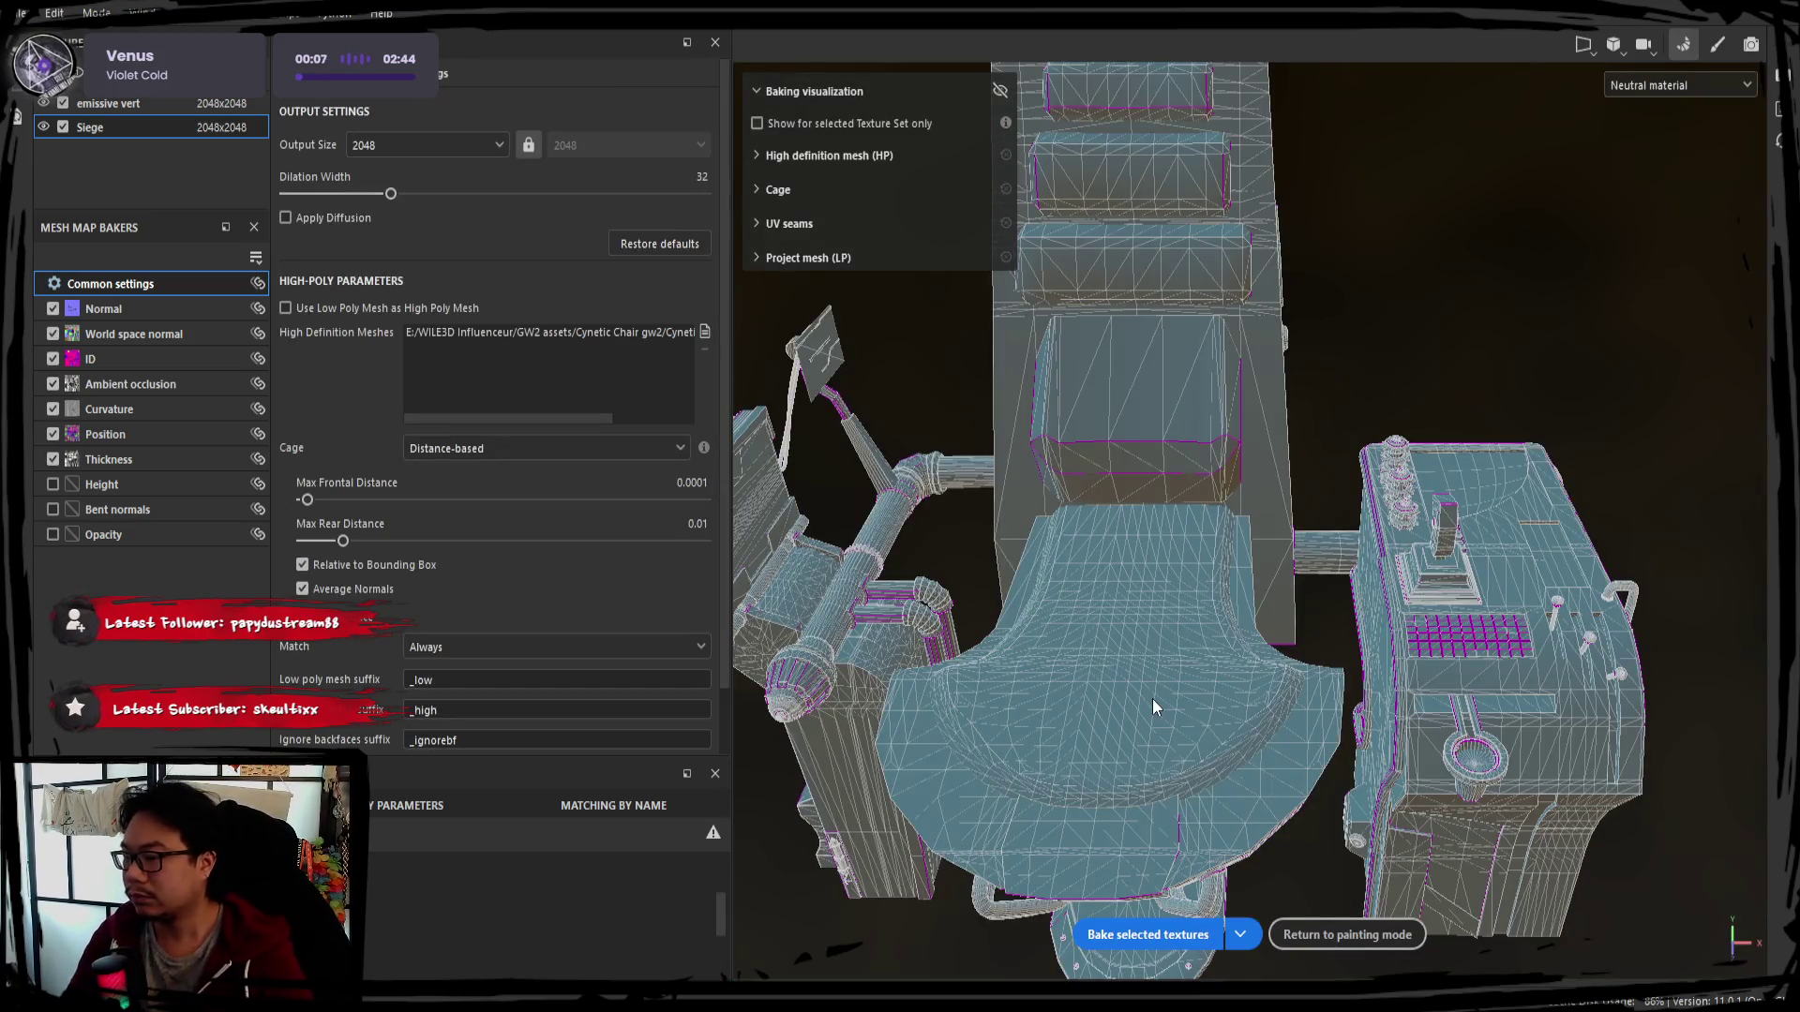
left_click(1713, 47)
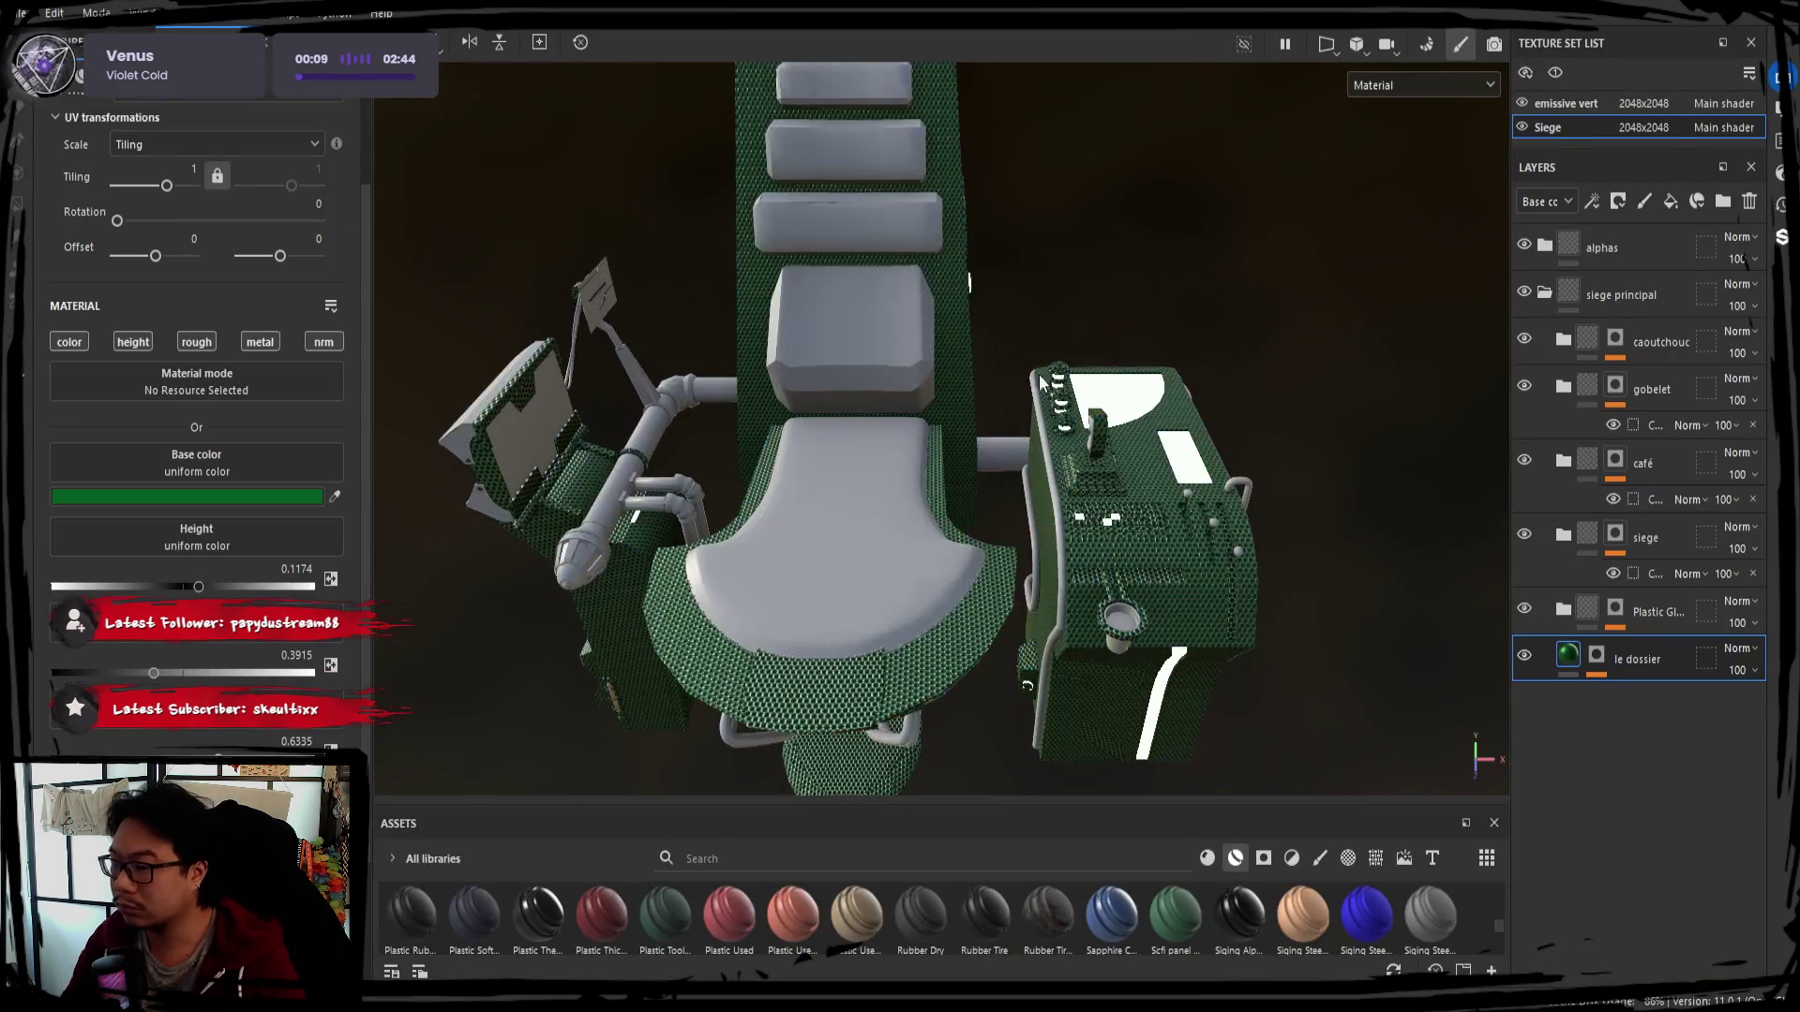
Add an ID mask to the caoutchouc folder picking the red rubber region of the ID map
left_click(1641, 345)
left_click(1563, 340)
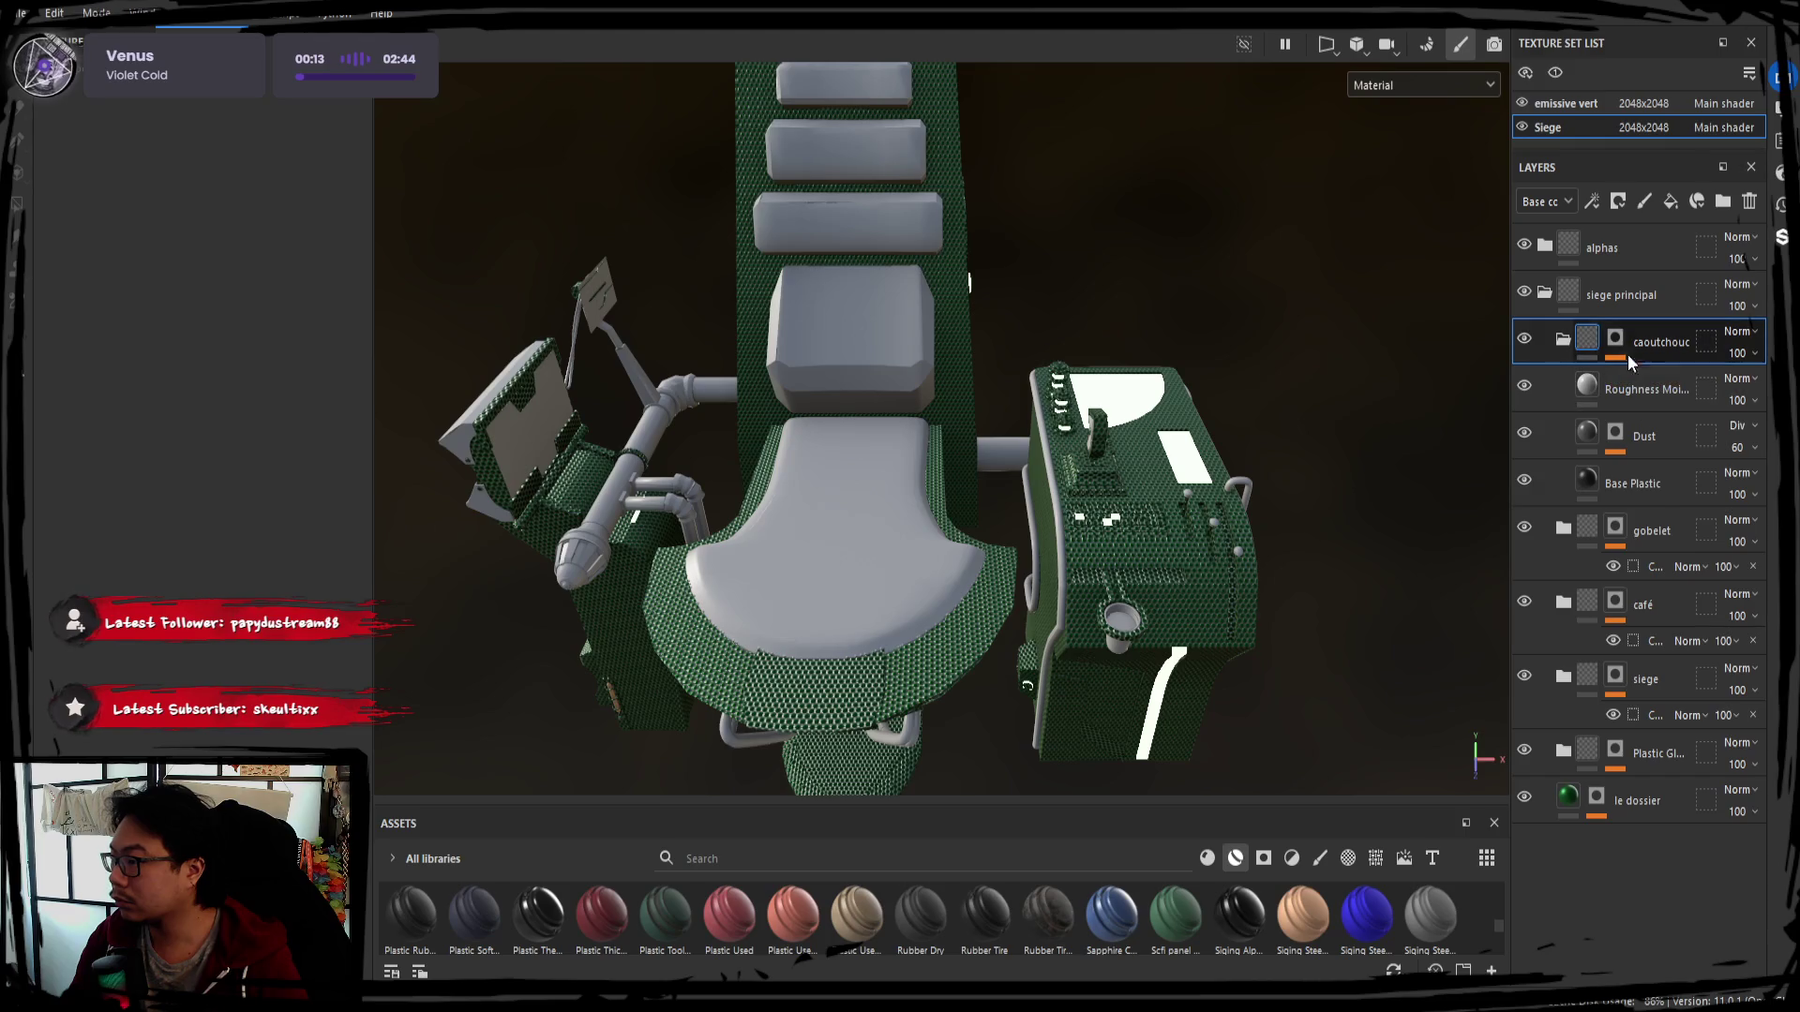
left_click(1614, 341)
left_click(1653, 377)
left_click(323, 313)
left_click(683, 390)
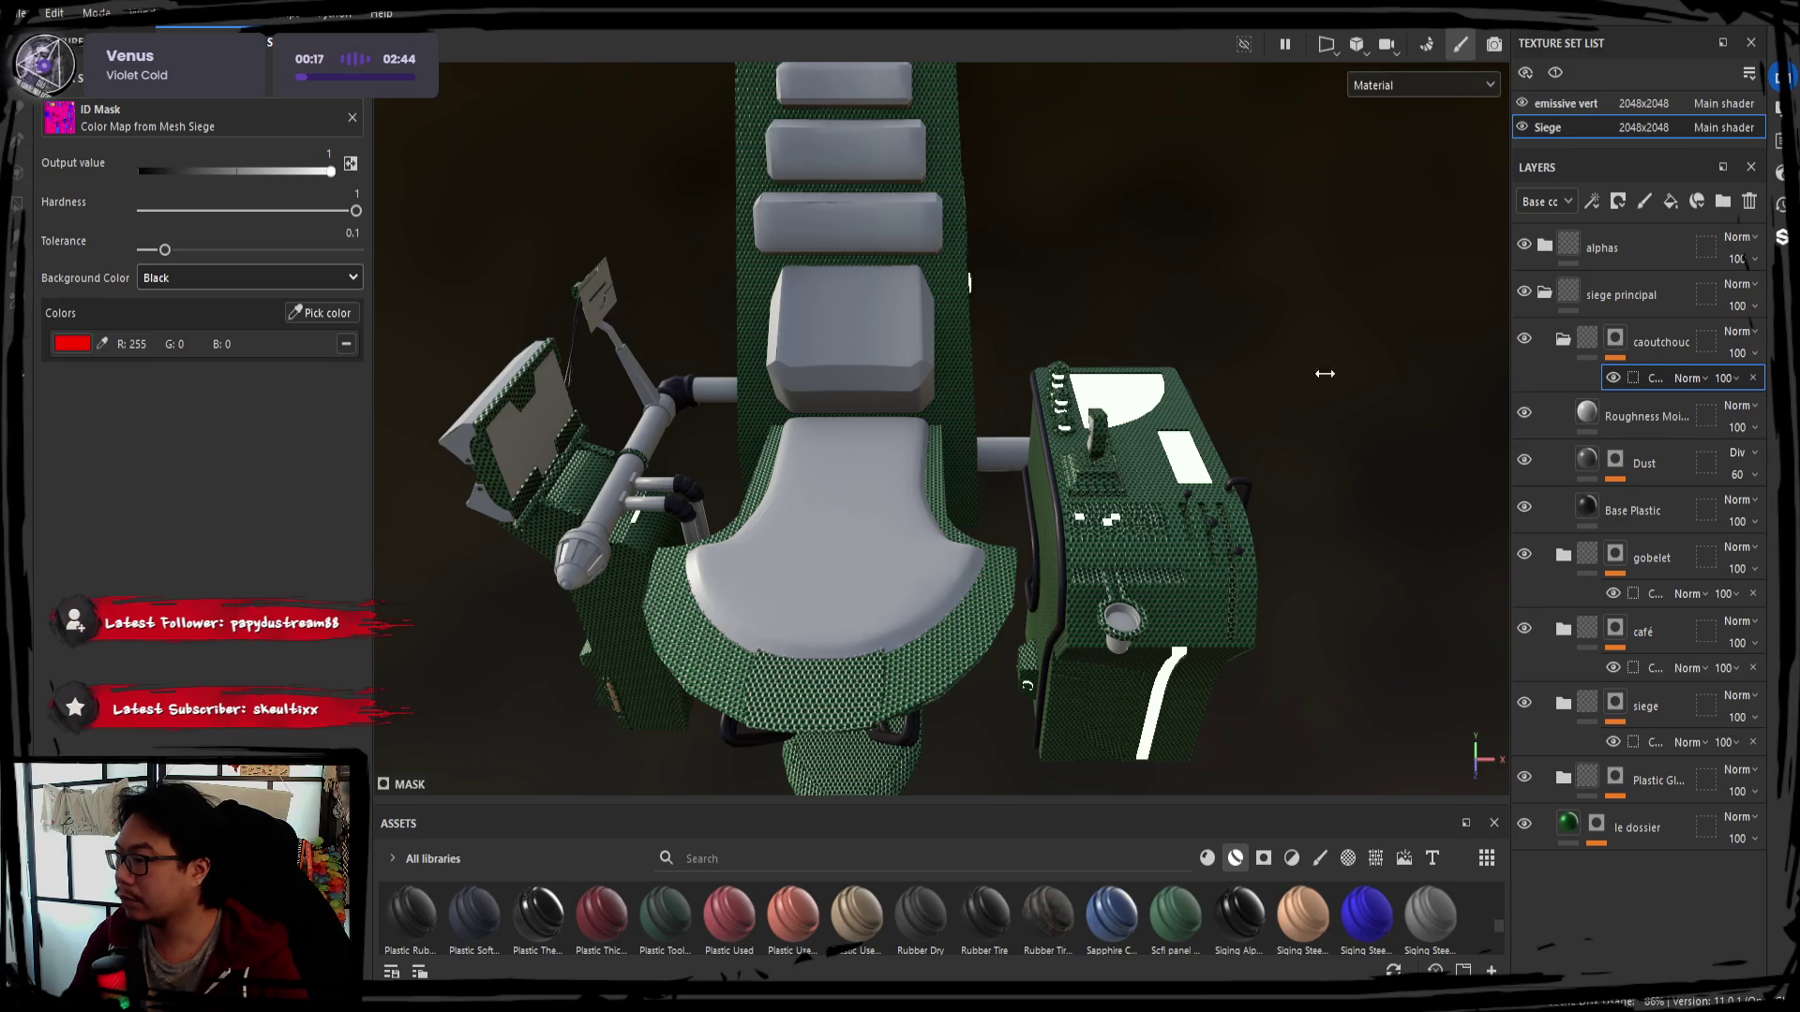
left_click(1563, 341)
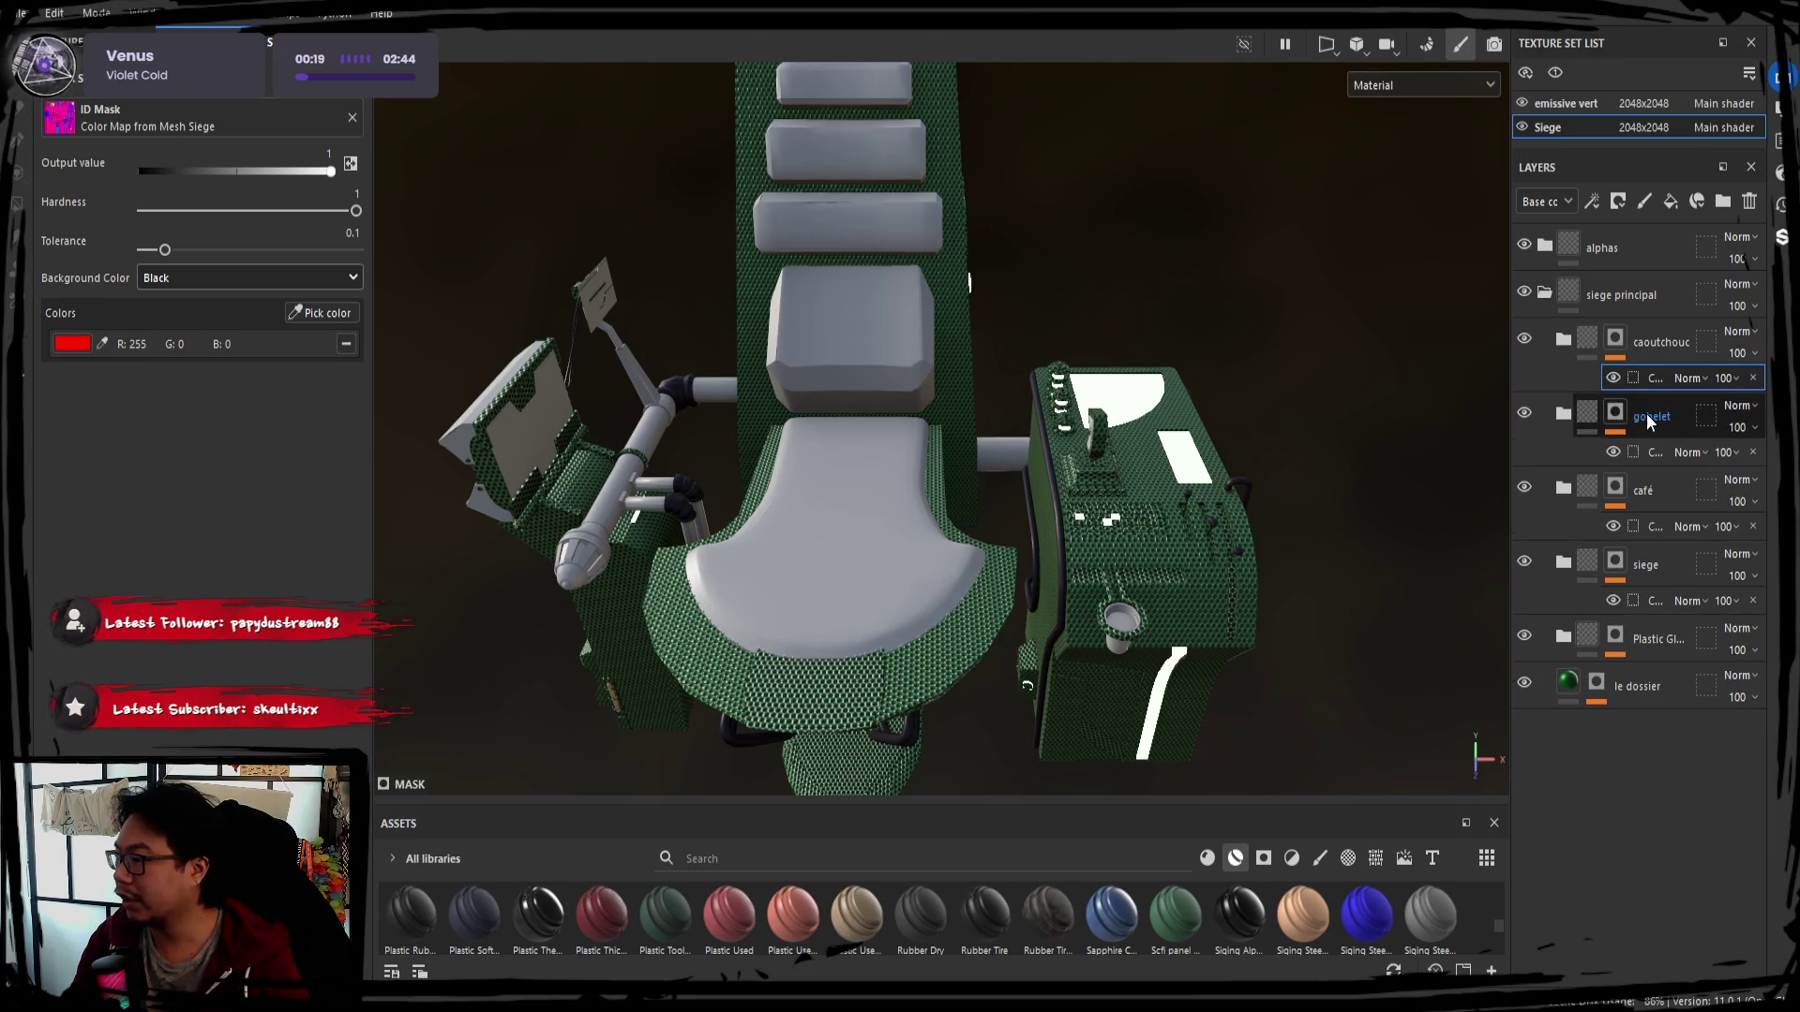
Re-pick the gobelet and café folder masks from the cup and coffee ID colours
left_click(1580, 416)
left_click(1654, 451)
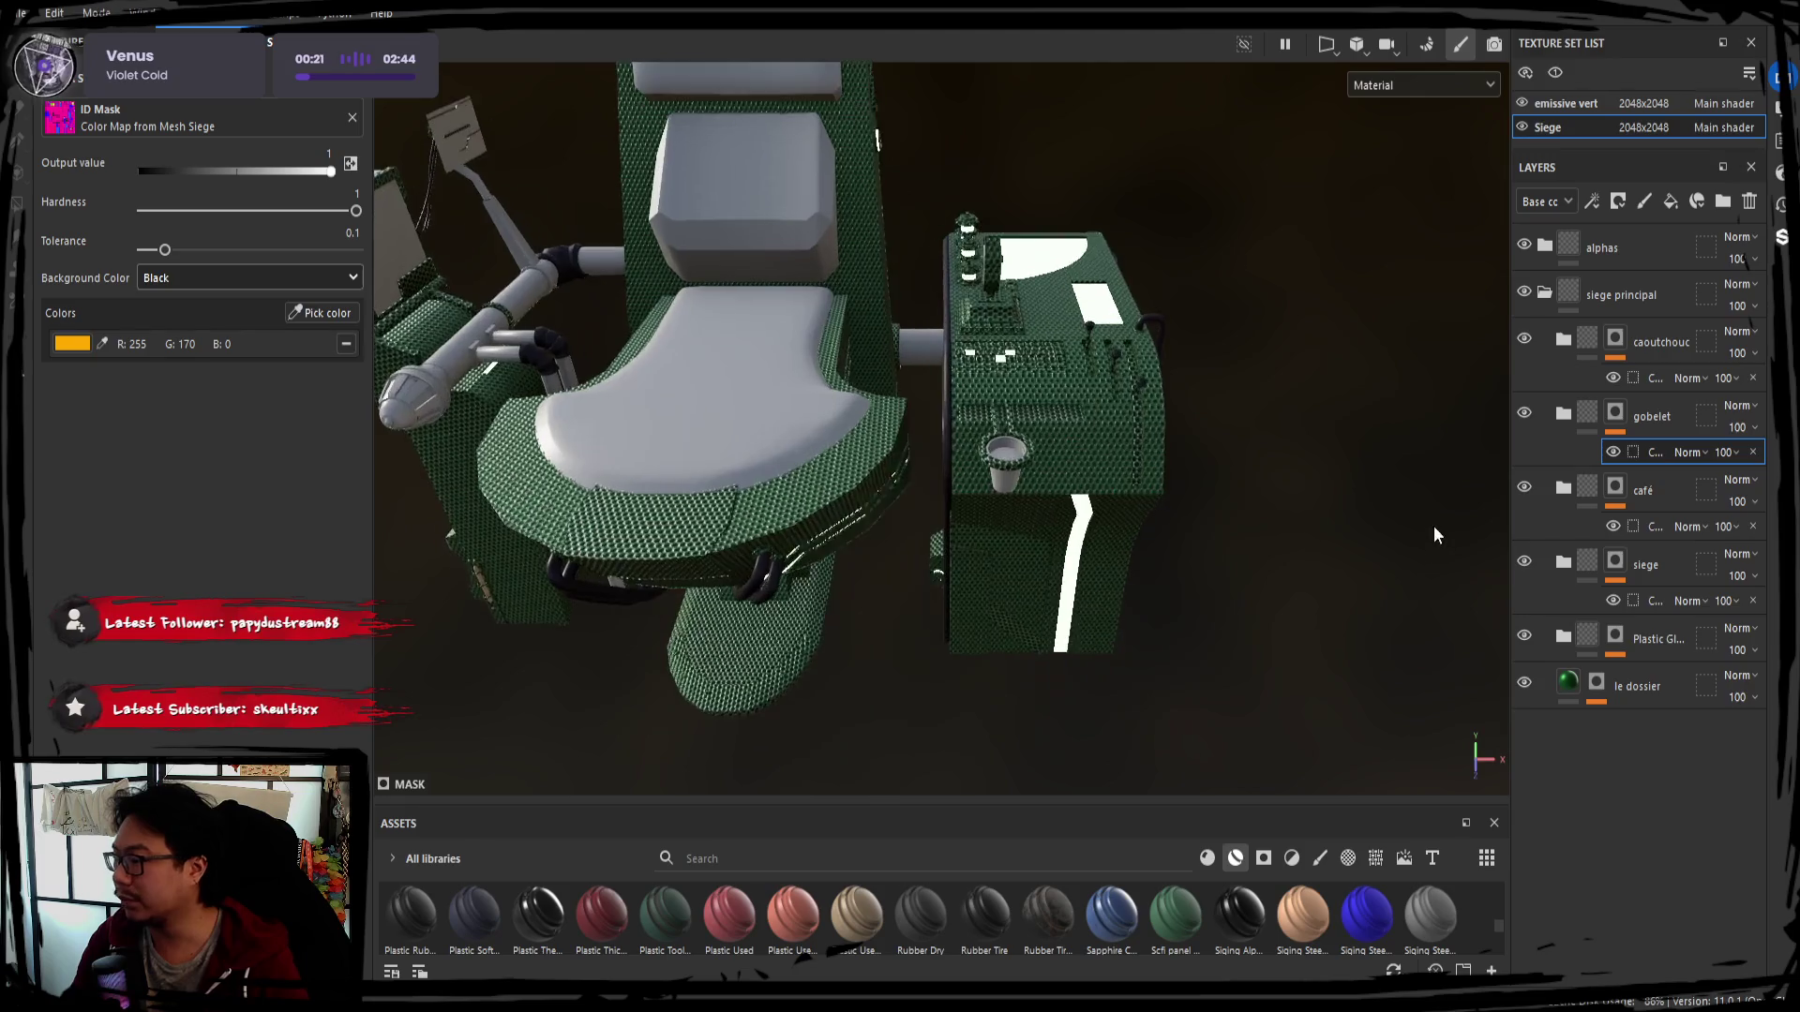
left_click_drag(1312, 617, 1567, 461, "alt")
left_click(345, 344)
left_click(326, 312)
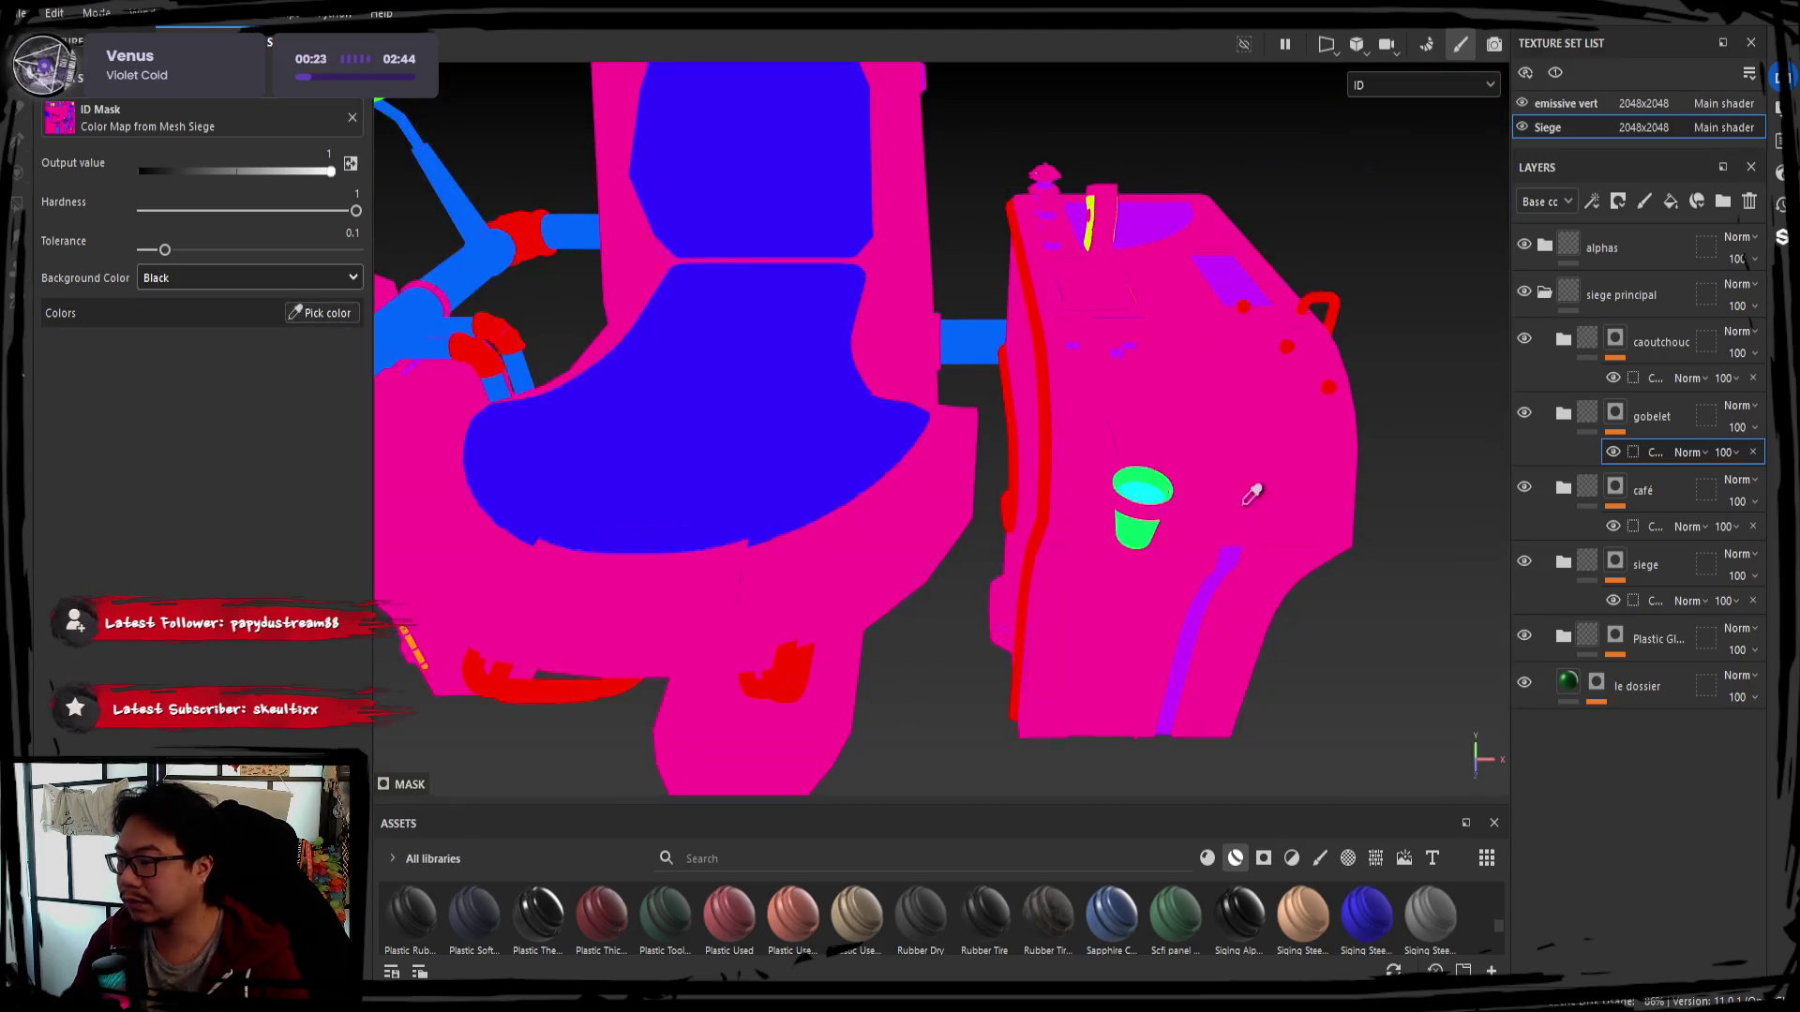
left_click(1136, 466)
left_click(1654, 526)
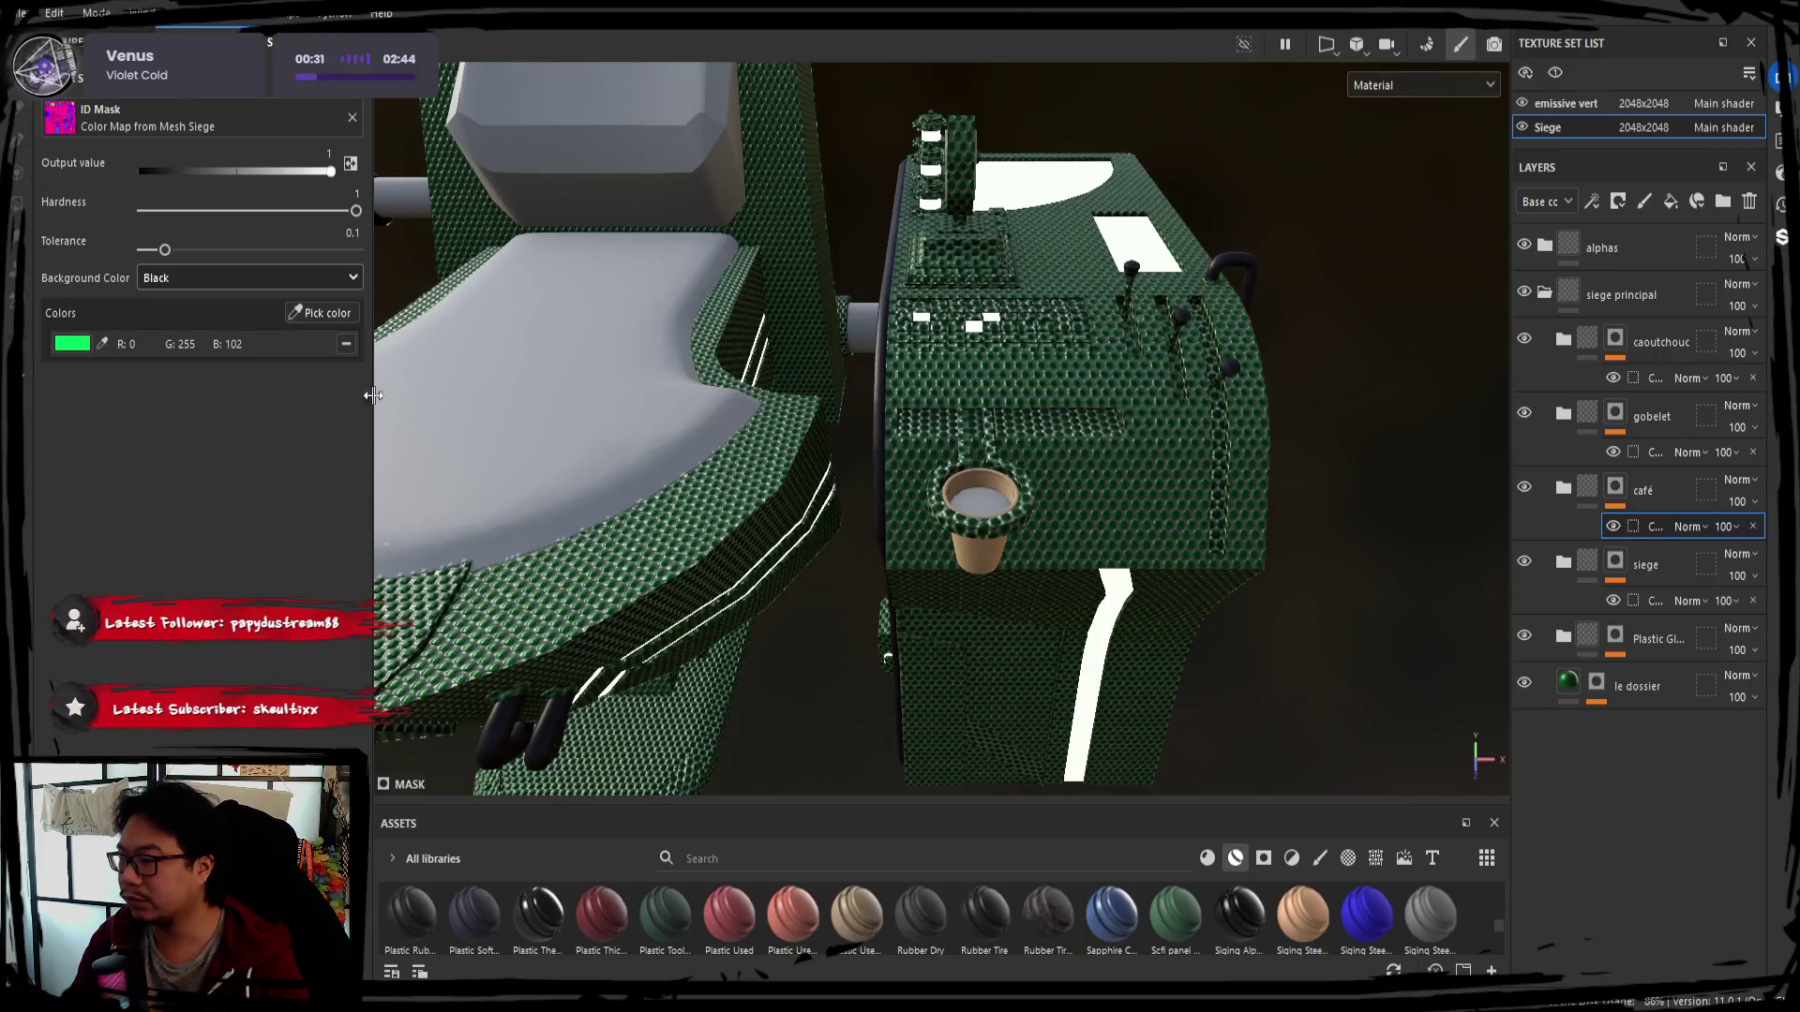
left_click(346, 341)
left_click(326, 314)
left_click(973, 481)
Give the siege folder mask the pink ID region so the seat body turns brown
left_click_drag(973, 482, 1625, 582, "alt")
left_click(1677, 606)
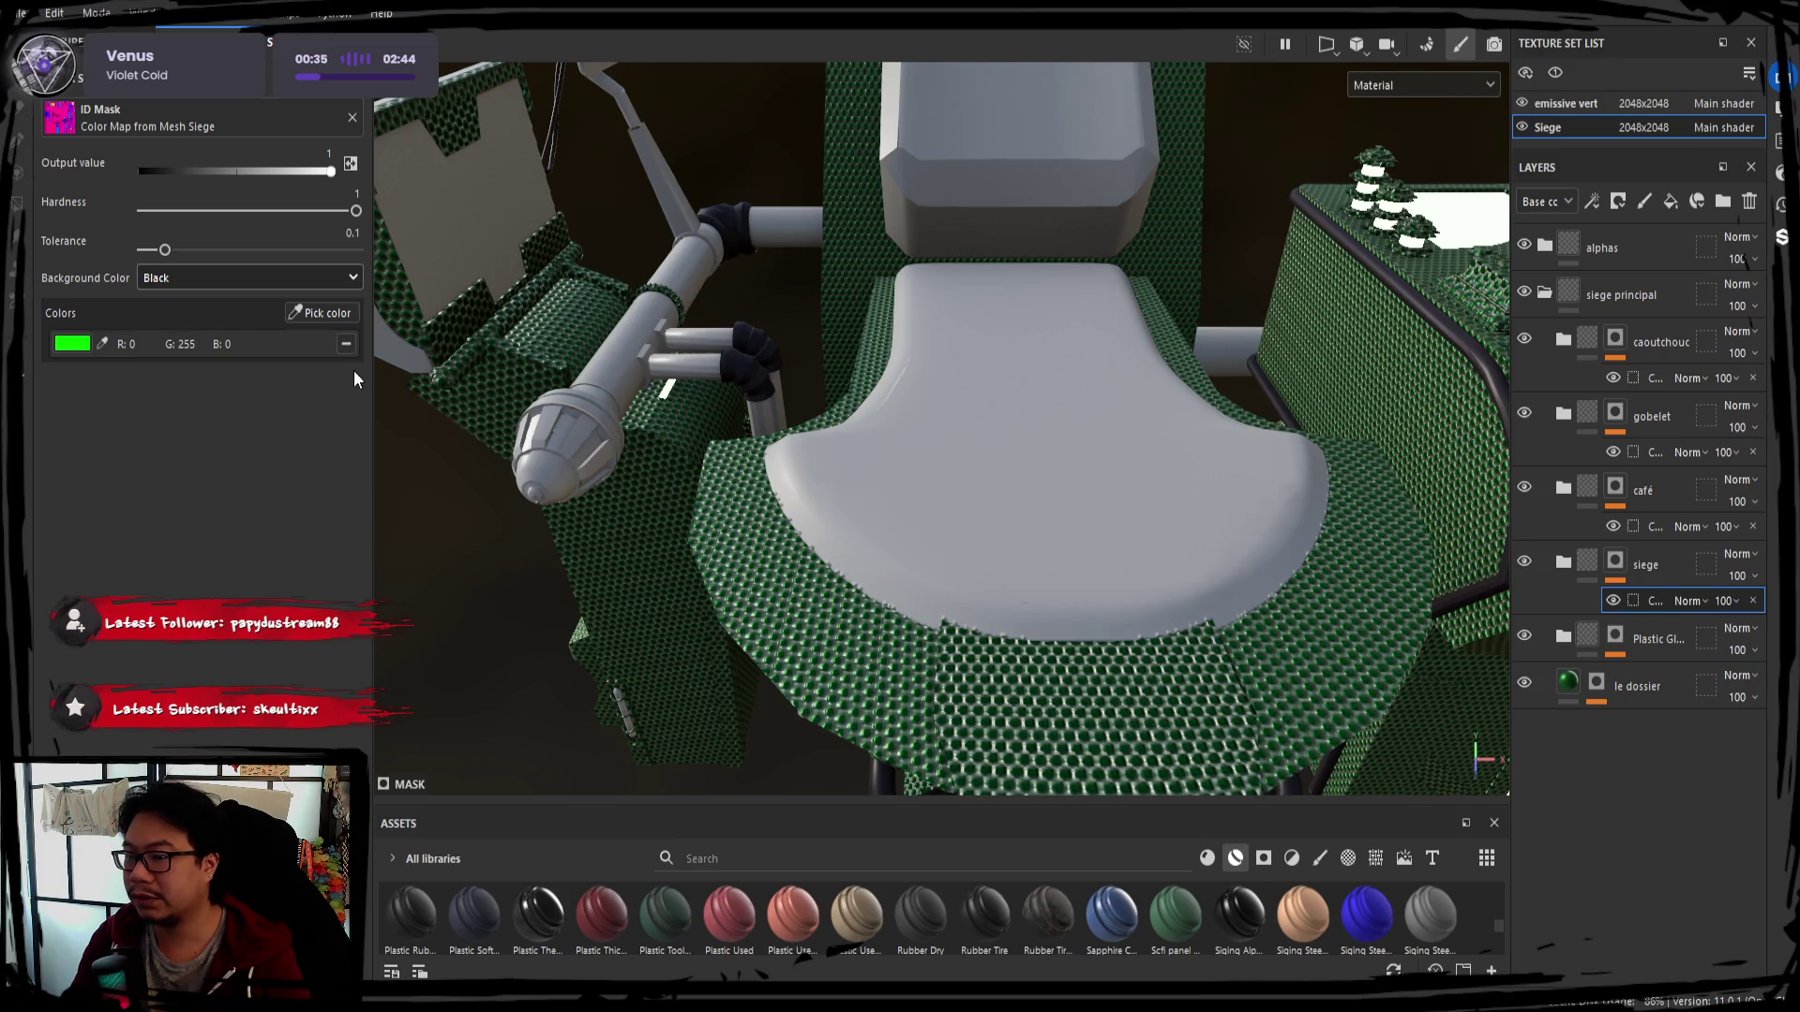
left_click(333, 312)
left_click(726, 575)
left_click_drag(744, 580, 494, 437, "alt")
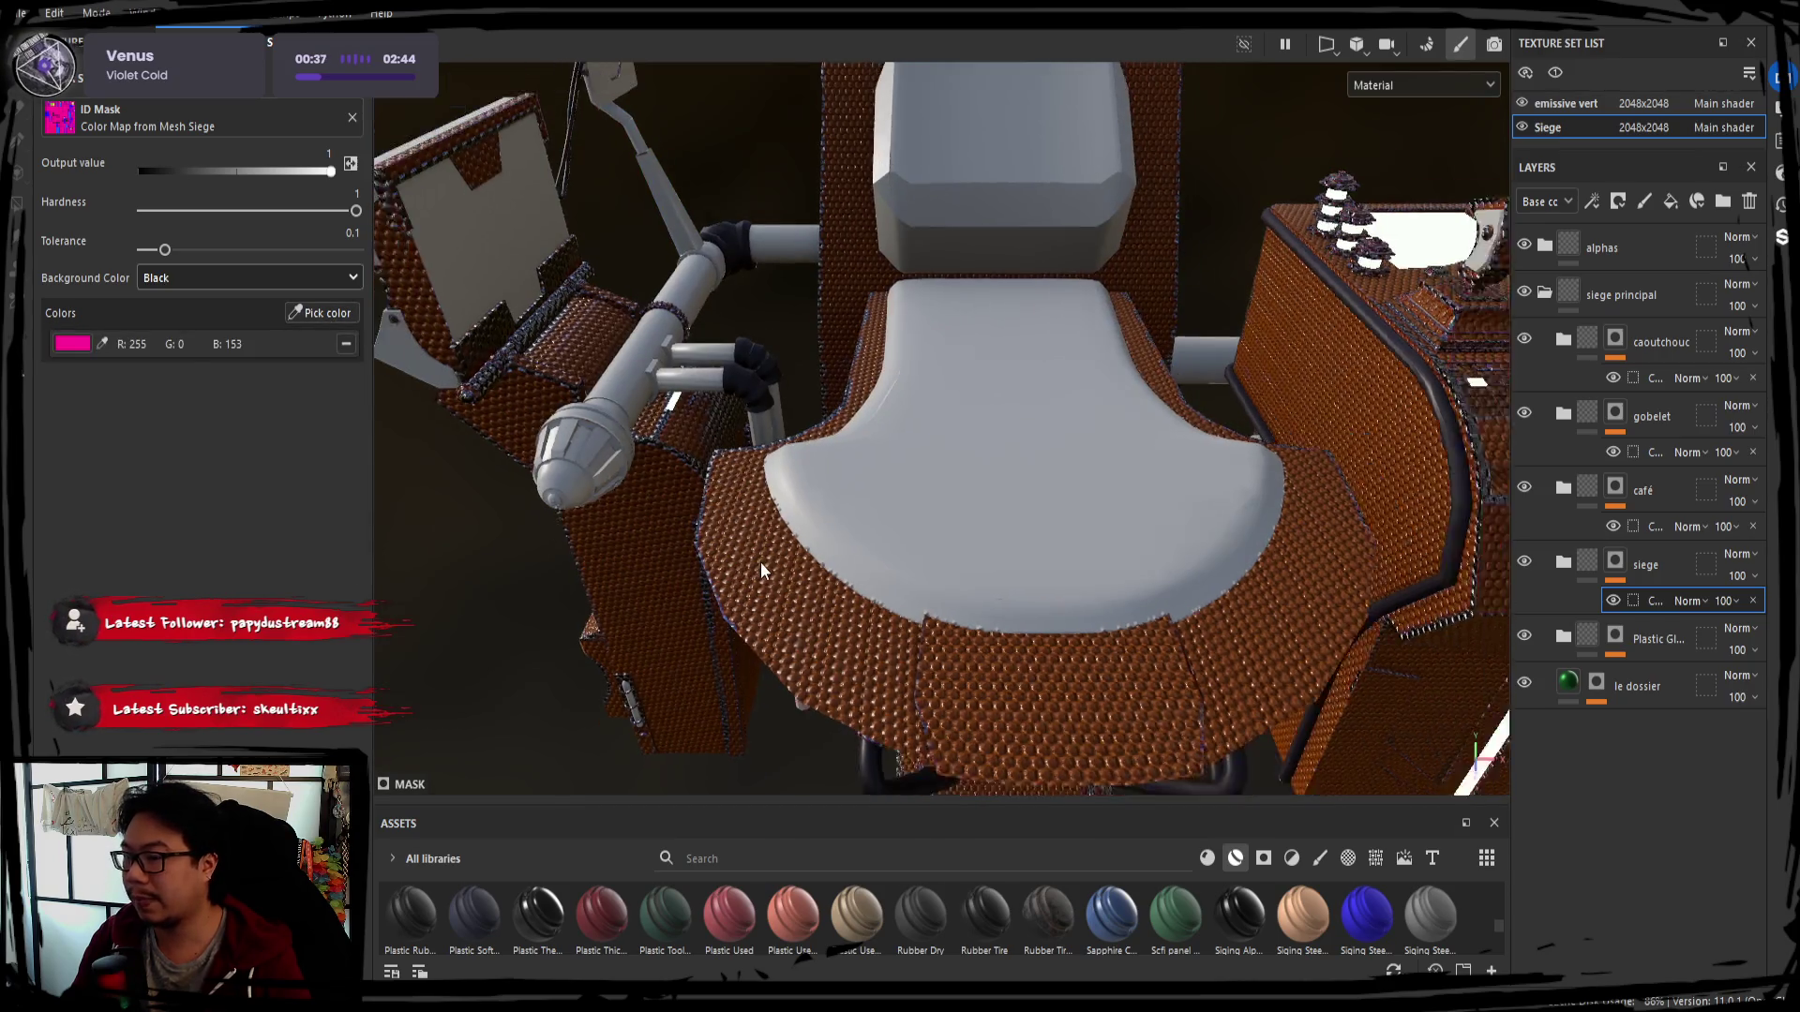
left_click_drag(777, 477, 1204, 657, "alt")
left_click(1616, 641)
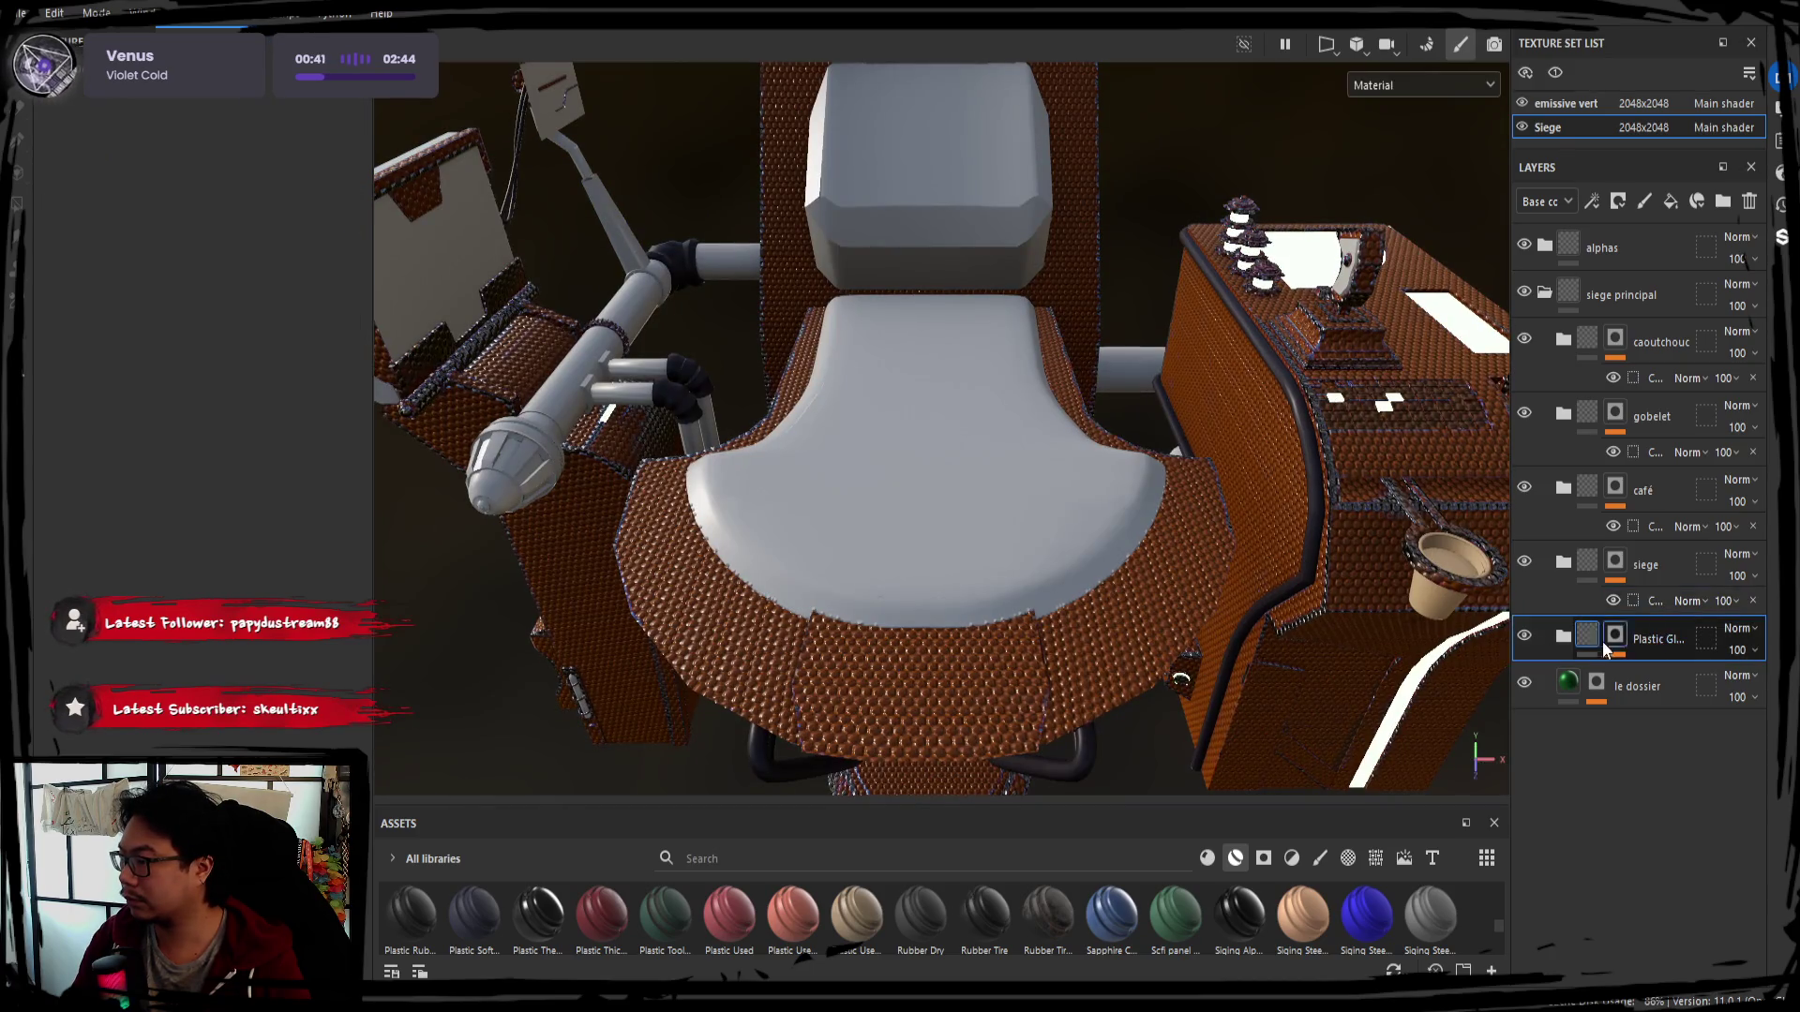
left_click(1638, 689)
Replace le dossier's pink Color Selection with the cushions' blue ID colour, confining the green mesh to the cushions
left_click(334, 495)
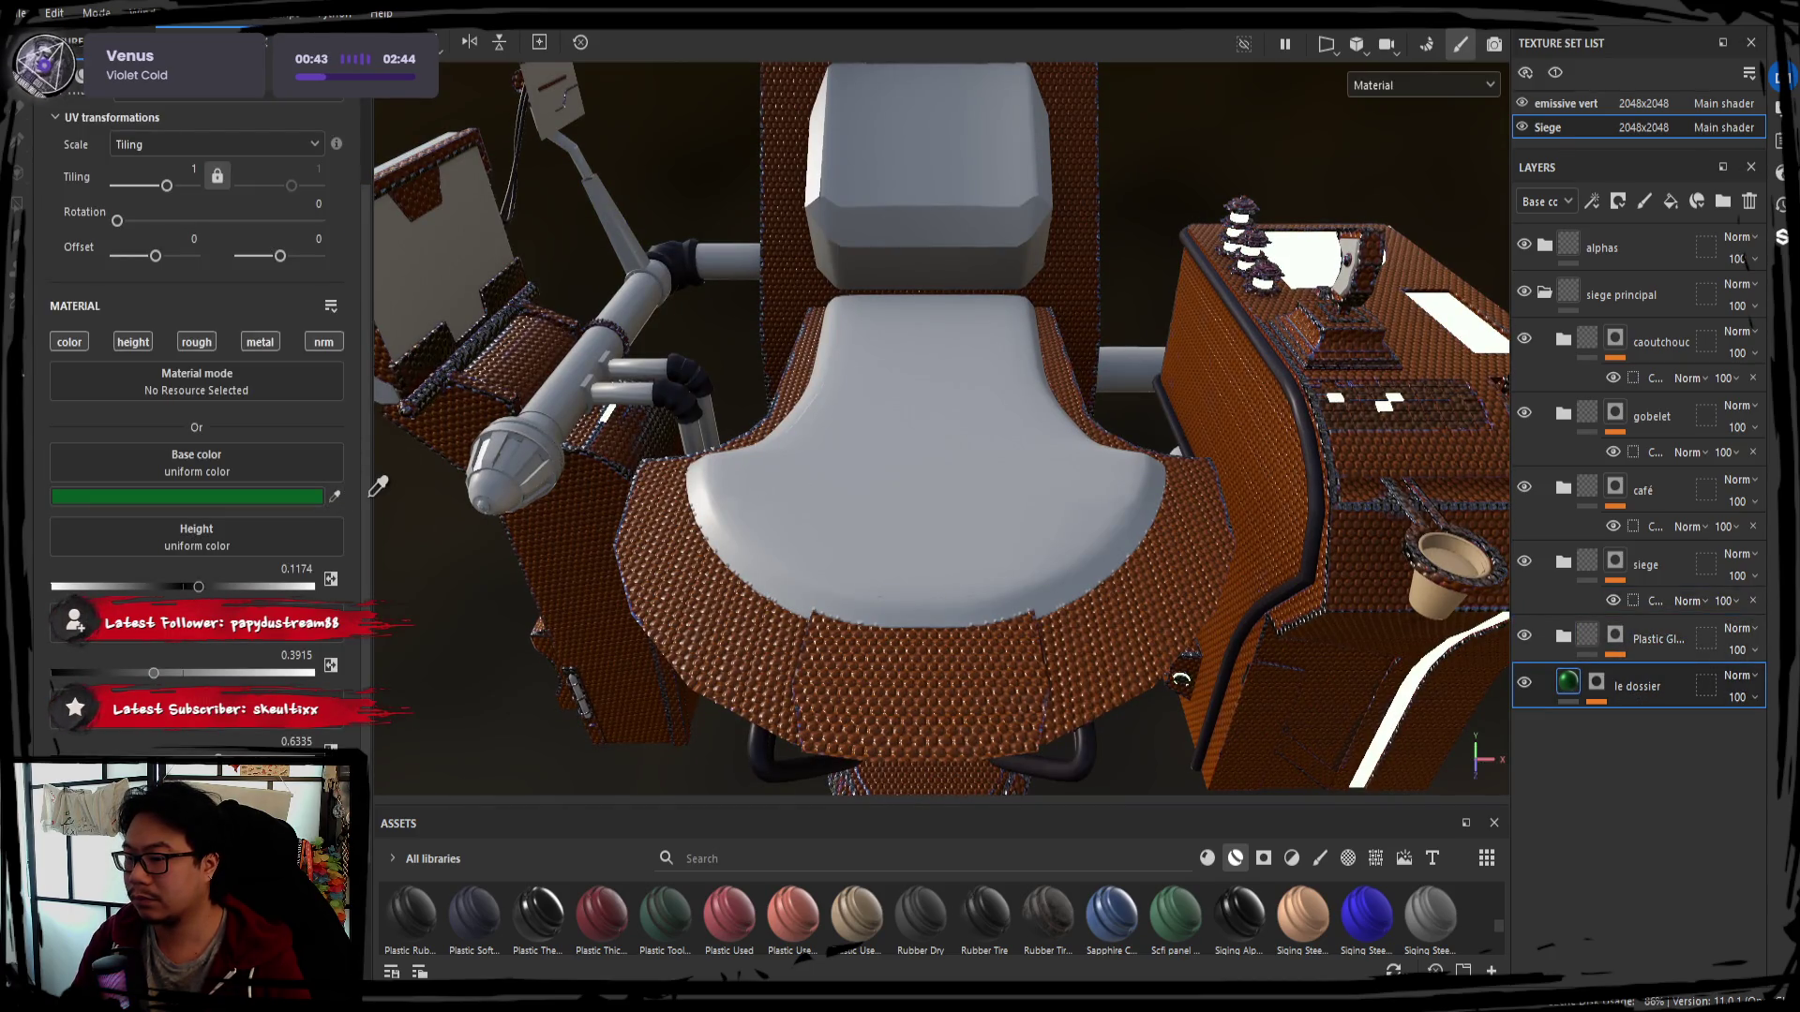
left_click(850, 498)
left_click(1597, 684)
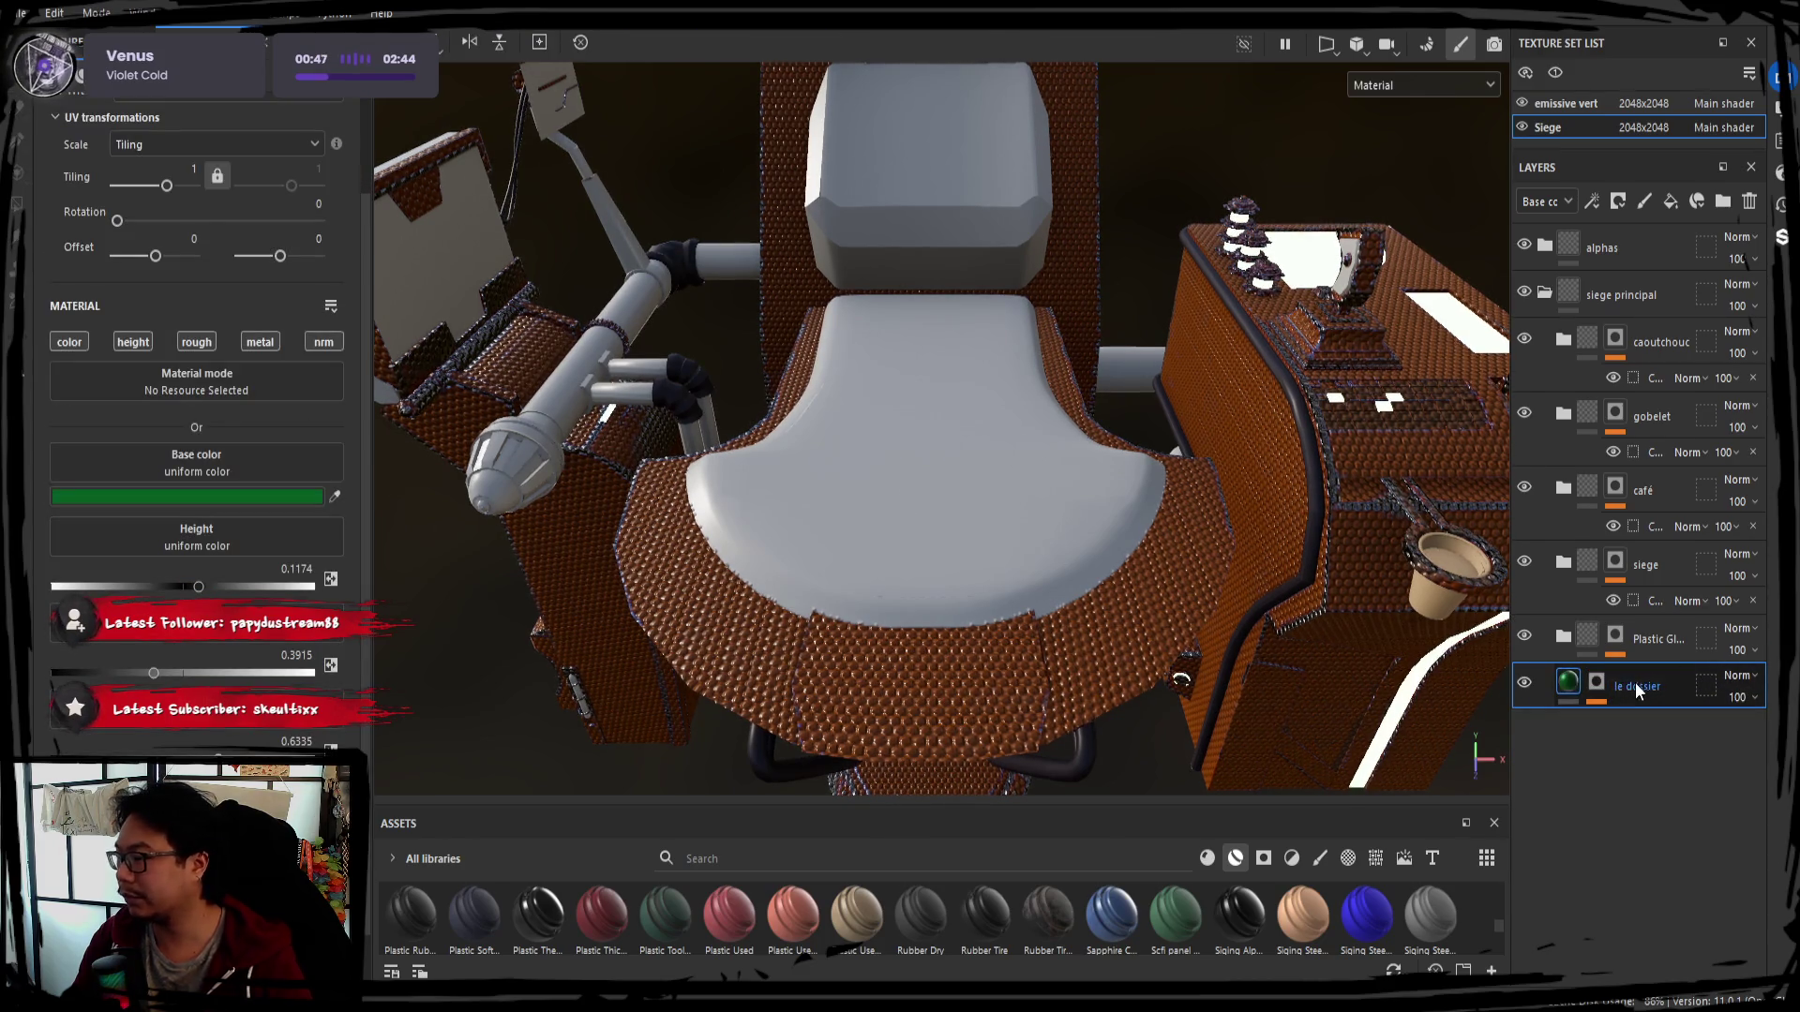
left_click(1599, 683)
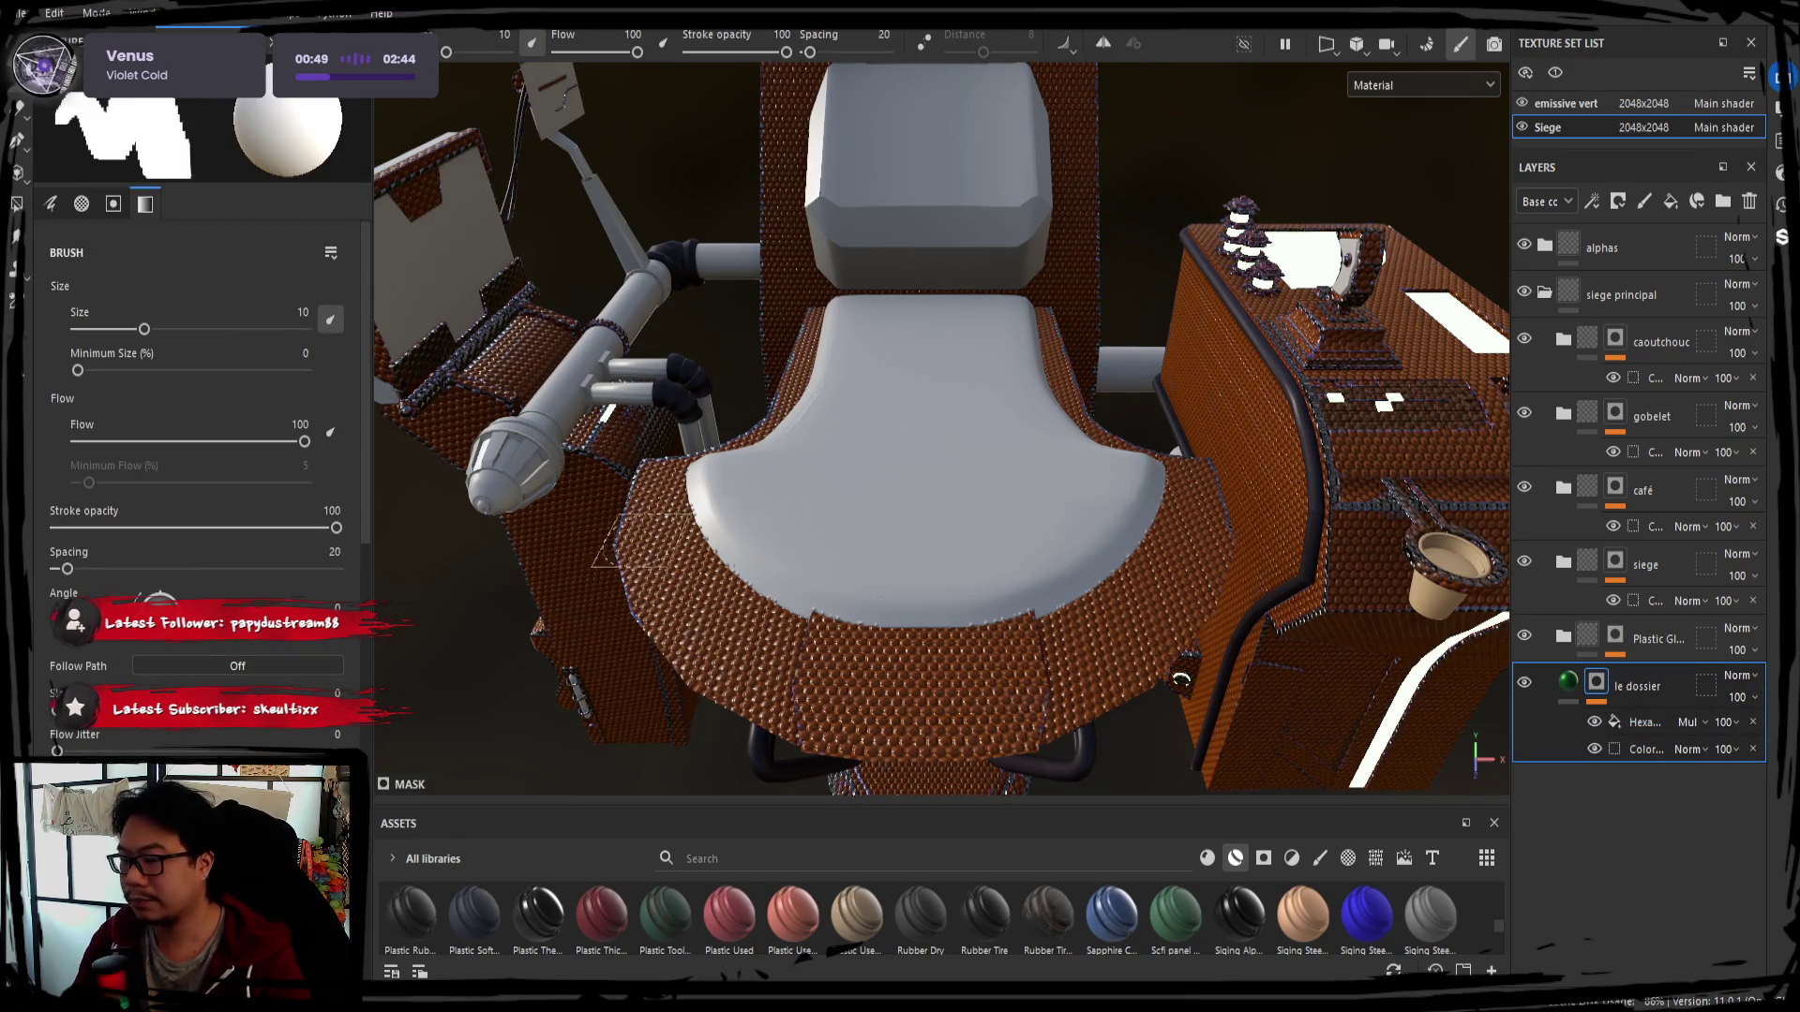
left_click(1646, 748)
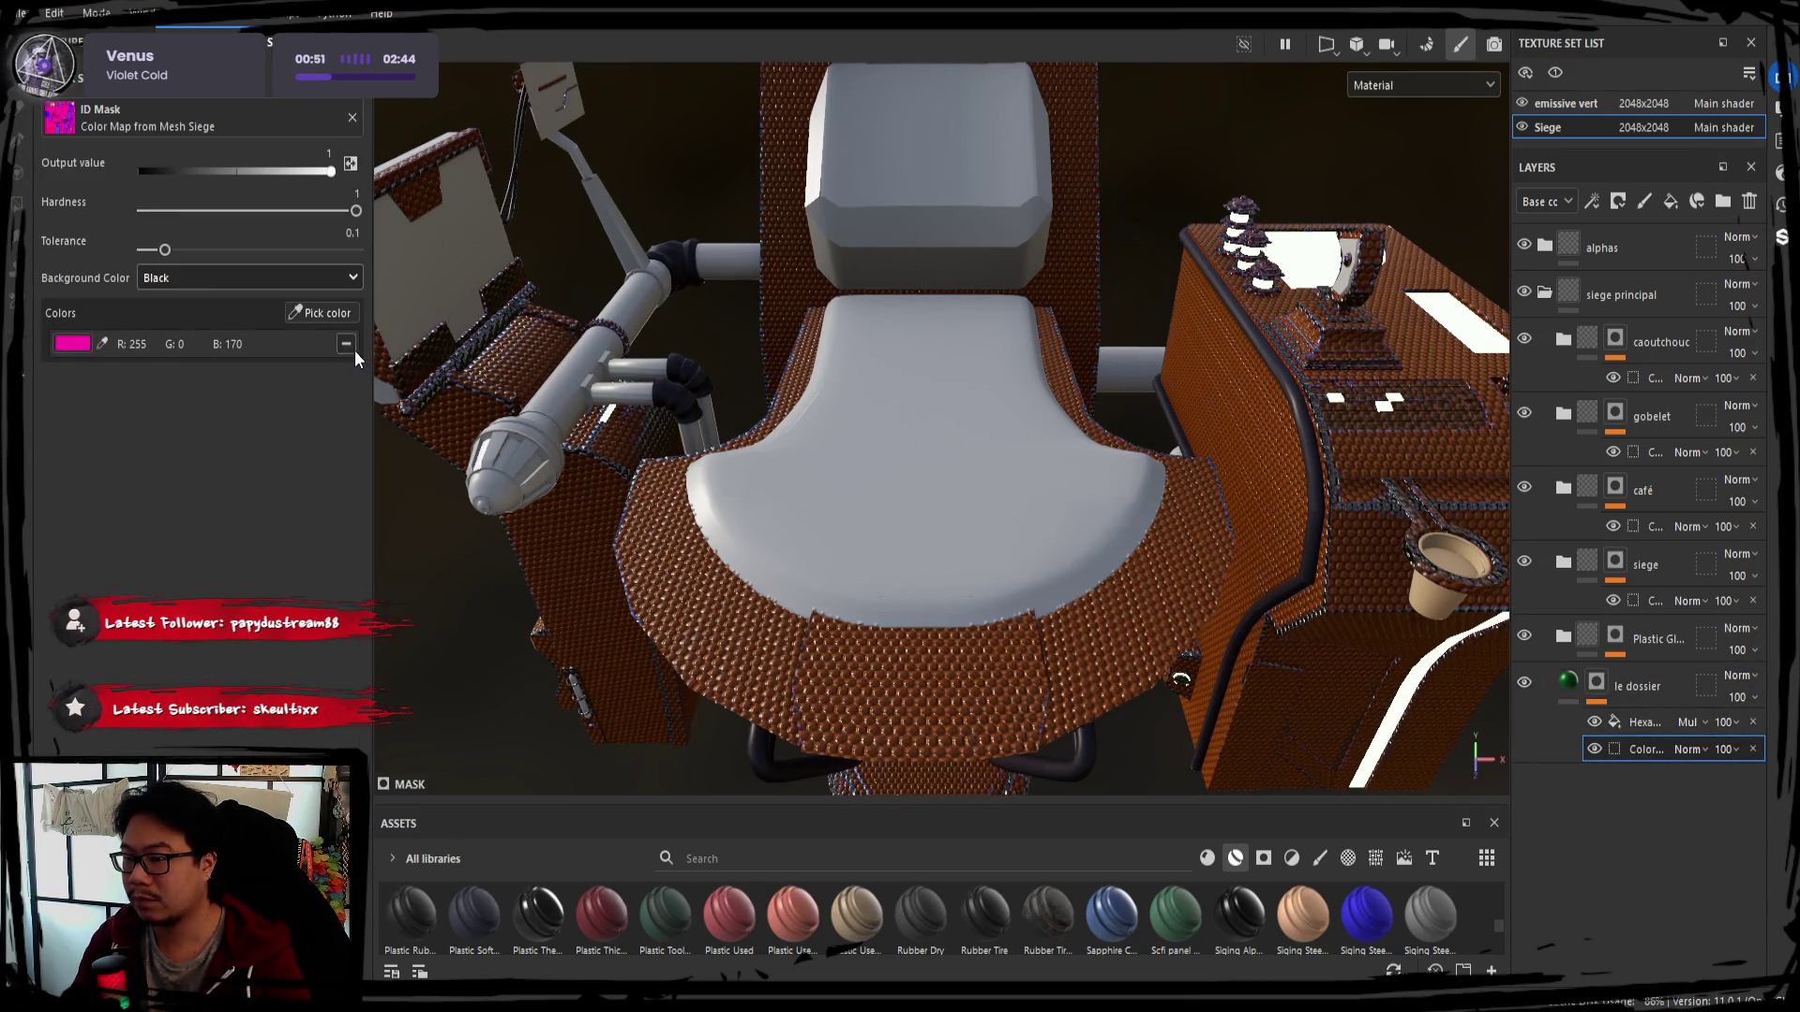
left_click(326, 313)
left_click(889, 502)
mouse_move(888, 500)
left_mouse_down("alt")
mouse_move(827, 485)
mouse_move(908, 494)
left_mouse_up("alt")
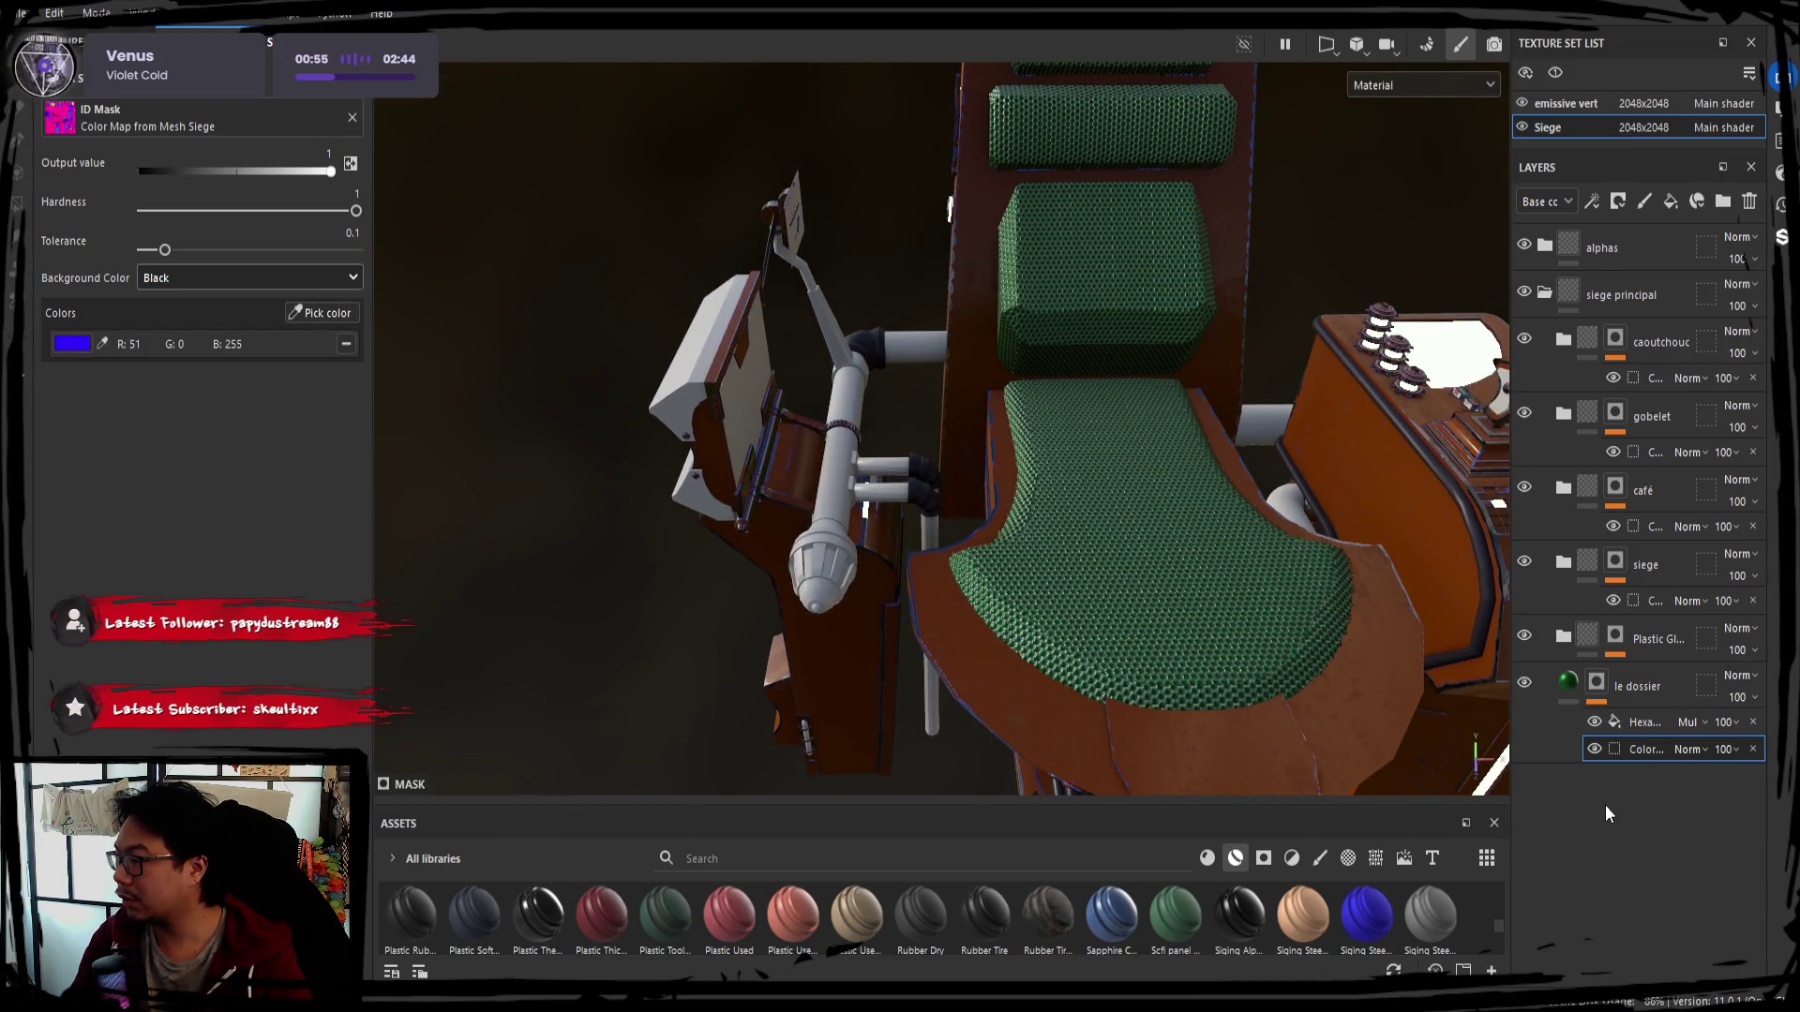
left_click(1630, 341)
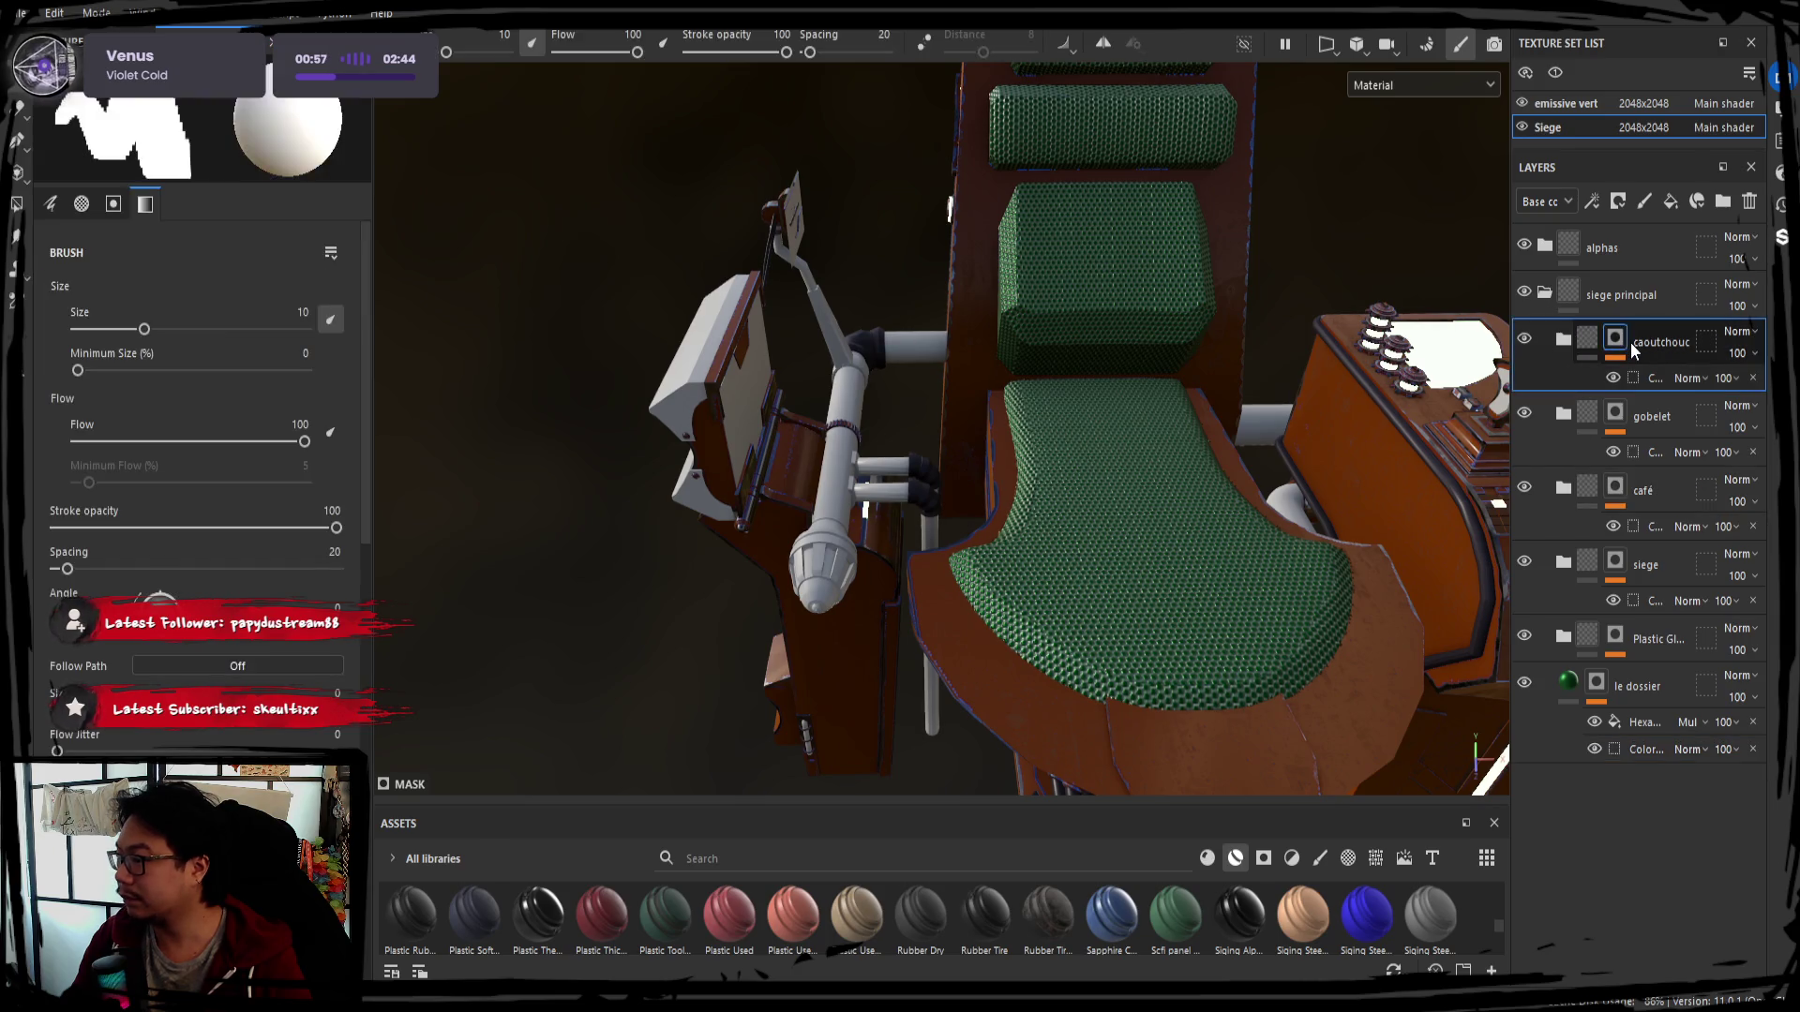
Duplicate the siege group as siege 1 and mask it to the blue ID region of the chair
double_click(1647, 568)
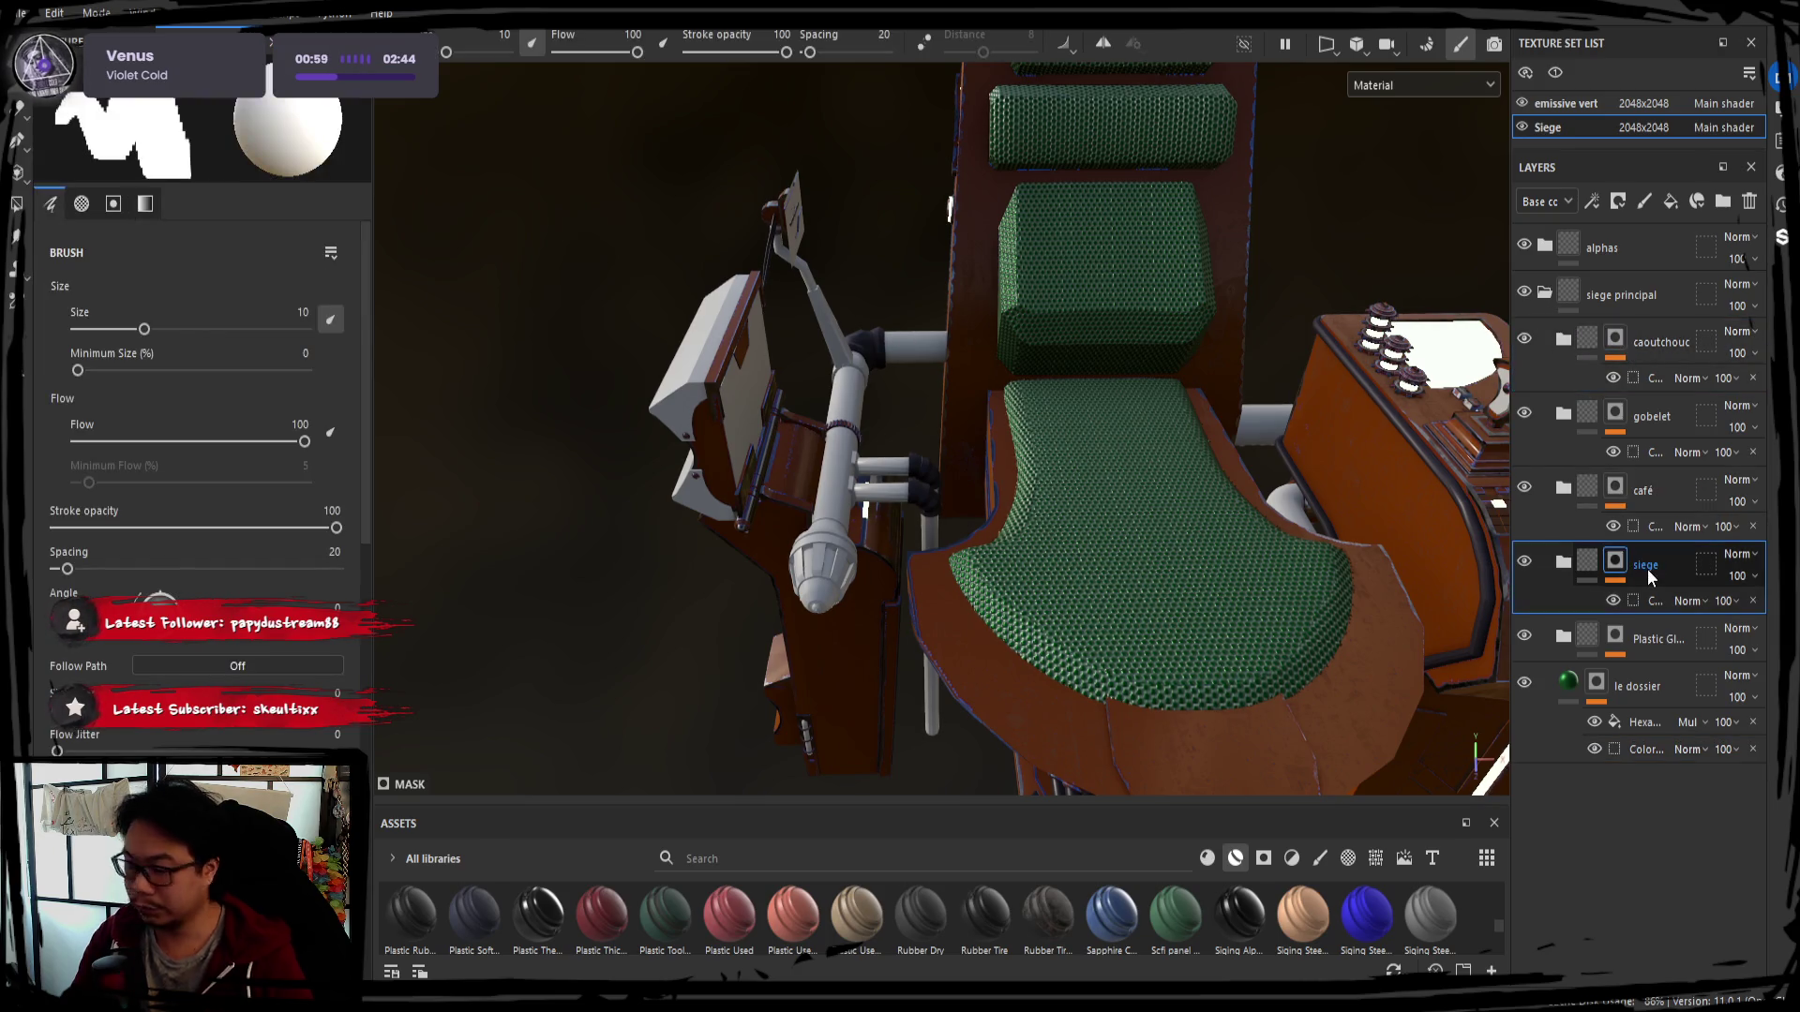
key("ctrl+d")
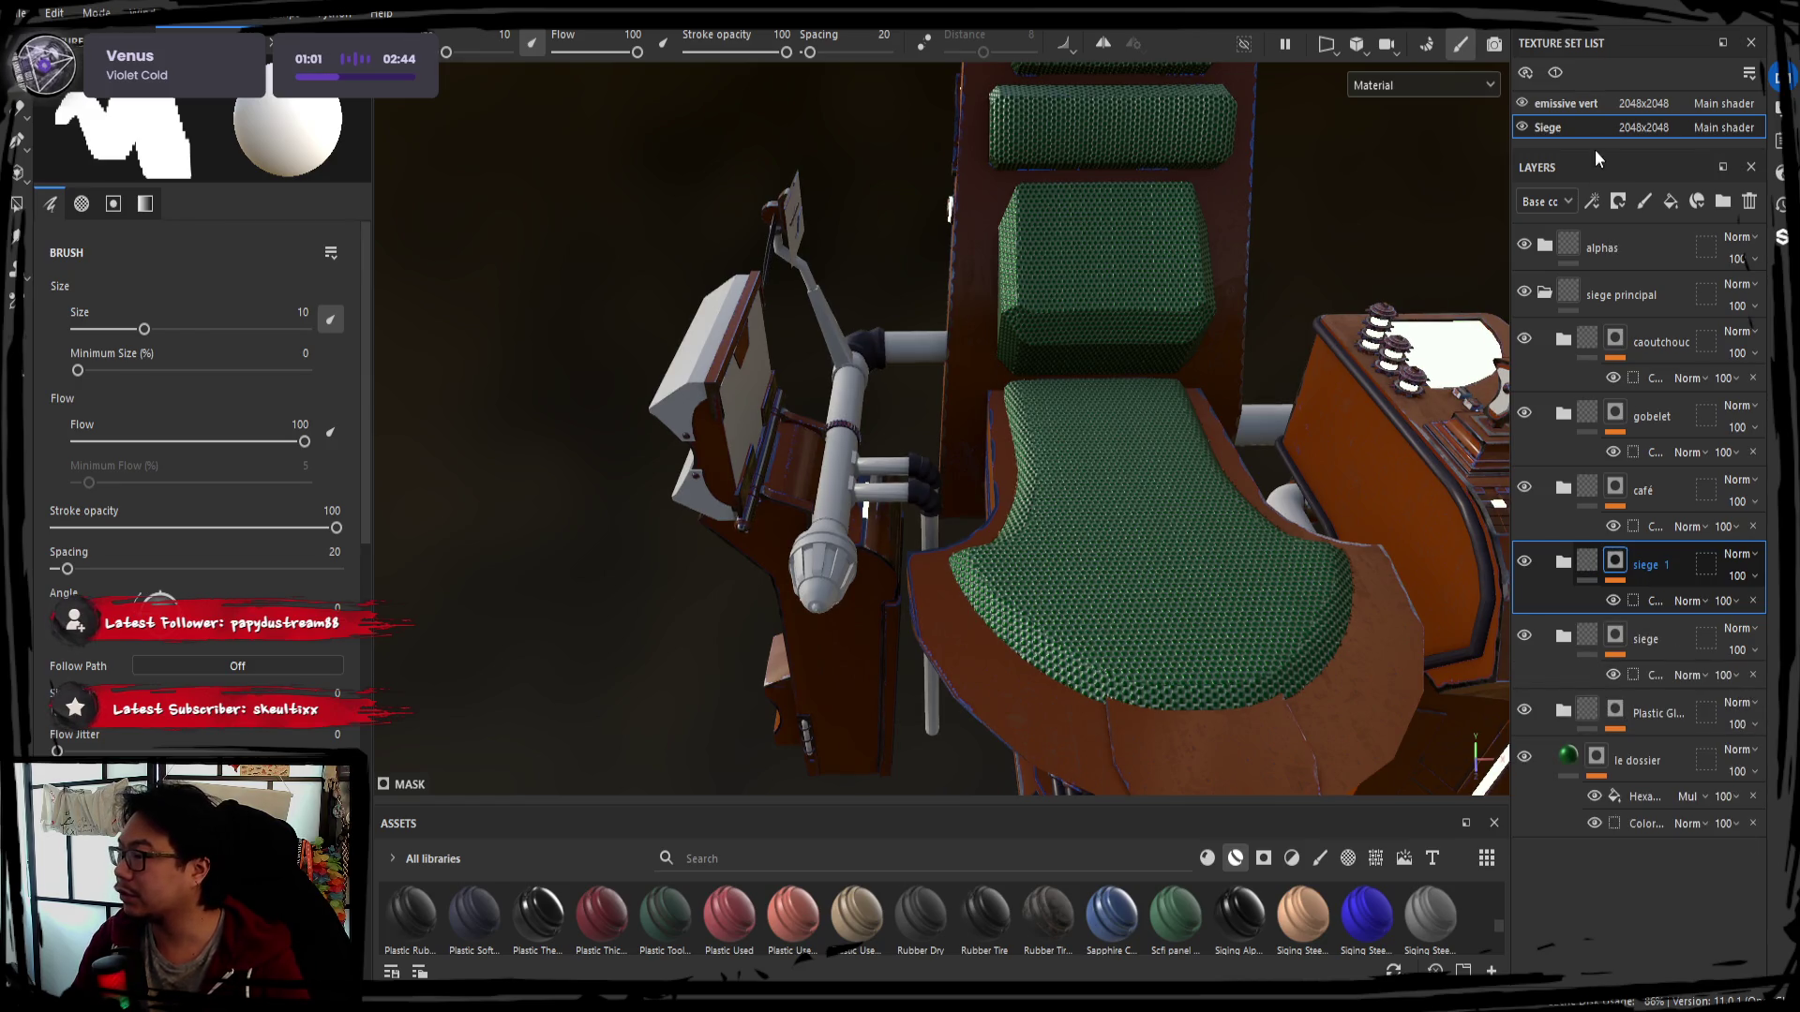
left_click(1652, 601)
left_click(321, 312)
left_click(832, 499)
left_click_drag(831, 499, 1003, 569, "alt")
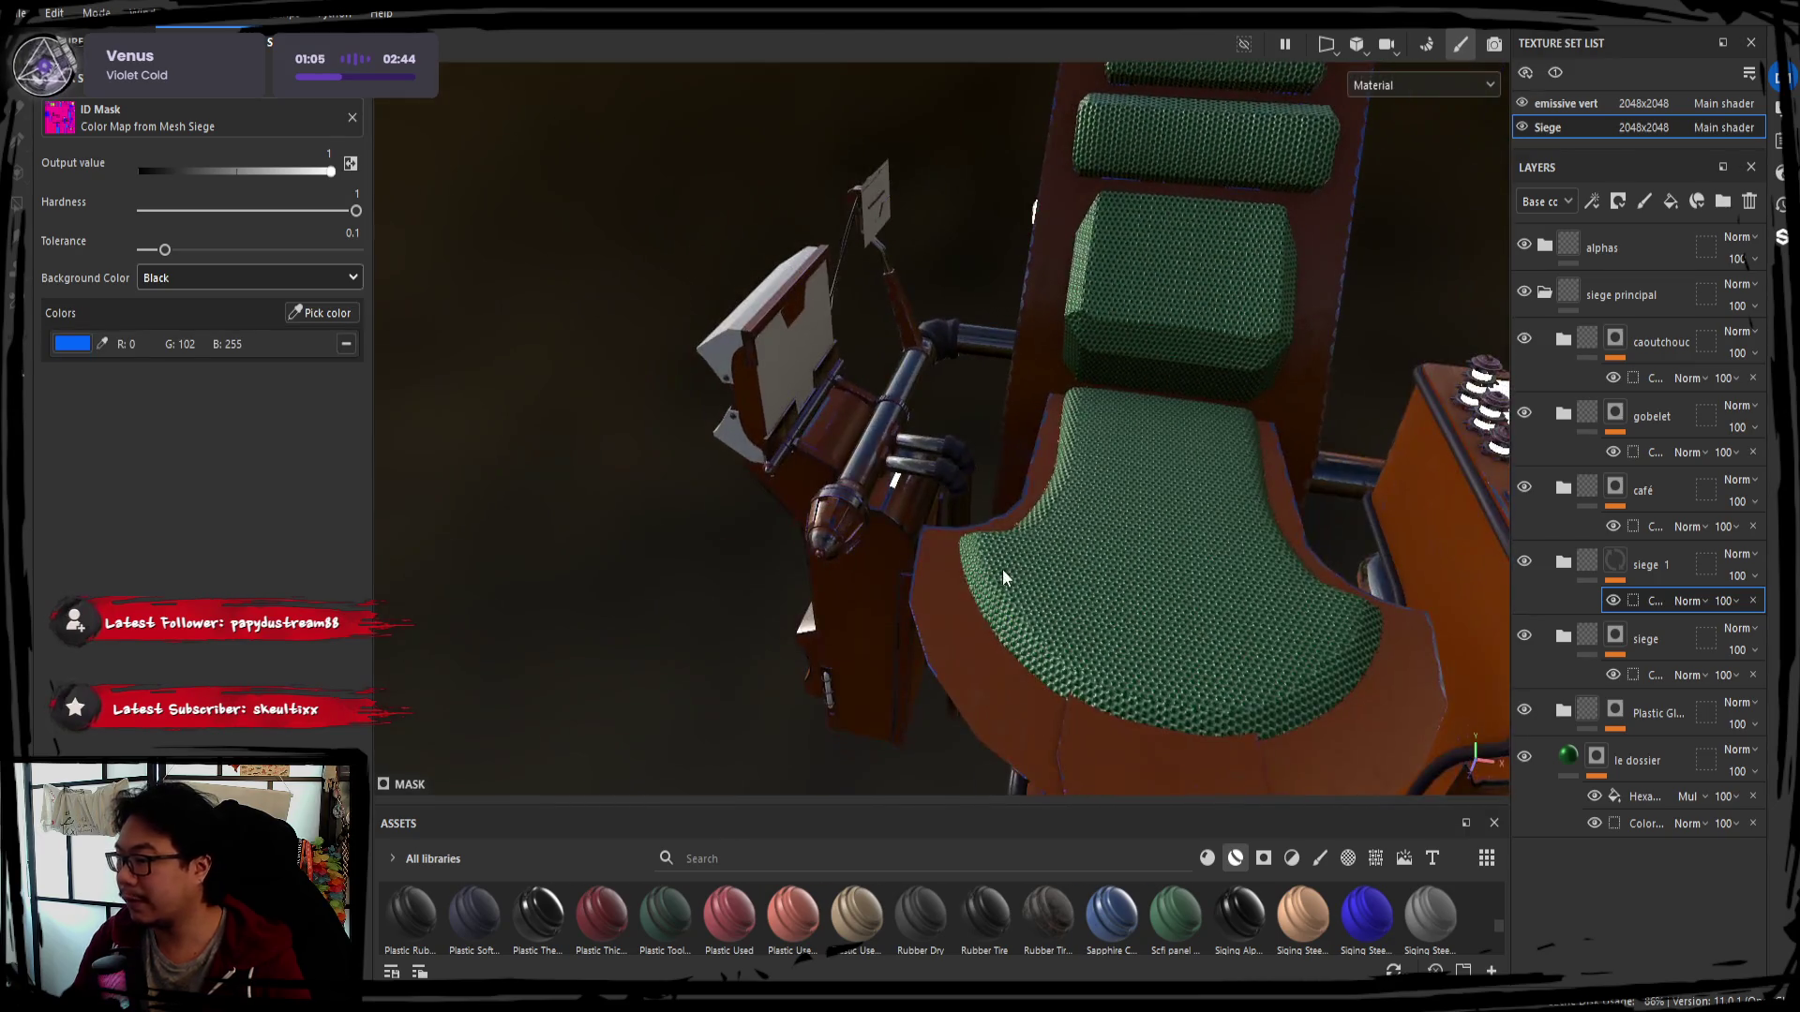
mouse_move(1478, 548)
left_mouse_down("alt")
mouse_move(1287, 402)
mouse_move(784, 540)
left_mouse_up("alt")
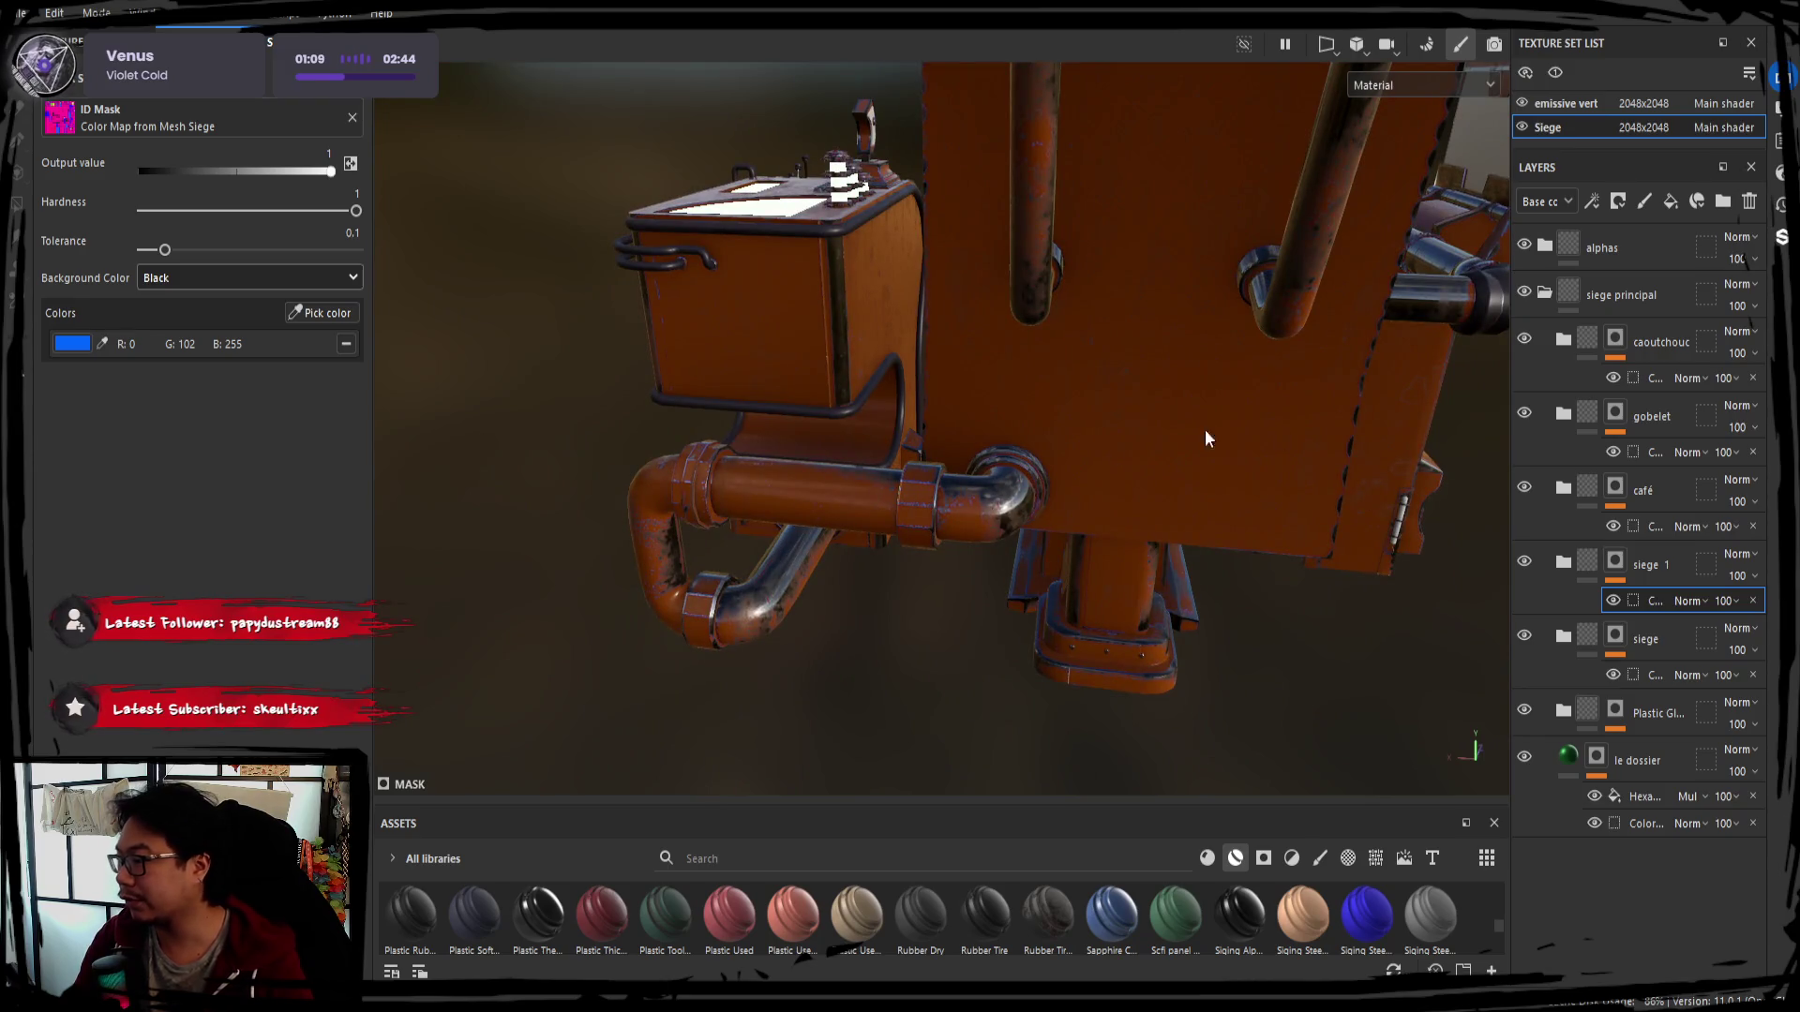
Expand siege 1 and compare its Dirt and Paint layers' visibility, ending on the Paint layer
left_click(1562, 563)
scroll(1664, 705, "down", 1)
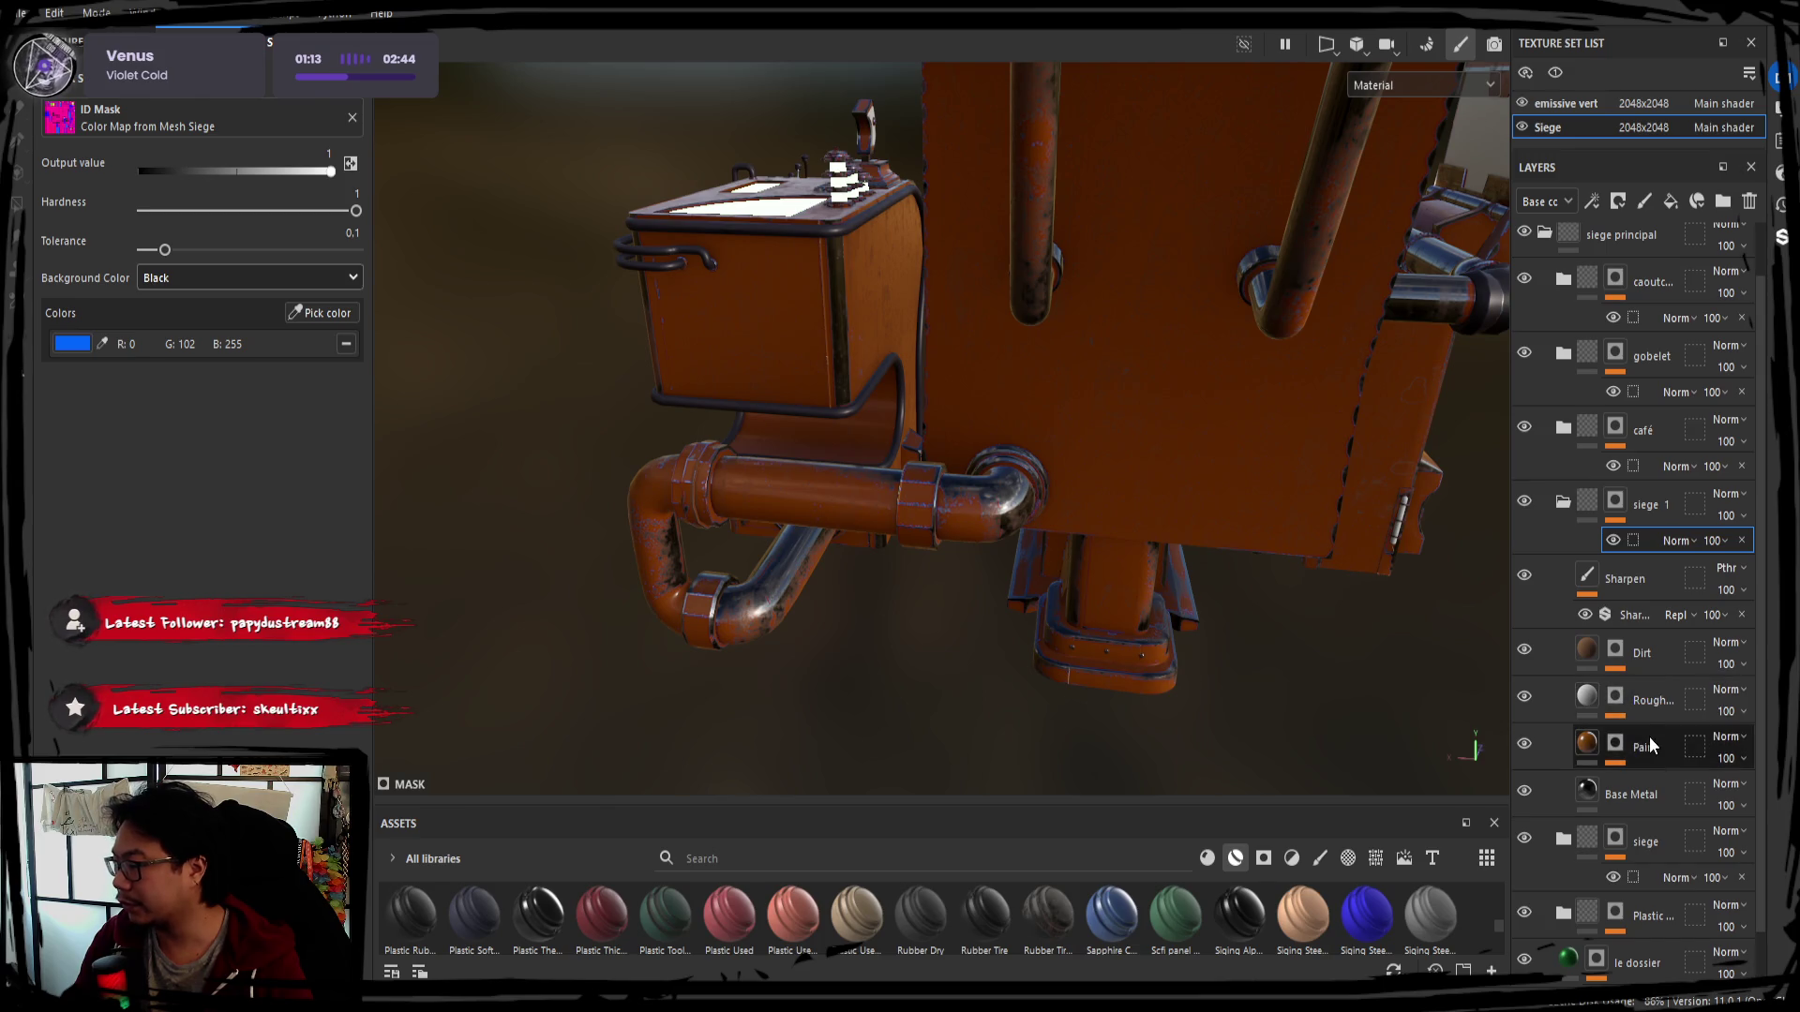
left_click(1649, 738)
left_click(1534, 654)
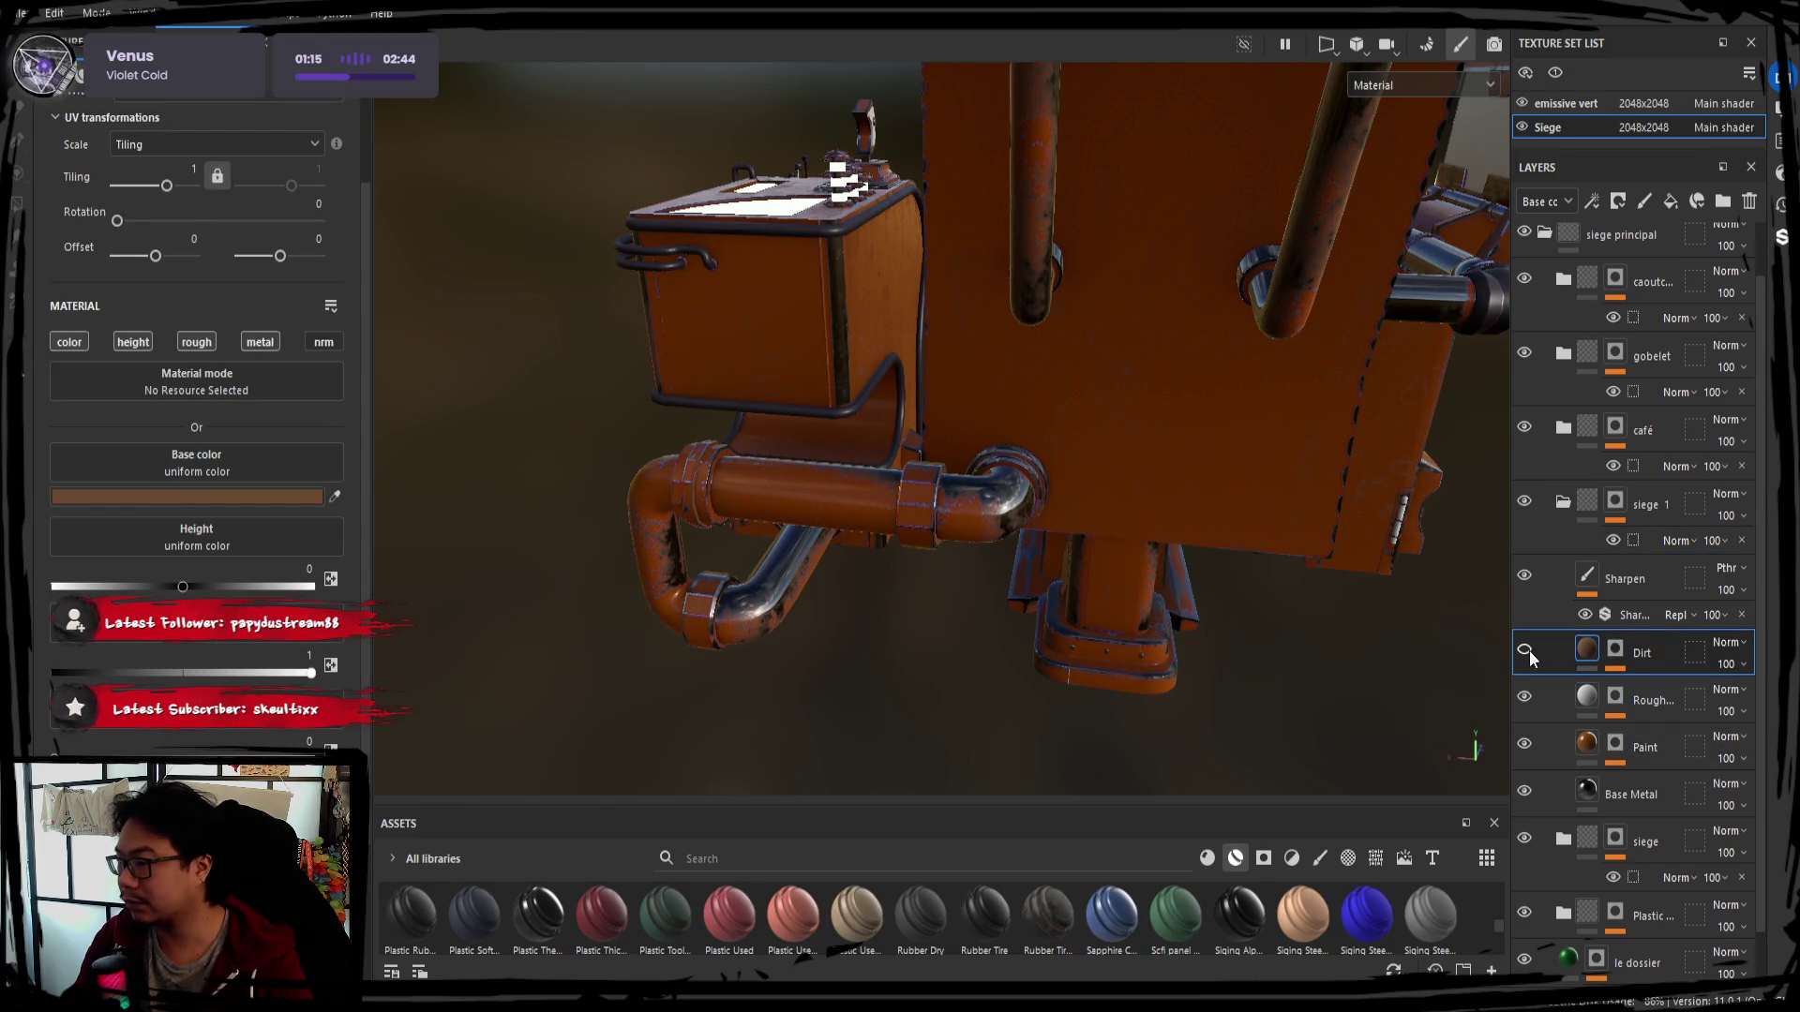
left_click(1525, 697)
left_click(1529, 743)
left_click(1640, 759)
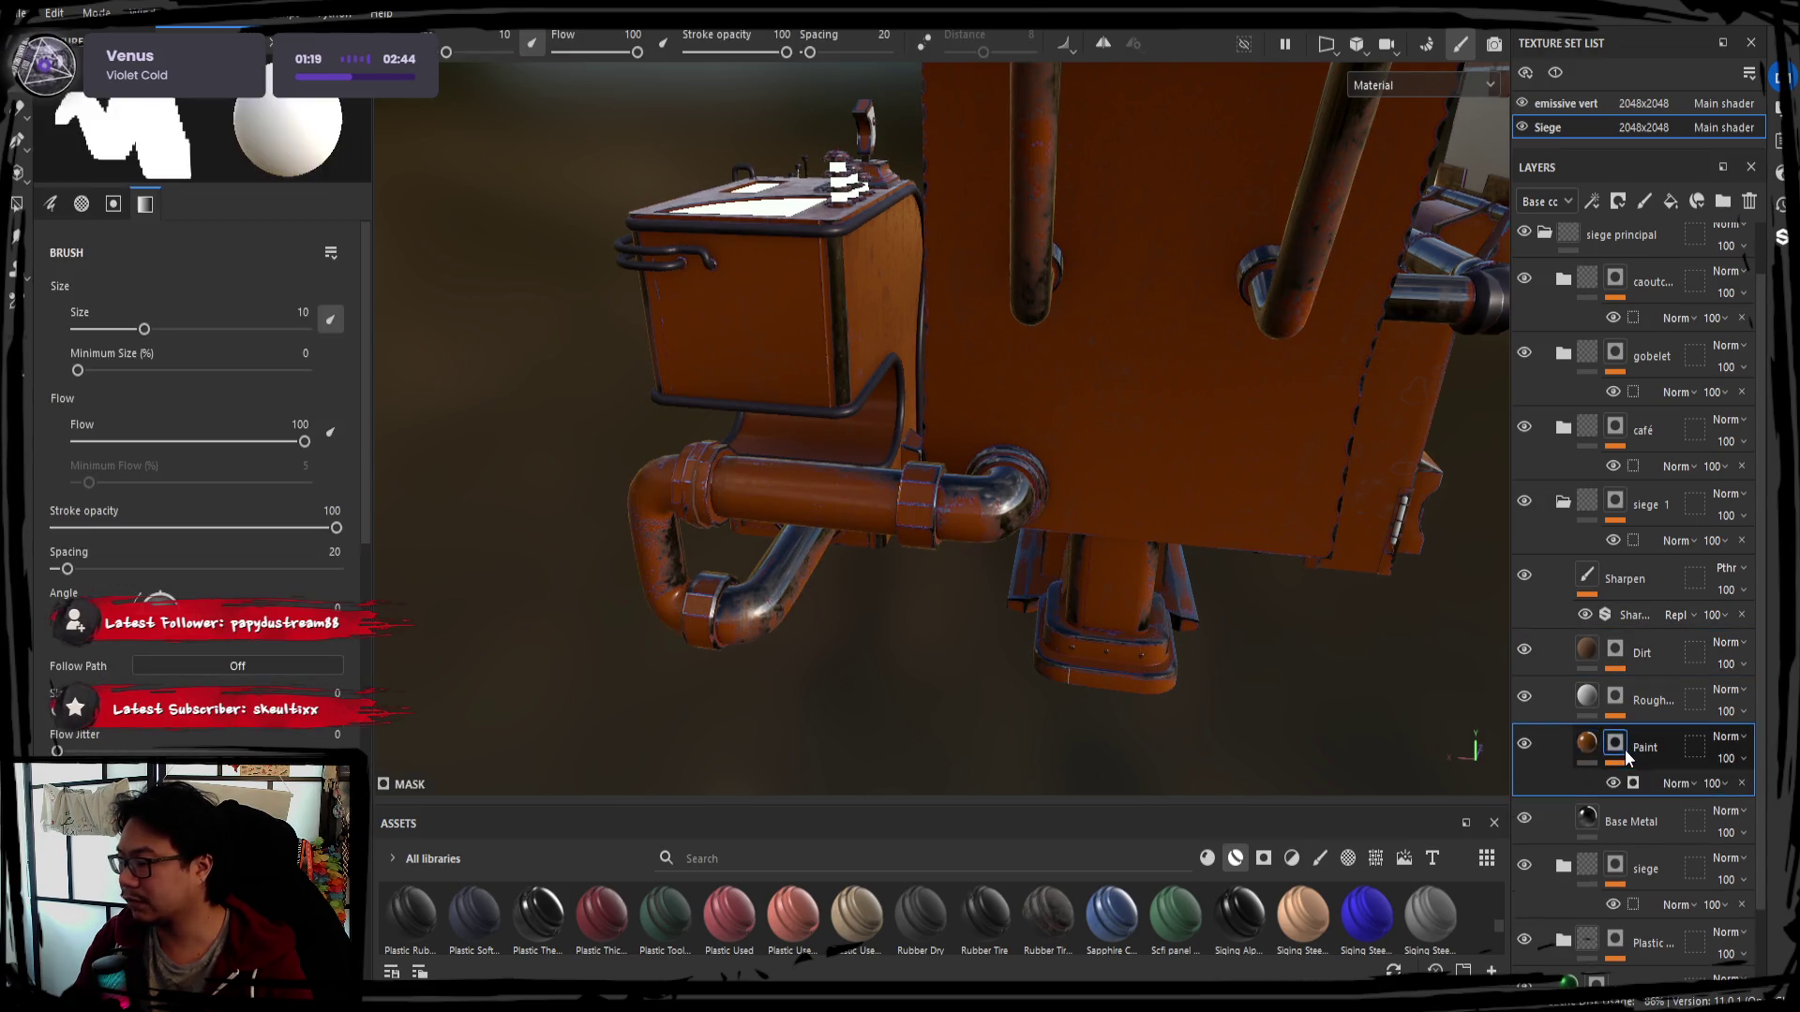
scroll(186, 563, "down", 5)
scroll(200, 662, "up", 10)
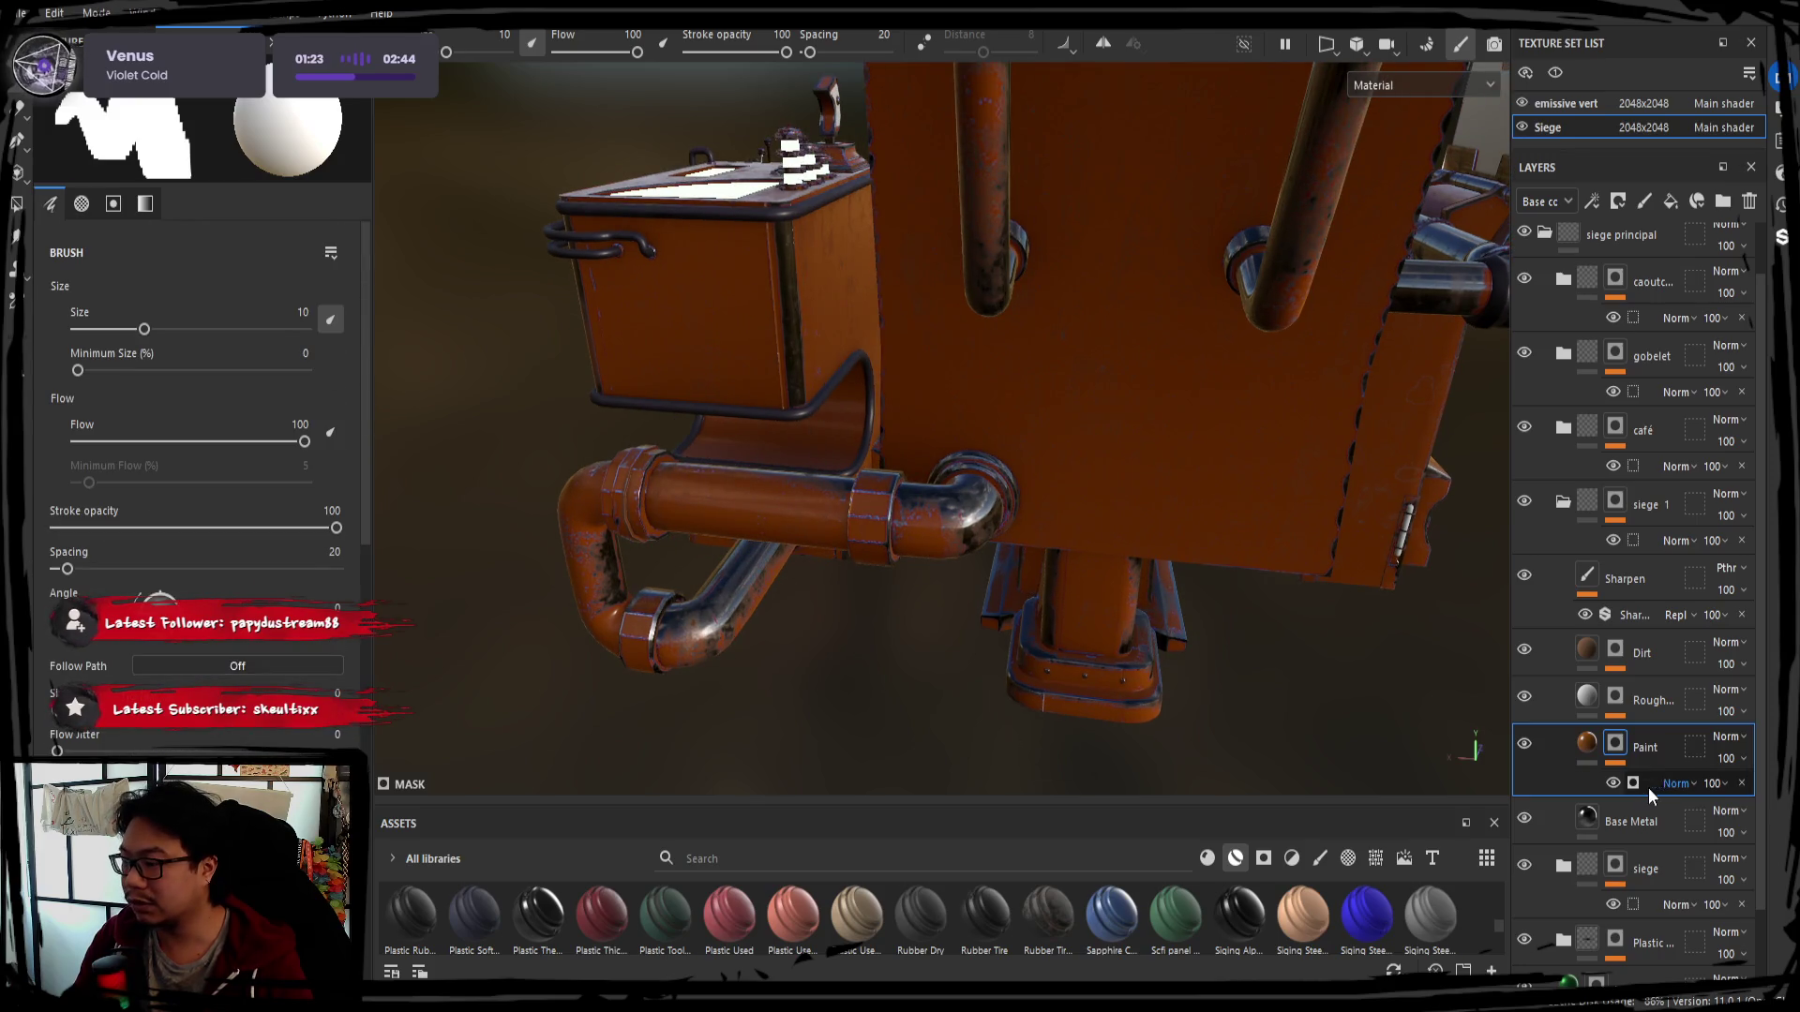
Try lower grunge and ambient occlusion amounts in the Paint layer's Mask Builder, restoring AO to full
left_click(1639, 780)
left_click_drag(1505, 769, 1424, 770)
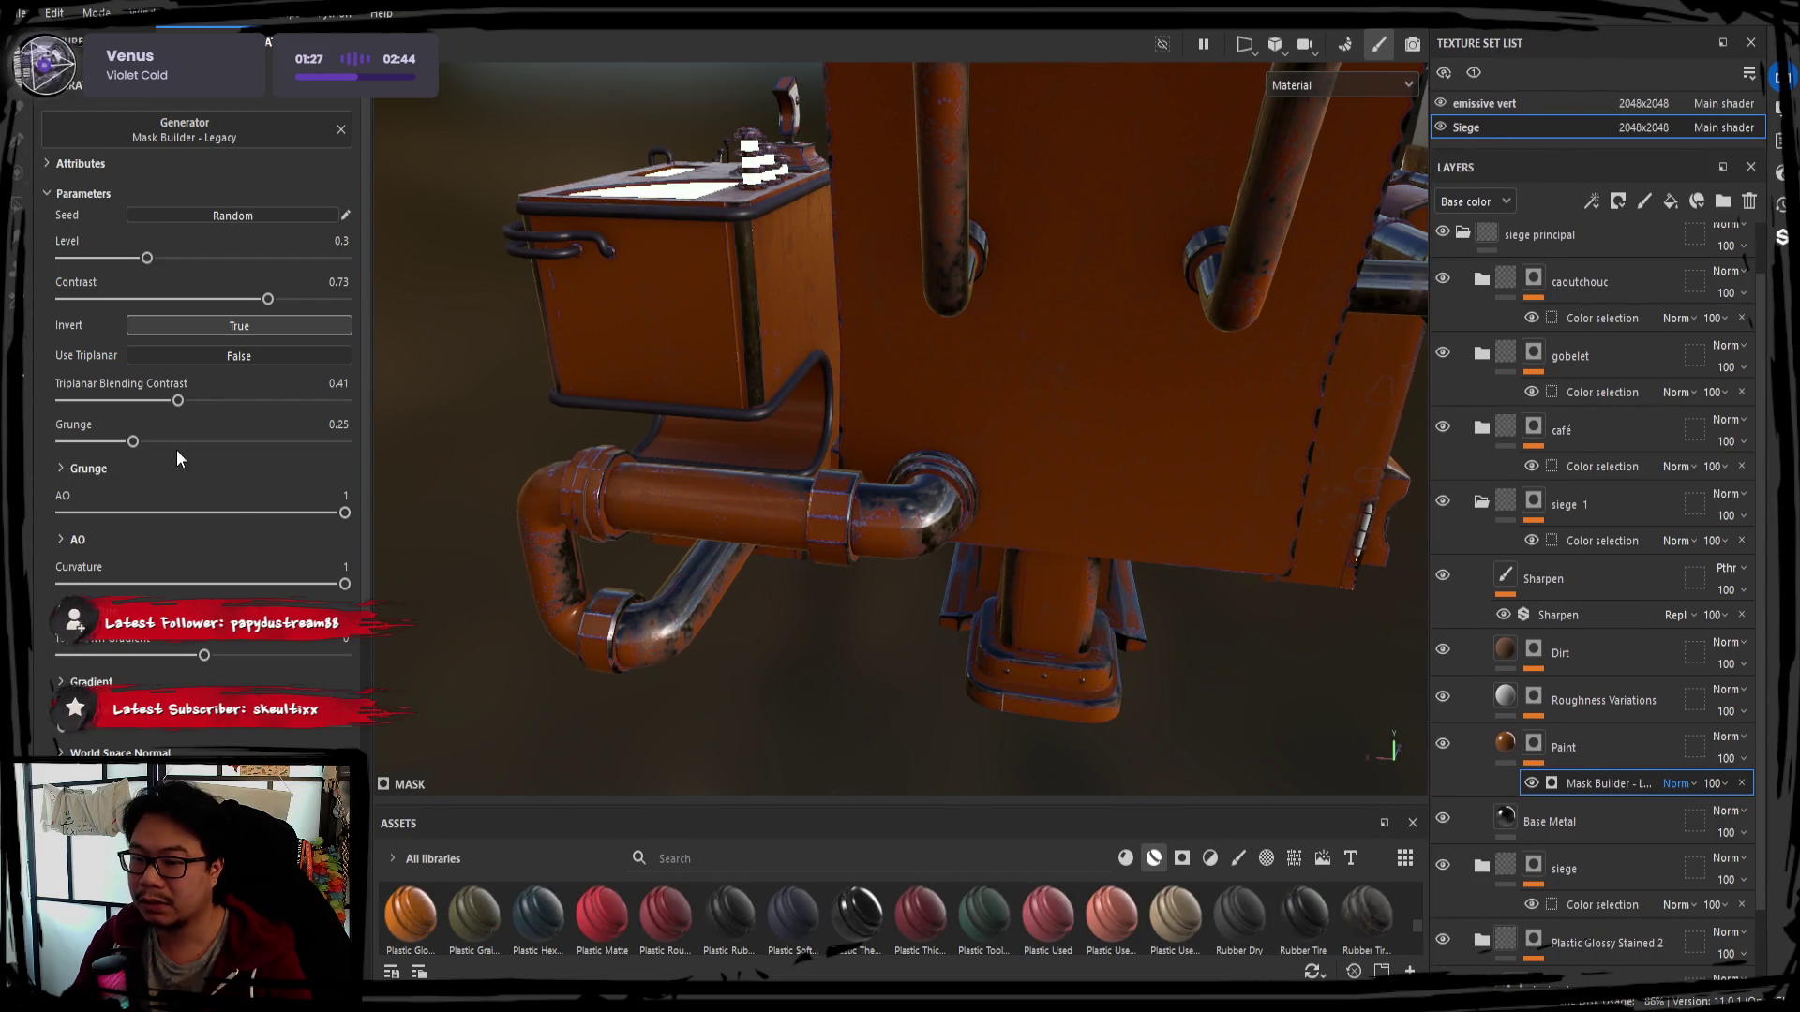
mouse_move(177, 399)
left_mouse_down()
mouse_move(91, 440)
mouse_move(385, 459)
mouse_move(219, 523)
mouse_move(392, 493)
mouse_move(109, 444)
left_mouse_up()
left_click_drag(345, 512, 136, 514)
left_click_drag(195, 516, 344, 512)
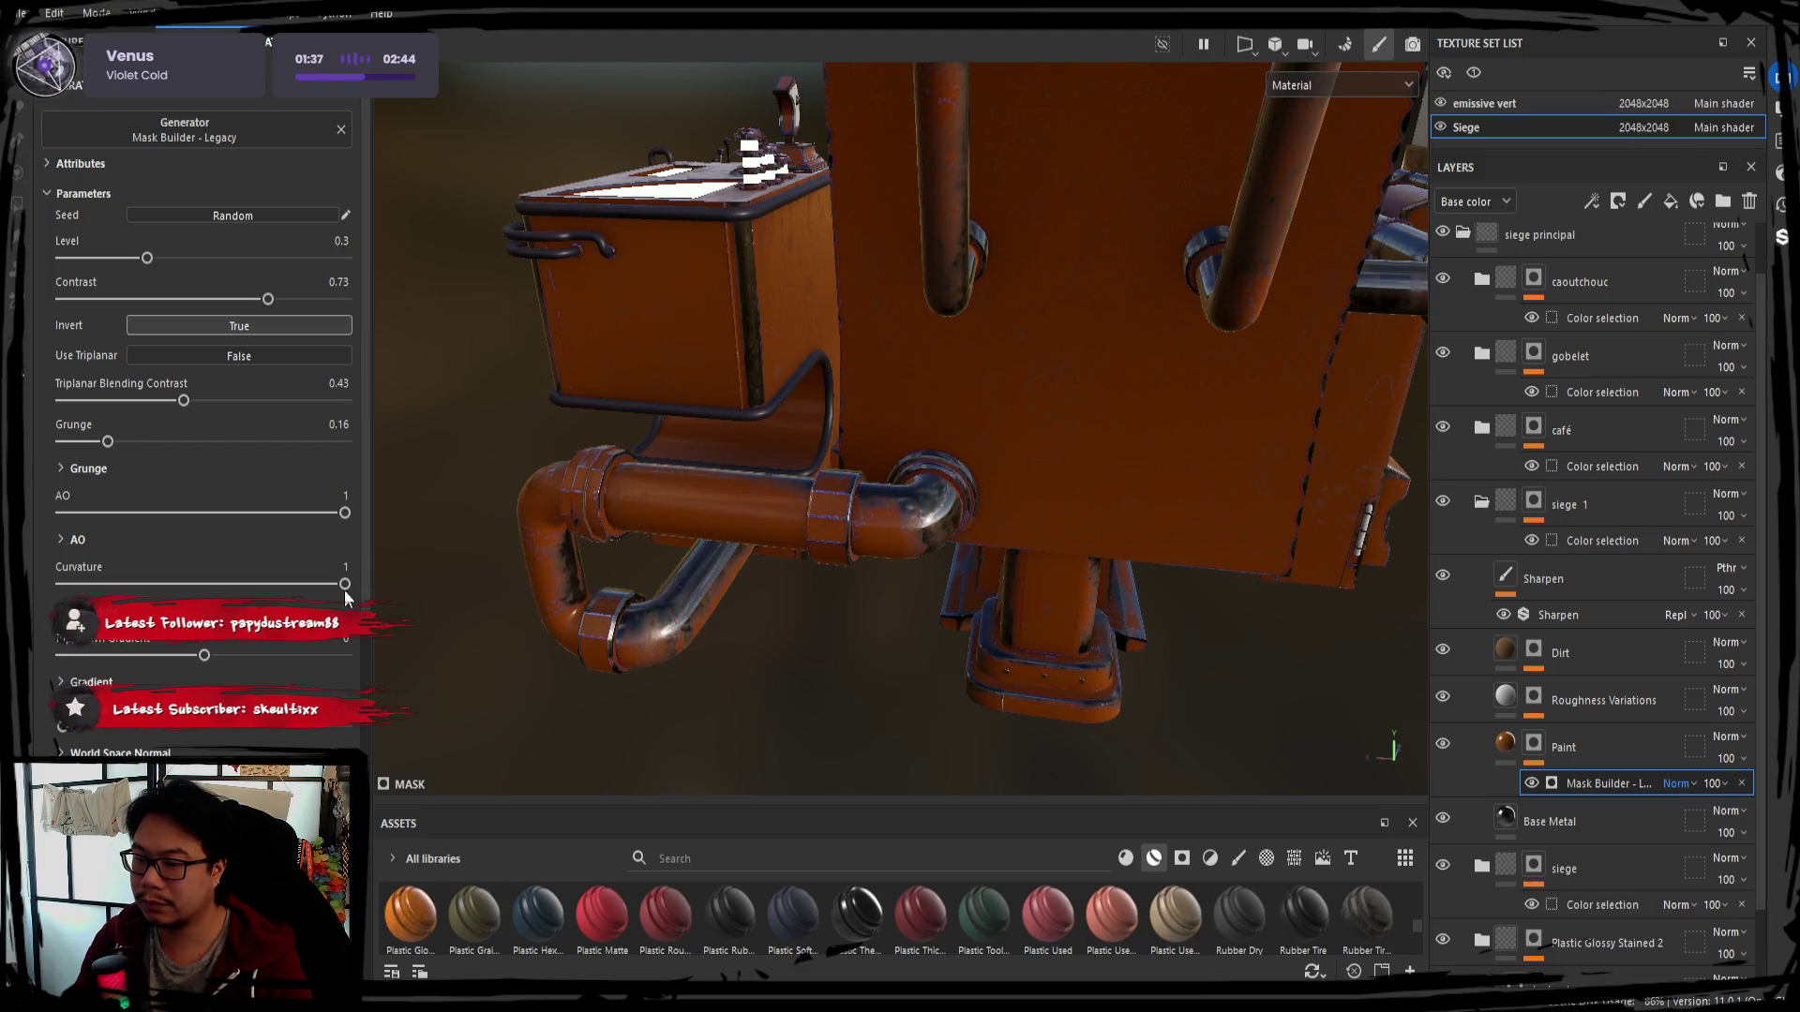
scroll(190, 571, "down", 2)
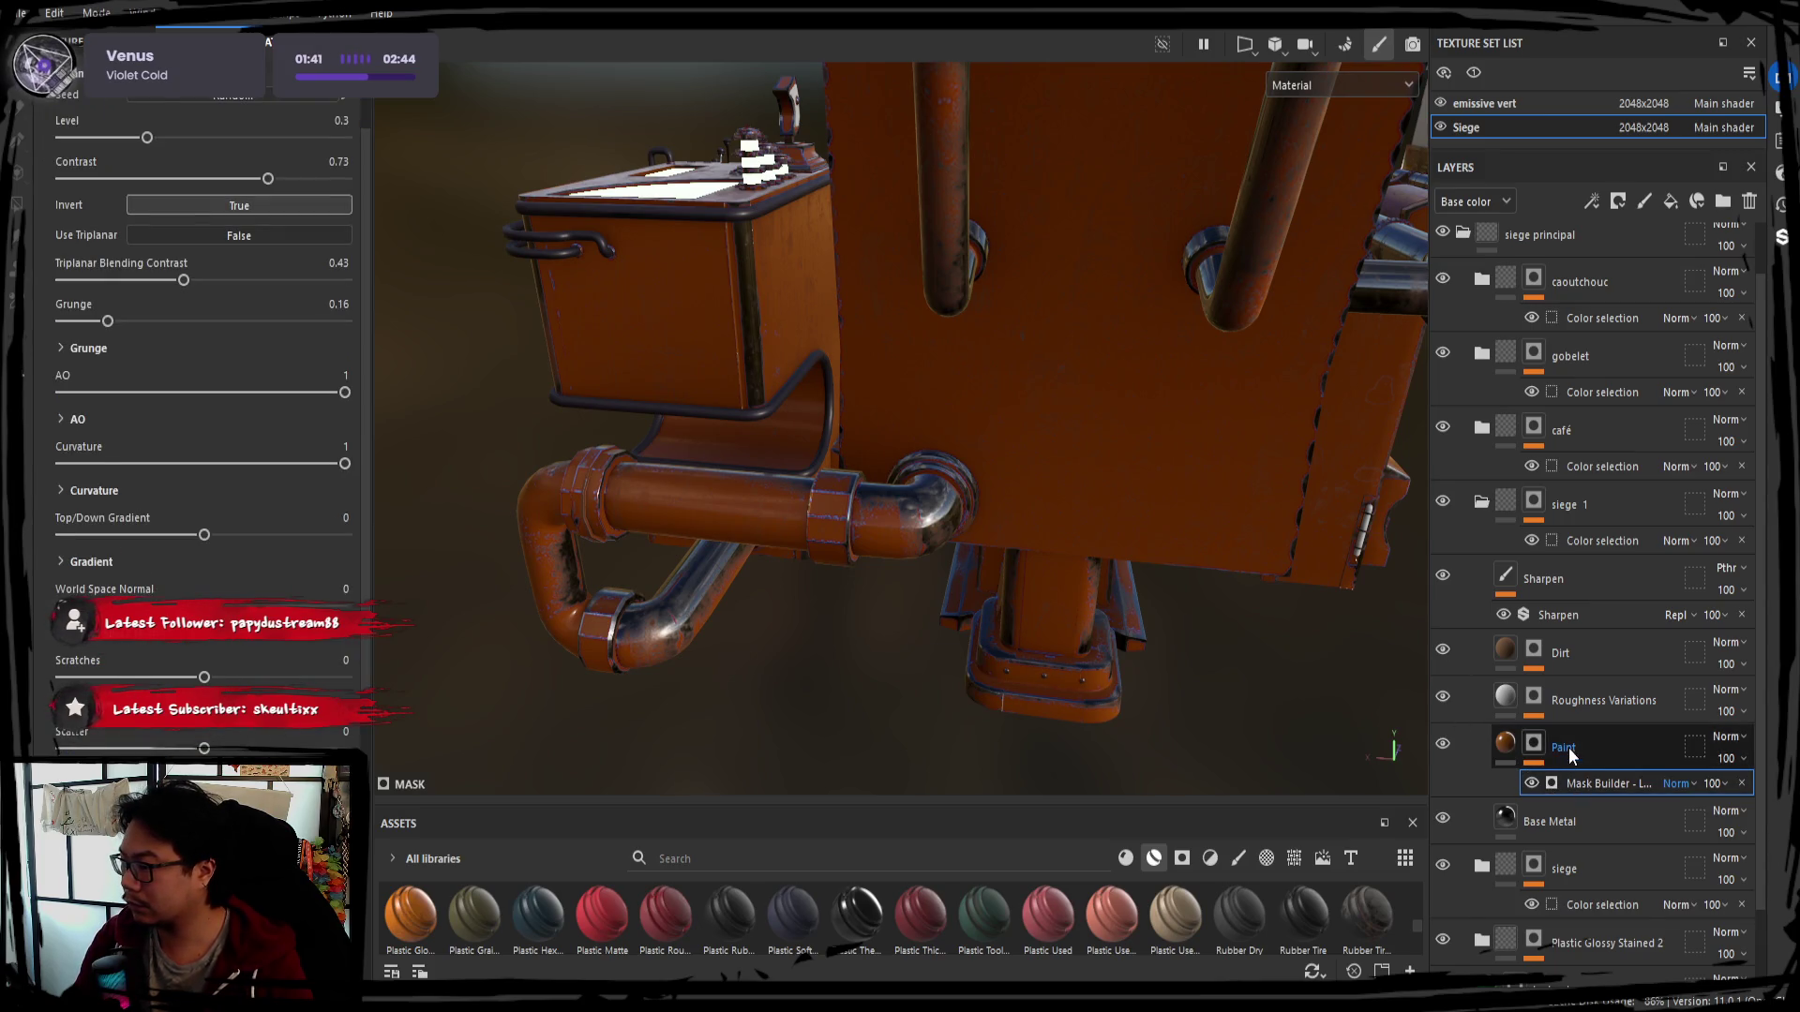
Hide then delete siege 1's Paint layer to leave bare worn metal, and collapse the group
left_click(1532, 746)
left_click(1503, 745)
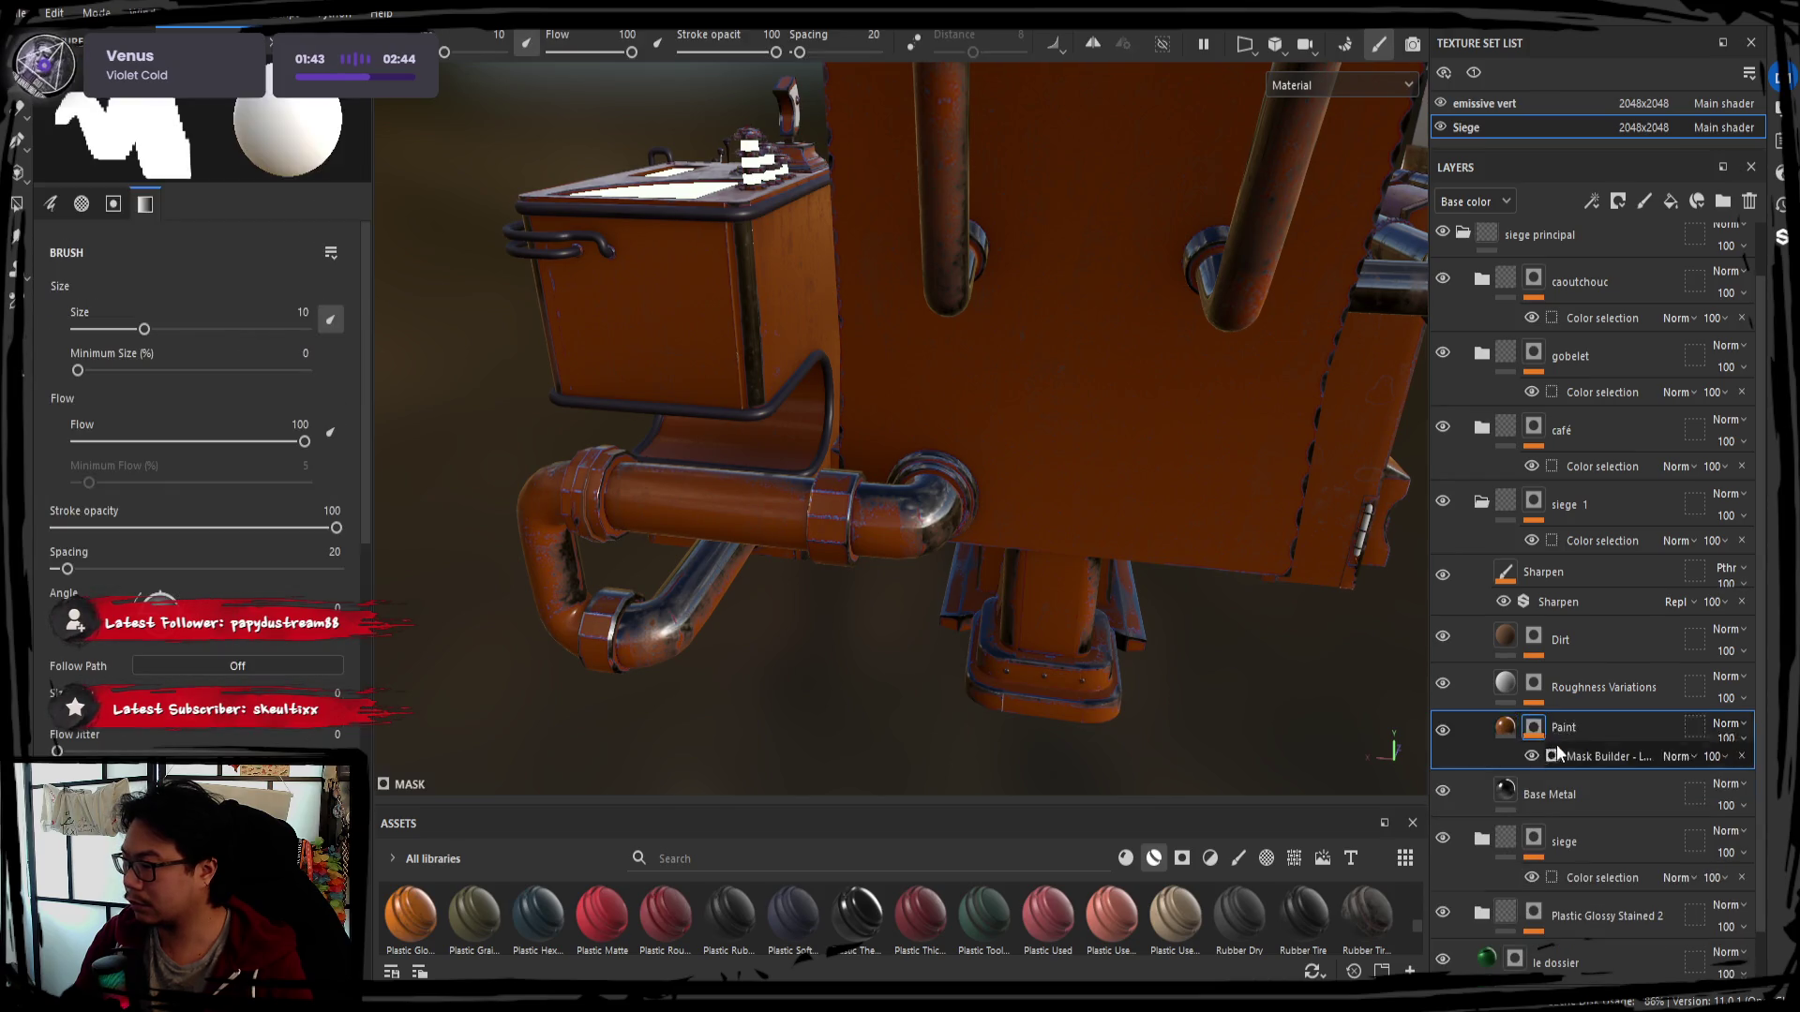
left_click(1442, 747)
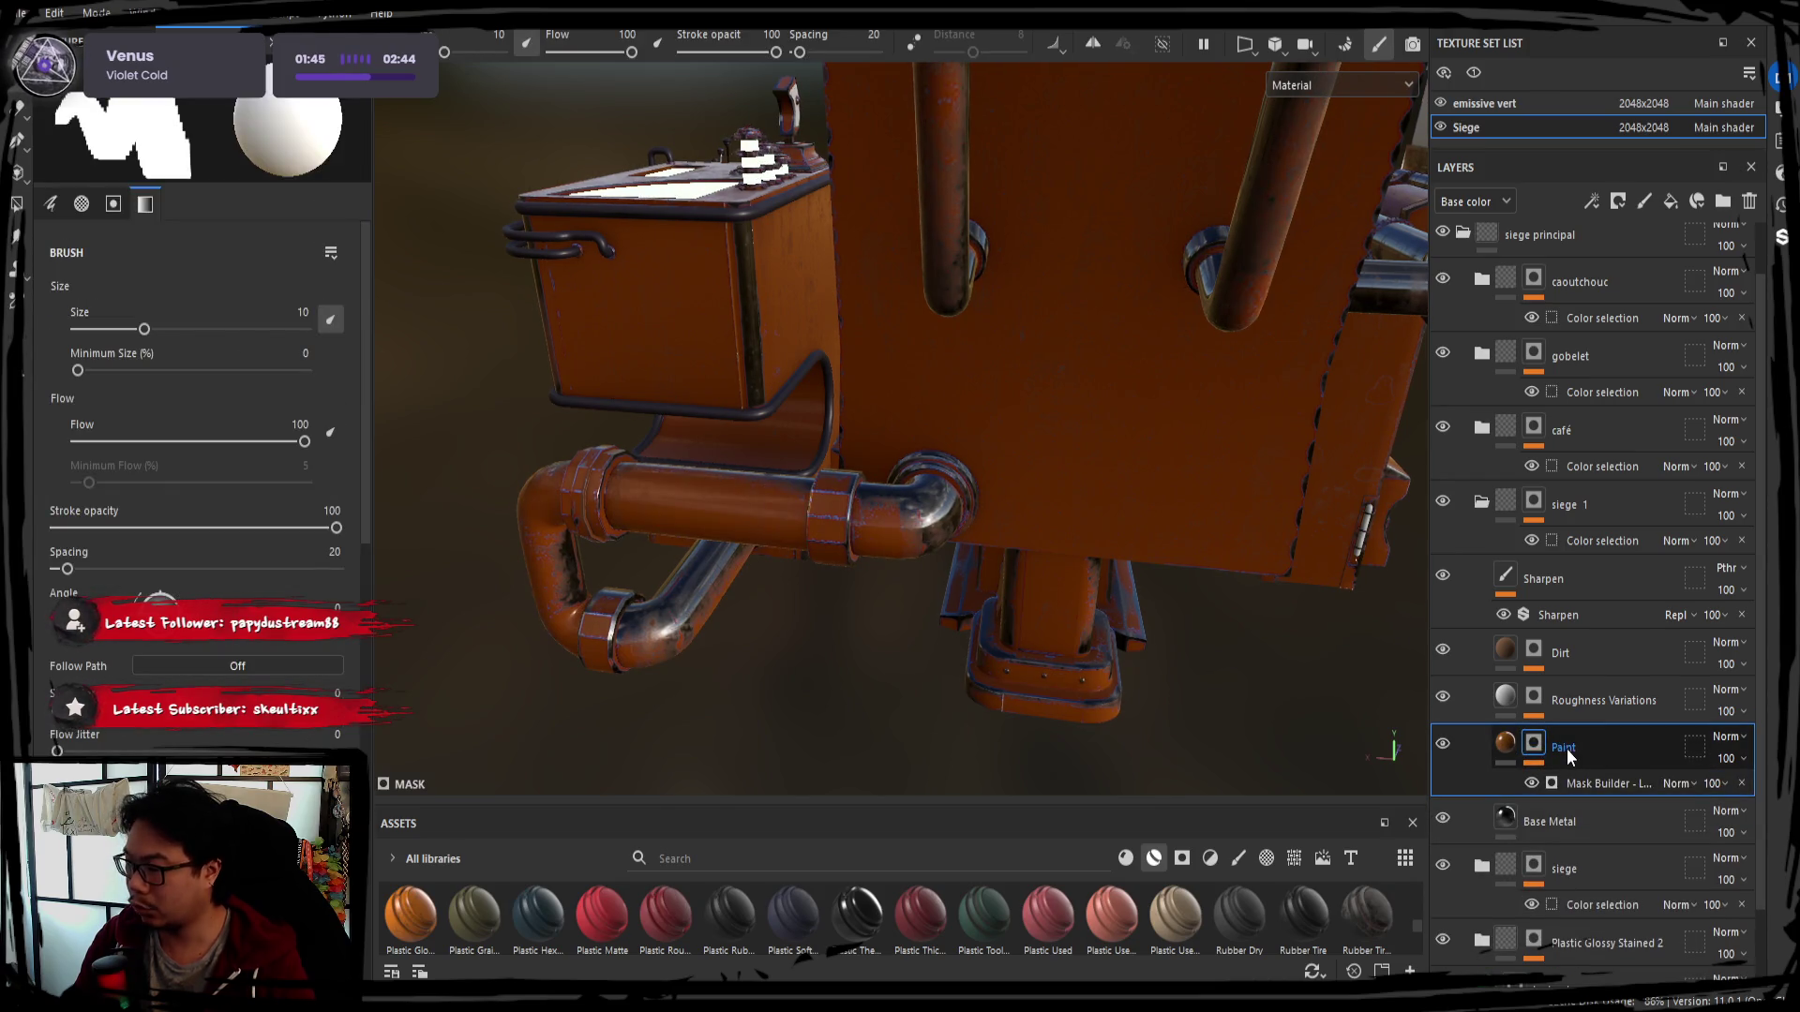
key("Delete")
mouse_move(1007, 499)
left_mouse_down("alt")
mouse_move(937, 478)
mouse_move(1000, 488)
mouse_move(946, 436)
left_mouse_up("alt")
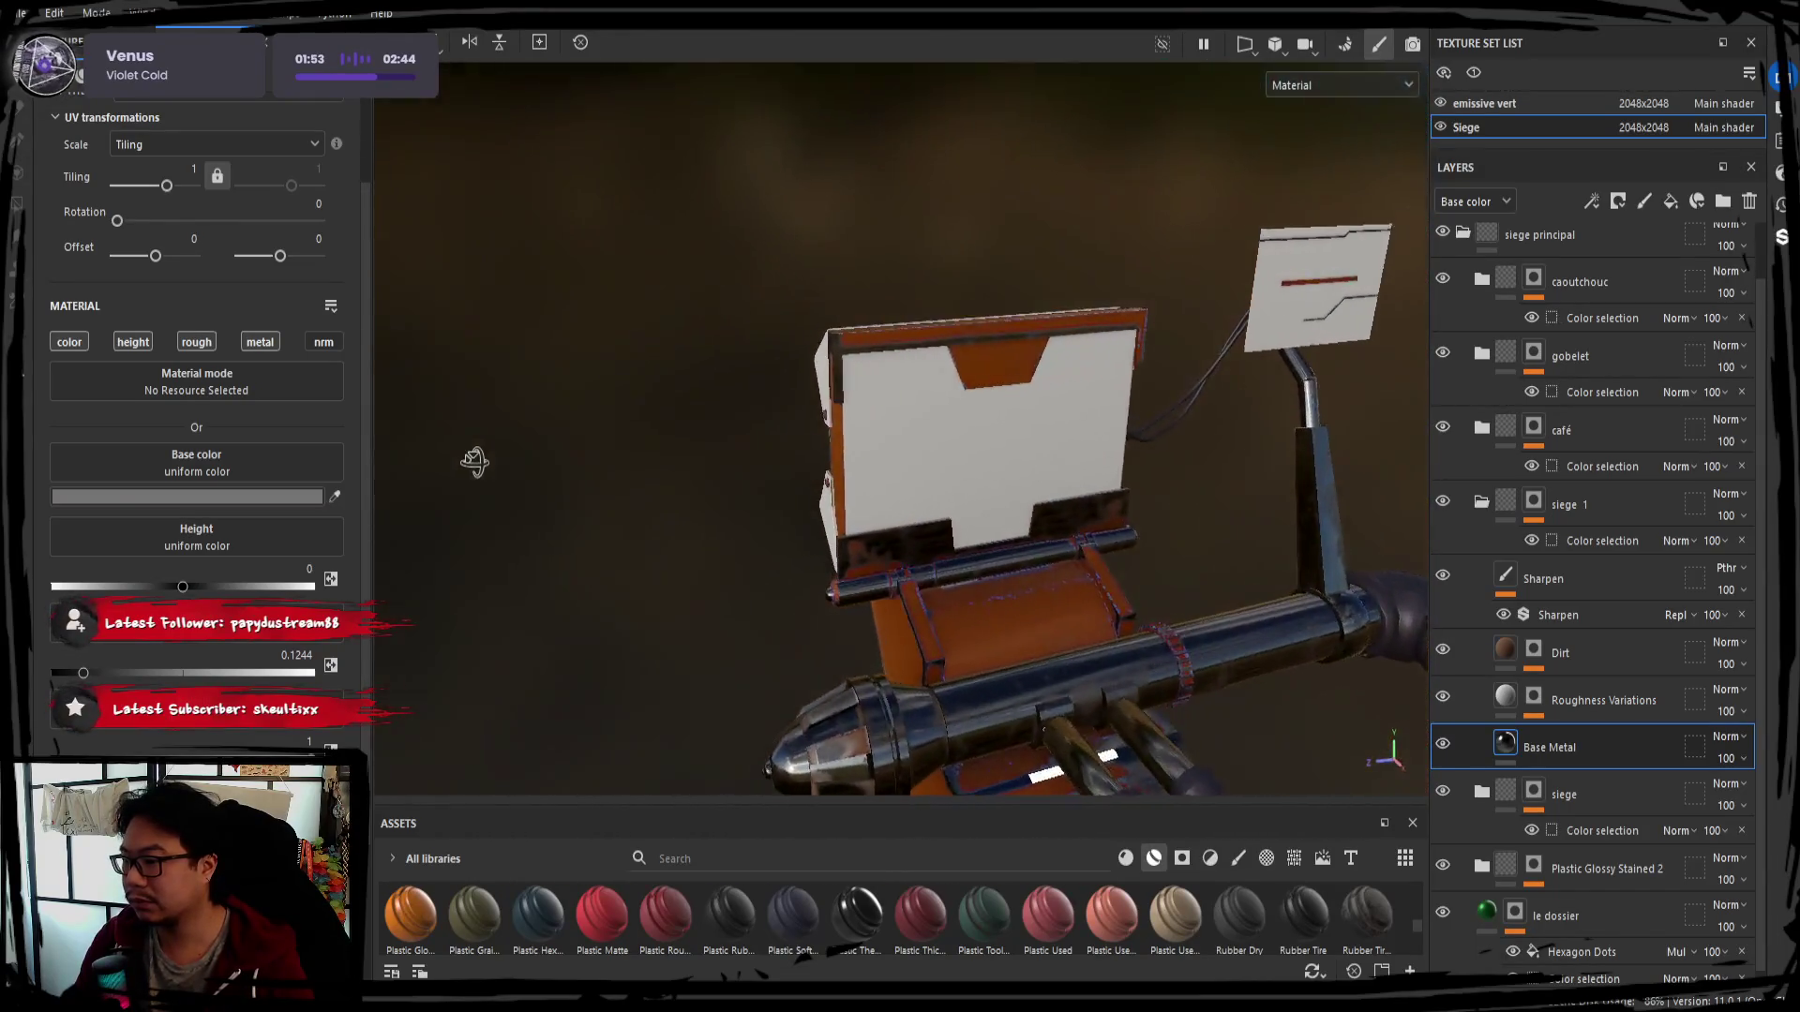
mouse_move(946, 437)
left_mouse_down("alt")
mouse_move(901, 480)
mouse_move(943, 467)
left_mouse_up("alt")
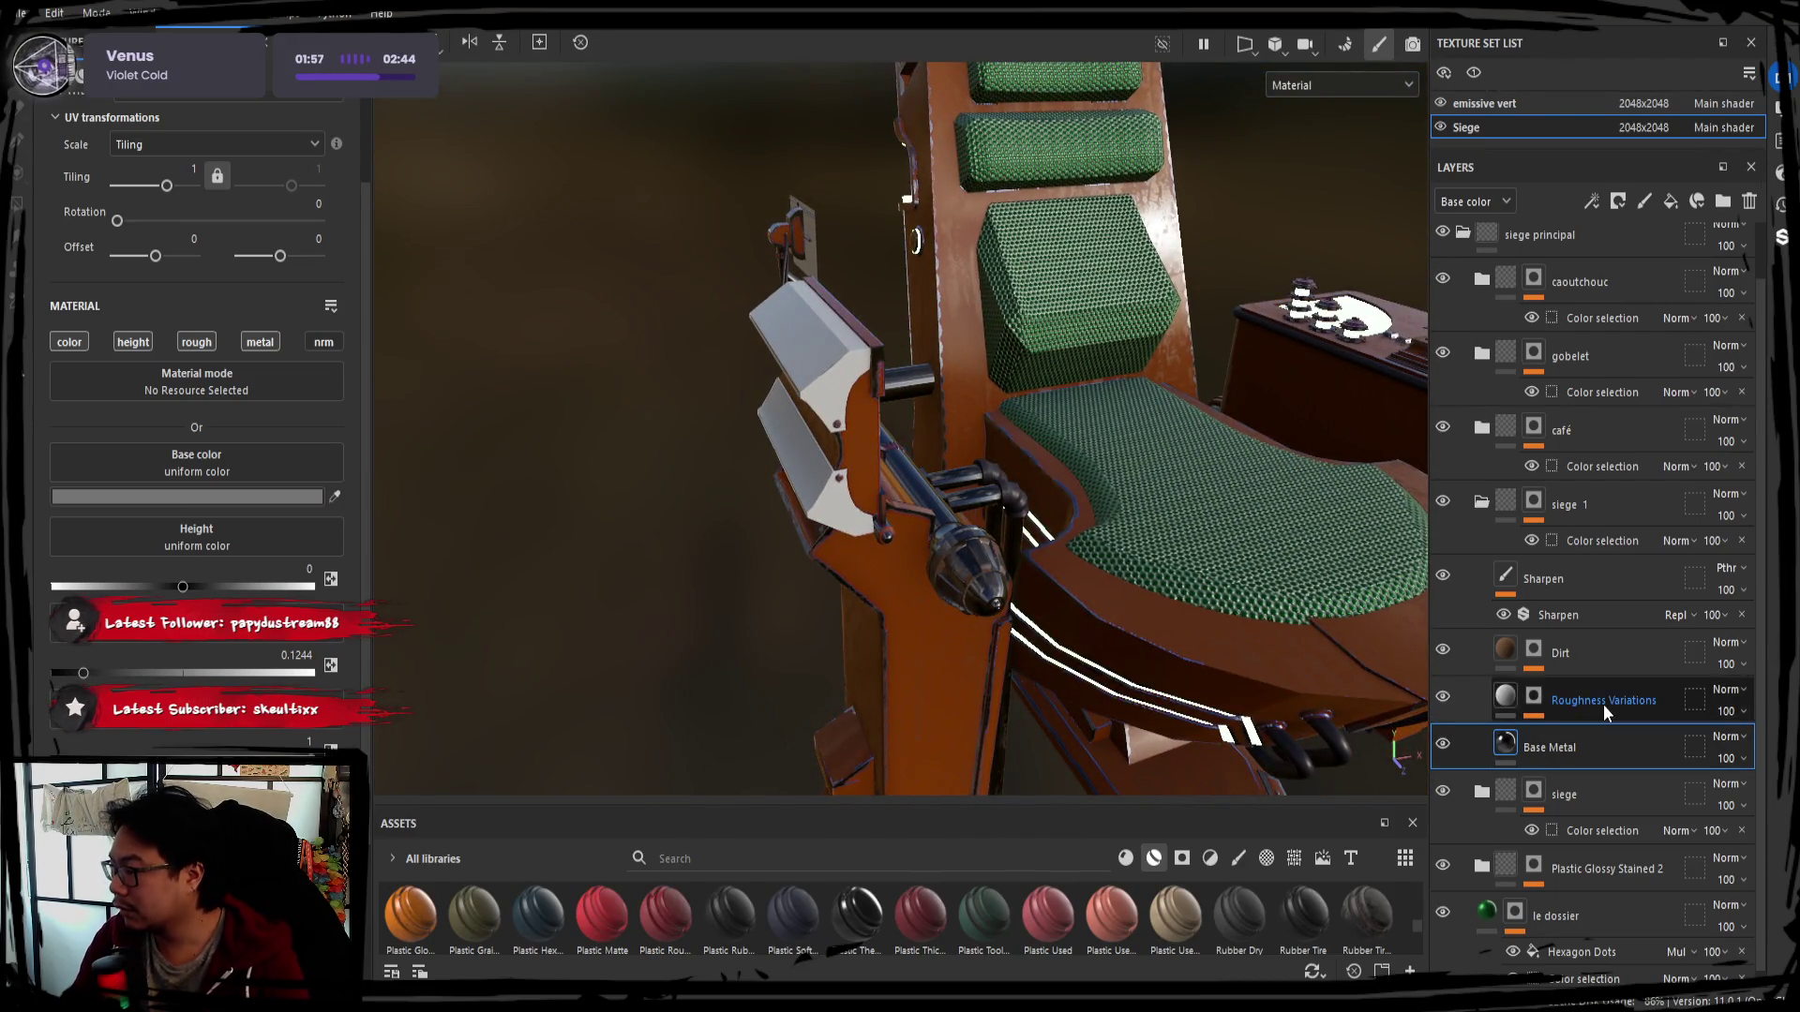
left_click(1480, 506)
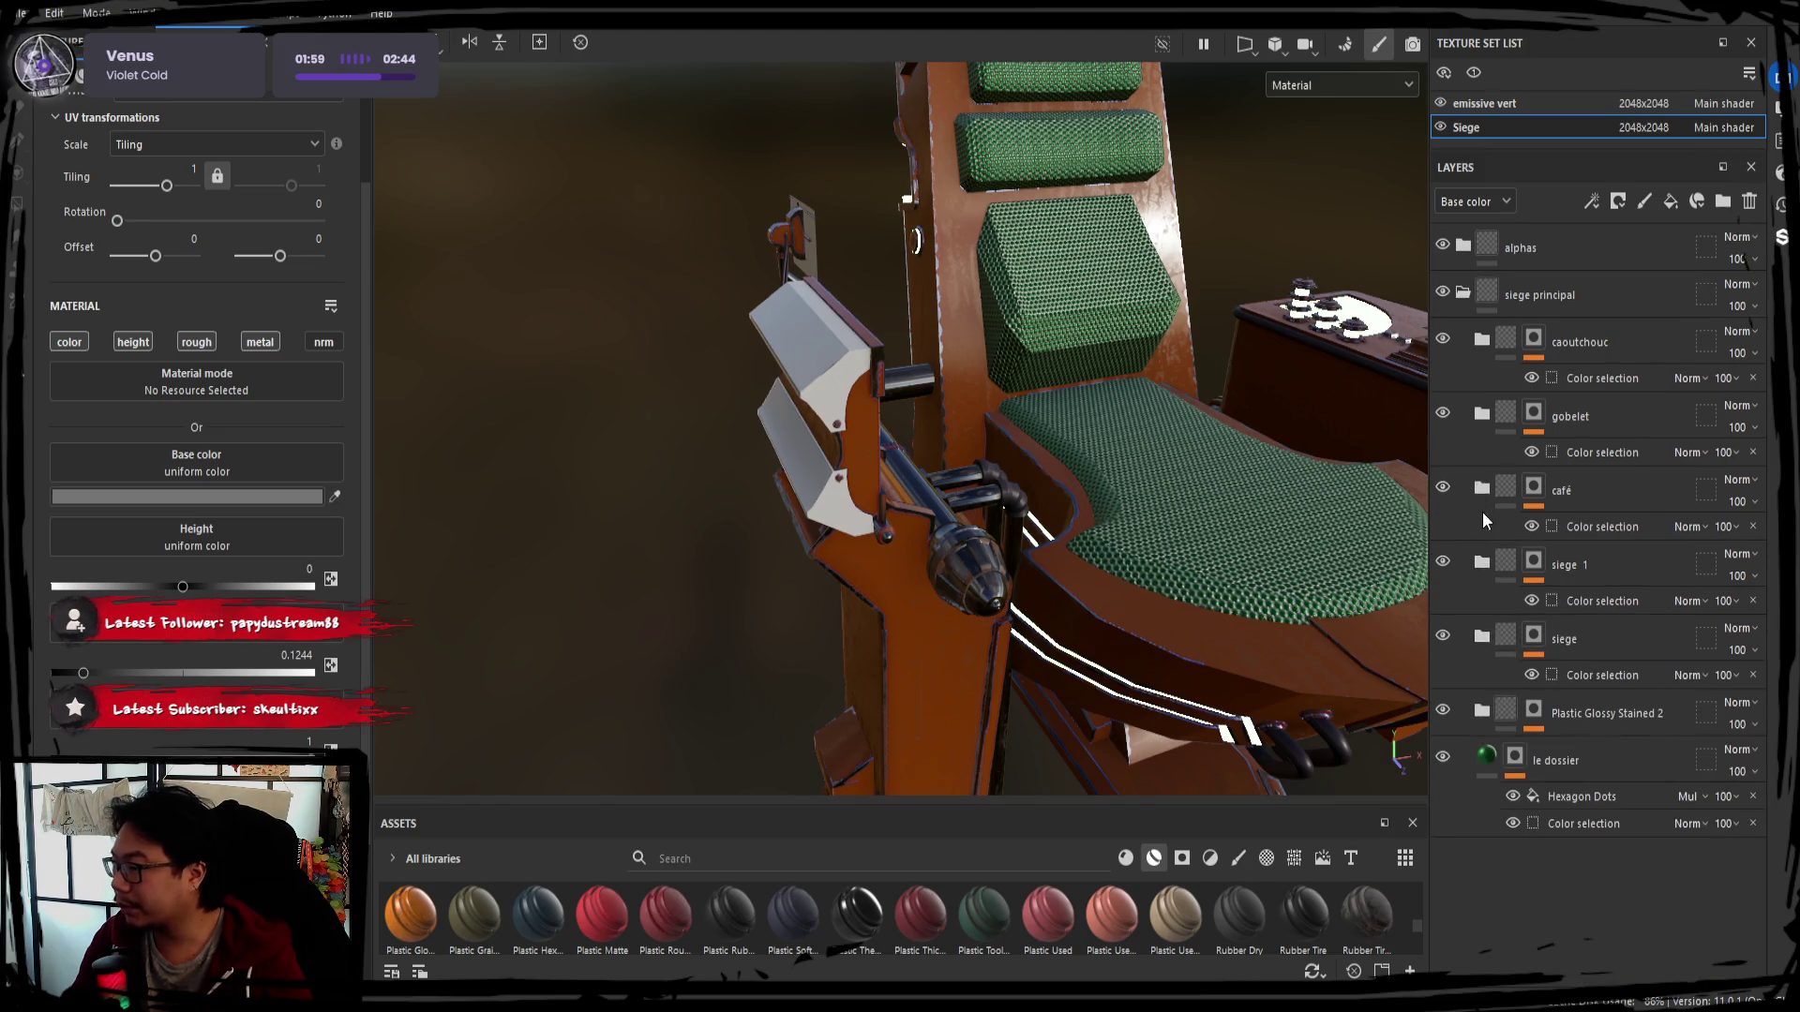
Duplicate siege 1 as siege 2 and mask it to the yellow ID region
left_click(1588, 563)
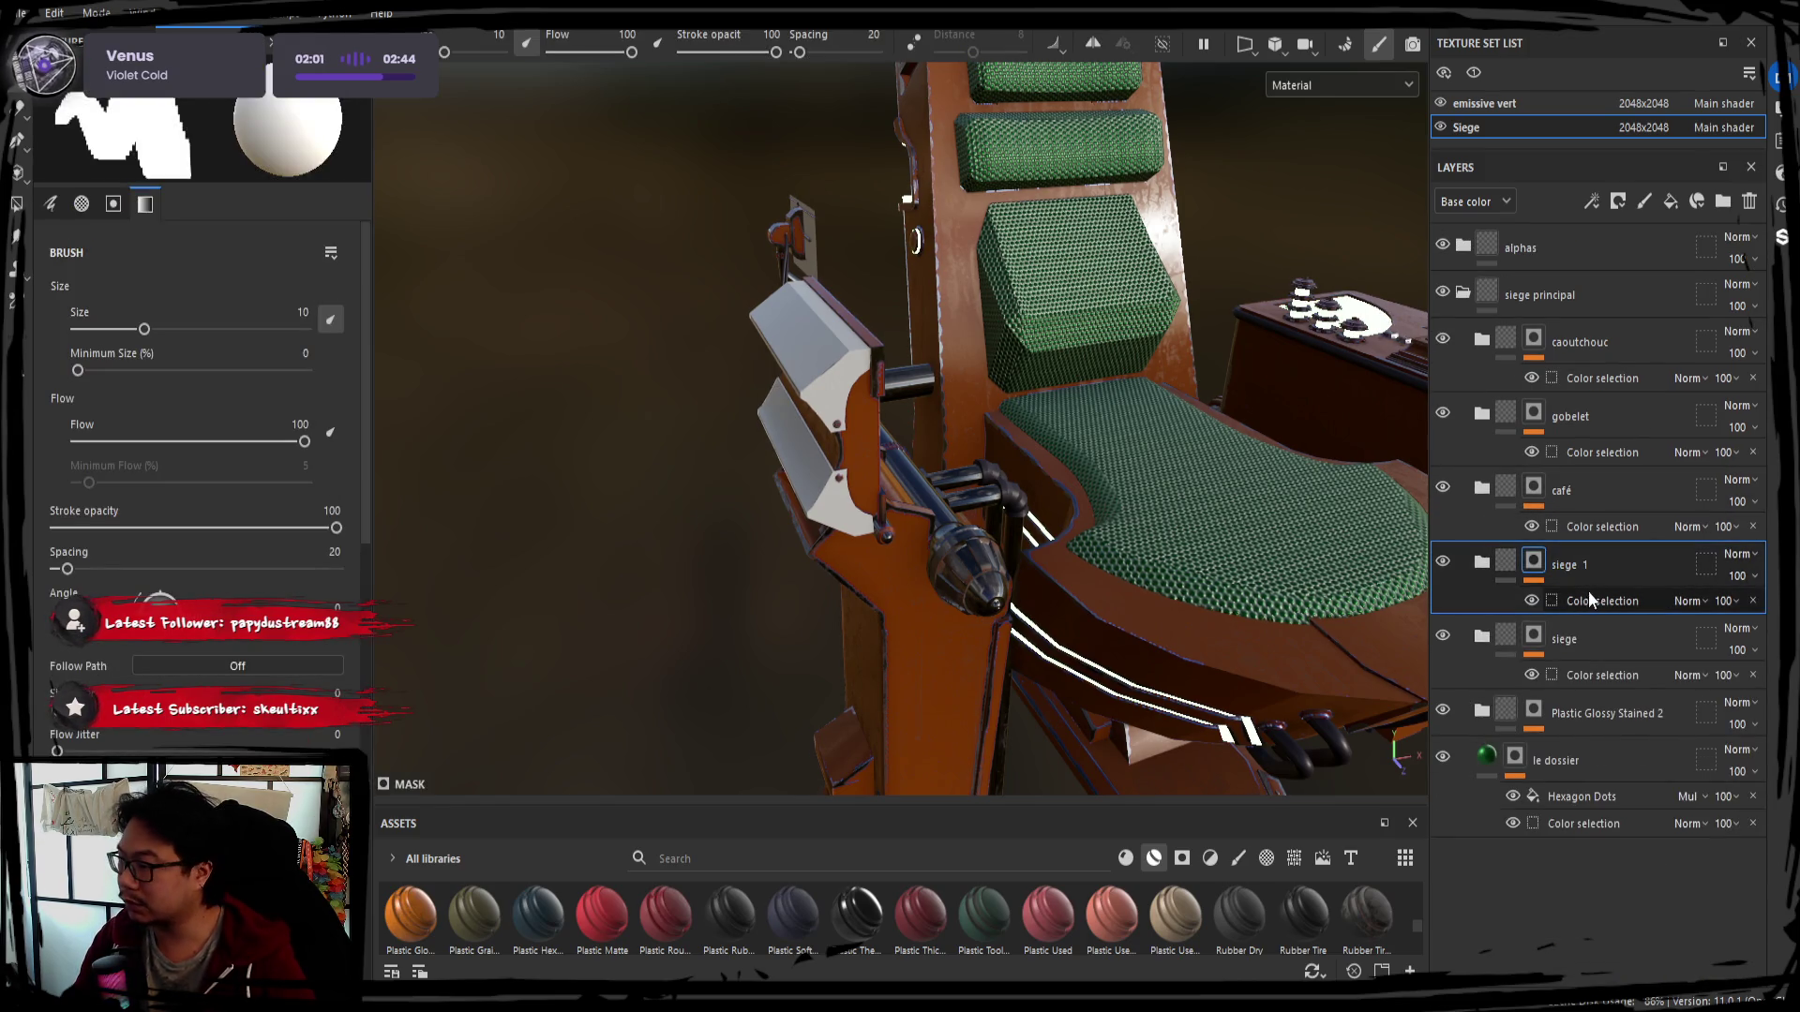
key("ctrl+d")
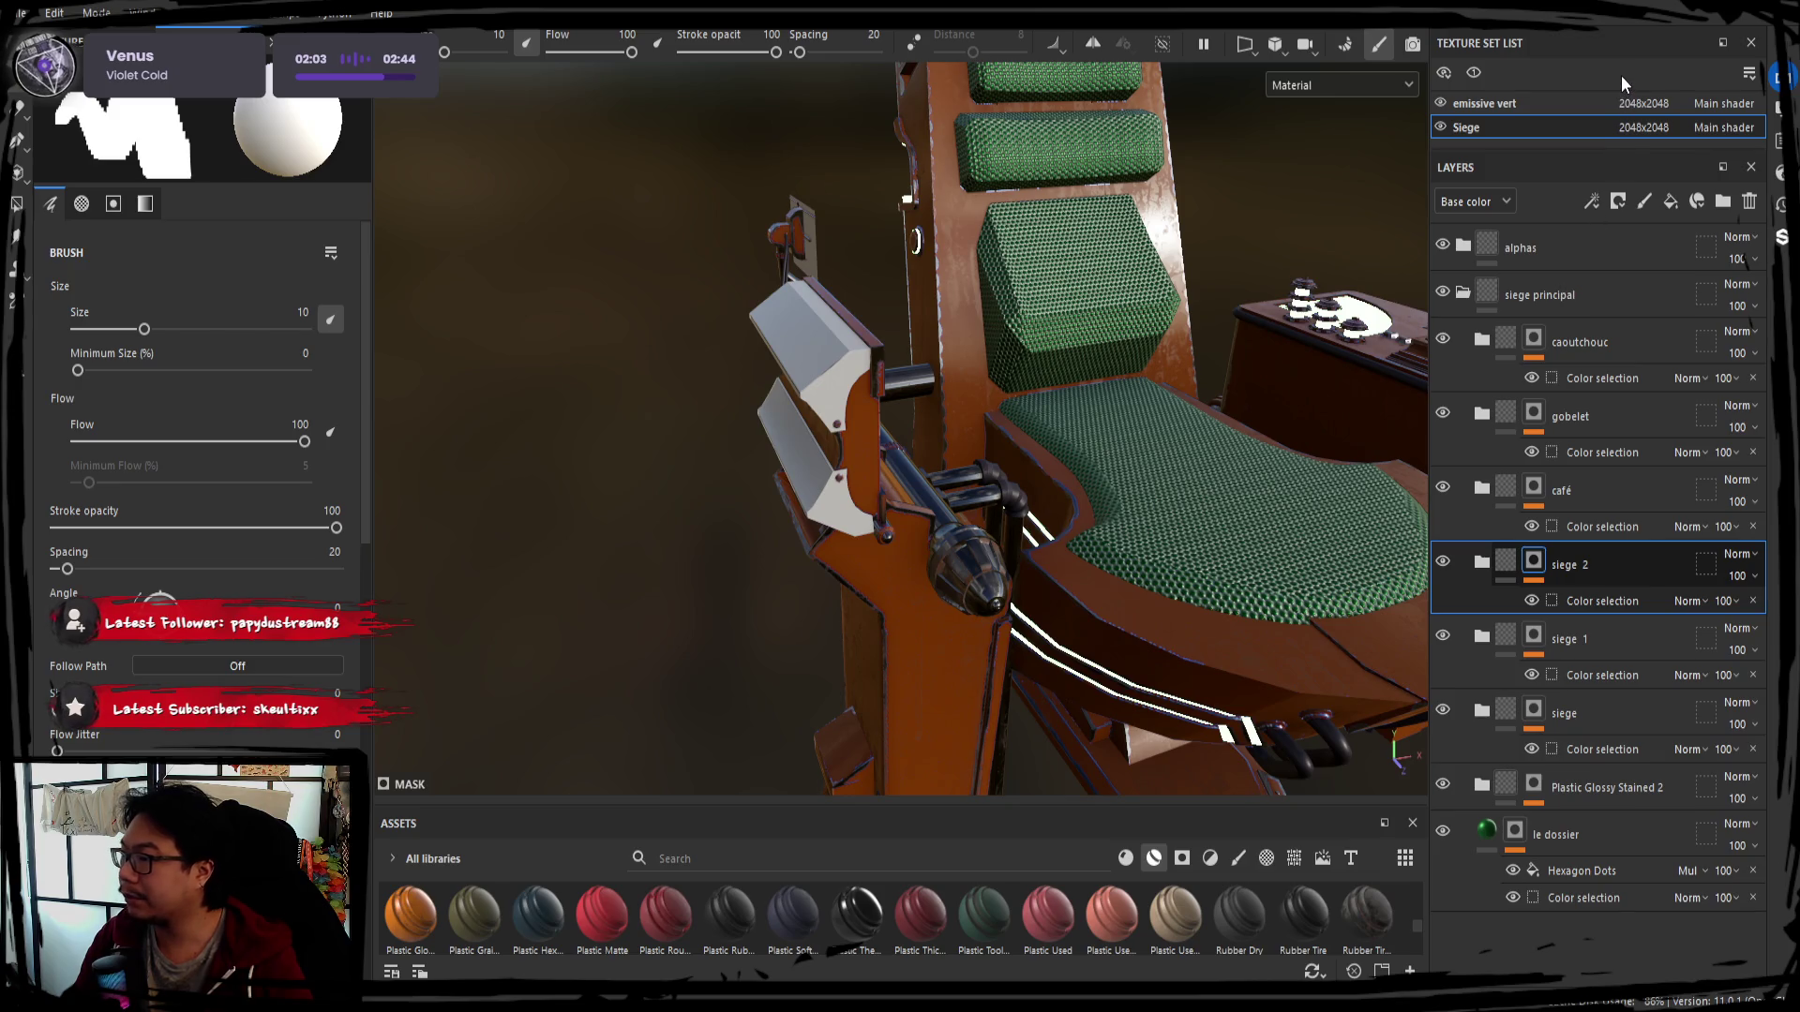
left_click(1588, 601)
key("Delete")
left_click_drag(1558, 608, 1593, 585)
key("ctrl+z")
left_click(322, 312)
left_click(812, 357)
mouse_move(811, 358)
left_mouse_down("alt")
mouse_move(620, 510)
mouse_move(1417, 591)
left_mouse_up("alt")
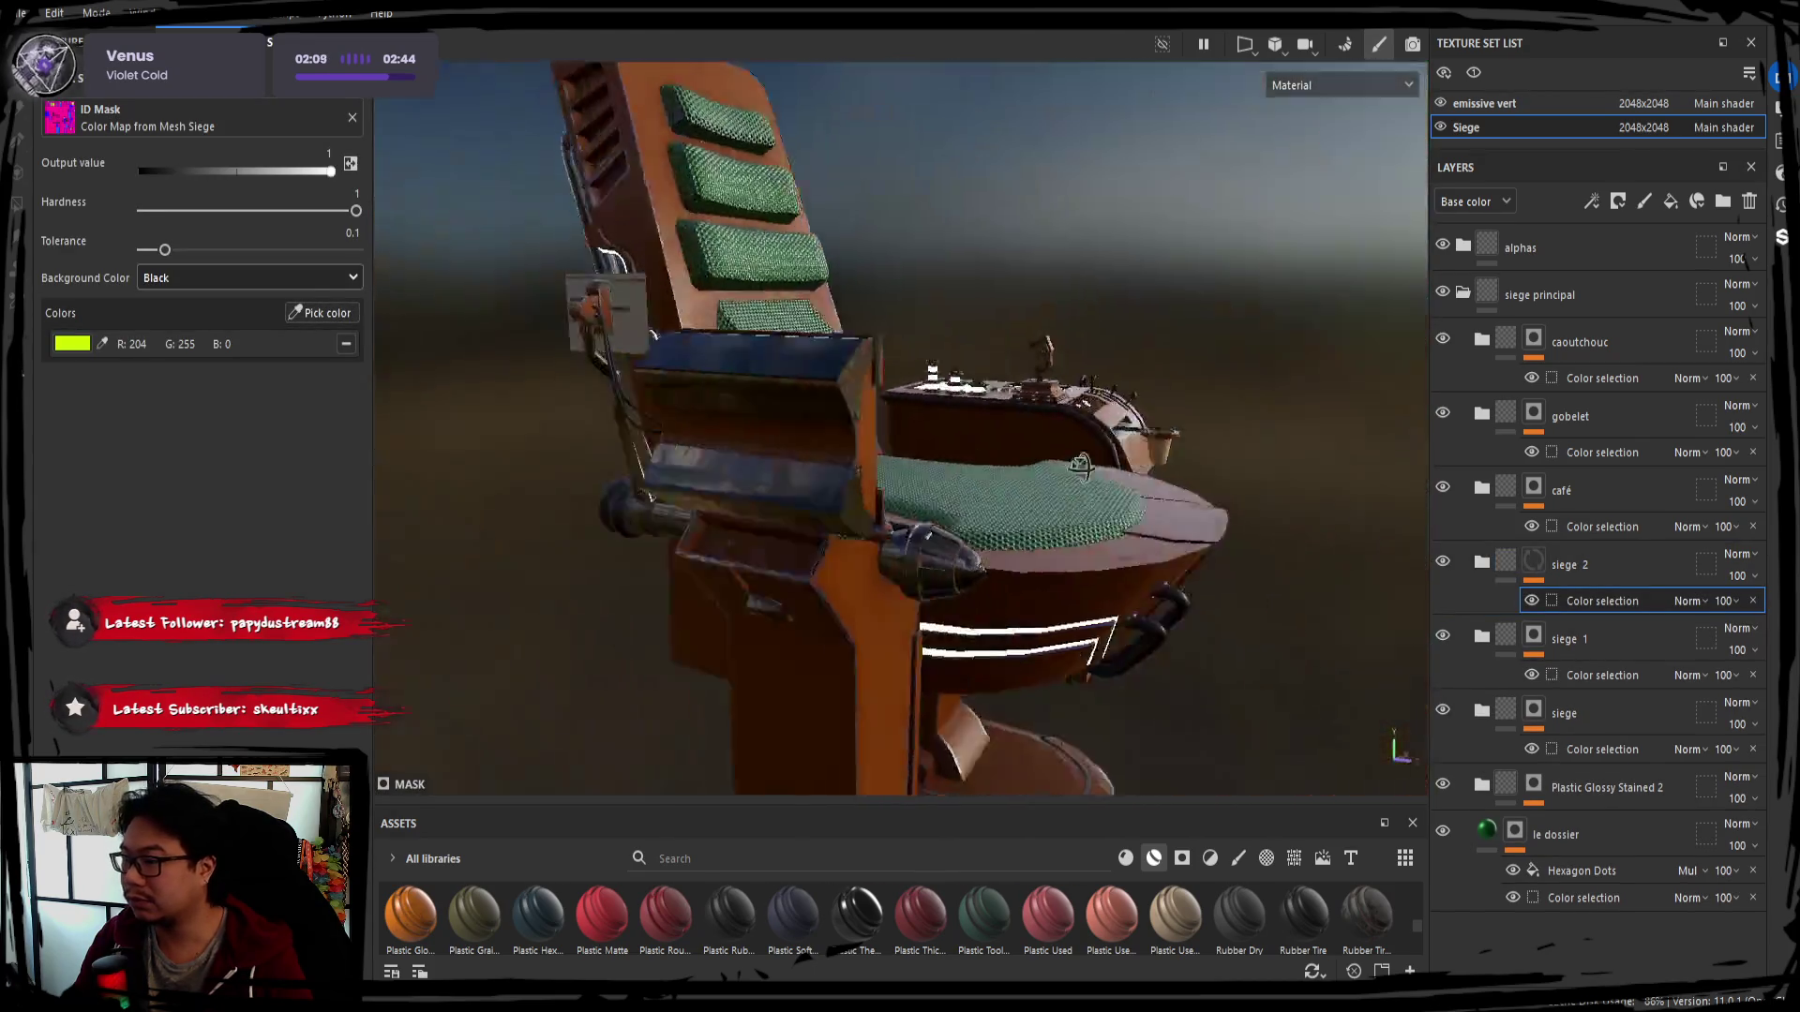
Set siege 2's Base Metal base colour by sampling the seat's green
left_click(1505, 563)
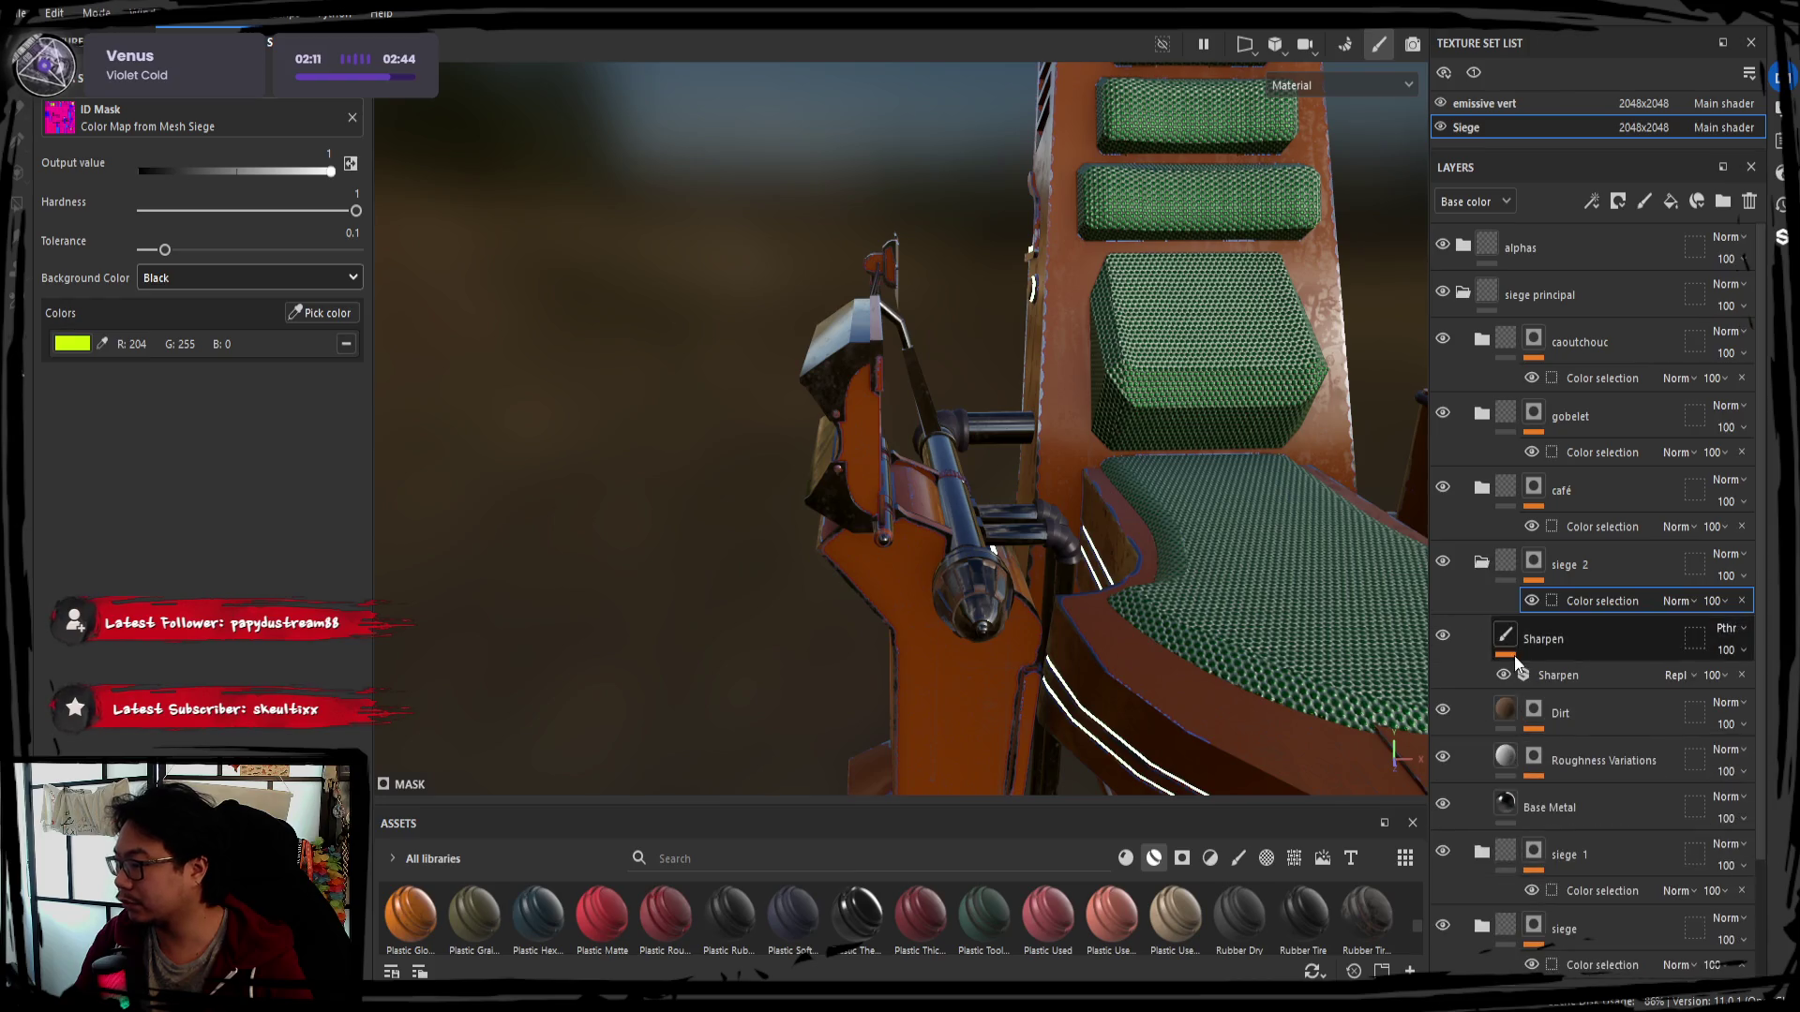
left_click(1558, 713)
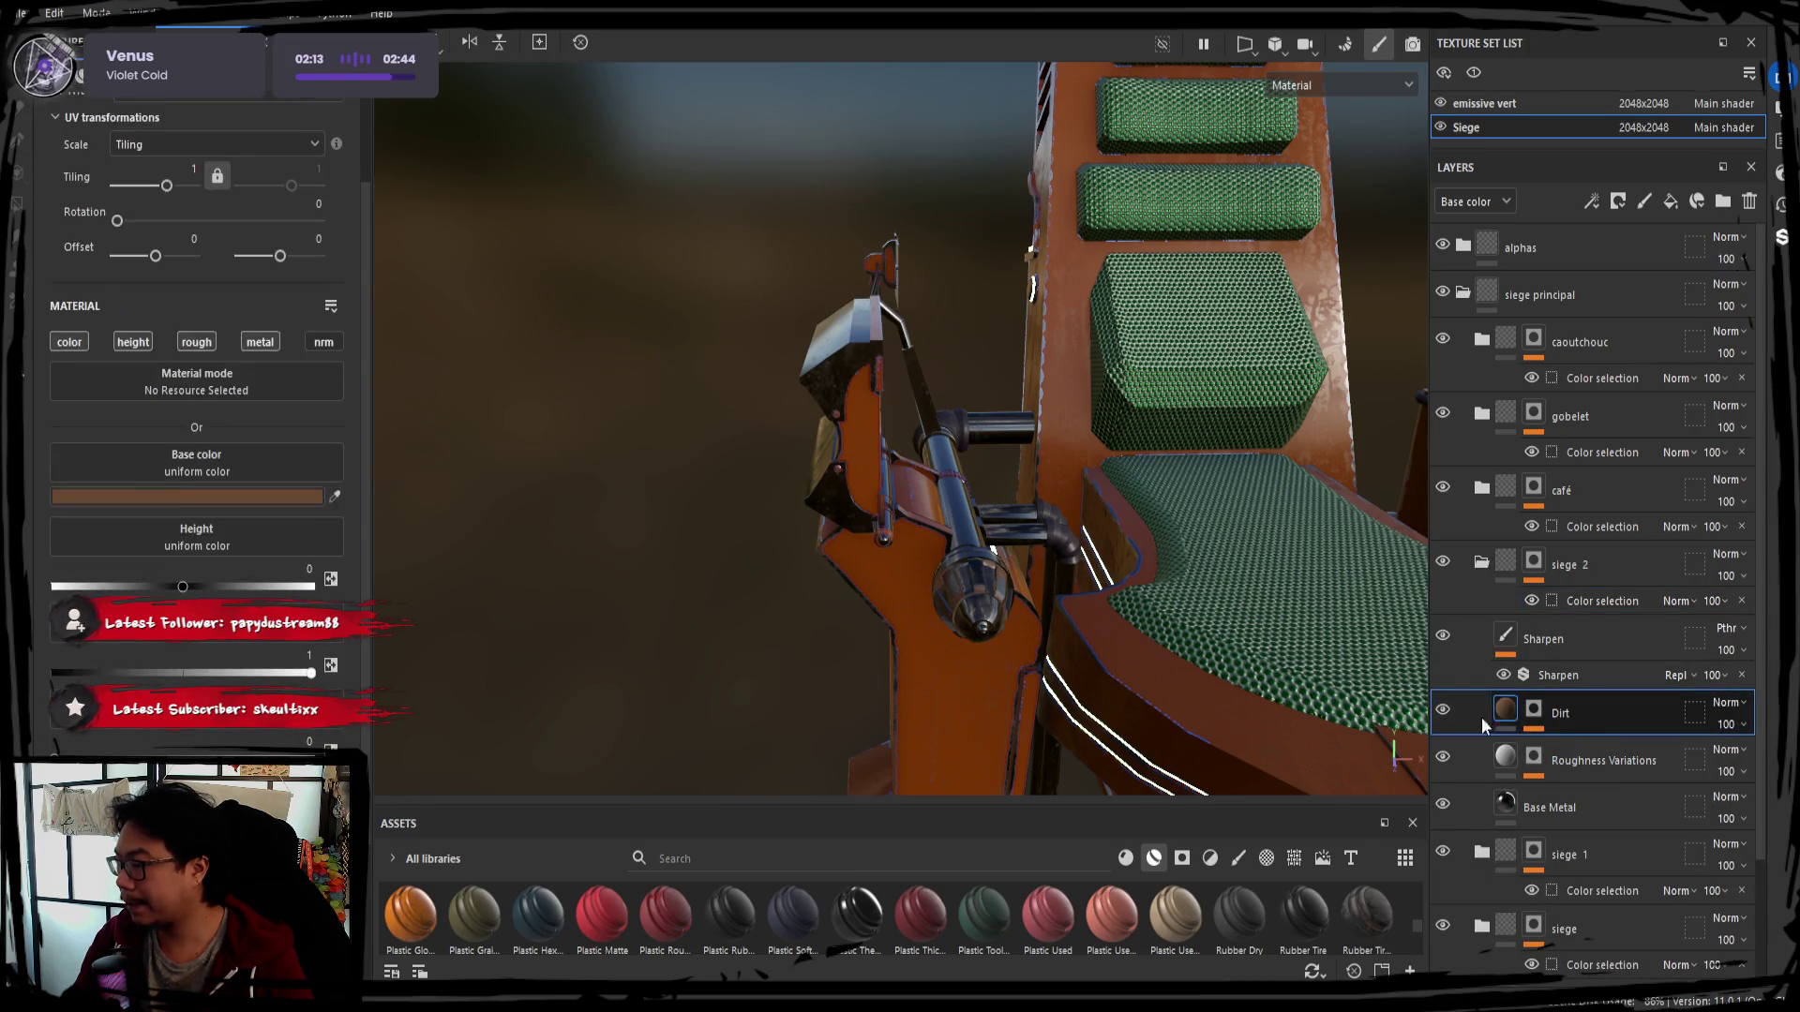
left_click_drag(1567, 805, 1099, 639, "alt")
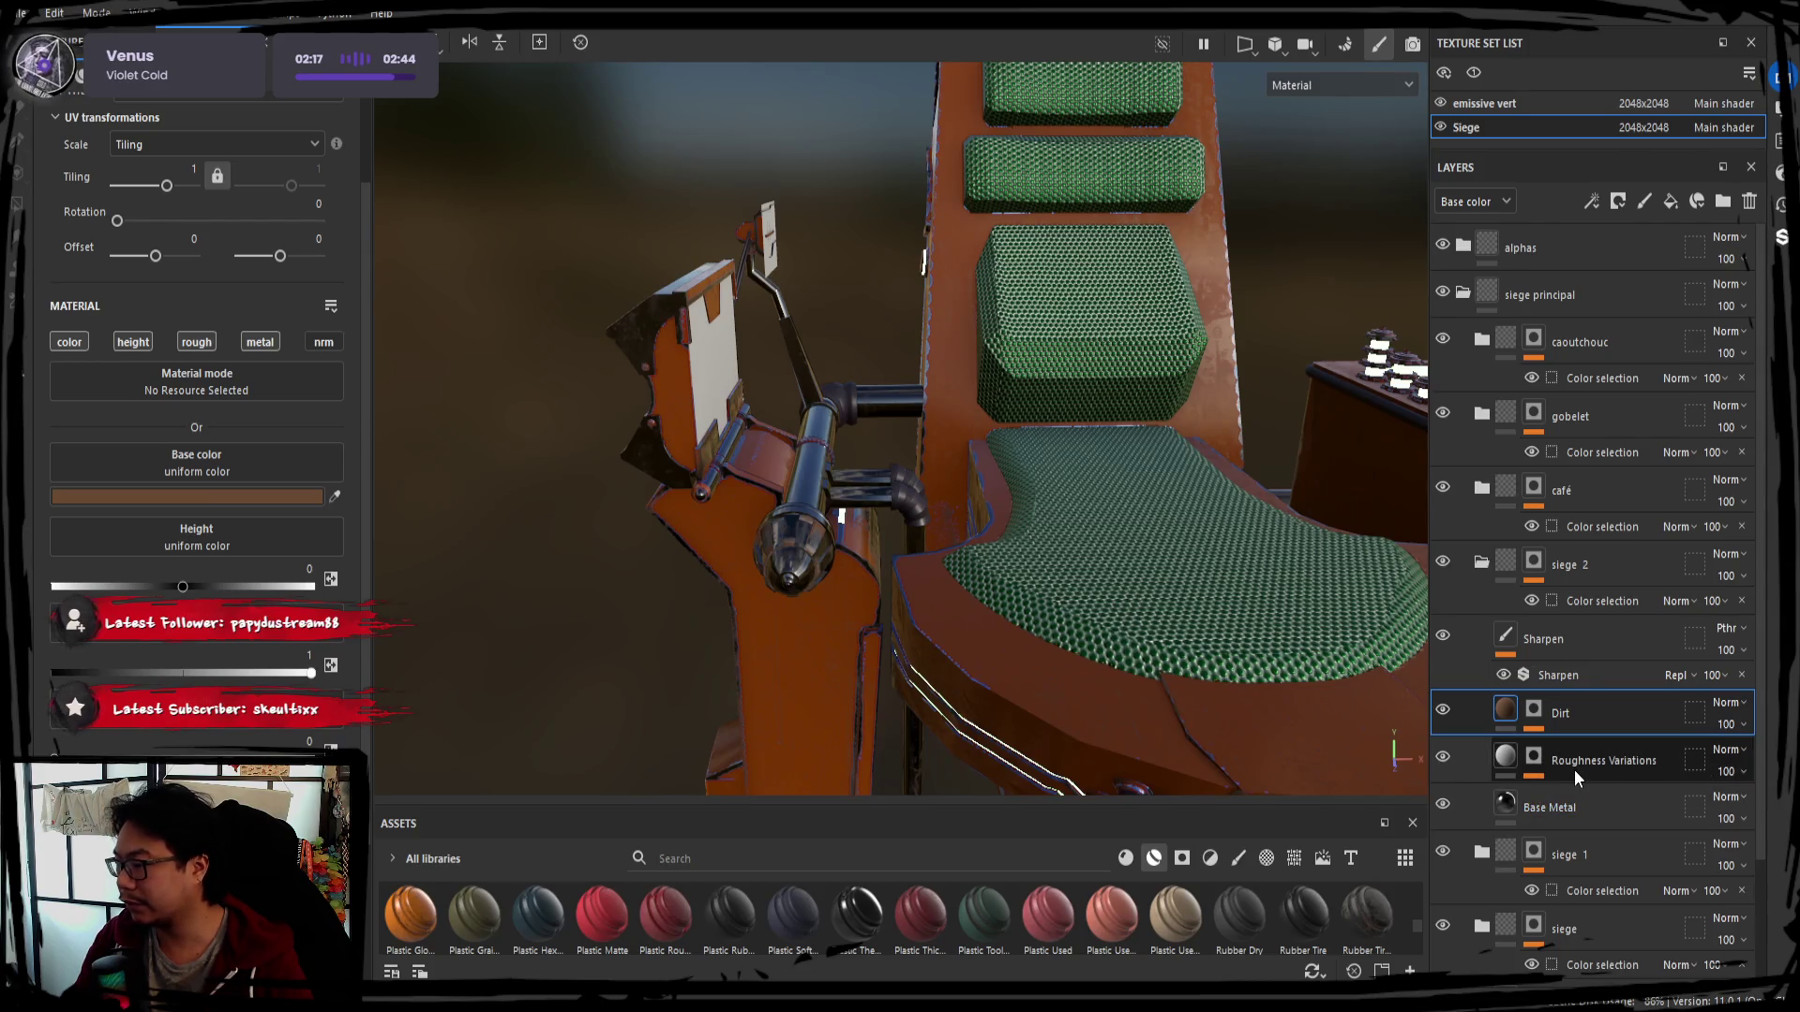
left_click(1570, 802)
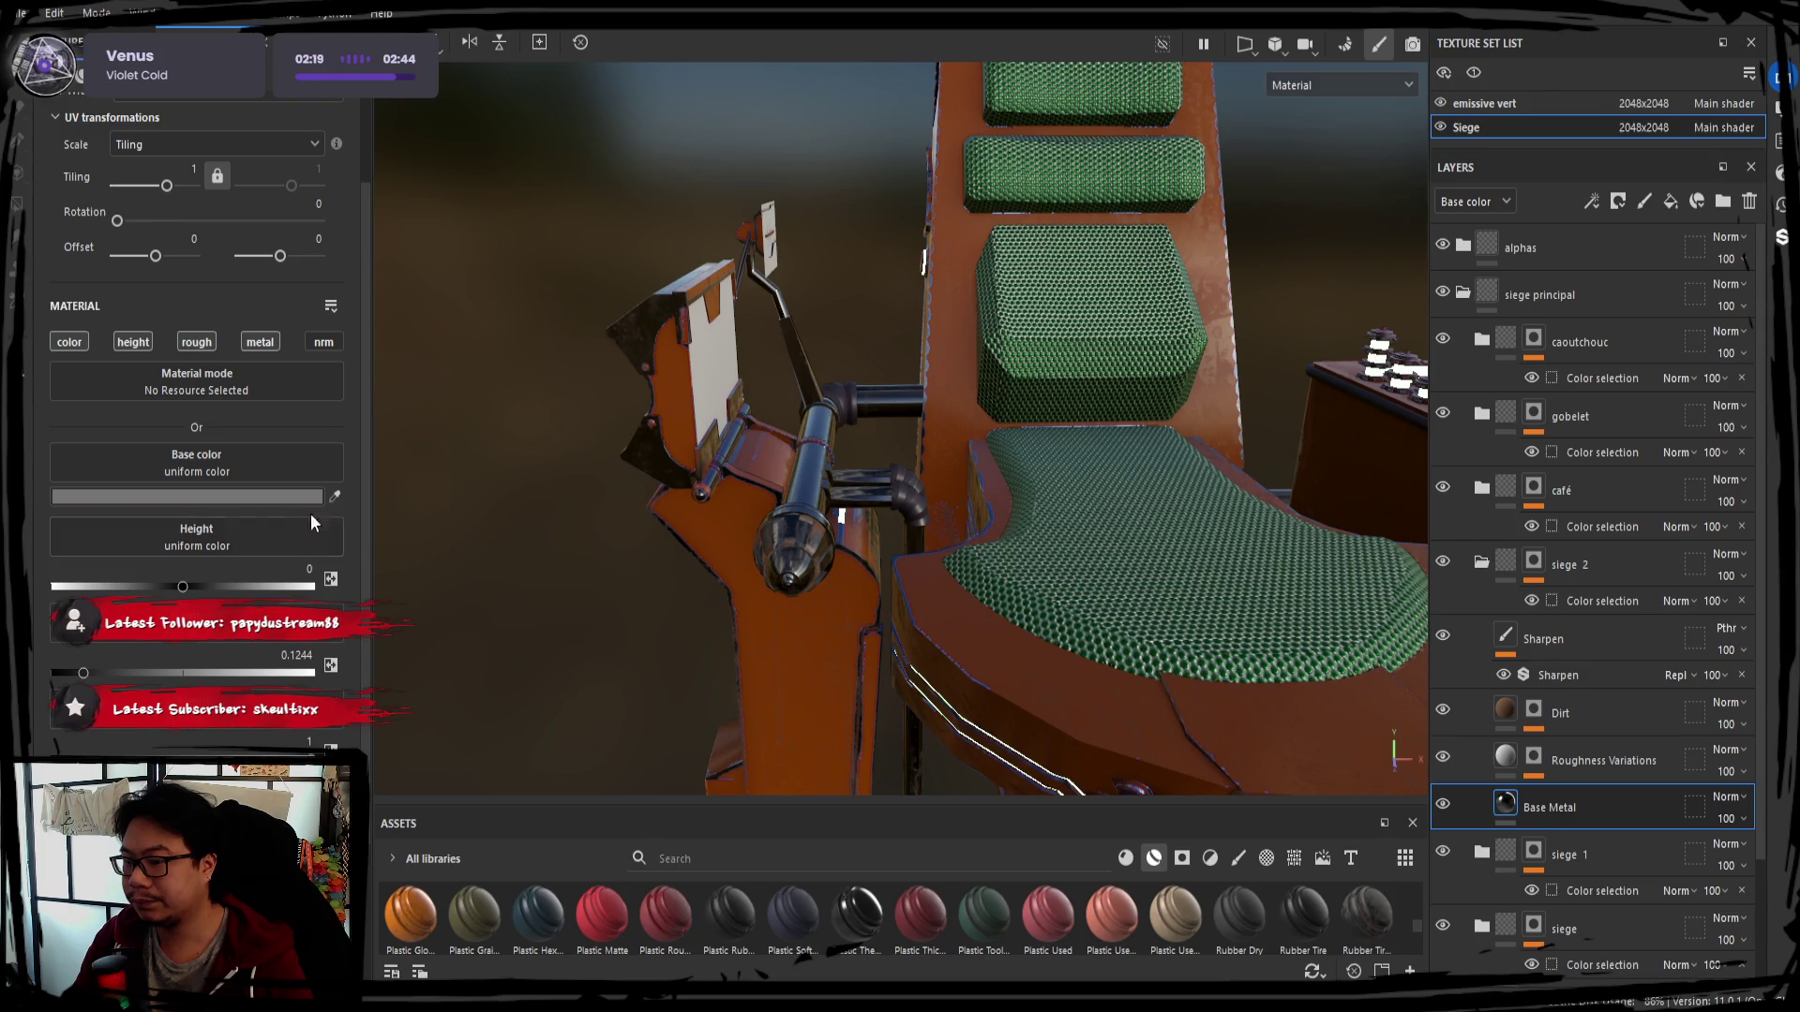
left_click(824, 511)
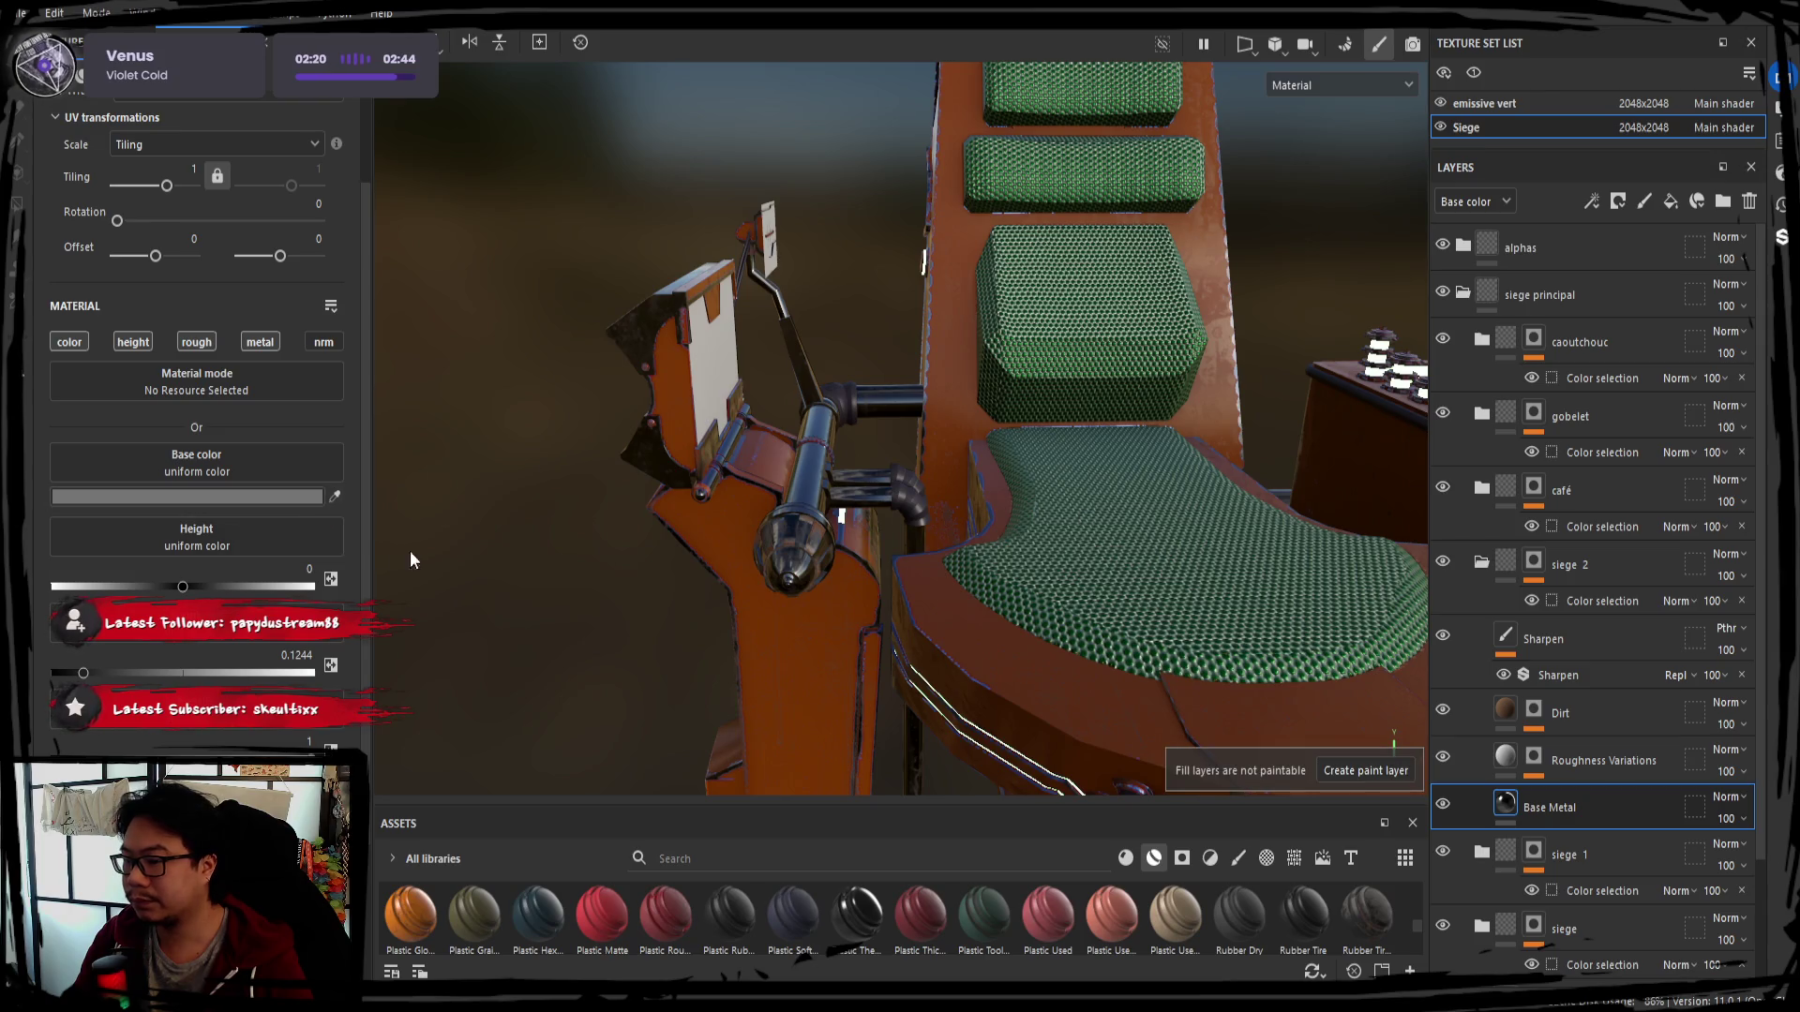
left_click(1125, 533)
mouse_move(566, 610)
left_mouse_down("alt")
mouse_move(1002, 583)
mouse_move(1029, 548)
mouse_move(752, 545)
left_mouse_up("alt")
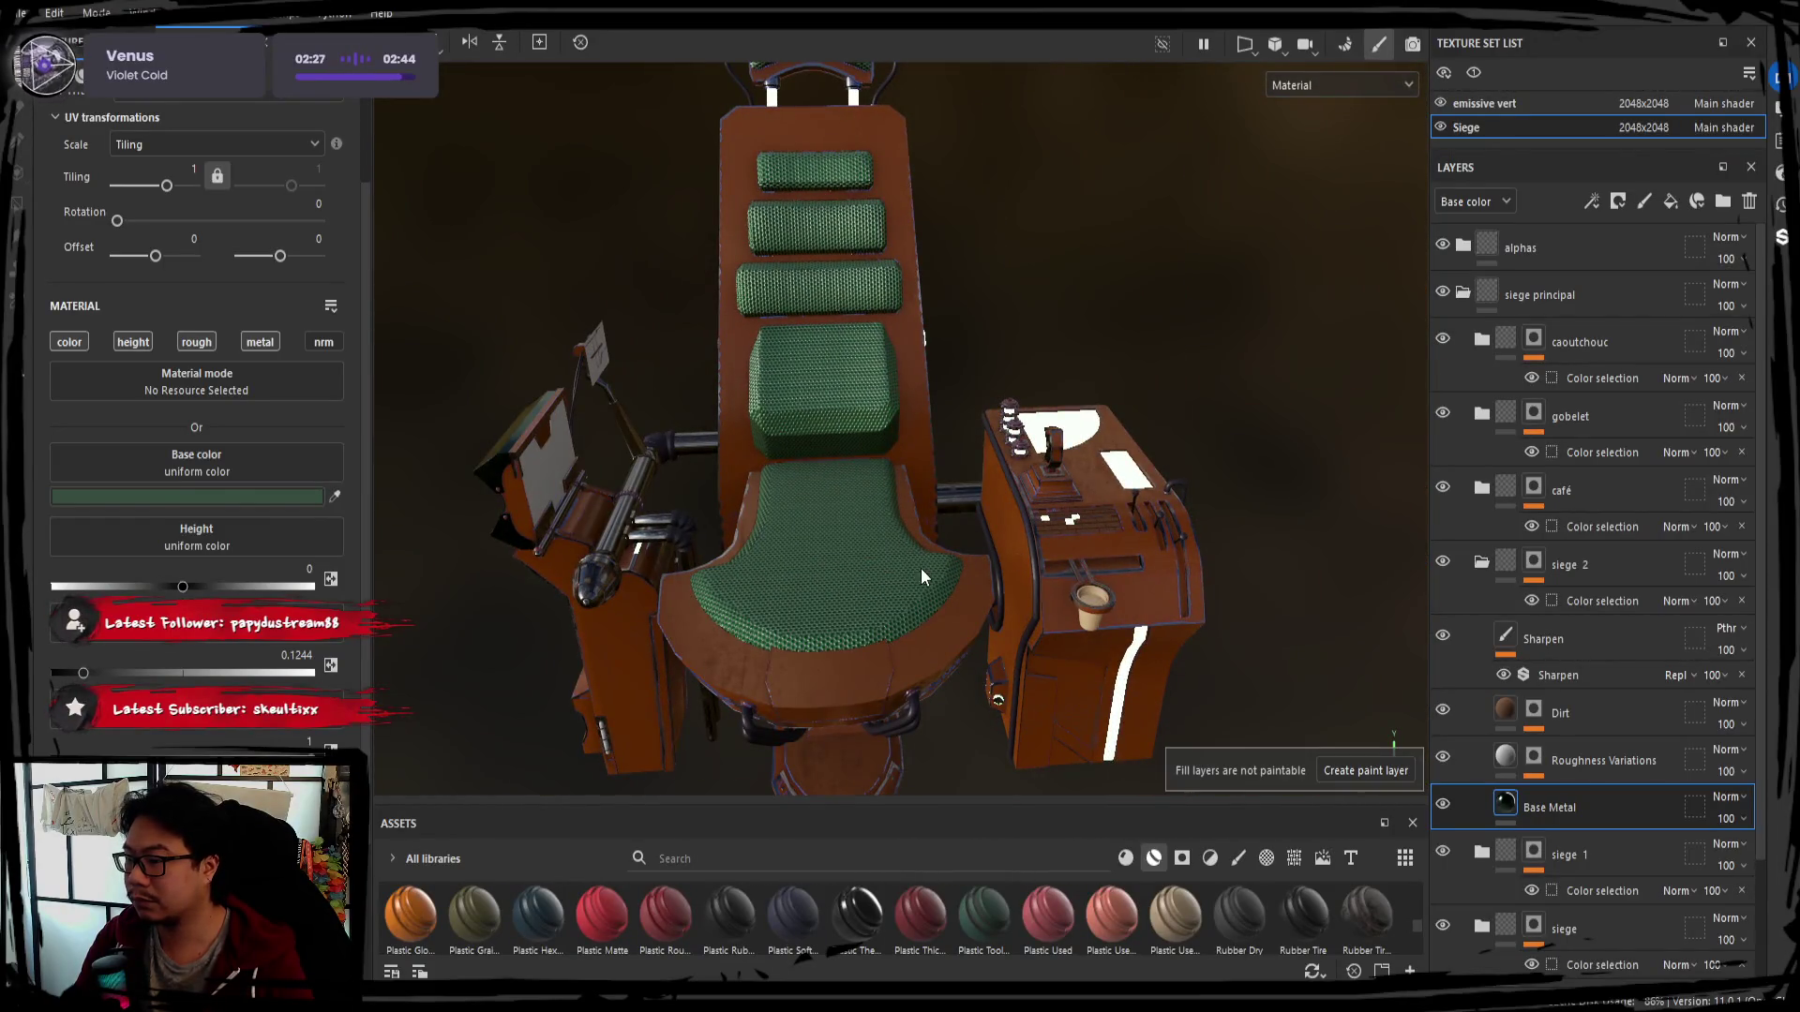
mouse_move(948, 576)
left_mouse_down("alt")
mouse_move(1017, 574)
mouse_move(941, 590)
mouse_move(916, 548)
mouse_move(928, 613)
mouse_move(622, 640)
mouse_move(929, 532)
mouse_move(781, 542)
mouse_move(812, 676)
mouse_move(757, 510)
mouse_move(753, 543)
left_mouse_up("alt")
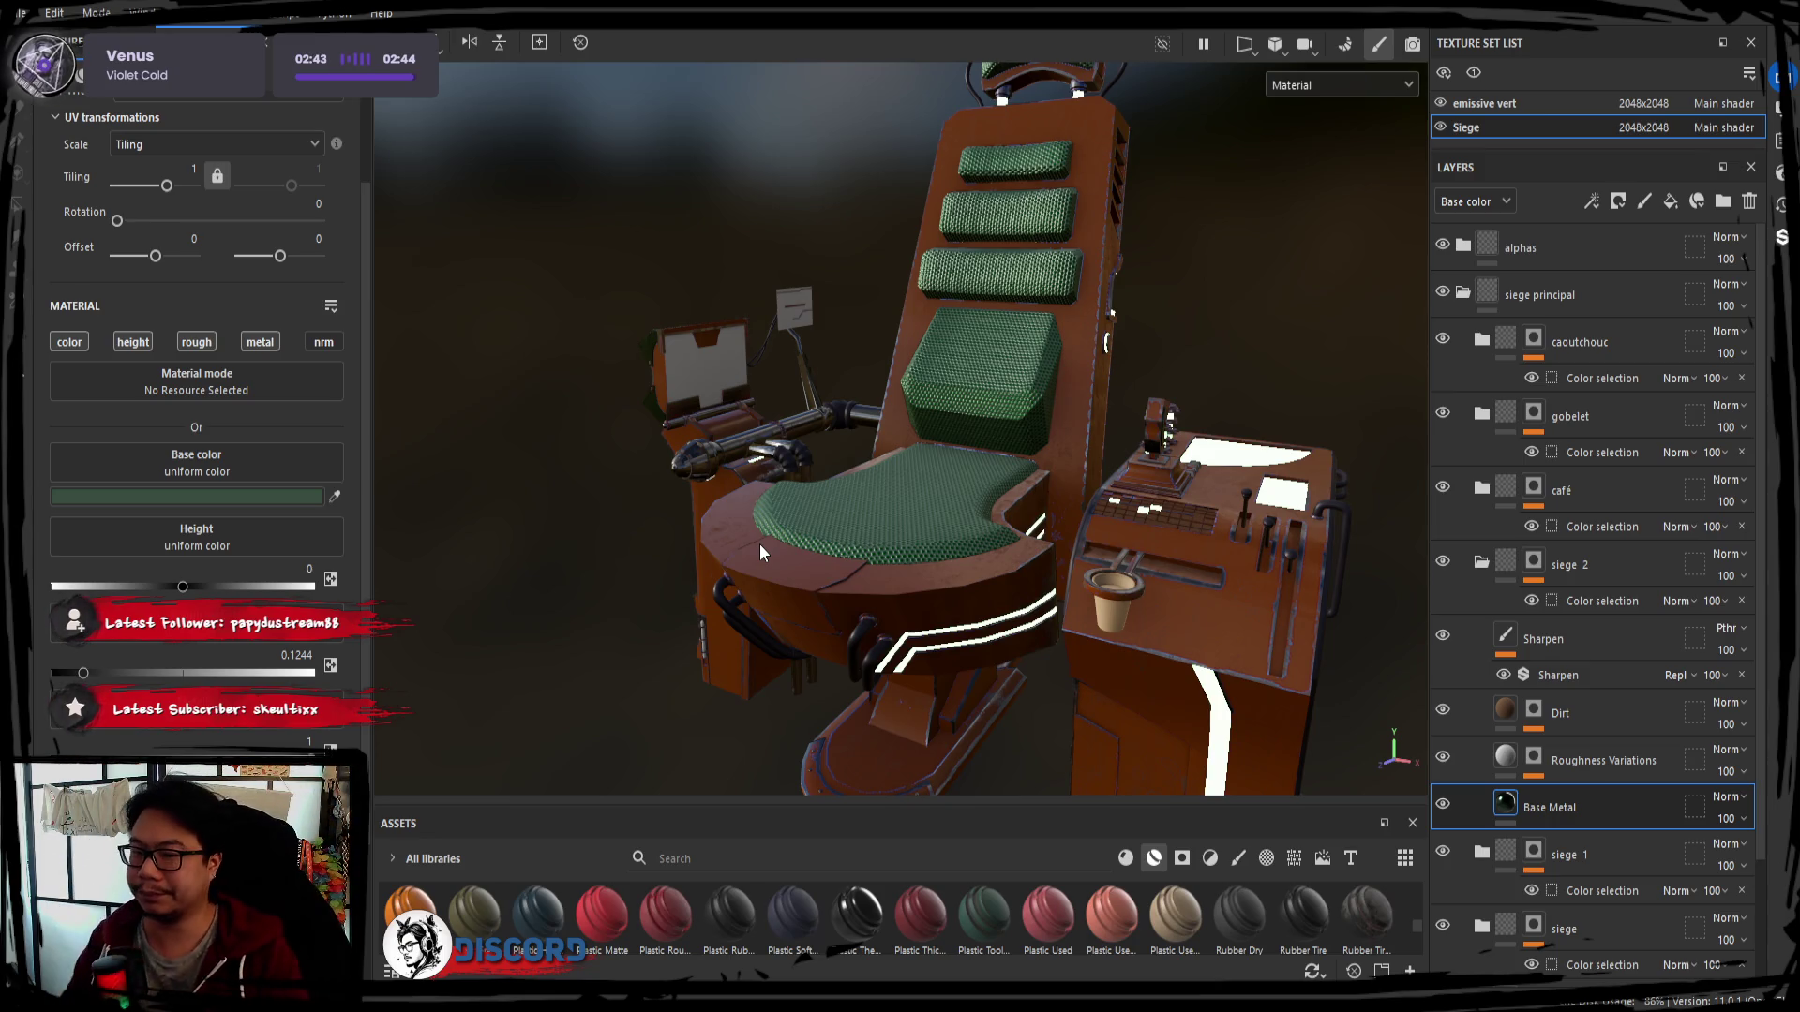
left_click_drag(704, 478, 621, 415, "alt")
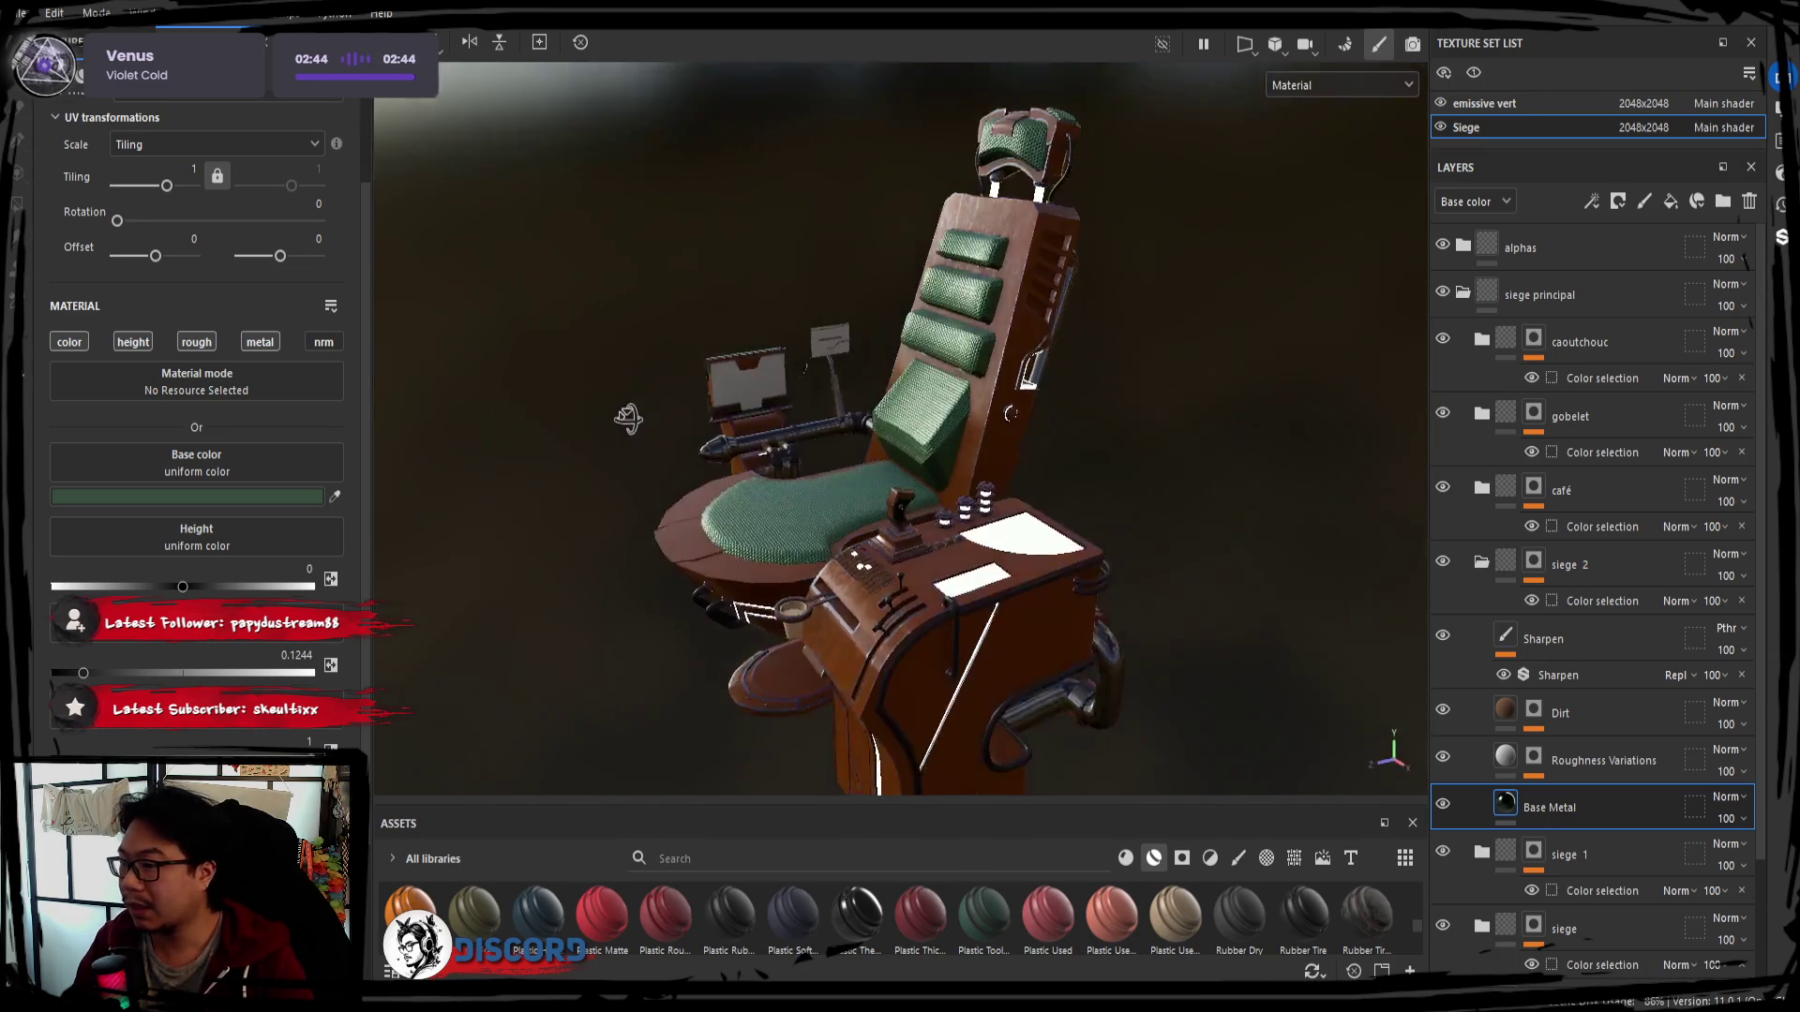
mouse_move(621, 415)
left_mouse_down("alt")
mouse_move(1125, 475)
mouse_move(1008, 463)
left_mouse_up("alt")
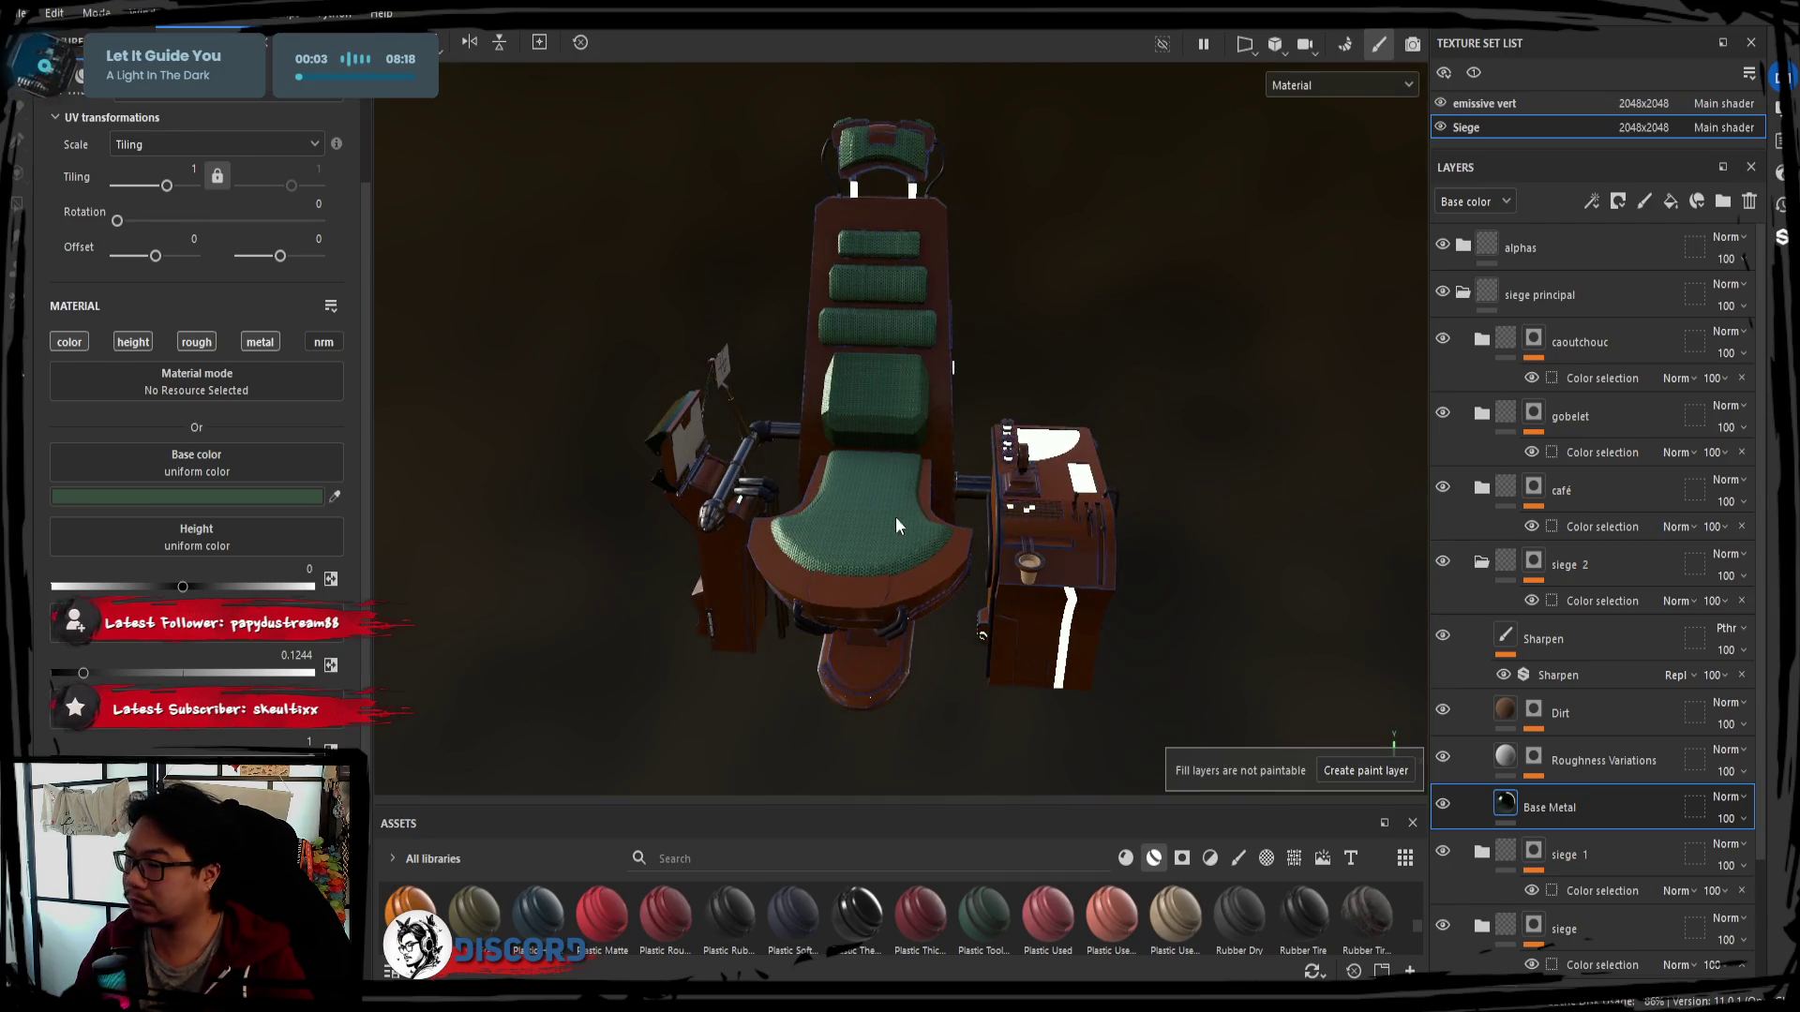
mouse_move(846, 523)
left_mouse_down("alt")
mouse_move(975, 522)
mouse_move(1020, 499)
left_mouse_up("alt")
scroll(975, 520, "up", 3)
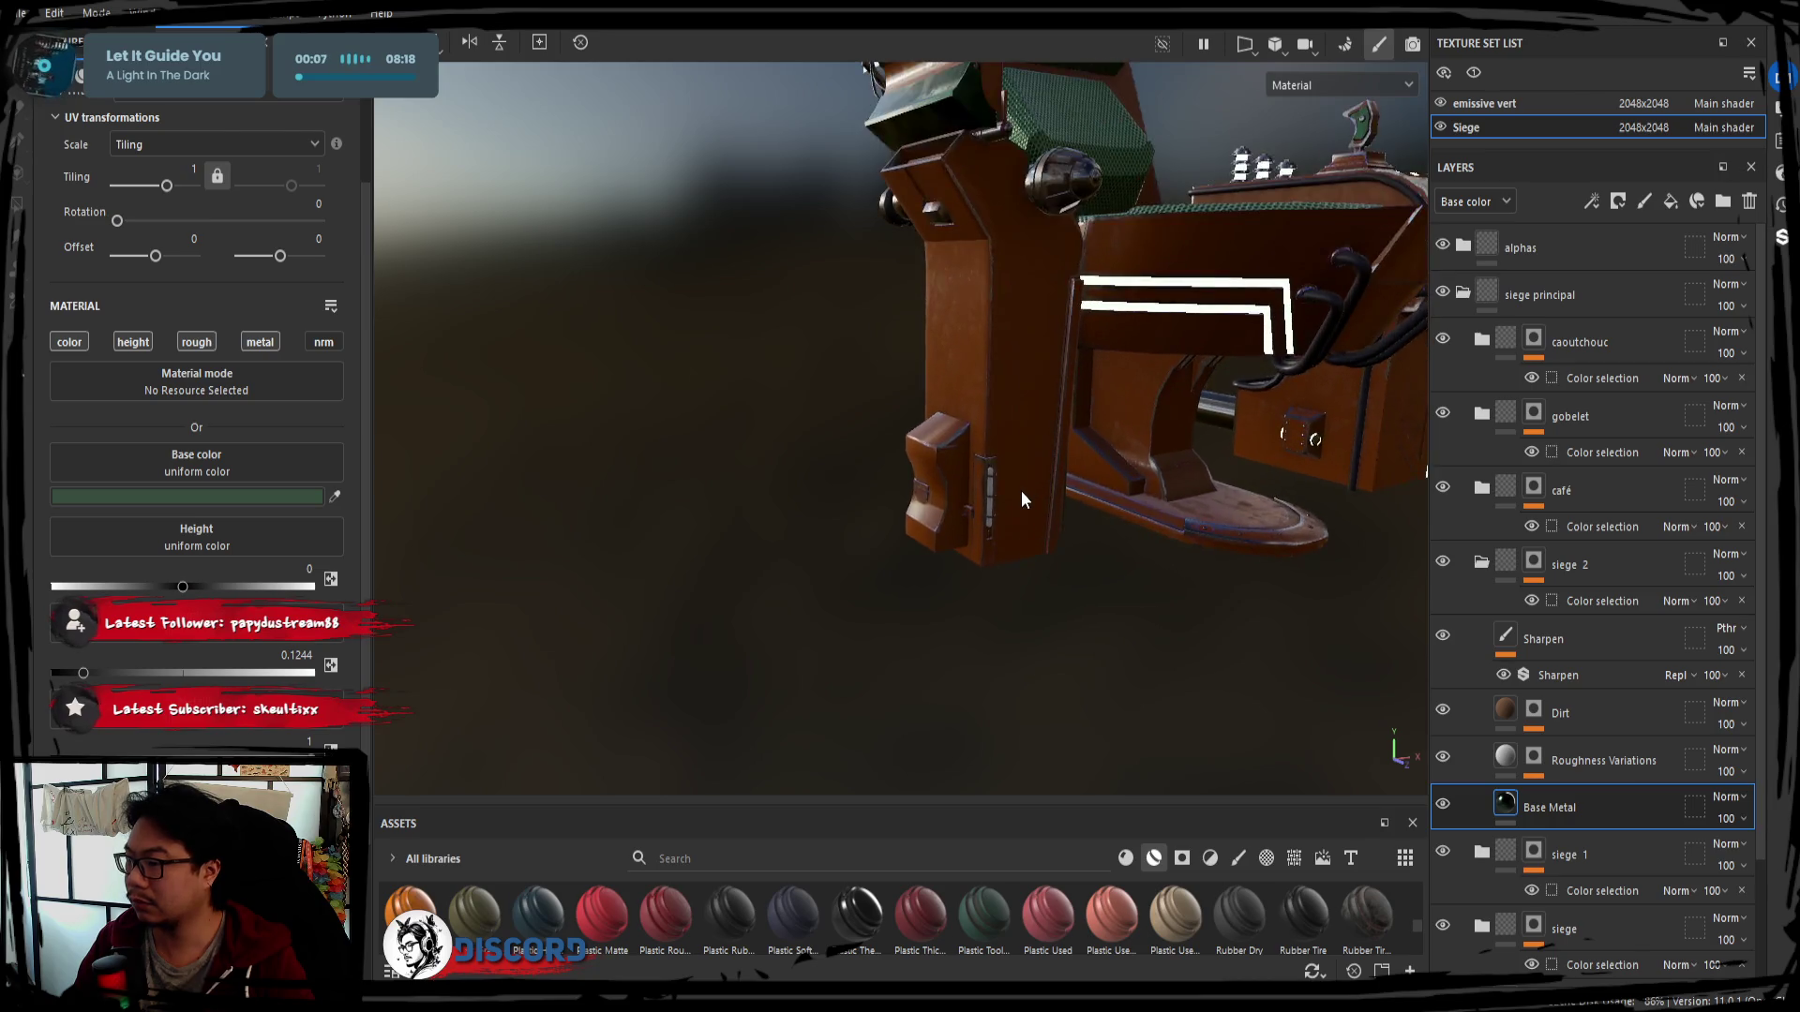
scroll(1021, 499, "up", 5)
scroll(1013, 486, "up", 1)
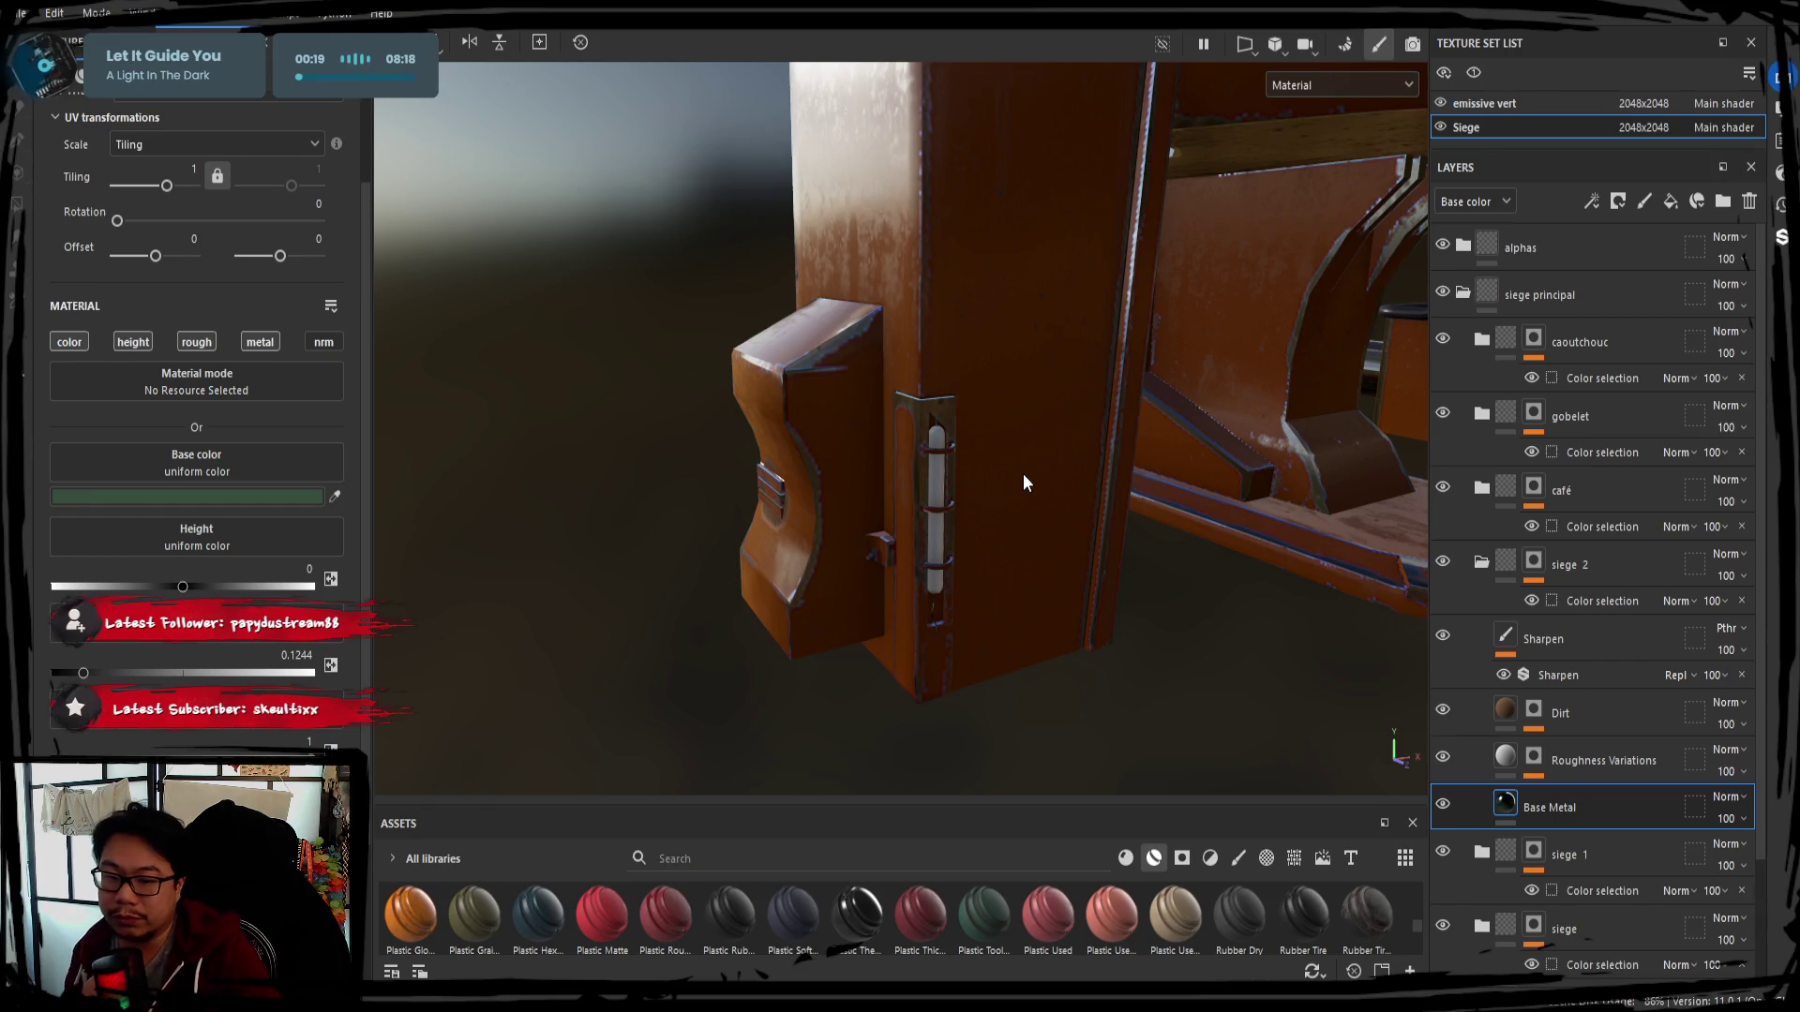
mouse_move(1022, 474)
left_mouse_down("alt")
mouse_move(985, 420)
mouse_move(880, 389)
mouse_move(1054, 470)
mouse_move(843, 468)
mouse_move(800, 509)
left_mouse_up("alt")
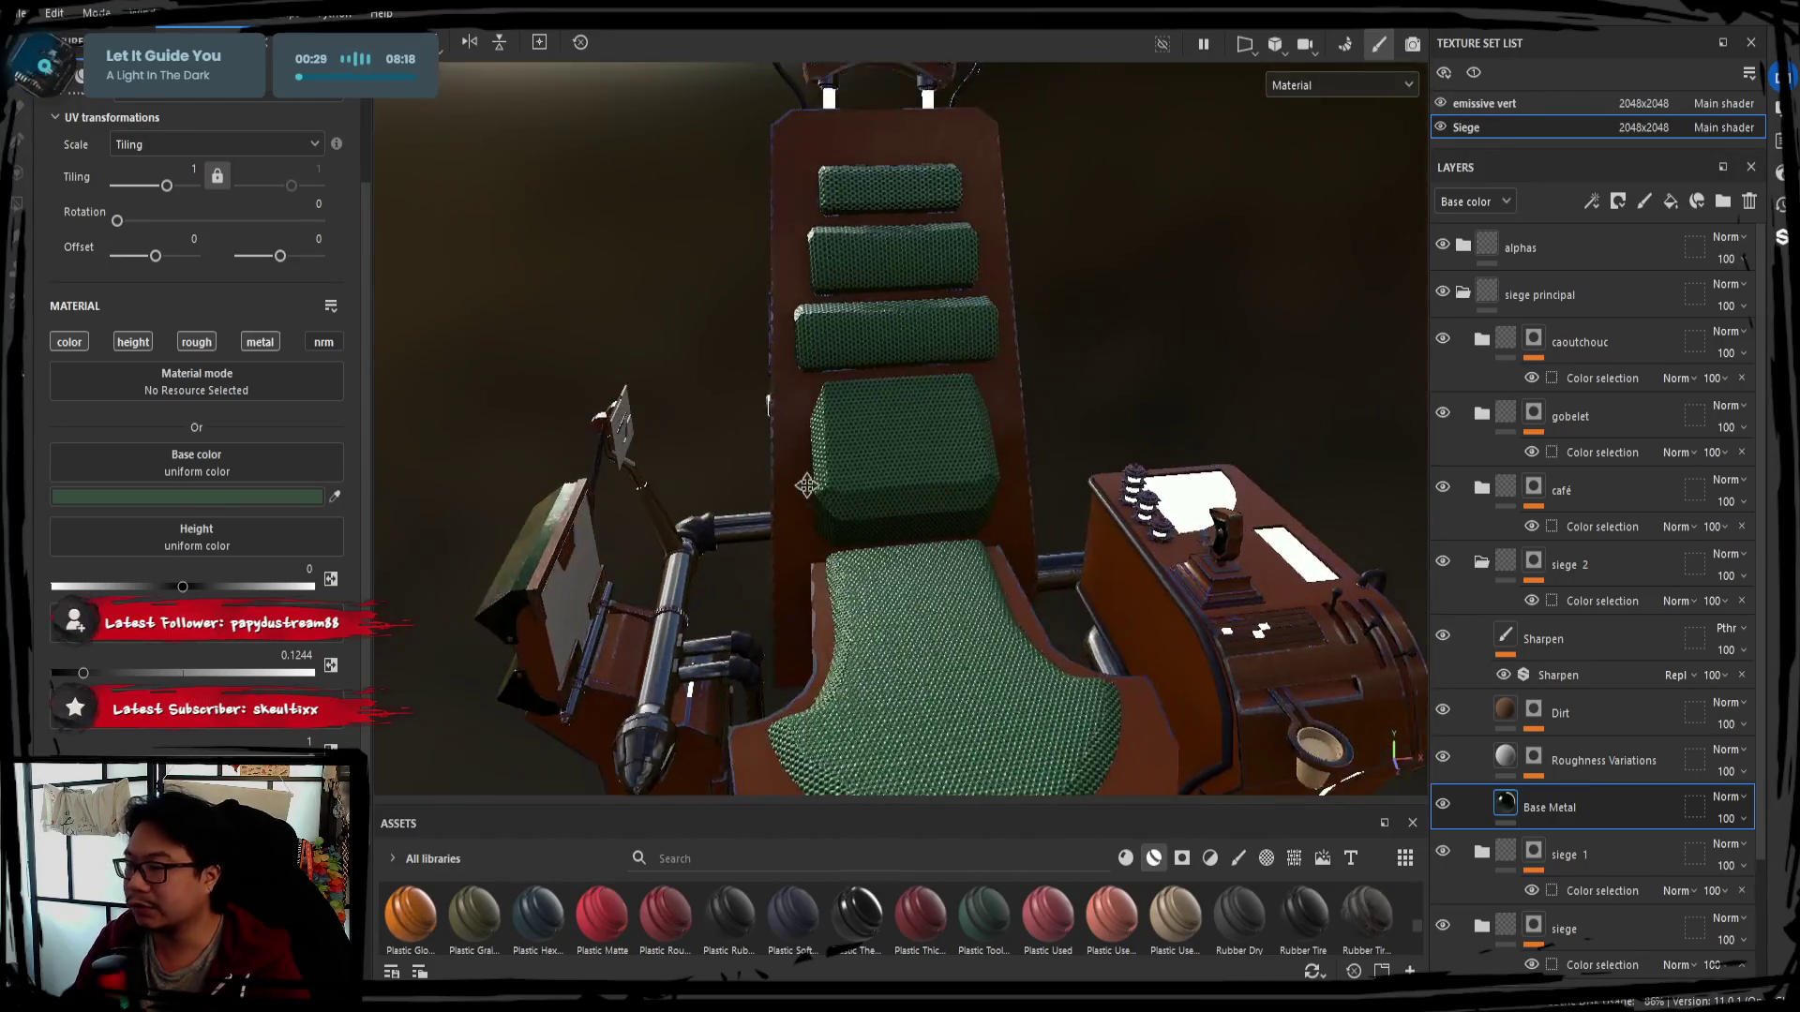
mouse_move(799, 508)
left_mouse_down("alt")
mouse_move(834, 511)
mouse_move(803, 494)
left_mouse_up("alt")
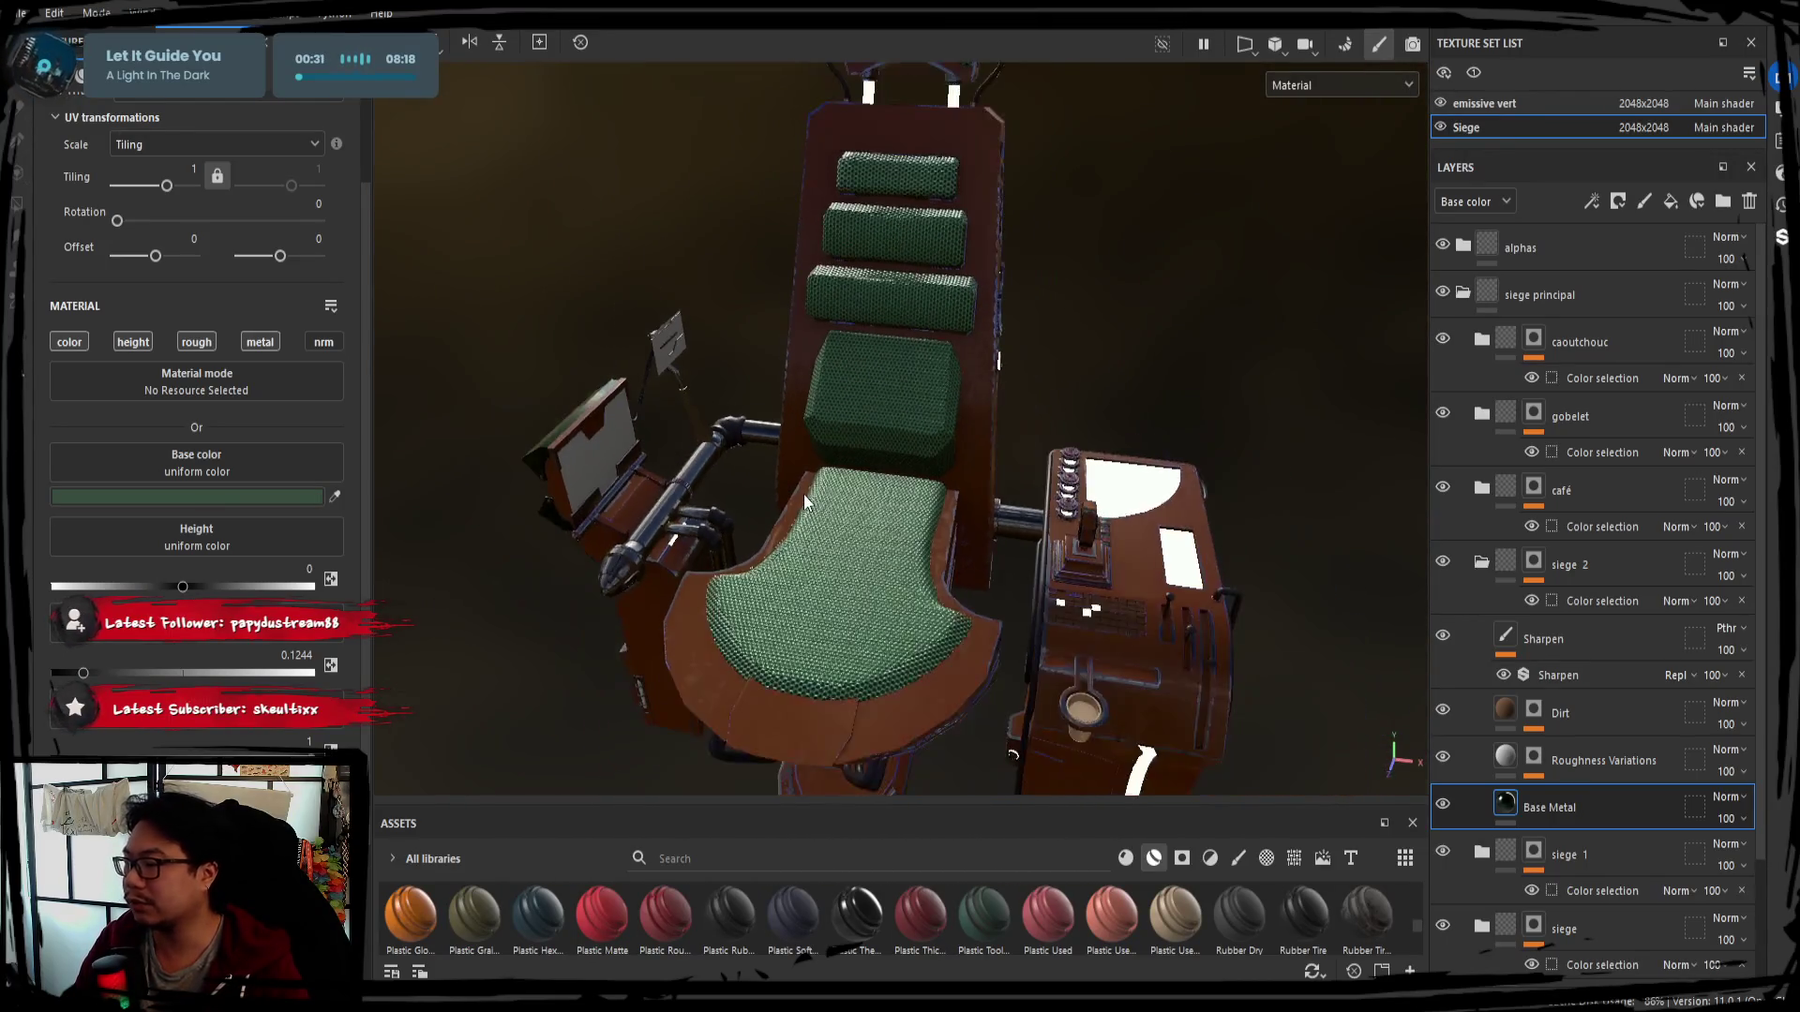
mouse_move(964, 569)
left_mouse_down("alt")
mouse_move(854, 504)
mouse_move(840, 471)
mouse_move(902, 509)
left_mouse_up("alt")
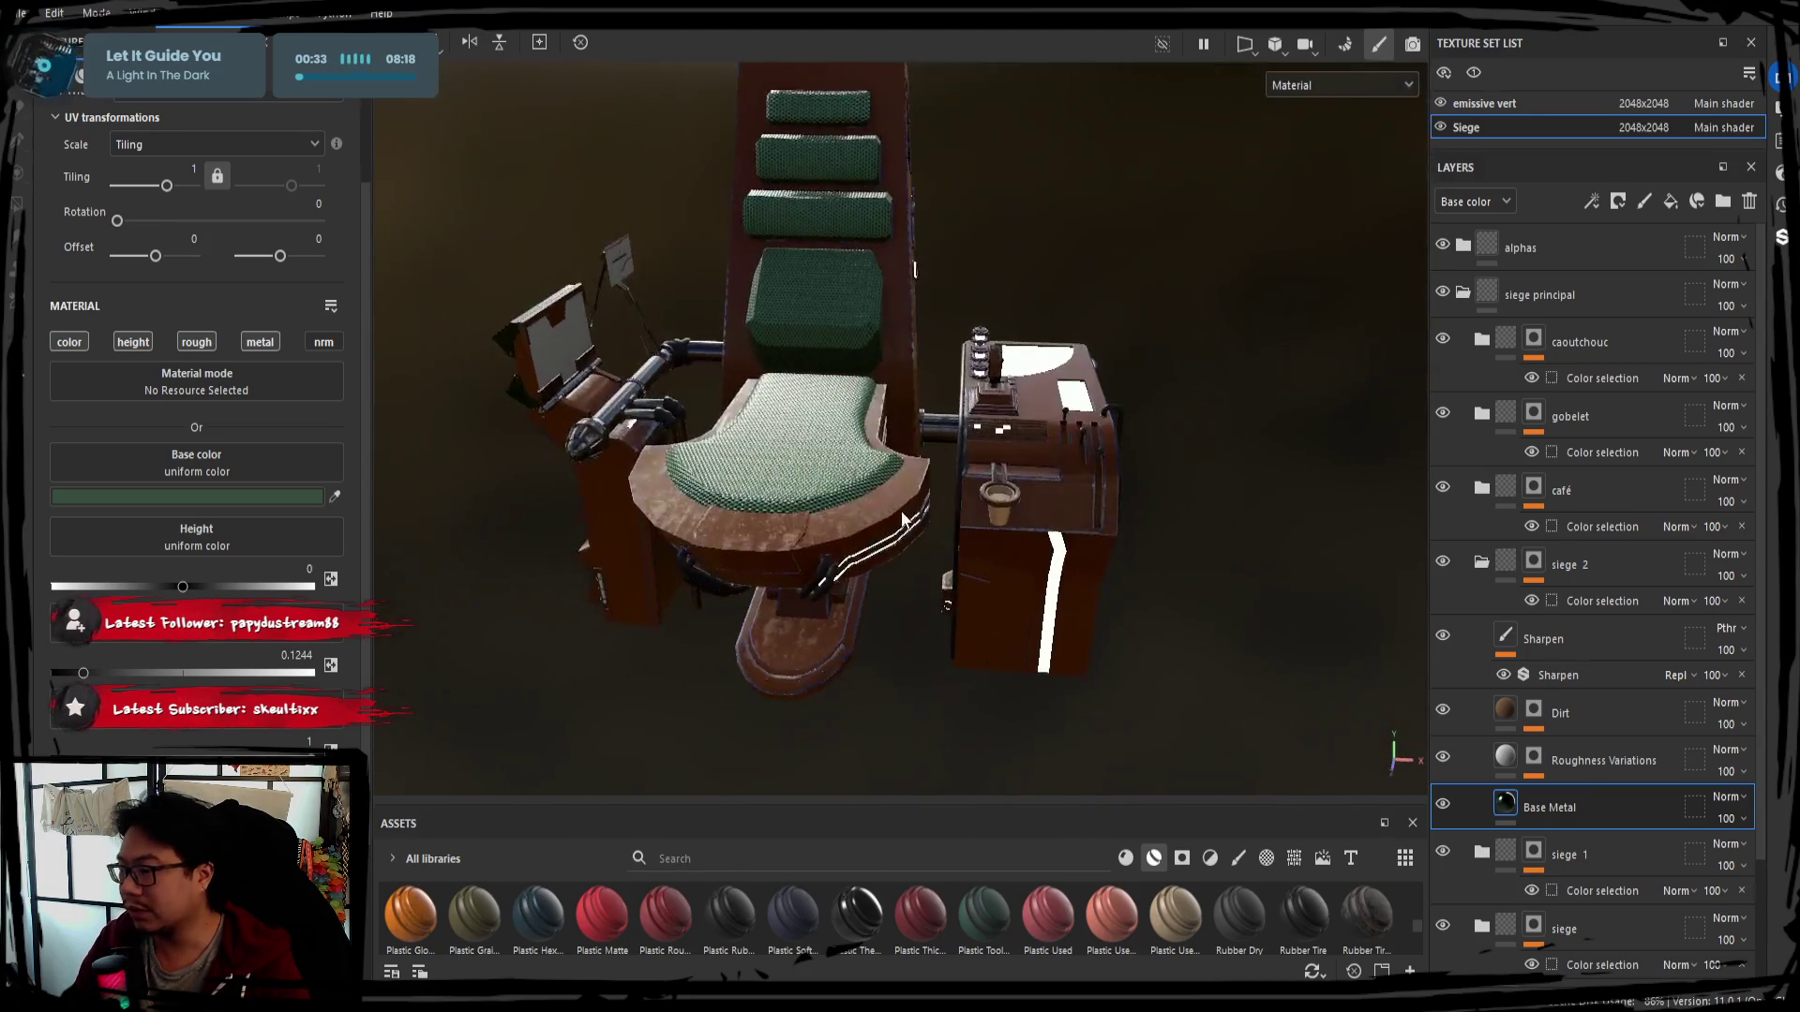
mouse_move(706, 459)
left_mouse_down("alt")
mouse_move(790, 442)
mouse_move(952, 600)
mouse_move(793, 476)
mouse_move(880, 473)
left_mouse_up("alt")
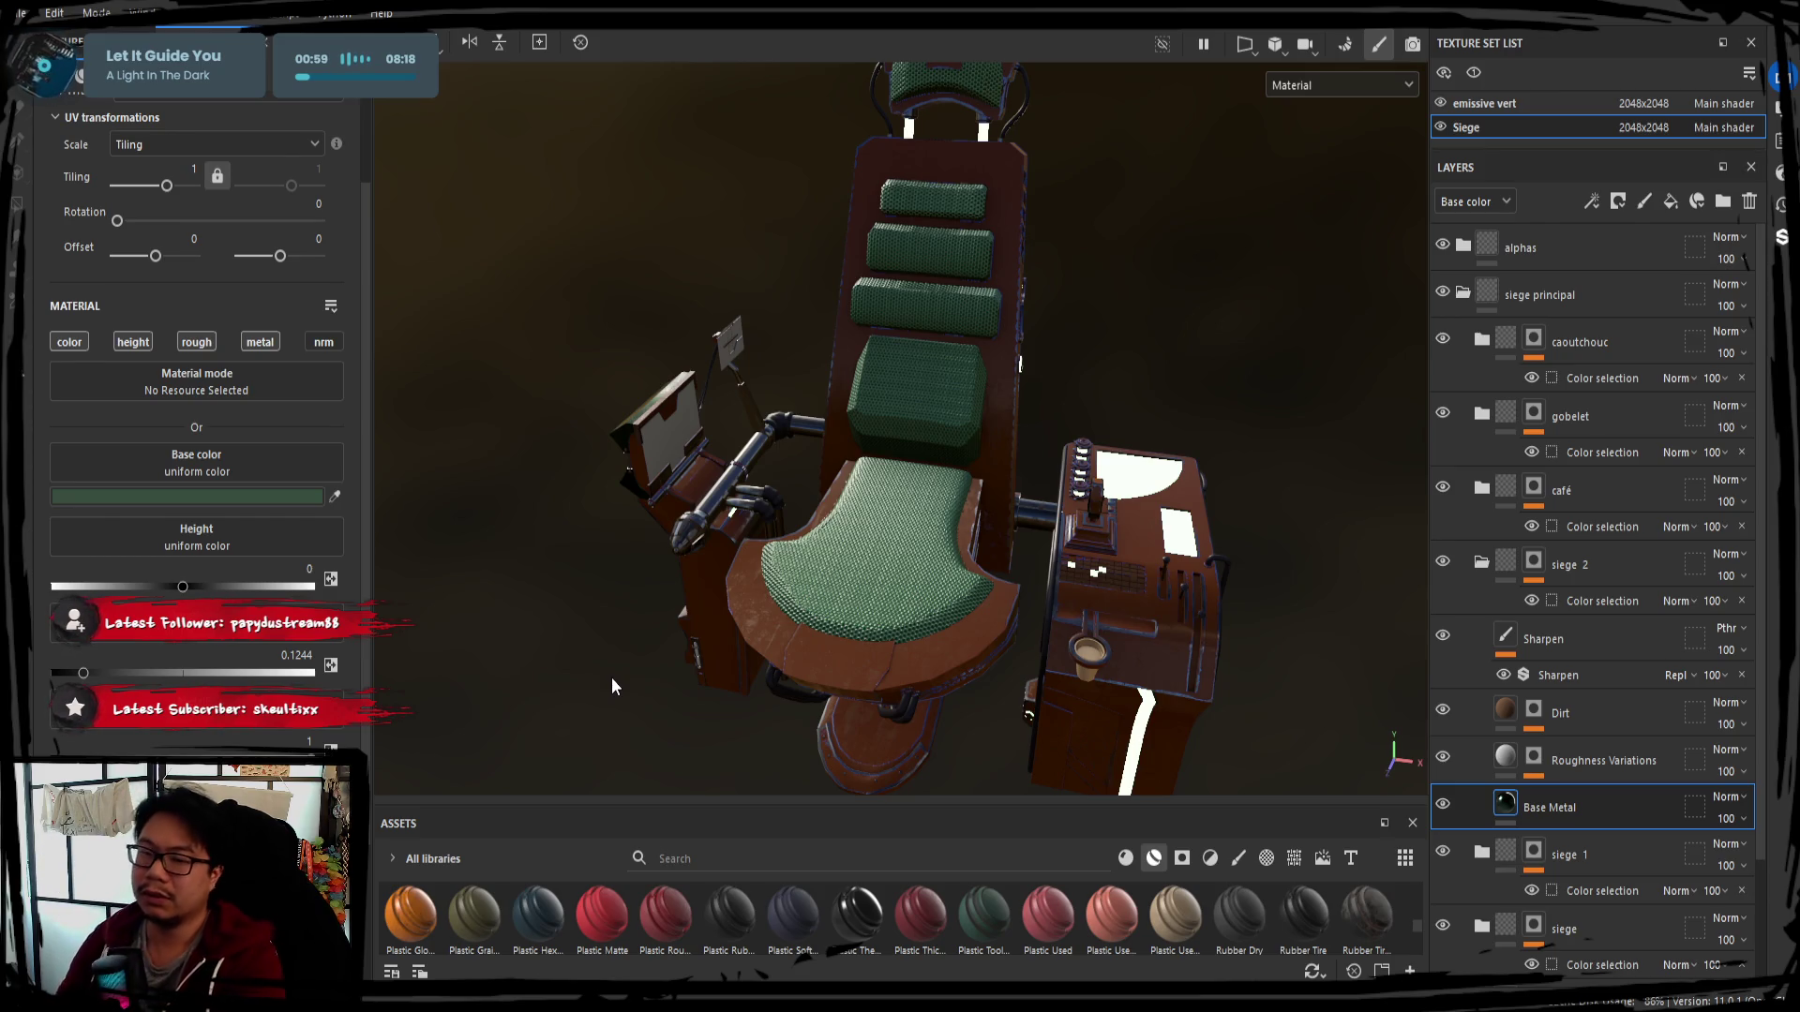
left_click_drag(500, 367, 560, 337, "alt")
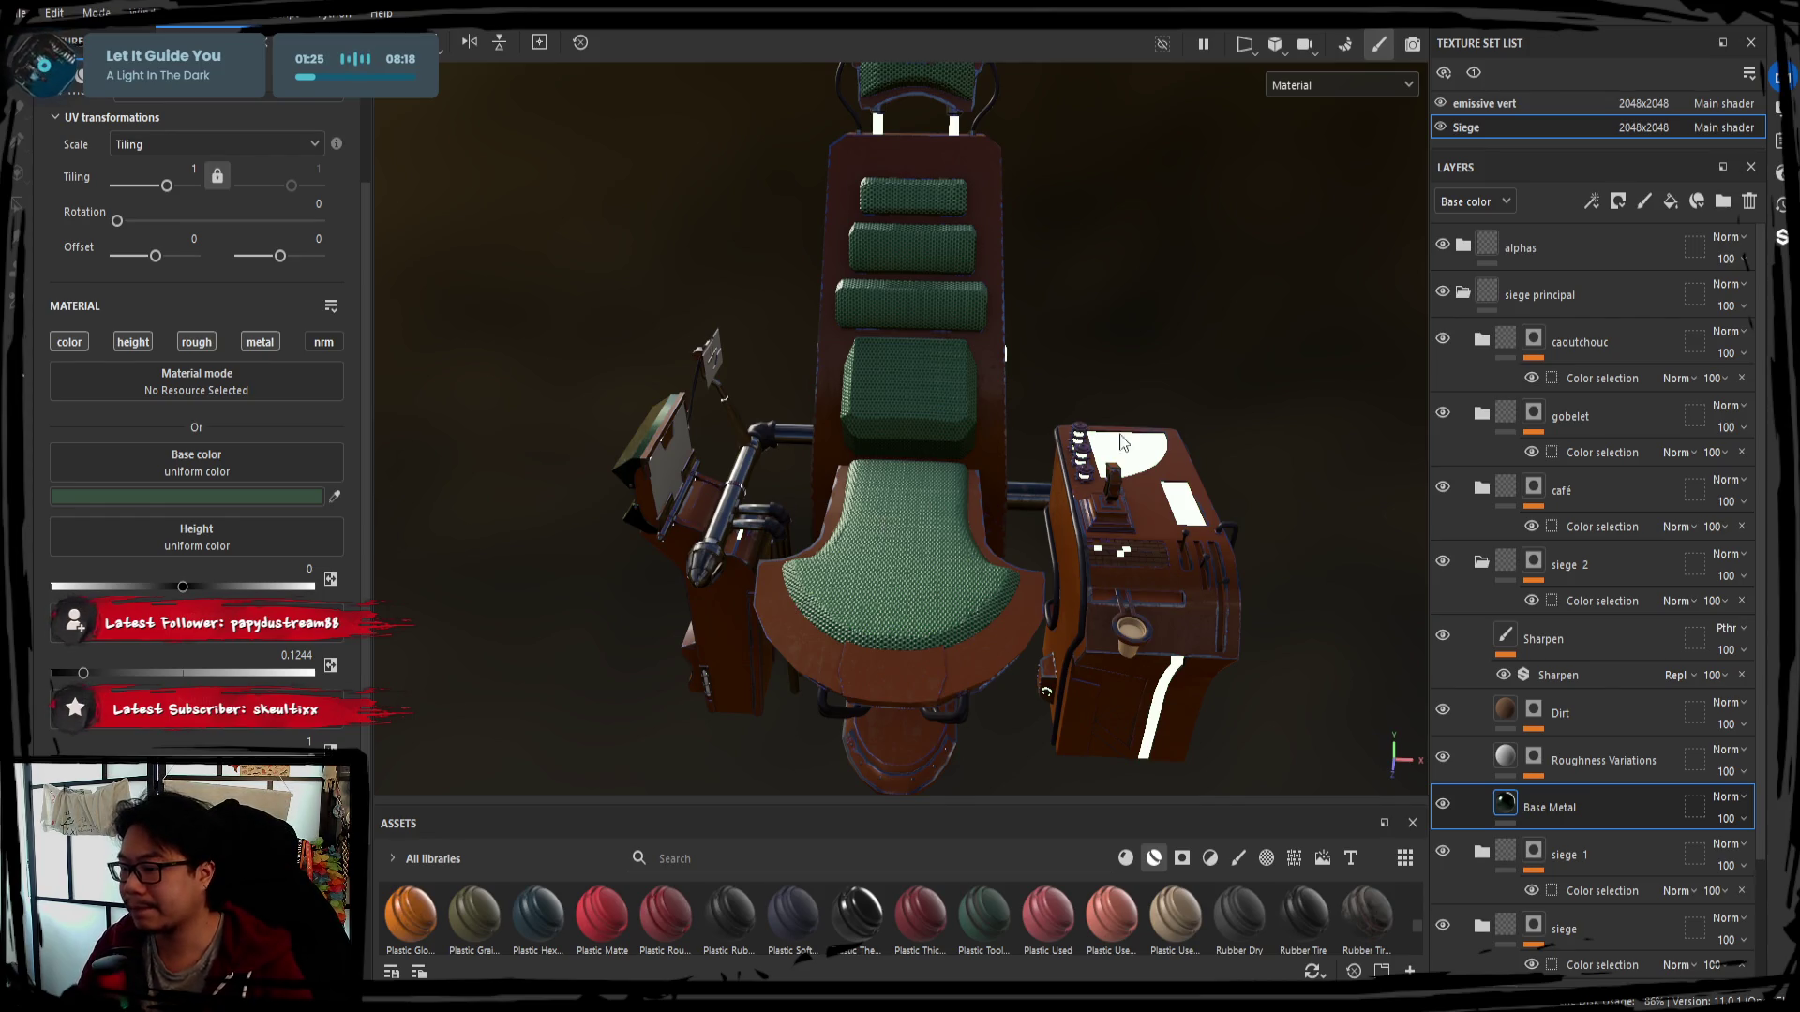
left_click(1047, 465)
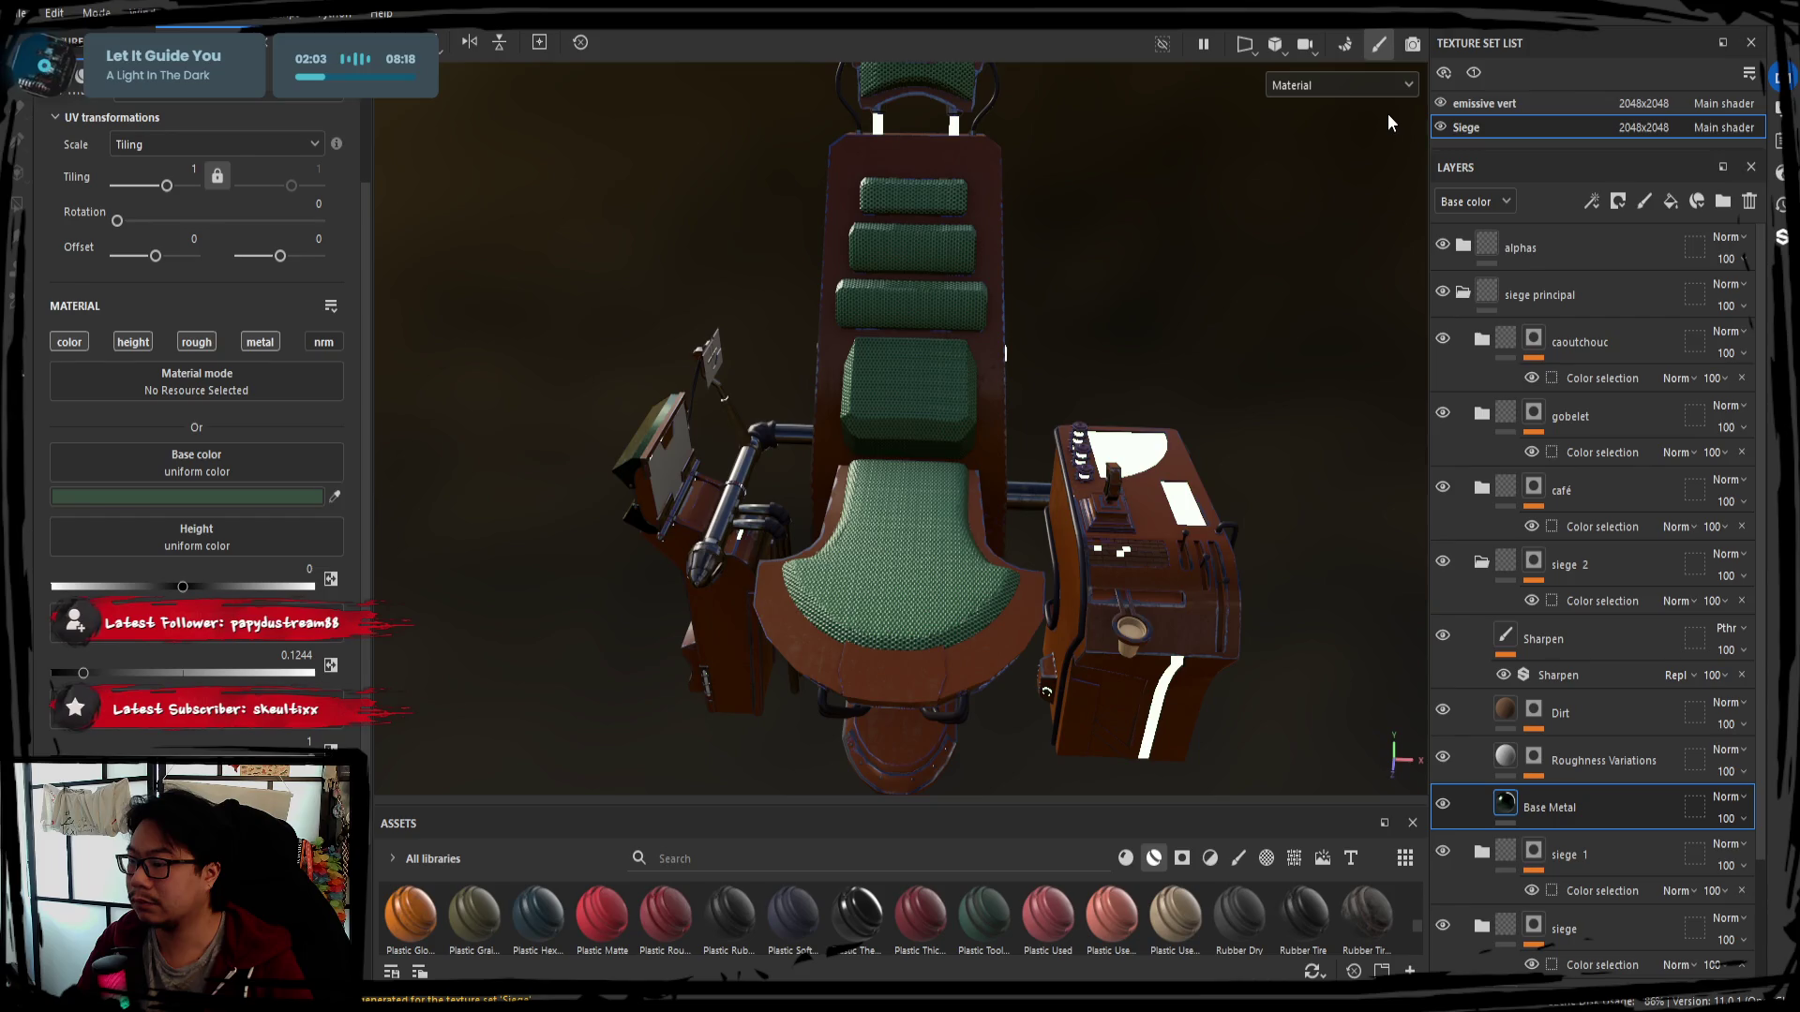
left_click(777, 590)
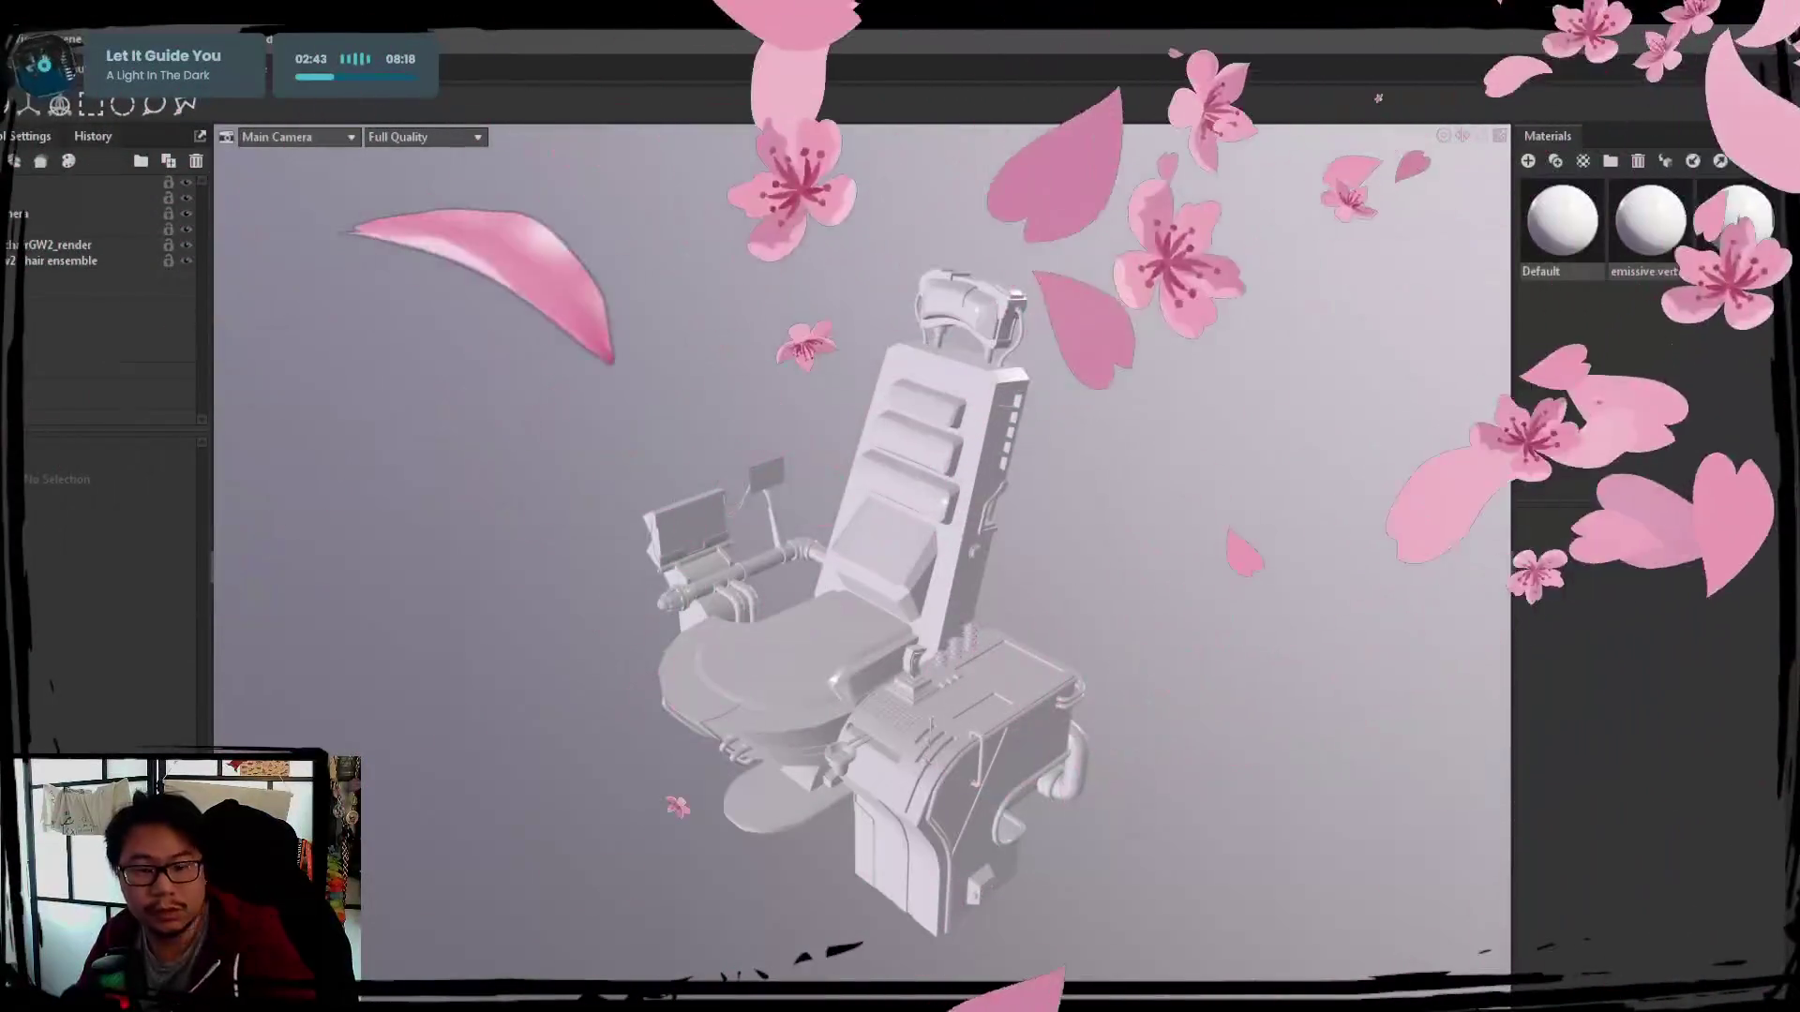
Orbit the untextured chair in Marmoset Toolbag to a lower view
left_click_drag(1099, 755, 1099, 720)
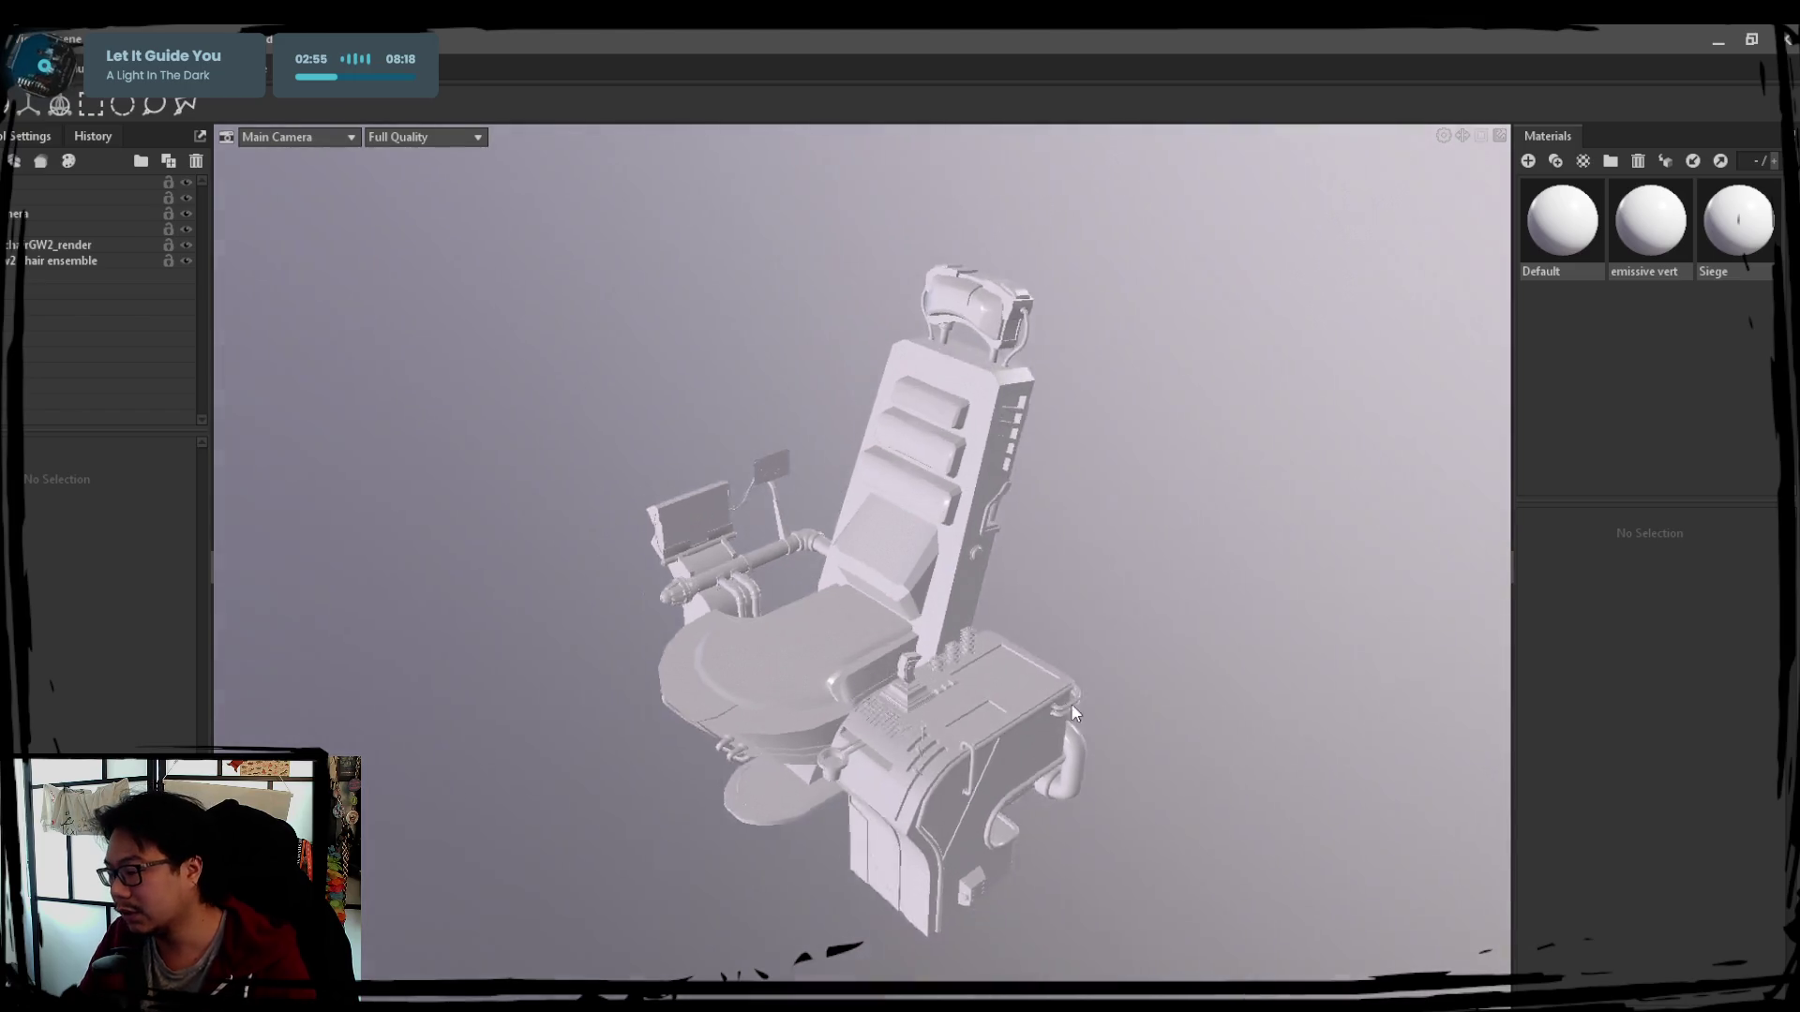
Select the Siege material and peek at its texture tiling settings, with no maps assigned yet
mouse_move(947, 591)
left_mouse_down()
mouse_move(1084, 691)
mouse_move(950, 633)
left_mouse_up()
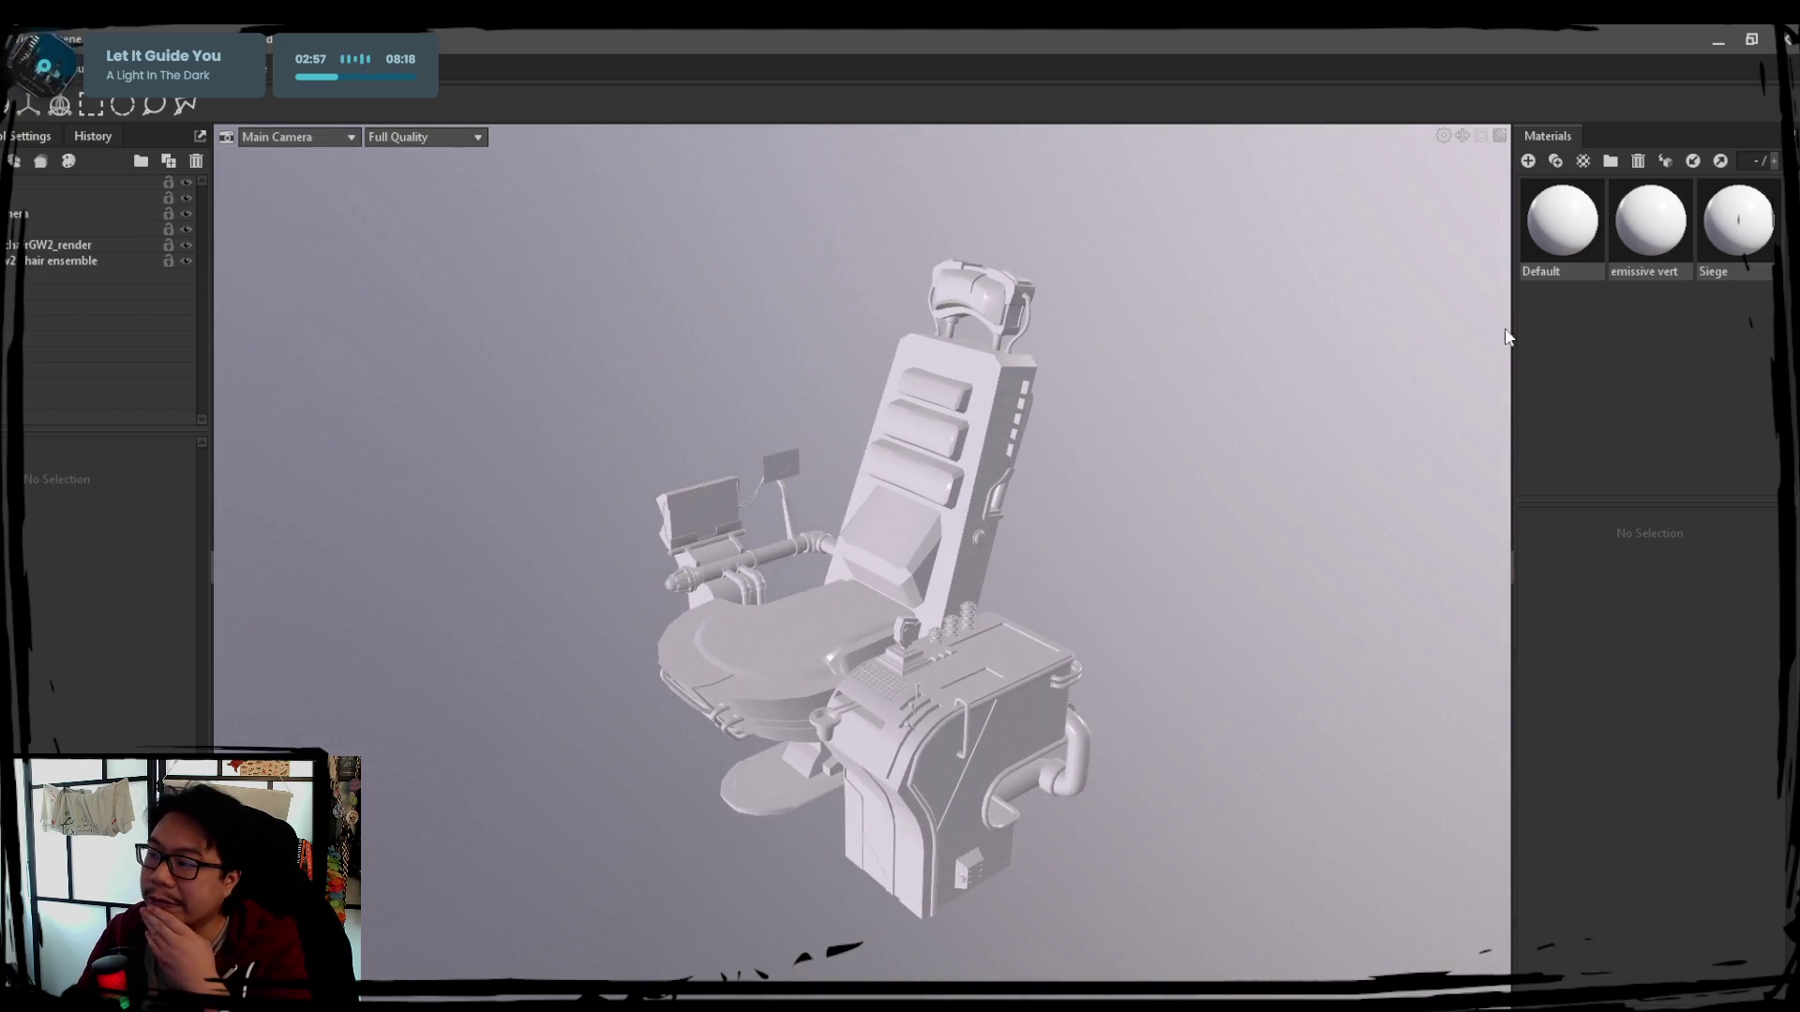
left_click(1618, 240)
left_click(1720, 241)
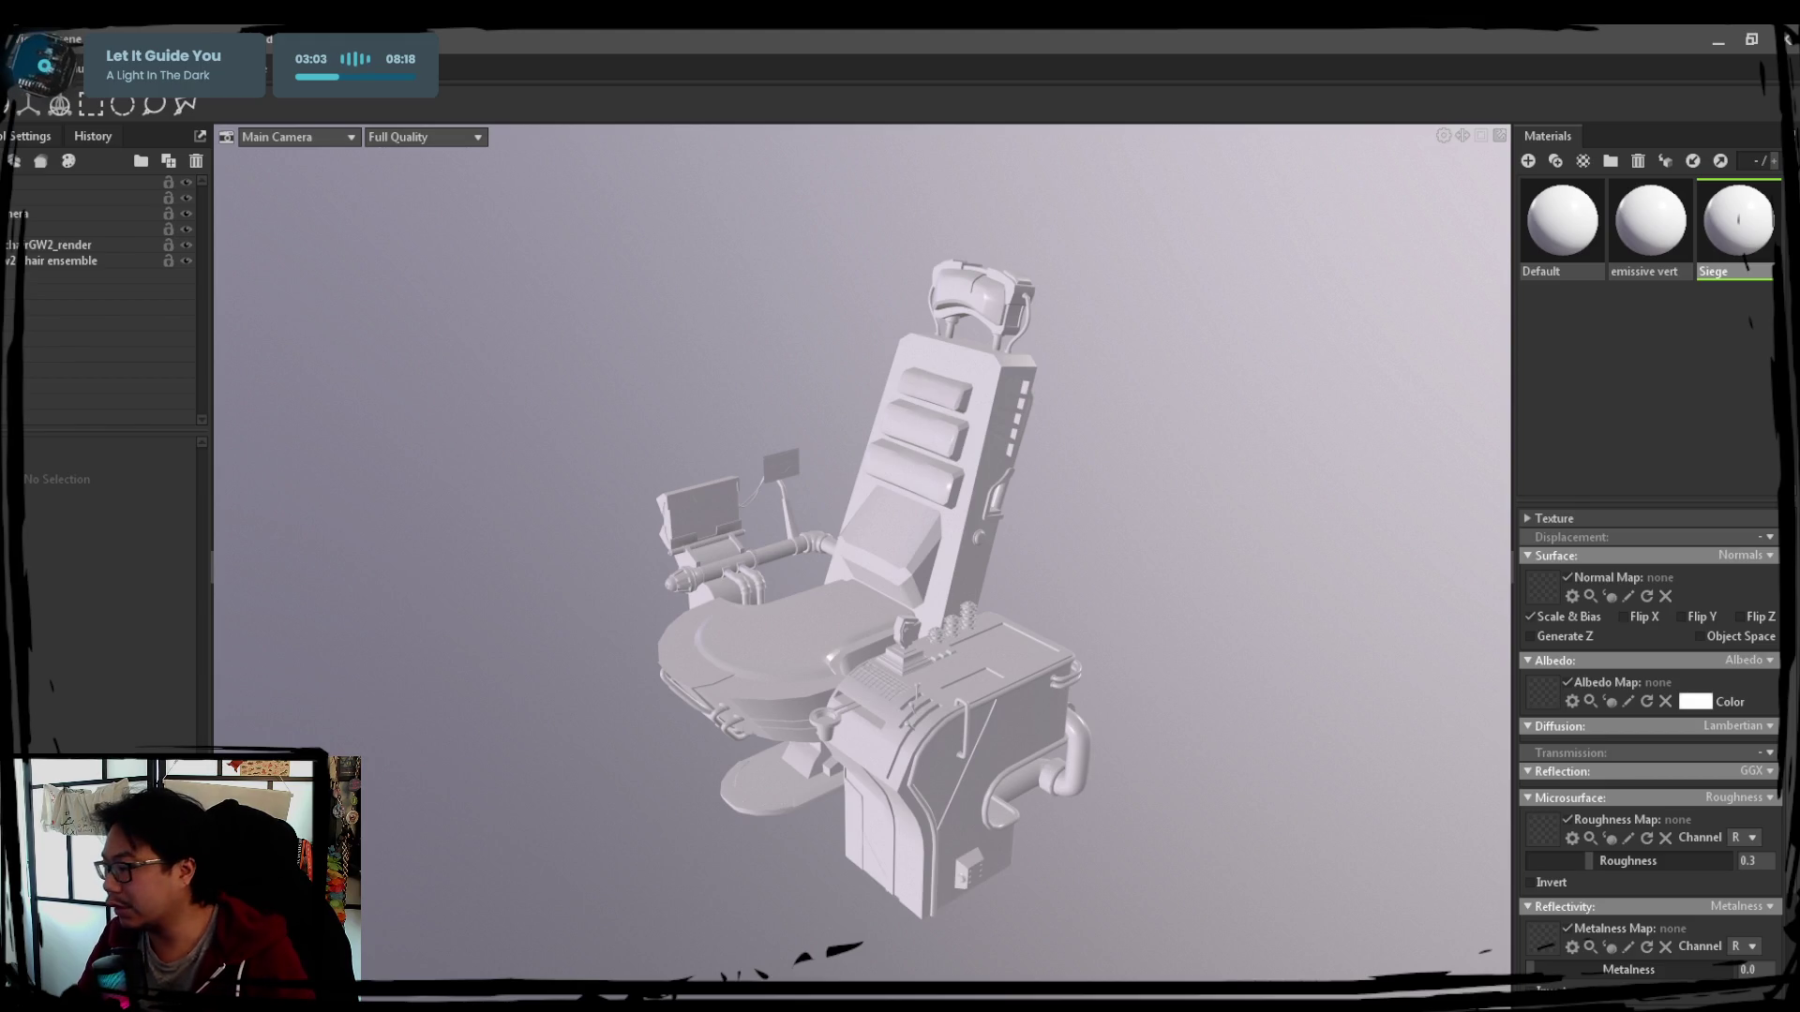
left_click(1553, 517)
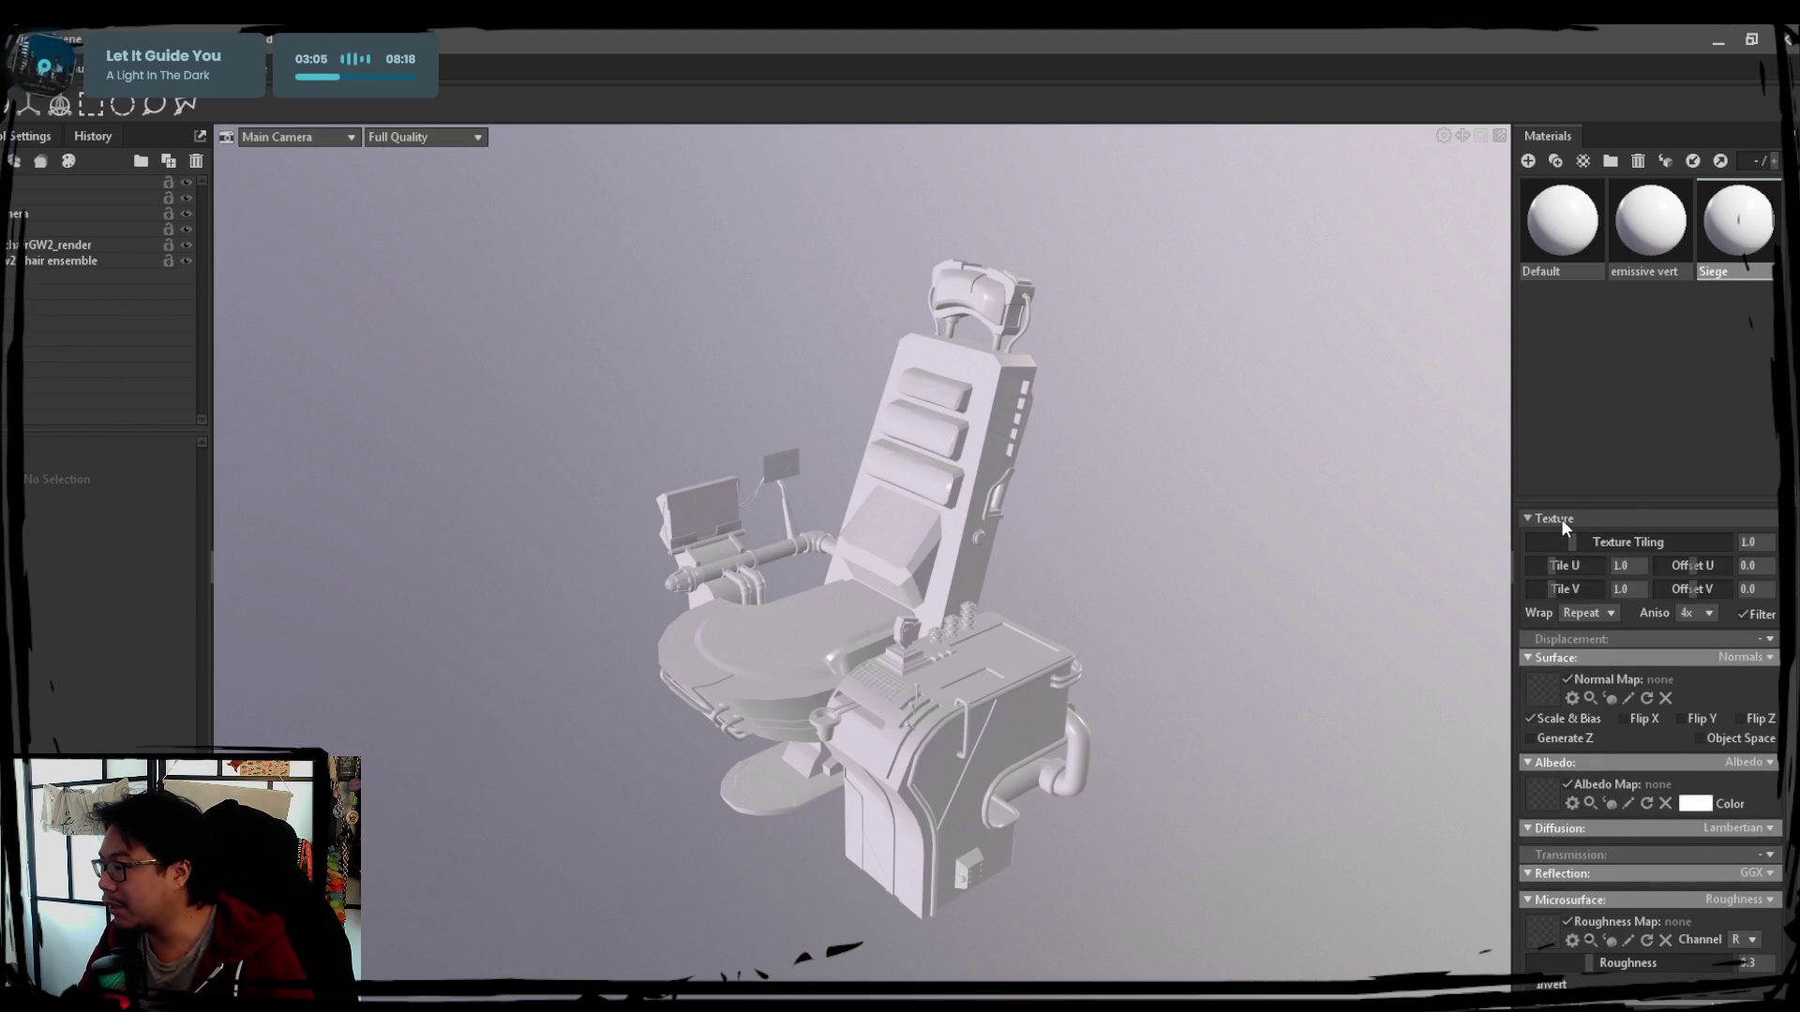
left_click(1560, 518)
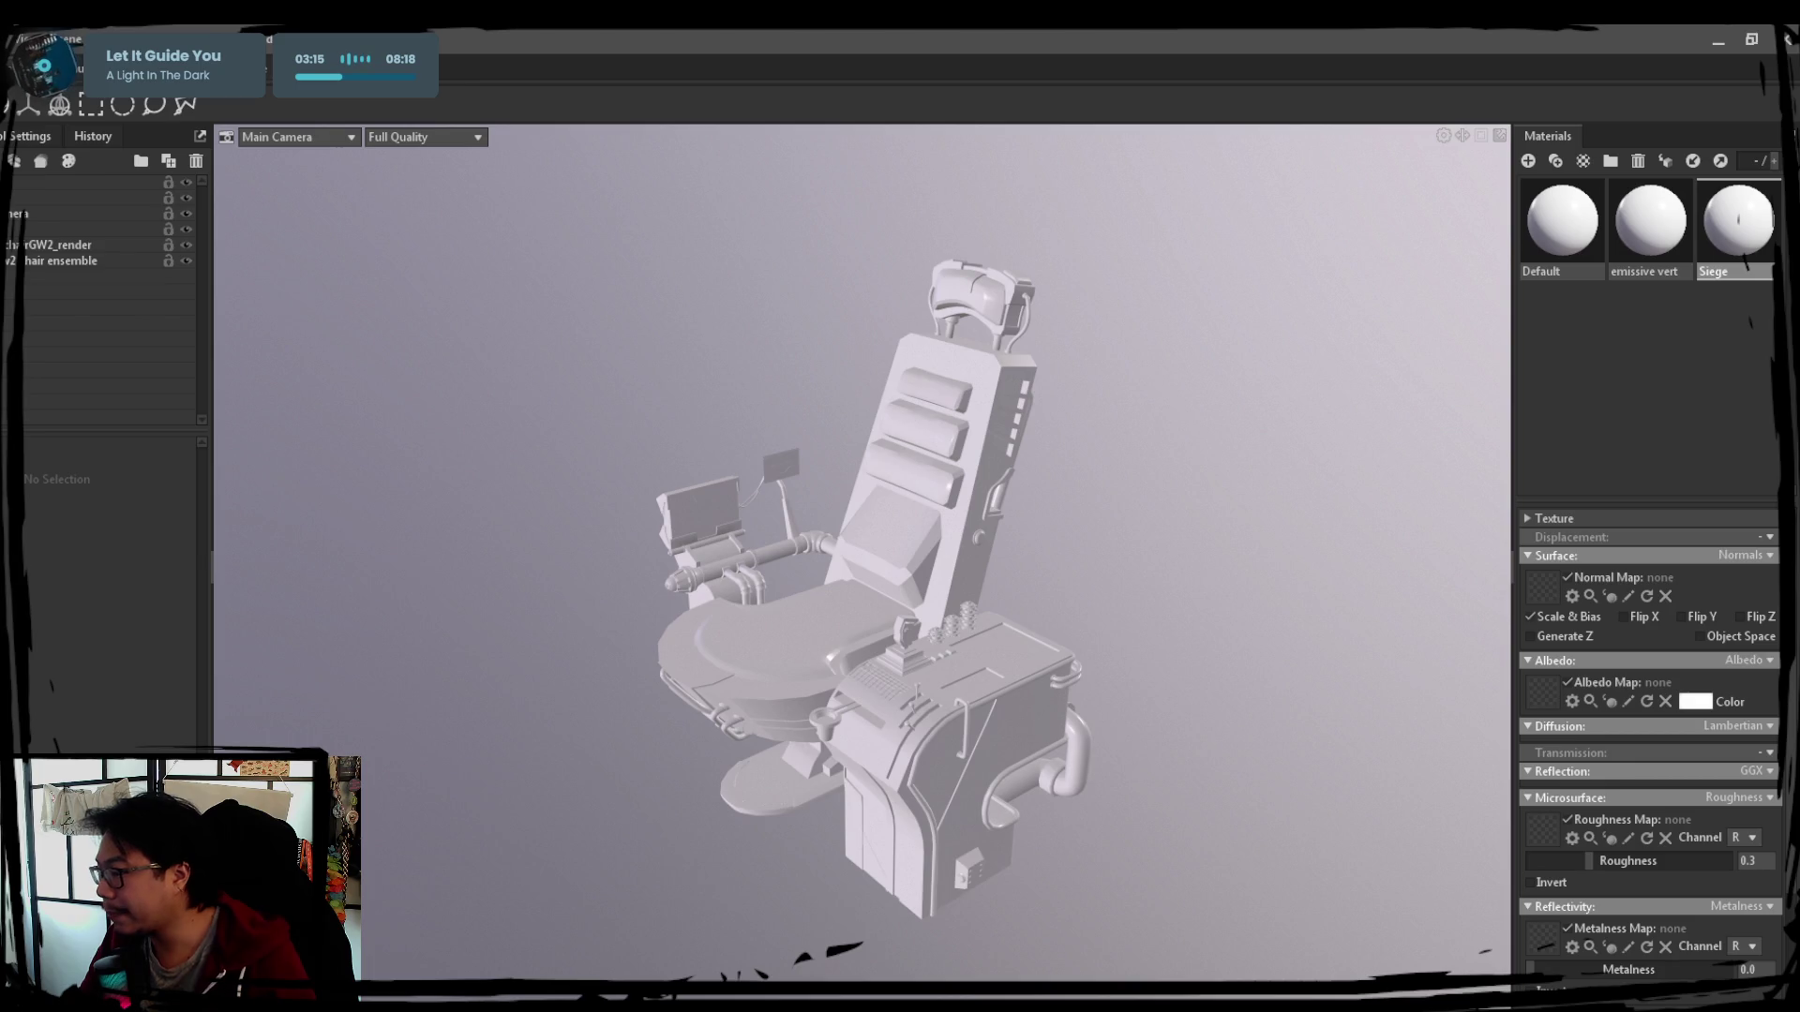
Assign the chair's exported normal and roughness maps to the Siege material
left_click_drag(932, 795, 1543, 595)
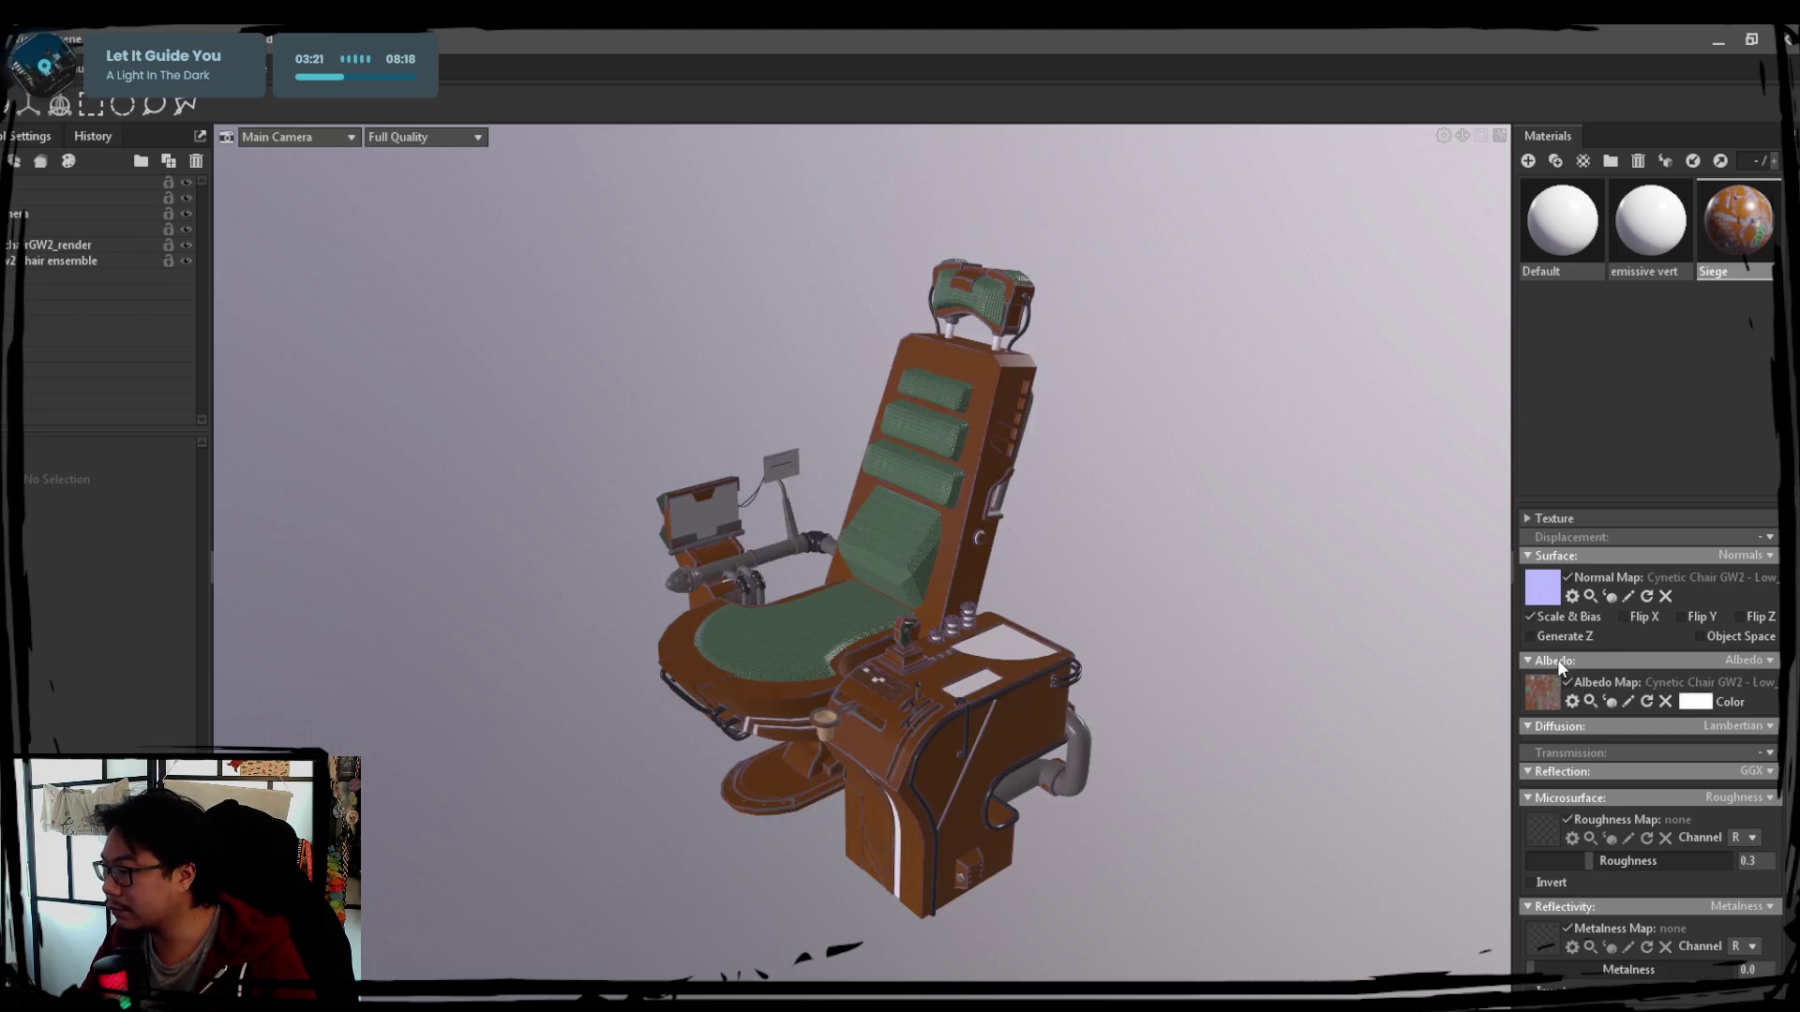
scroll(1557, 654, "down", 2)
scroll(1558, 649, "down", 2)
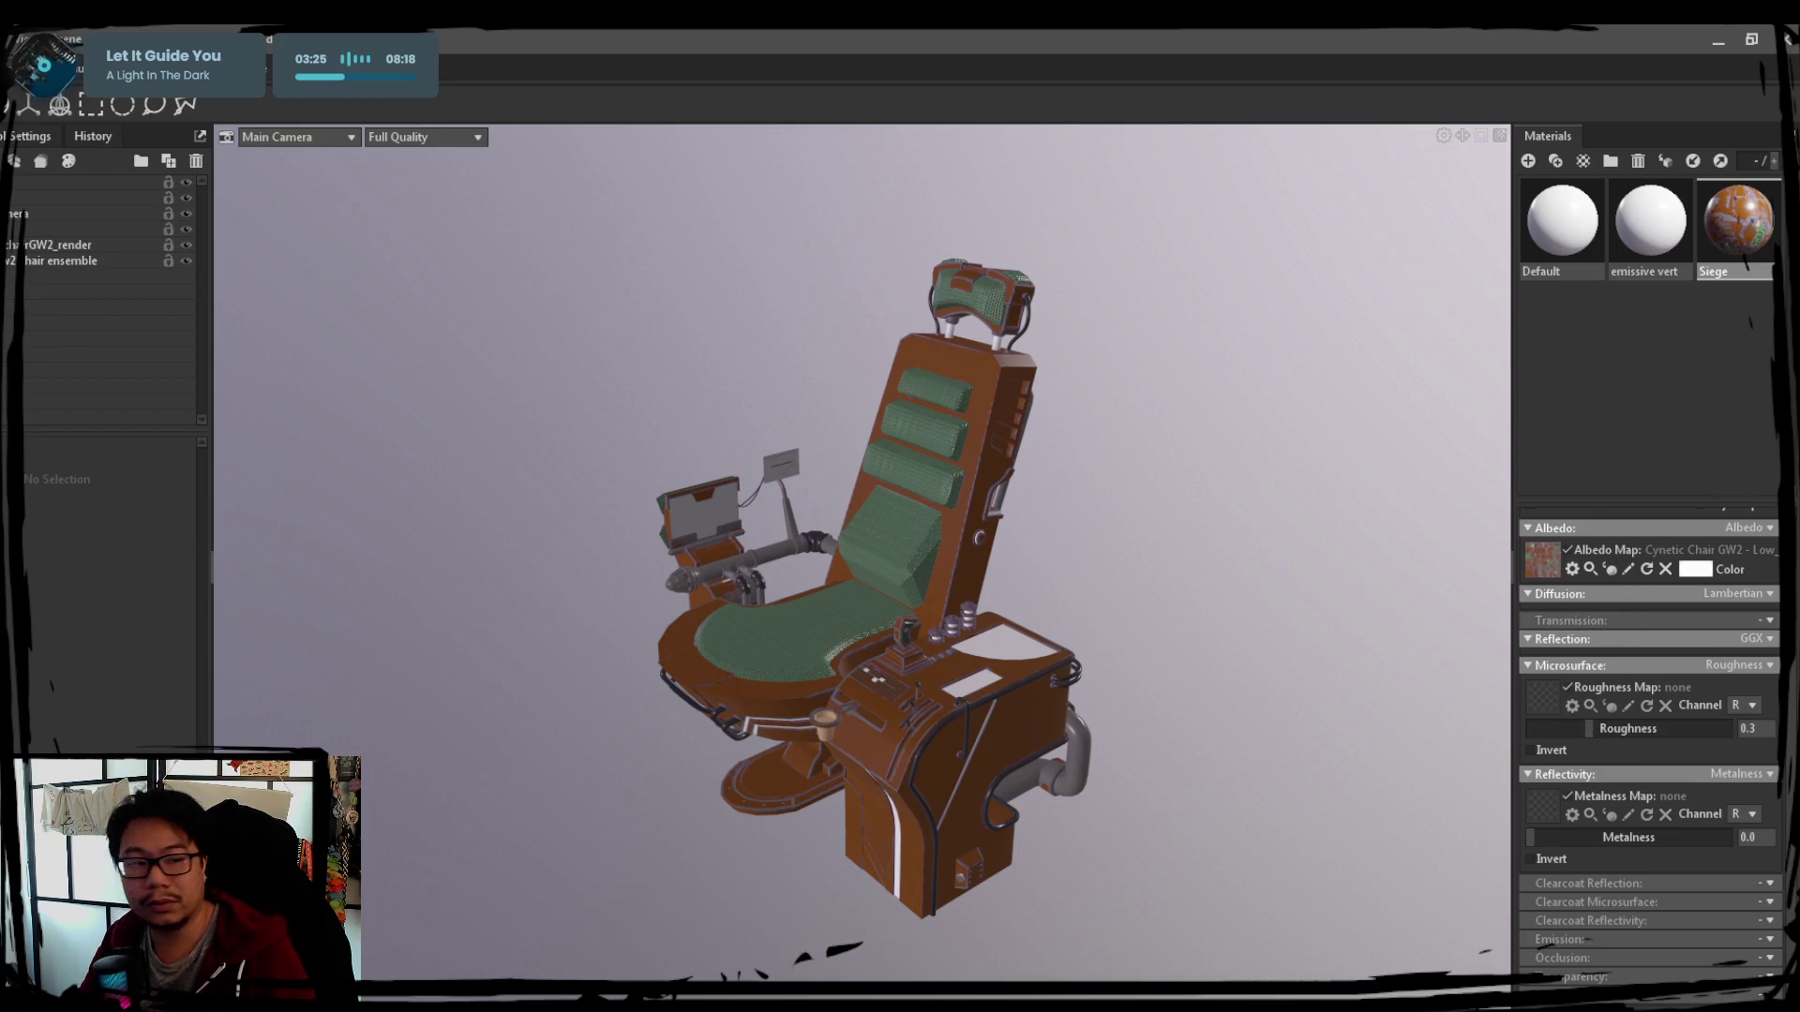
left_click_drag(1519, 712, 1543, 696)
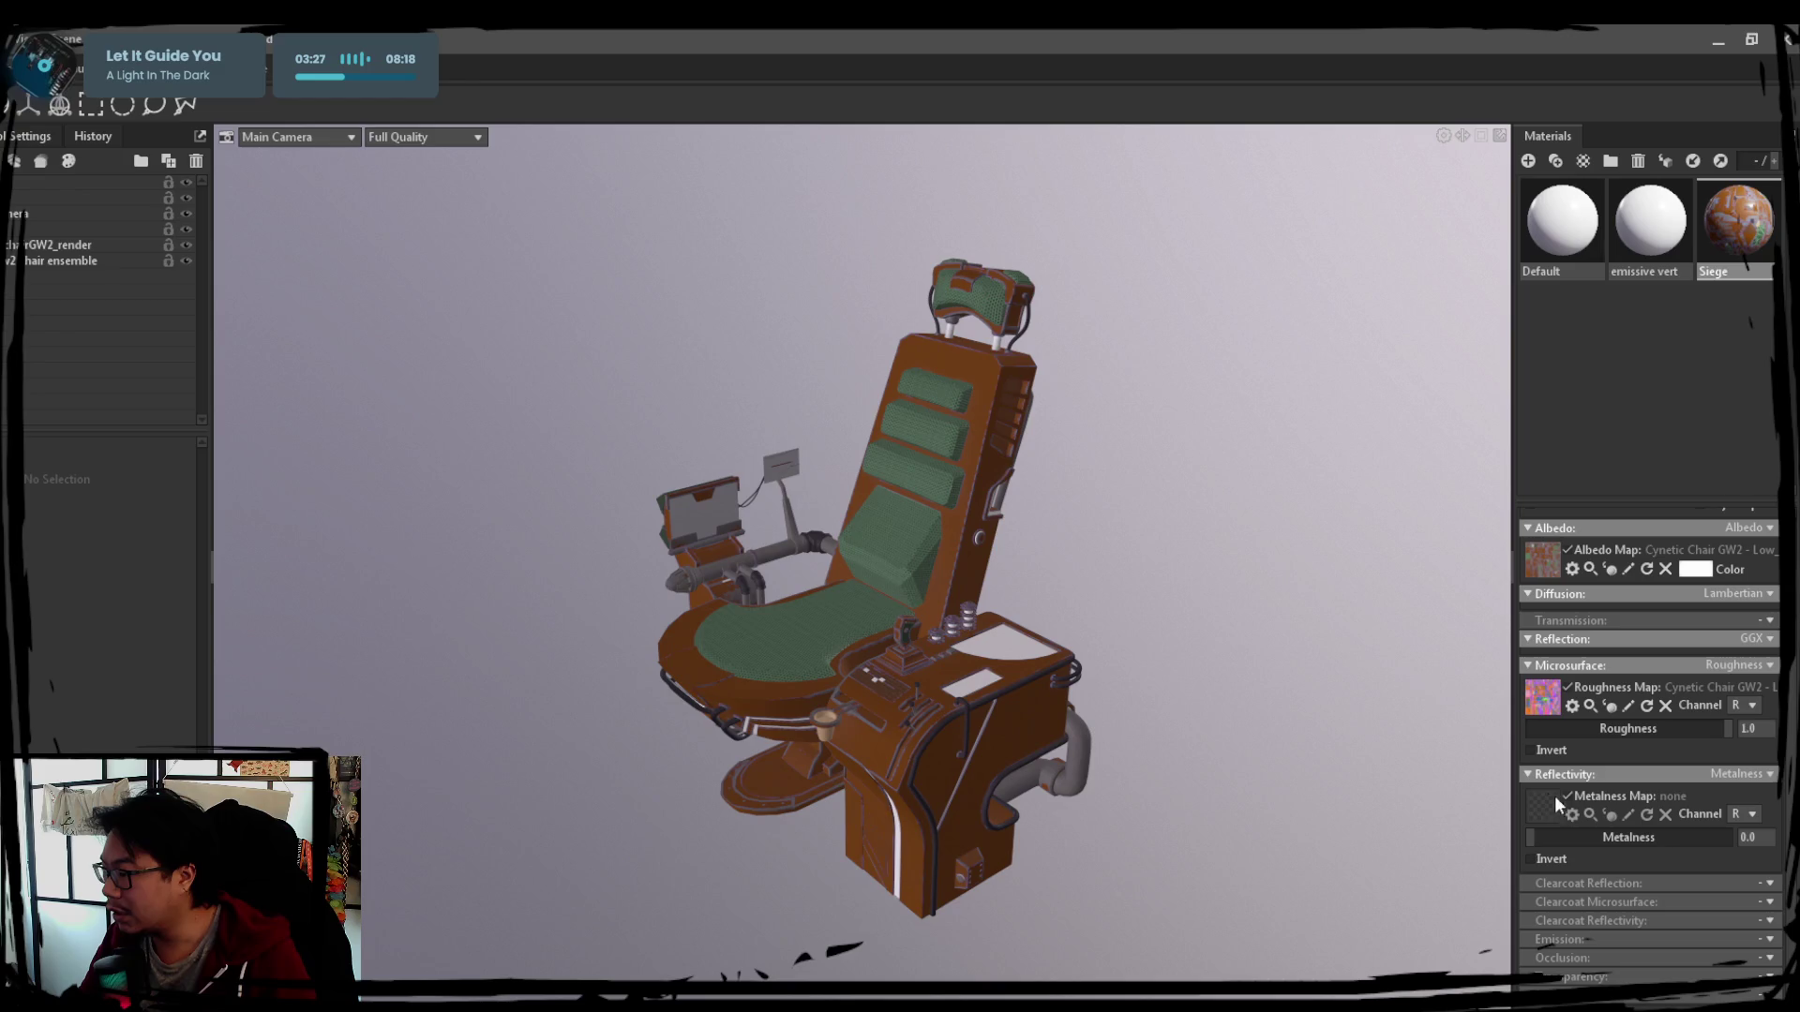
Enable Emissive and Occlusion on Siege and load the chair's ambient occlusion map
left_click(1768, 938)
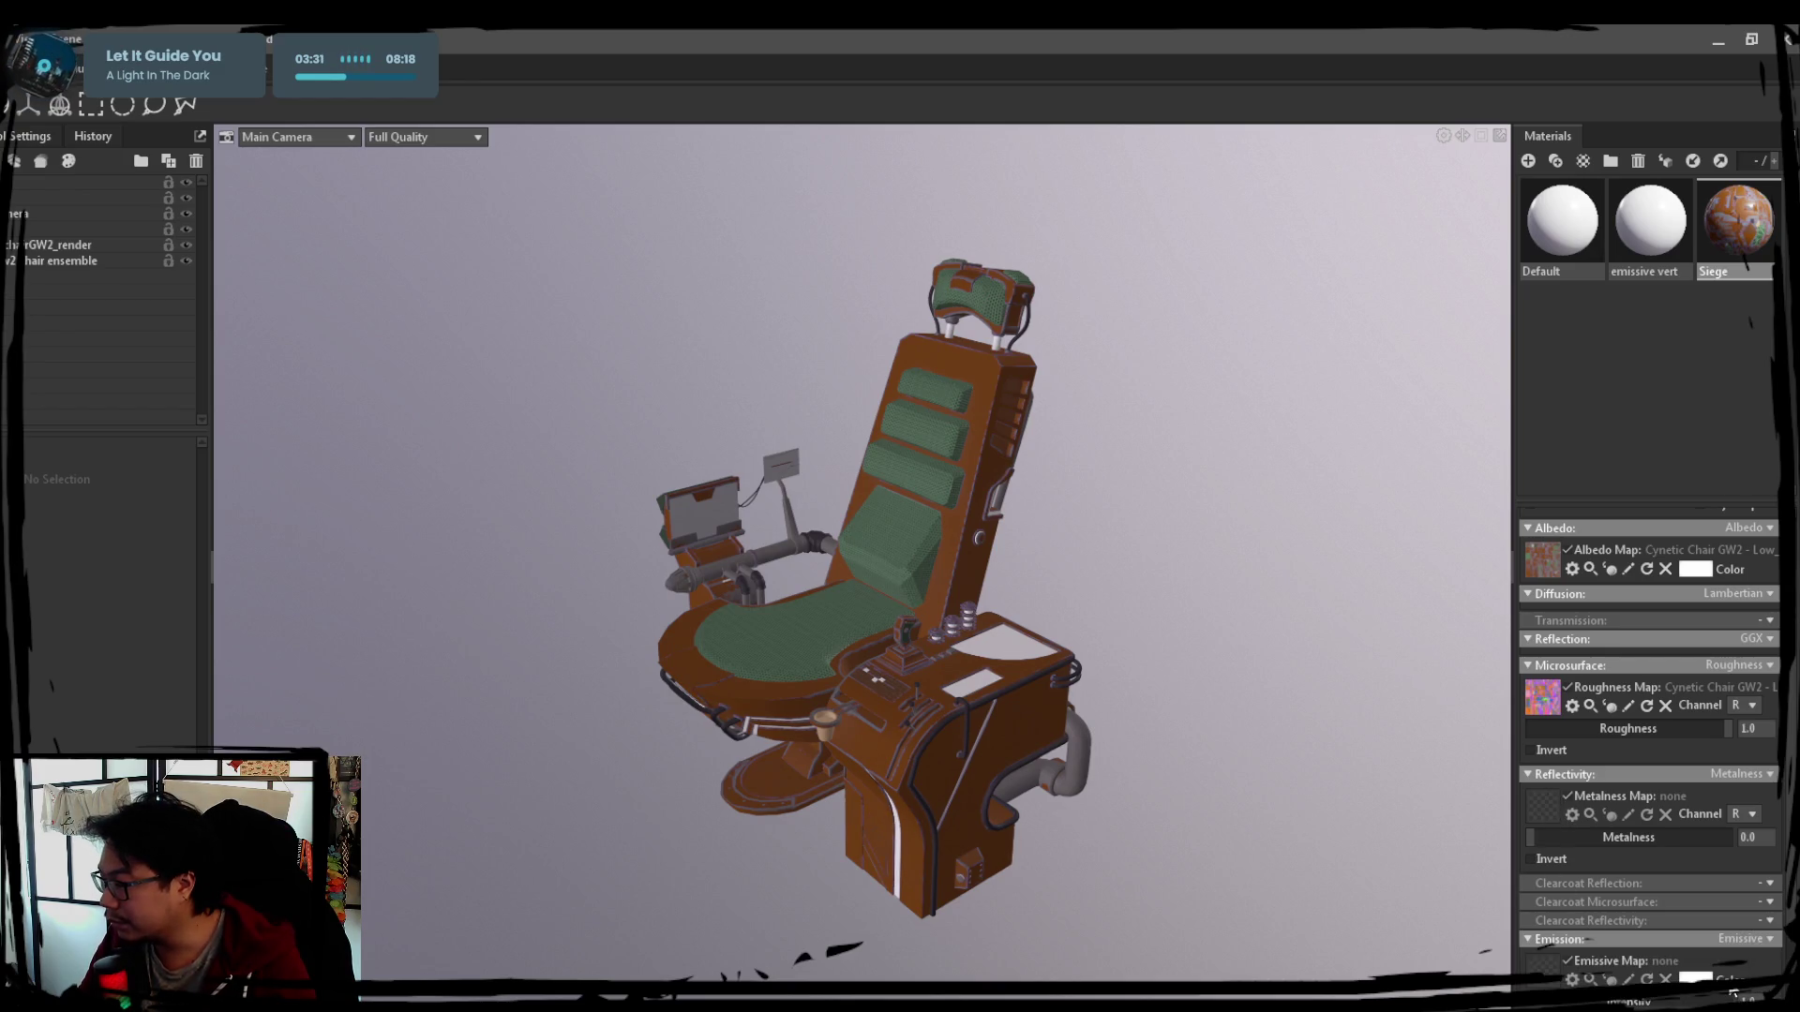
left_click(1705, 934)
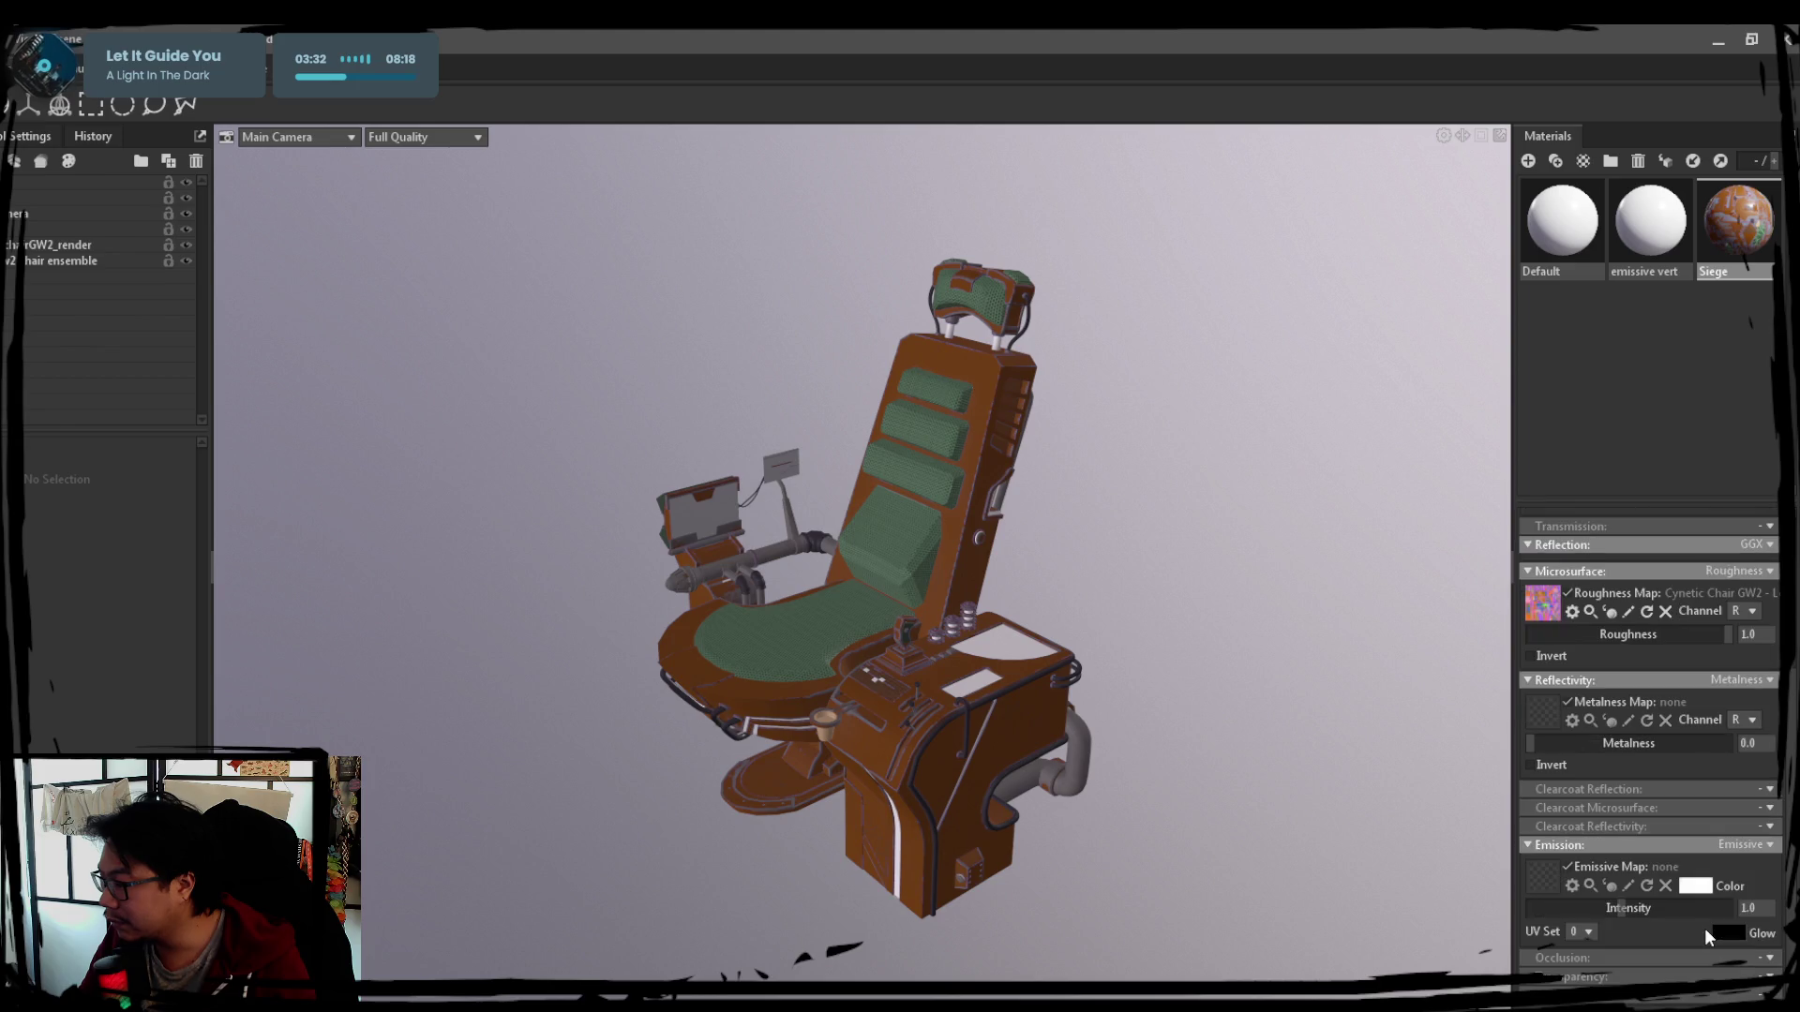
left_click(1768, 957)
left_click(1631, 883)
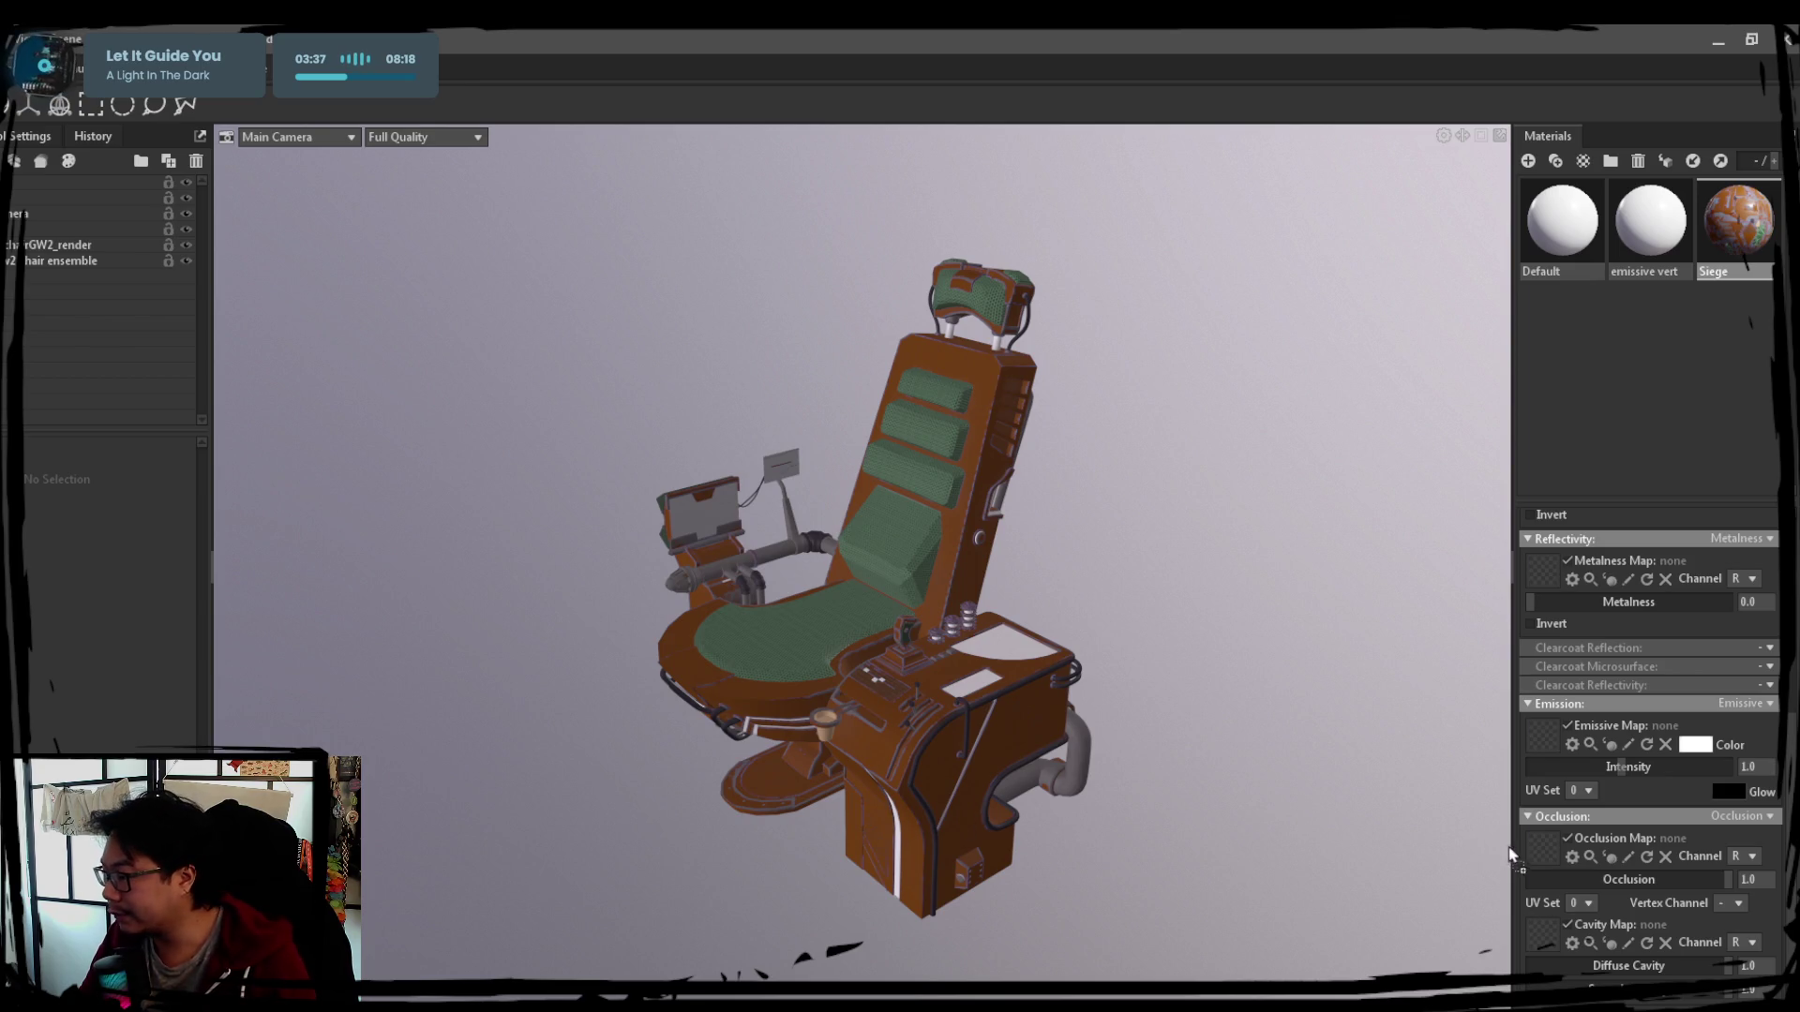
left_click(1543, 848)
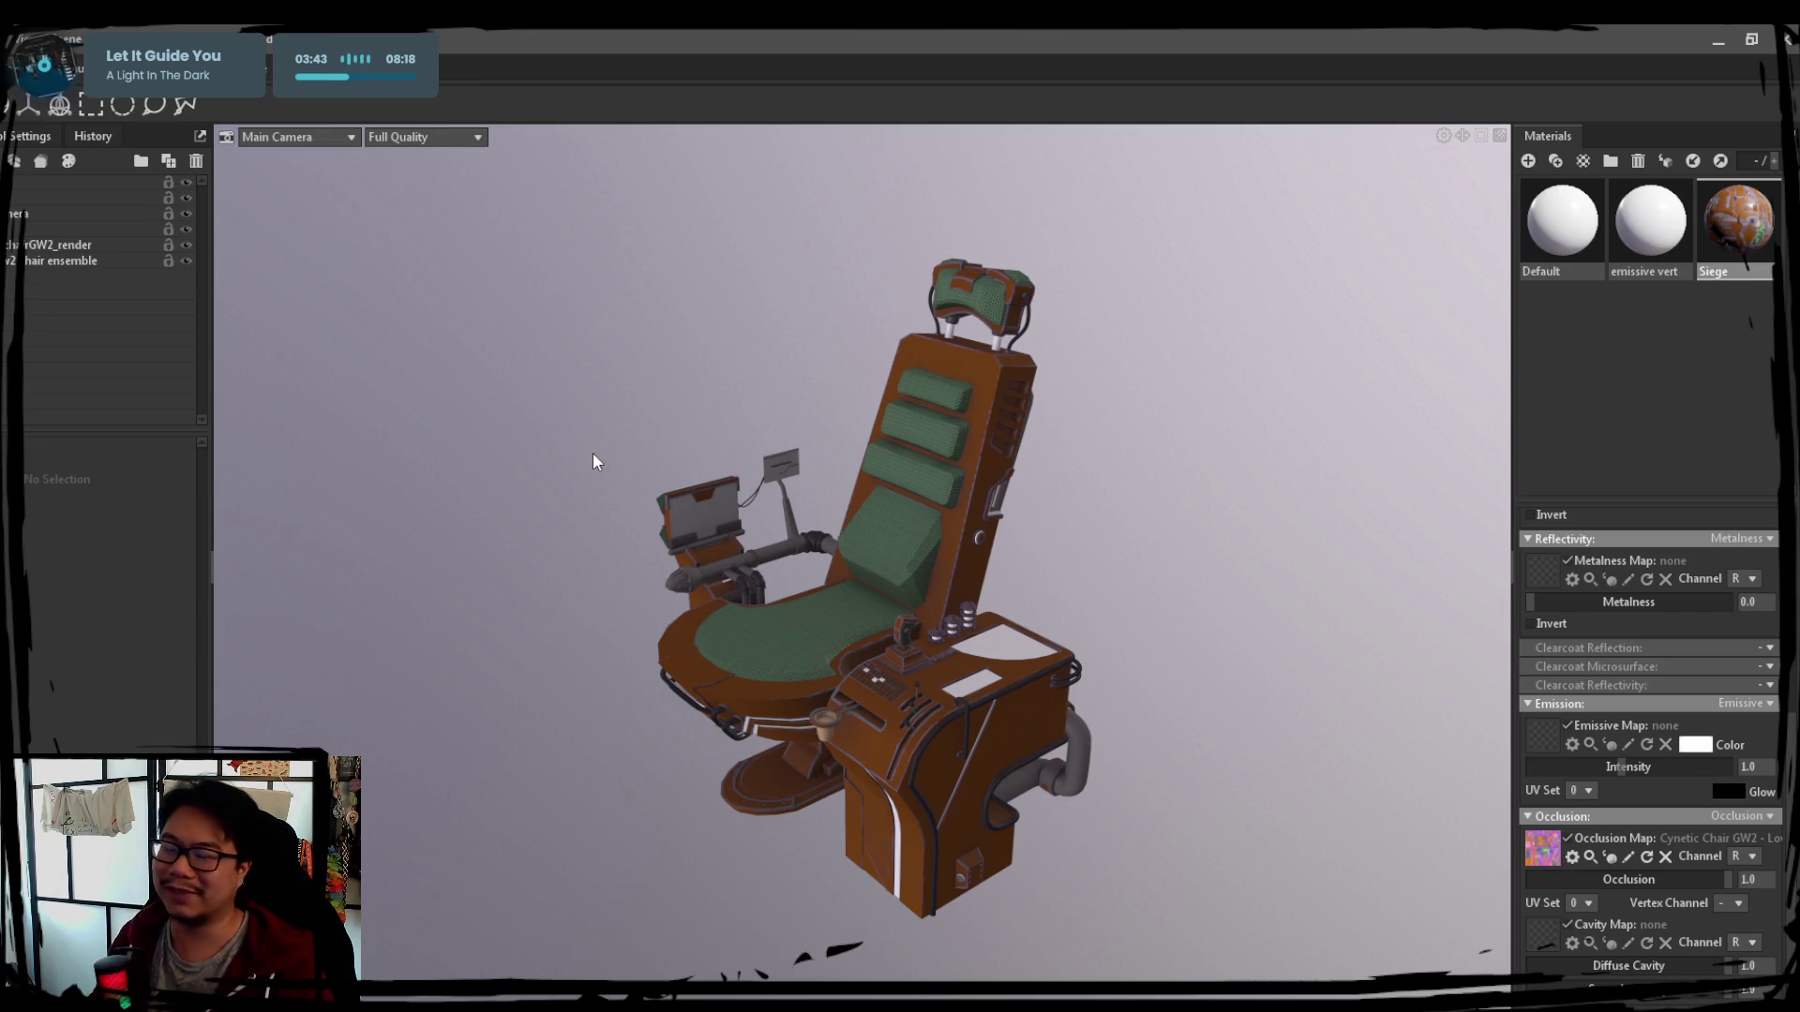
Orbit around the textured chair to check it from the front and side
left_click_drag(531, 400, 654, 446)
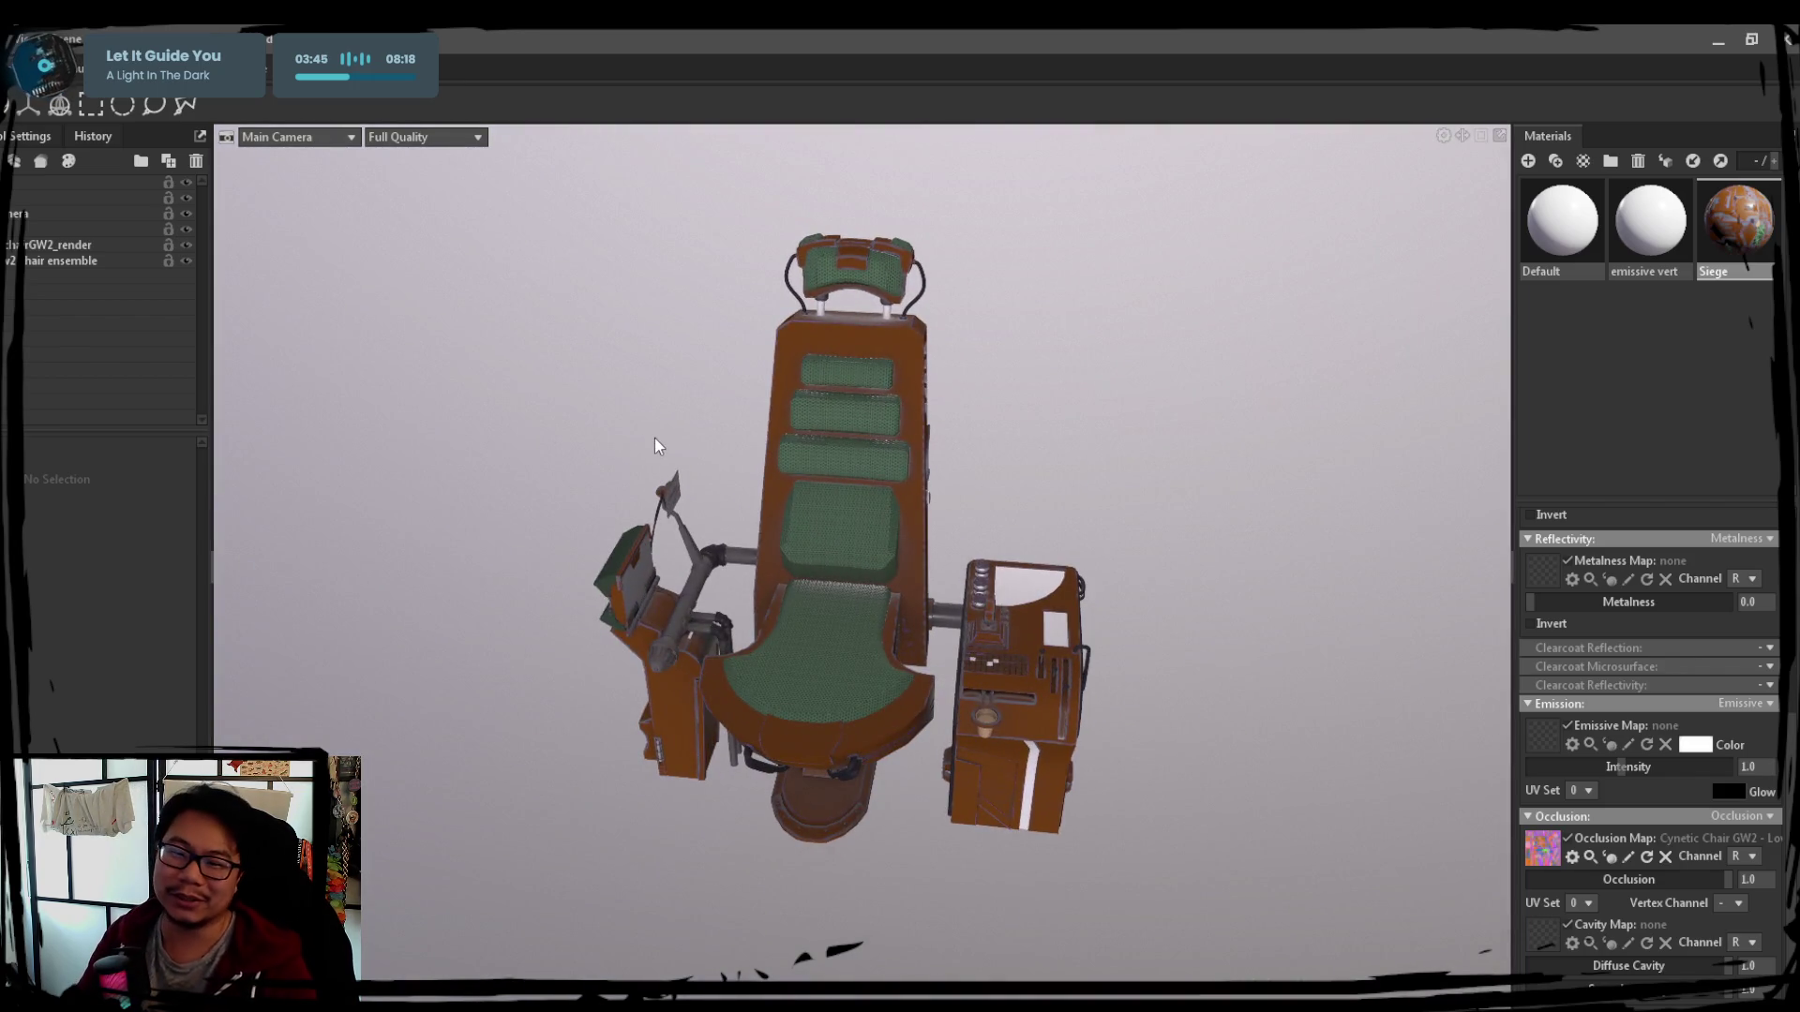
mouse_move(1137, 540)
left_mouse_down()
mouse_move(878, 402)
mouse_move(1203, 533)
left_mouse_up()
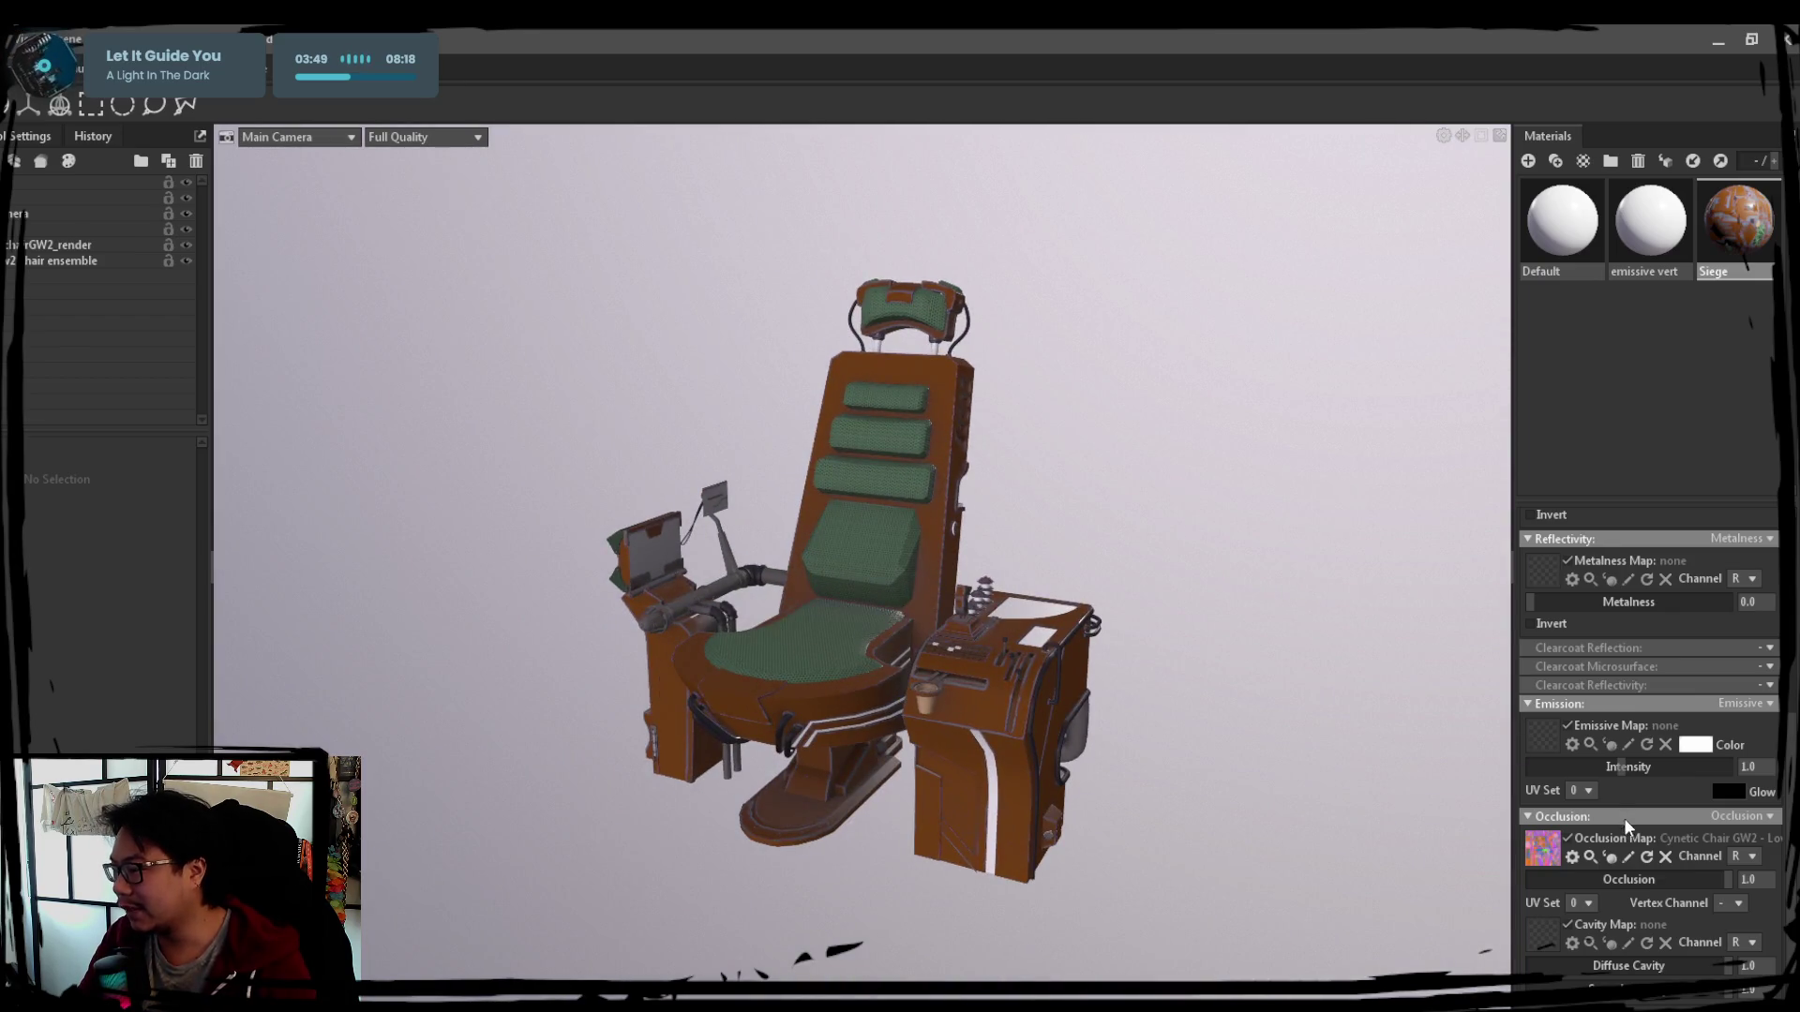
scroll(1596, 766, "up", 3)
scroll(1596, 767, "up", 2)
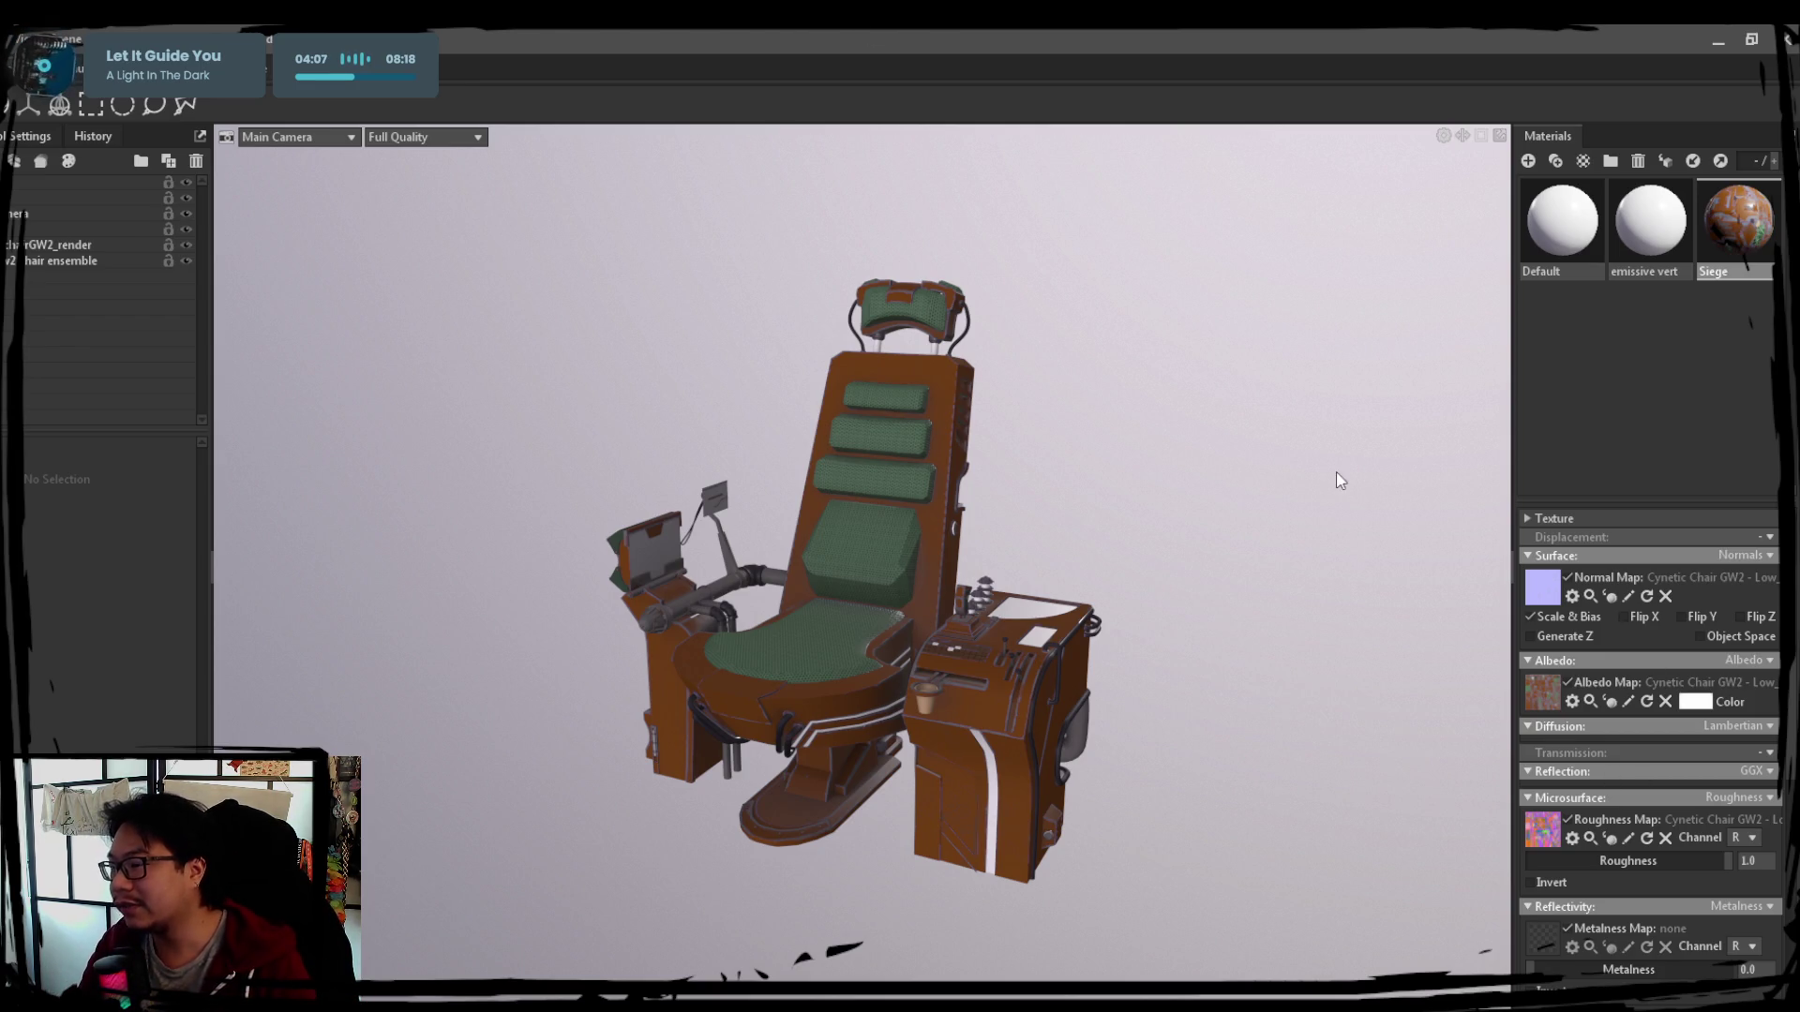
left_click_drag(1341, 491, 1271, 579)
Show the emissive vert material's emission settings and rotate the lighting to see the green glow
left_click(1649, 225)
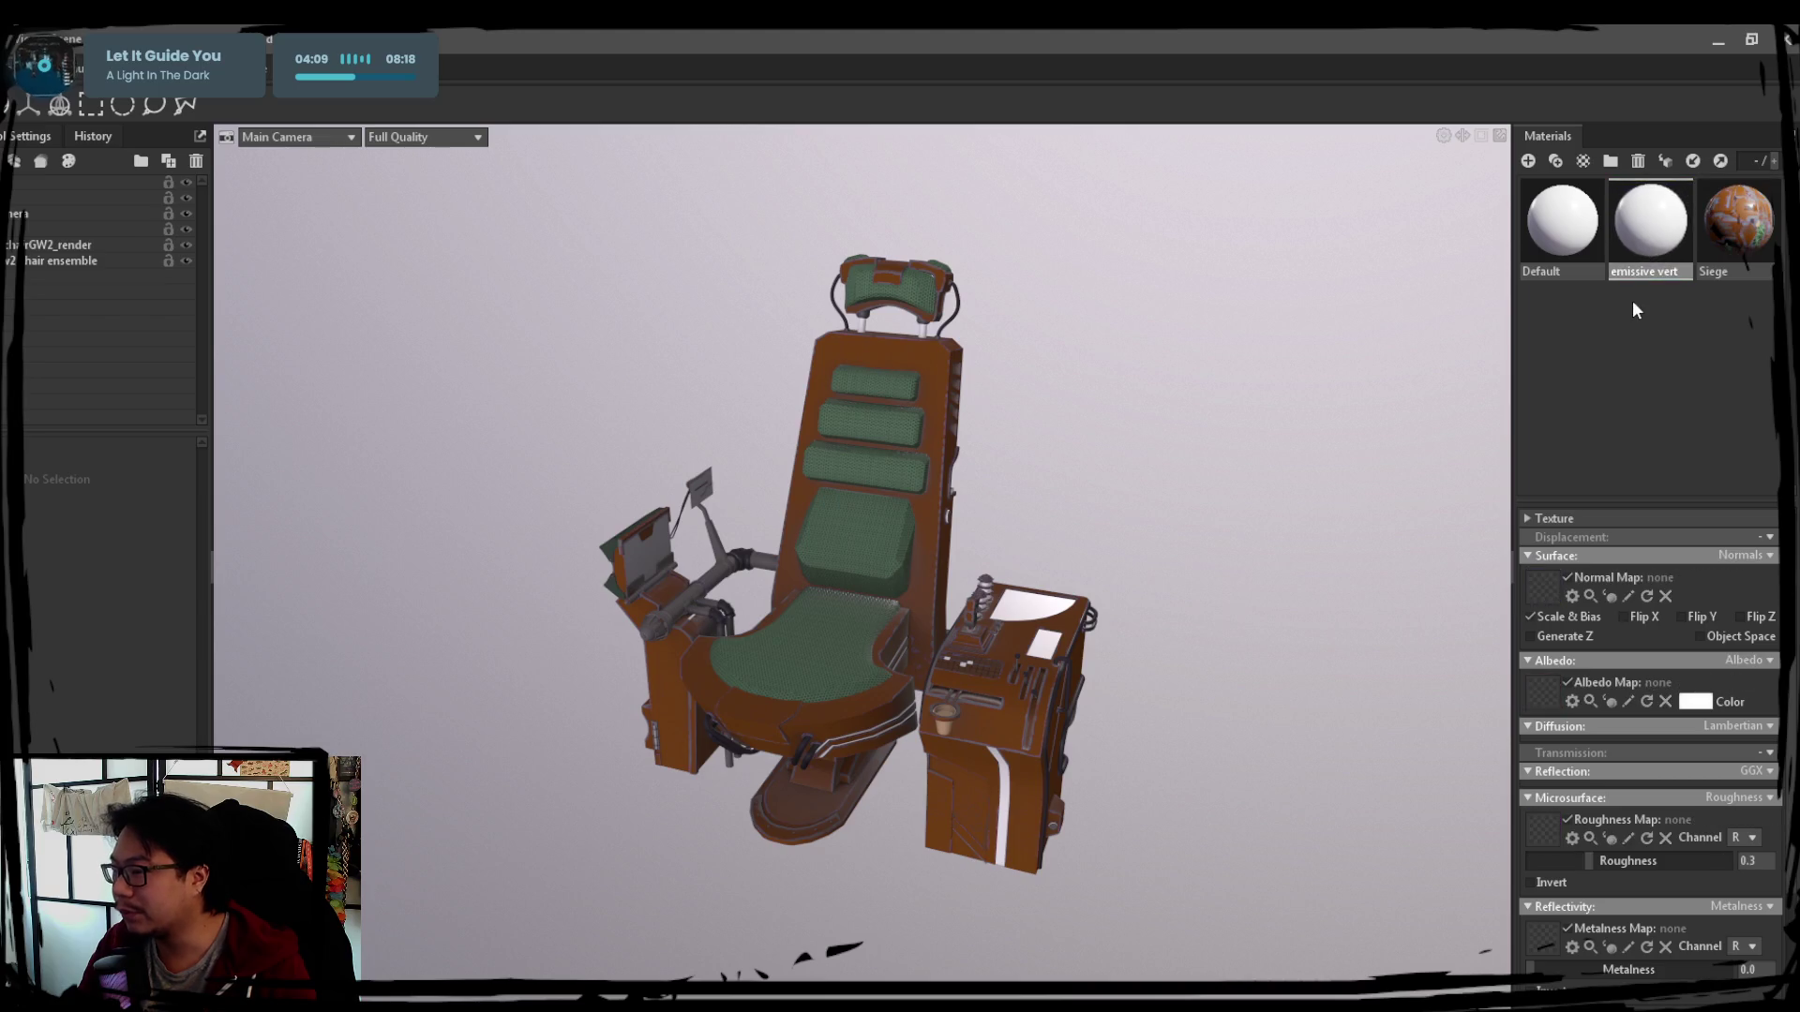
scroll(1659, 746, "down", 1)
scroll(1659, 745, "down", 1)
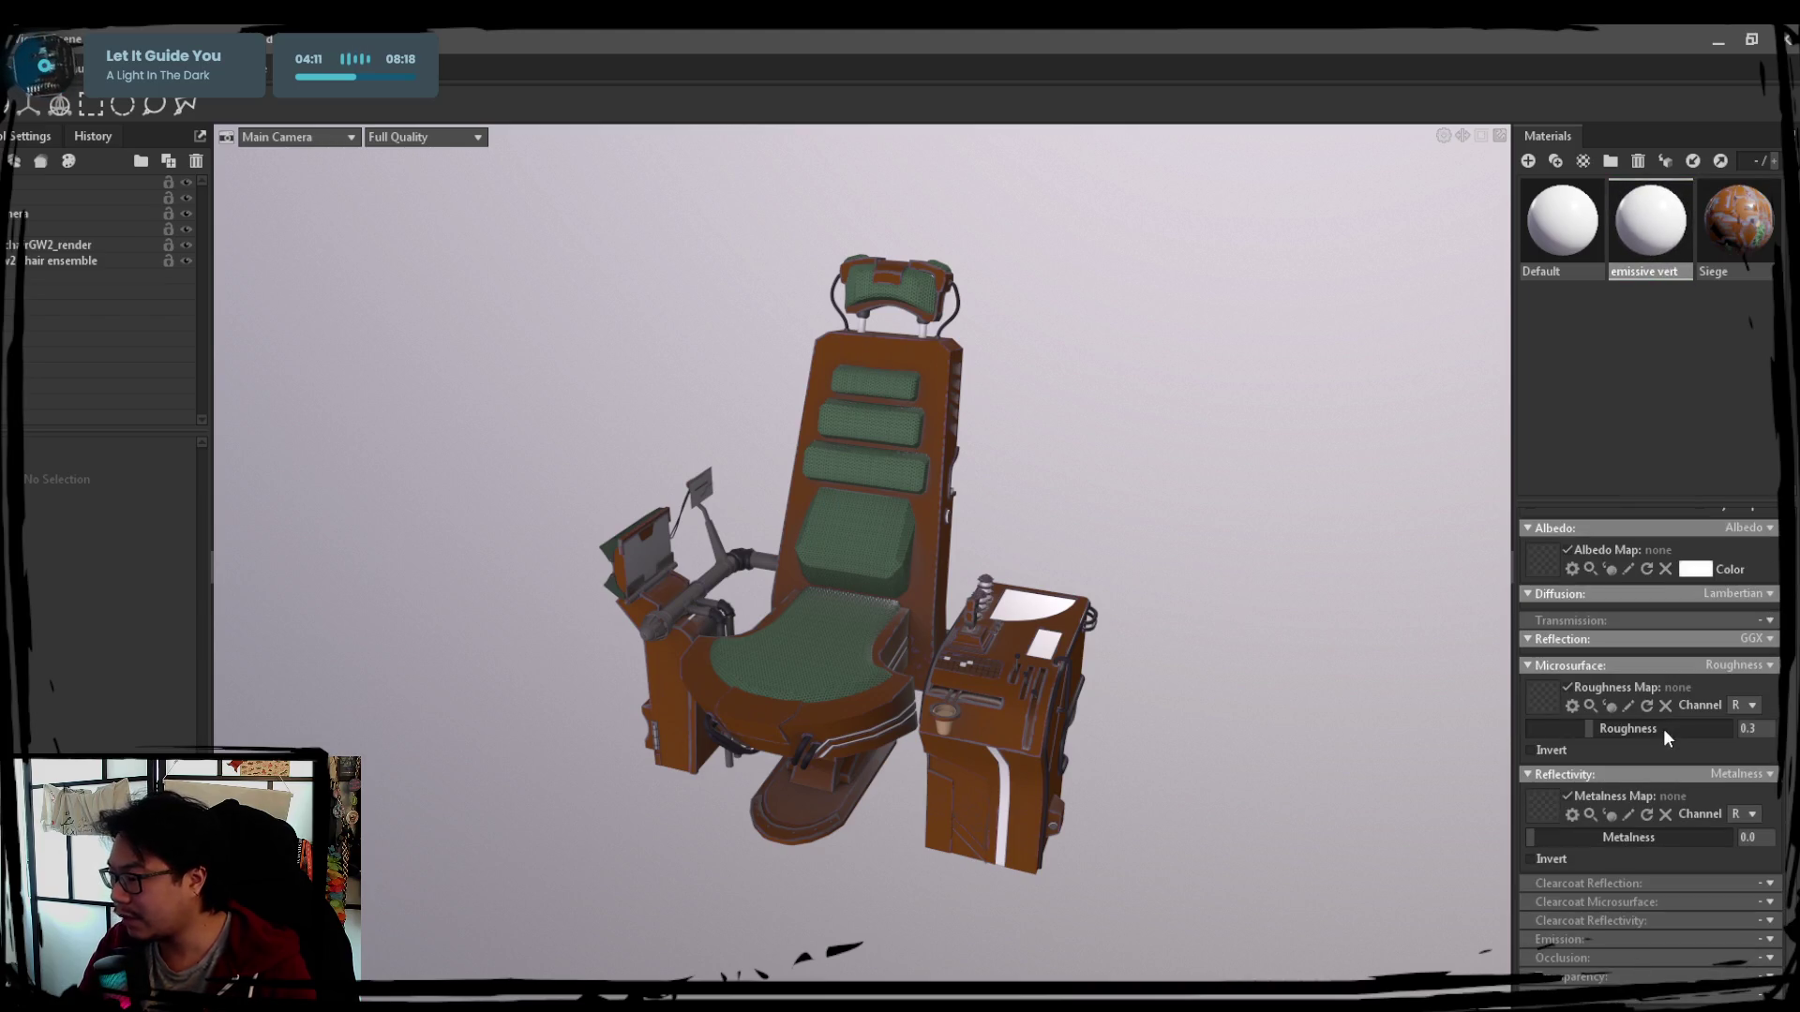
left_click(1770, 940)
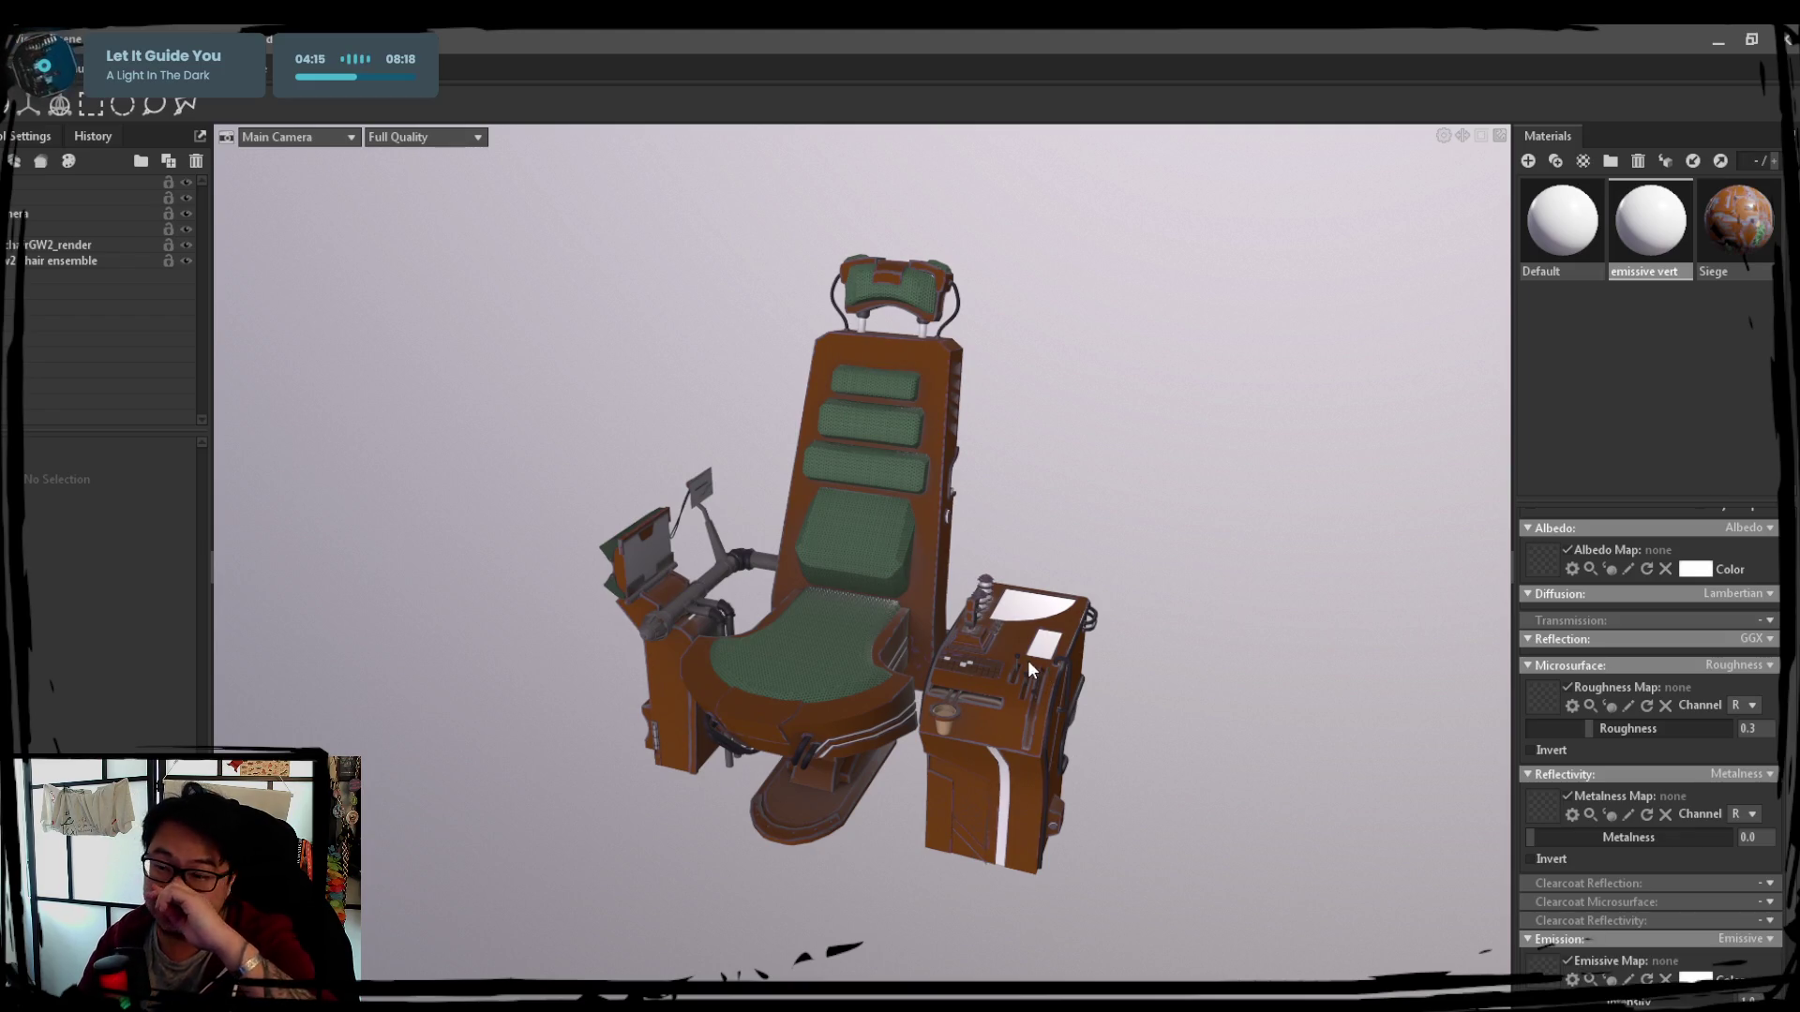
mouse_move(1008, 643)
left_mouse_down("shift")
mouse_move(1116, 707)
mouse_move(872, 638)
left_mouse_up("shift")
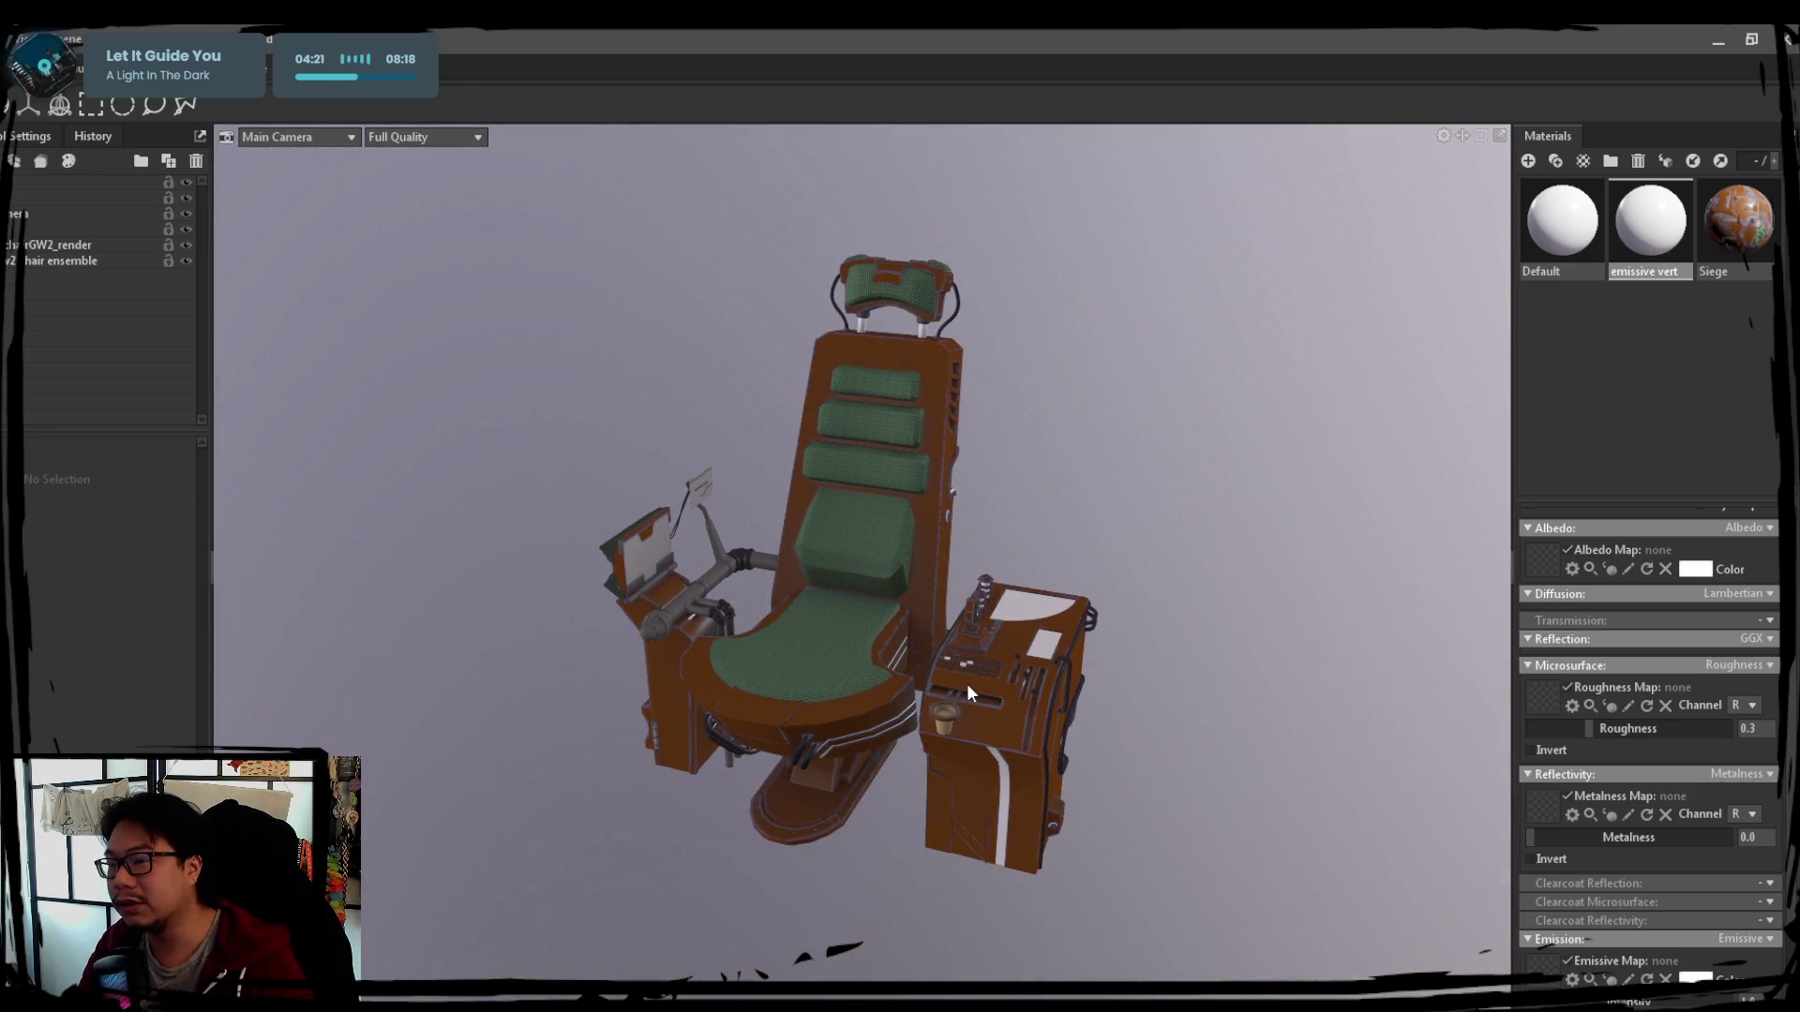
left_click_drag(966, 685, 960, 686)
scroll(1568, 830, "down", 2)
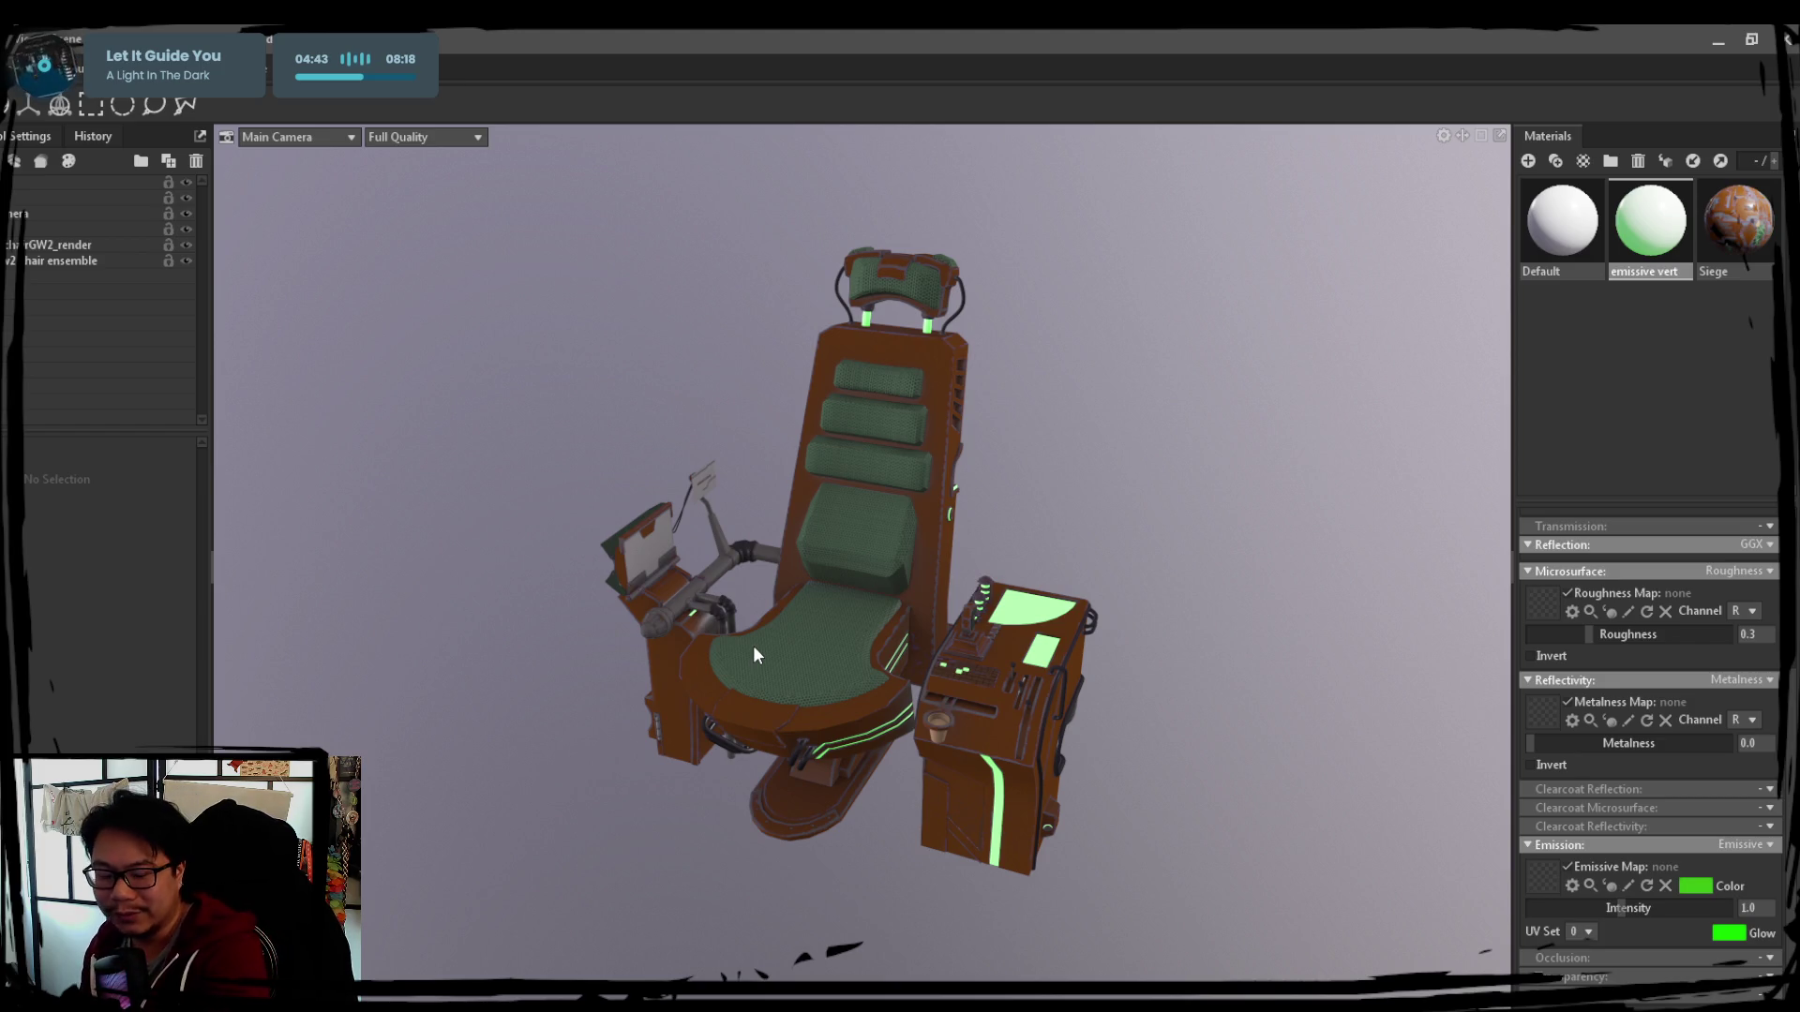
mouse_move(942, 635)
left_mouse_down("shift")
mouse_move(1178, 705)
mouse_move(1059, 691)
left_mouse_up("shift")
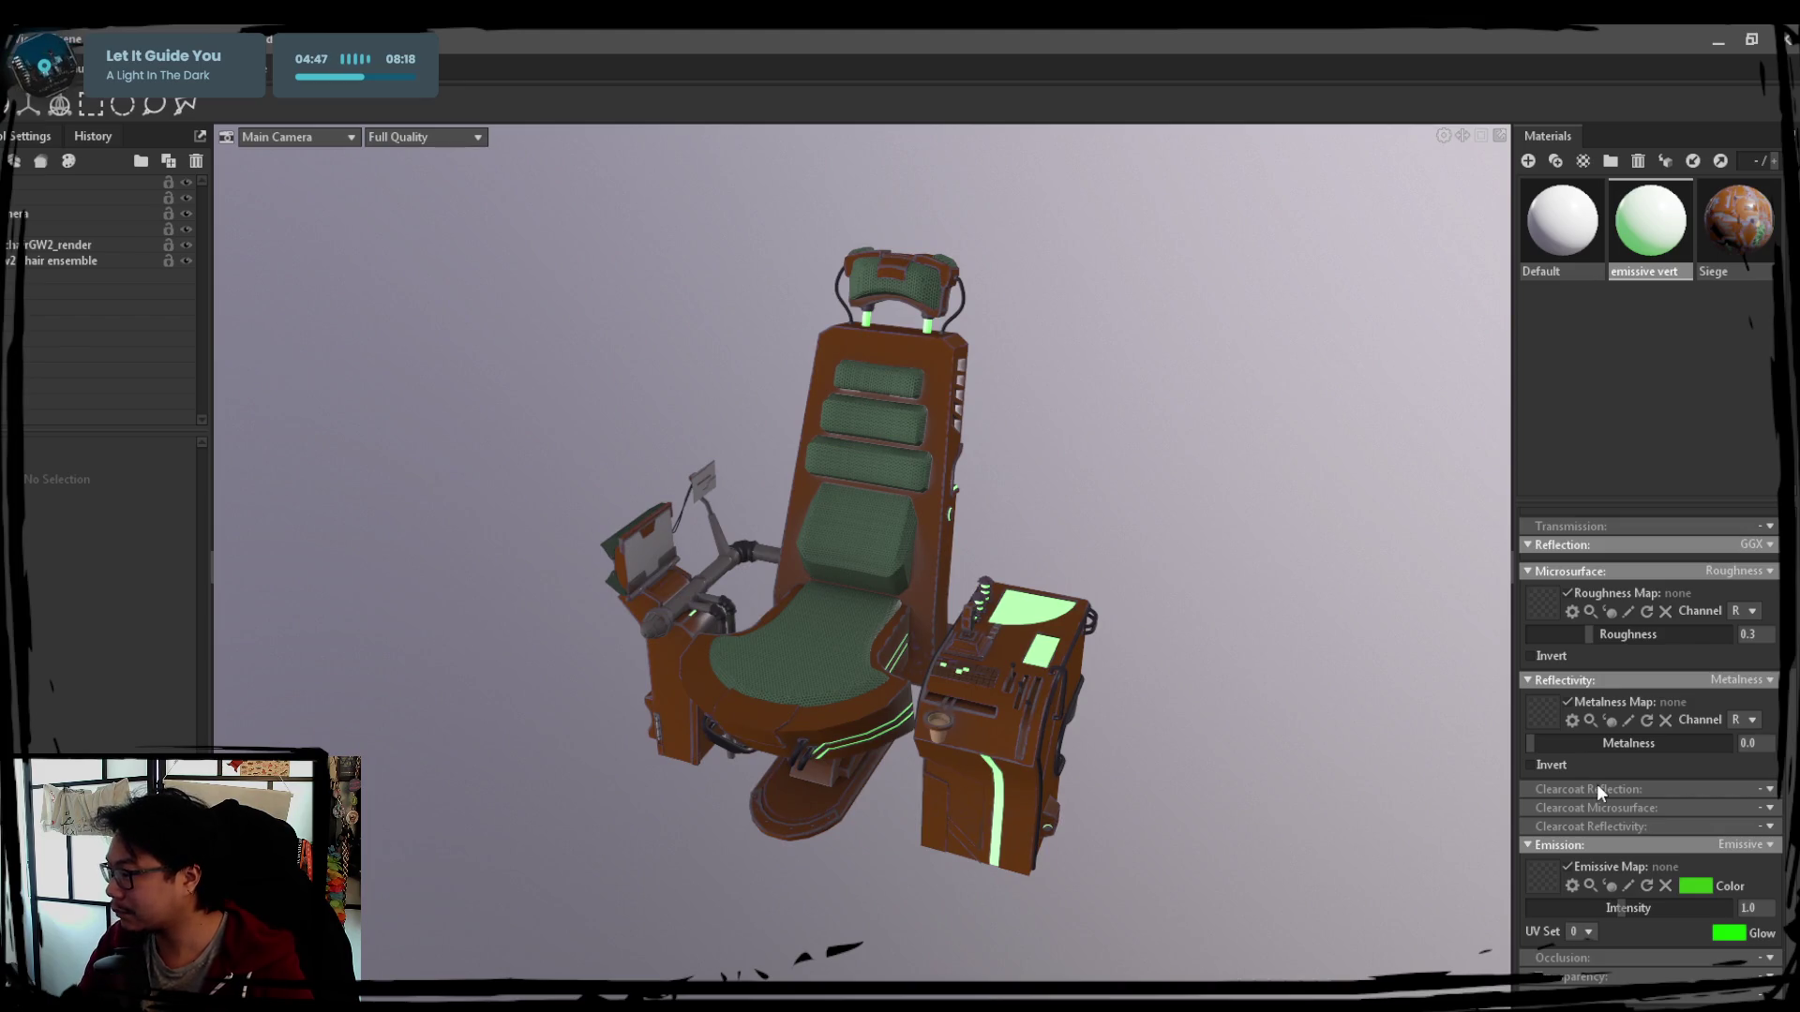
scroll(1594, 775, "up", 3)
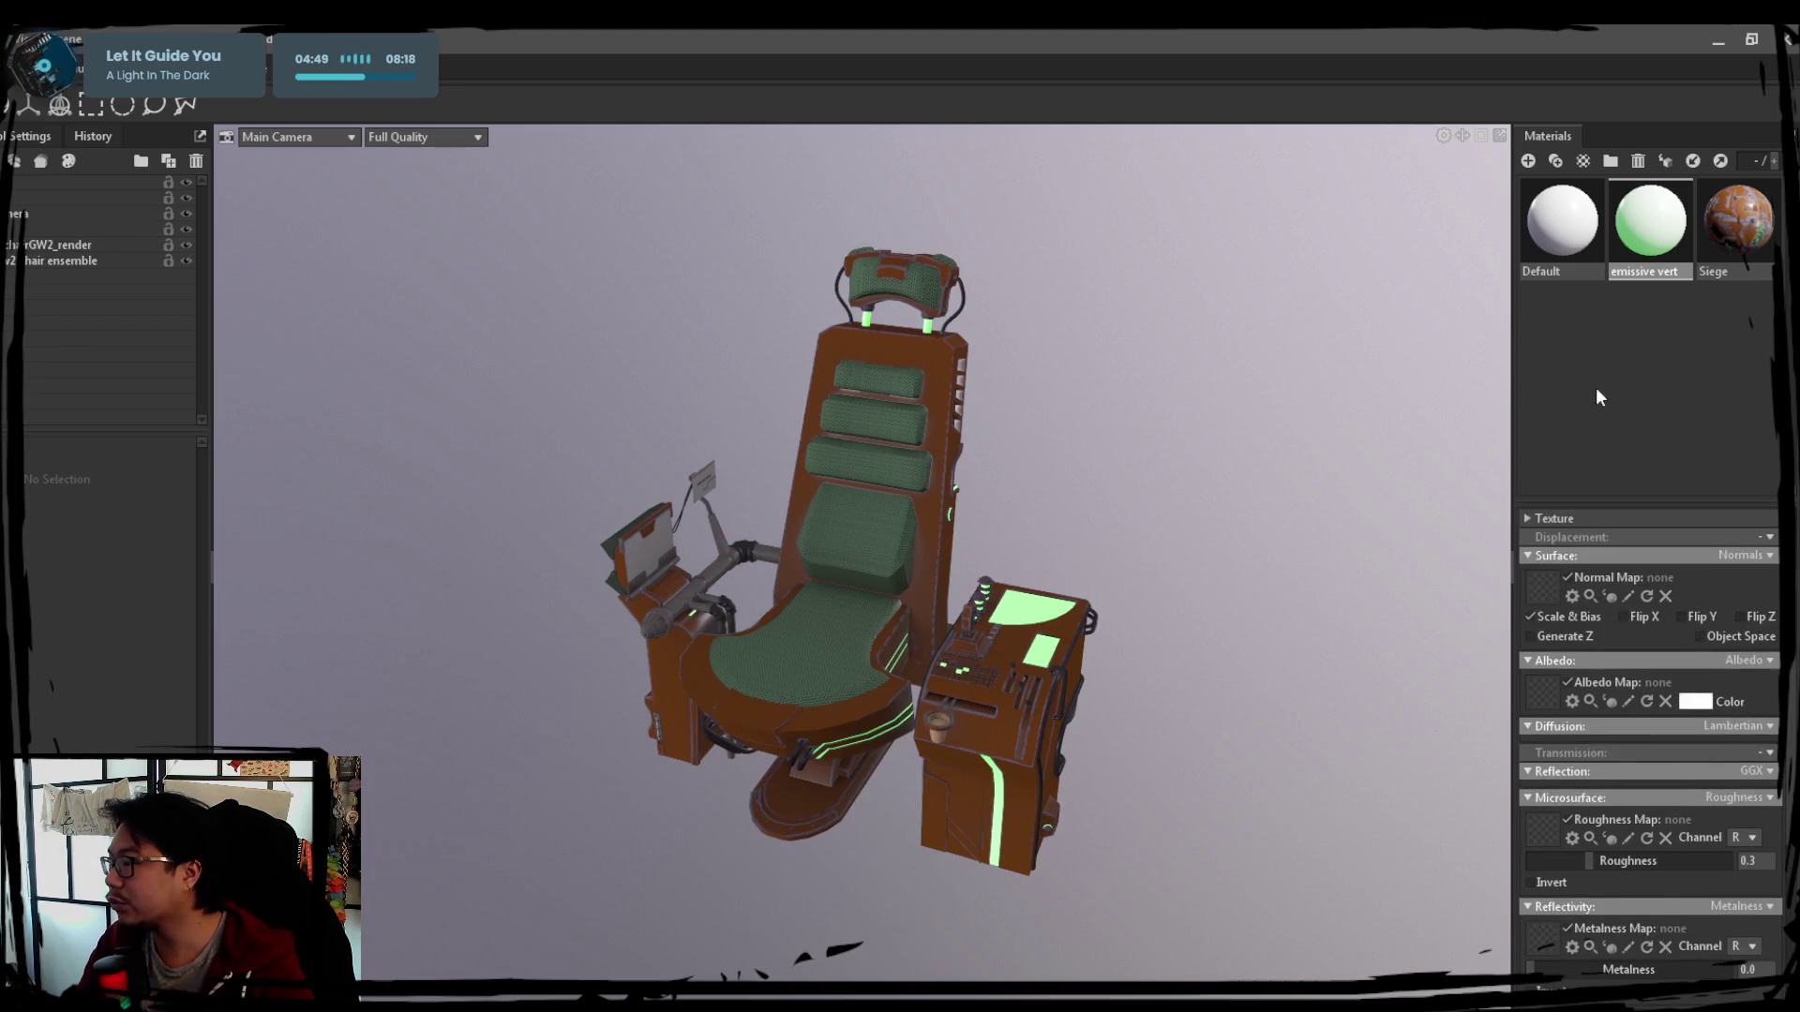
Load the Cynetic Chair GW2 texture as the Siege material's metalness map
left_click(1738, 223)
scroll(1589, 710, "down", 3)
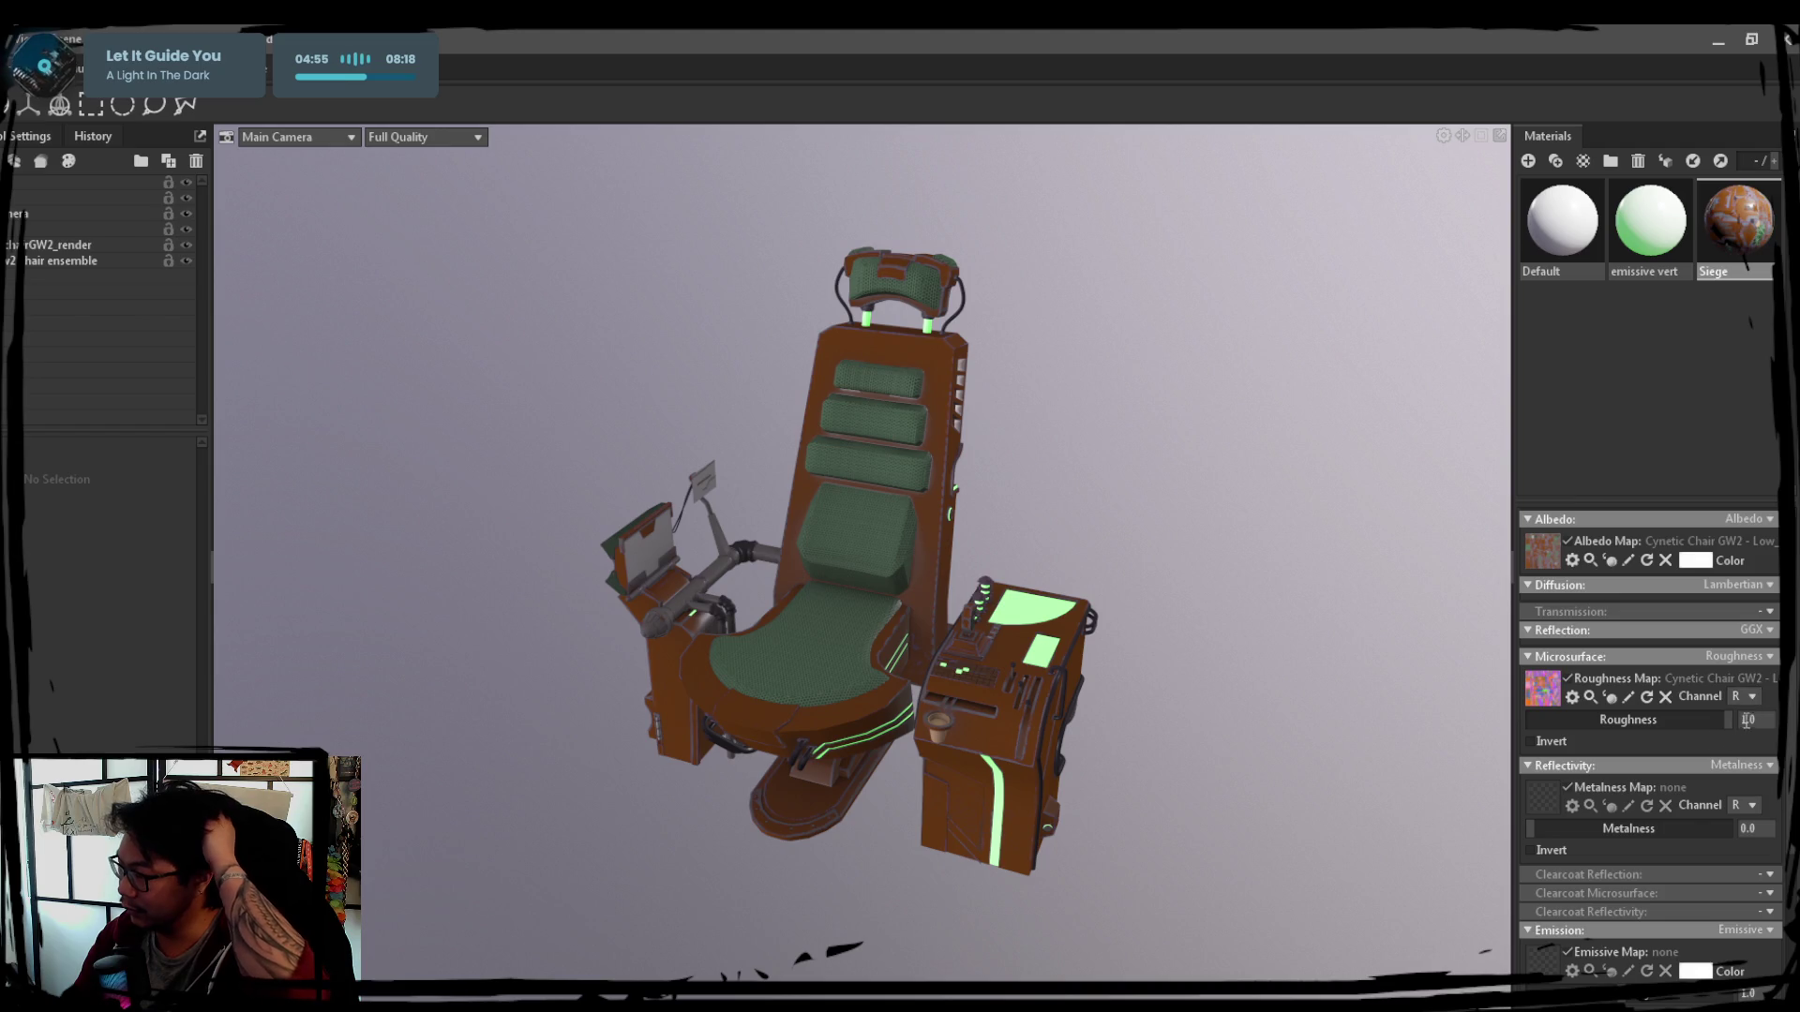
scroll(1748, 696, "down", 1)
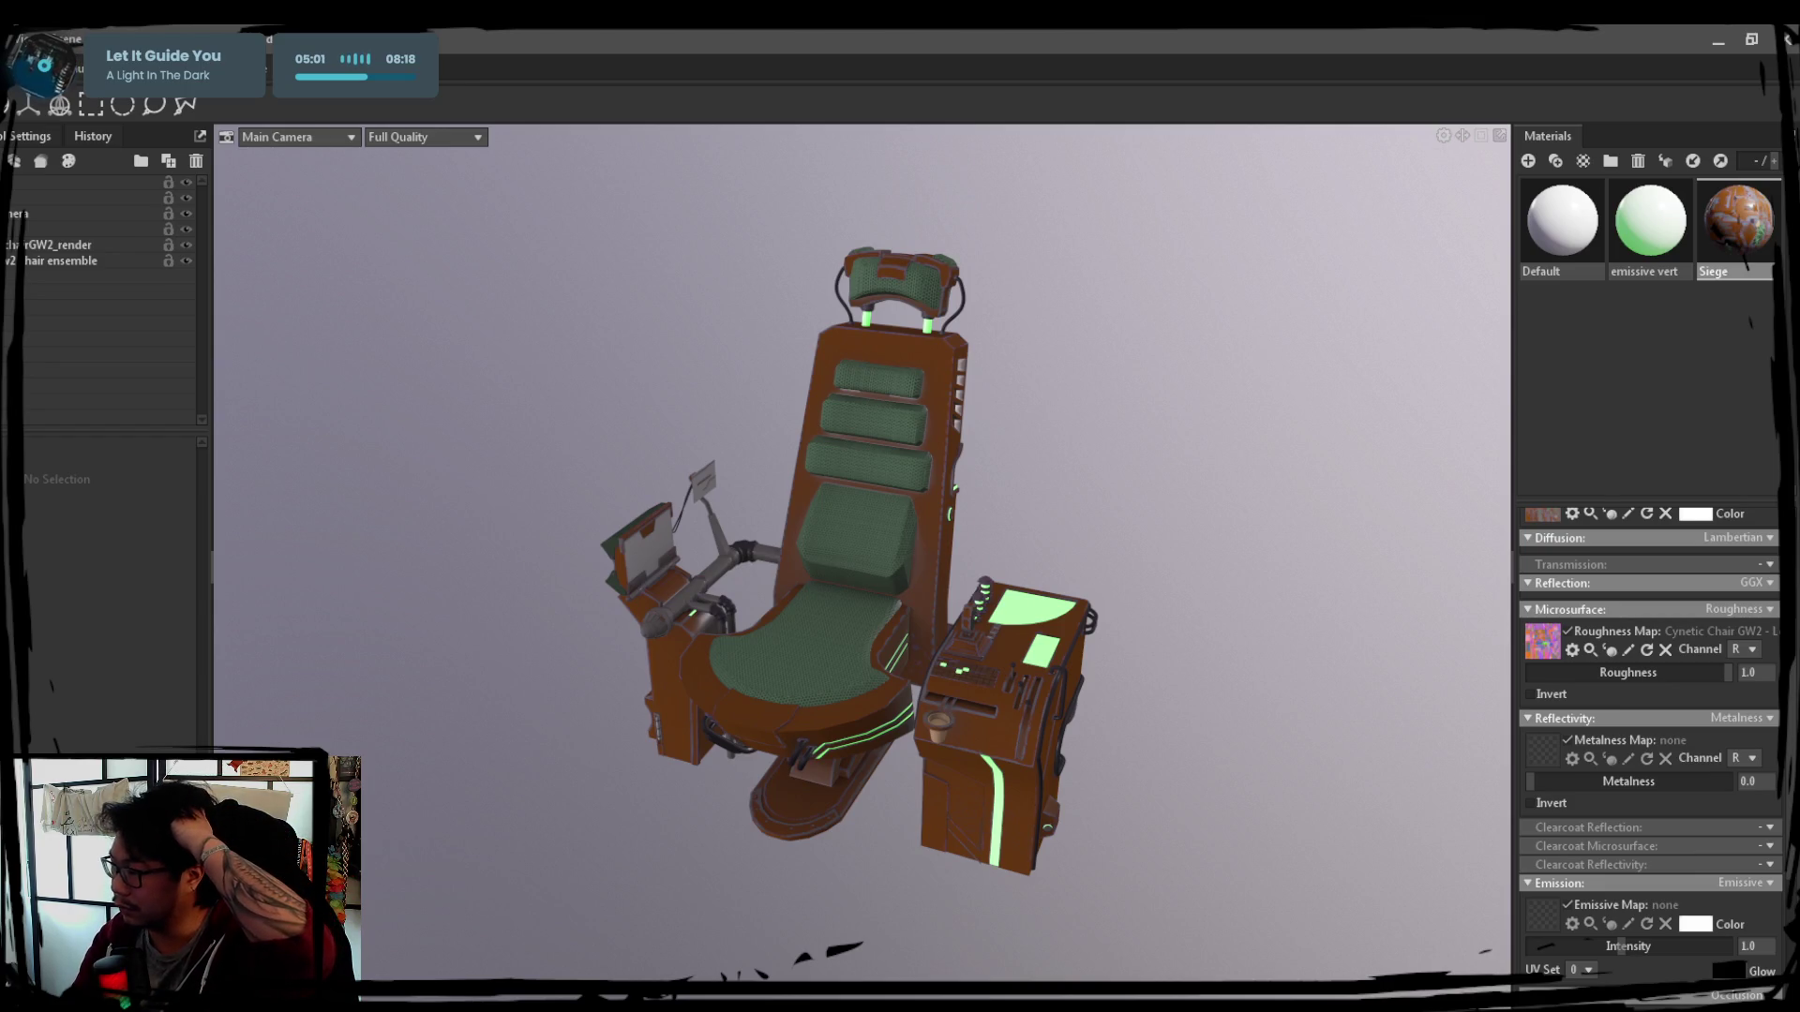
key("Return")
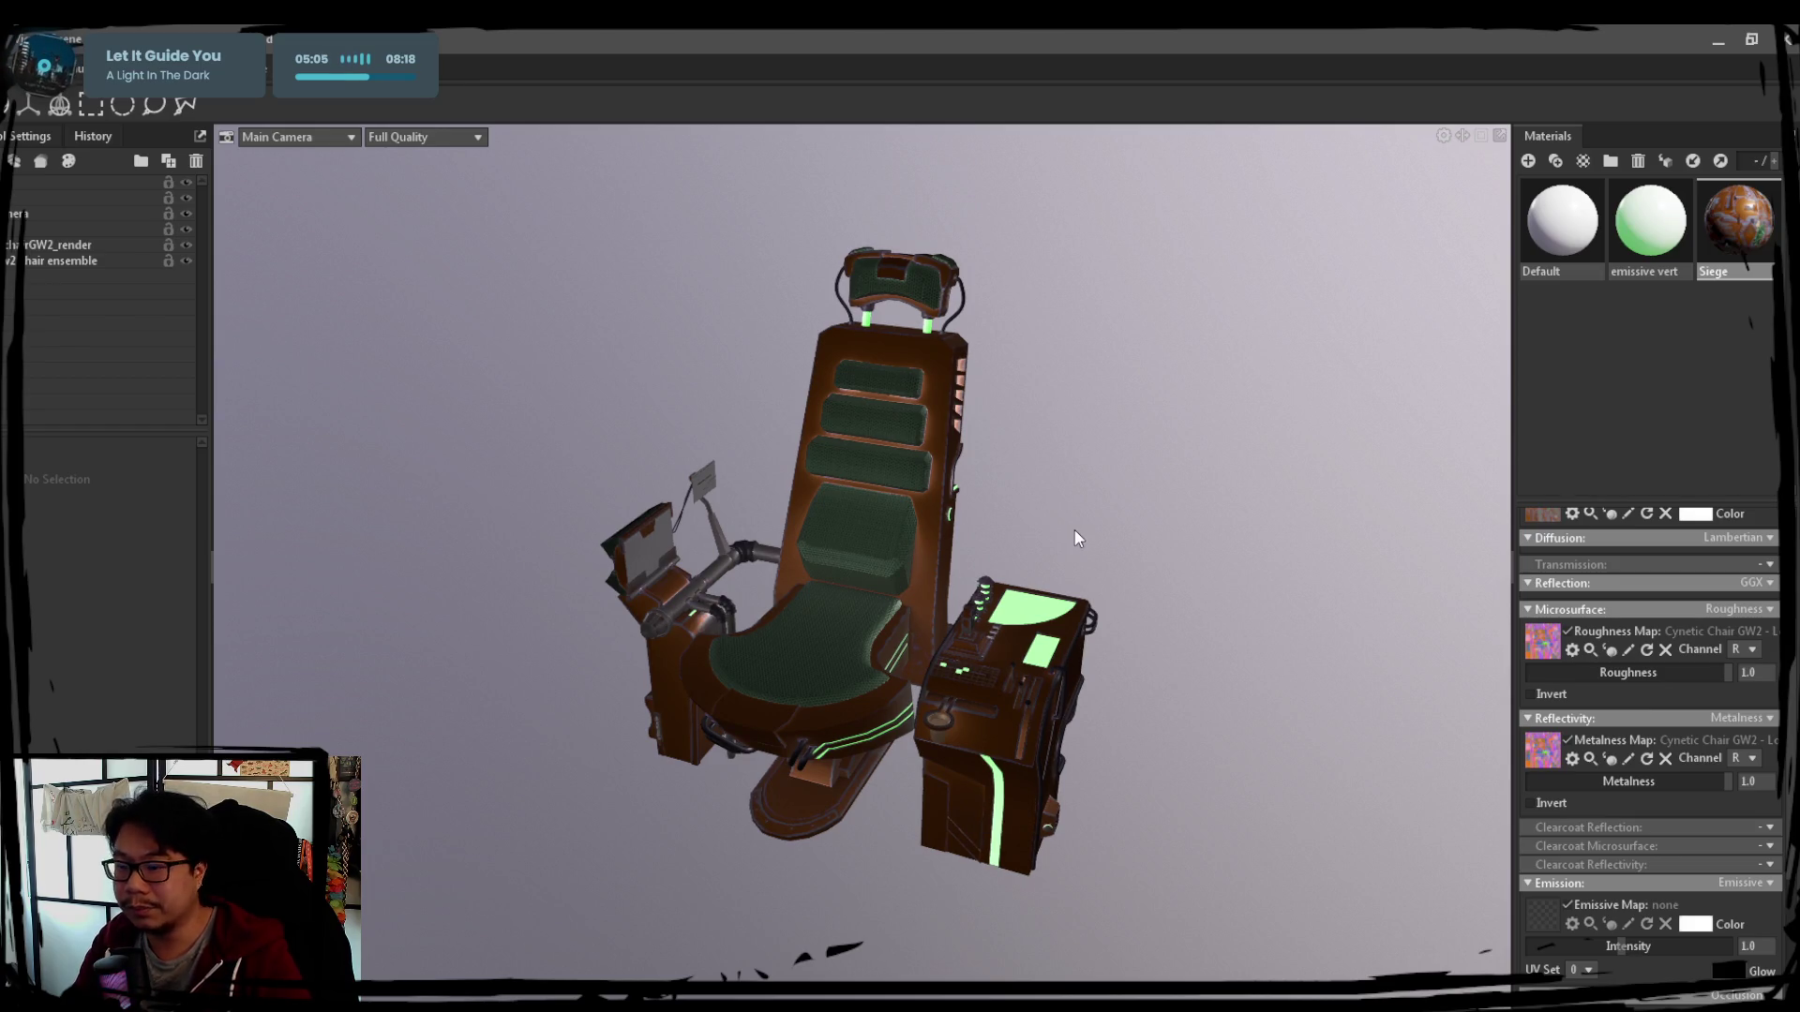
scroll(1065, 531, "up", 1)
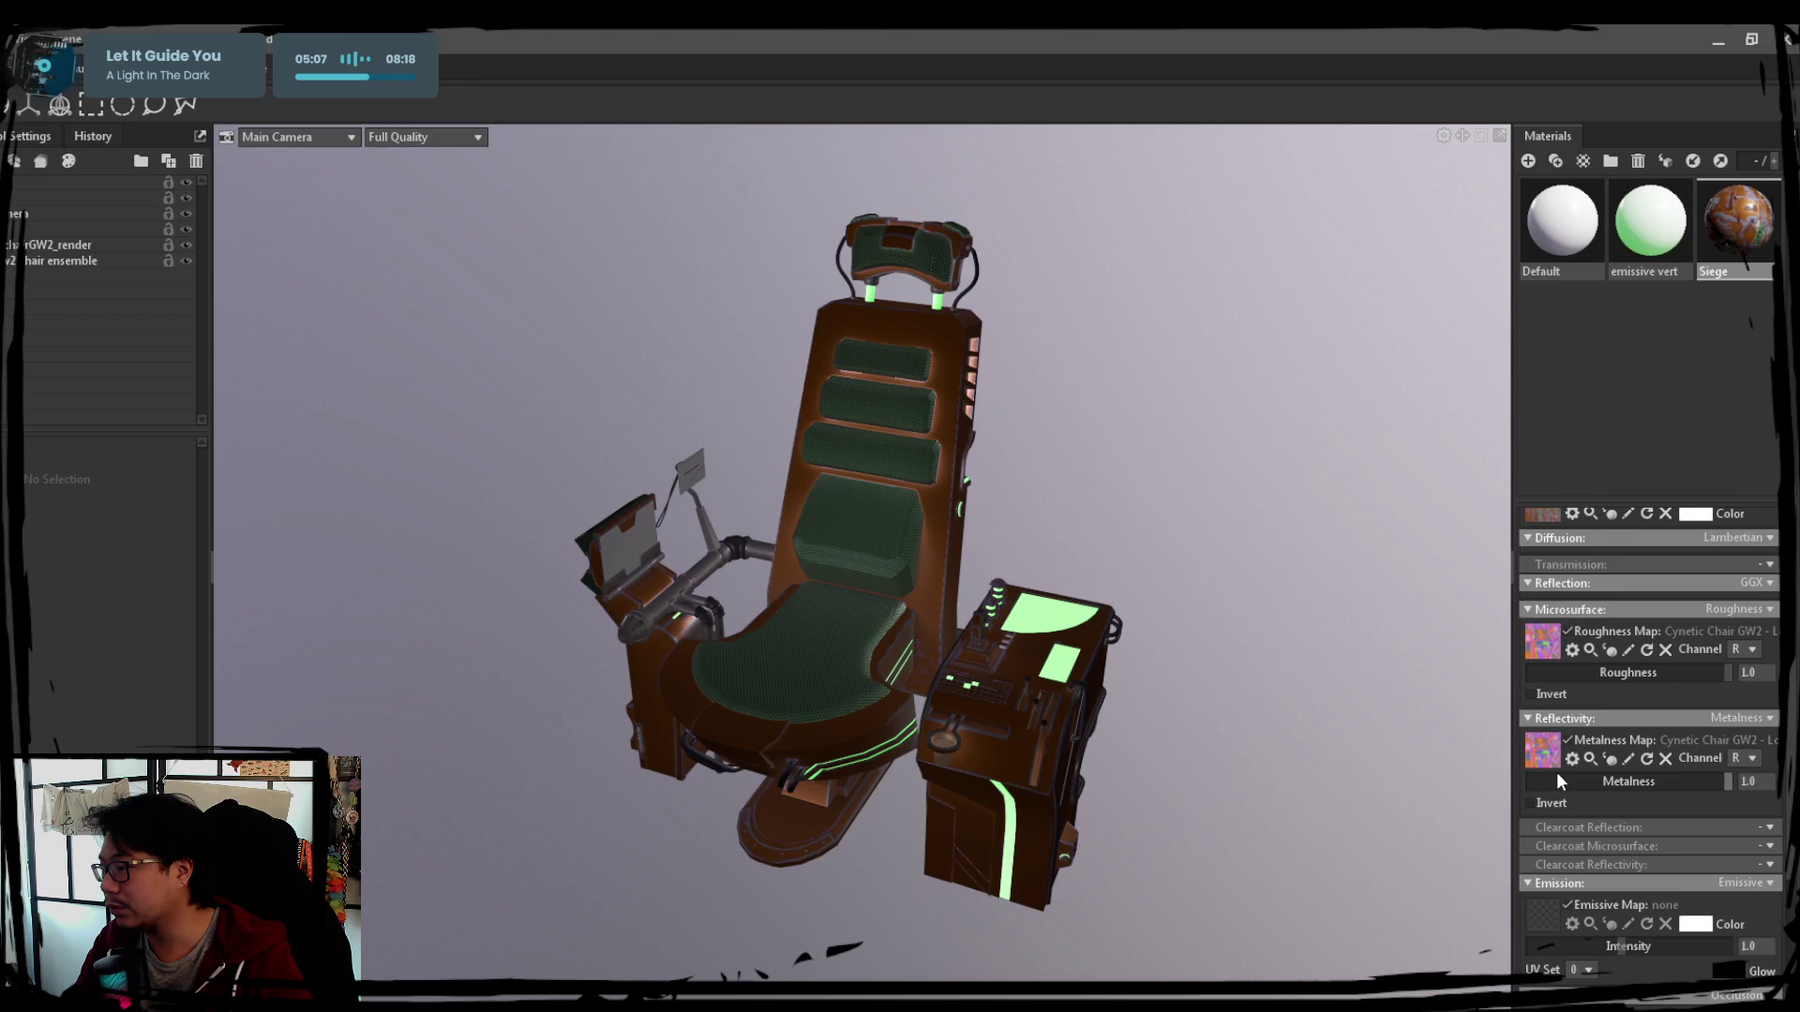
scroll(1562, 738, "up", 2)
scroll(1561, 720, "up", 2)
scroll(1632, 710, "down", 2)
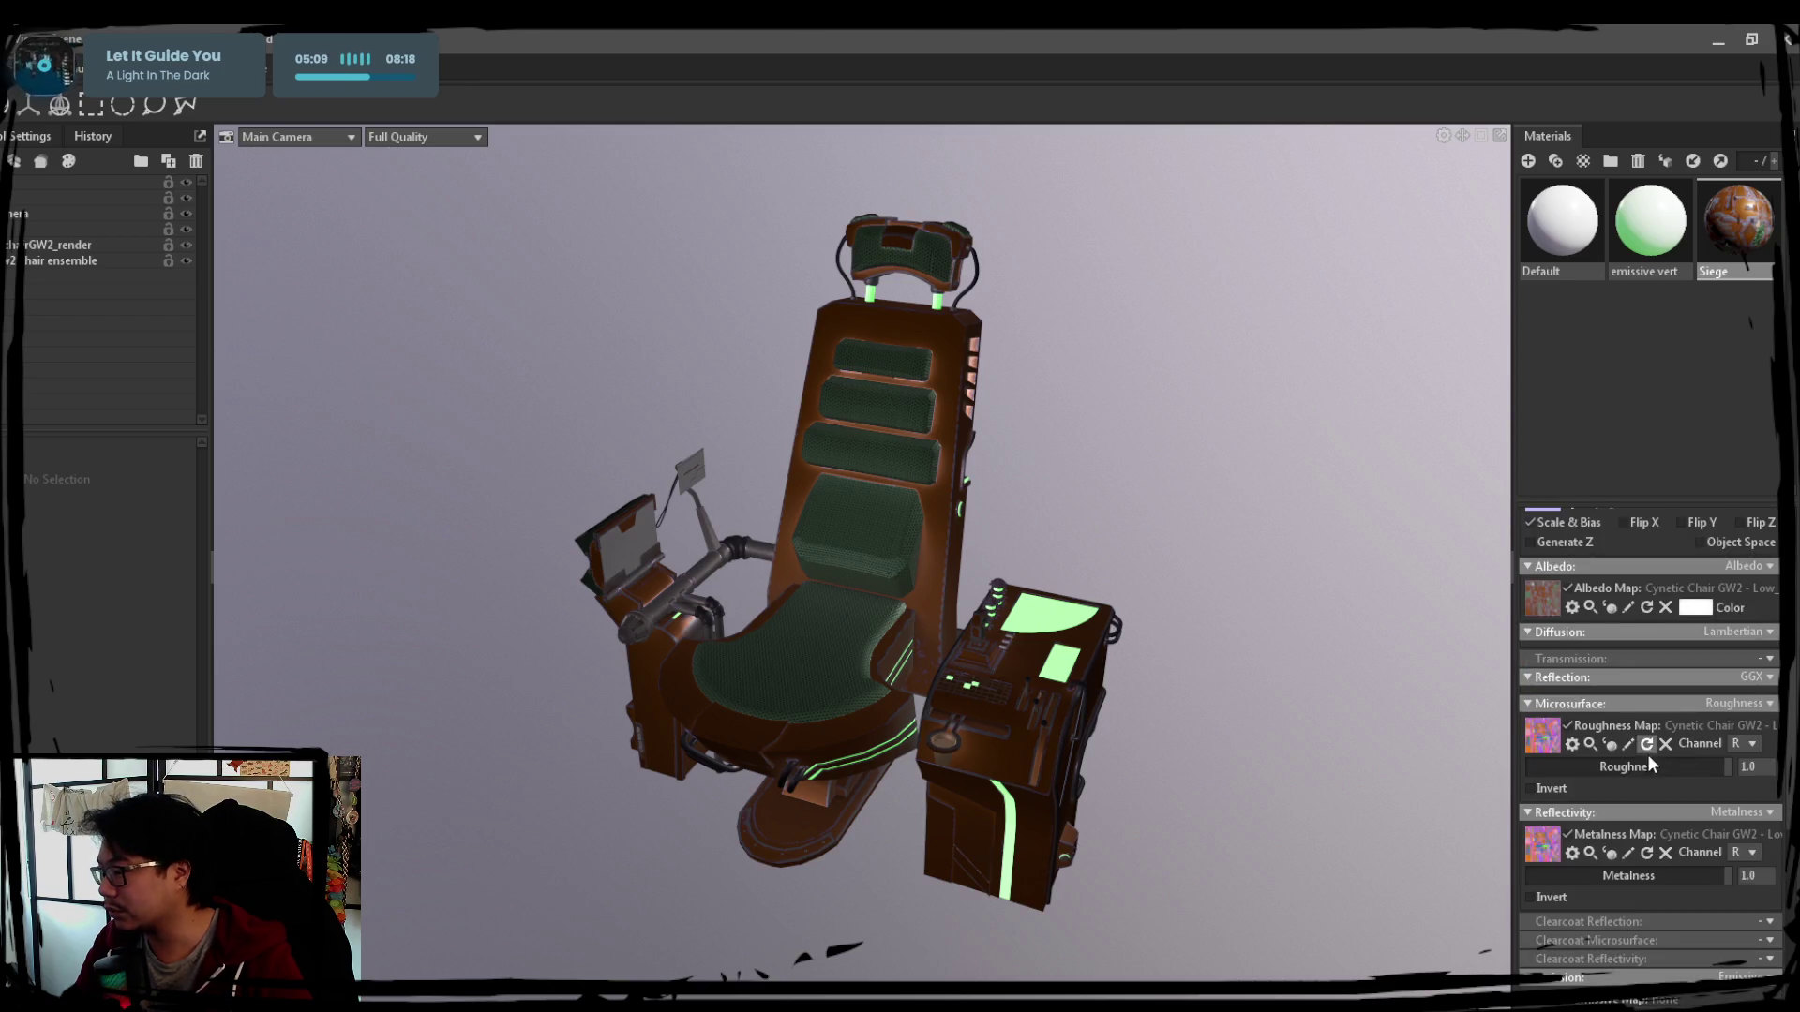
Keep roughness on red, read metalness from the green channel and occlusion from blue
left_click(1745, 798)
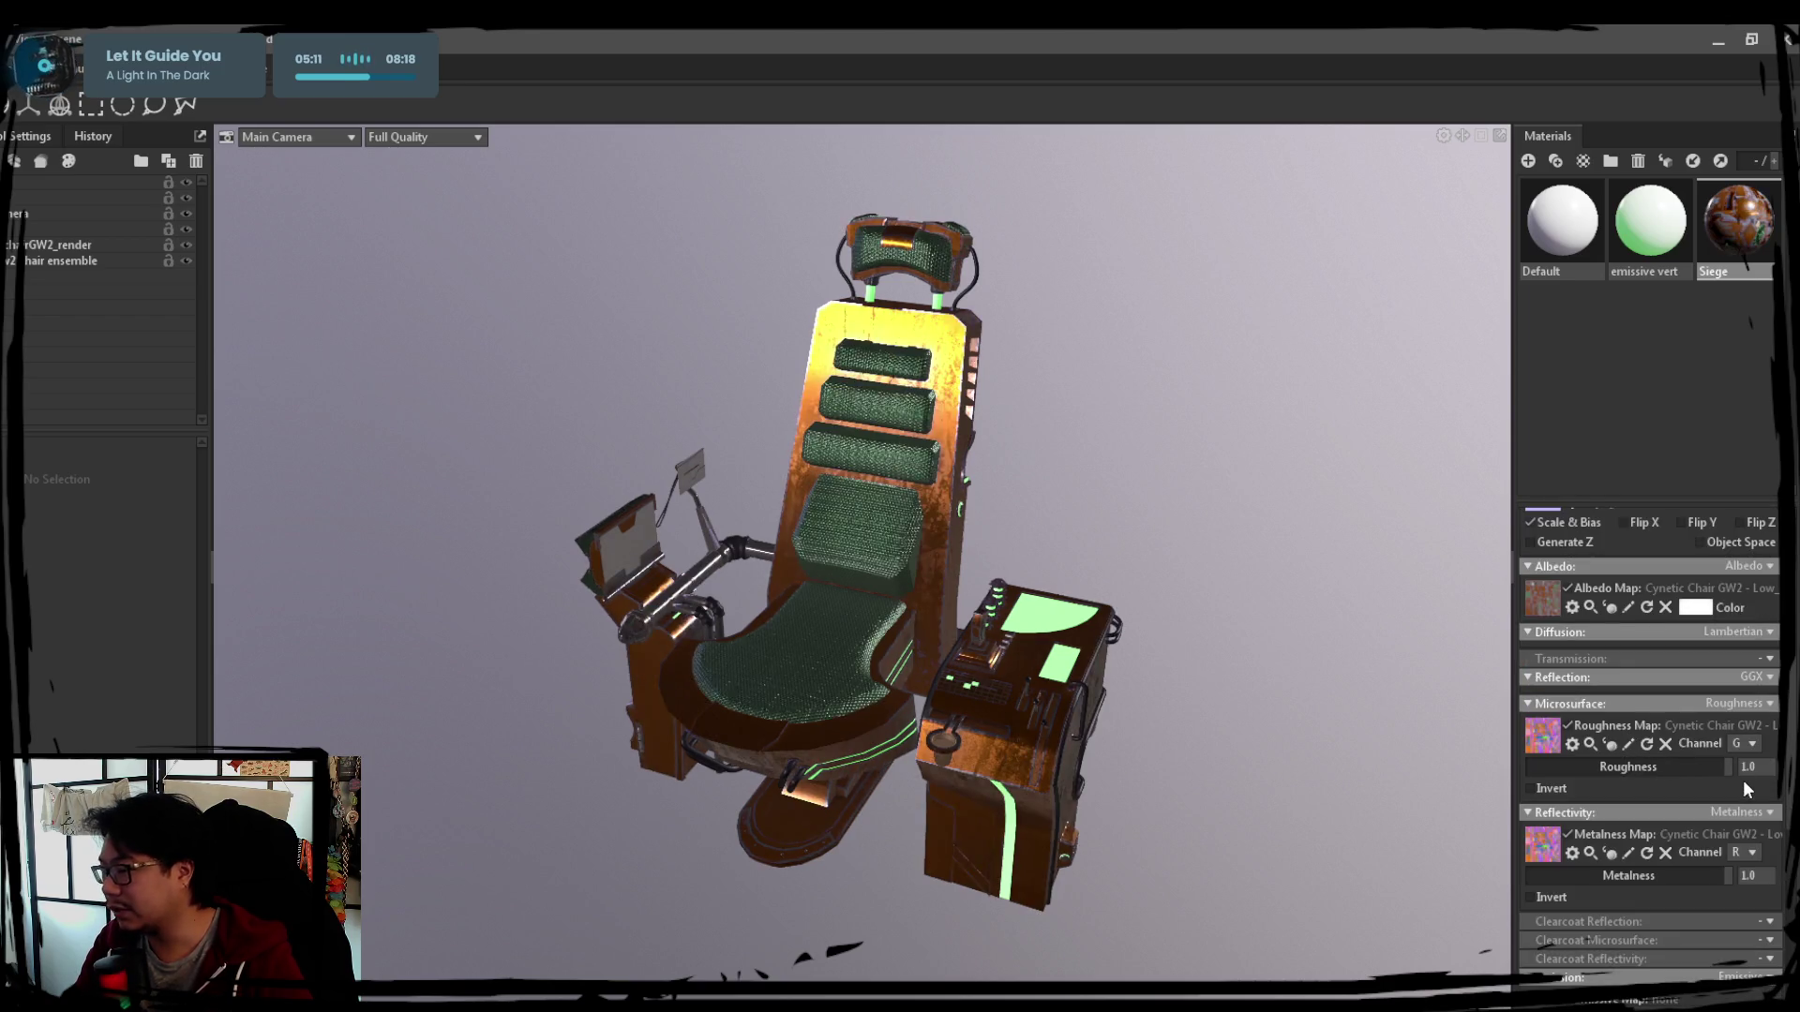
left_click(1747, 768)
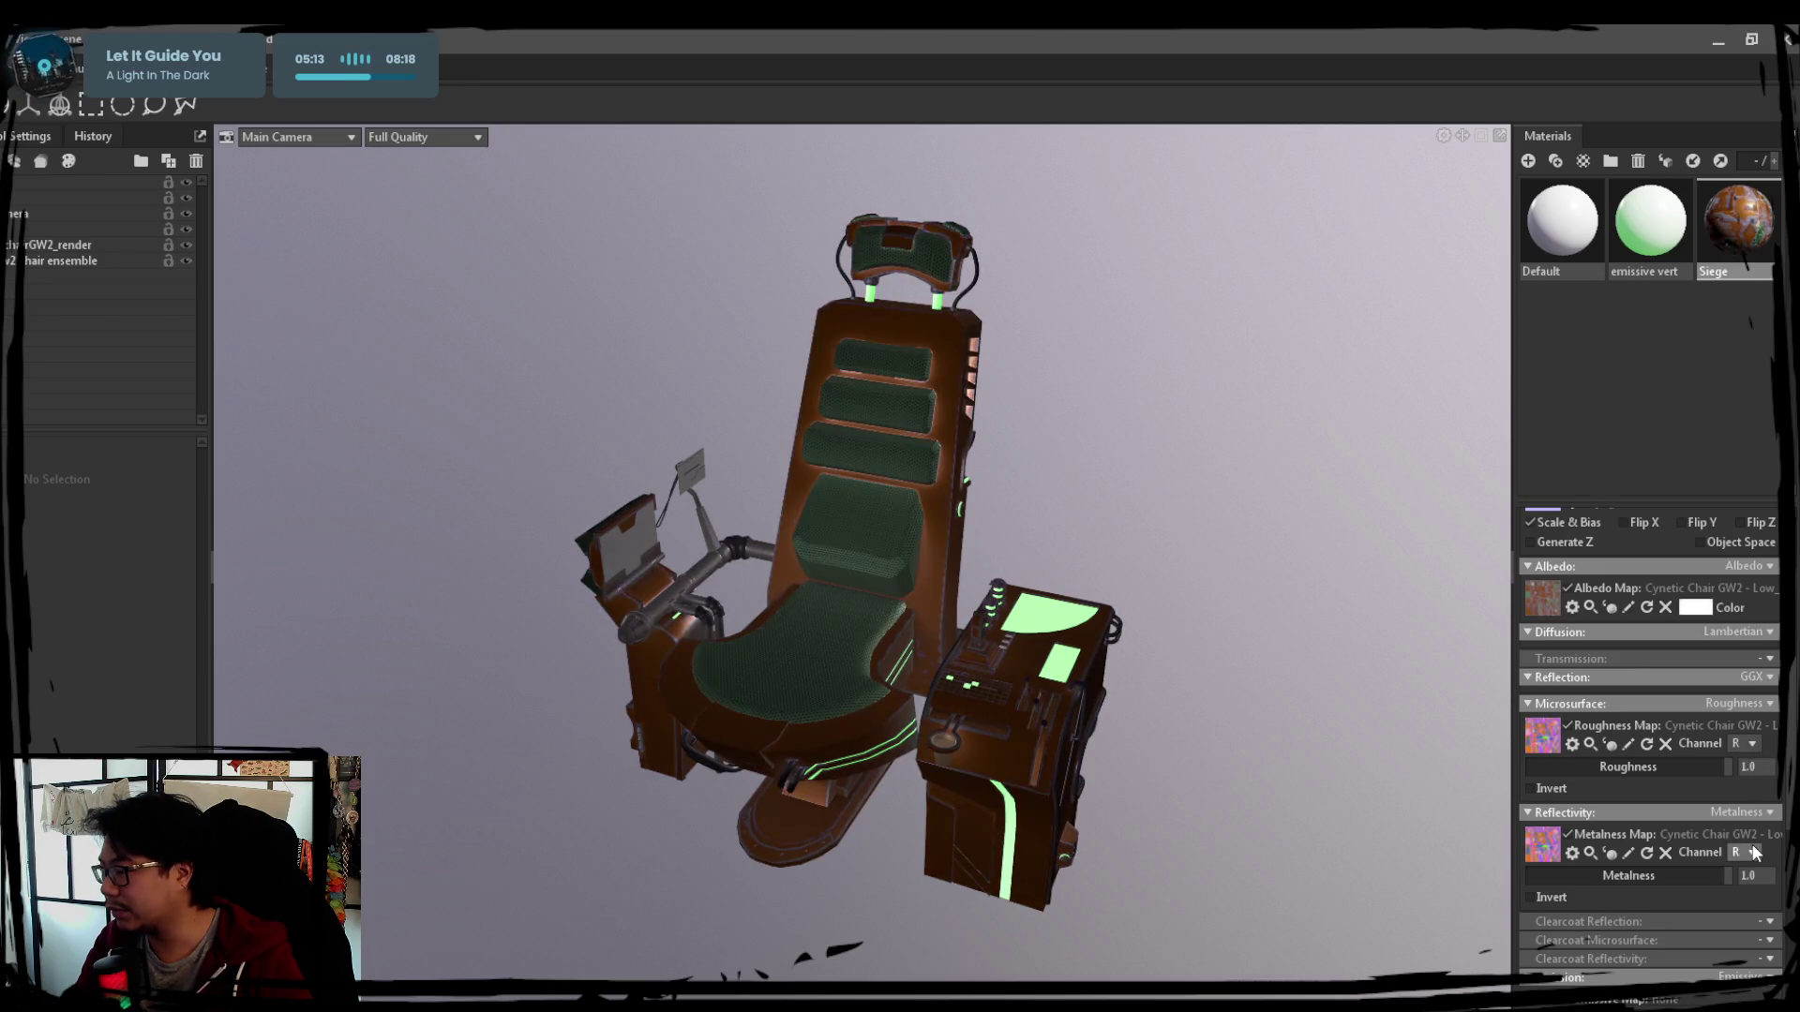
left_click(1744, 855)
left_click(1740, 899)
scroll(1660, 848, "down", 3)
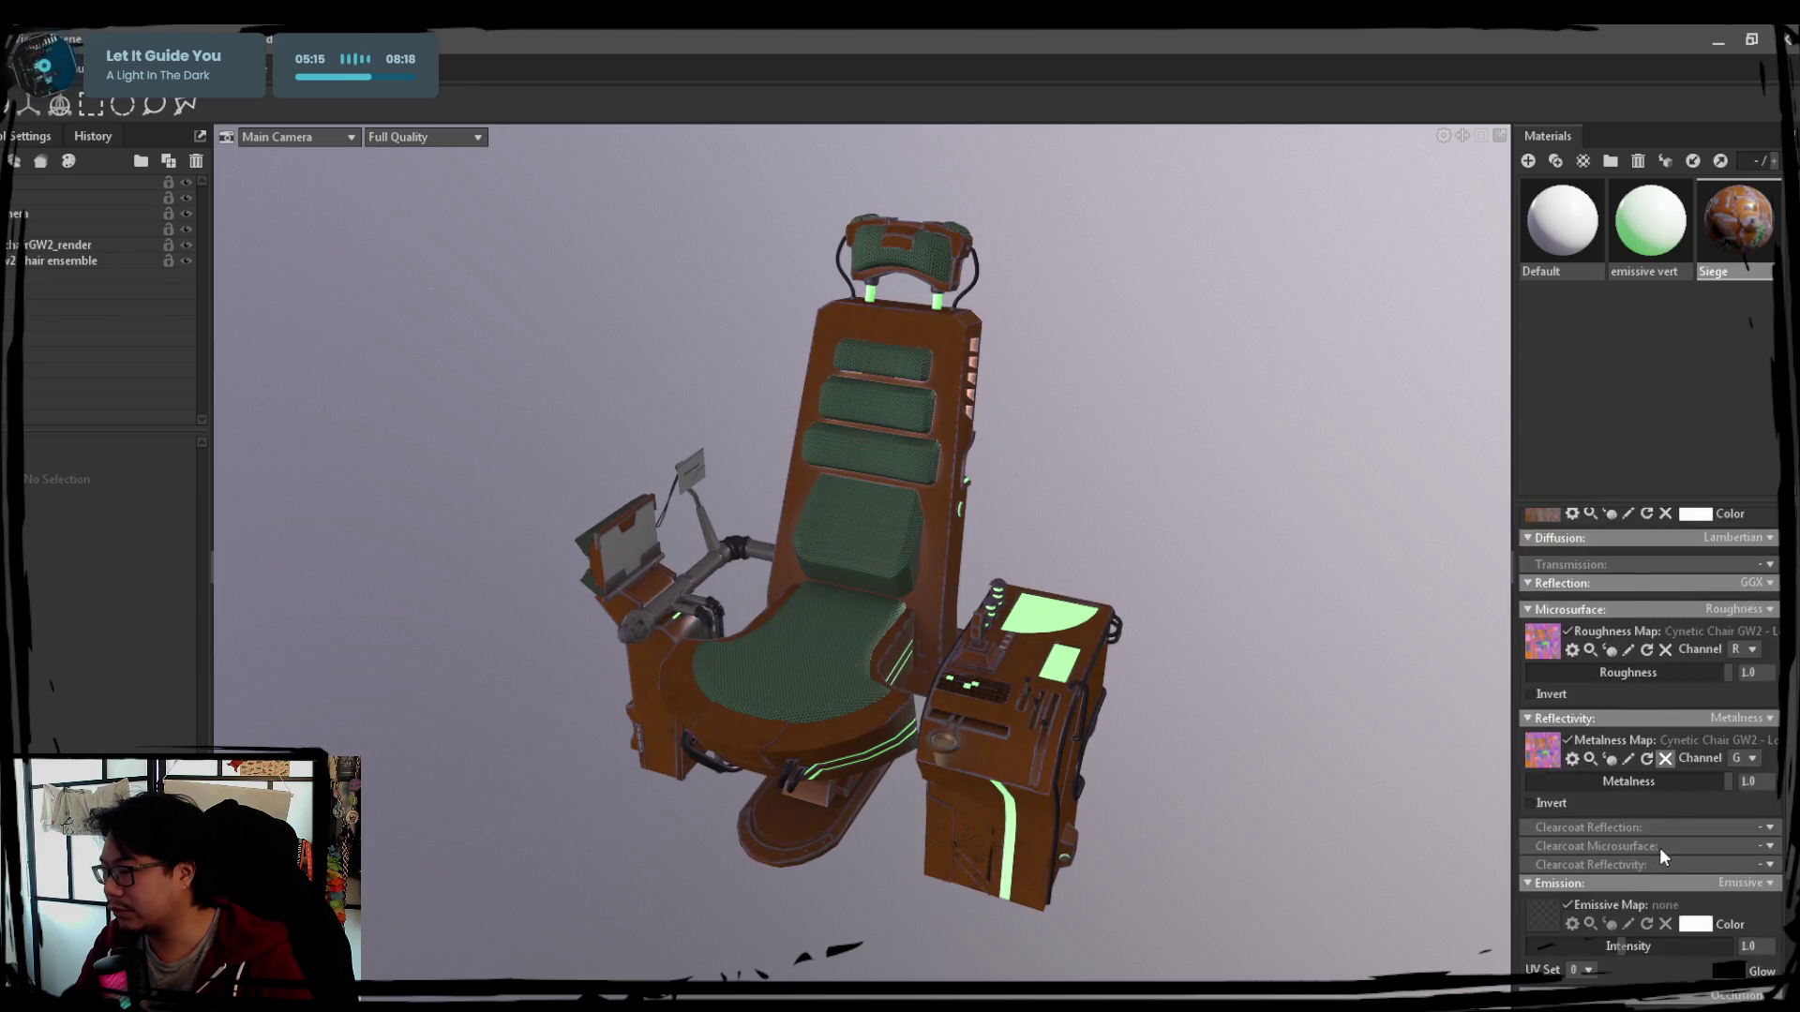
scroll(1681, 843, "down", 1)
scroll(1701, 864, "down", 1)
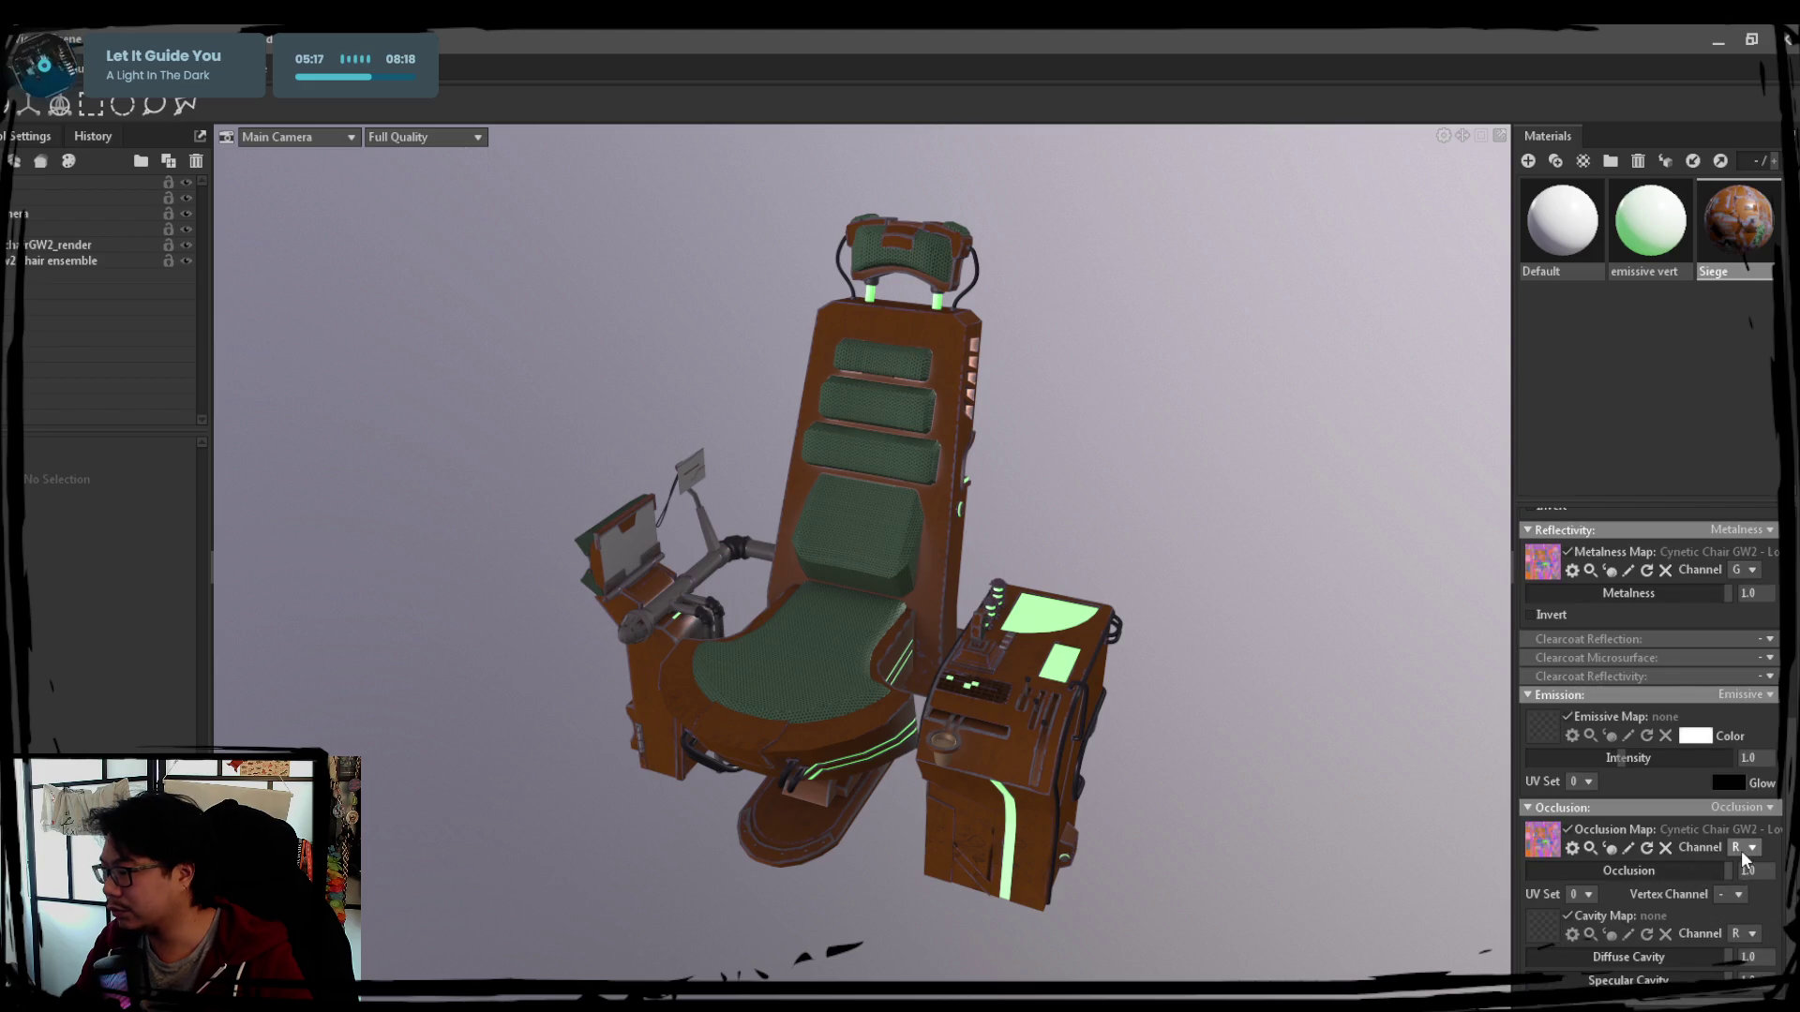
left_click(1747, 904)
left_click_drag(1132, 702, 1225, 718)
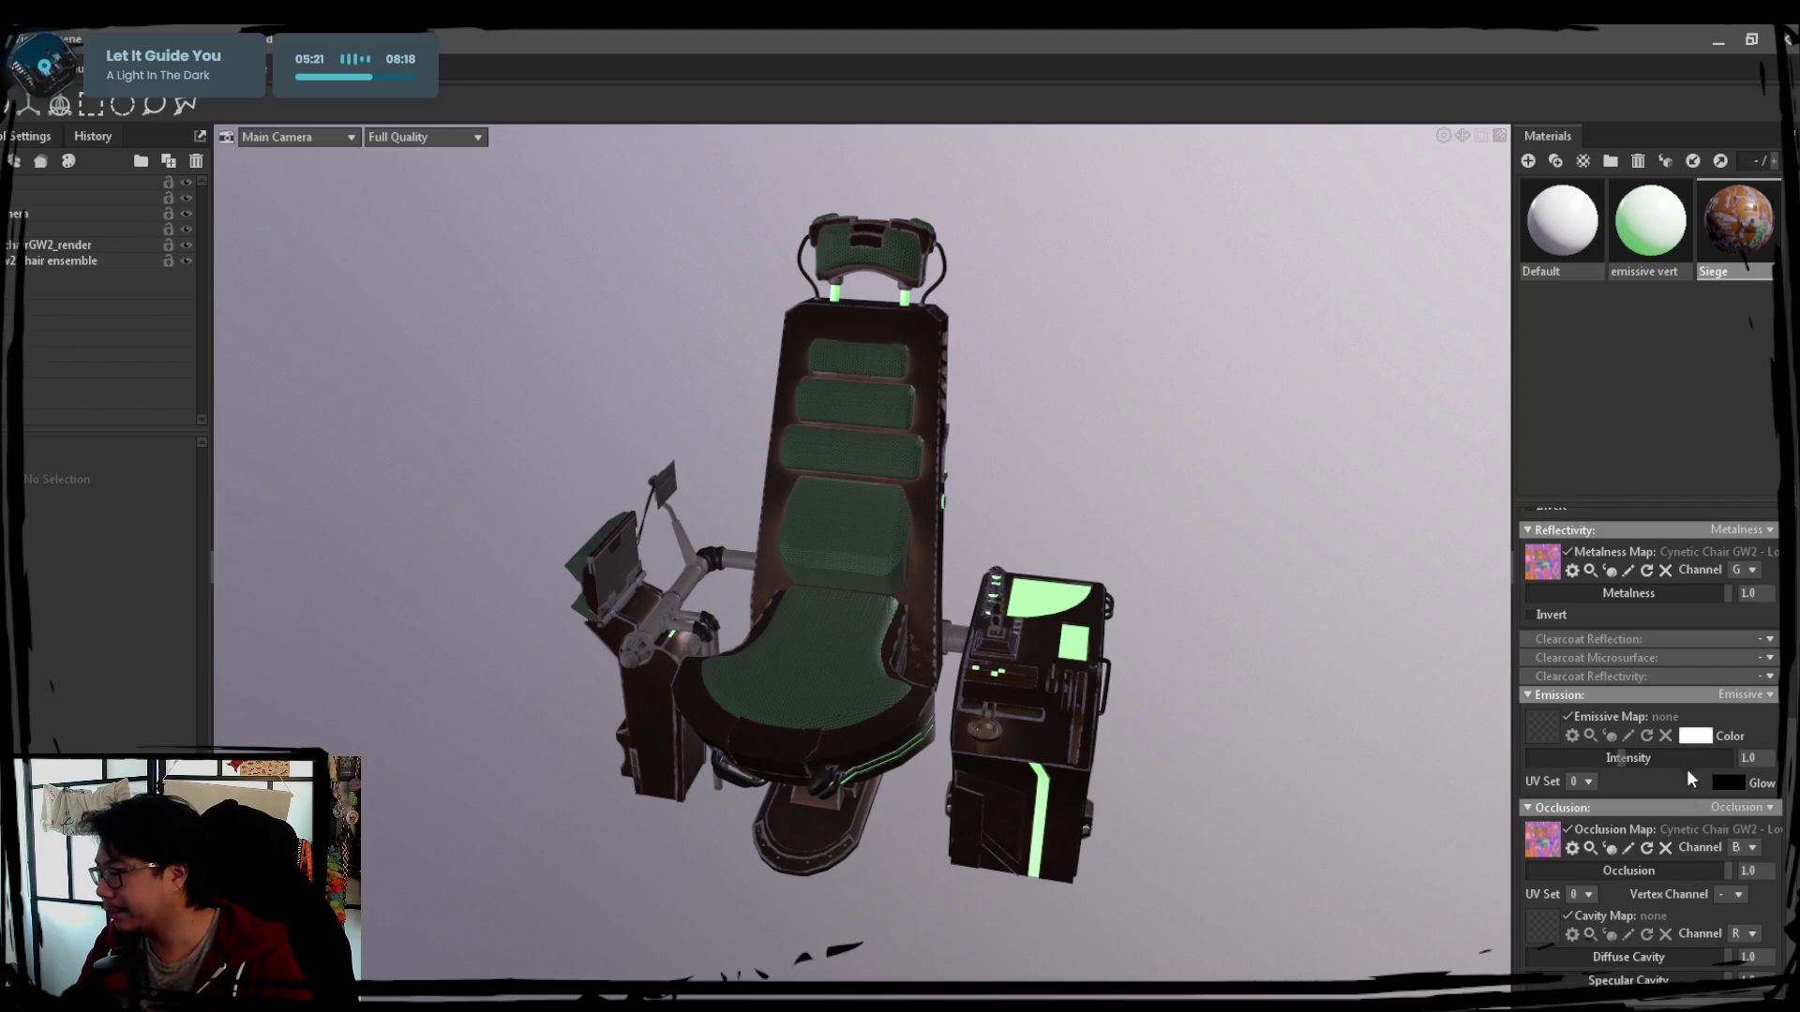
scroll(1684, 775, "up", 1)
left_click(1747, 618)
scroll(1653, 704, "up", 1)
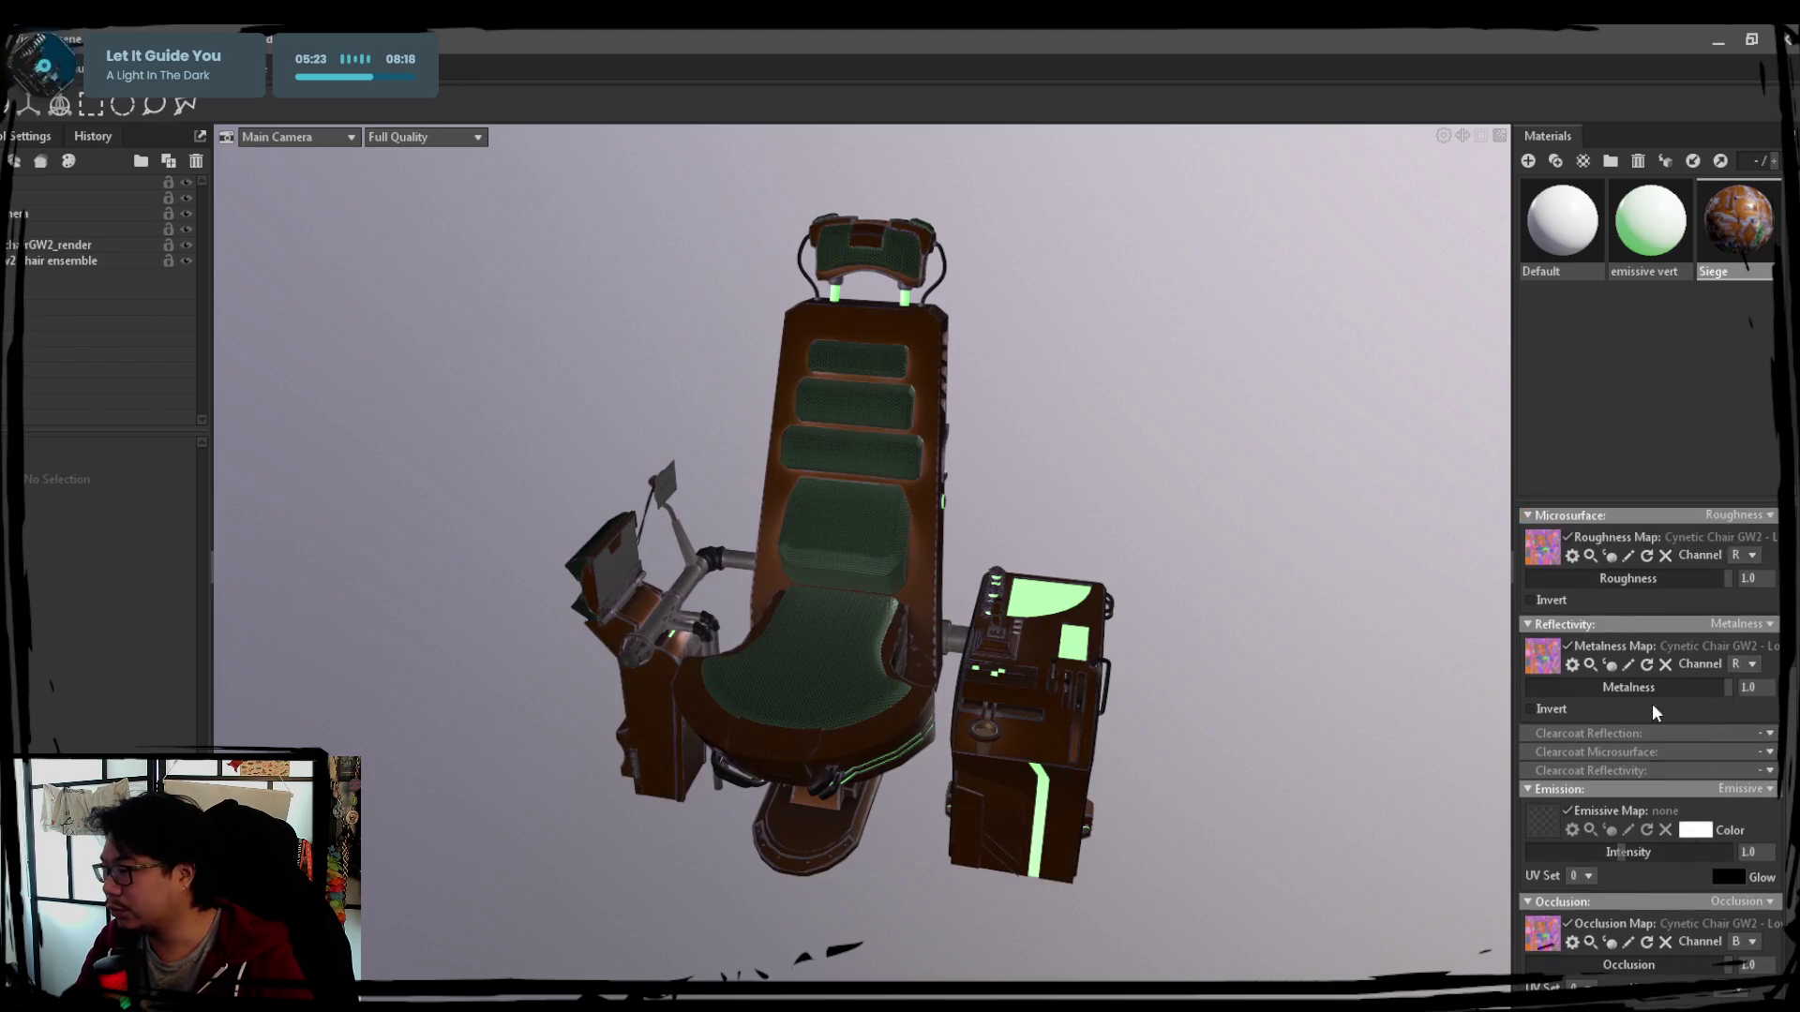
scroll(1656, 703, "up", 4)
left_click(1749, 744)
left_click(1749, 762)
mouse_move(957, 632)
left_mouse_down()
mouse_move(1121, 663)
mouse_move(1179, 734)
mouse_move(1158, 758)
left_mouse_up()
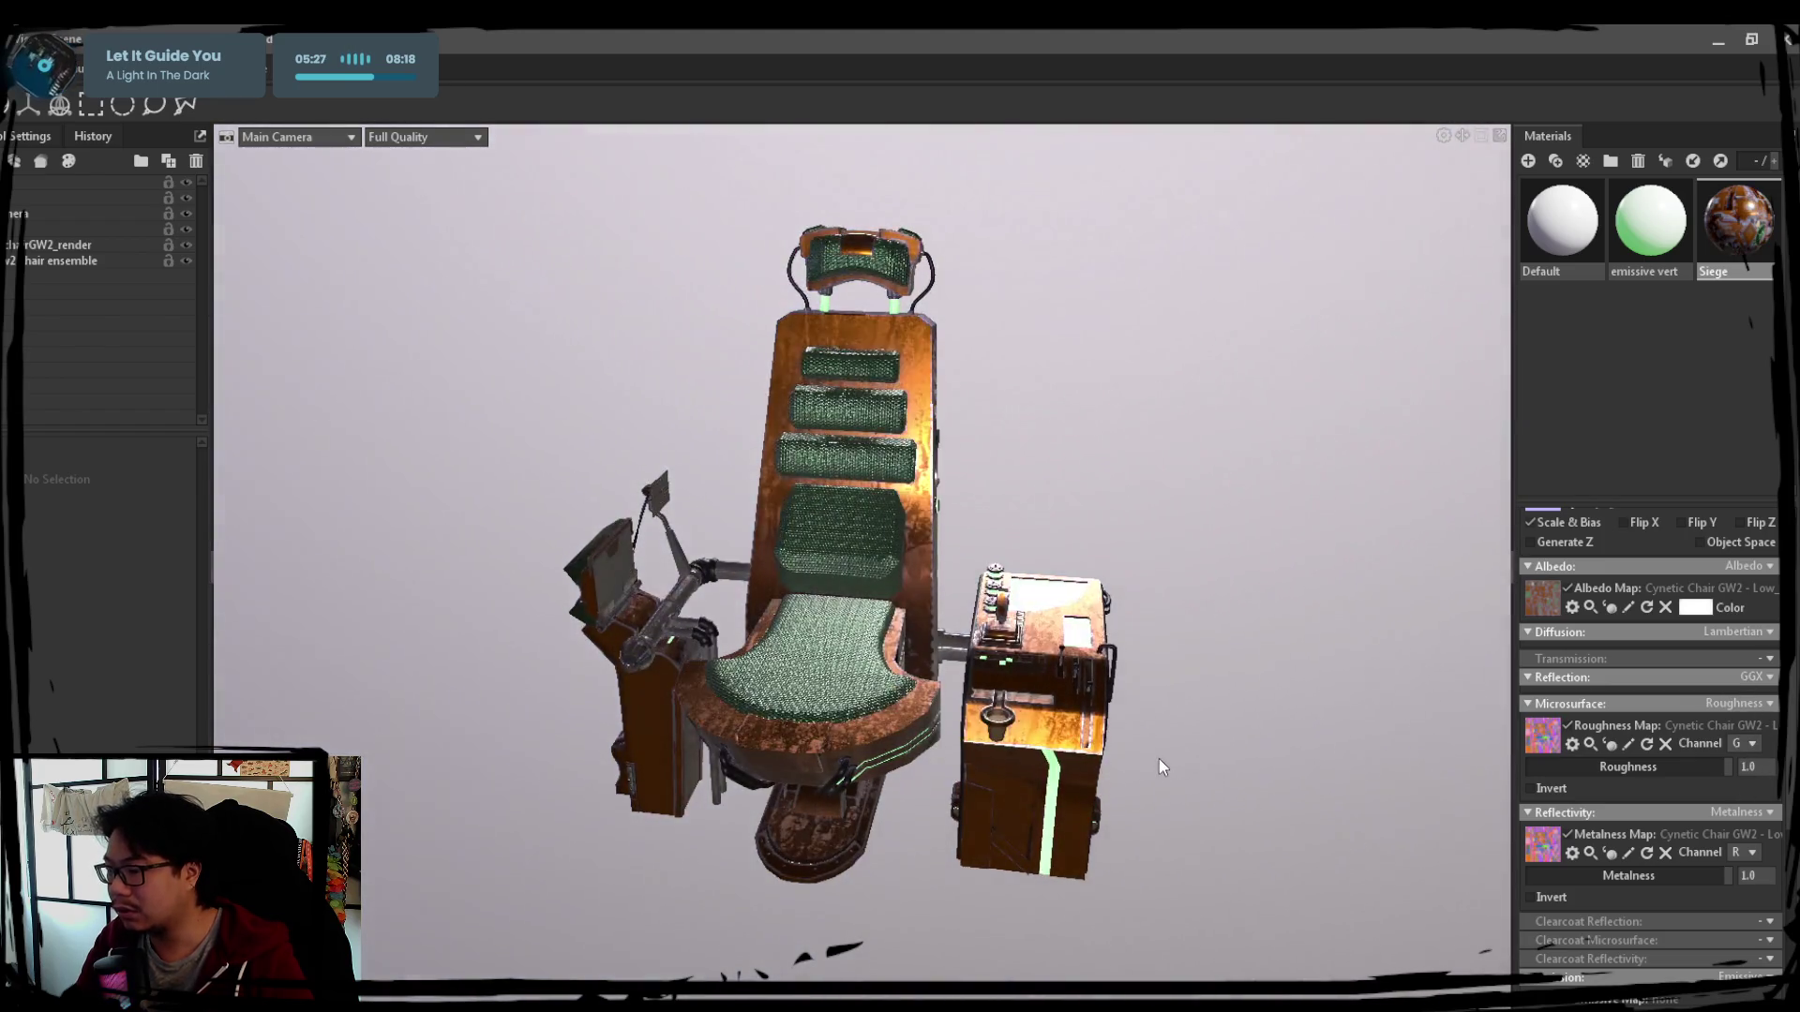
left_click_drag(1259, 806, 1350, 802)
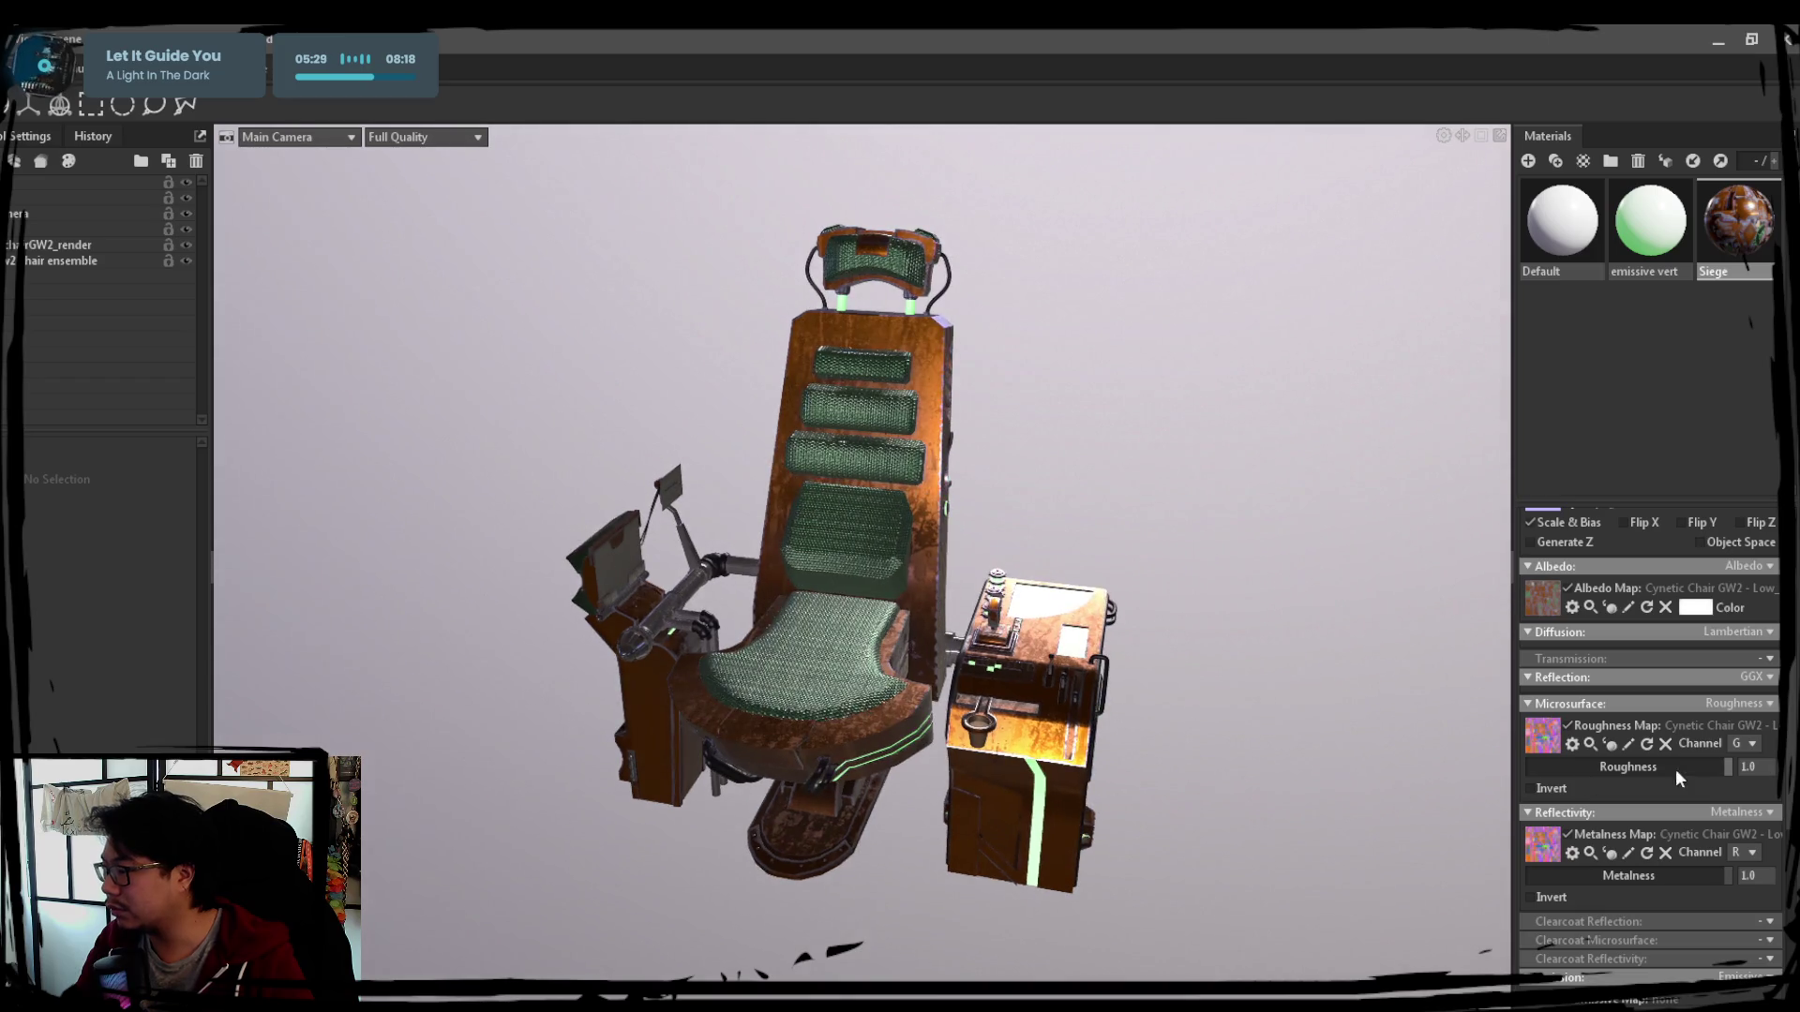
left_click(1749, 742)
left_click(1749, 722)
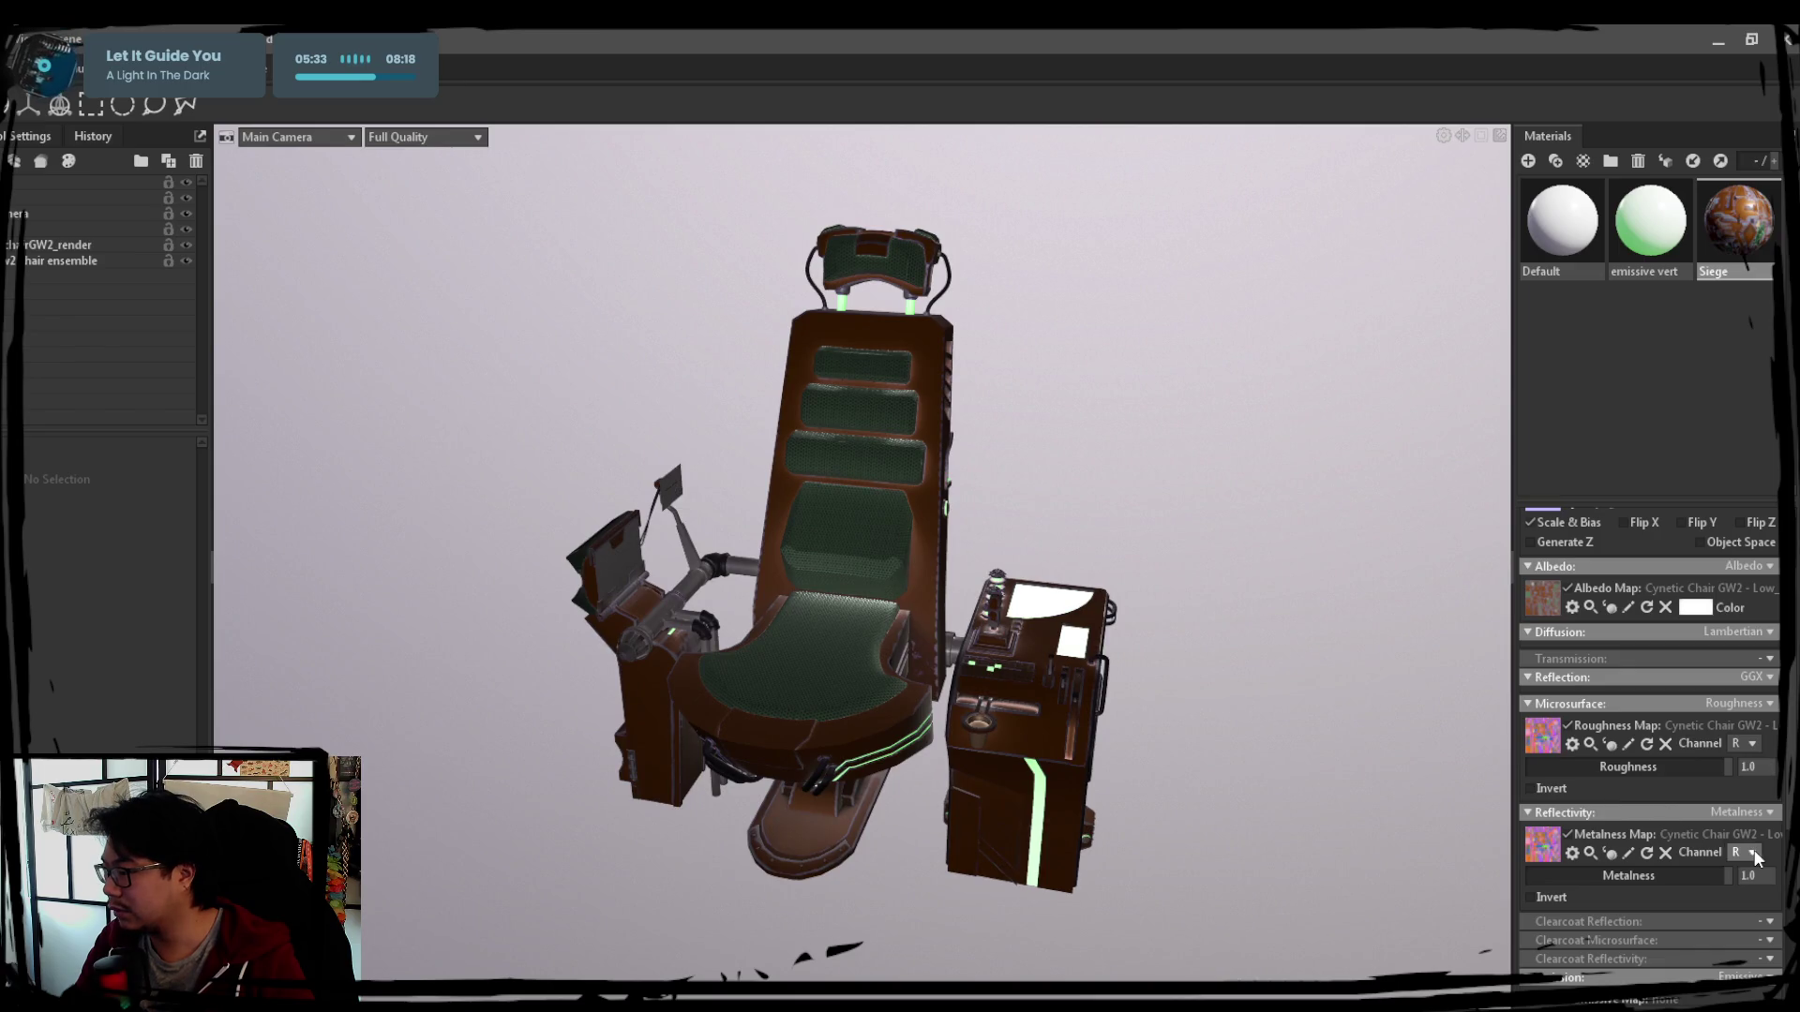
left_click(1757, 882)
scroll(1758, 881, "up", 1)
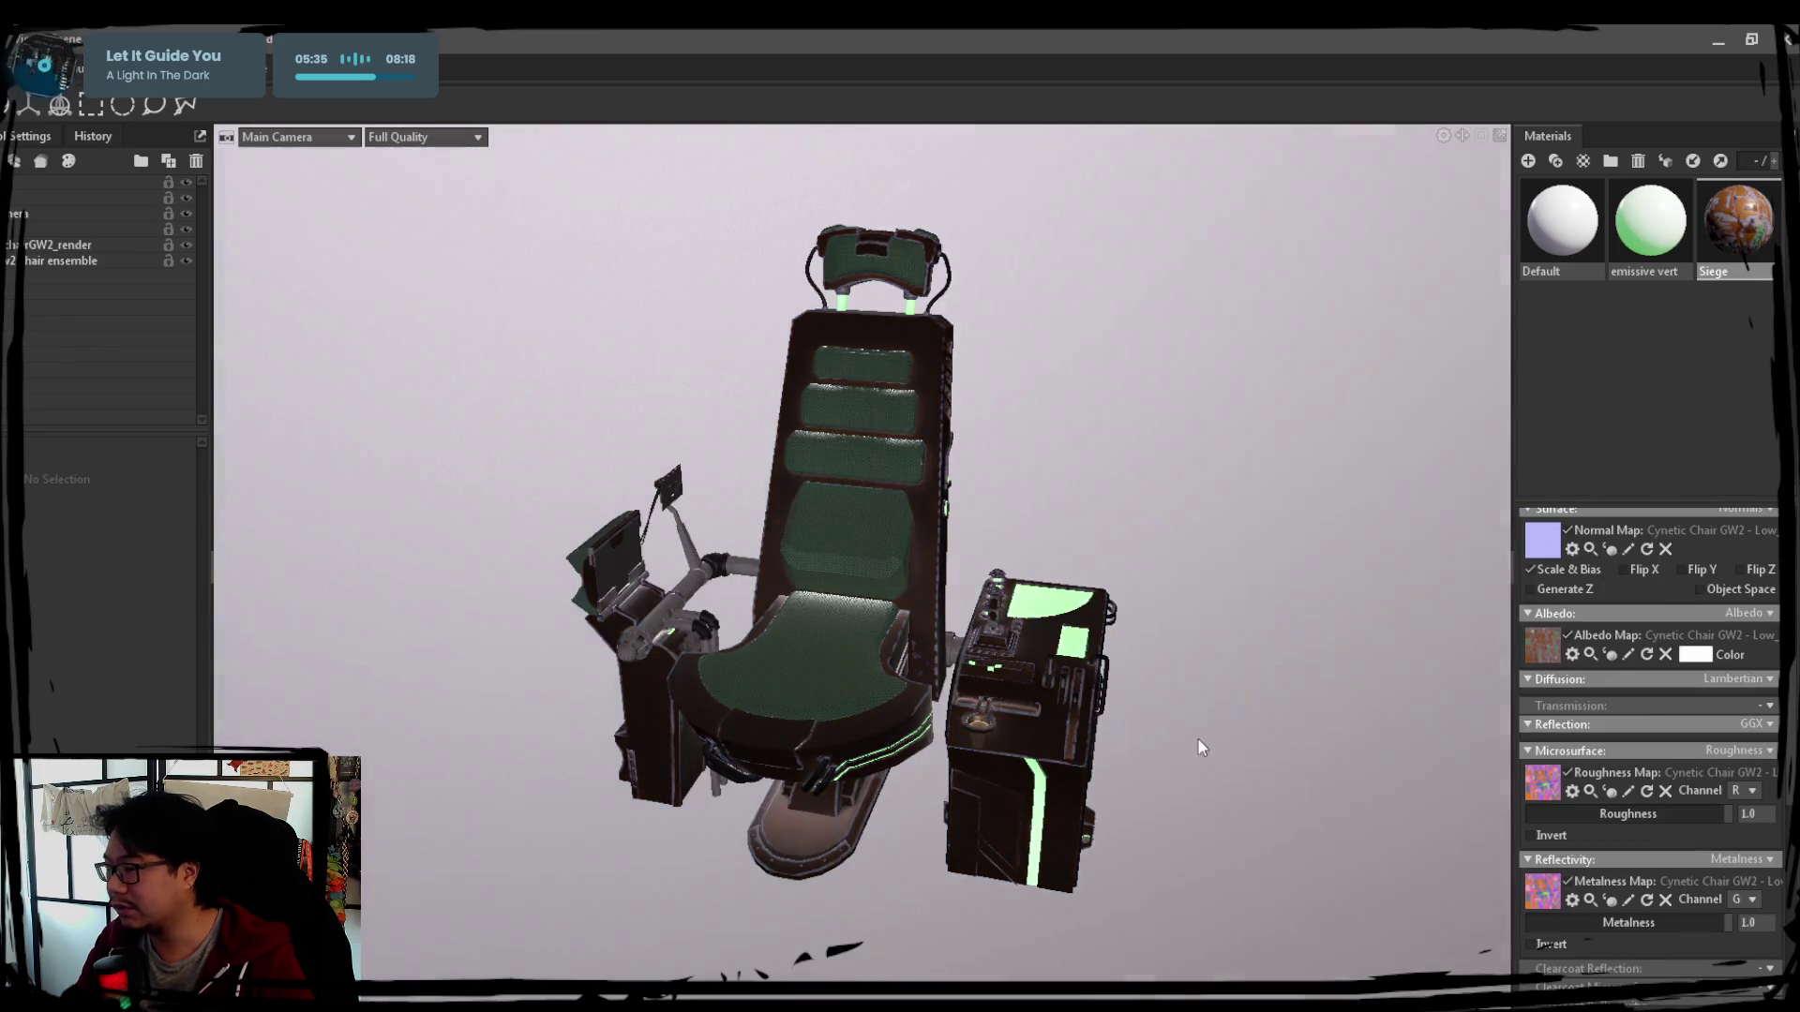
scroll(1606, 810, "down", 1)
scroll(1652, 812, "down", 2)
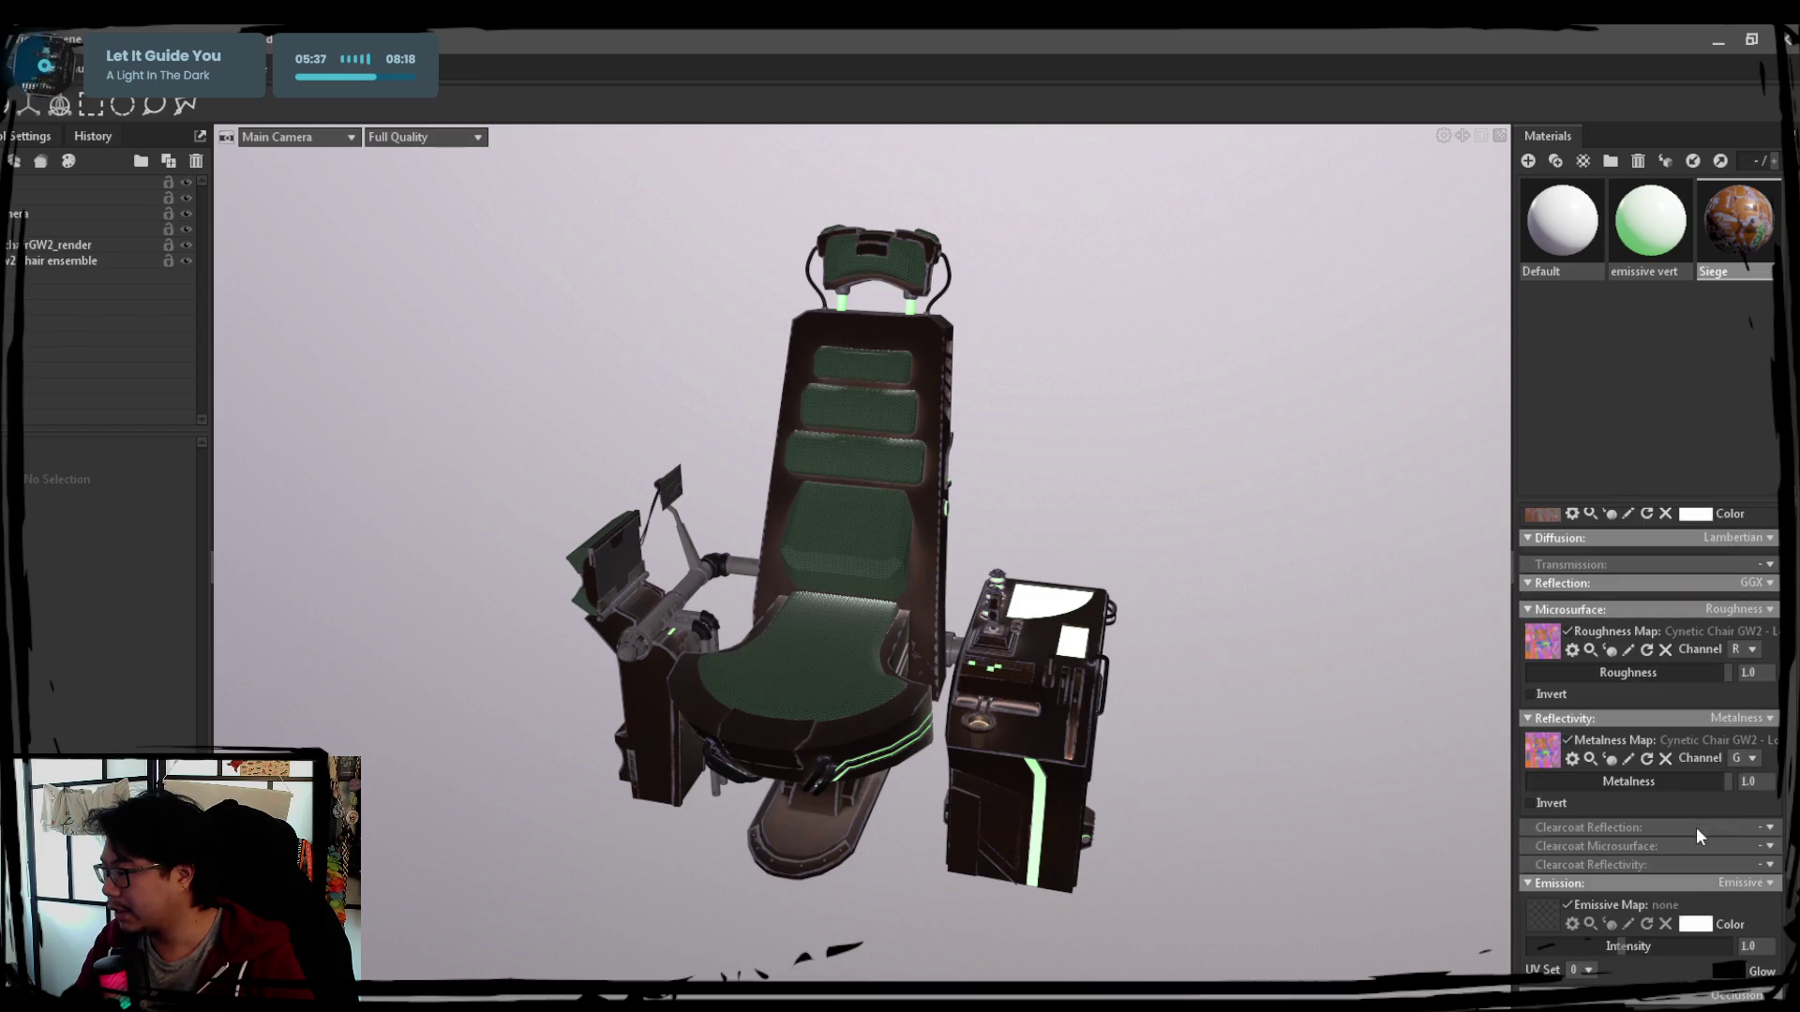
scroll(1716, 794, "down", 1)
scroll(1684, 826, "down", 1)
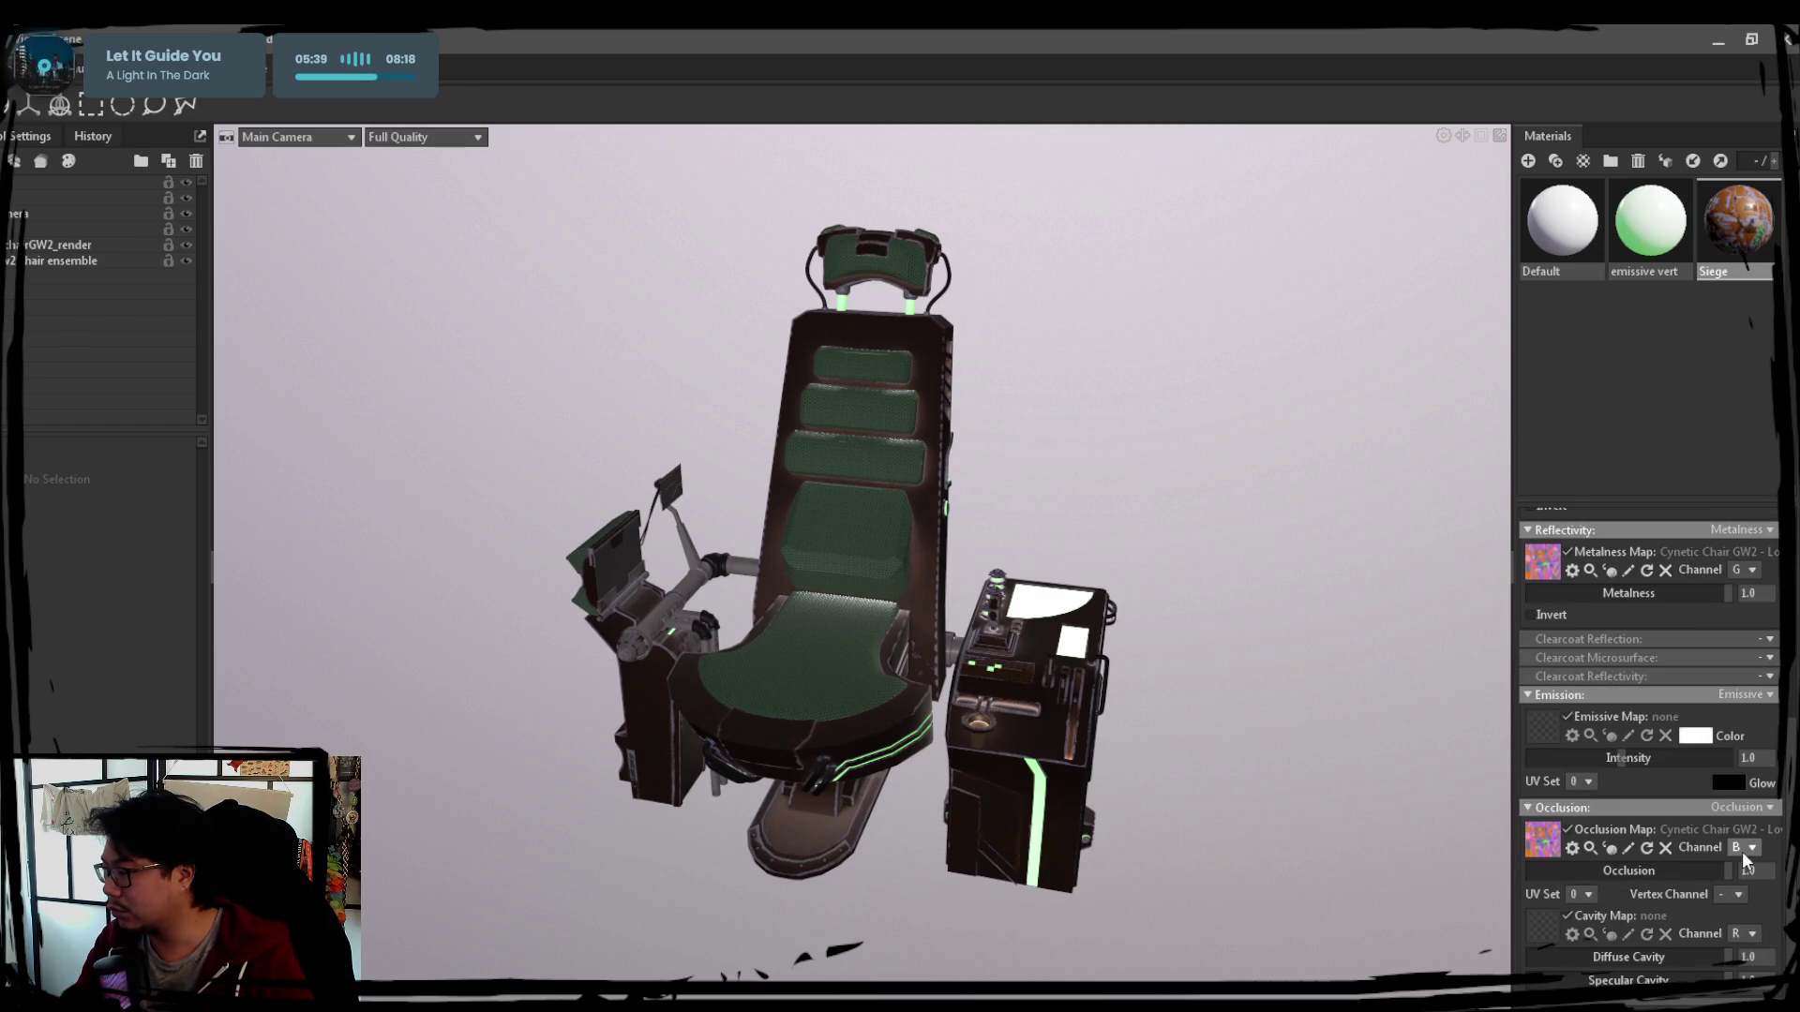
left_click(1747, 847)
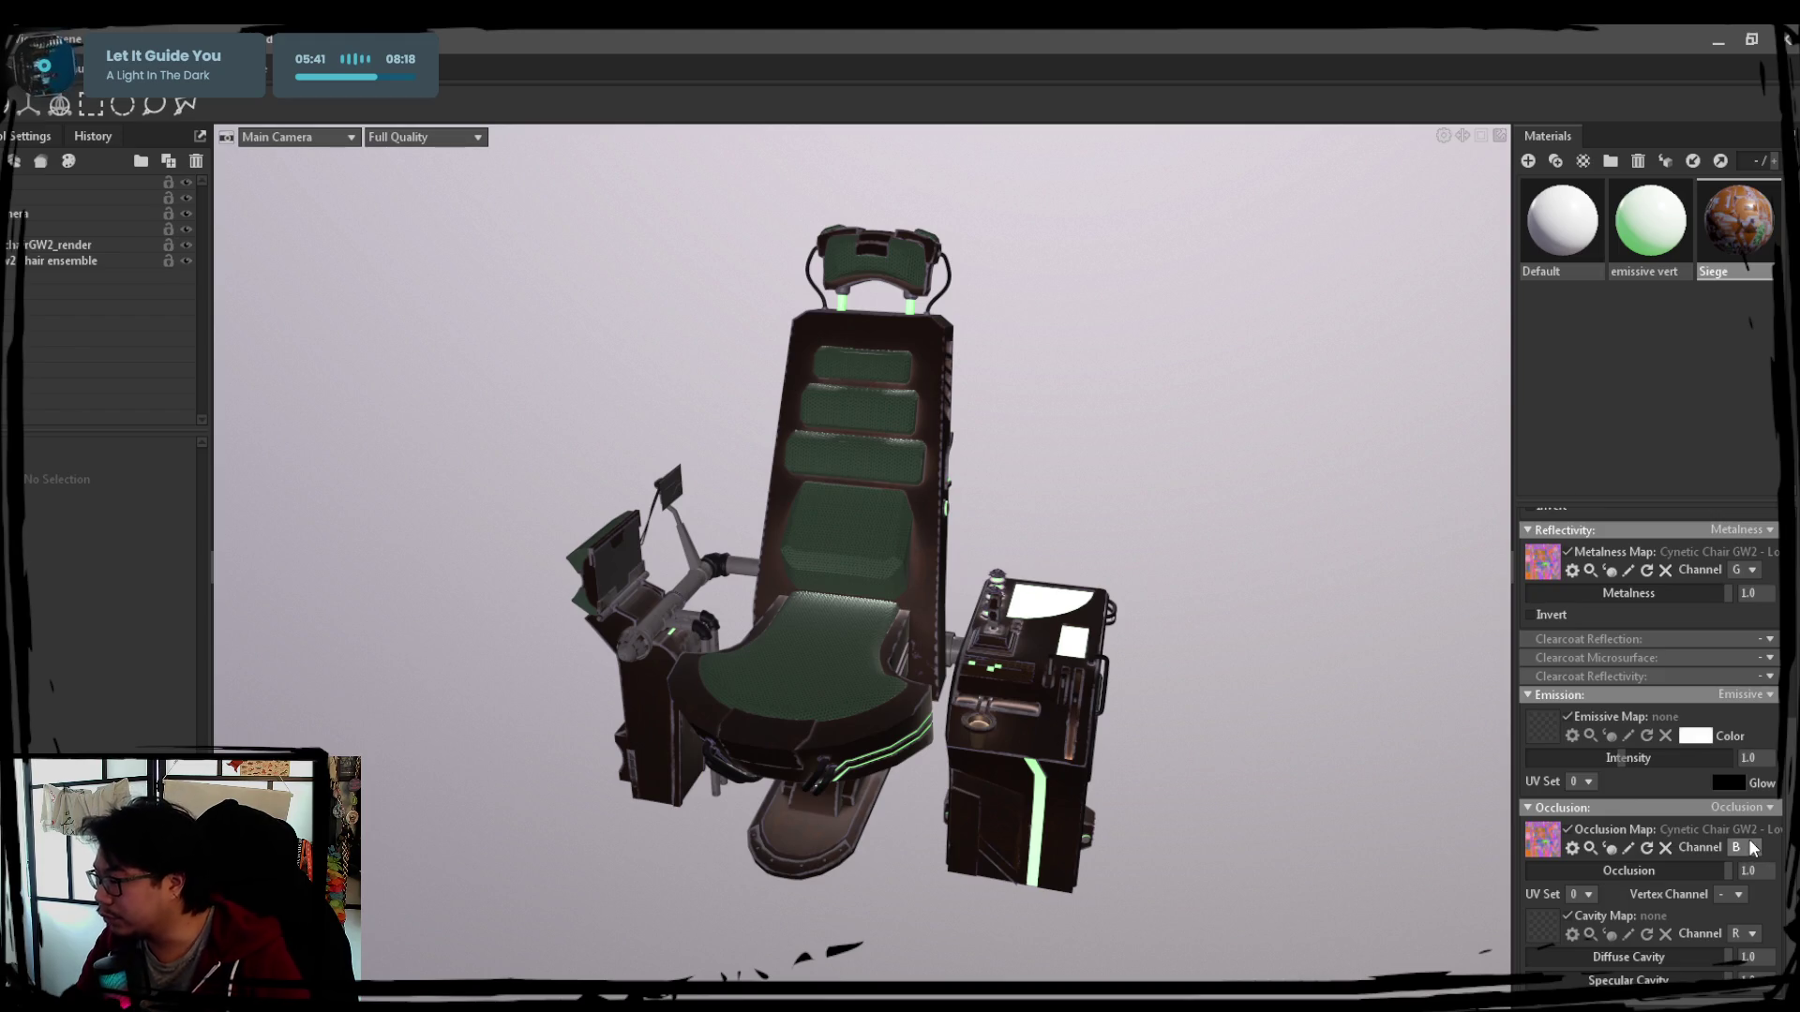
left_click(1744, 848)
left_click(1744, 885)
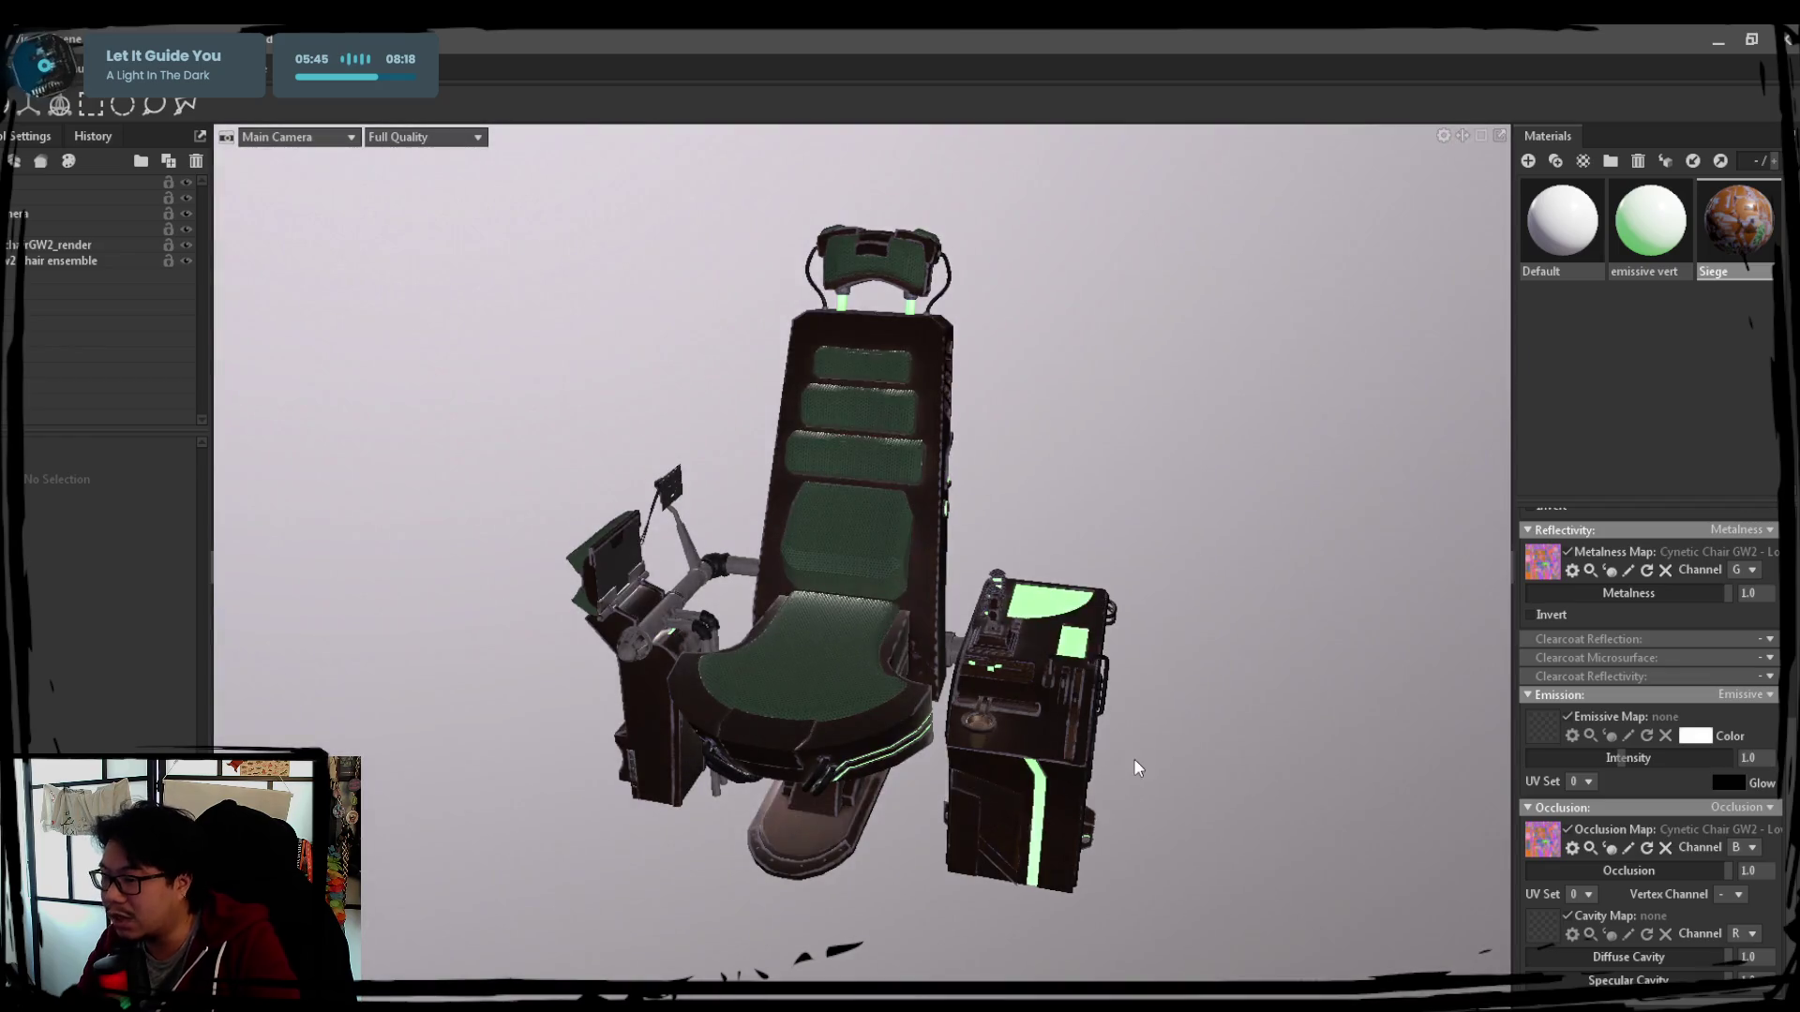
Remove Siege's occlusion map, set Emission to none and fold away the occlusion and diffusion sections
left_click(1665, 847)
scroll(1602, 809, "up", 1)
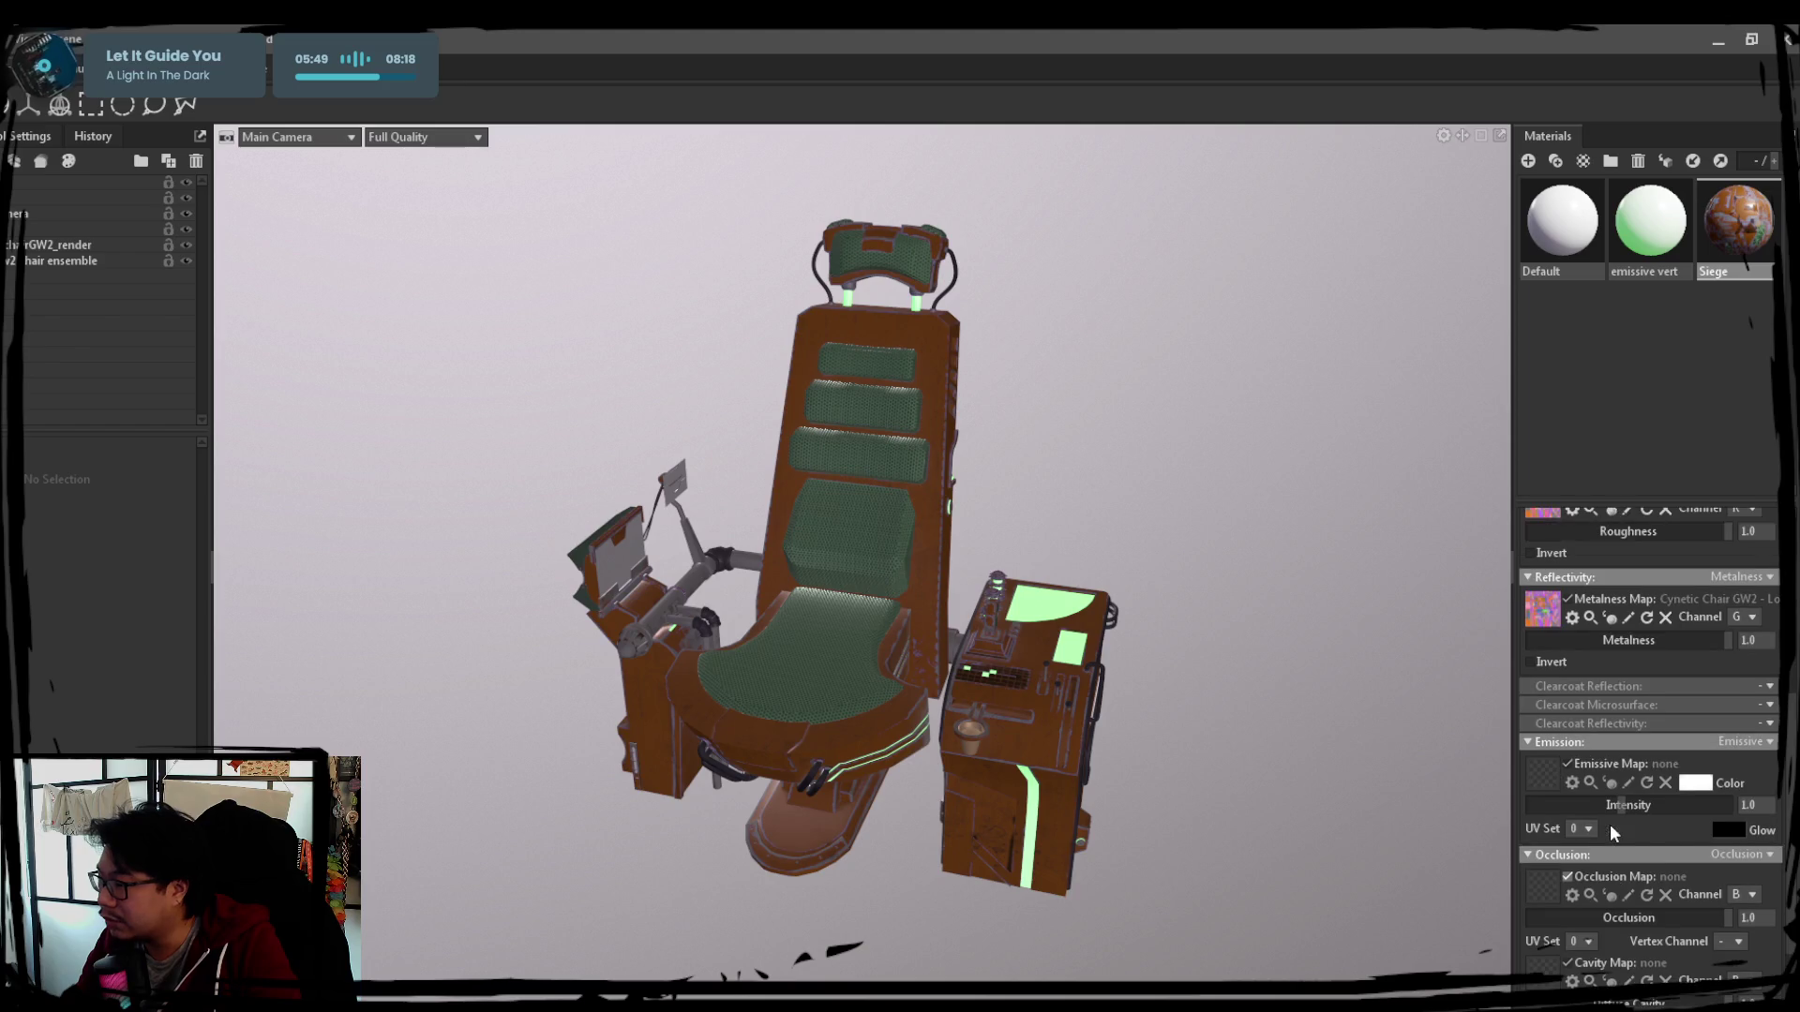
left_click(1771, 752)
left_click(1761, 771)
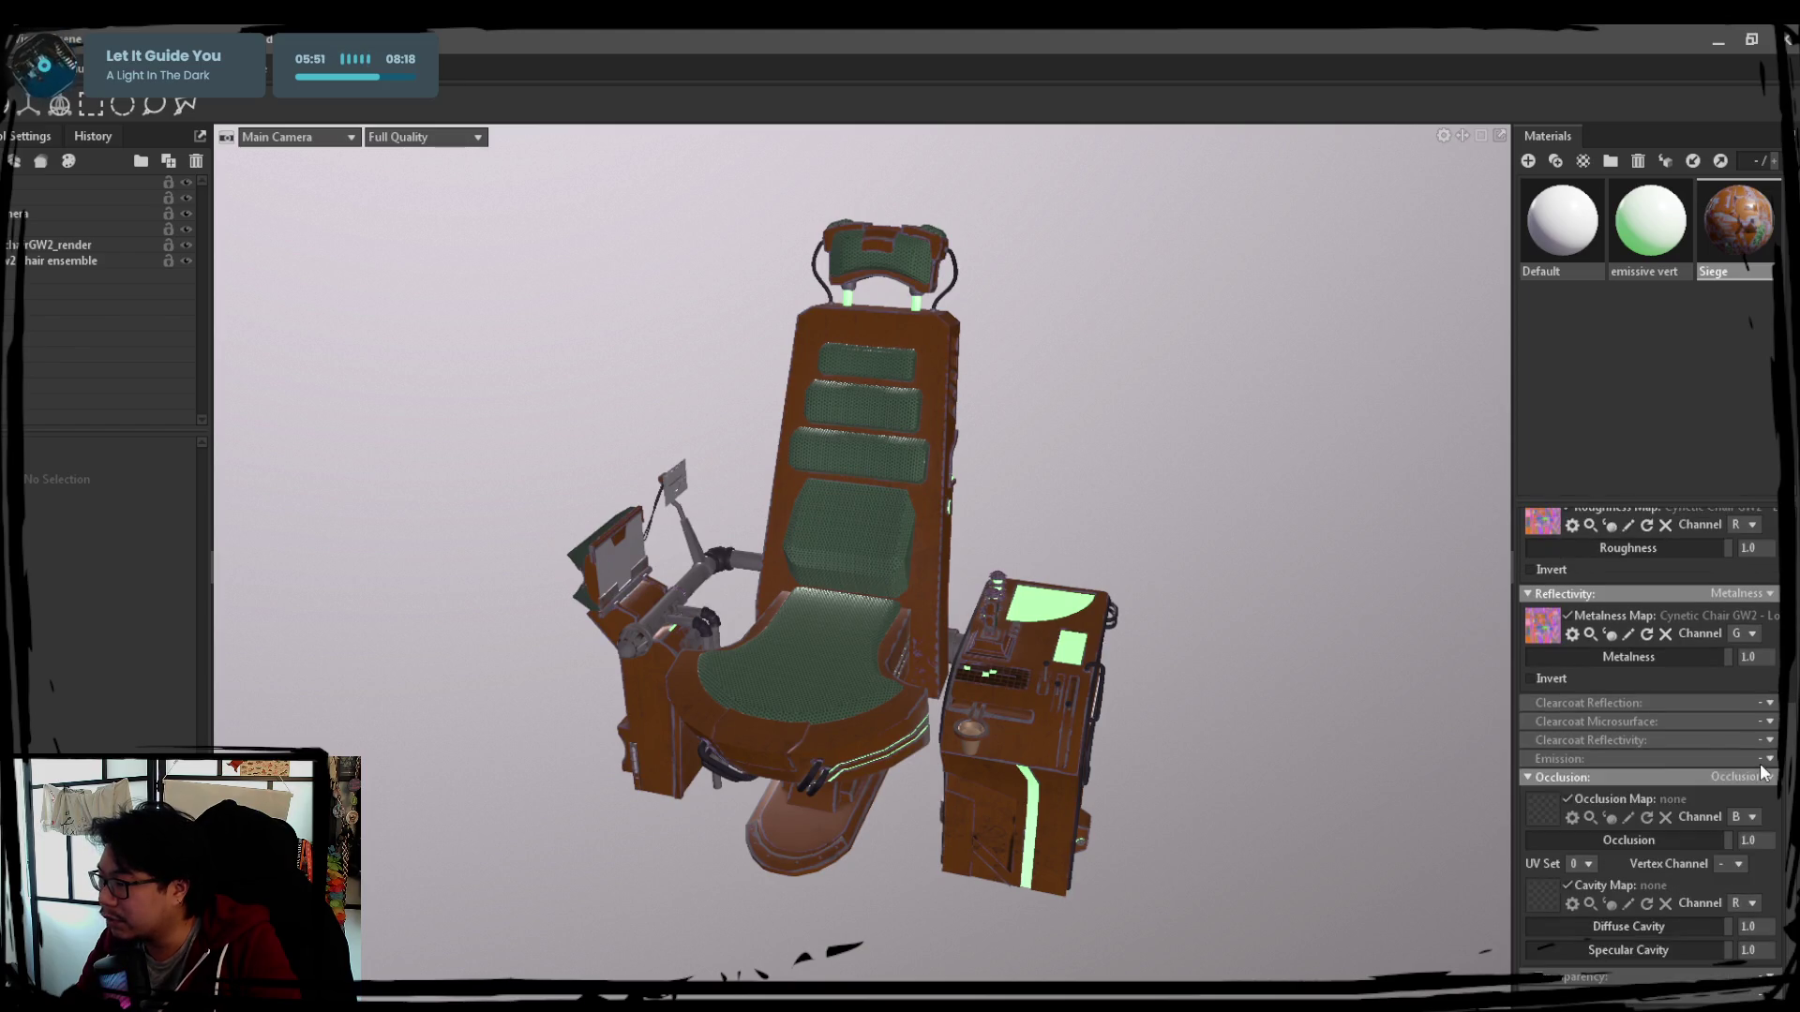
left_click(1534, 778)
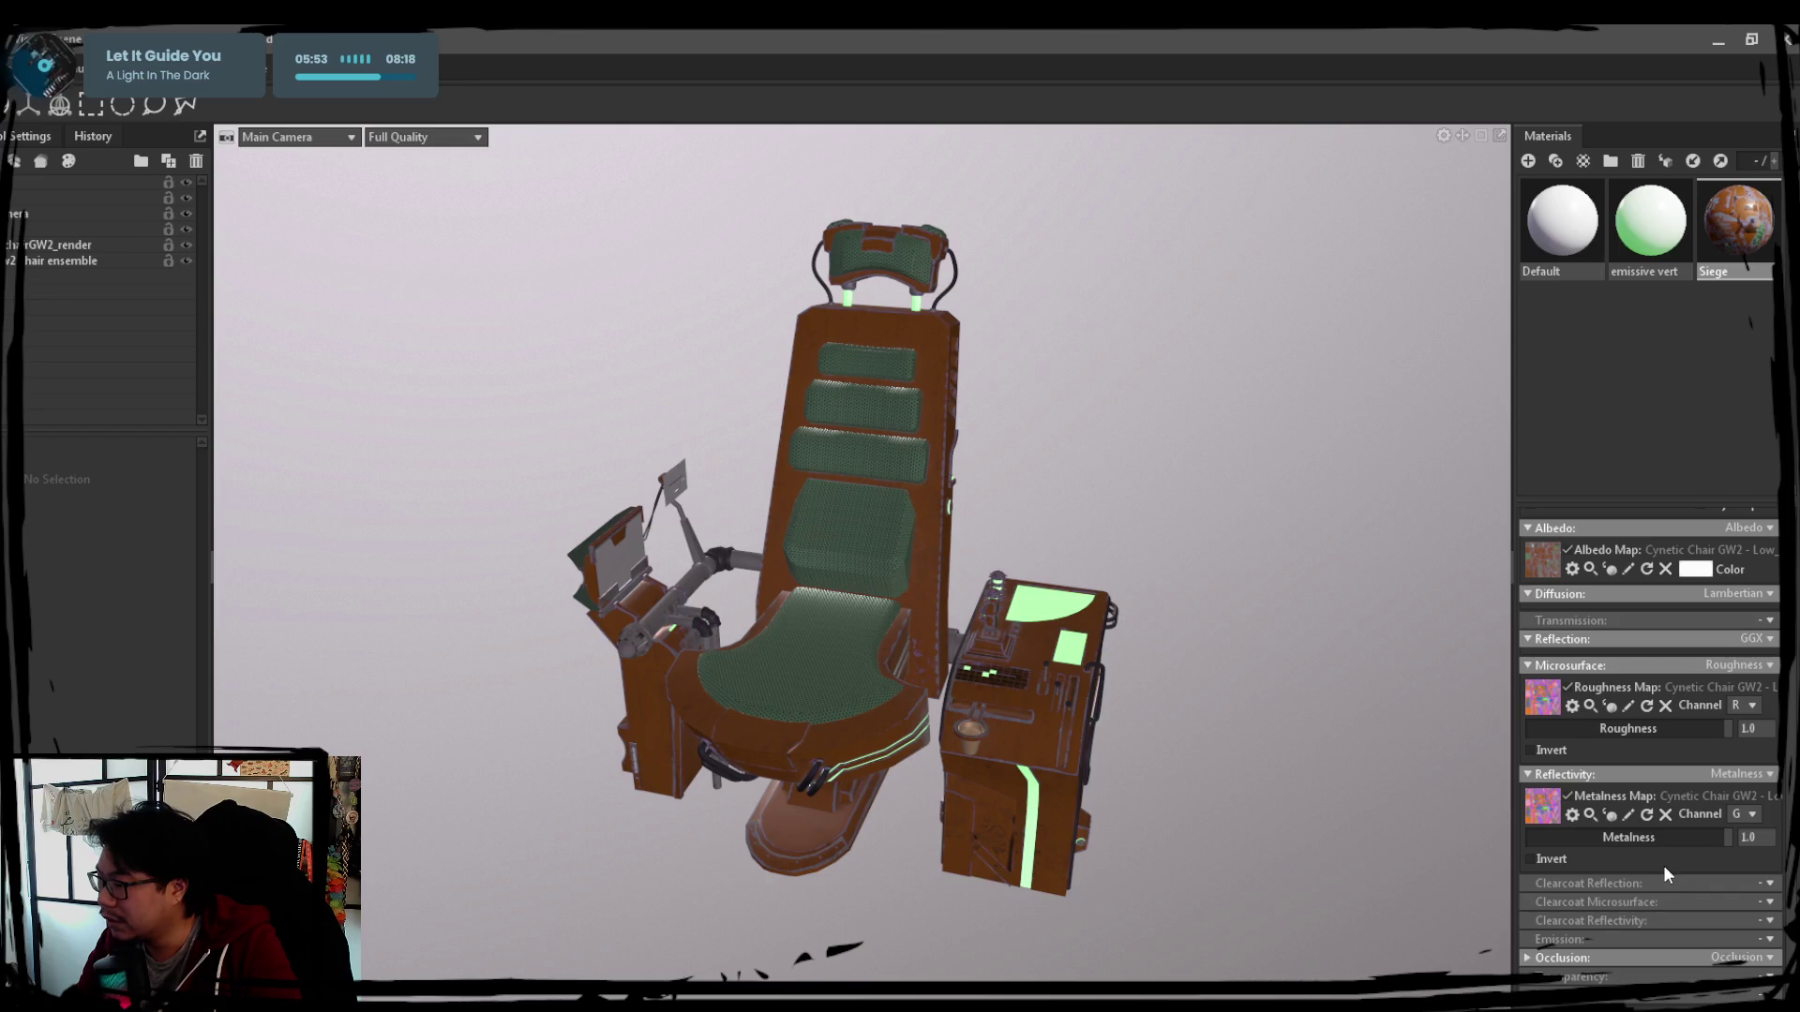
scroll(1630, 934, "up", 2)
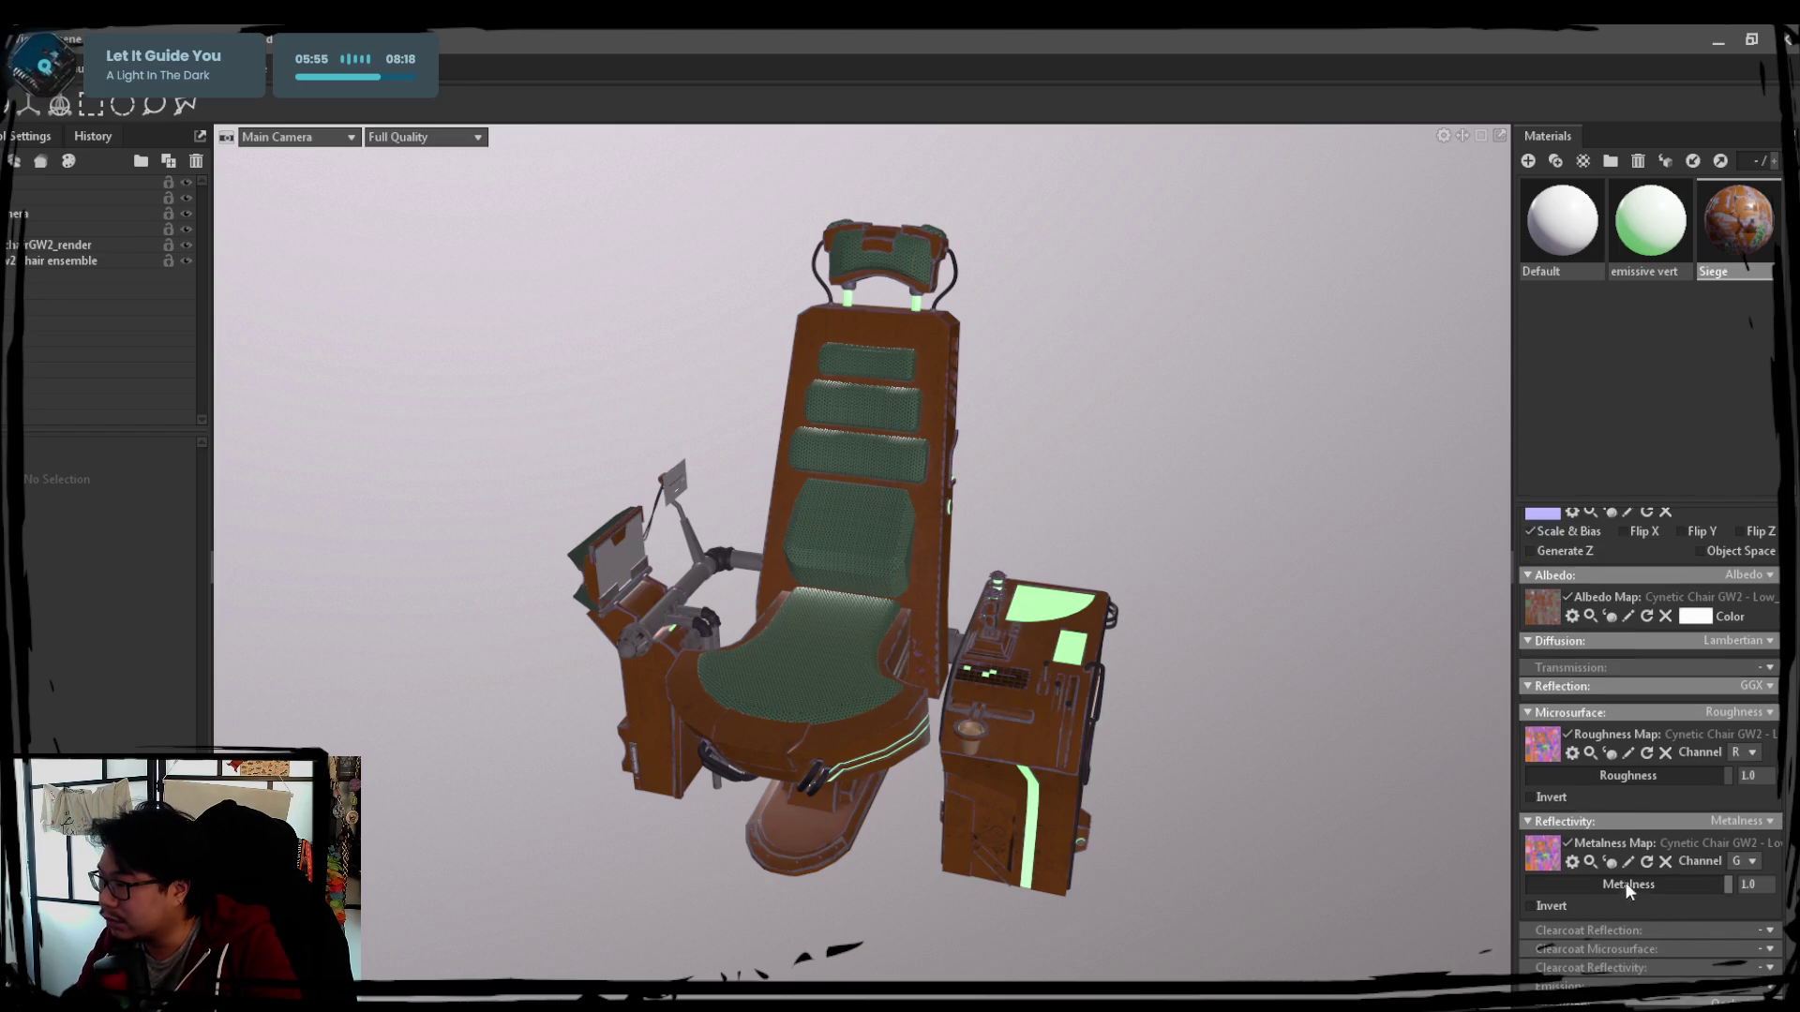
scroll(1599, 756, "up", 1)
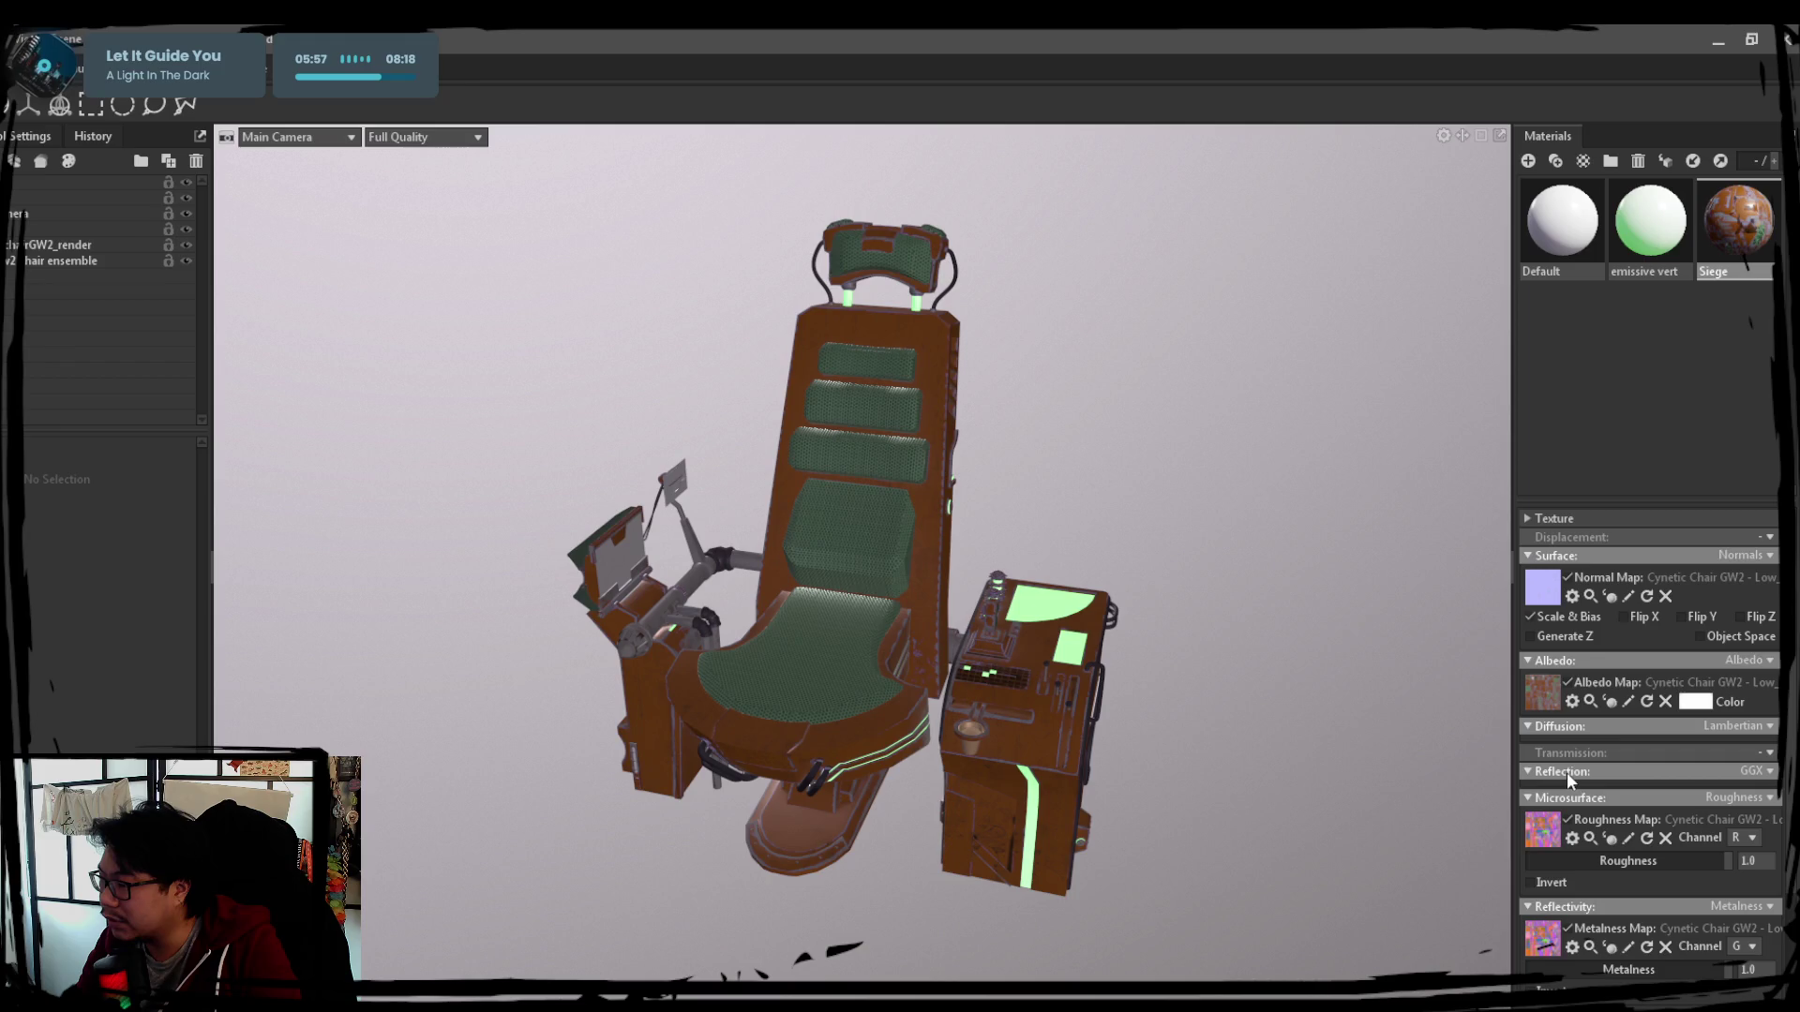
left_click(1568, 732)
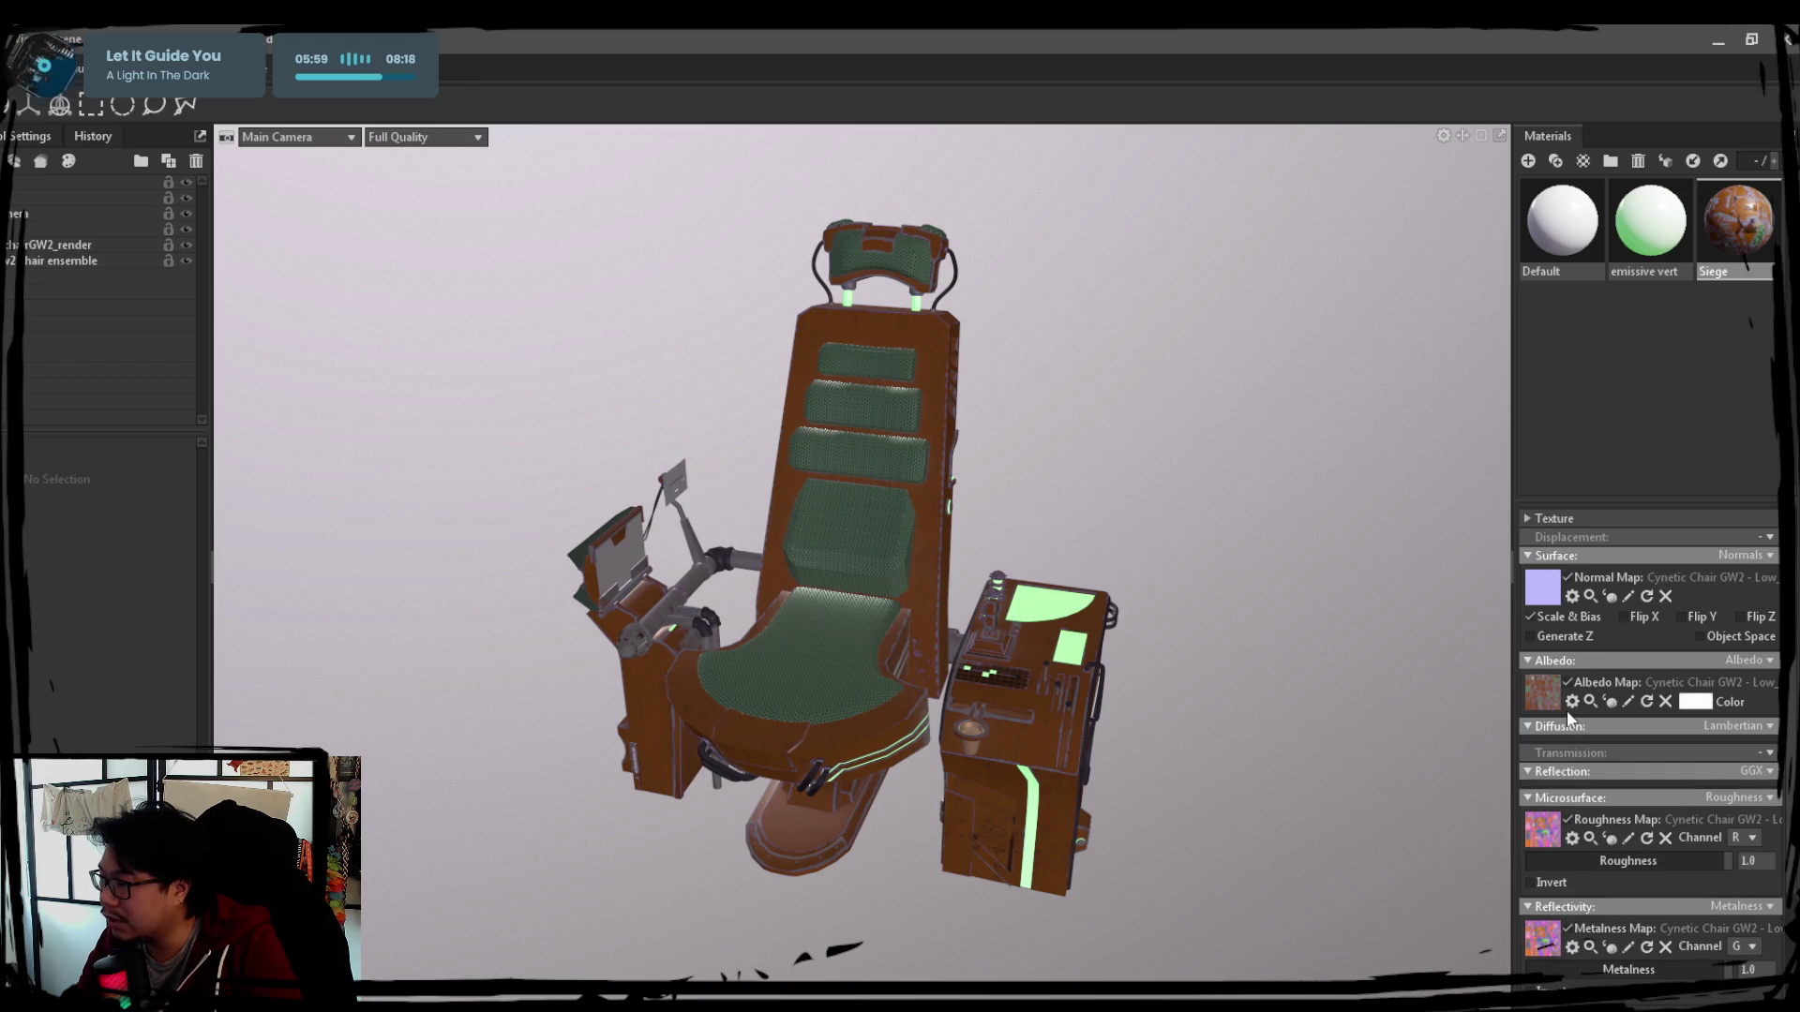
left_click(1585, 521)
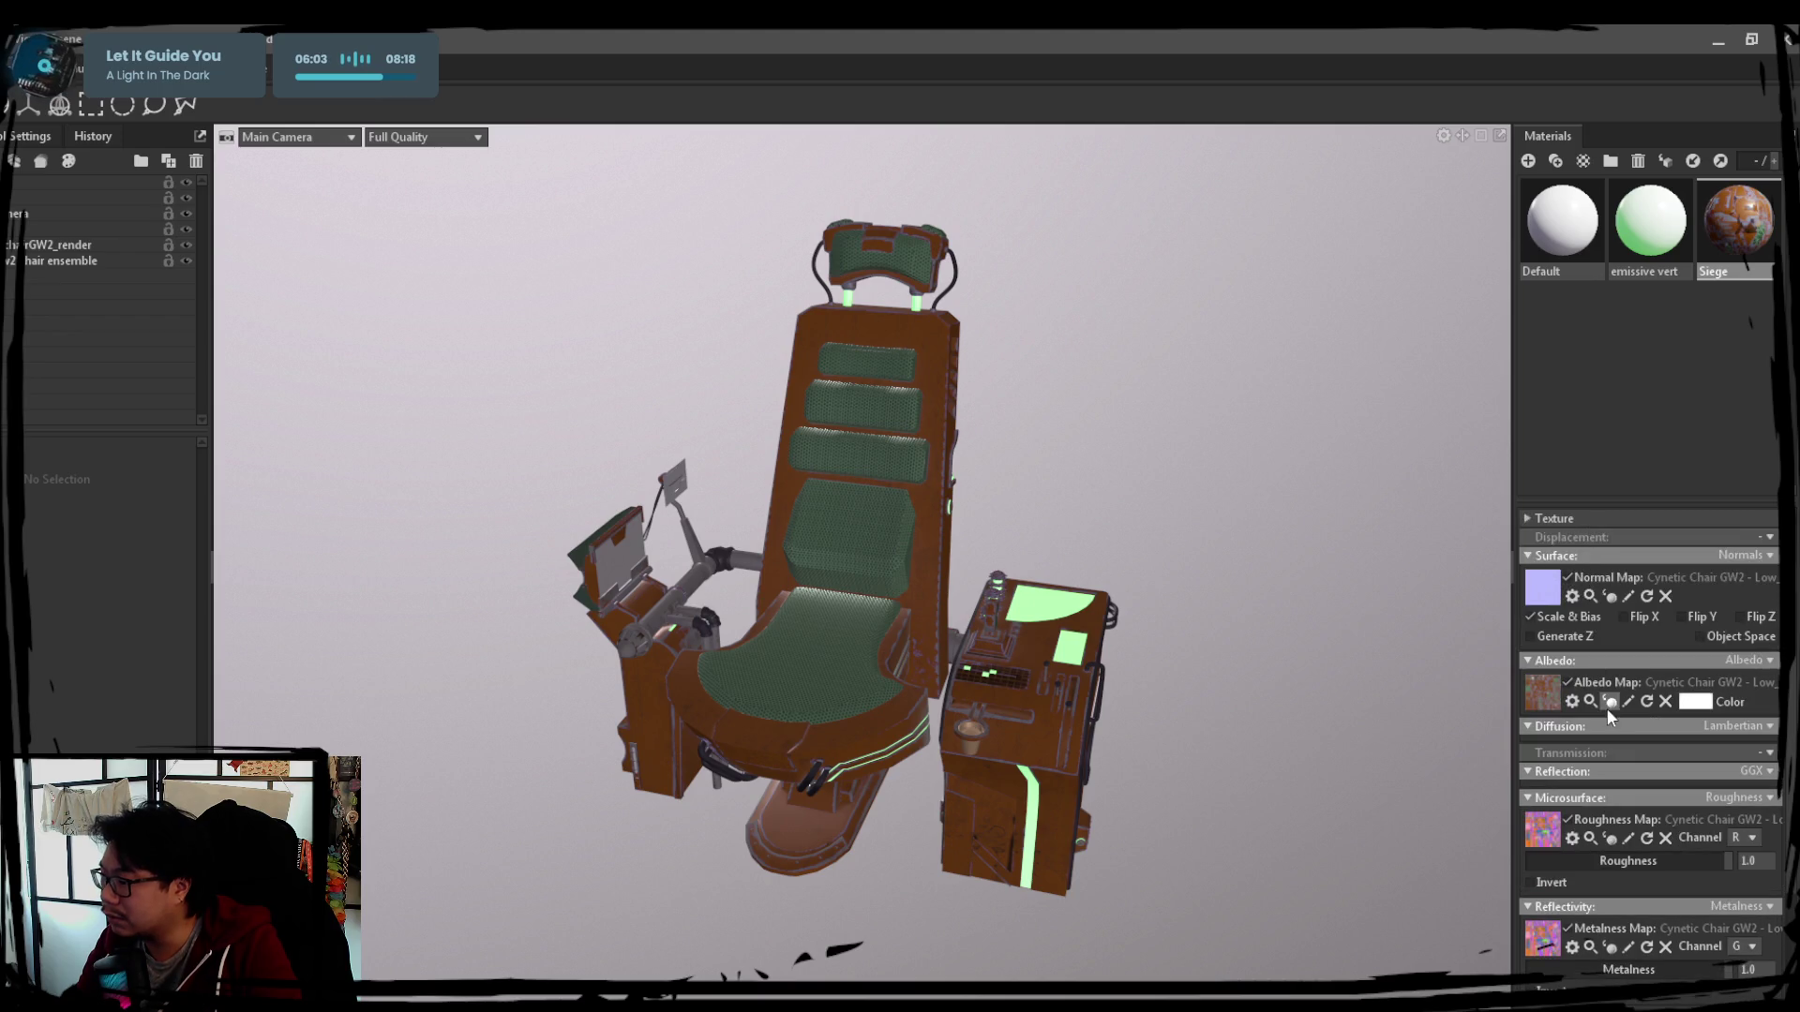
scroll(1602, 725, "down", 1)
scroll(1594, 766, "down", 2)
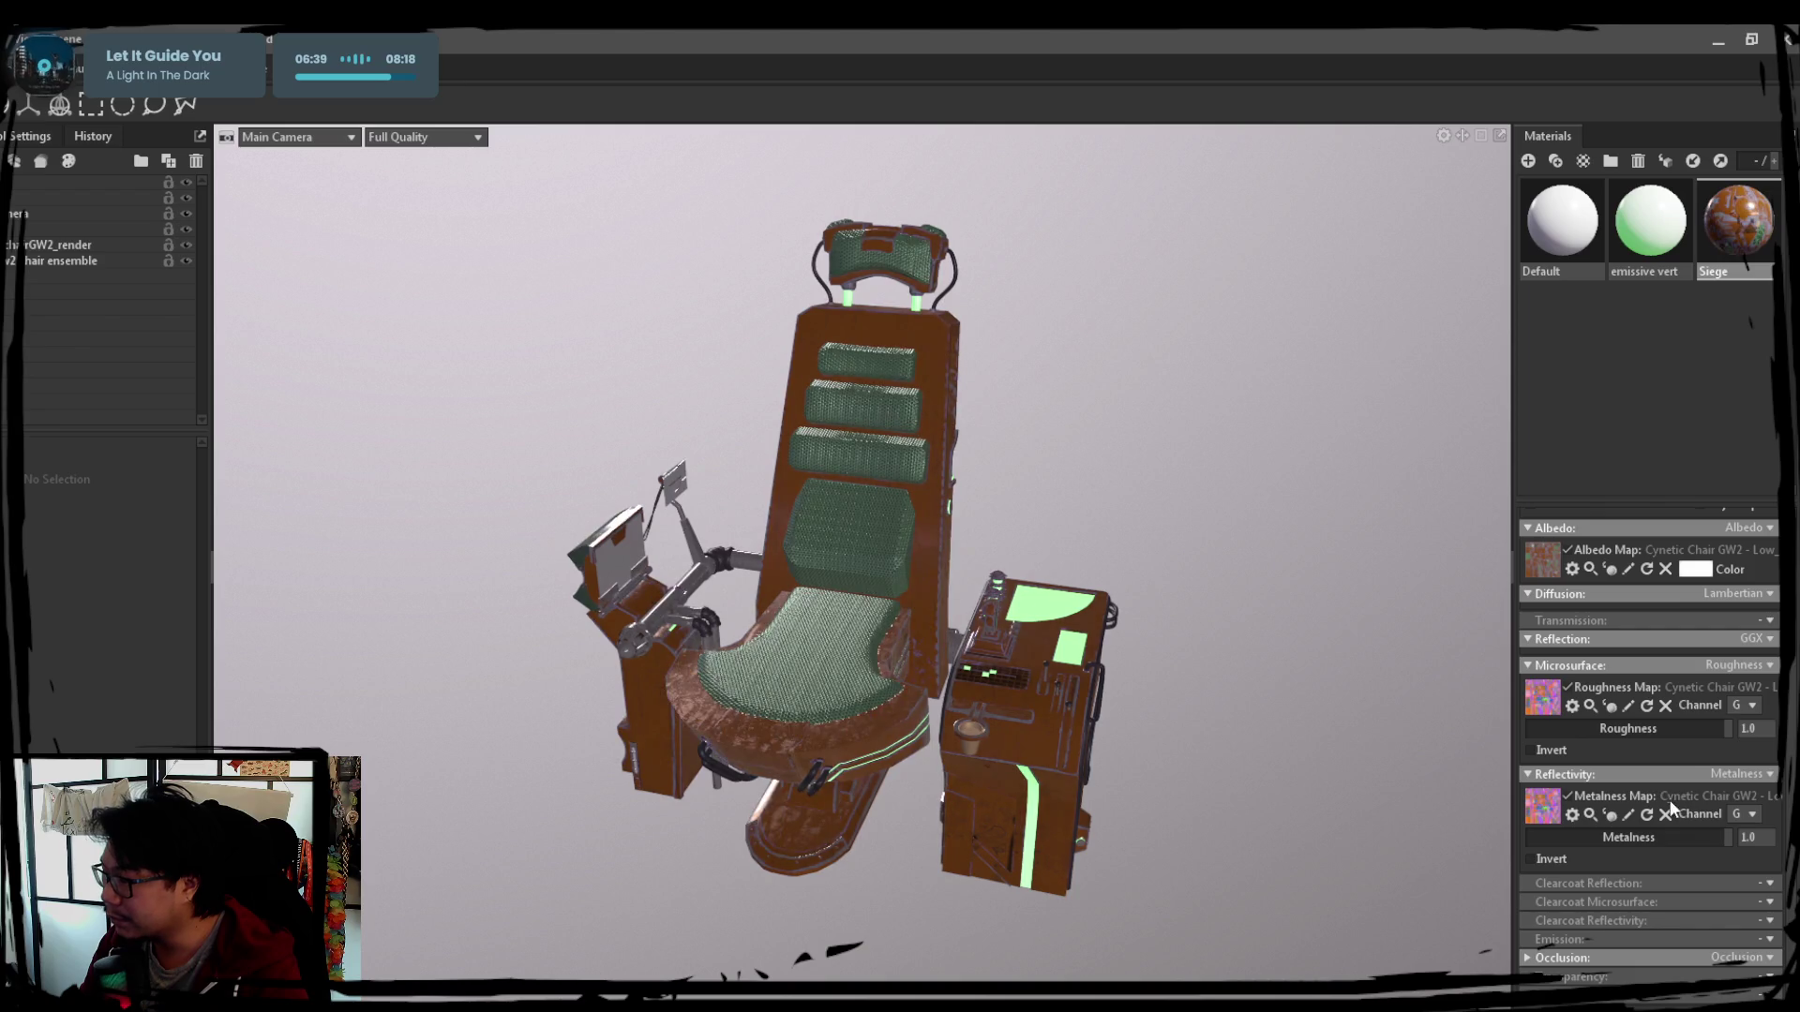
Set Siege's metalness map channel to B and expand the Occlusion section
left_click(1758, 812)
left_click(1748, 876)
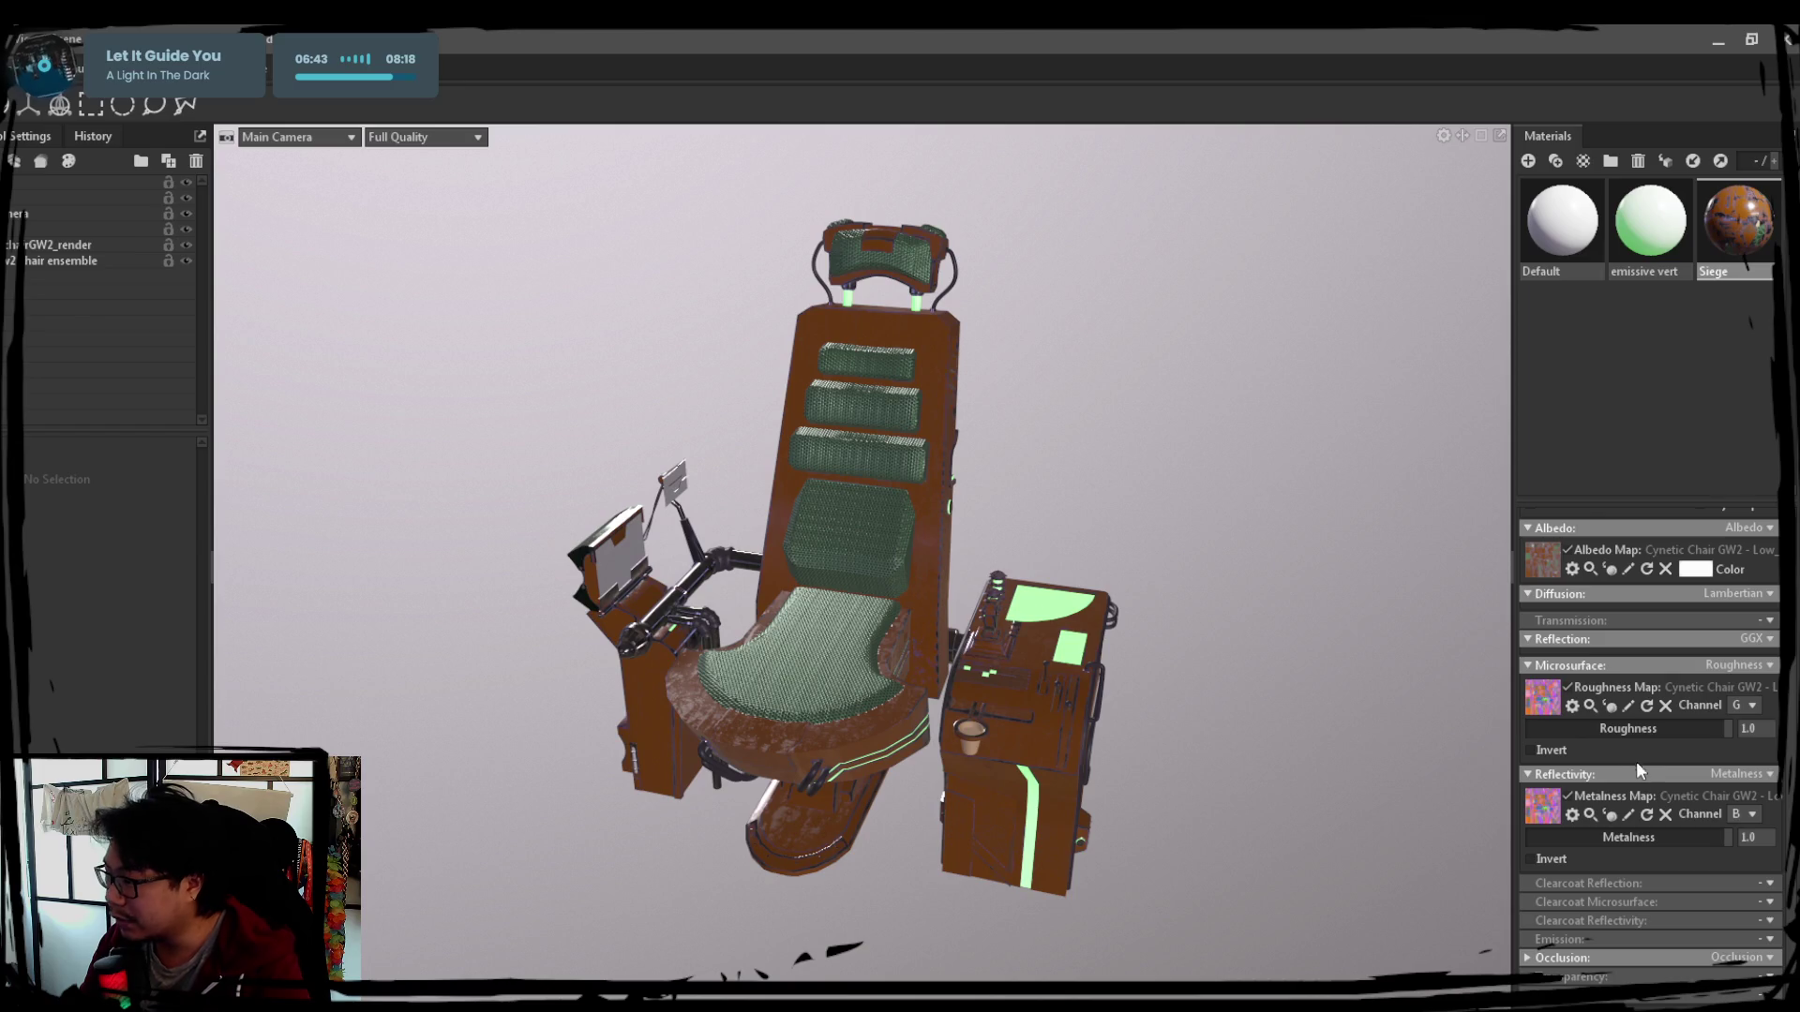
left_click(1627, 962)
scroll(1630, 897, "down", 3)
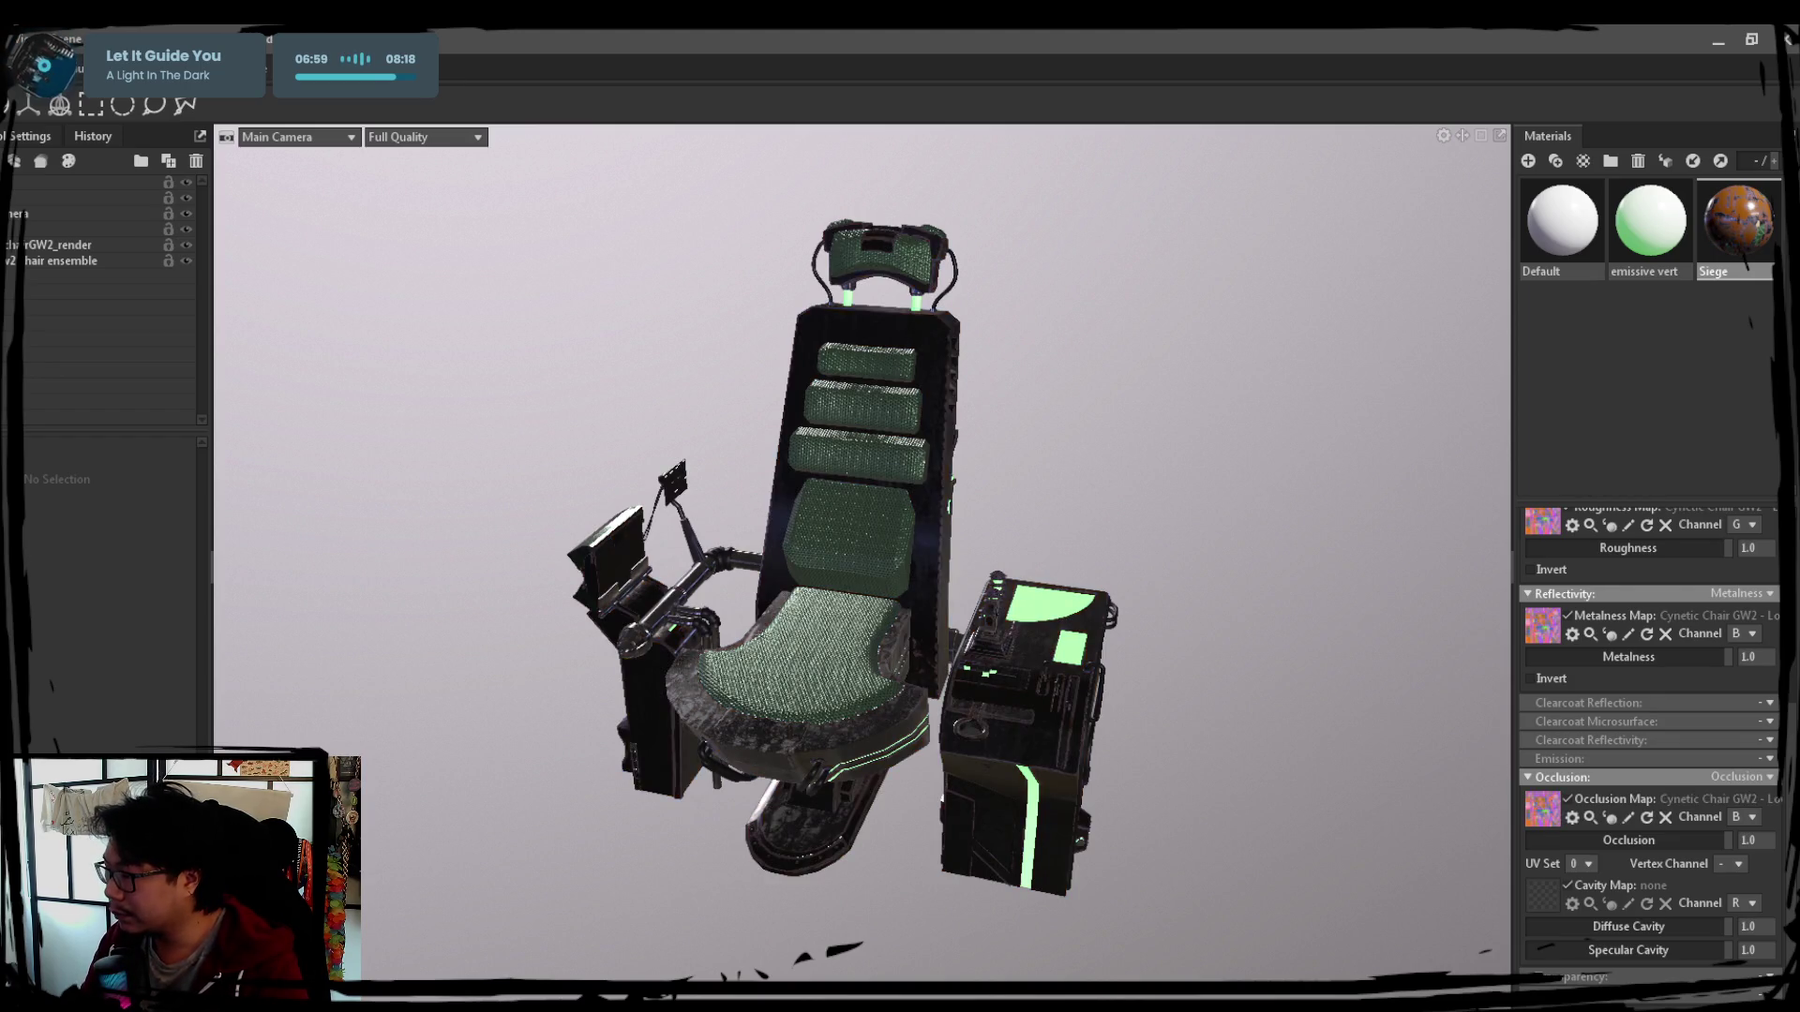
Set Siege's occlusion map channel to R, then move in and select the chair
left_click(1747, 820)
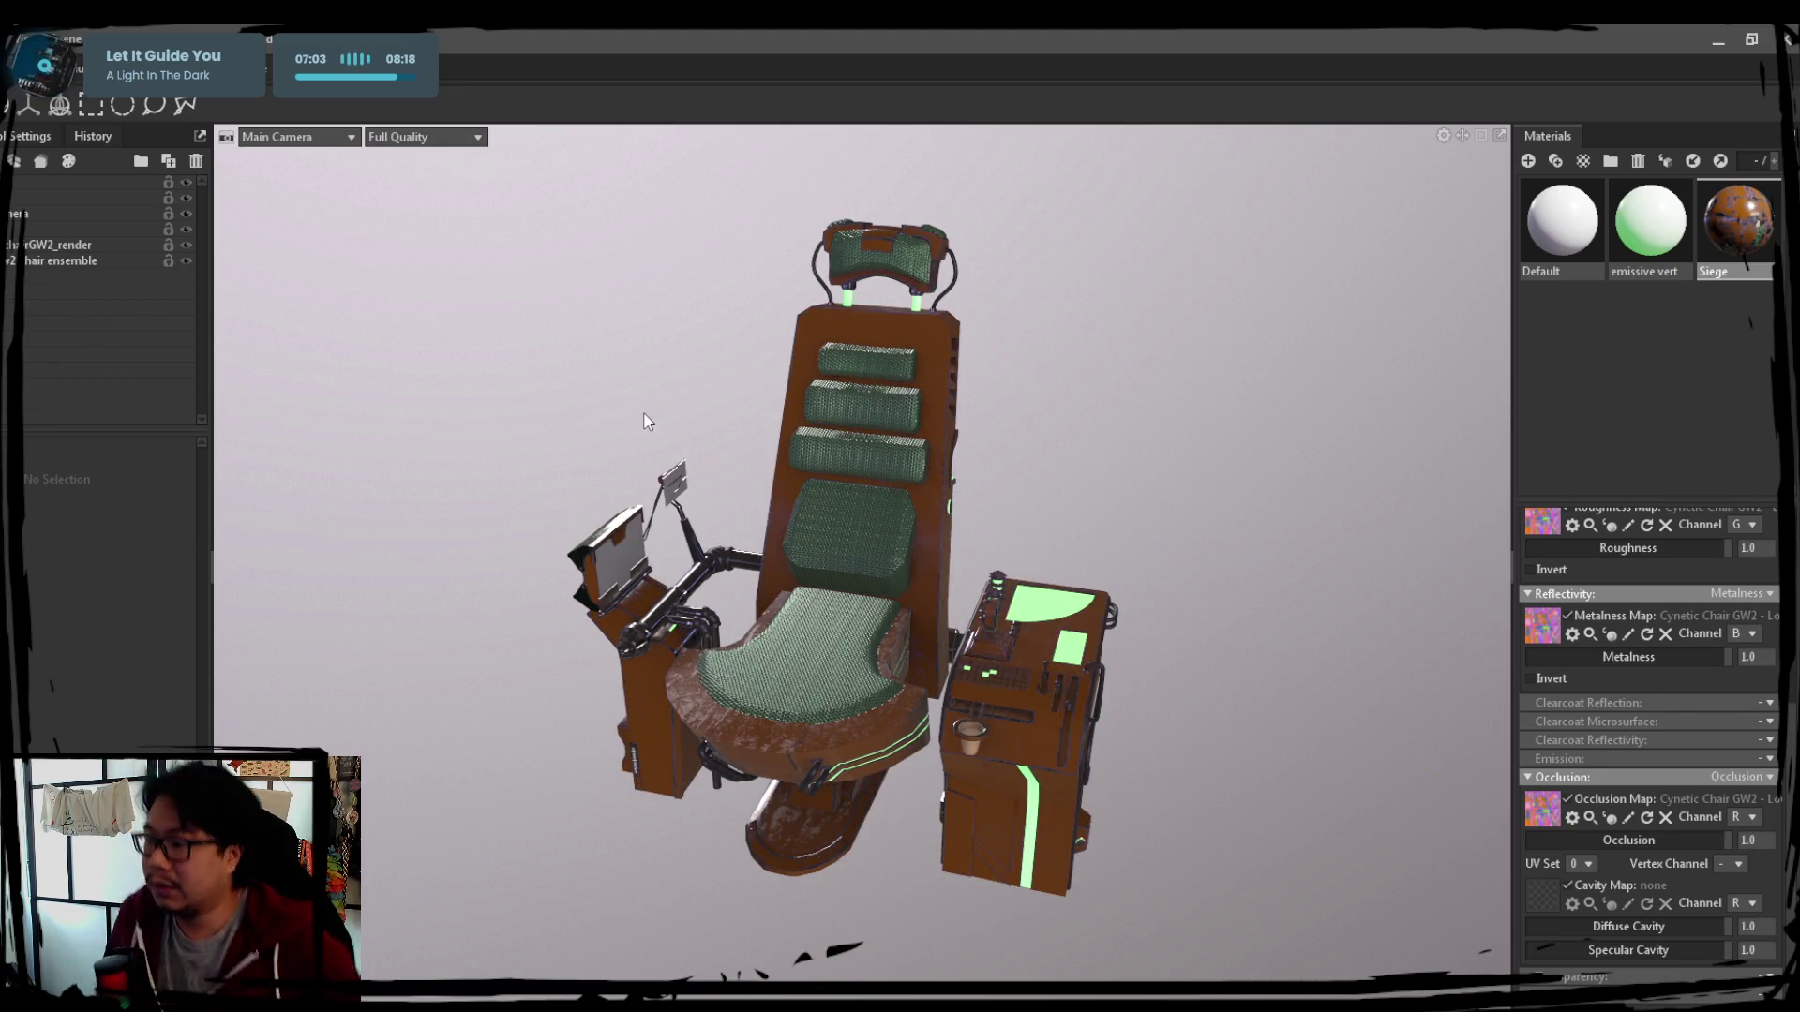
scroll(1082, 675, "up", 3)
mouse_move(1081, 675)
left_mouse_down()
mouse_move(938, 630)
mouse_move(1233, 690)
mouse_move(1055, 647)
mouse_move(981, 600)
mouse_move(980, 581)
mouse_move(1129, 561)
mouse_move(1107, 563)
mouse_move(1086, 511)
left_mouse_up()
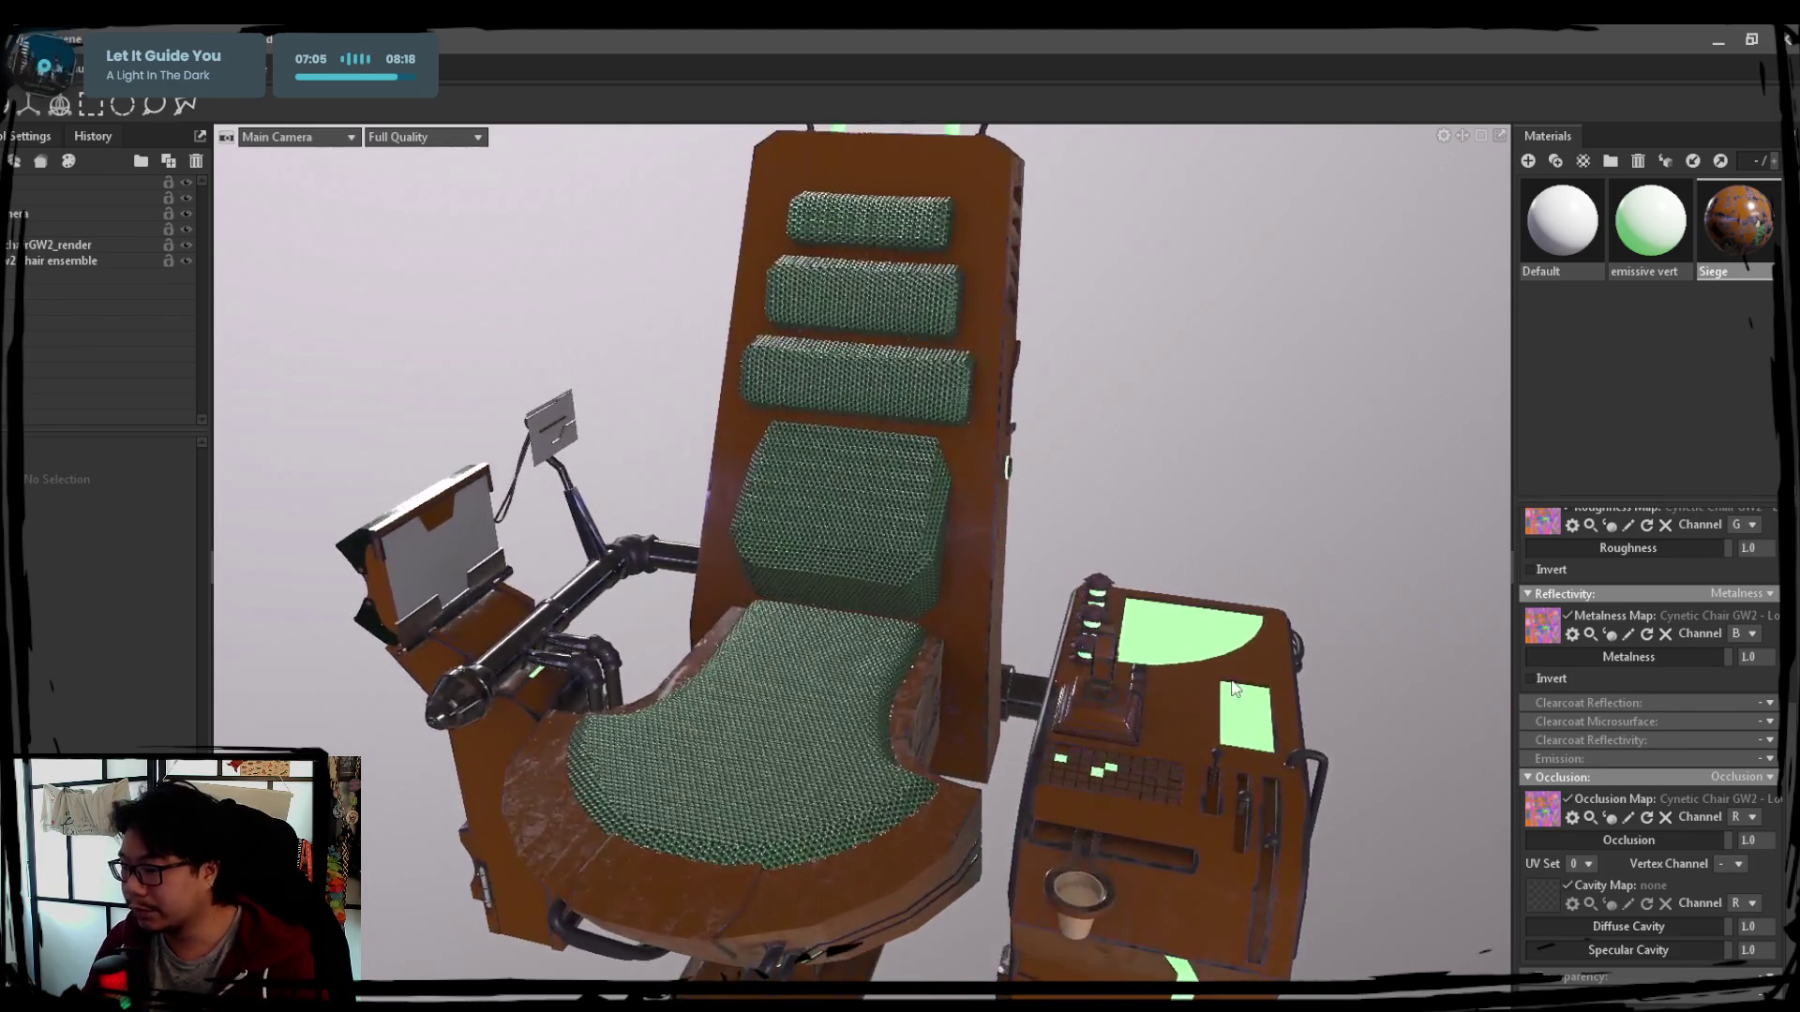
scroll(1232, 690, "down", 2)
left_click(1131, 690)
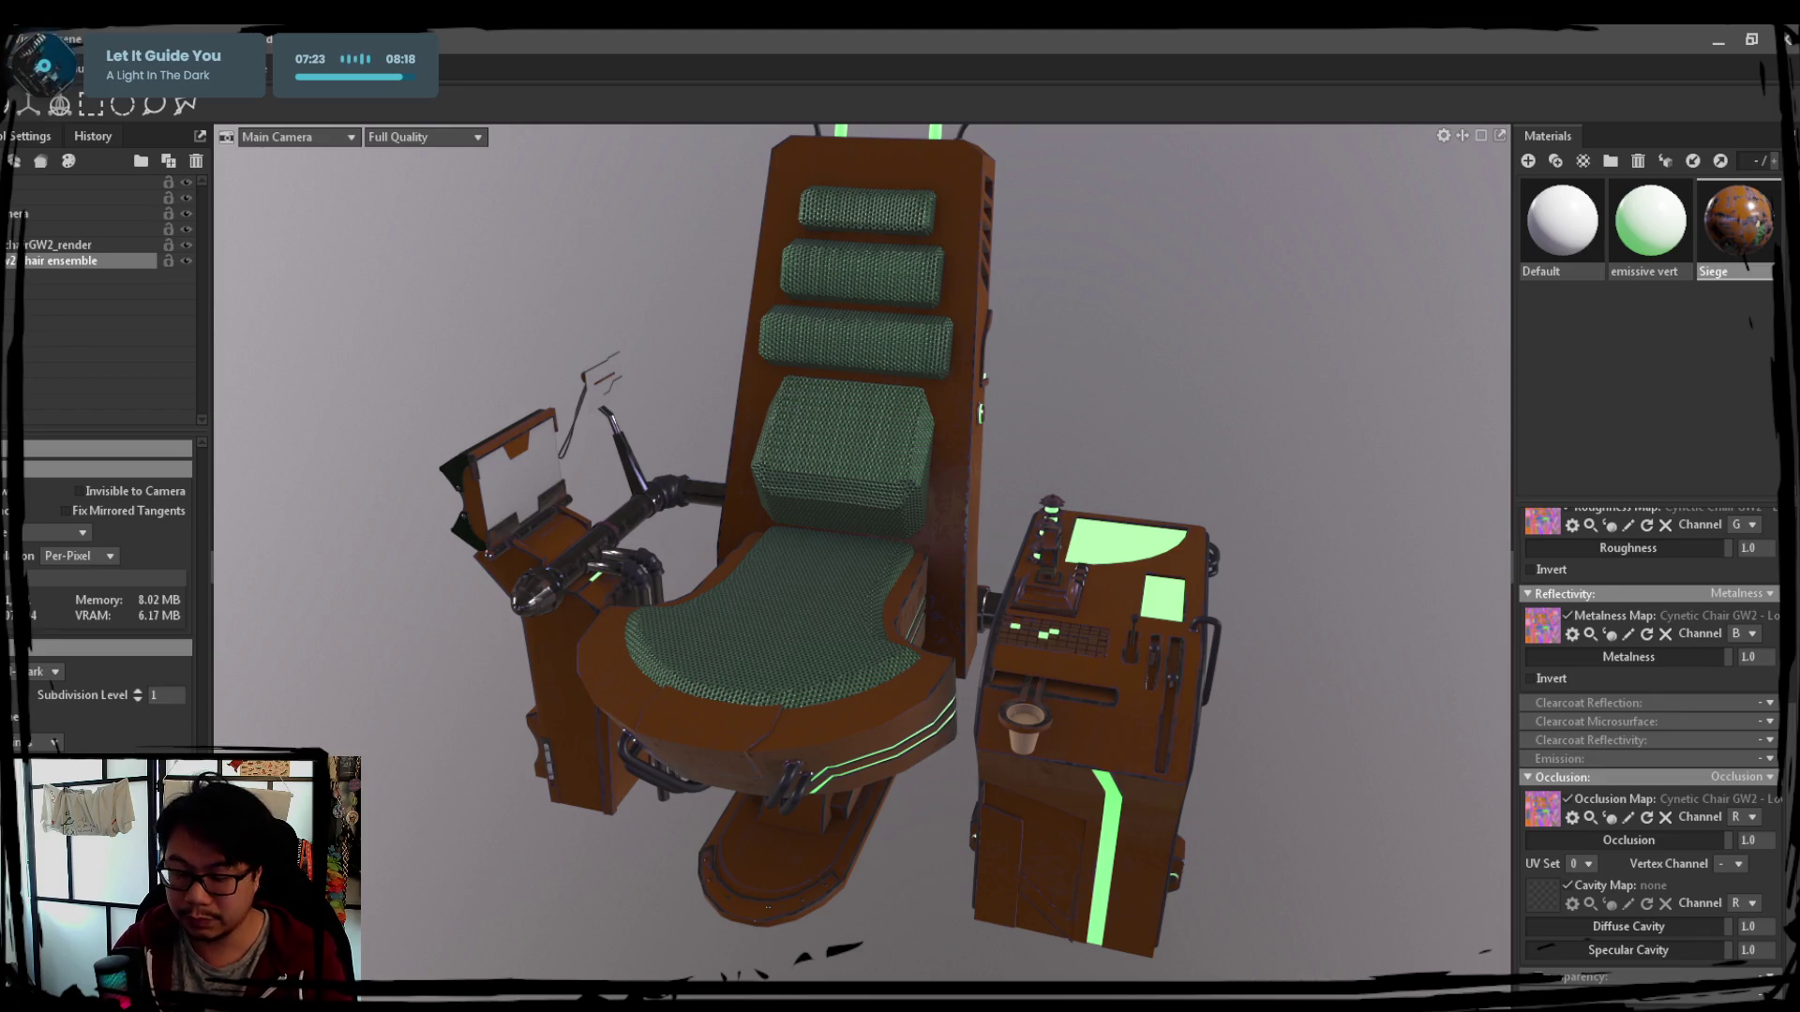
Raise the emissive vert material's emission intensity to about 2.79, then select the Sky
left_click_drag(383, 299, 472, 364)
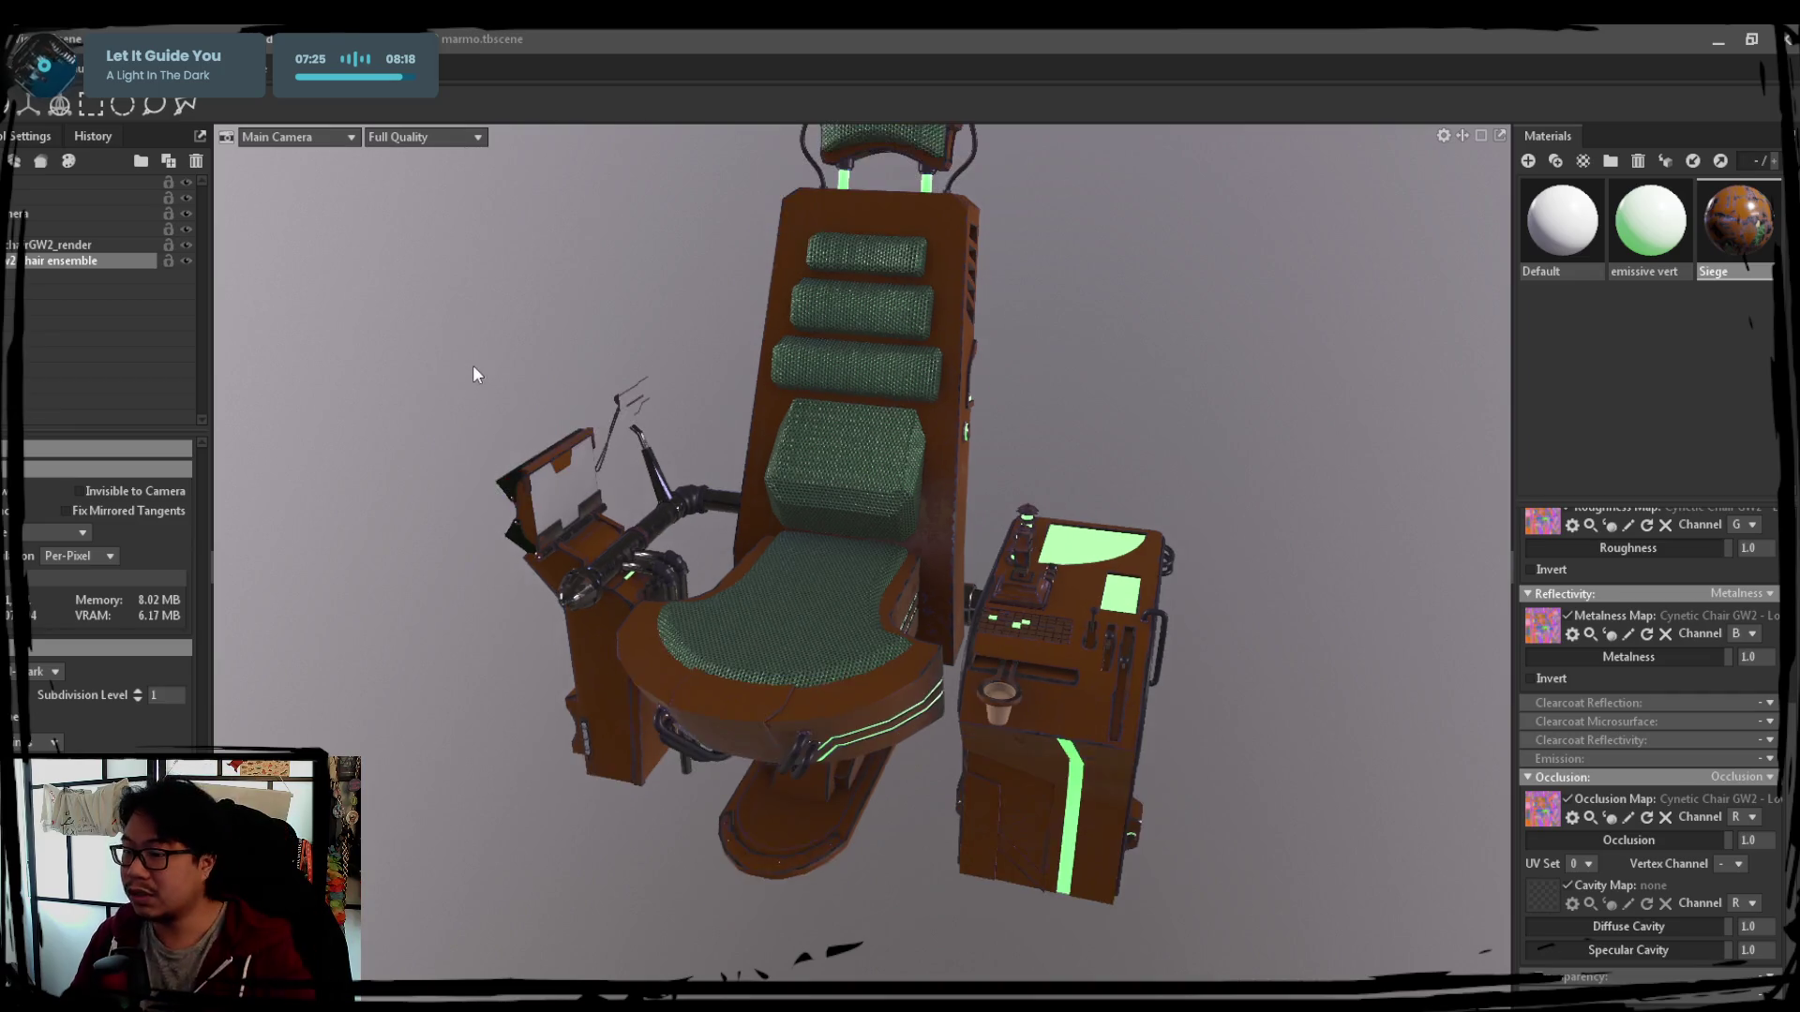
left_click_drag(632, 337, 740, 499)
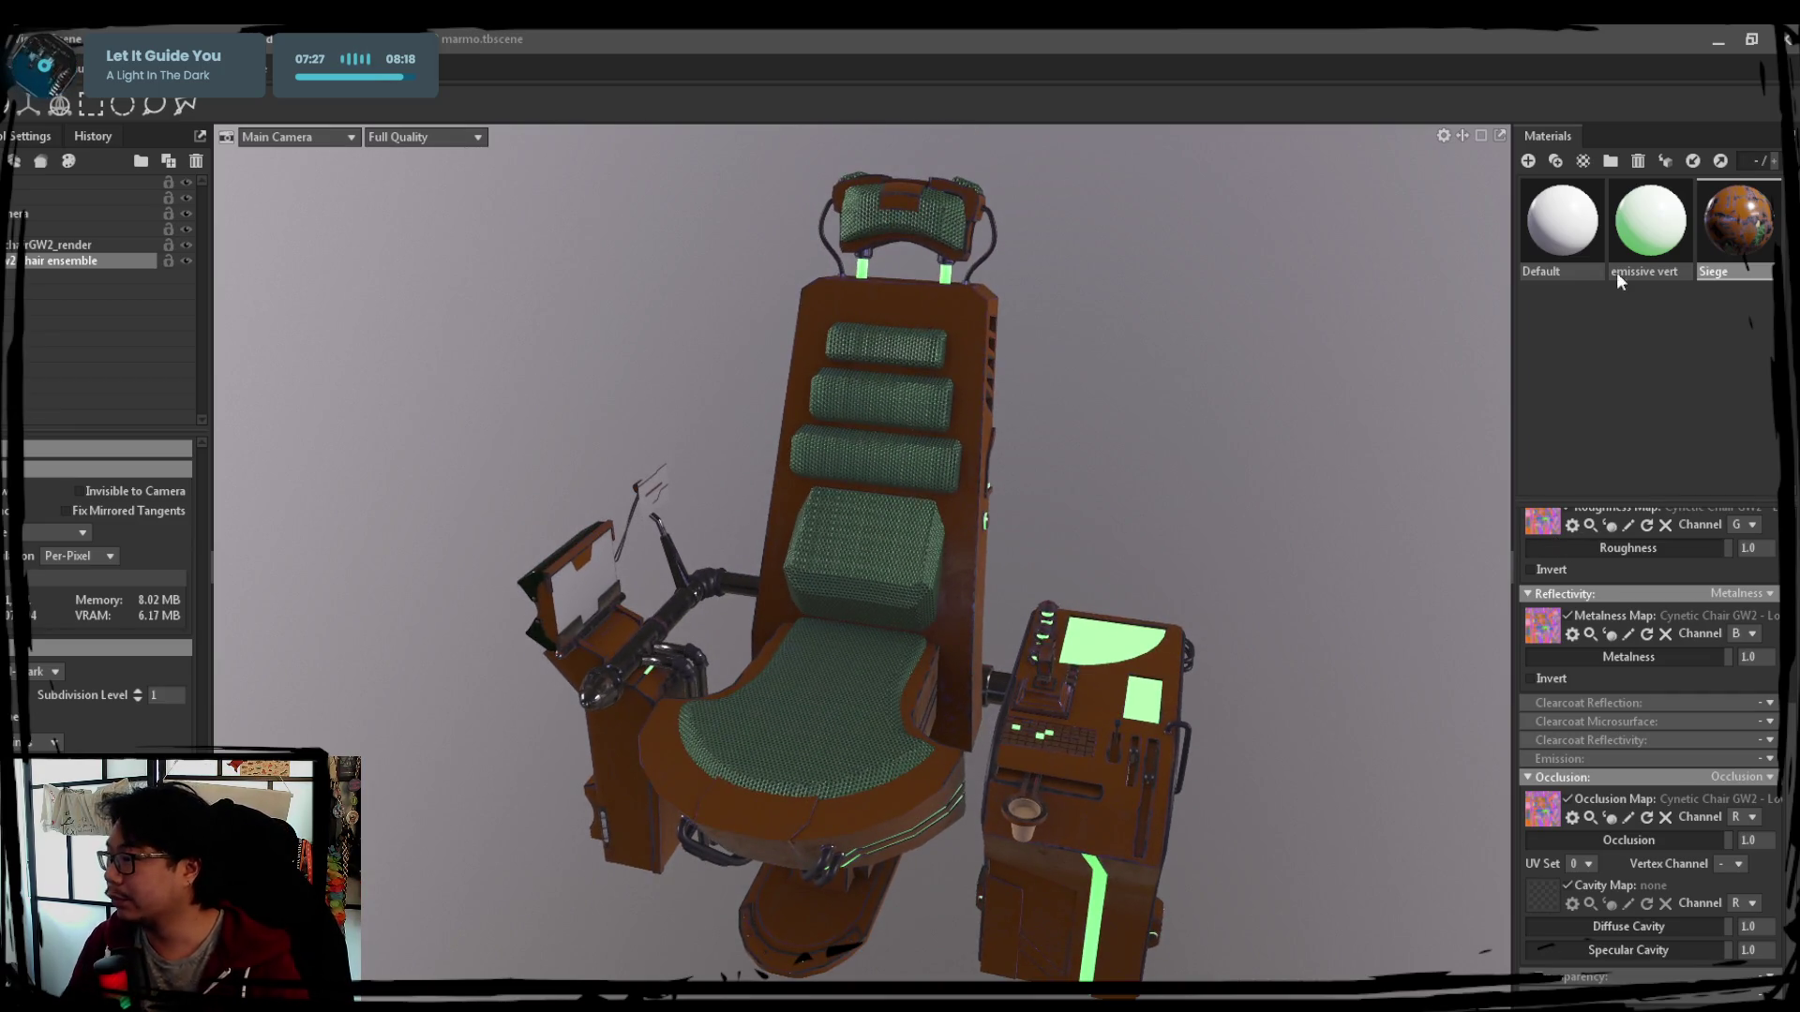
left_click(1650, 221)
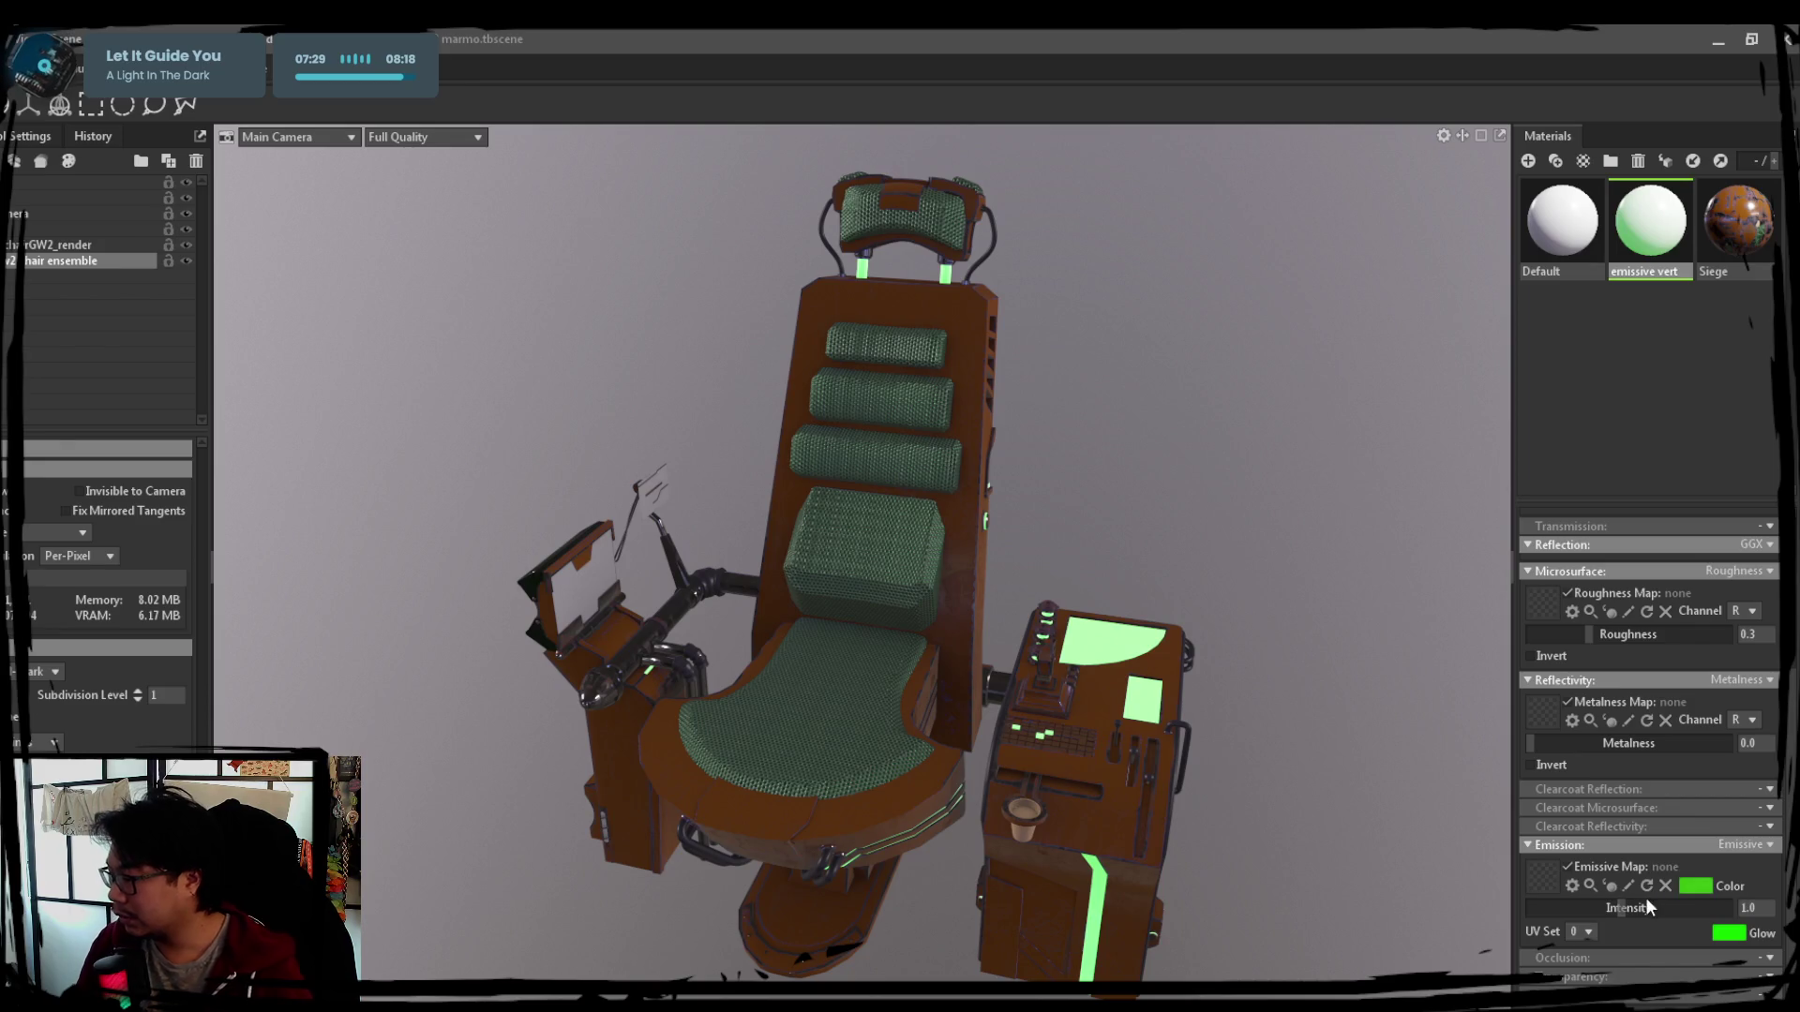
left_click_drag(1625, 909, 1659, 909)
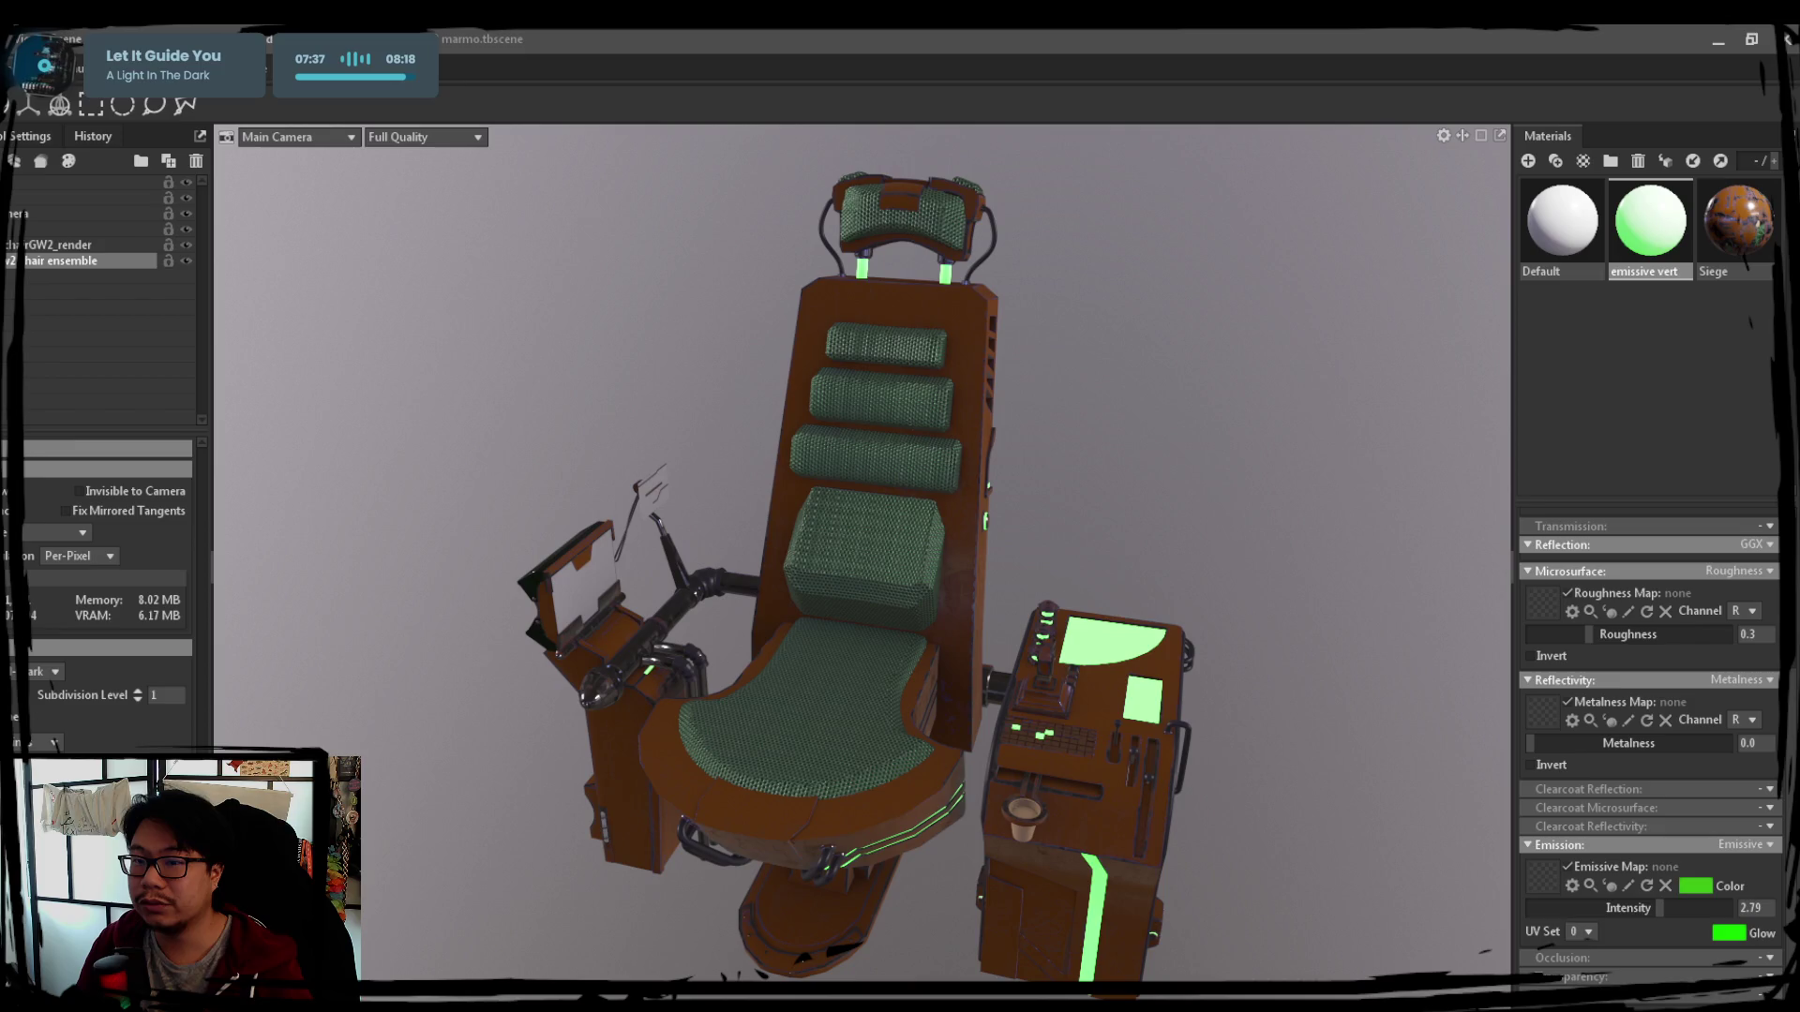
left_click(70, 230)
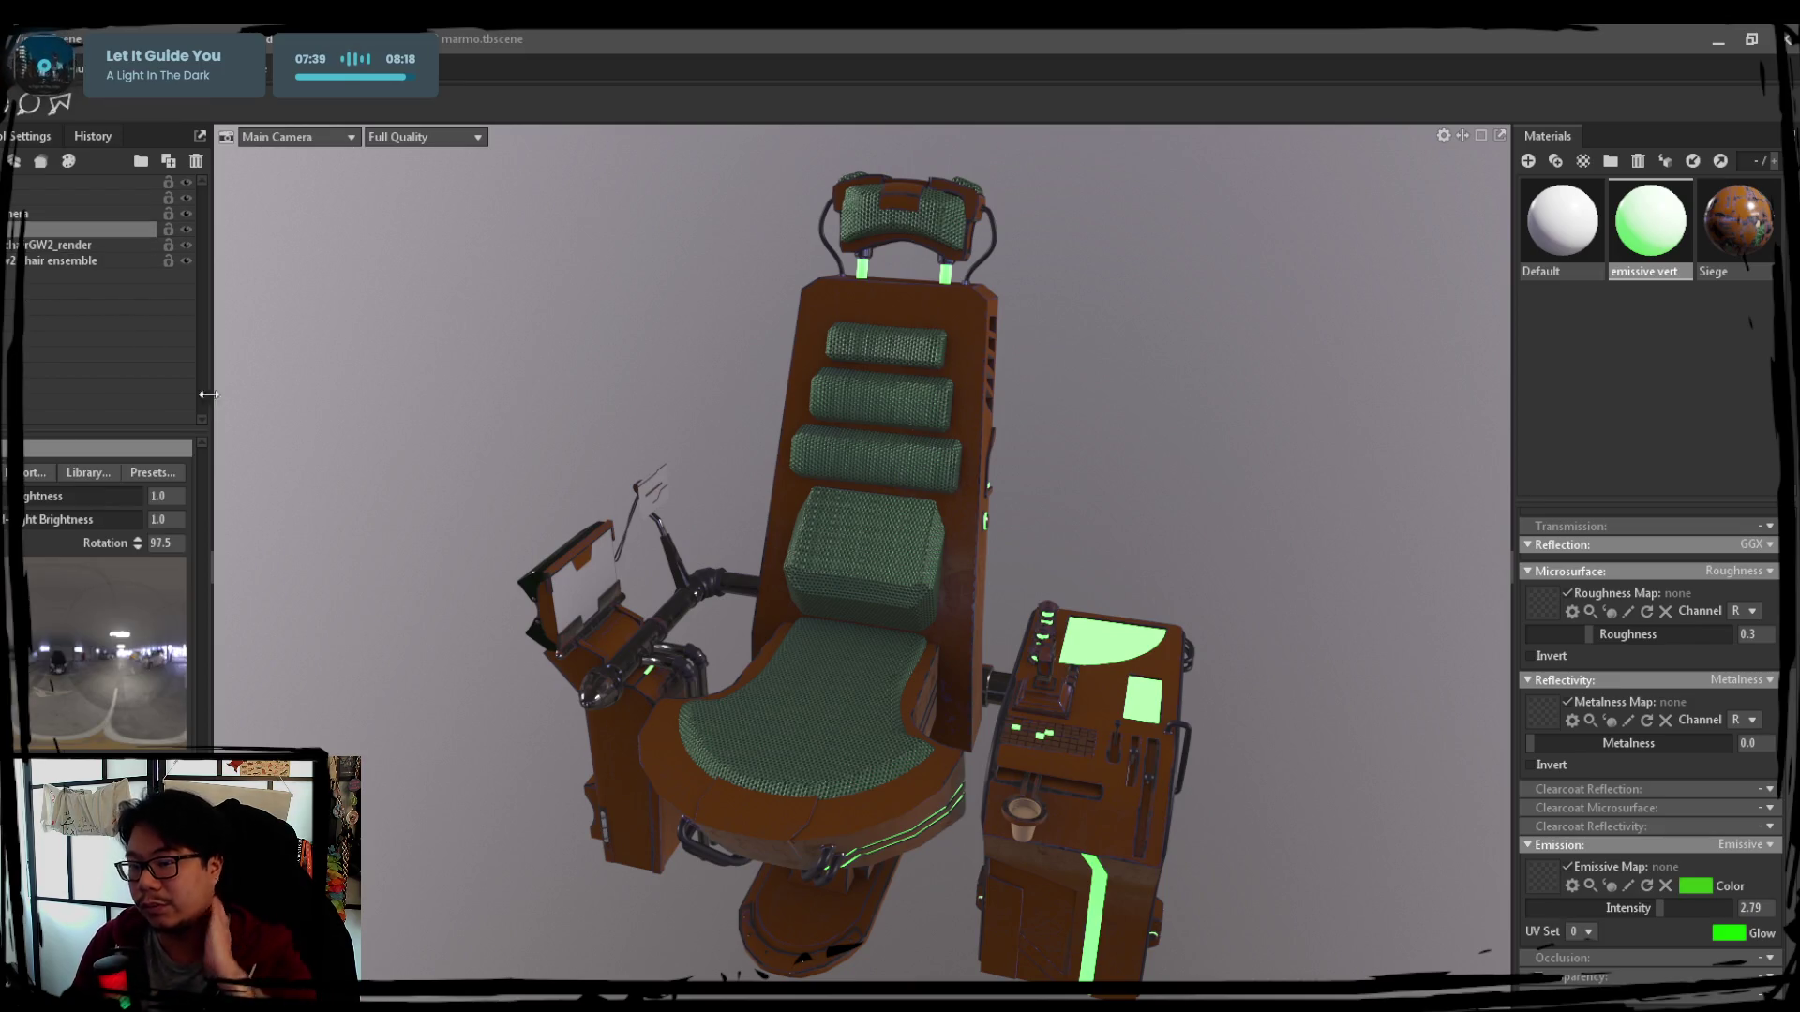
Set the Sky Brightness to 0.525
mouse_move(94, 500)
left_mouse_down()
mouse_move(0, 505)
mouse_move(127, 520)
left_mouse_up()
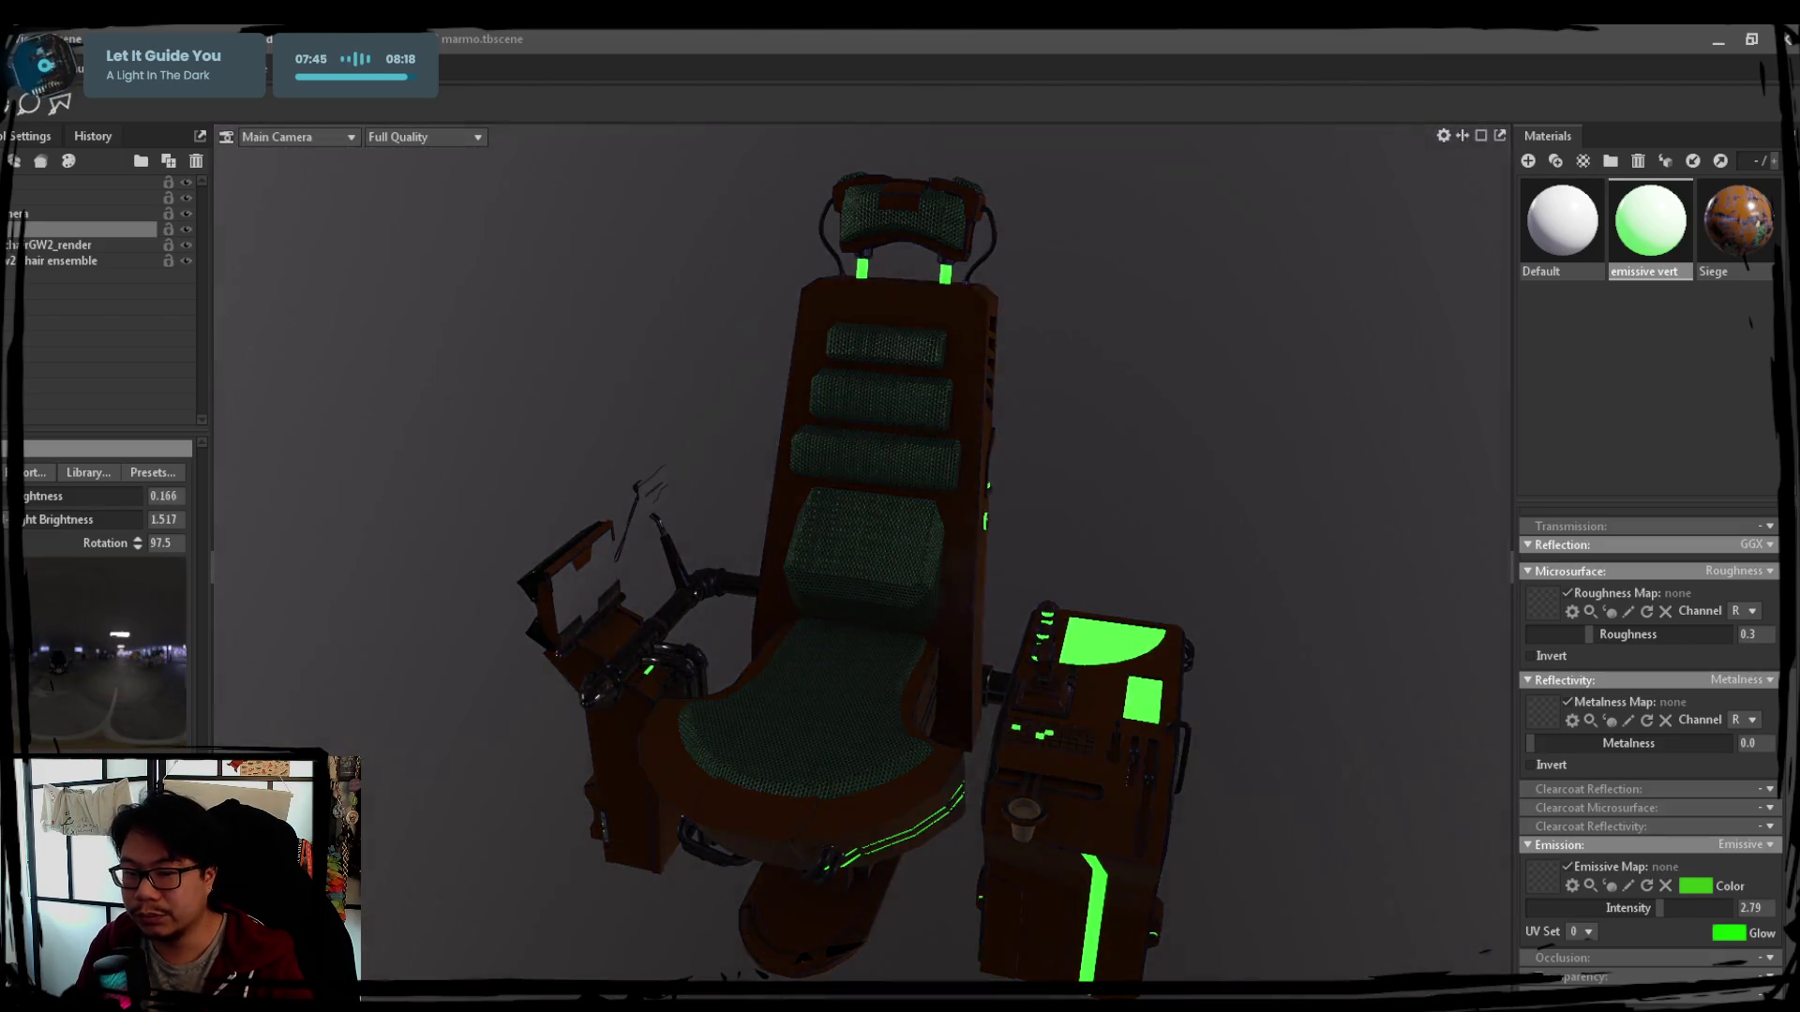
left_click_drag(6, 496, 42, 496)
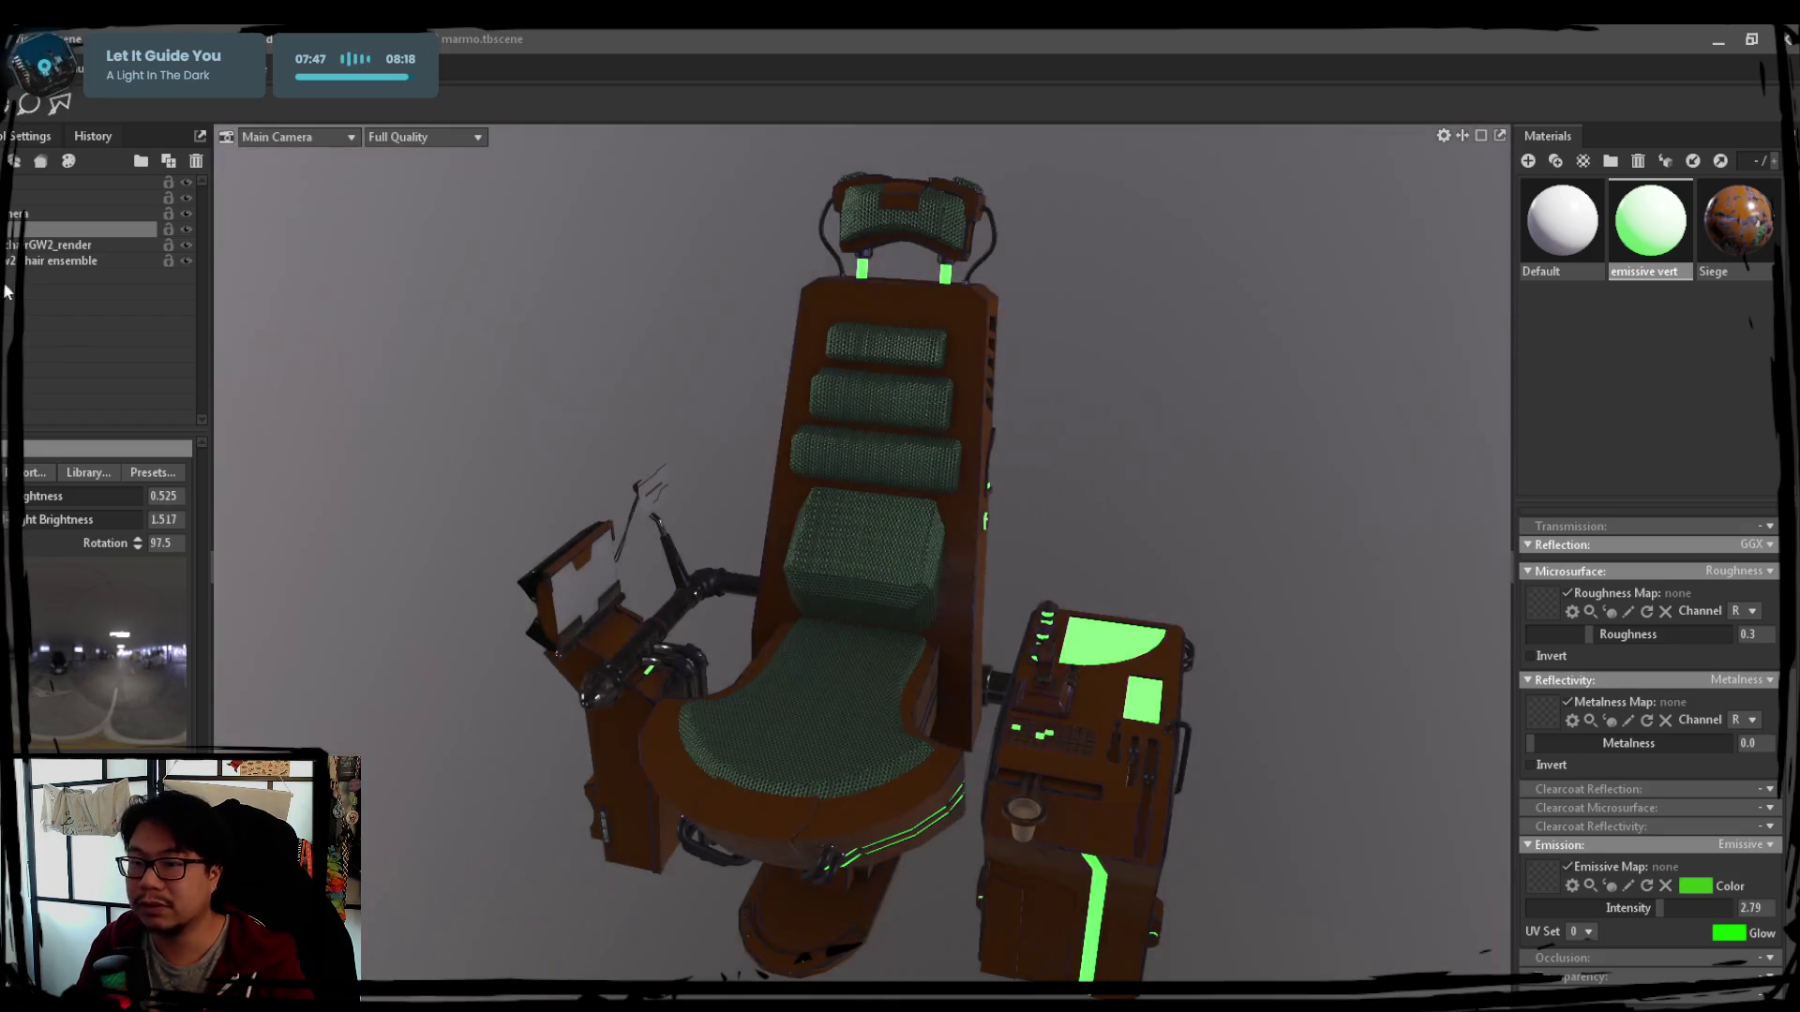
Check the Render settings and bring up the Main Camera's properties
left_click(57, 259)
left_click(30, 213)
left_click(28, 197)
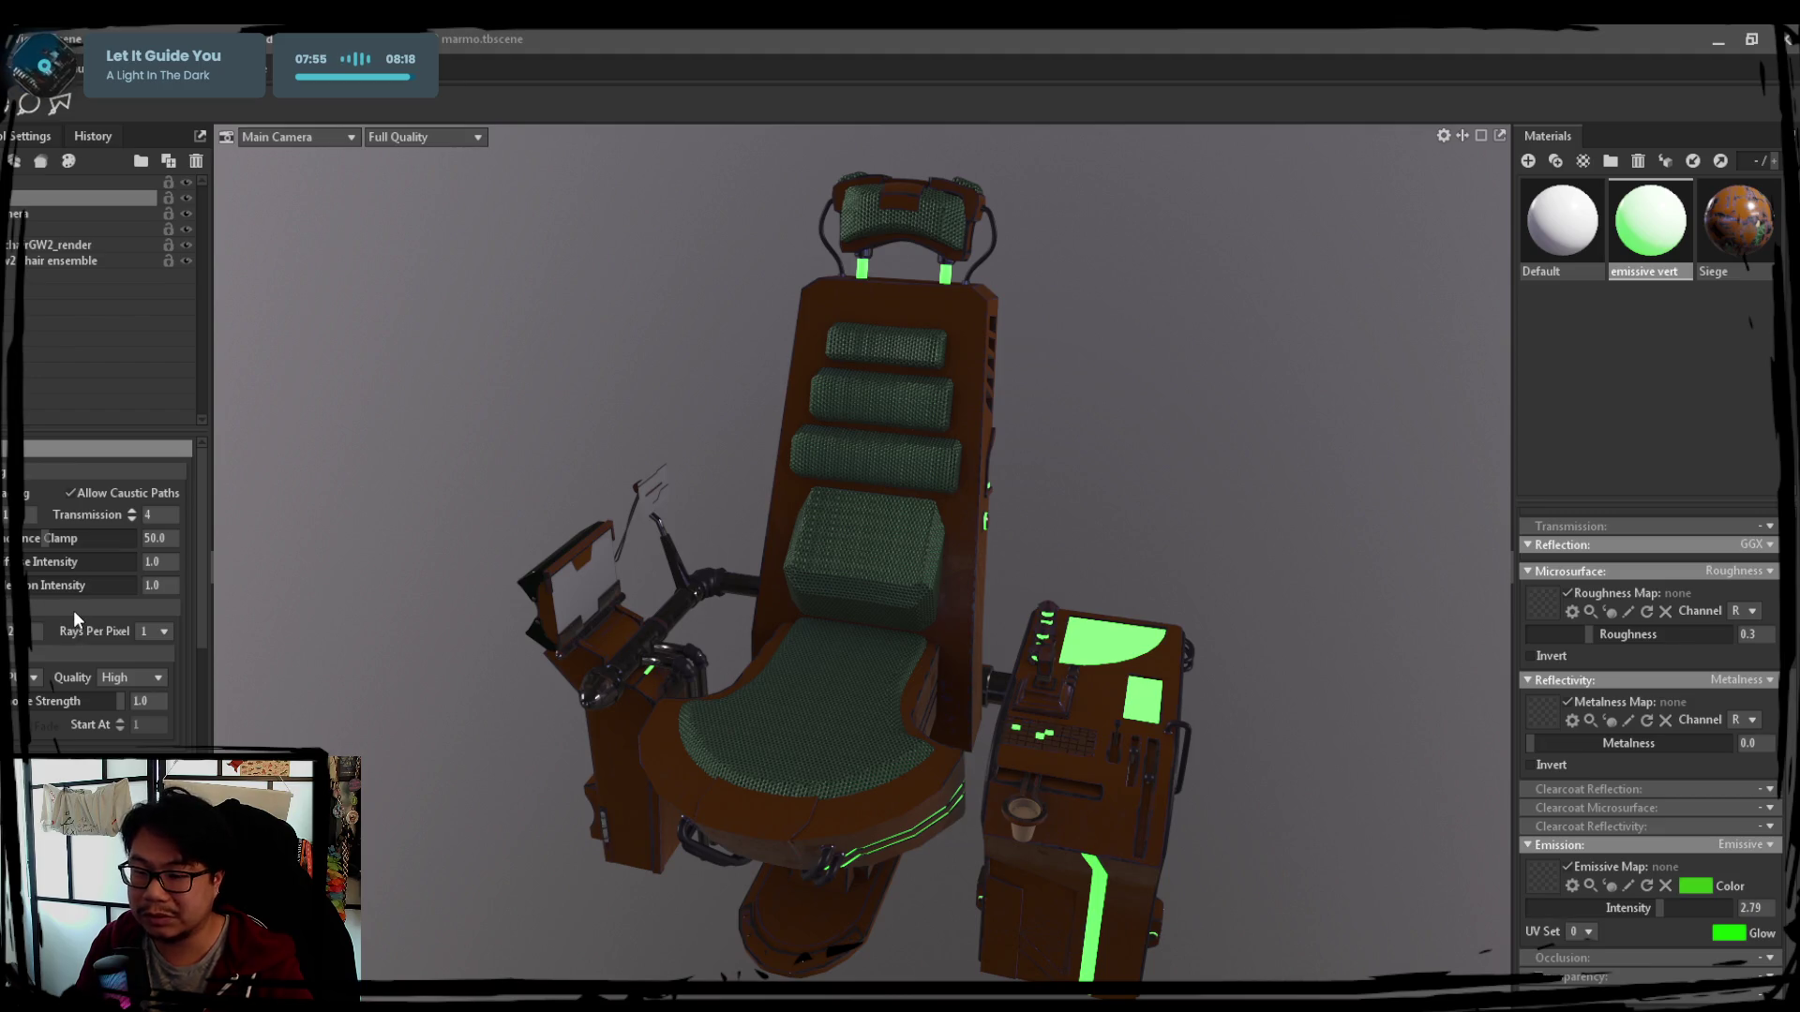
scroll(87, 658, "down", 2)
scroll(87, 658, "down", 2)
scroll(61, 657, "down", 1)
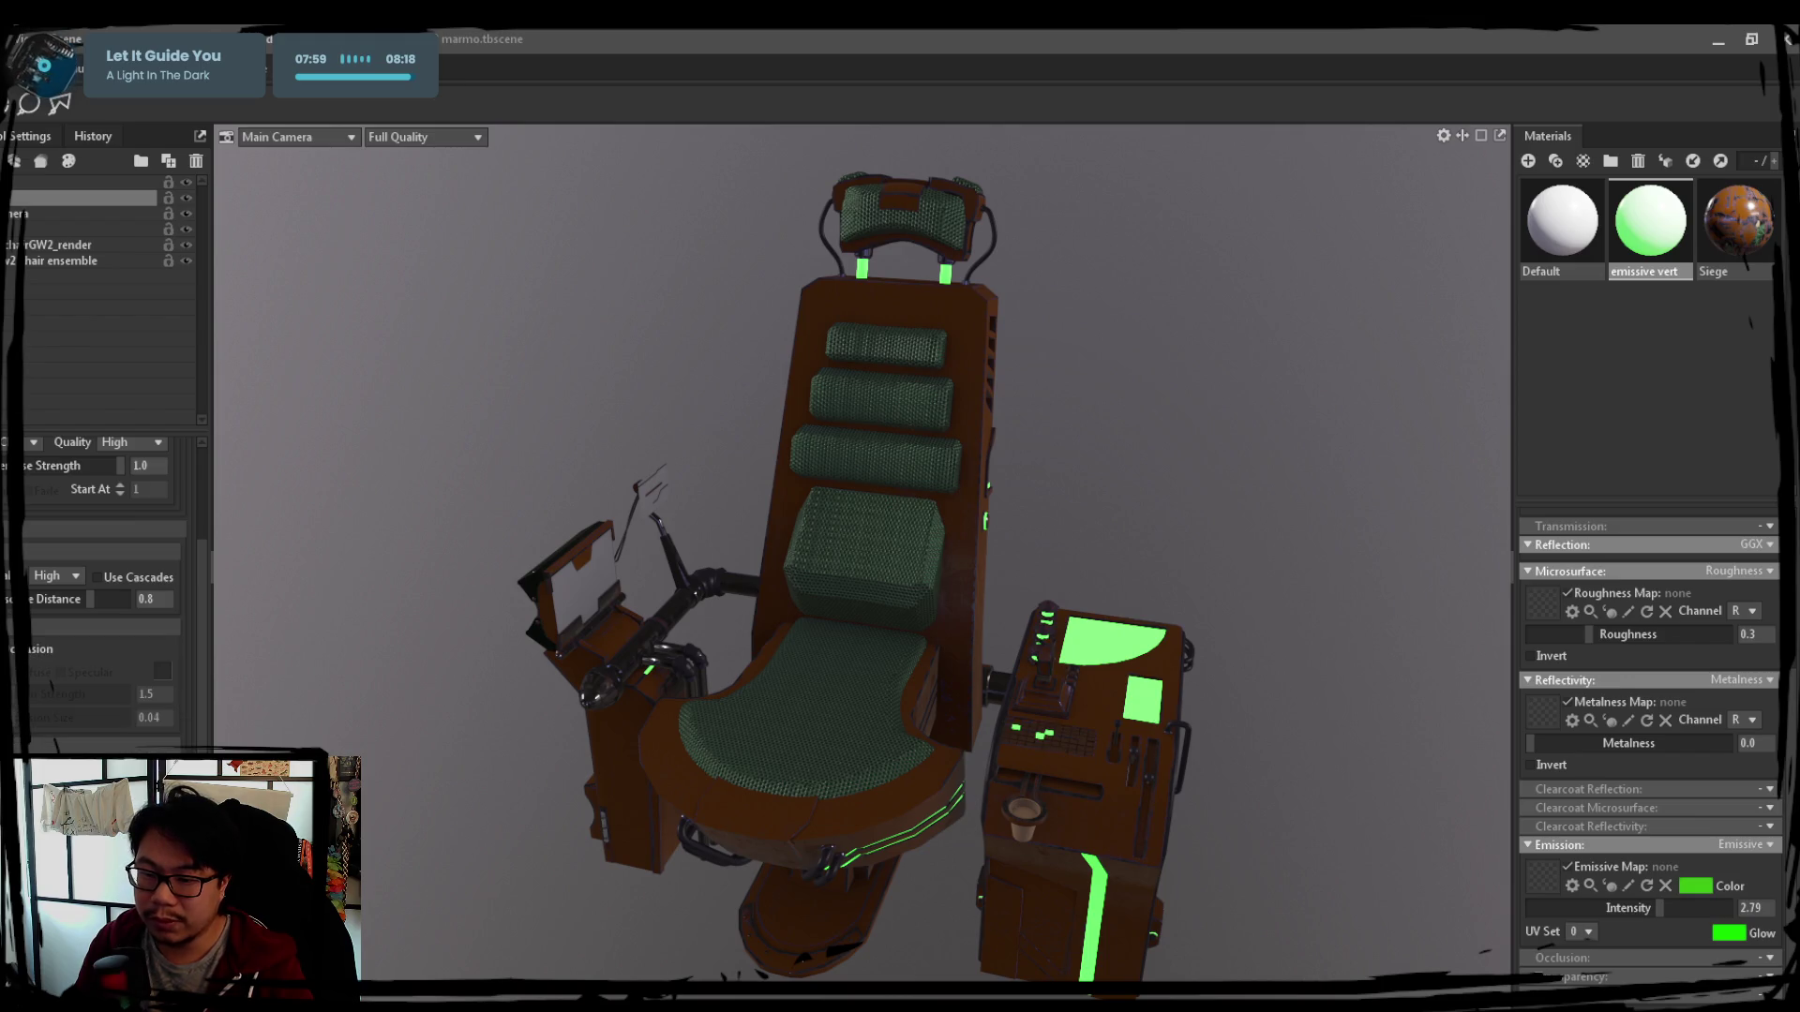
scroll(52, 683, "down", 2)
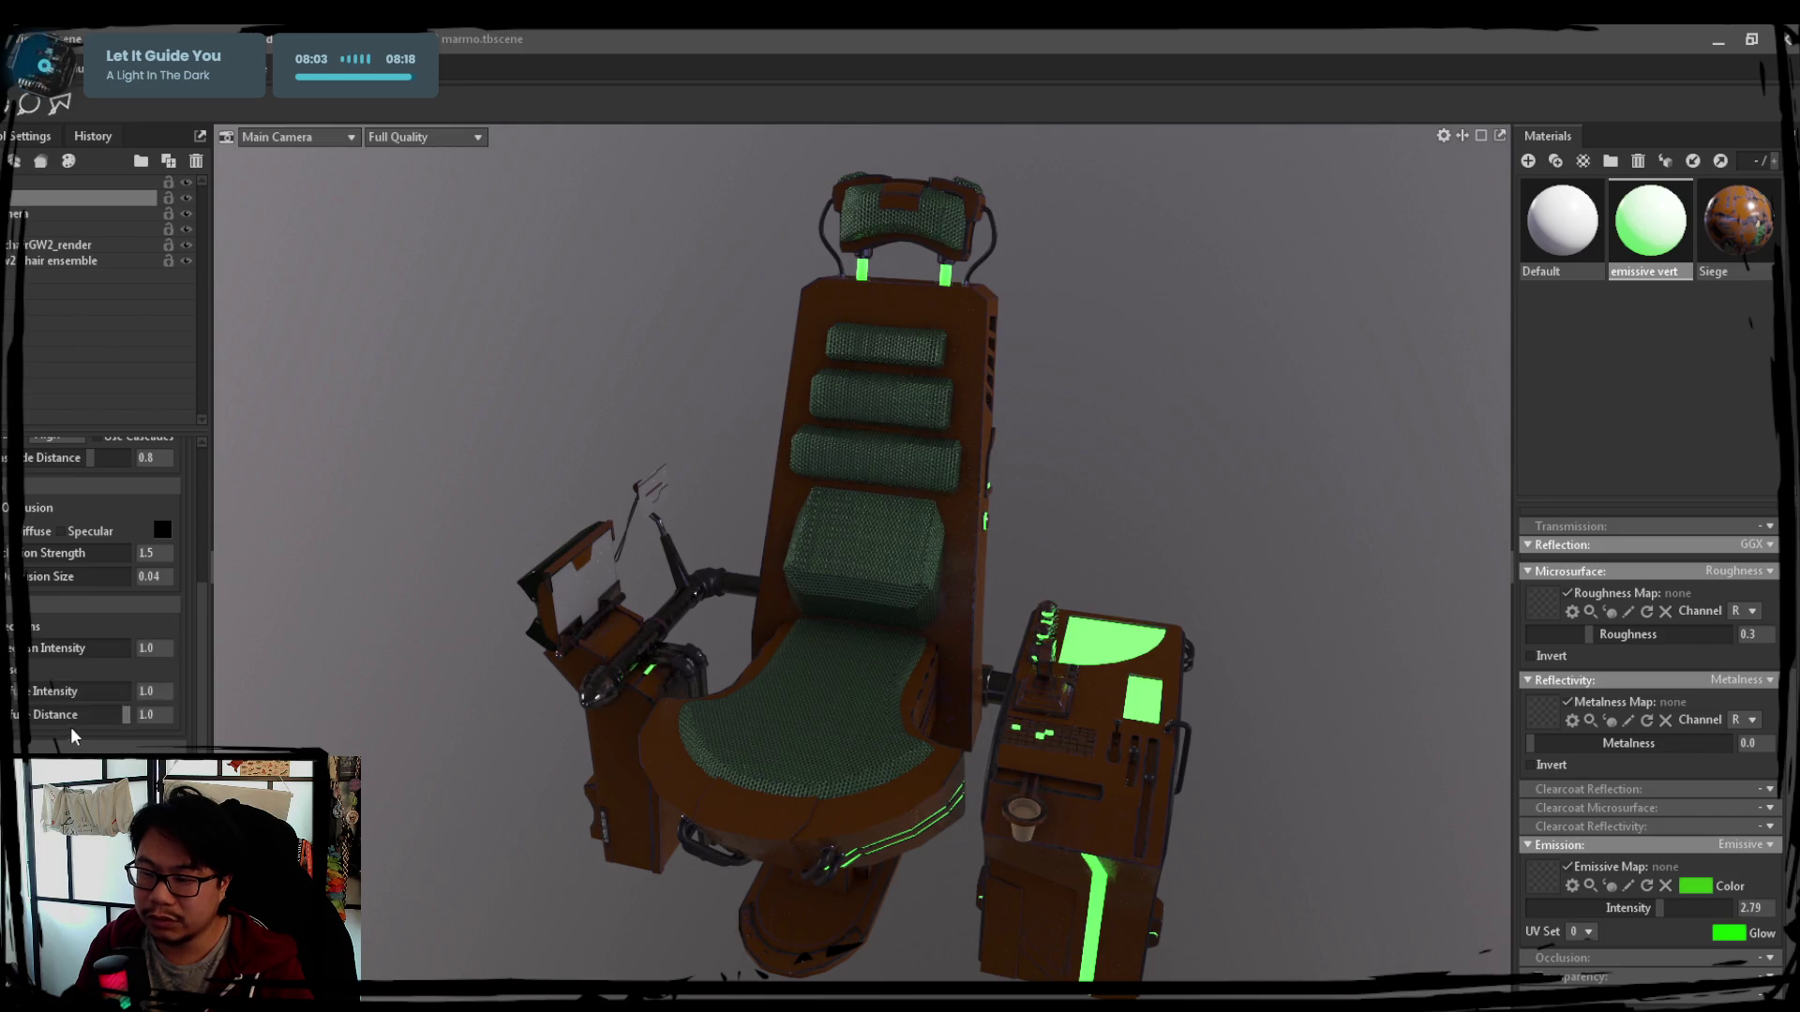
scroll(74, 722, "up", 2)
scroll(40, 670, "down", 1)
scroll(40, 670, "down", 2)
scroll(39, 670, "down", 2)
scroll(41, 672, "down", 1)
scroll(40, 671, "down", 1)
scroll(39, 670, "down", 1)
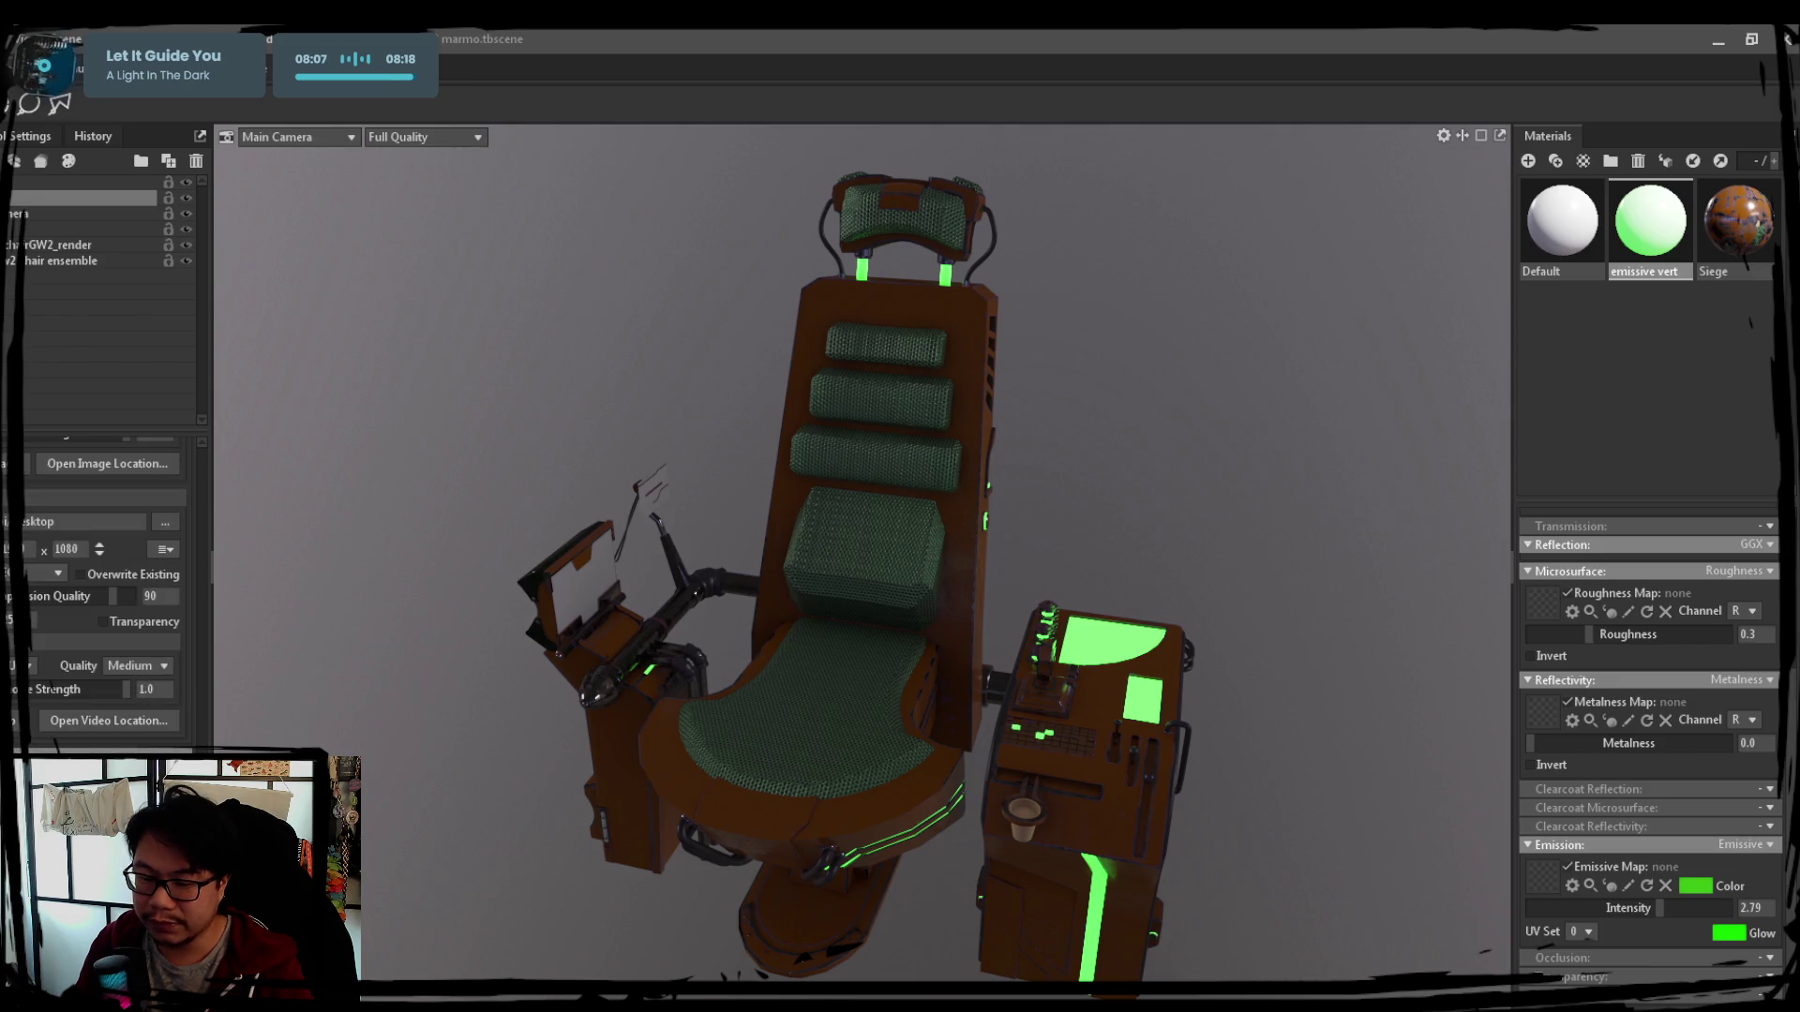
scroll(51, 685, "down", 1)
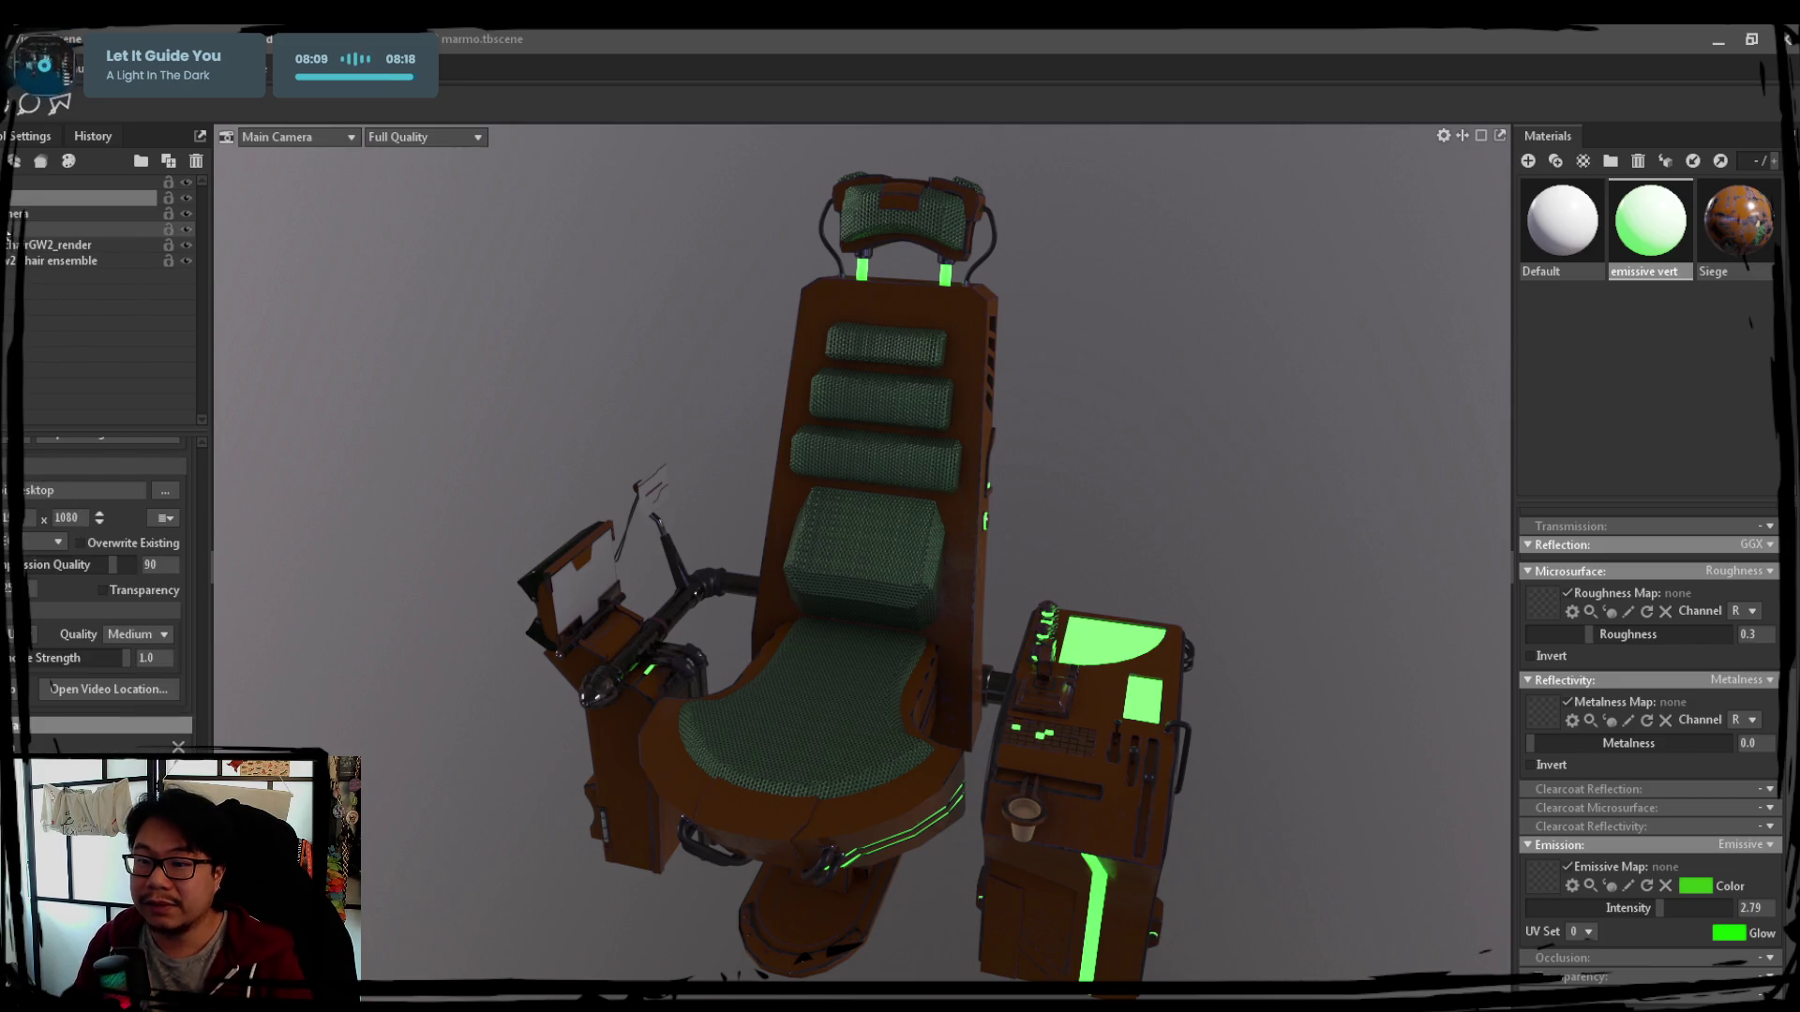
left_click(57, 213)
scroll(38, 587, "down", 1)
scroll(44, 595, "down", 1)
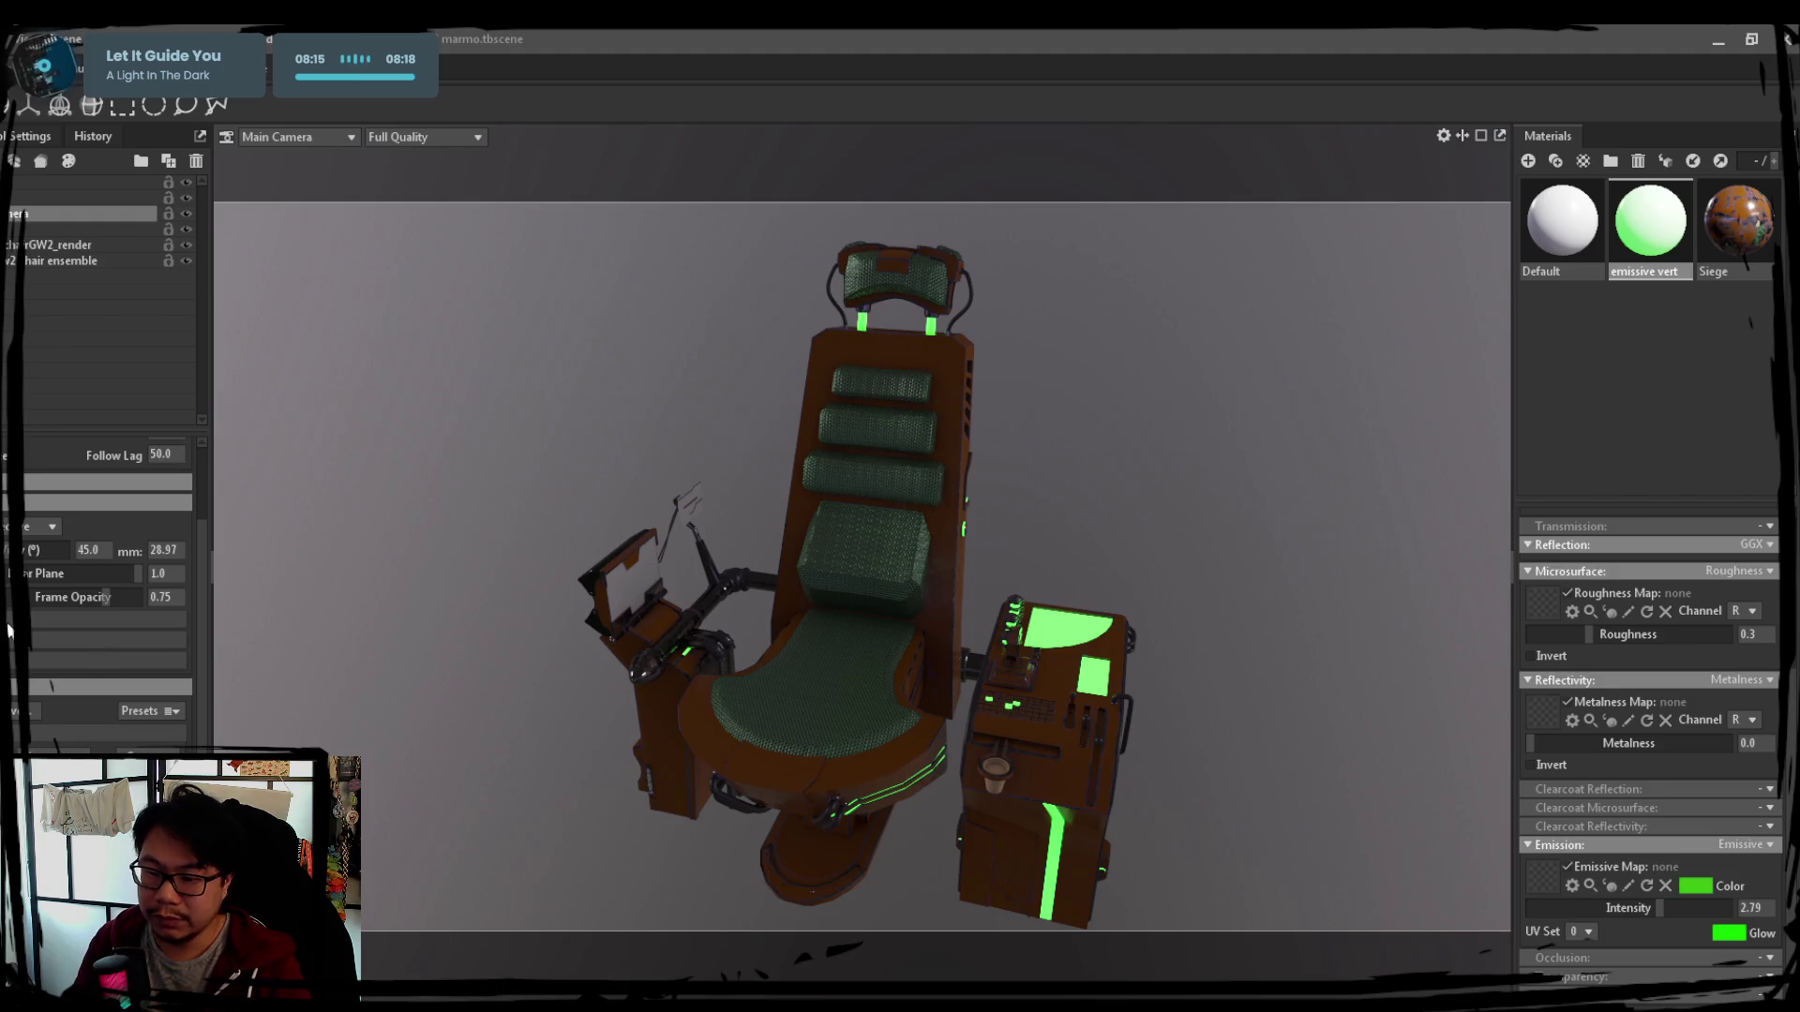
Enable depth of field, focus on the seat and reduce the blur and bokeh size
left_click(7, 631)
left_click(899, 692, "ctrl")
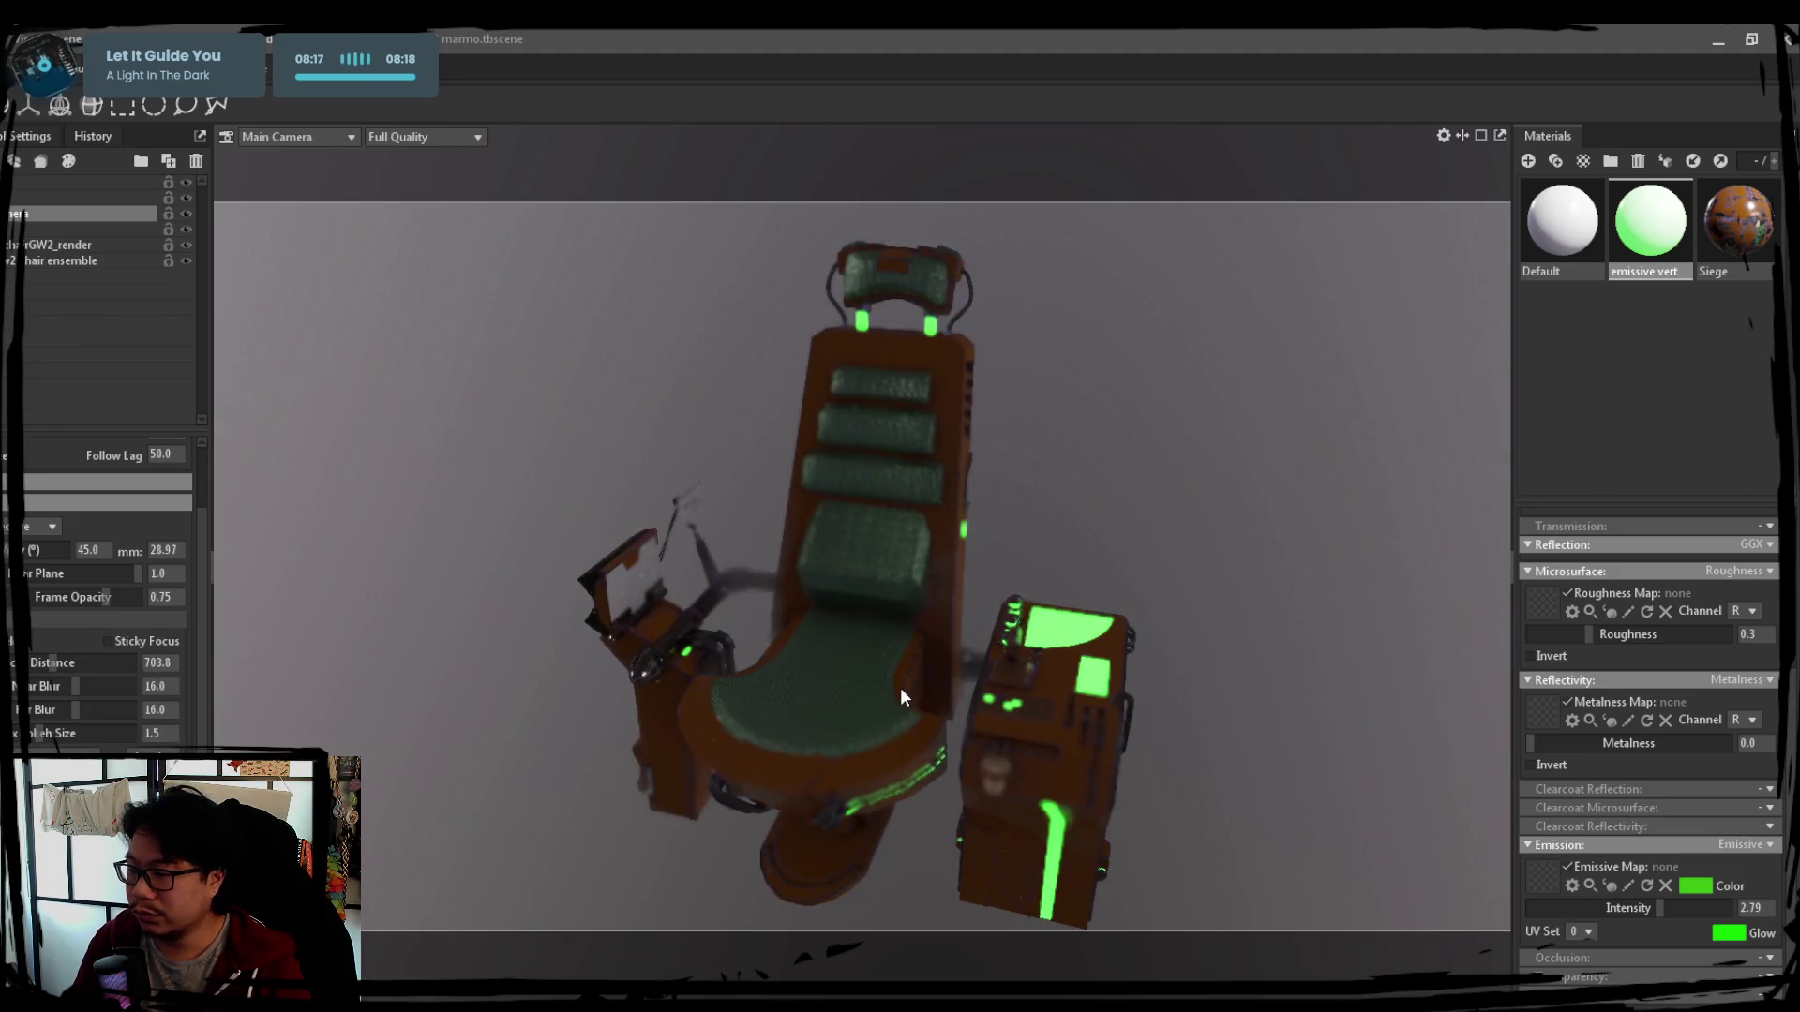
left_click(826, 629, "ctrl")
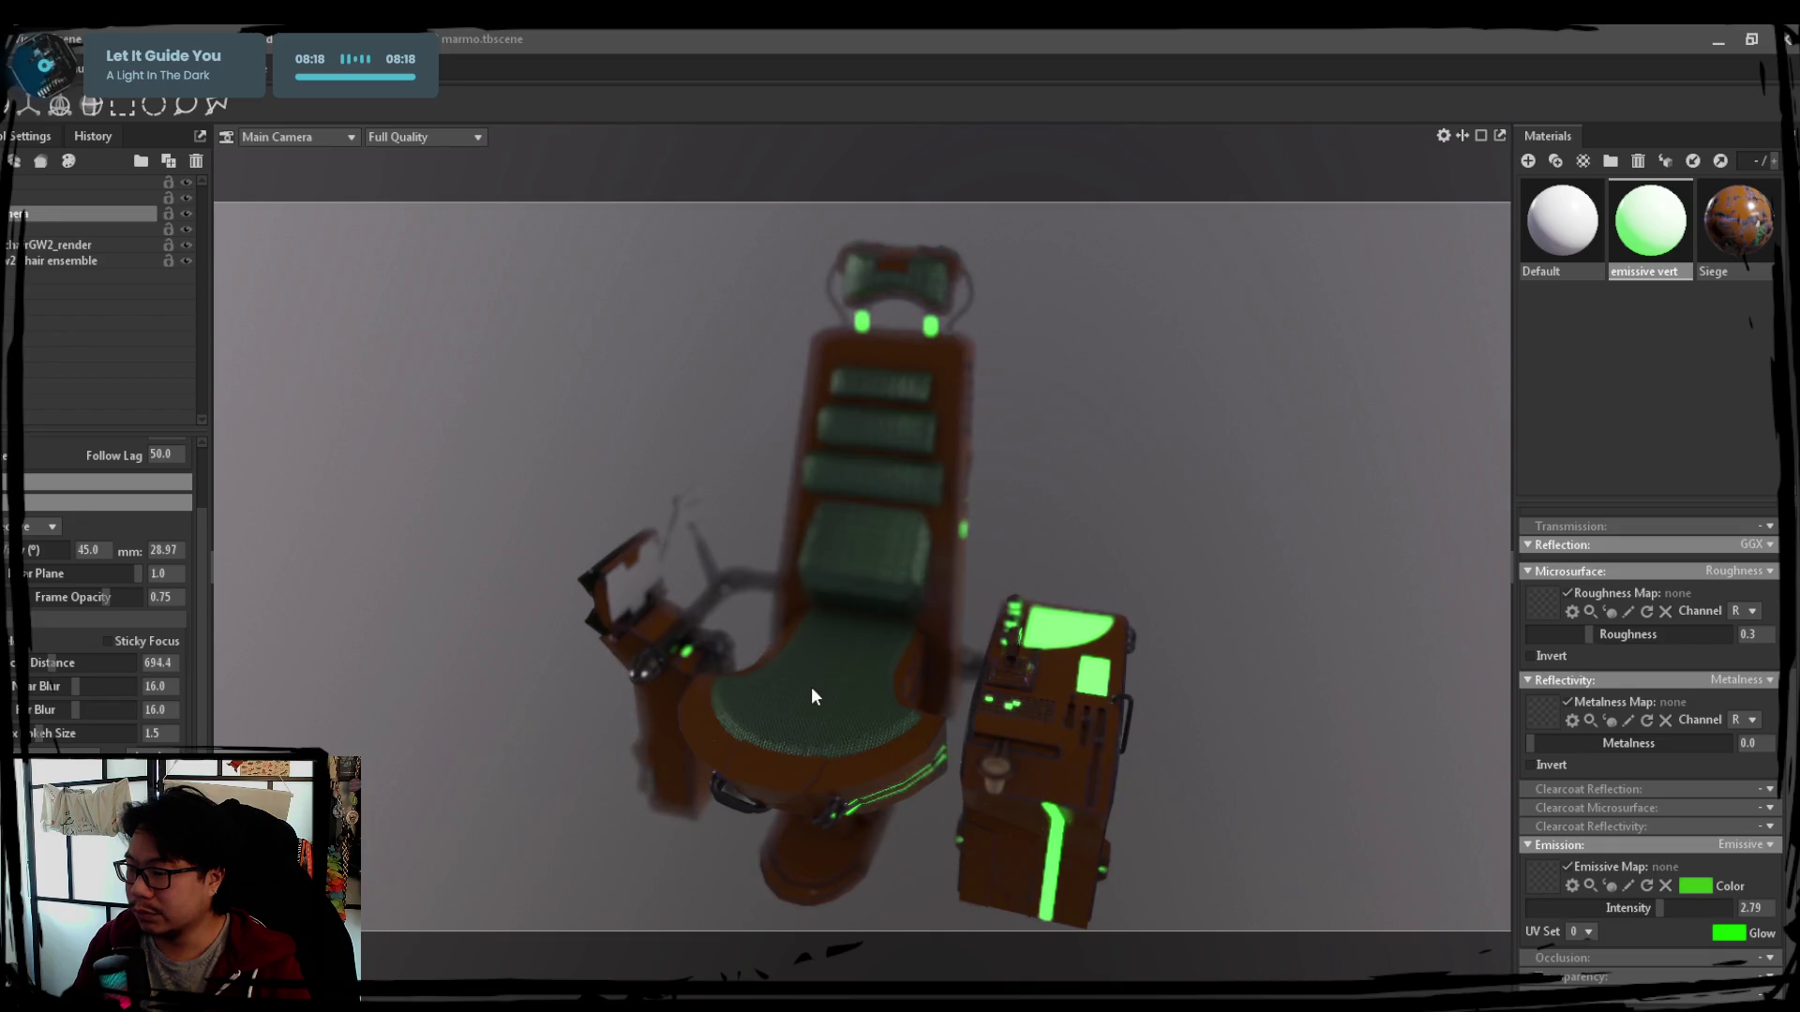
left_click_drag(74, 686, 42, 688)
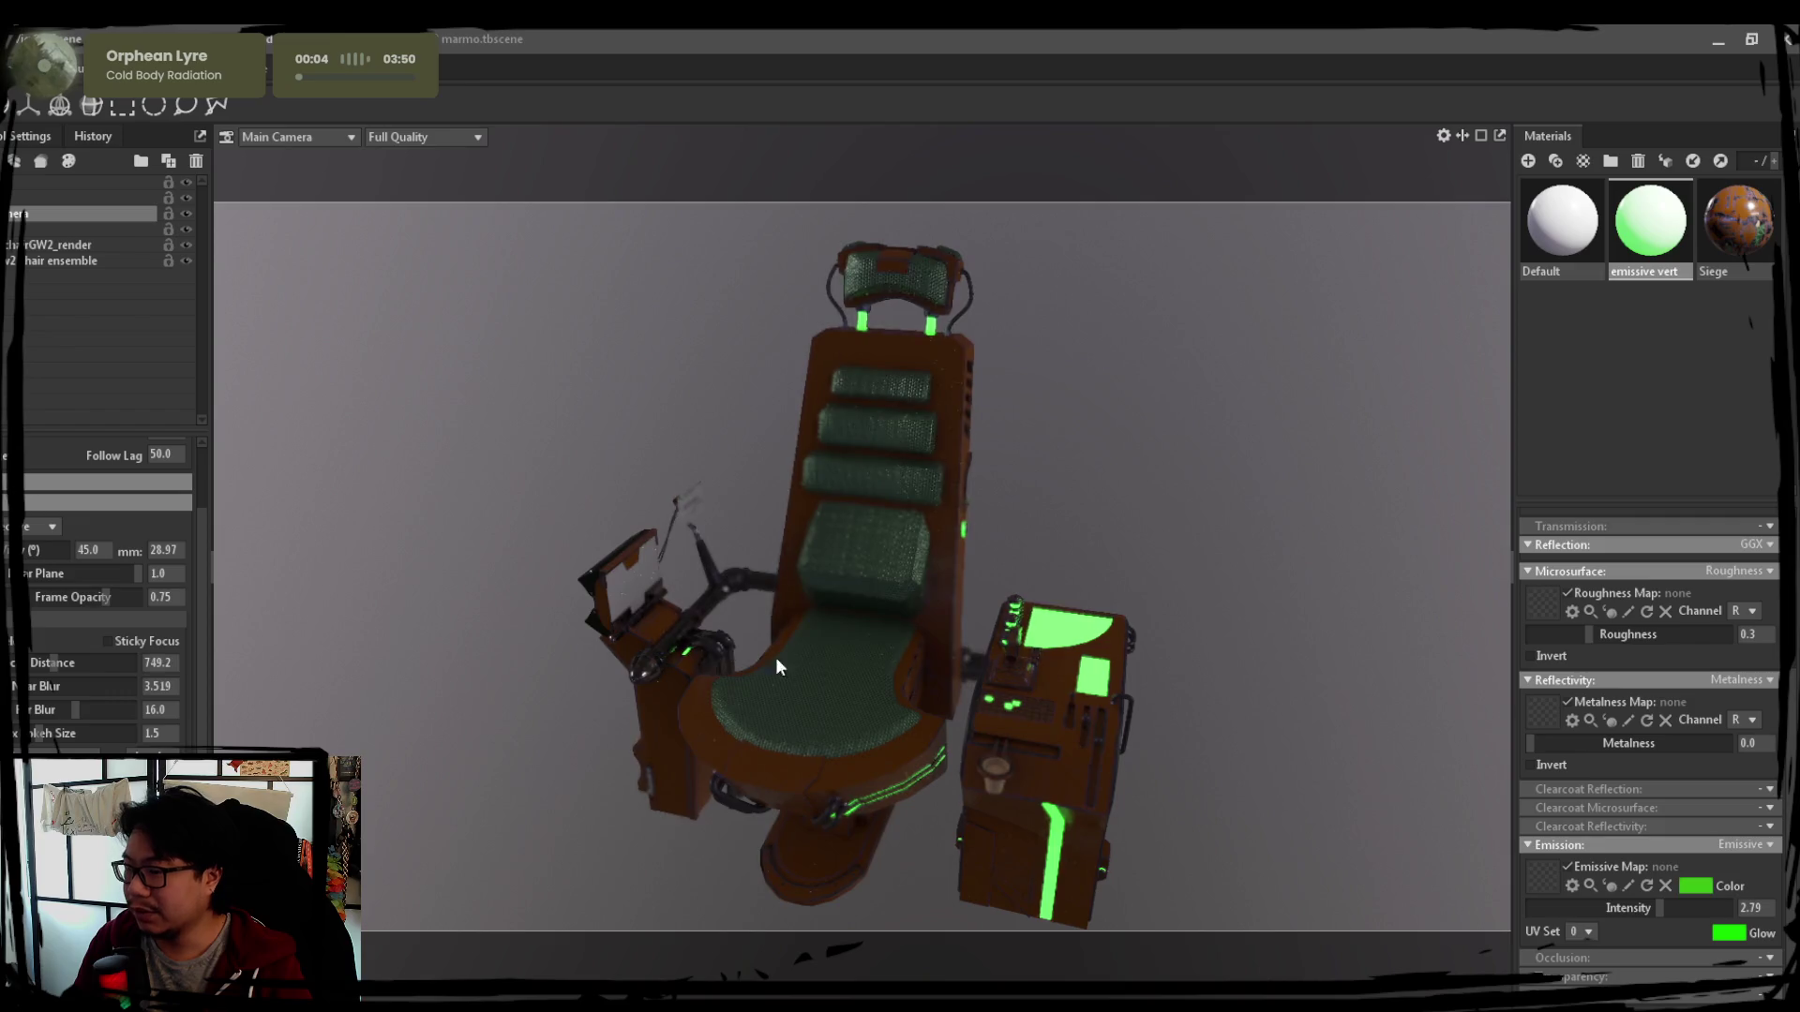
left_click(849, 649, "ctrl")
left_click(1062, 743, "ctrl")
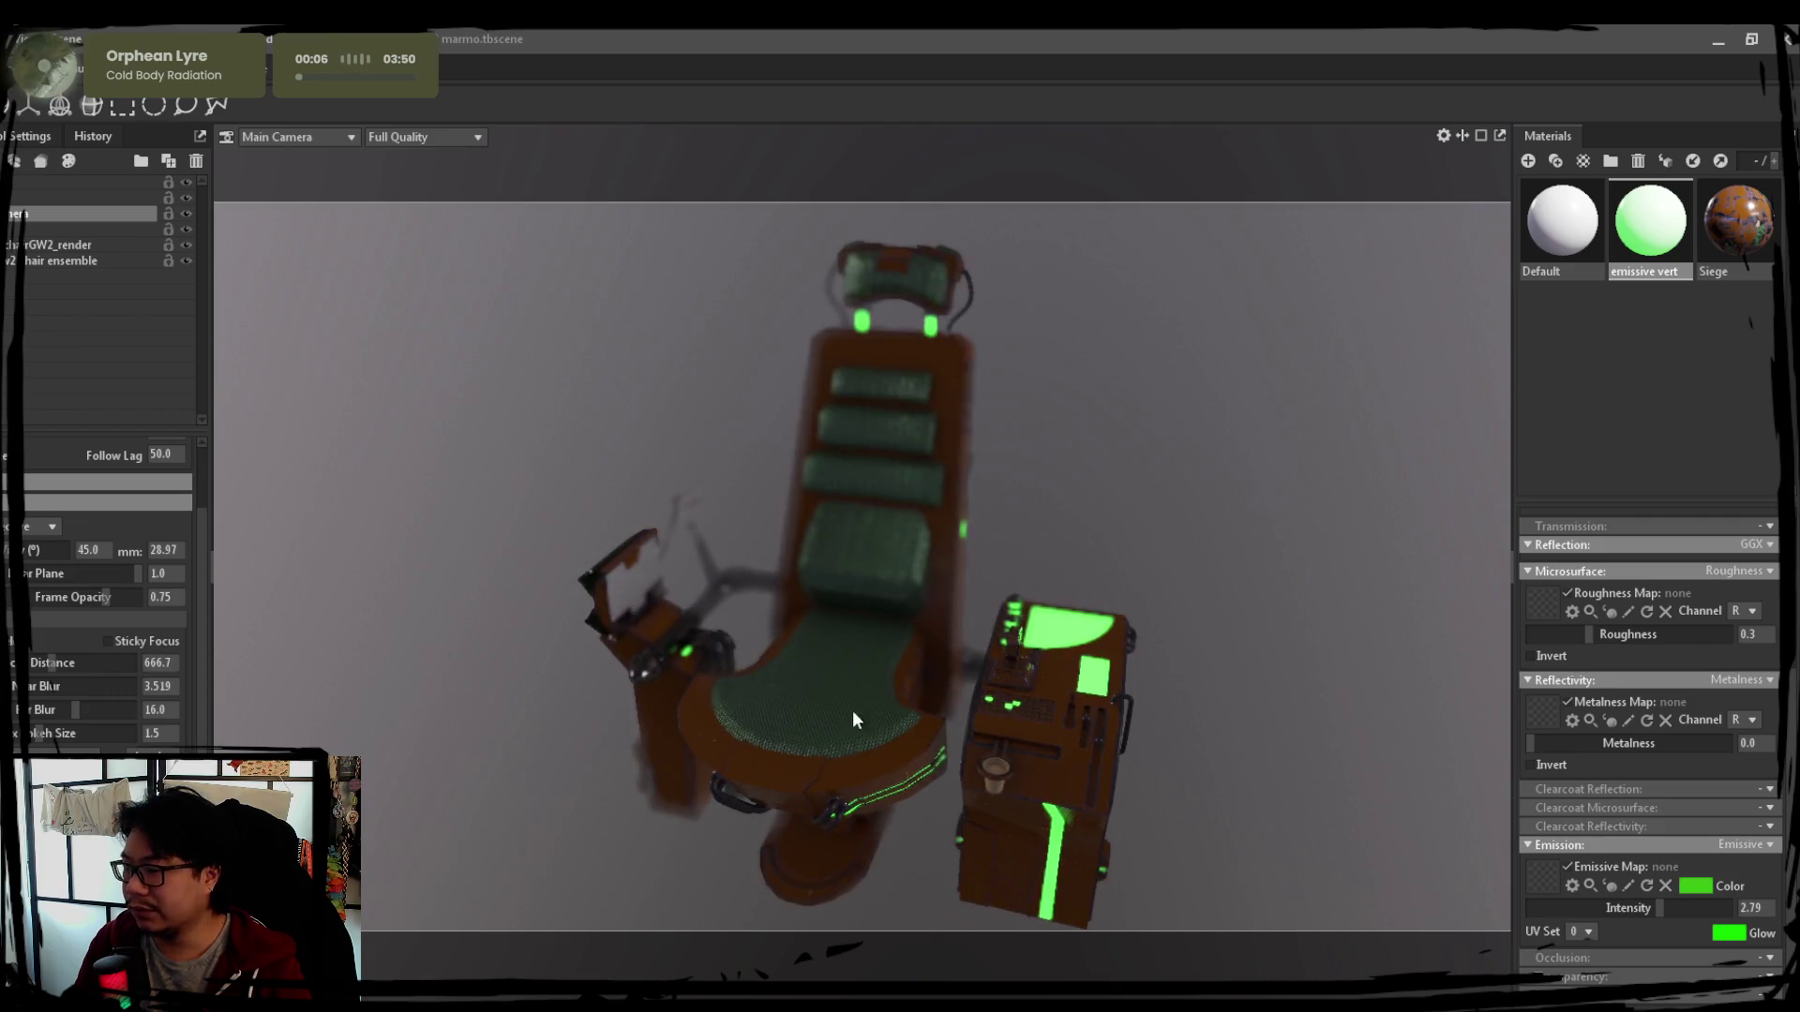
mouse_move(73, 711)
left_mouse_down()
mouse_move(14, 709)
mouse_move(50, 662)
left_mouse_up()
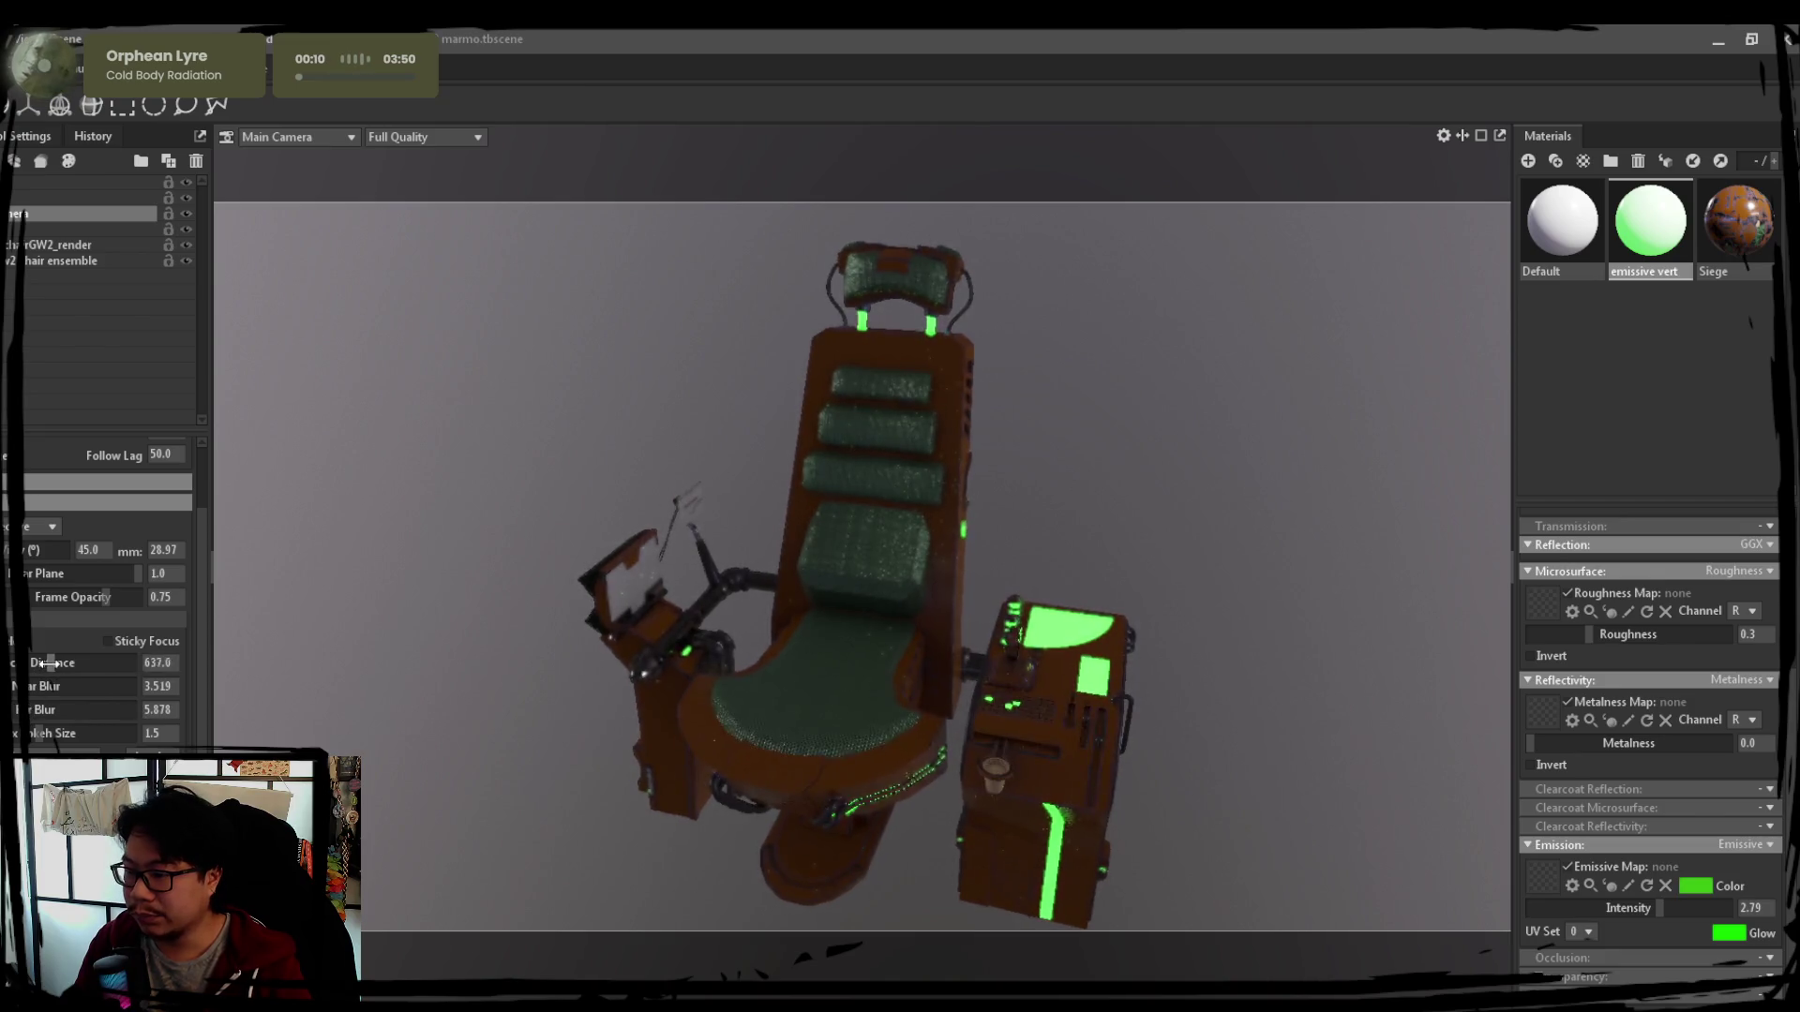
left_click(845, 673, "ctrl")
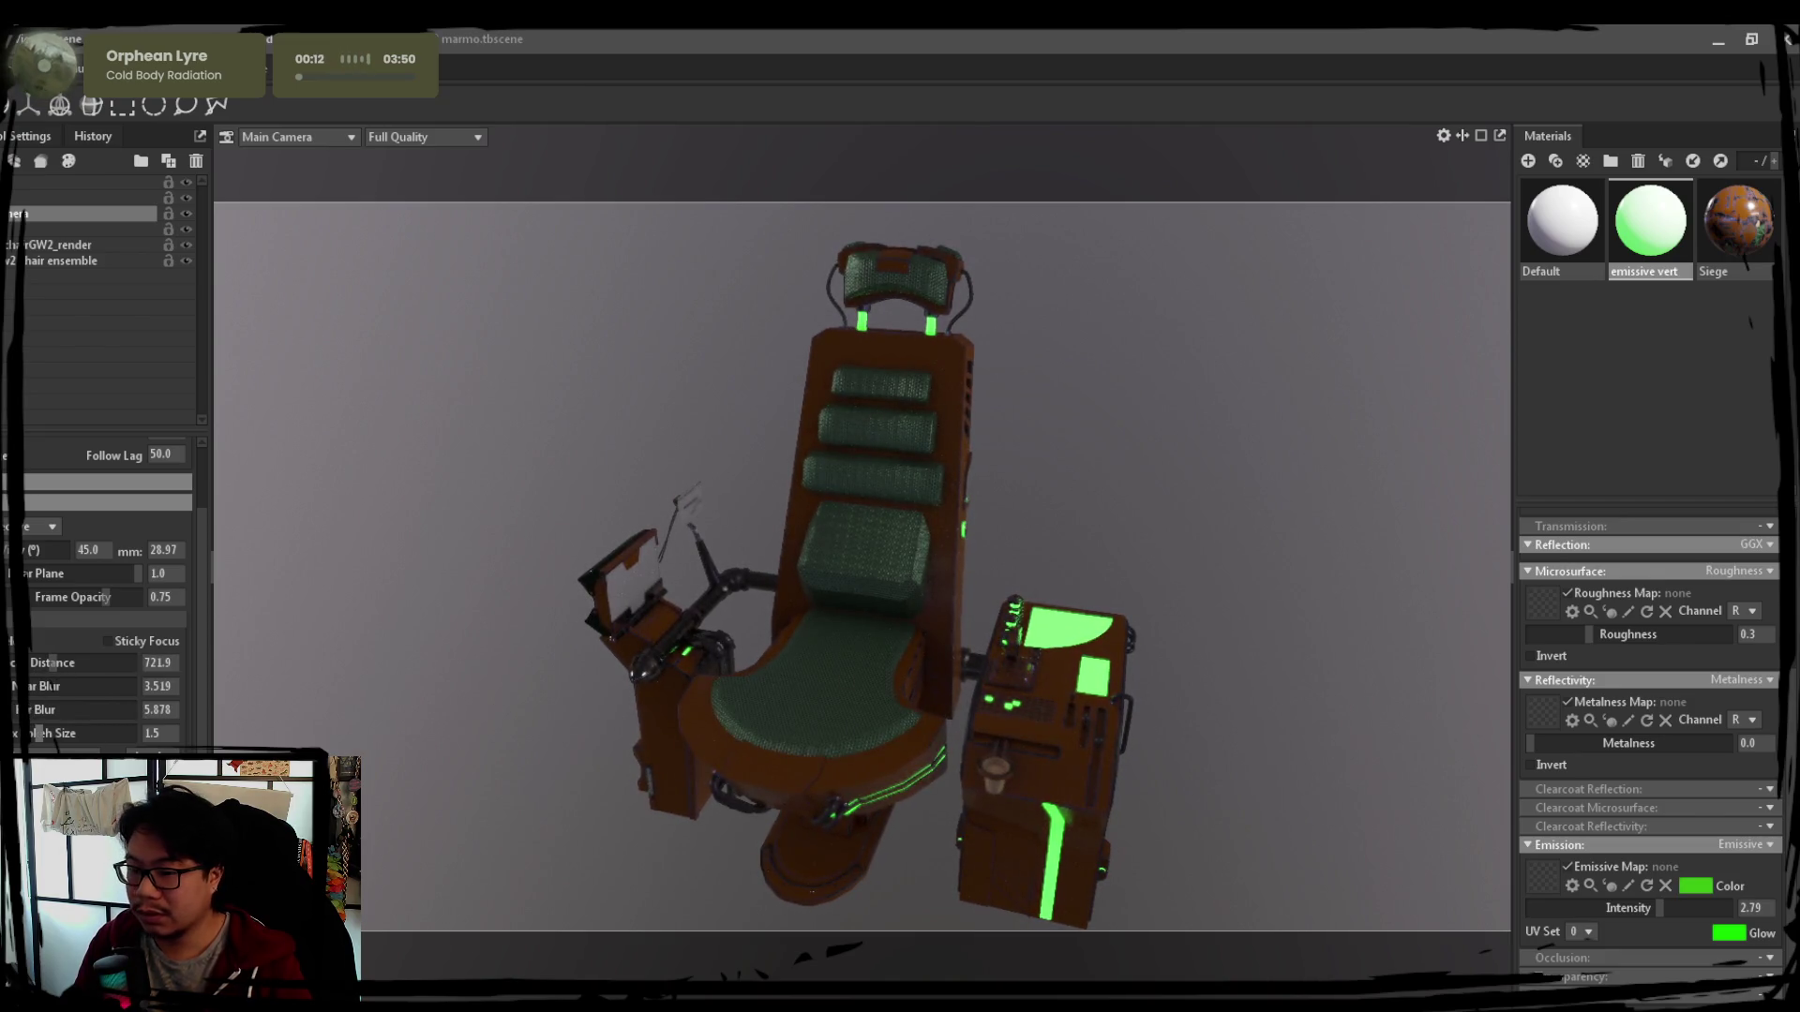
left_click_drag(43, 732, 51, 711)
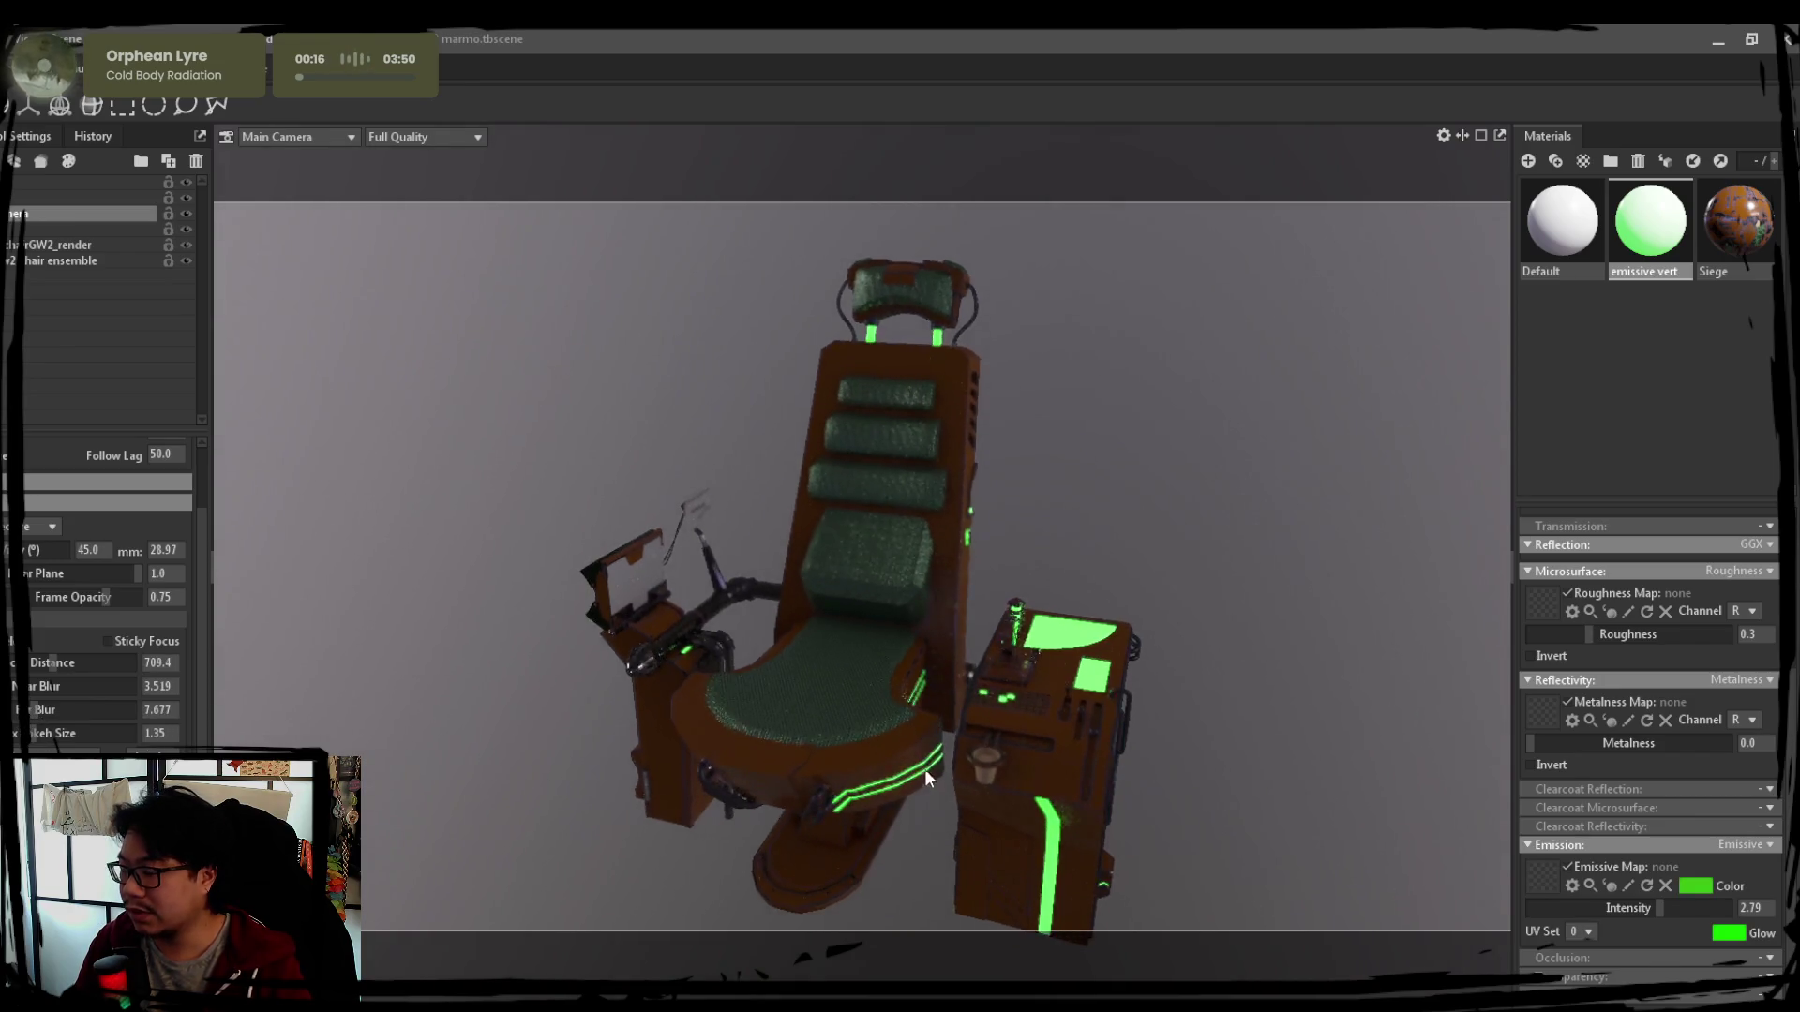
left_click_drag(923, 761, 861, 756)
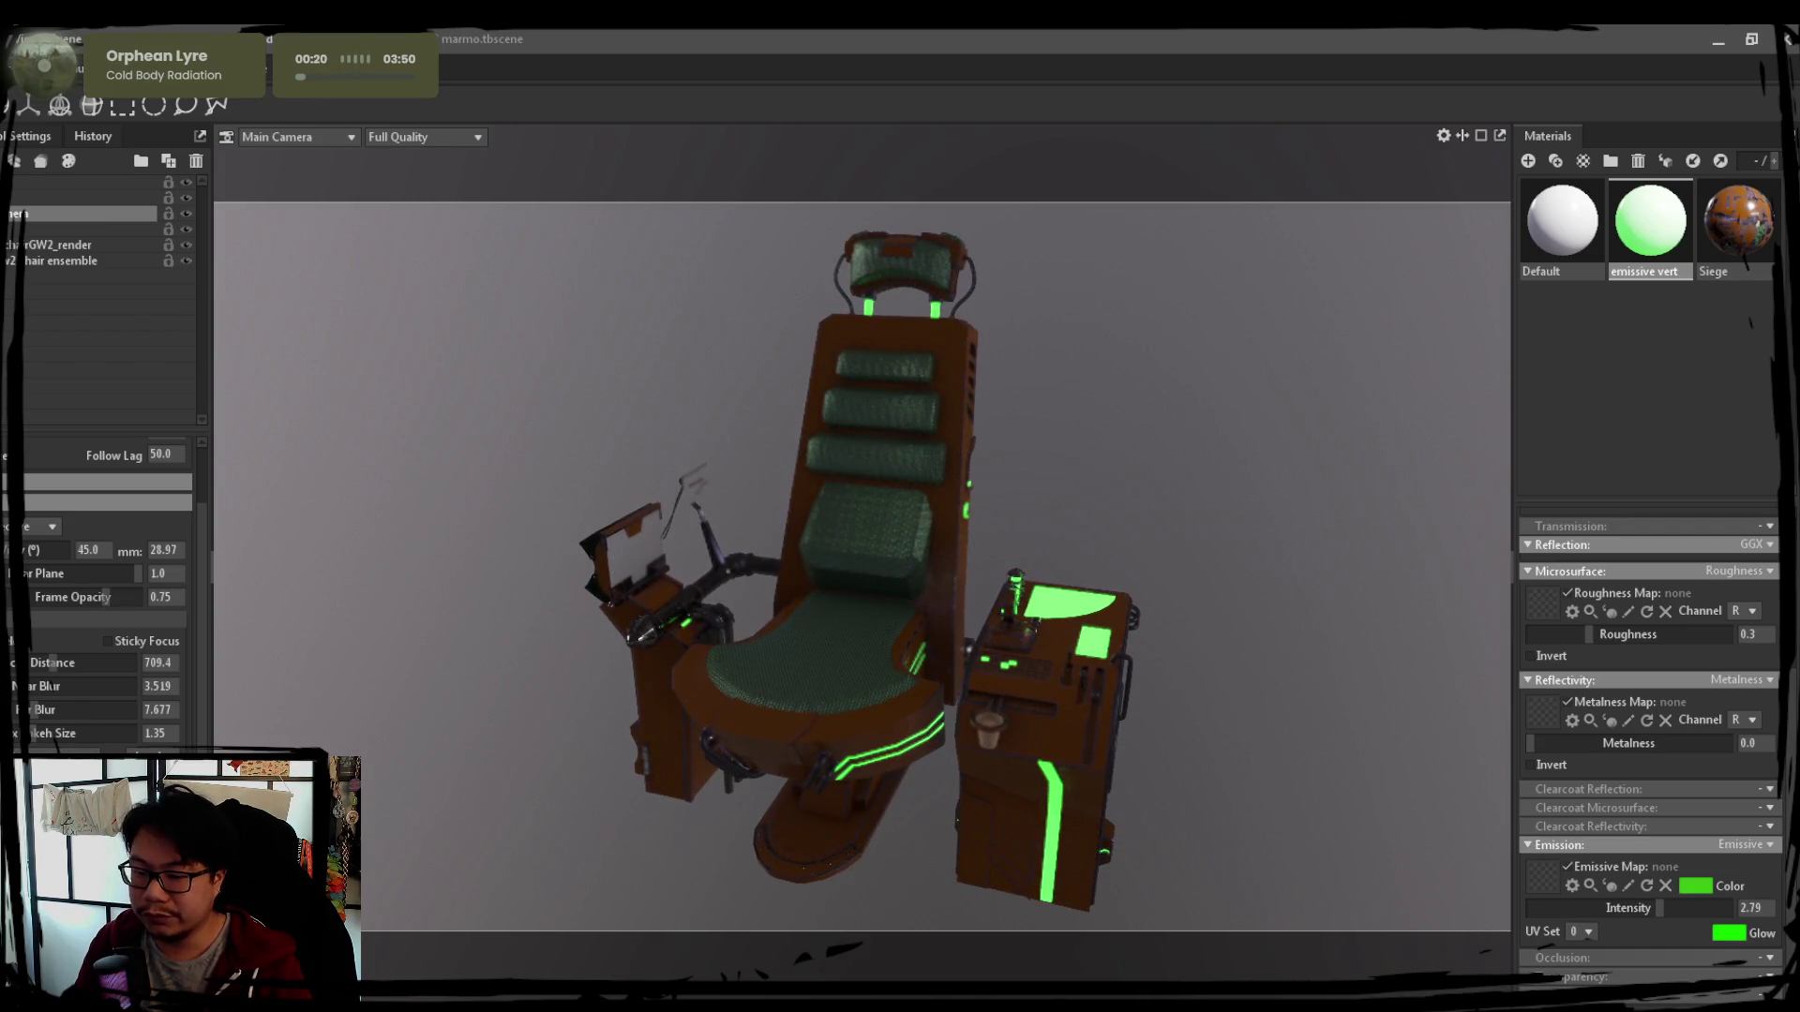
scroll(99, 605, "down", 1)
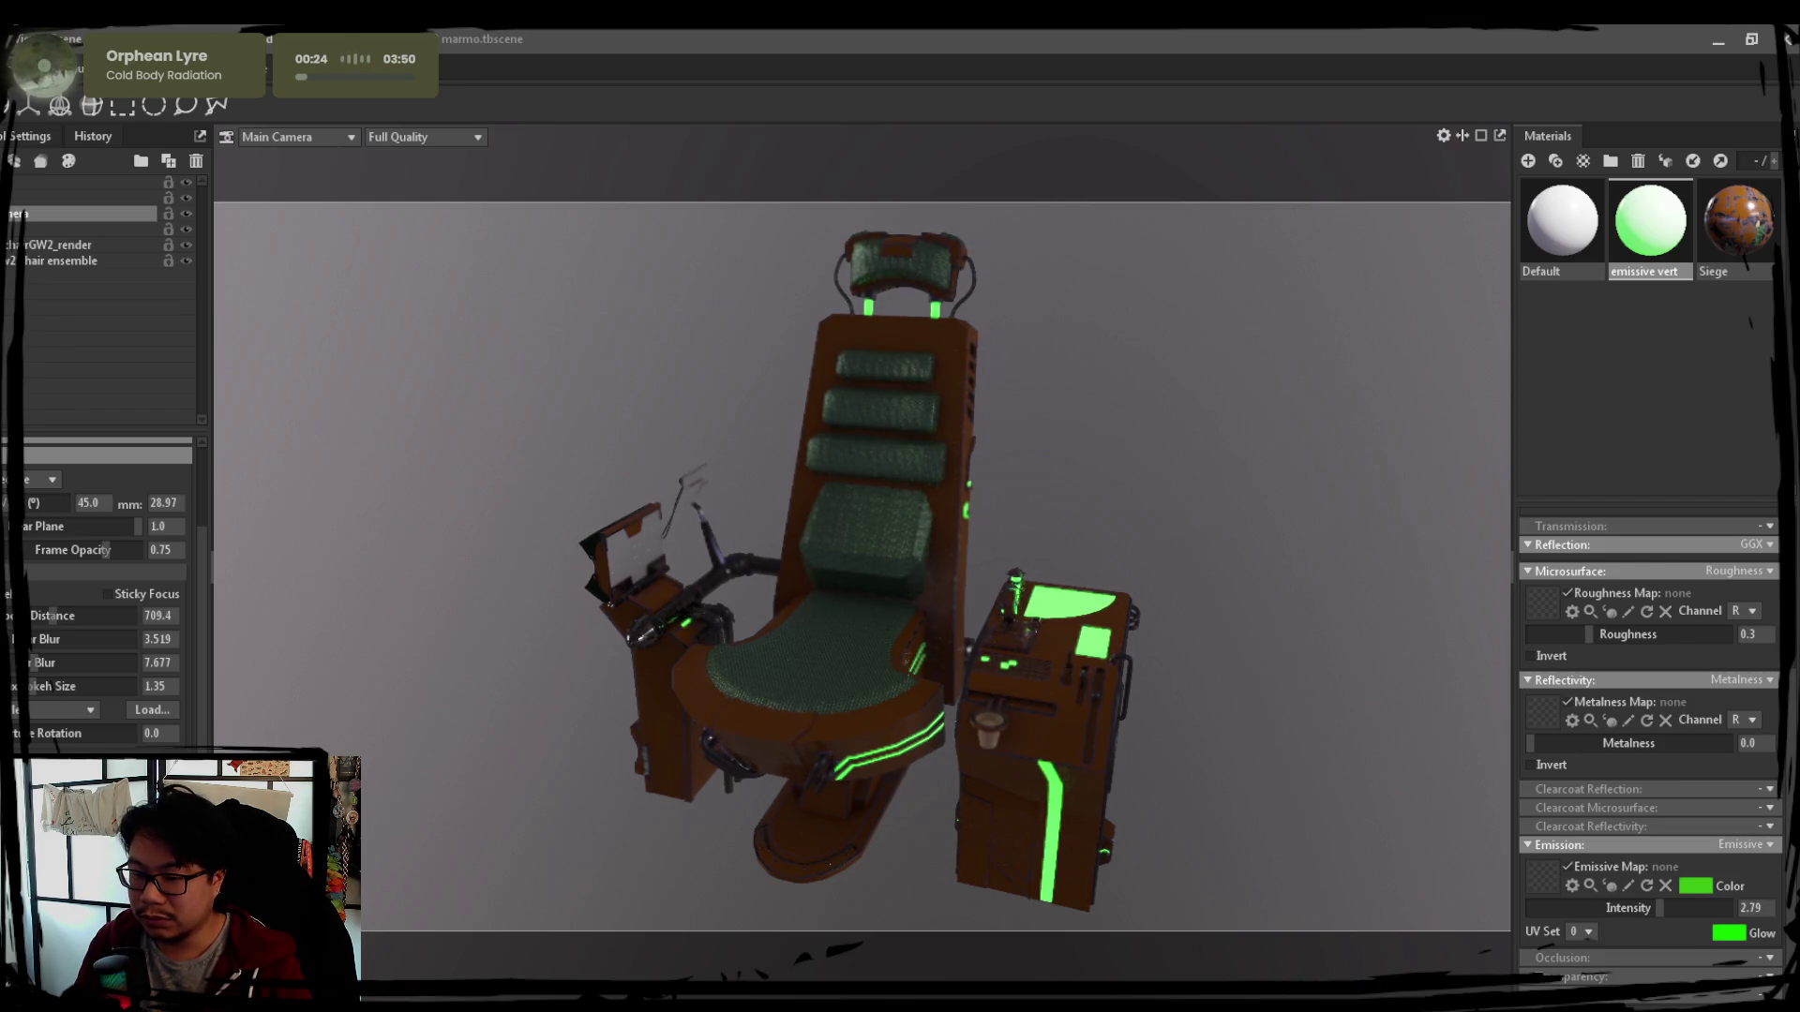
scroll(100, 605, "down", 1)
scroll(99, 604, "down", 1)
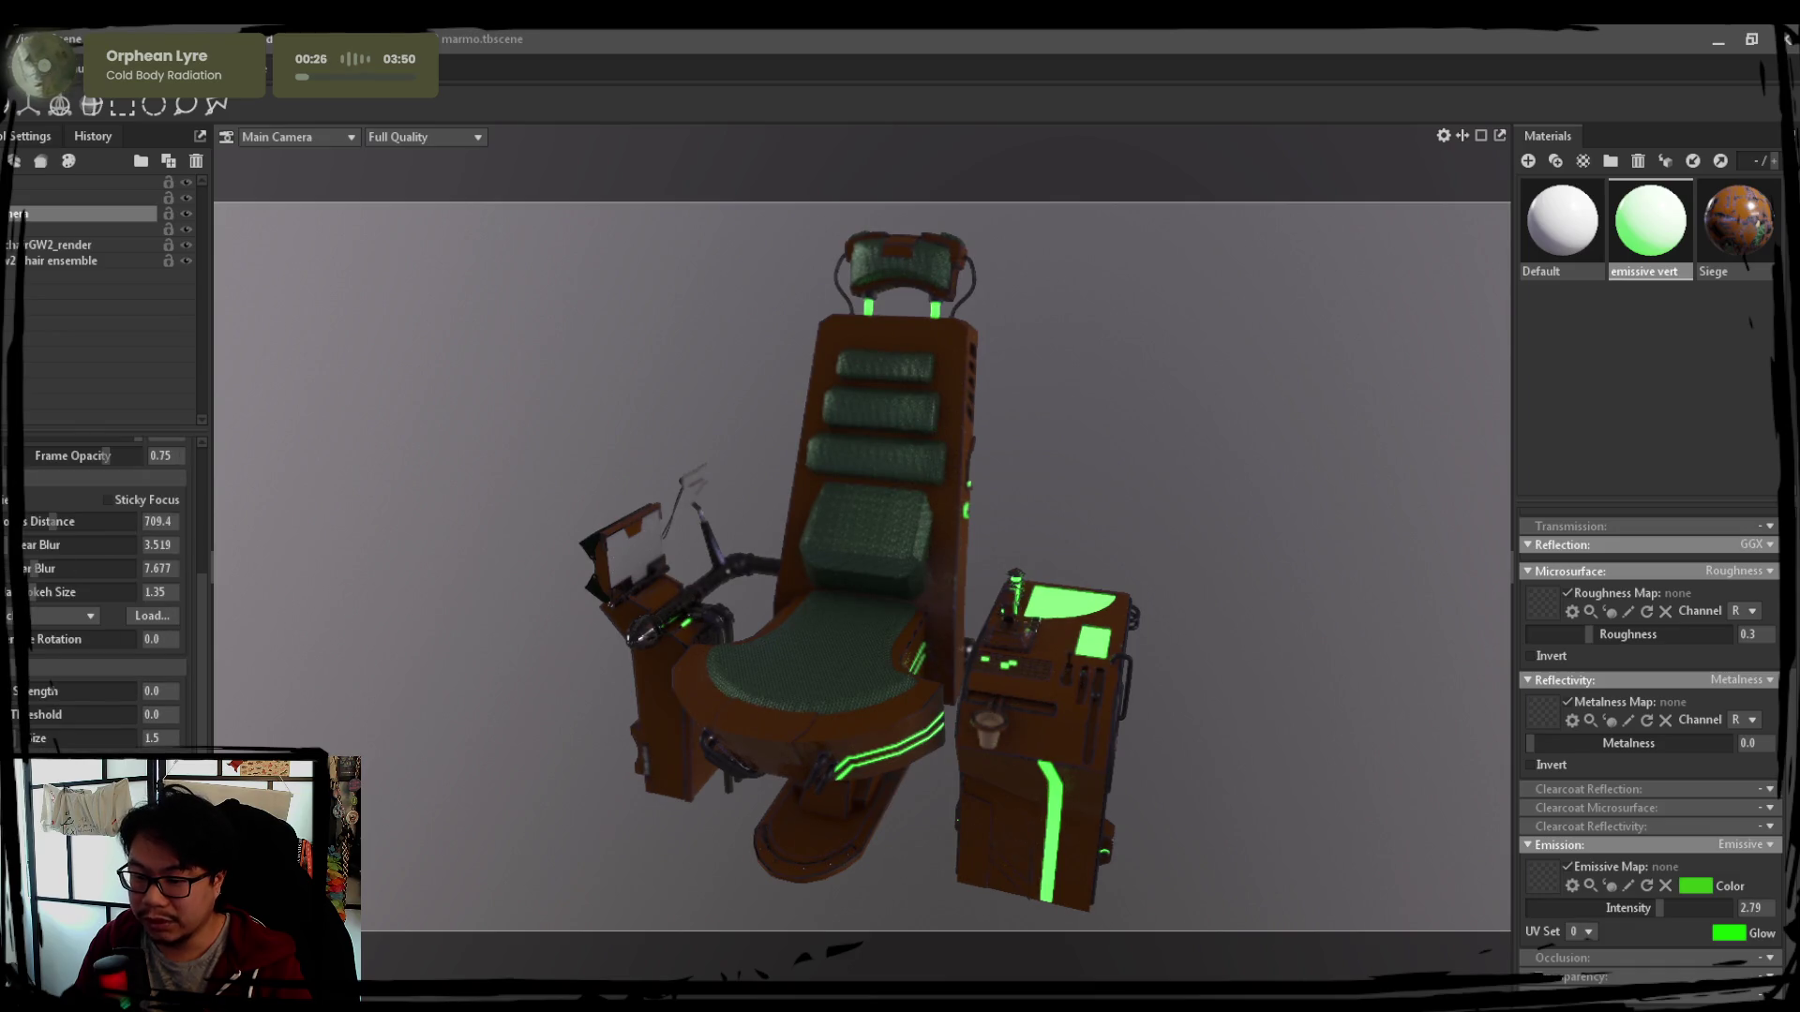
scroll(98, 605, "down", 2)
scroll(98, 605, "down", 2)
scroll(98, 605, "down", 1)
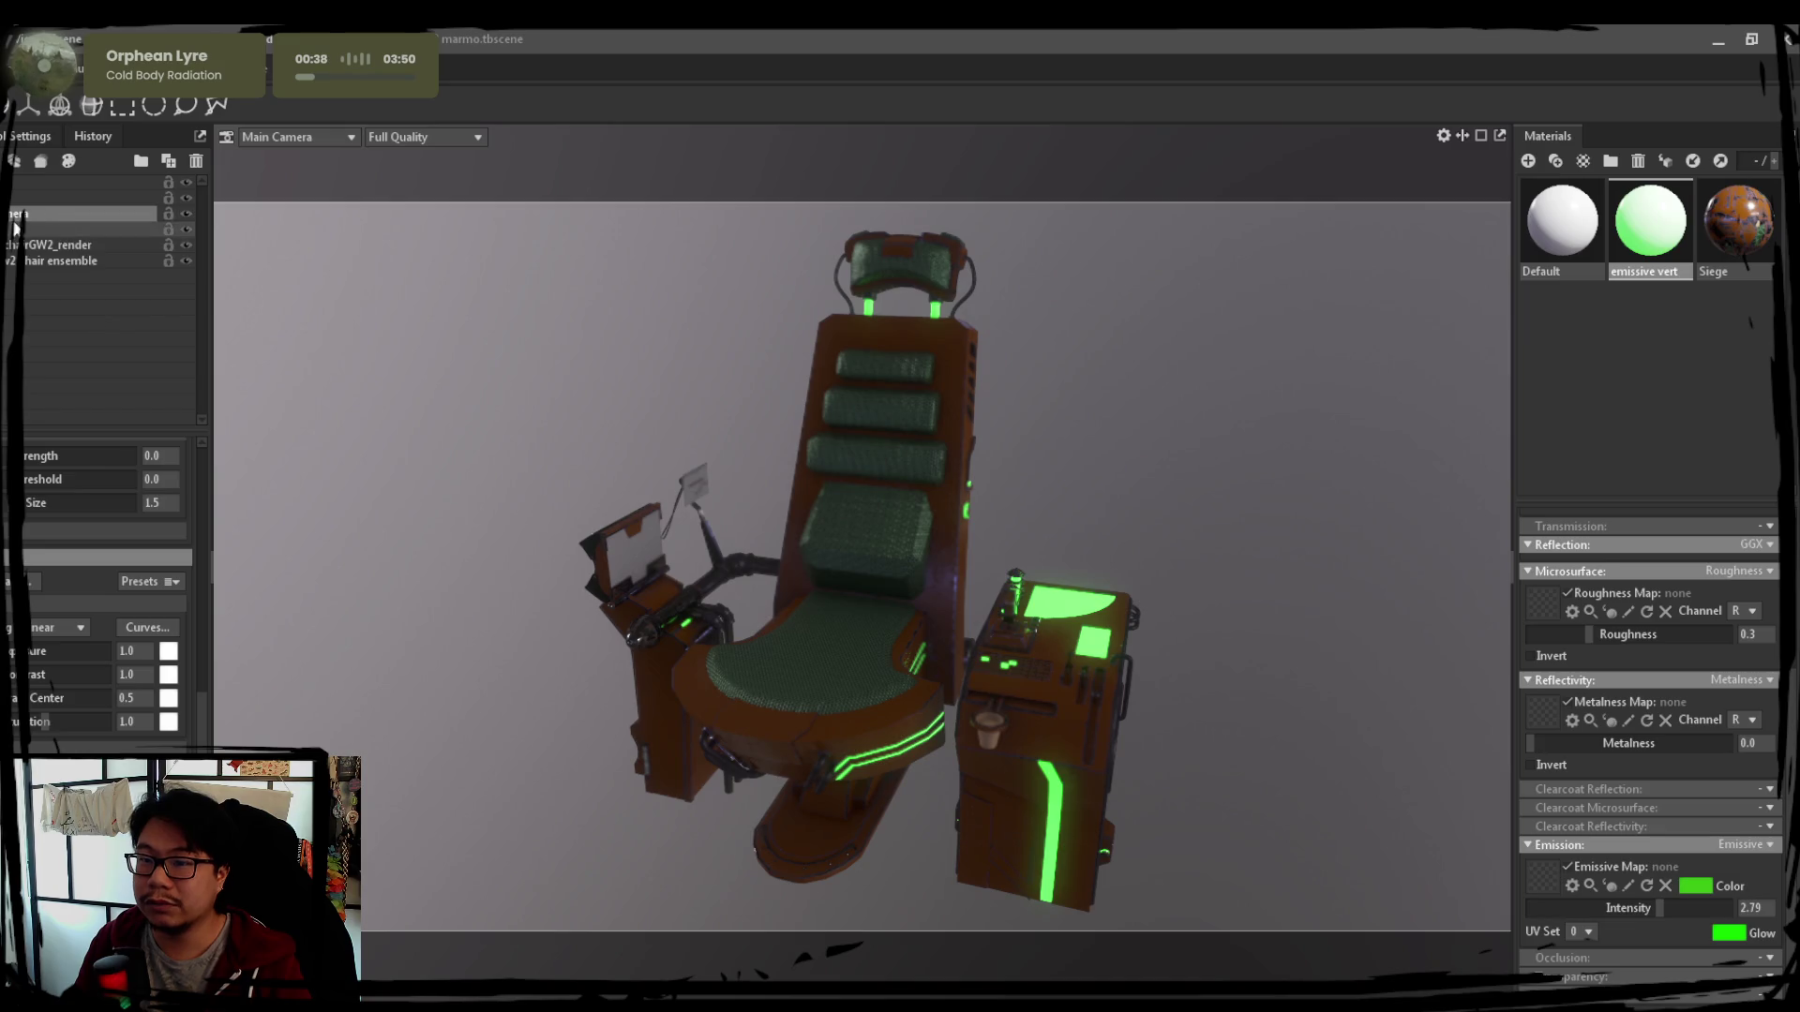
Set Sky Brightness to 0 so the scene goes black, then add a new light with Ctrl+L
left_click(56, 198)
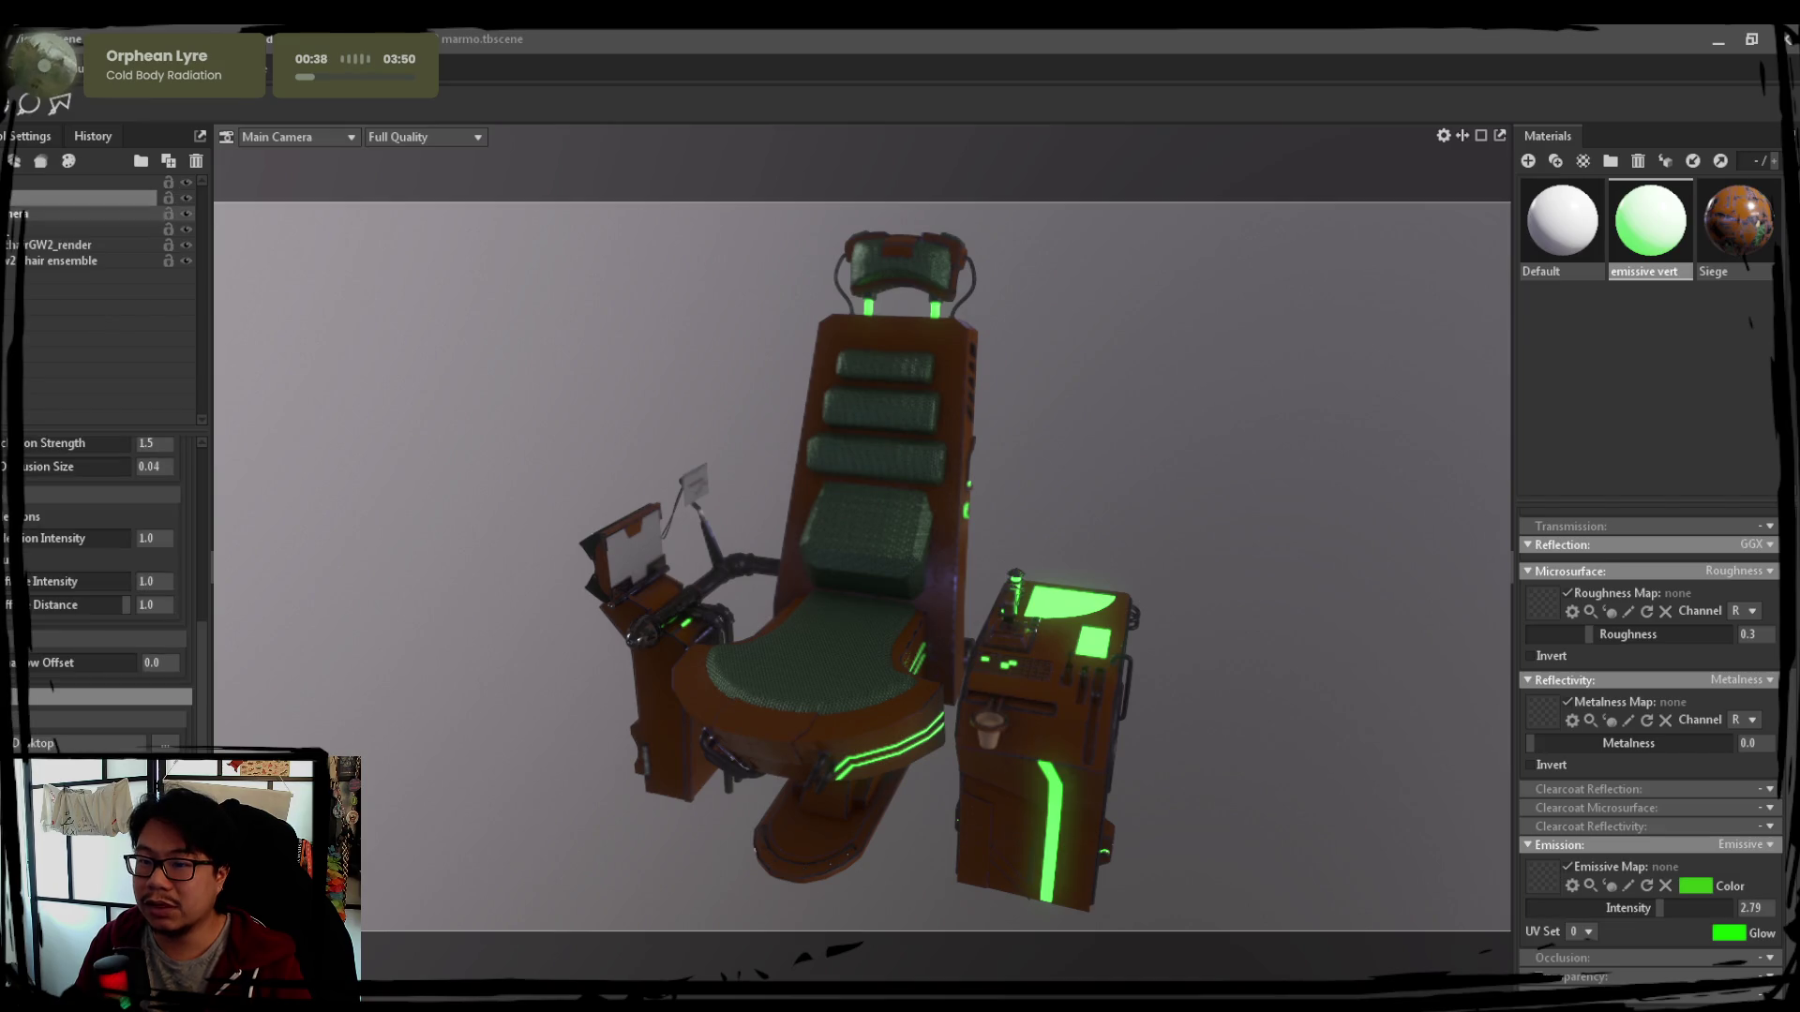
left_click(57, 228)
type("0")
key("Return")
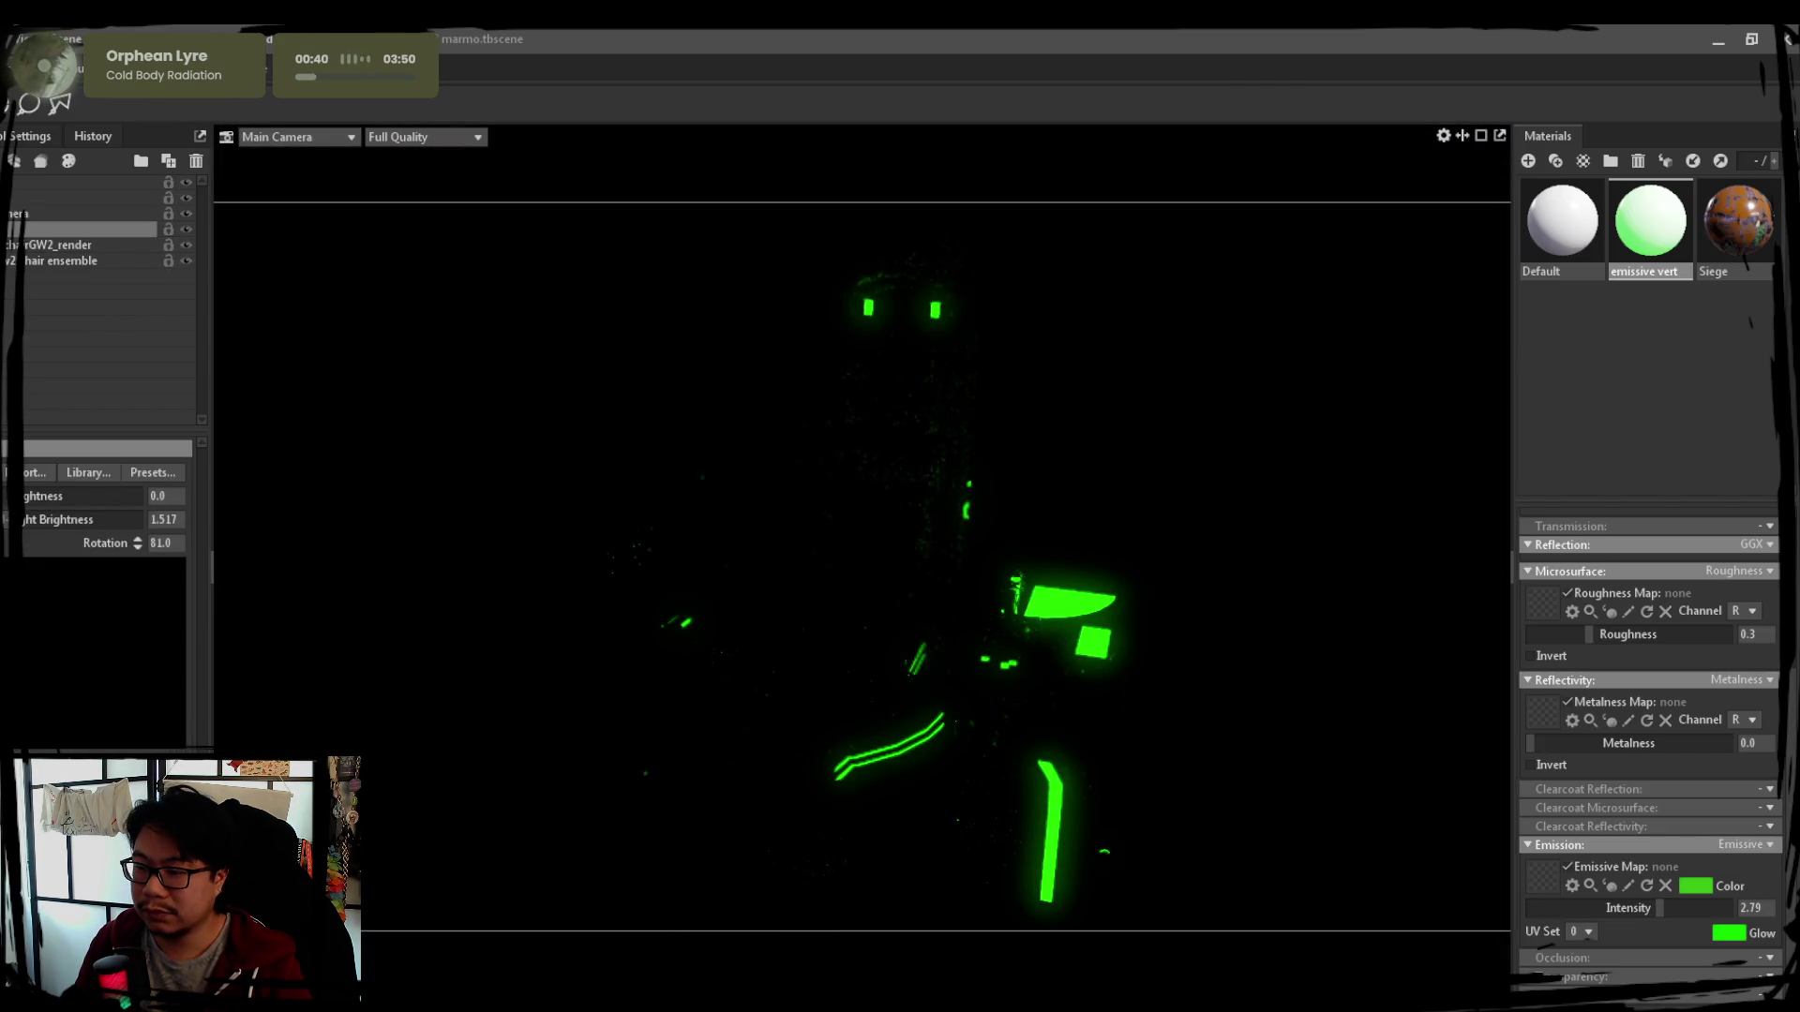
type("0")
key("Return")
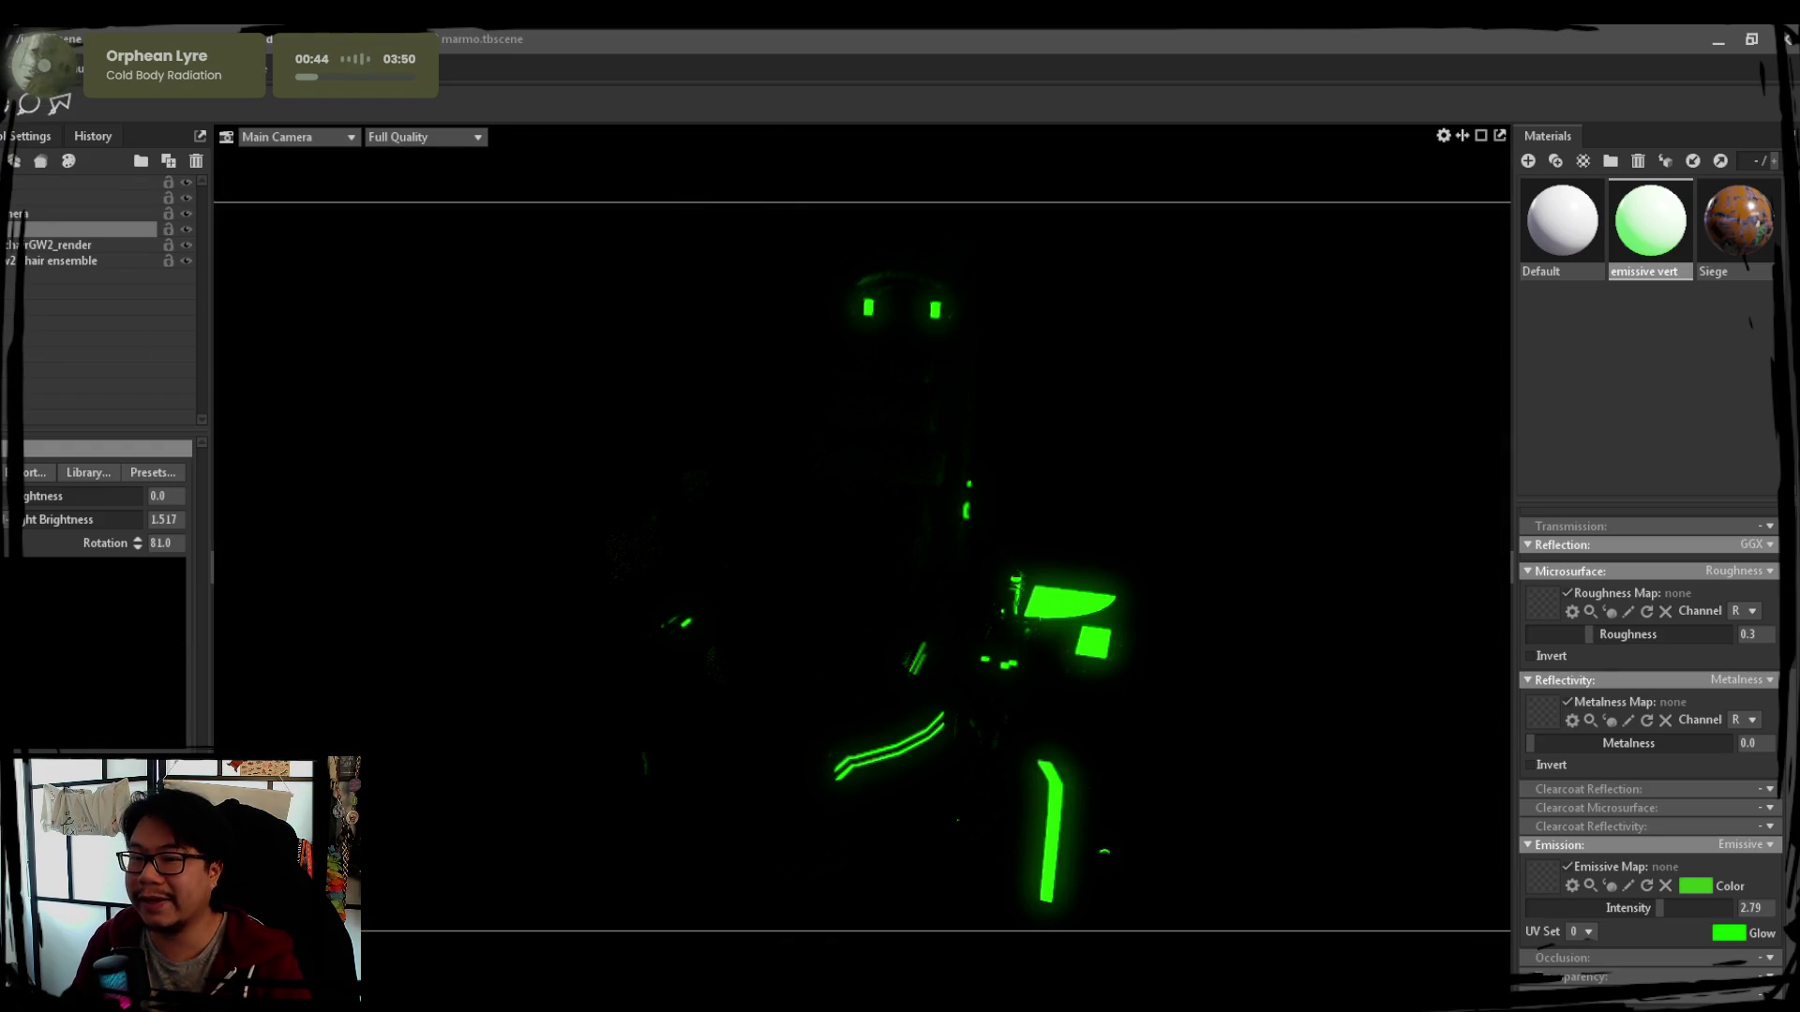
key("ctrl+l")
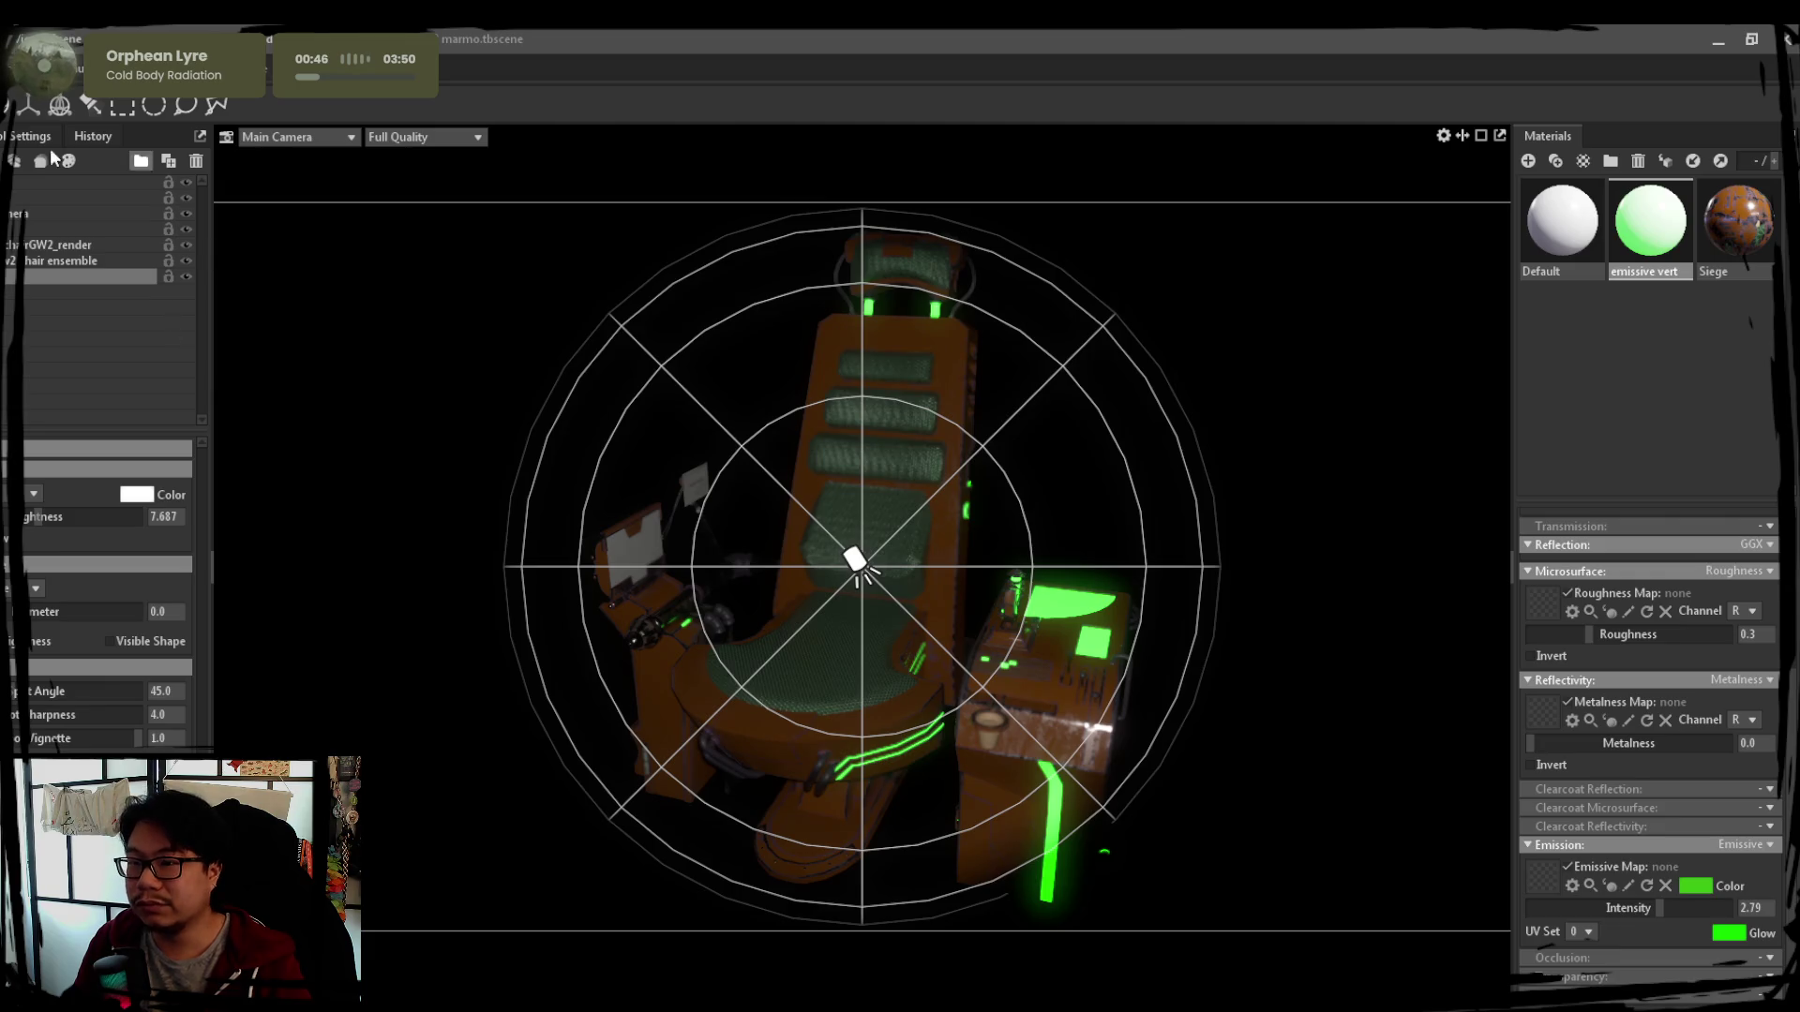
Move the new spot light toward the chair and tilt its cone at it along world axes
left_click_drag(909, 617, 870, 561)
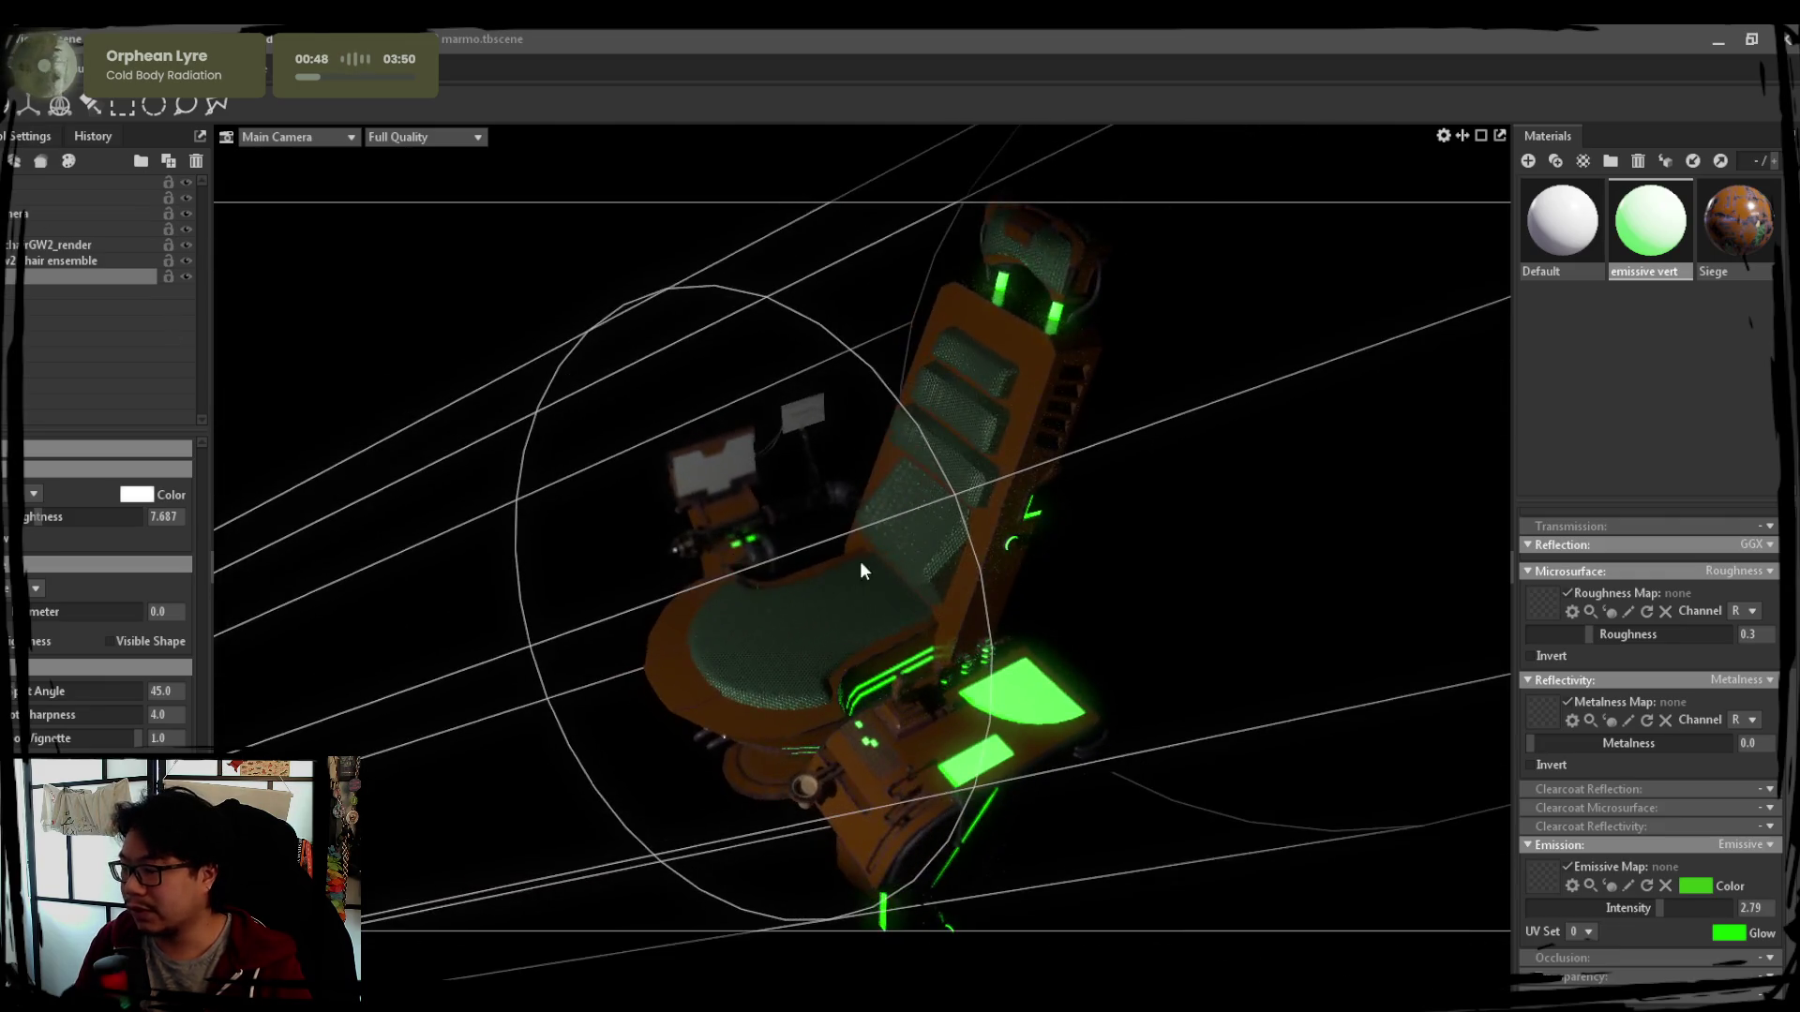
scroll(870, 562, "down", 5)
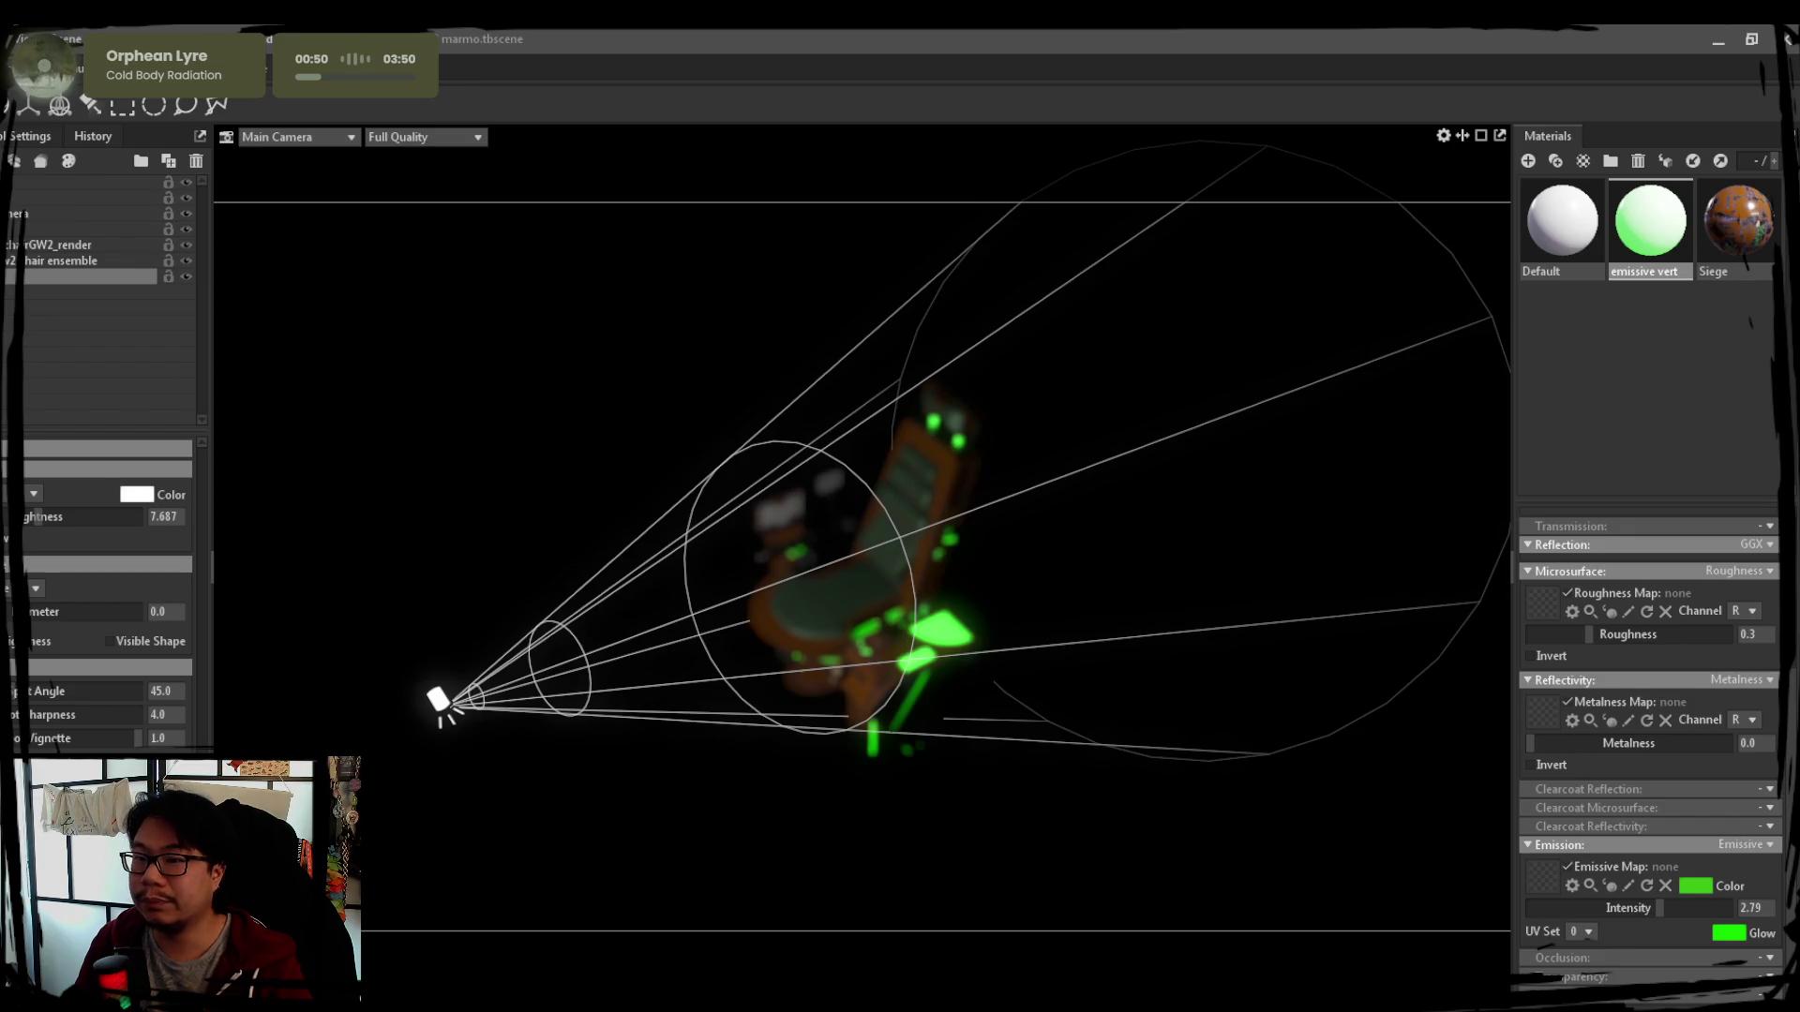
key("w")
mouse_move(463, 730)
left_mouse_down()
mouse_move(647, 684)
mouse_move(585, 575)
left_mouse_up()
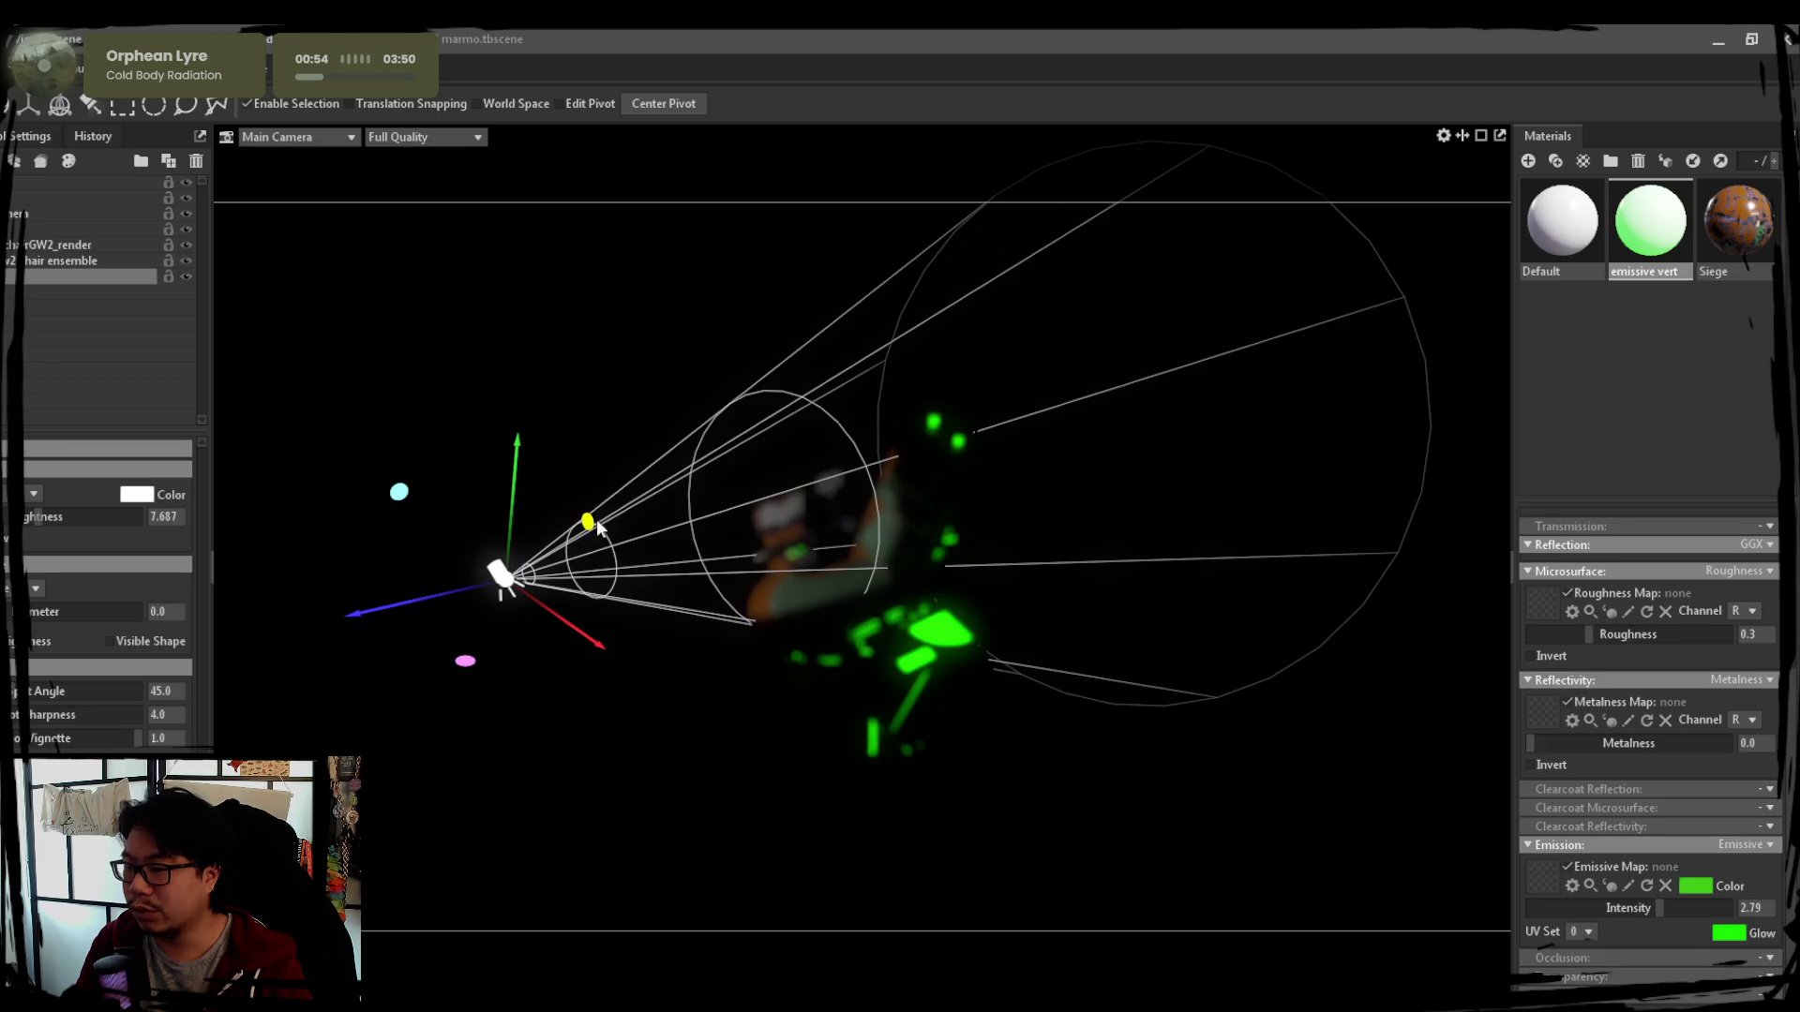
key("e")
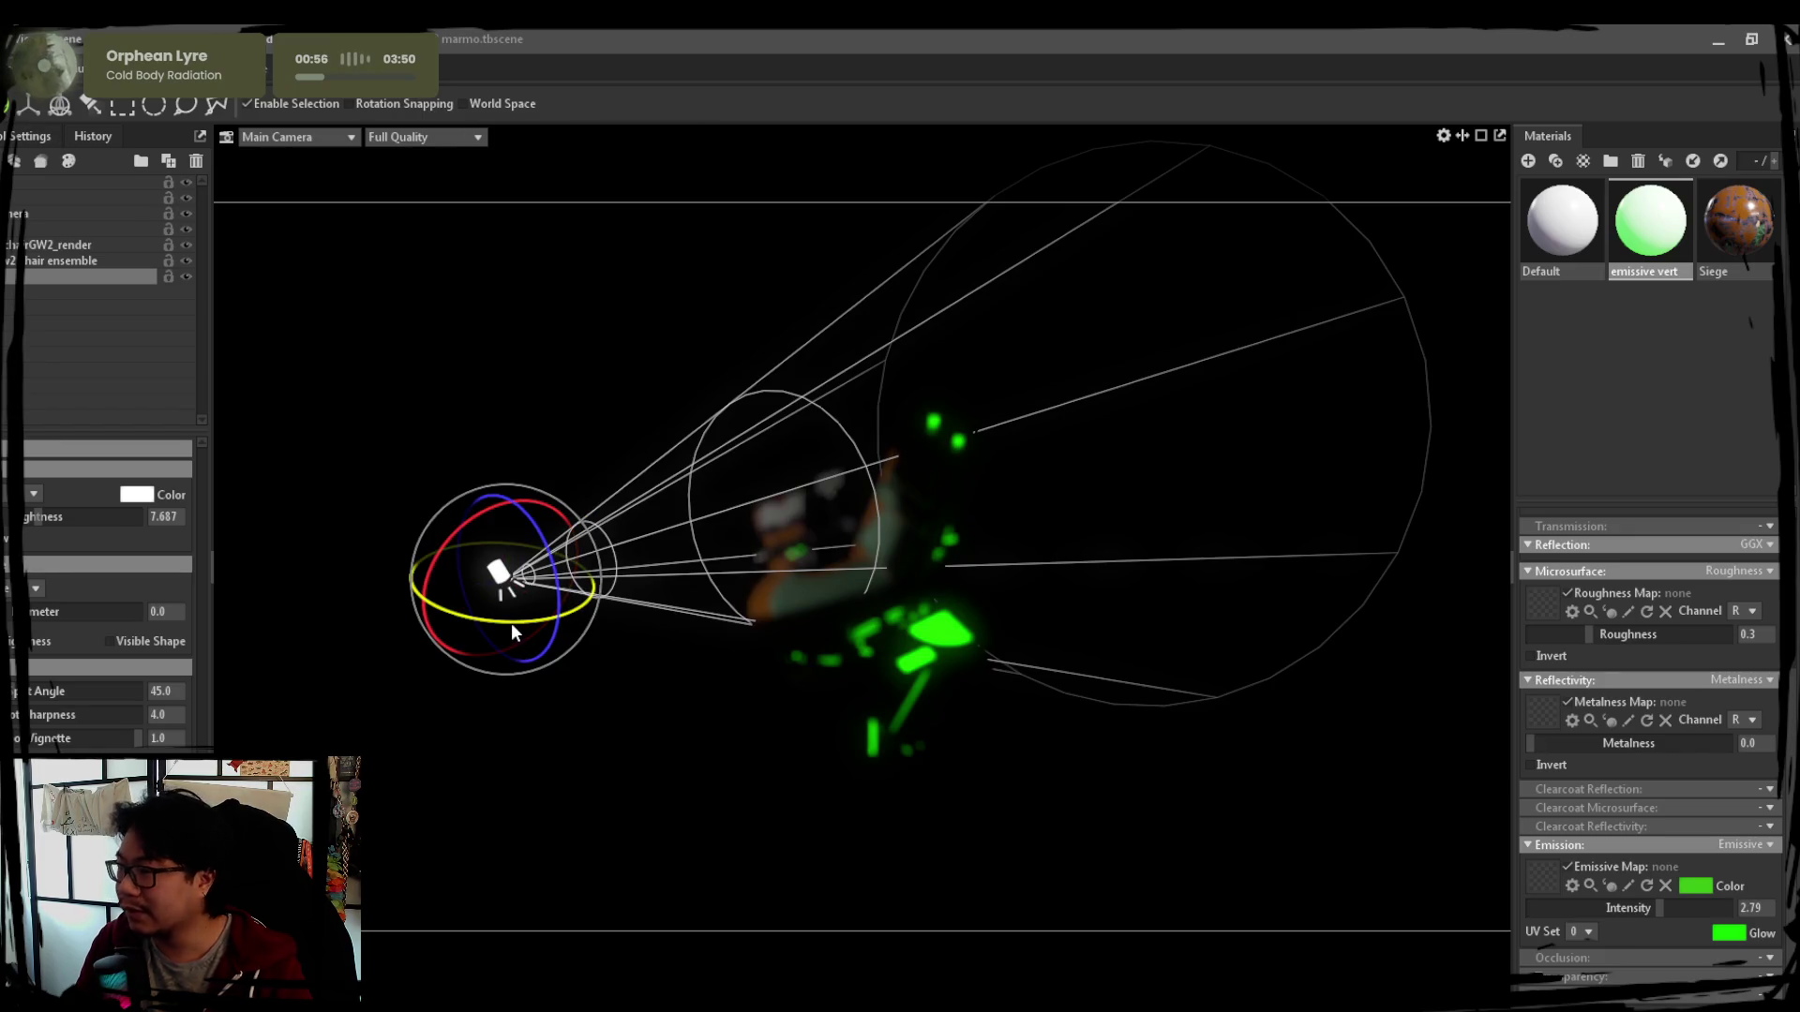
left_click(497, 103)
mouse_move(514, 639)
left_mouse_down()
mouse_move(563, 620)
mouse_move(799, 688)
left_mouse_up()
double_click(897, 664)
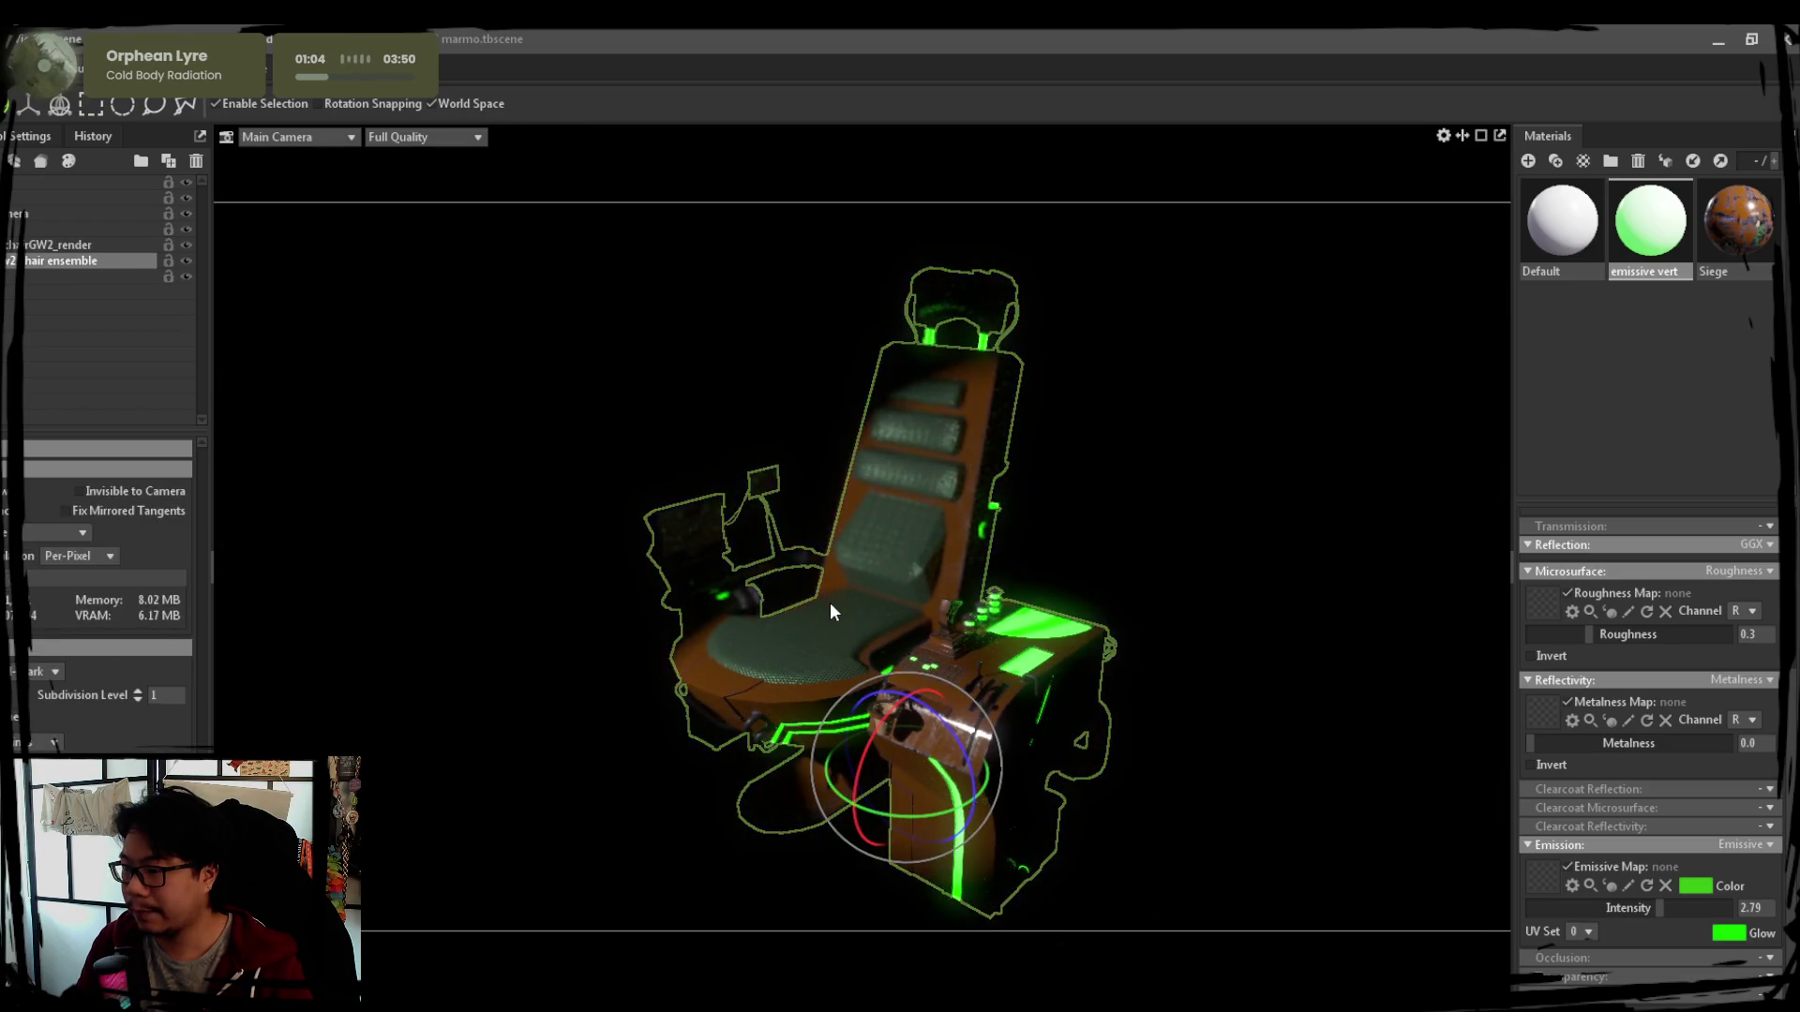
left_click(1194, 507)
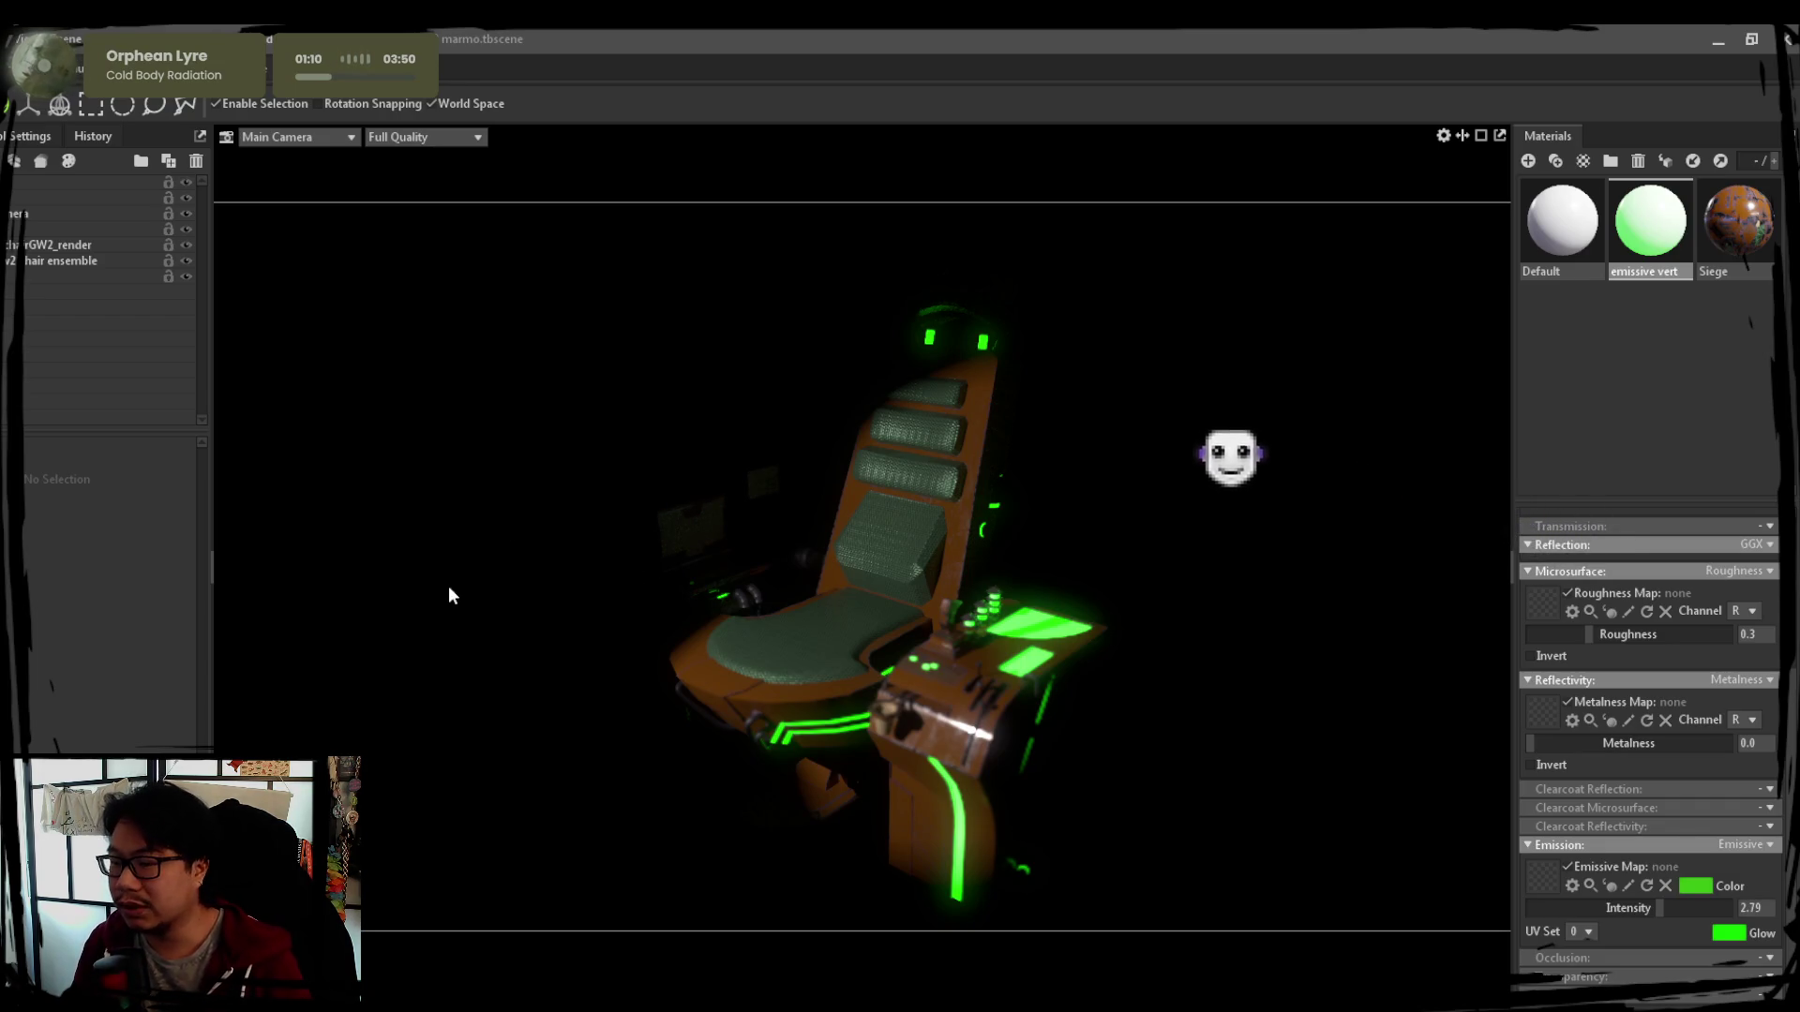
Reselect the spot light and orbit around to check its placement at the lower left
left_click(85, 275)
left_click_drag(422, 704, 518, 764)
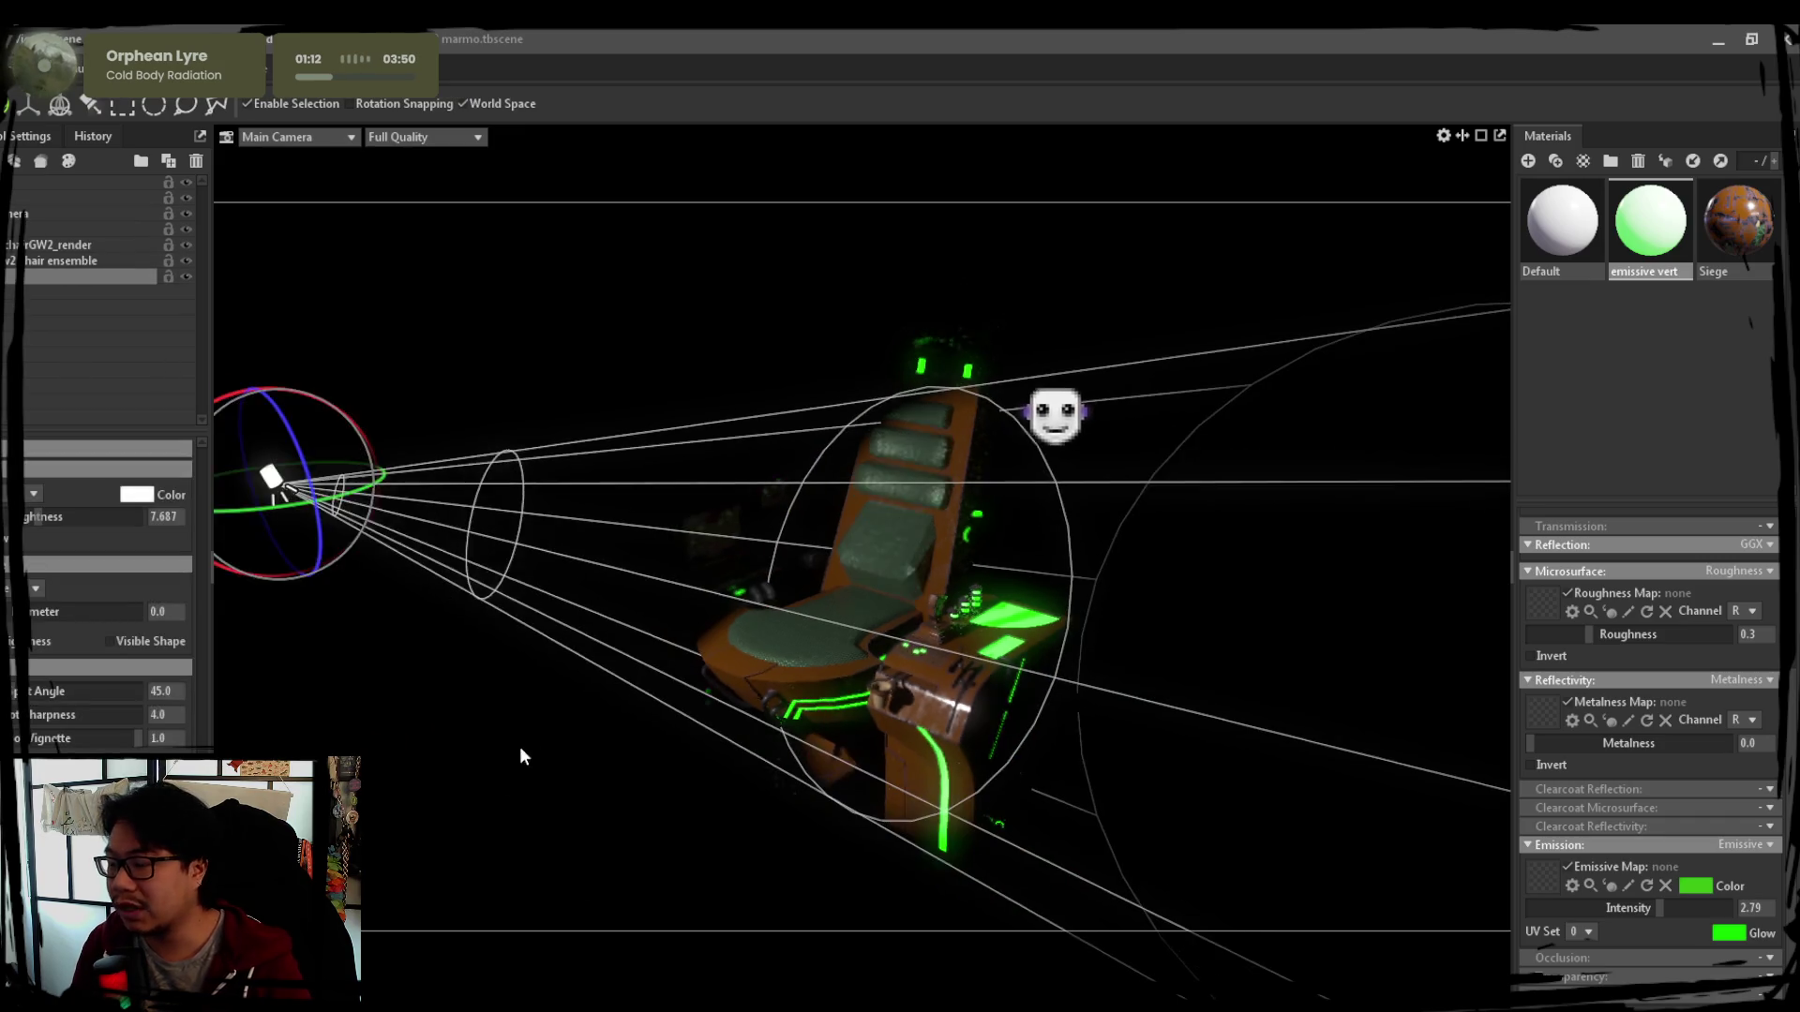
left_click(29, 105)
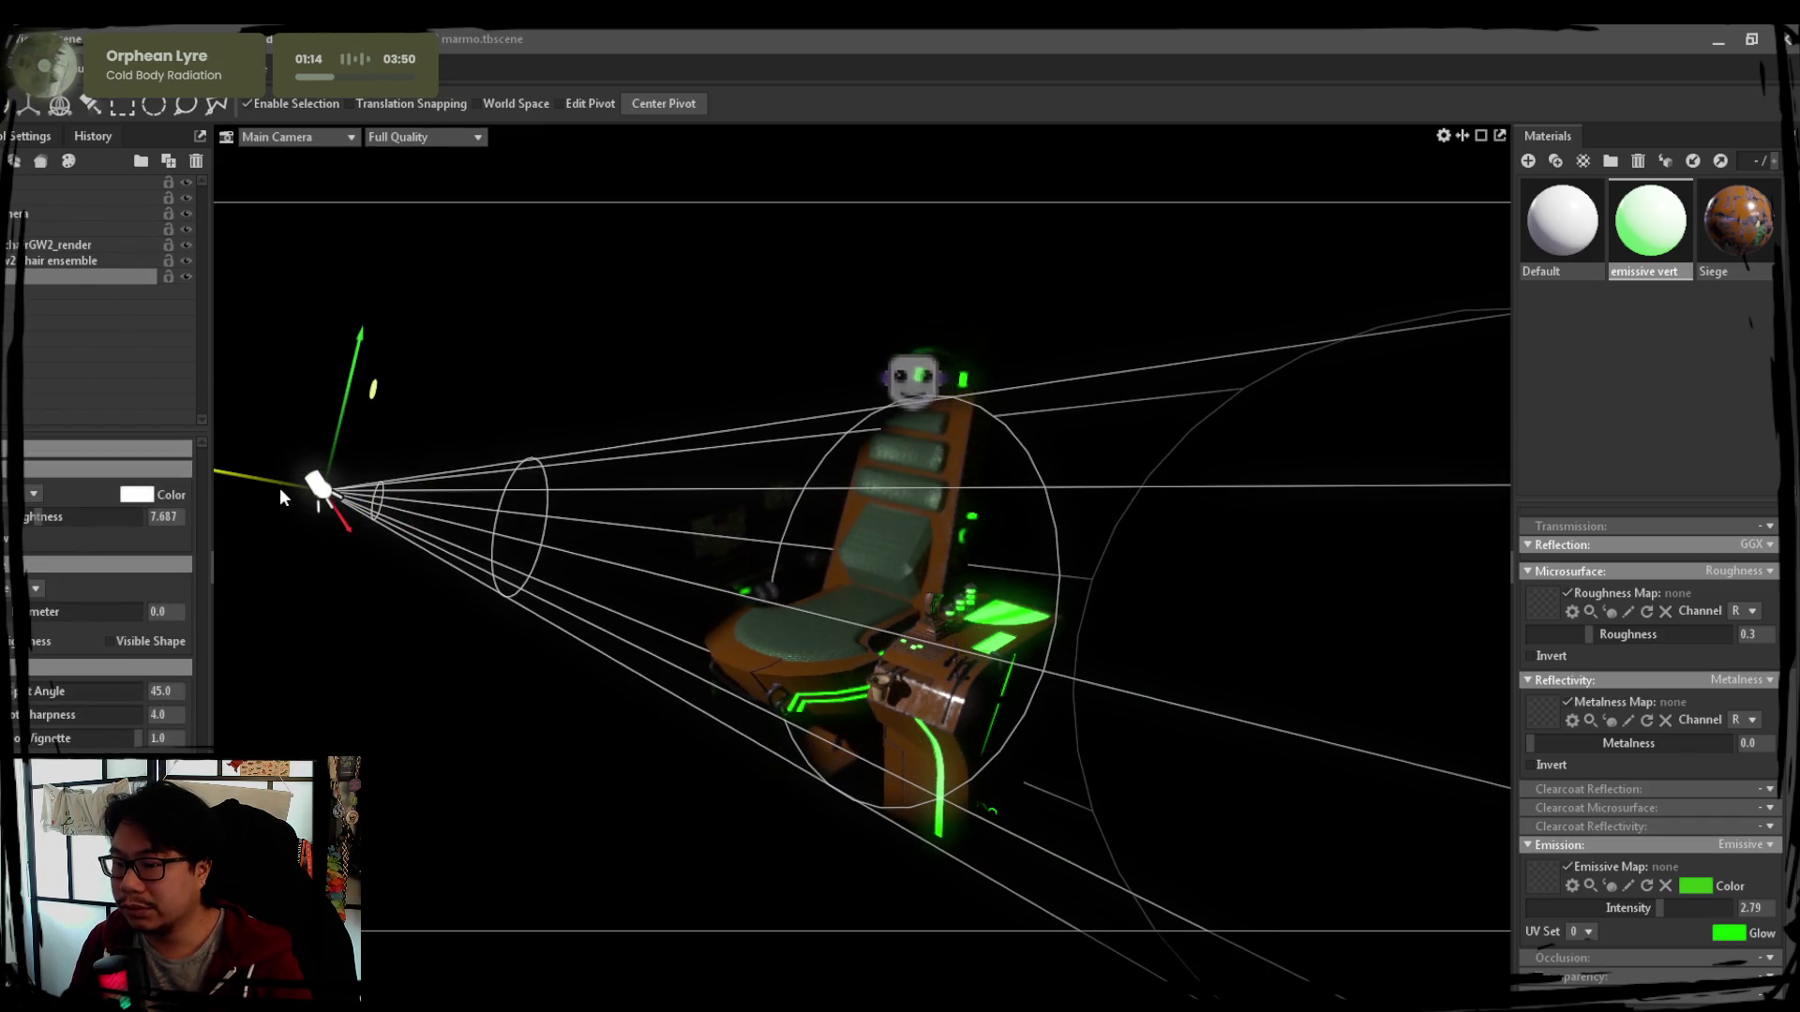
left_click_drag(271, 475, 346, 496)
left_click_drag(421, 438, 424, 362)
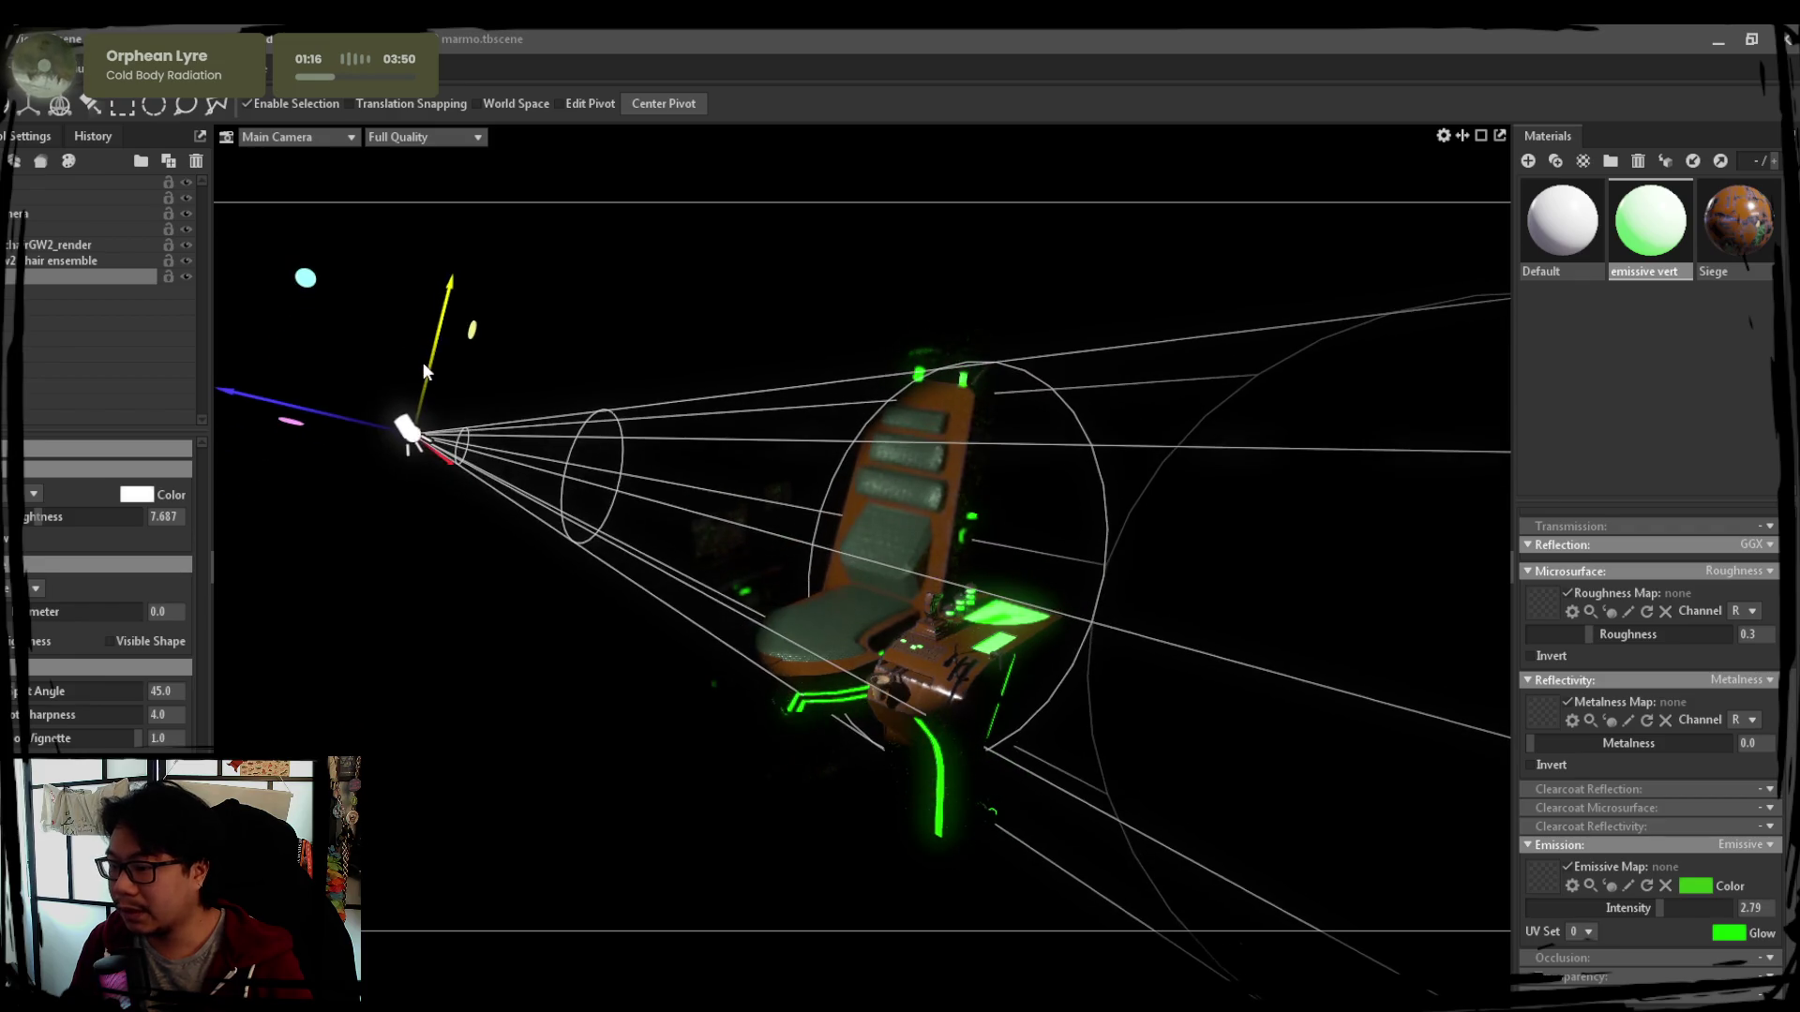
left_click_drag(353, 420, 222, 411)
mouse_move(801, 448)
left_mouse_down()
mouse_move(774, 599)
mouse_move(596, 817)
left_mouse_up()
left_click_drag(530, 757, 488, 777)
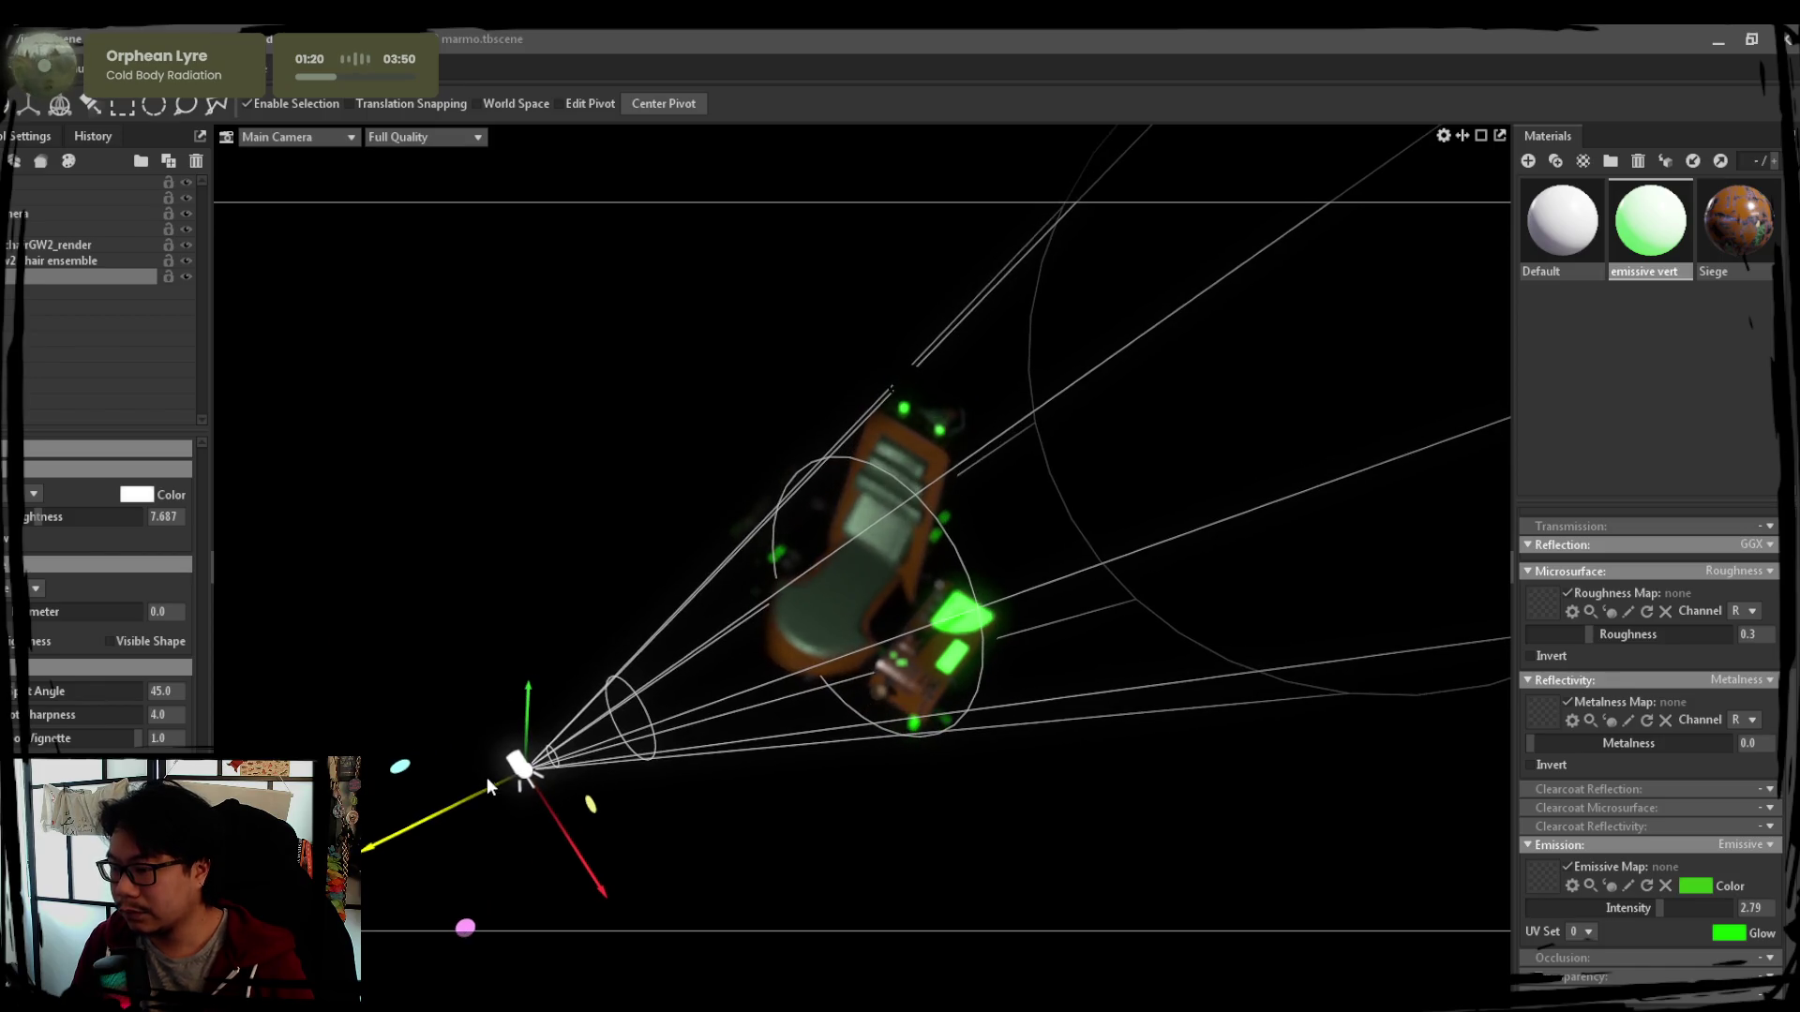
left_click_drag(569, 843, 555, 841)
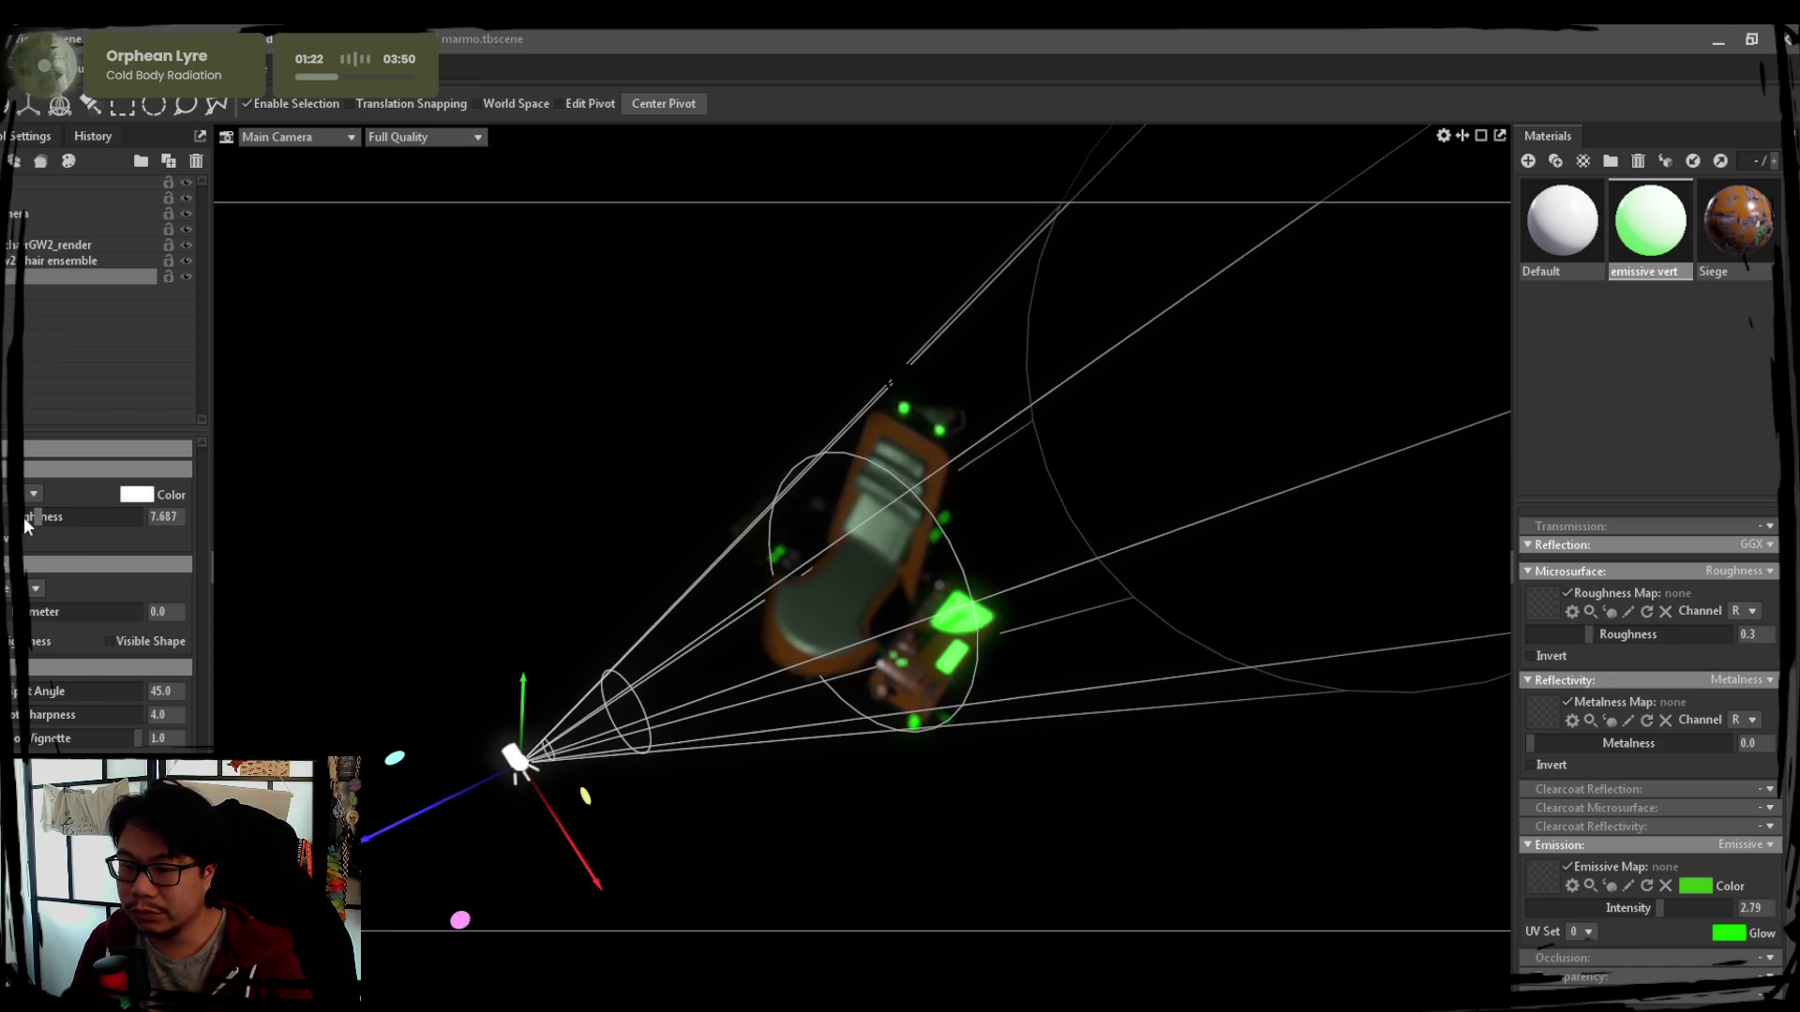
Shrink the spot light's diameter and widen its Spot Angle to about 65
left_click_drag(164, 612, 141, 612)
left_click_drag(164, 690, 197, 690)
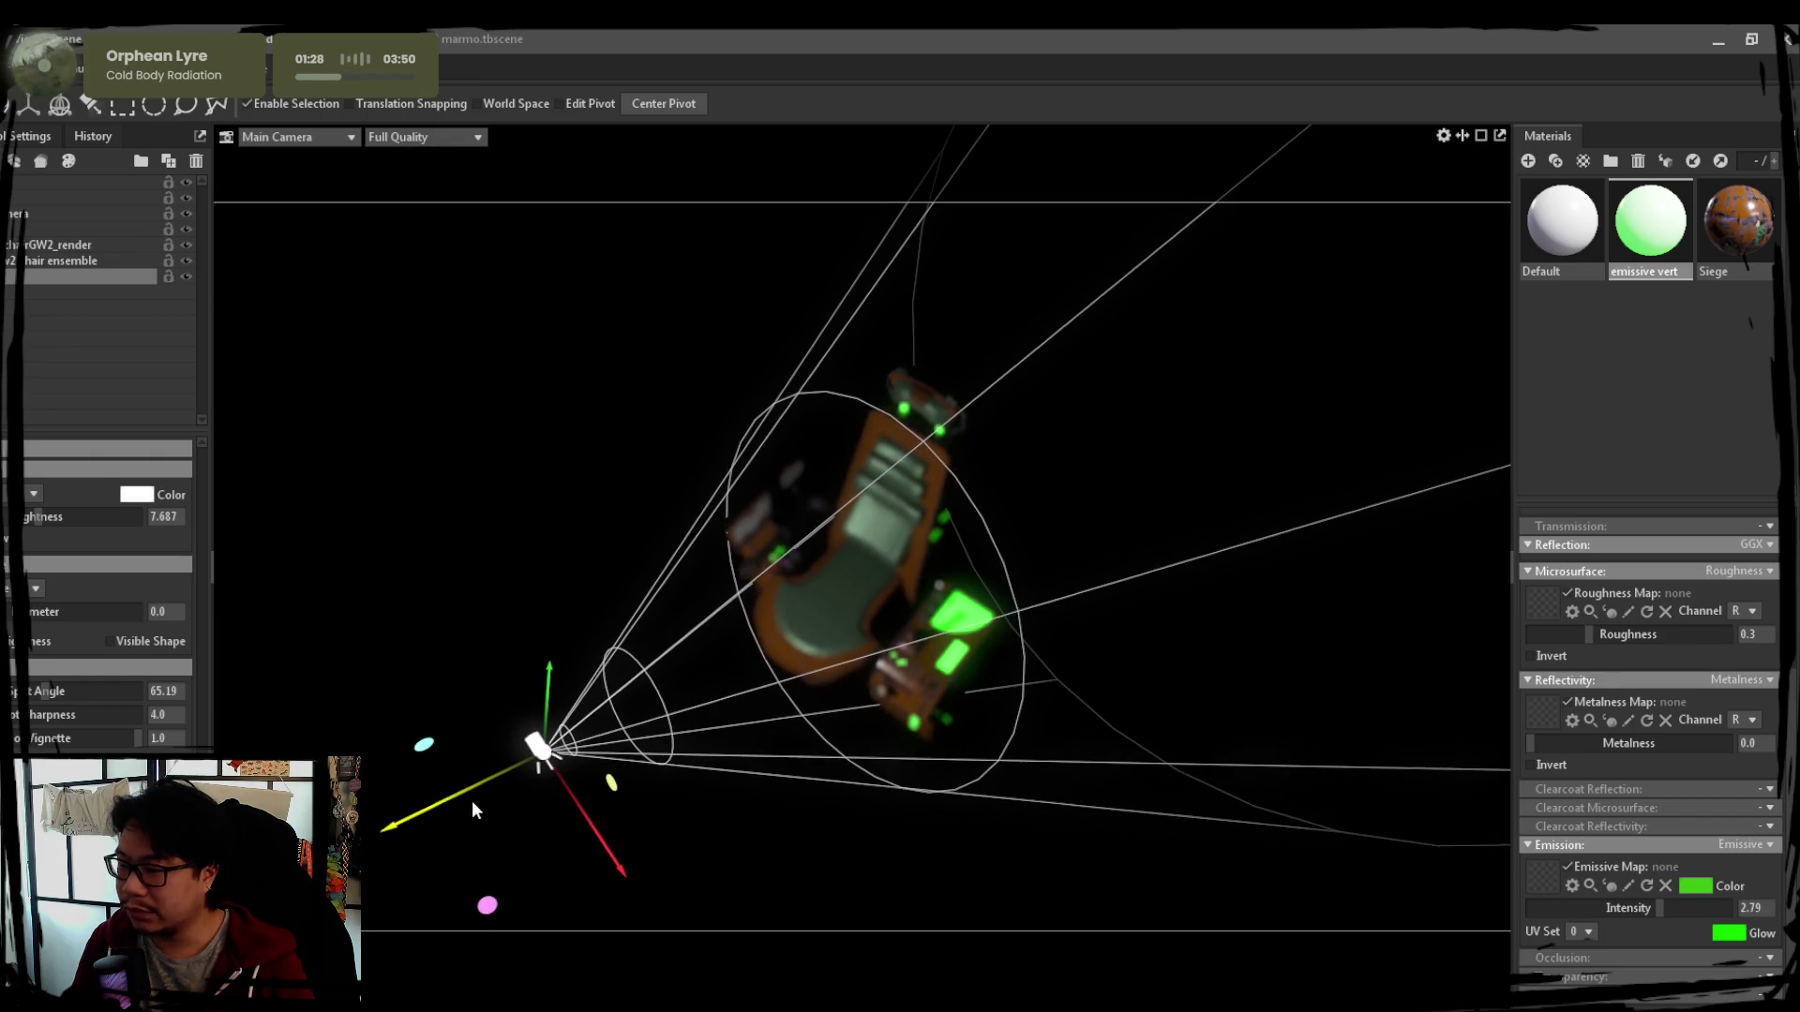
left_click(1121, 699)
left_click_drag(1119, 699, 830, 677)
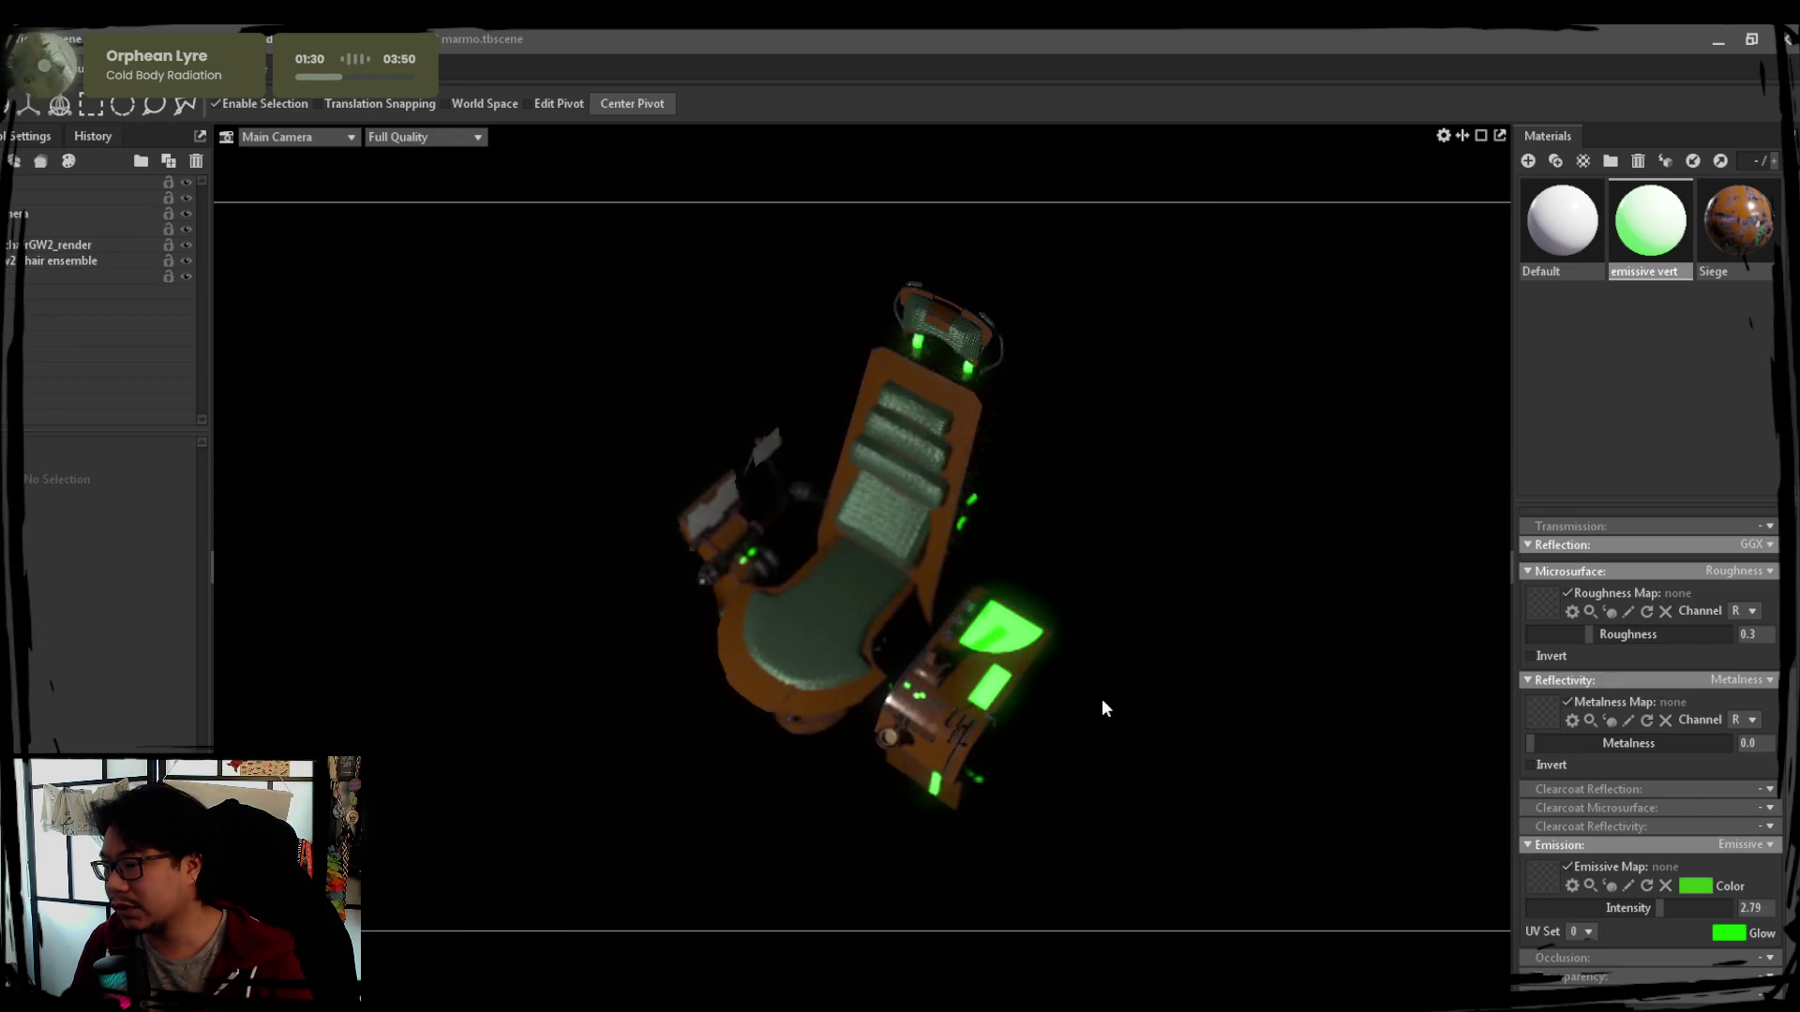
left_click(830, 677)
Turn the chair frontal and raise the emissive material's Intensity to 10.0 for brighter green strips
left_click(1125, 531)
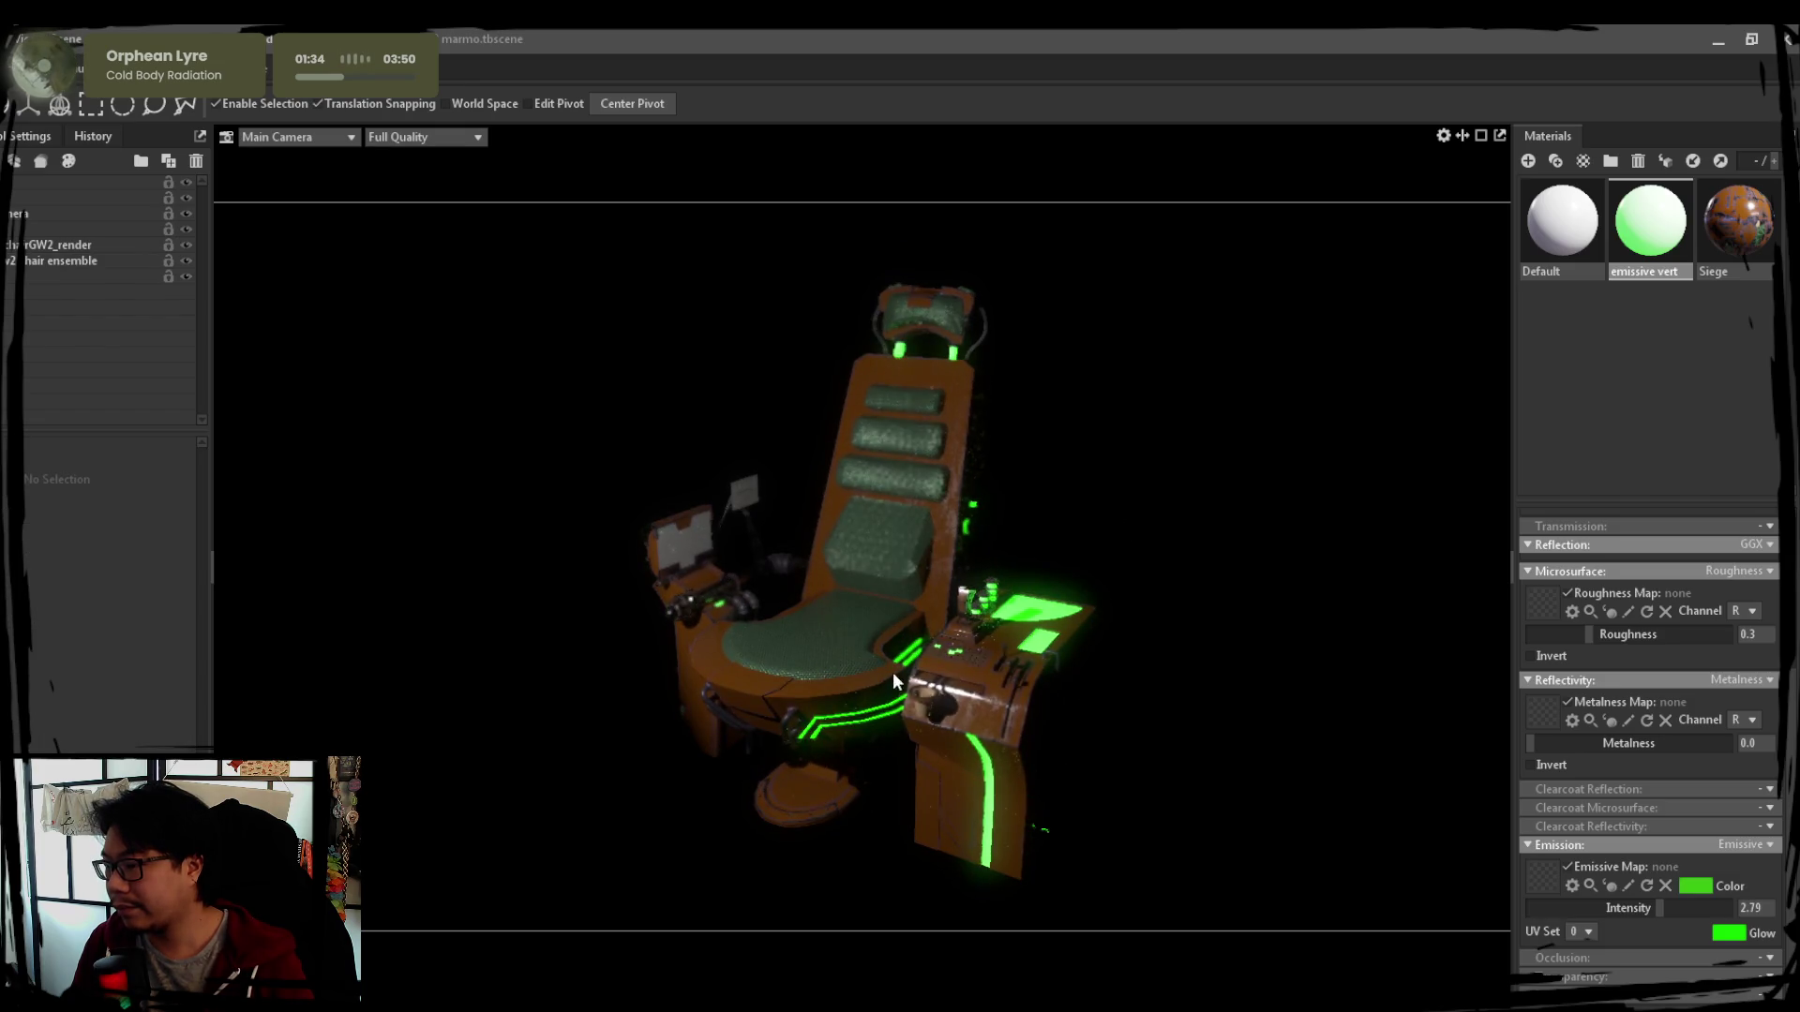
left_click_drag(1113, 562, 1028, 608)
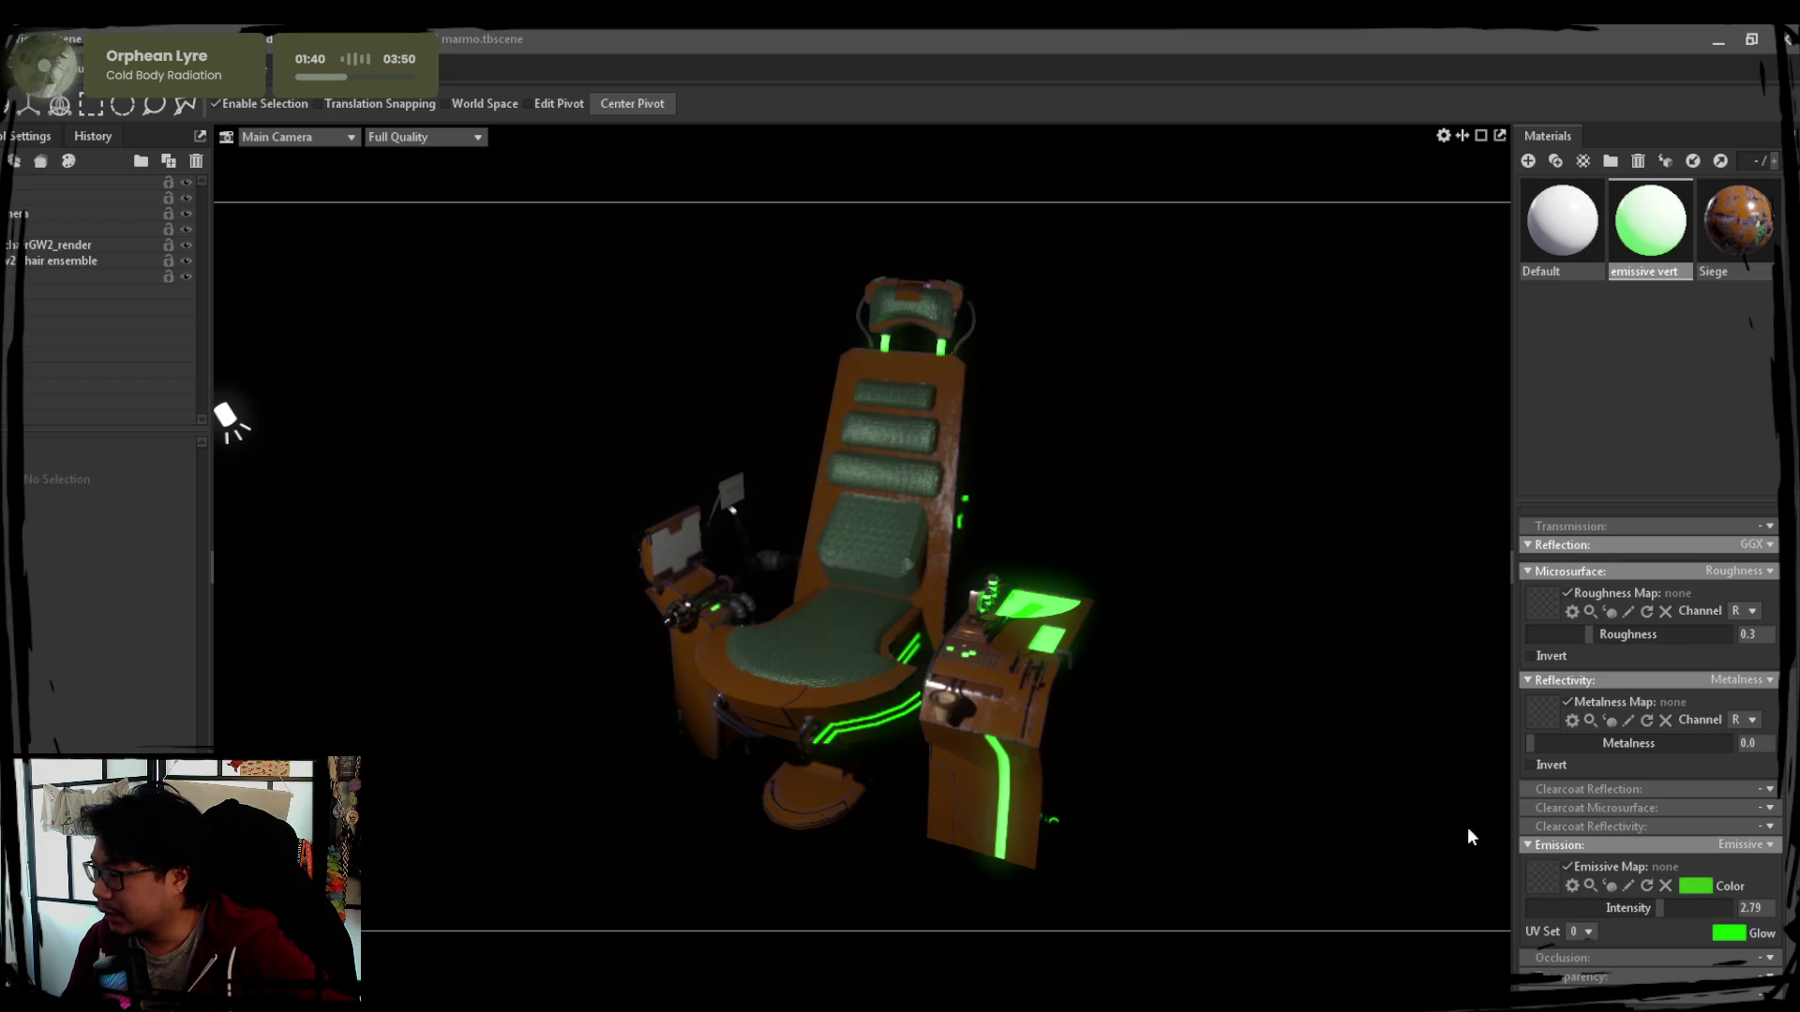
left_click_drag(1663, 916, 1733, 911)
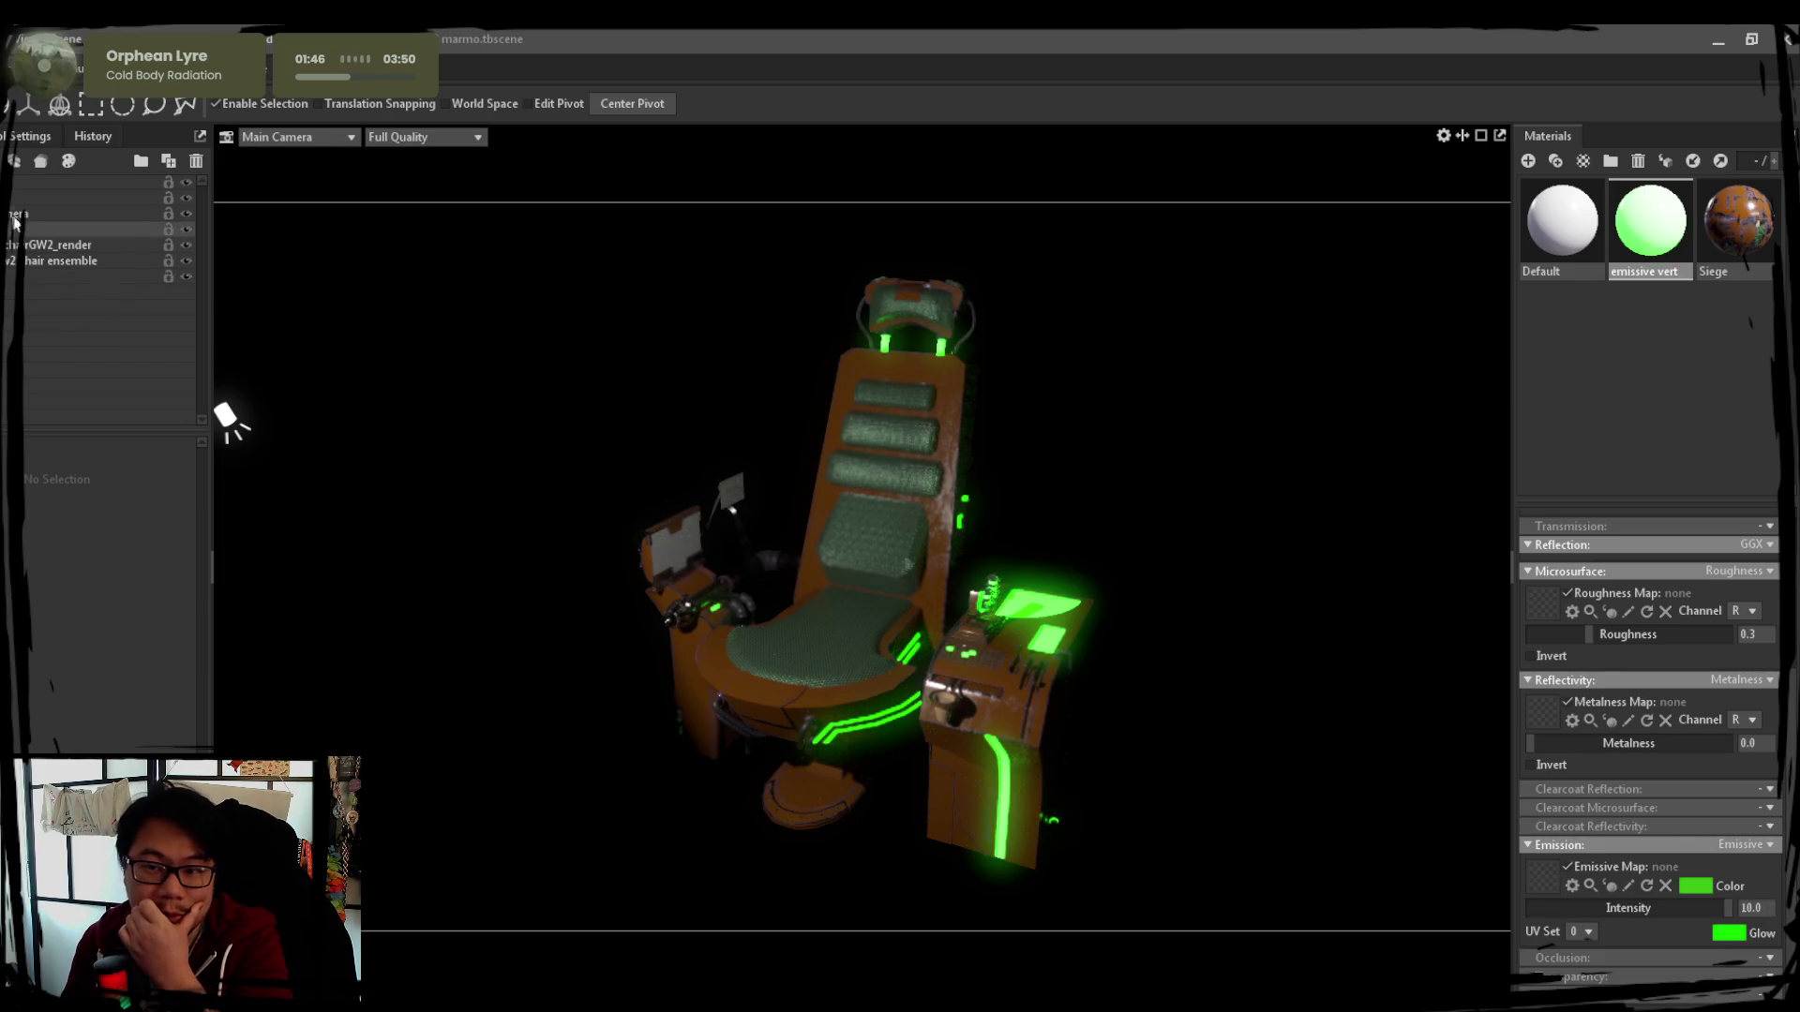
left_click(13, 211)
left_click(12, 196)
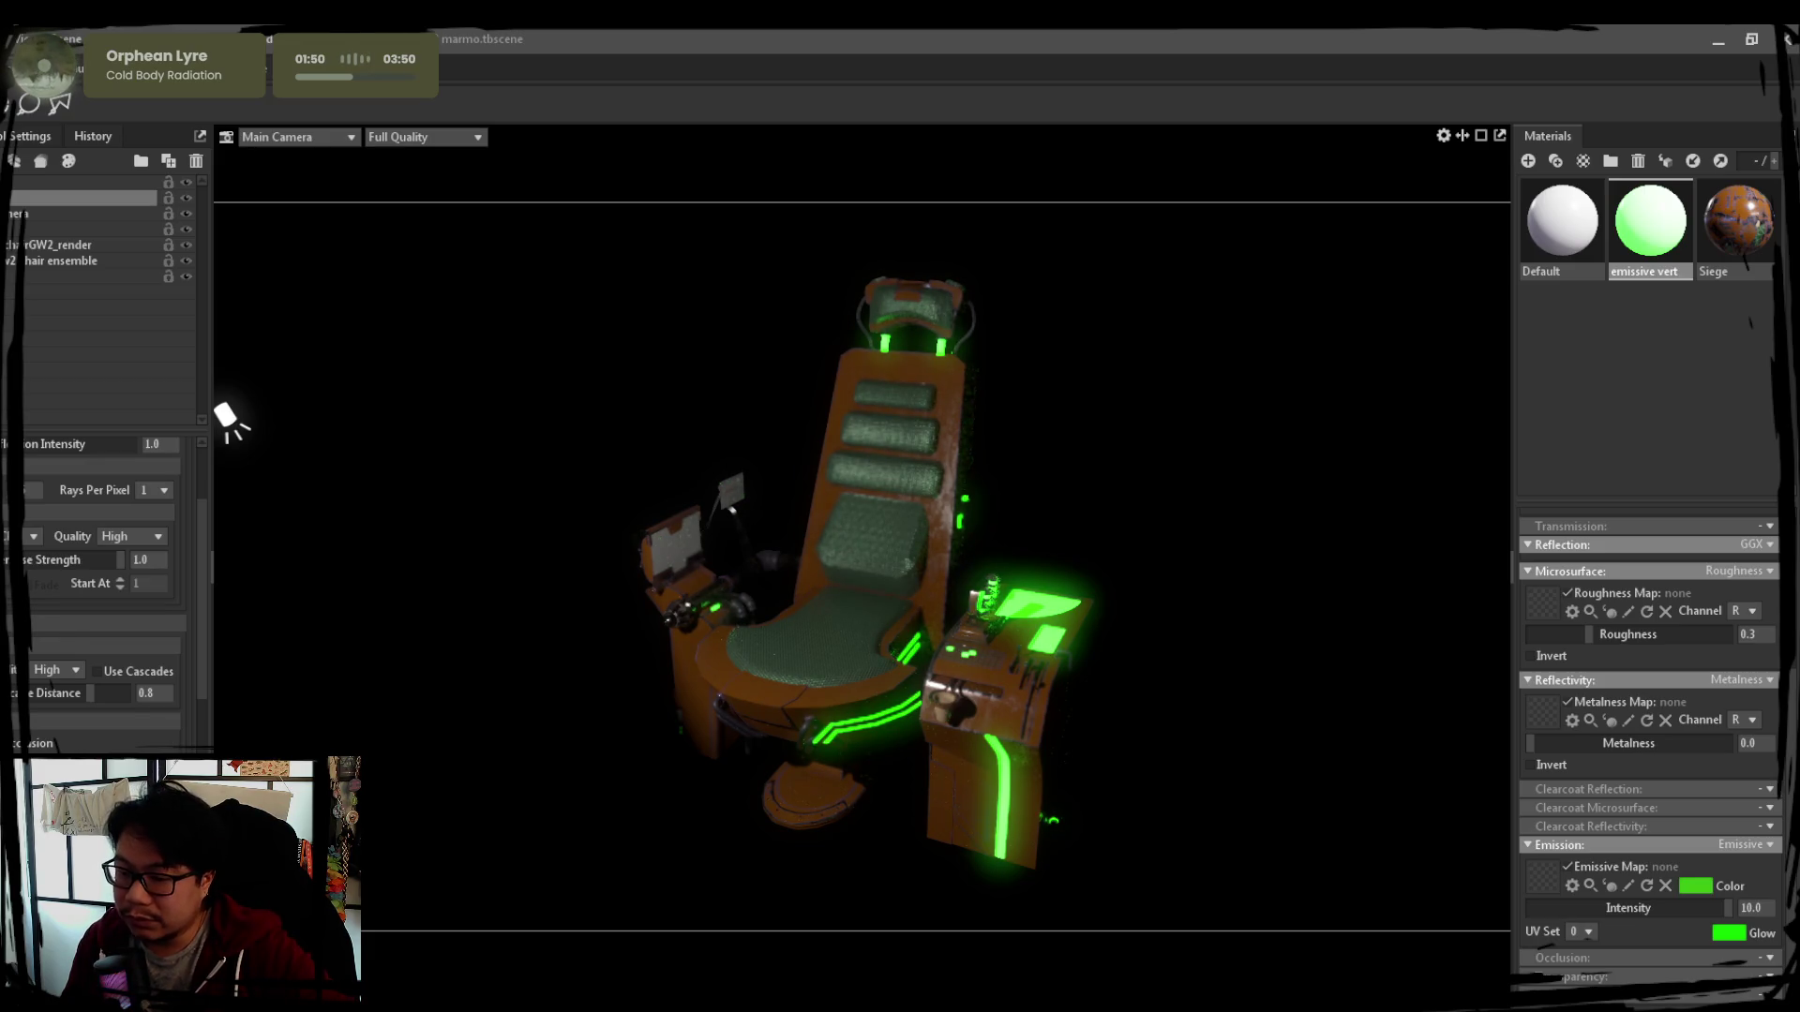
scroll(98, 591, "down", 1)
scroll(98, 590, "down", 2)
scroll(100, 591, "down", 1)
scroll(99, 591, "down", 1)
scroll(99, 591, "down", 2)
scroll(99, 590, "down", 2)
Enable camera depth of field, set the focus point on the seat and raise Near Blur
left_click(11, 229)
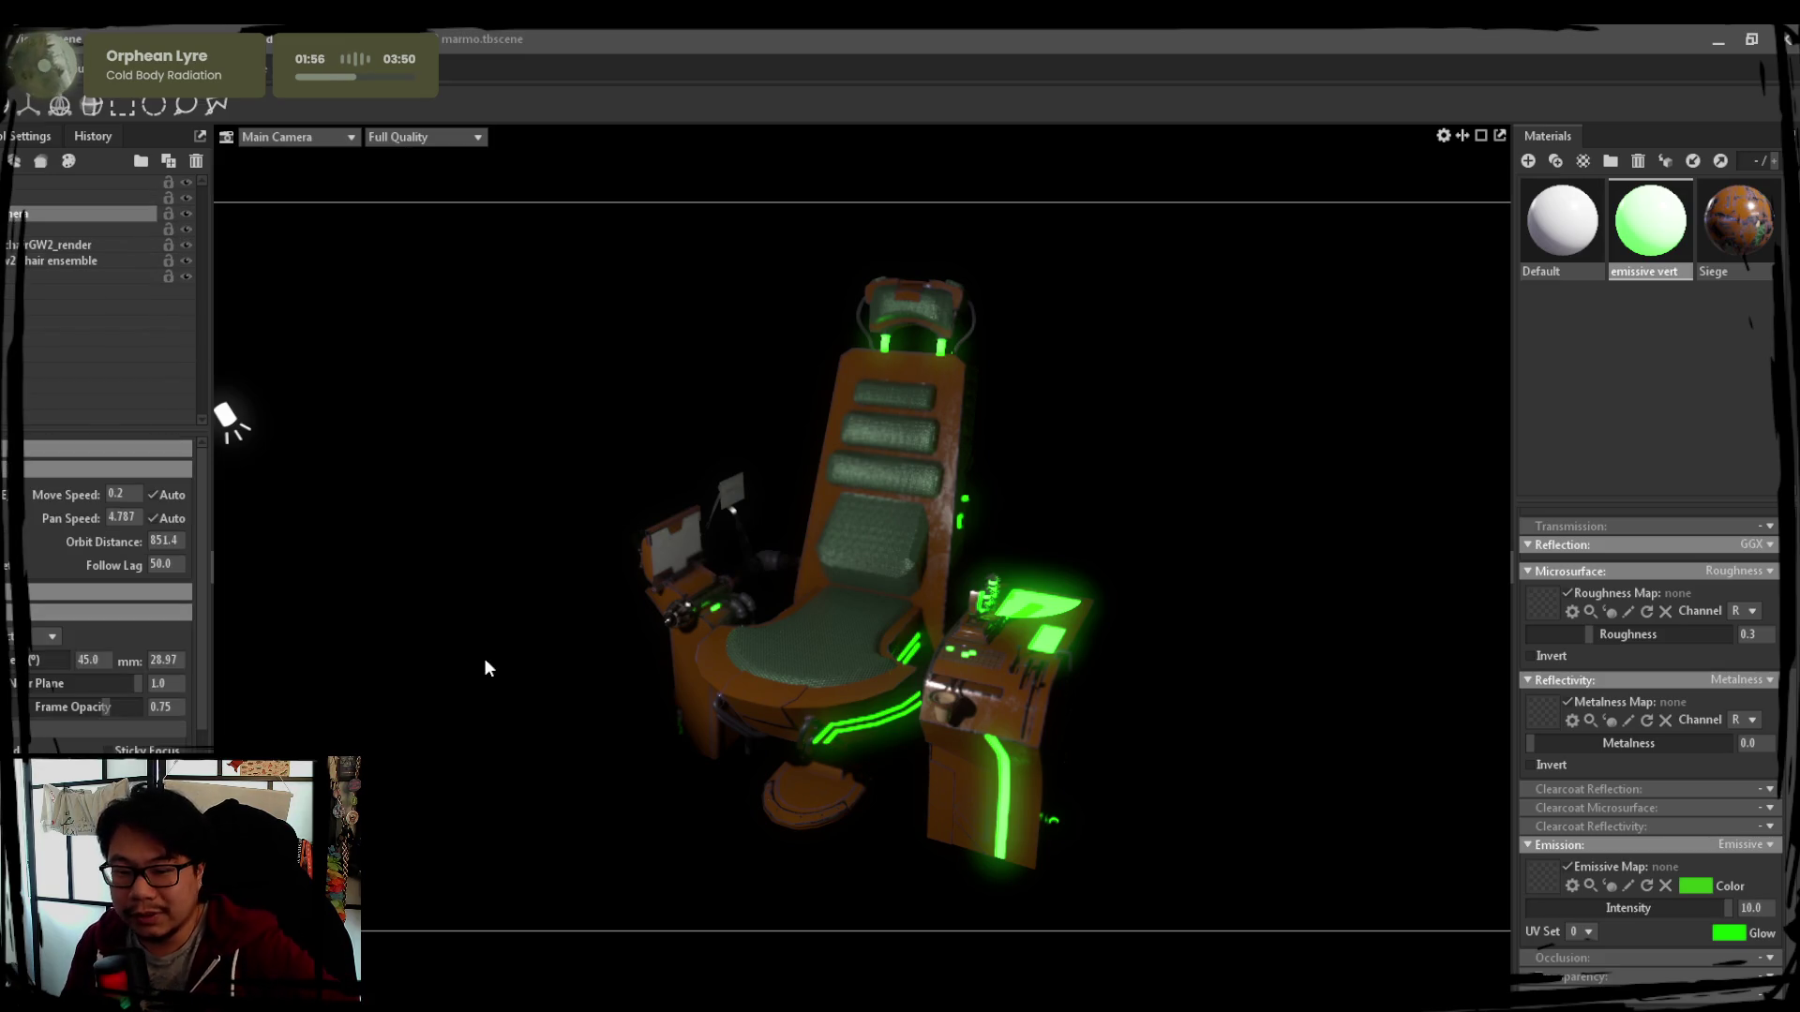
scroll(52, 685, "down", 1)
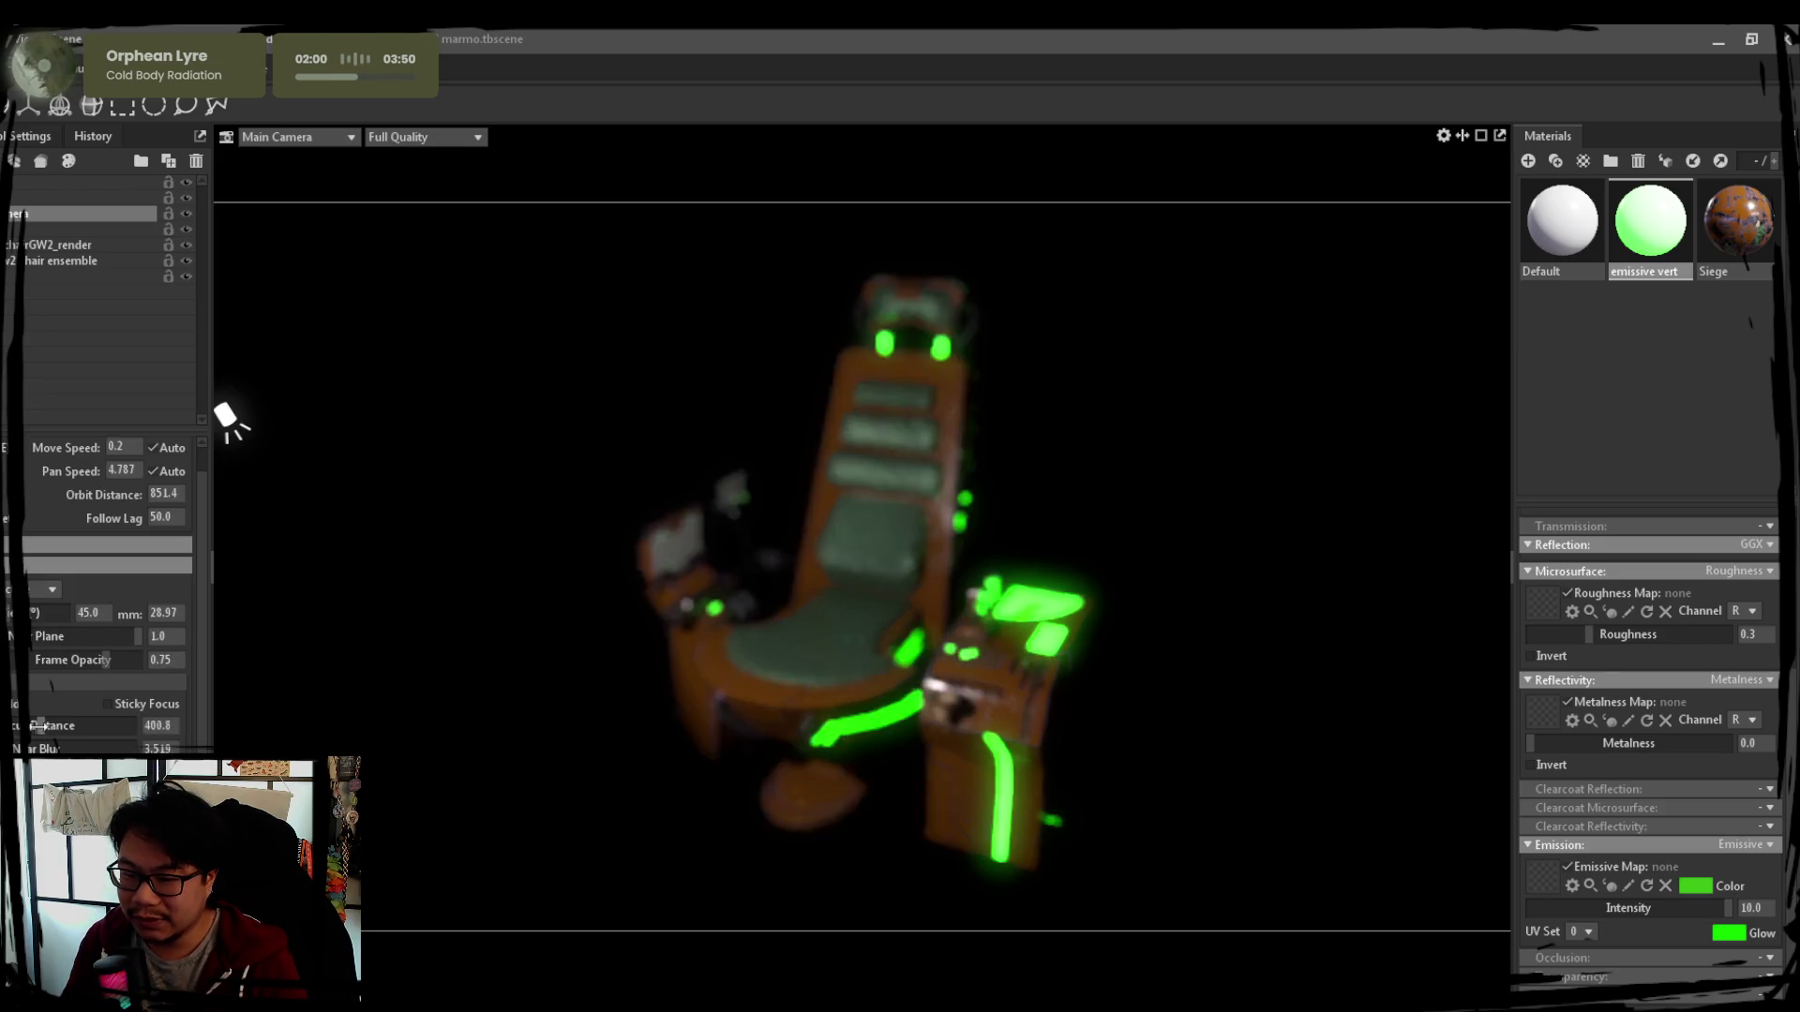
left_click(789, 647, "ctrl")
left_click(824, 662, "ctrl")
mouse_move(85, 748)
left_mouse_down()
mouse_move(114, 748)
mouse_move(84, 748)
left_mouse_up()
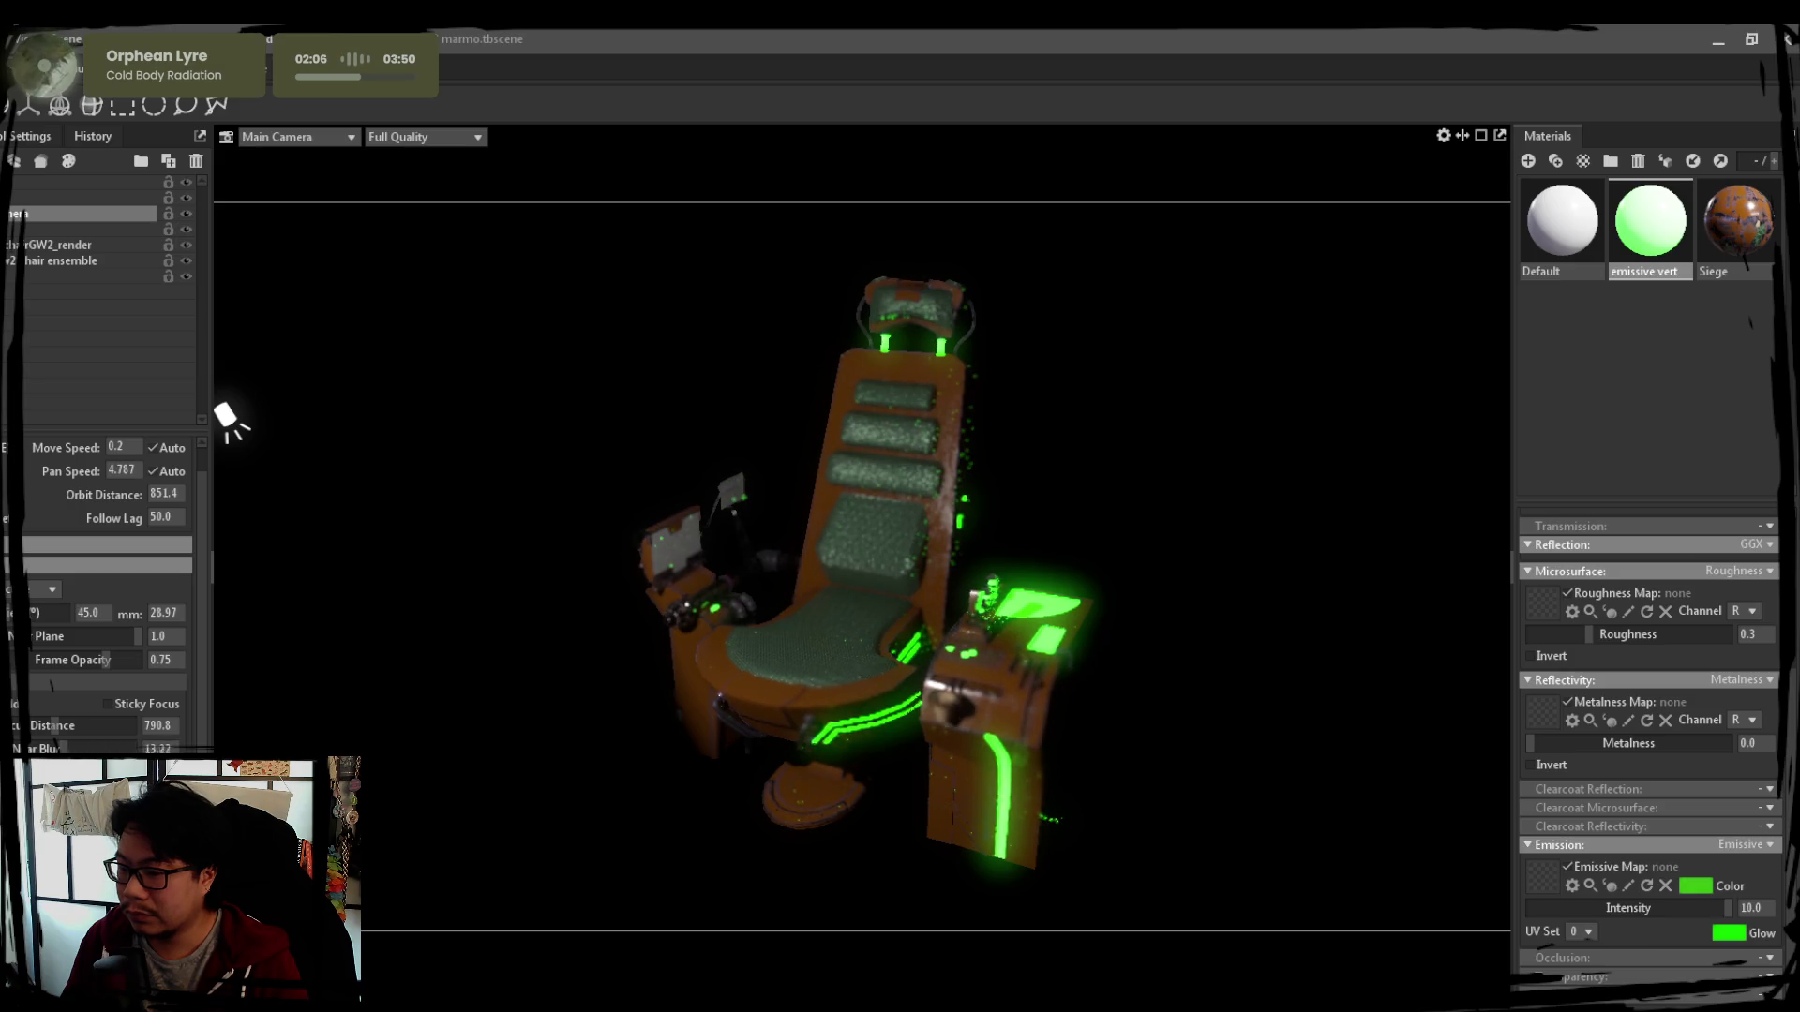
scroll(884, 683, "up", 1)
scroll(833, 724, "up", 1)
scroll(776, 763, "up", 1)
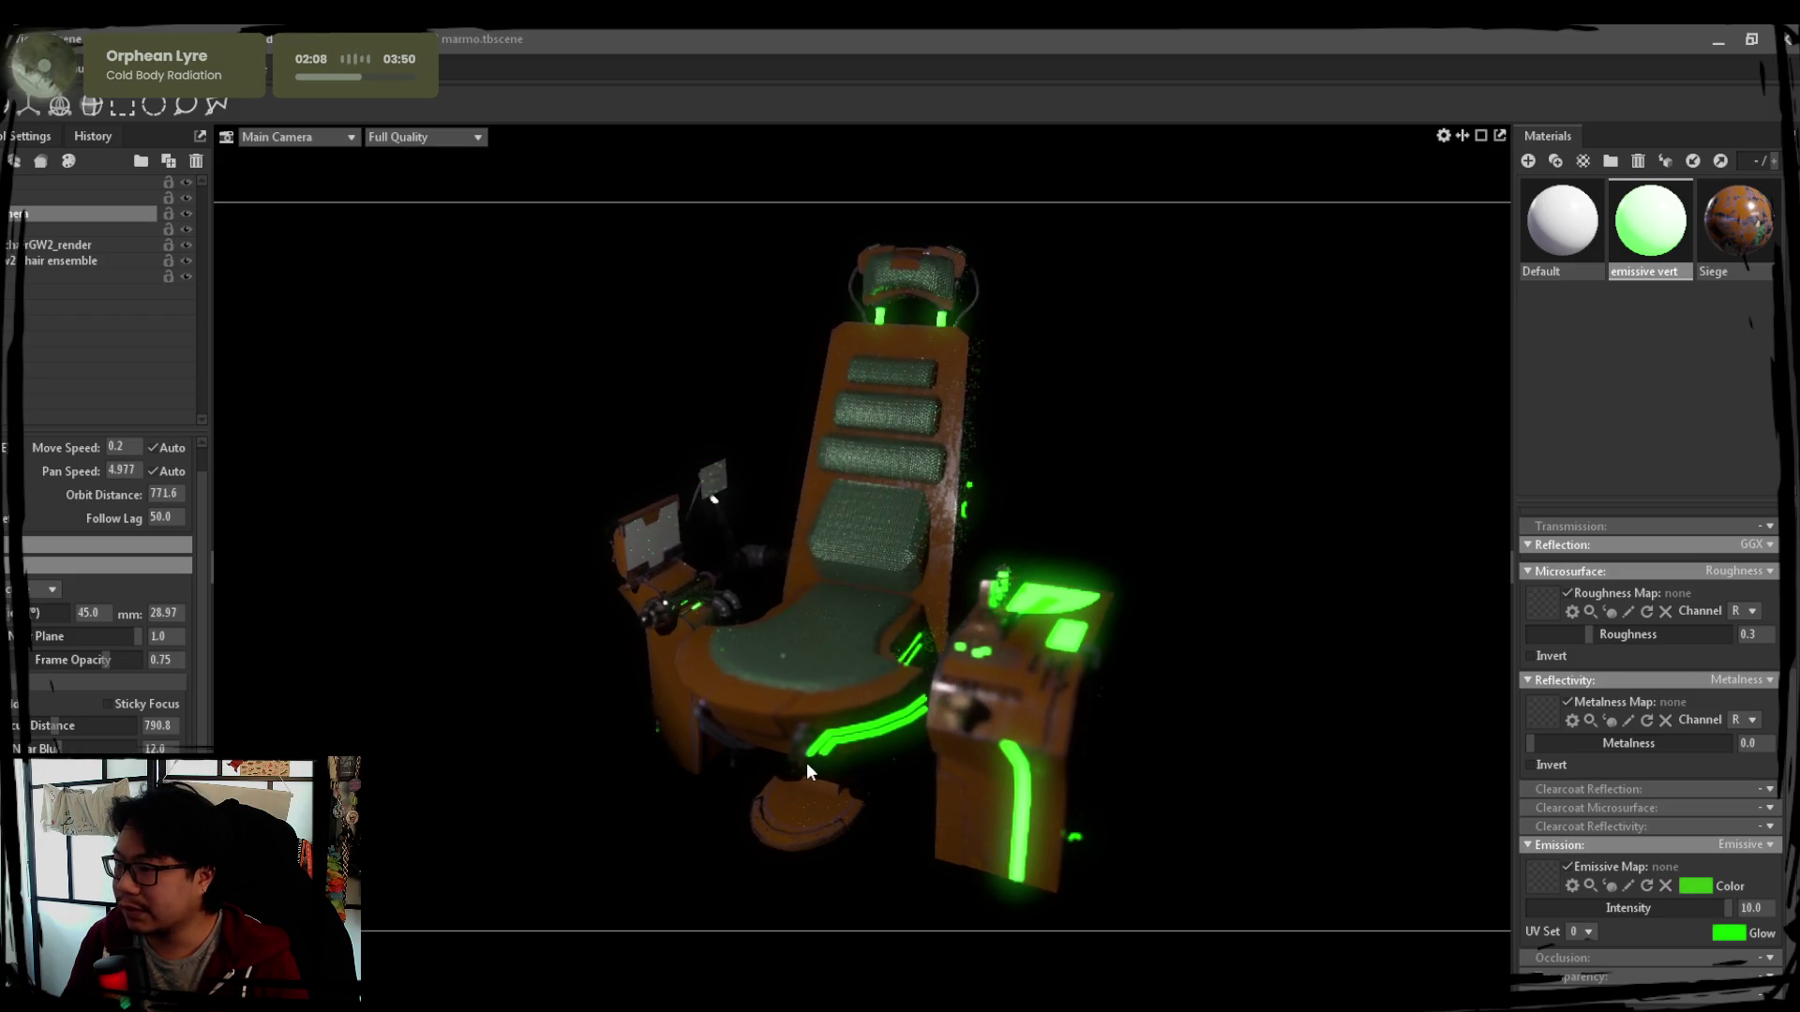
Refocus onto the chair at about 751.7 and lower Near Blur to roughly 3.5
left_click(970, 688, "ctrl")
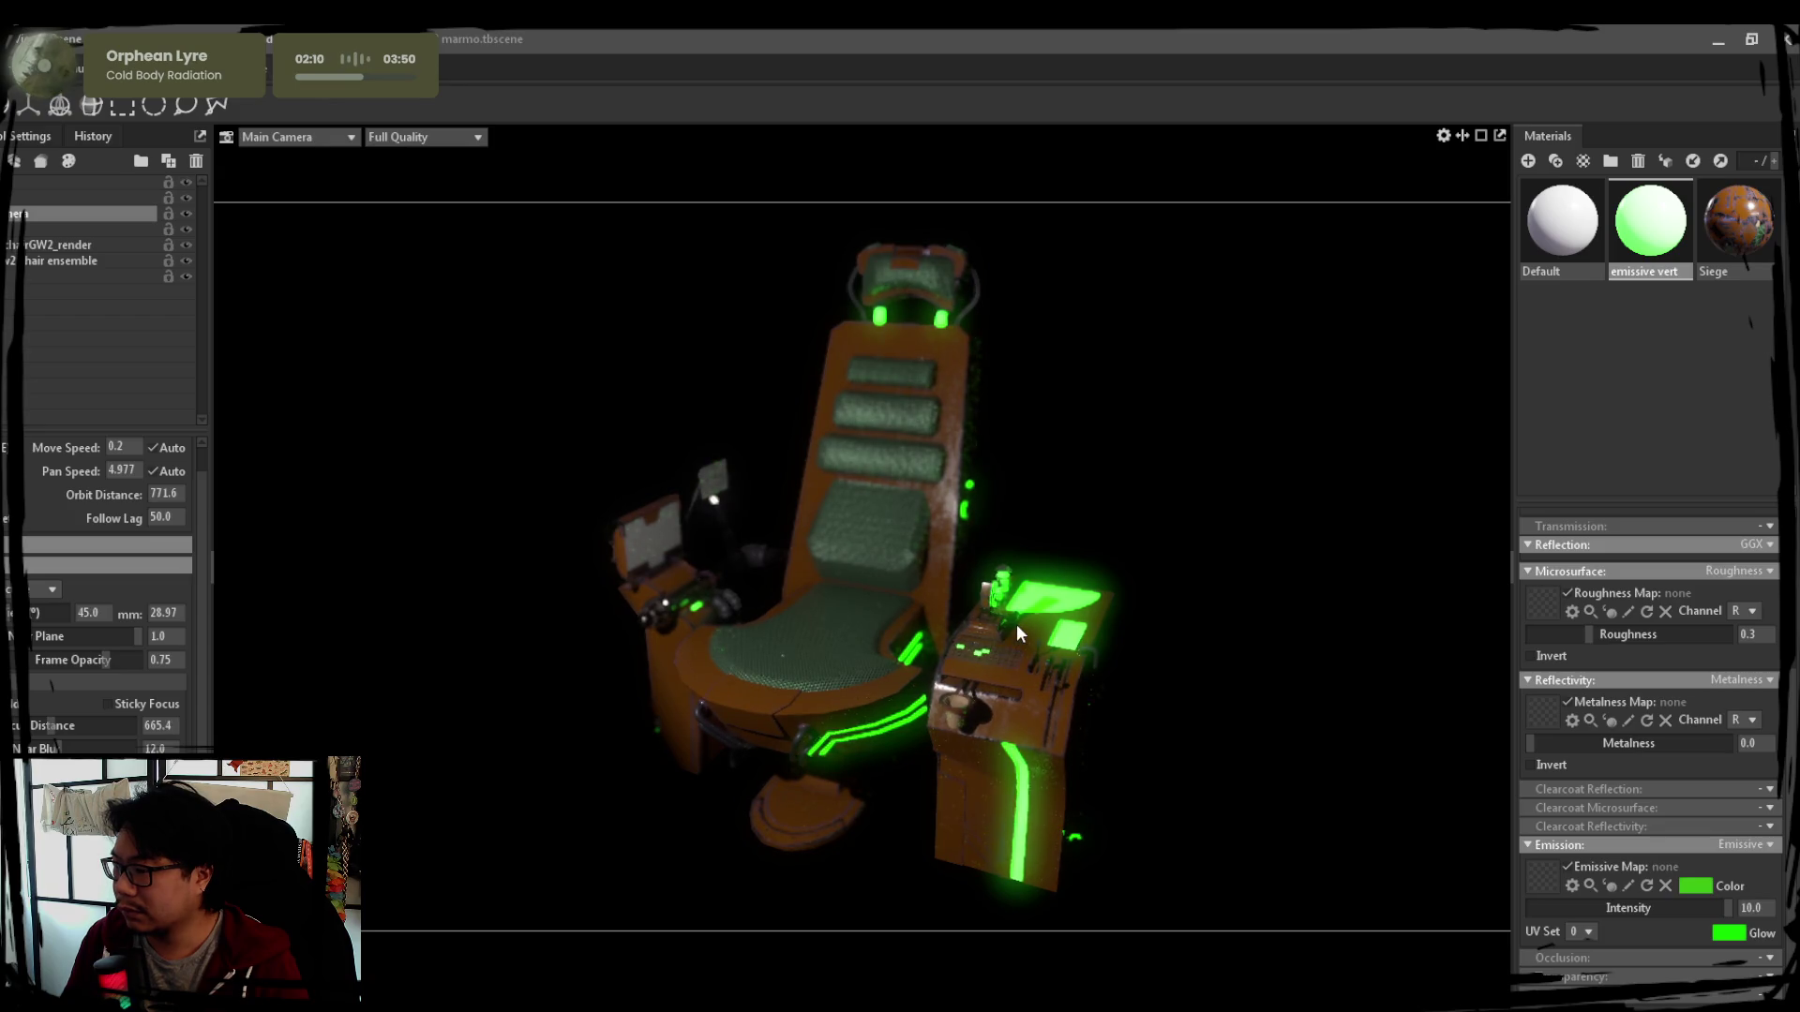
left_click(845, 631, "ctrl")
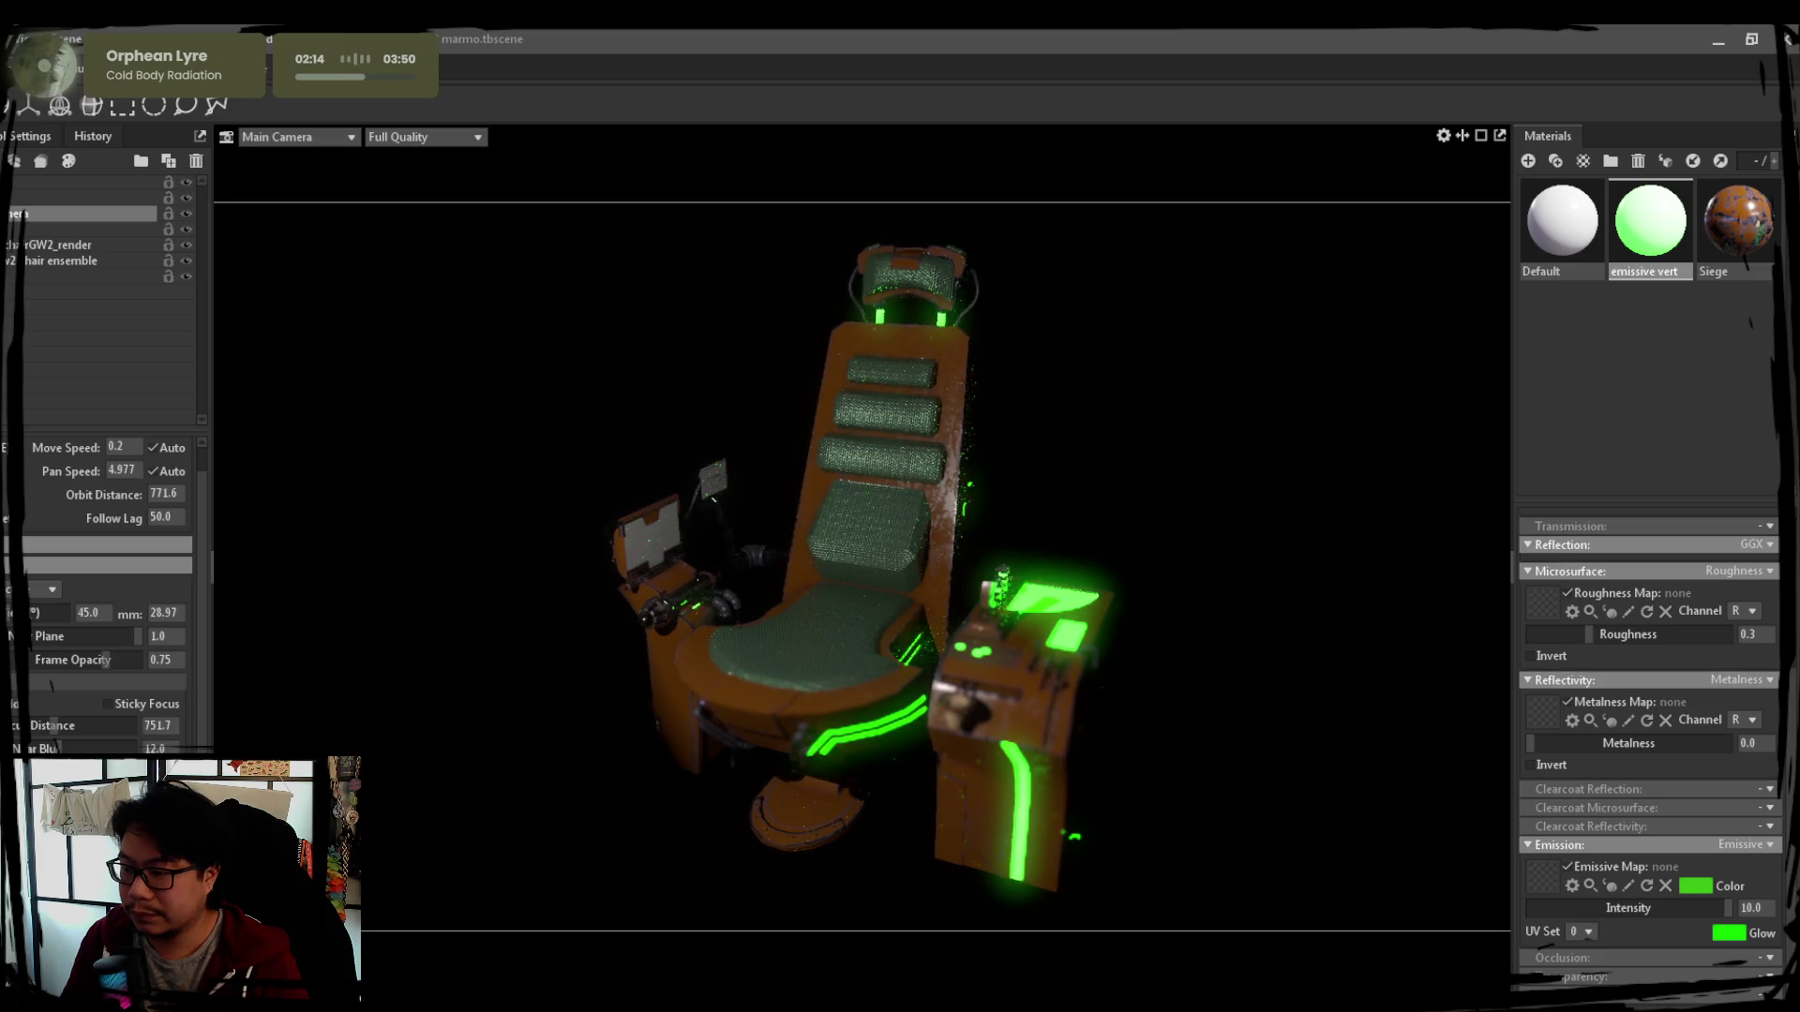
left_click_drag(42, 749, 43, 748)
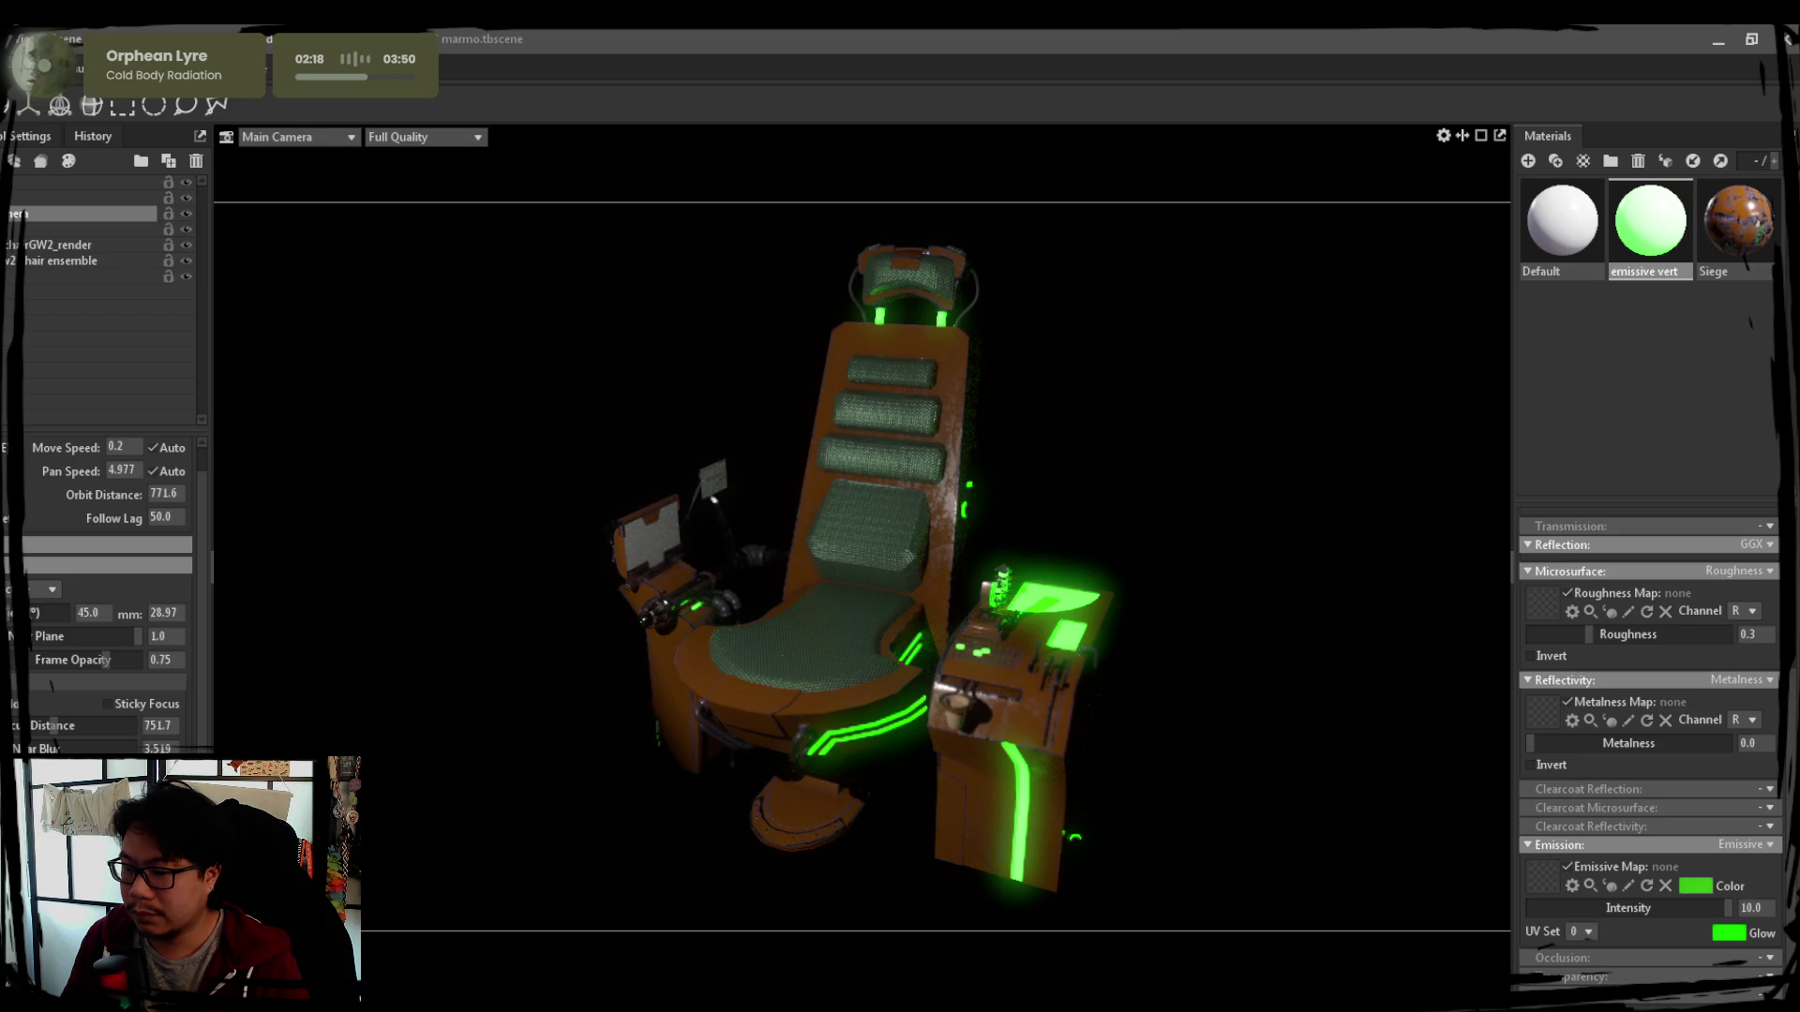
scroll(53, 687, "down", 1)
scroll(52, 687, "down", 1)
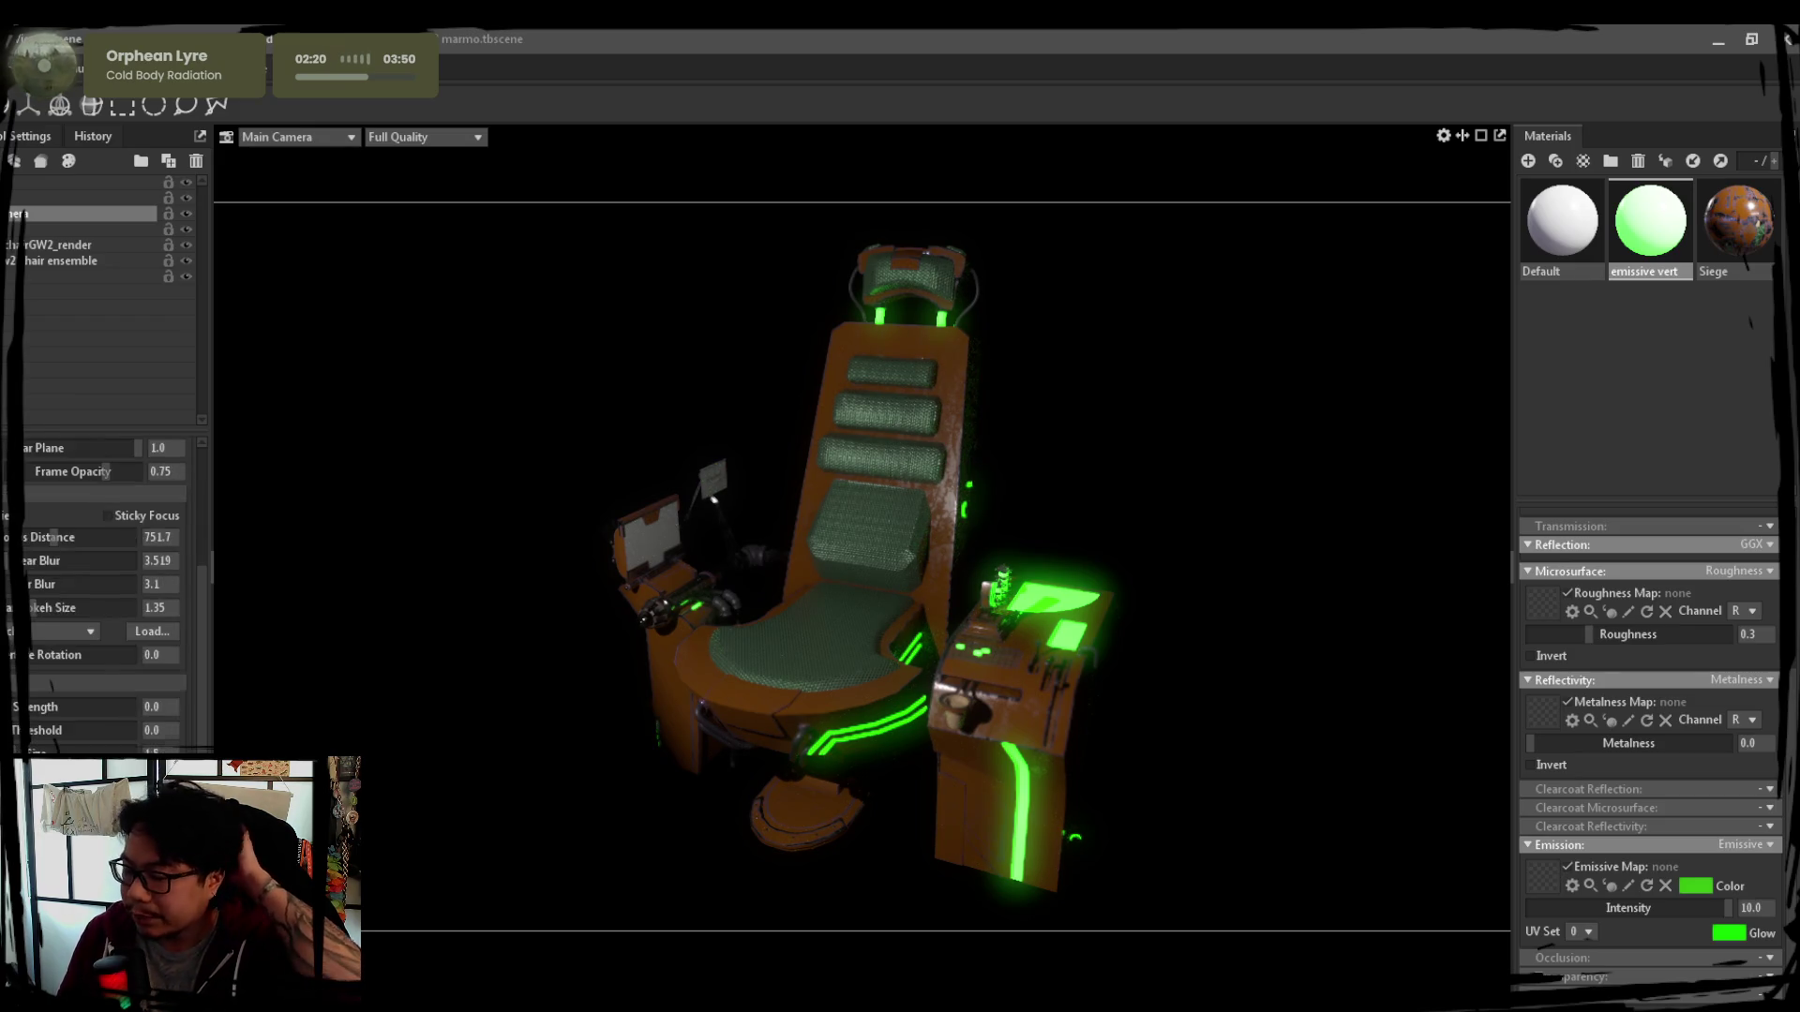
scroll(52, 687, "down", 1)
scroll(99, 604, "down", 1)
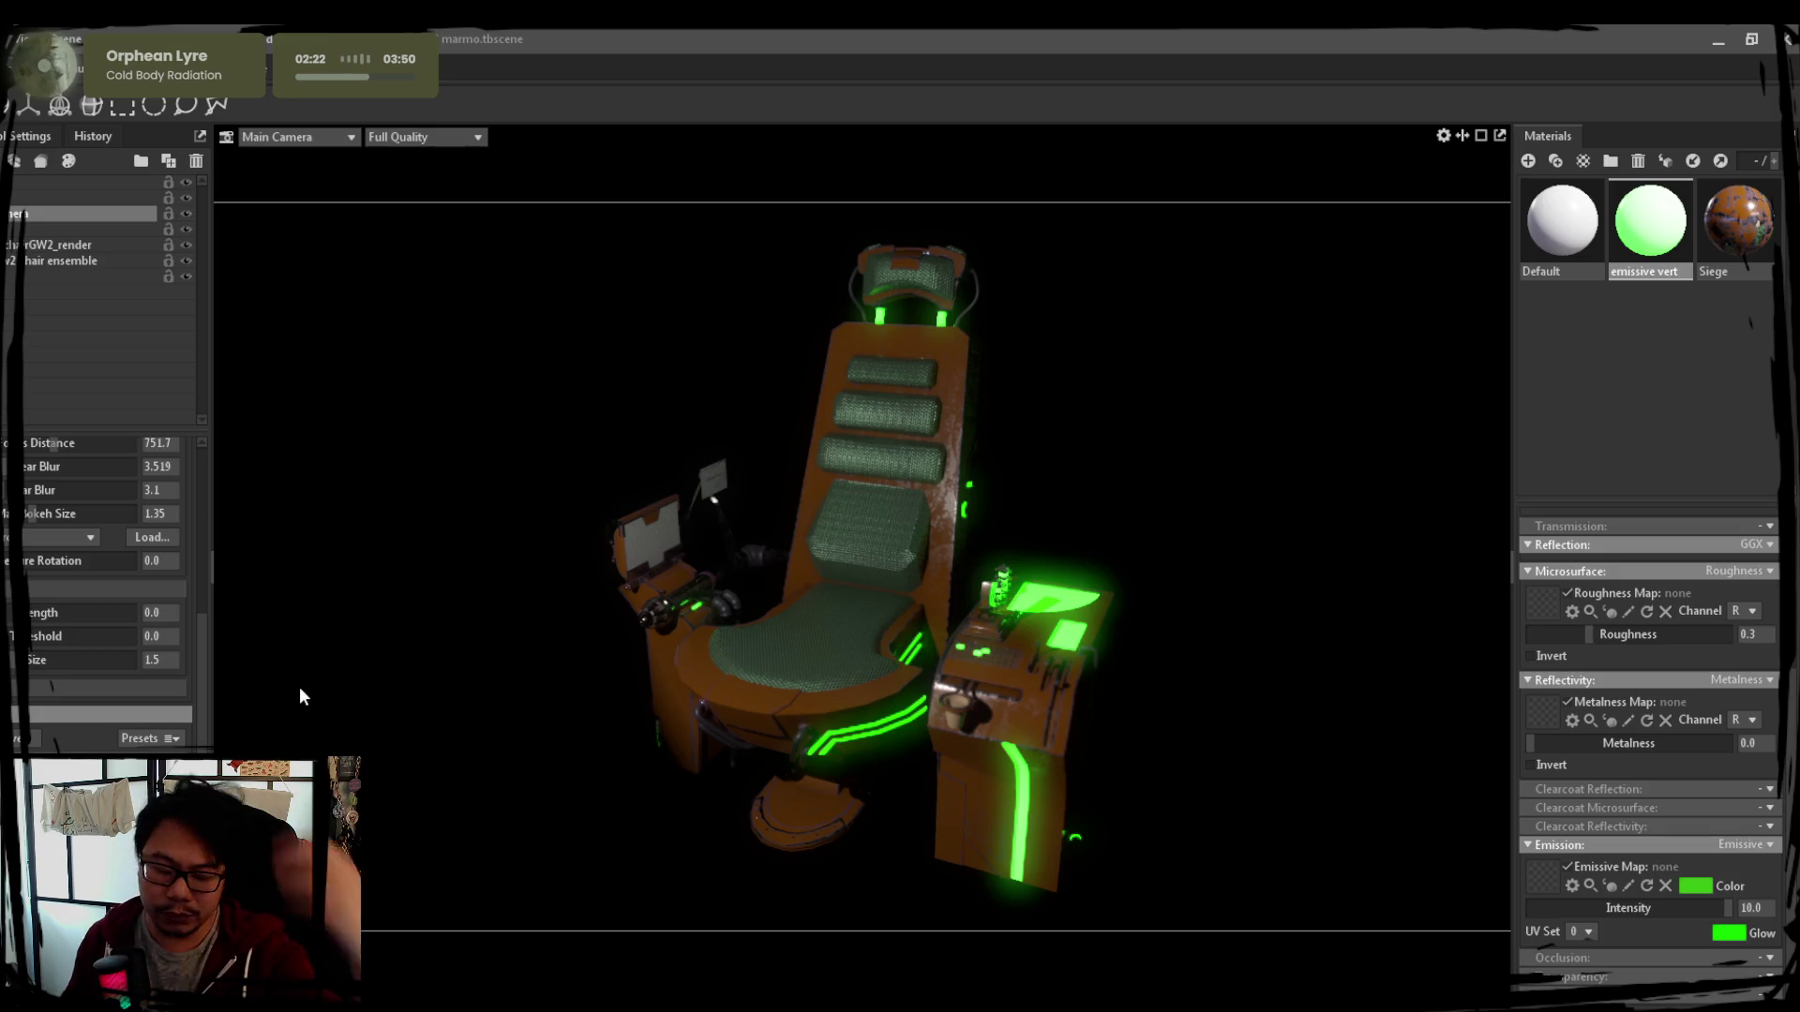
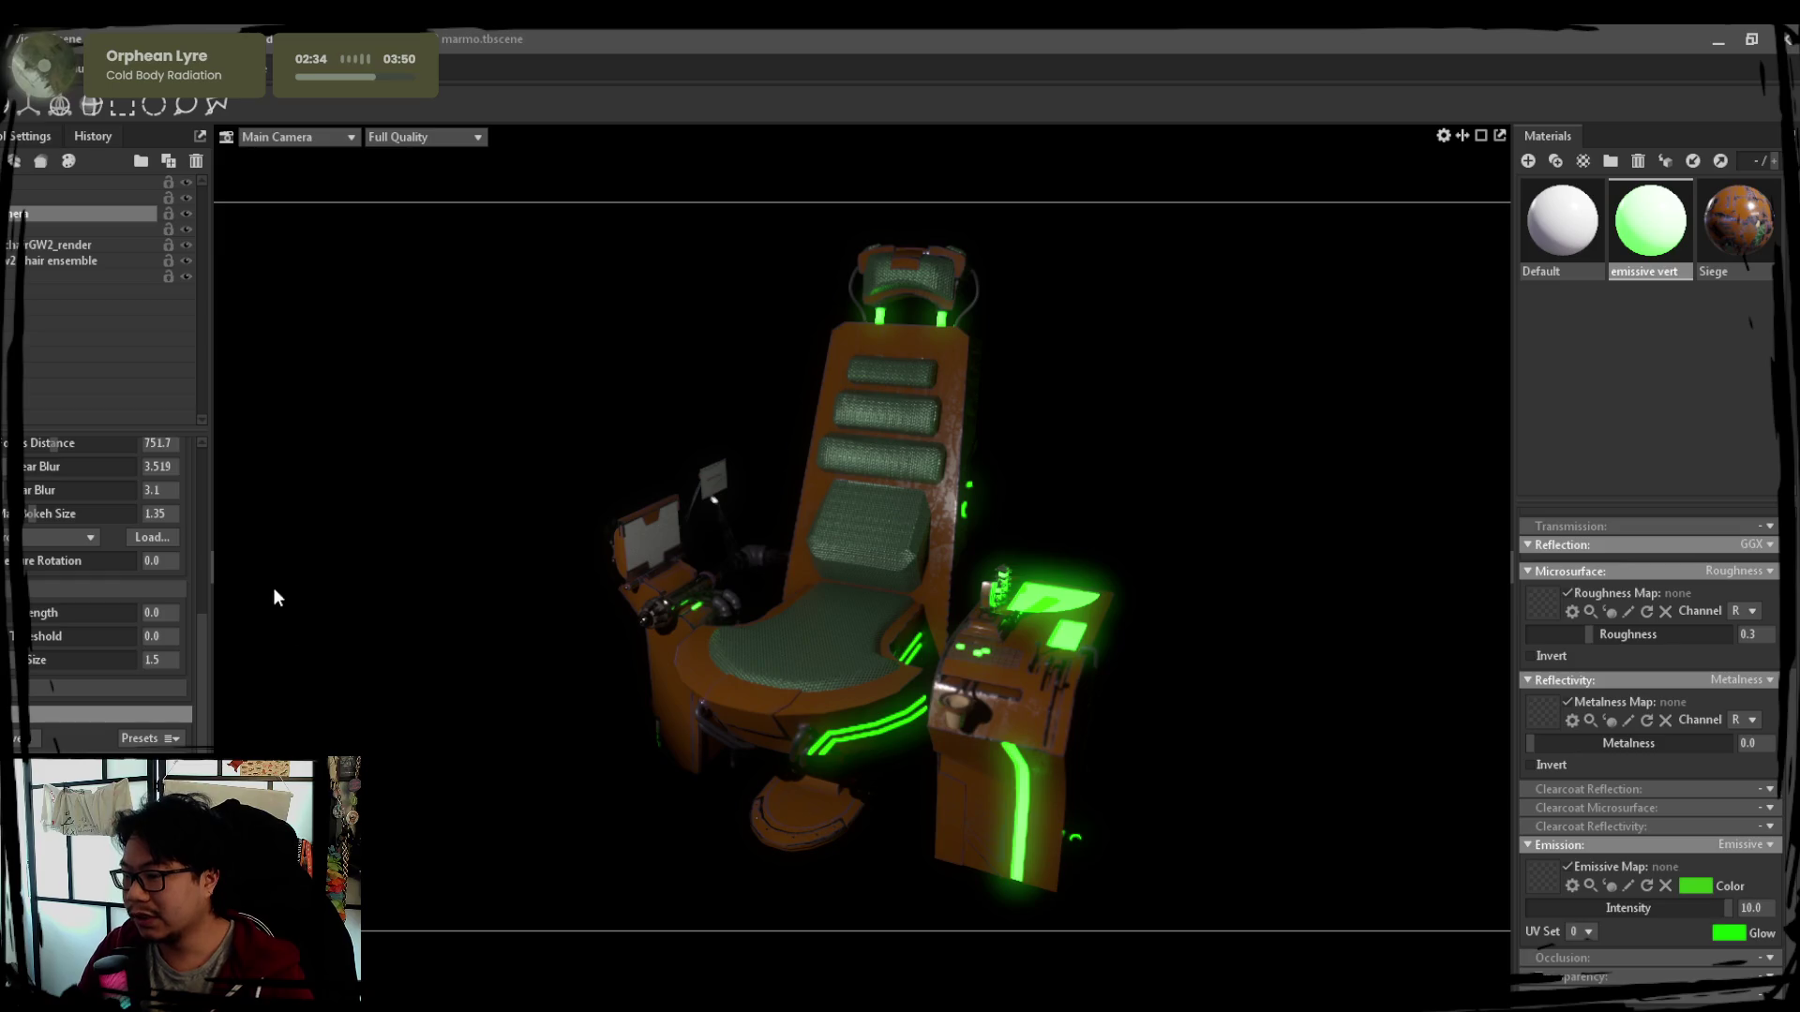
scroll(53, 686, "down", 3)
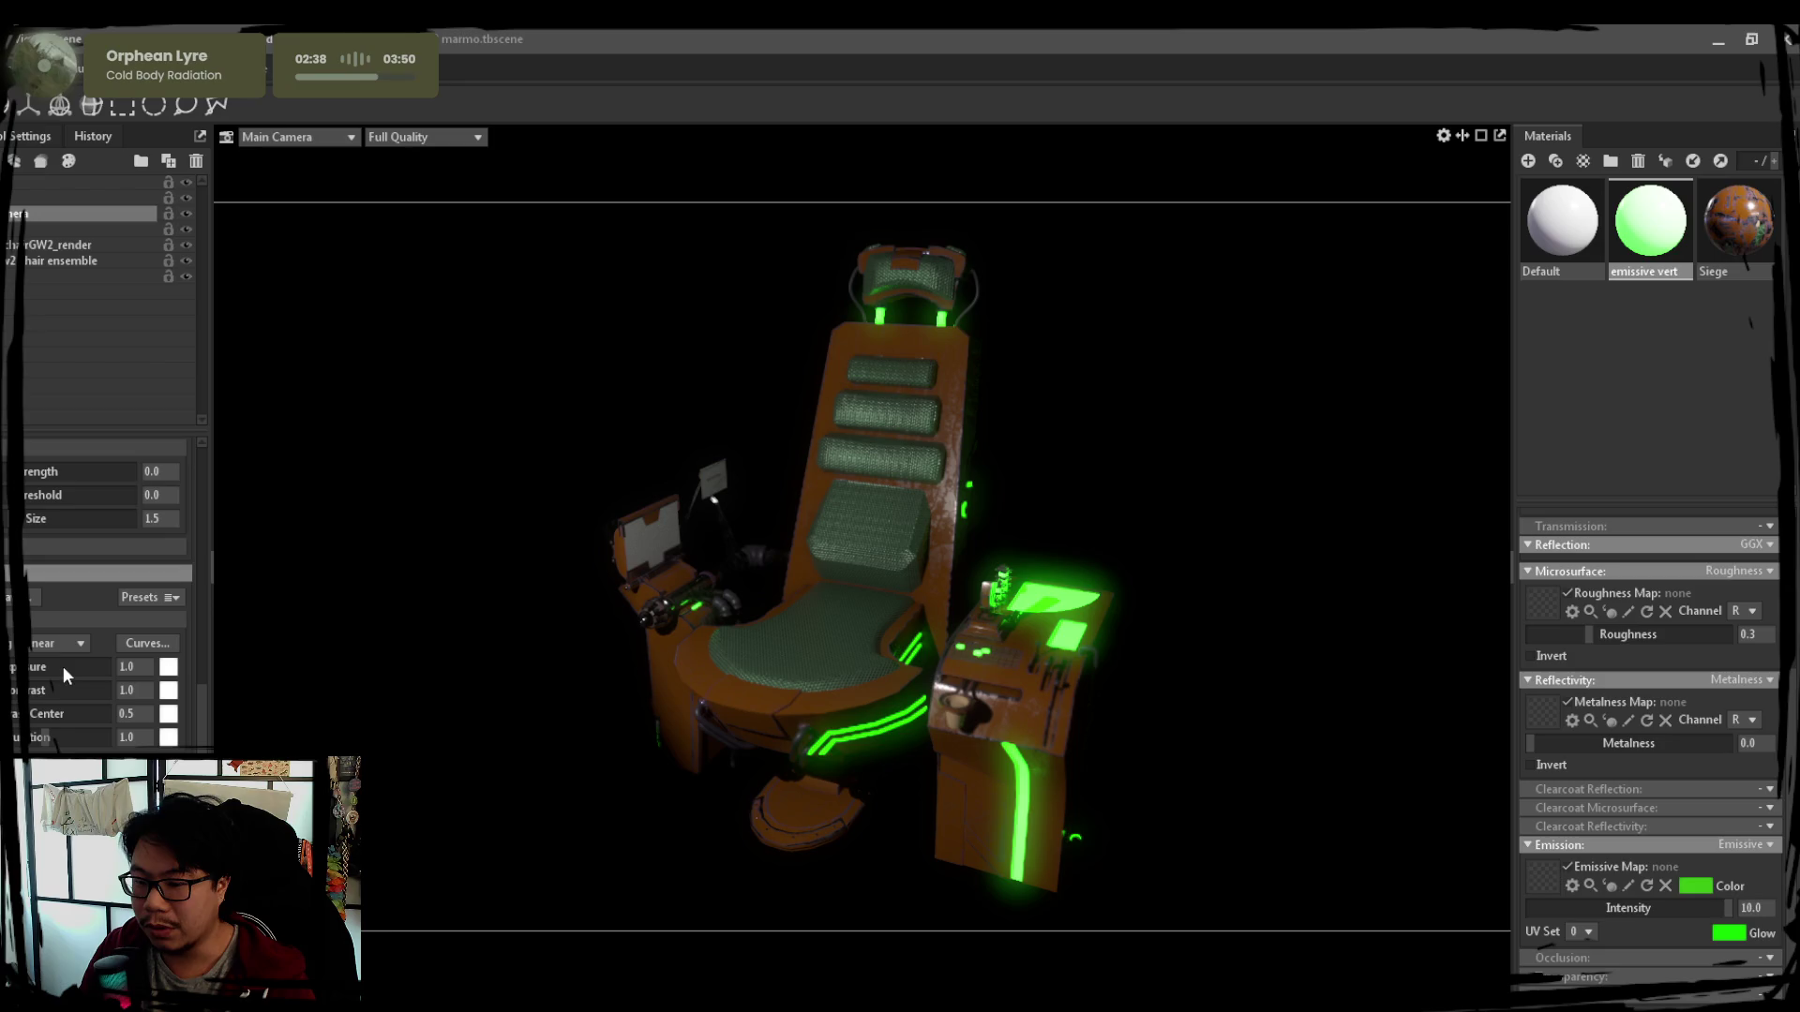
scroll(59, 663, "down", 1)
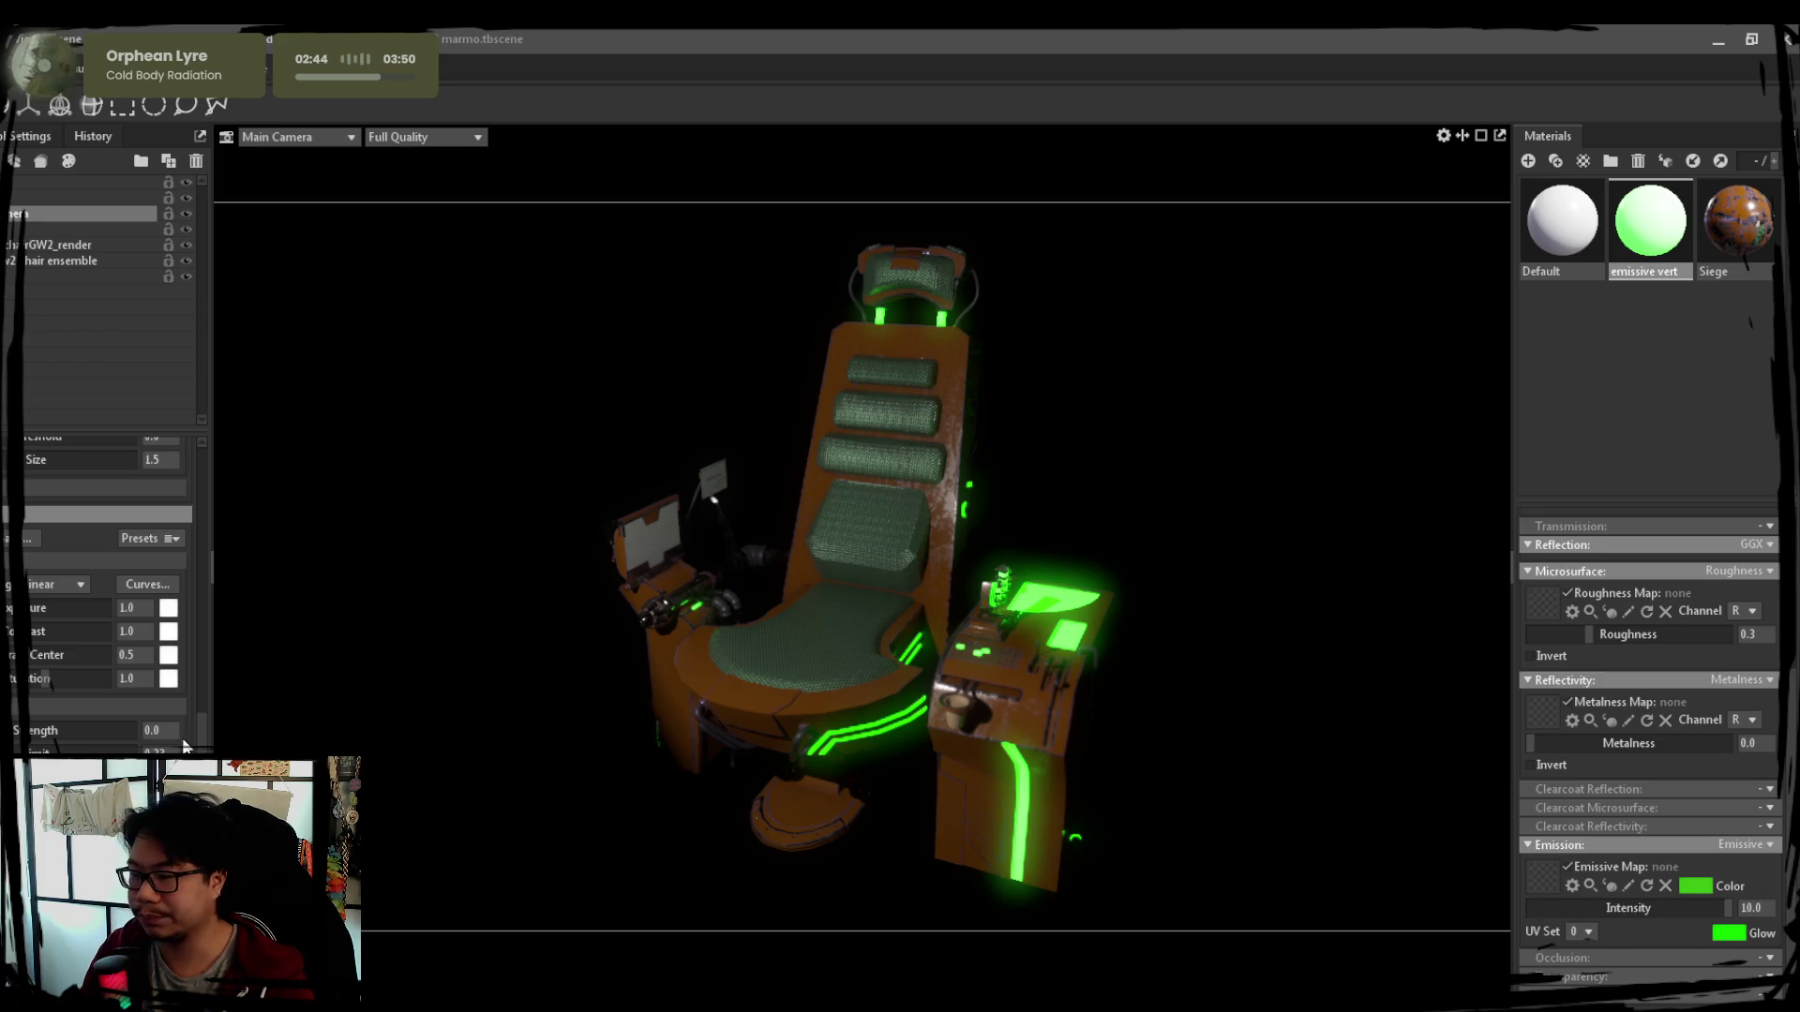
Lower the Main Camera's Frame Opacity from 0.75, glance at render settings, and reselect the camera
left_click(34, 261)
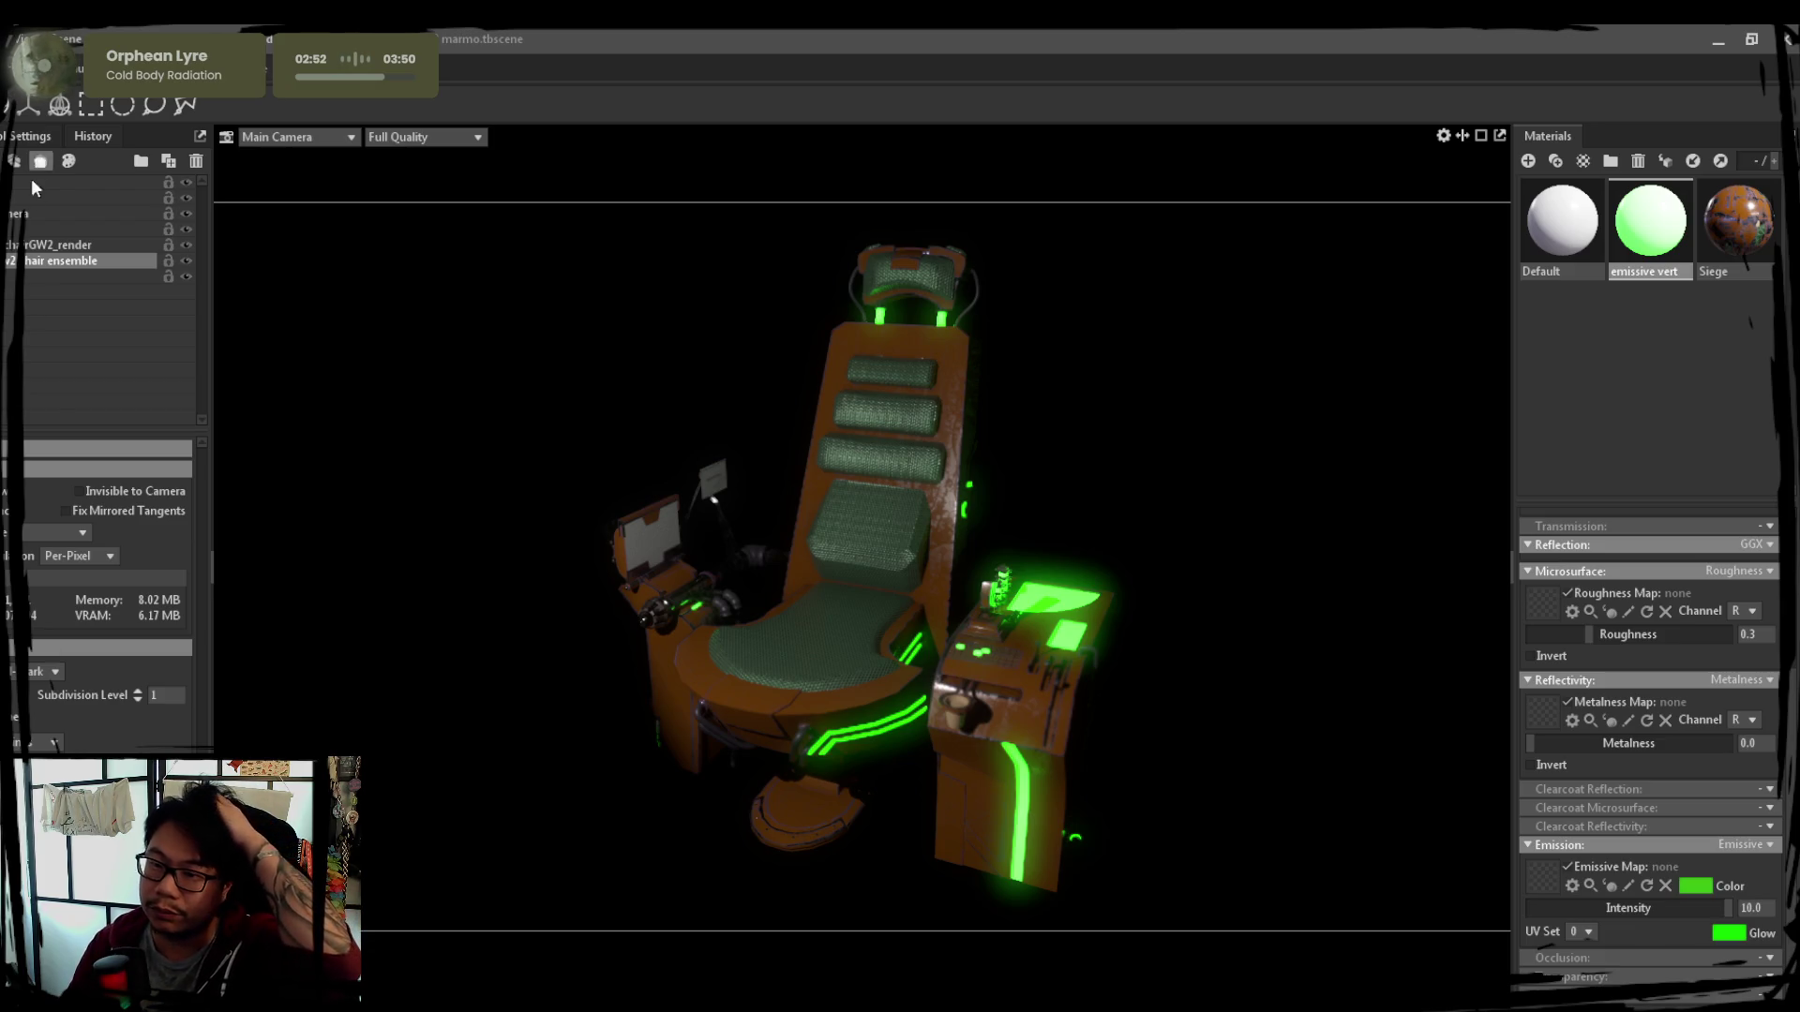
left_click(27, 214)
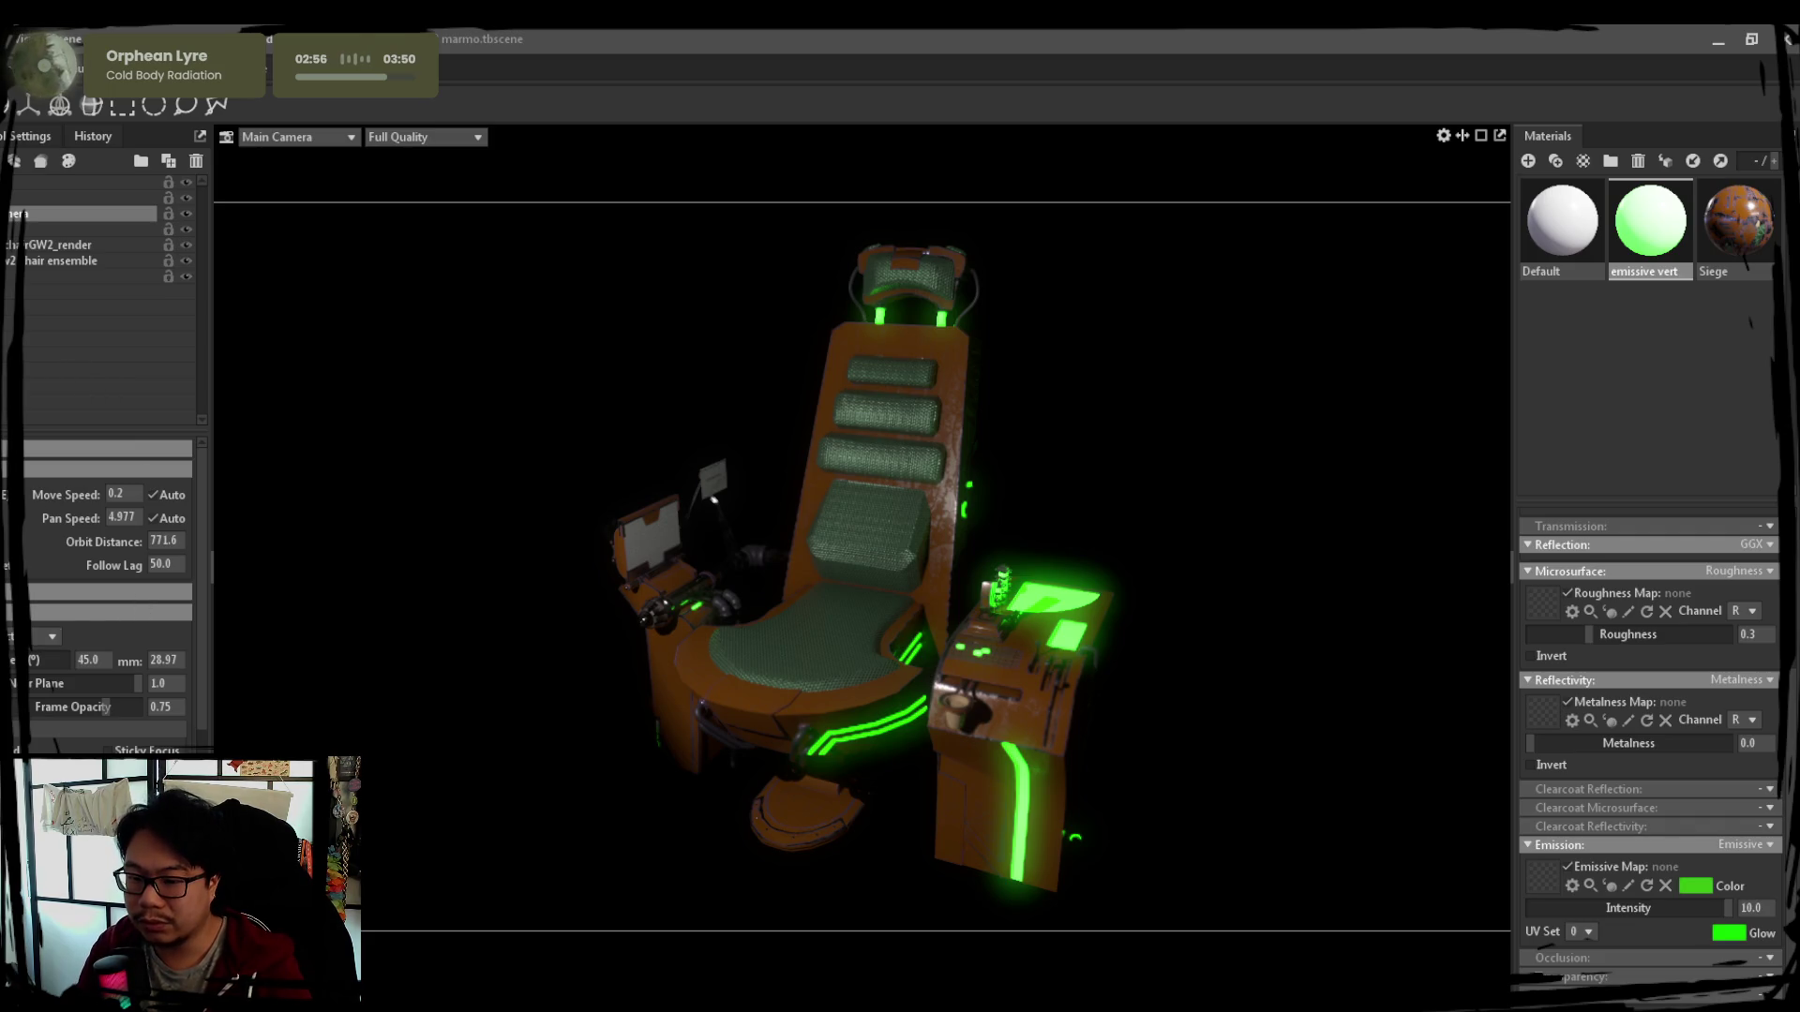
mouse_move(130, 706)
left_mouse_down()
mouse_move(7, 707)
mouse_move(83, 702)
left_mouse_up()
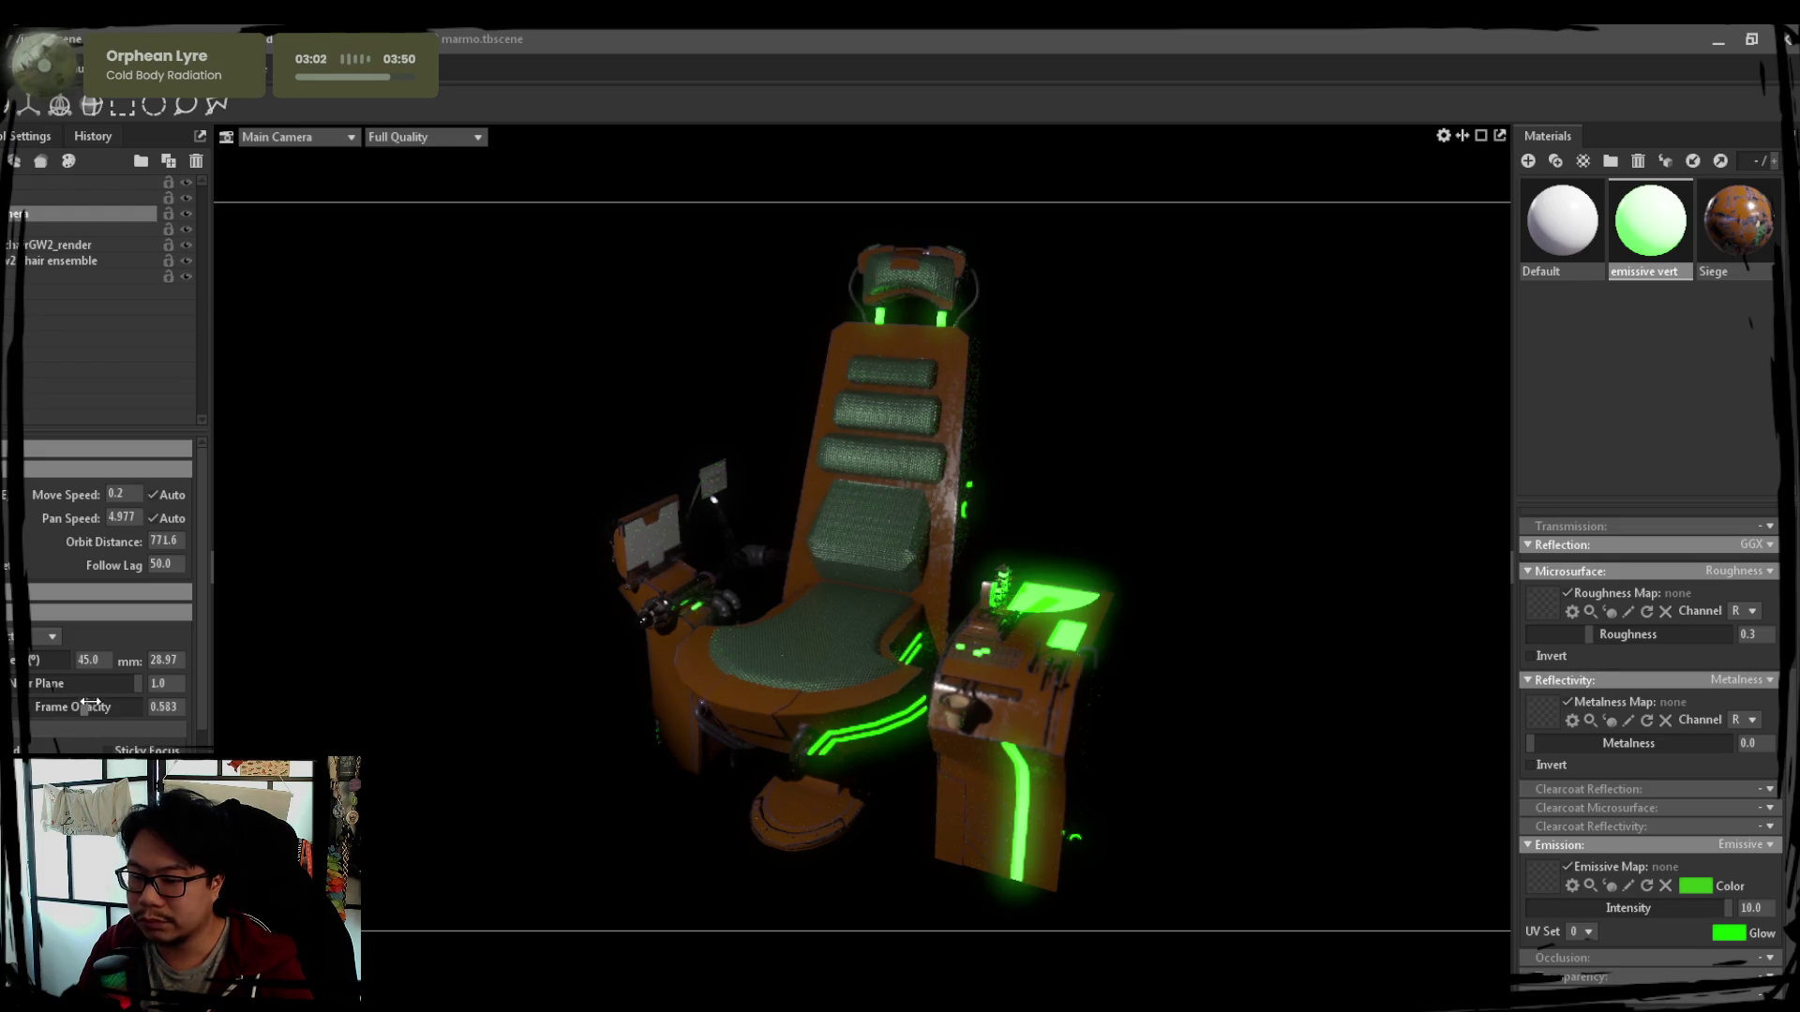
left_click(22, 229)
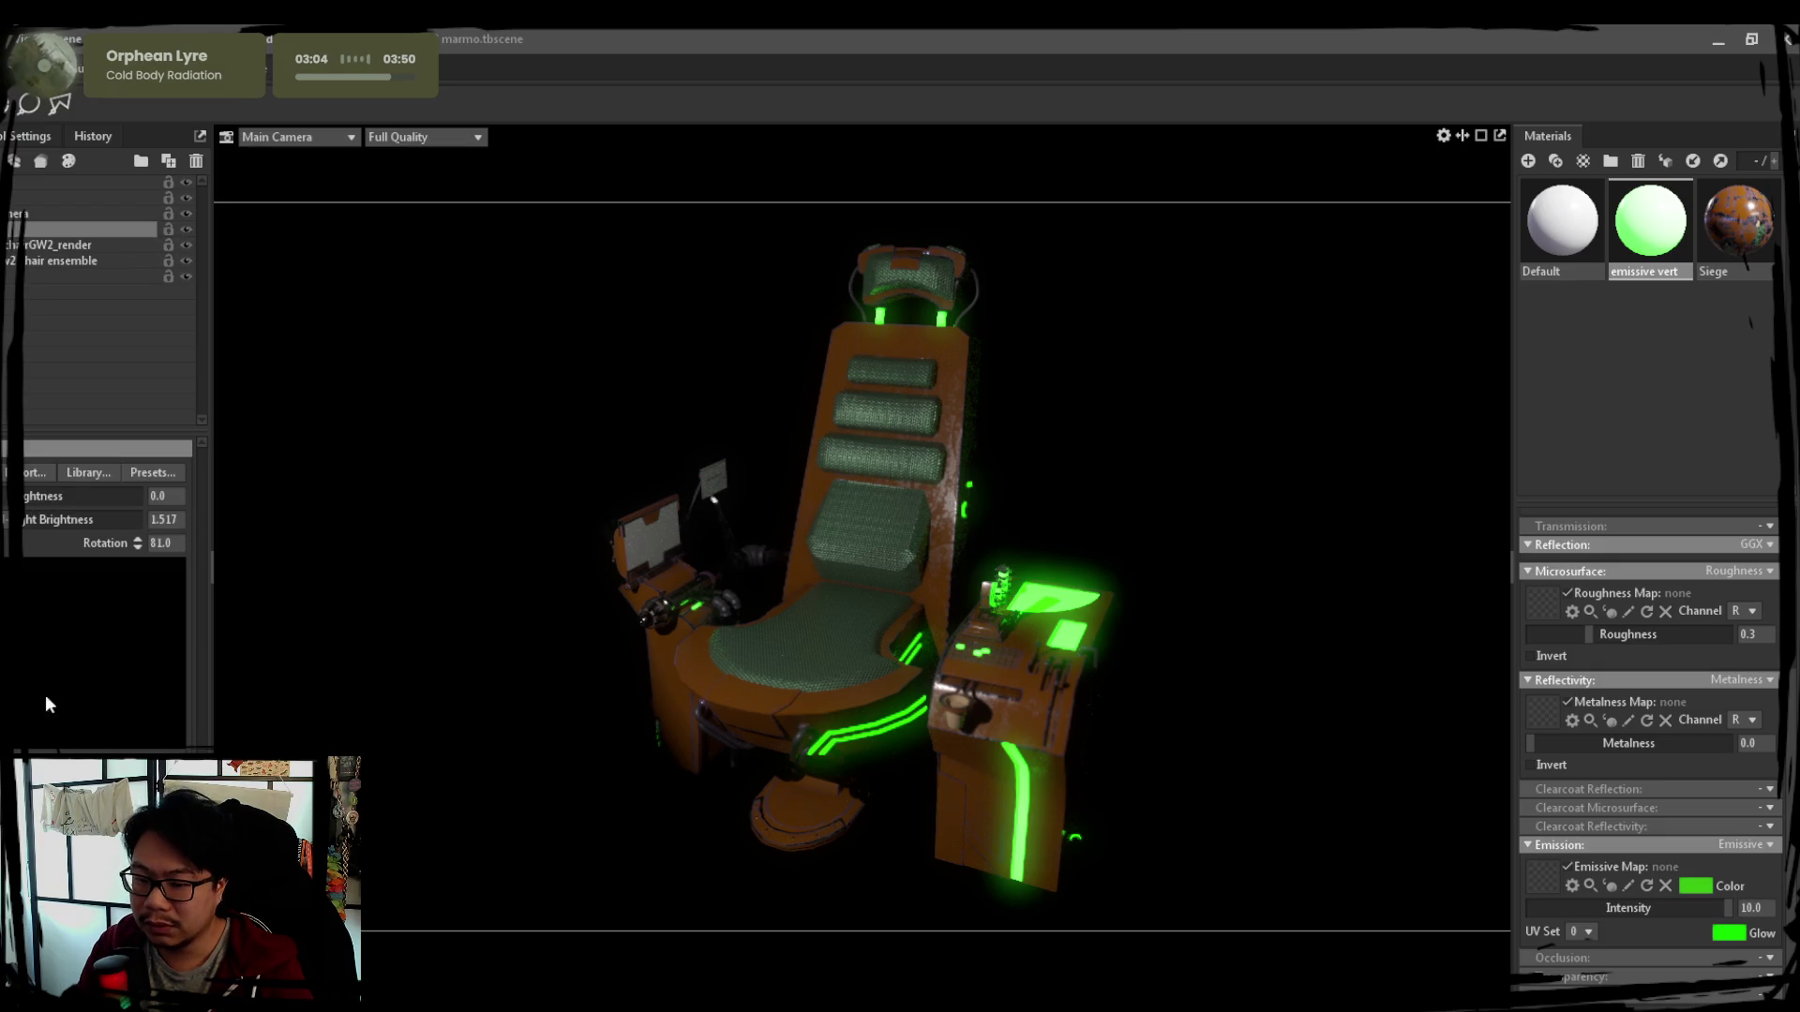
left_click(17, 198)
scroll(100, 590, "down", 3)
scroll(98, 591, "down", 2)
scroll(99, 591, "down", 2)
scroll(99, 591, "up", 2)
scroll(99, 591, "up", 3)
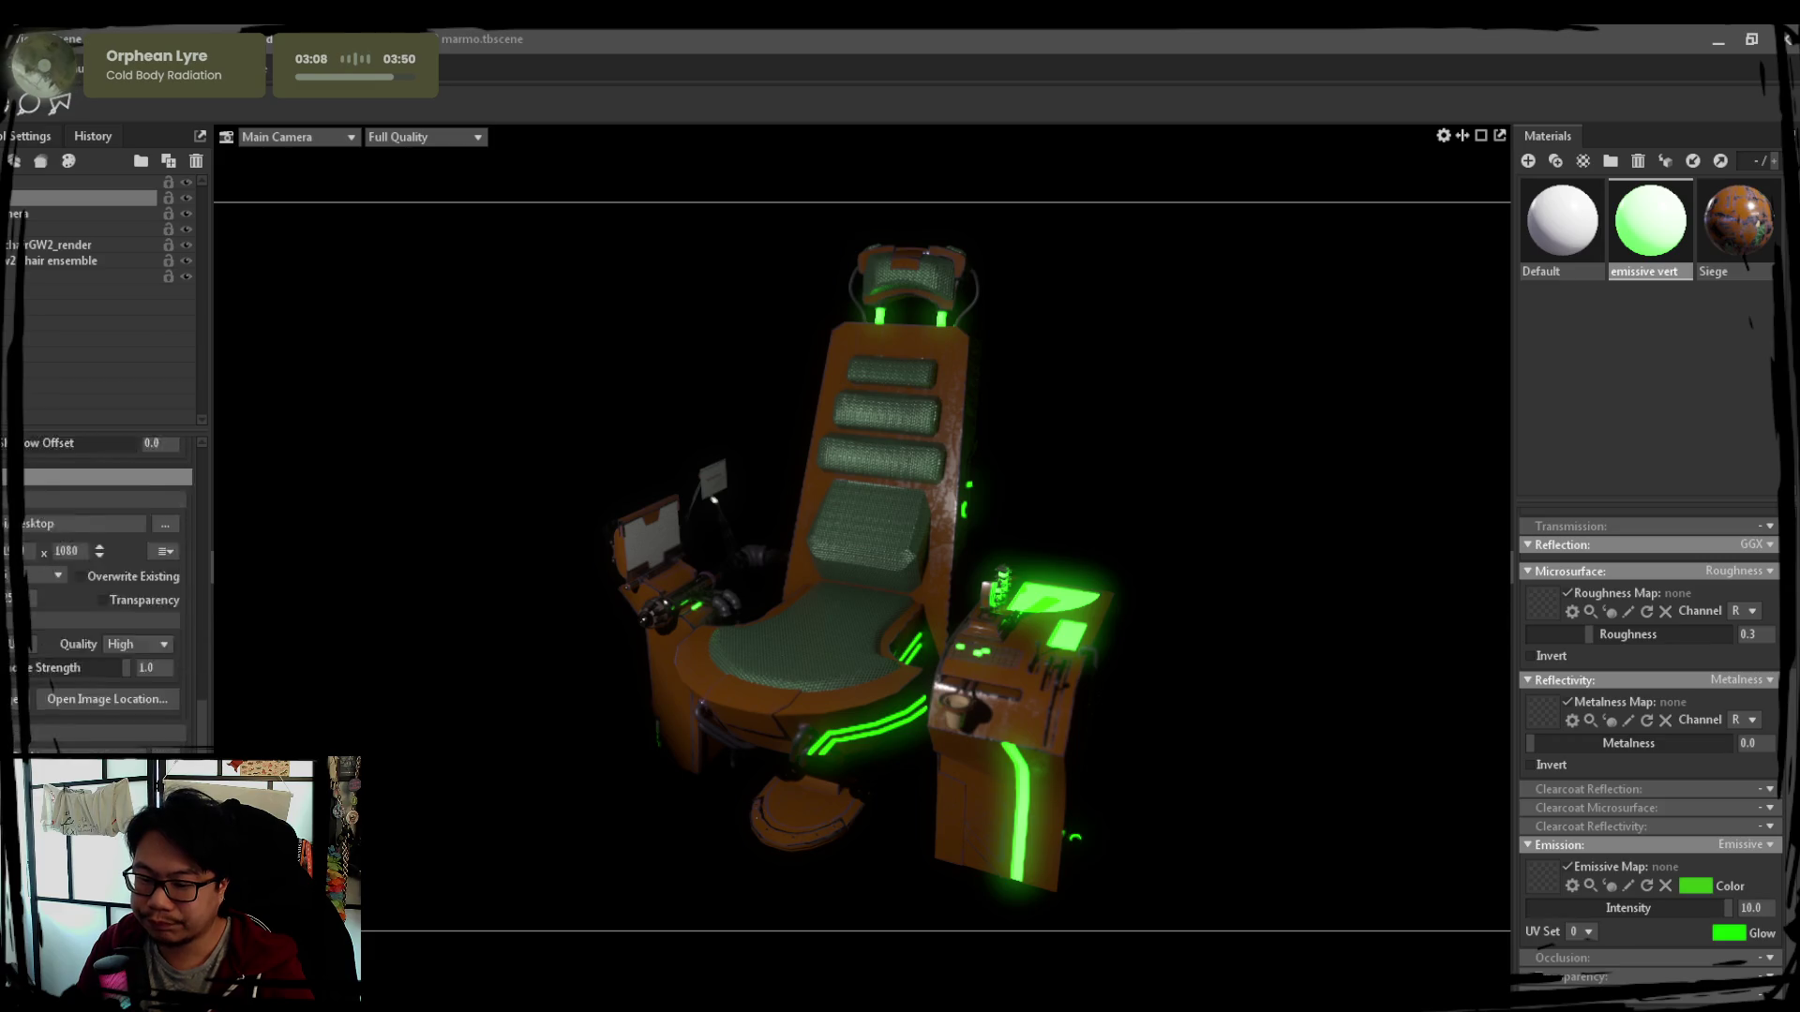
scroll(99, 591, "up", 2)
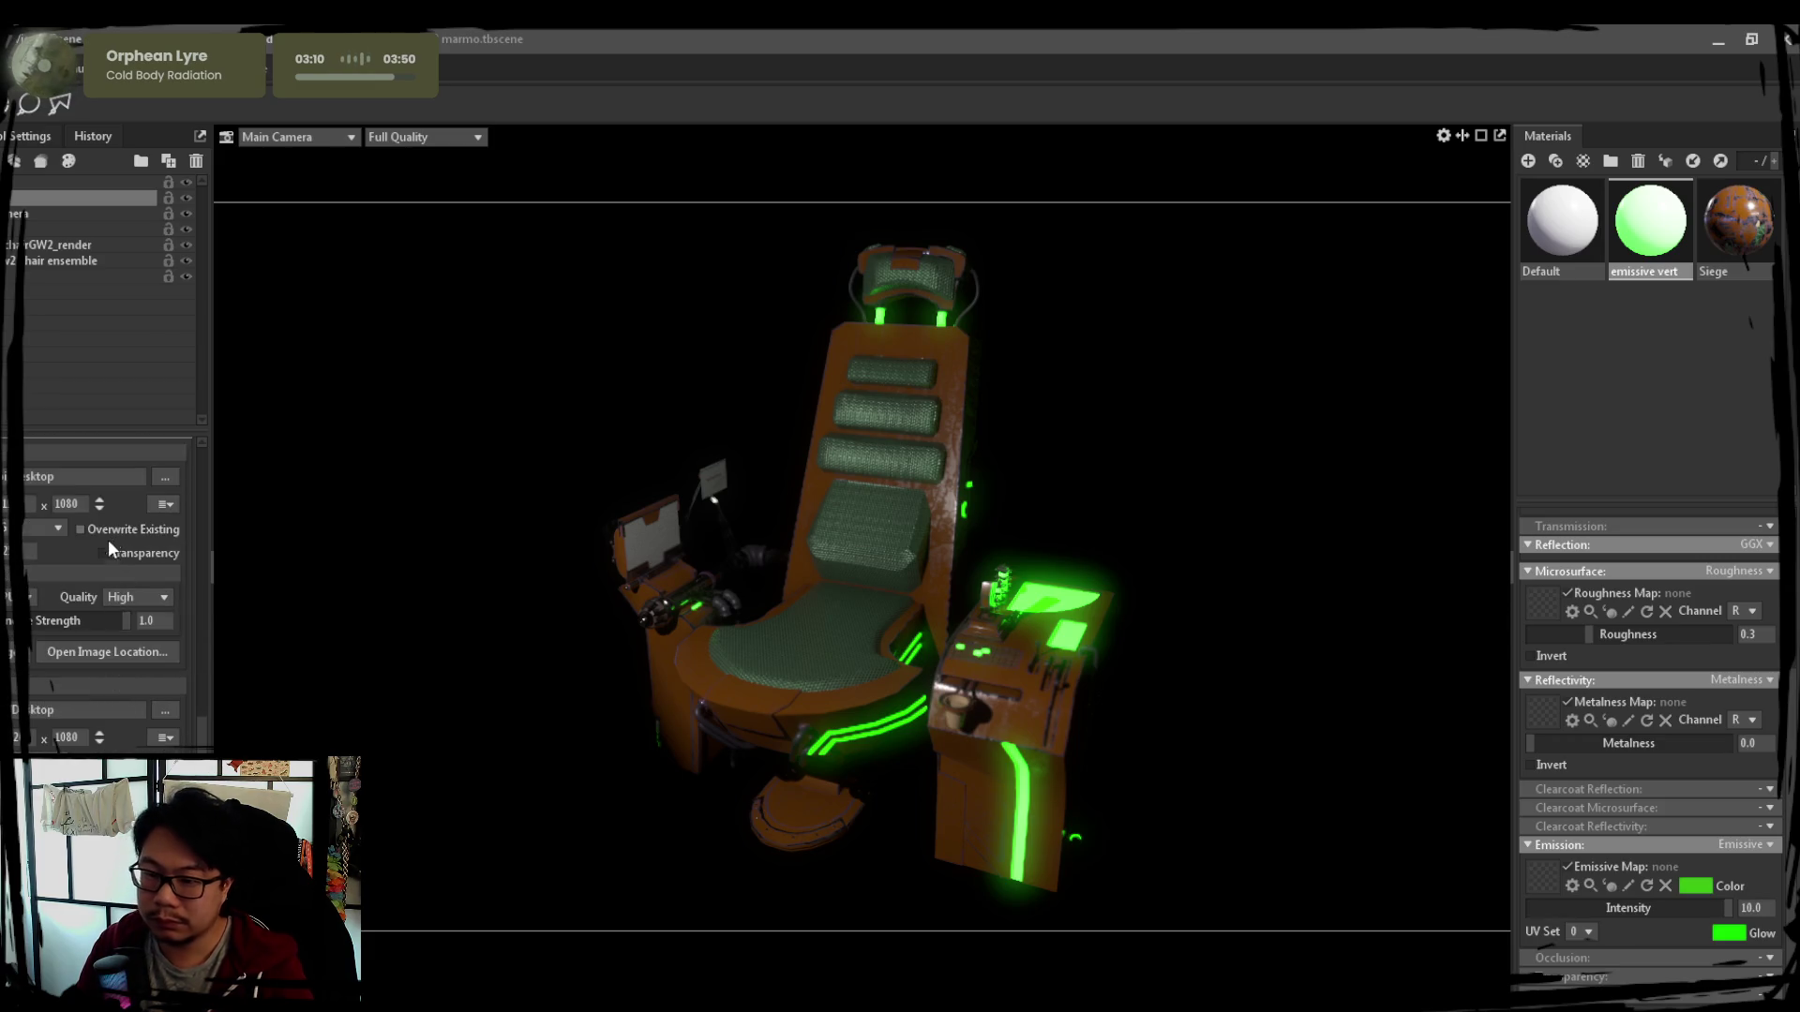
scroll(91, 604, "down", 2)
scroll(91, 604, "down", 2)
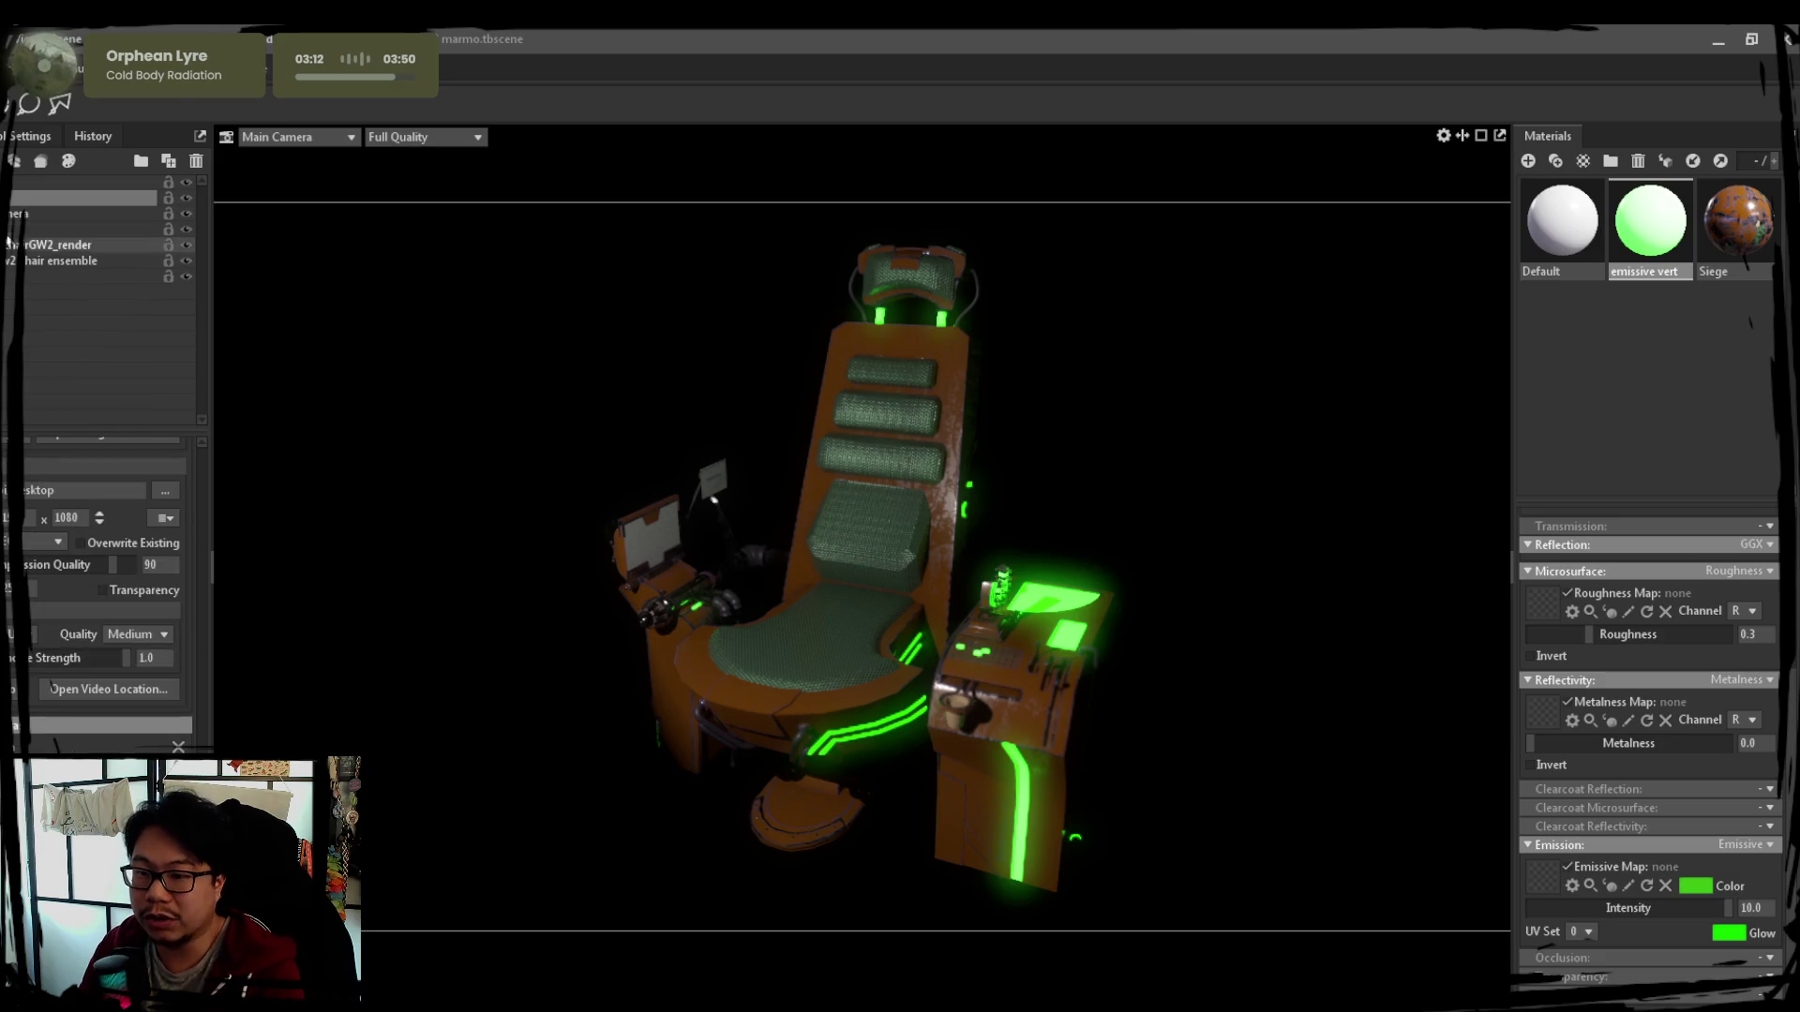
left_click(70, 212)
scroll(57, 734, "down", 2)
scroll(54, 734, "down", 2)
scroll(48, 737, "down", 2)
scroll(34, 748, "down", 2)
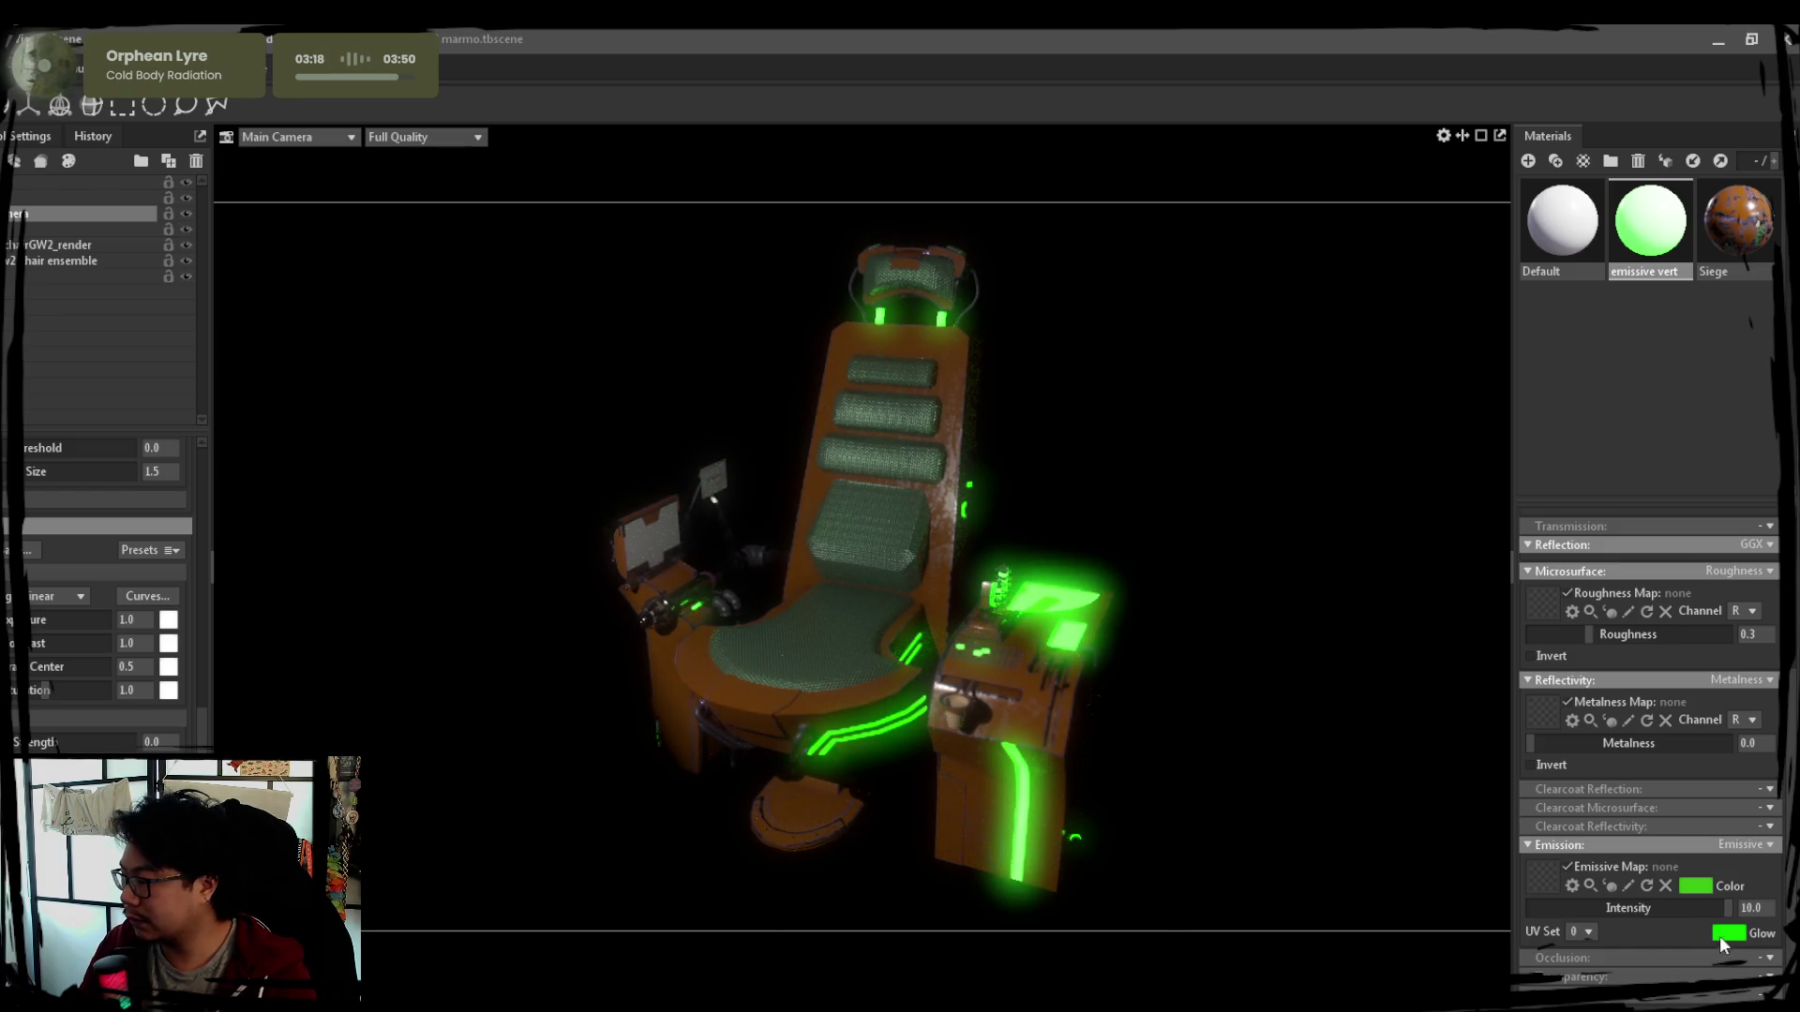
Reduce the green emissive material's intensity from 10 to about 6.96
left_click_drag(1728, 911, 1704, 910)
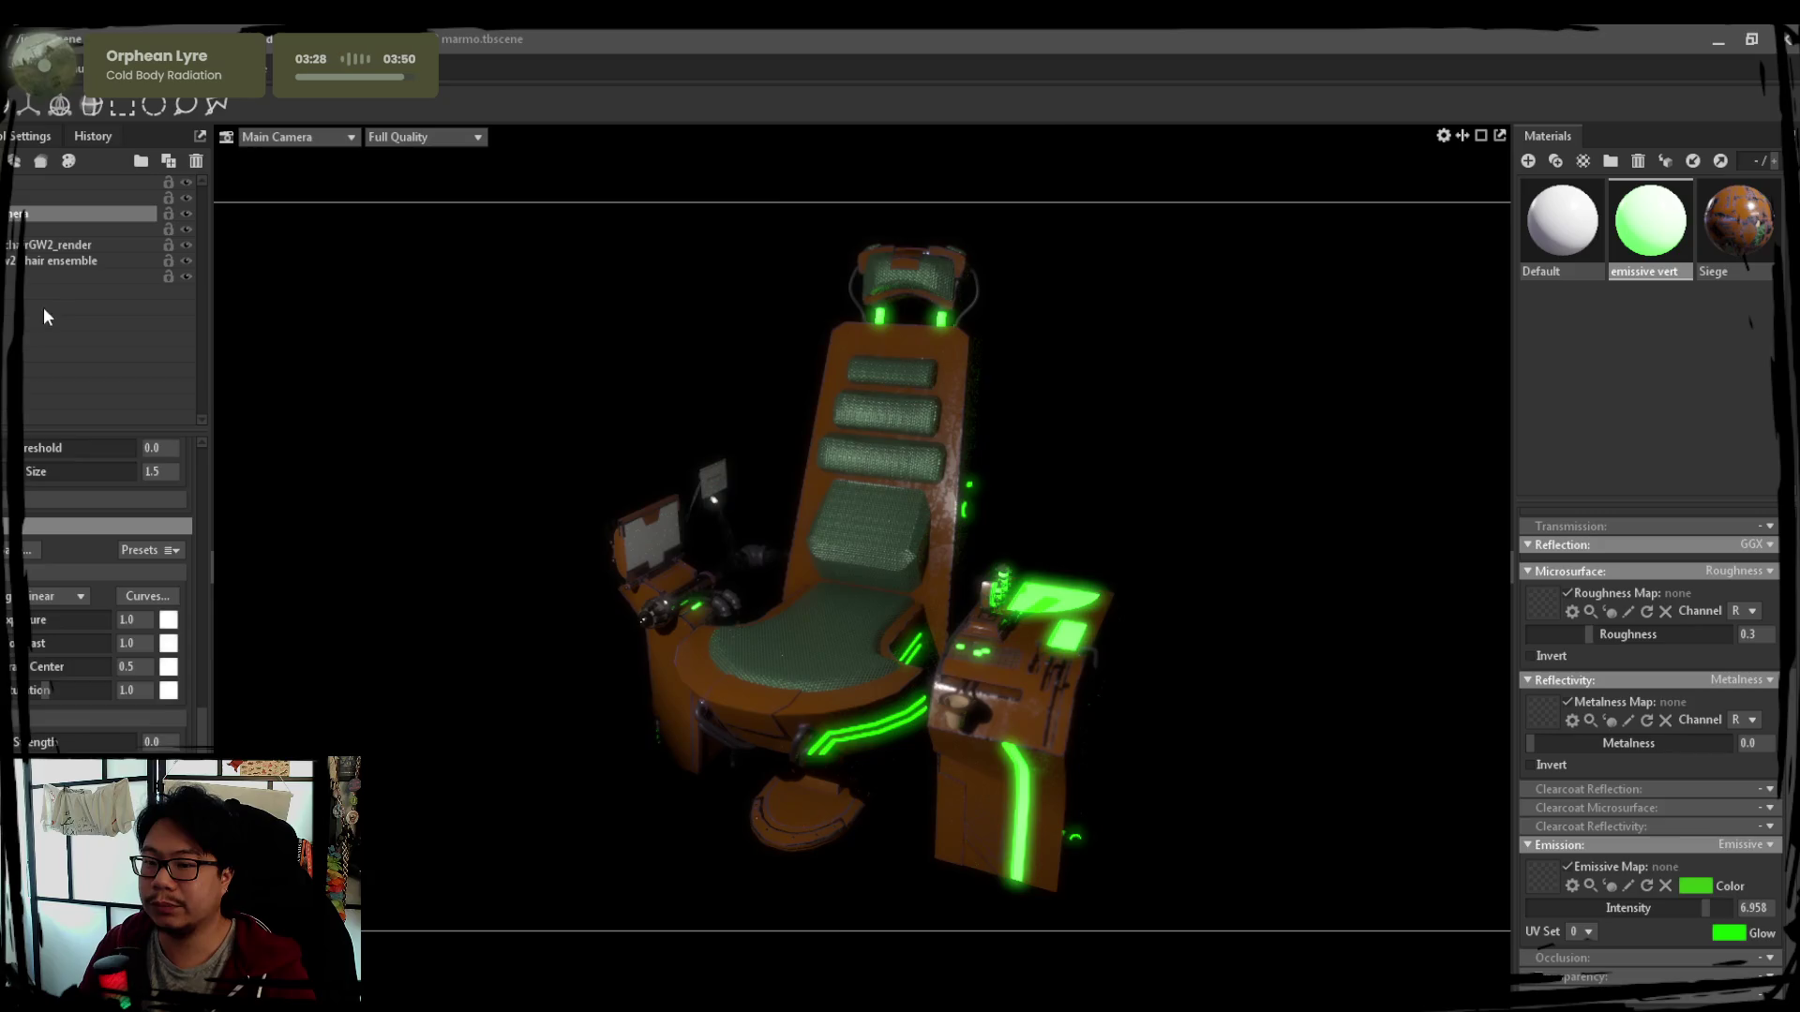
left_click(64, 275)
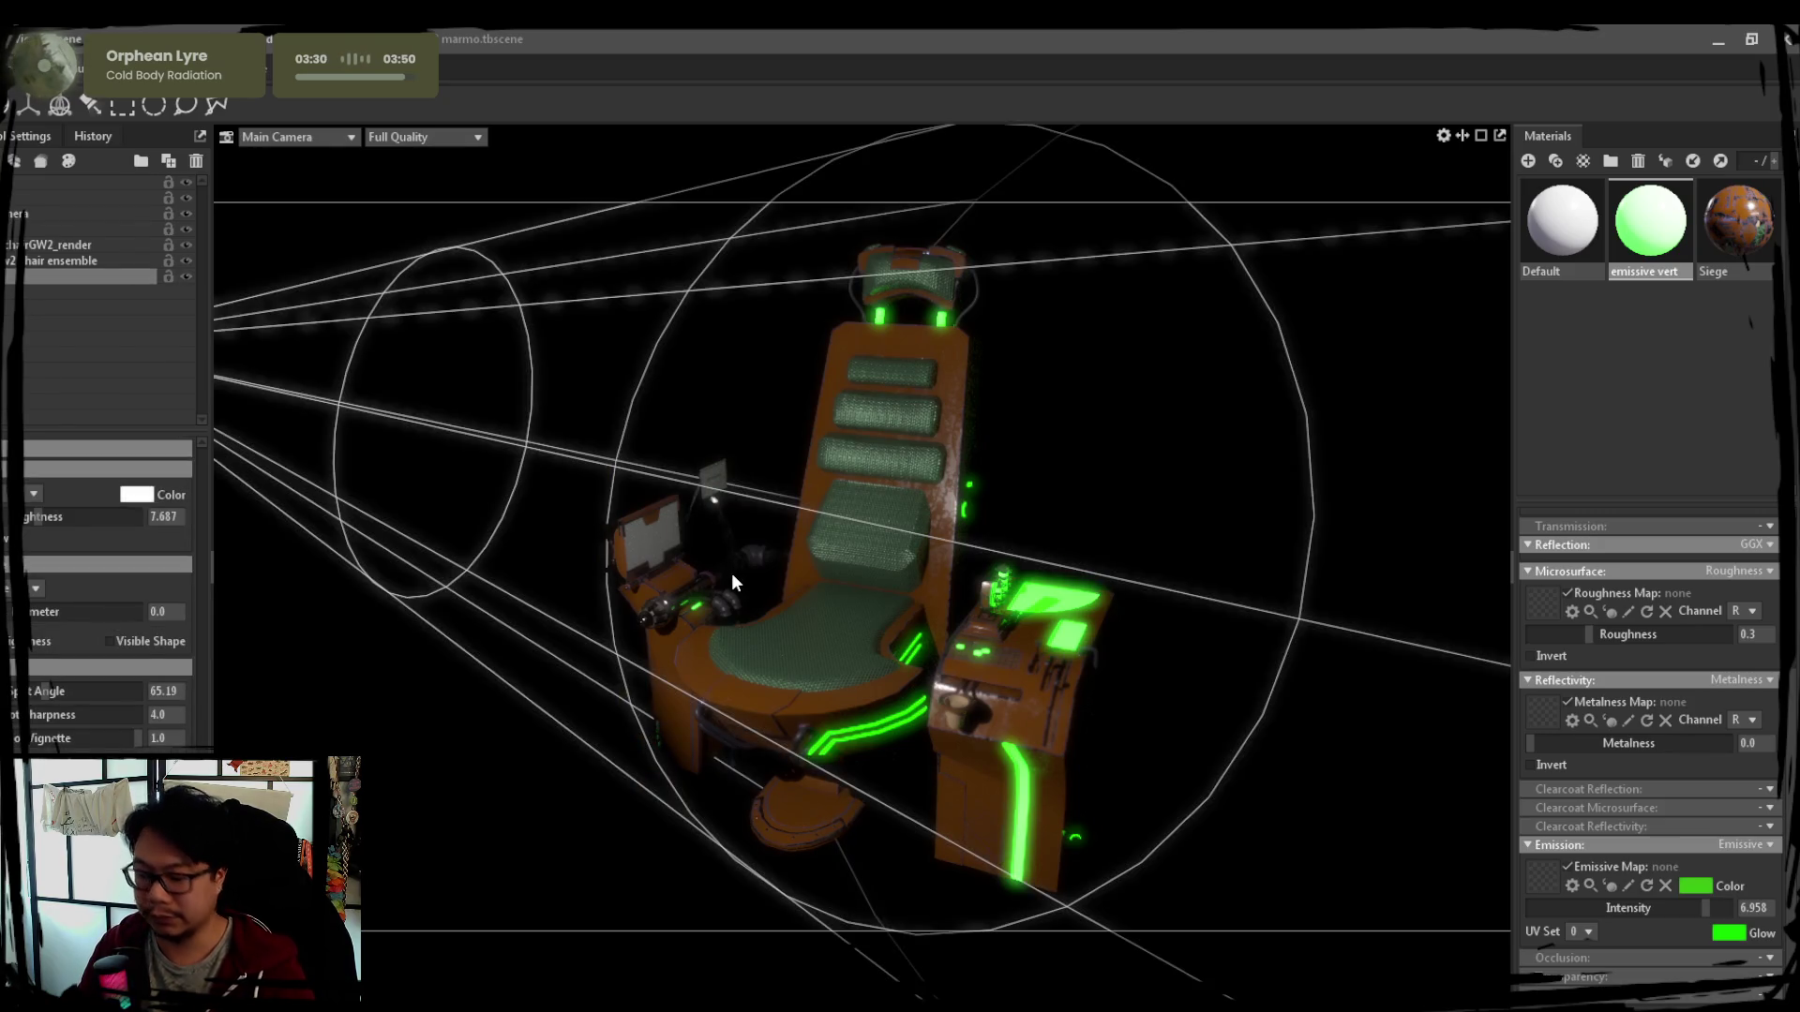
Select the spotlight in the viewport and move it beside the chair, tilting its cone upward
left_click_drag(732, 562, 452, 482)
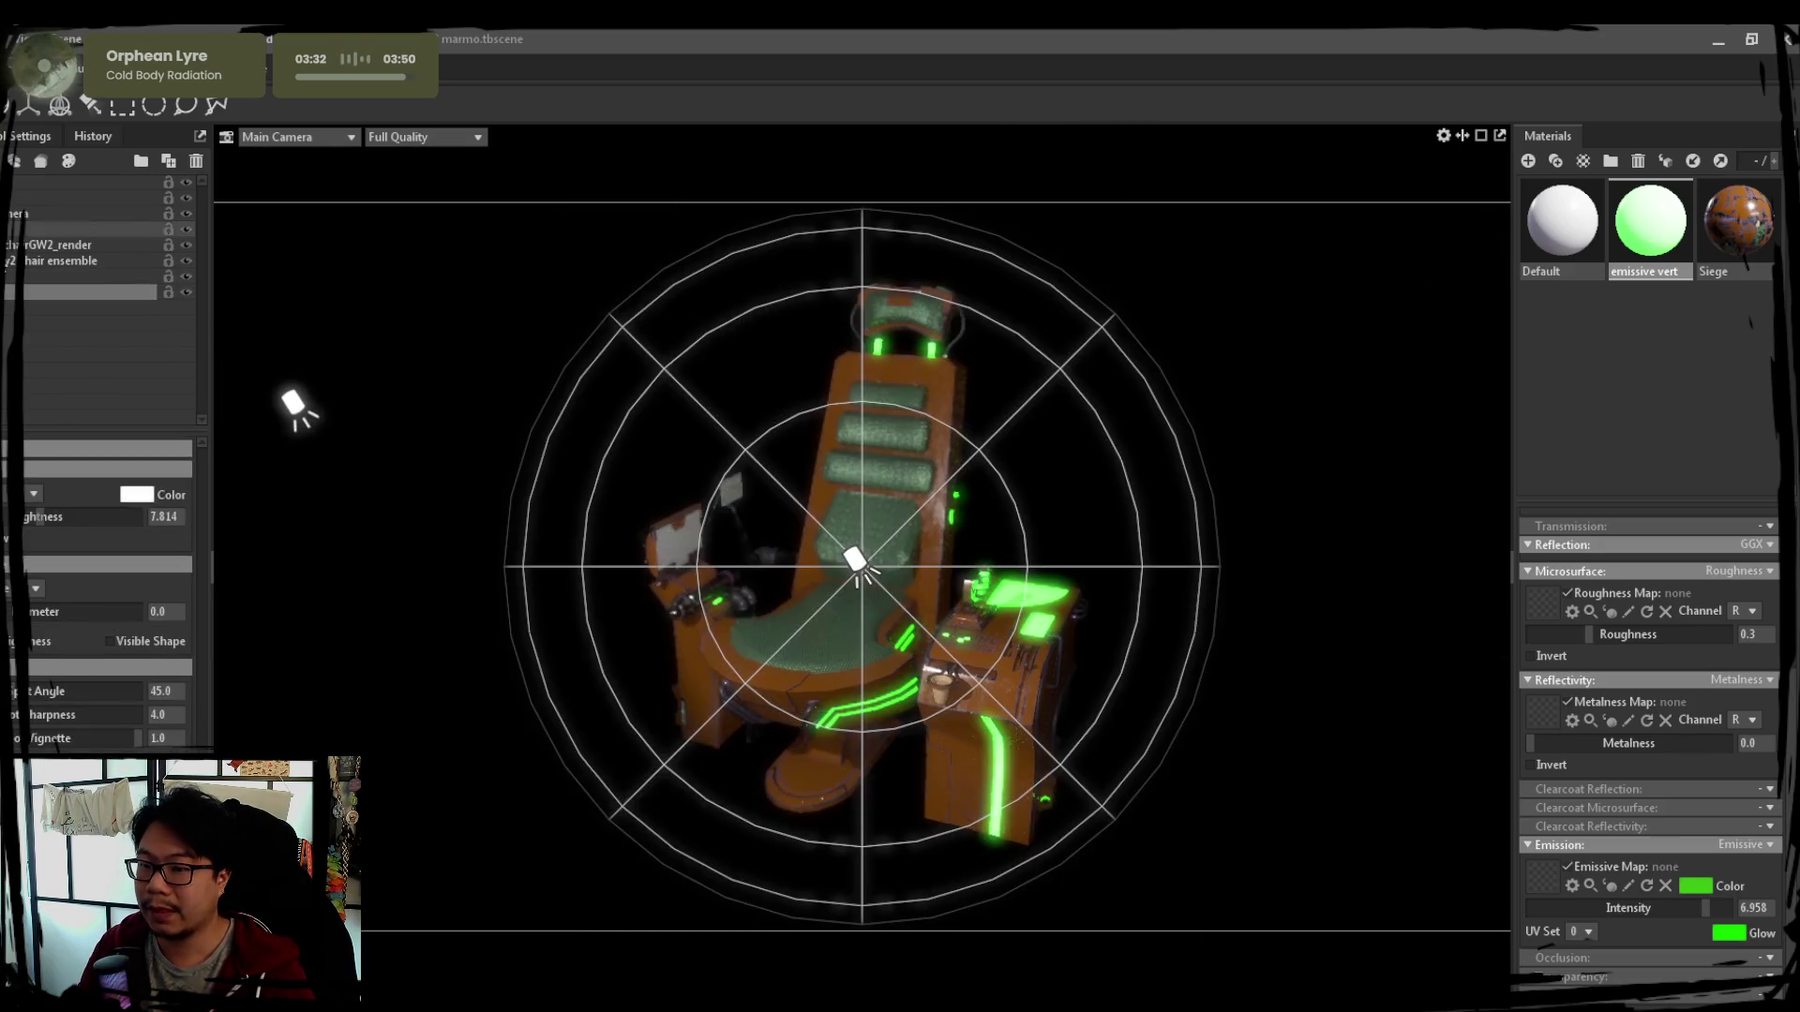
left_click_drag(1061, 521, 792, 549)
scroll(789, 541, "down", 3)
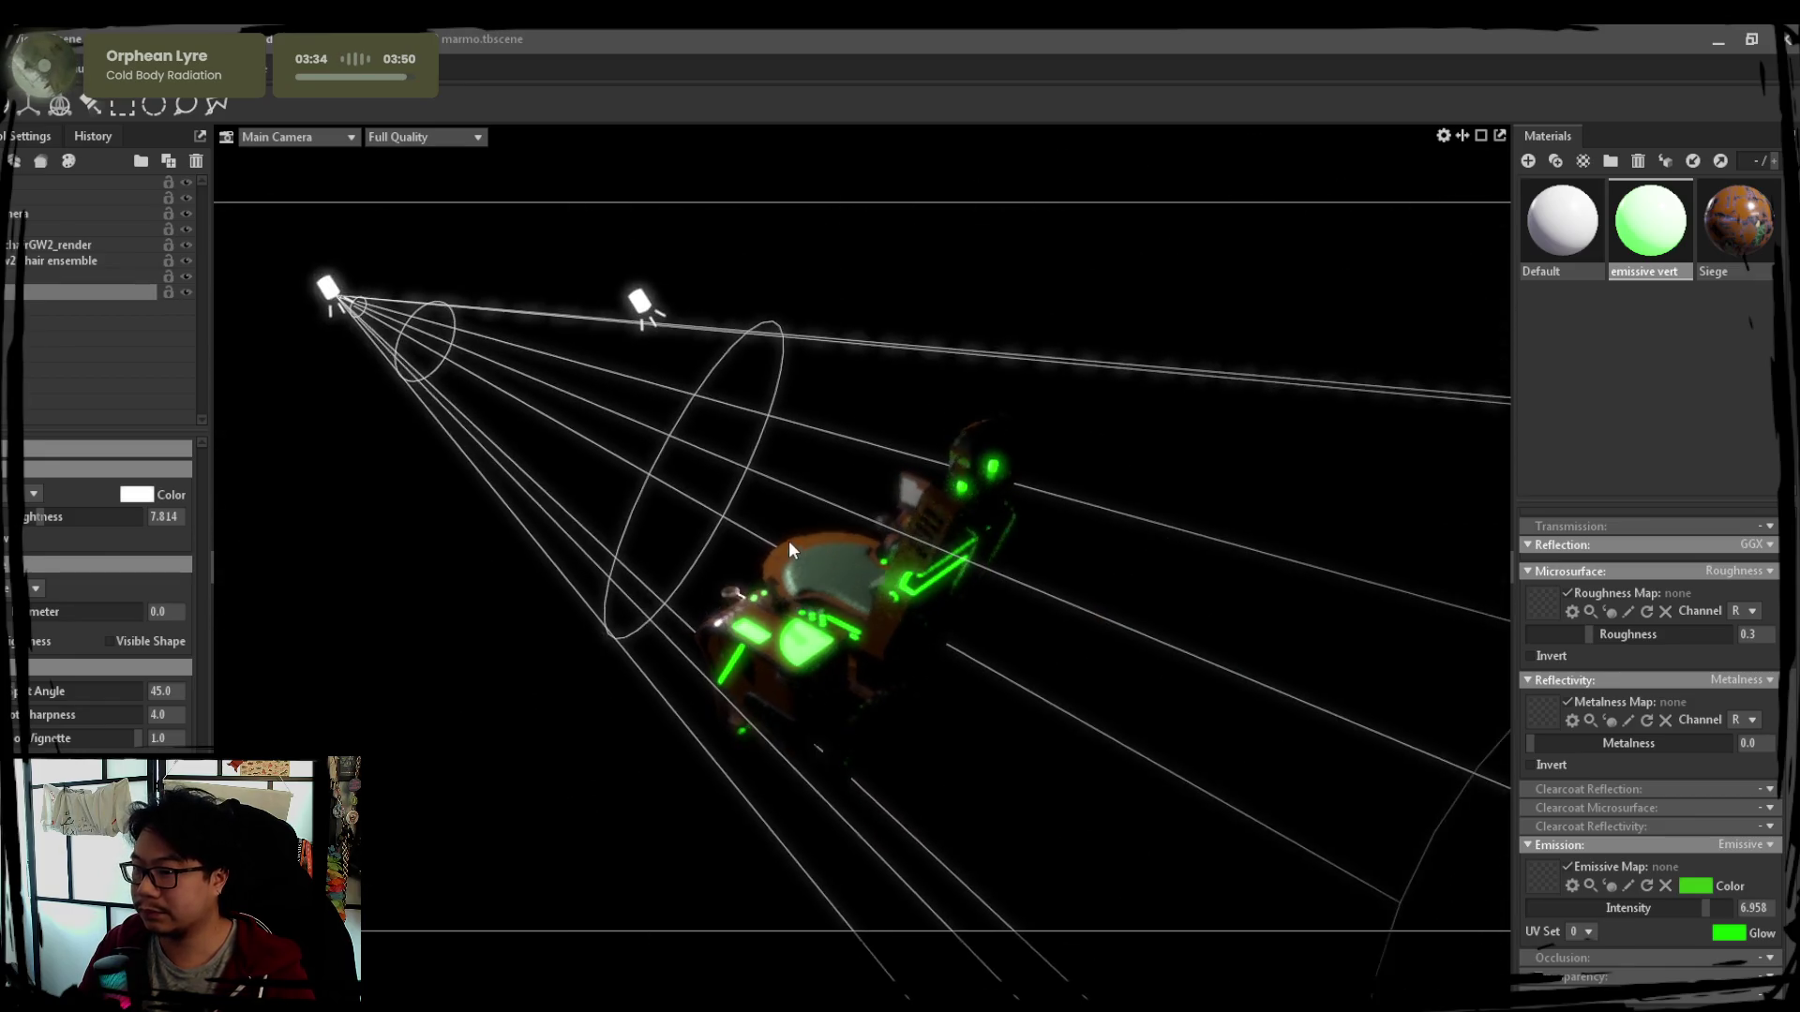
left_click(399, 327)
left_click_drag(360, 324, 797, 559)
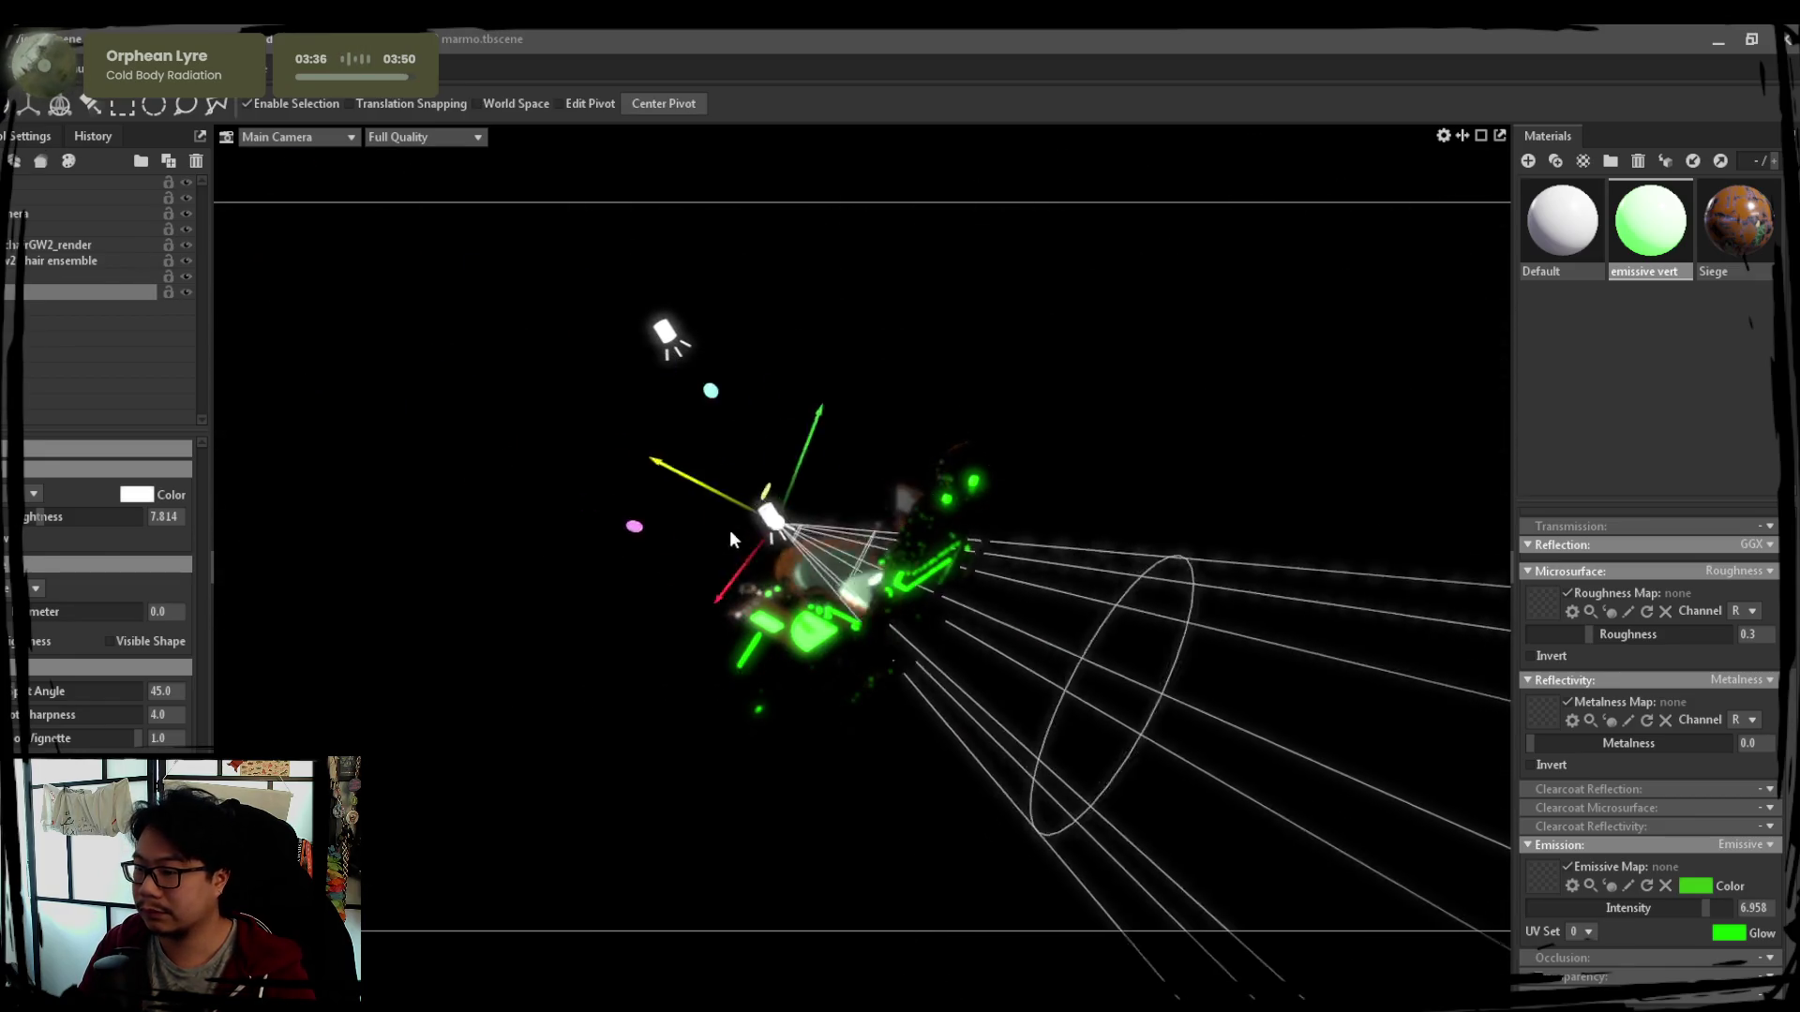
key("e")
mouse_move(905, 646)
left_mouse_down()
mouse_move(690, 654)
mouse_move(934, 811)
mouse_move(924, 561)
mouse_move(254, 188)
left_mouse_up()
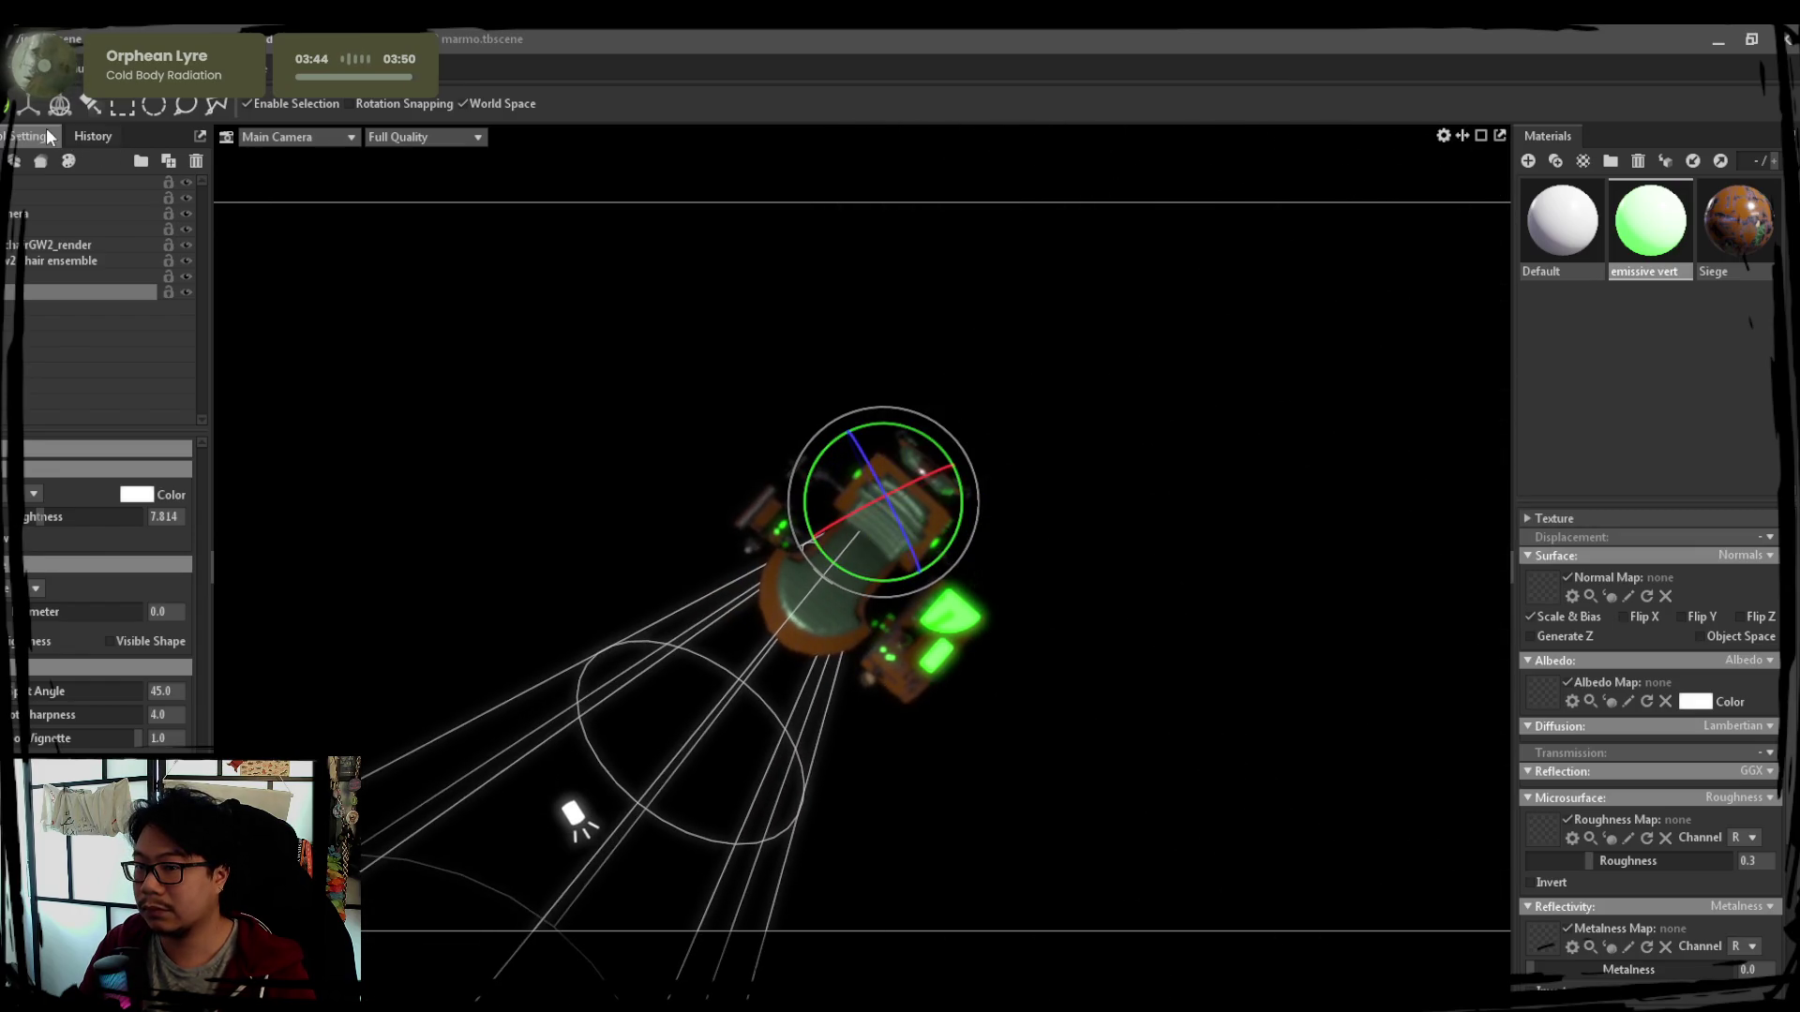
key("w")
mouse_move(914, 483)
left_mouse_down()
mouse_move(1011, 393)
mouse_move(1219, 299)
mouse_move(1030, 456)
mouse_move(1017, 401)
mouse_move(1193, 523)
mouse_move(1043, 607)
mouse_move(1083, 591)
left_mouse_up()
Rotate the spotlight cone to aim at the chair, check the aim from several angles, and deselect it
key("e")
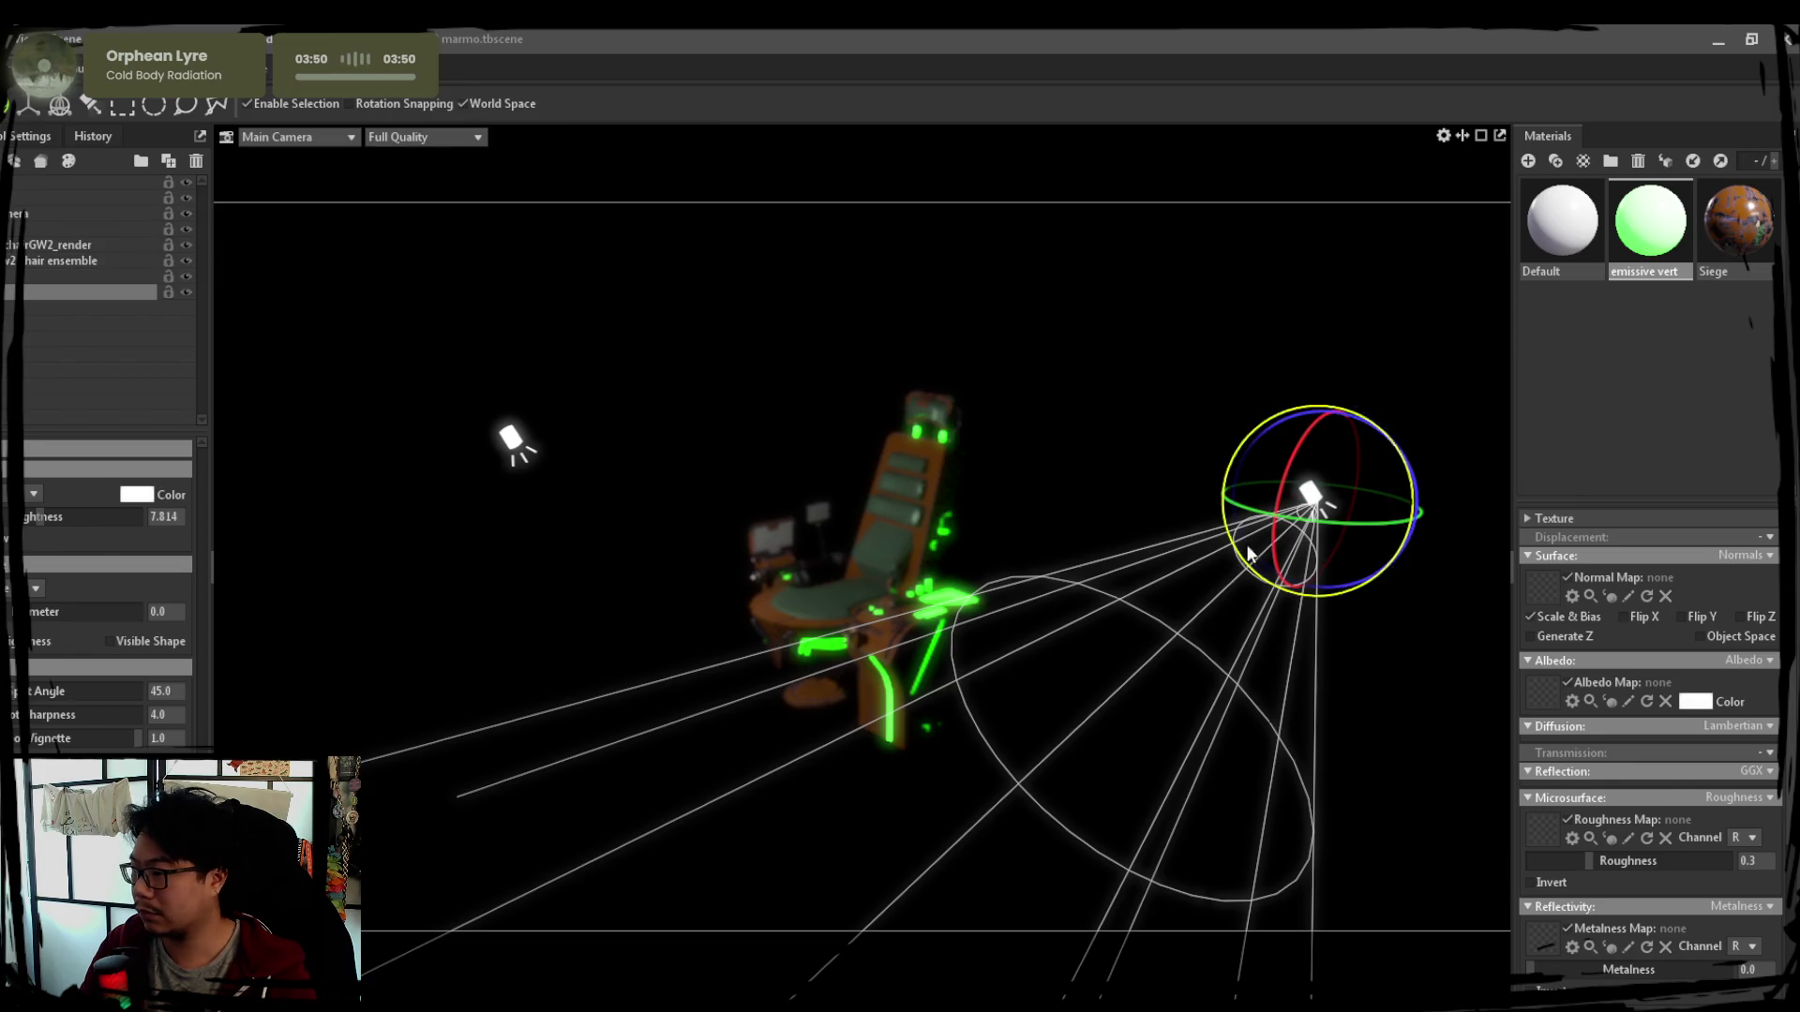
left_click_drag(1336, 525, 1413, 524)
left_click_drag(1261, 474, 1365, 483)
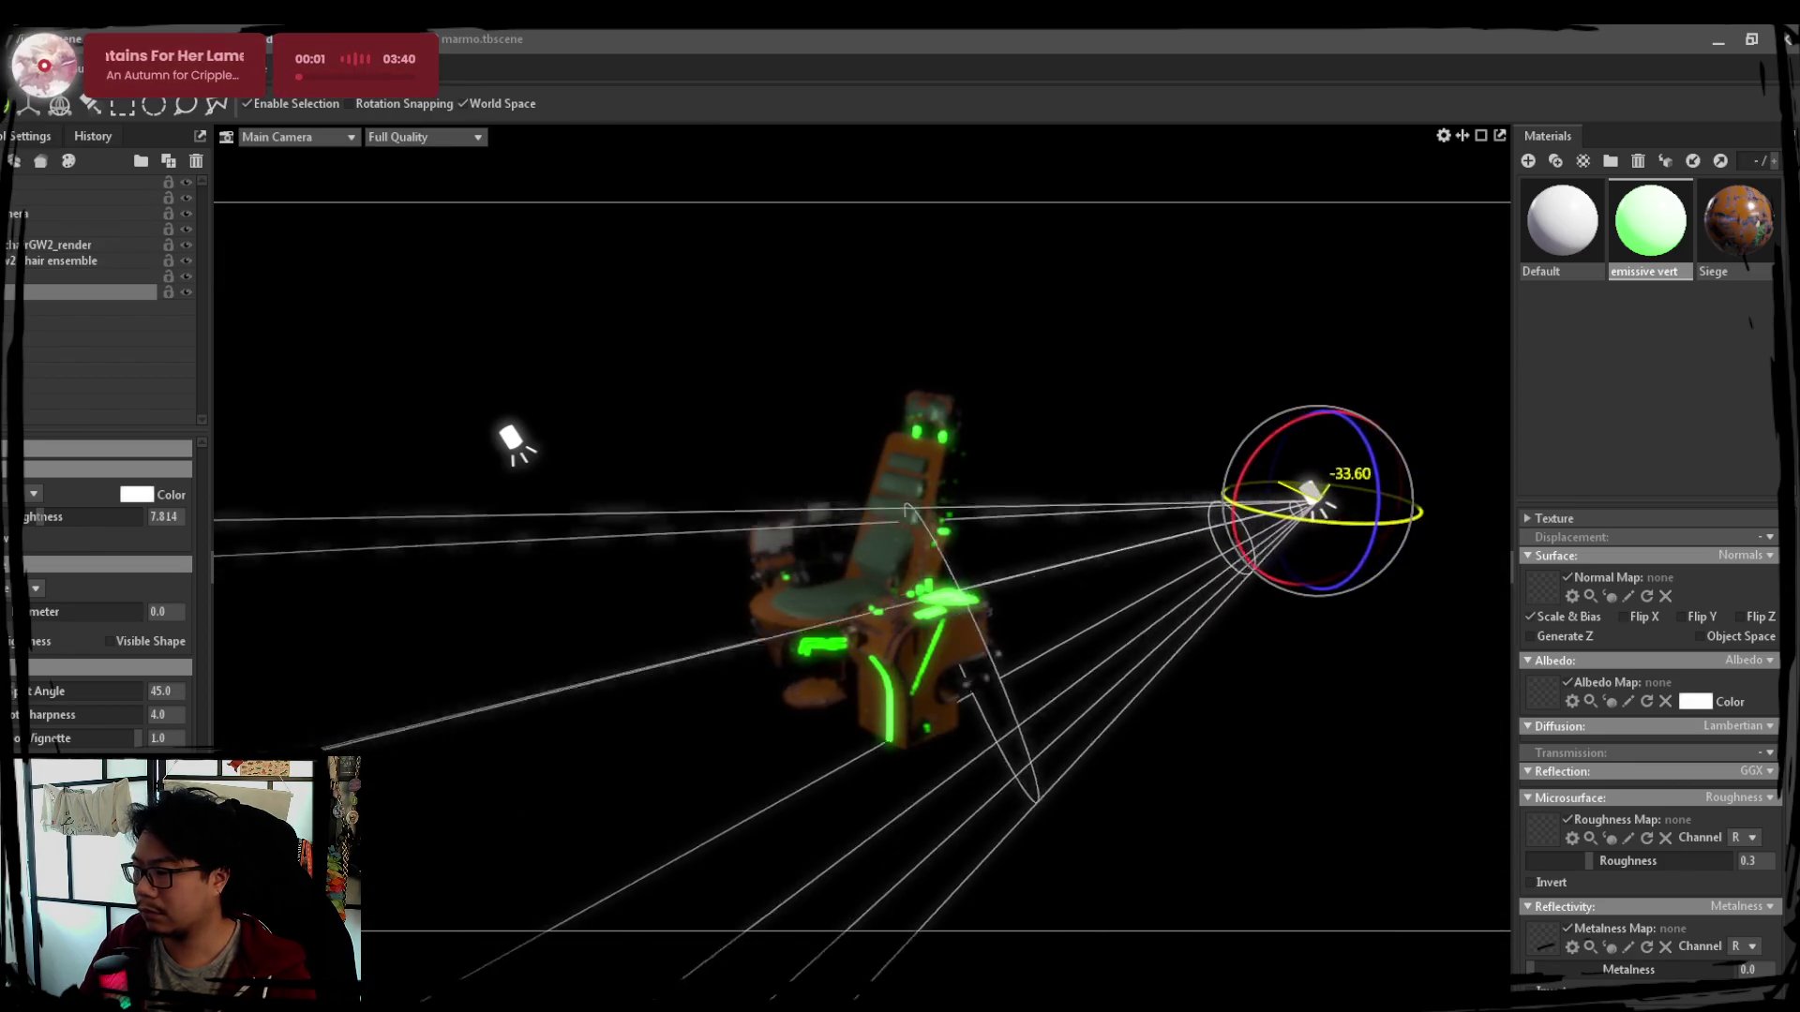
key("w")
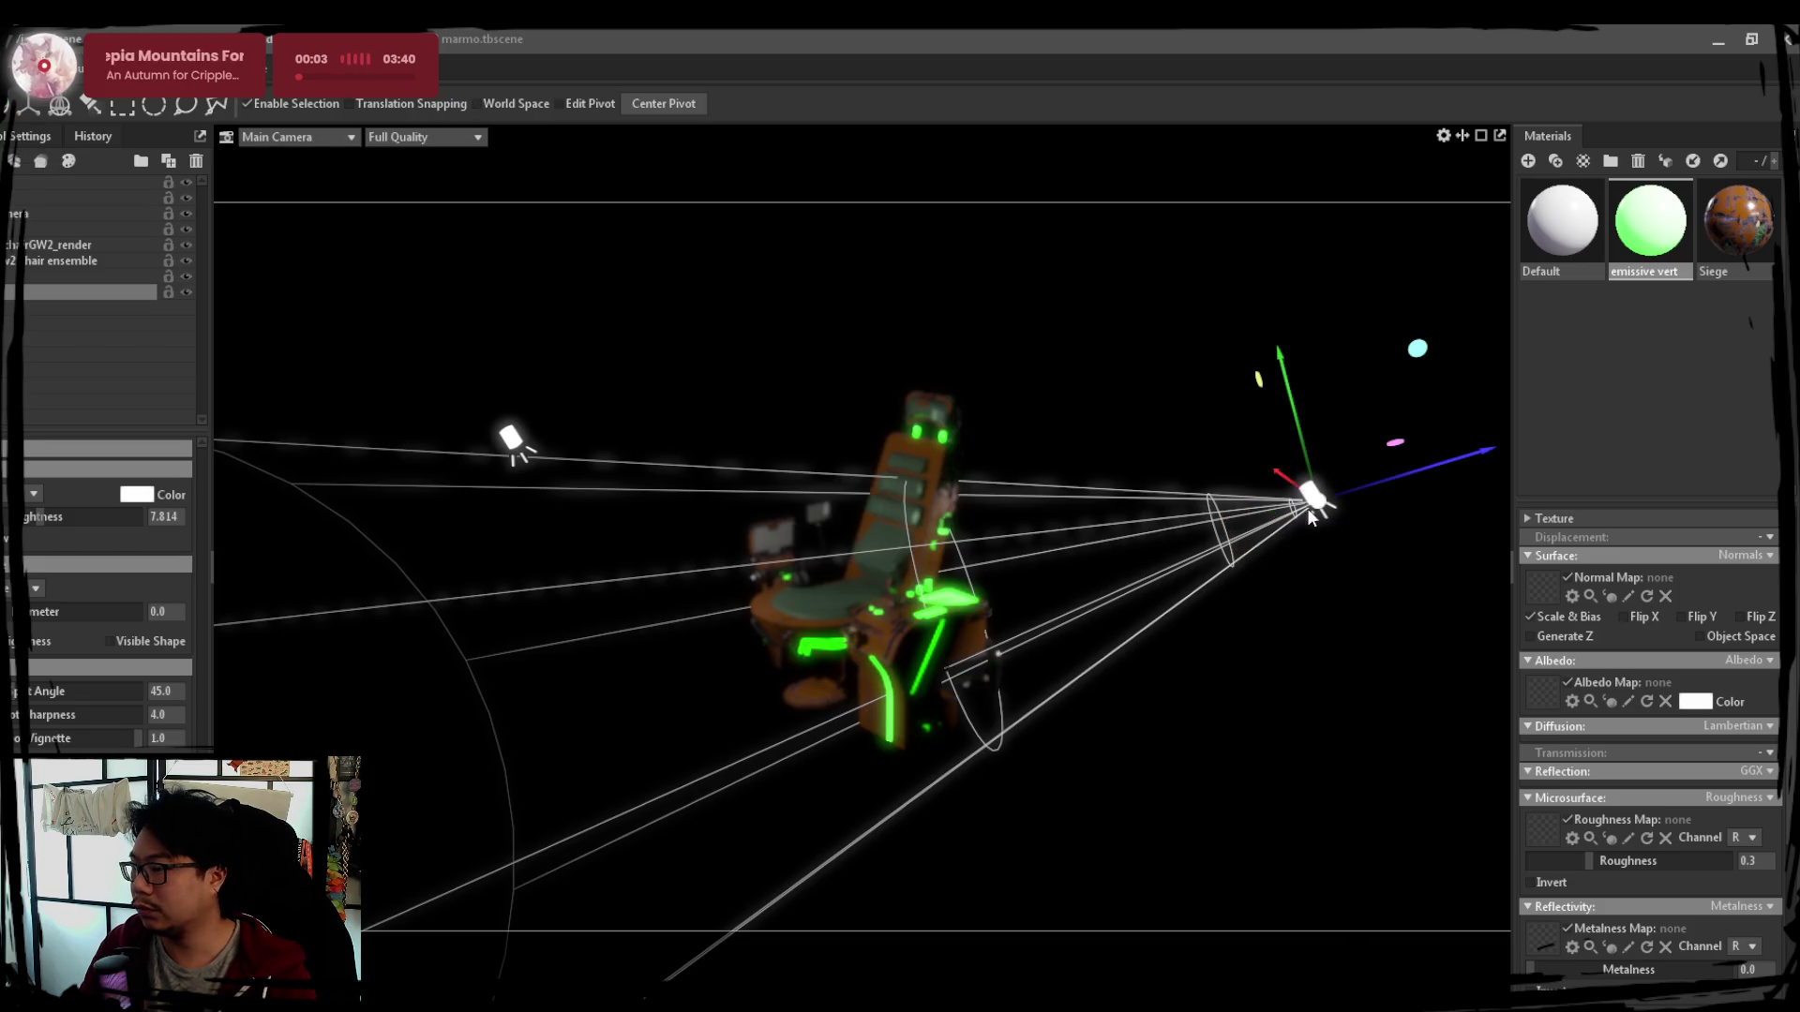
mouse_move(1298, 447)
left_mouse_down()
mouse_move(1153, 522)
mouse_move(1101, 615)
mouse_move(1045, 567)
left_mouse_up()
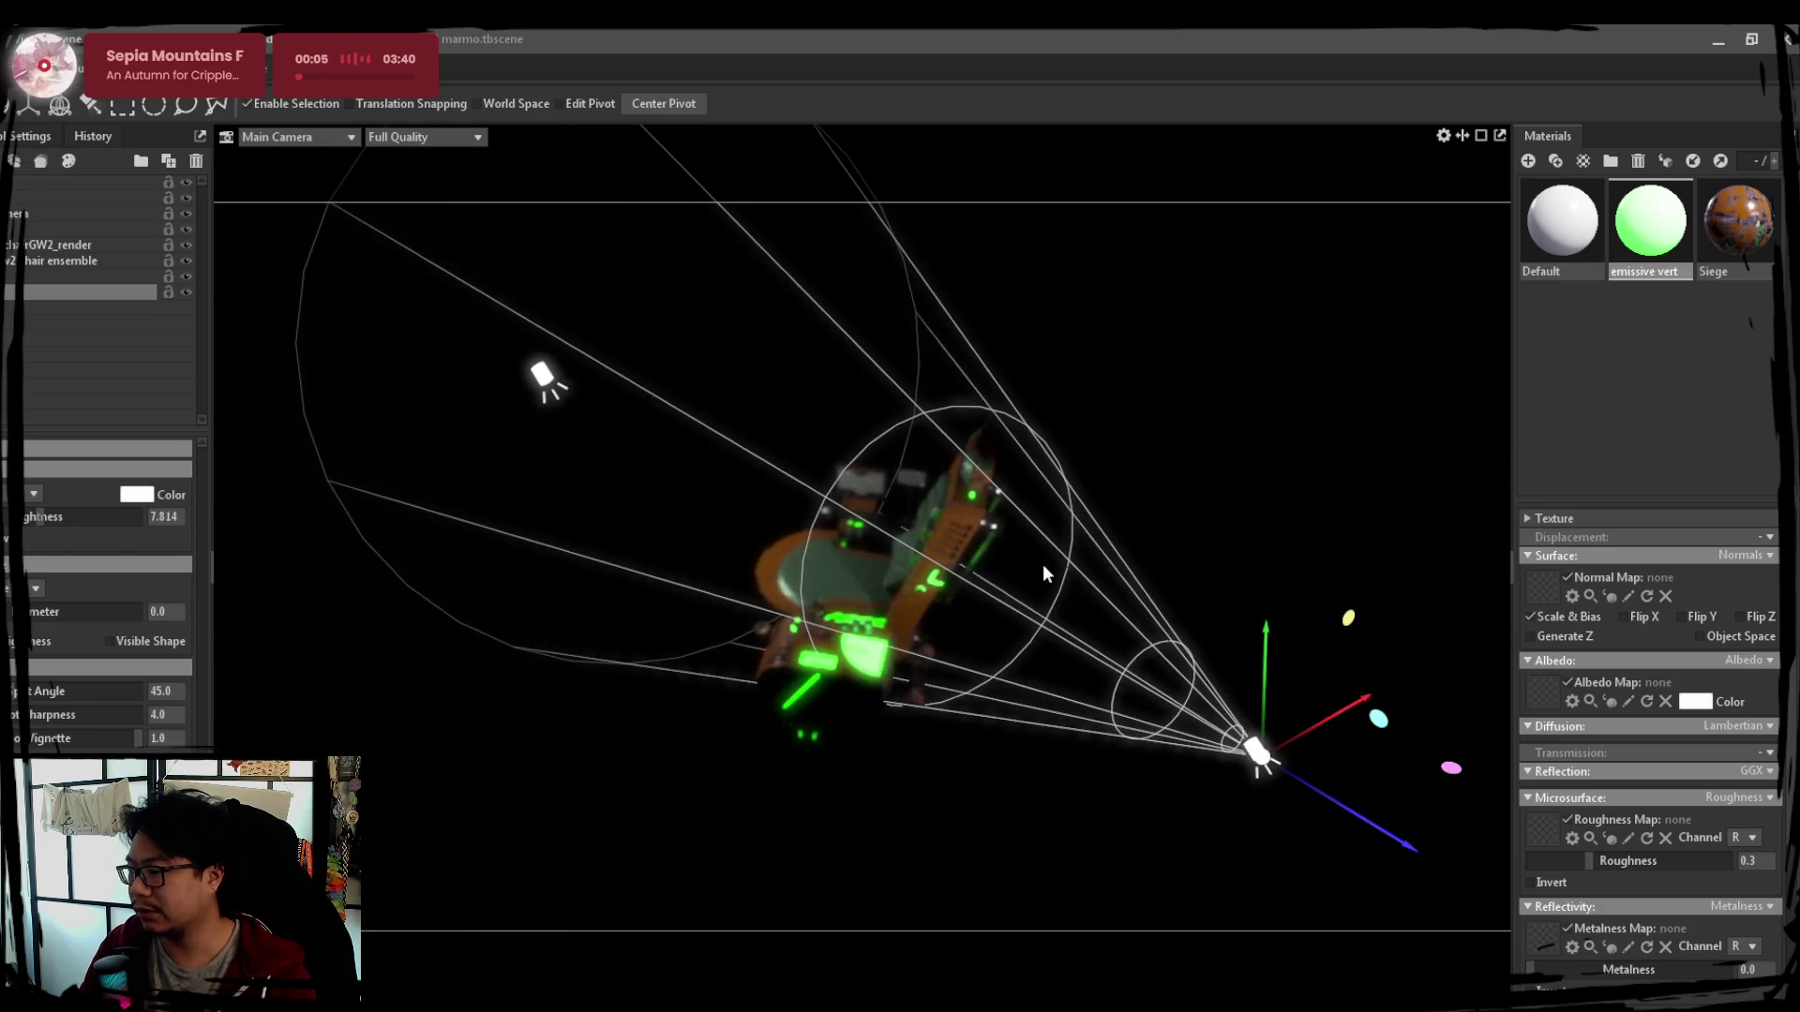
mouse_move(1295, 732)
left_mouse_down()
mouse_move(1201, 771)
mouse_move(876, 681)
mouse_move(1183, 609)
mouse_move(986, 651)
left_mouse_up()
mouse_move(1216, 488)
left_mouse_down()
mouse_move(1418, 522)
mouse_move(1076, 593)
mouse_move(1081, 706)
mouse_move(1141, 600)
mouse_move(1025, 671)
mouse_move(887, 566)
left_mouse_up()
left_click(887, 566)
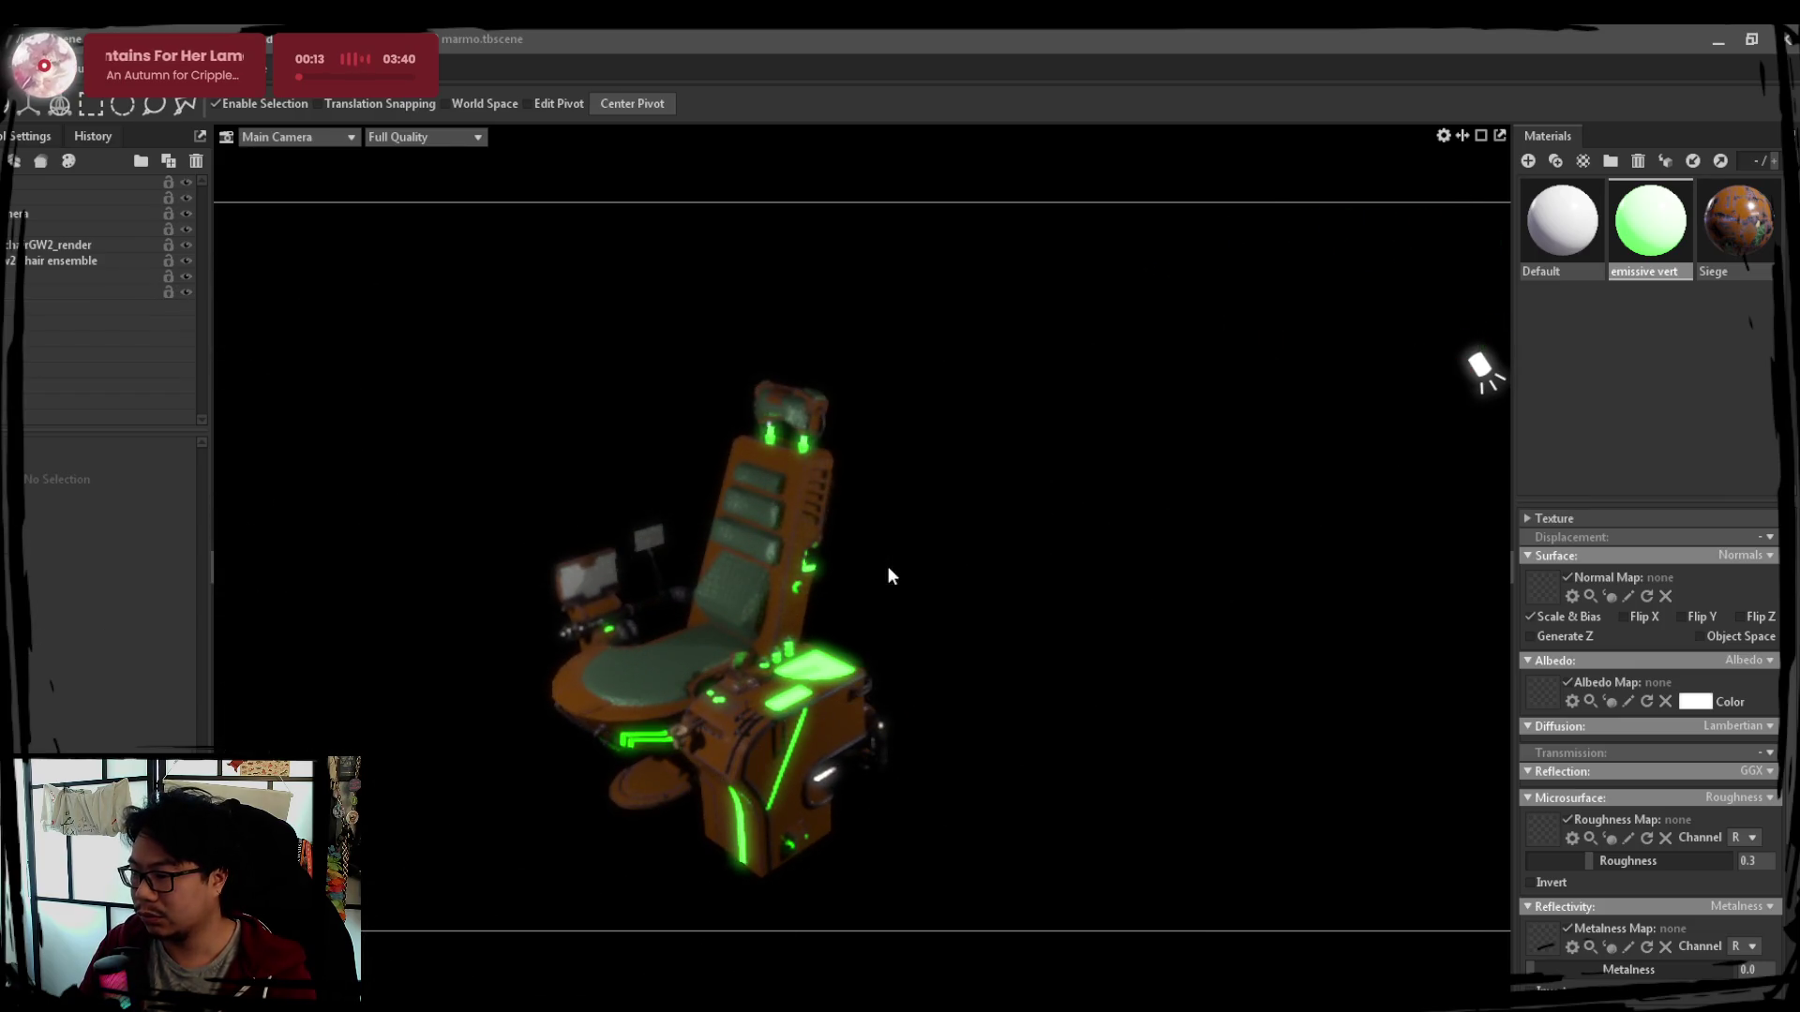
scroll(925, 634, "up", 3)
scroll(930, 655, "down", 2)
scroll(931, 648, "down", 3)
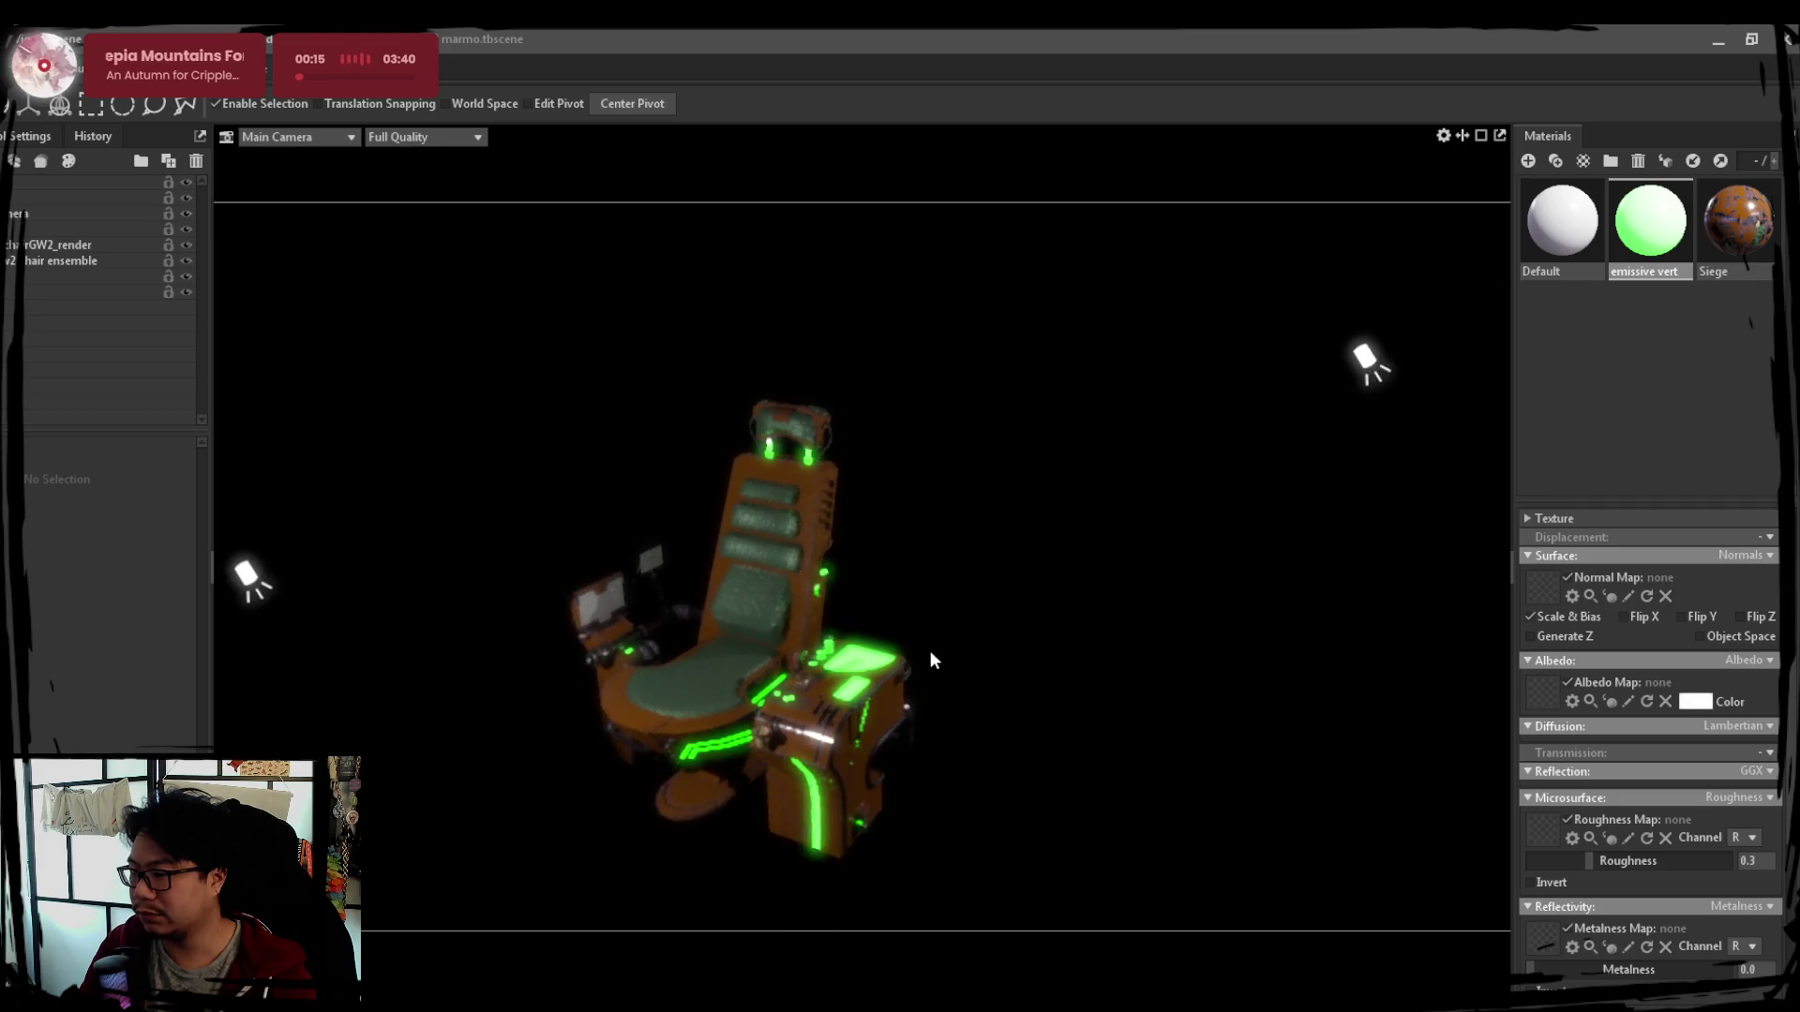
Select the other spotlight and tilt its cone further toward the chair
left_click(1291, 363)
mouse_move(1346, 342)
left_mouse_down()
mouse_move(1153, 425)
mouse_move(1146, 404)
mouse_move(1049, 539)
mouse_move(894, 303)
mouse_move(916, 298)
mouse_move(1100, 430)
left_mouse_up()
key("e")
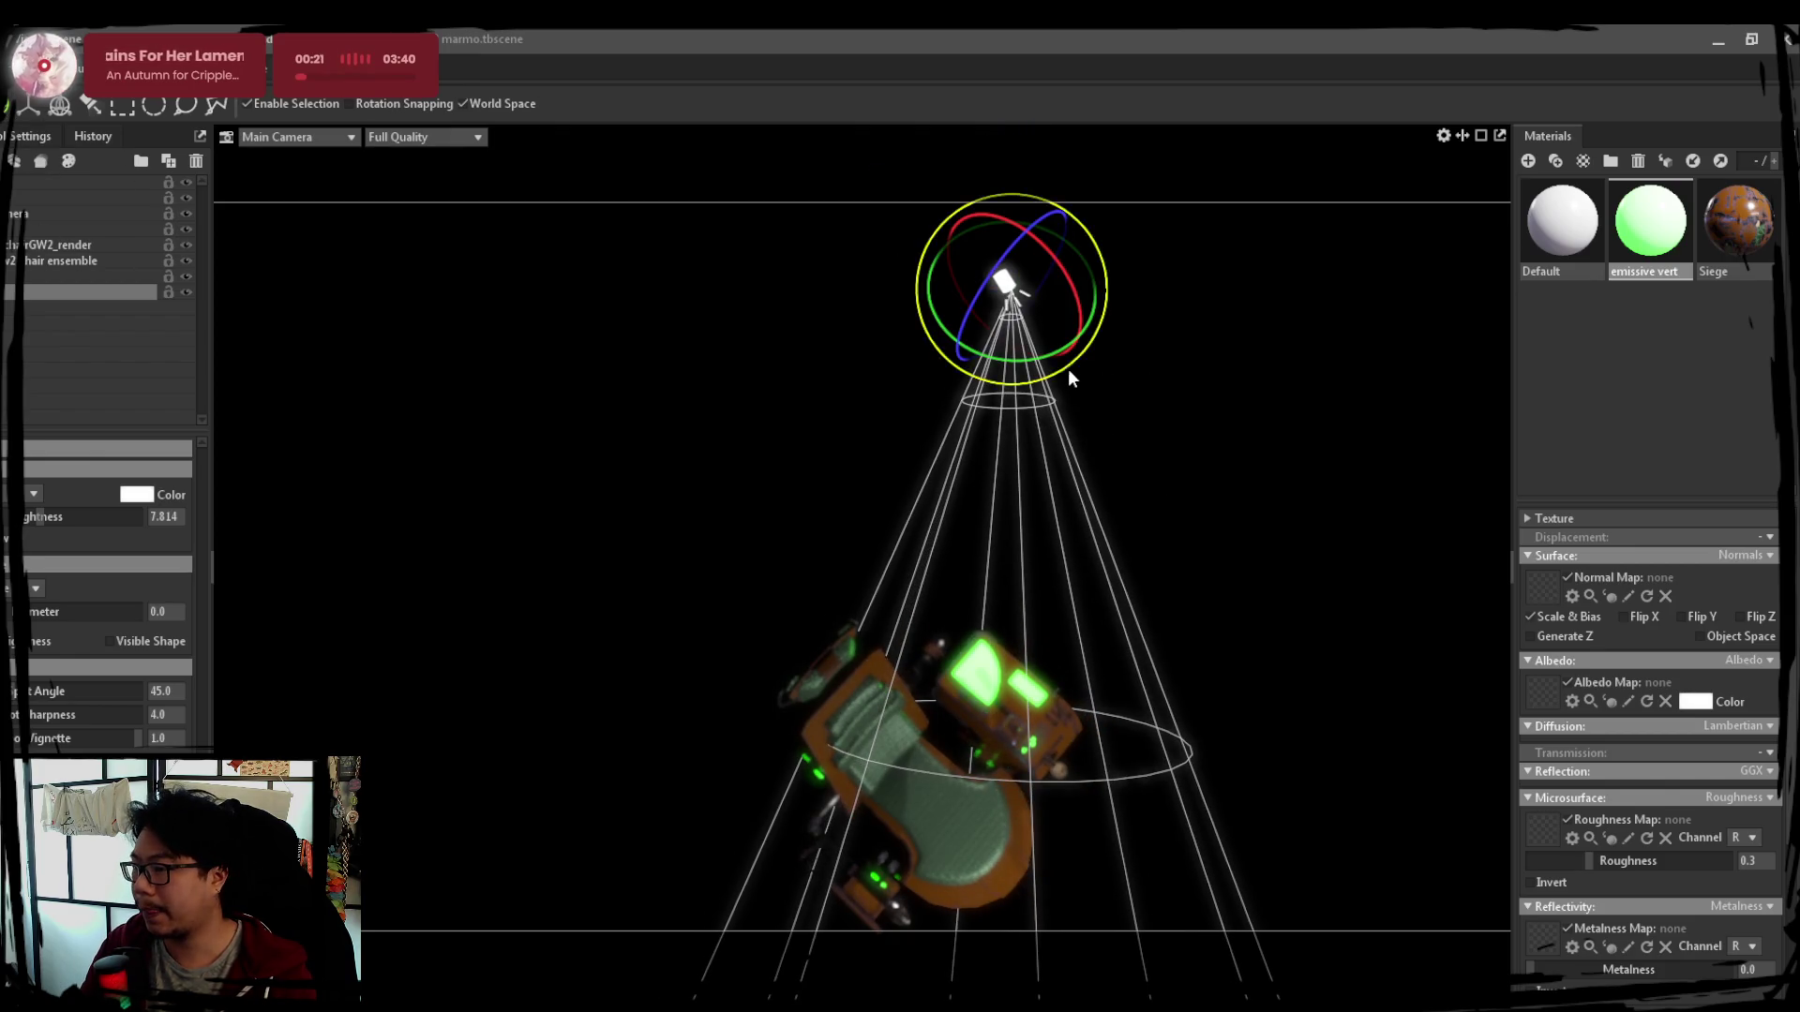
left_click_drag(1057, 373, 1020, 354)
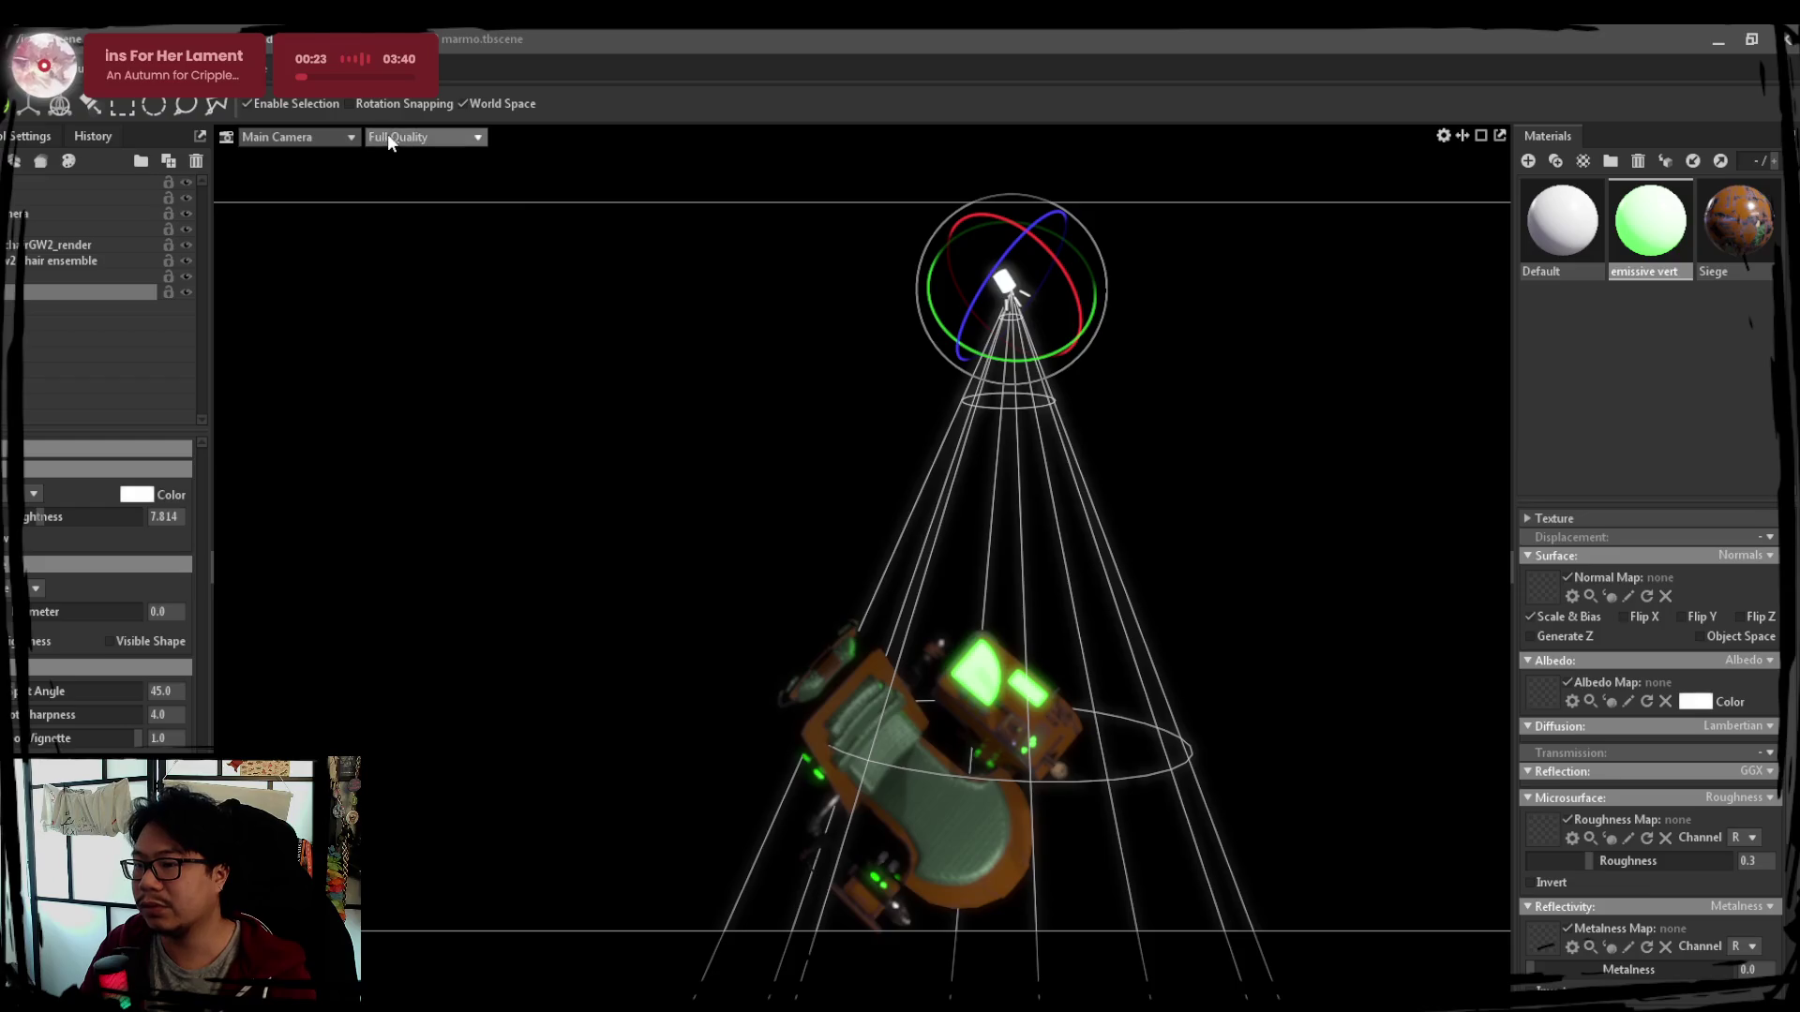
left_click_drag(1048, 353, 1006, 286)
mouse_move(1124, 532)
left_mouse_down()
mouse_move(833, 343)
mouse_move(995, 450)
mouse_move(929, 469)
left_mouse_up()
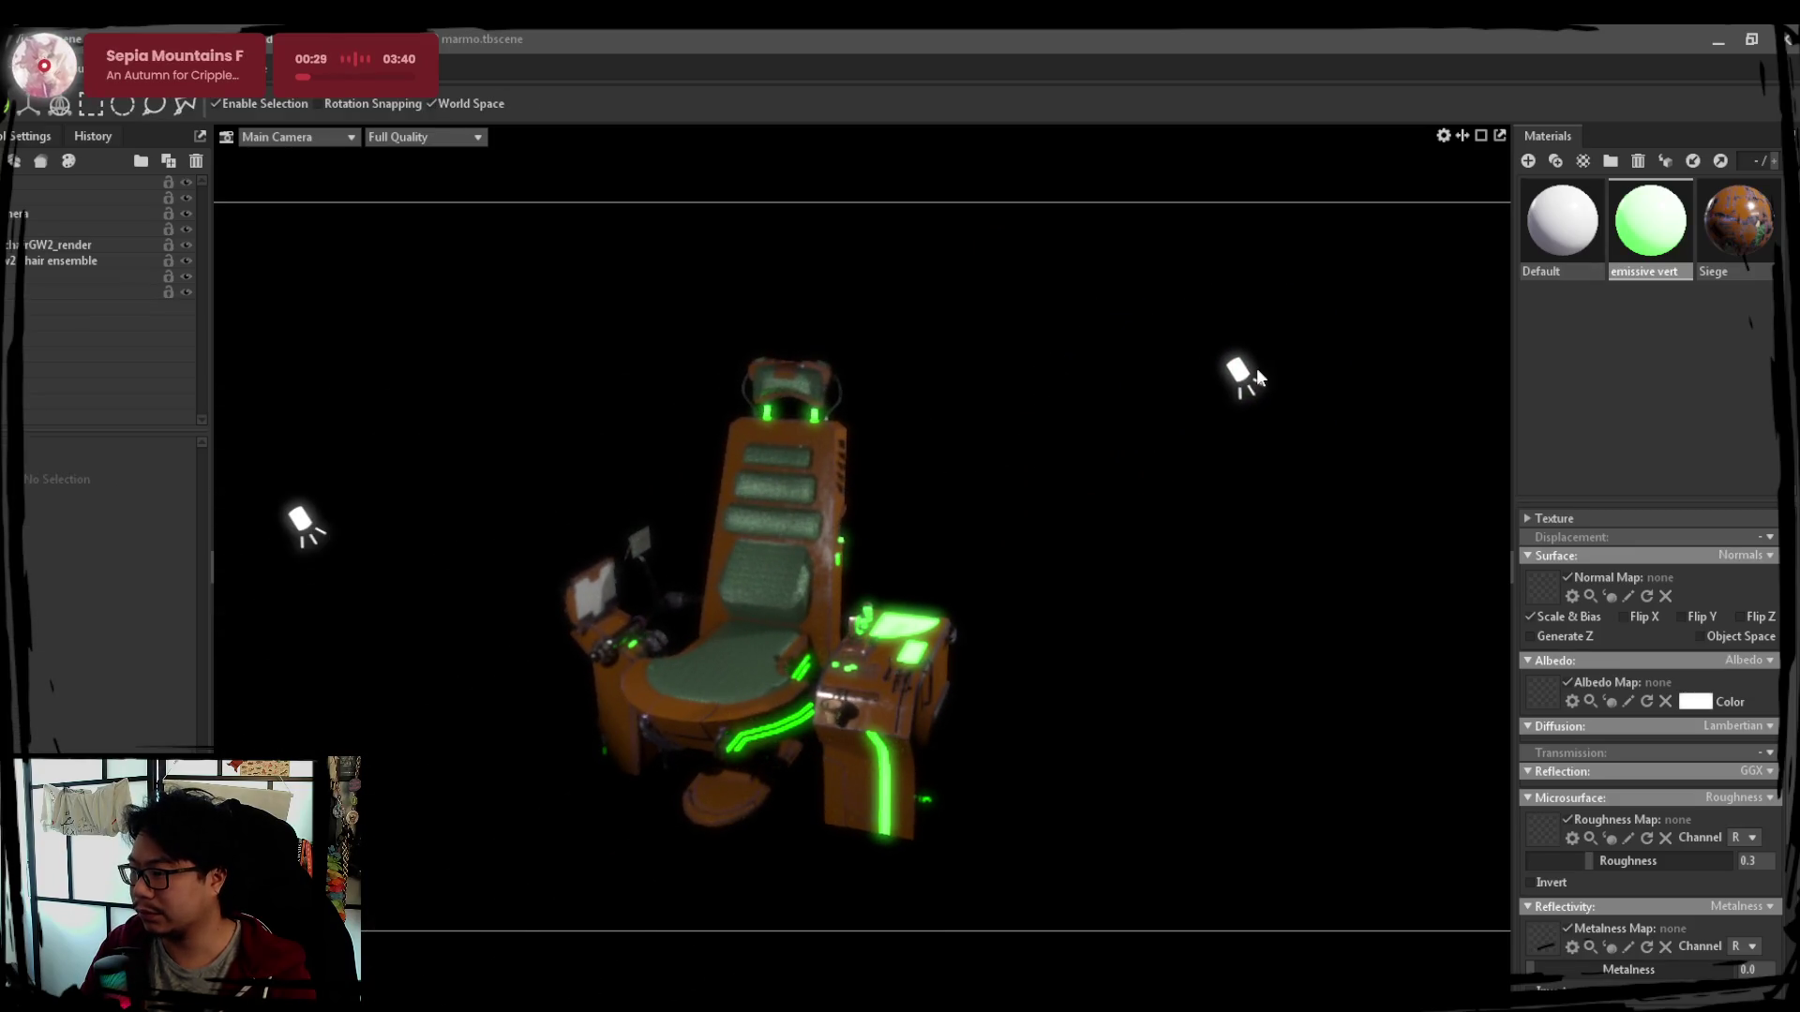
left_click(1240, 374)
mouse_move(943, 333)
left_mouse_down()
mouse_move(805, 488)
mouse_move(769, 497)
mouse_move(784, 602)
left_mouse_up()
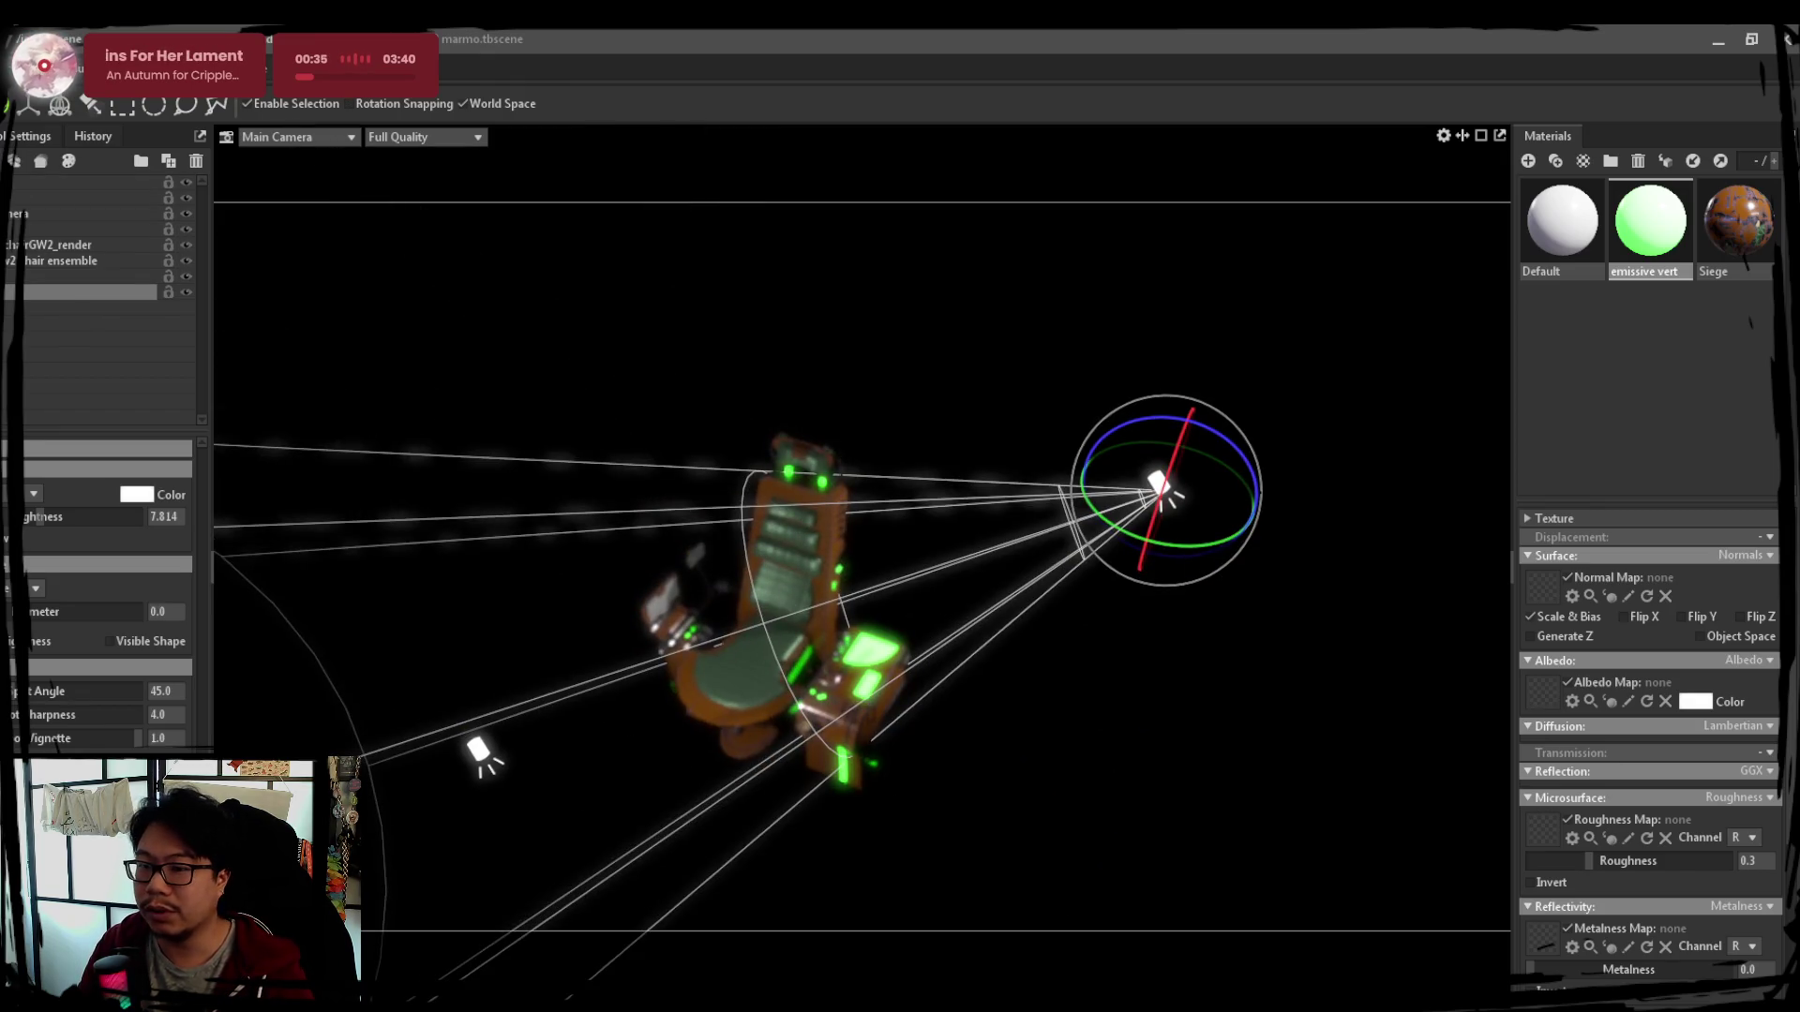
Add a new spot light and move it in toward the chair
left_click(39, 161)
key("w")
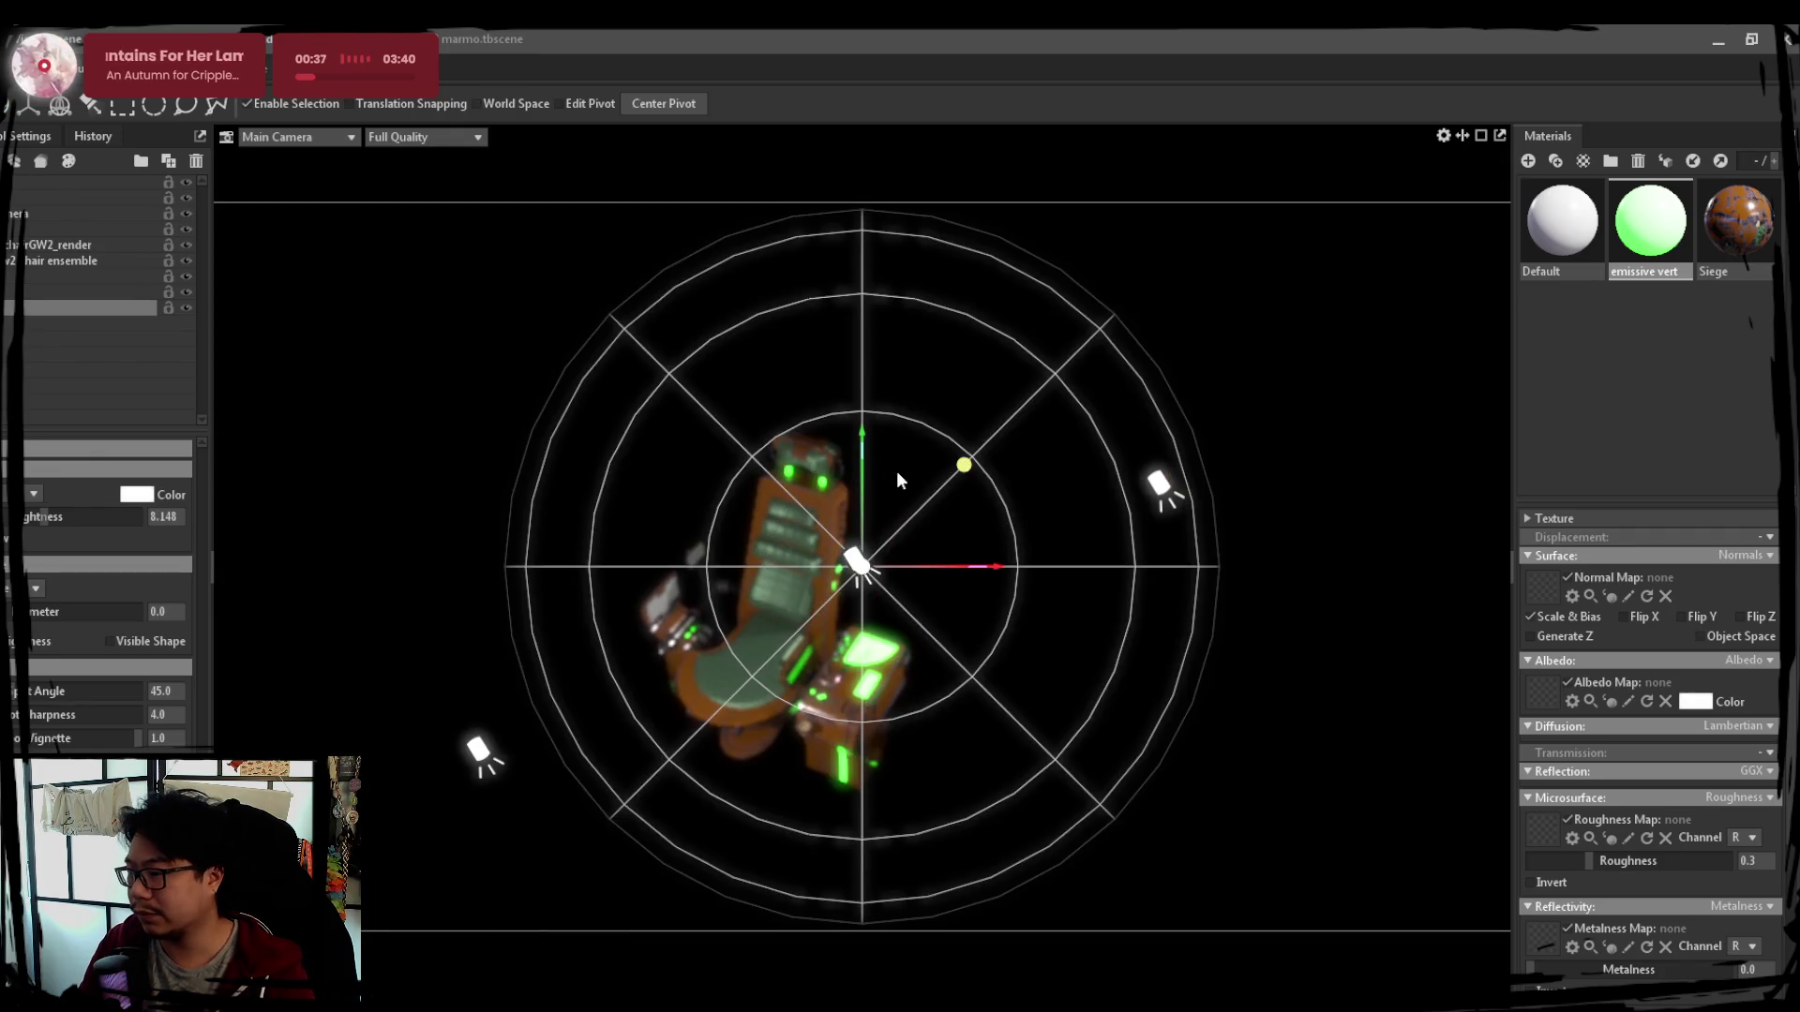
left_click_drag(865, 443, 892, 780)
left_click_drag(990, 611, 710, 643)
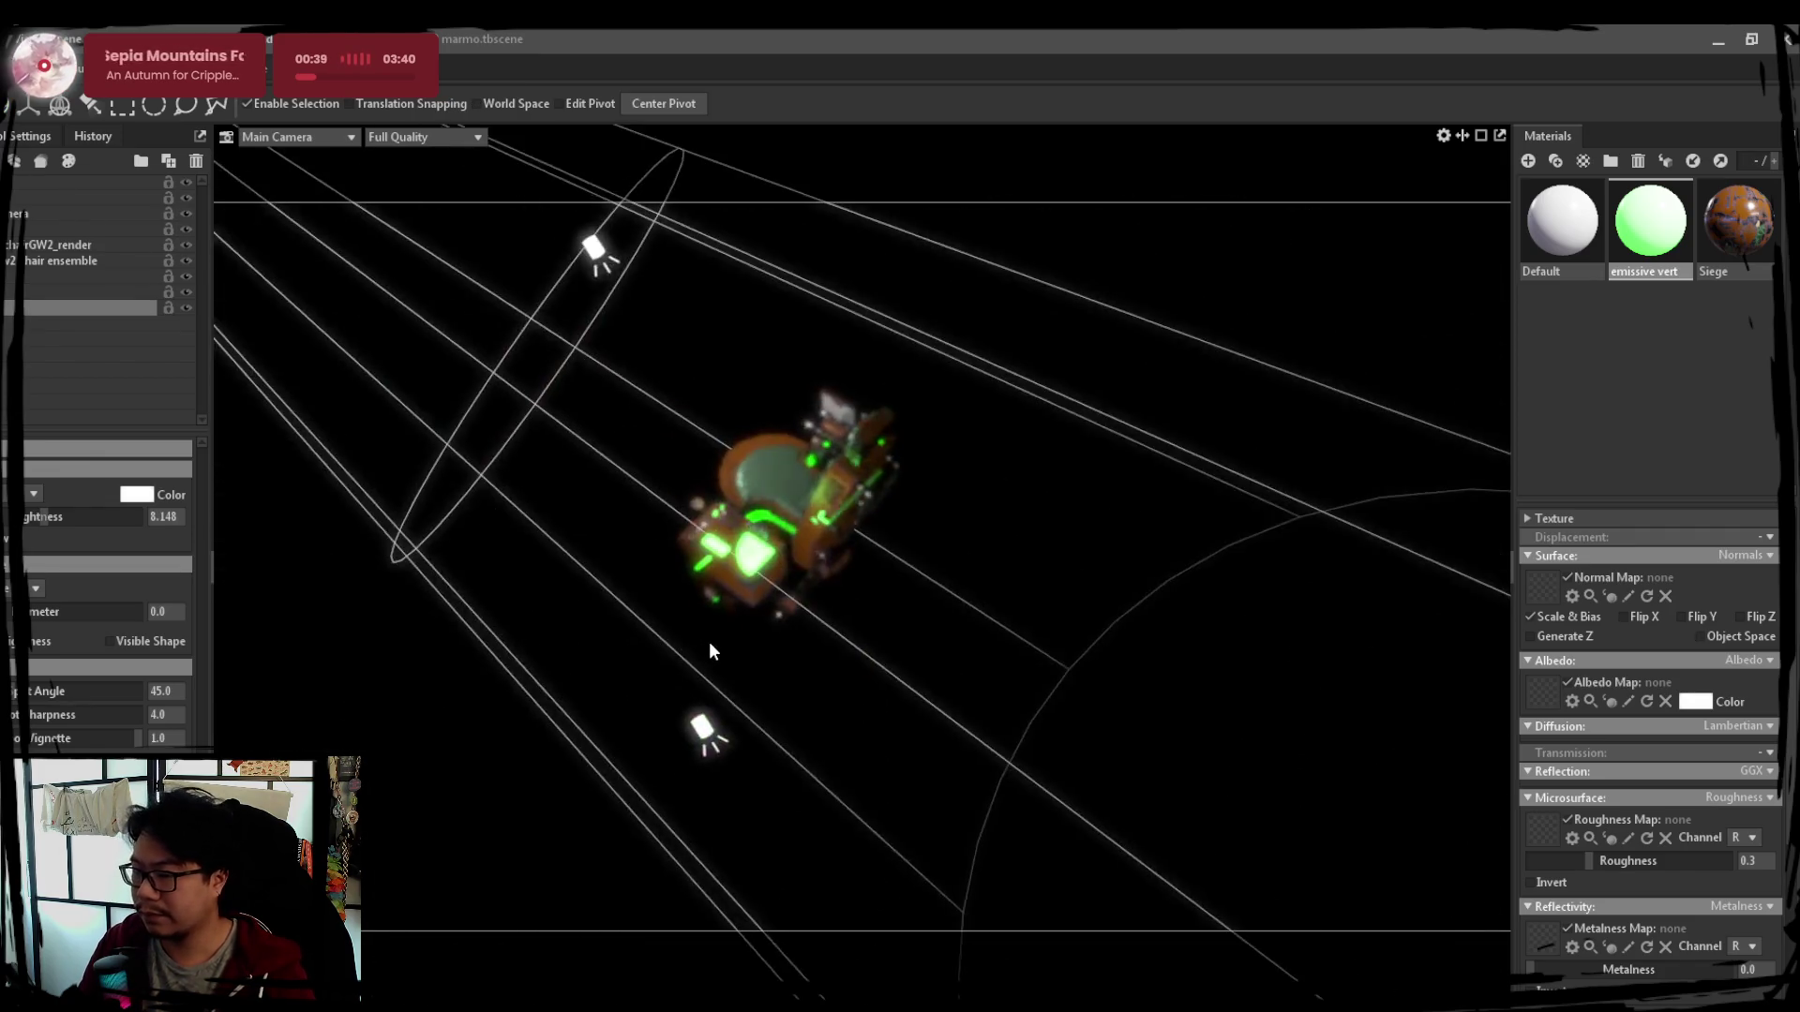
scroll(710, 636, "down", 3)
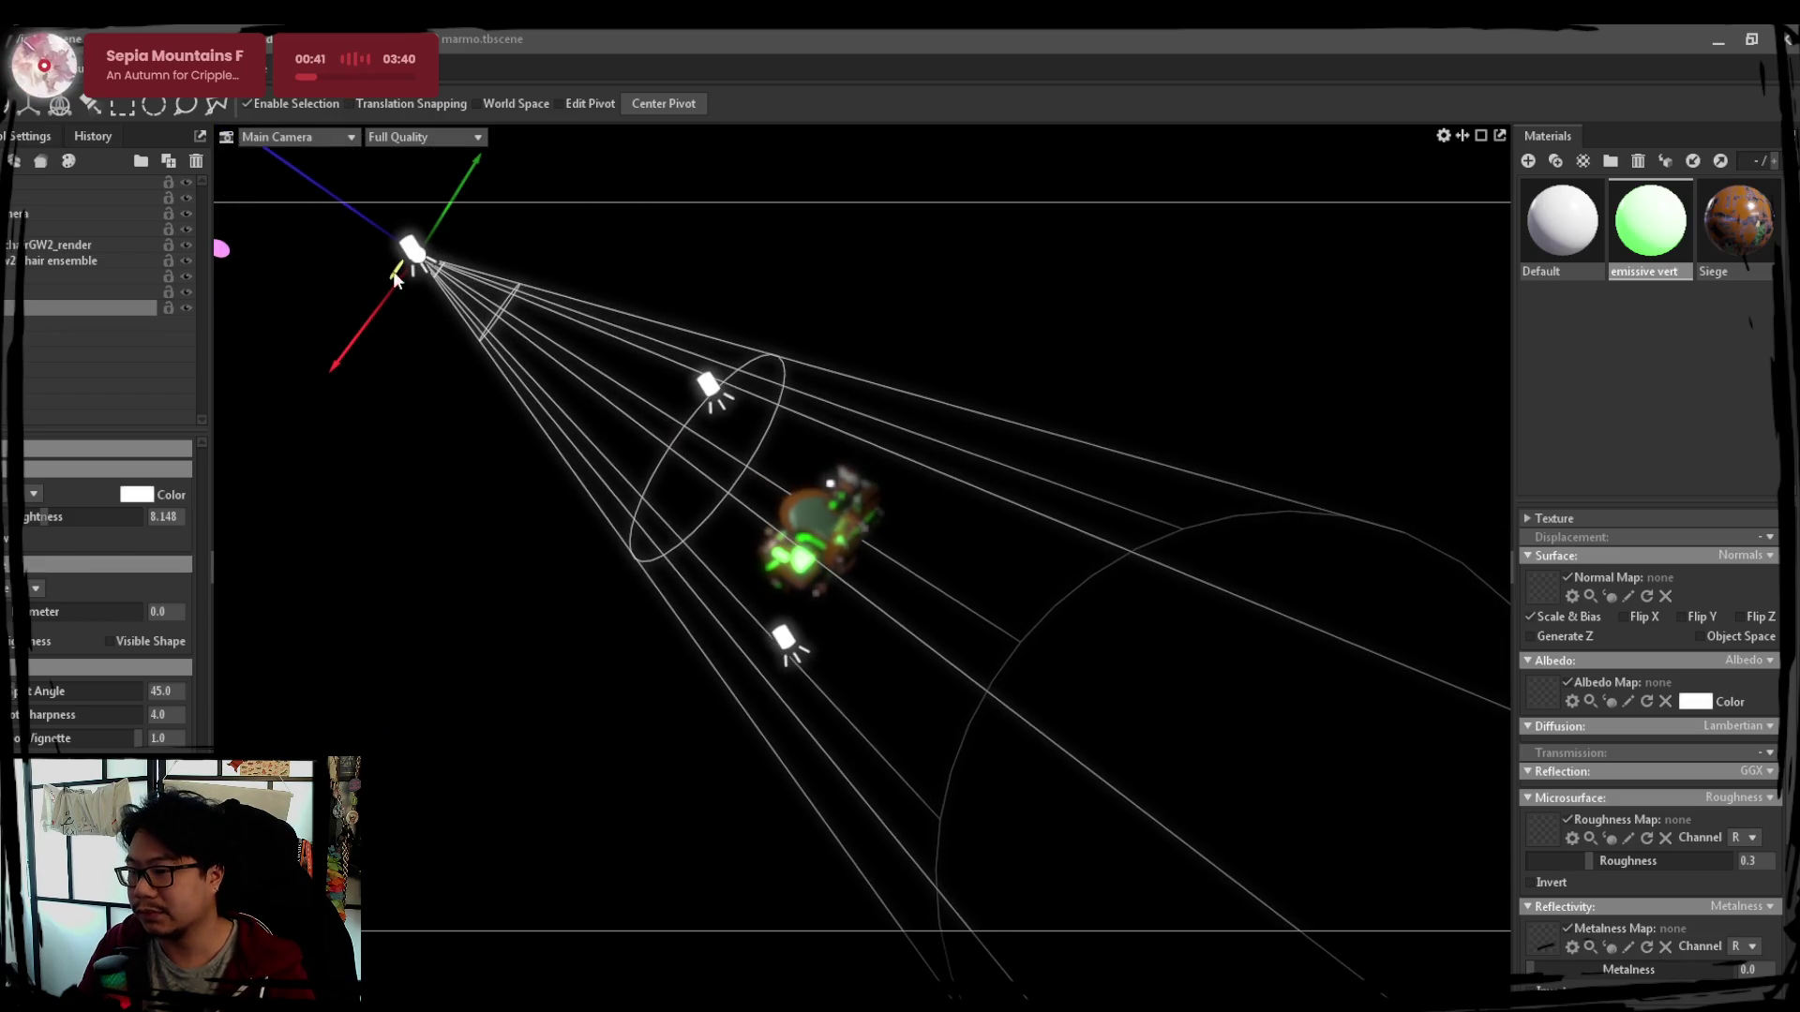
left_click_drag(428, 291, 661, 502)
mouse_move(754, 440)
left_mouse_down()
mouse_move(687, 519)
mouse_move(666, 786)
mouse_move(605, 773)
left_mouse_up()
key("e")
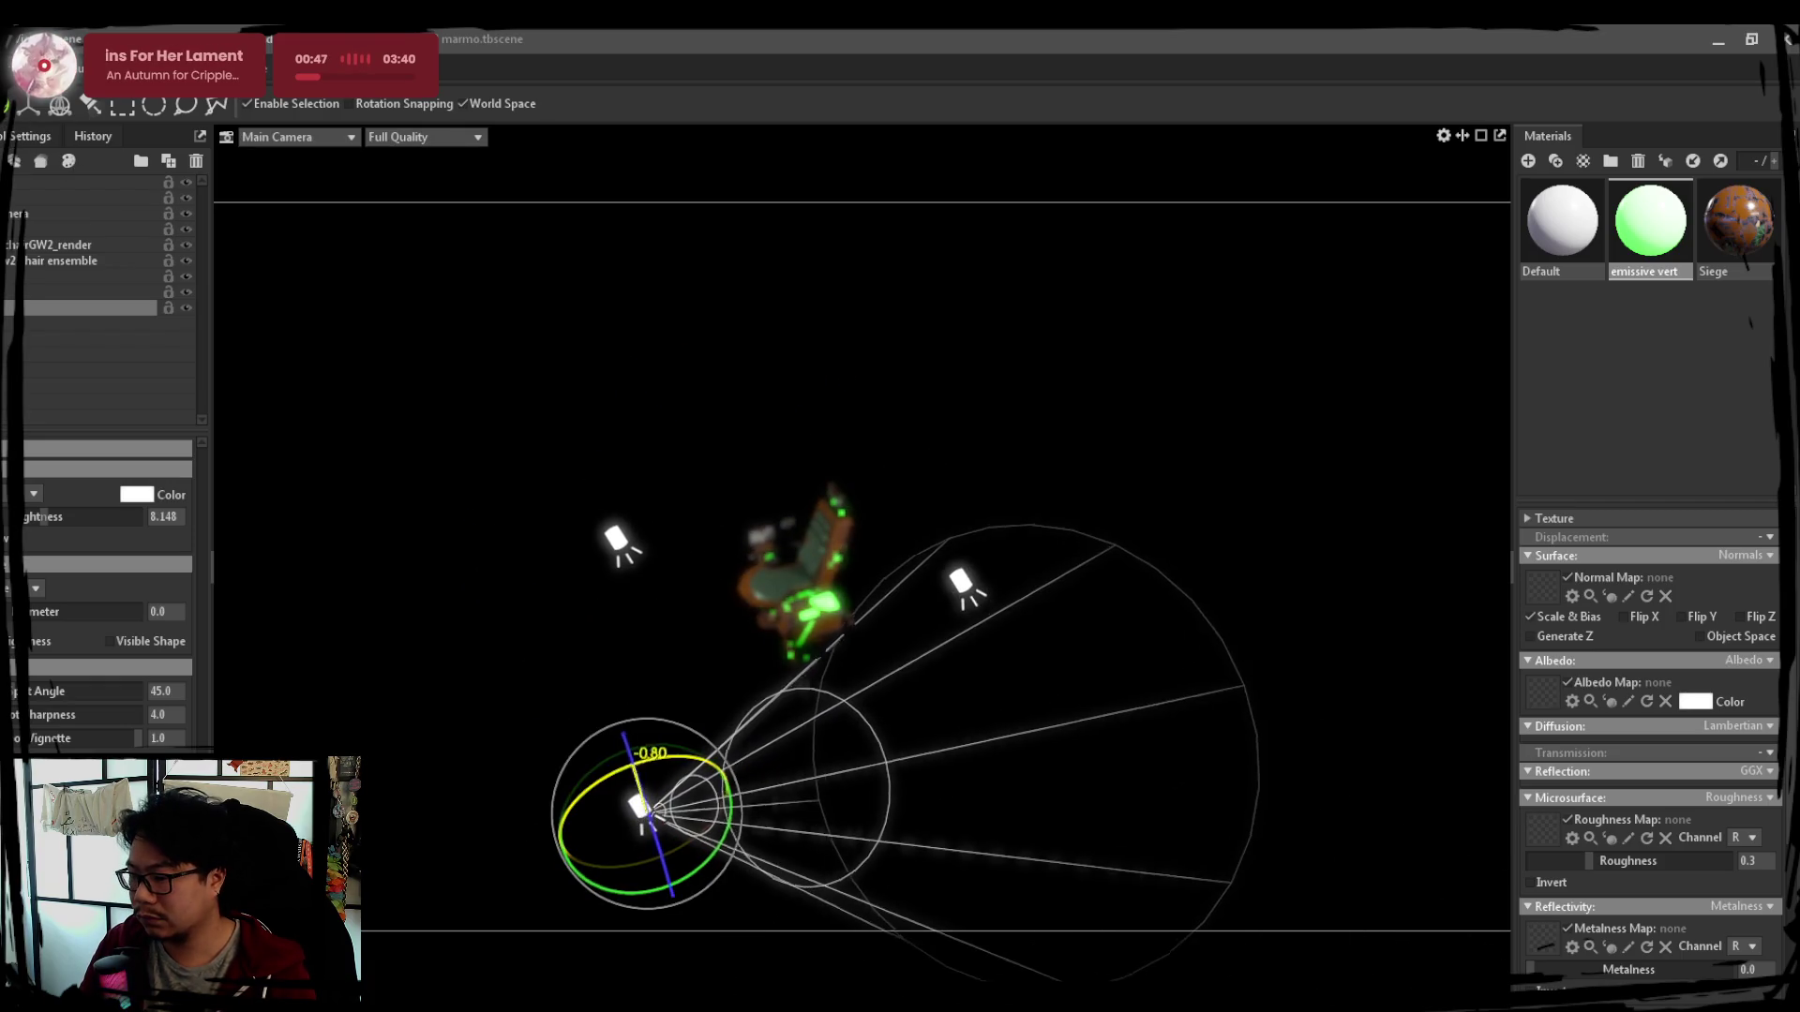
key("w")
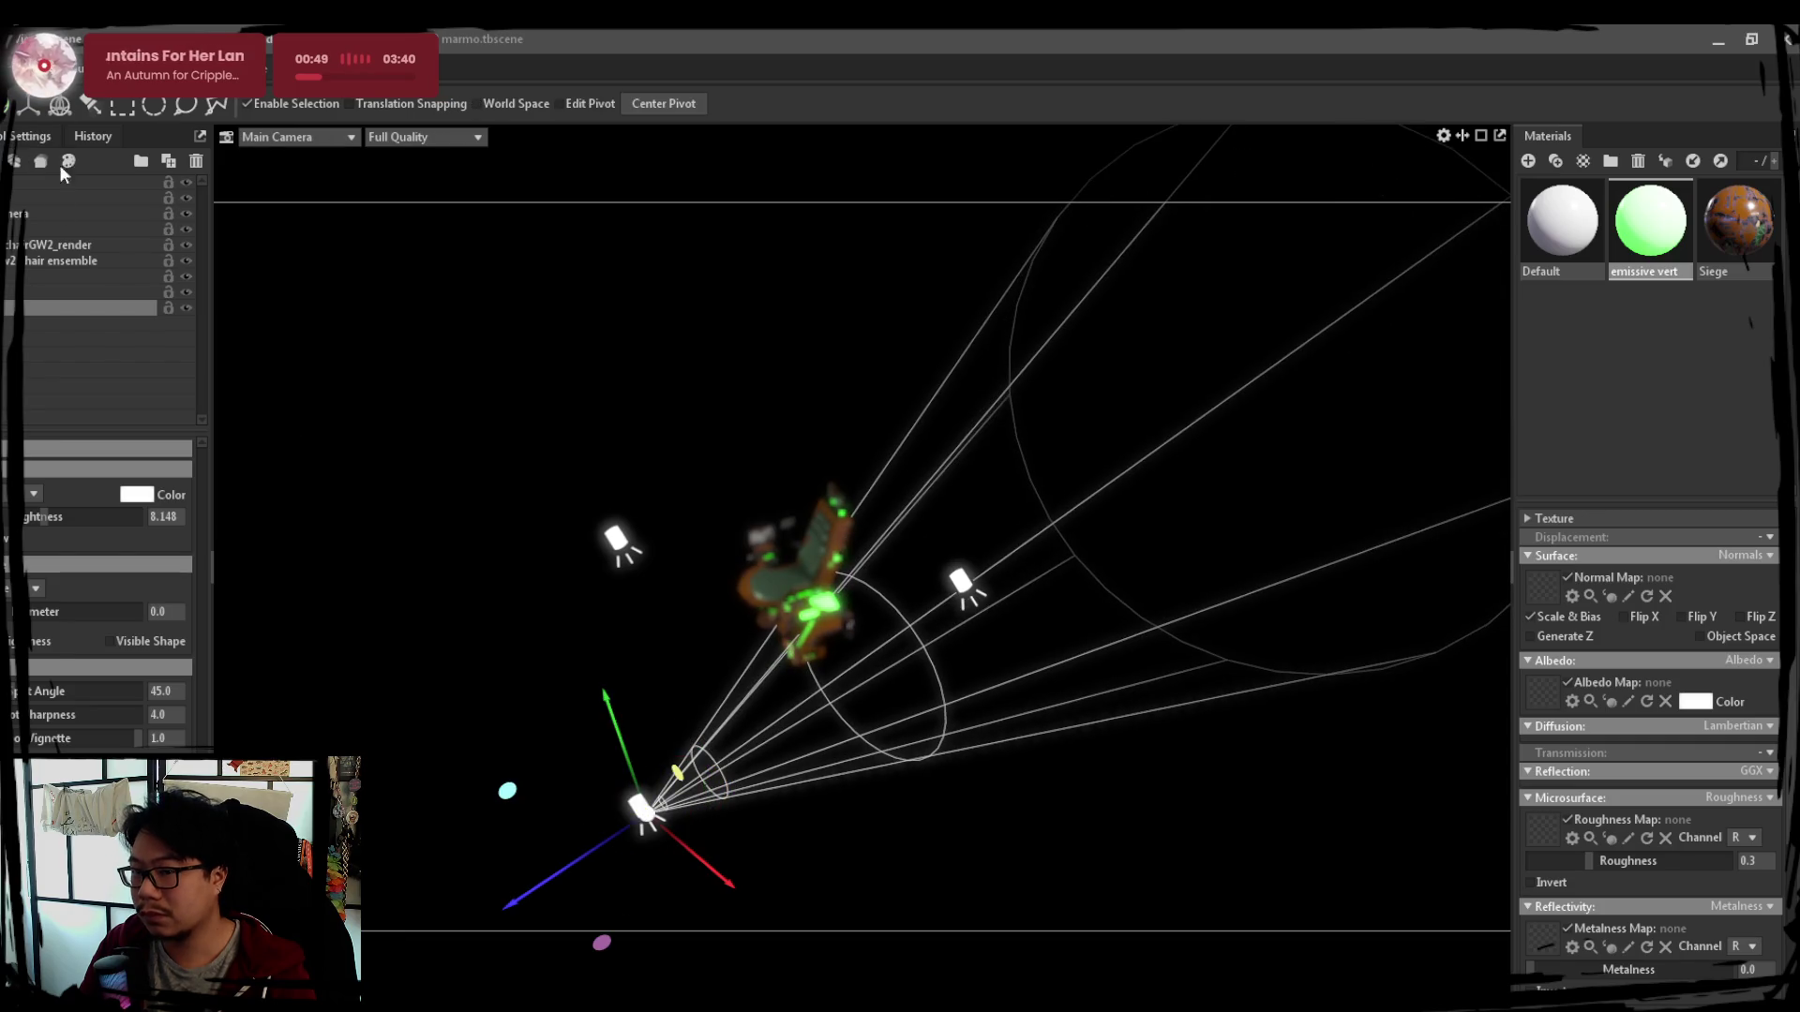
left_click_drag(619, 755, 522, 631)
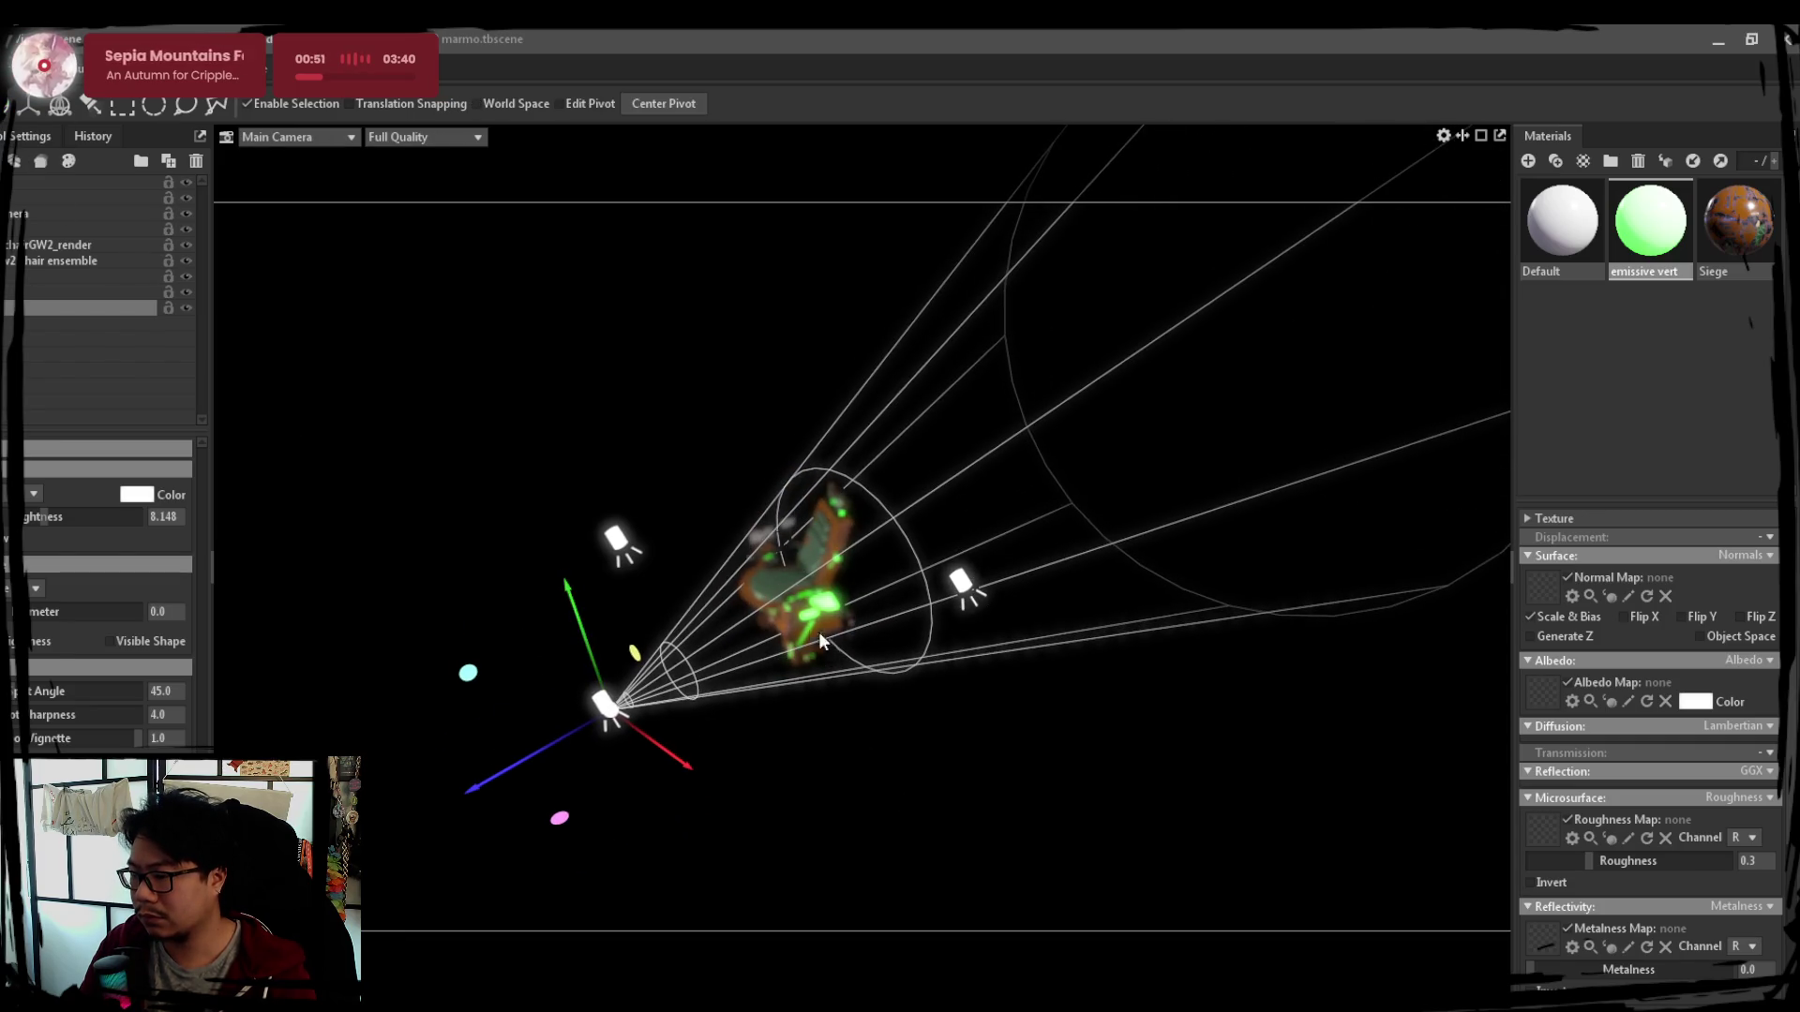
Place the new spotlight below the chair and rotate its cone up at the model, then deselect
left_click_drag(825, 636, 703, 513)
left_click_drag(479, 555, 601, 553)
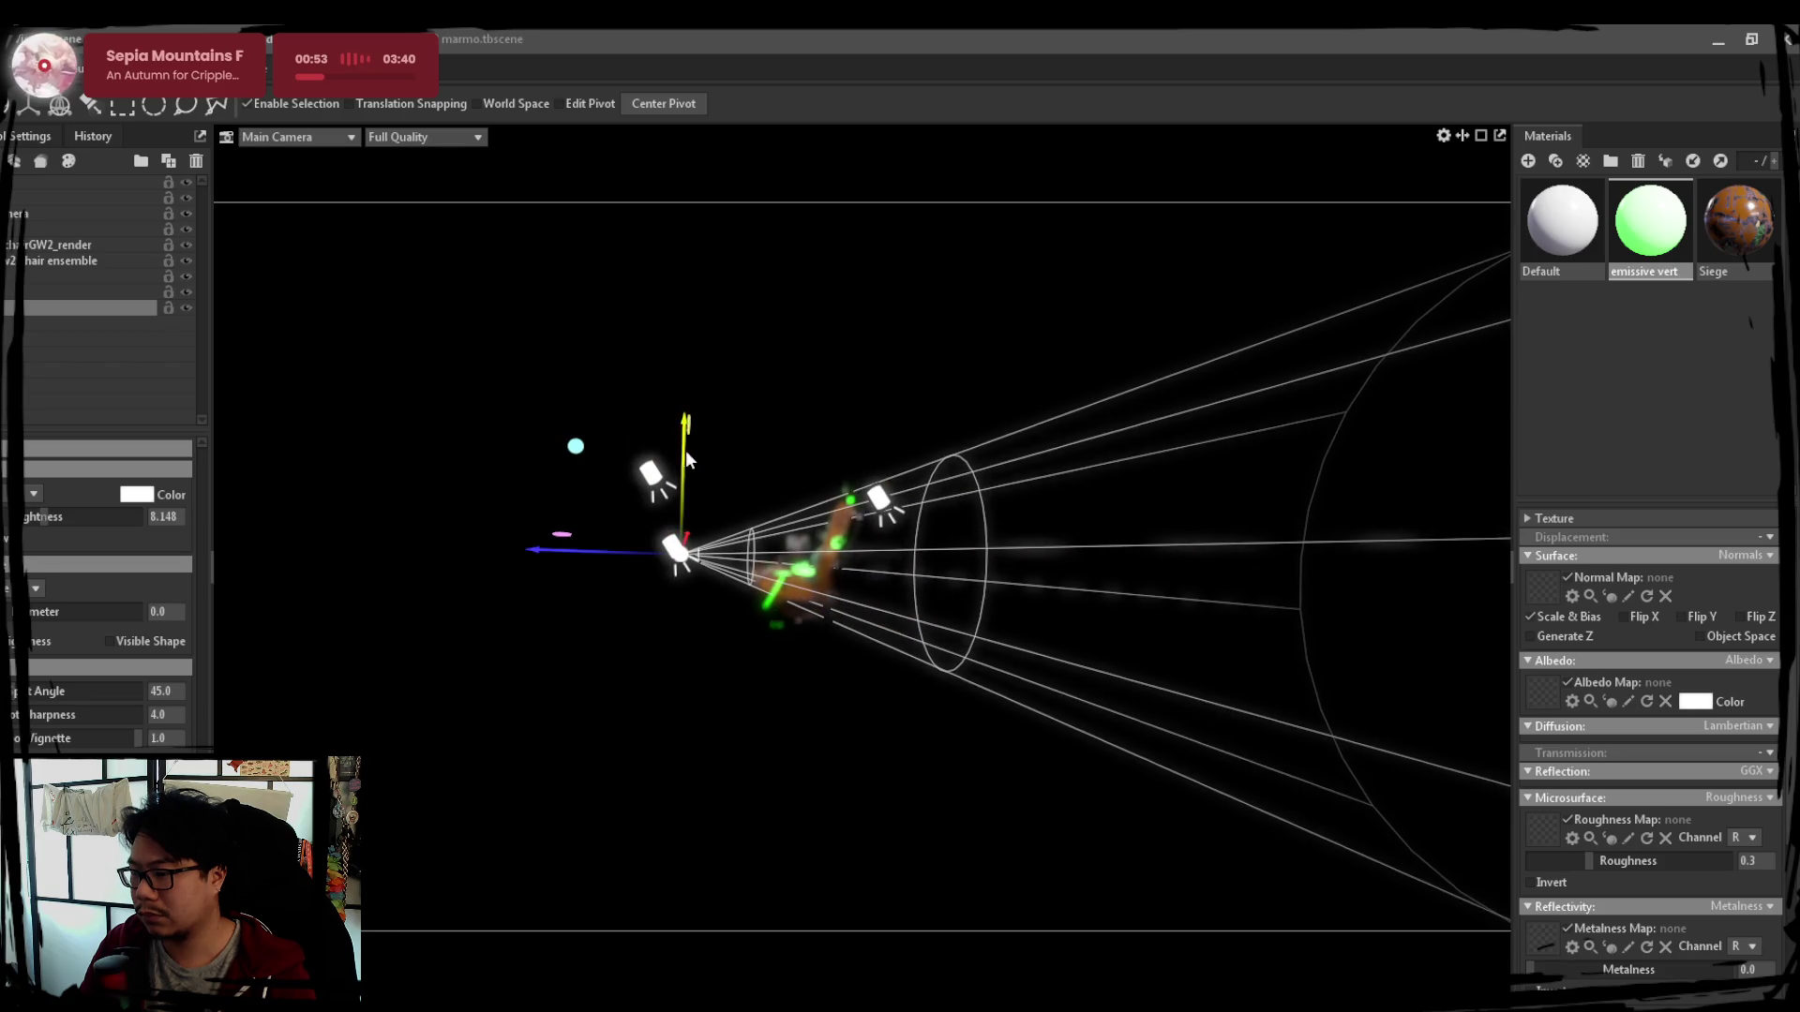
left_click_drag(685, 451, 684, 536)
key("e")
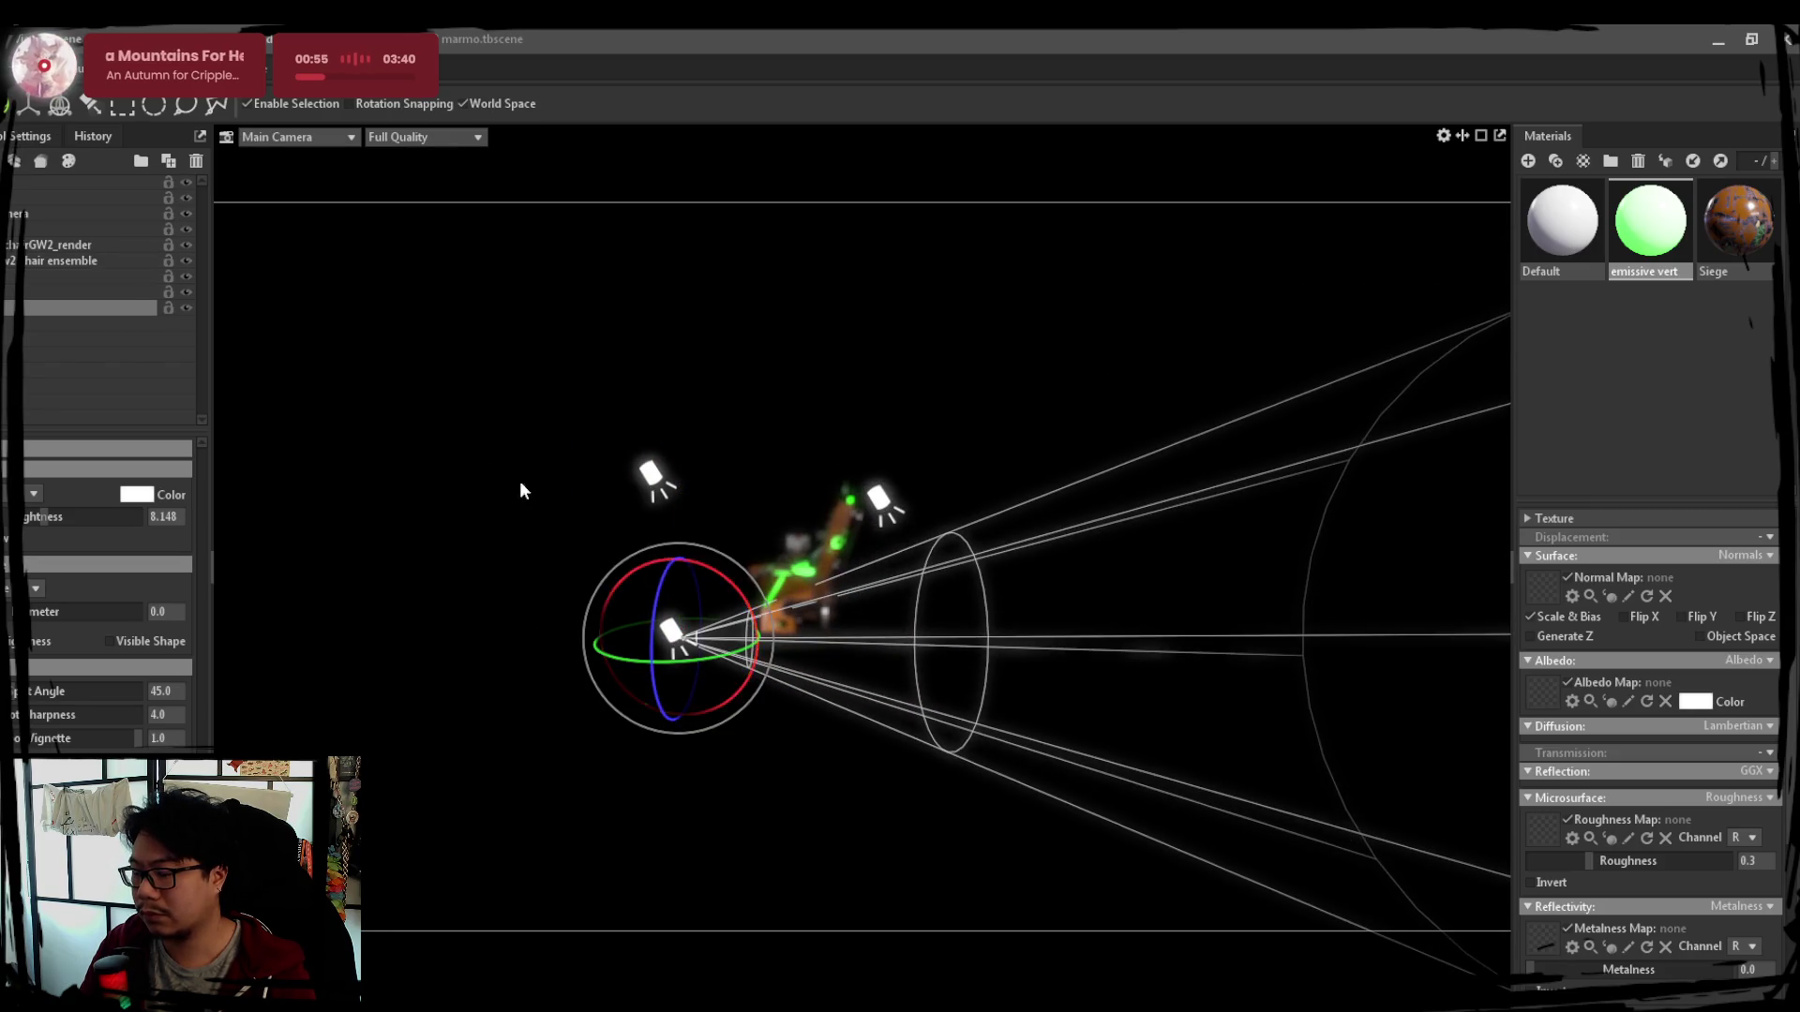
left_click_drag(581, 514, 859, 721)
mouse_move(892, 822)
left_mouse_down()
mouse_move(925, 802)
mouse_move(236, 243)
left_mouse_up()
key("w")
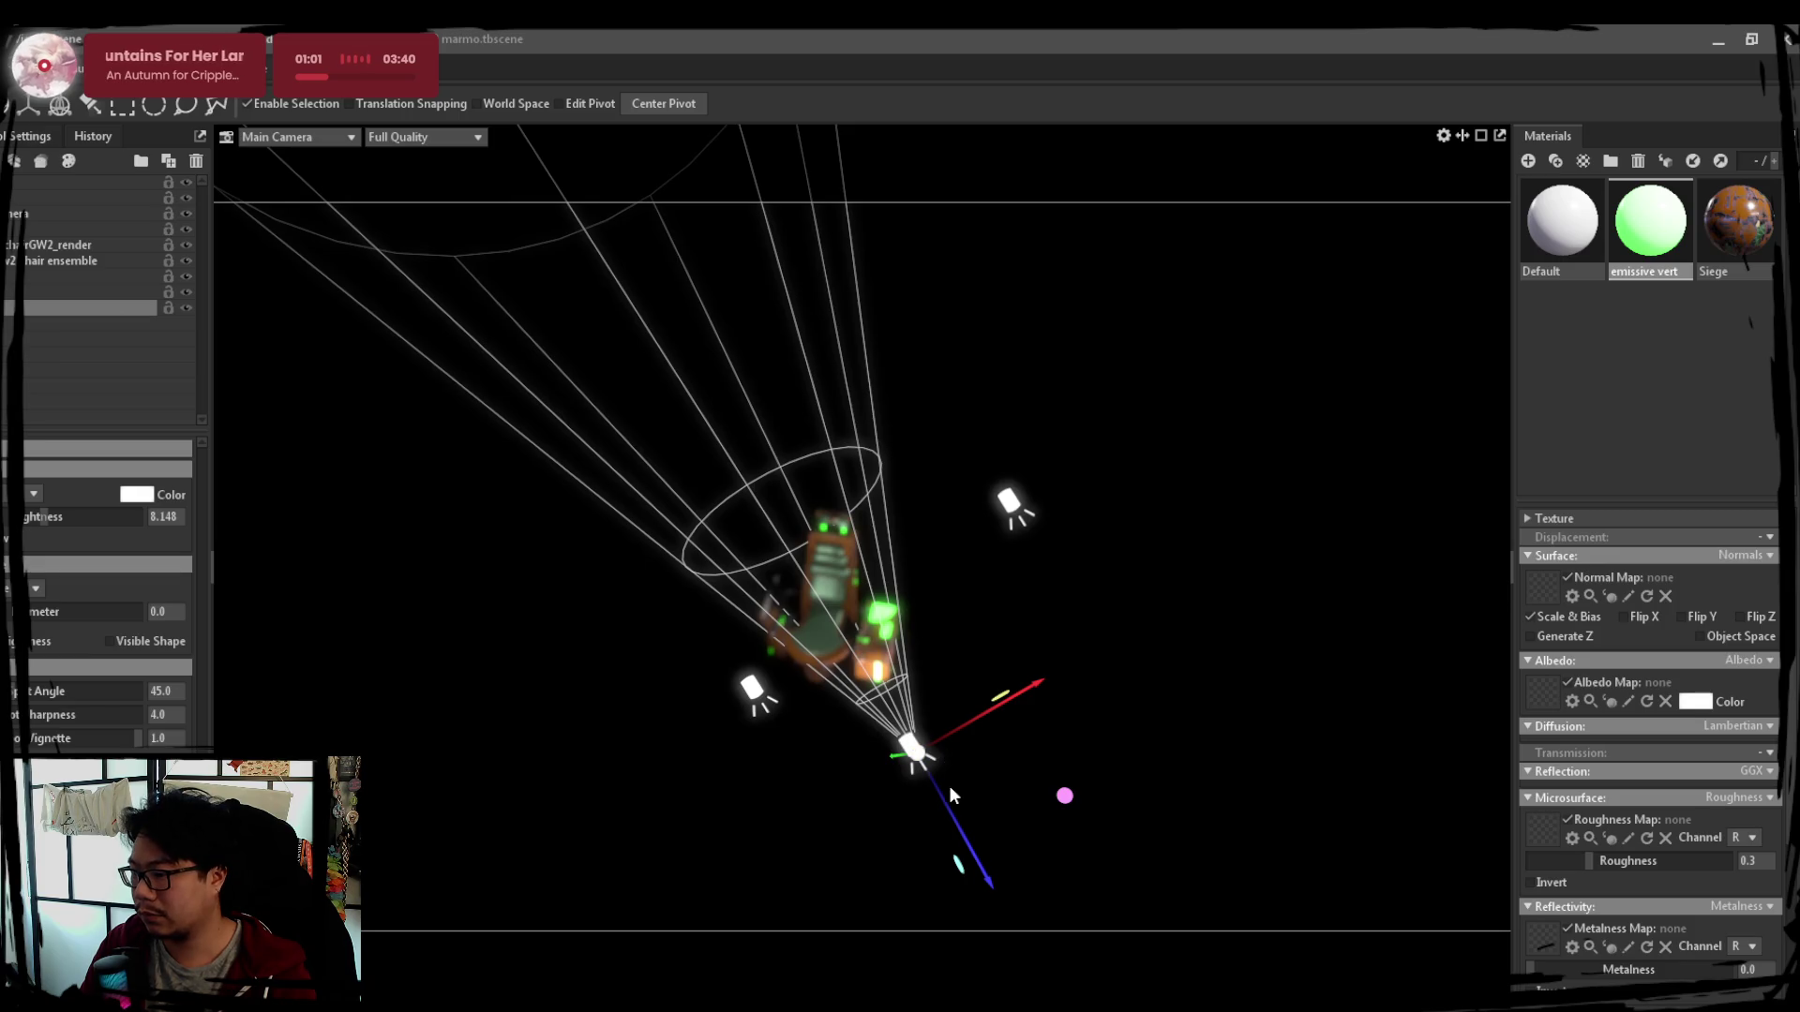
left_click_drag(950, 783, 965, 826)
scroll(931, 792, "up", 2)
left_click_drag(995, 673, 935, 775)
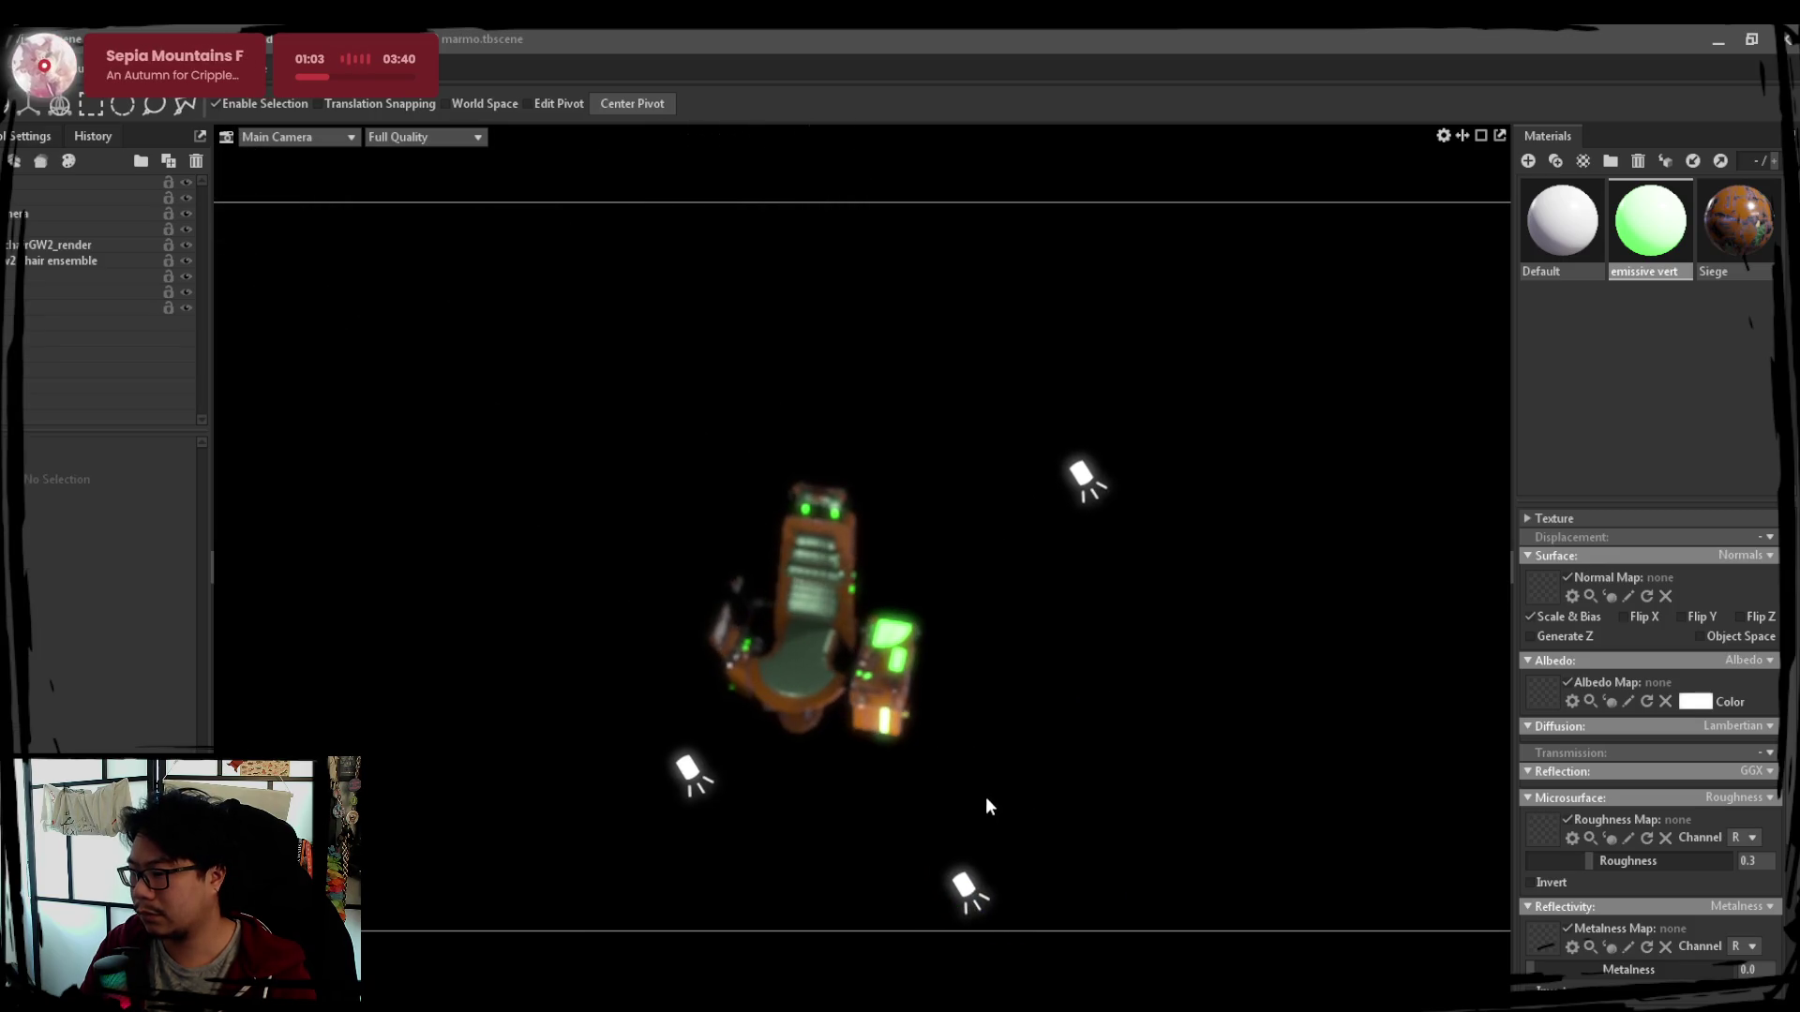
Re-angle the camera on the chair and slightly dim one of the lights
left_click(819, 711)
mouse_move(1052, 723)
left_mouse_down()
mouse_move(862, 704)
mouse_move(944, 685)
left_mouse_up()
scroll(949, 689, "up", 3)
mouse_move(1110, 646)
left_mouse_down()
mouse_move(1101, 693)
mouse_move(1150, 649)
left_mouse_up()
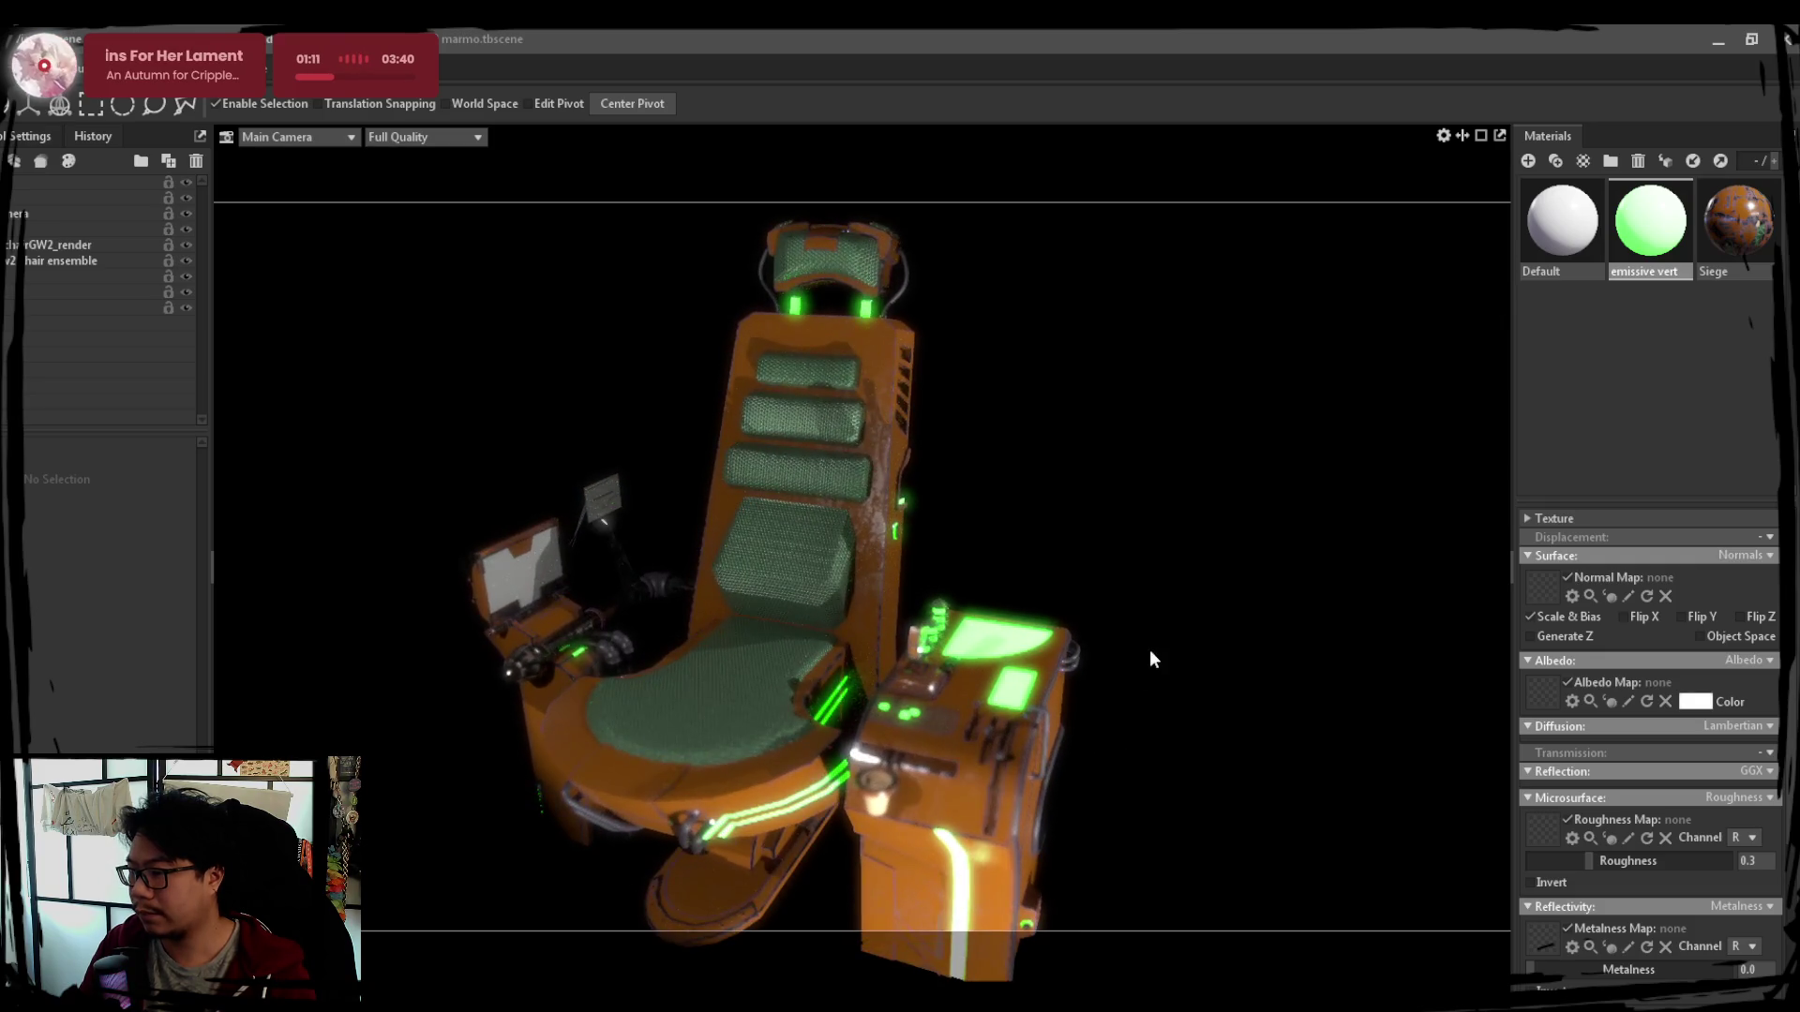
left_click_drag(1159, 732, 1159, 755)
left_click(58, 307)
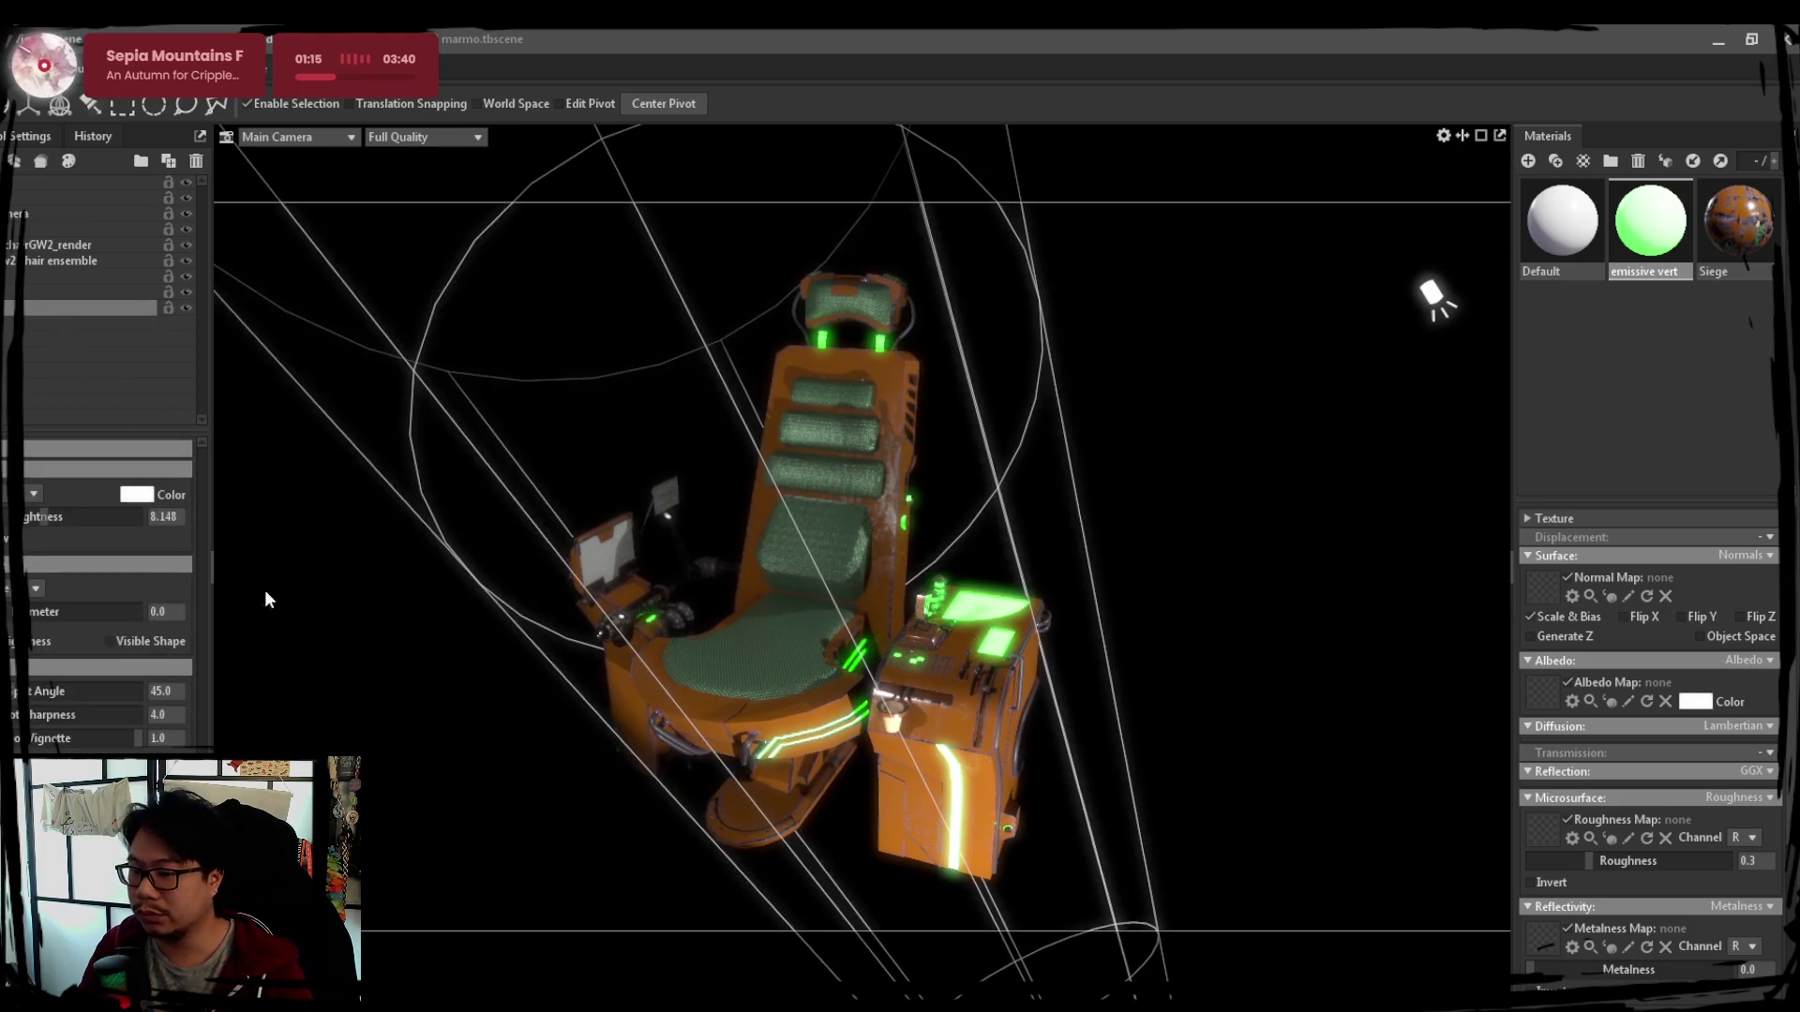
left_click_drag(43, 516, 29, 520)
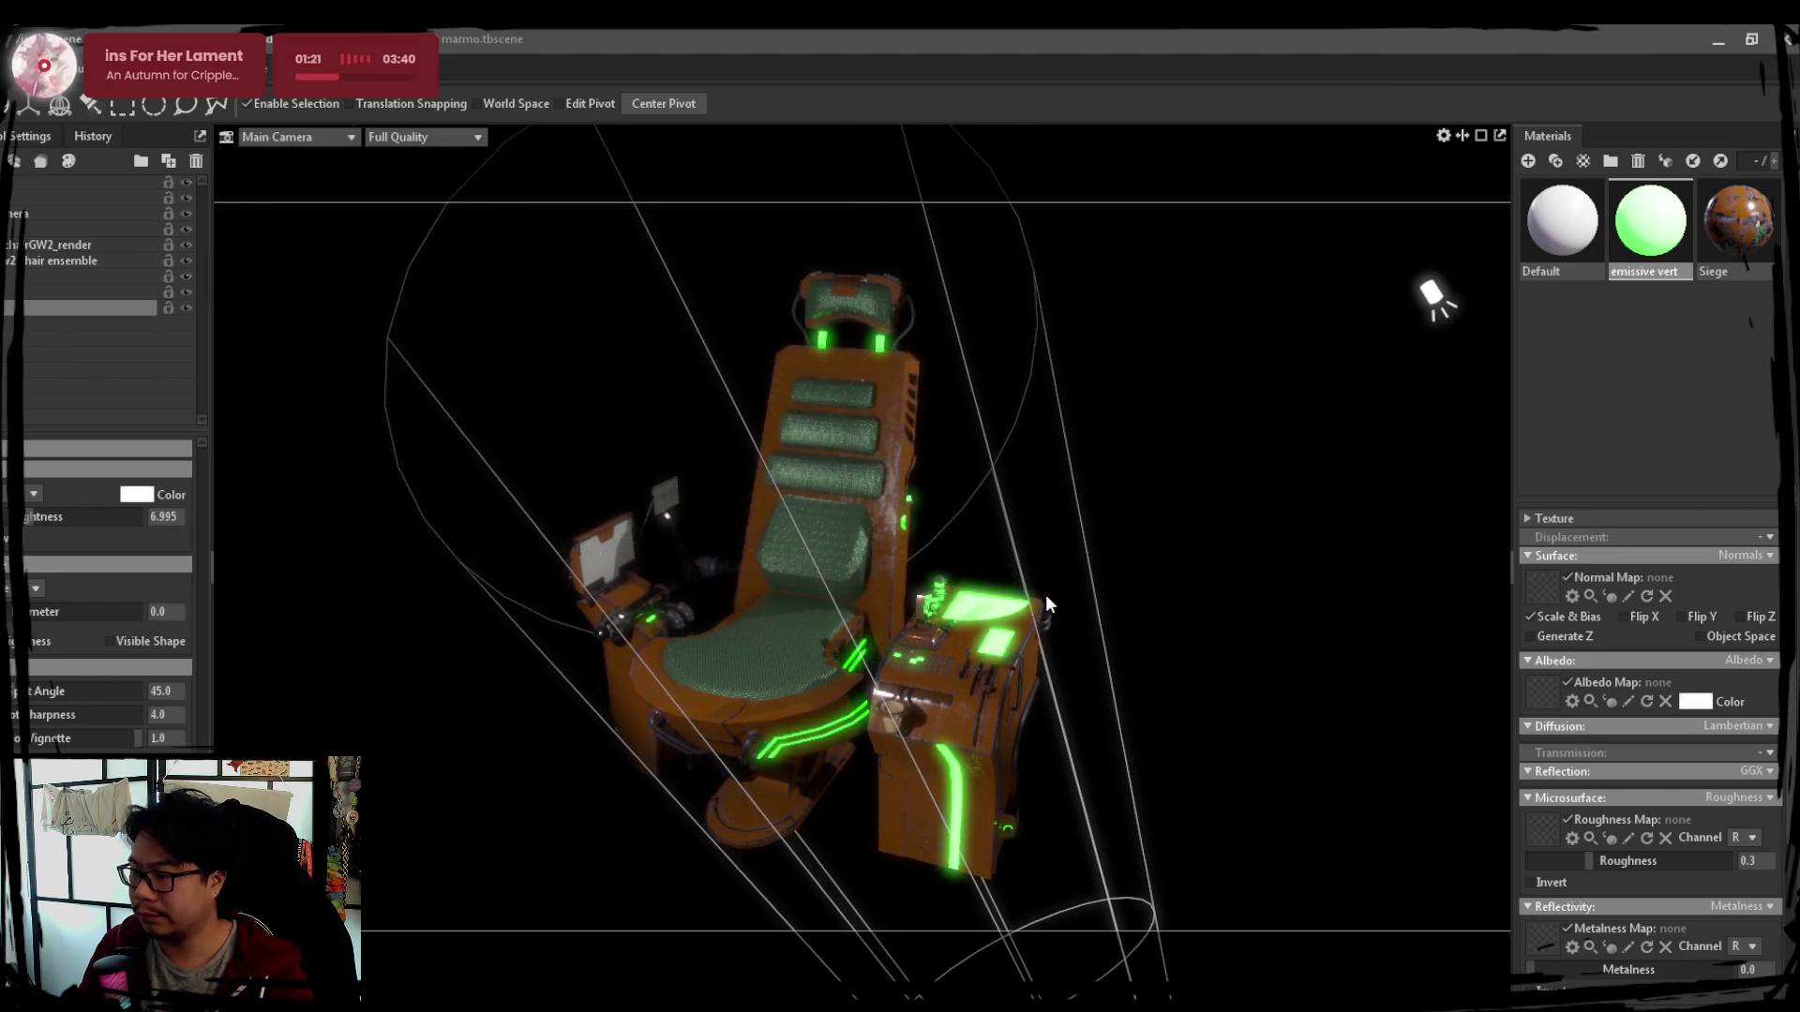
left_click(1125, 655)
scroll(1123, 646, "down", 3)
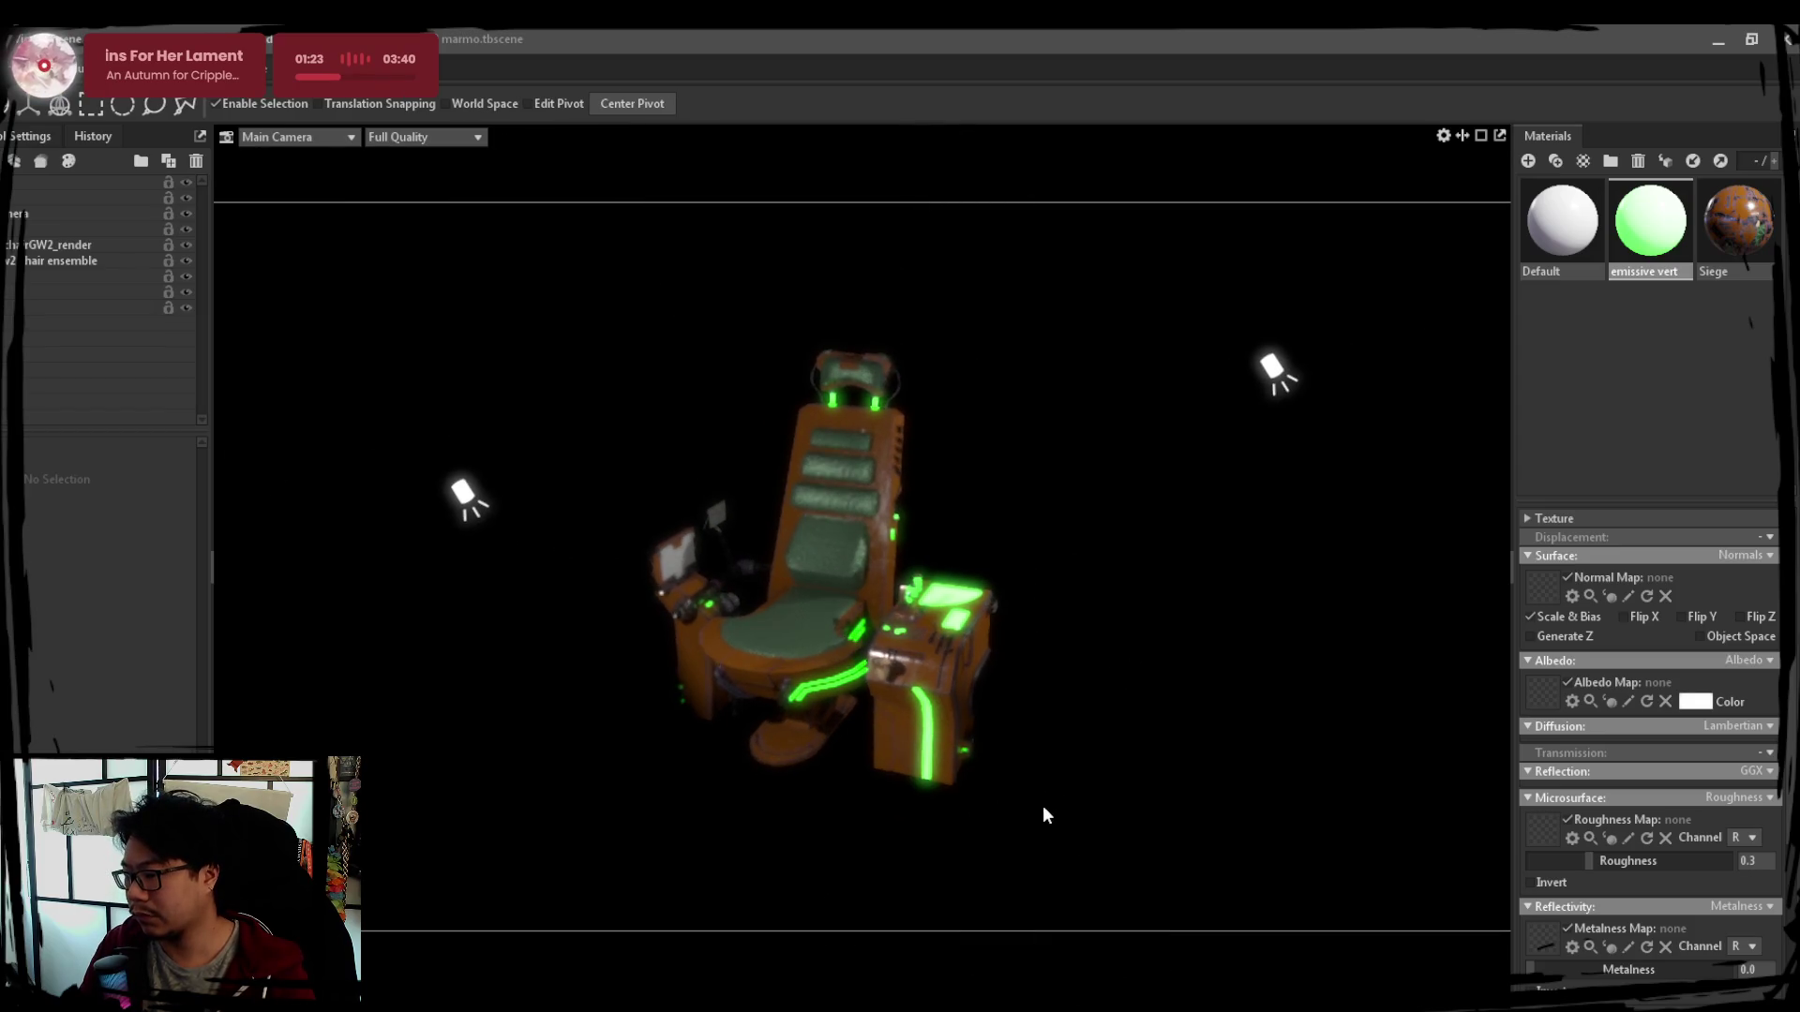
scroll(1044, 802, "down", 1)
Move the bottom spotlight up toward the chair and widen its cone angle to about 69
left_click(970, 820)
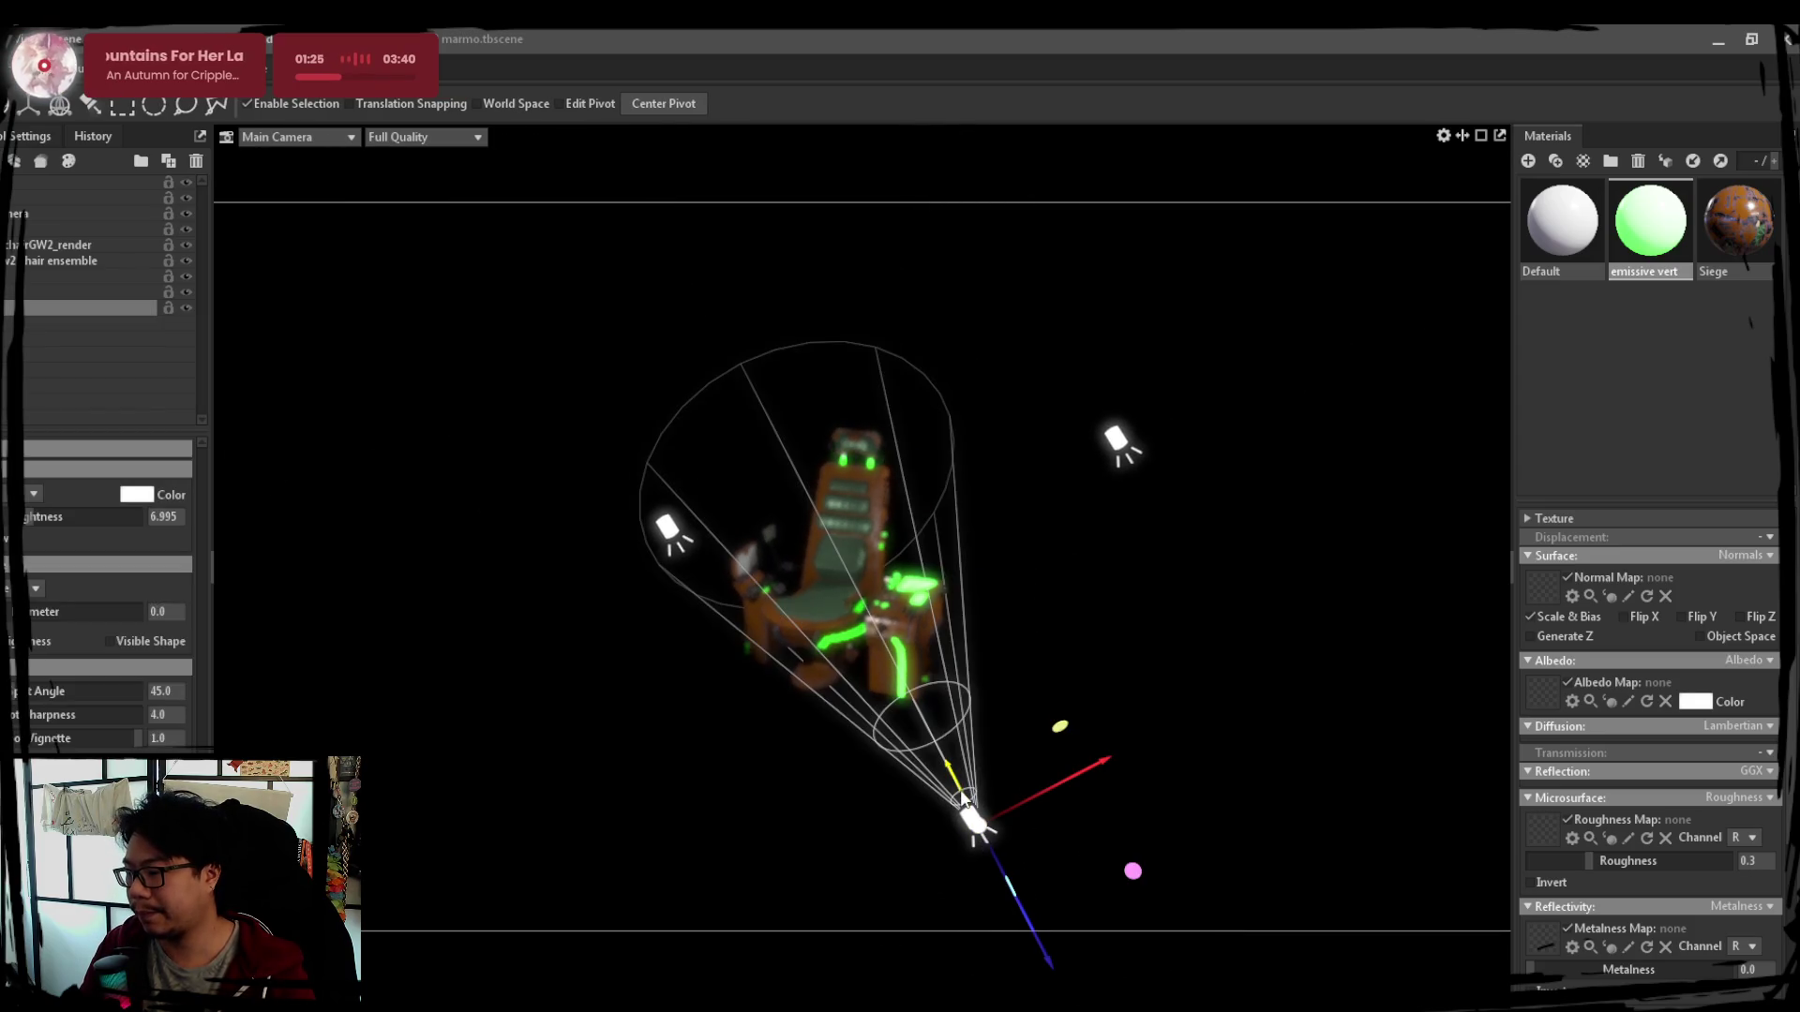
left_click_drag(964, 799, 884, 689)
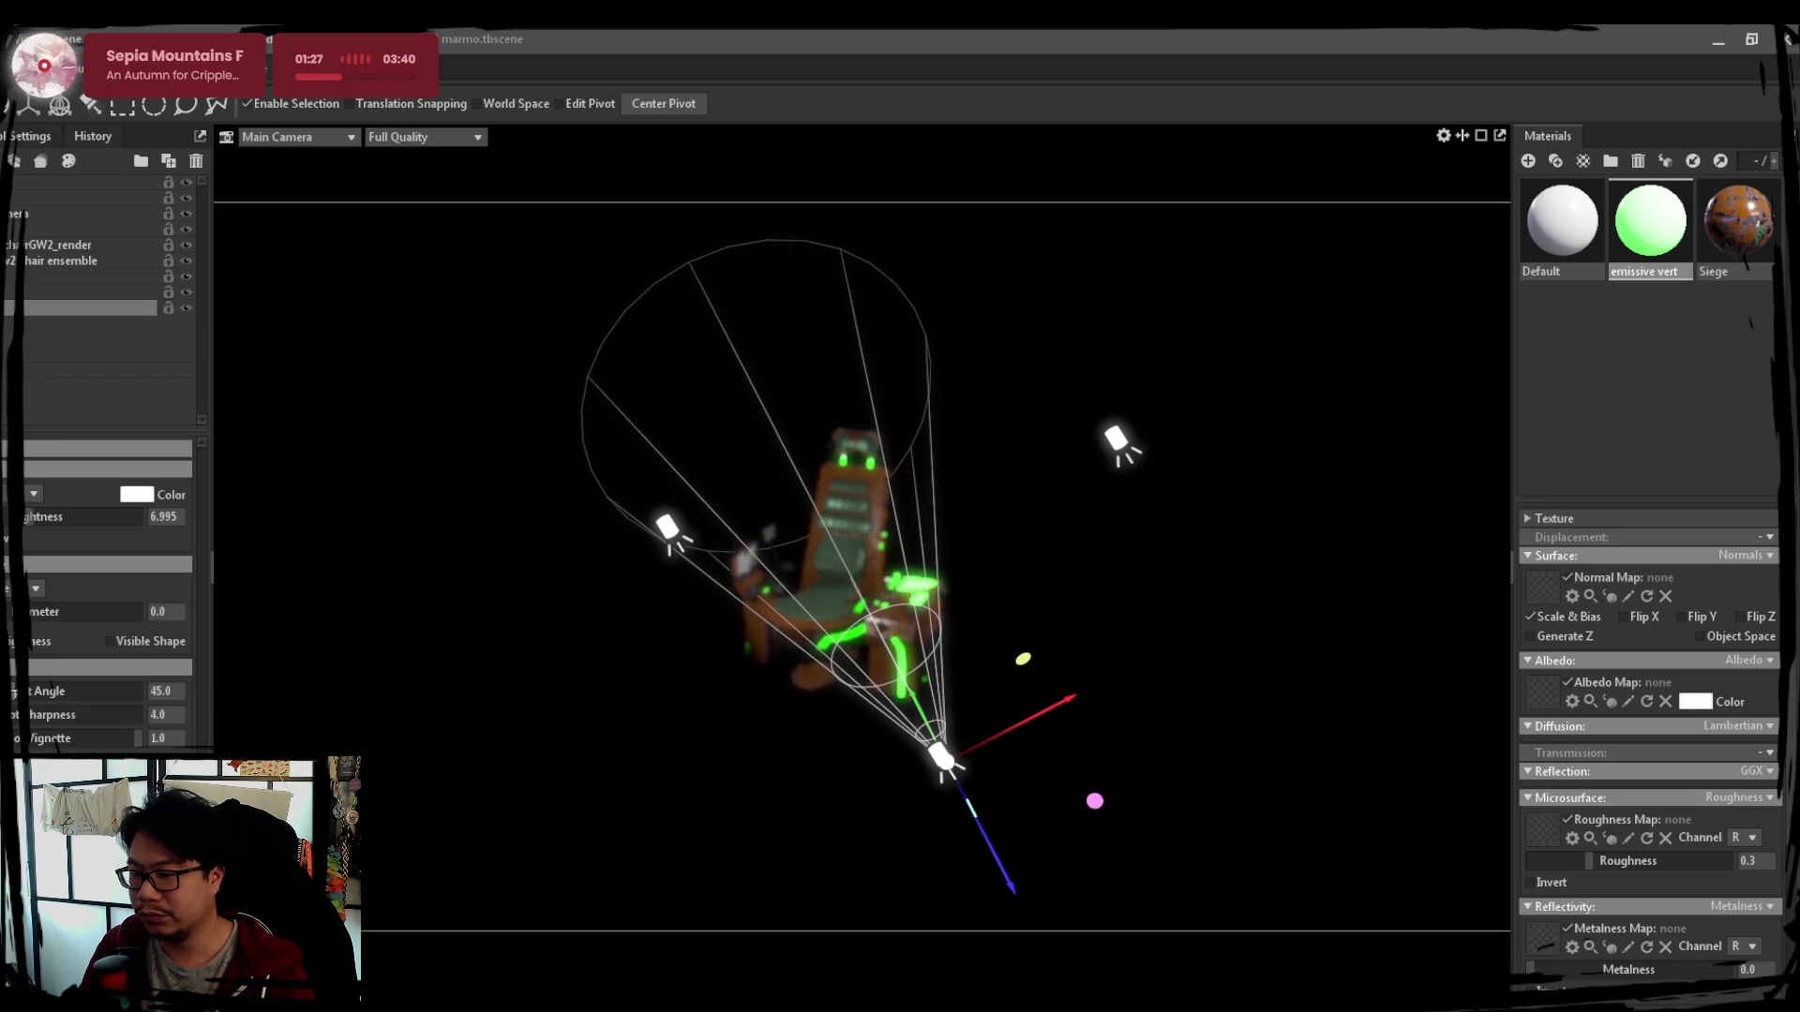
left_click_drag(32, 691, 50, 690)
left_click(1083, 710)
Check the chair model selection and orbit the camera to a new angle on the glowing chair
left_click_drag(852, 662, 878, 660)
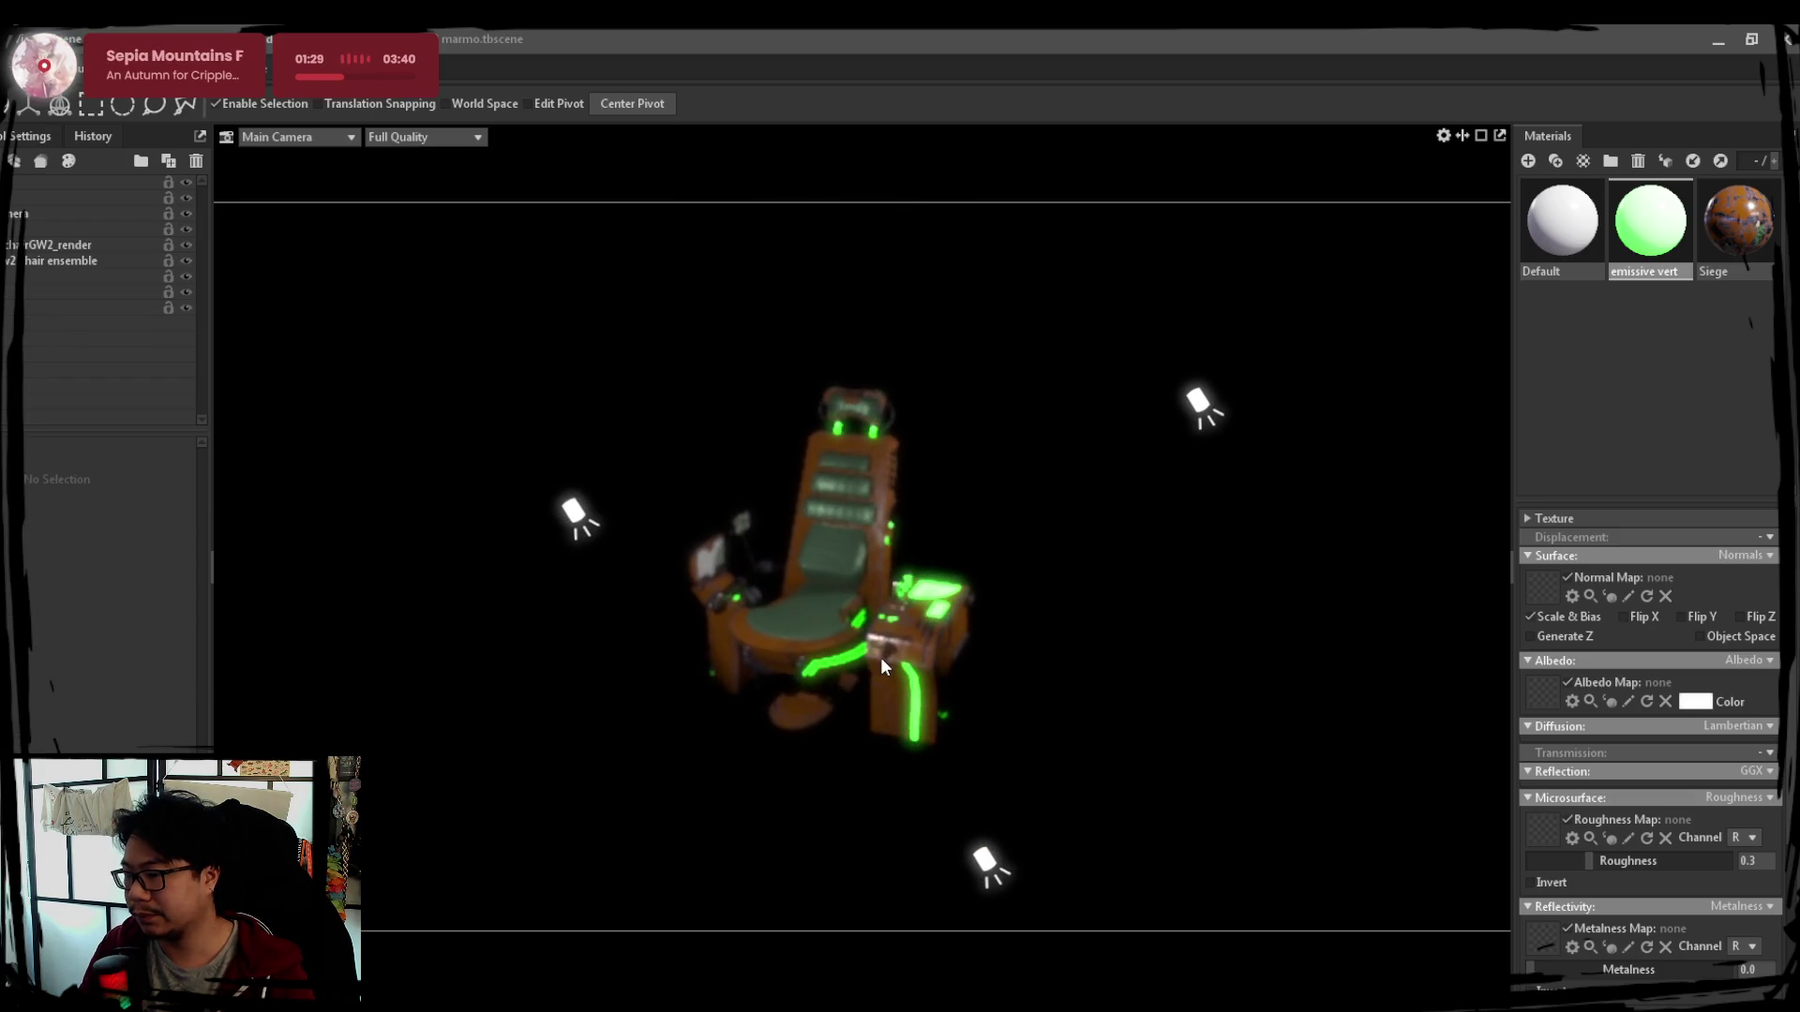
left_click(874, 665)
scroll(869, 668, "up", 3)
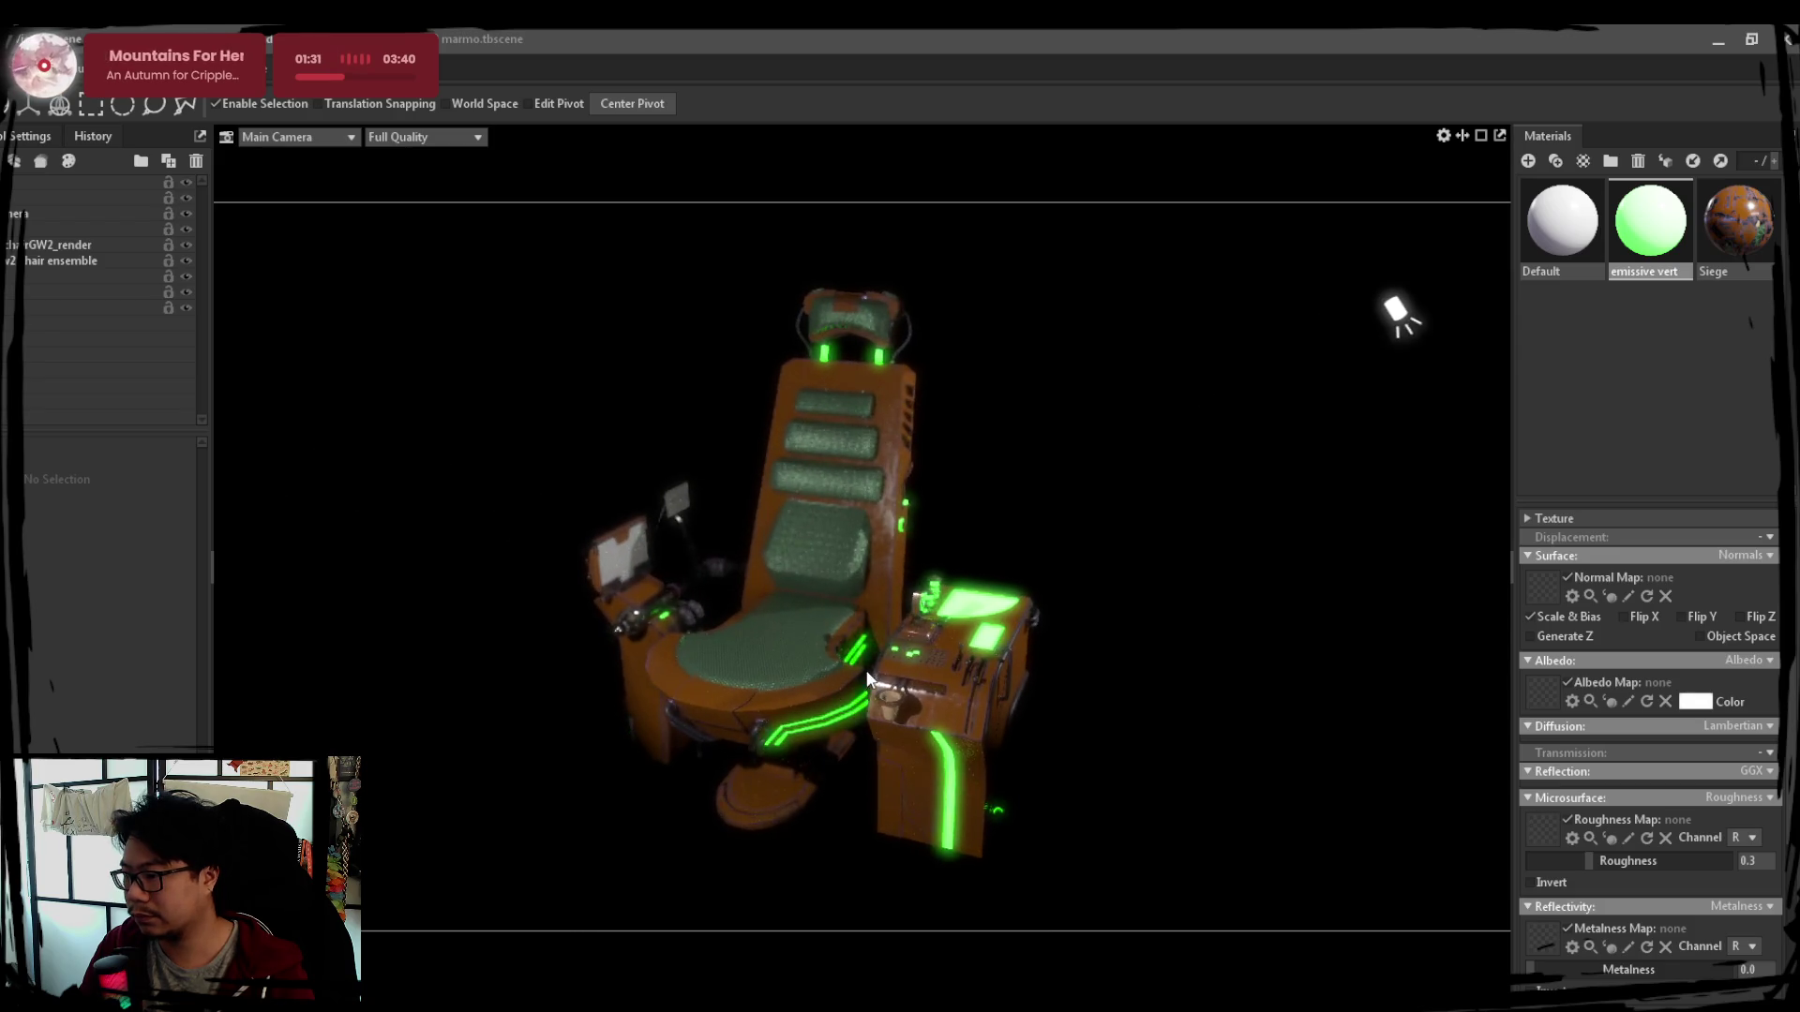
scroll(830, 668, "up", 3)
left_click(1121, 572)
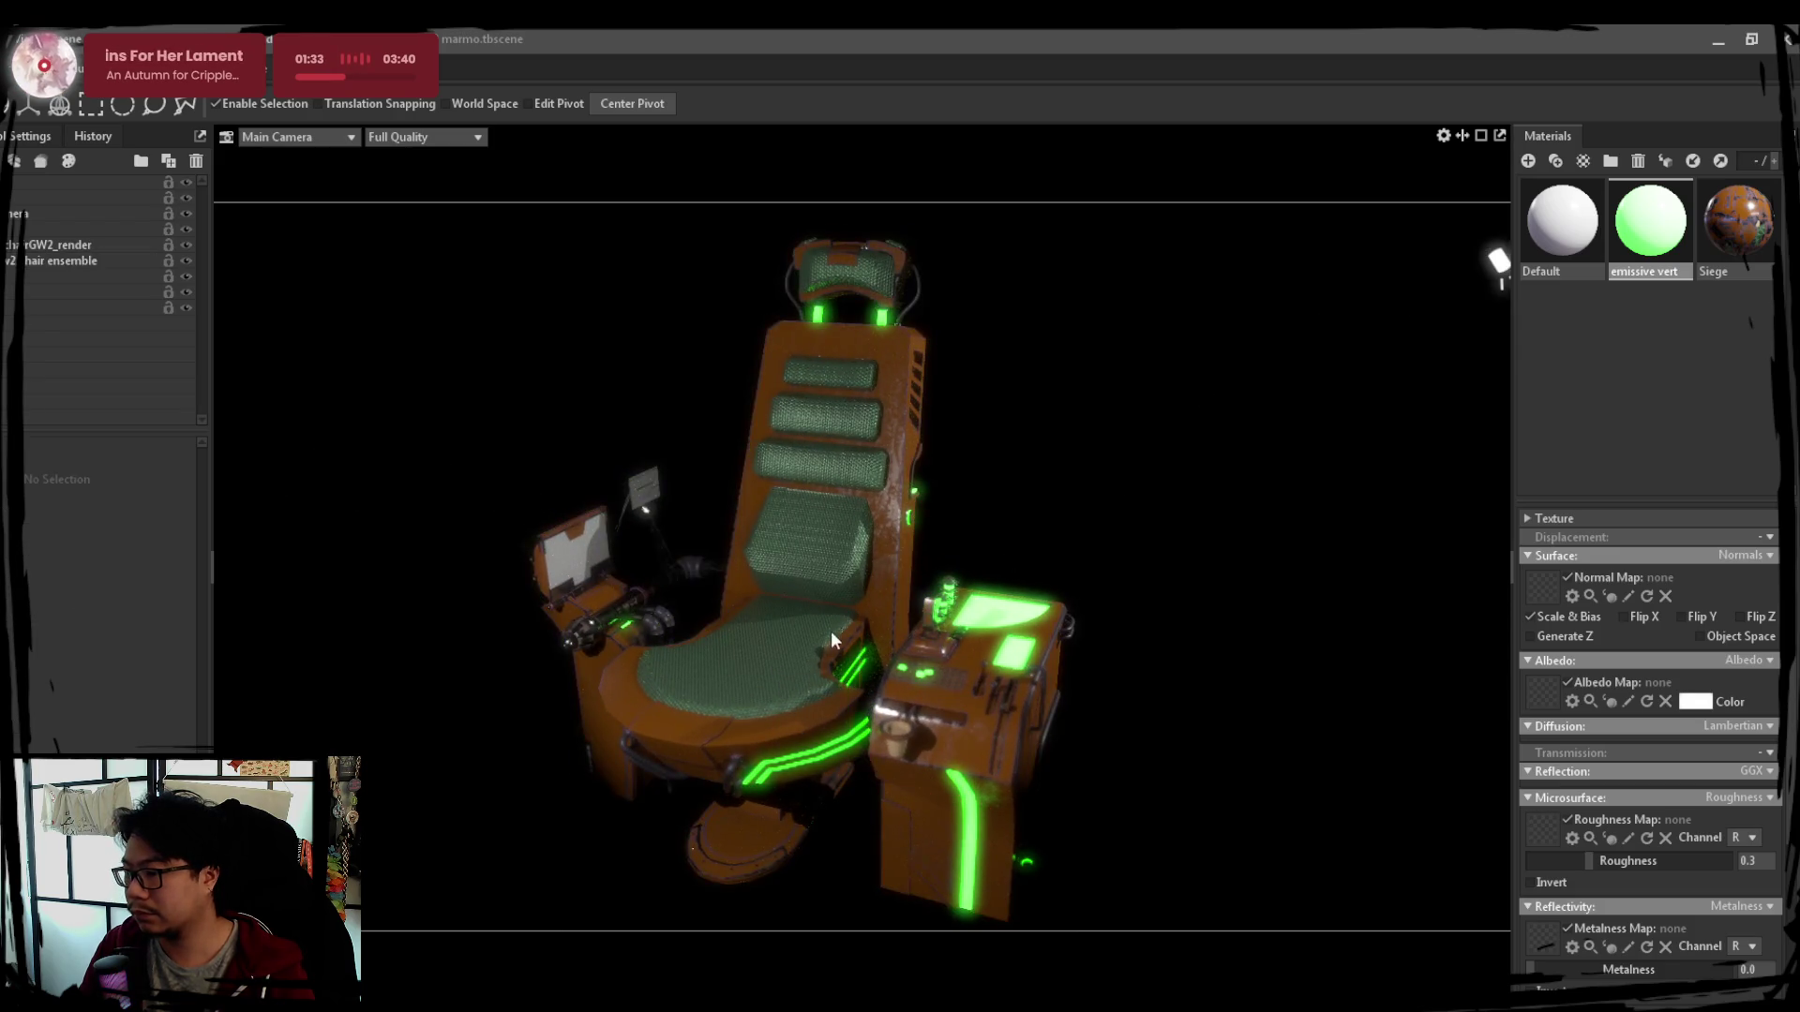
left_click(765, 638)
left_click(1116, 495)
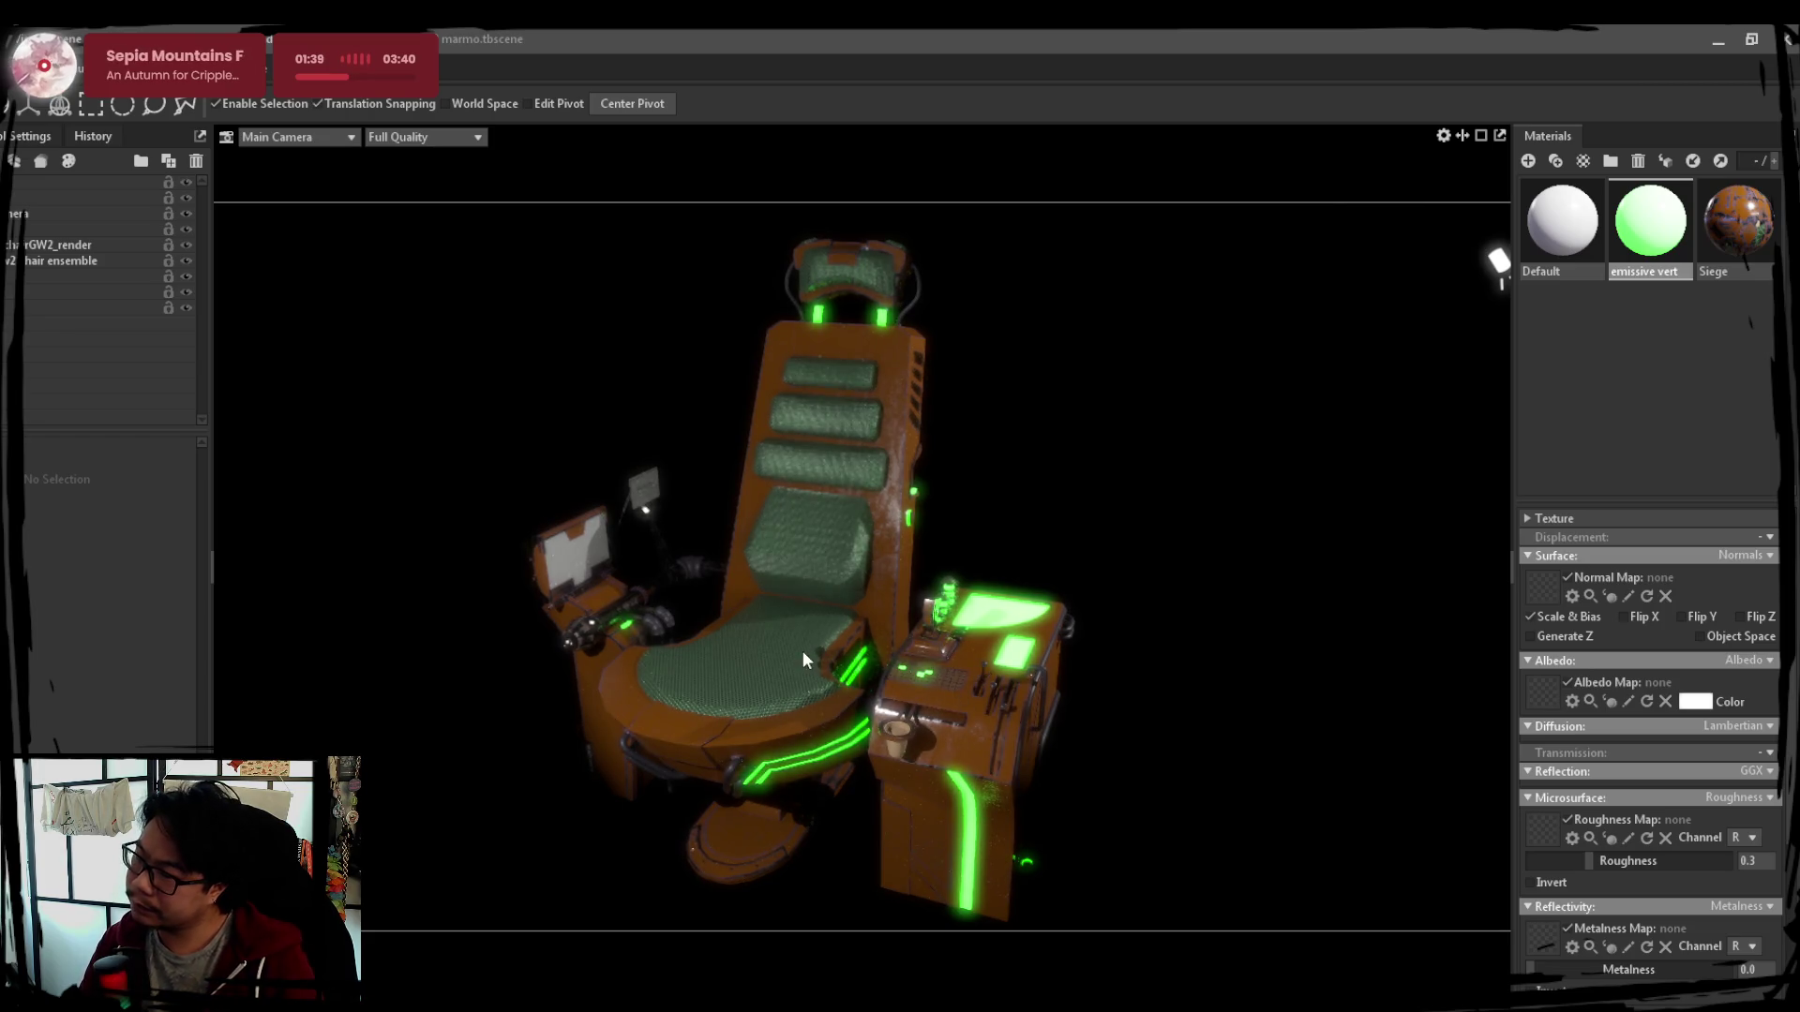
mouse_move(1095, 594)
left_mouse_down()
mouse_move(985, 605)
mouse_move(1176, 602)
mouse_move(1136, 607)
left_mouse_up()
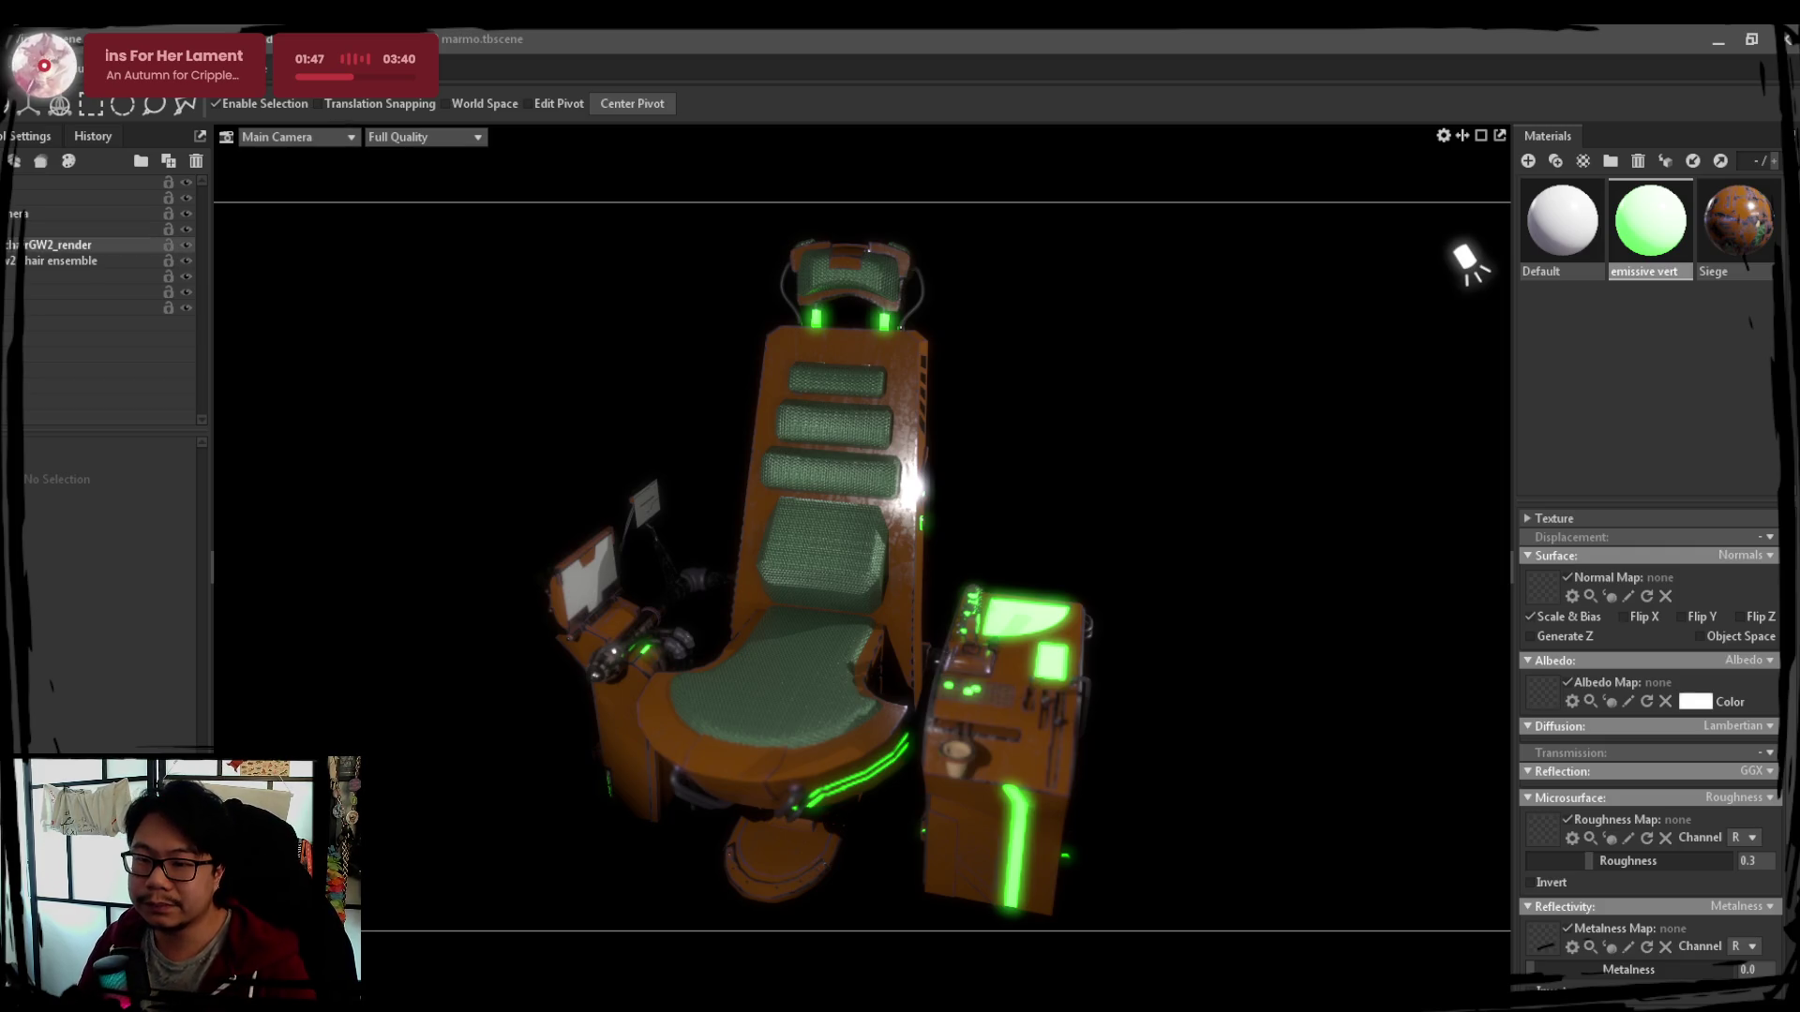
Clear the selection and add a Fog object so the spotlight throws a visible beam
left_click(84, 262)
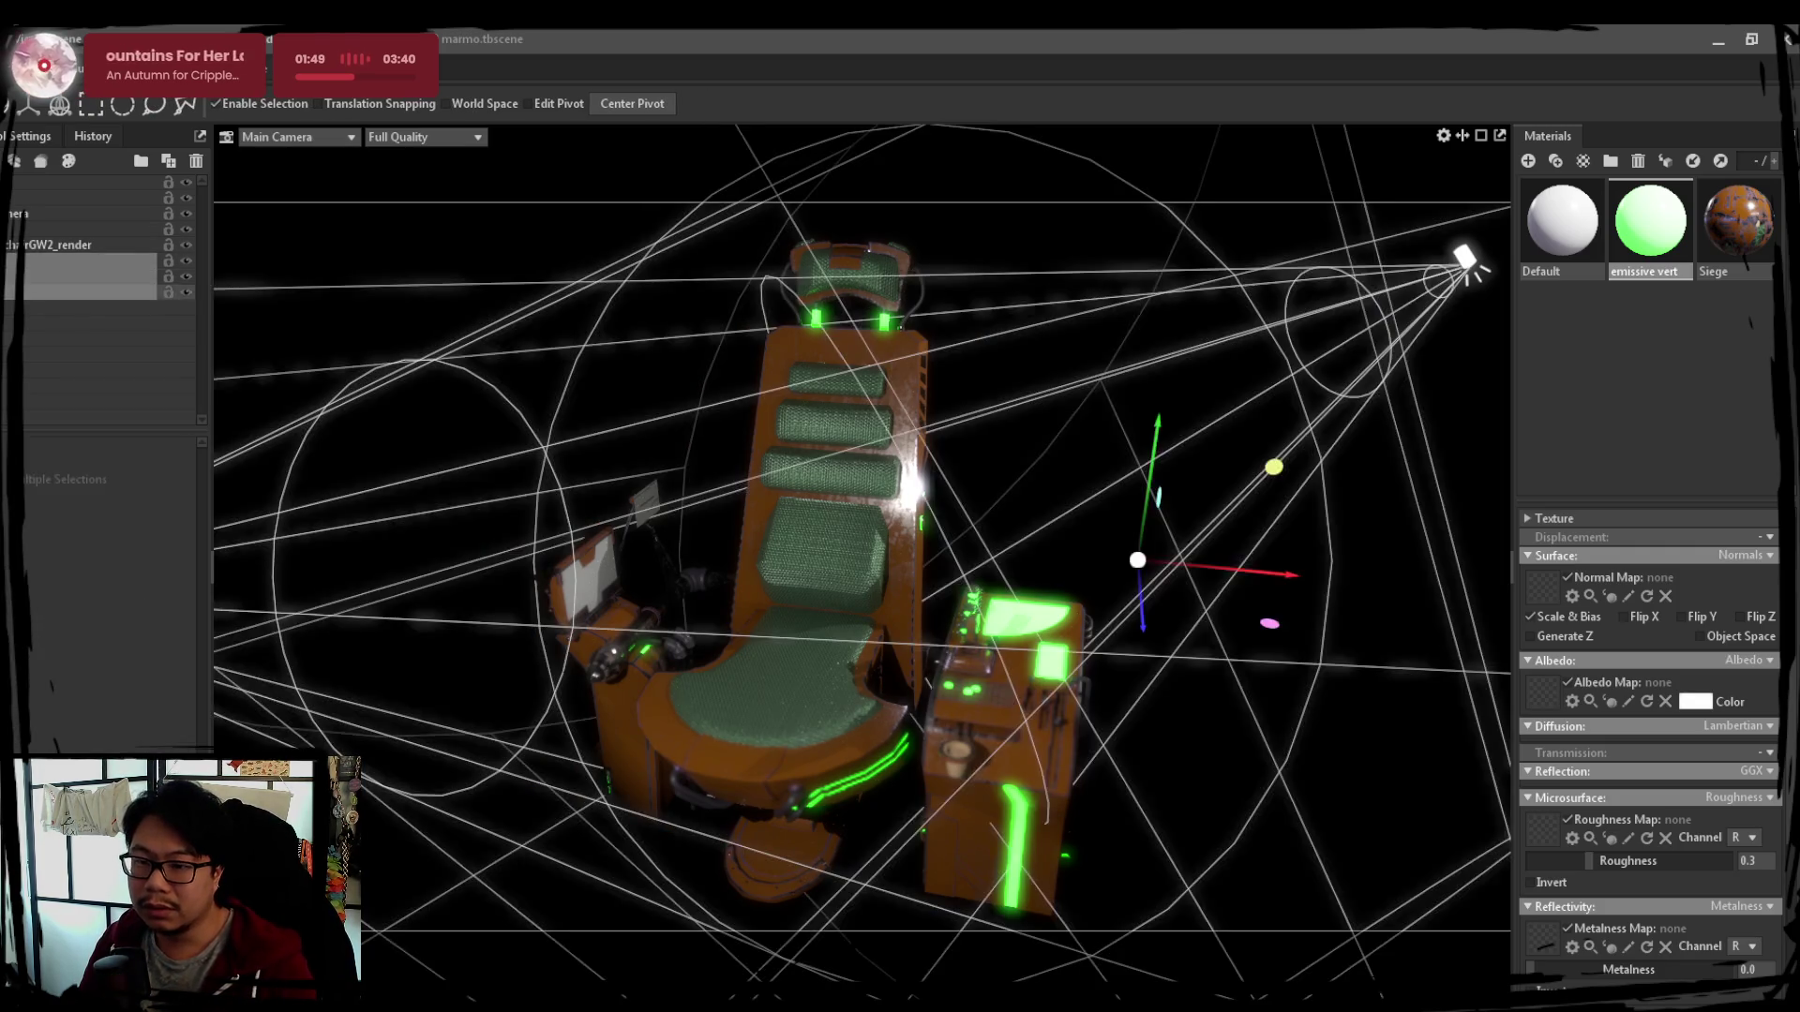
left_click(57, 245)
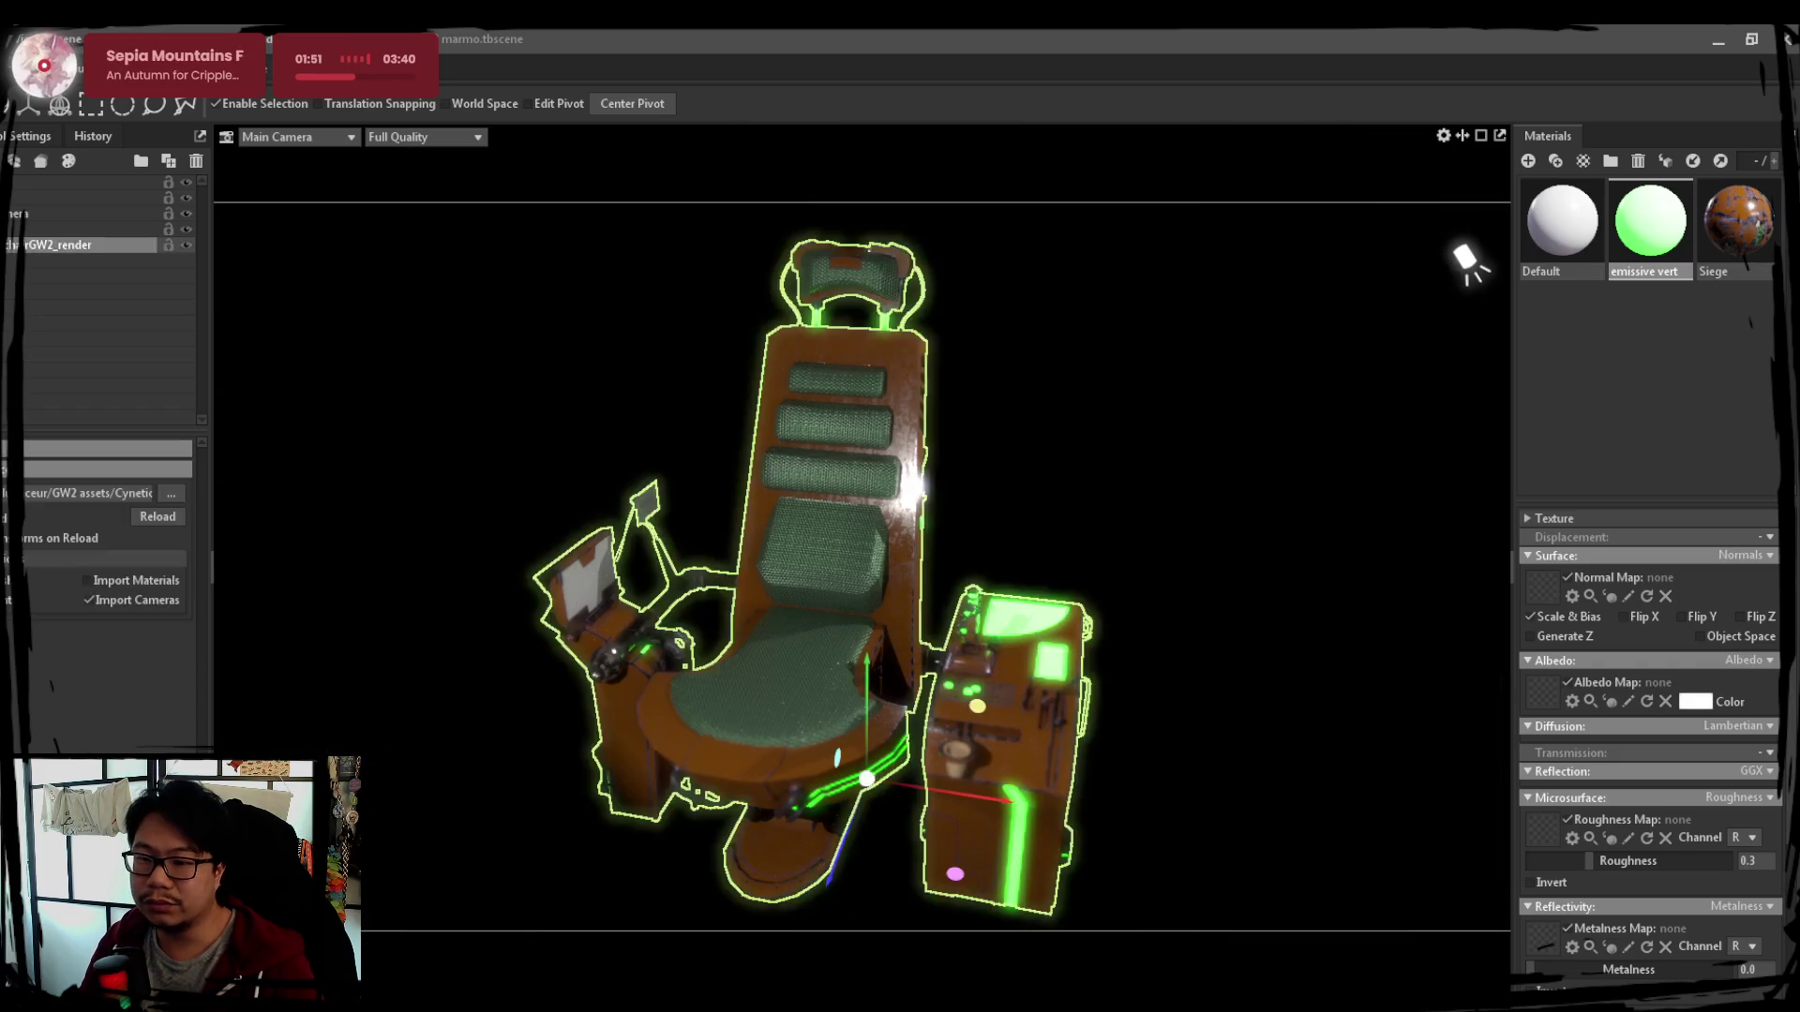
key("Escape")
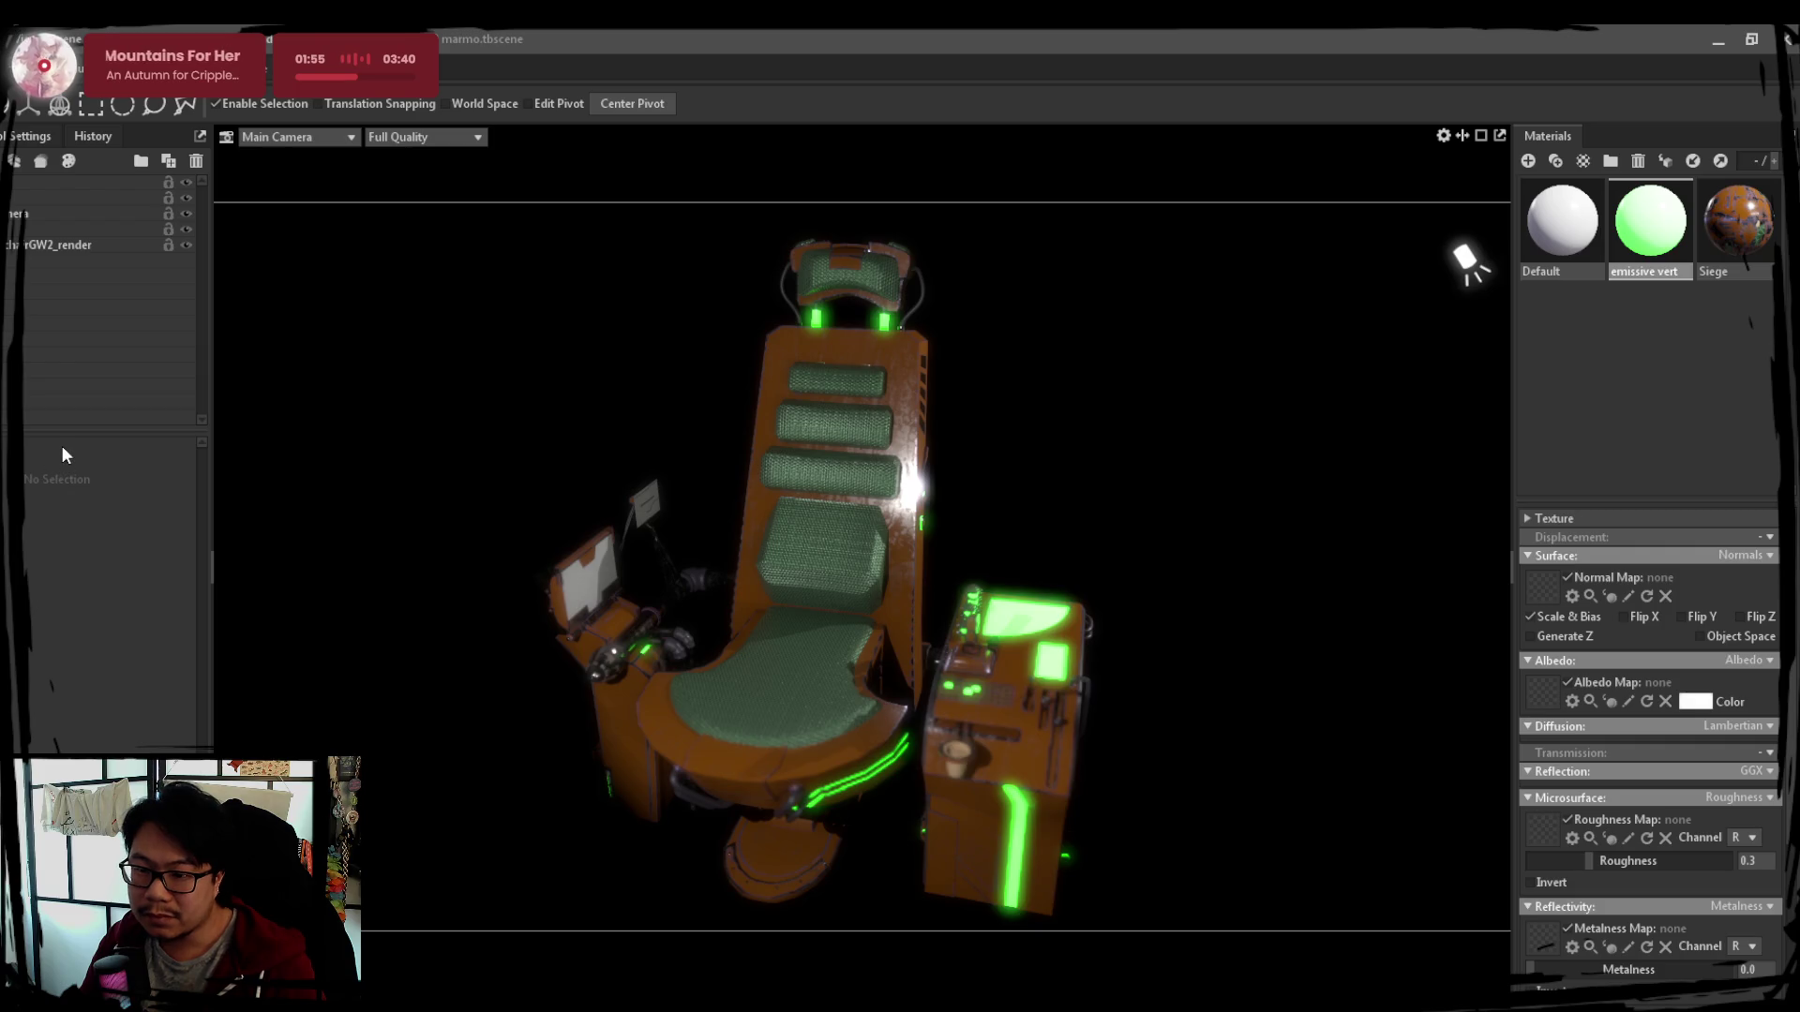
key("ctrl+l")
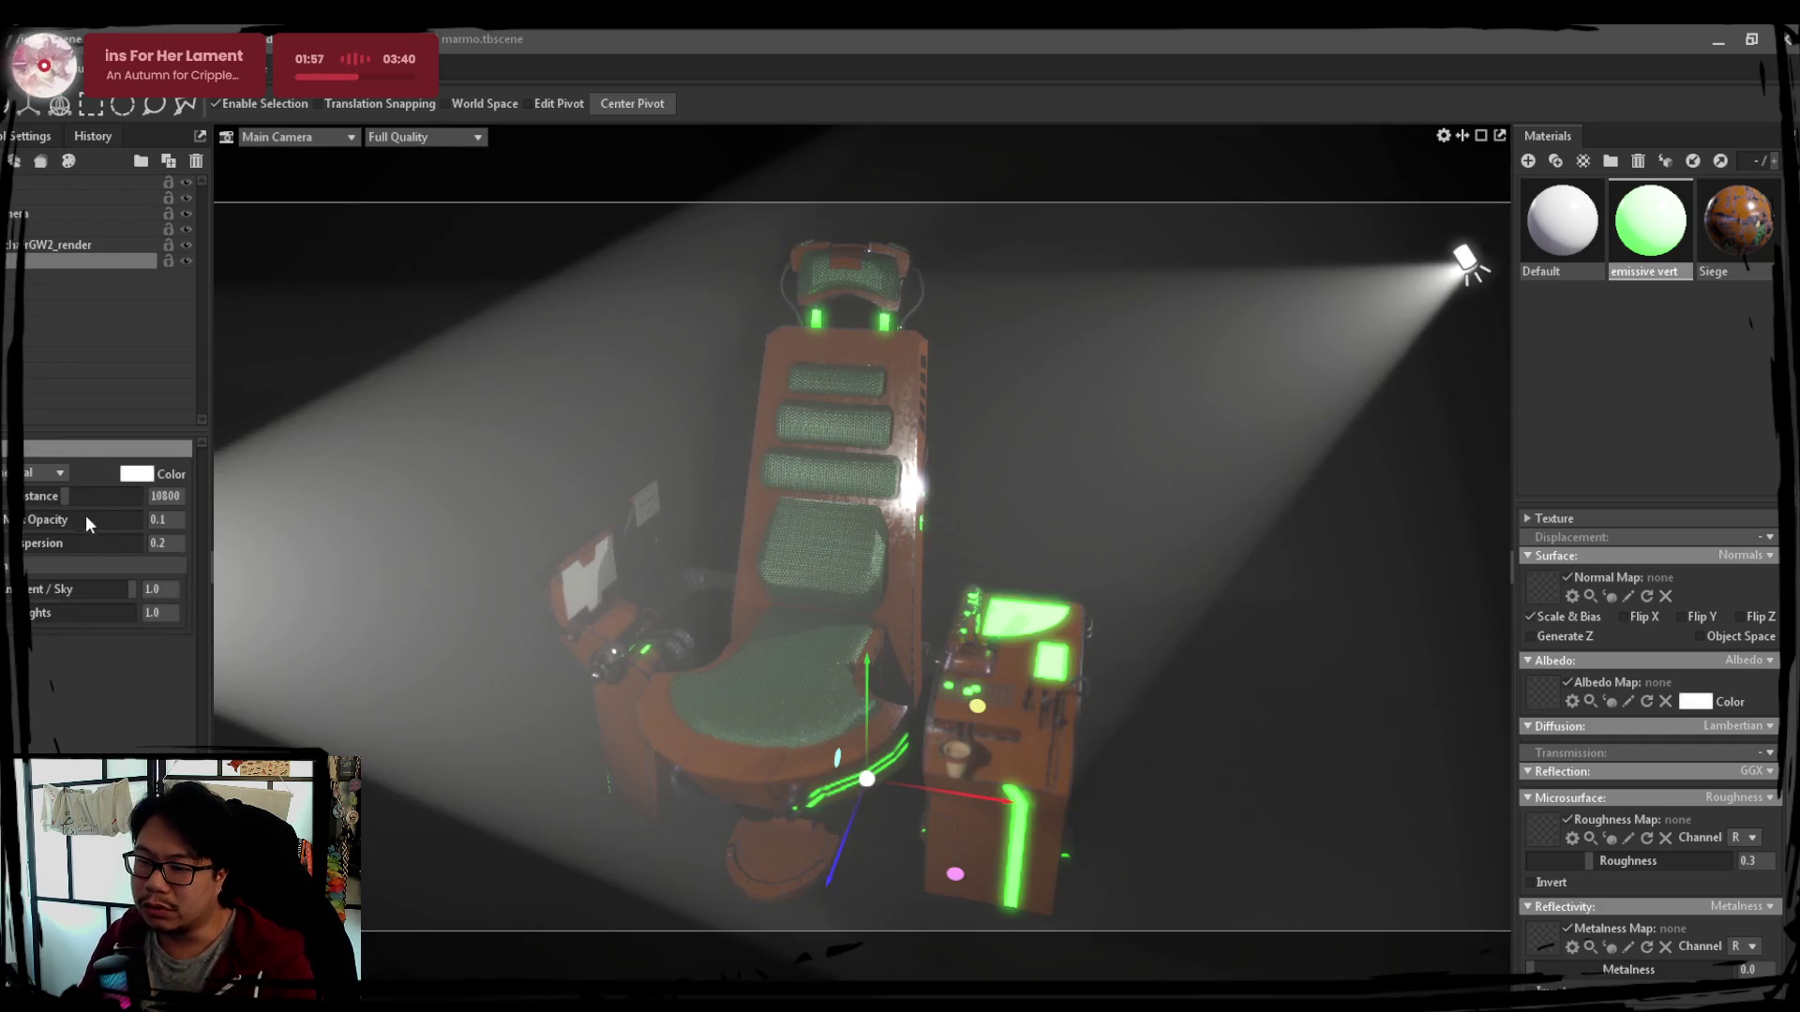
Max out the fog distance and drop its opacity to about 0.002, leaving only a faint haze
left_click_drag(72, 498, 157, 529)
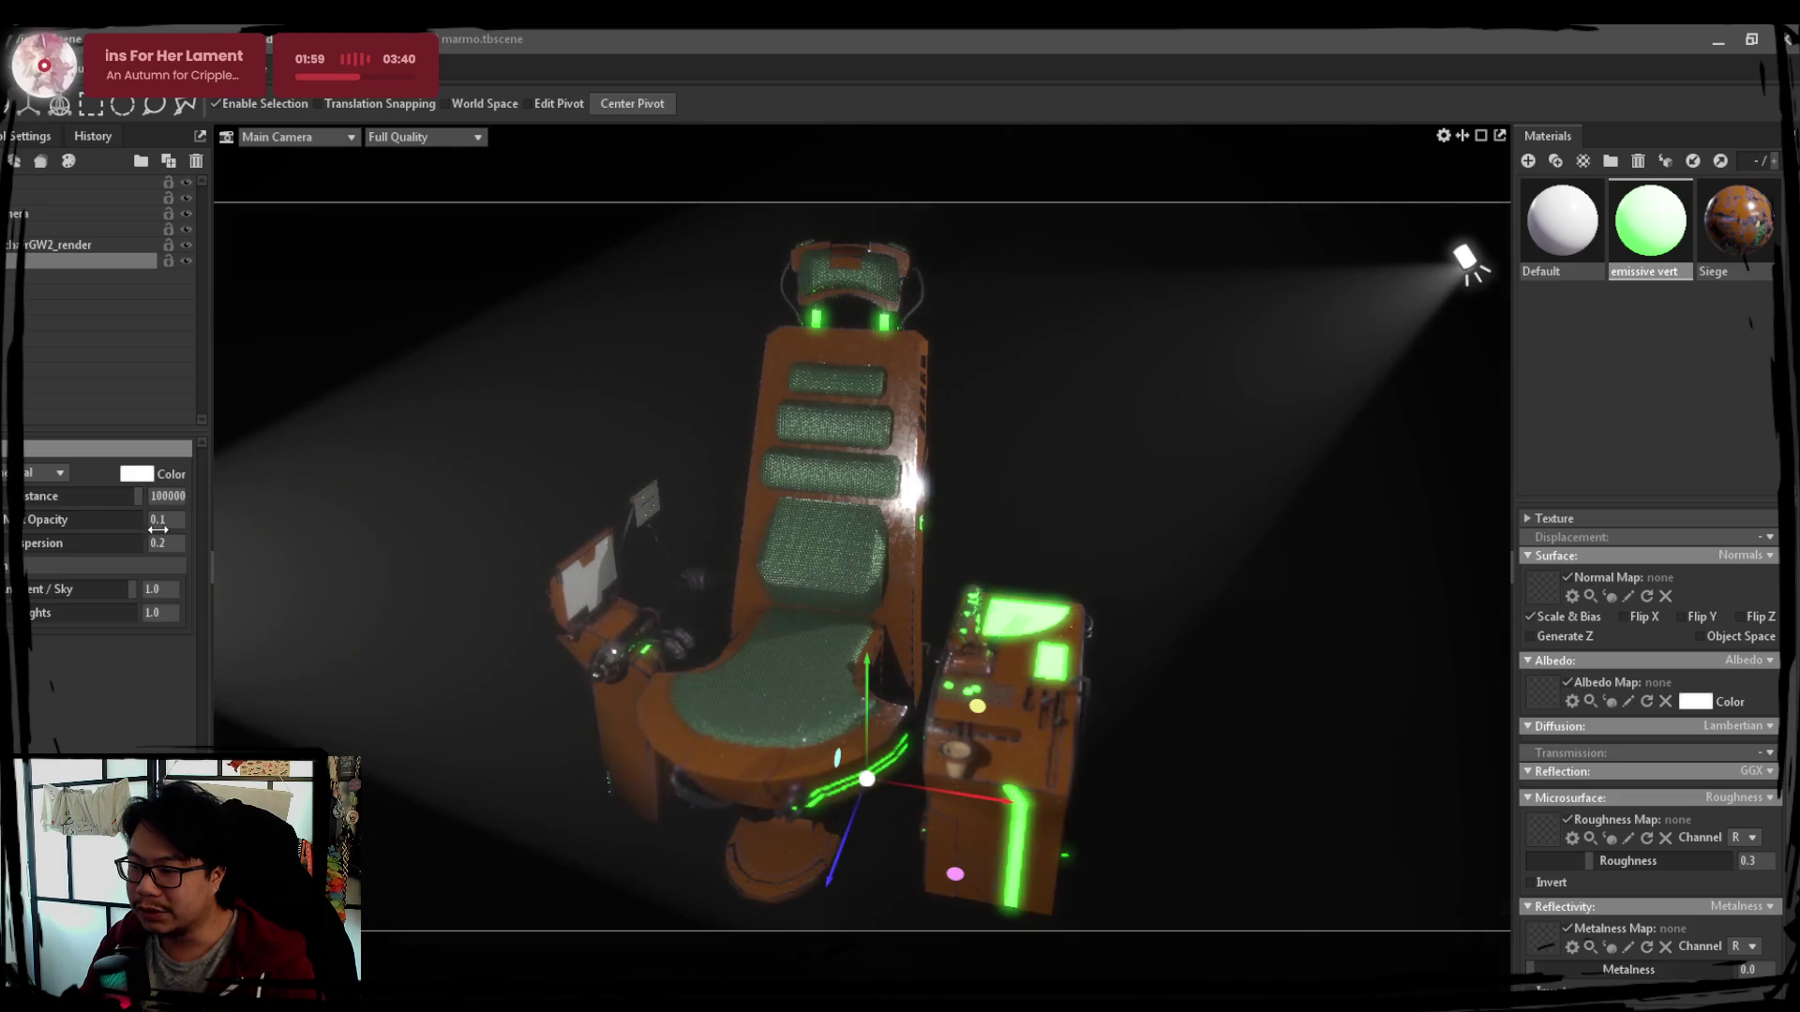
mouse_move(29, 531)
left_mouse_down()
mouse_move(91, 499)
mouse_move(8, 562)
left_mouse_up()
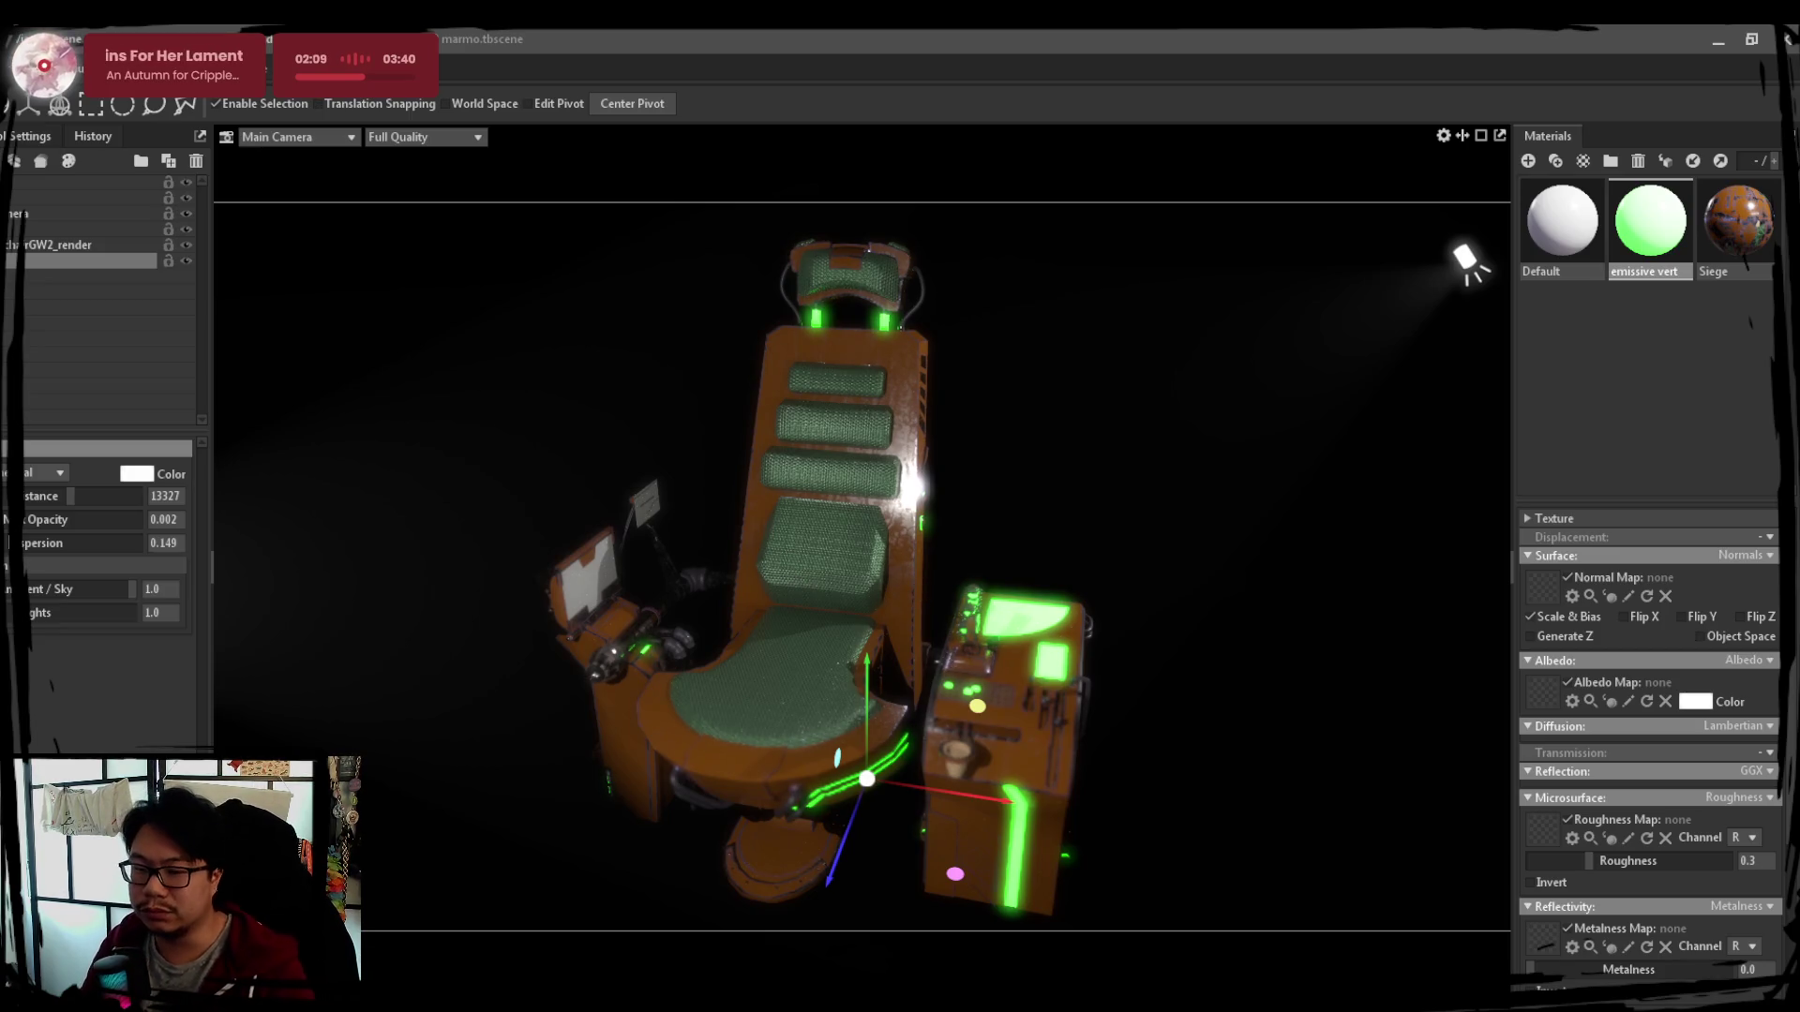
mouse_move(70, 496)
left_mouse_down()
mouse_move(42, 497)
mouse_move(103, 528)
left_mouse_up()
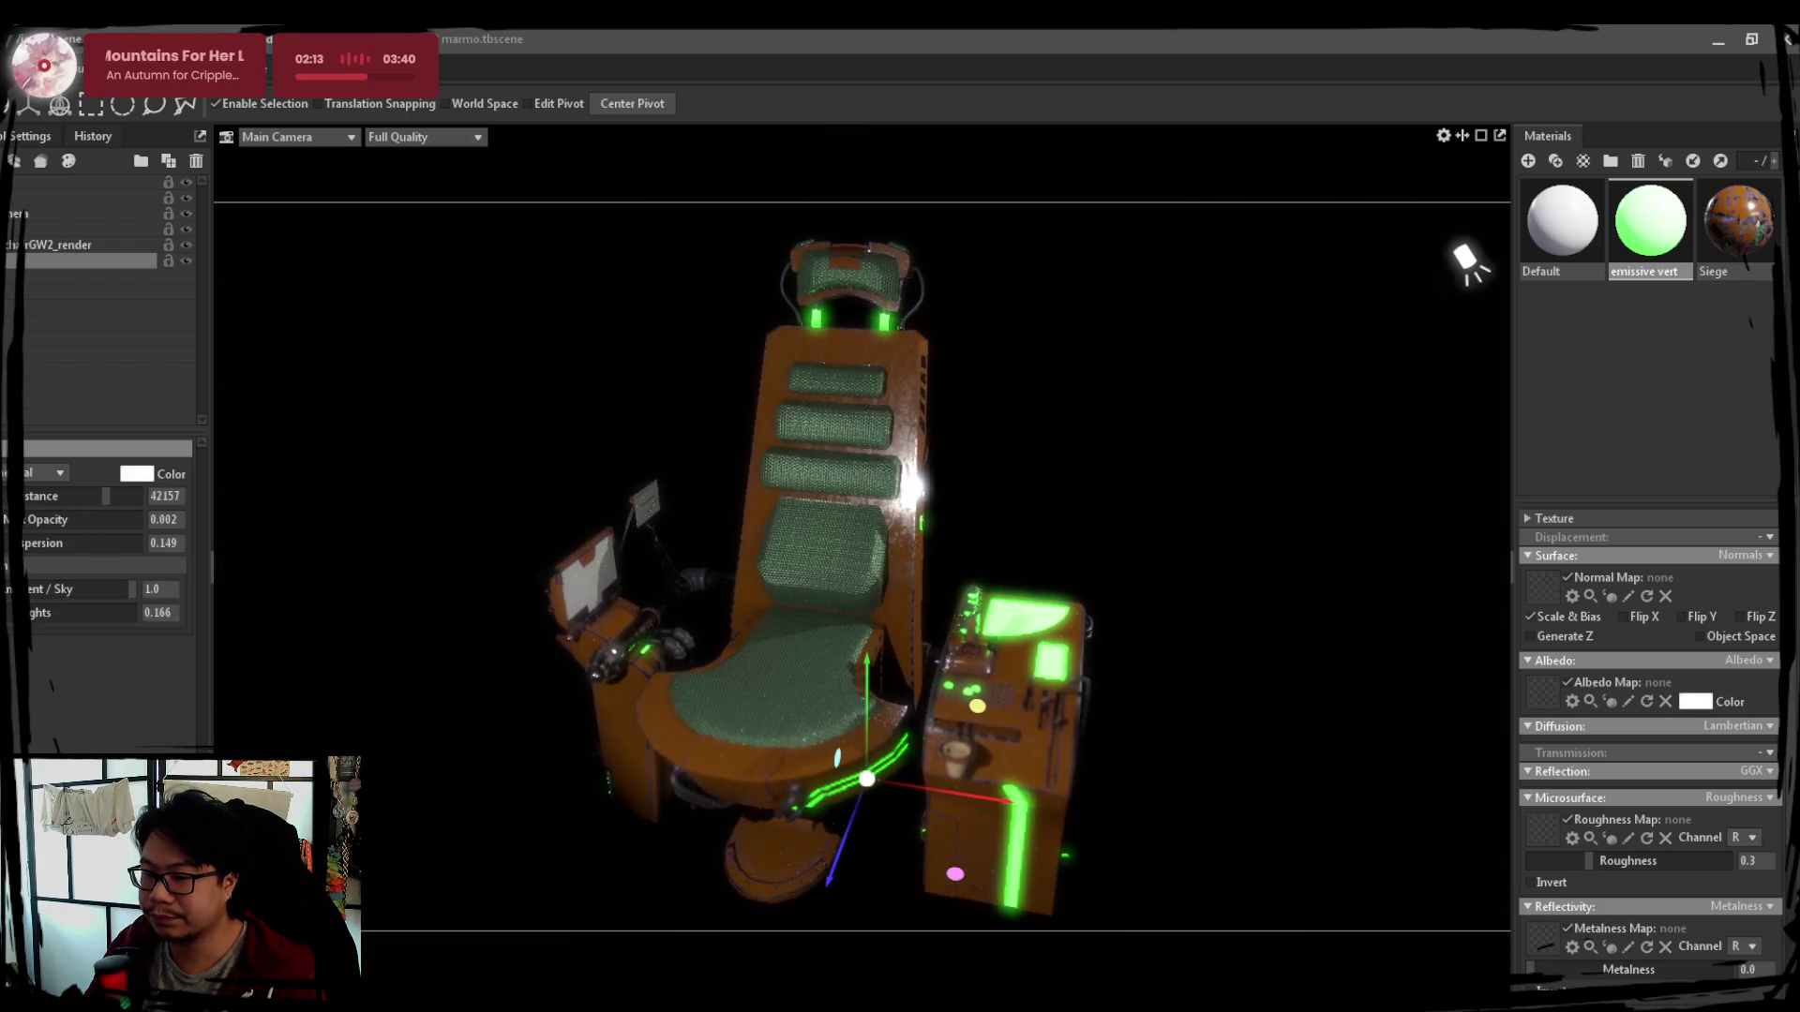
left_click(40, 322)
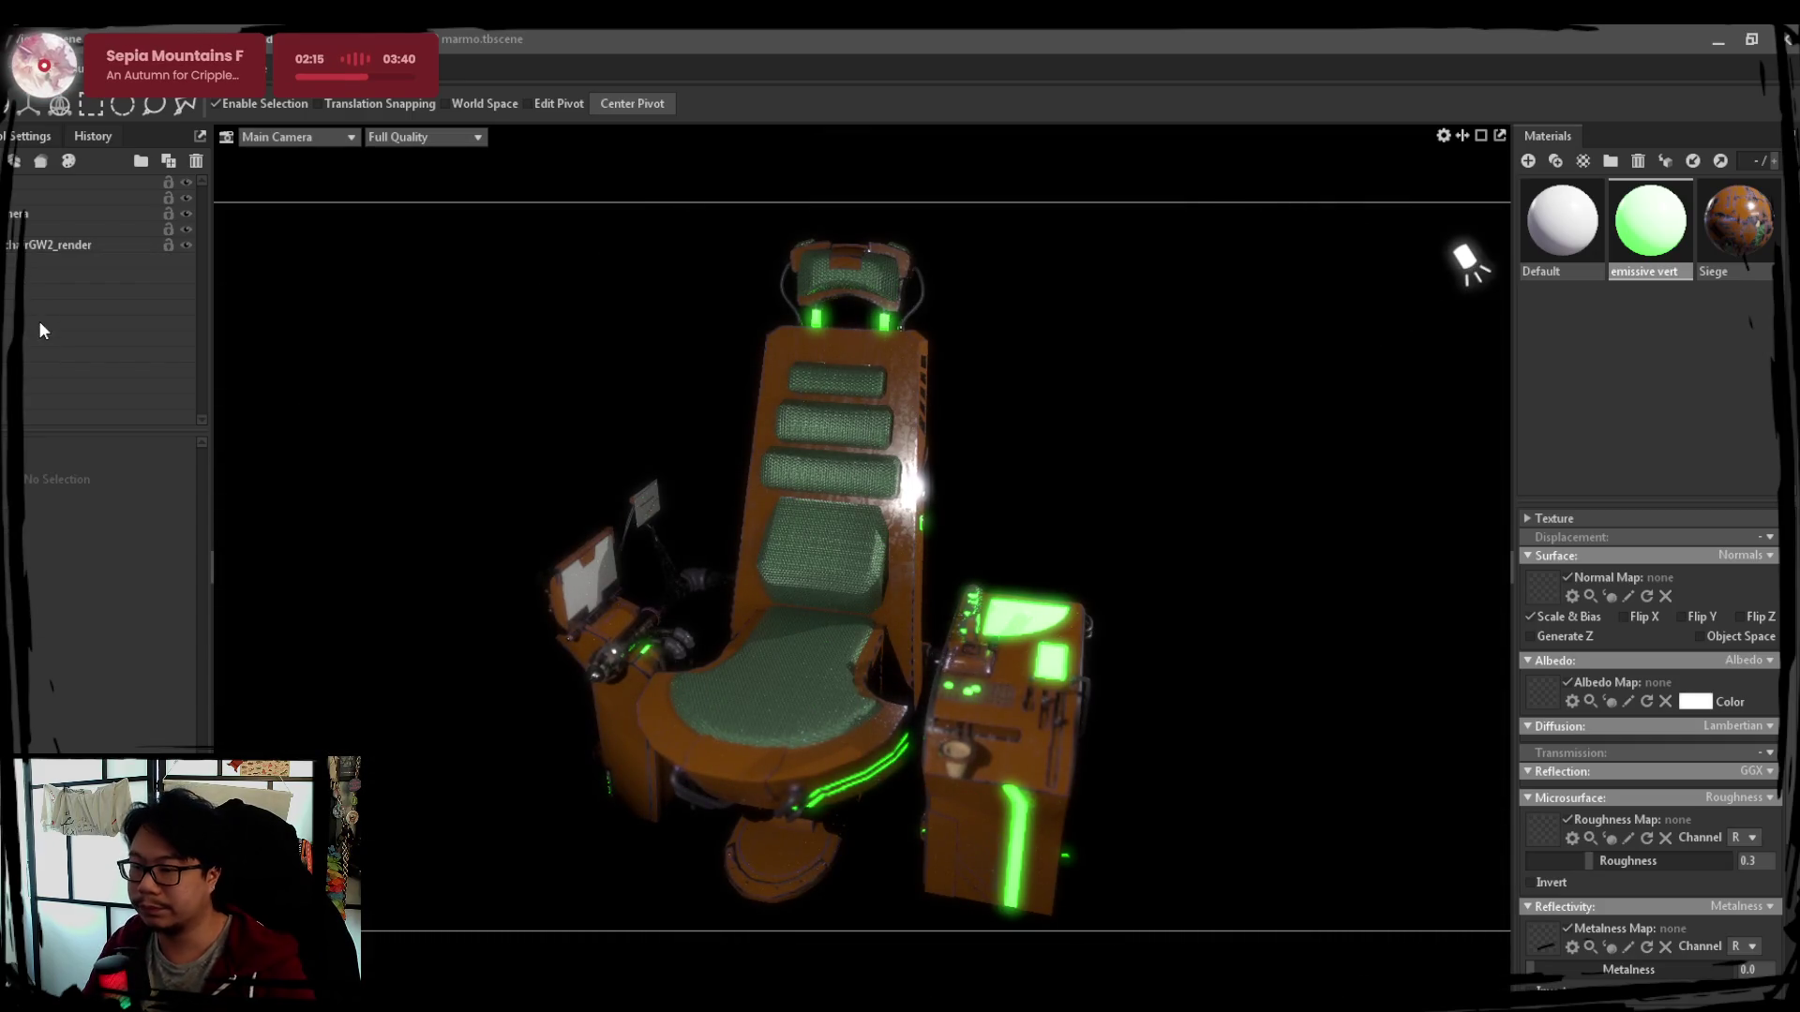
left_click(28, 246)
Add a Turntable, parent chairGW2_render under it, confirm its spin rate of 36, and split the view
left_click(21, 341)
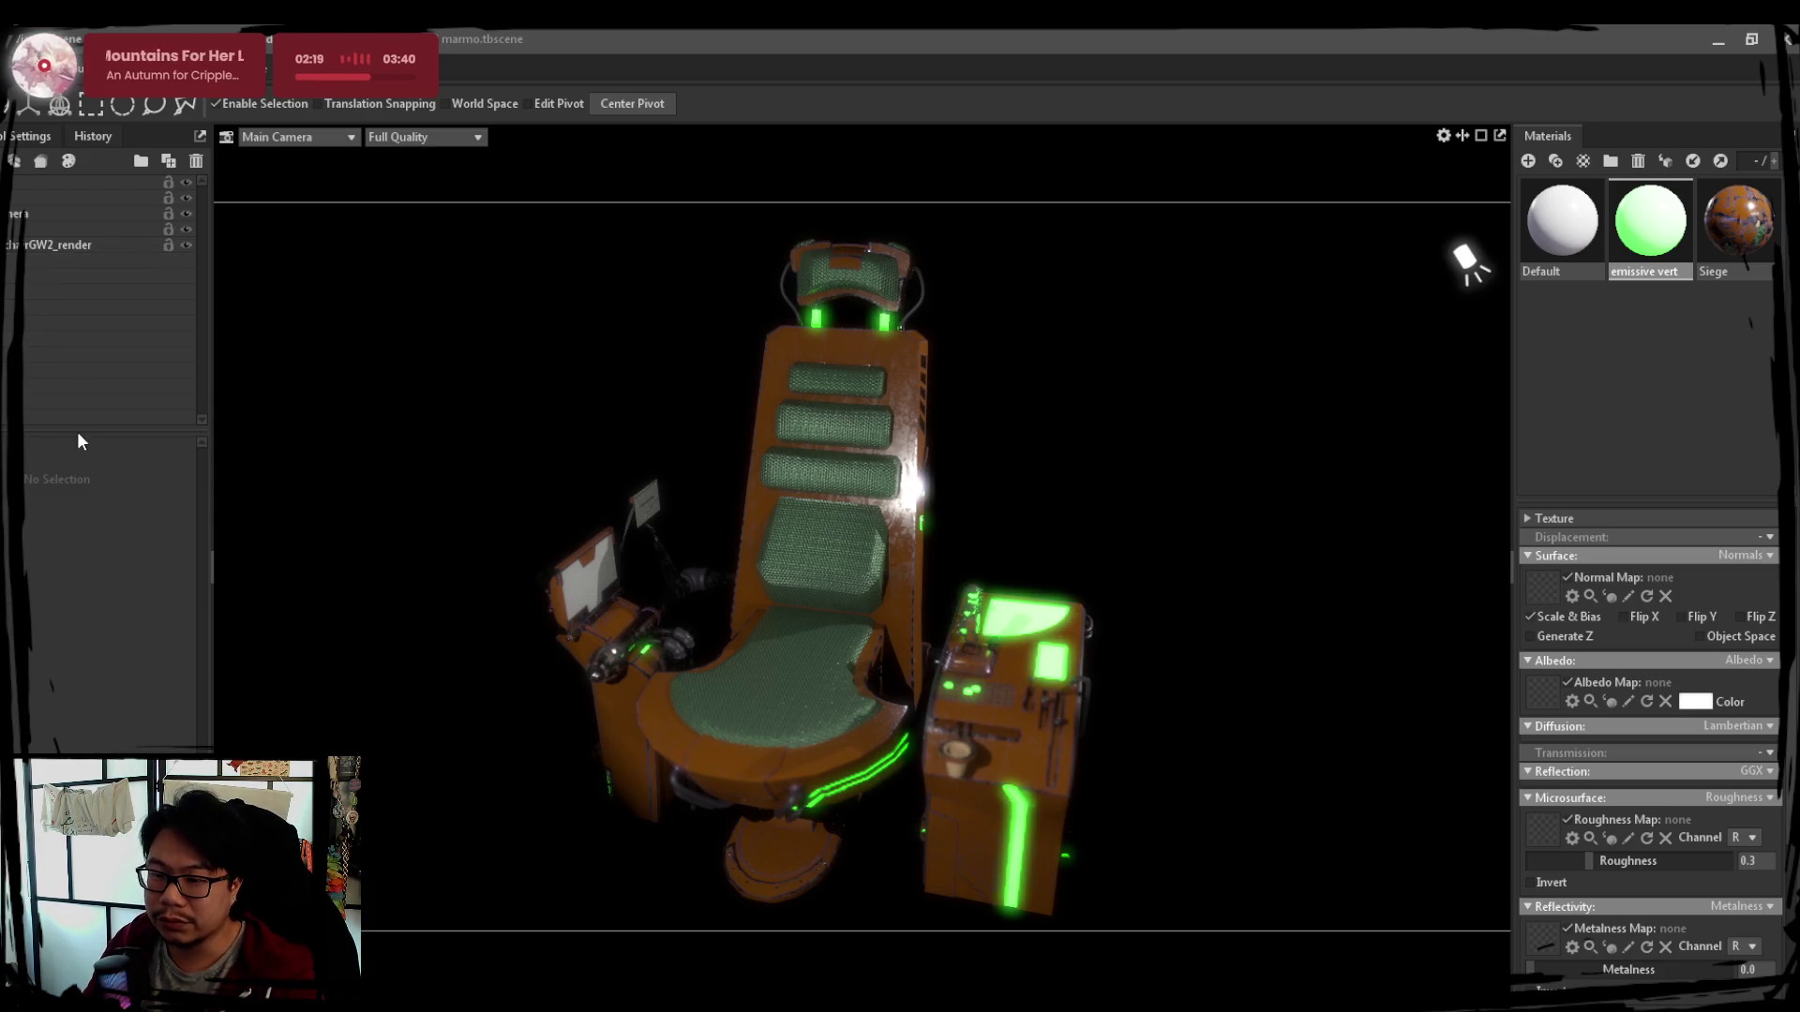
key("ctrl+t")
left_click_drag(57, 245, 56, 262)
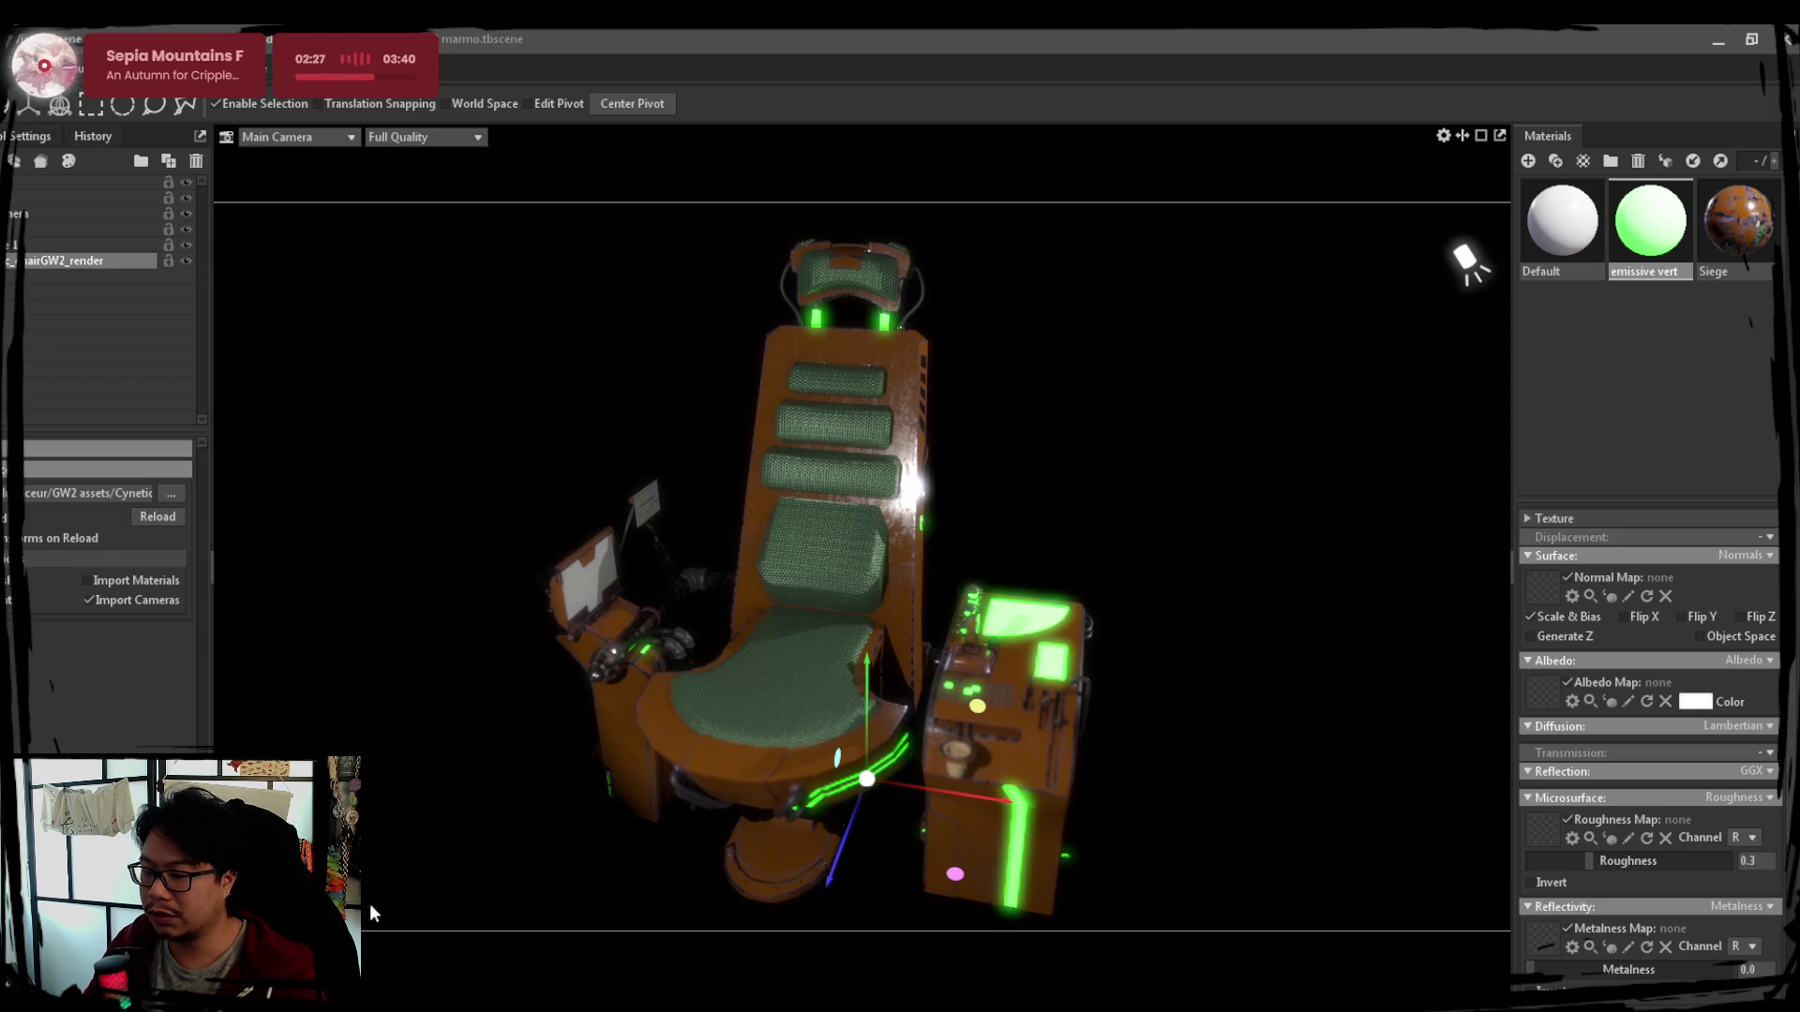
left_click(14, 245)
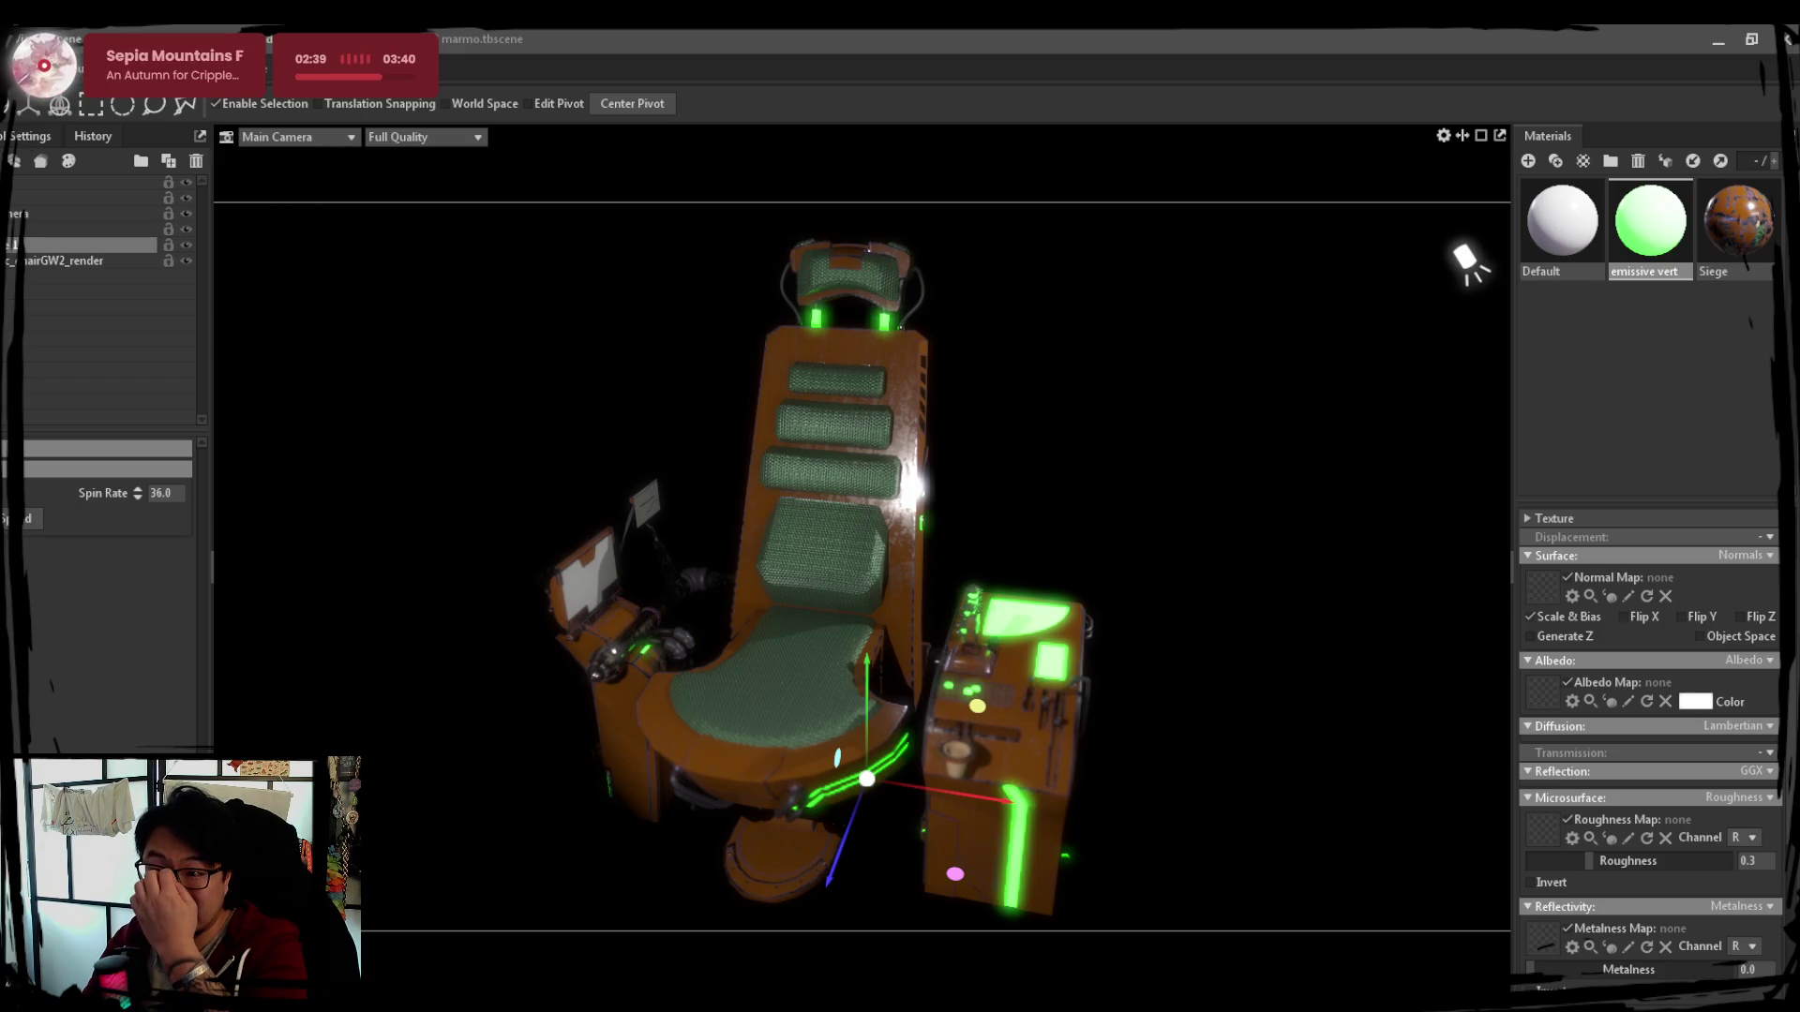
key("ctrl+2")
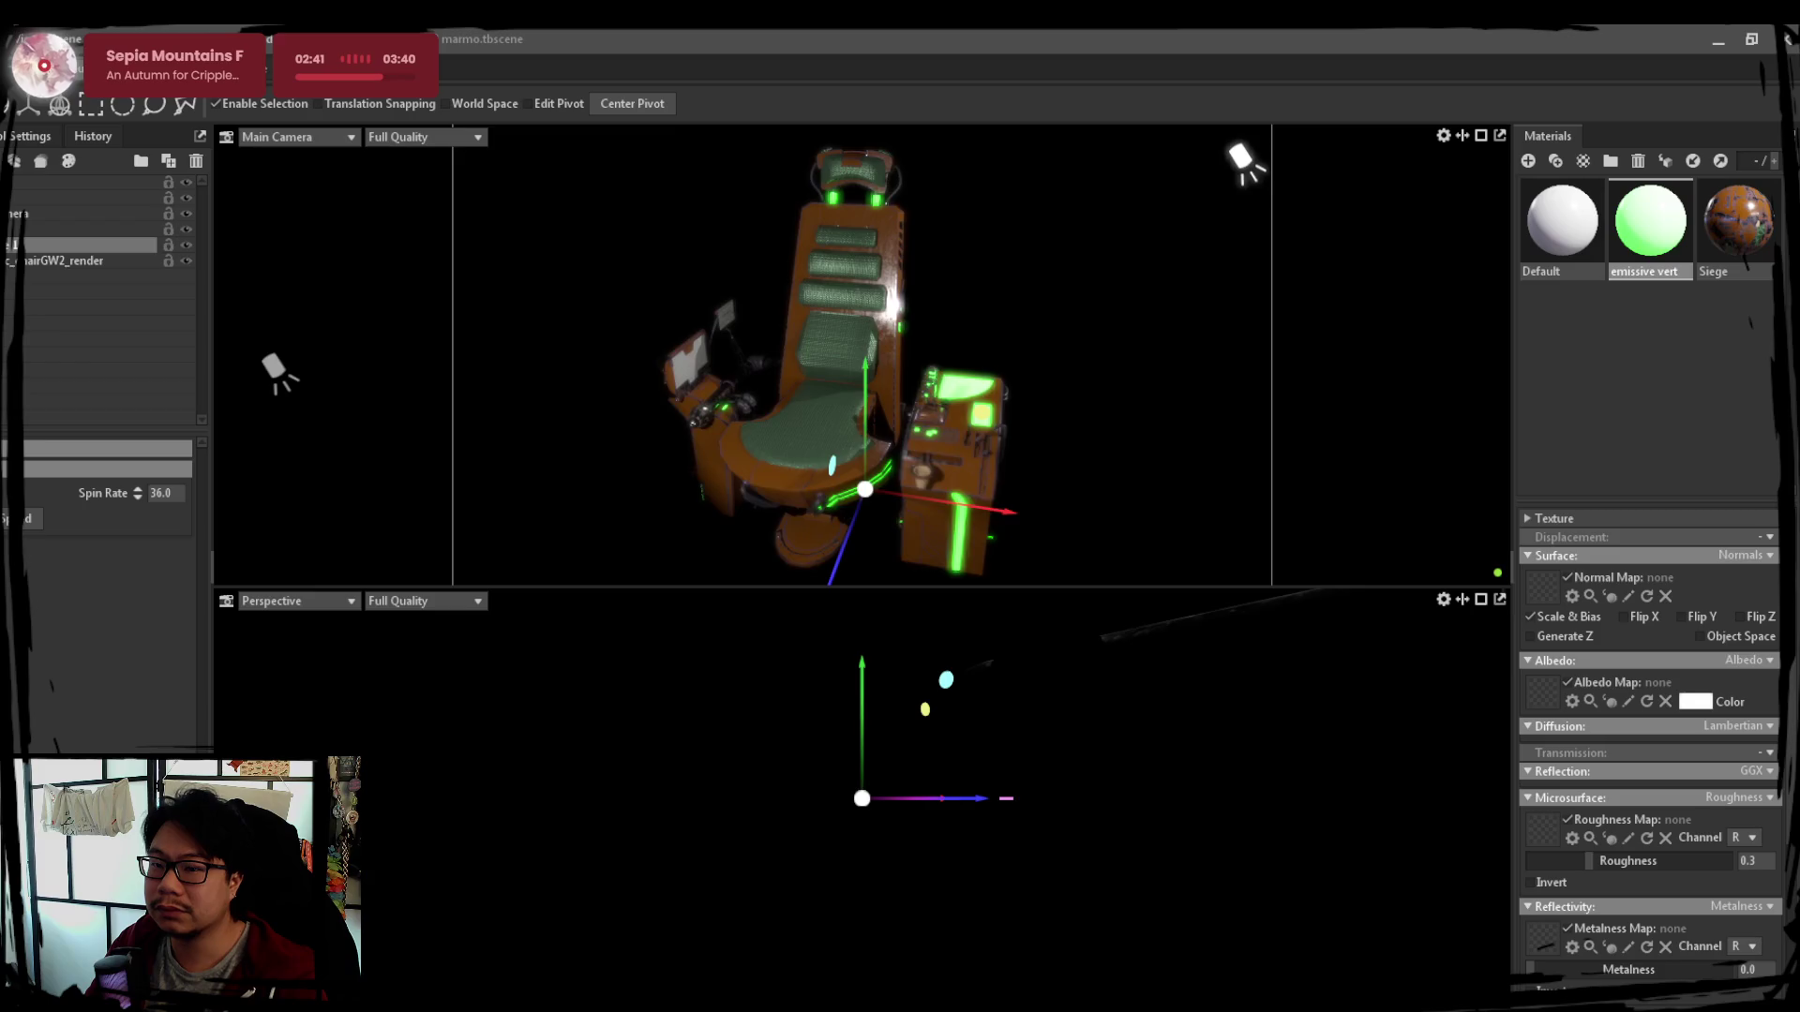
Back in single view, play the turntable spin, pause at 7.10 s, and add a new spot light
key("ctrl+1")
key("space")
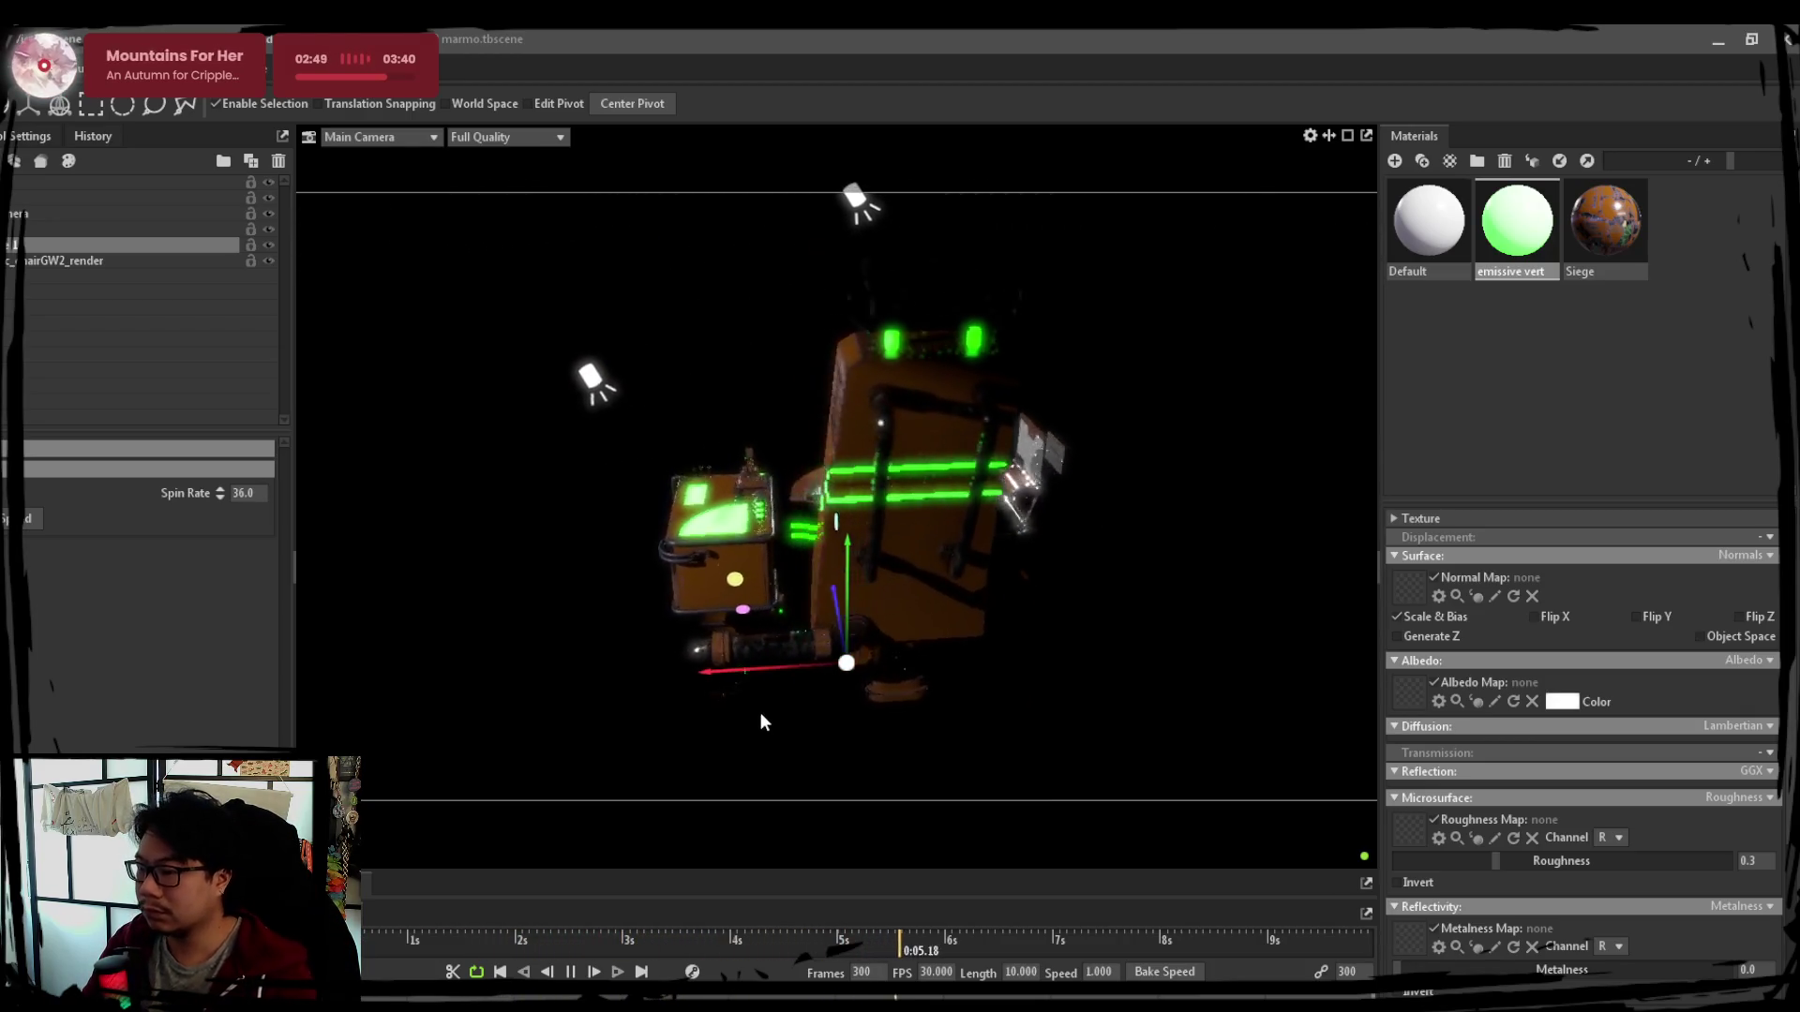
left_click(570, 972)
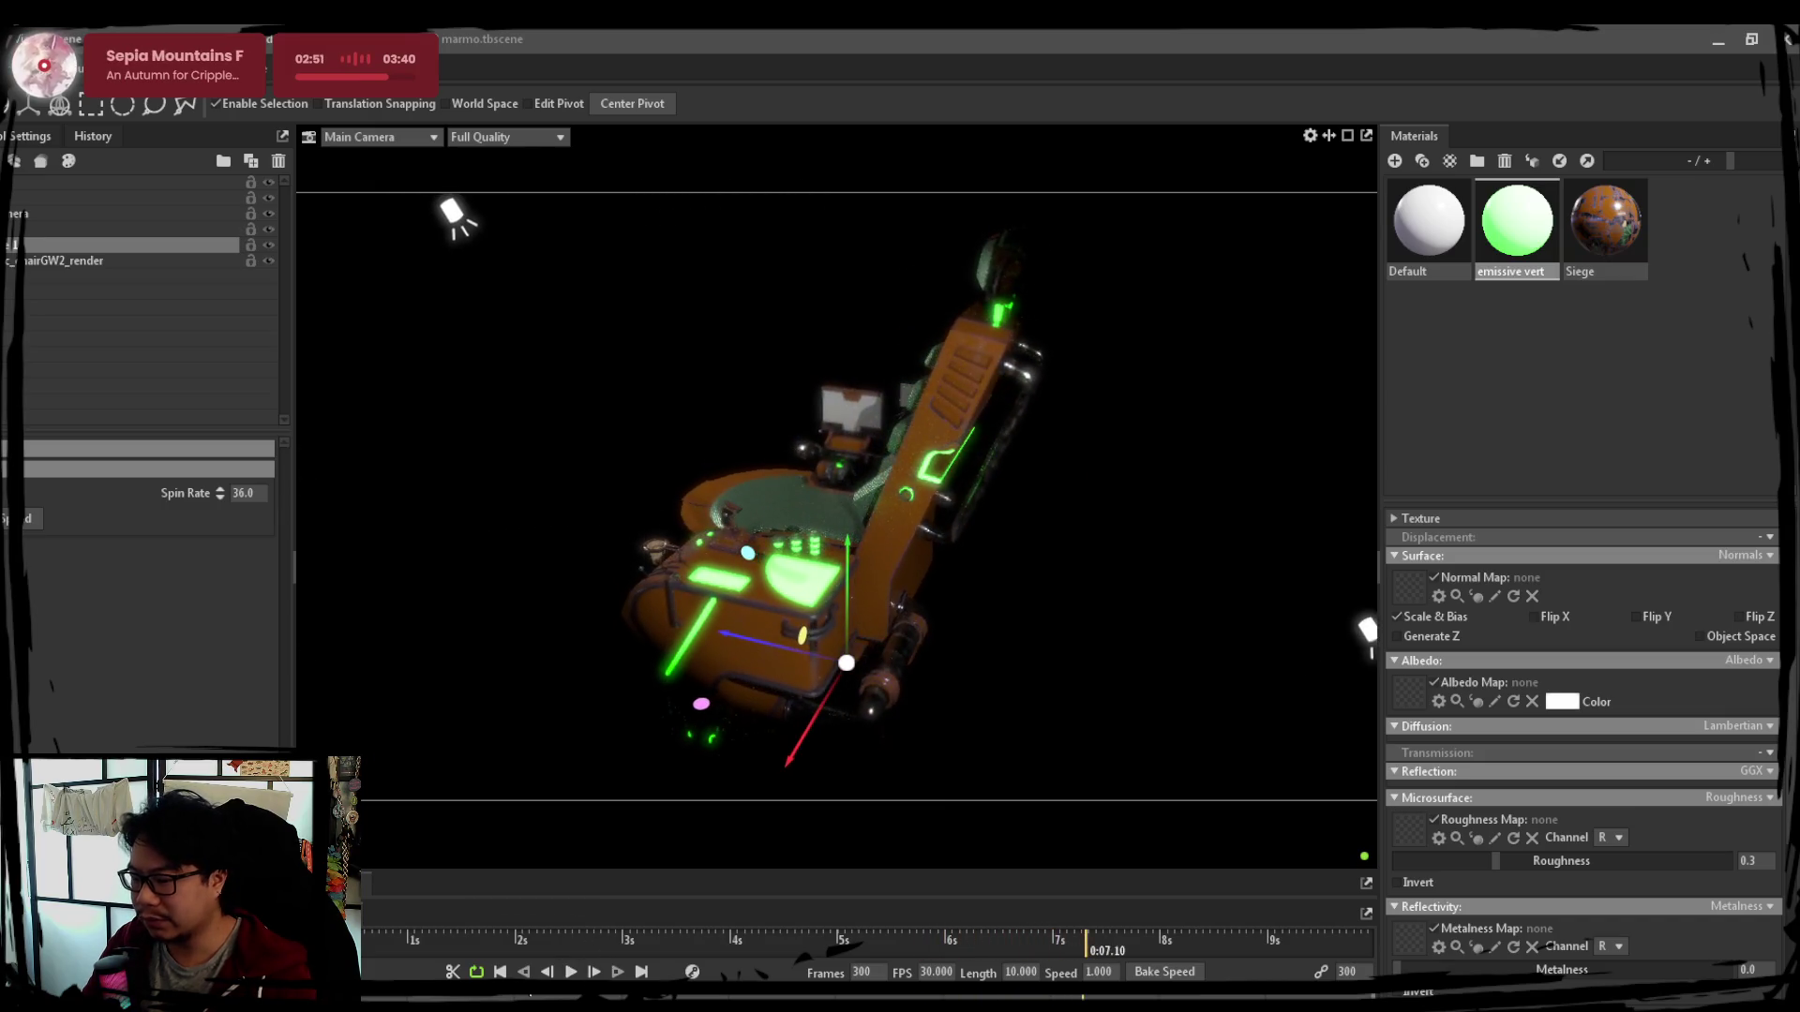
left_click_drag(820, 721, 632, 723)
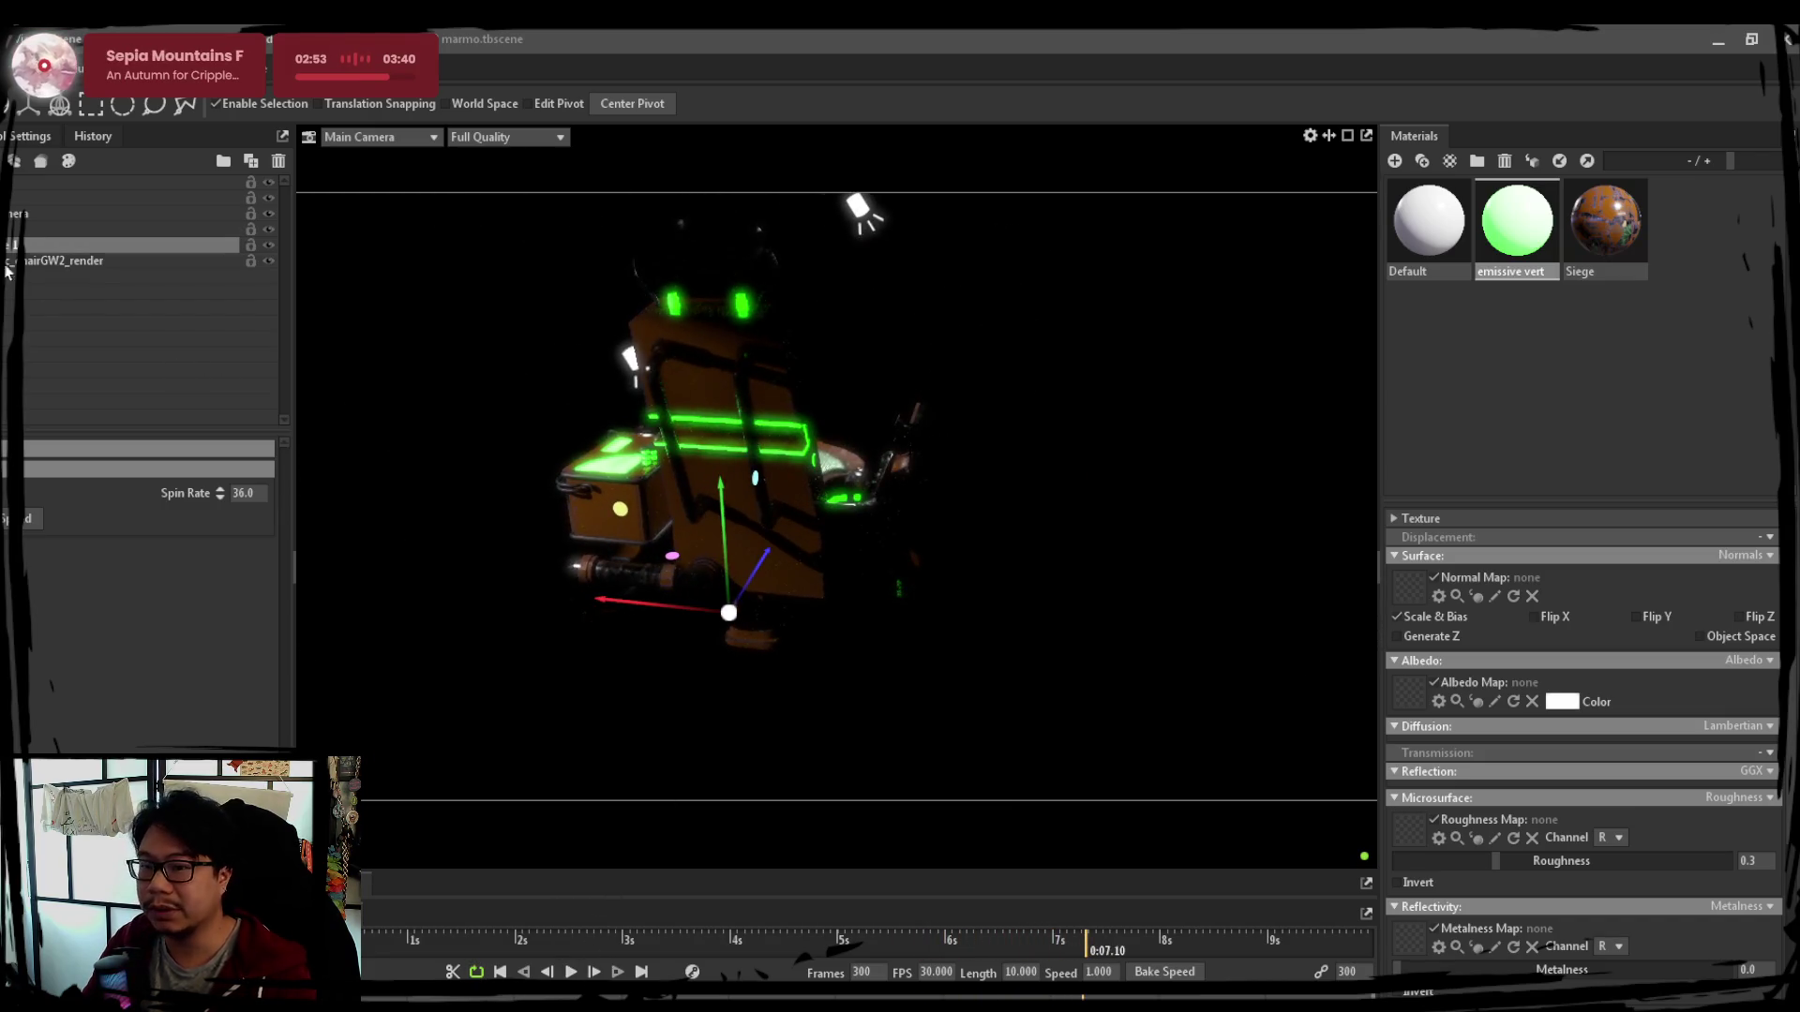
key("ctrl+l")
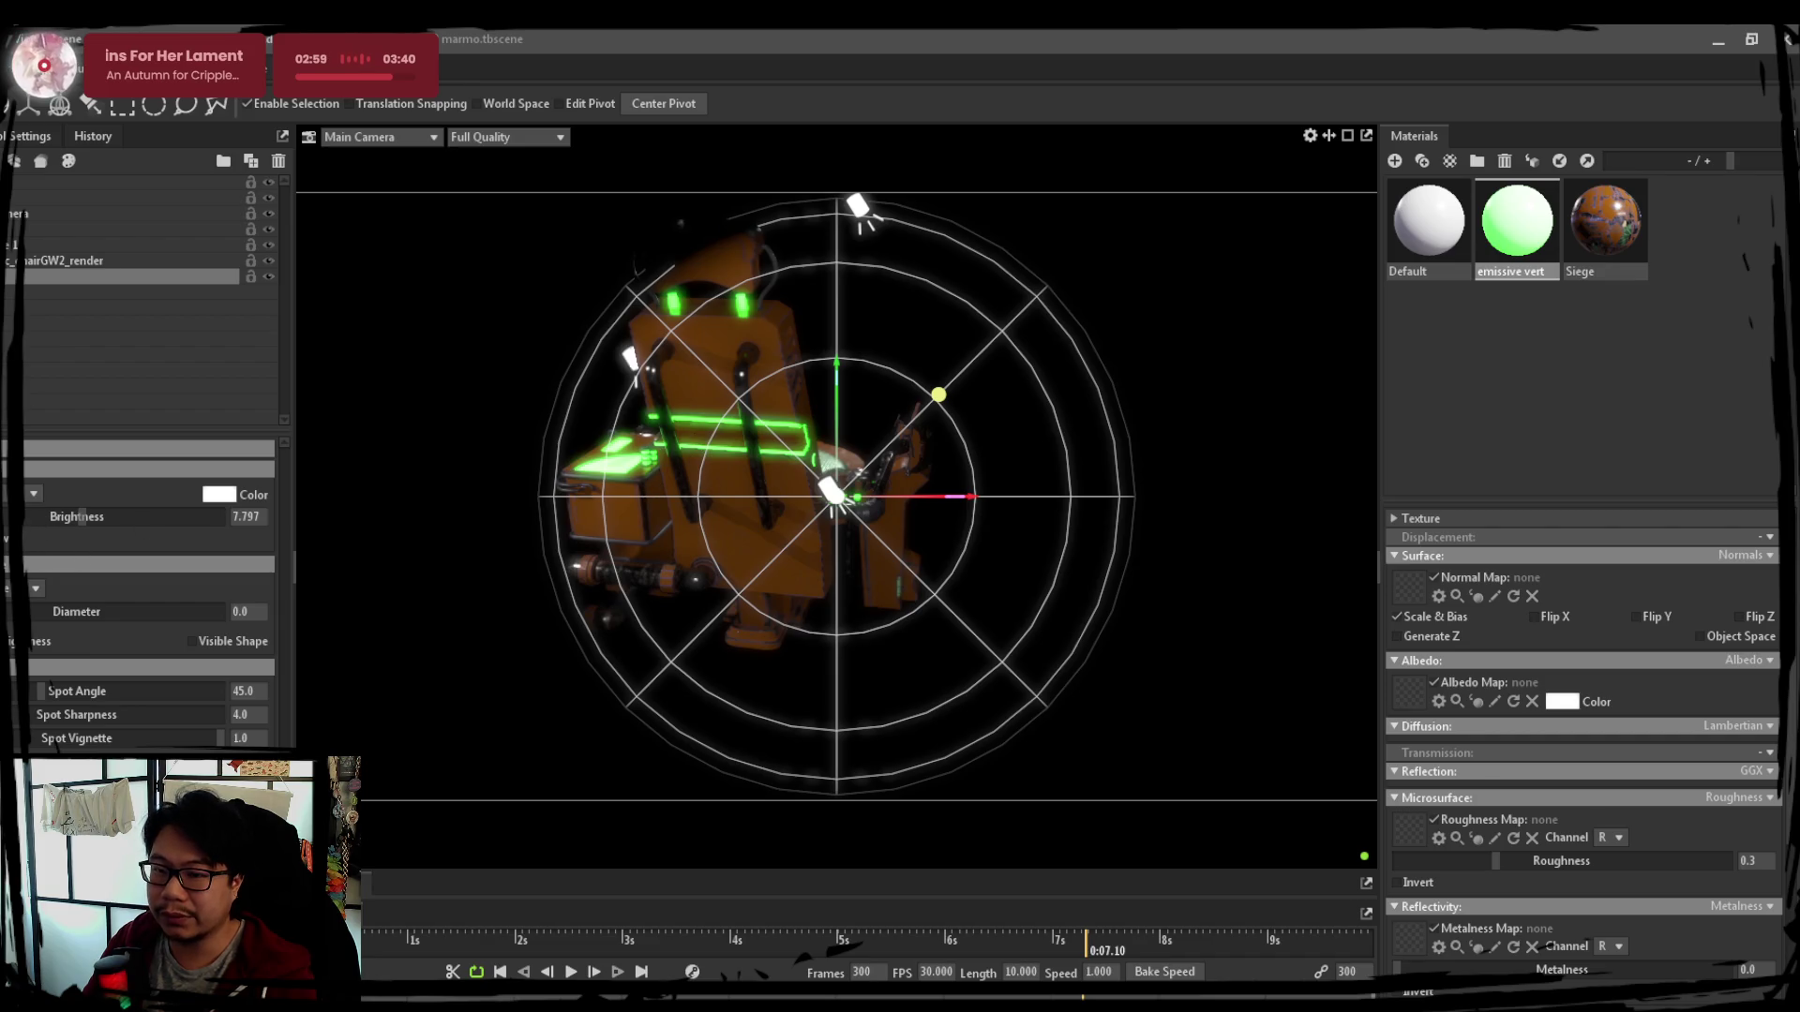
Reorder the new light in the hierarchy, lower its brightness to about 7.8, slide it left, undoing an accidental delete
mouse_move(8, 267)
left_mouse_down()
mouse_move(5, 317)
mouse_move(28, 268)
left_mouse_up()
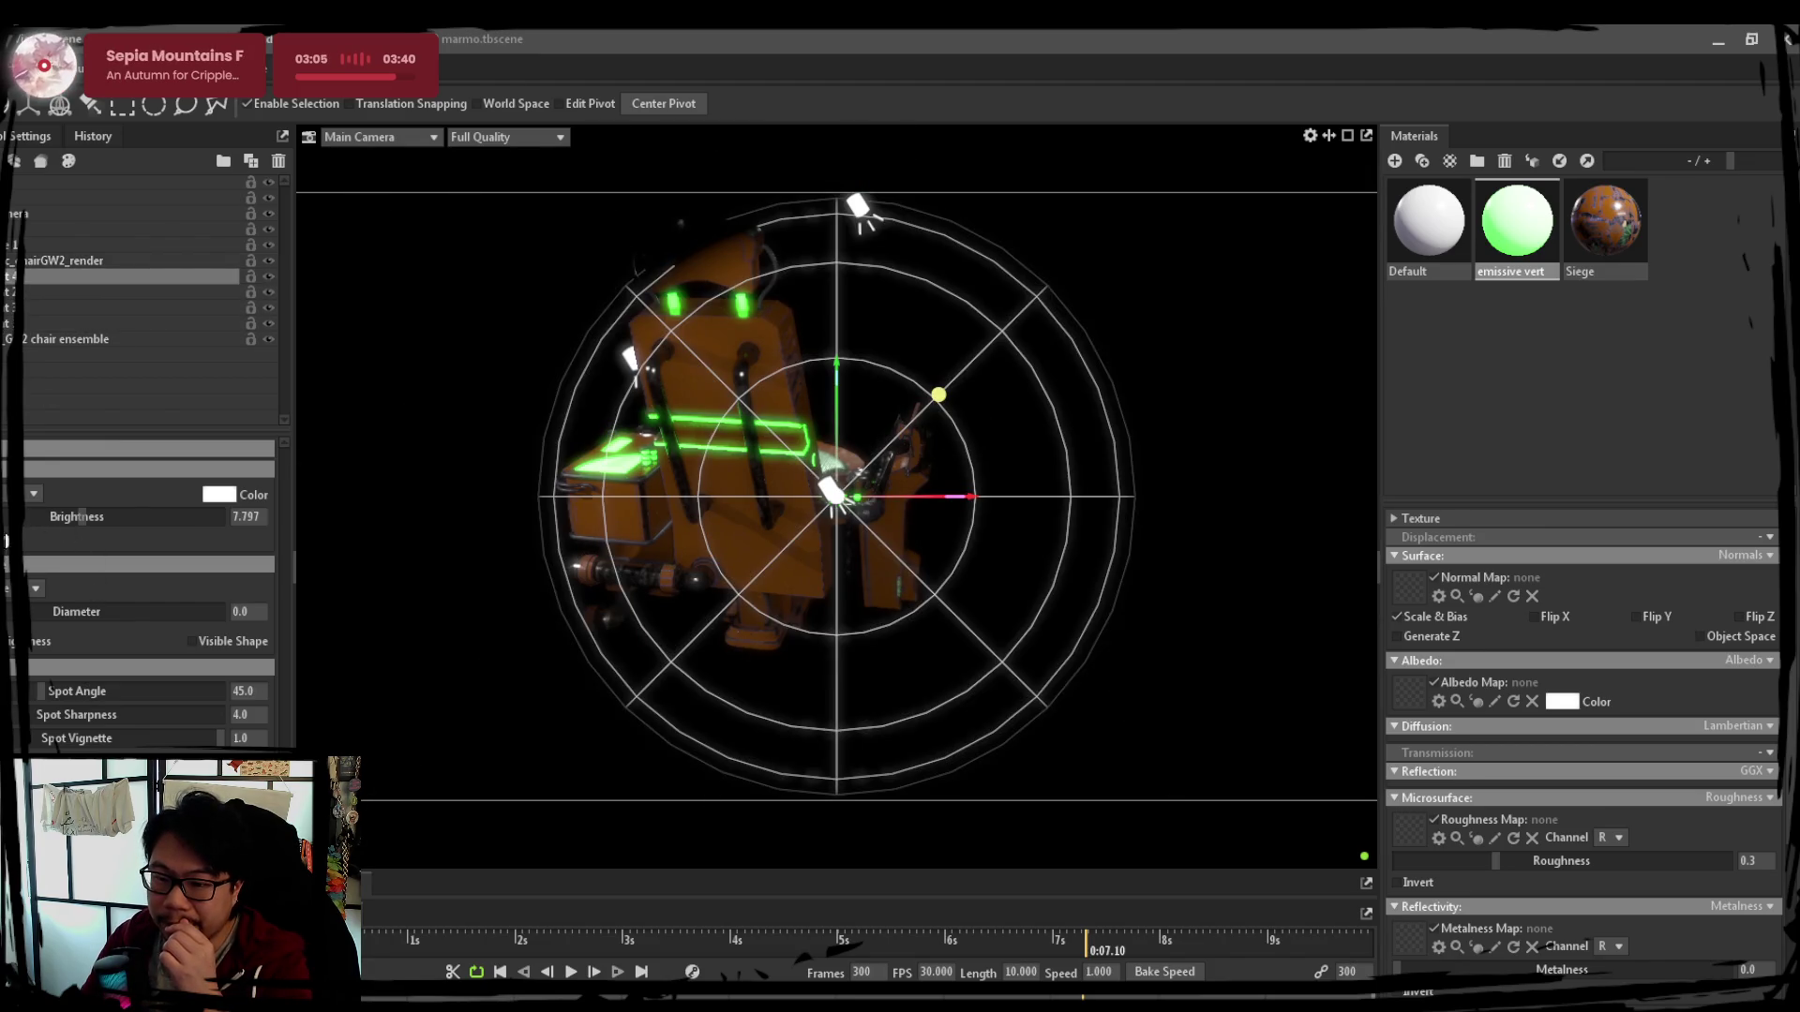
left_click_drag(23, 520, 84, 537)
left_click_drag(922, 489, 589, 414)
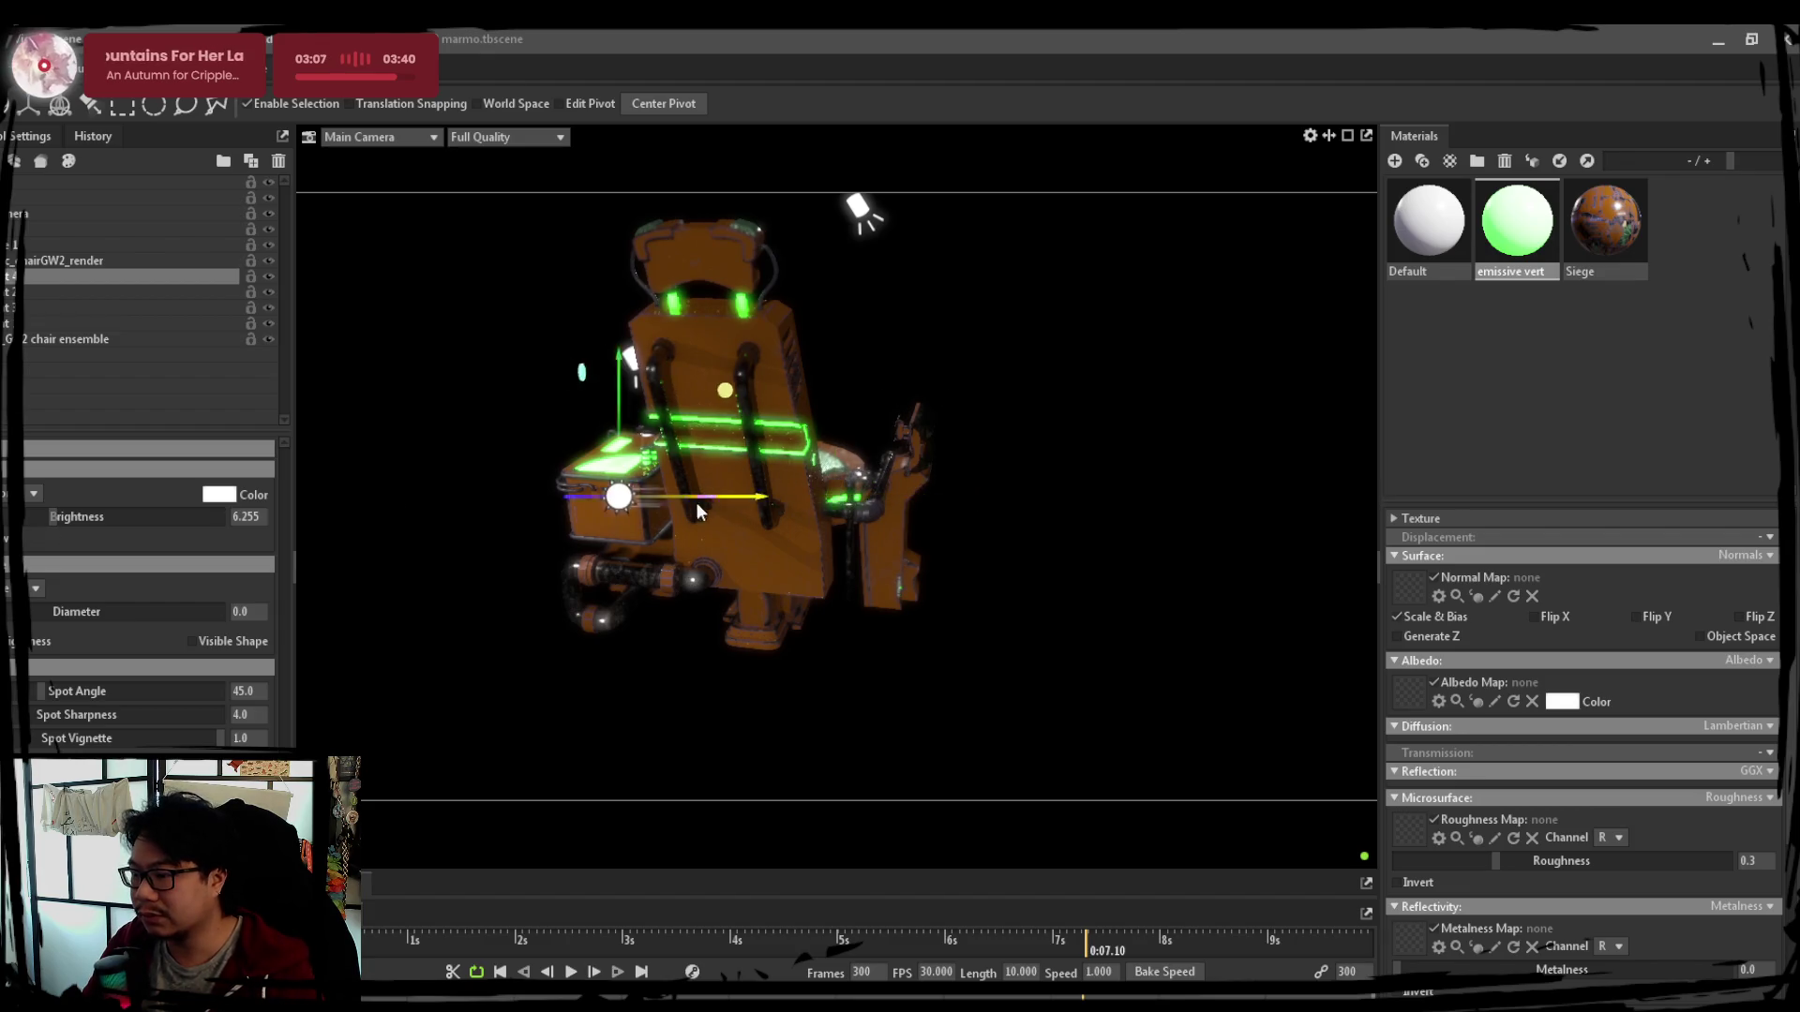
key("Delete")
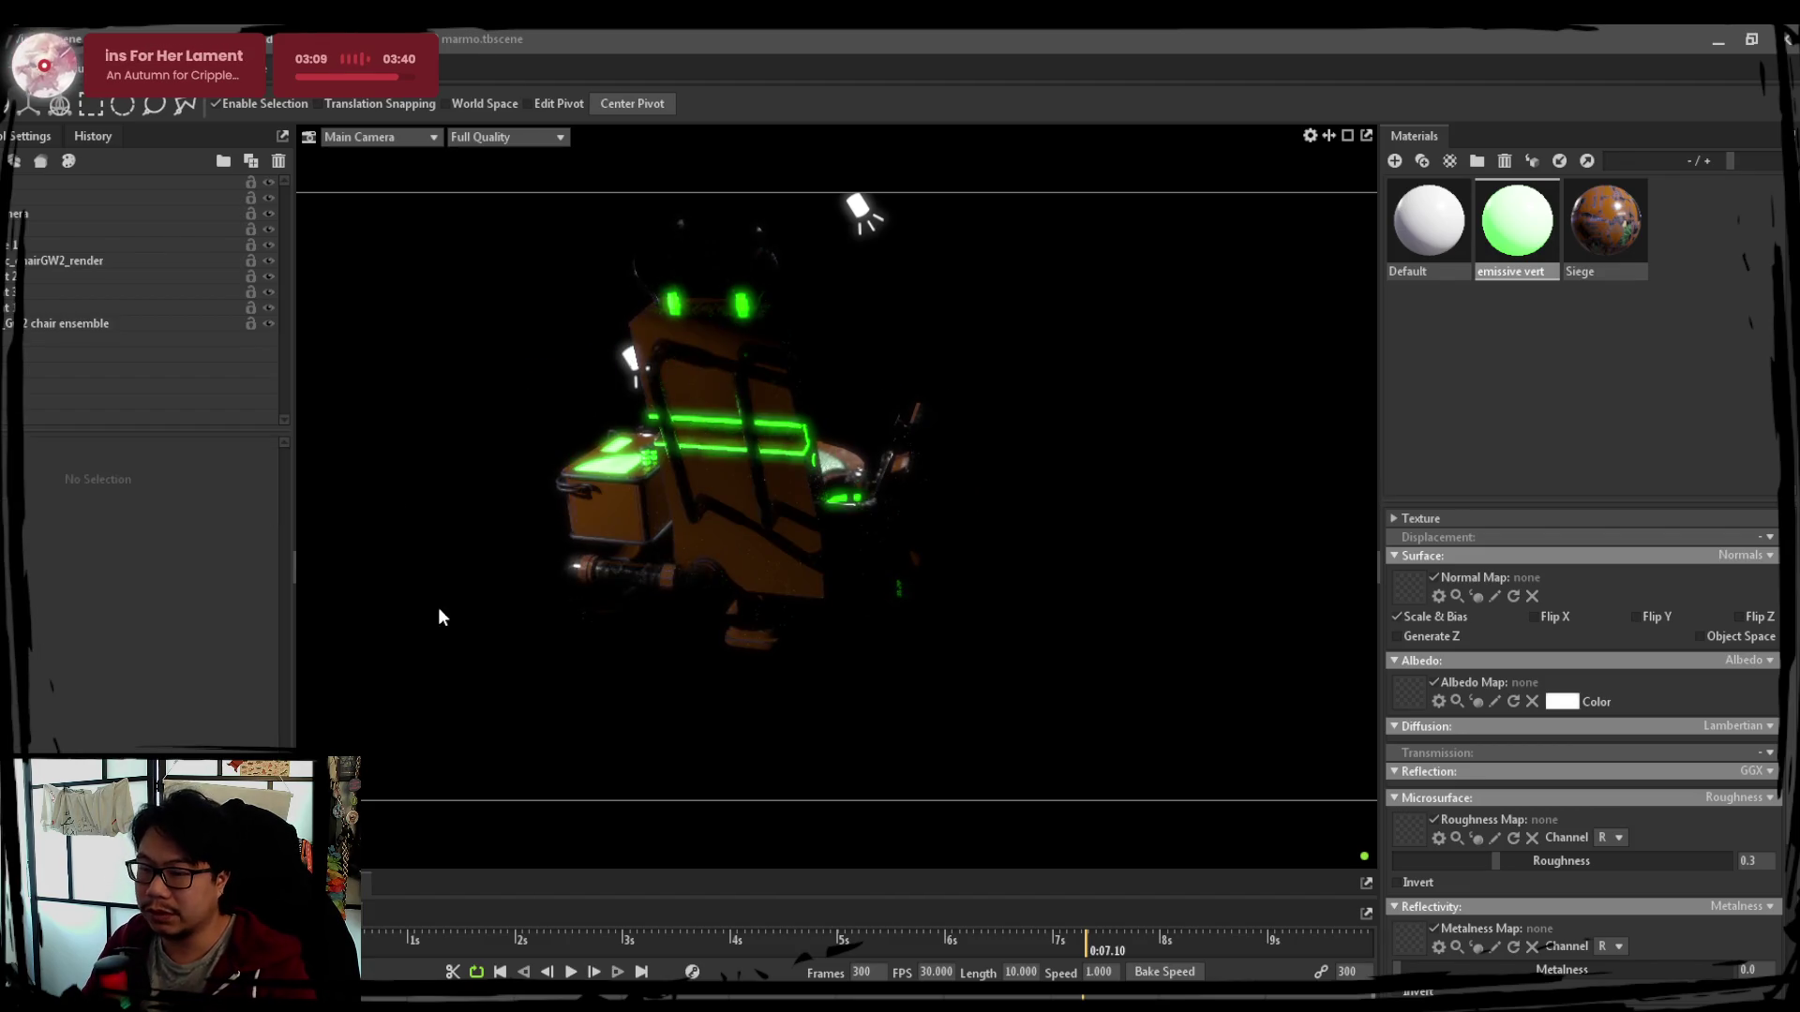
key("ctrl+z")
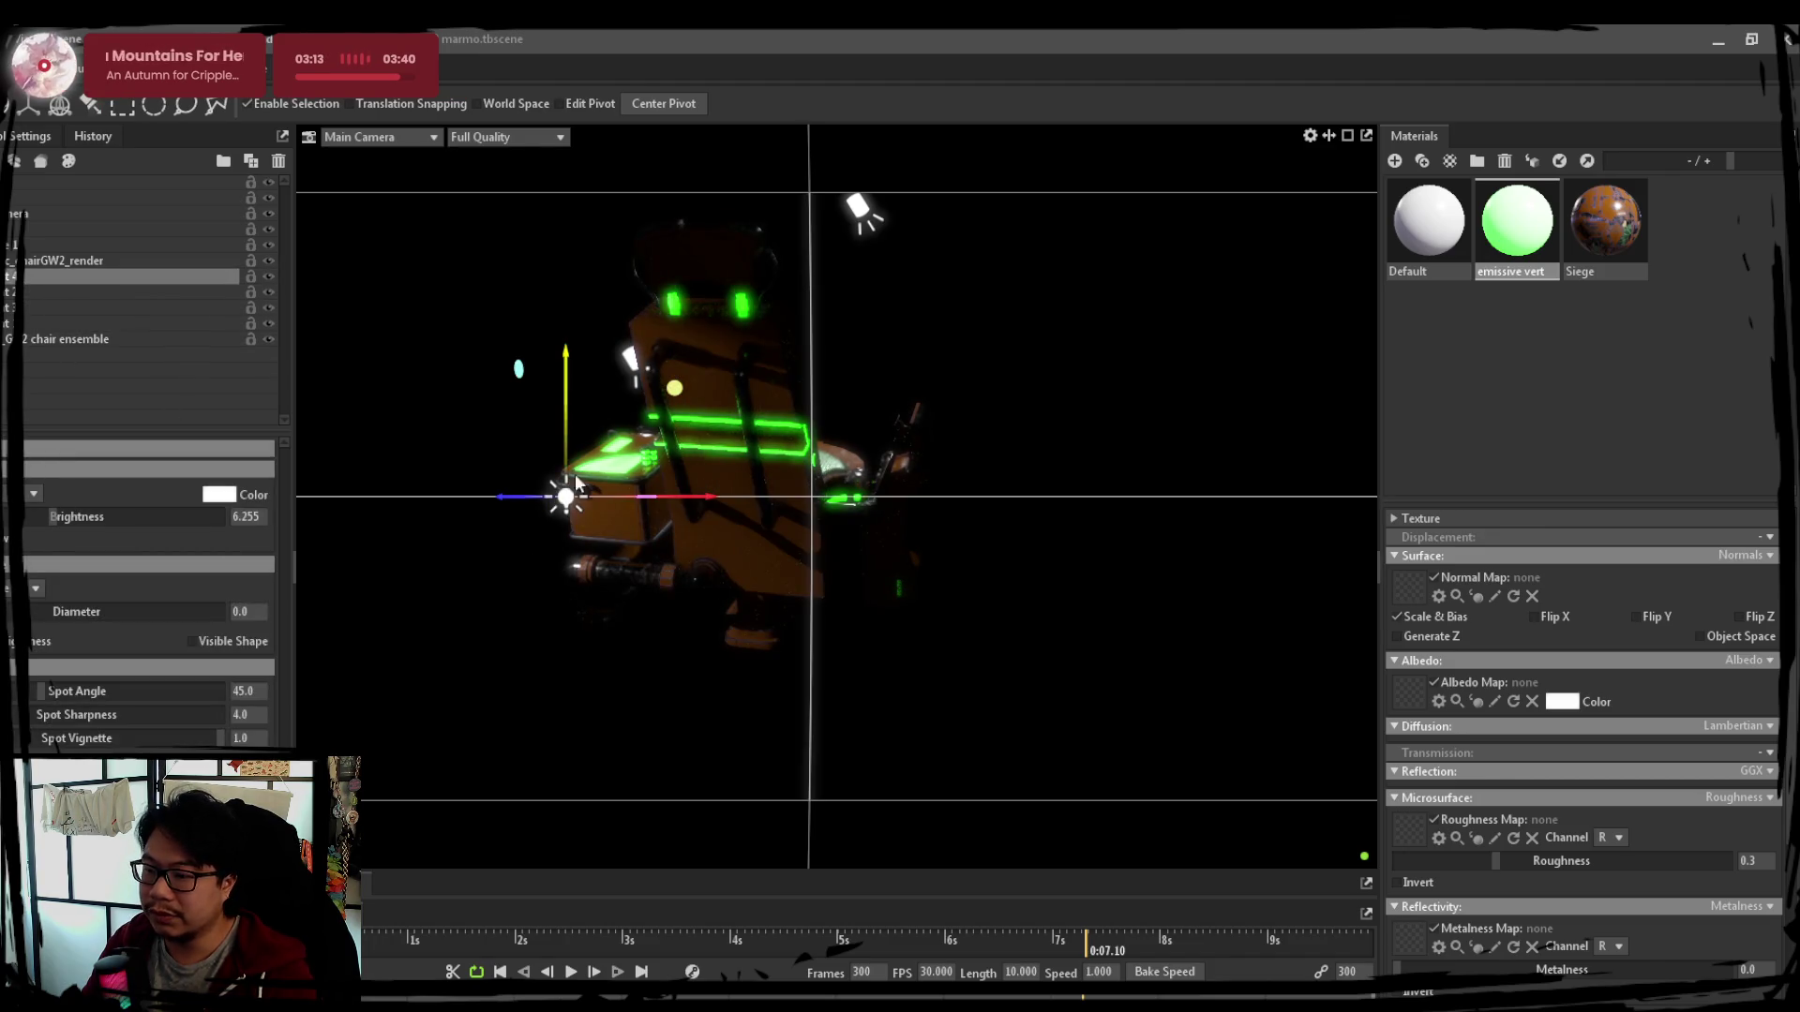
left_click_drag(563, 493, 568, 453)
Pick the far-left spot light and move it in close beside the chair, ready to aim it
mouse_move(605, 387)
left_mouse_down()
mouse_move(854, 492)
mouse_move(885, 480)
left_mouse_up()
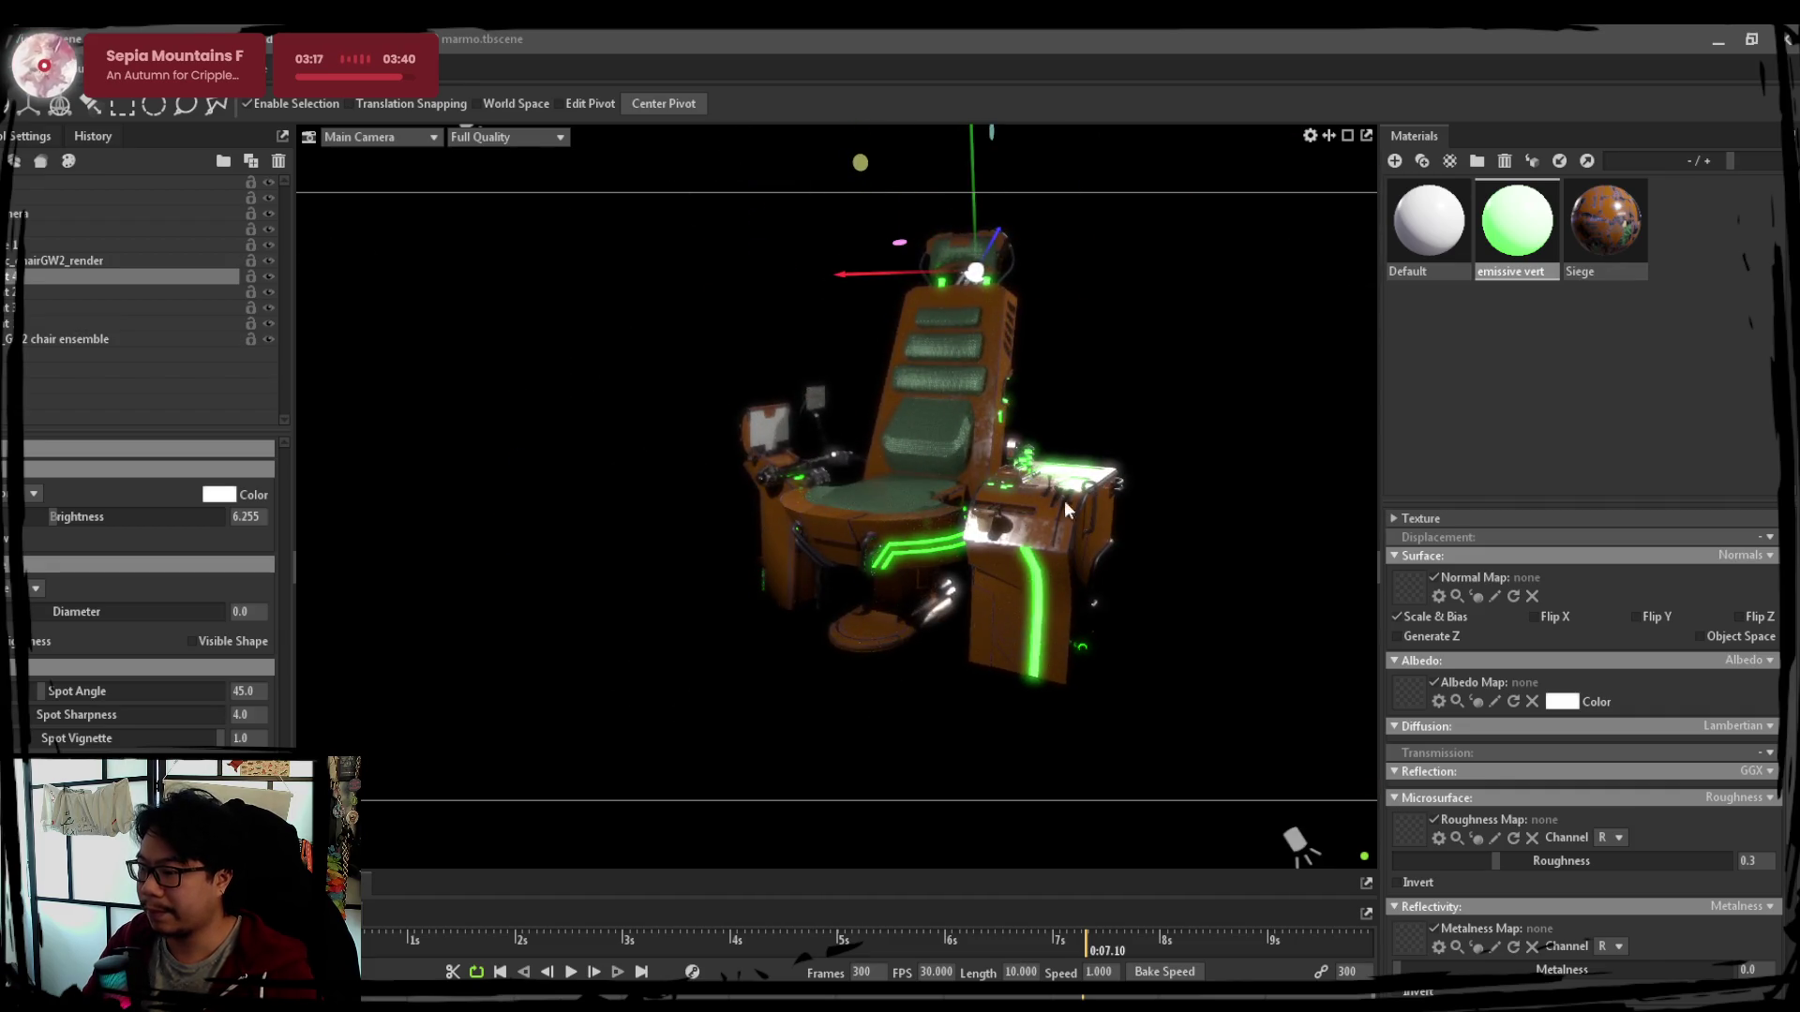
left_click(885, 479)
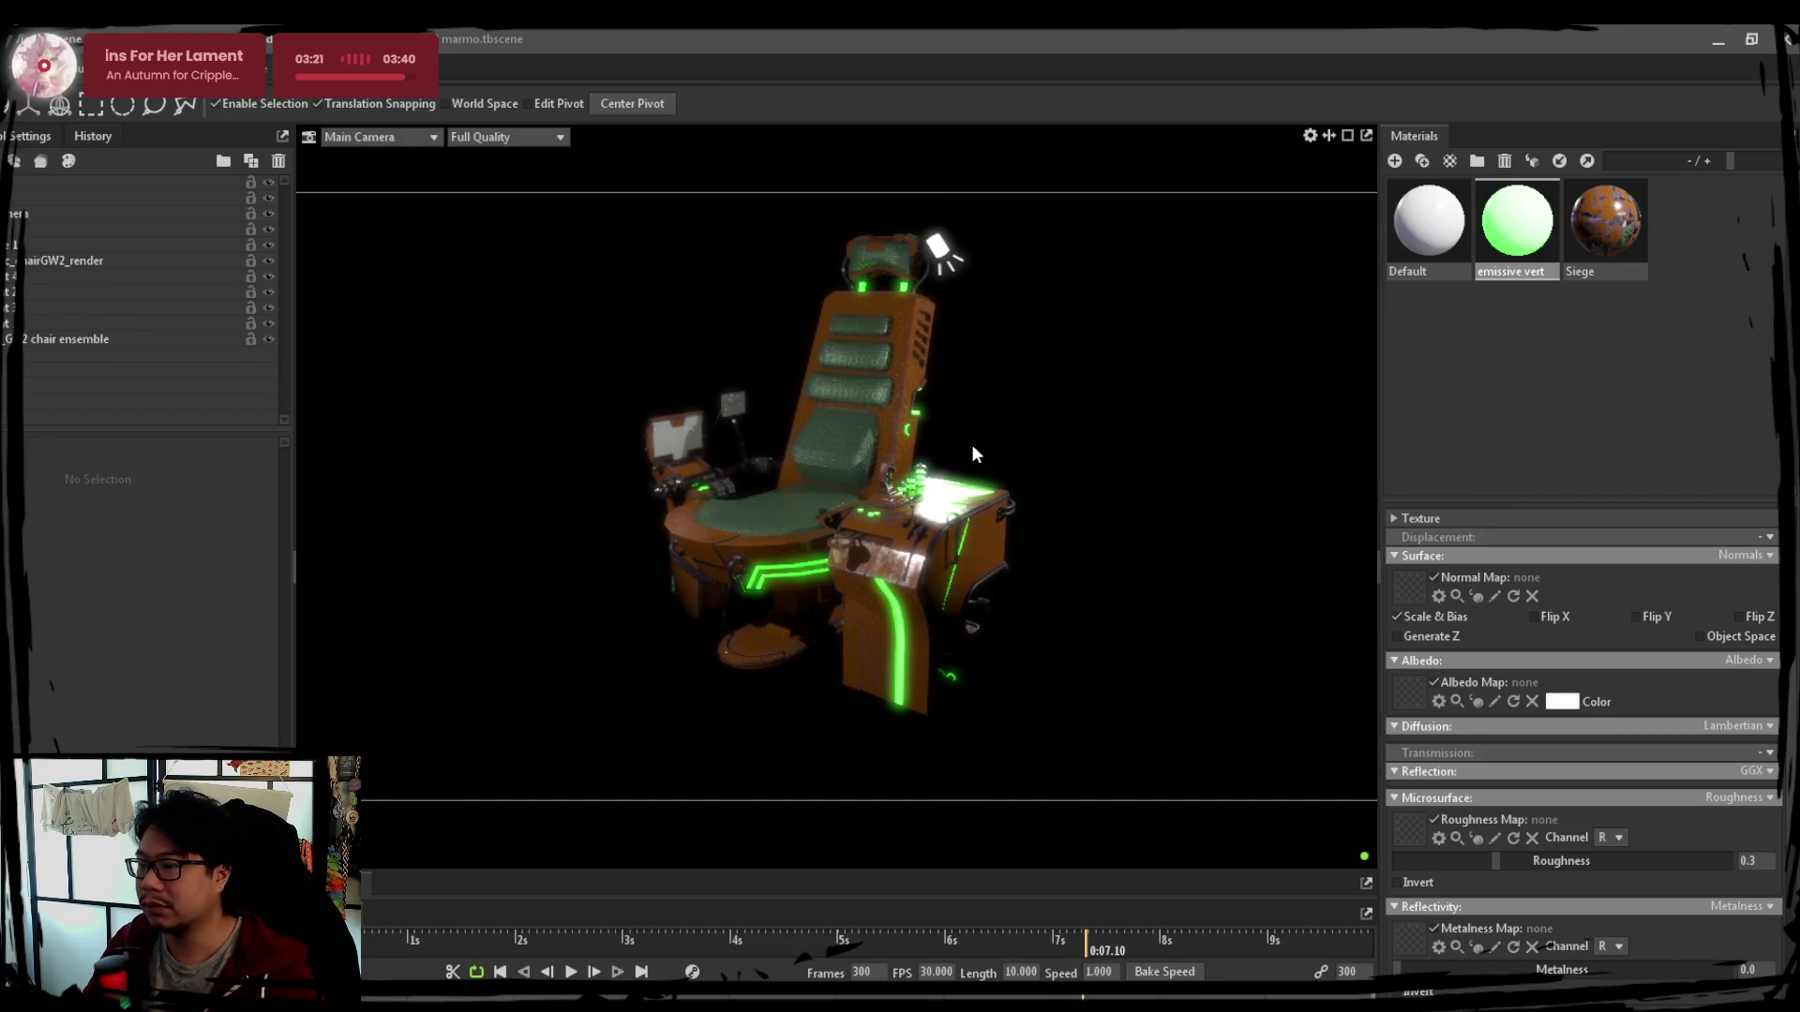
mouse_move(1018, 414)
left_mouse_down()
mouse_move(673, 438)
mouse_move(548, 466)
left_mouse_up()
left_click(383, 424)
mouse_move(356, 429)
left_mouse_down()
mouse_move(915, 564)
mouse_move(800, 559)
left_mouse_up()
key("e")
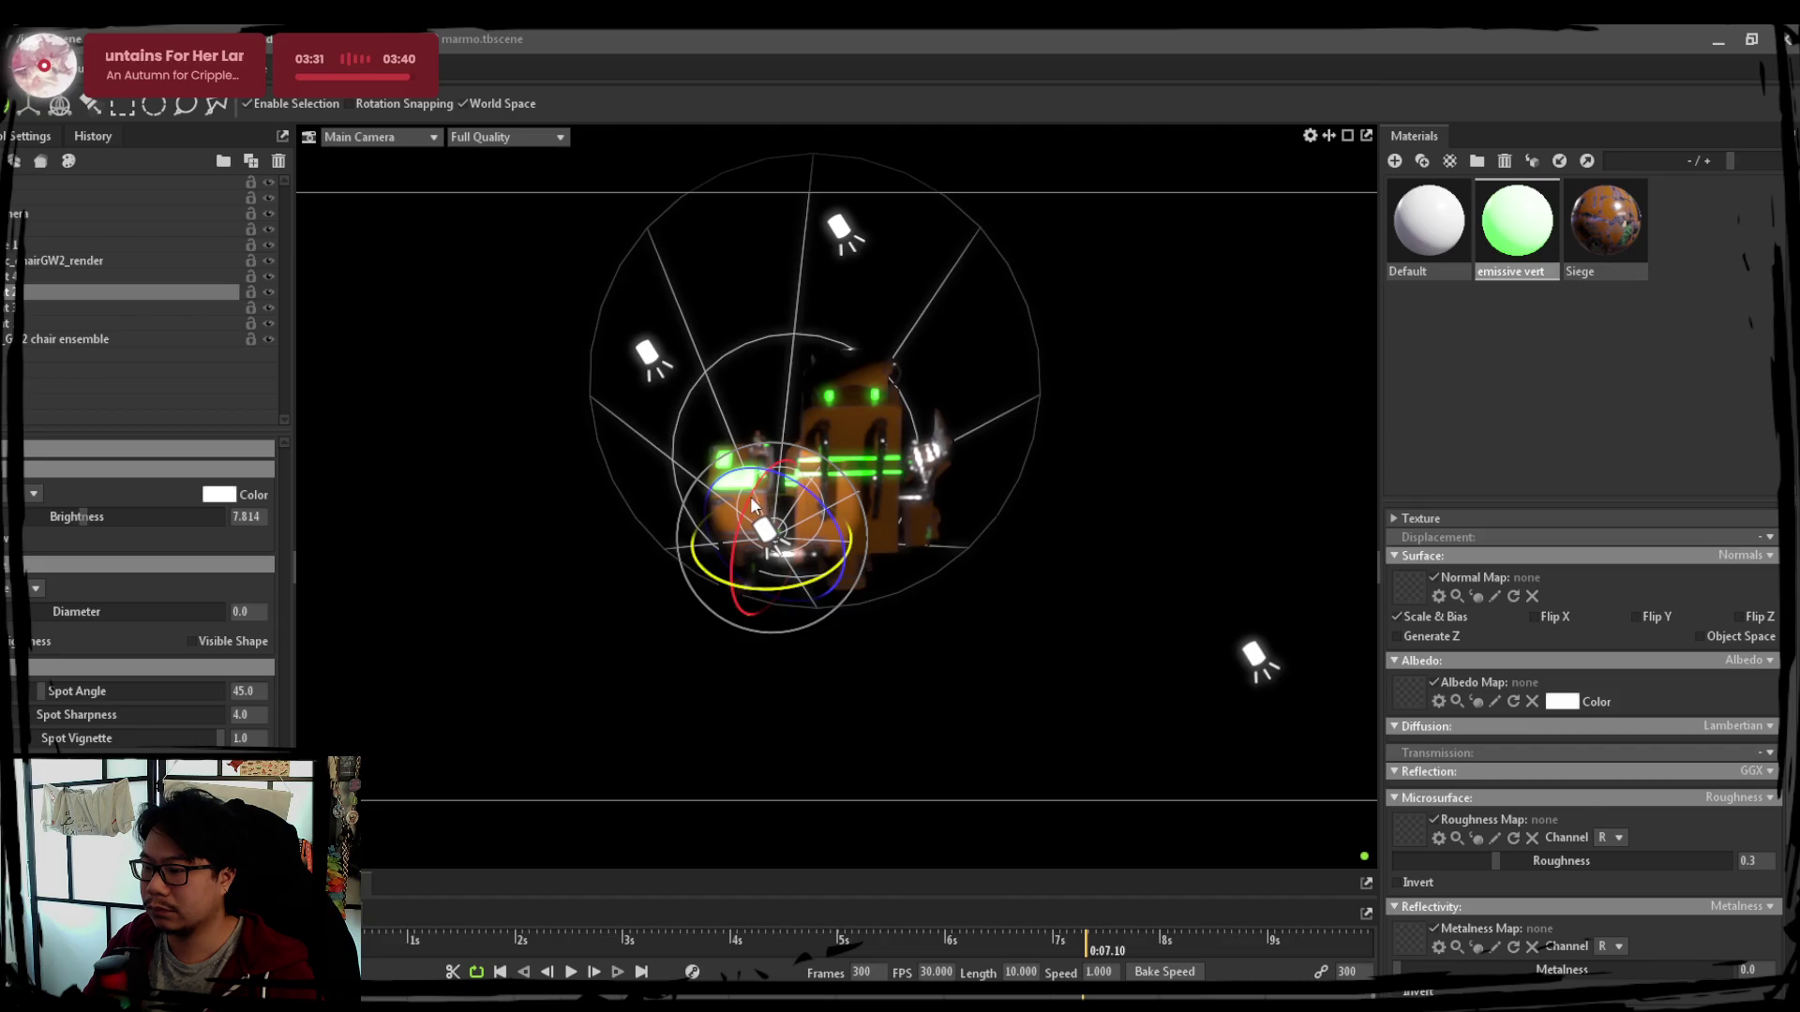
Reaim the spot light's cone and slide the light sideways along X toward the console
left_click_drag(751, 496, 343, 333)
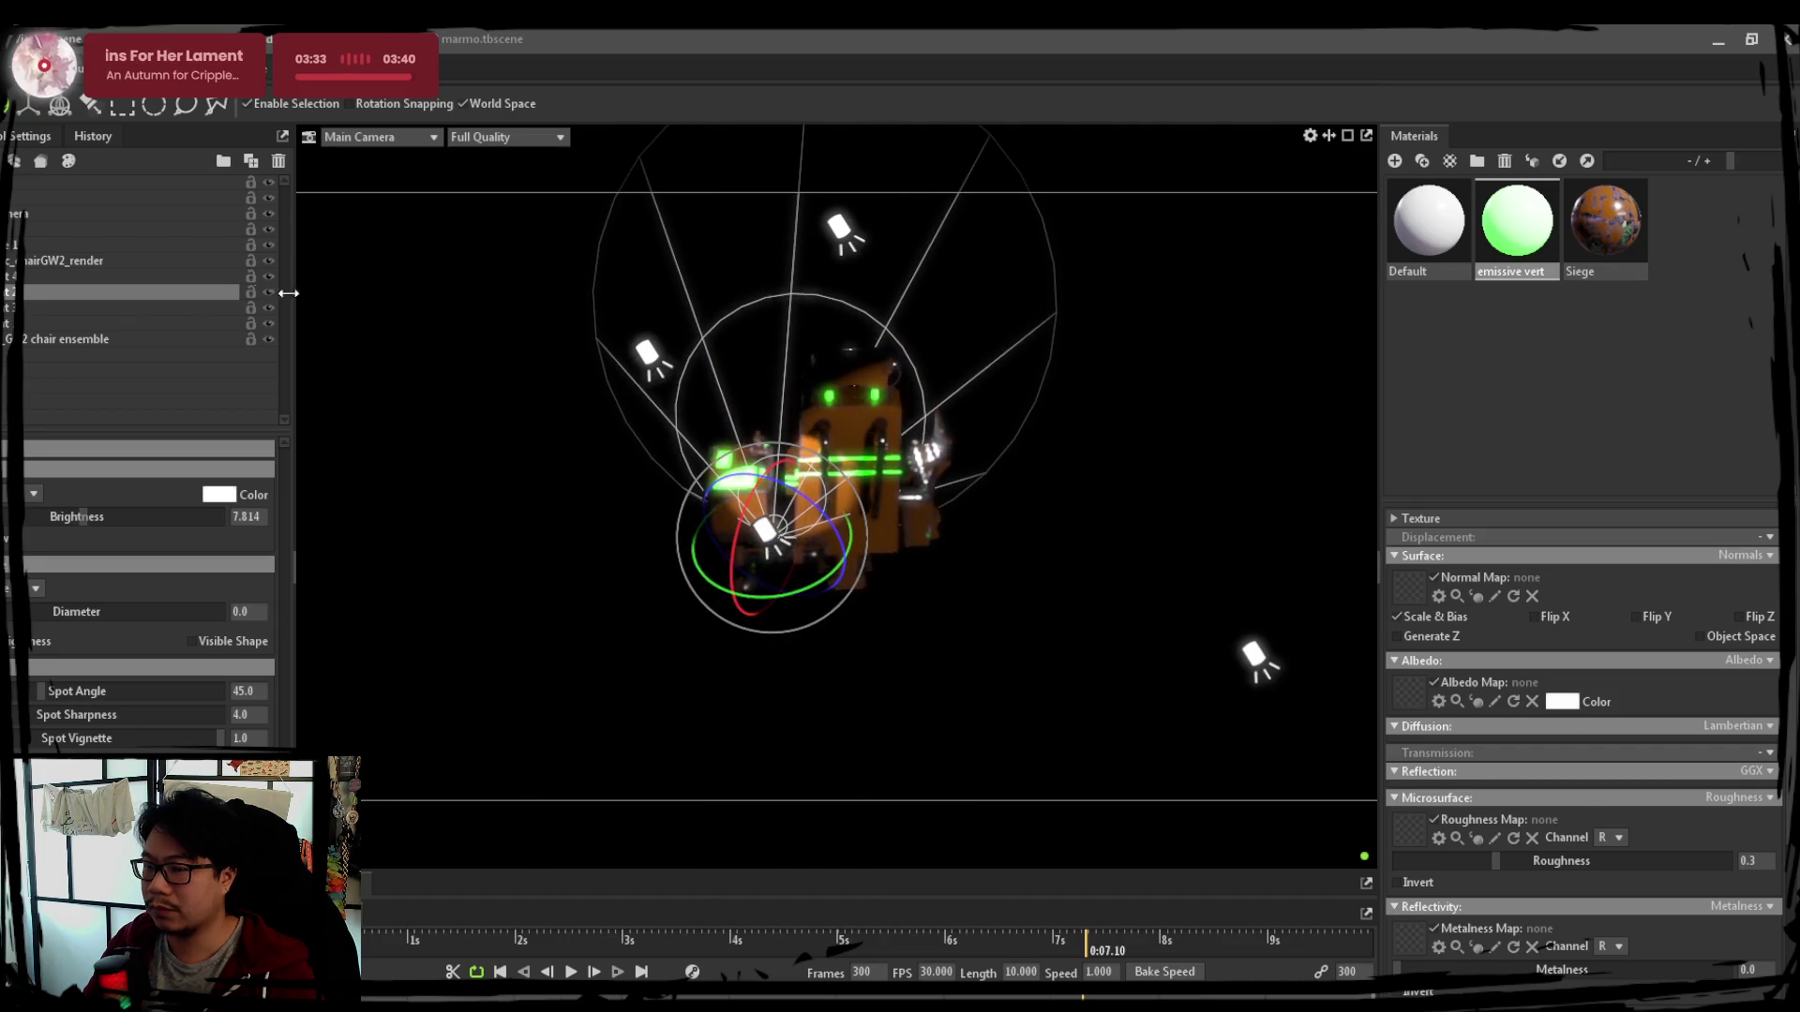
key("w")
left_click_drag(831, 524, 1050, 457)
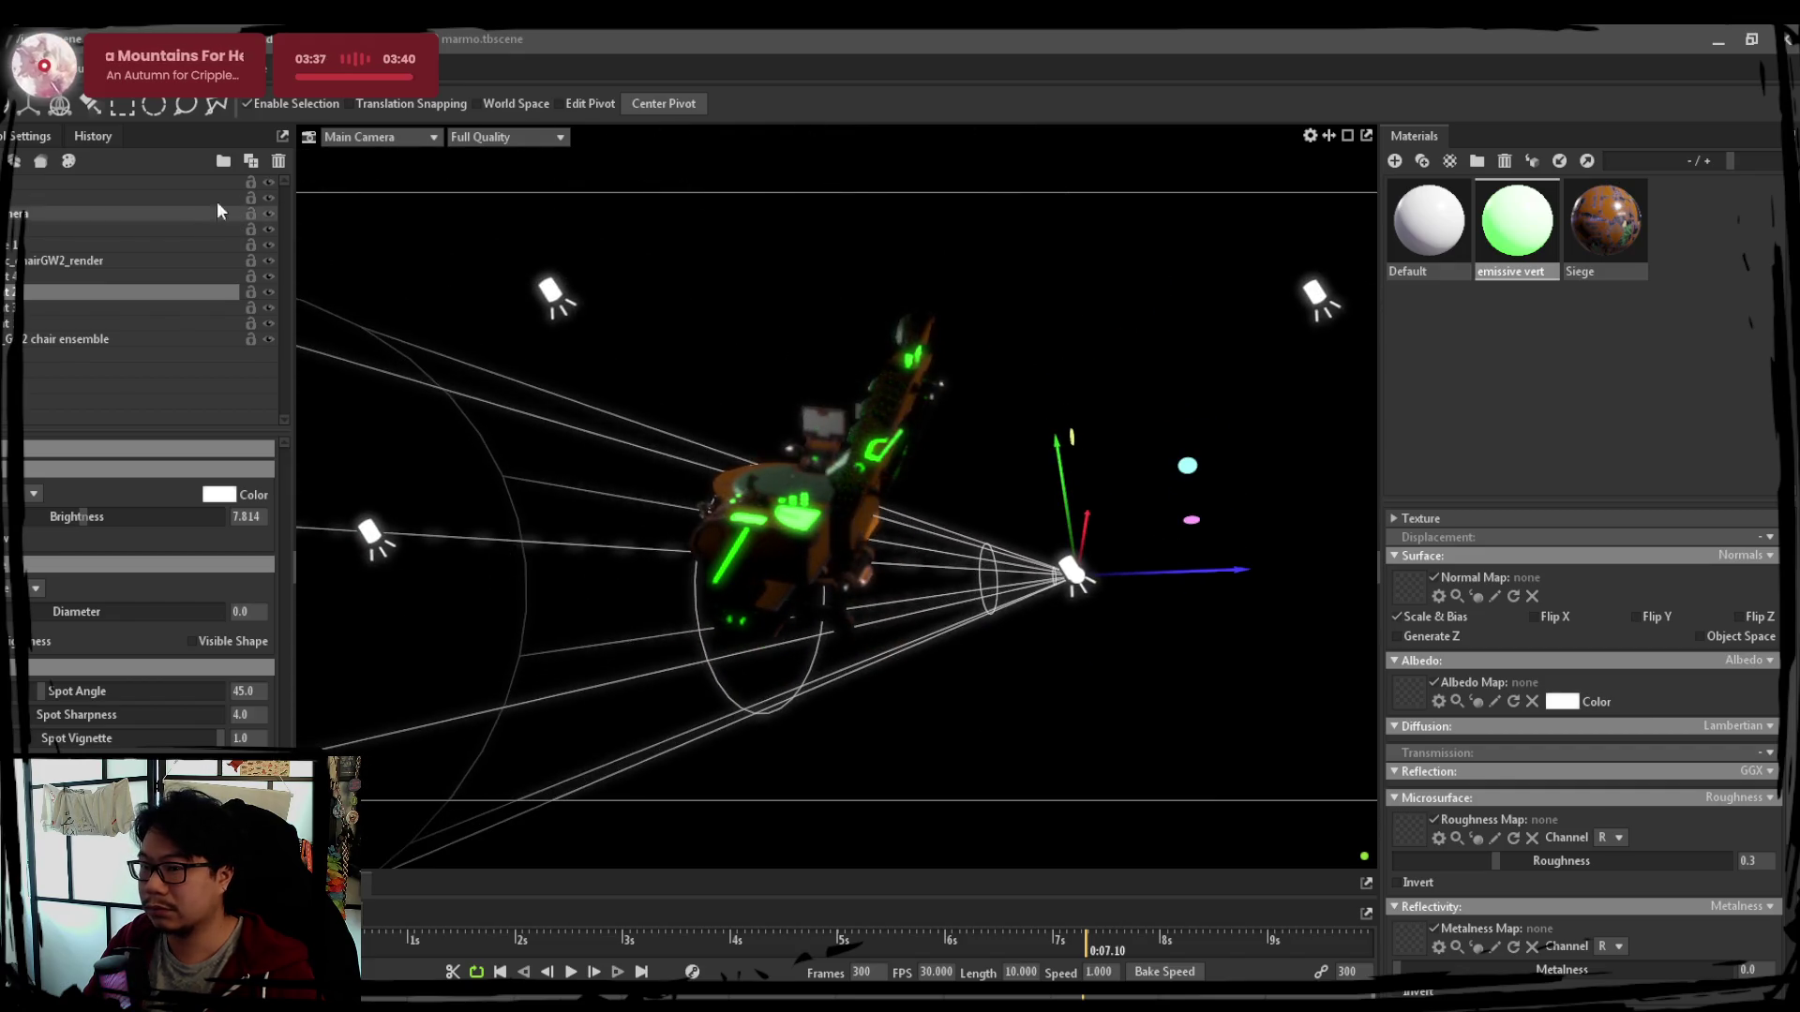
key("e")
mouse_move(1051, 455)
left_mouse_down()
mouse_move(747, 320)
mouse_move(927, 524)
left_mouse_up()
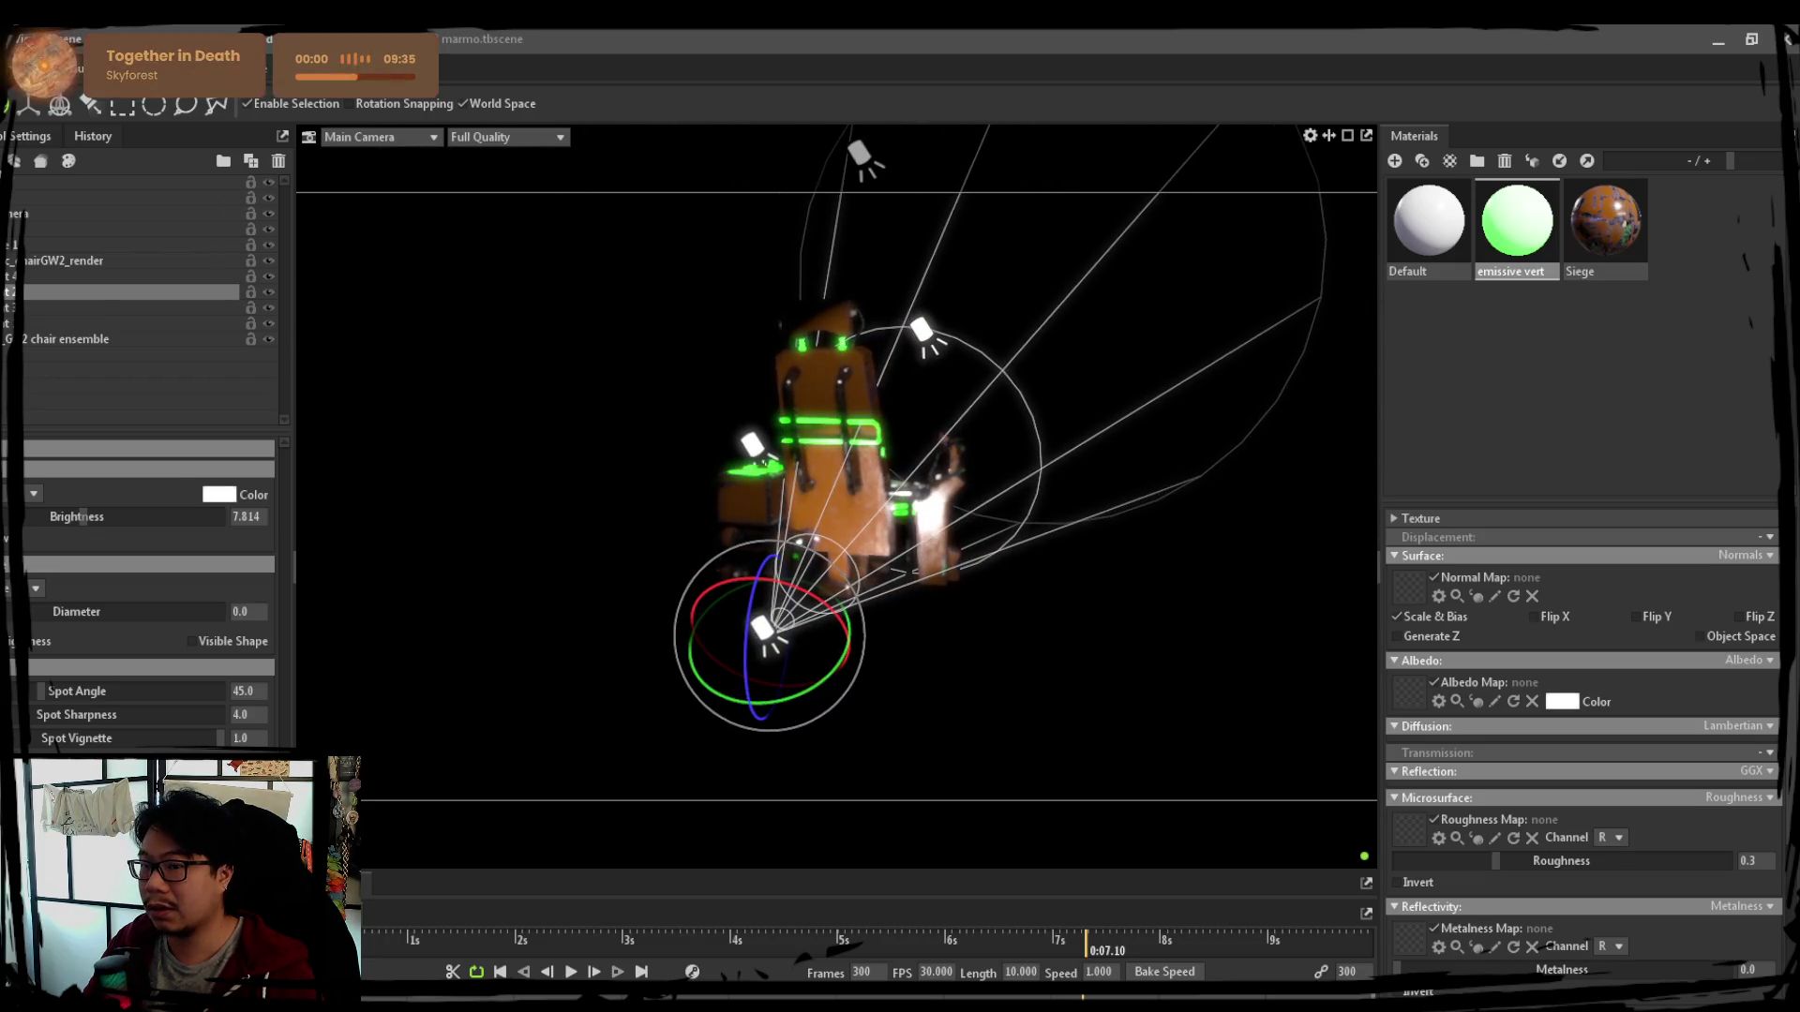
key("w")
left_click_drag(866, 660, 762, 638)
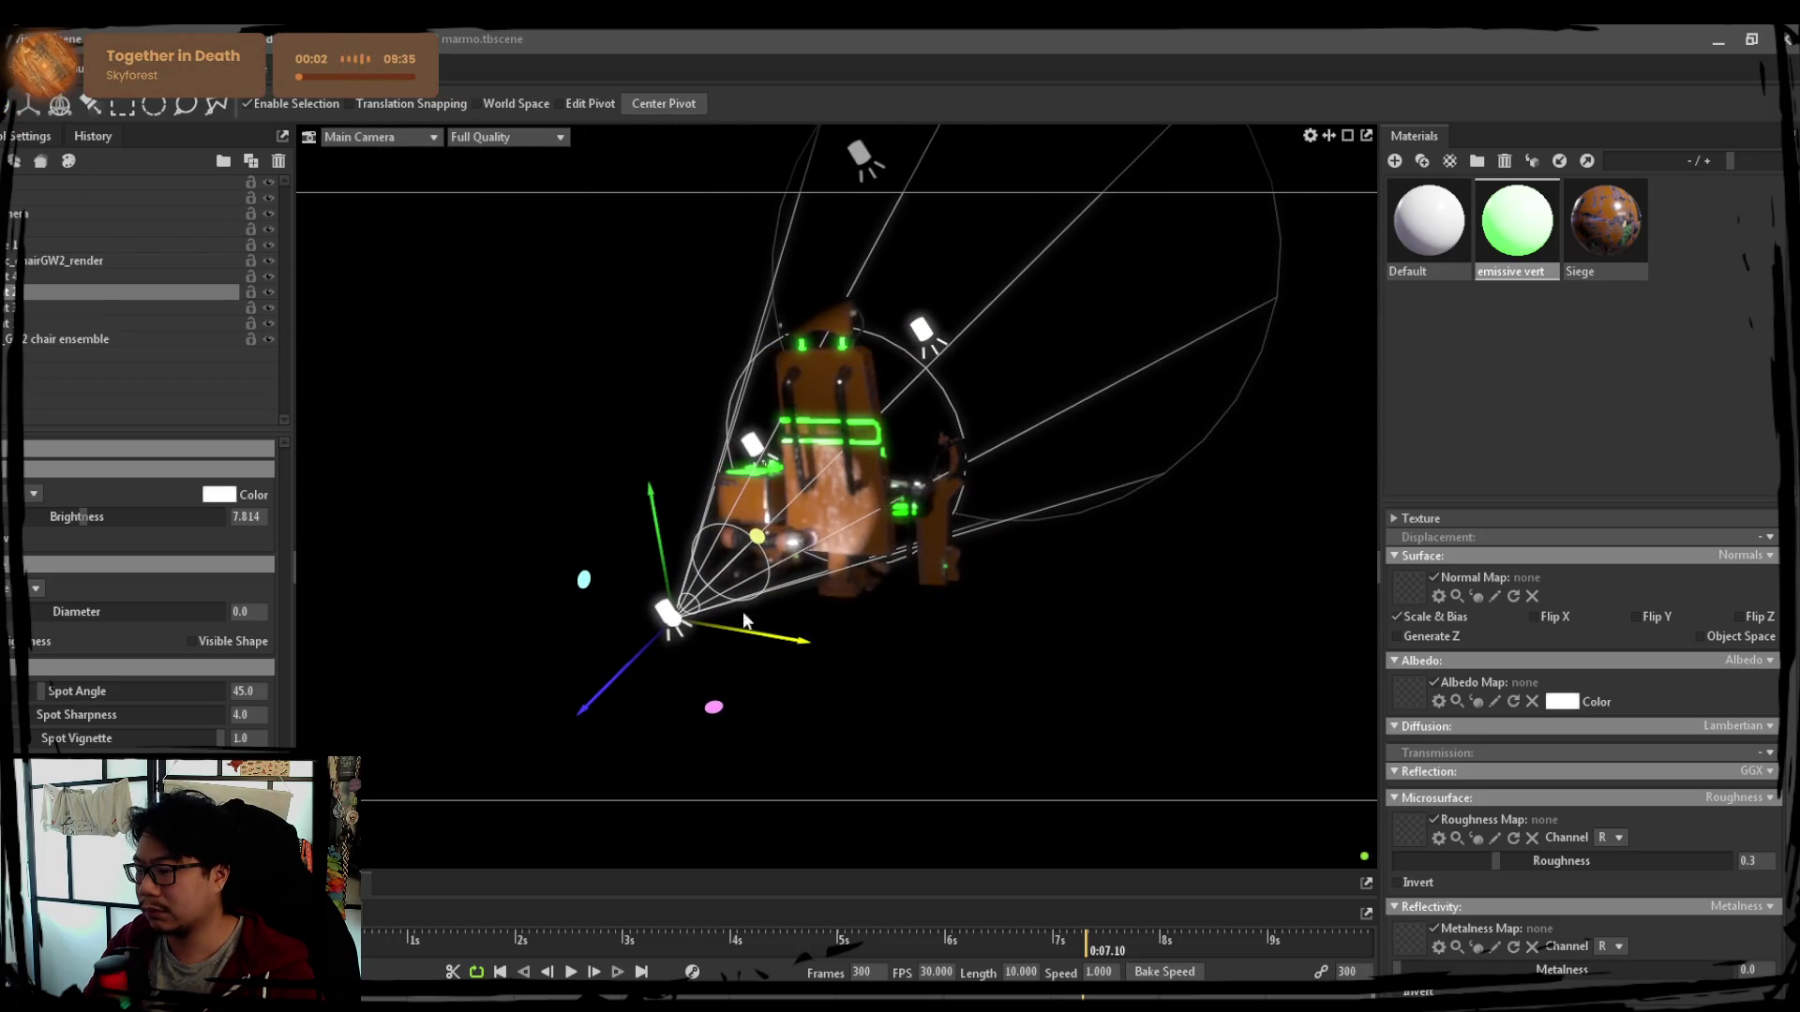
Widen the spot angle to 70.68, lower brightness to 7.089, then deselect the light
left_click_drag(84, 690, 104, 703)
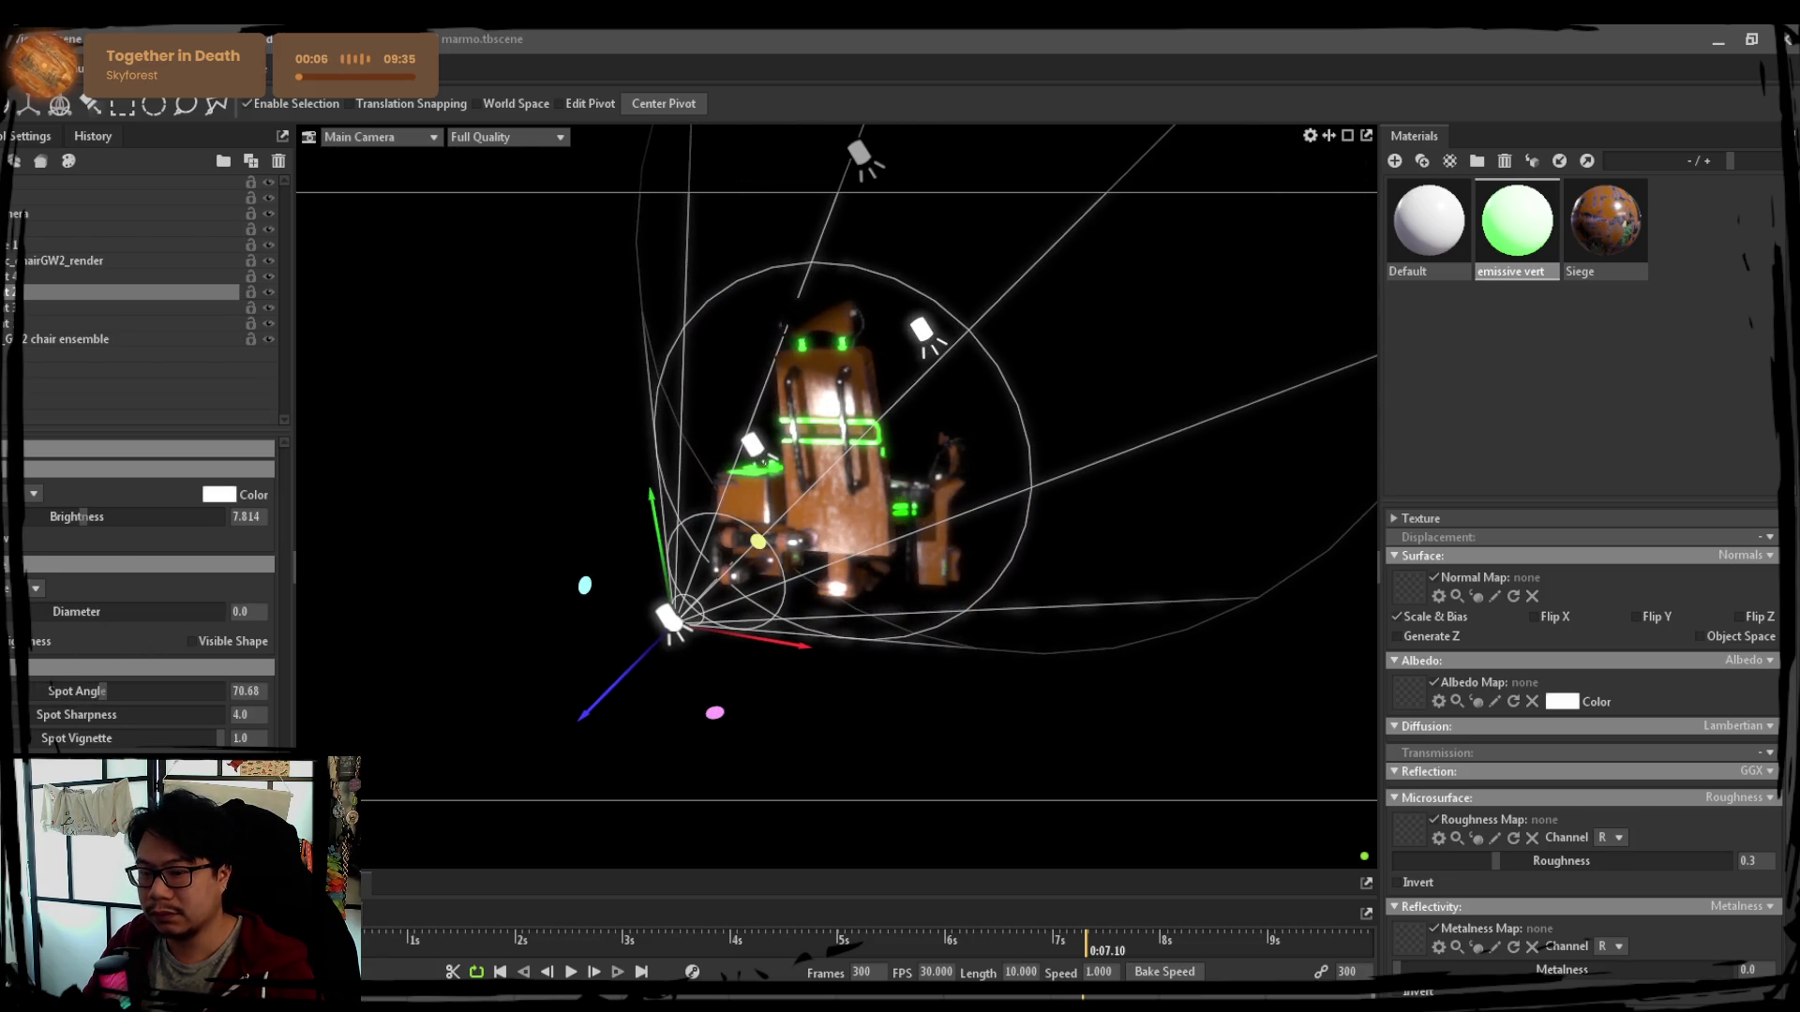
left_click_drag(93, 526, 68, 517)
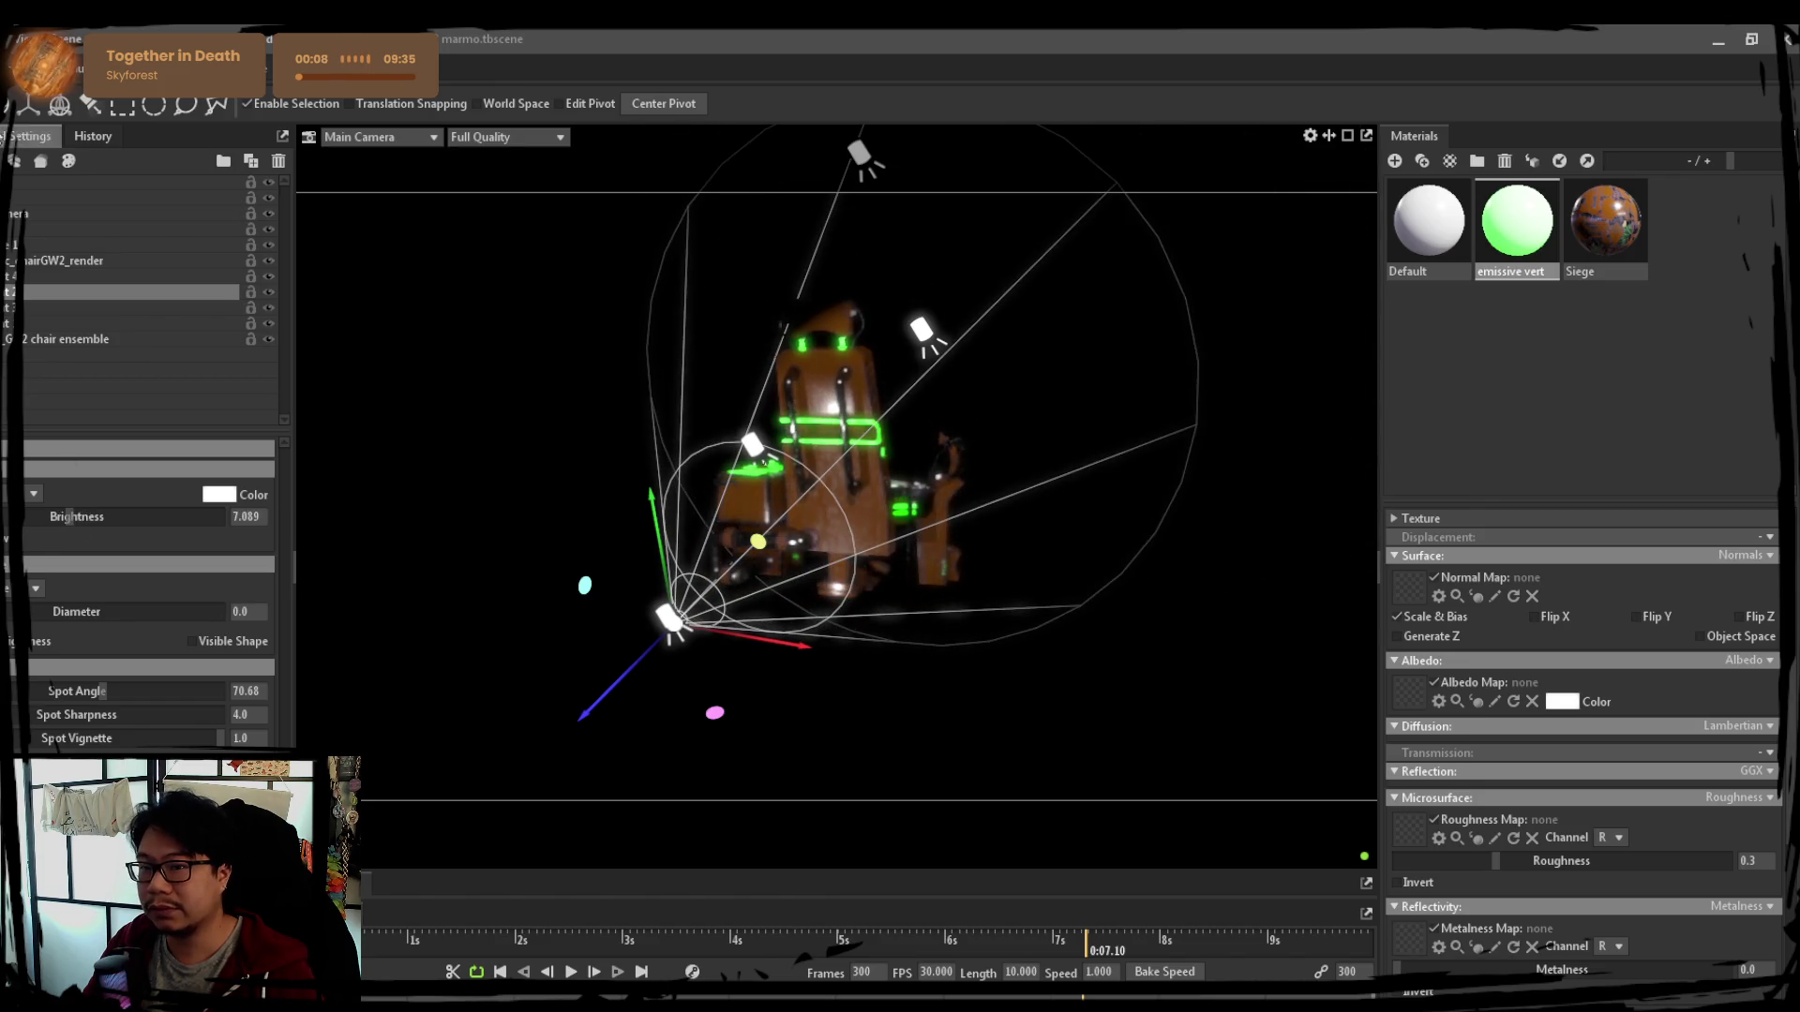
mouse_move(773, 602)
left_mouse_down()
mouse_move(489, 643)
mouse_move(645, 566)
left_mouse_up()
left_click_drag(531, 470, 136, 323)
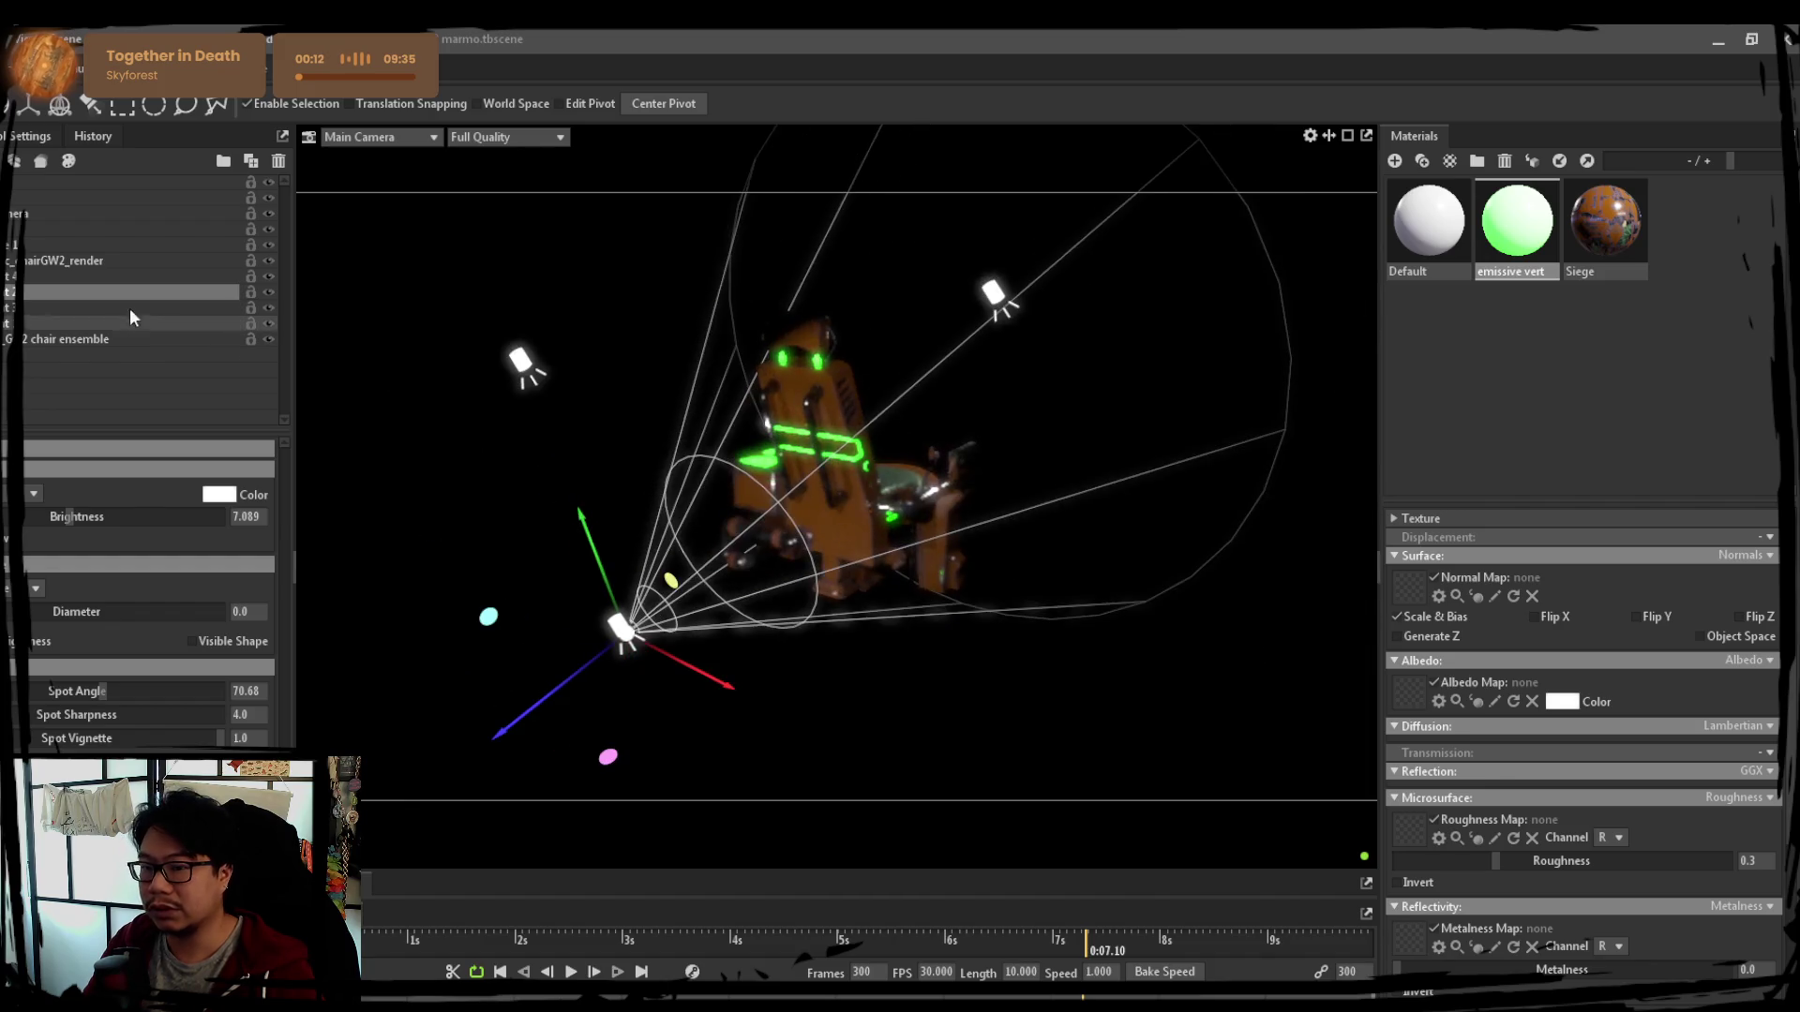
mouse_move(619, 548)
left_mouse_down()
mouse_move(922, 707)
mouse_move(914, 694)
mouse_move(1060, 654)
mouse_move(888, 606)
mouse_move(960, 566)
mouse_move(972, 494)
mouse_move(896, 548)
left_mouse_up()
left_click(856, 716)
scroll(890, 581, "up", 1)
scroll(890, 581, "up", 1)
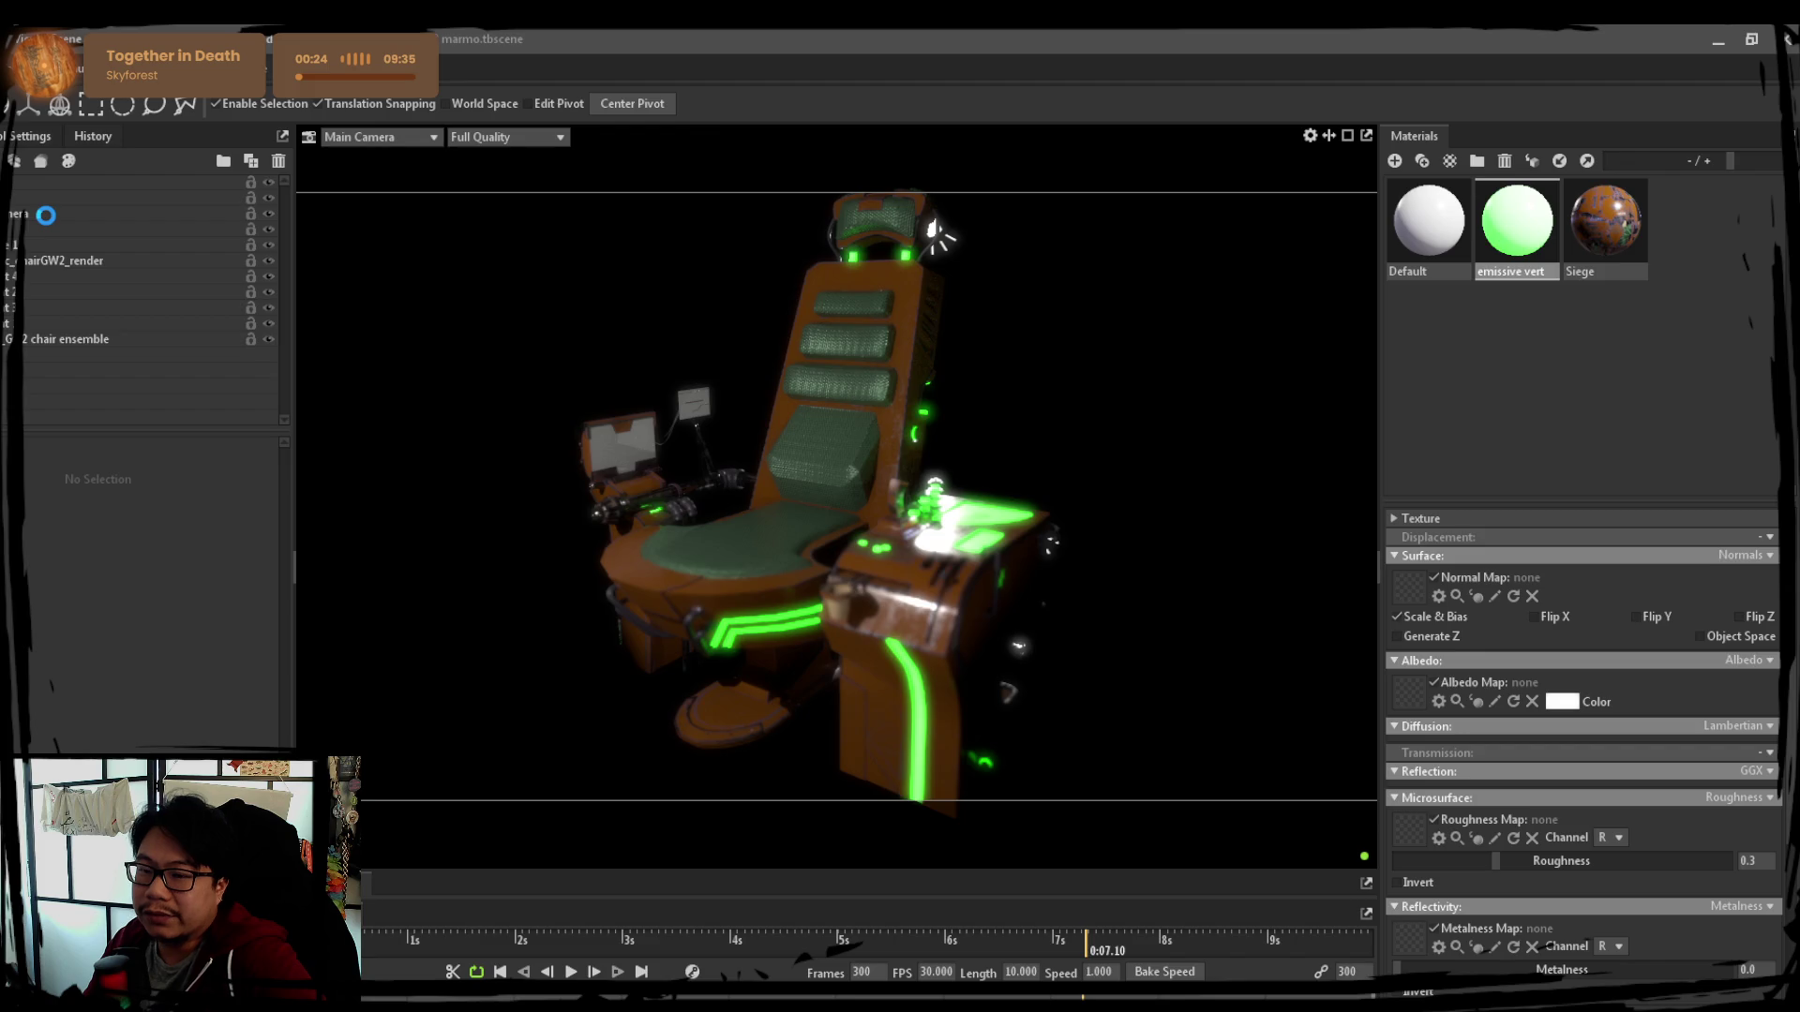
Set the scene's render output height to 500 and reframe the chair in the camera view
left_click(50, 213)
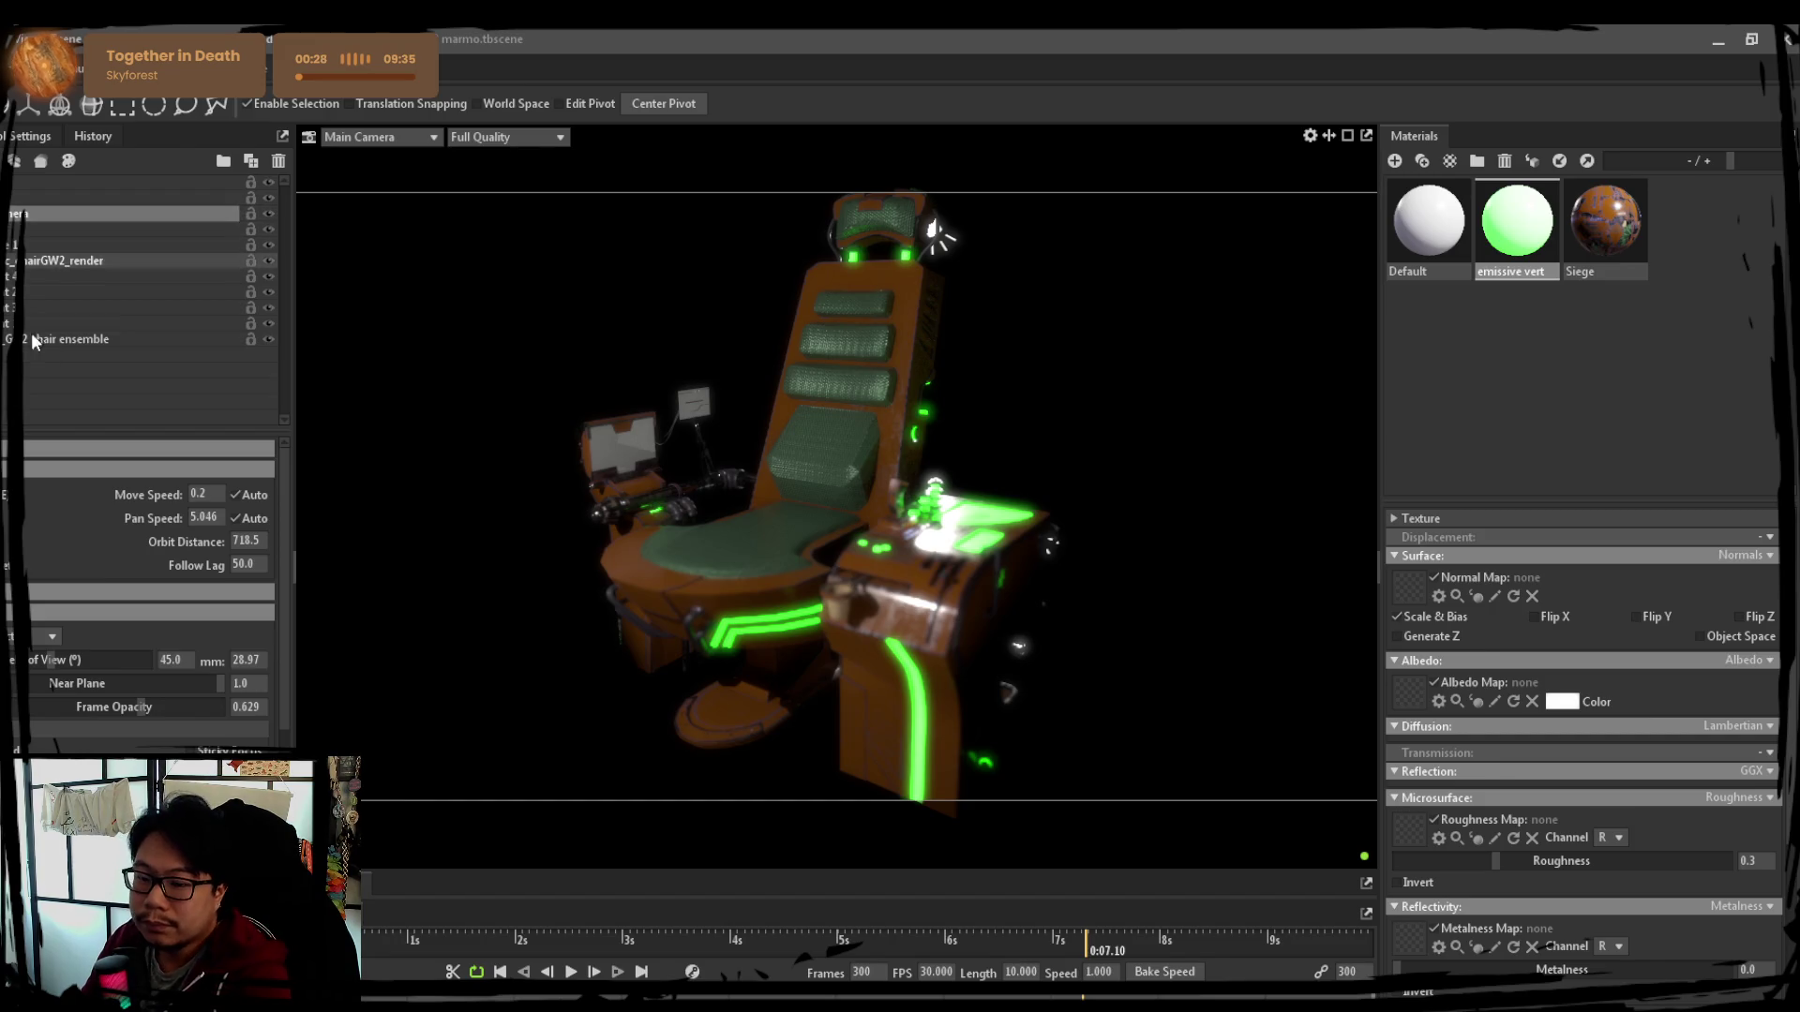
scroll(100, 614, "down", 2)
scroll(78, 634, "down", 3)
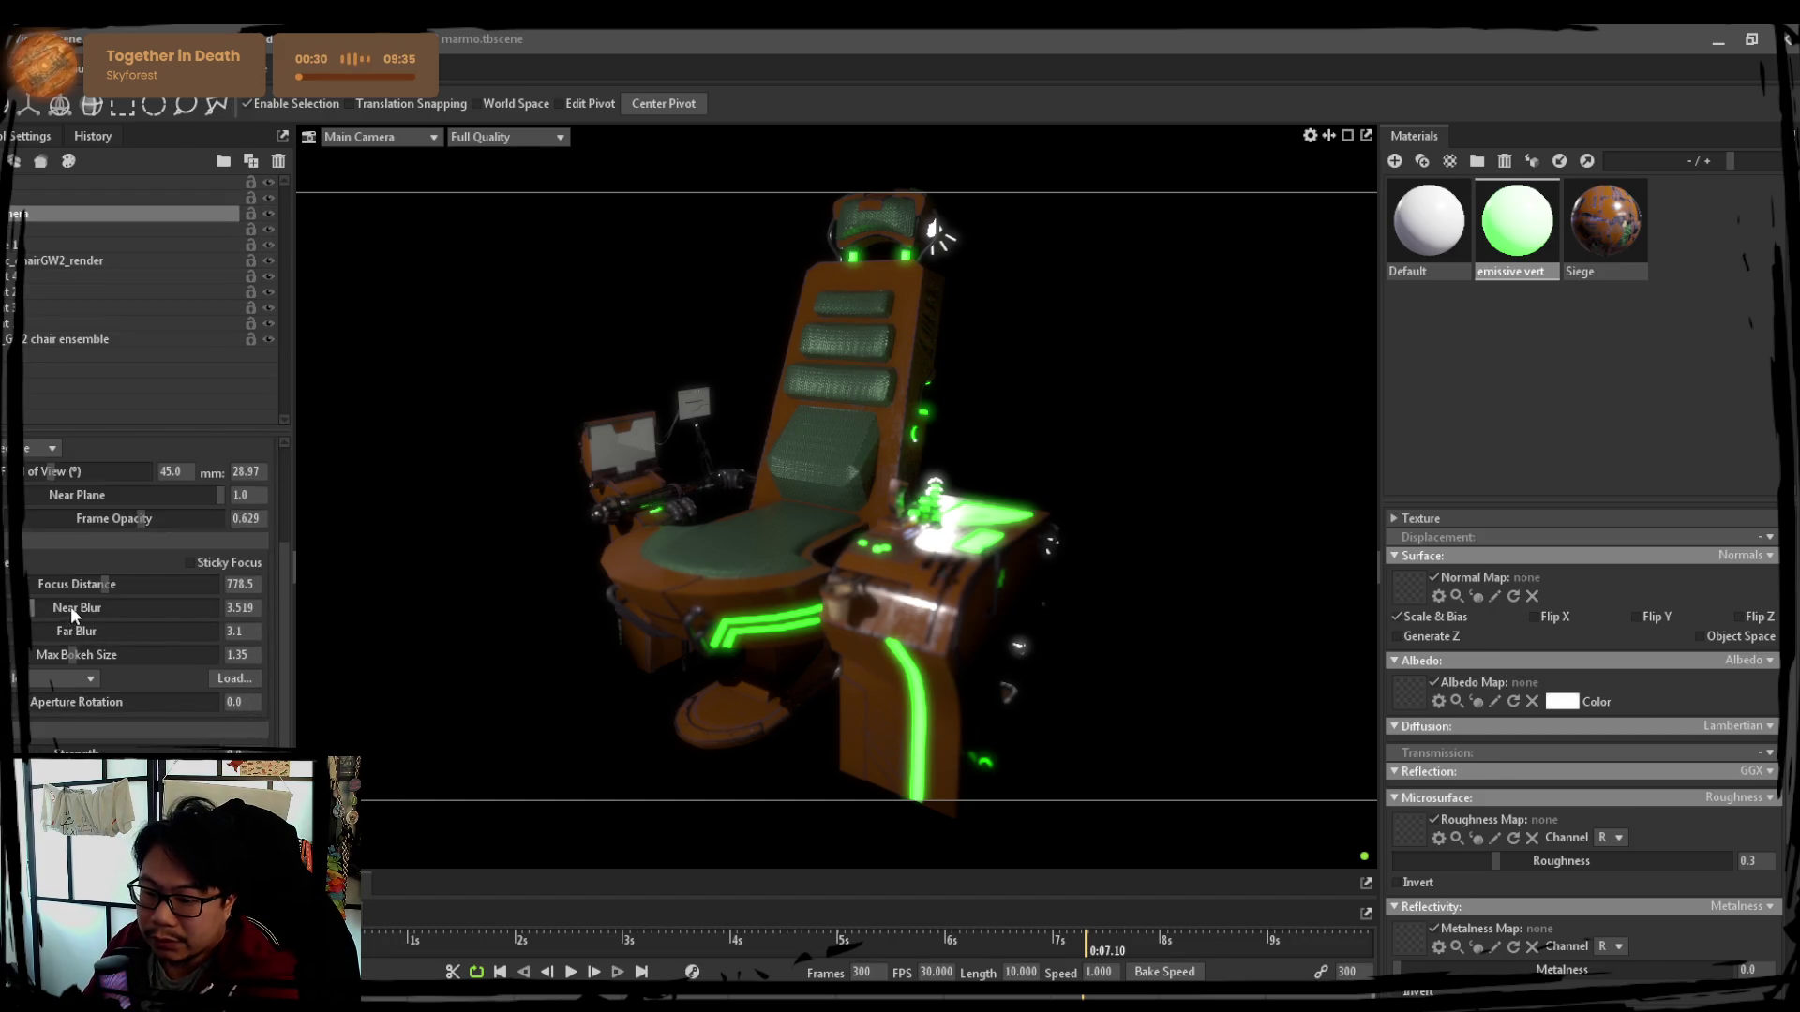
scroll(72, 610, "down", 2)
scroll(72, 610, "down", 2)
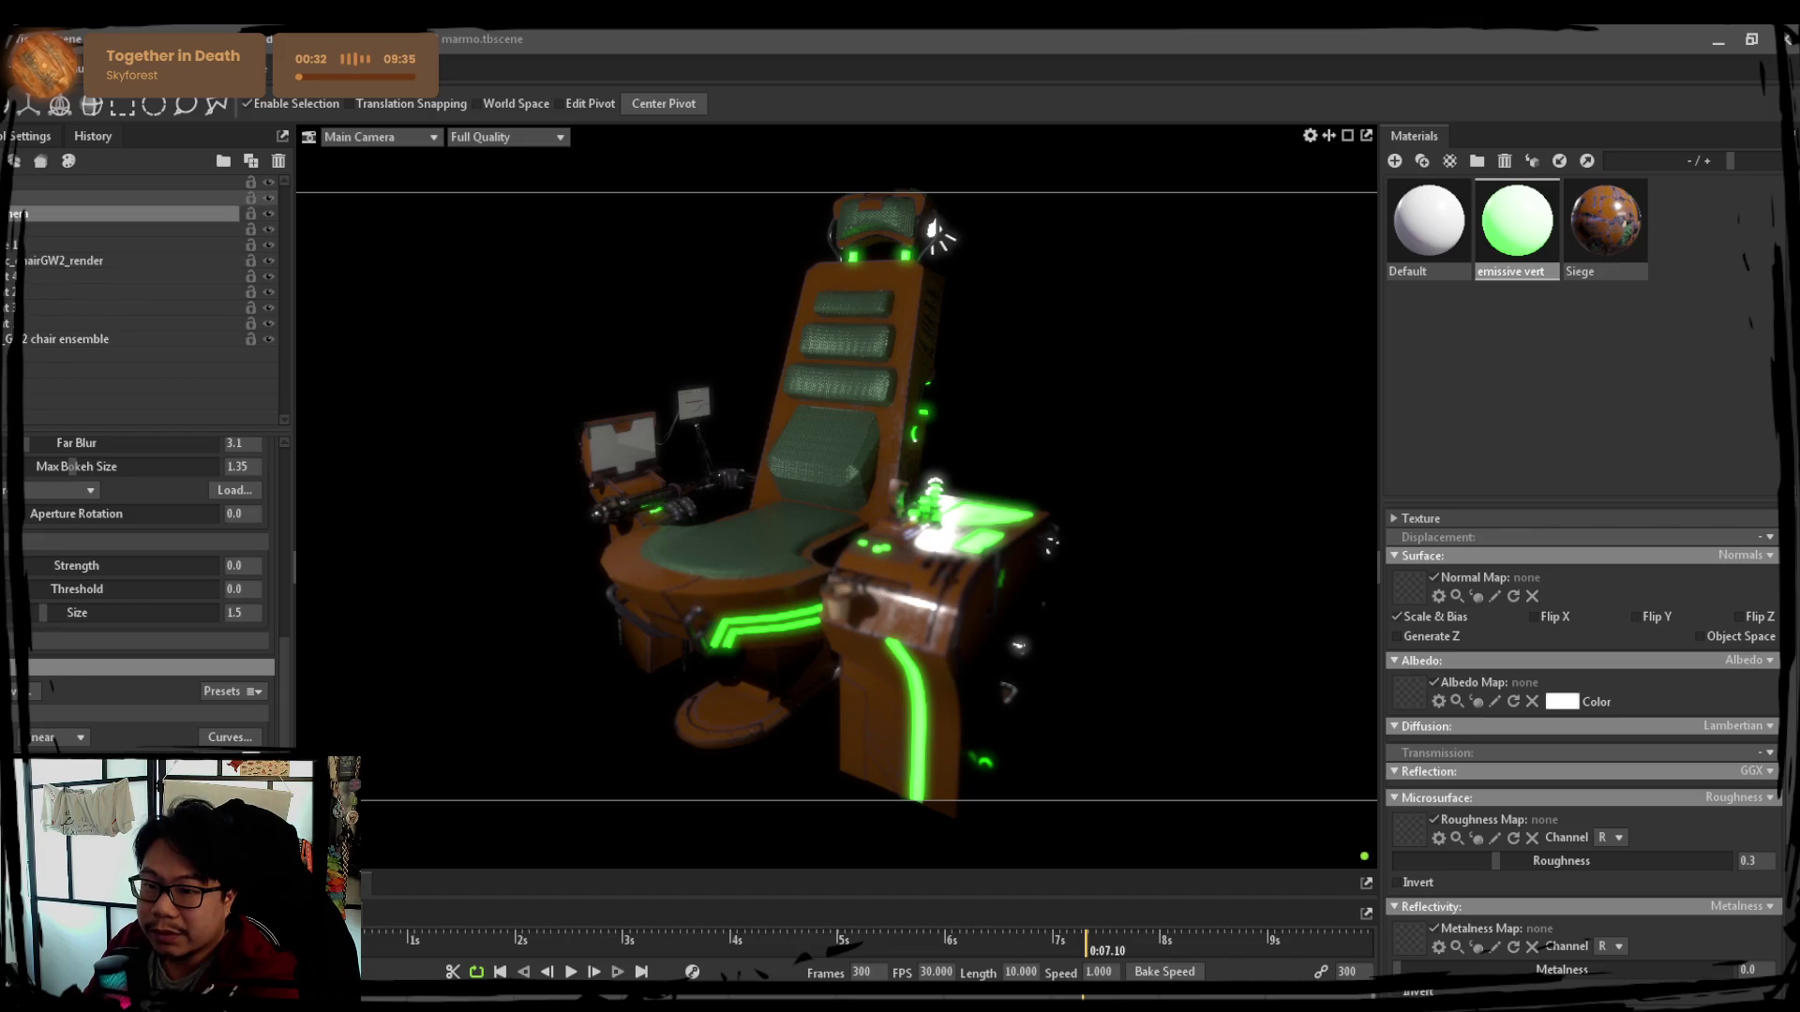
key("Up")
scroll(150, 639, "down", 2)
scroll(131, 705, "down", 2)
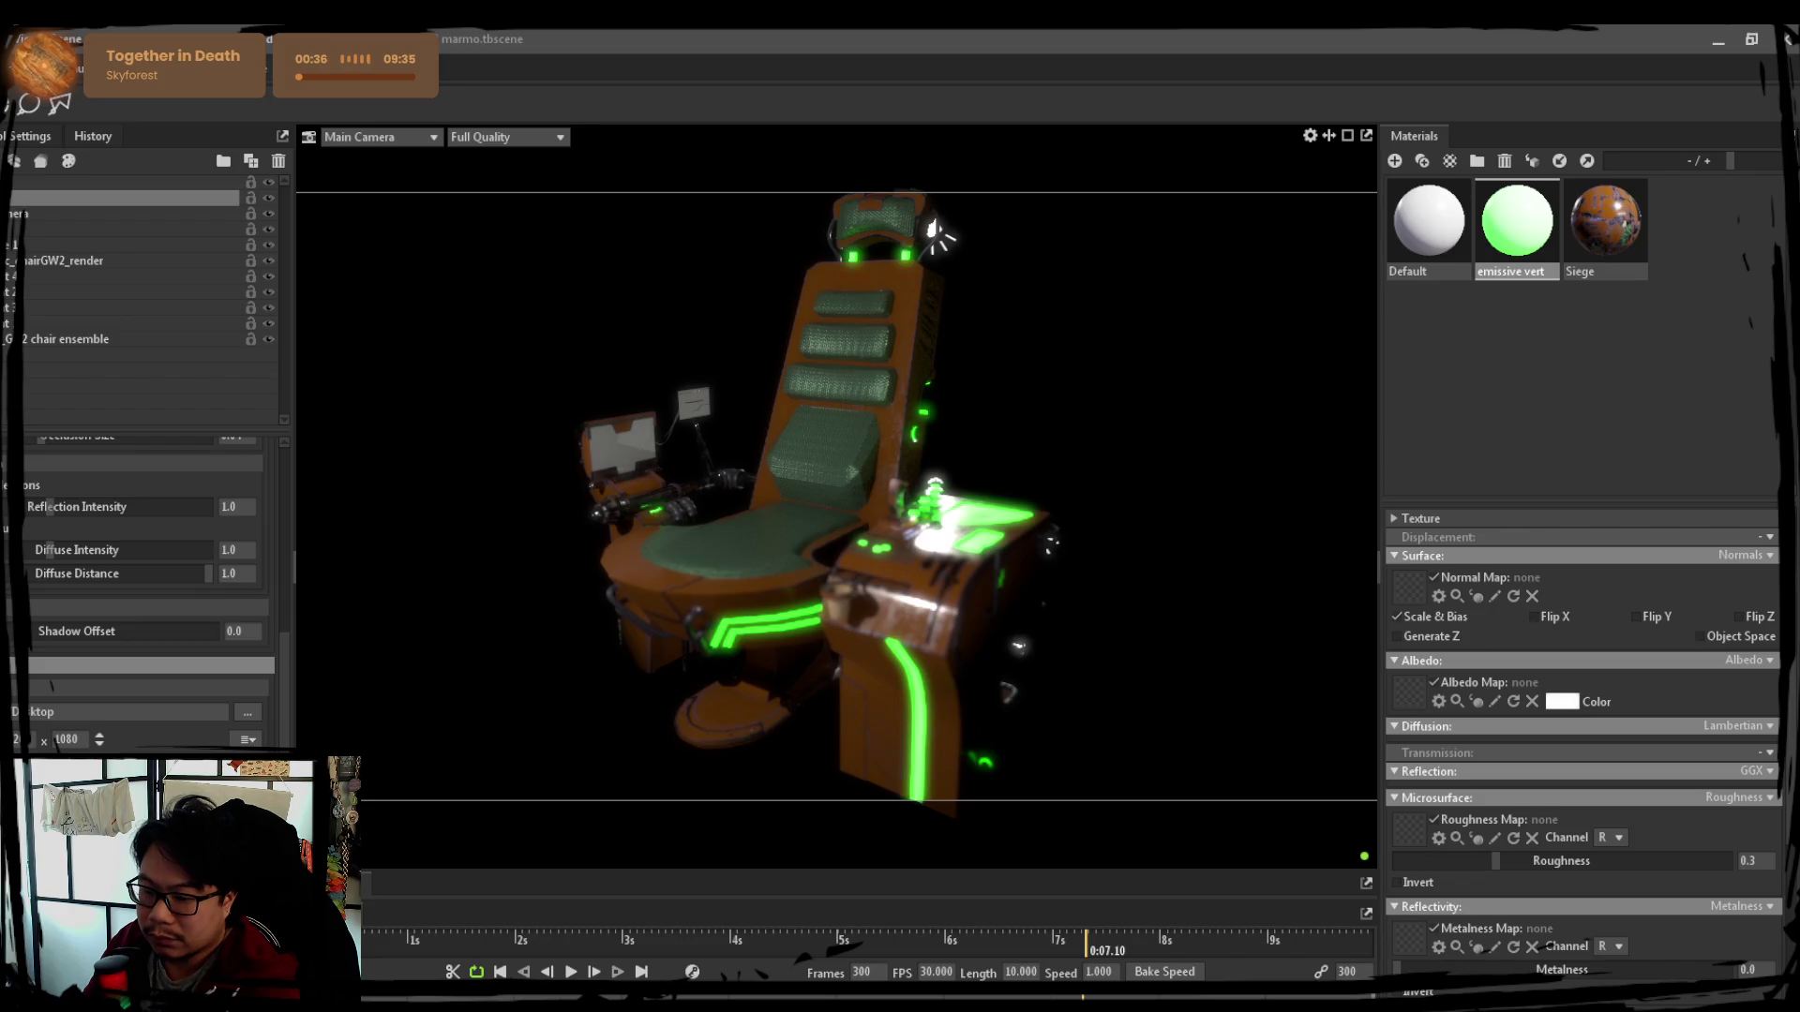
type("500")
key("Return")
left_click_drag(839, 632, 828, 638)
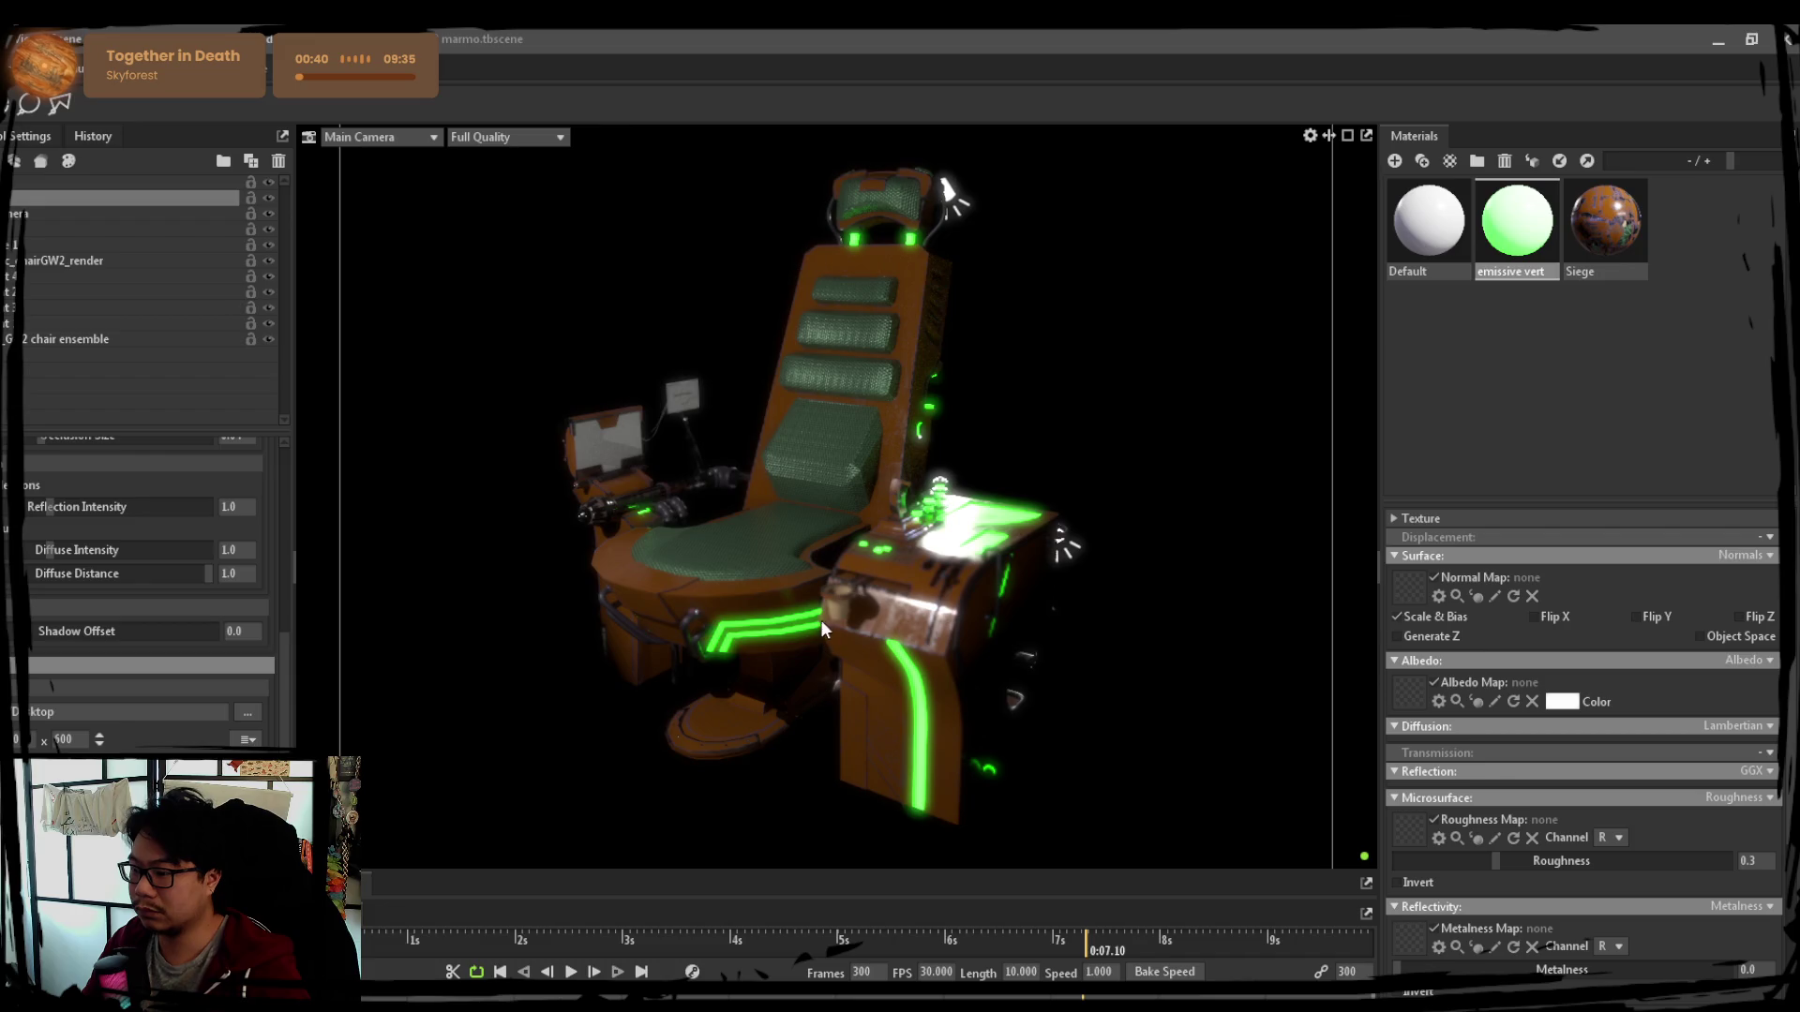
left_click(843, 592)
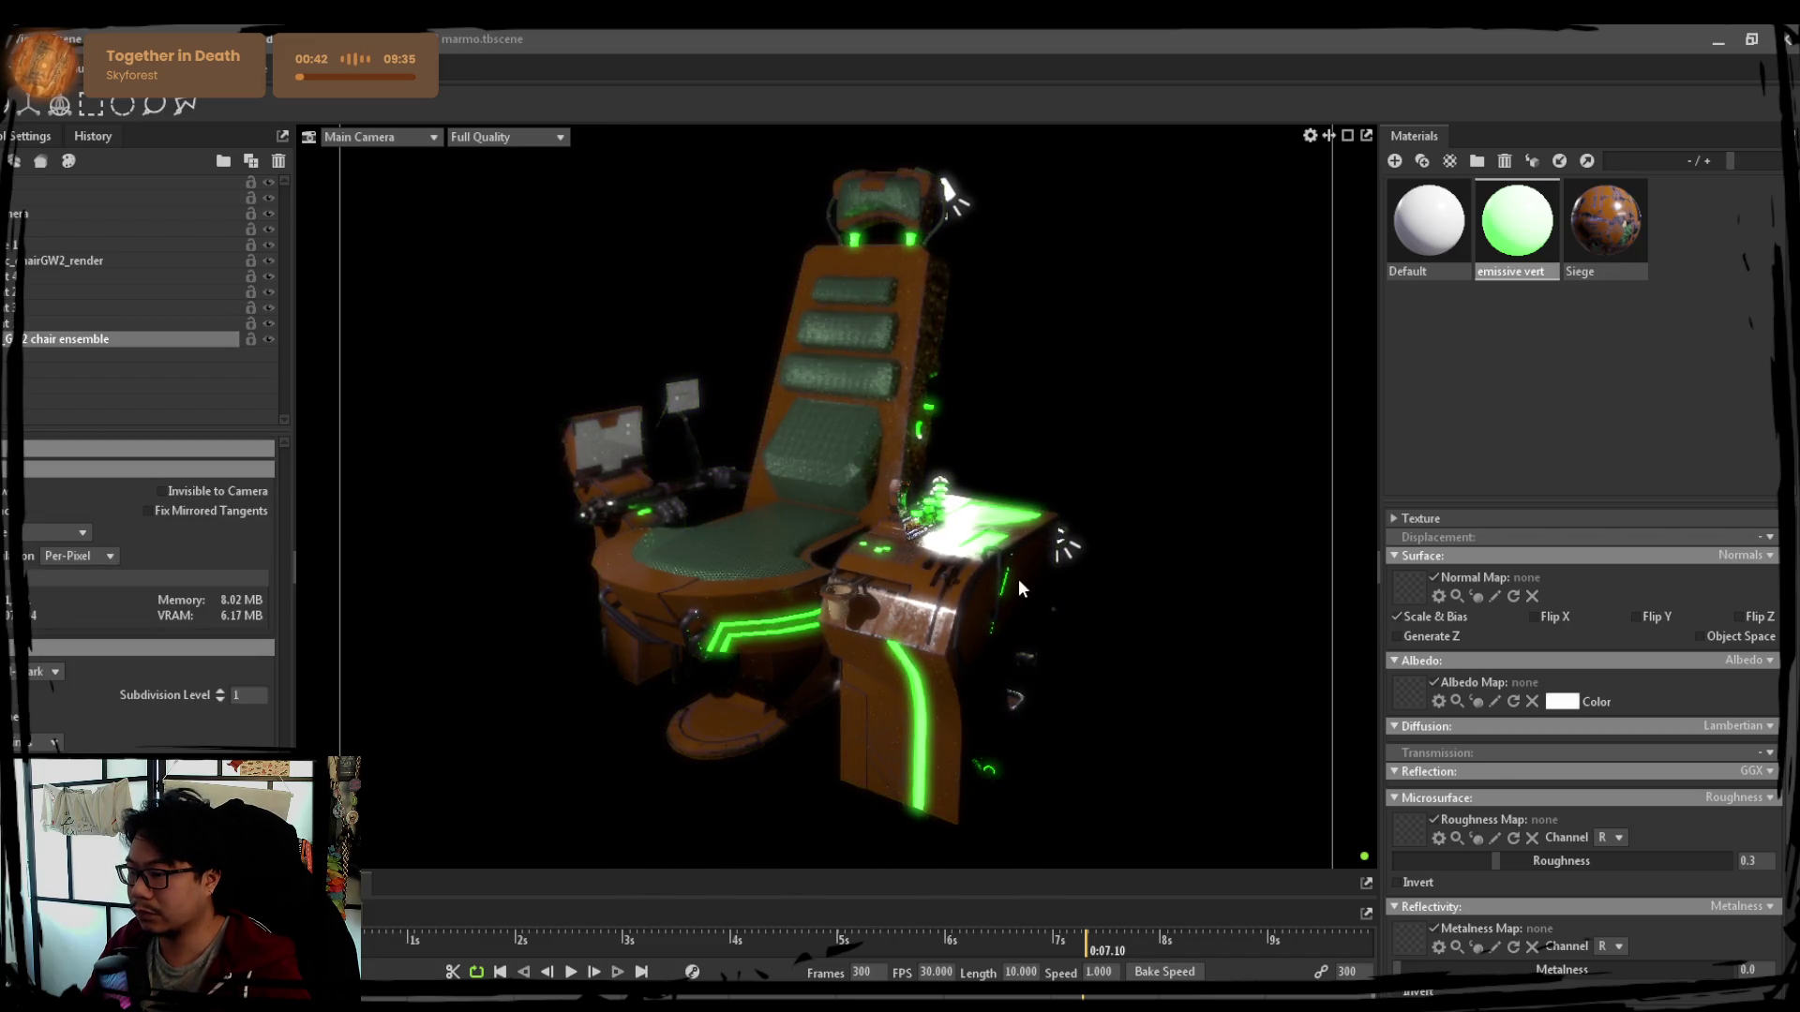
Scrub the Main Camera's focus distance and pick the seat, landing focus near 764.9
left_click(11, 244)
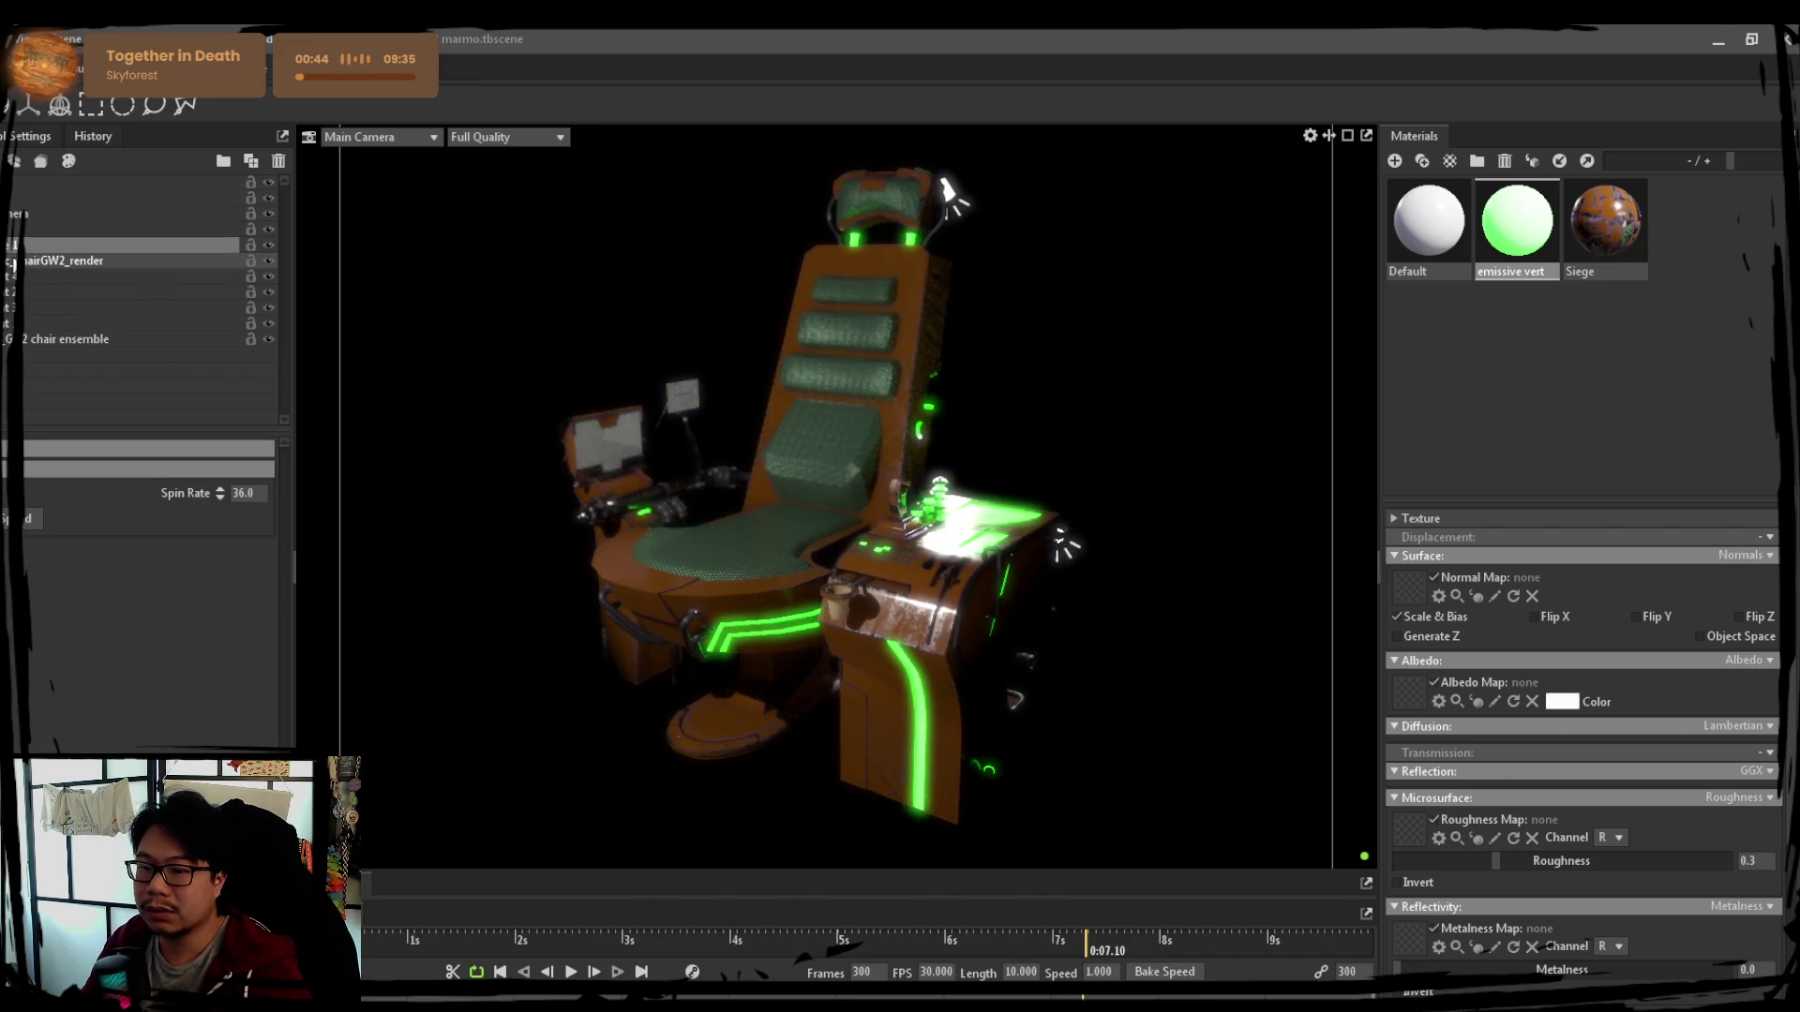
left_click(13, 214)
scroll(66, 634, "down", 3)
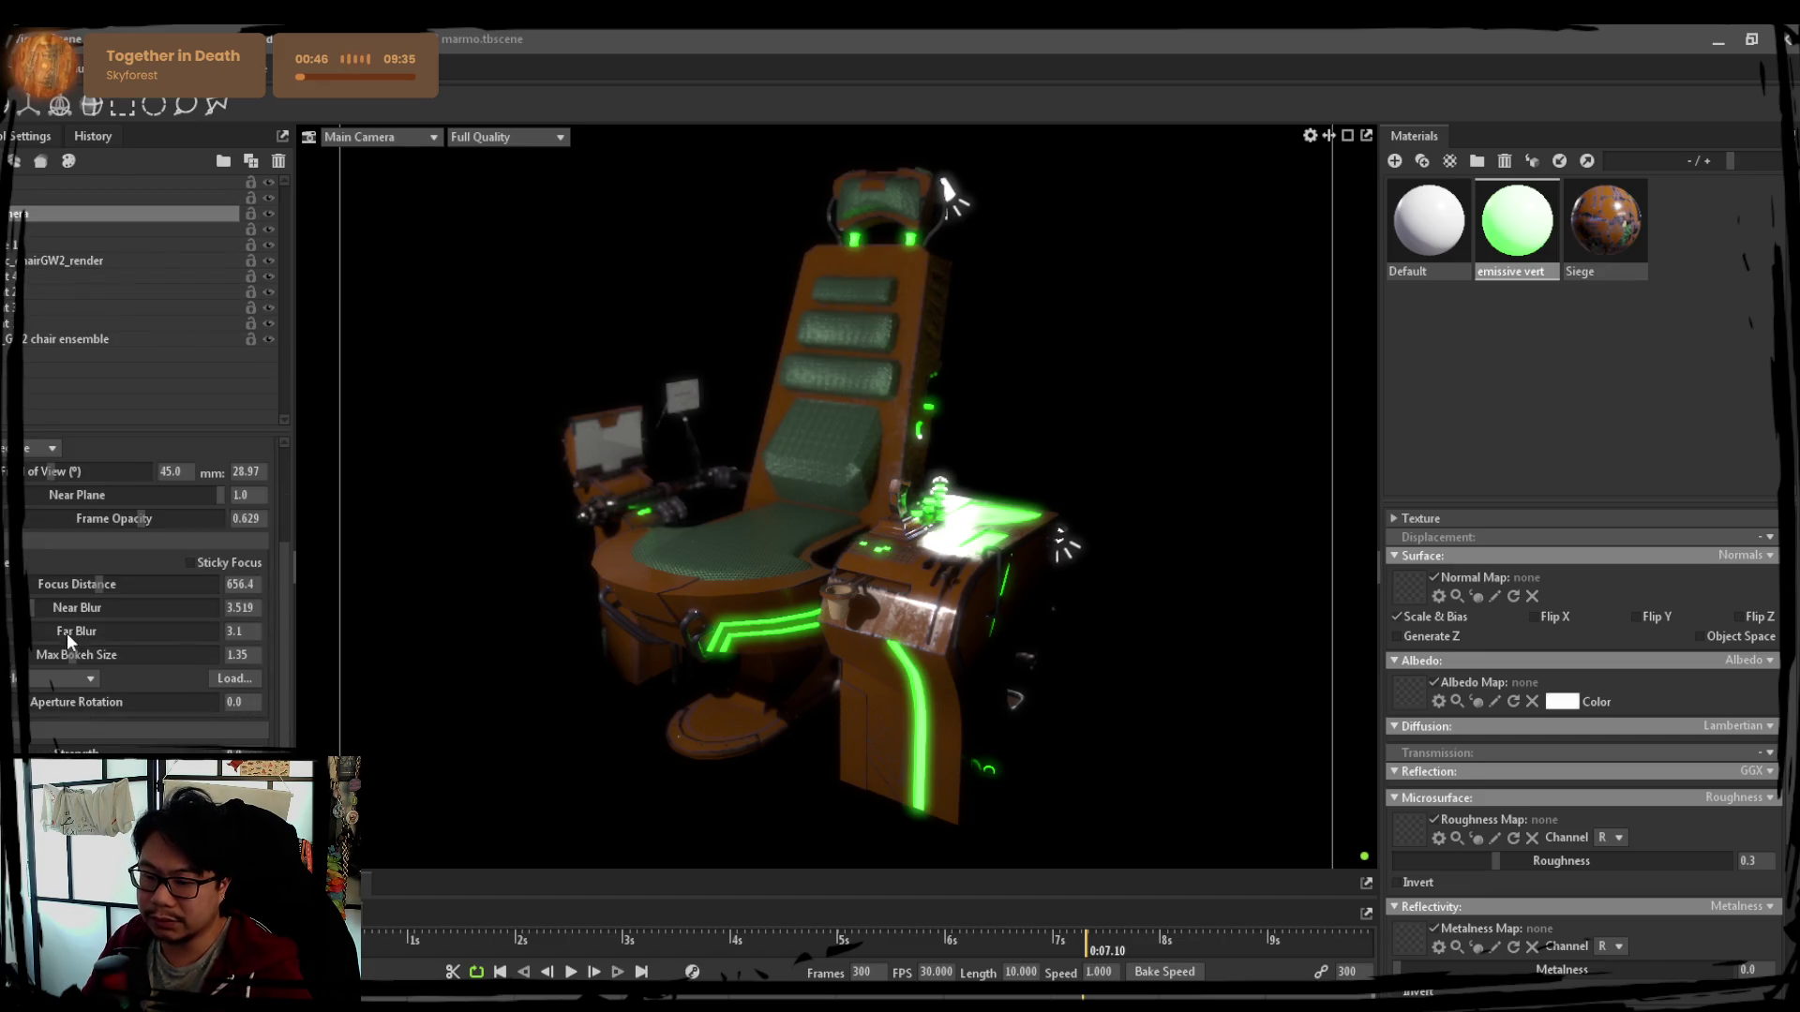
left_click_drag(68, 584, 30, 583)
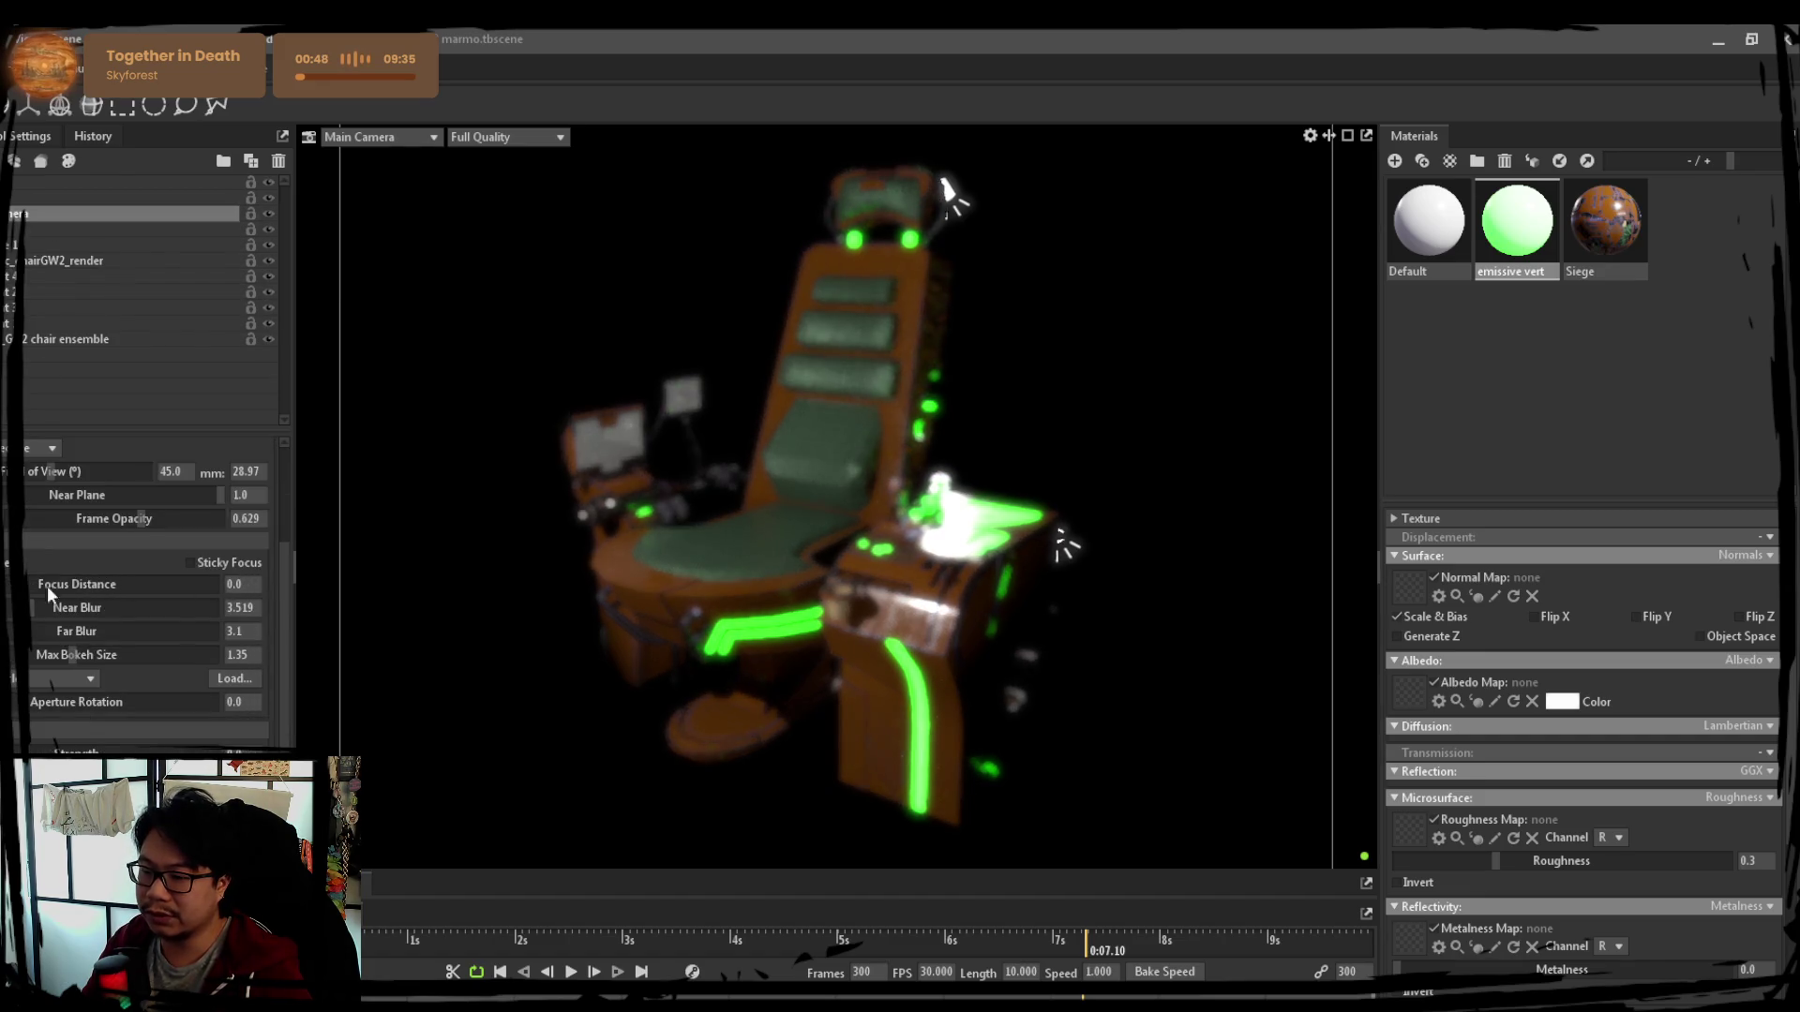
left_click(786, 528, "ctrl")
left_click(782, 608, "ctrl")
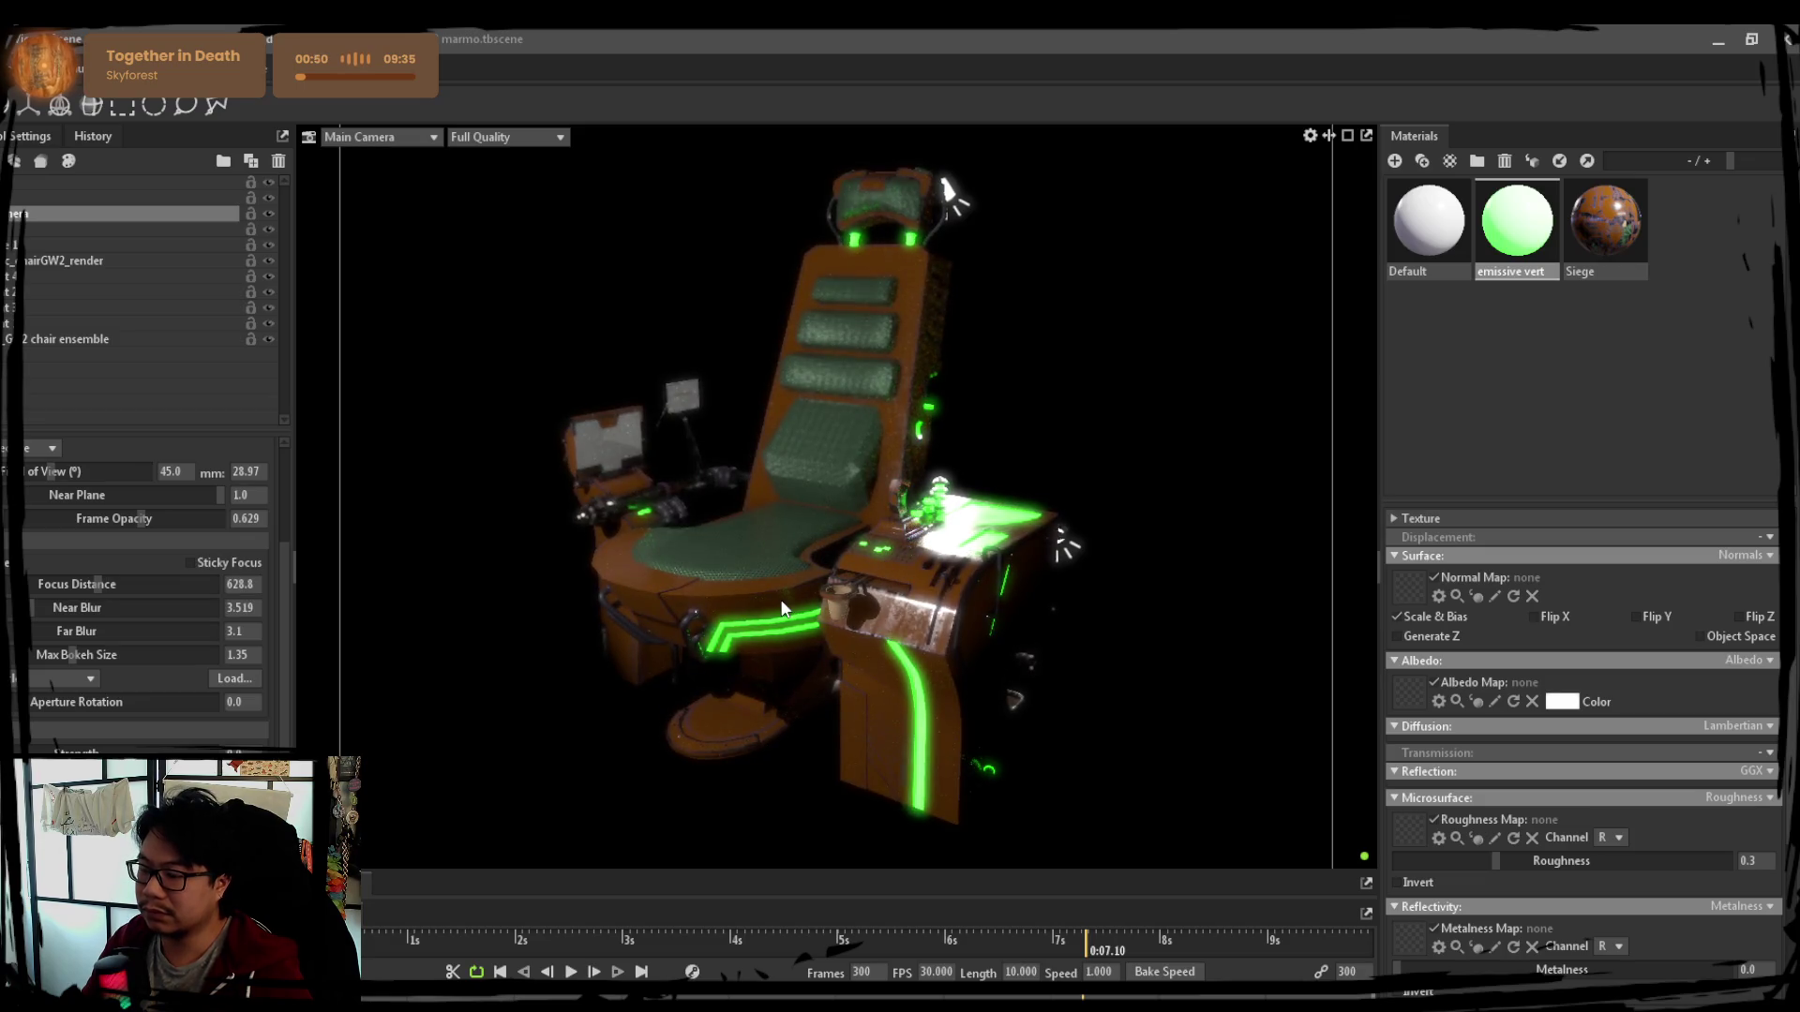
left_click_drag(87, 584, 73, 584)
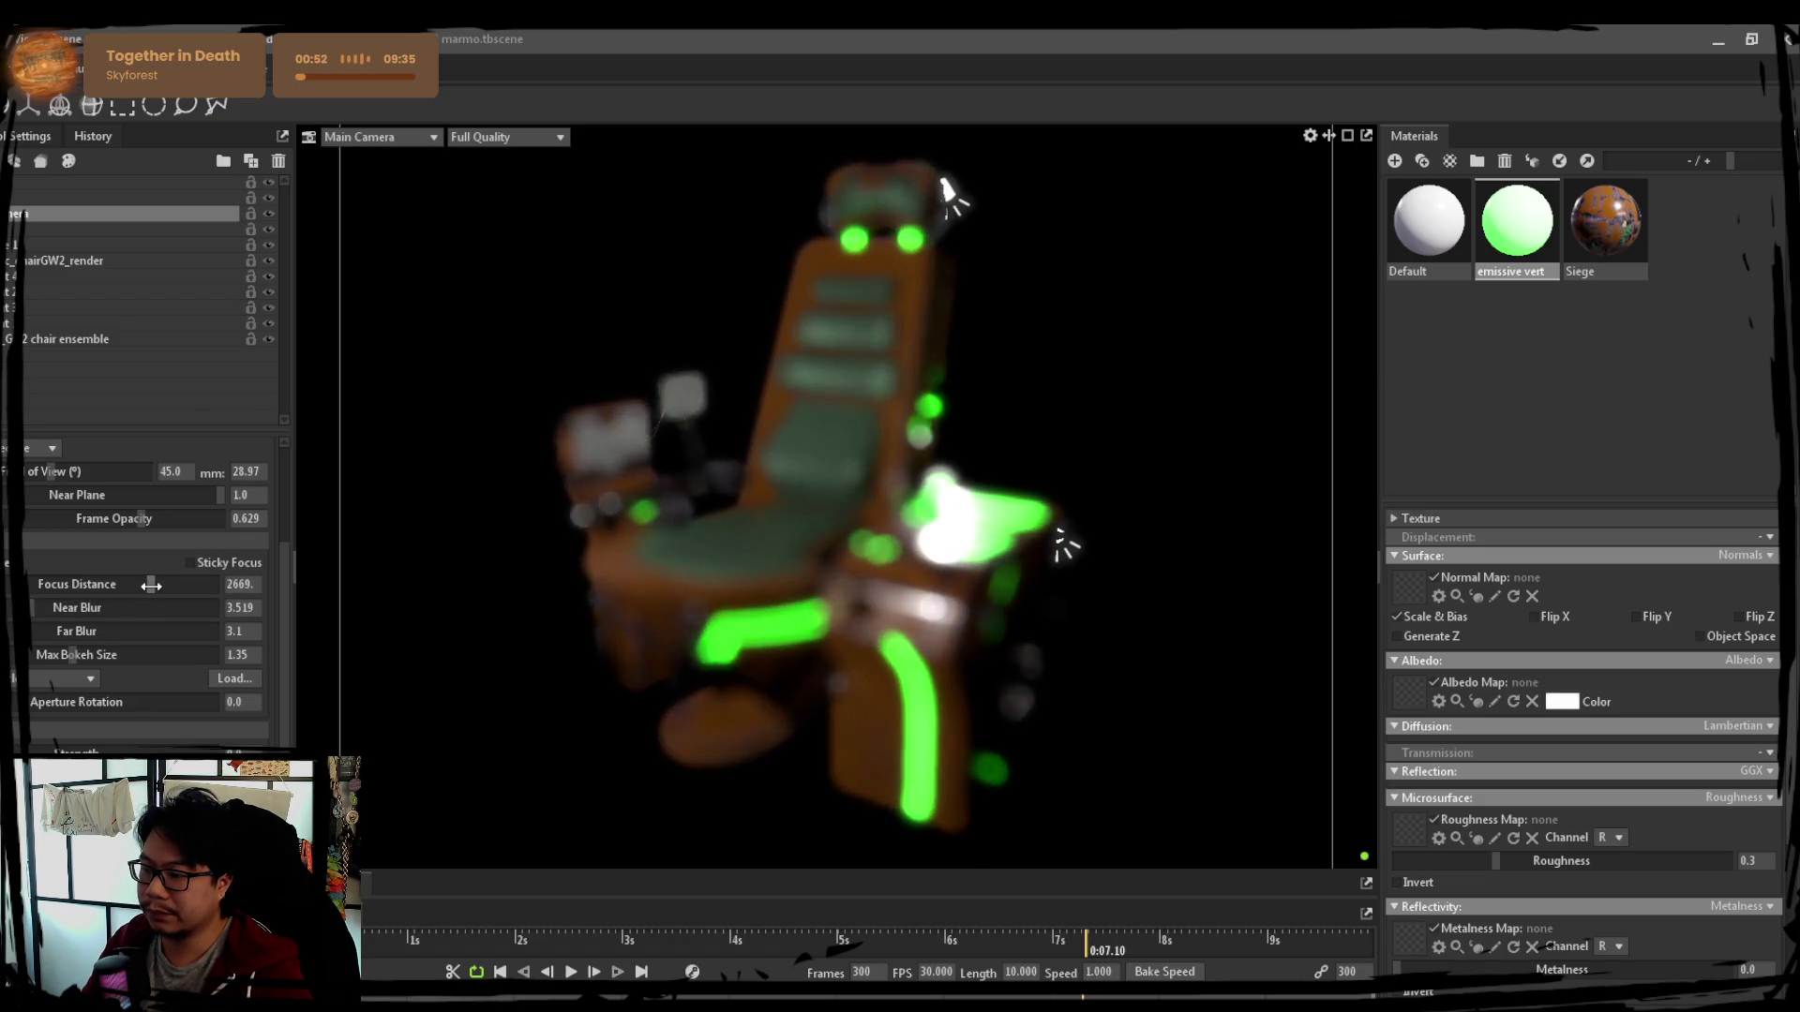
left_click(802, 530, "ctrl")
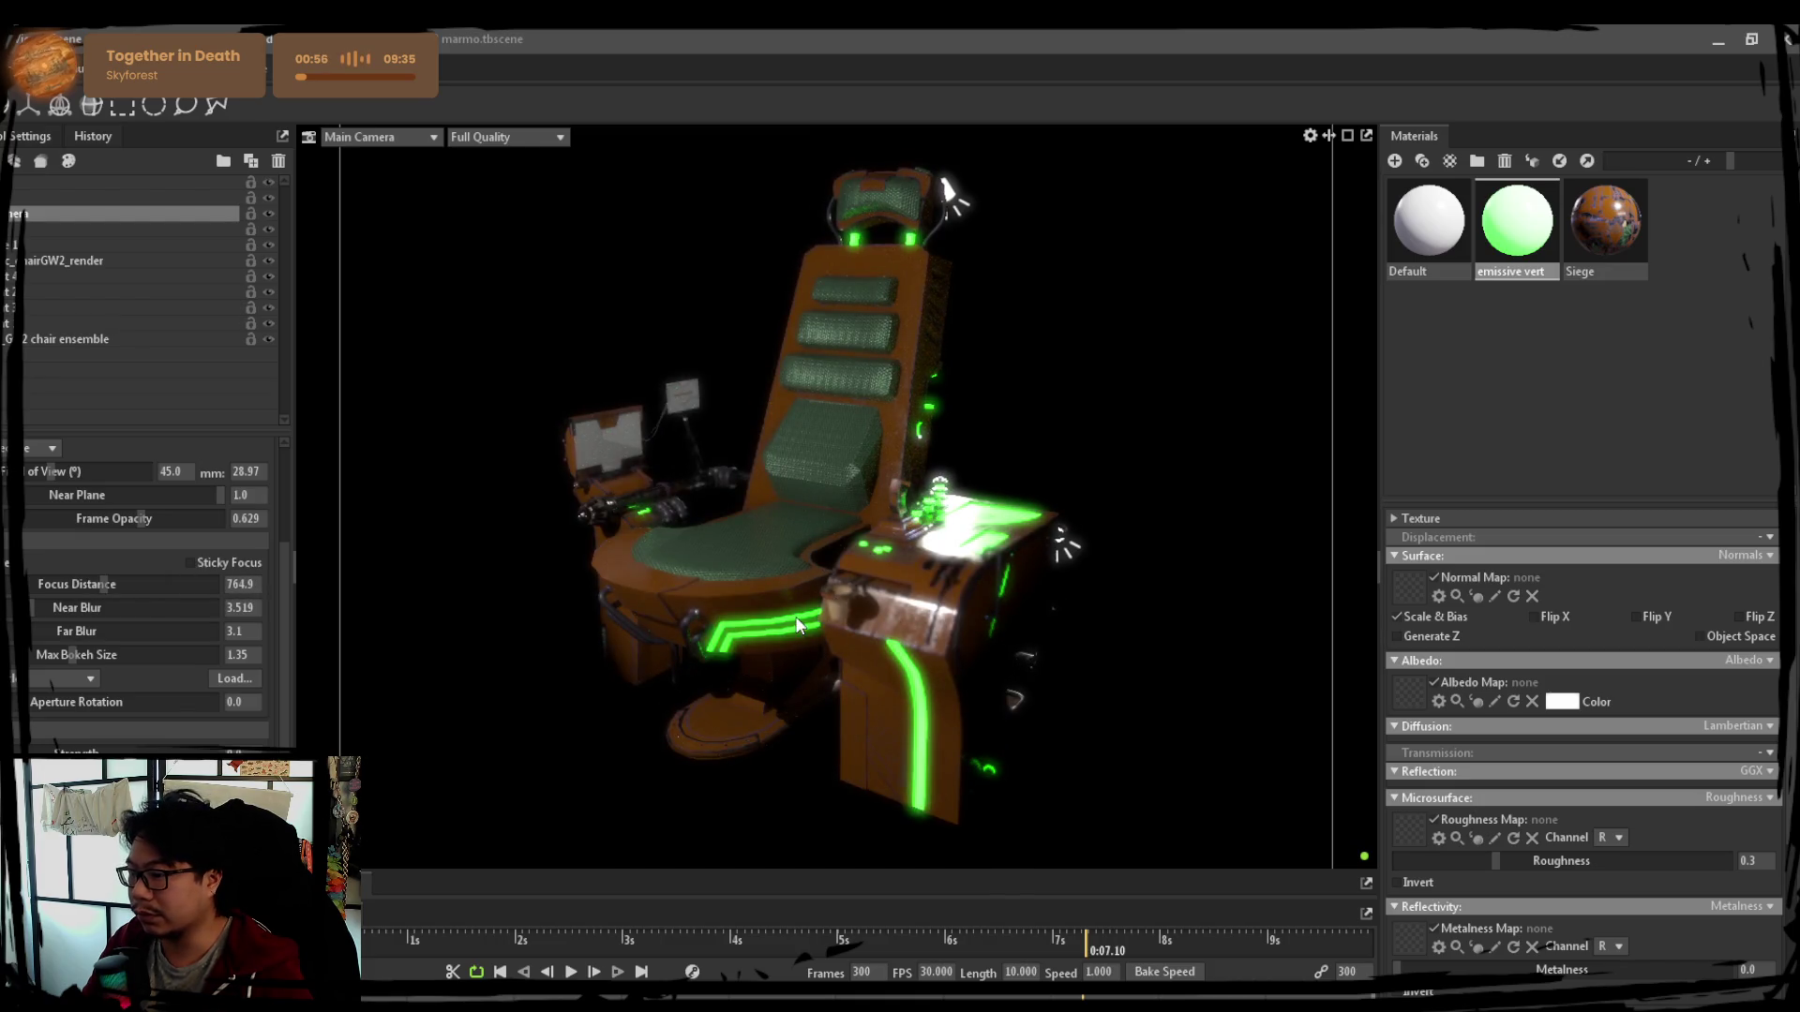
left_click(956, 194)
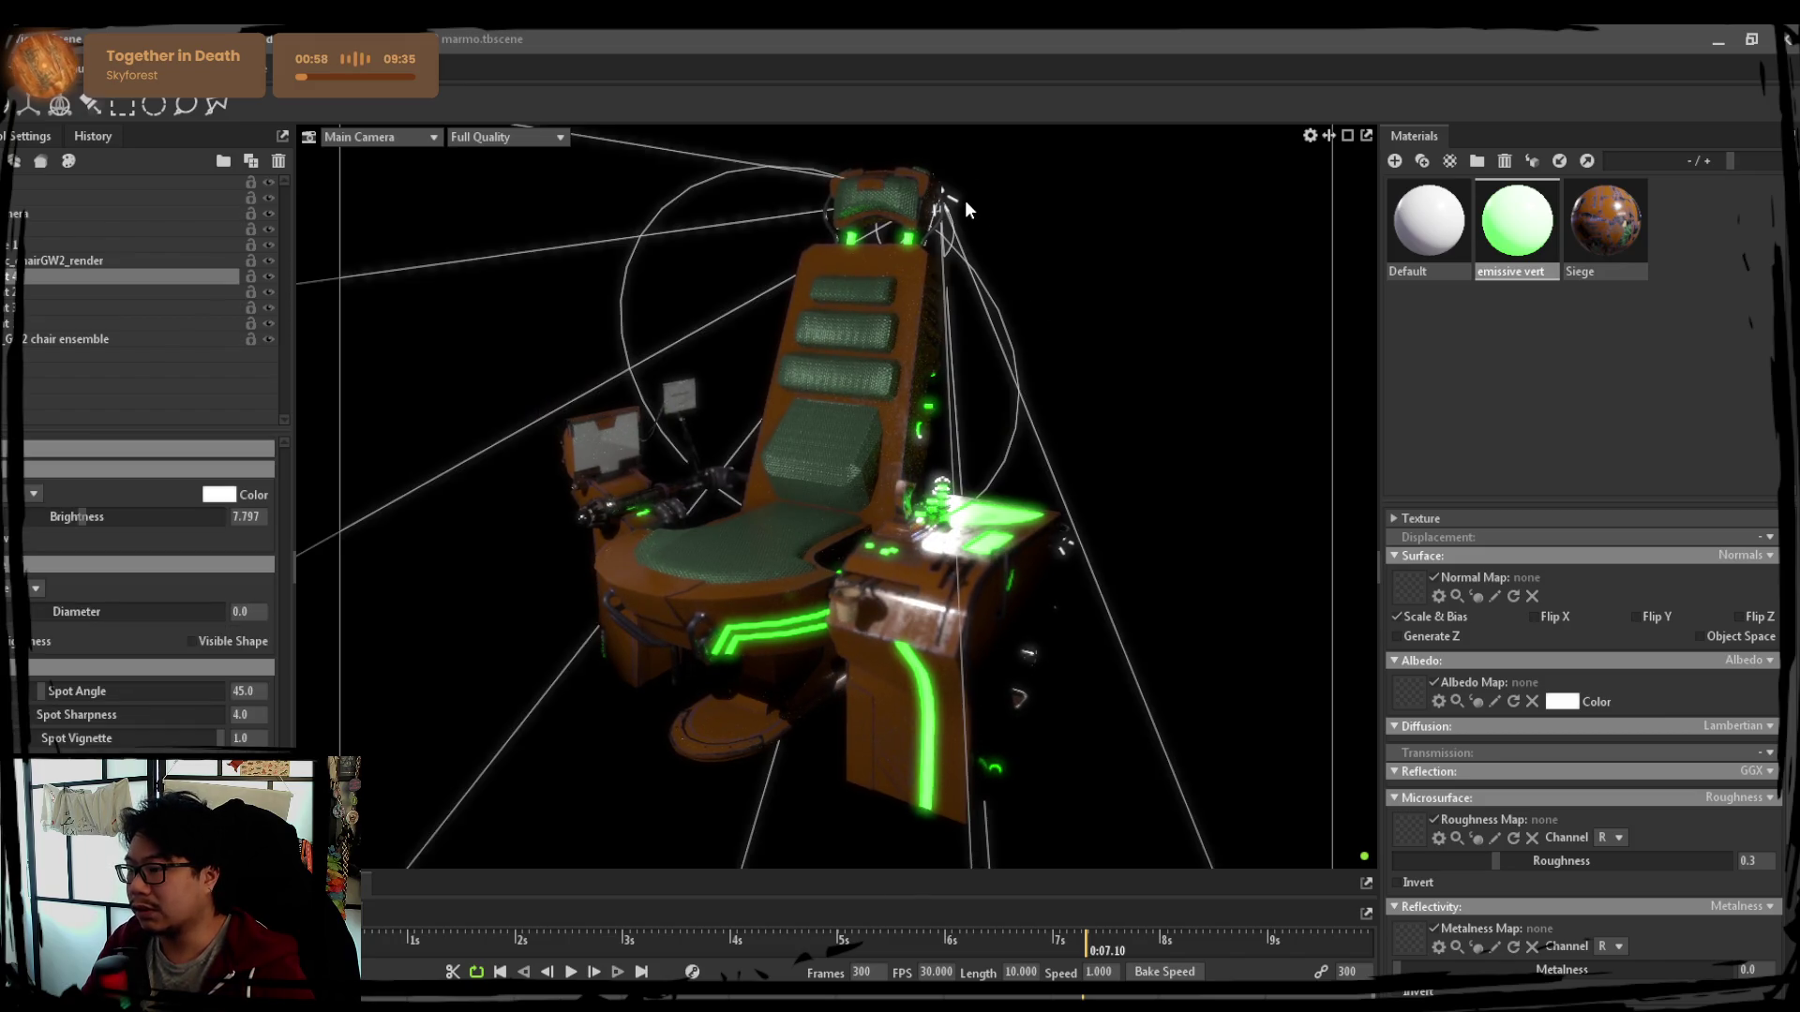
Dim the spot light slightly, widen its spot angle from 45 to 57.95, then deselect it
left_click(267, 276)
left_click_drag(92, 520, 60, 519)
mouse_move(997, 371)
left_mouse_down()
mouse_move(961, 407)
mouse_move(953, 393)
left_mouse_up()
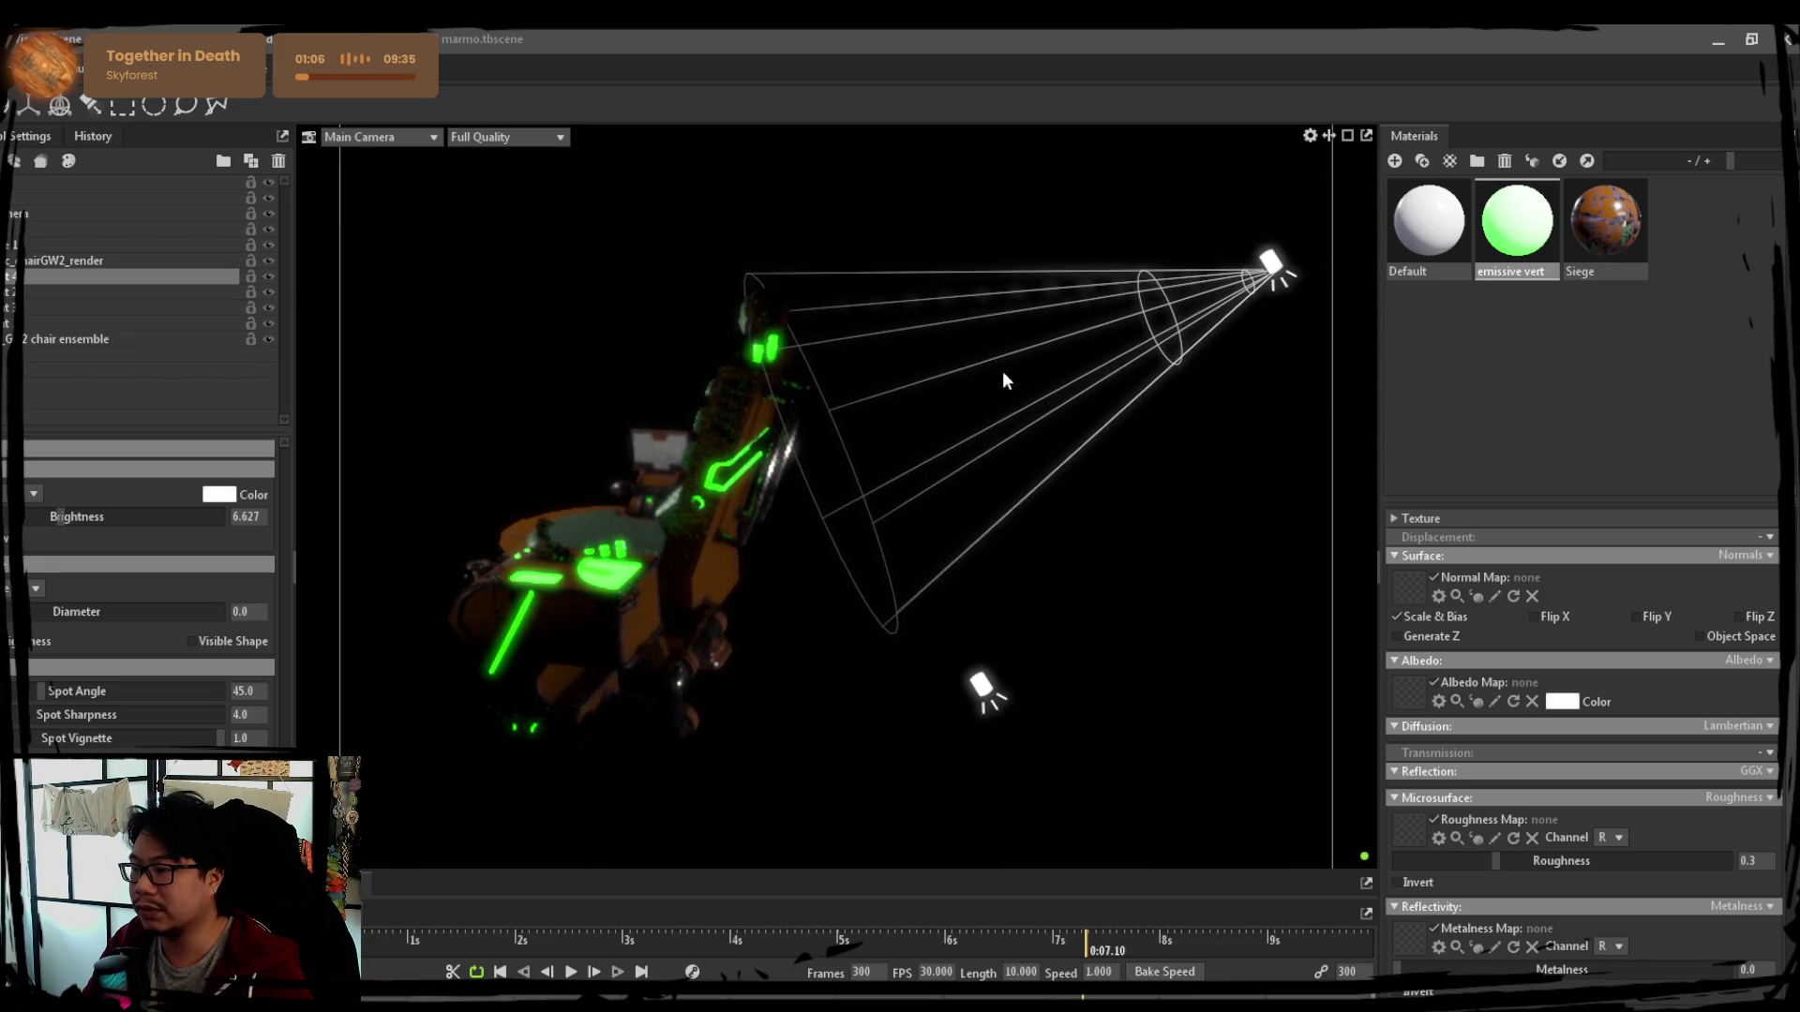
left_click_drag(41, 690, 68, 690)
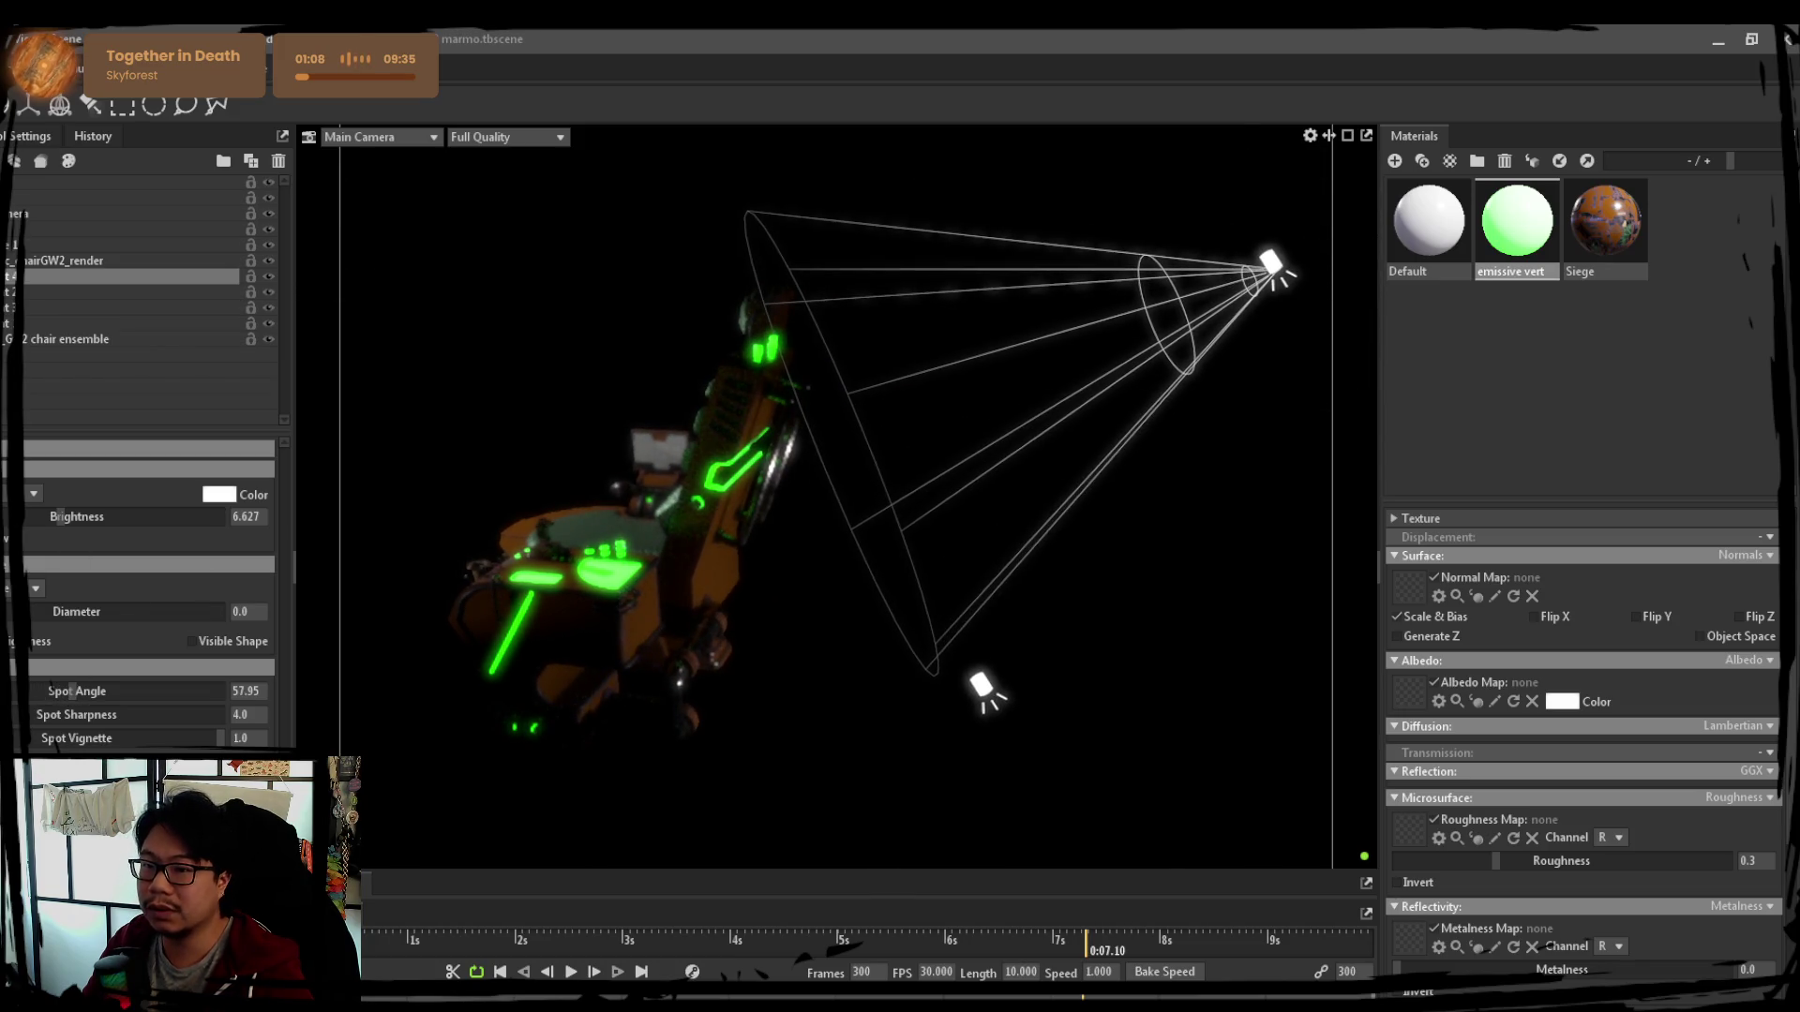
left_click_drag(1150, 399, 832, 374)
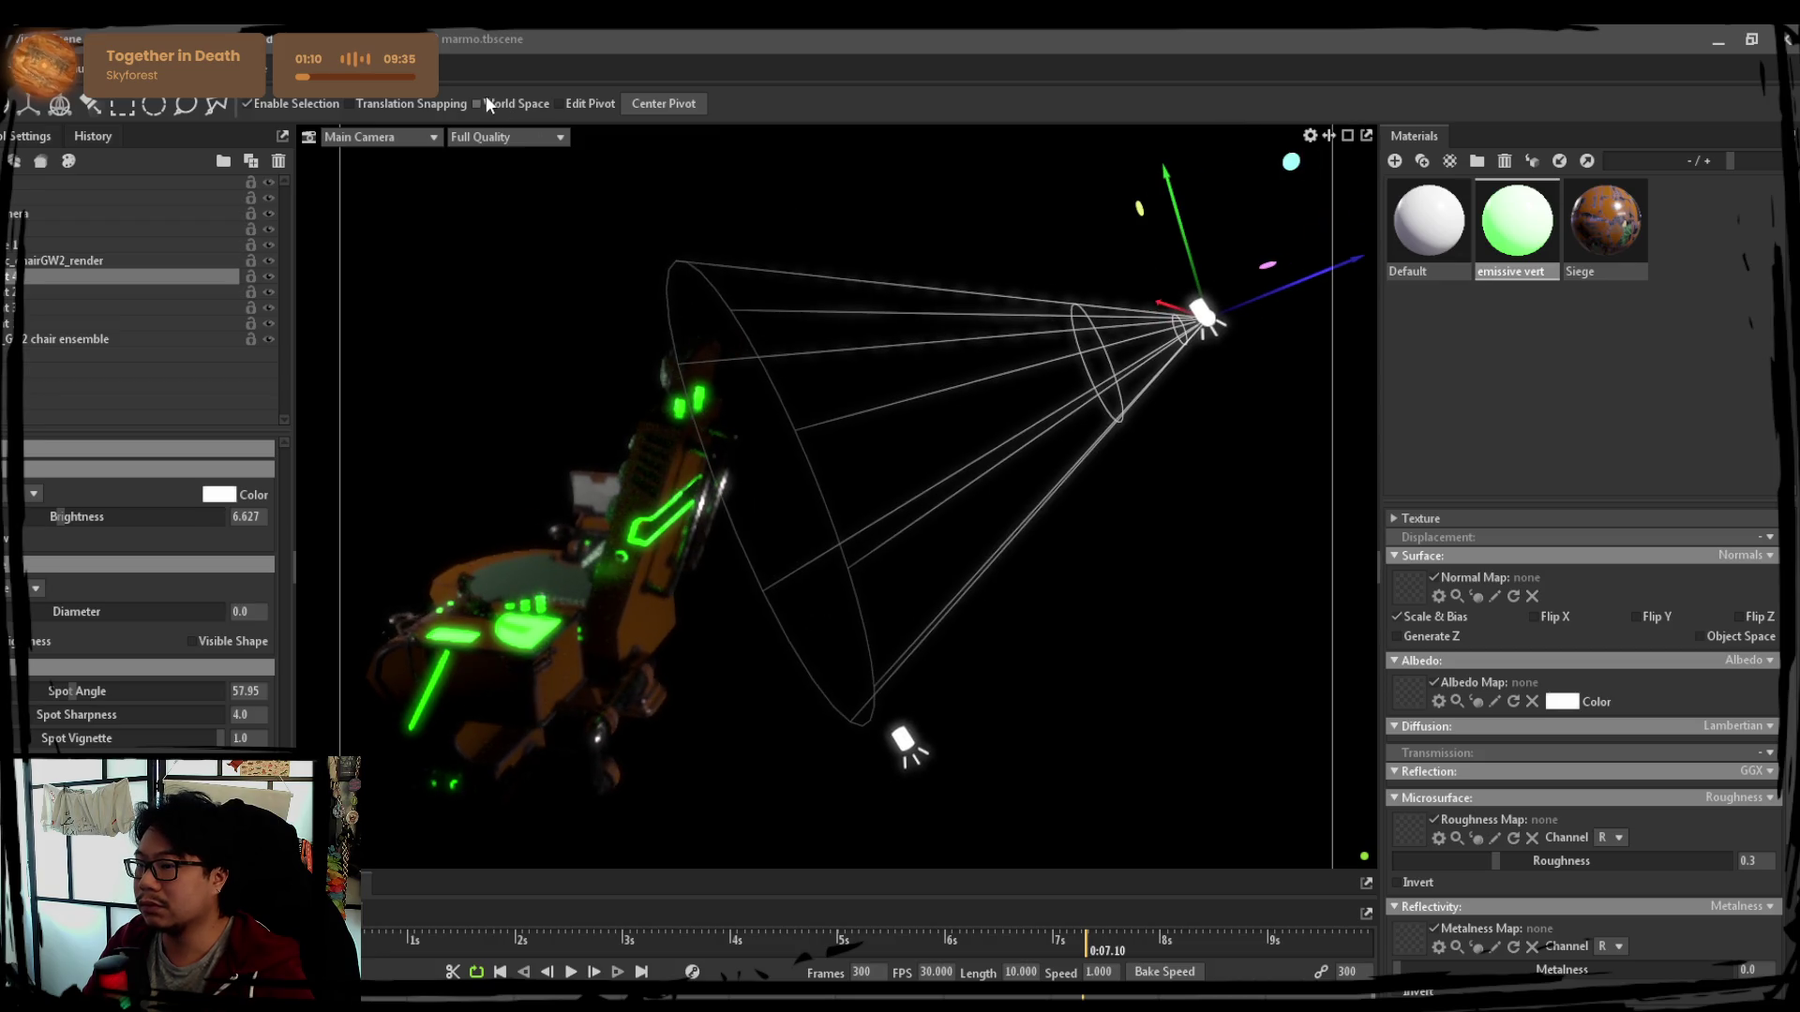
mouse_move(1262, 309)
left_mouse_down()
mouse_move(1126, 324)
mouse_move(848, 468)
left_mouse_up()
mouse_move(931, 319)
left_mouse_down()
mouse_move(977, 336)
mouse_move(870, 542)
mouse_move(962, 624)
mouse_move(1006, 557)
mouse_move(995, 574)
left_mouse_up()
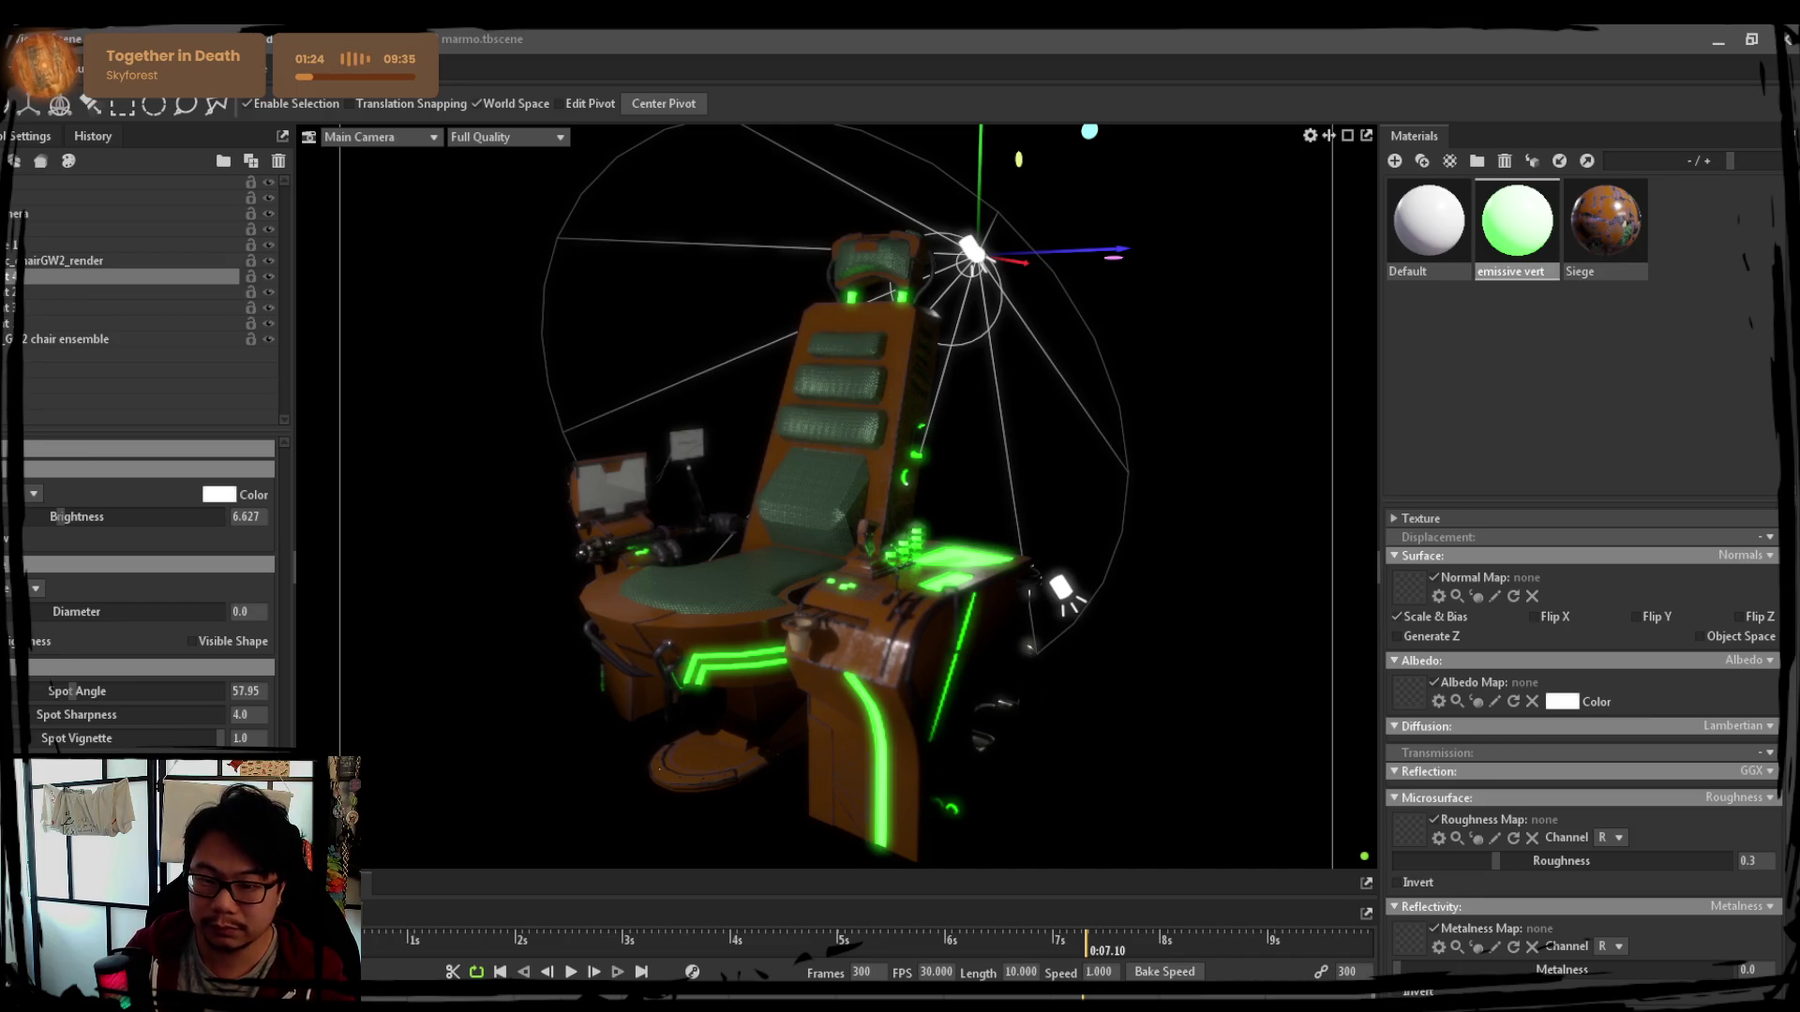
left_click(1052, 447)
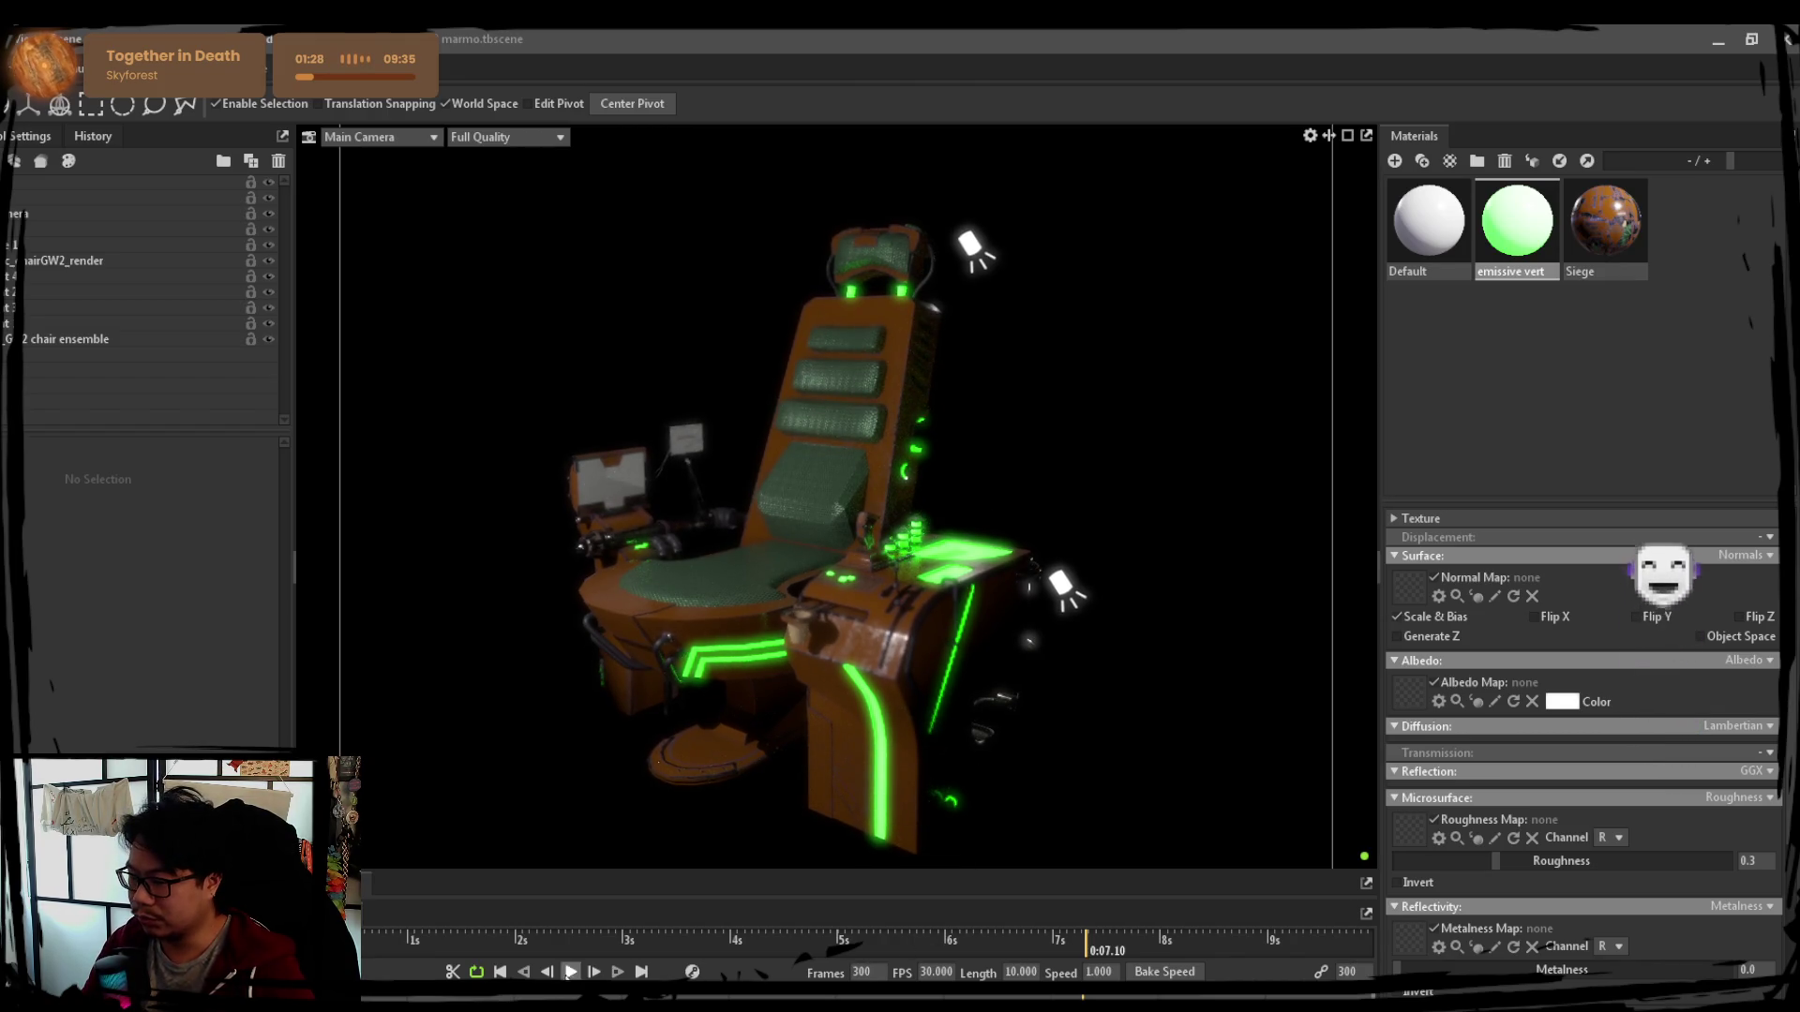
Start the turntable playback and select the Scene row to show the ray-traced render settings
left_click_drag(843, 534, 704, 548)
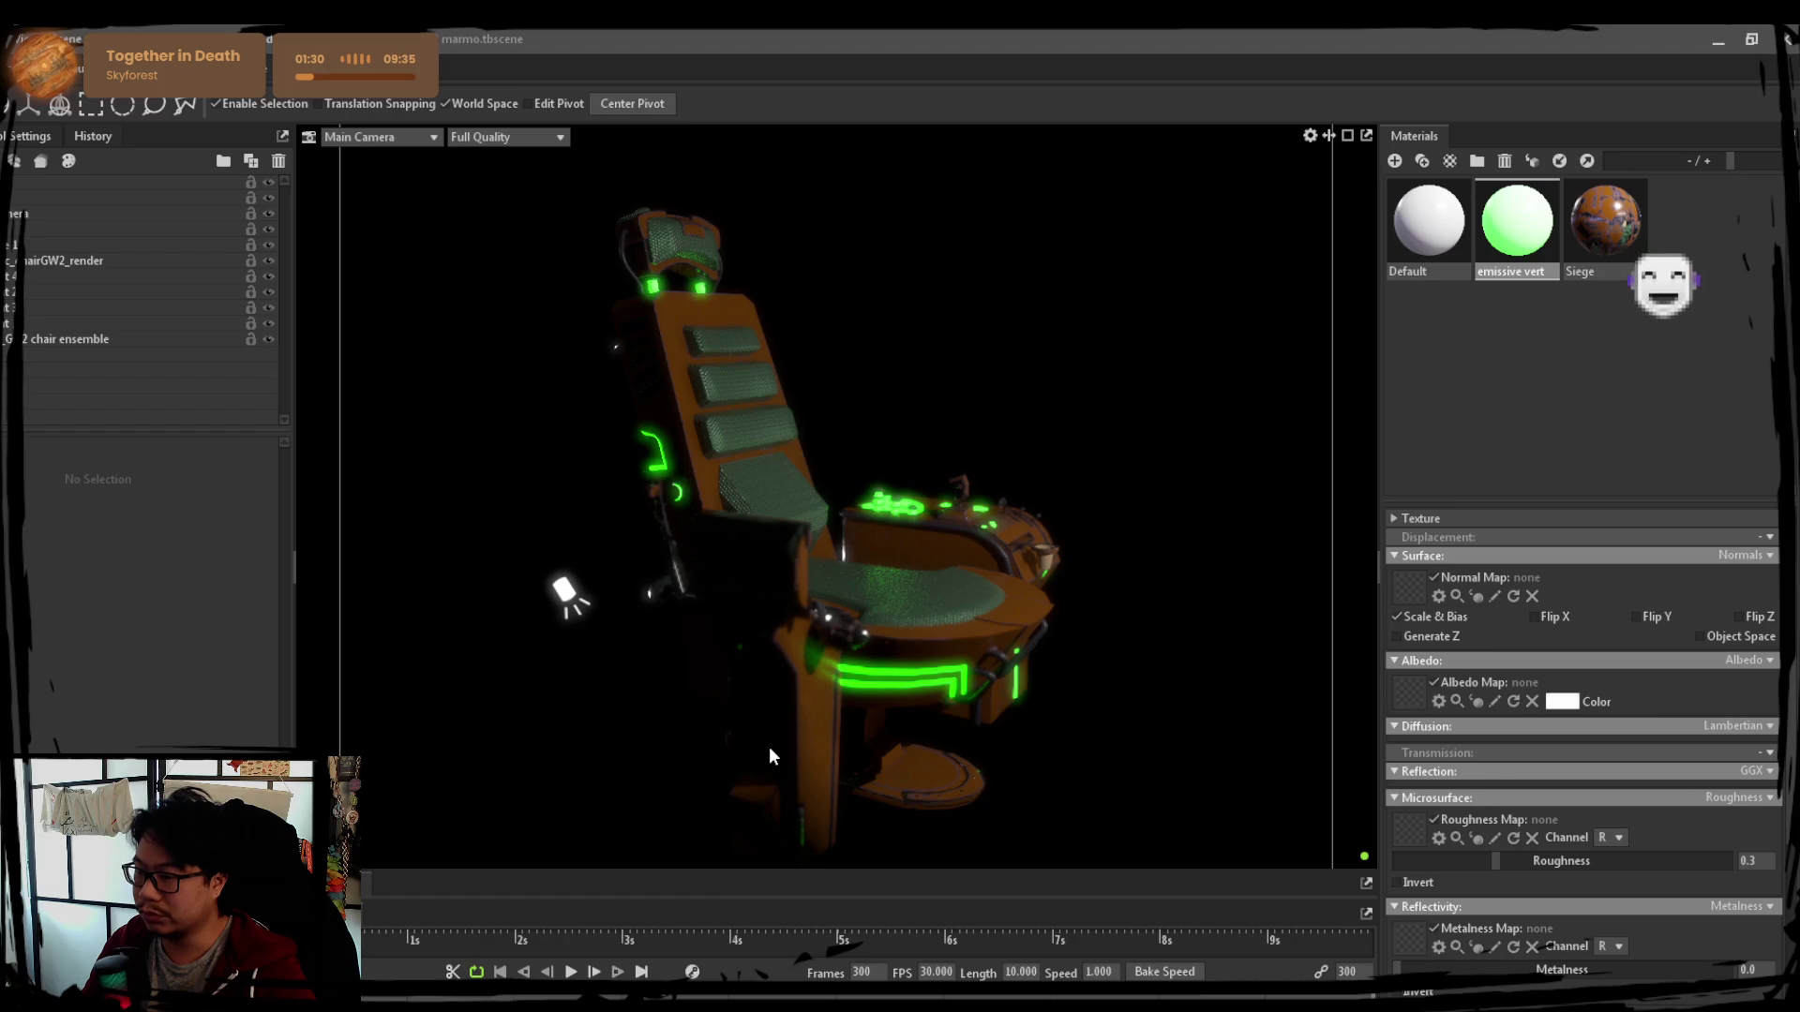
mouse_move(722, 769)
left_mouse_down()
mouse_move(865, 682)
mouse_move(848, 700)
left_mouse_up()
left_click_drag(706, 790, 709, 756)
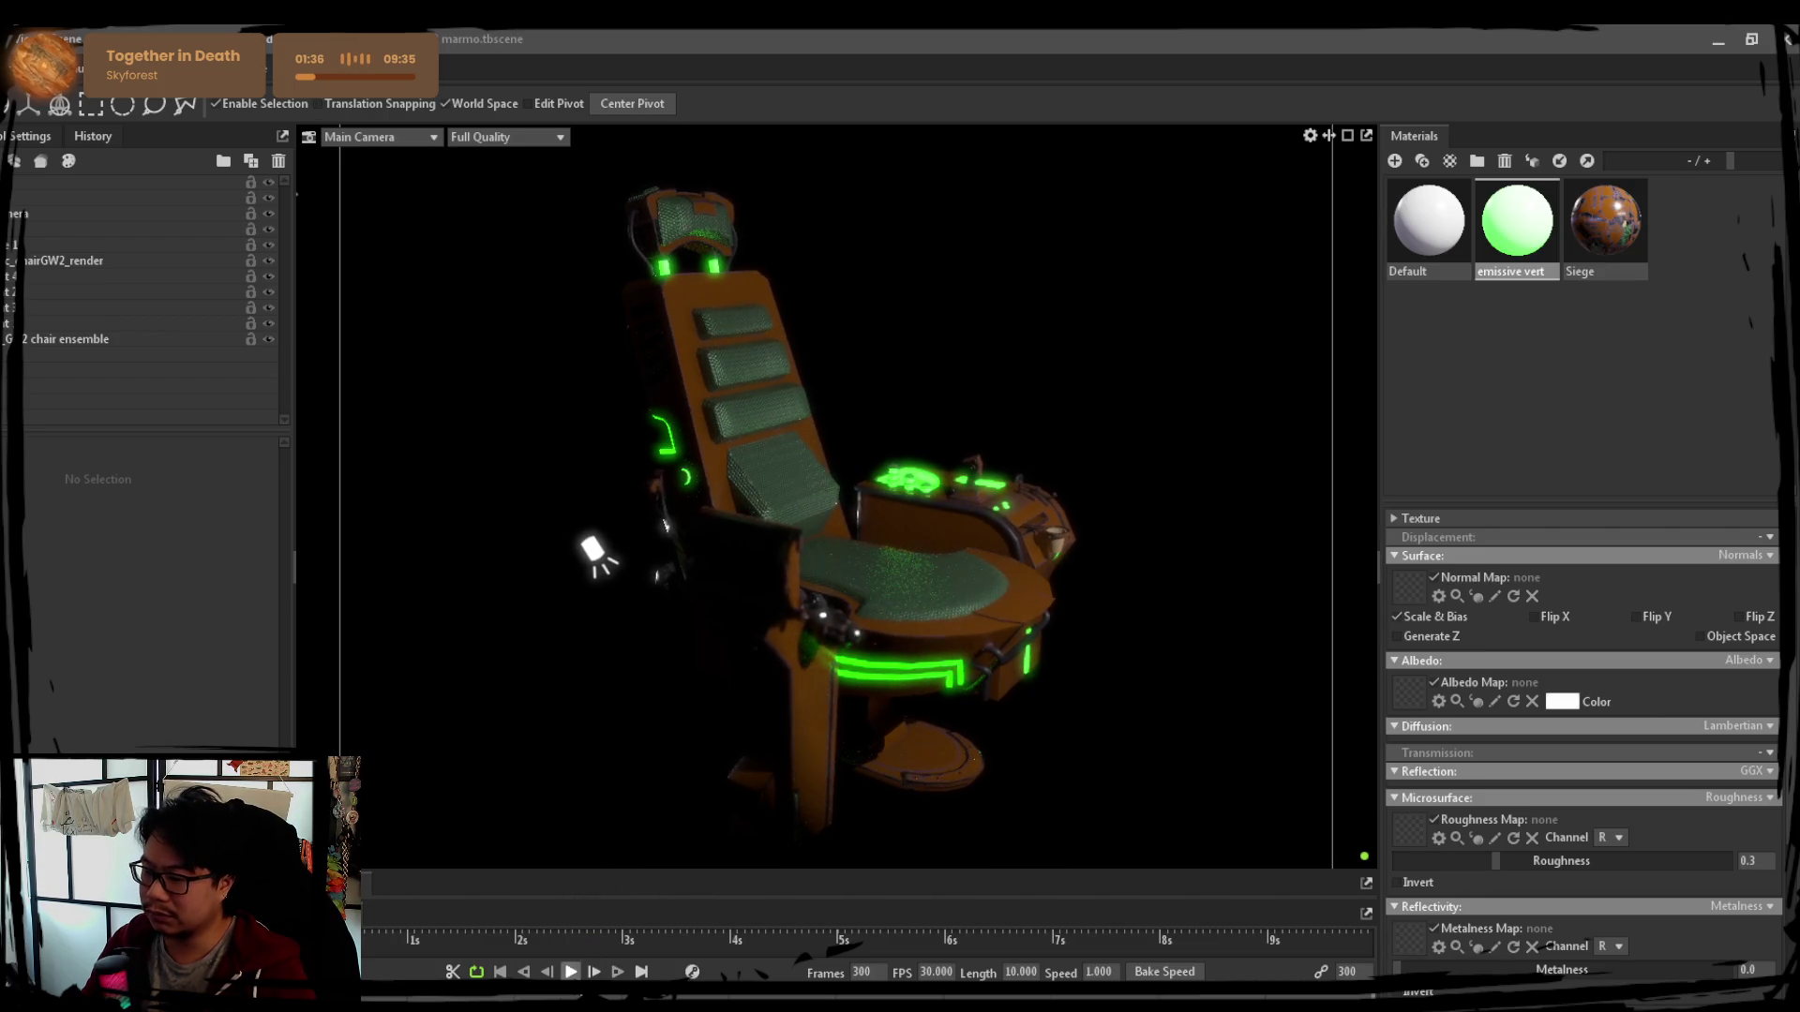
key("space")
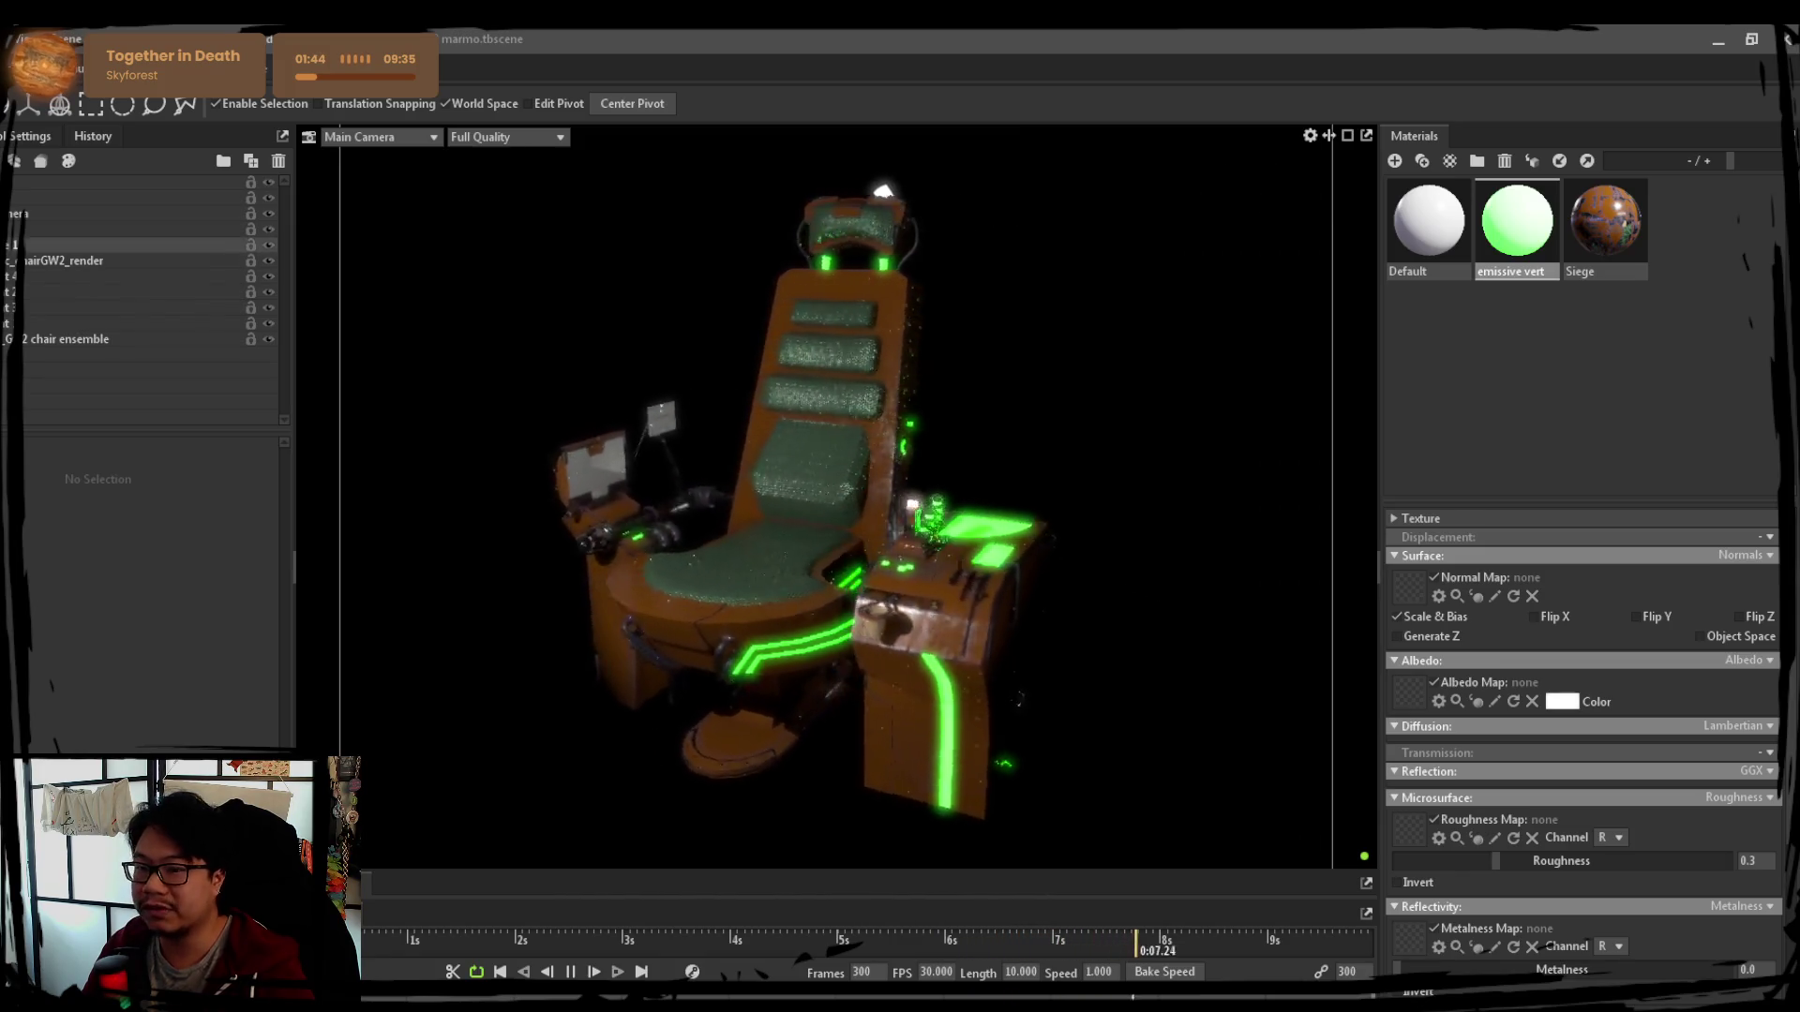
left_click(127, 213)
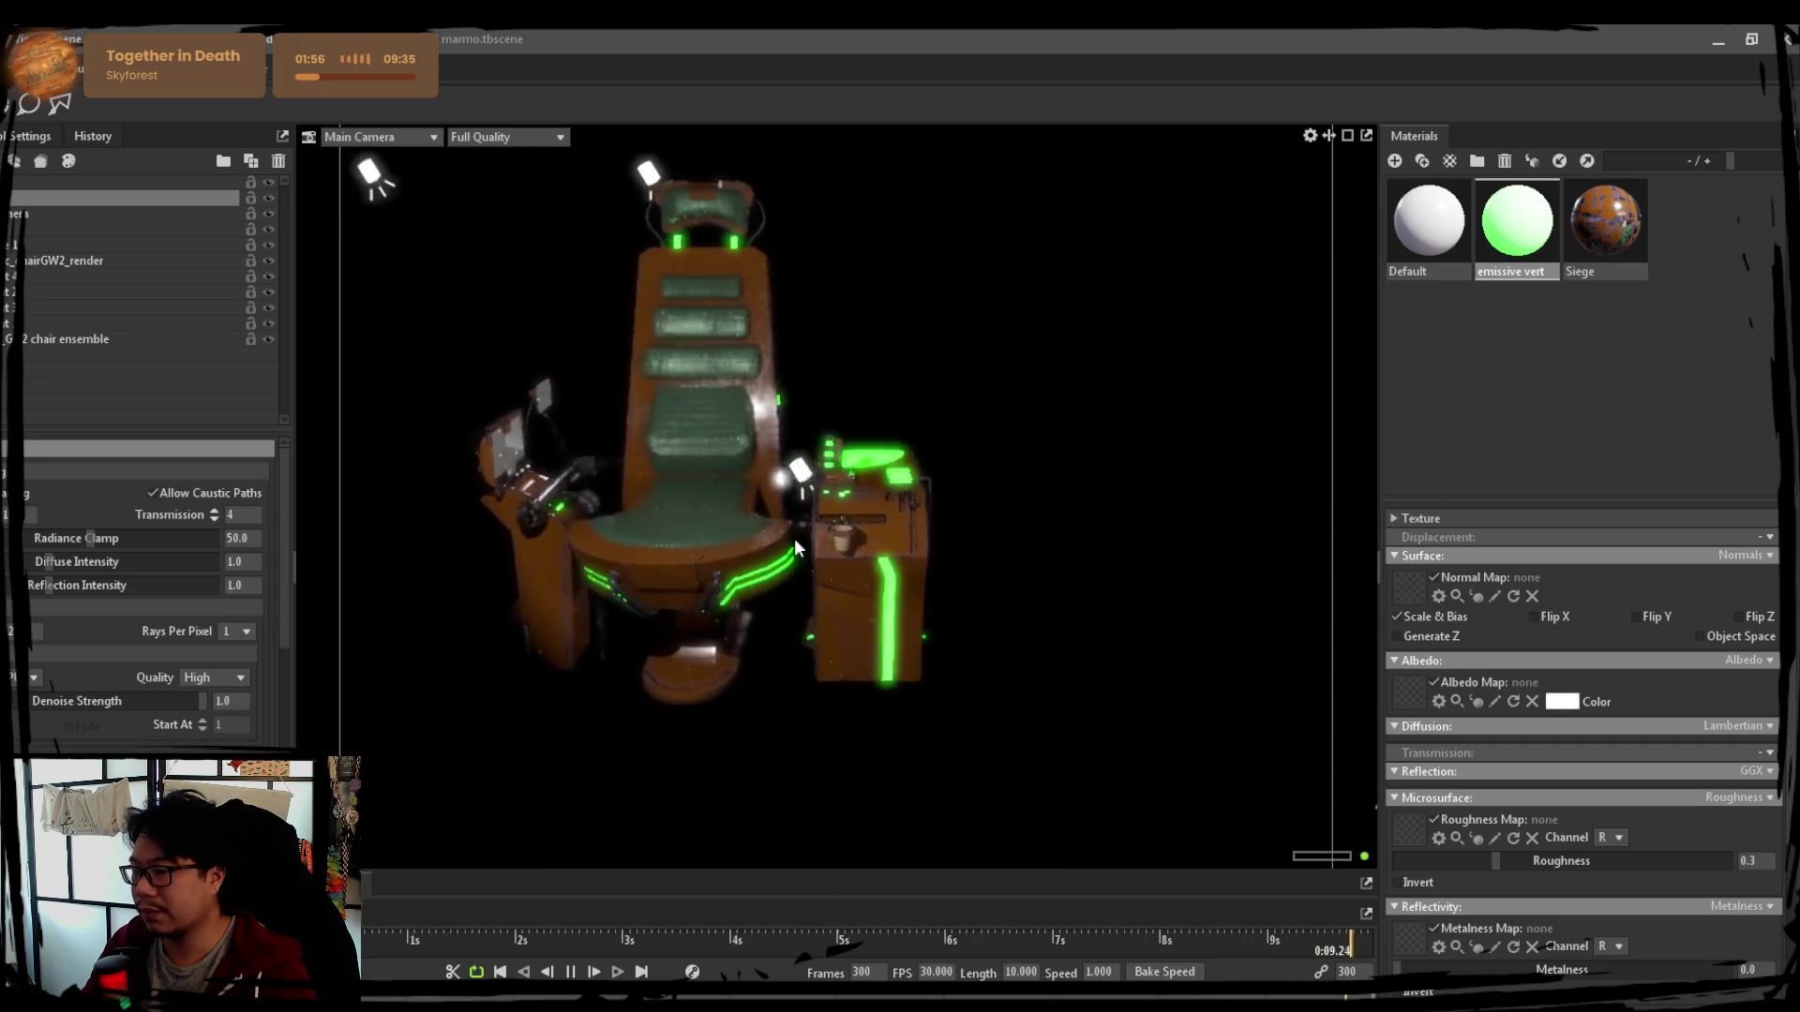
Check the lighting from new angles and resume the turntable from the timeline Play button
mouse_move(829, 690)
left_mouse_down()
mouse_move(691, 688)
mouse_move(925, 676)
left_mouse_up()
mouse_move(719, 674)
left_mouse_down()
mouse_move(932, 680)
mouse_move(1005, 628)
mouse_move(972, 685)
mouse_move(986, 695)
mouse_move(755, 685)
mouse_move(831, 680)
mouse_move(801, 663)
mouse_move(756, 699)
left_mouse_up()
left_click(571, 974)
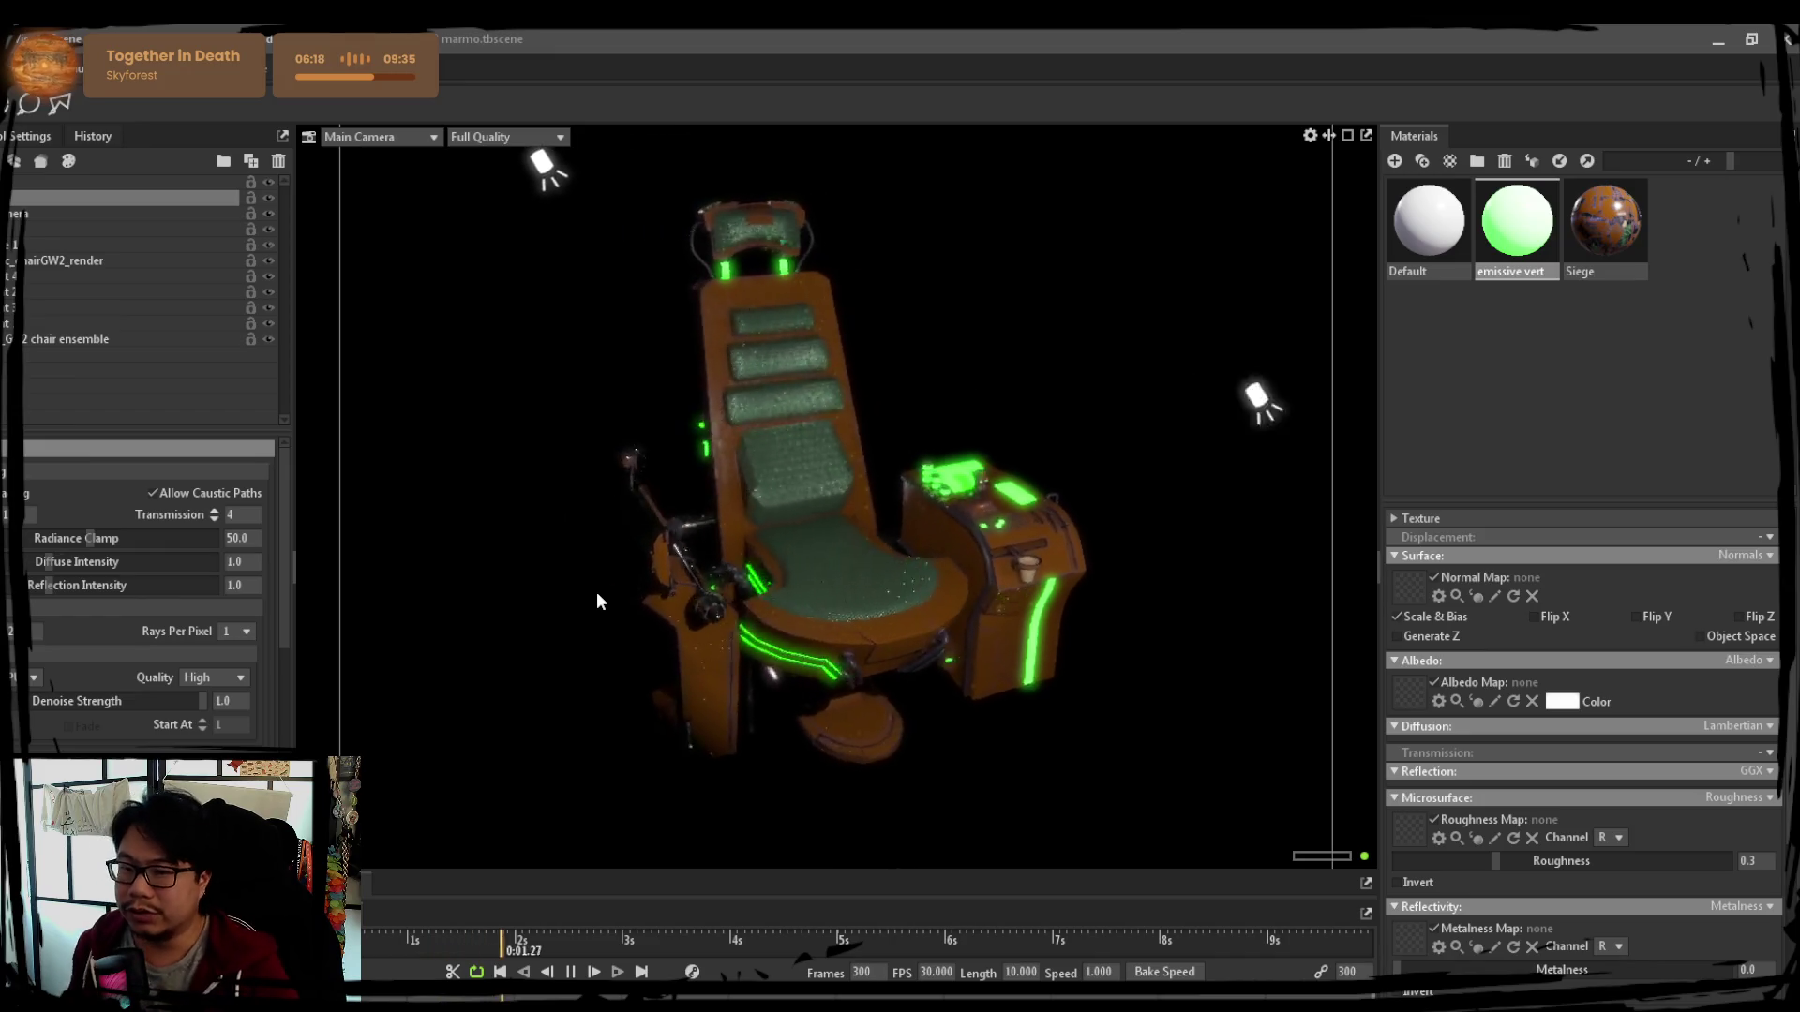
View the sky settings, stop the turntable, and select the Main Camera in the Outliner
left_click(602, 524)
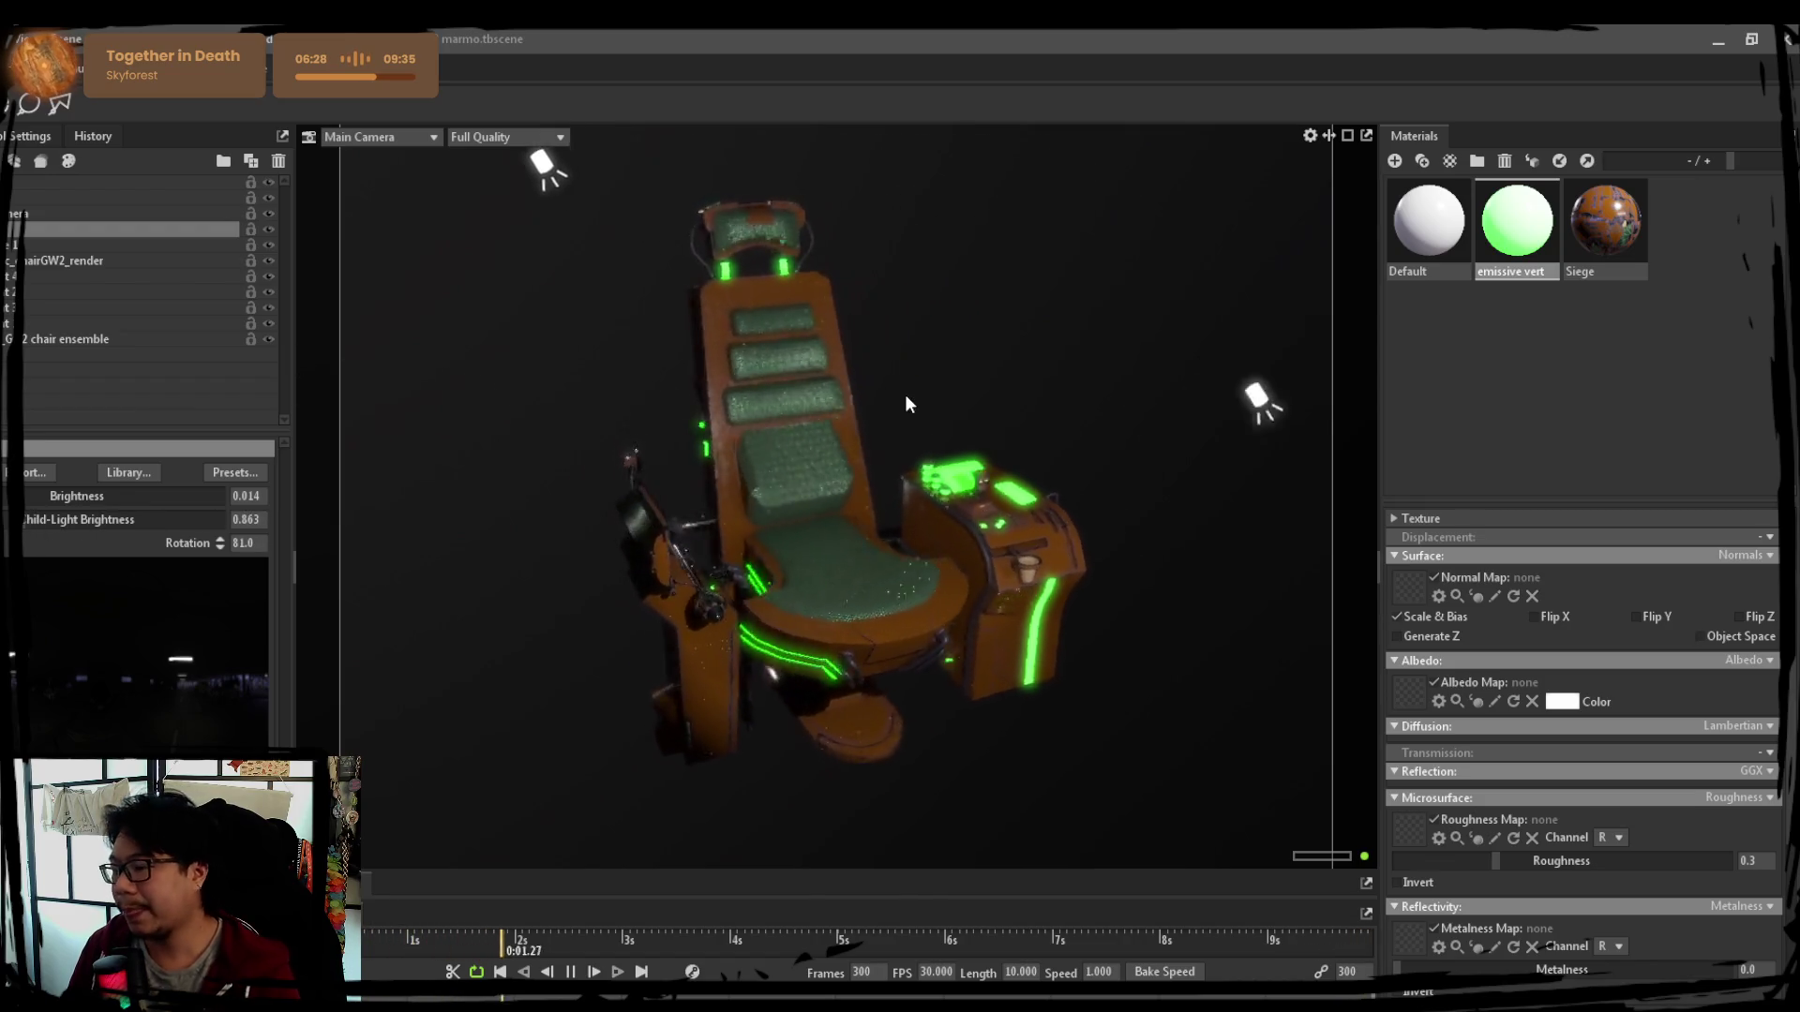
key("space")
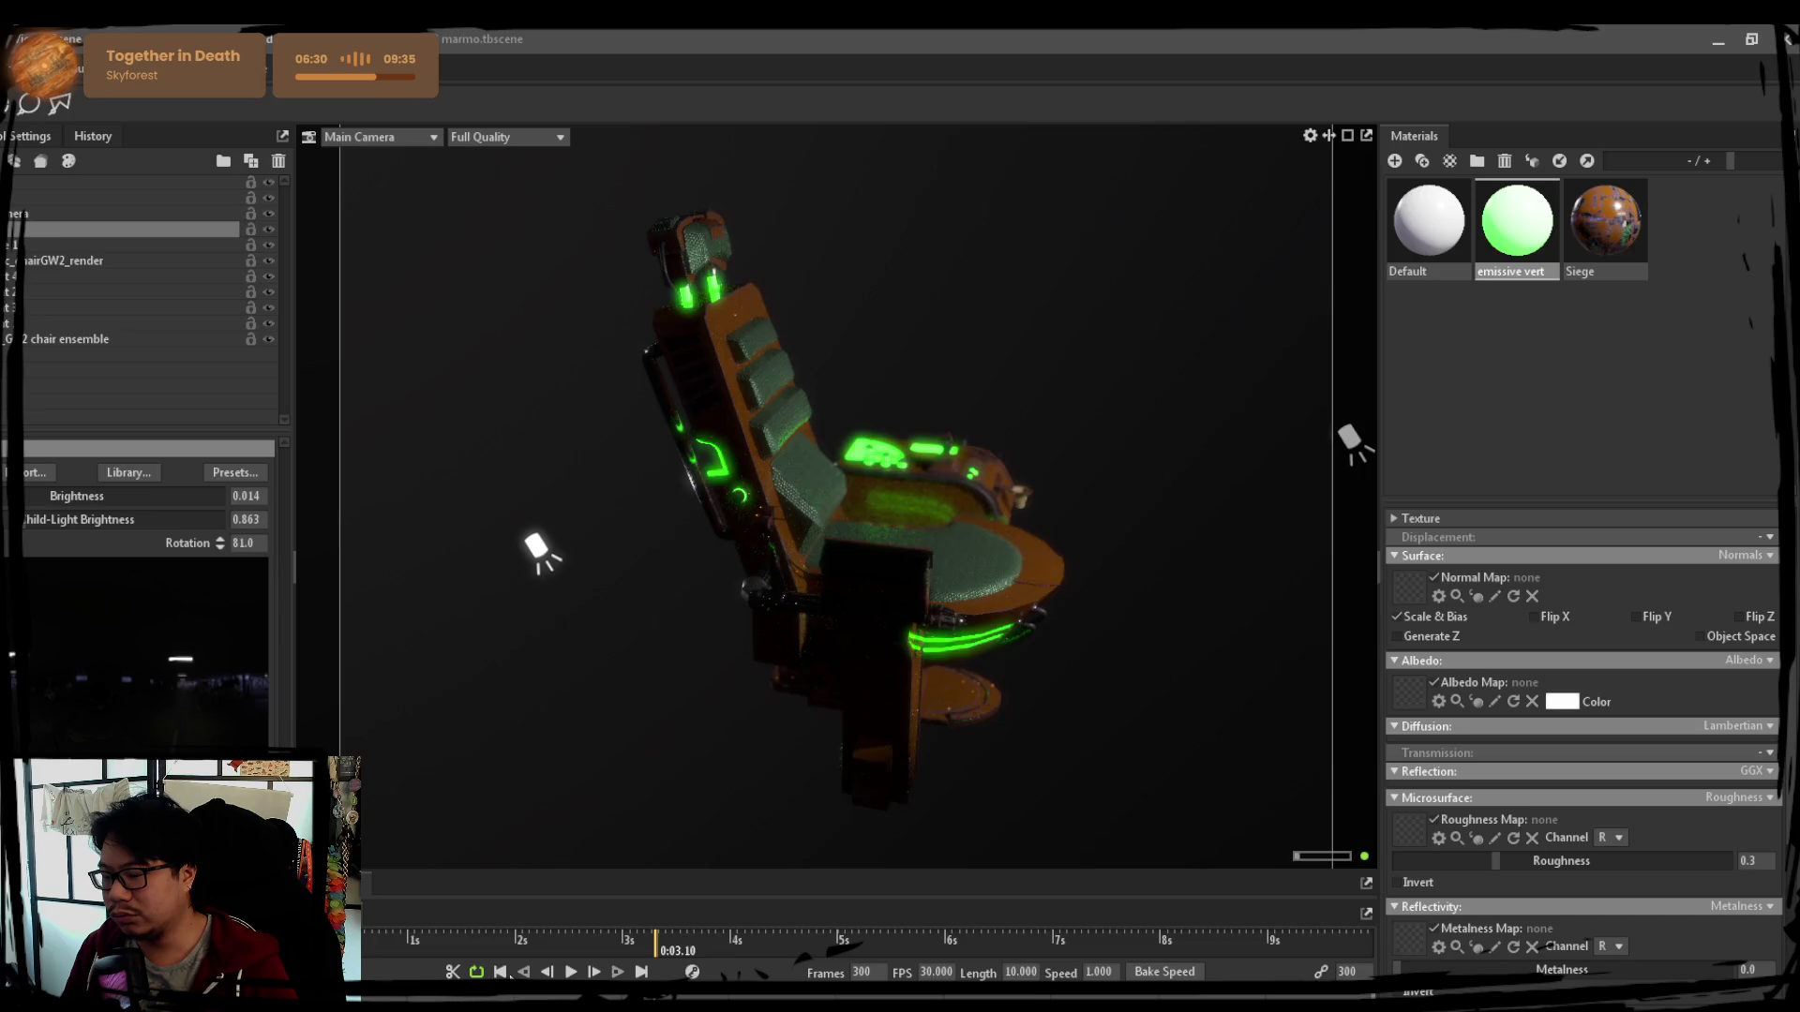
scroll(905, 591, "up", 2)
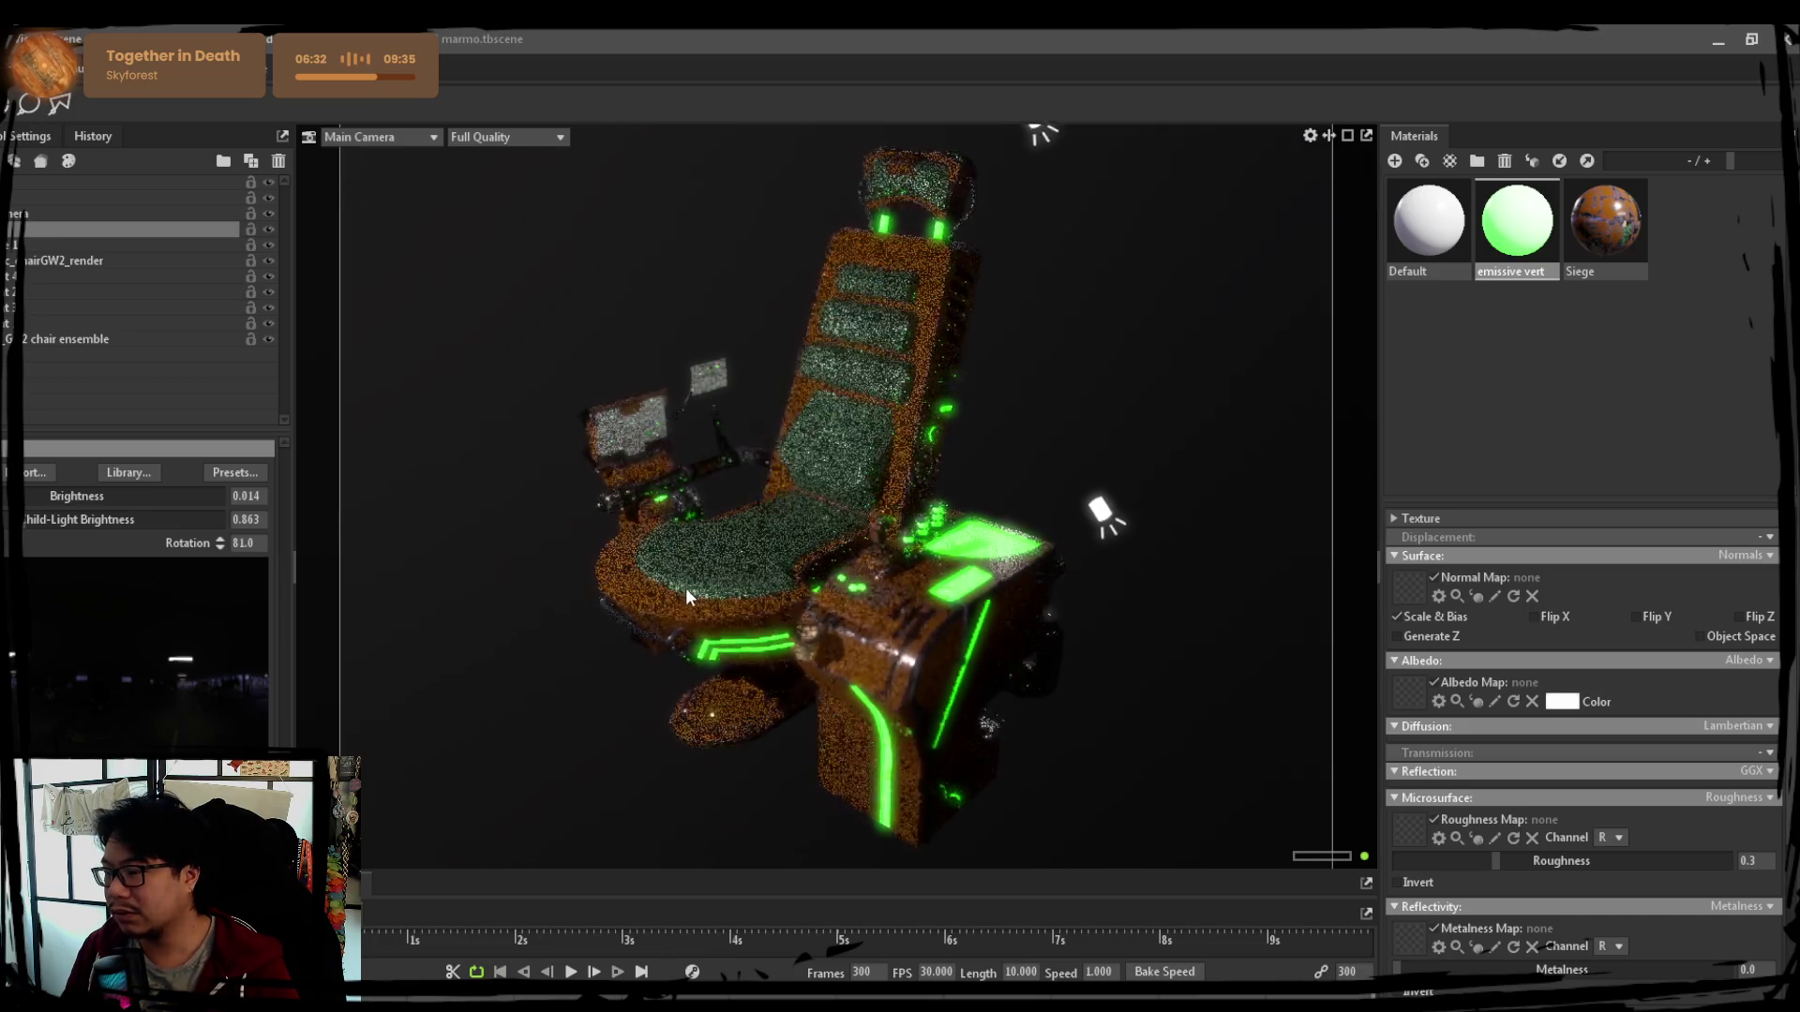
left_click(28, 200)
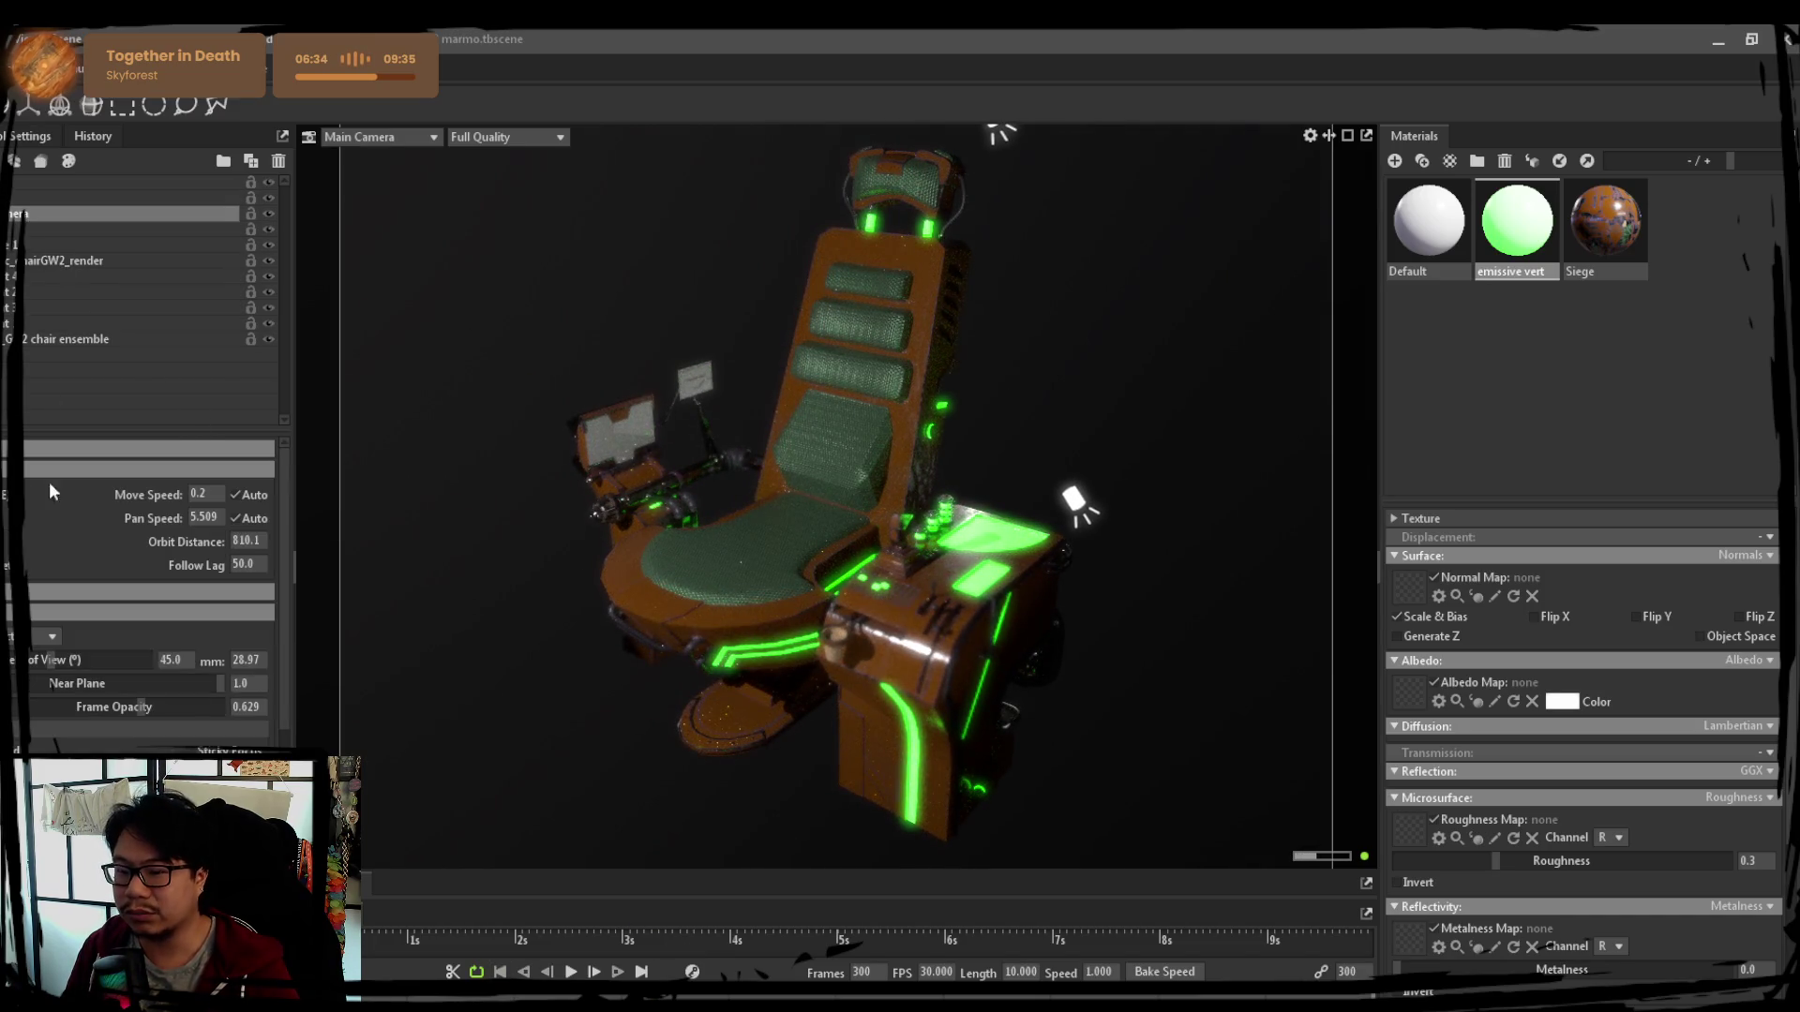
scroll(77, 729, "down", 2)
scroll(110, 615, "down", 1)
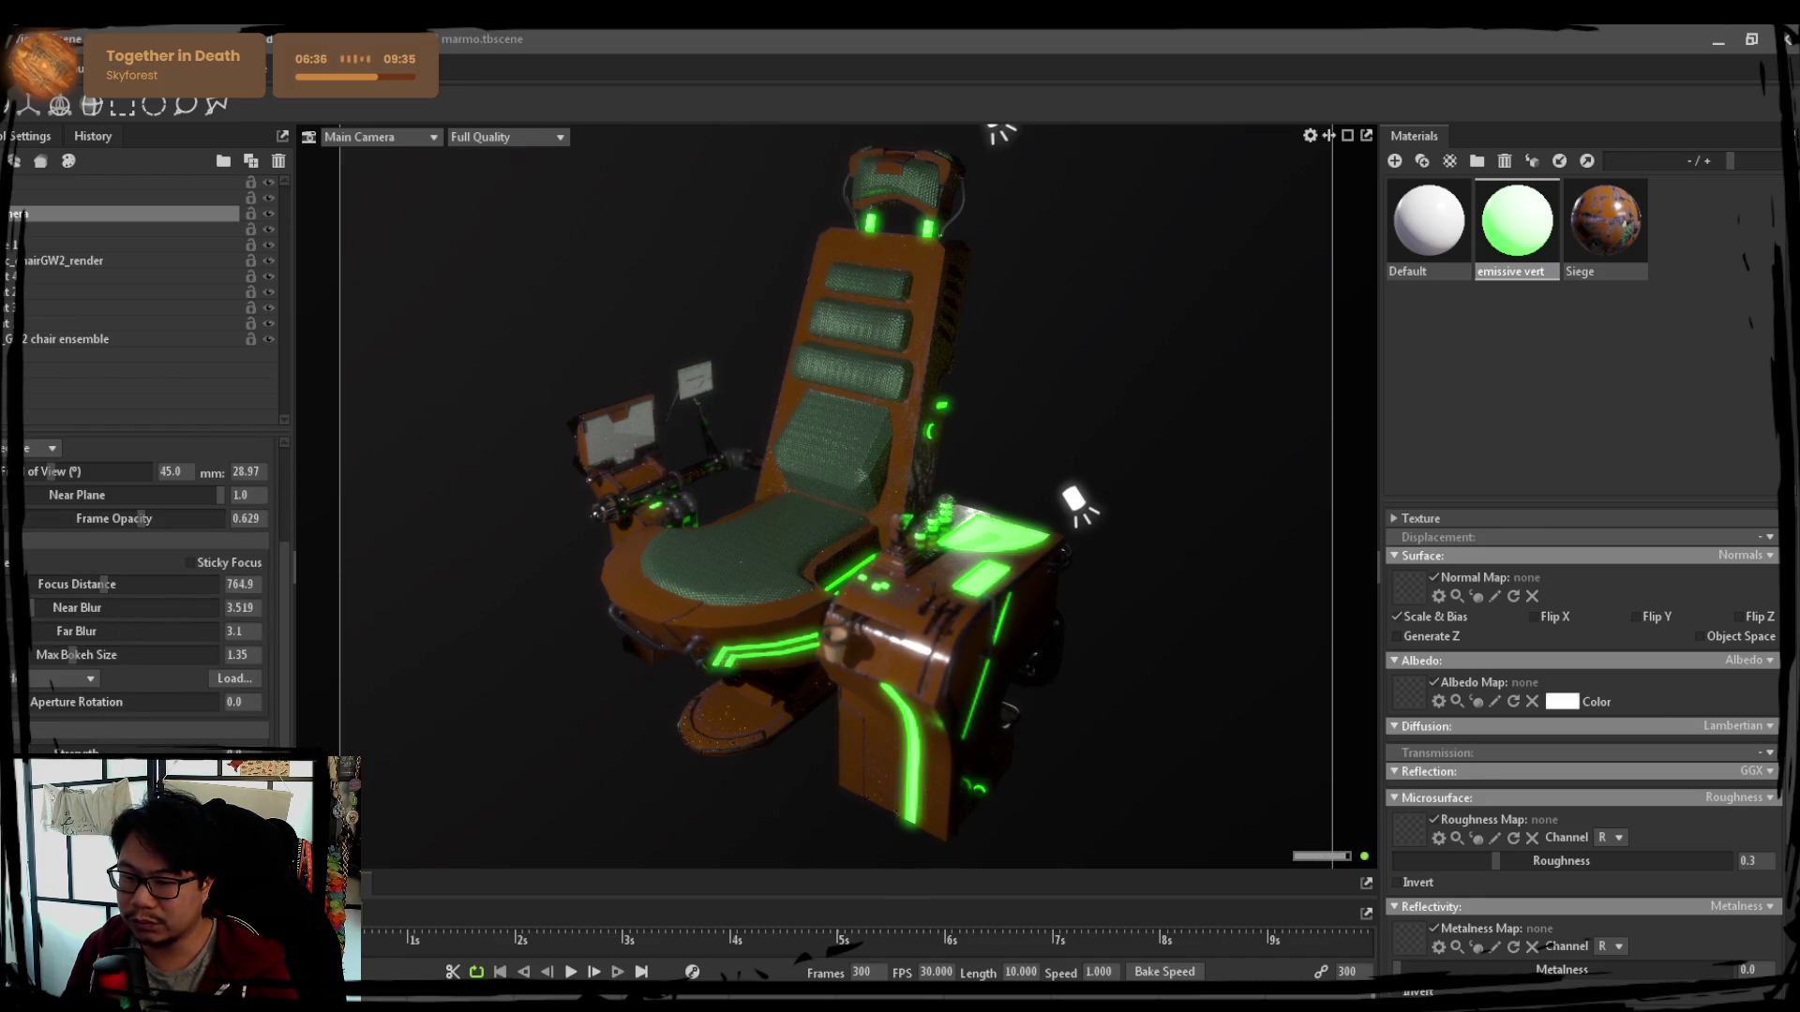
Check the camera's 45° field of view and ~765 focus, then select the chair ensemble
left_click(731, 665)
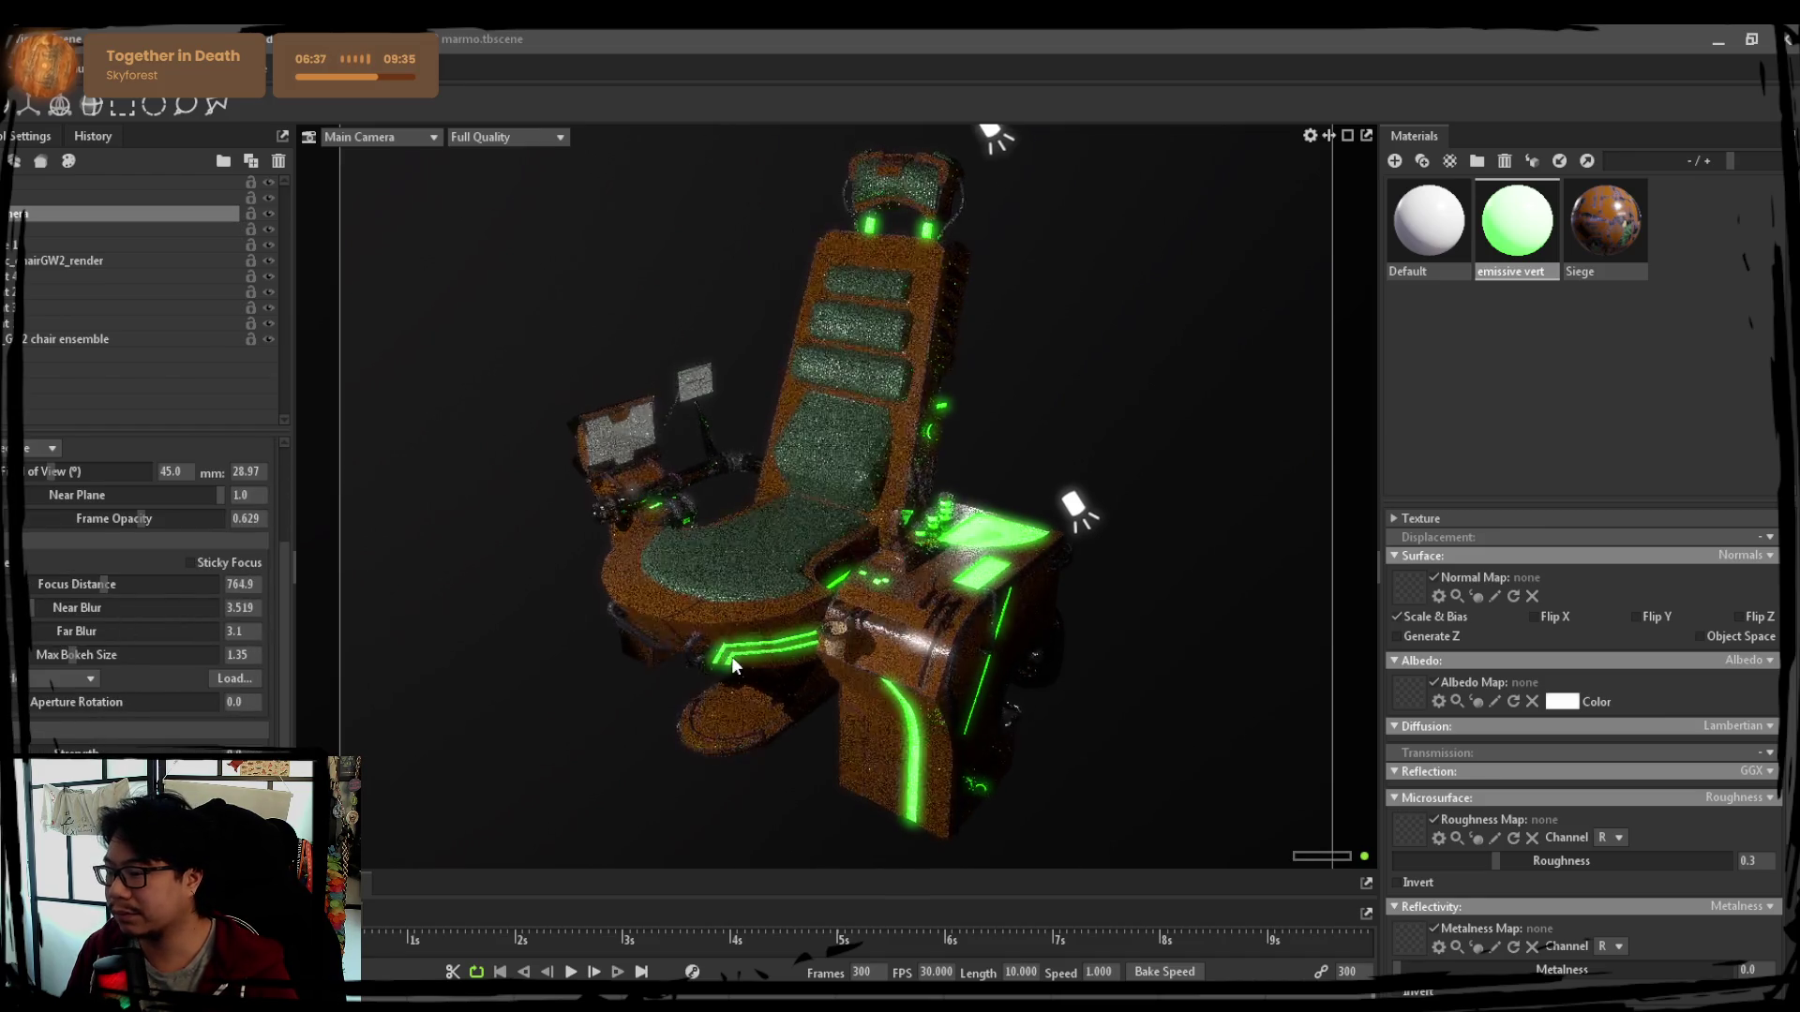
left_click(746, 559)
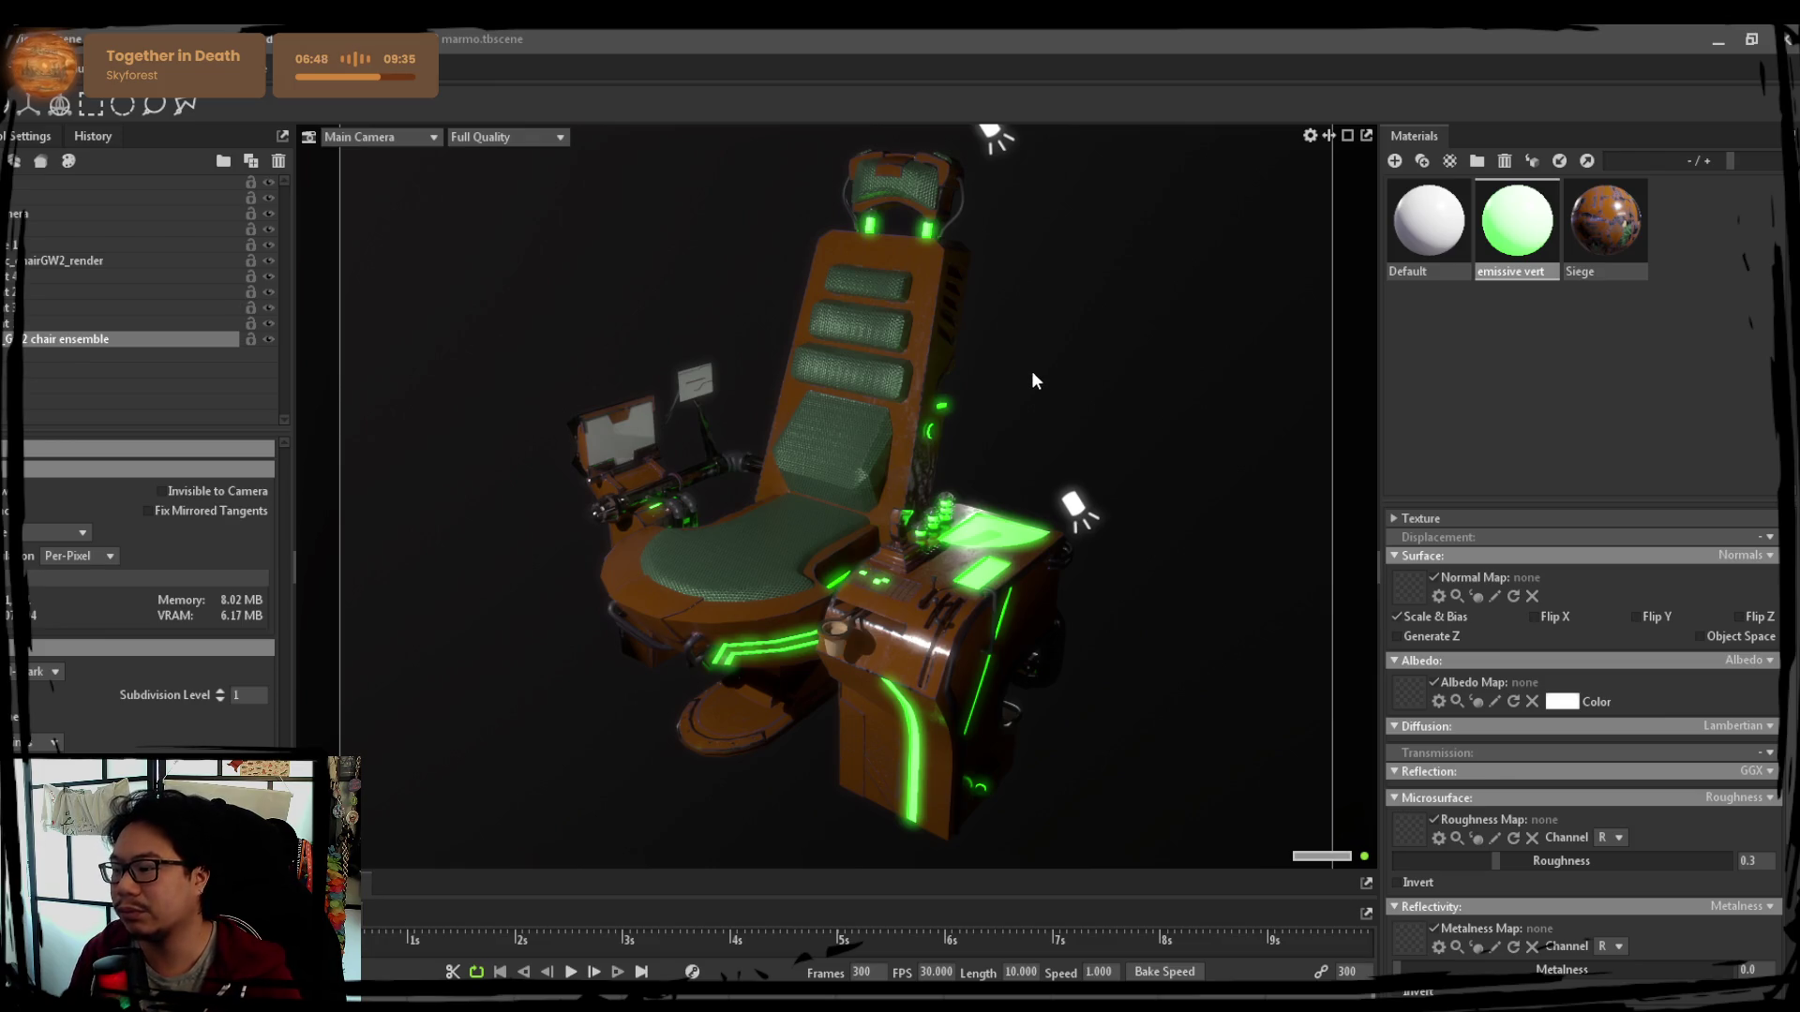
Orbit to a fresh angle and clear the chair selection to review the green glow
left_click_drag(1030, 386, 1049, 400)
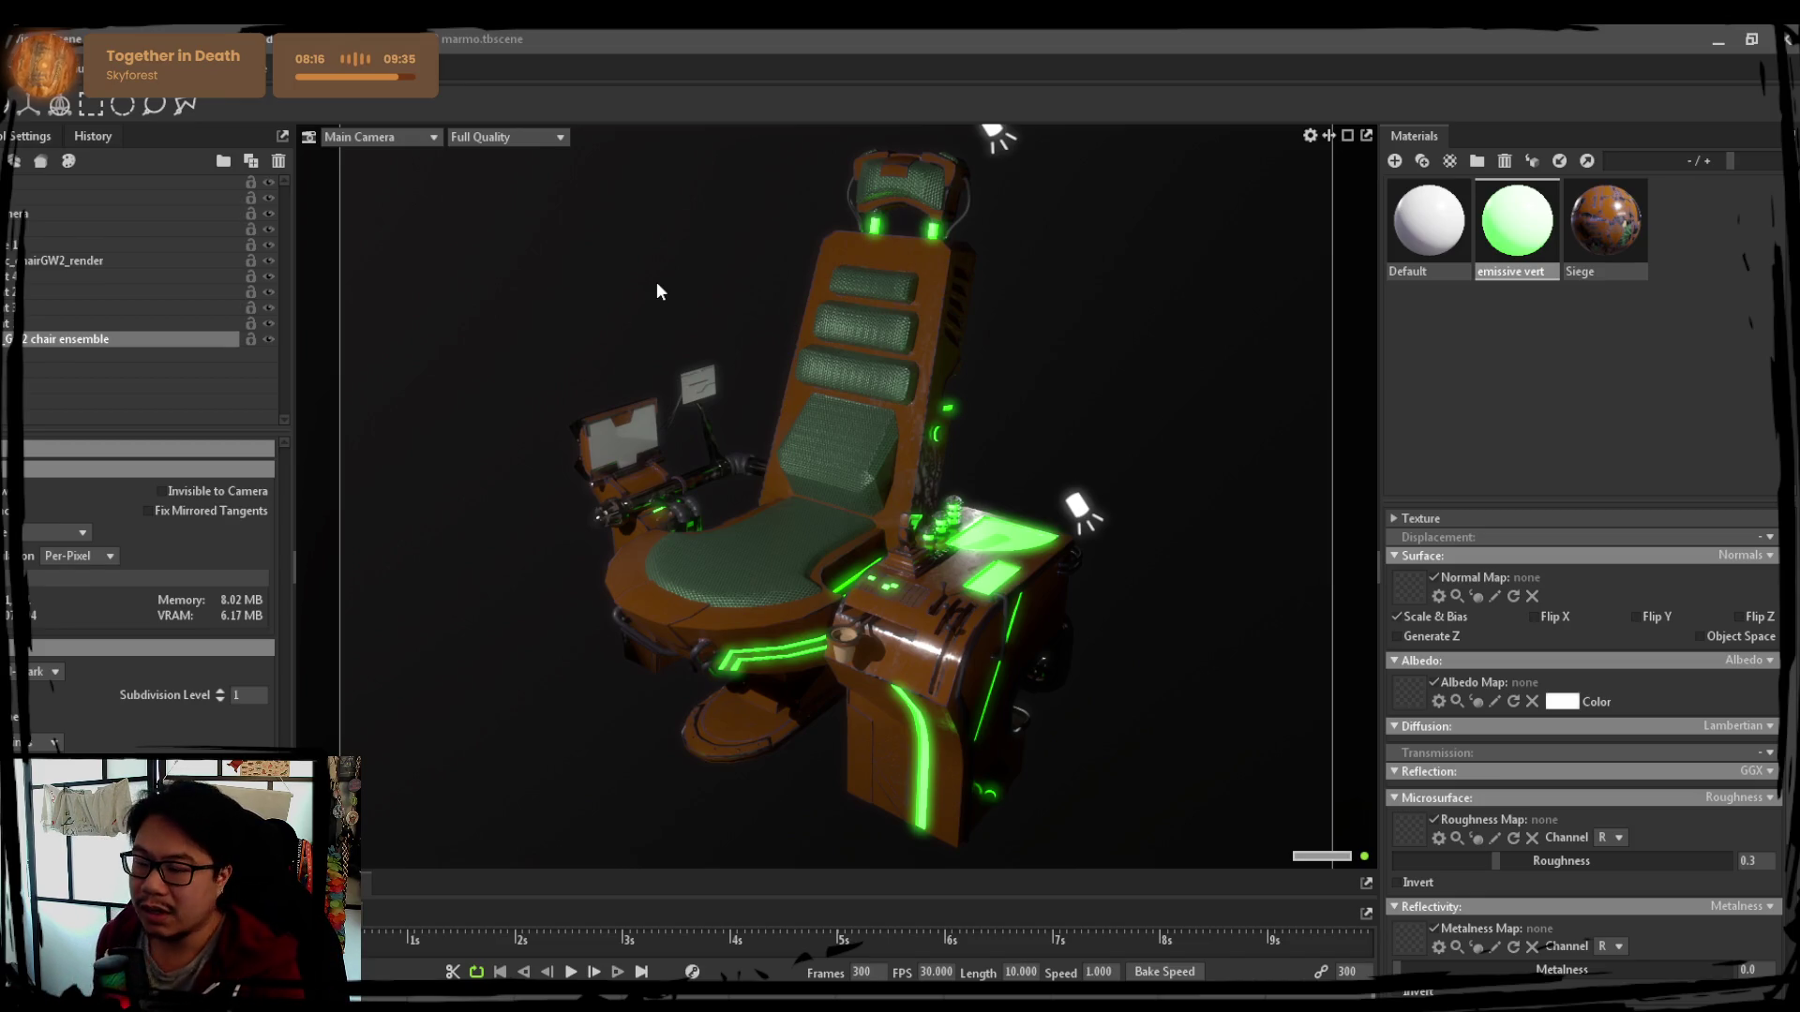
left_click(694, 179)
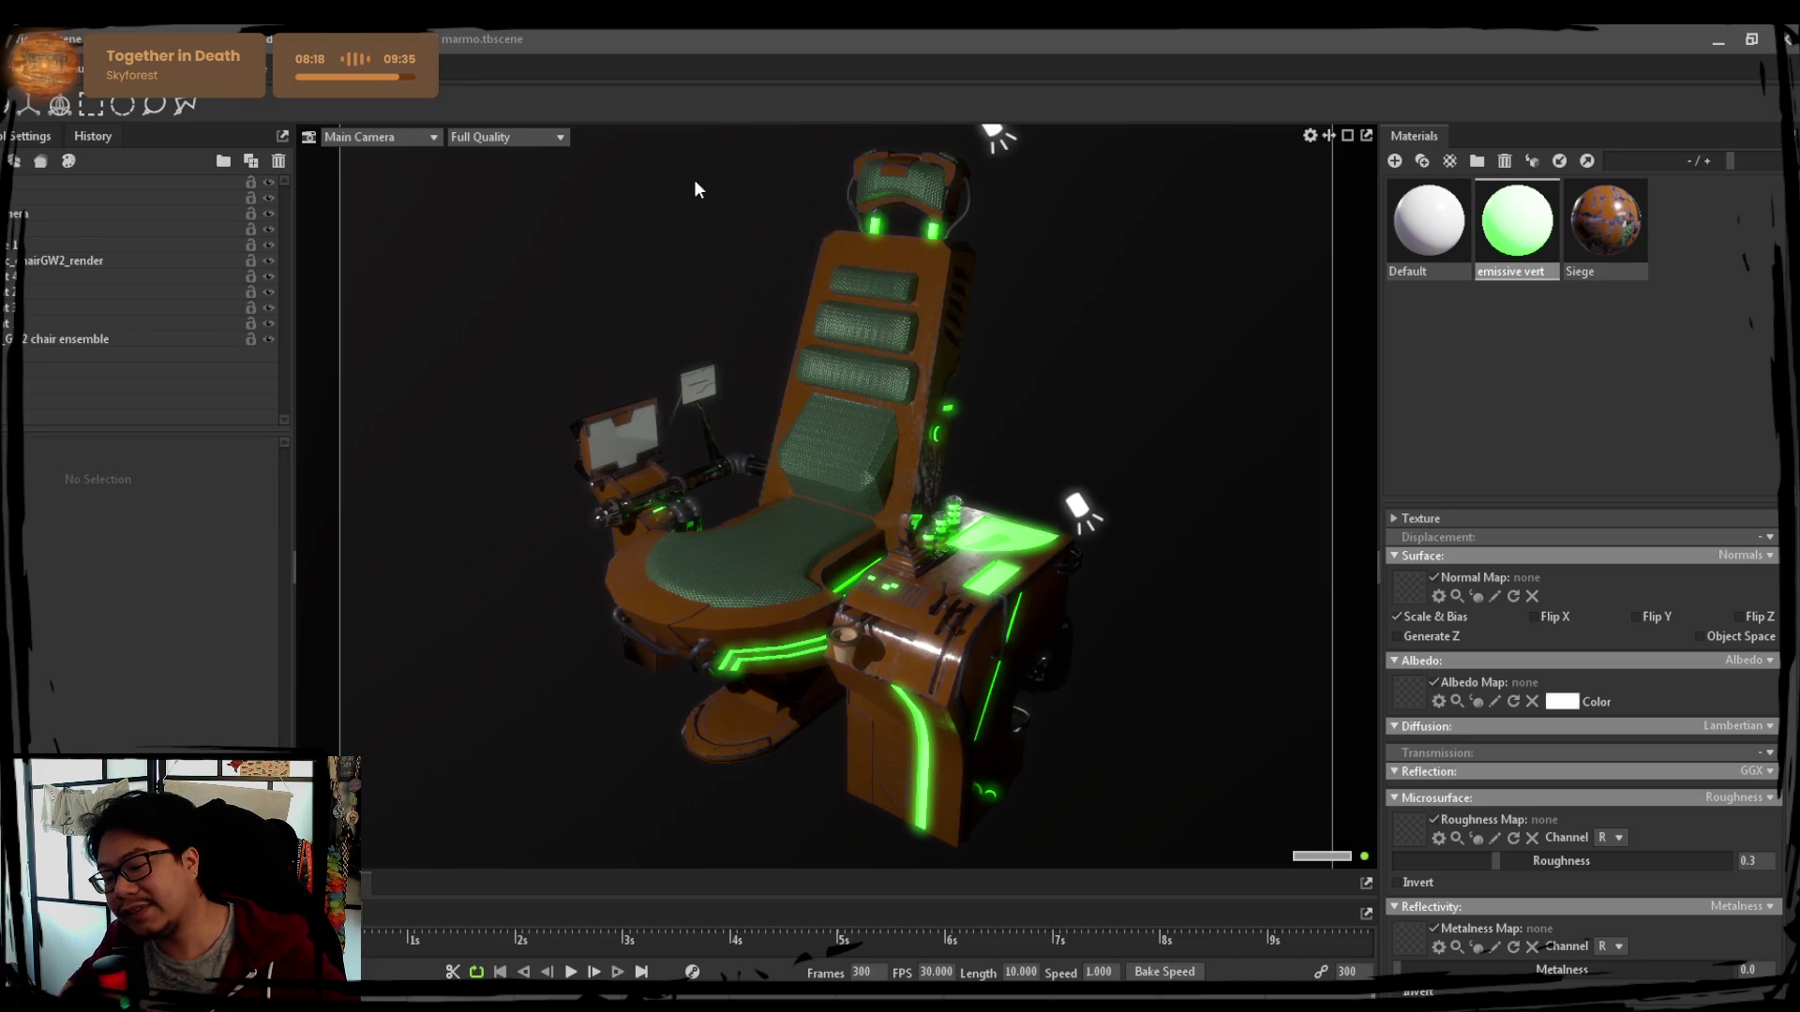